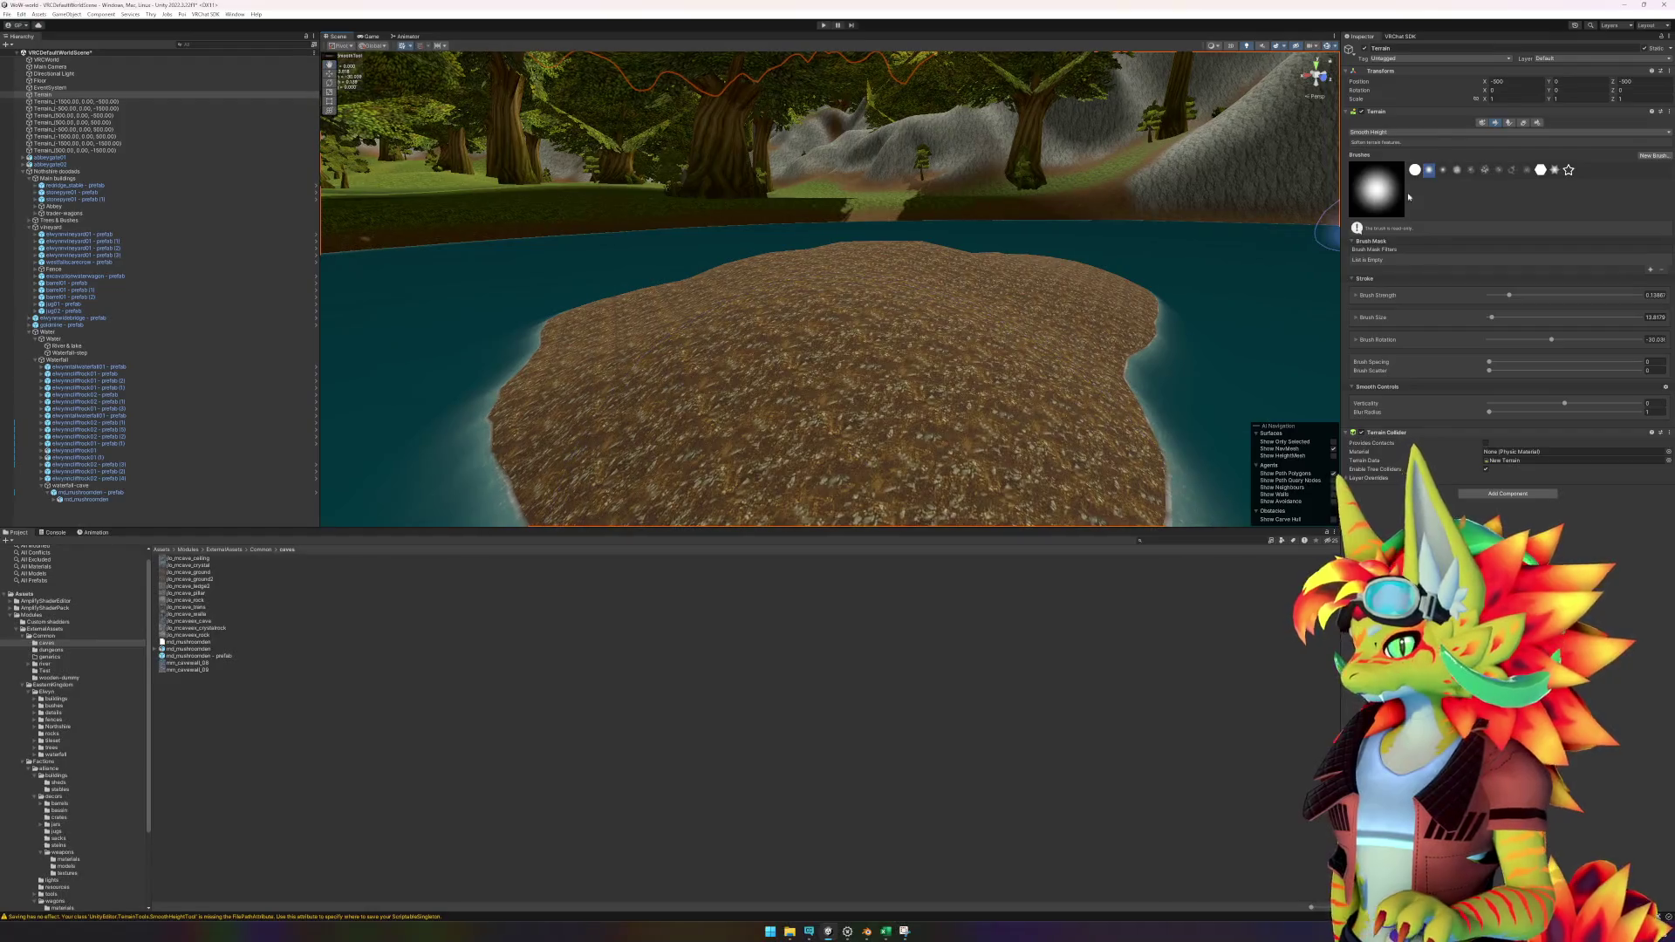
# Reshape the sandy island with the Raise or Lower Terrain brush.
pyautogui.click(1444, 132)
pyautogui.click(1396, 142)
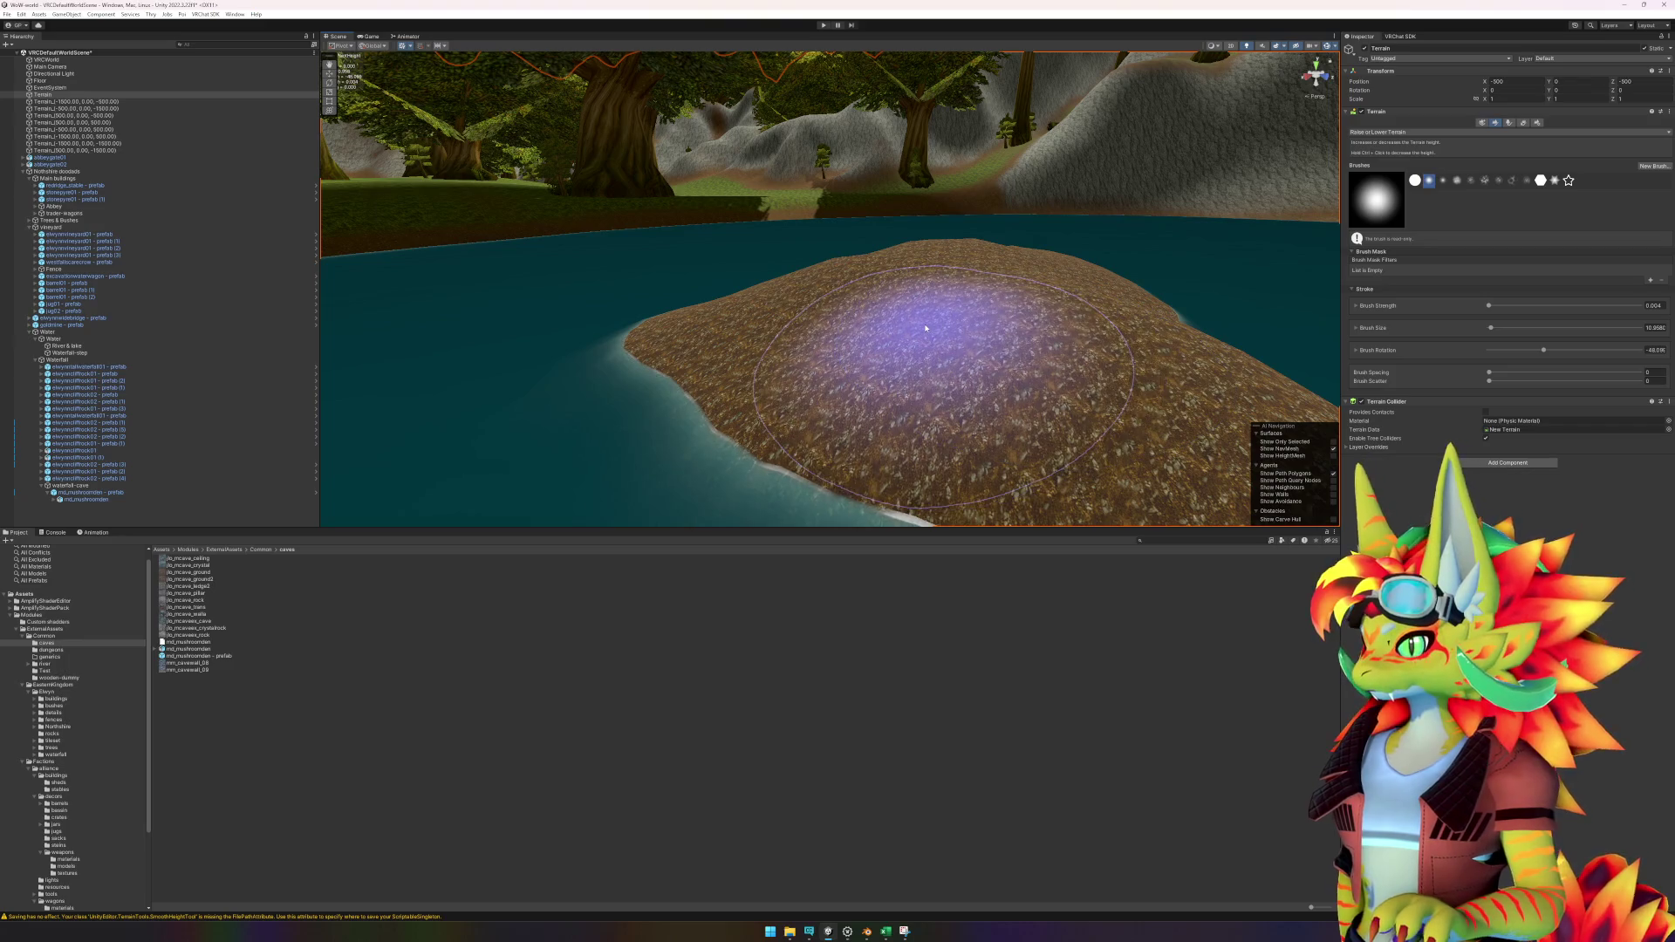
pyautogui.scroll(3, 1128, 364)
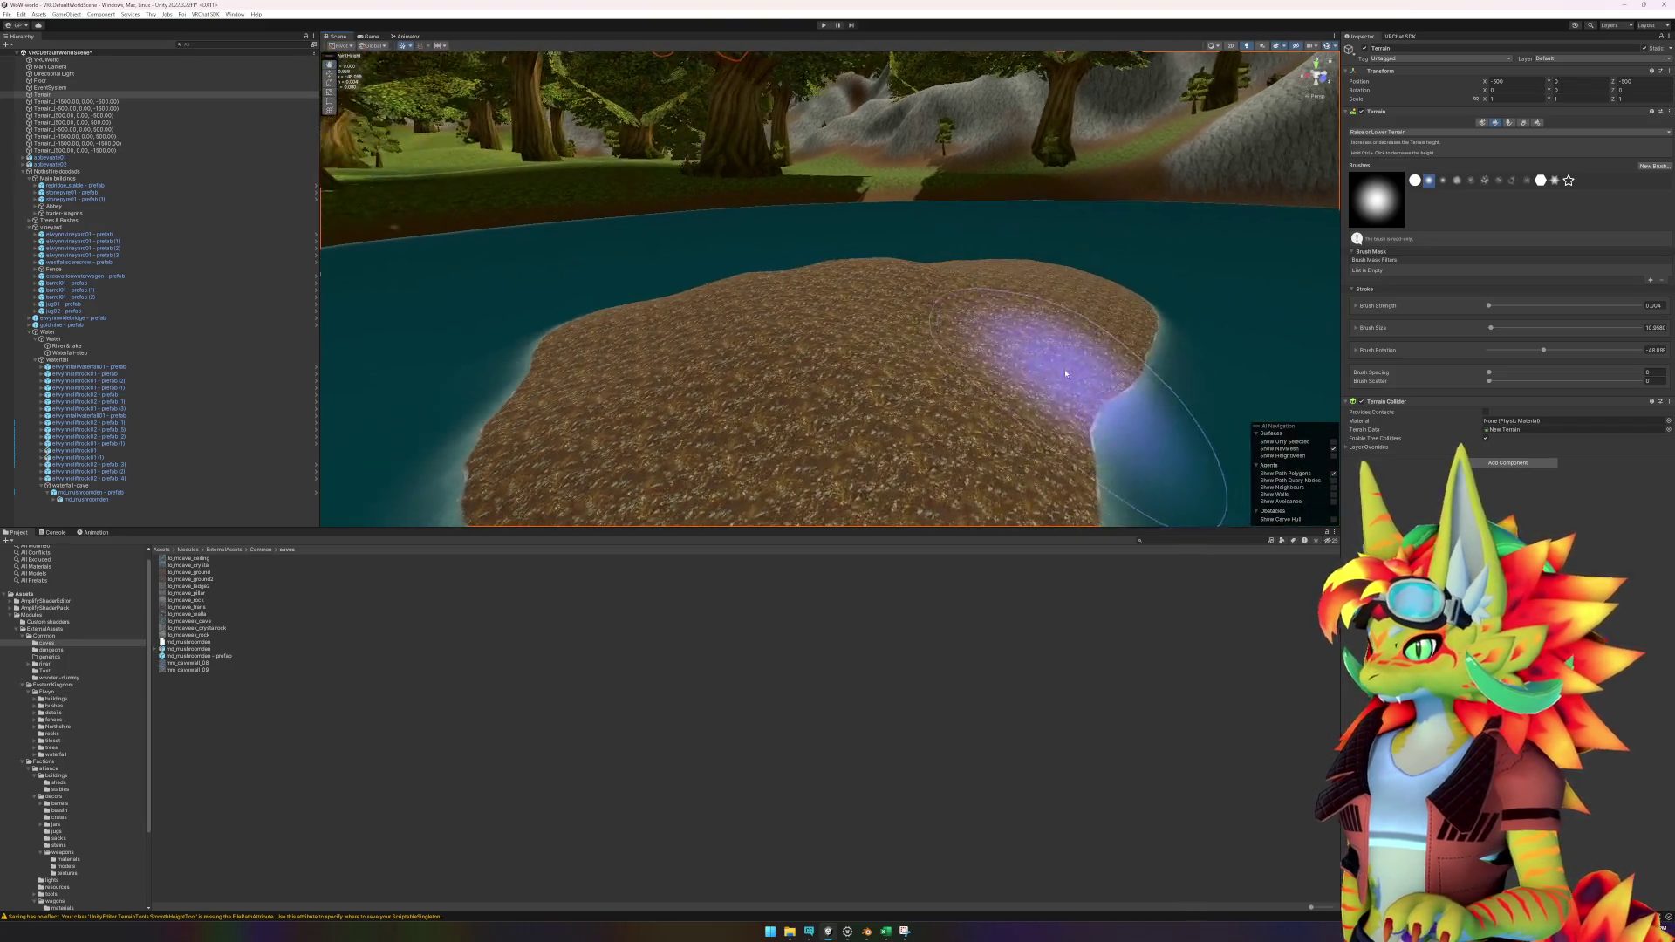
pyautogui.moveTo(841, 393)
pyautogui.mouseDown()
pyautogui.moveTo(965, 456)
pyautogui.moveTo(961, 266)
pyautogui.mouseUp()
pyautogui.moveTo(950, 363)
pyautogui.mouseDown()
pyautogui.moveTo(946, 341)
pyautogui.moveTo(903, 332)
pyautogui.moveTo(974, 345)
pyautogui.mouseUp()
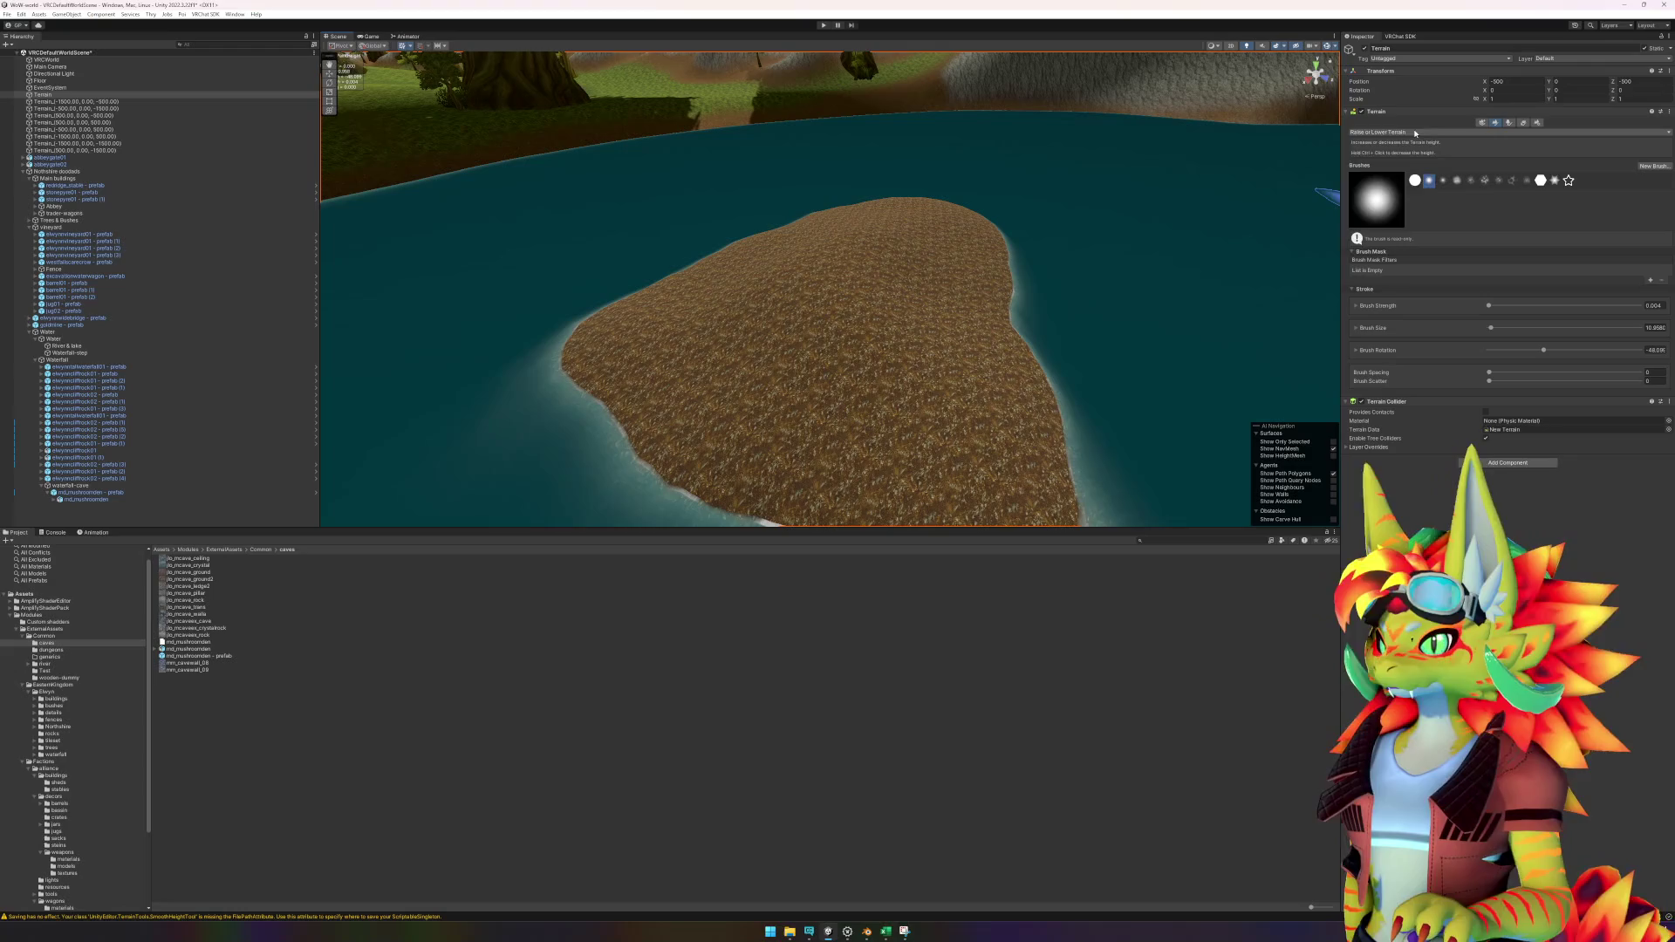
# Smooth the island's height so its edges ease gently into the water.
pyautogui.click(1415, 133)
pyautogui.click(1383, 219)
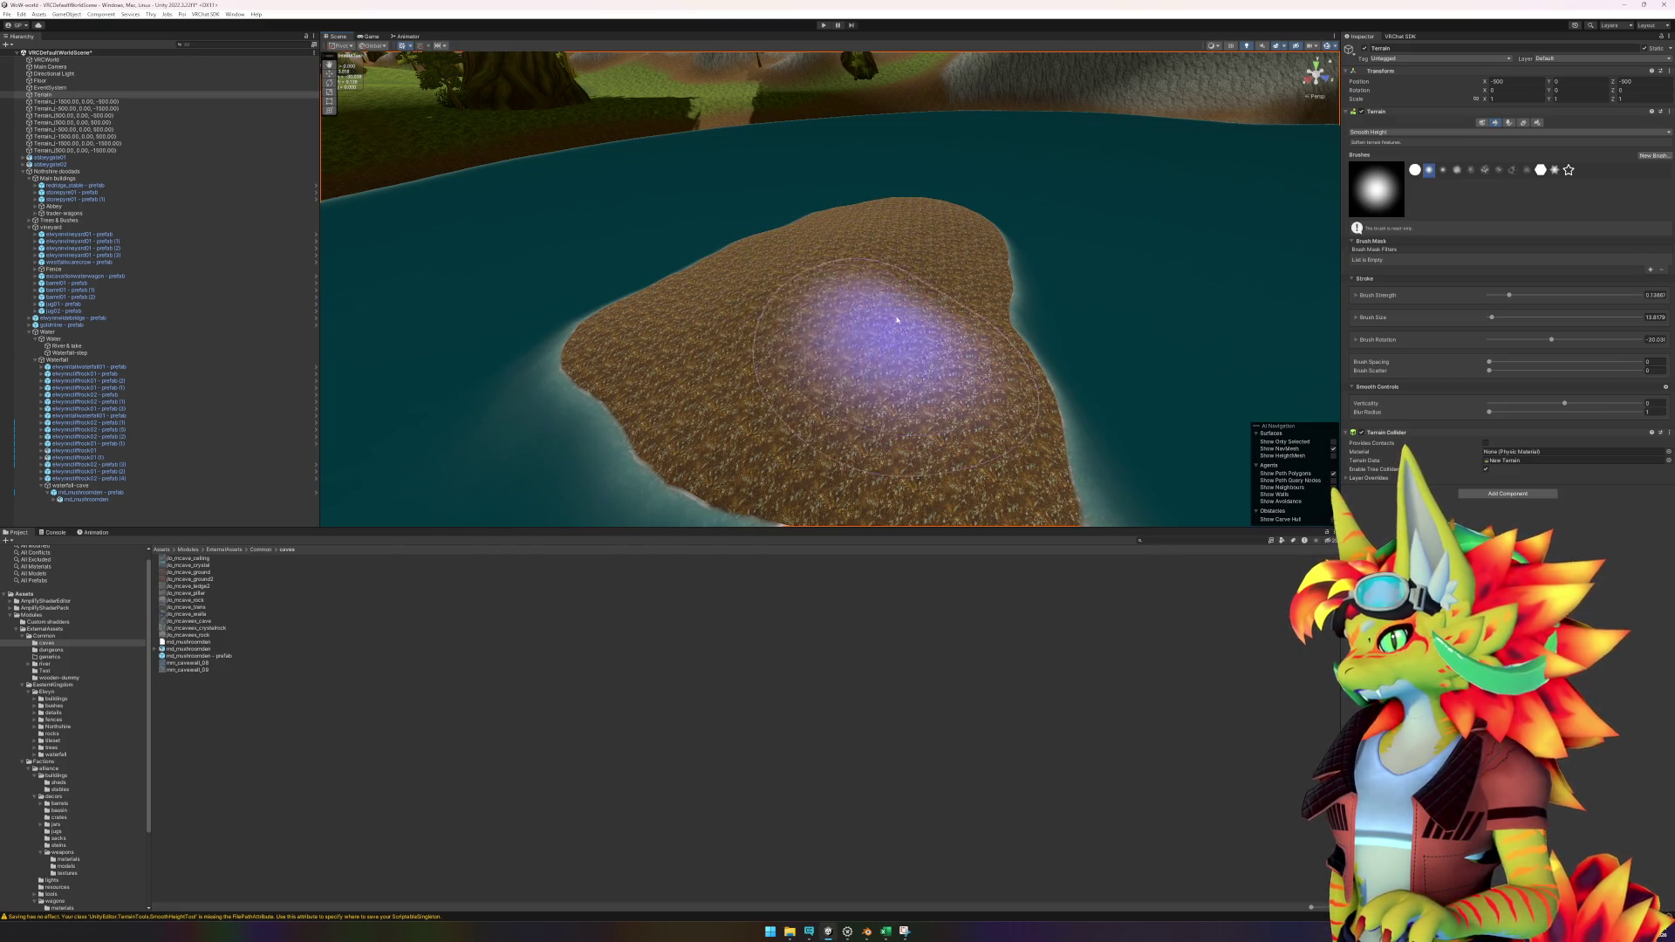
pyautogui.moveTo(931, 419); pyautogui.dragTo(902, 359)
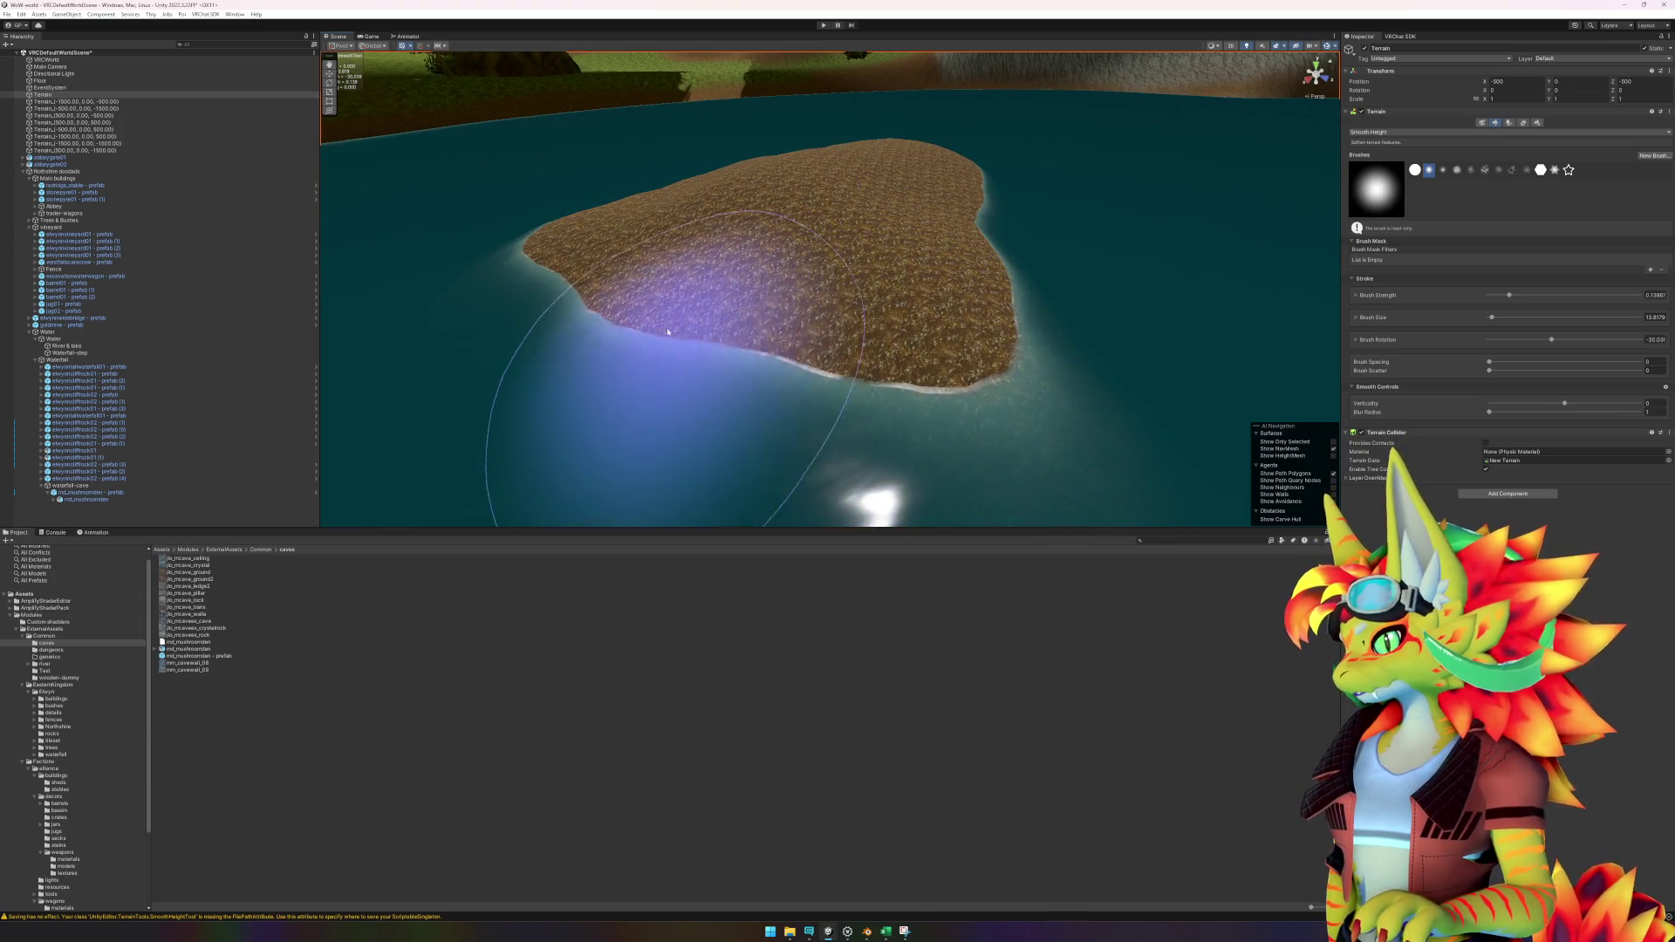
pyautogui.moveTo(541, 305); pyautogui.dragTo(733, 311)
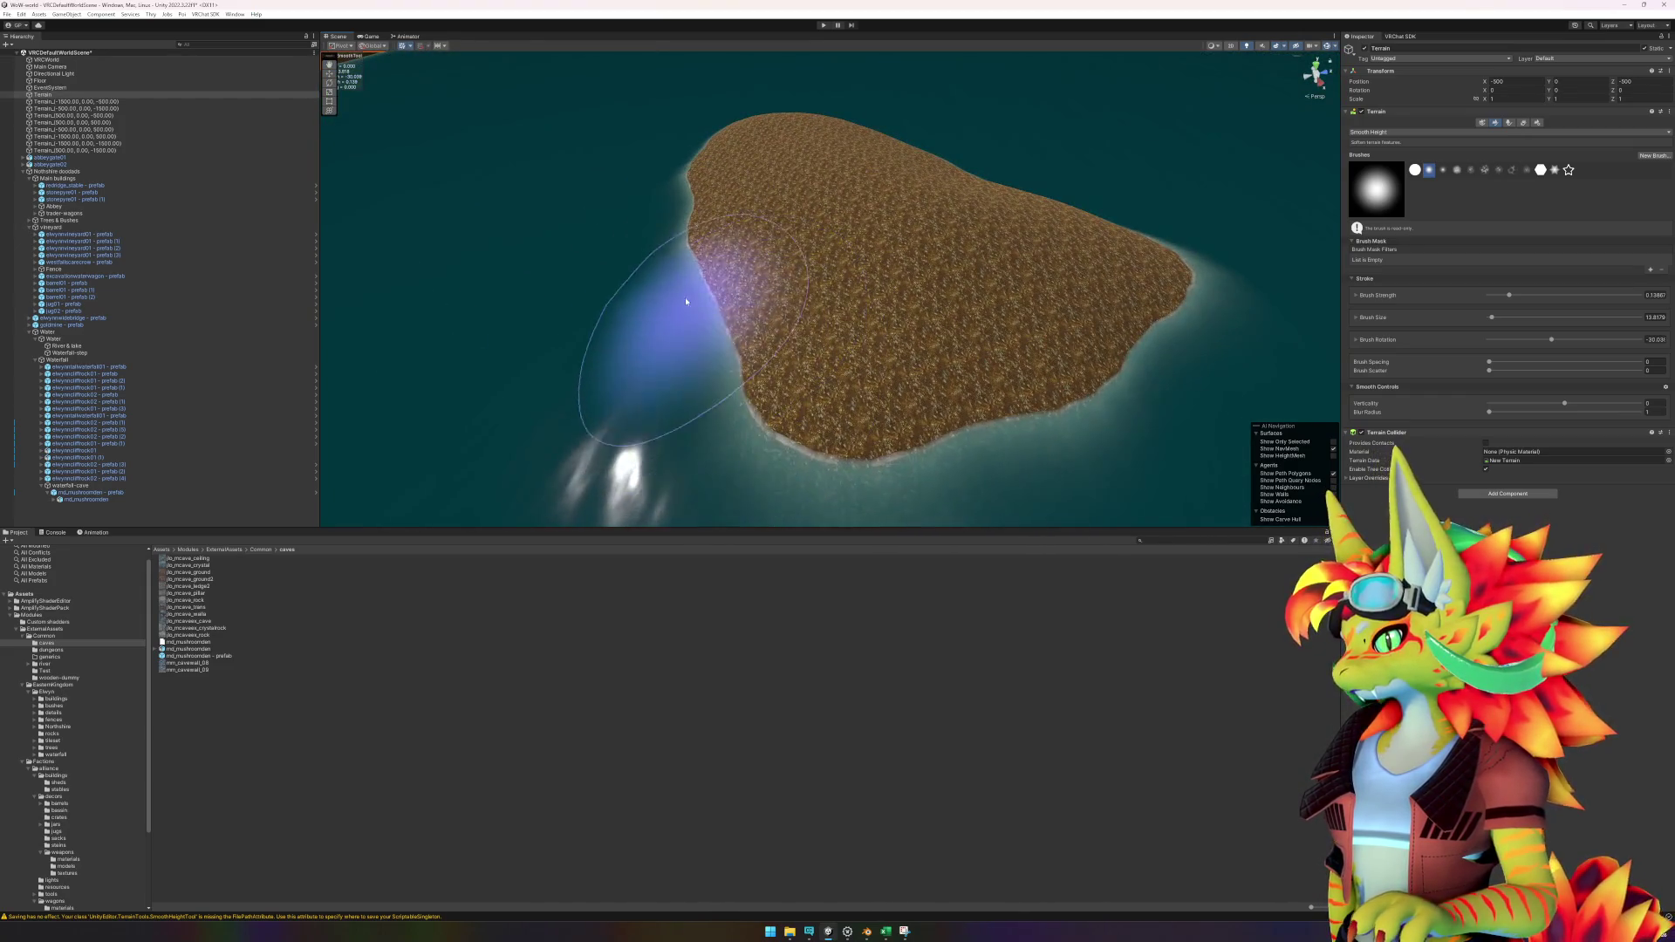
pyautogui.scroll(-5, 803, 243)
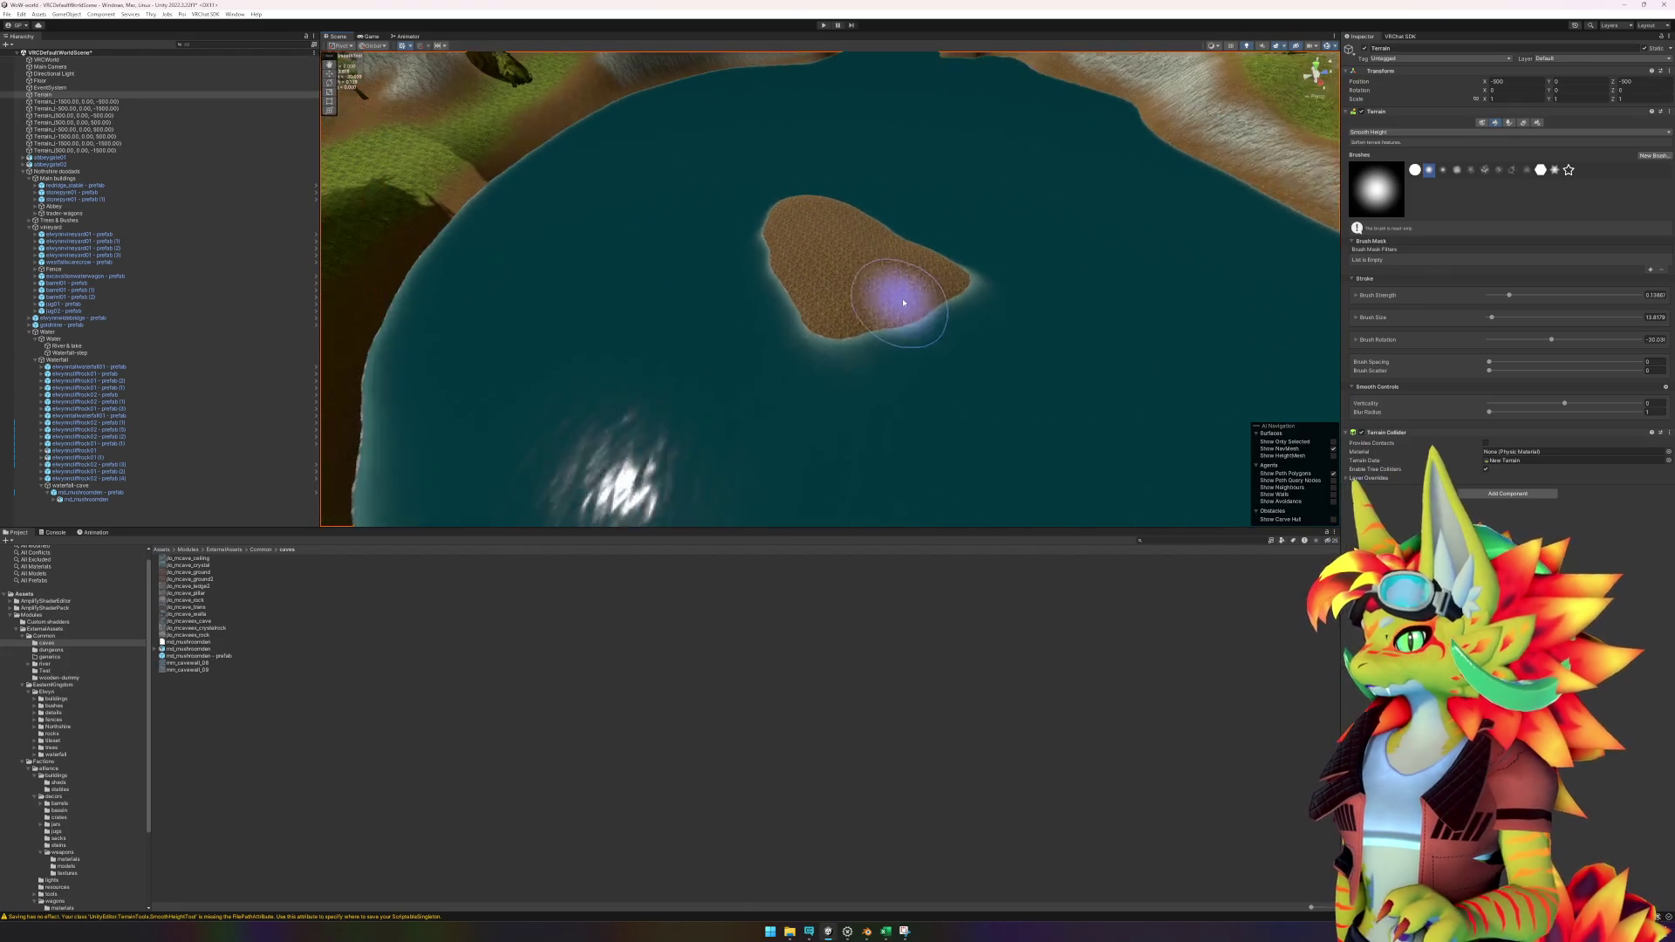
pyautogui.moveTo(904, 302)
pyautogui.mouseDown()
pyautogui.moveTo(916, 363)
pyautogui.moveTo(797, 374)
pyautogui.mouseUp()
pyautogui.click(1443, 131)
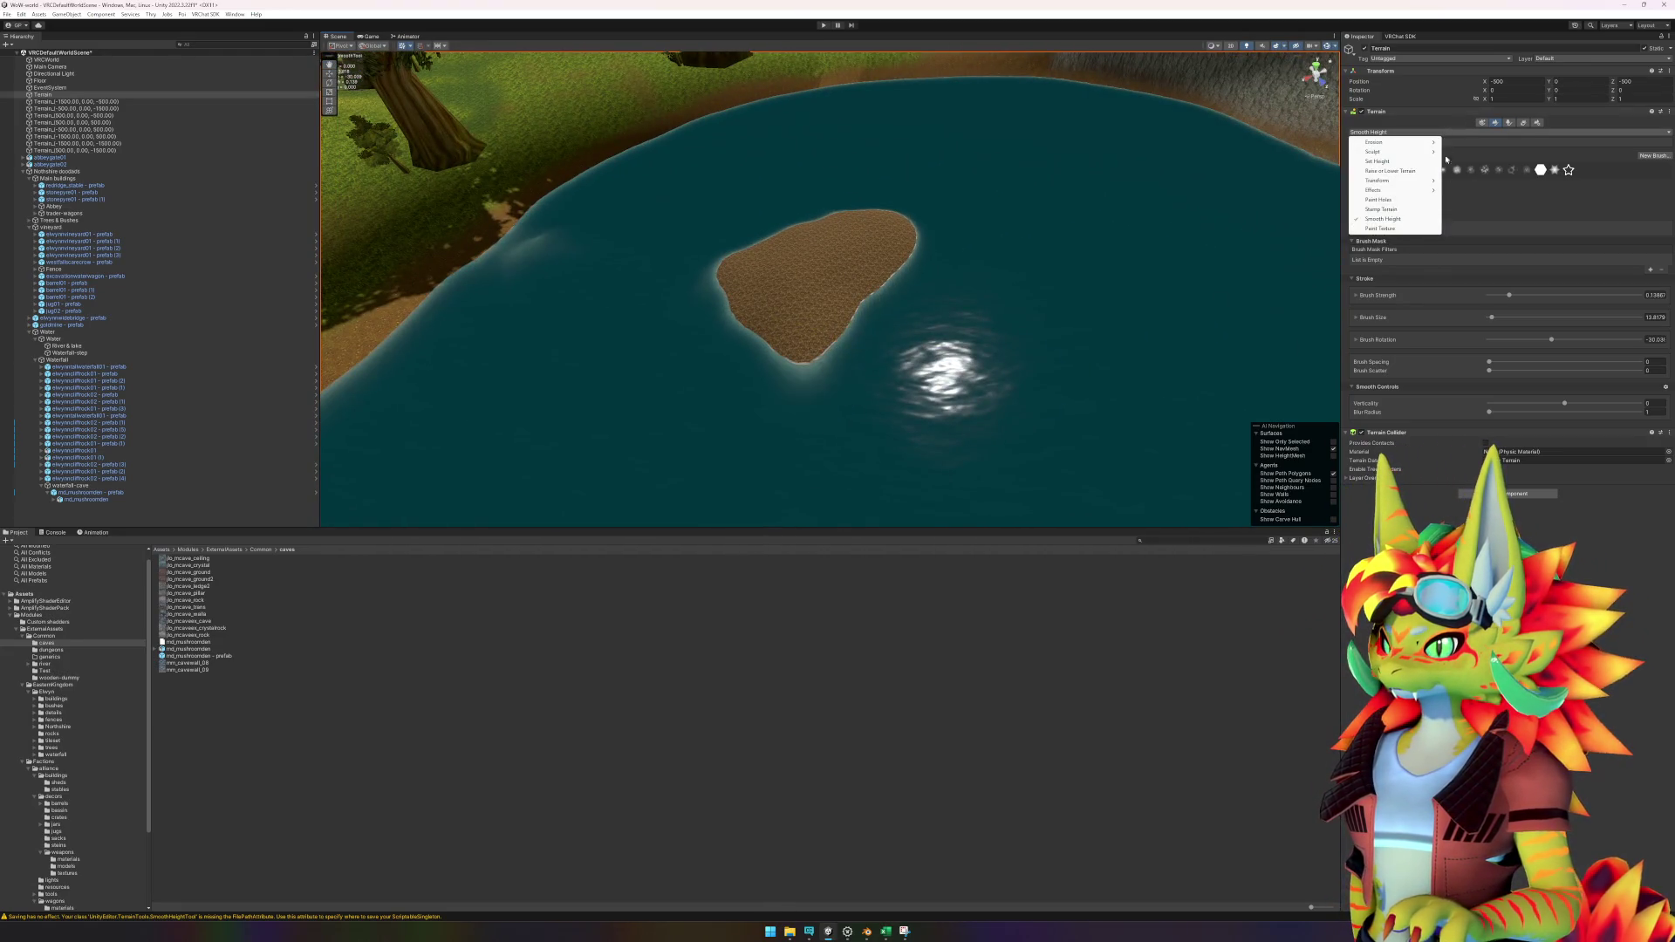
# Paint the grass layer down the island's middle, leaving a sandy rim at the shore.
pyautogui.click(1418, 228)
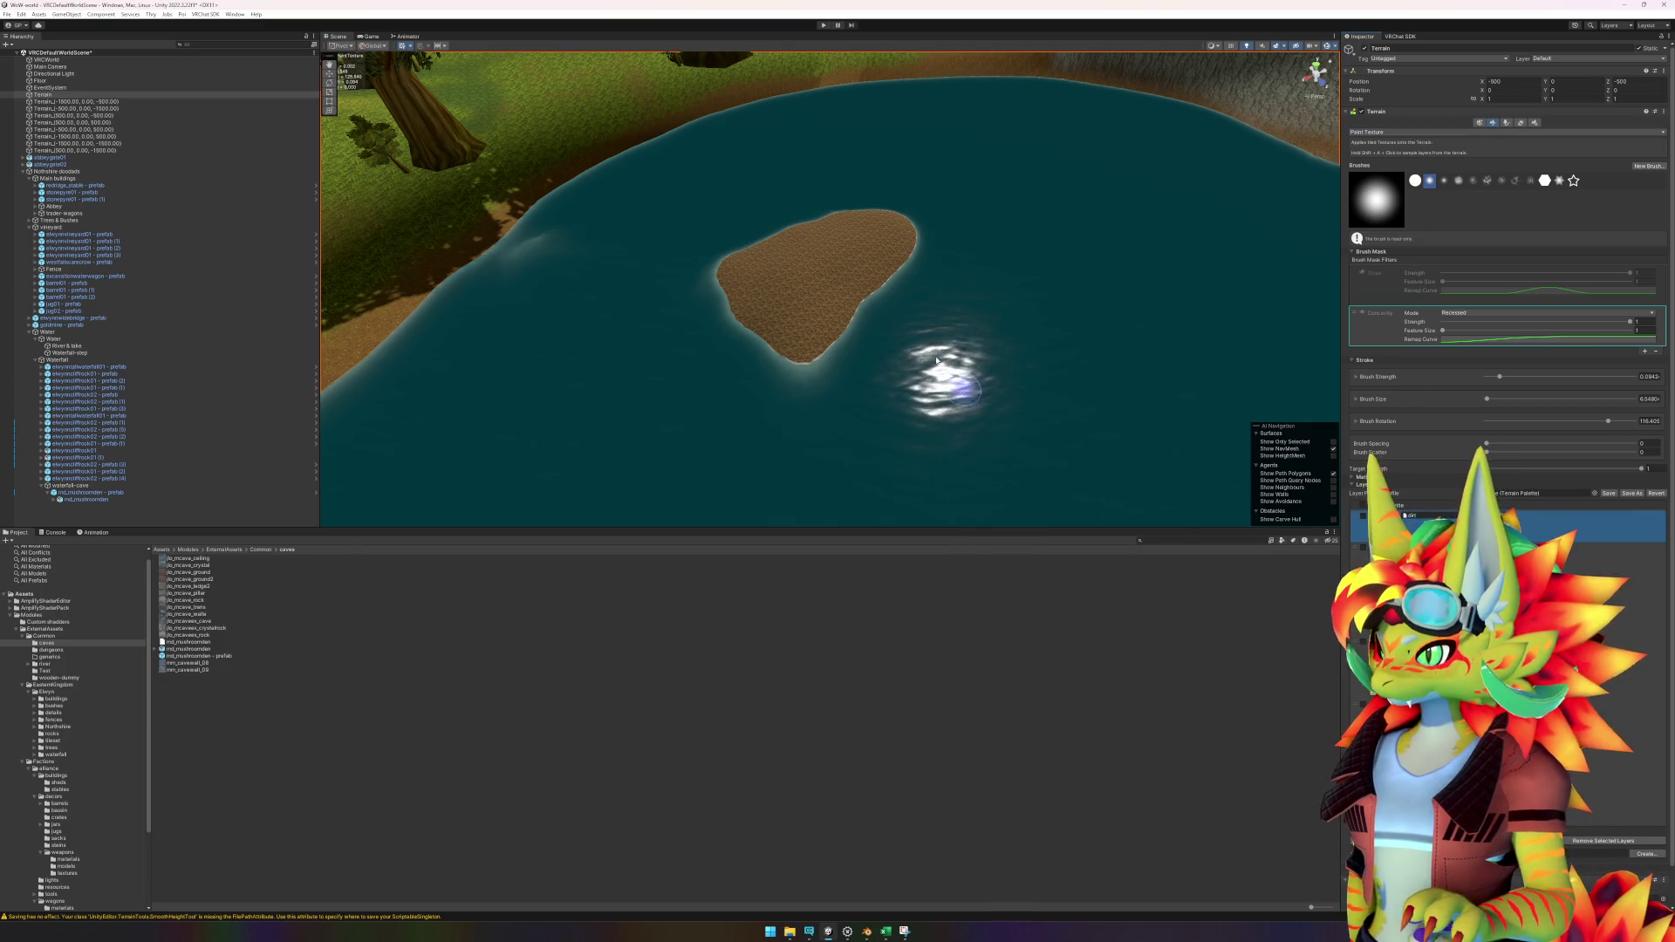
pyautogui.scroll(2, 955, 383)
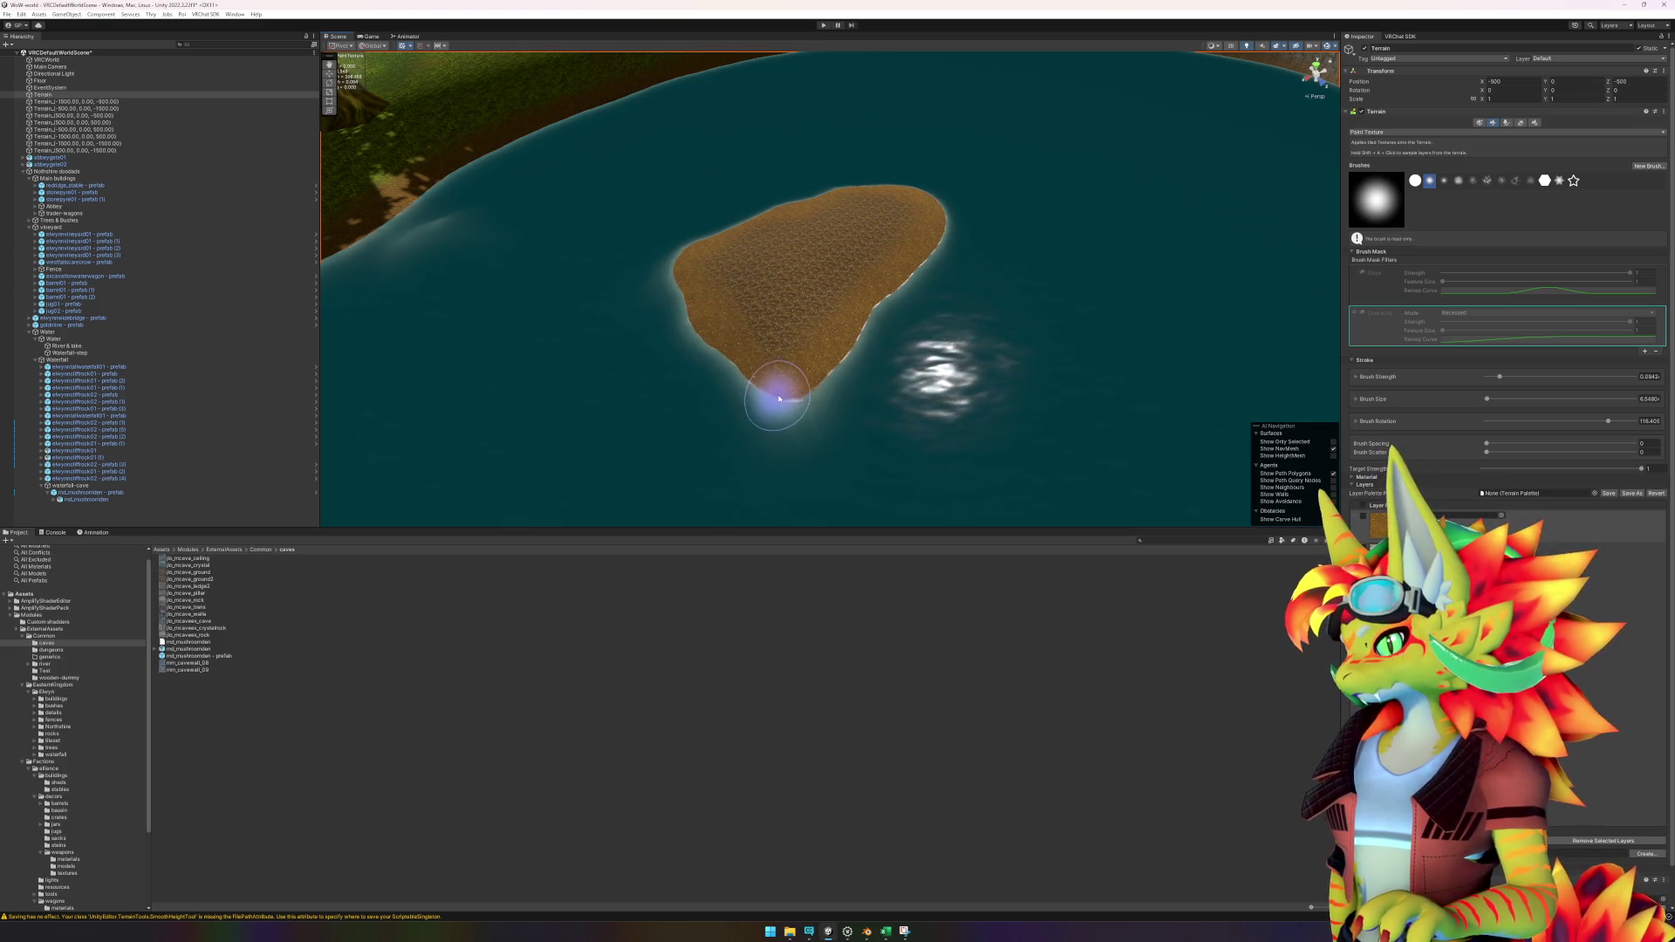
pyautogui.moveTo(677, 269); pyautogui.dragTo(959, 356)
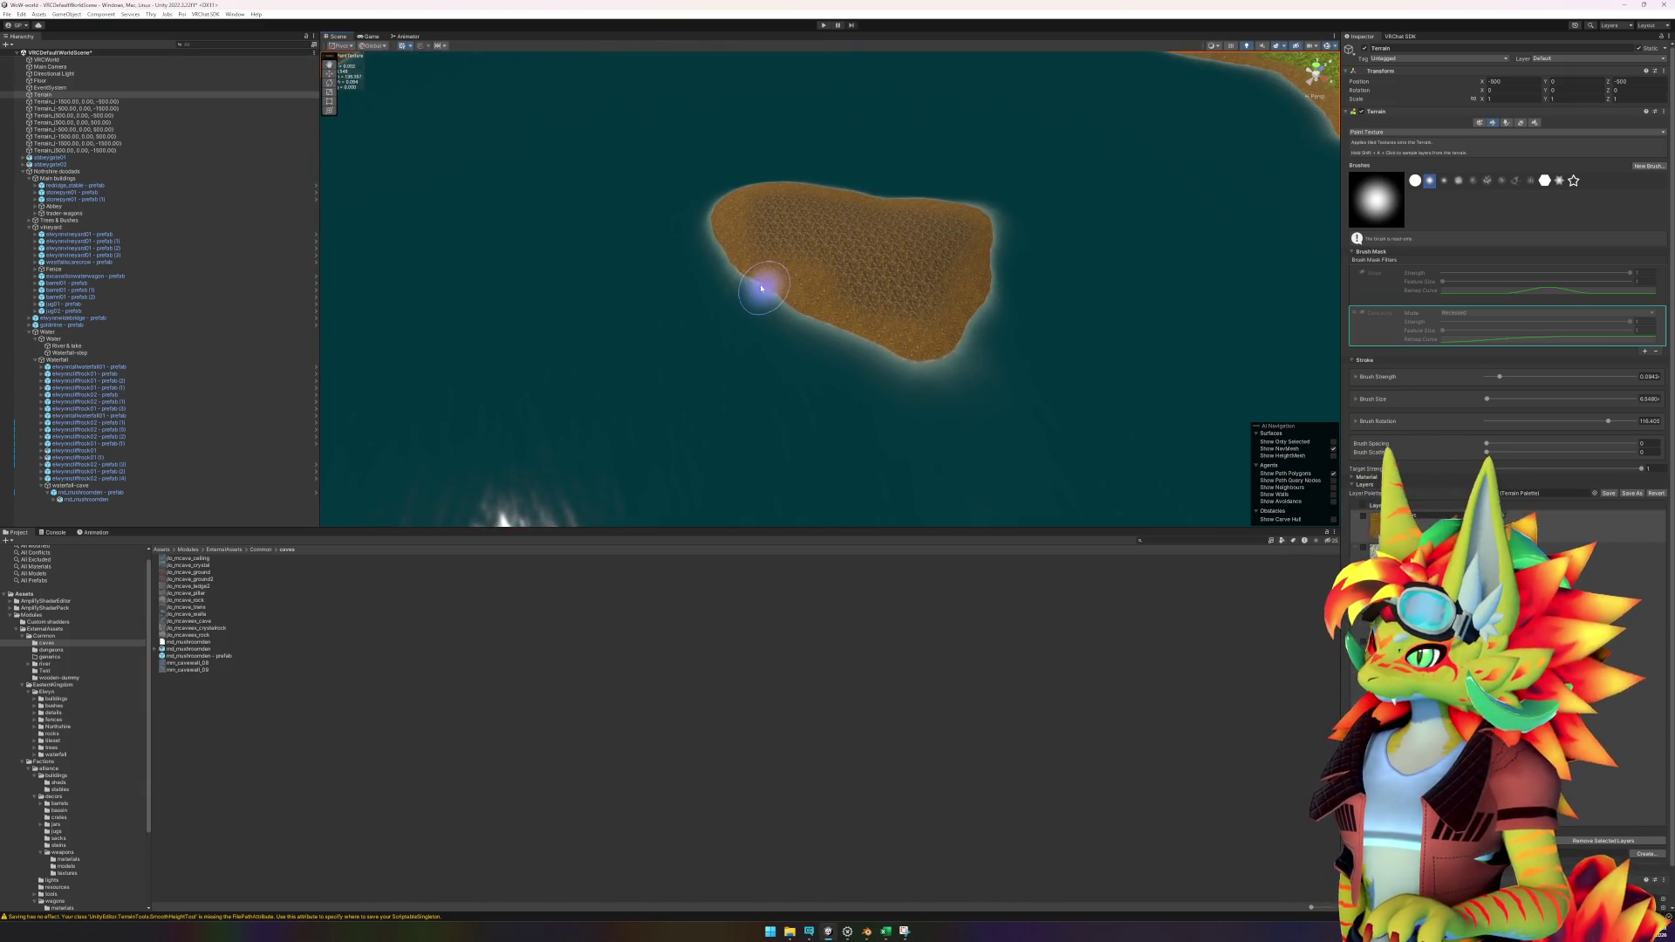
pyautogui.moveTo(854, 255)
pyautogui.mouseDown()
pyautogui.moveTo(672, 271)
pyautogui.moveTo(897, 373)
pyautogui.mouseUp()
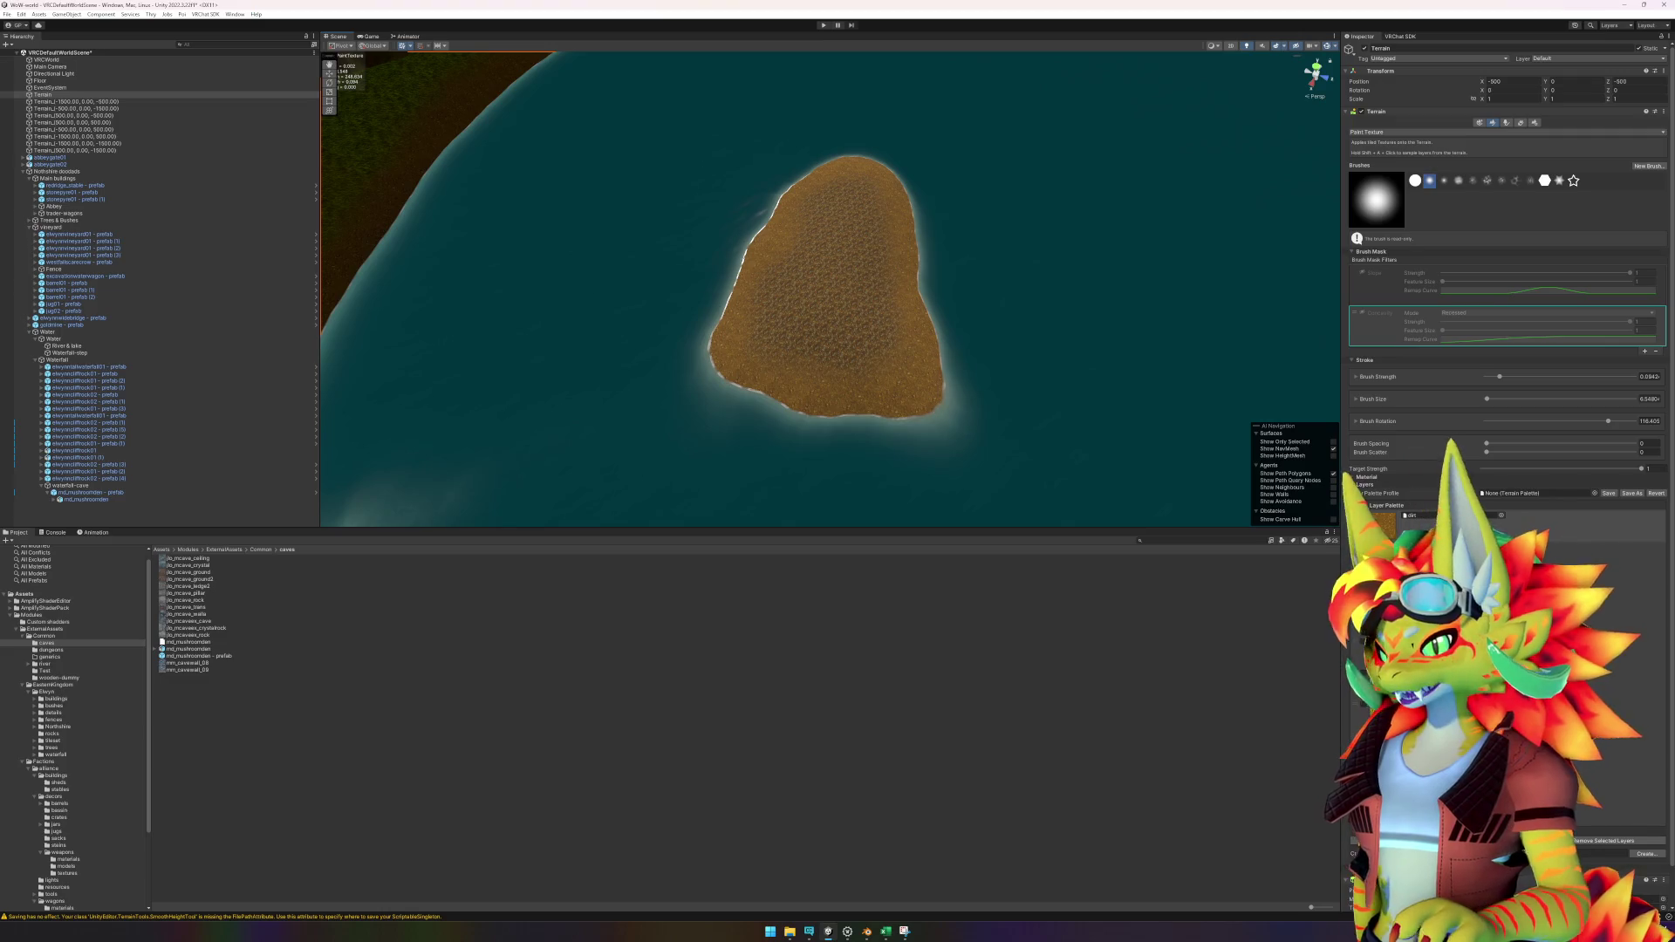
pyautogui.moveTo(1136, 519)
pyautogui.mouseDown()
pyautogui.moveTo(1018, 486)
pyautogui.moveTo(924, 300)
pyautogui.moveTo(965, 247)
pyautogui.moveTo(785, 449)
pyautogui.moveTo(781, 343)
pyautogui.mouseUp()
pyautogui.moveTo(708, 299)
pyautogui.mouseDown()
pyautogui.moveTo(767, 457)
pyautogui.moveTo(818, 487)
pyautogui.moveTo(867, 448)
pyautogui.moveTo(954, 422)
pyautogui.moveTo(927, 363)
pyautogui.moveTo(797, 297)
pyautogui.moveTo(746, 301)
pyautogui.moveTo(816, 419)
pyautogui.moveTo(773, 325)
pyautogui.moveTo(797, 325)
pyautogui.moveTo(830, 375)
pyautogui.moveTo(882, 385)
pyautogui.moveTo(868, 356)
pyautogui.moveTo(814, 329)
pyautogui.moveTo(887, 374)
pyautogui.mouseUp()
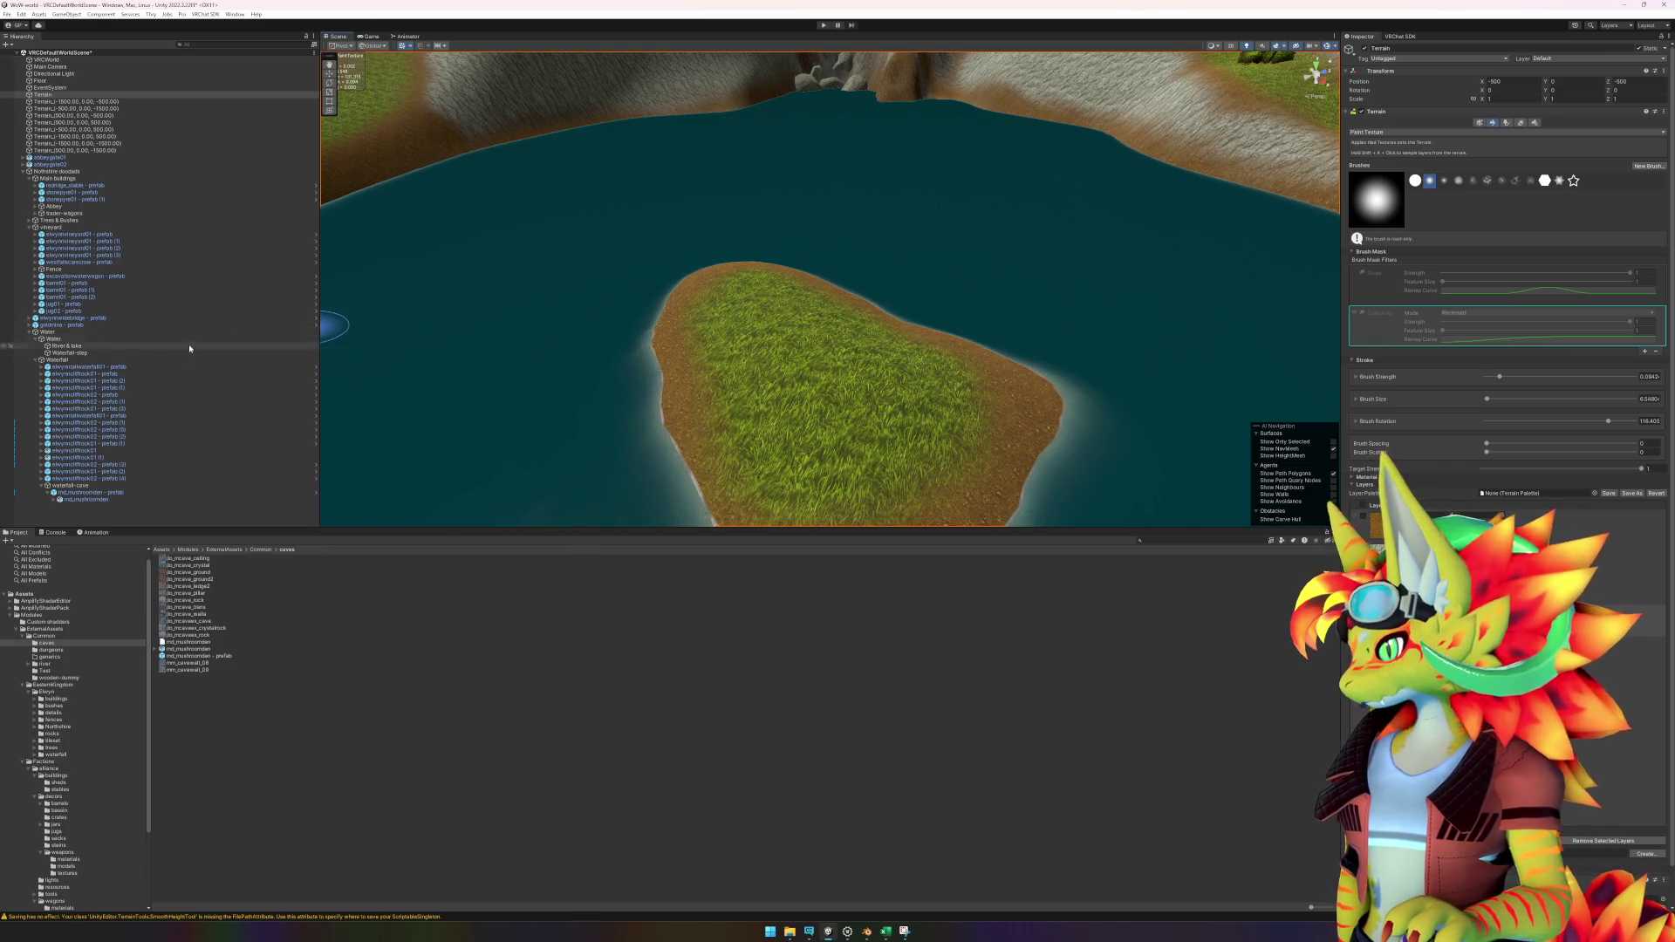
# Place an elwynntreecanopy03 tree on the island, sink it slightly, and scale it to 0.7.
pyautogui.click(70, 748)
pyautogui.moveTo(229, 656)
pyautogui.mouseDown()
pyautogui.moveTo(662, 475)
pyautogui.moveTo(844, 353)
pyautogui.mouseUp()
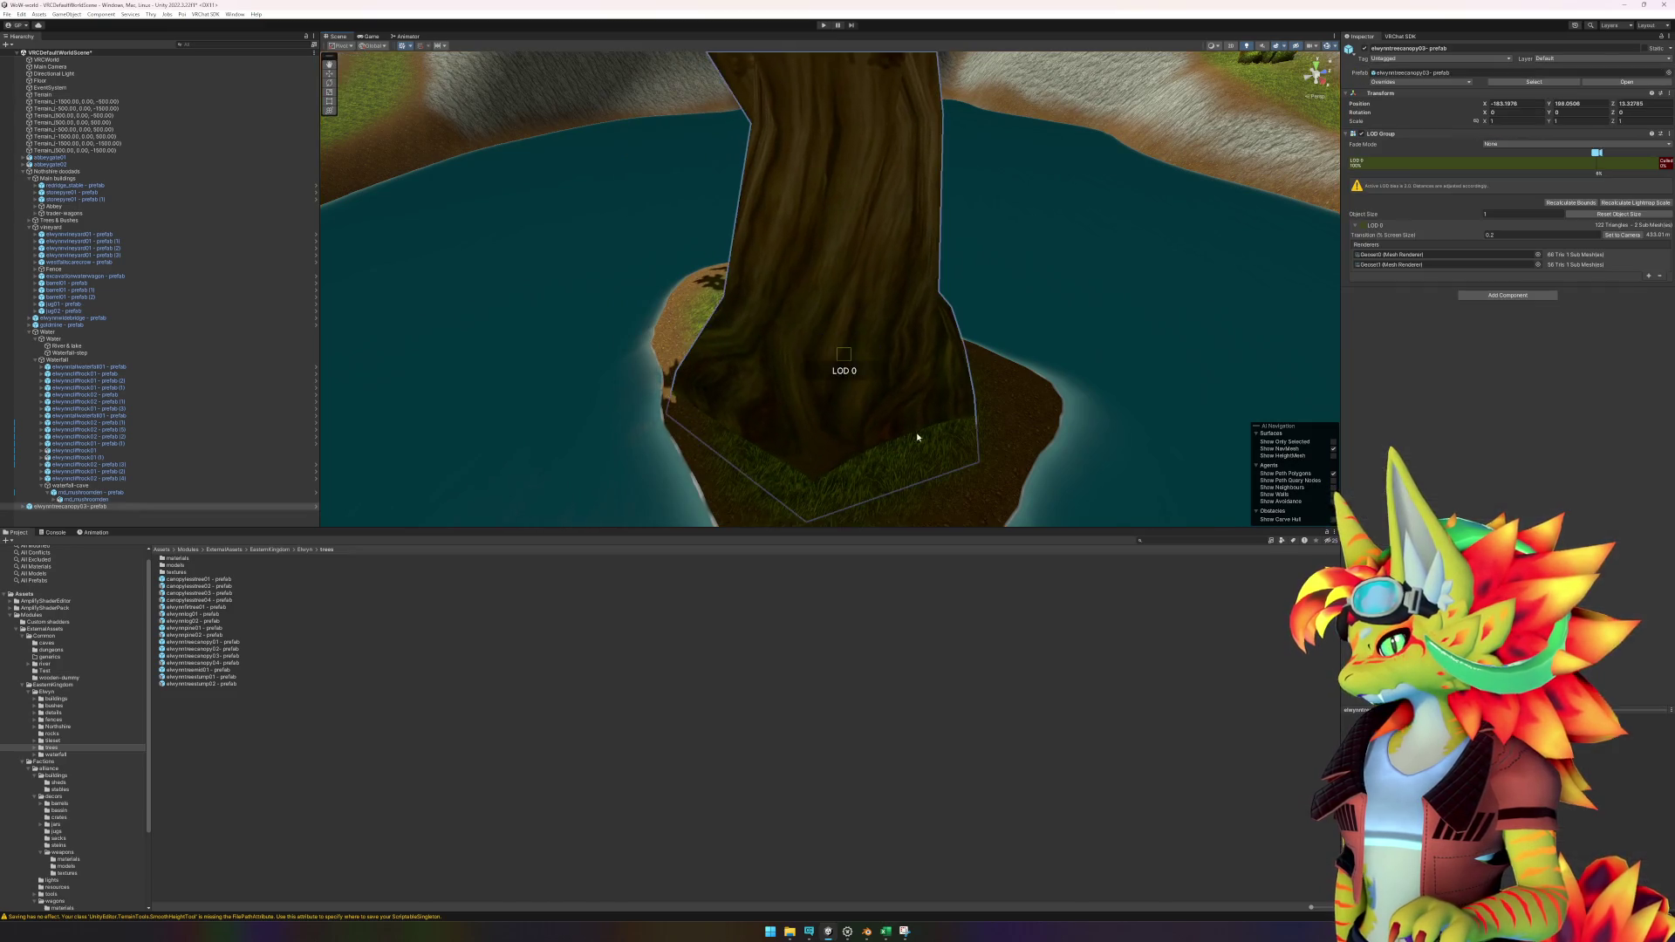
pyautogui.click(843, 344)
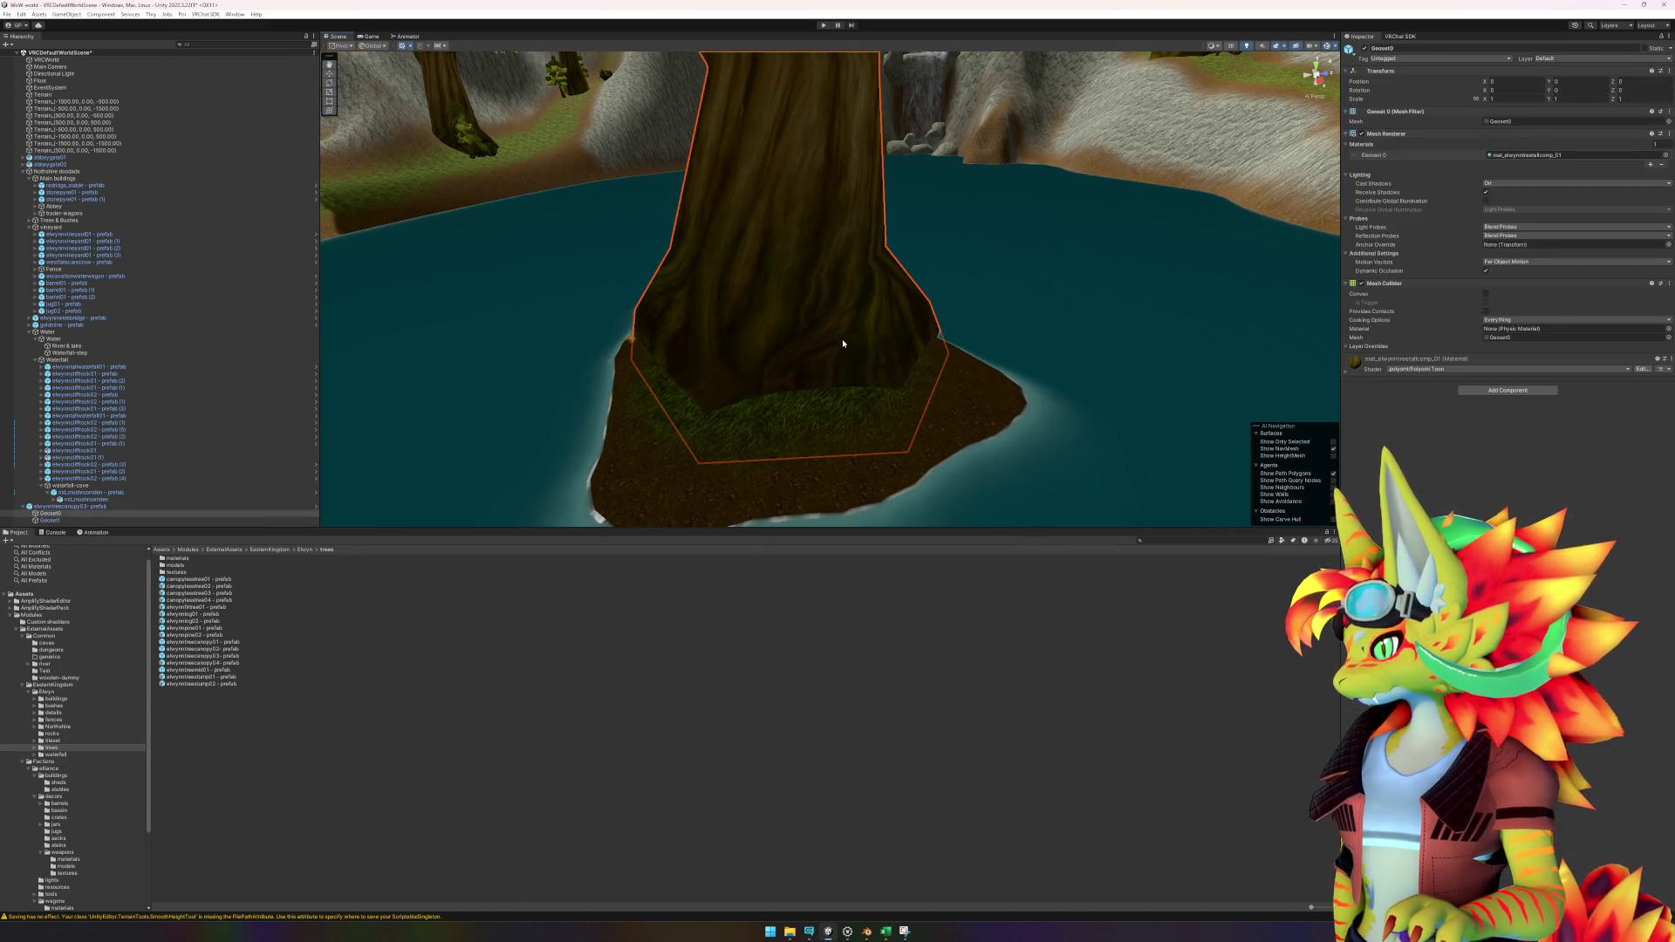
pyautogui.click(119, 506)
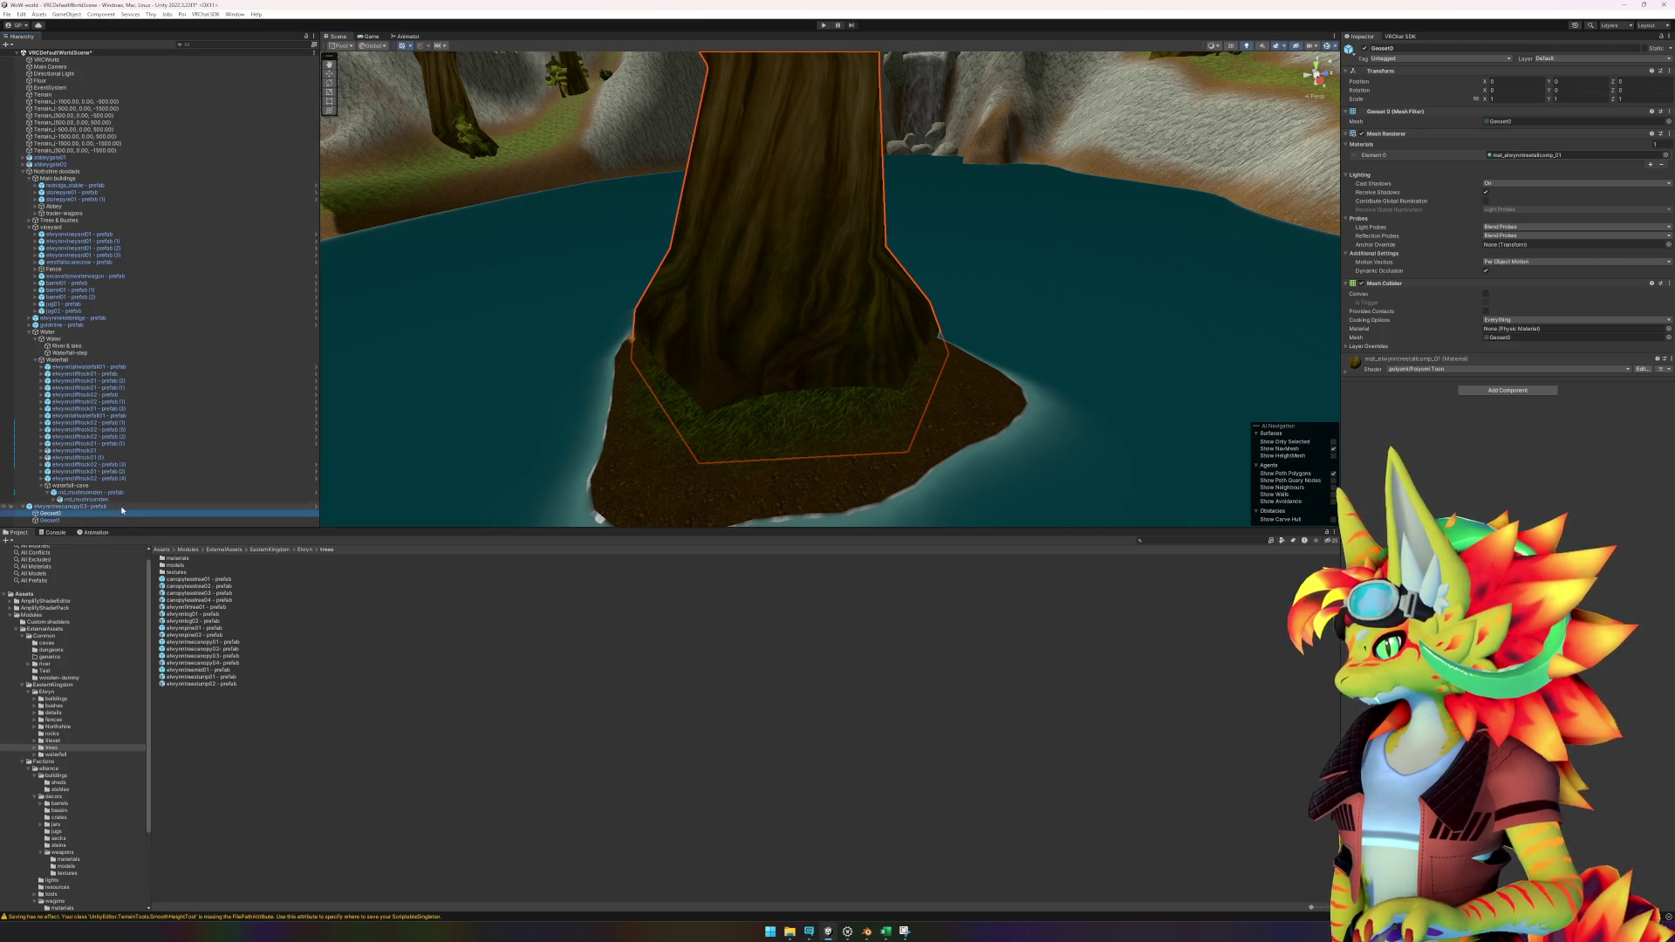
pyautogui.moveTo(790, 291)
pyautogui.mouseDown()
pyautogui.moveTo(790, 310)
pyautogui.moveTo(877, 353)
pyautogui.mouseUp()
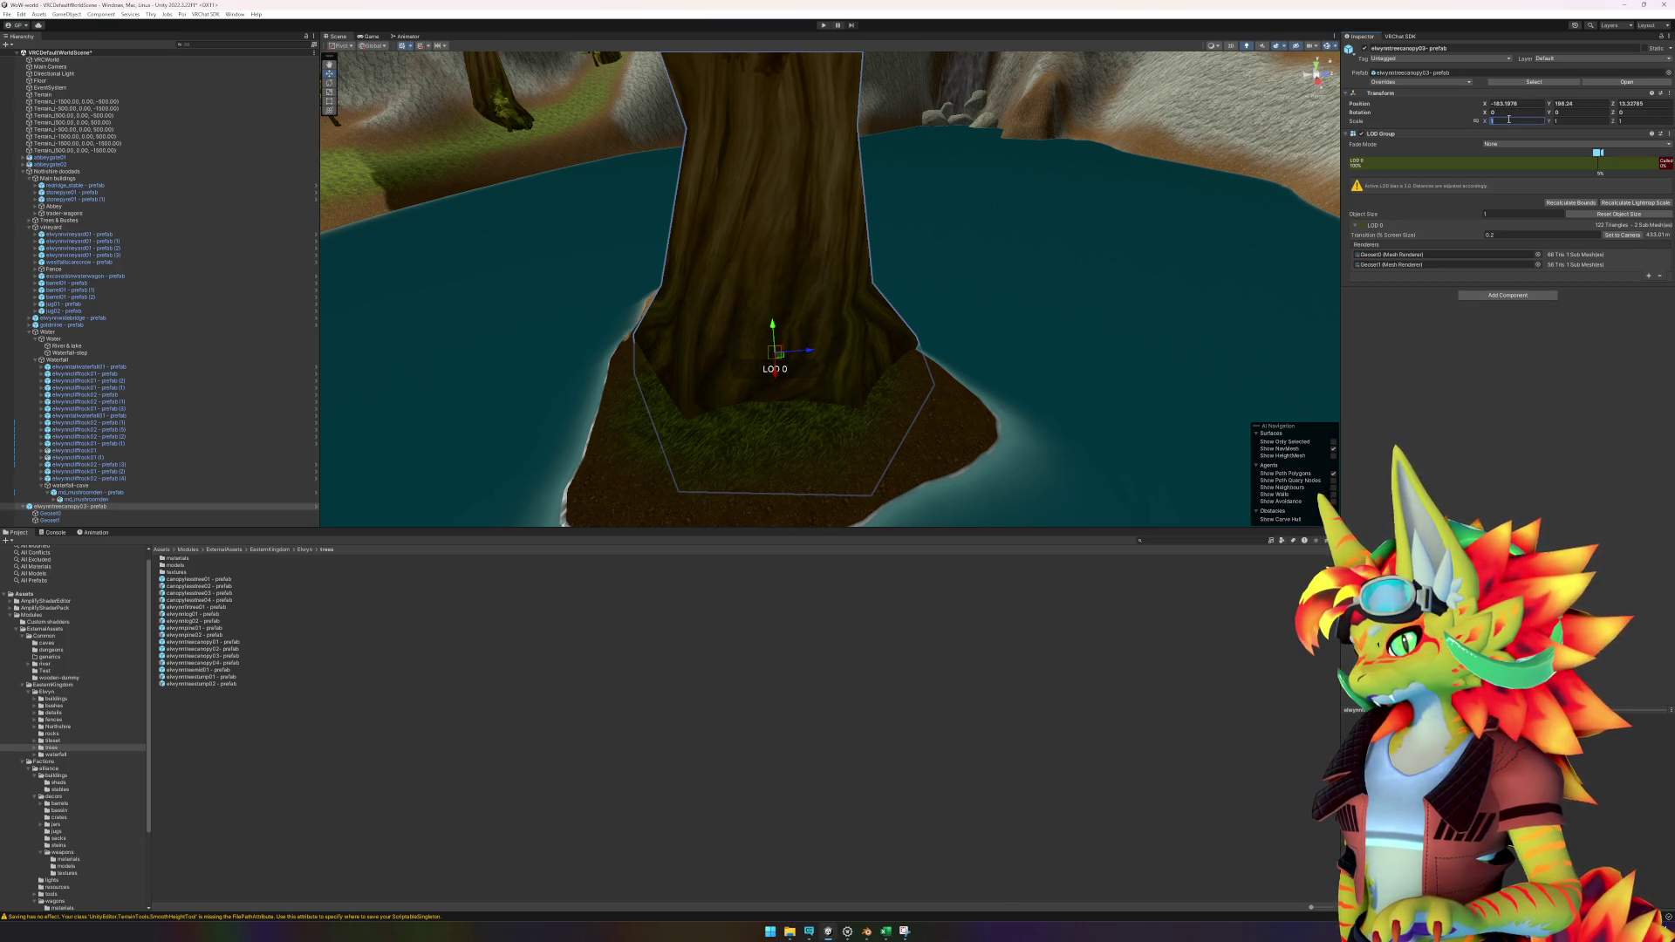
pyautogui.write('0.7')
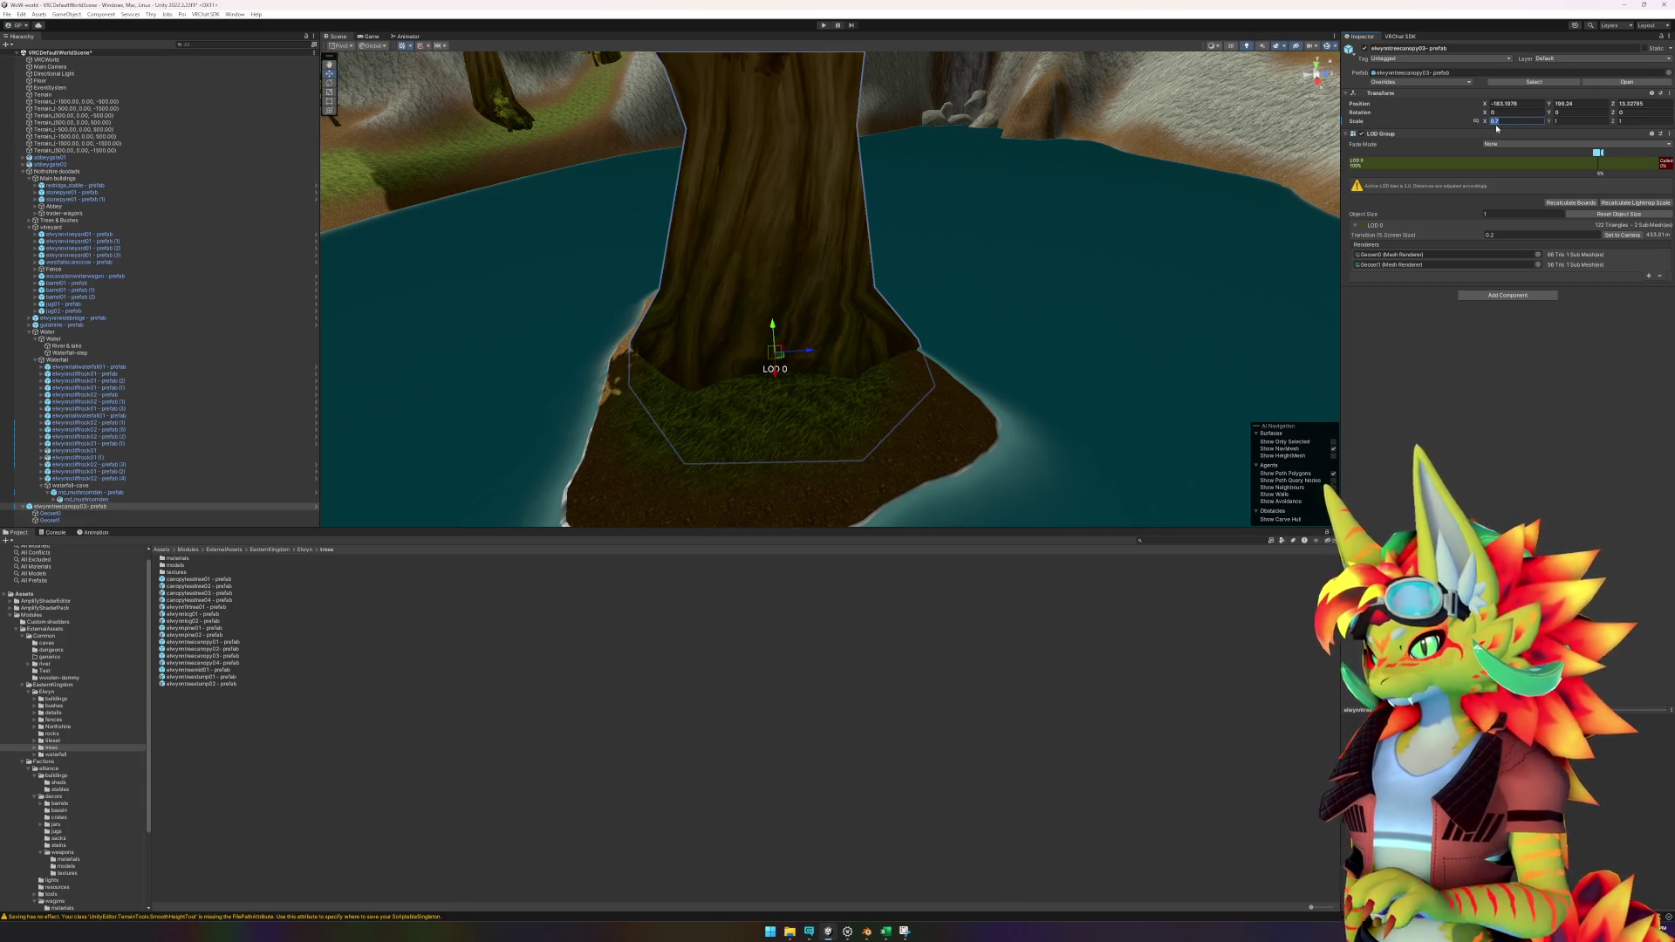
pyautogui.write('1')
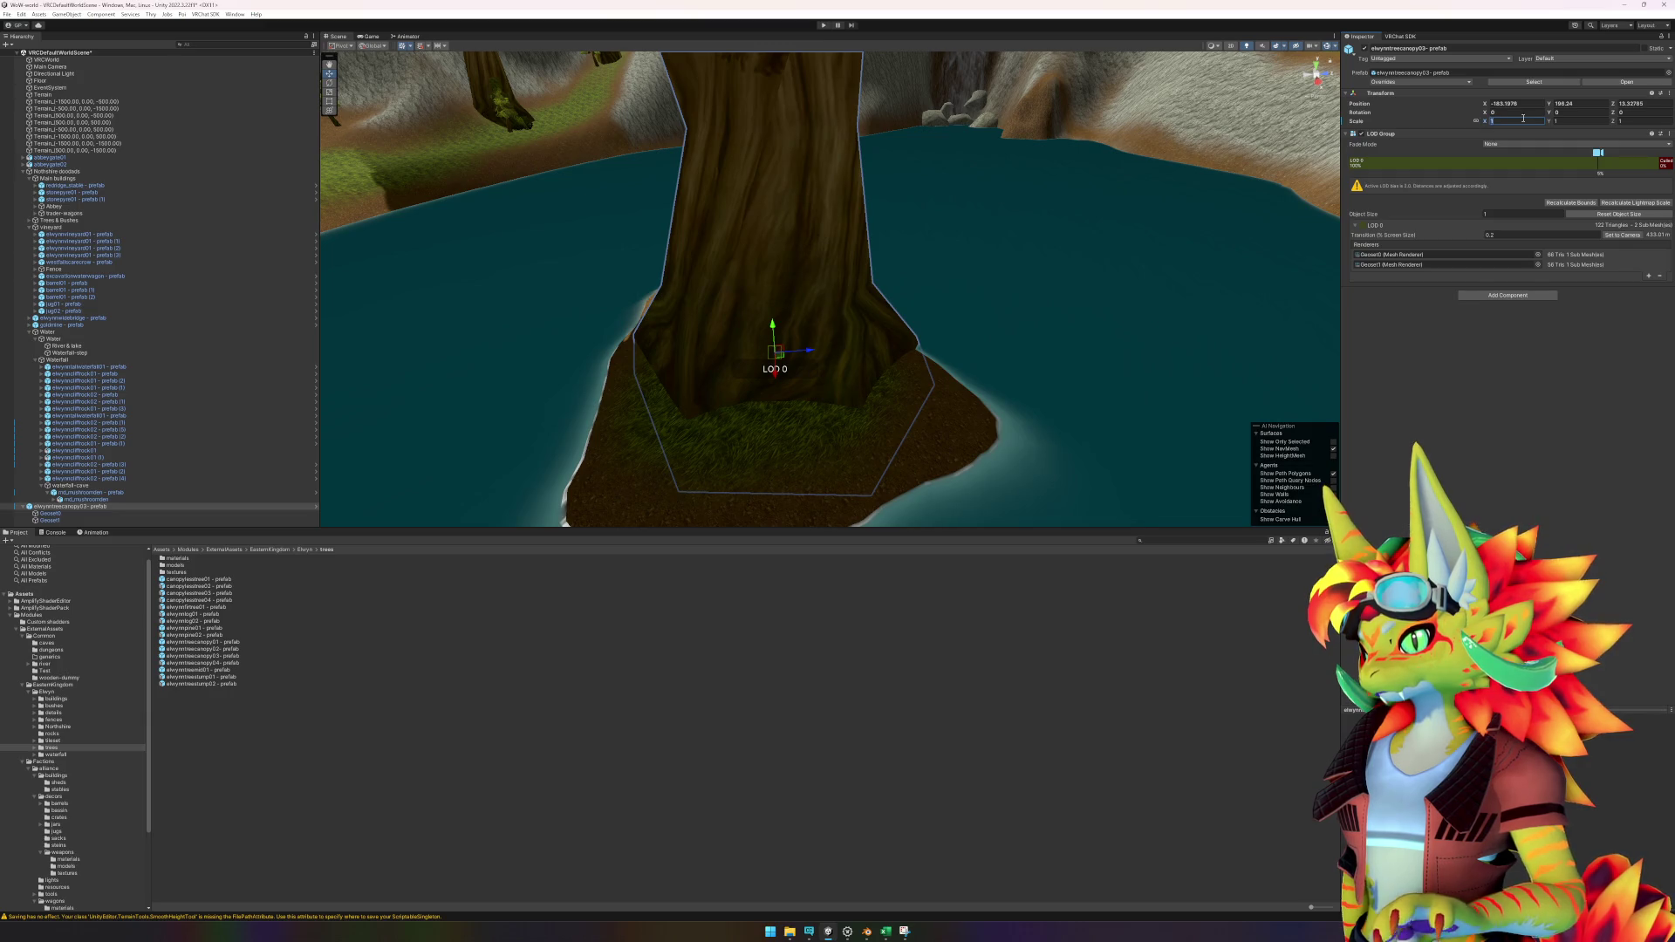
pyautogui.write('0.7')
# Reposition the trial tree, inspect it from grass level, then delete it.
pyautogui.moveTo(919, 379)
pyautogui.mouseDown()
pyautogui.moveTo(773, 317)
pyautogui.moveTo(759, 333)
pyautogui.moveTo(935, 368)
pyautogui.moveTo(920, 392)
pyautogui.moveTo(1092, 378)
pyautogui.moveTo(1032, 419)
pyautogui.moveTo(979, 403)
pyautogui.moveTo(933, 432)
pyautogui.mouseUp()
pyautogui.scroll(-5, 921, 392)
pyautogui.scroll(3, 1052, 399)
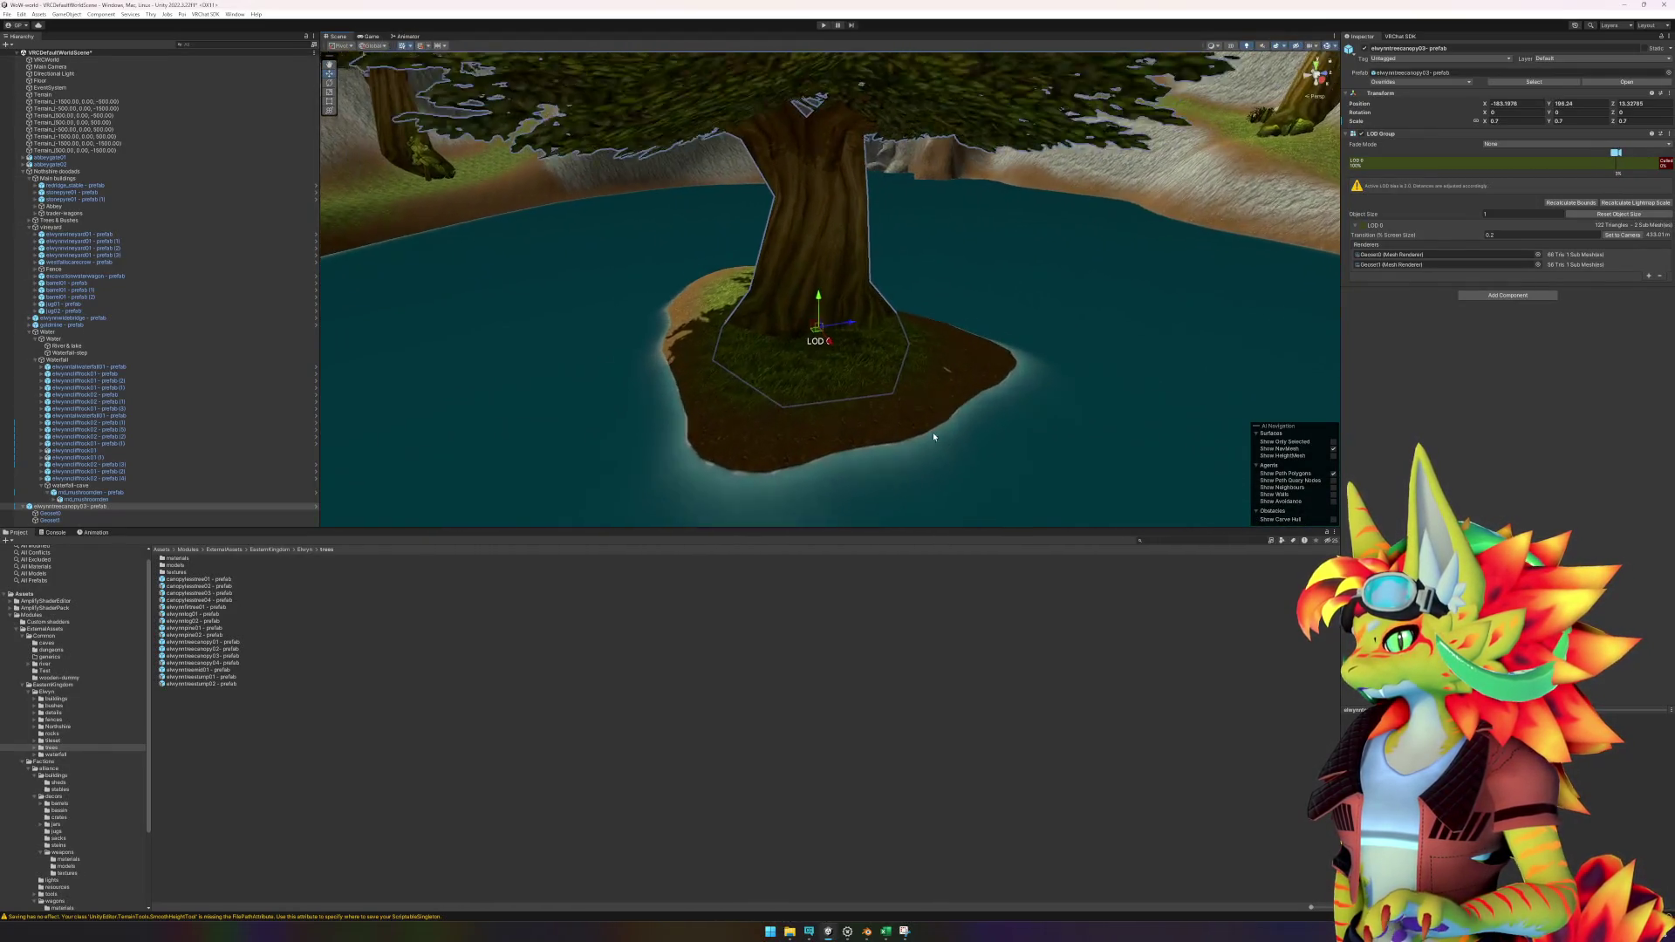
pyautogui.scroll(4, 934, 432)
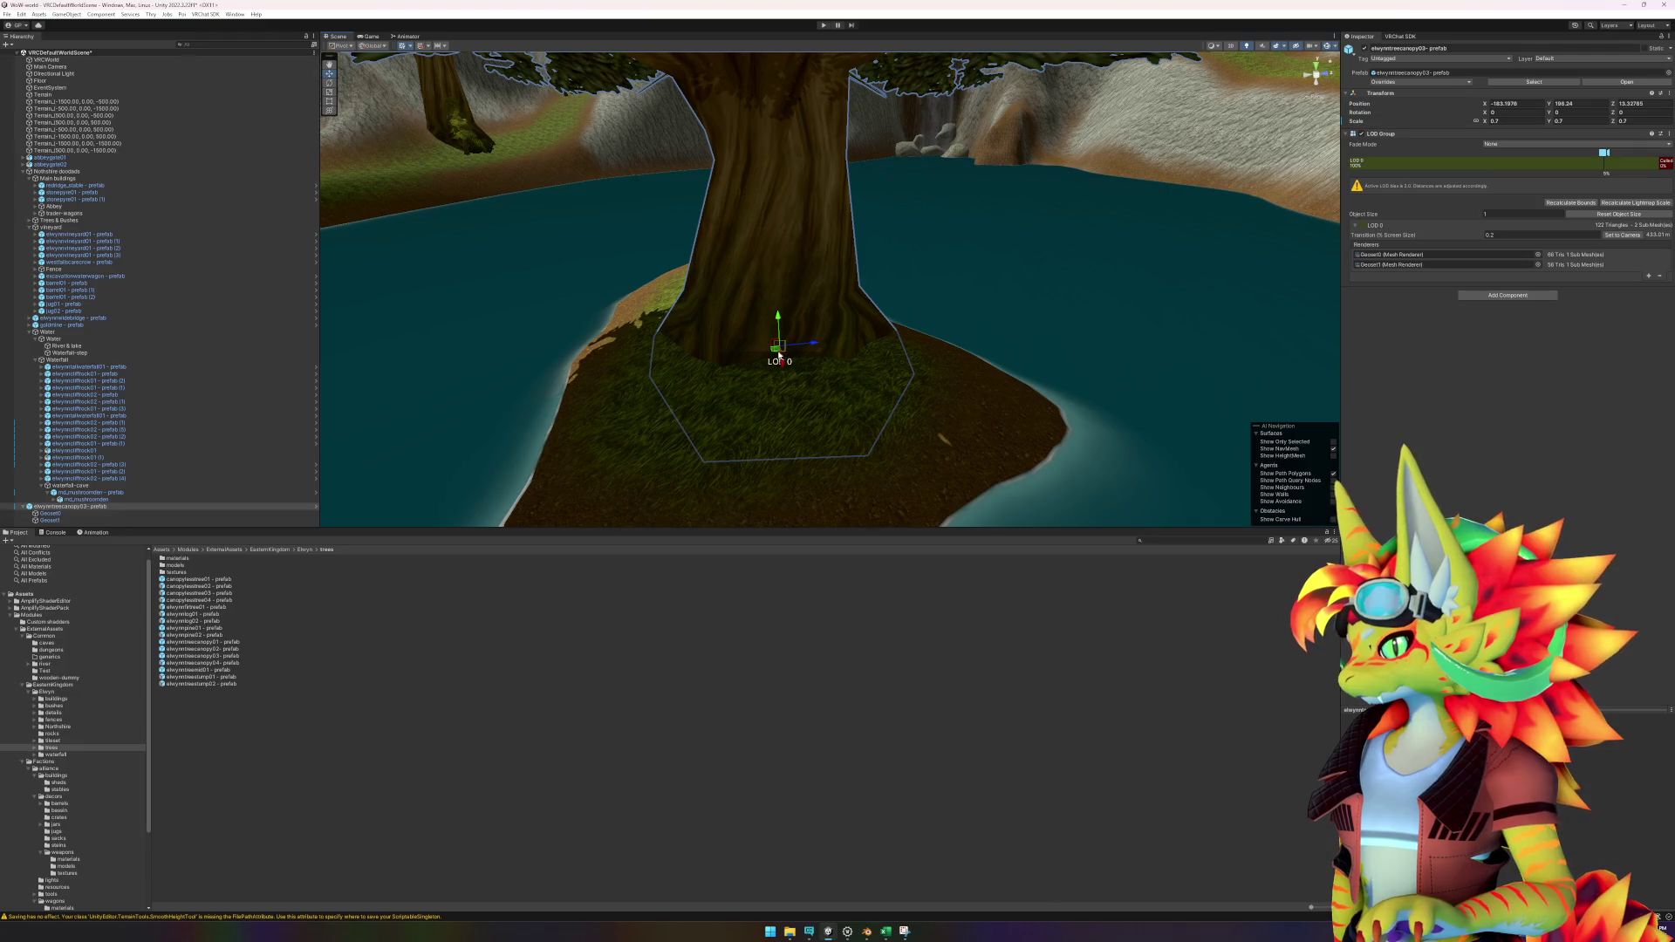
pyautogui.moveTo(773, 354)
pyautogui.mouseDown()
pyautogui.moveTo(755, 355)
pyautogui.moveTo(1222, 340)
pyautogui.moveTo(1046, 249)
pyautogui.moveTo(846, 299)
pyautogui.moveTo(828, 287)
pyautogui.mouseUp()
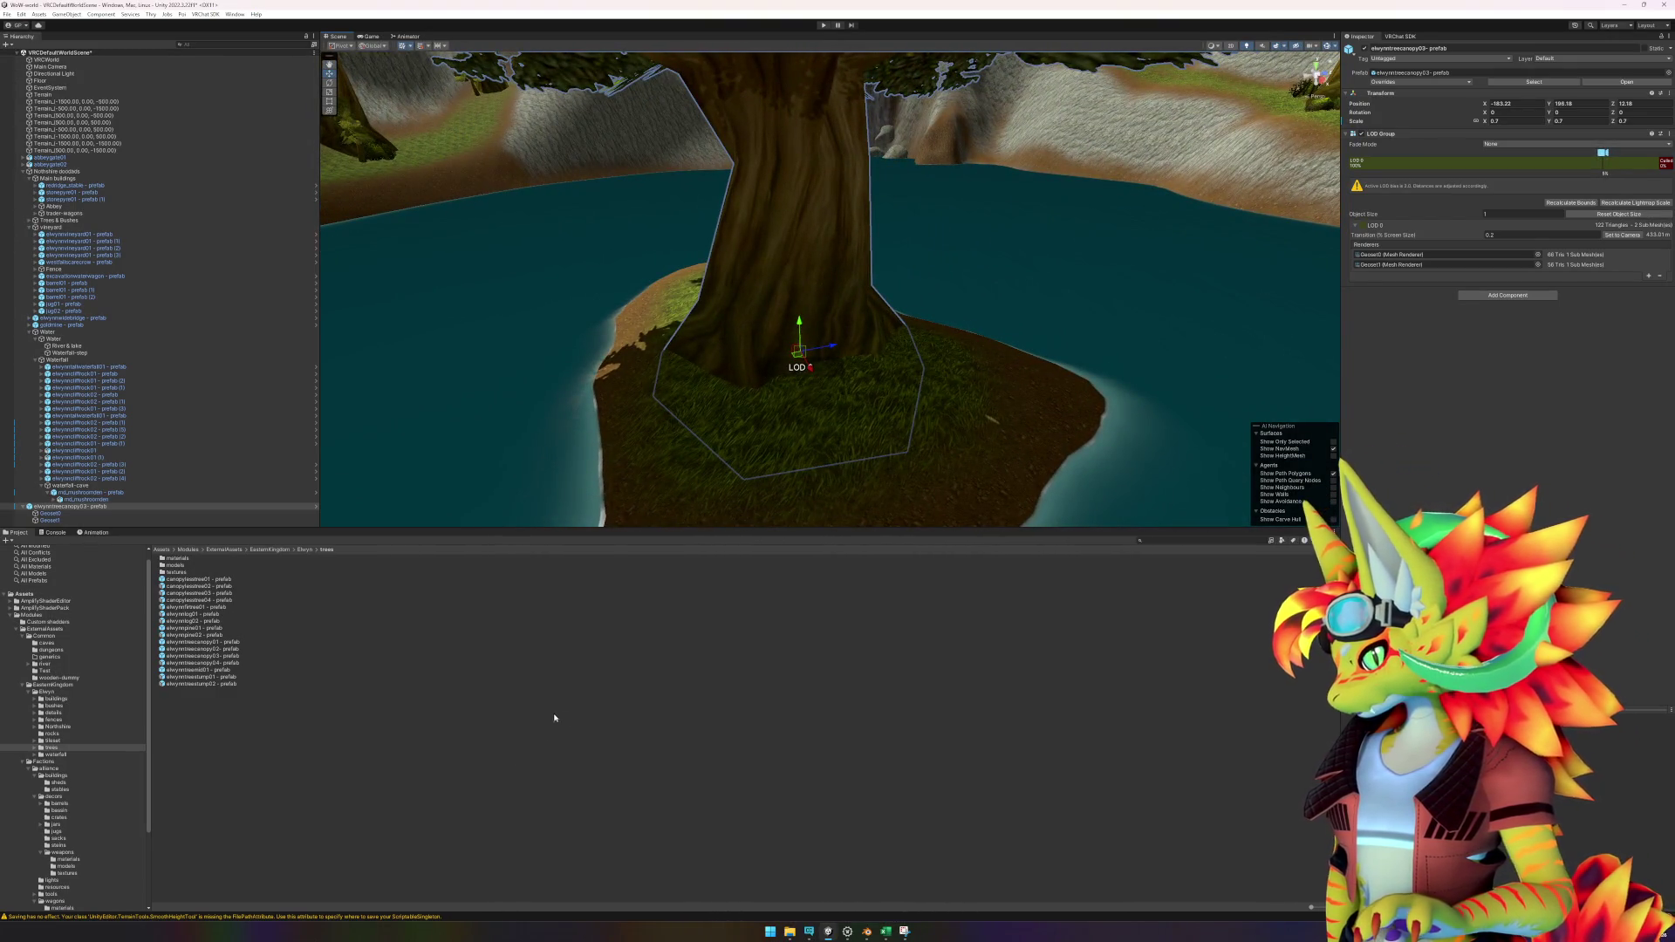
pyautogui.scroll(-5, 789, 479)
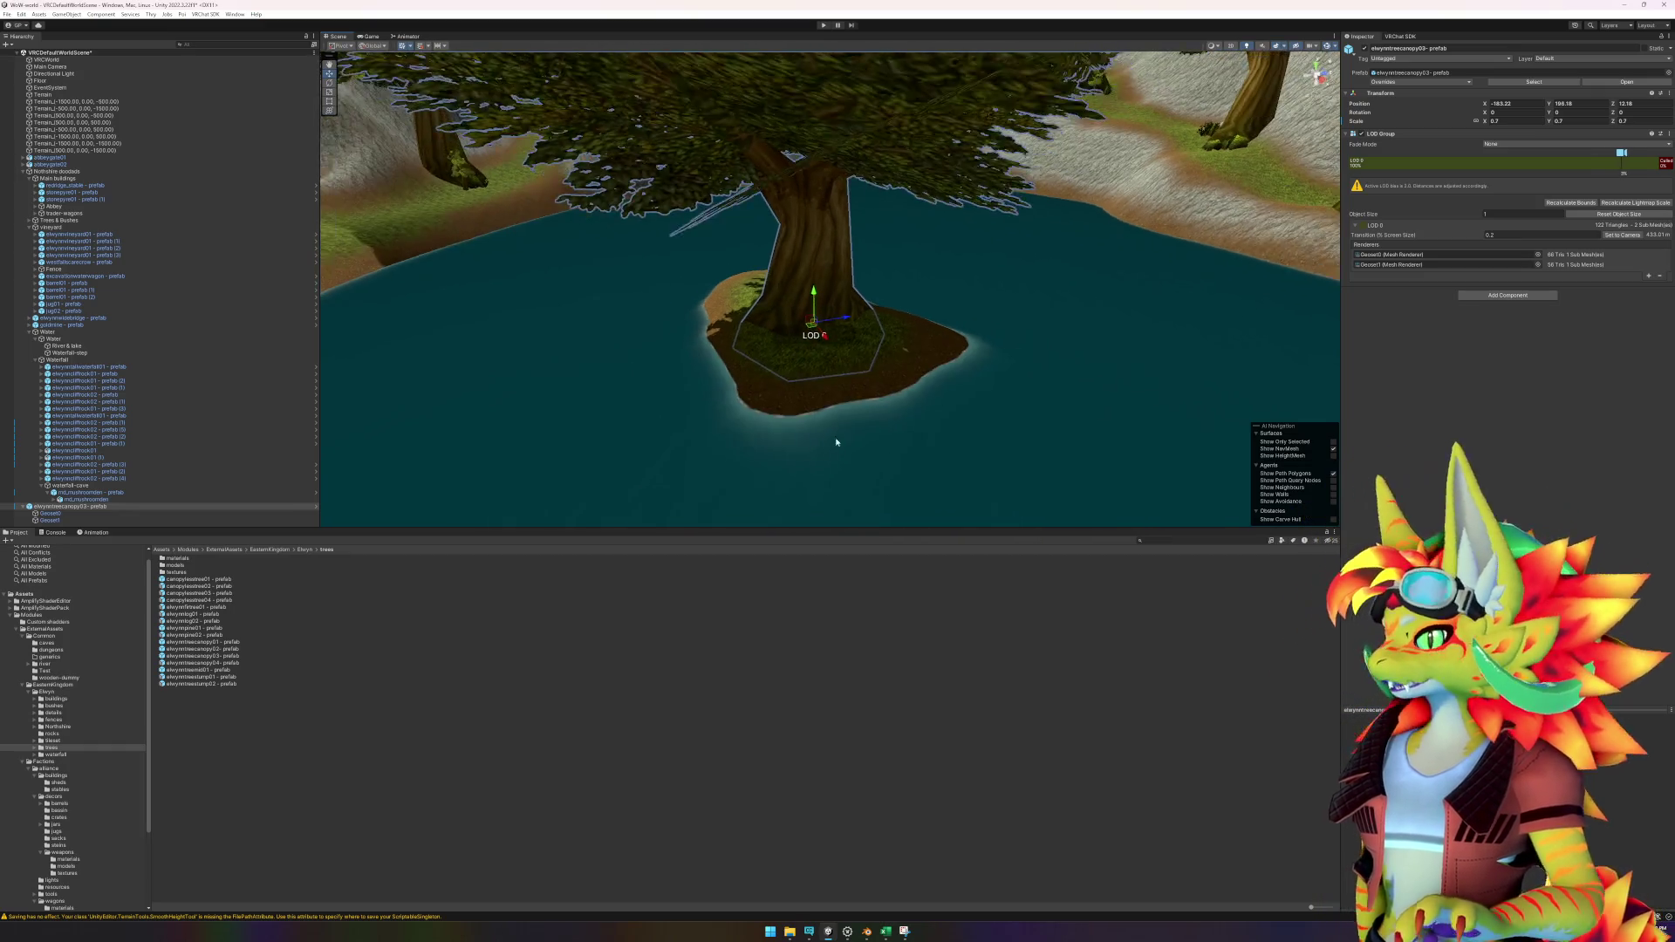
pyautogui.moveTo(916, 430)
pyautogui.mouseDown()
pyautogui.moveTo(979, 404)
pyautogui.moveTo(798, 426)
pyautogui.moveTo(957, 482)
pyautogui.mouseUp()
pyautogui.scroll(5, 908, 449)
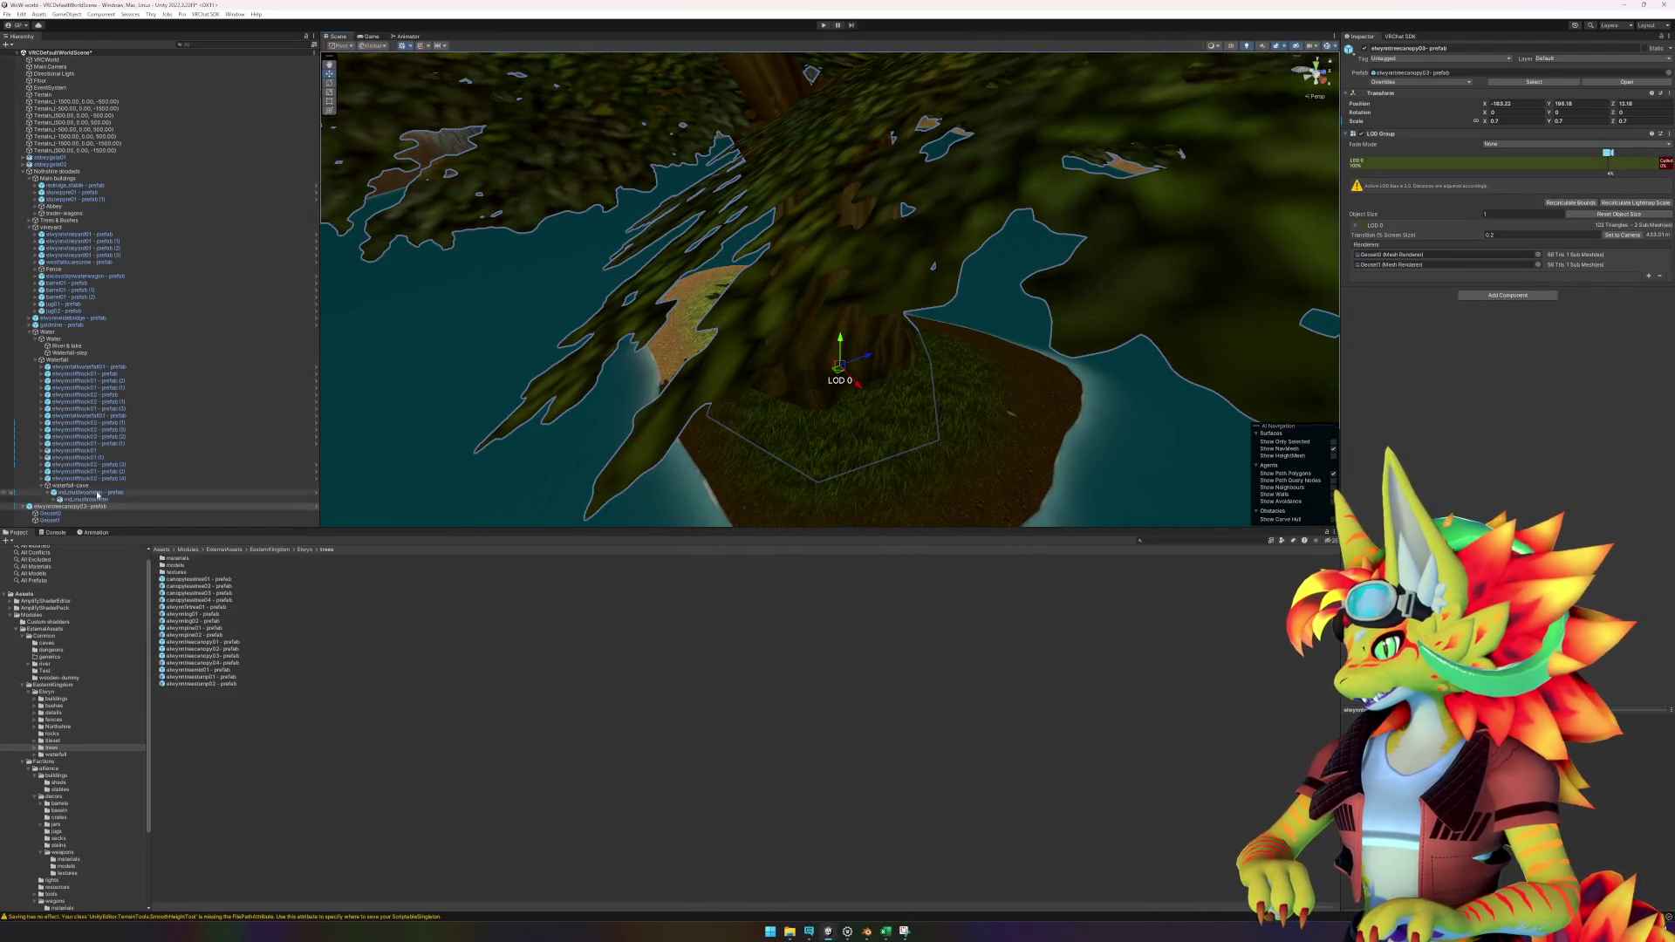
pyautogui.press('Delete')
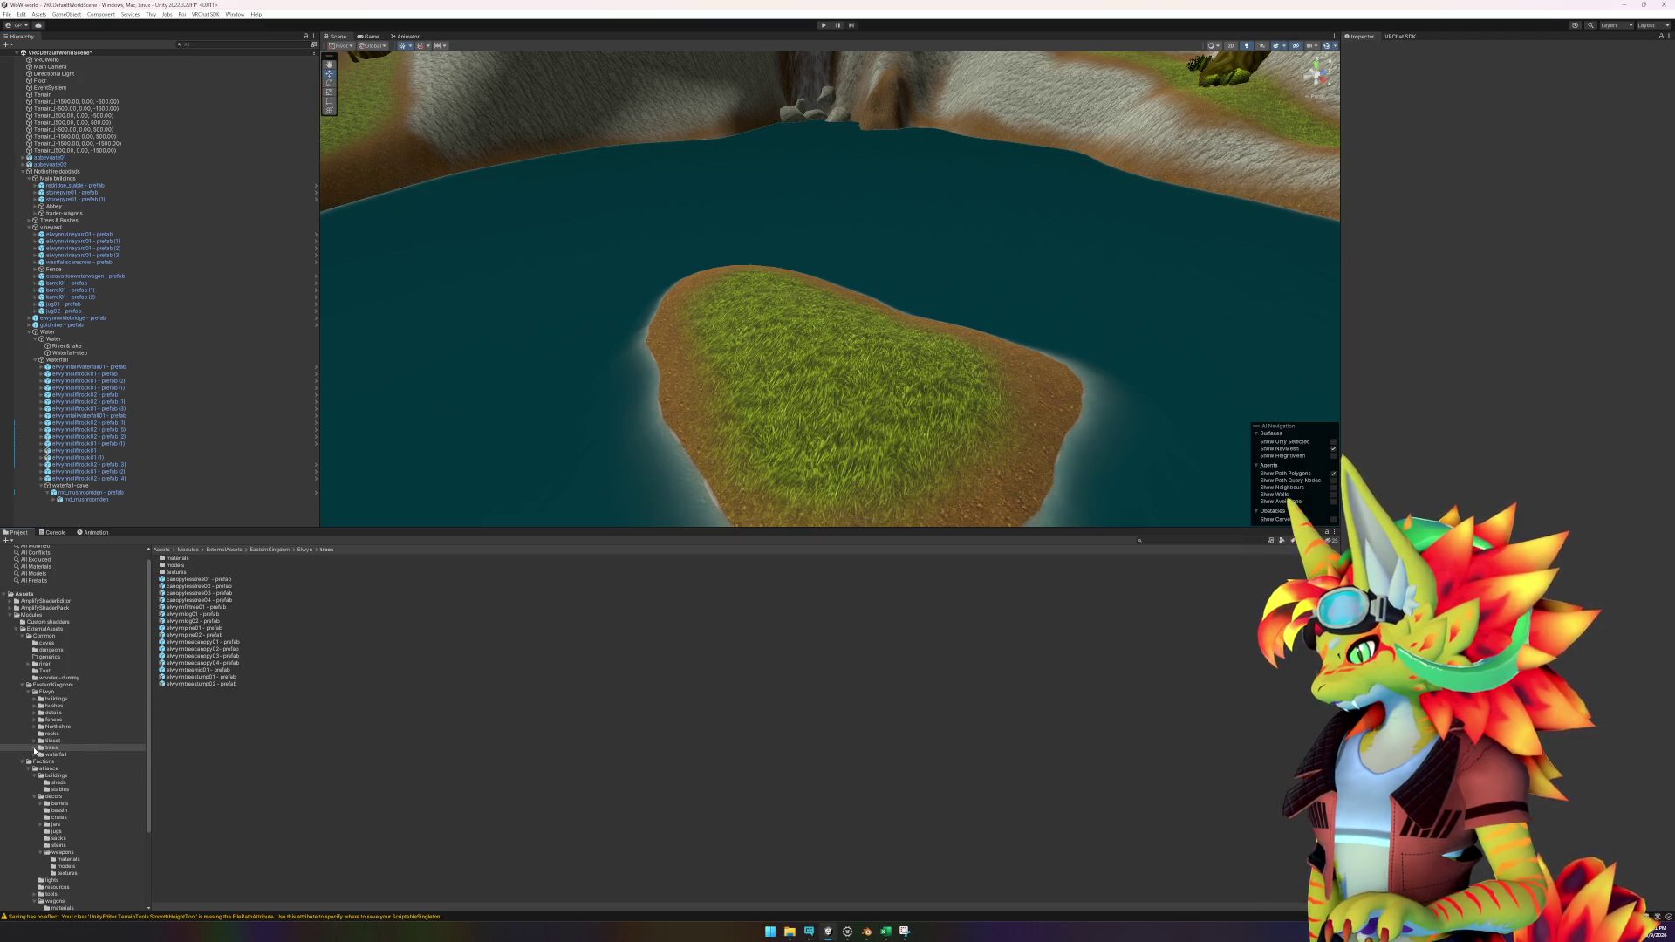
# Place five elwynnbush09 bushes across the island from the bushes folder.
pyautogui.click(35, 748)
pyautogui.click(36, 747)
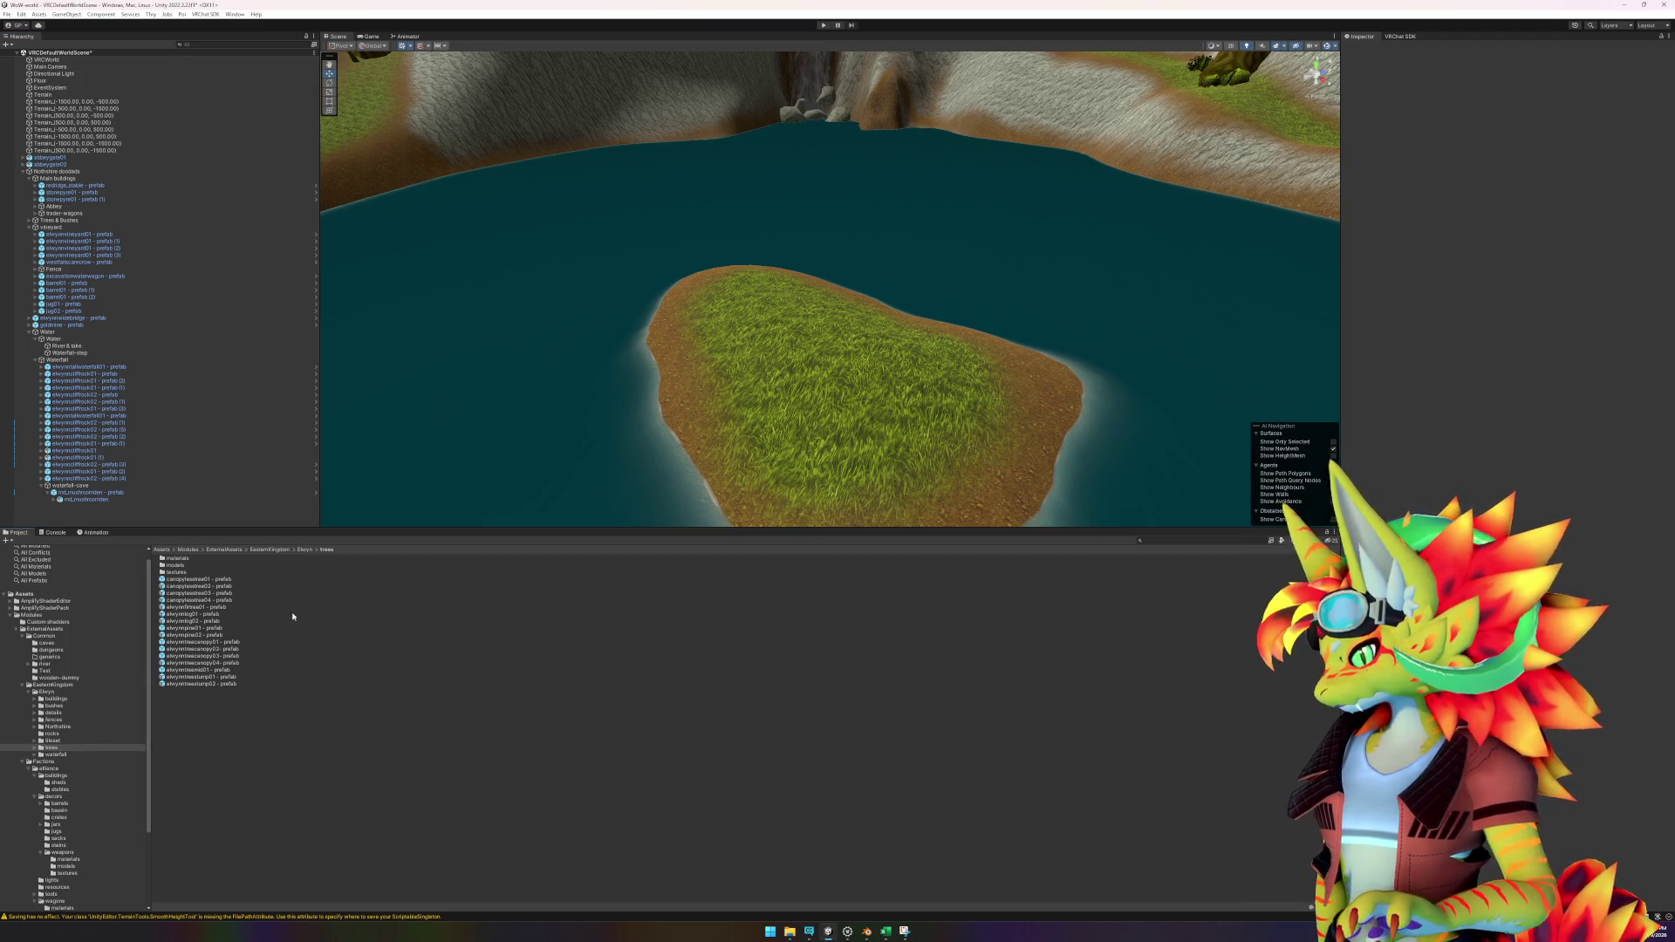
pyautogui.scroll(2, 1008, 400)
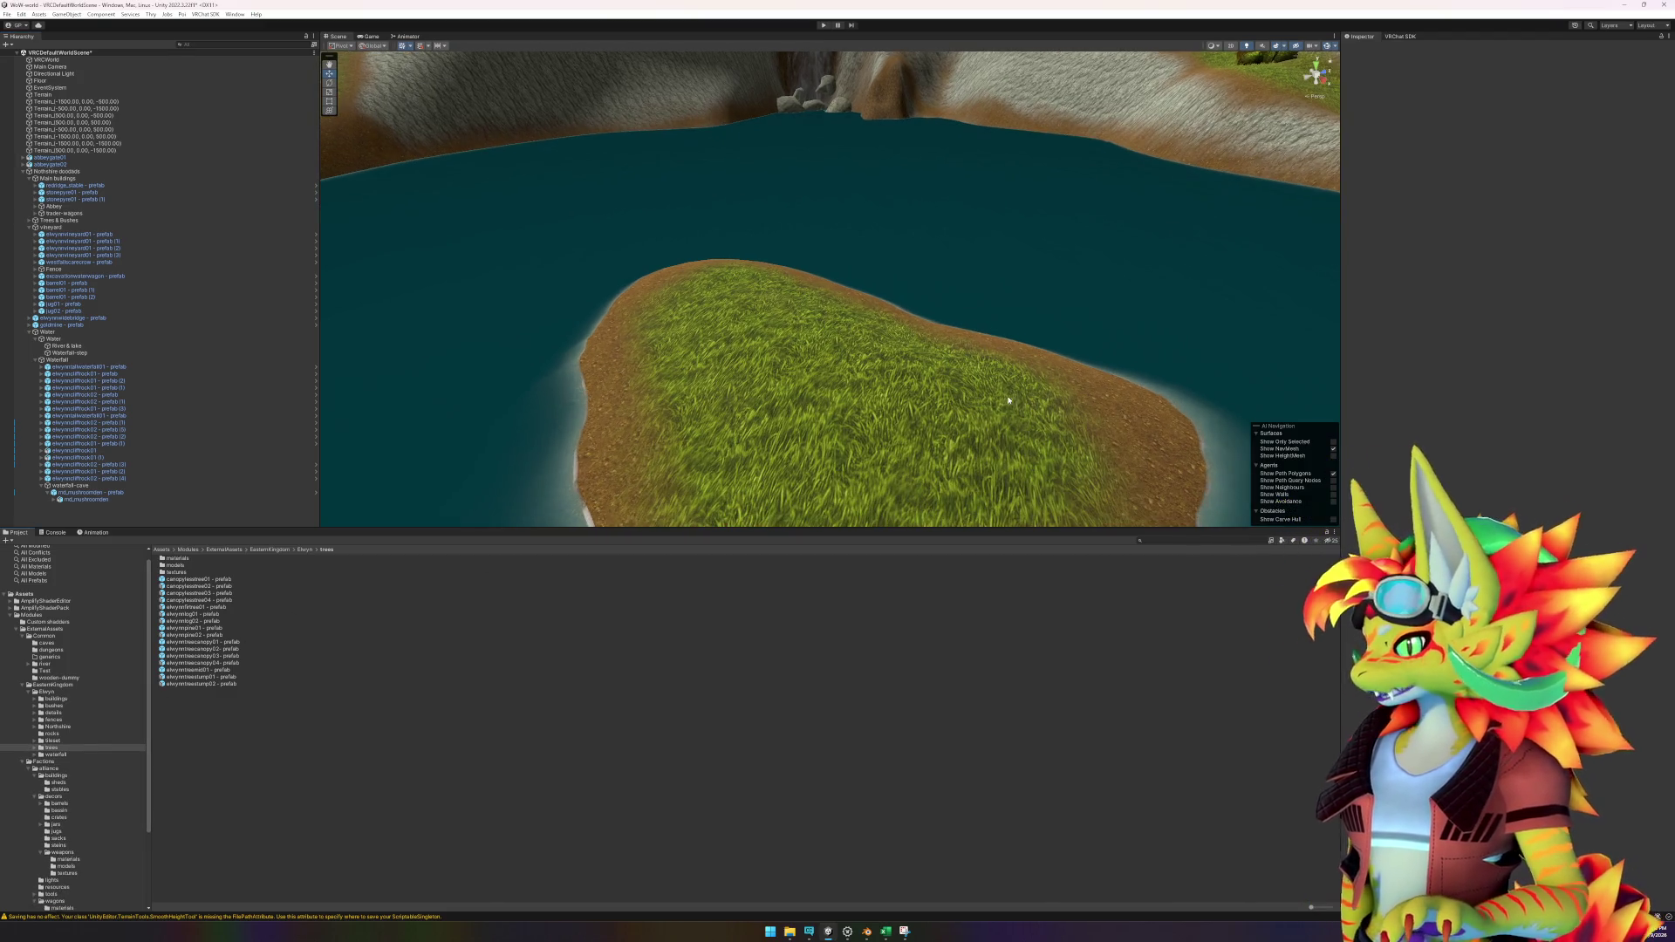
pyautogui.click(54, 707)
pyautogui.moveTo(221, 639)
pyautogui.mouseDown()
pyautogui.moveTo(579, 496)
pyautogui.moveTo(751, 324)
pyautogui.moveTo(197, 637)
pyautogui.moveTo(980, 419)
pyautogui.moveTo(995, 441)
pyautogui.mouseUp()
pyautogui.moveTo(196, 639)
pyautogui.mouseDown()
pyautogui.moveTo(349, 602)
pyautogui.moveTo(823, 397)
pyautogui.moveTo(807, 405)
pyautogui.mouseUp()
pyautogui.moveTo(219, 637)
pyautogui.mouseDown()
pyautogui.moveTo(807, 441)
pyautogui.moveTo(951, 427)
pyautogui.moveTo(881, 415)
pyautogui.moveTo(806, 451)
pyautogui.mouseUp()
pyautogui.moveTo(221, 632); pyautogui.dragTo(883, 427)
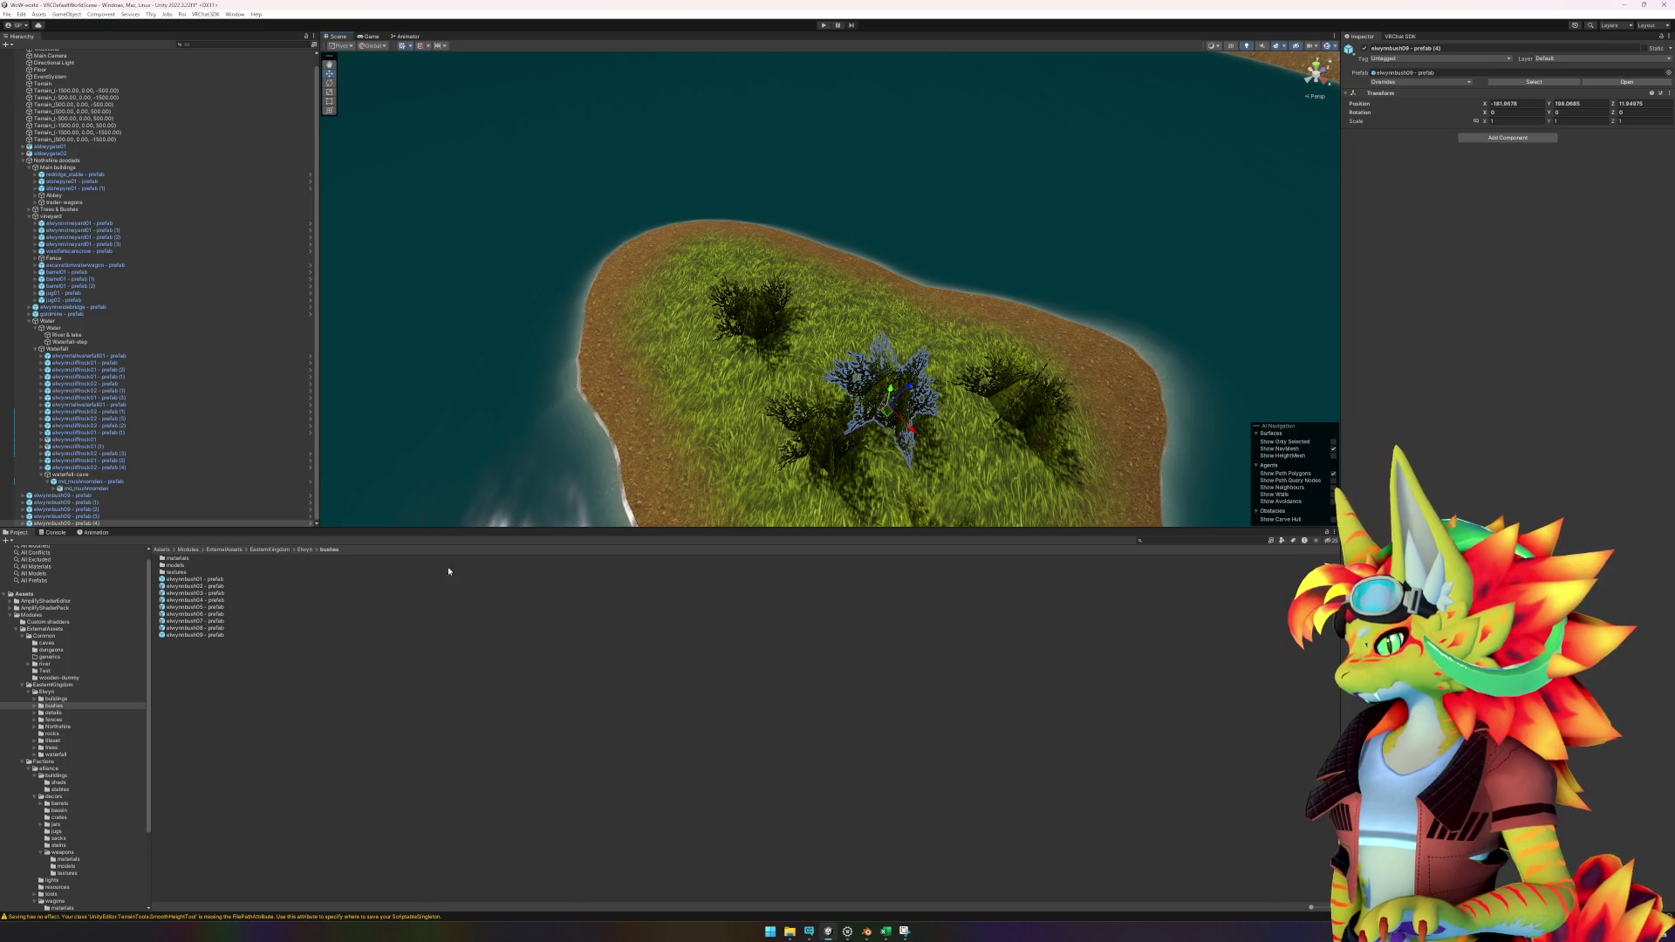
pyautogui.moveTo(212, 636)
pyautogui.mouseDown()
pyautogui.moveTo(825, 401)
pyautogui.moveTo(851, 471)
pyautogui.moveTo(843, 444)
pyautogui.mouseUp()
# Rotate some of the bushes to different angles.
pyautogui.press('e')
pyautogui.click(885, 393)
pyautogui.click(835, 456)
pyautogui.scroll(2, 843, 444)
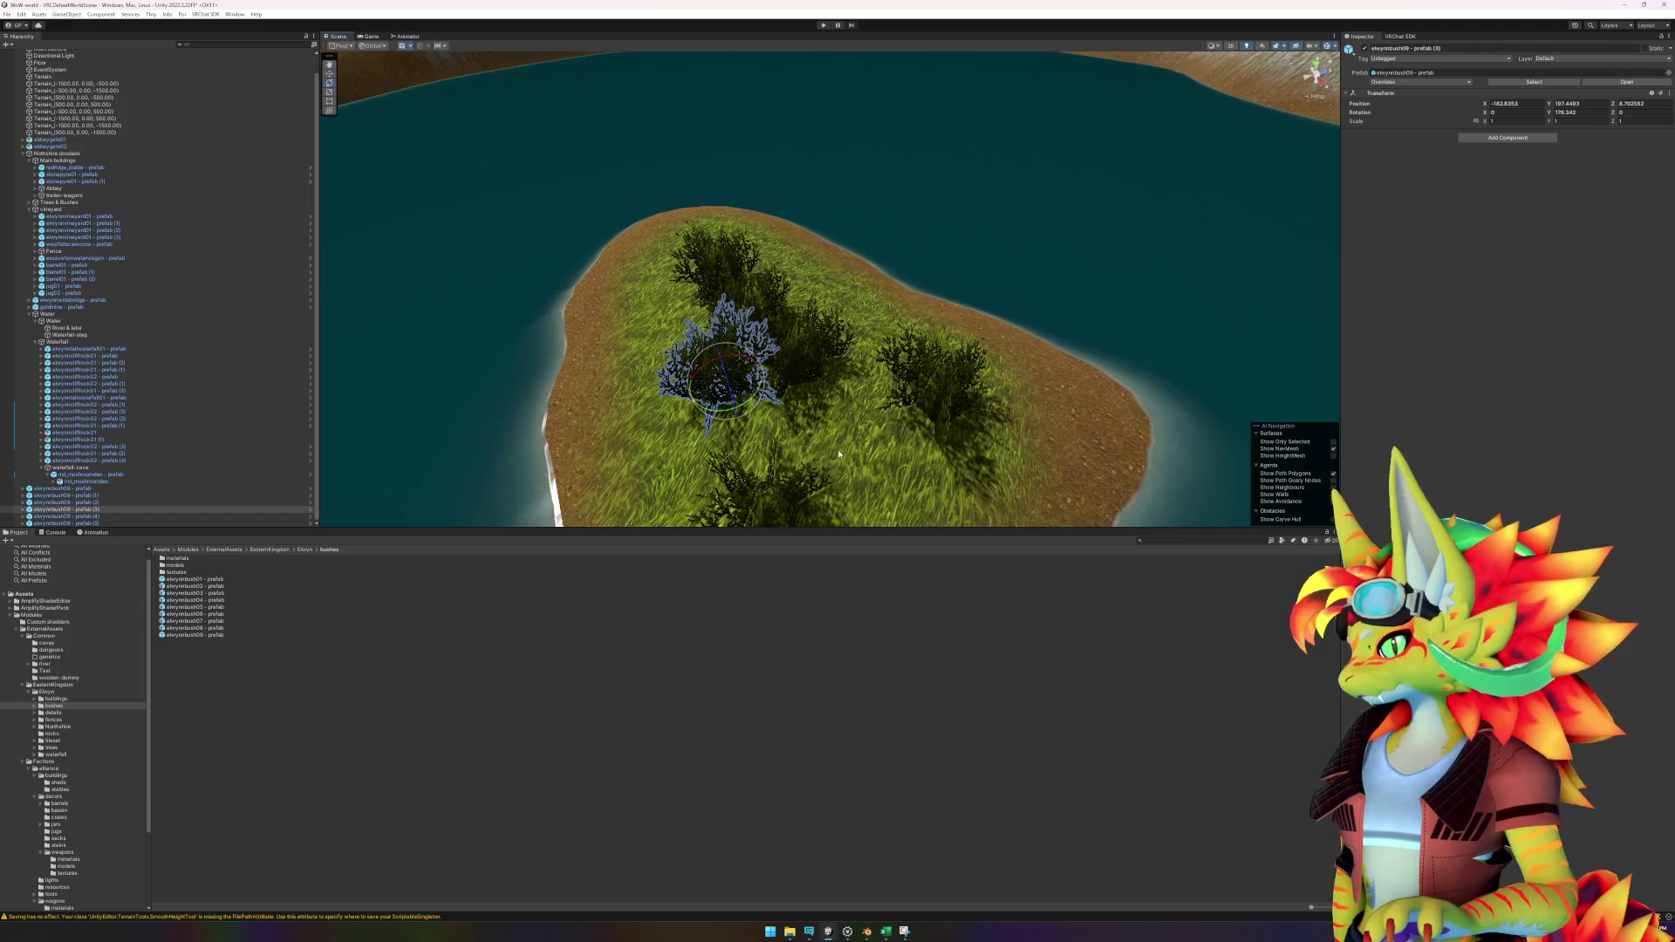
pyautogui.click(447, 777)
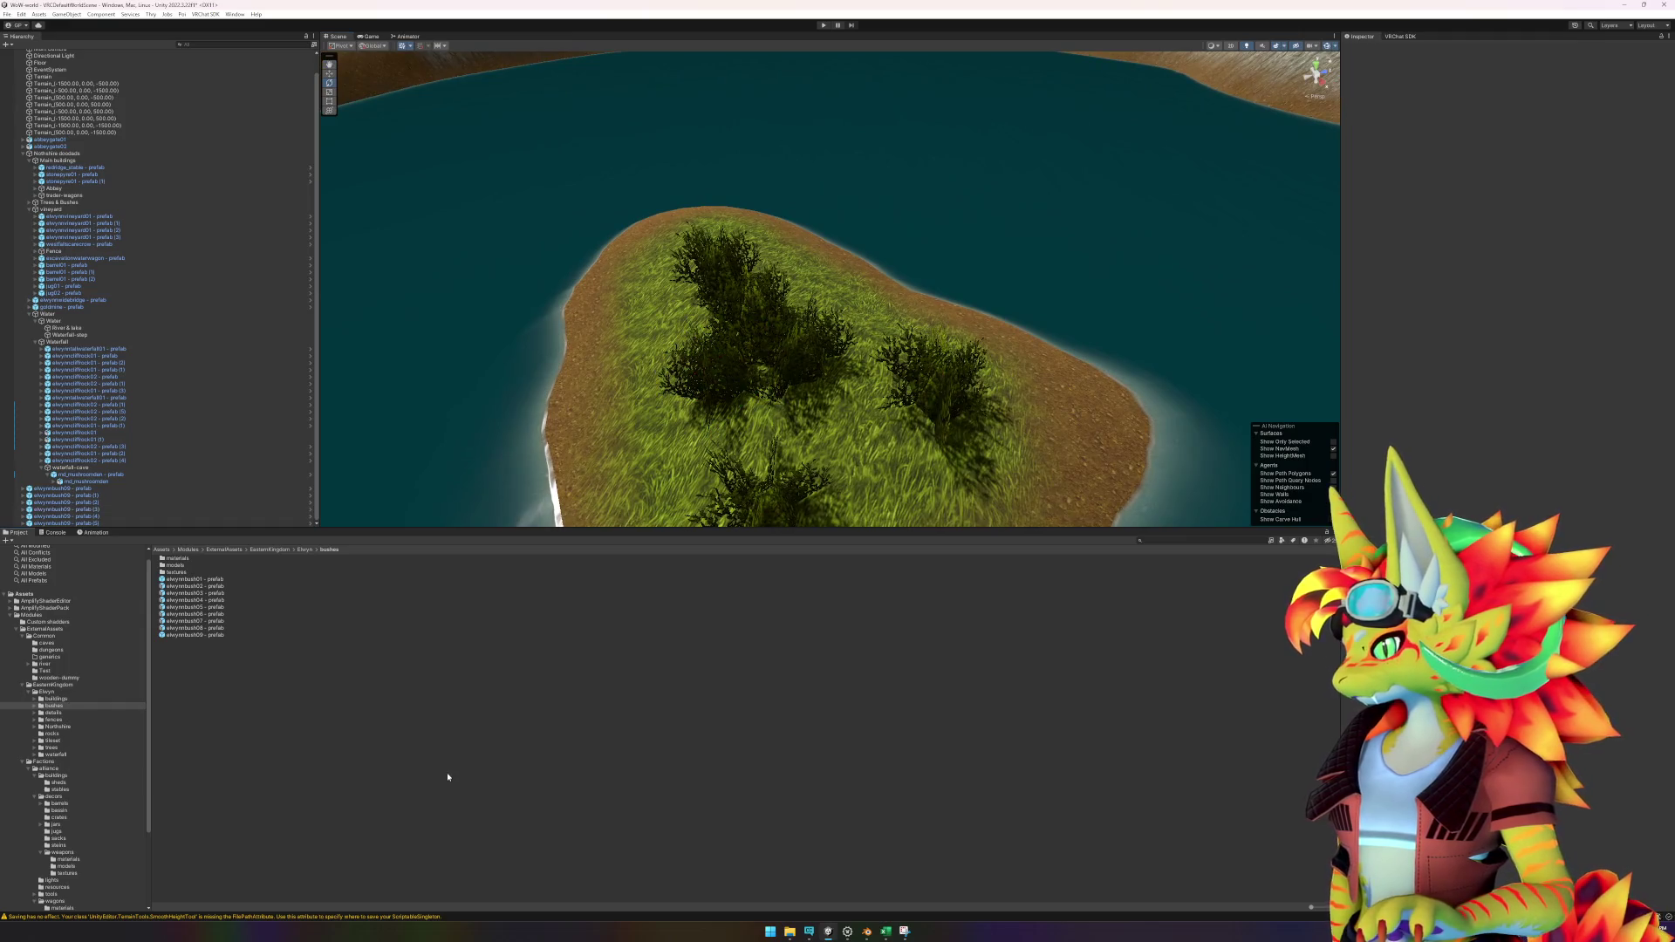
# Add a large tree and a tree stump to the island.
pyautogui.click(34, 747)
pyautogui.click(35, 750)
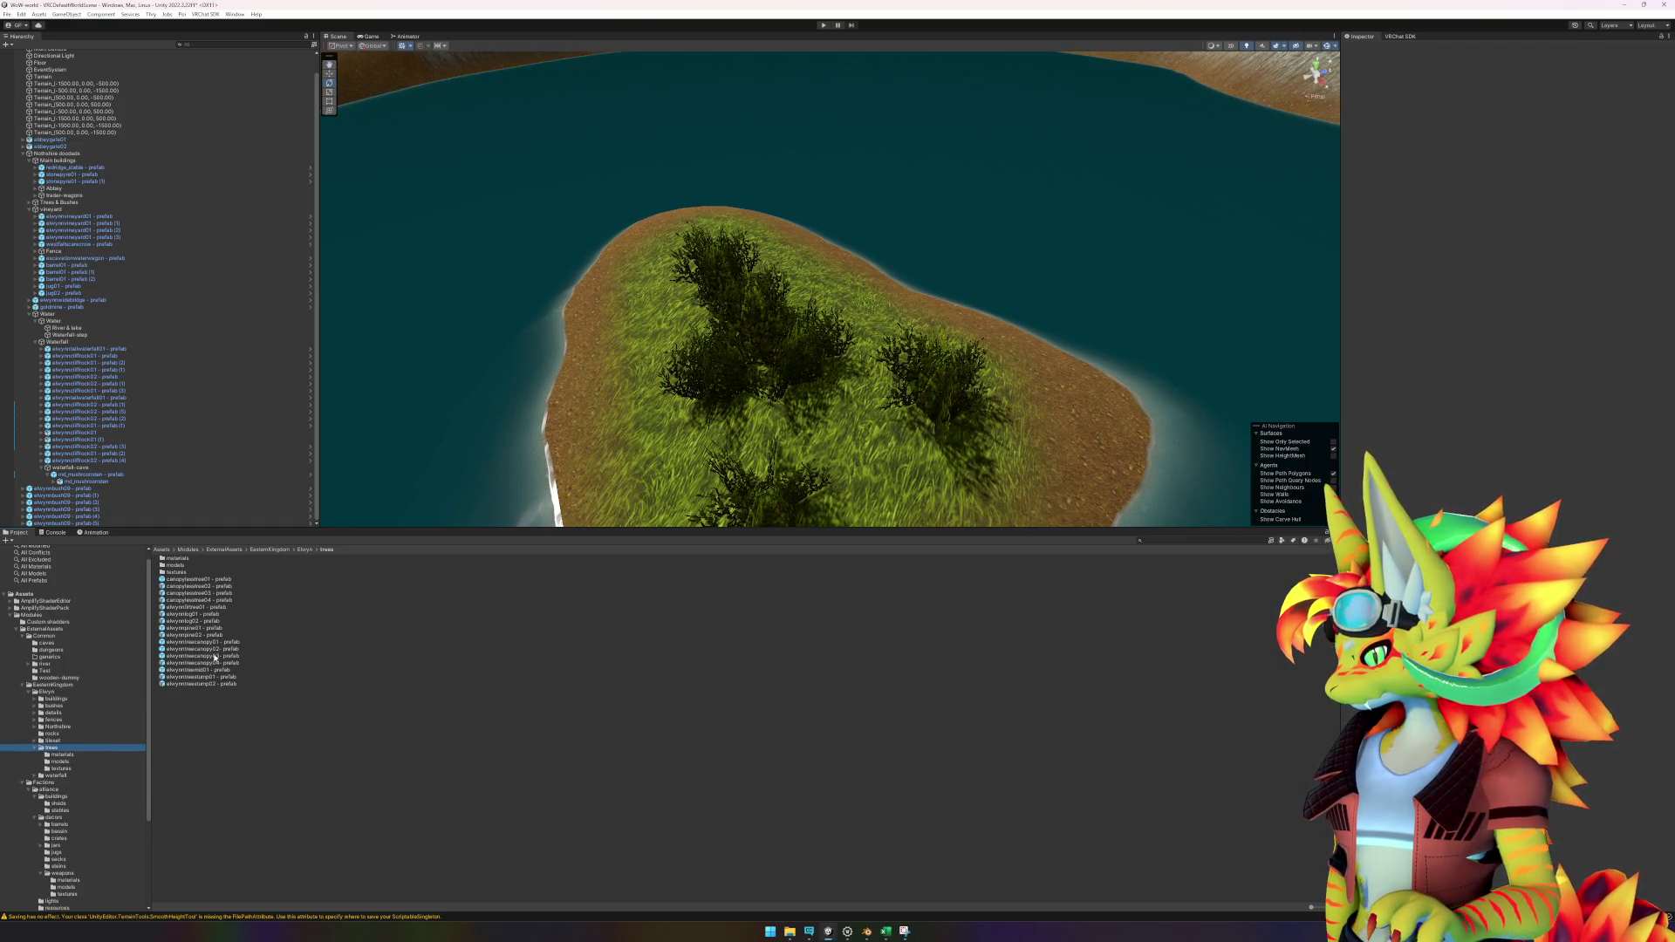
pyautogui.moveTo(206, 674)
pyautogui.mouseDown()
pyautogui.moveTo(681, 493)
pyautogui.moveTo(848, 459)
pyautogui.moveTo(899, 476)
pyautogui.moveTo(874, 457)
pyautogui.moveTo(530, 748)
pyautogui.mouseUp()
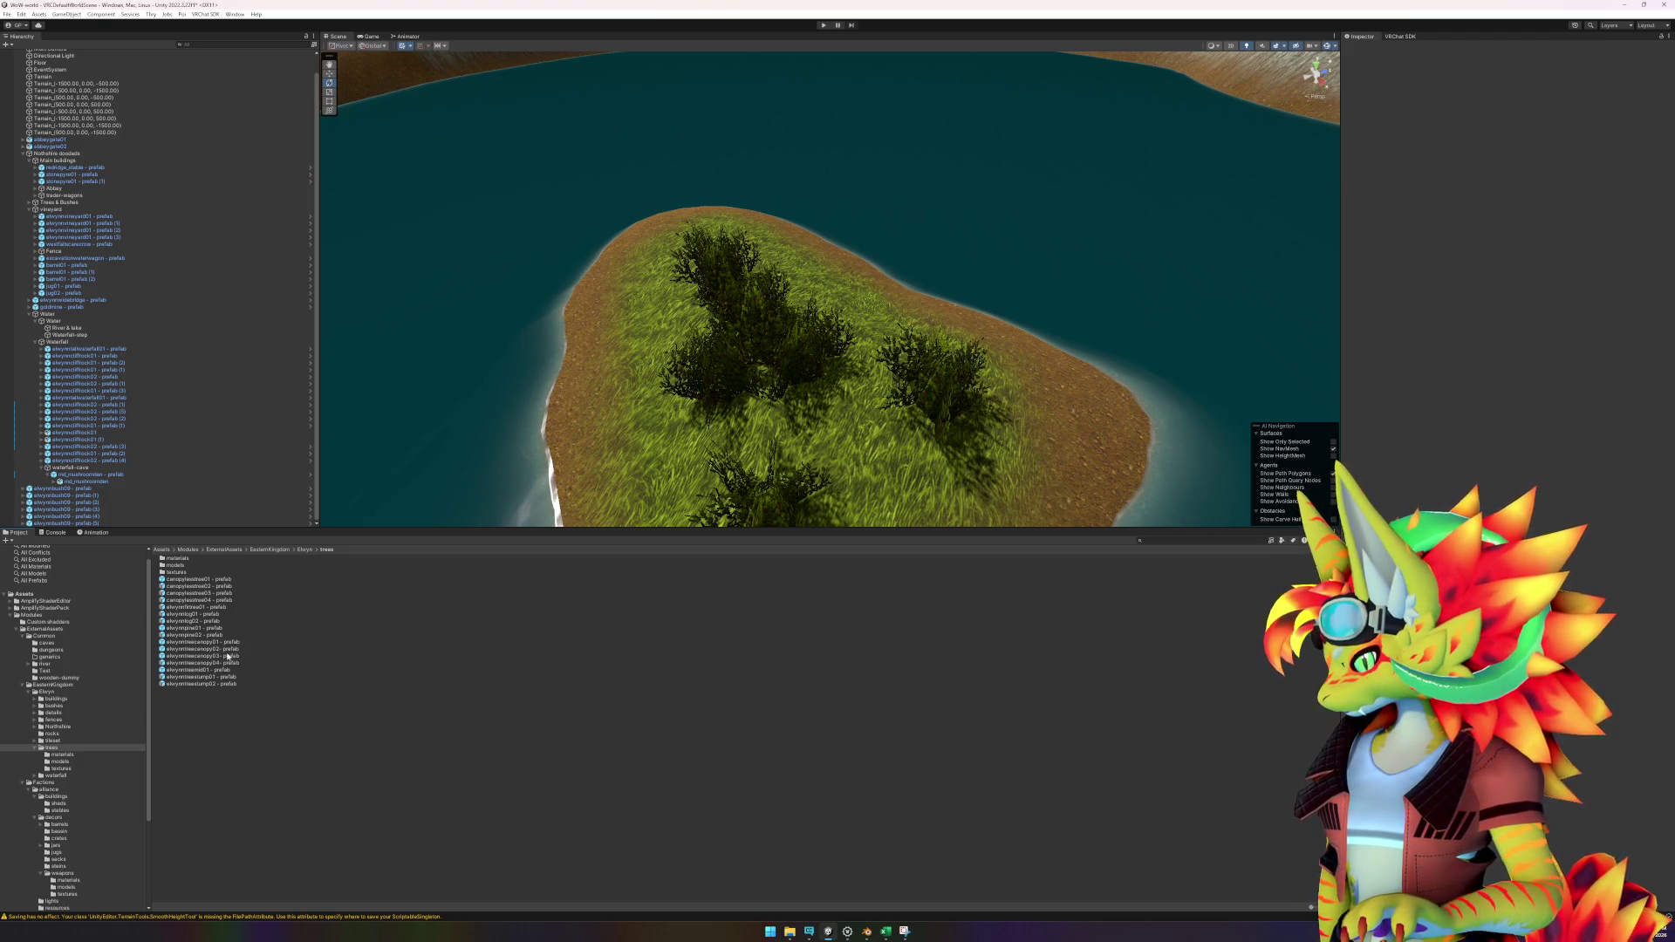
pyautogui.moveTo(215, 681)
pyautogui.mouseDown()
pyautogui.moveTo(768, 449)
pyautogui.moveTo(818, 388)
pyautogui.moveTo(824, 401)
pyautogui.moveTo(643, 617)
pyautogui.moveTo(180, 691)
pyautogui.moveTo(568, 591)
pyautogui.moveTo(833, 427)
pyautogui.moveTo(828, 404)
pyautogui.moveTo(794, 431)
pyautogui.moveTo(757, 416)
pyautogui.moveTo(818, 394)
pyautogui.moveTo(870, 427)
pyautogui.moveTo(858, 413)
pyautogui.moveTo(815, 587)
pyautogui.mouseUp()
# Place two more trees beside the rock on the island.
pyautogui.click(518, 786)
pyautogui.moveTo(227, 678)
pyautogui.mouseDown()
pyautogui.moveTo(864, 375)
pyautogui.moveTo(907, 397)
pyautogui.moveTo(965, 390)
pyautogui.moveTo(912, 371)
pyautogui.mouseUp()
pyautogui.press('w')
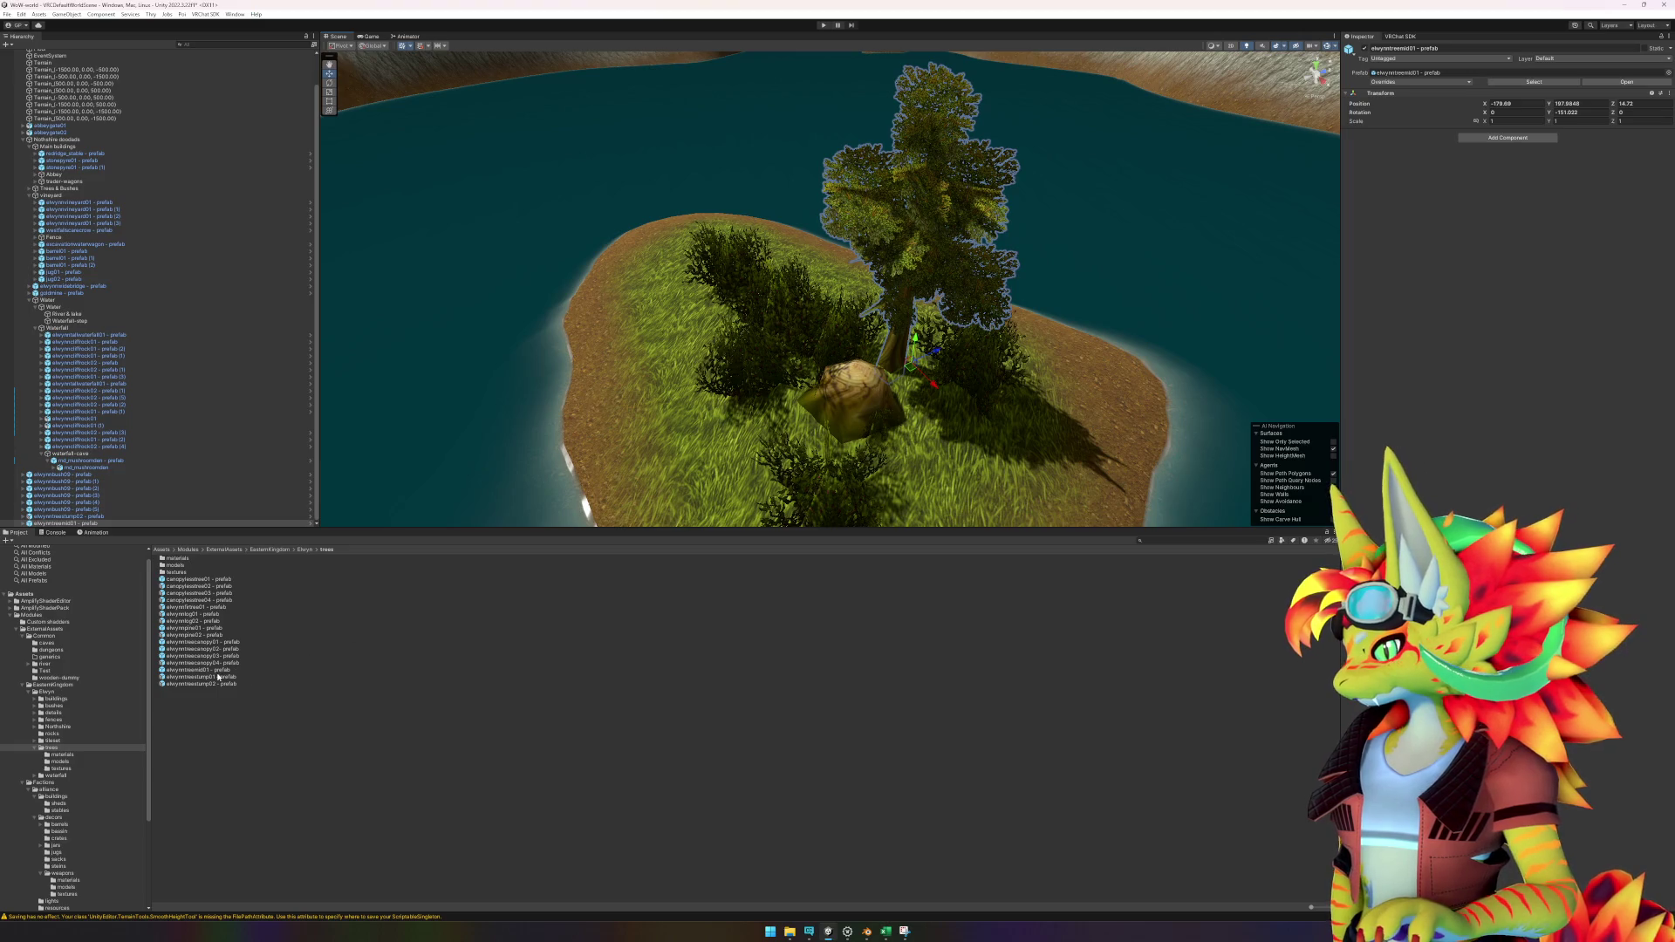
pyautogui.moveTo(210, 674); pyautogui.dragTo(805, 380)
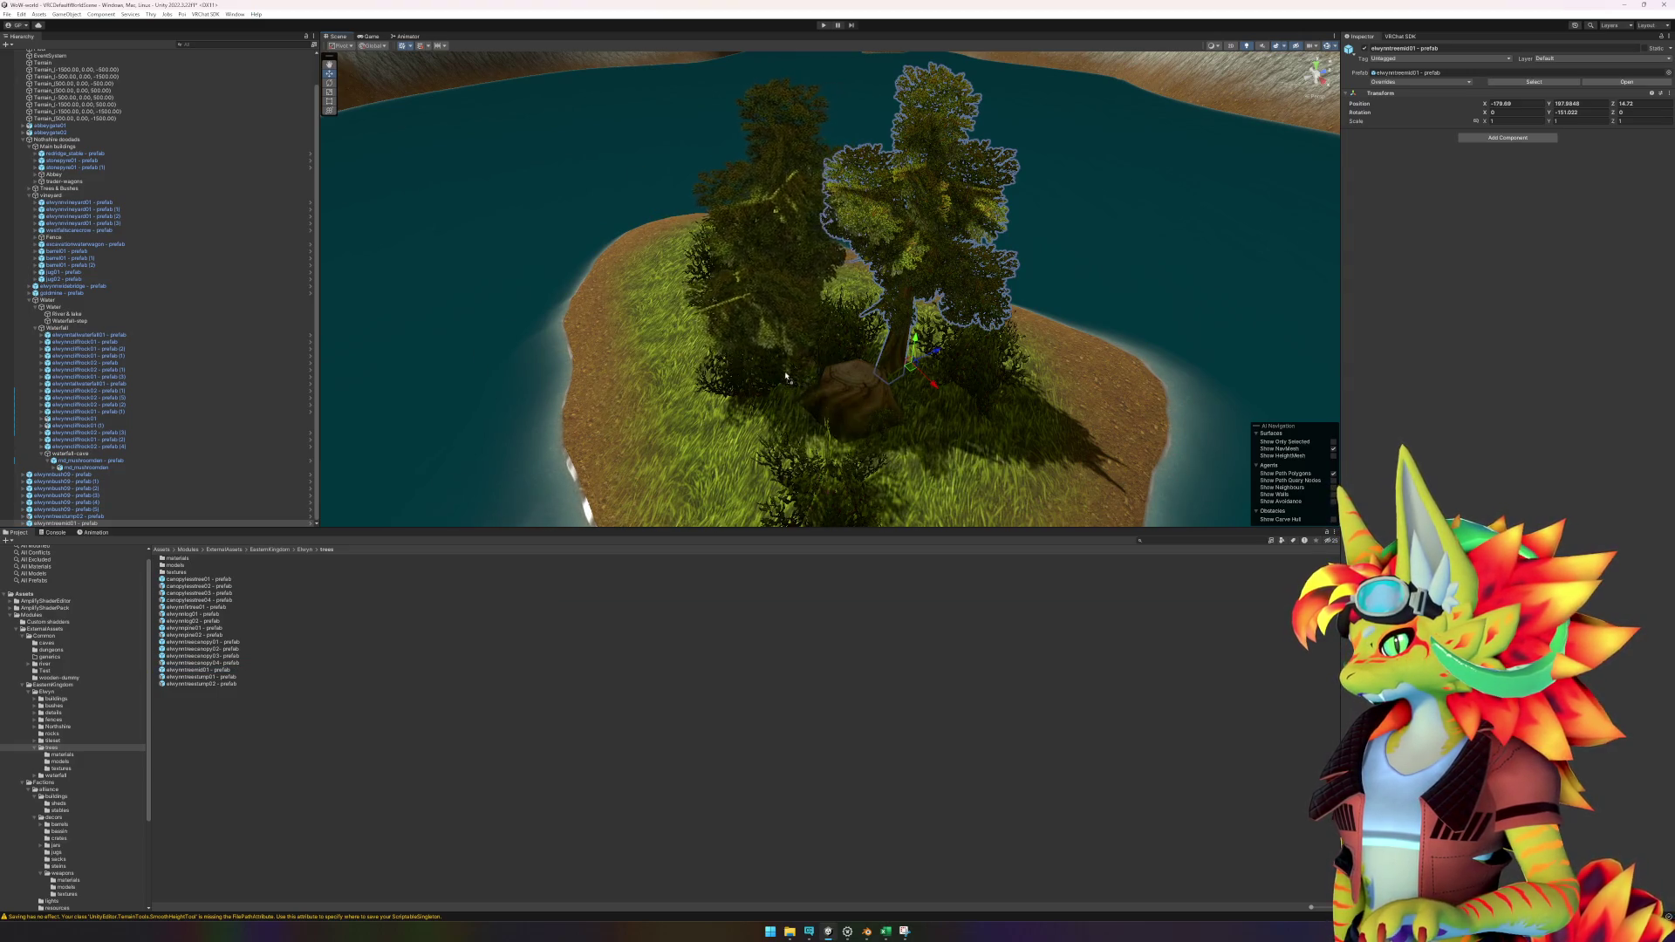
# Duplicate the elwynntreemid01 tree and rotate the copy about 18 degrees.
pyautogui.hotkey('ctrl', 'd')
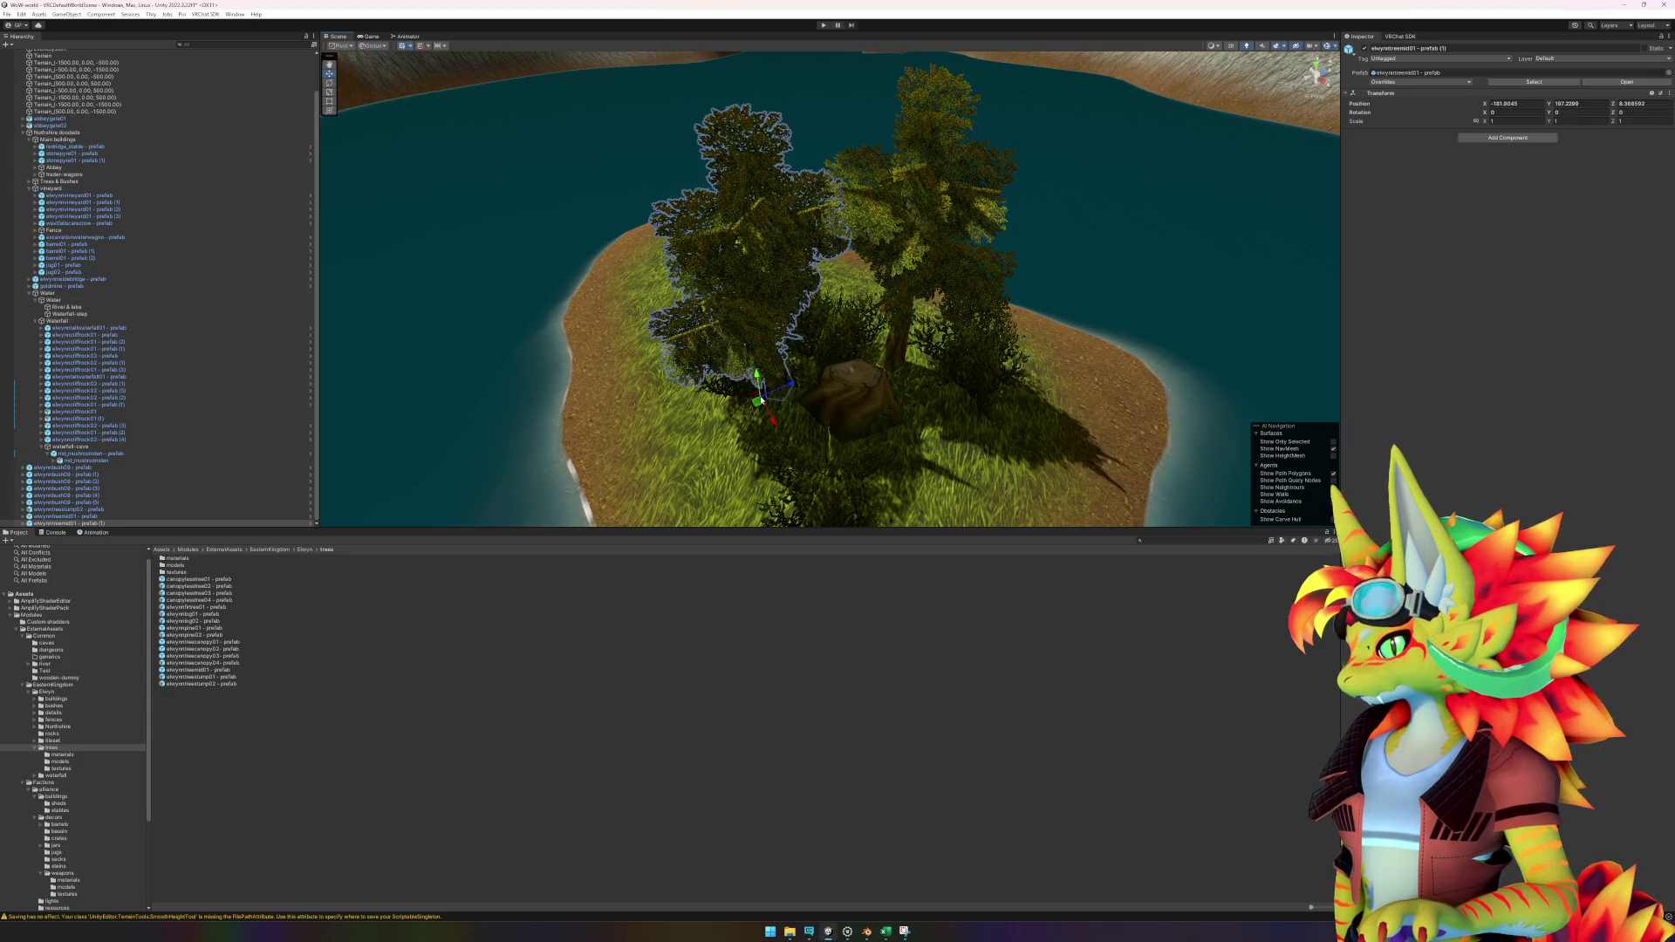
pyautogui.moveTo(766, 427)
pyautogui.mouseDown()
pyautogui.moveTo(744, 433)
pyautogui.moveTo(752, 407)
pyautogui.mouseUp()
pyautogui.scroll(-5, 957, 426)
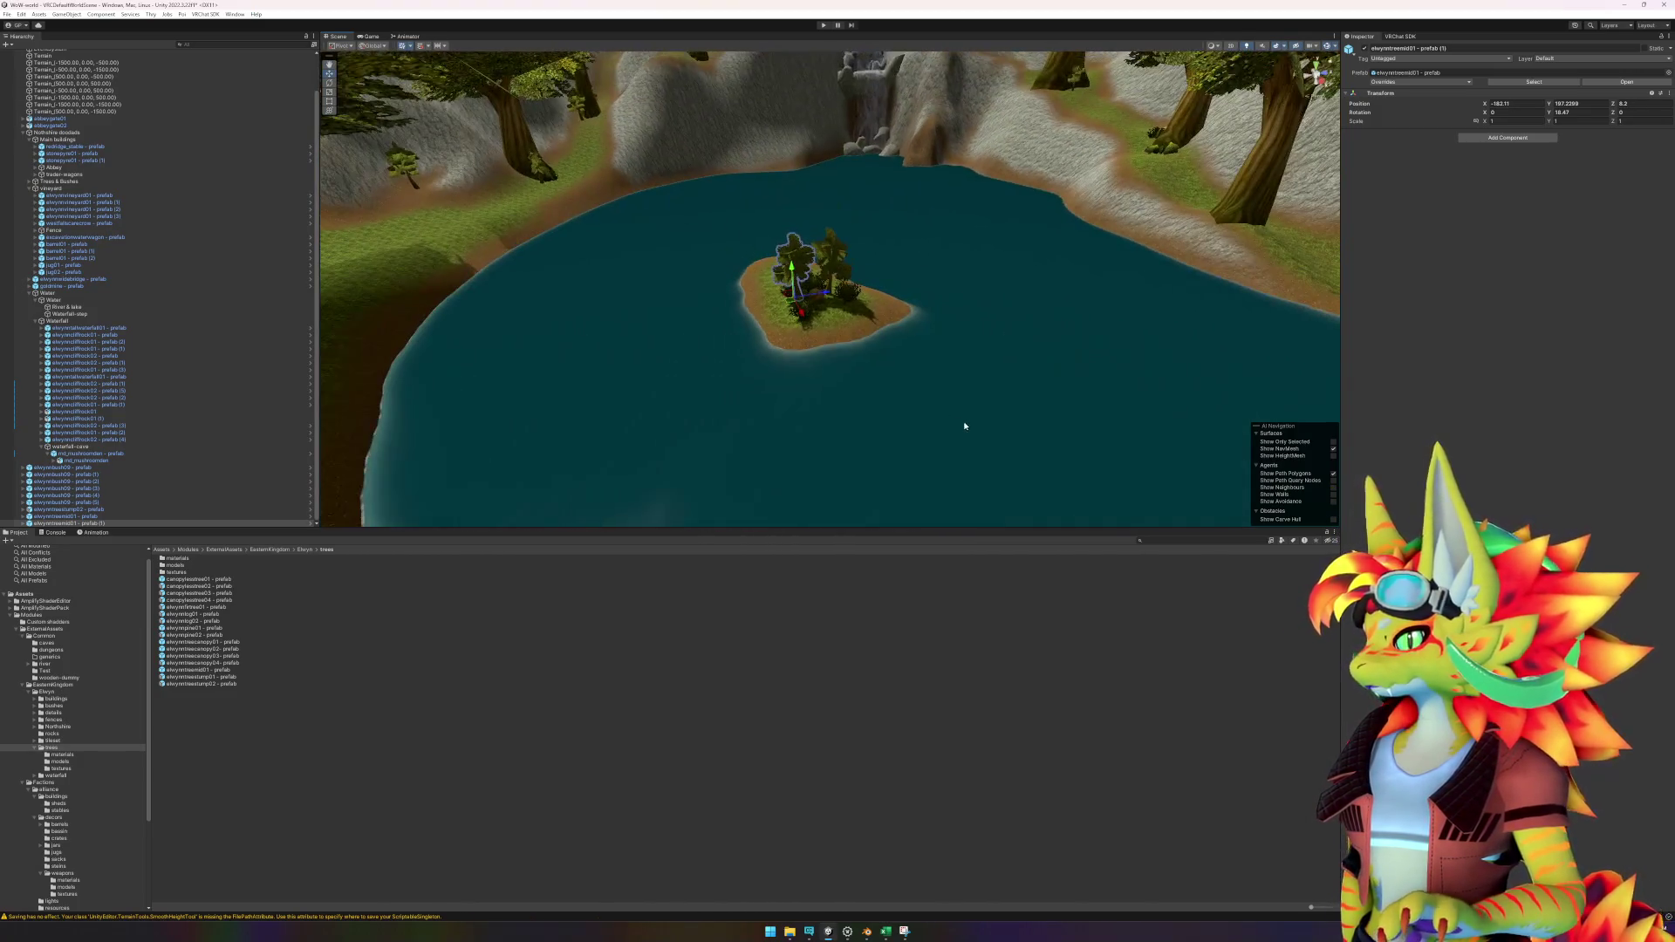
pyautogui.click(843, 799)
pyautogui.moveTo(924, 459)
pyautogui.mouseDown()
pyautogui.moveTo(983, 427)
pyautogui.moveTo(1021, 441)
pyautogui.moveTo(965, 485)
pyautogui.moveTo(997, 470)
pyautogui.moveTo(977, 494)
pyautogui.mouseUp()
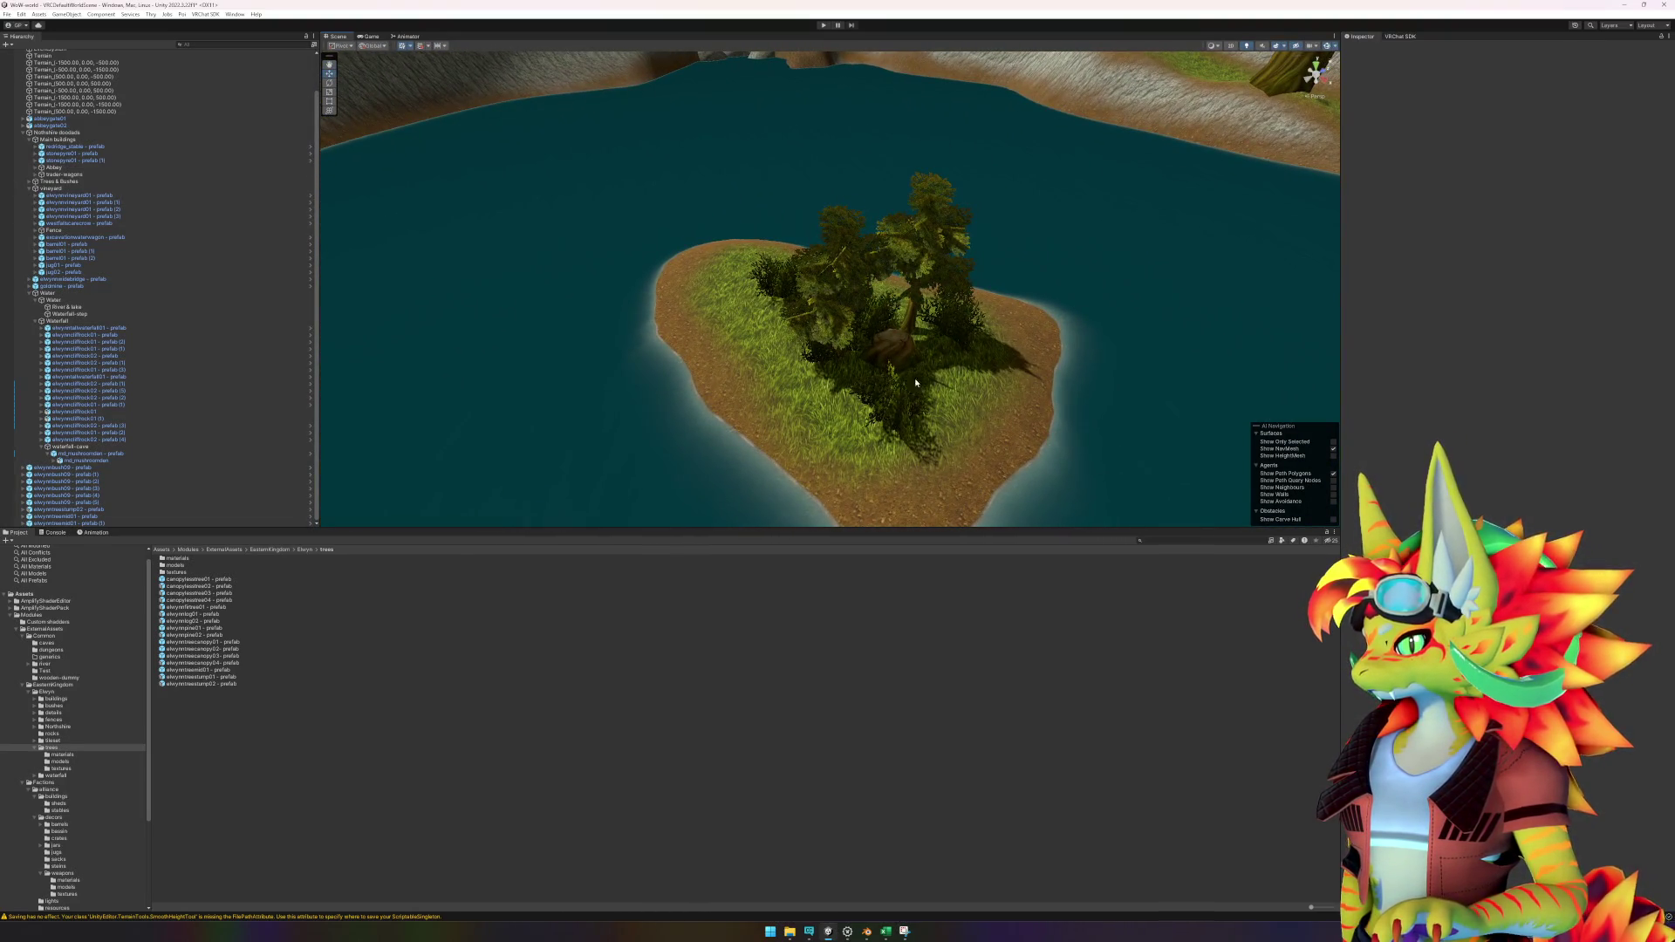
# Delete the elwynnbush09 bush from the island.
pyautogui.click(773, 285)
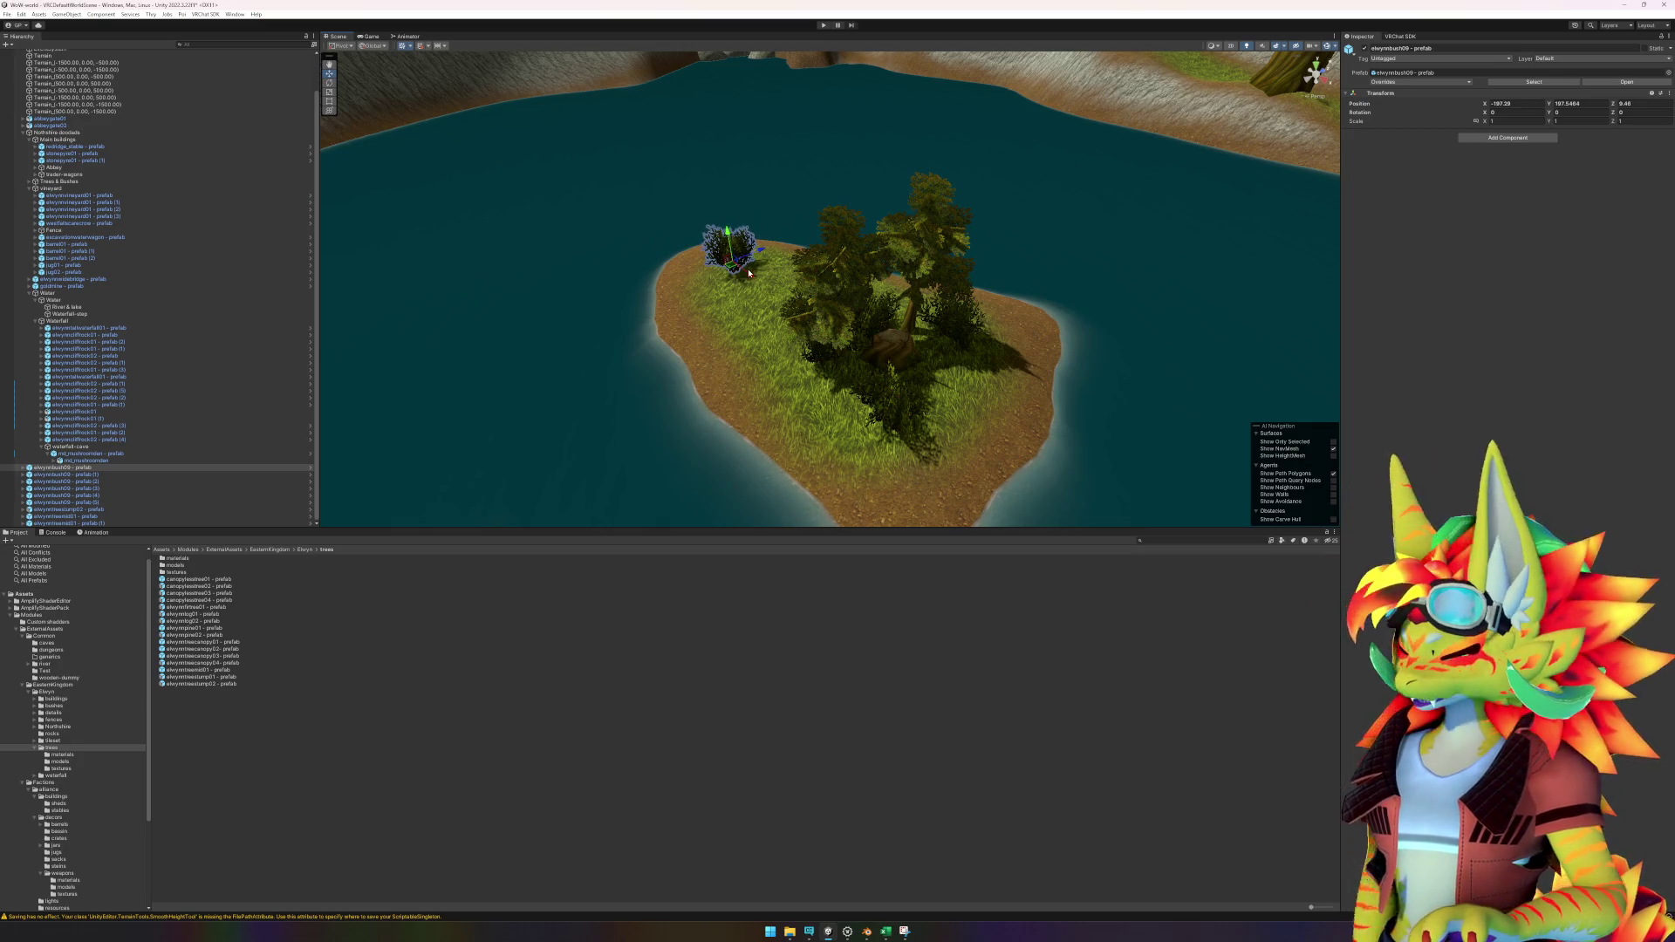
pyautogui.press('Delete')
pyautogui.moveTo(878, 431)
pyautogui.mouseDown()
pyautogui.moveTo(928, 400)
pyautogui.moveTo(829, 381)
pyautogui.moveTo(684, 400)
pyautogui.moveTo(818, 425)
pyautogui.moveTo(880, 390)
pyautogui.moveTo(879, 363)
pyautogui.moveTo(1043, 384)
pyautogui.mouseUp()
pyautogui.scroll(5, 1044, 384)
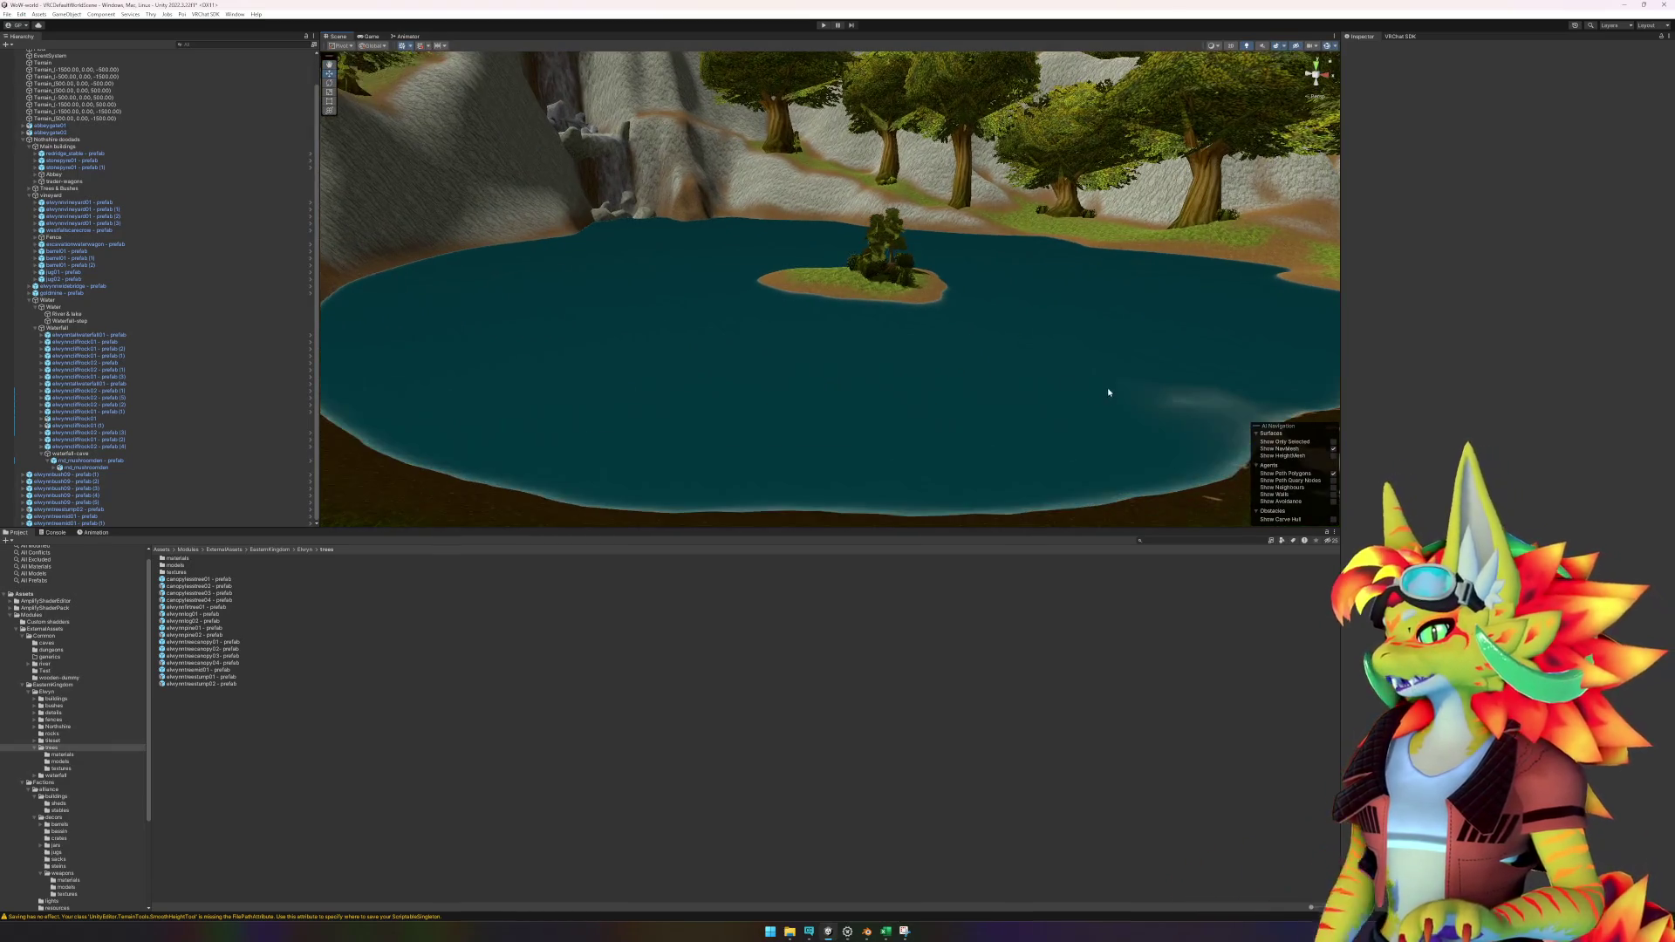
pyautogui.moveTo(1119, 400); pyautogui.dragTo(1032, 384)
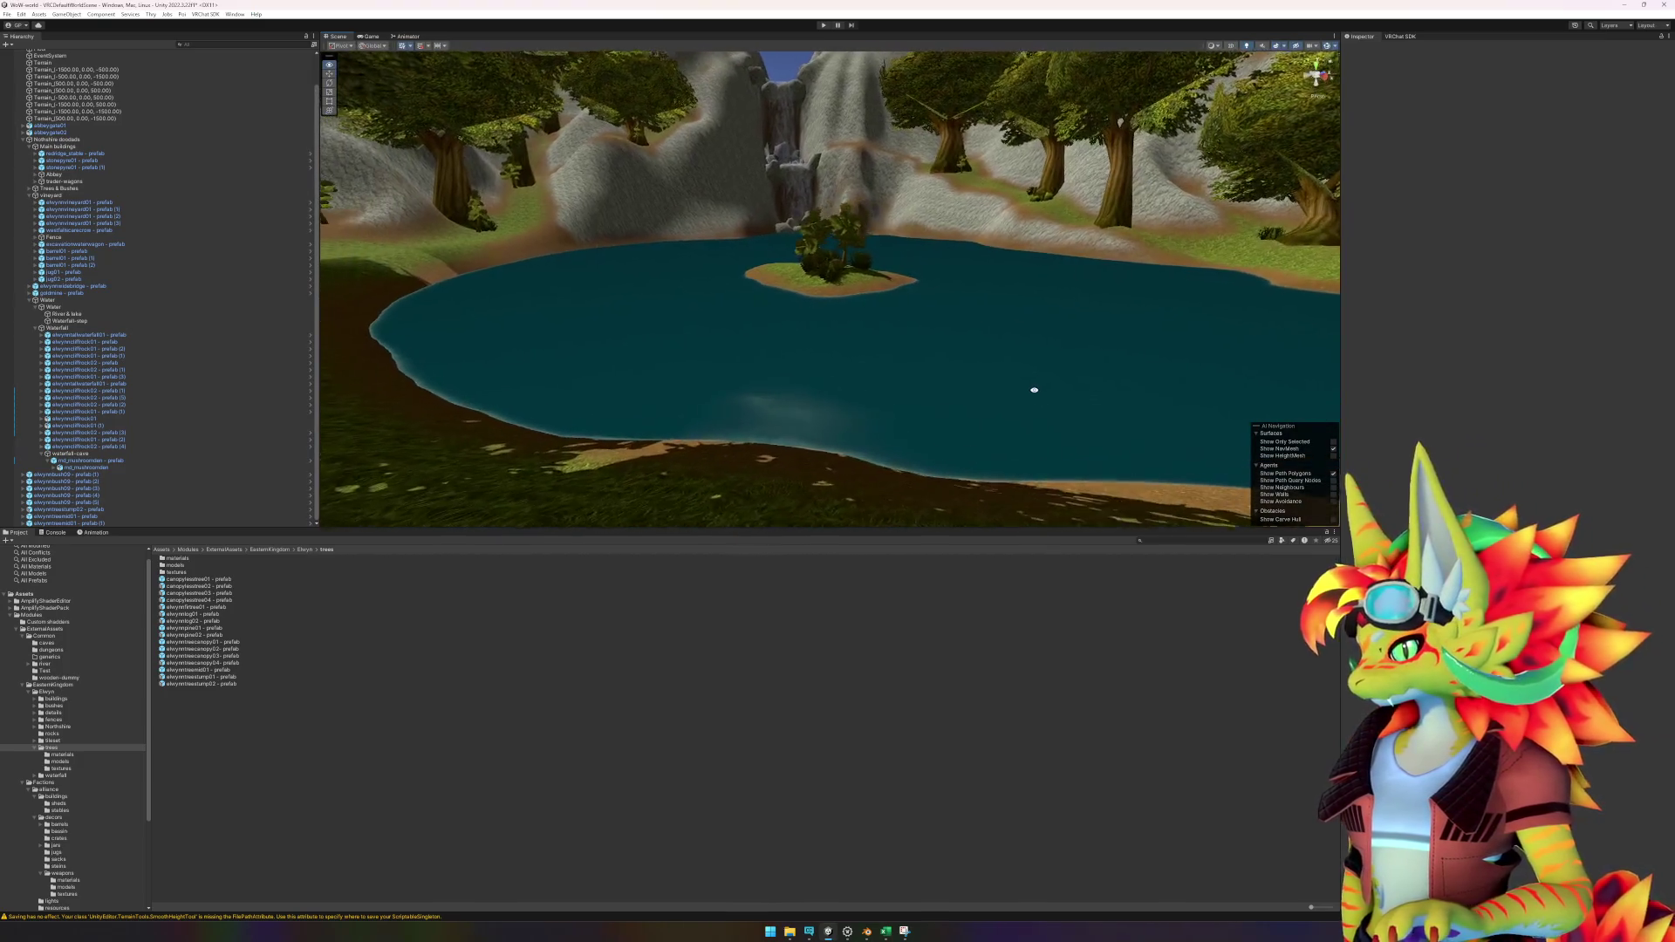
# Set the Terrain's paint tool to Smooth Height.
pyautogui.click(734, 450)
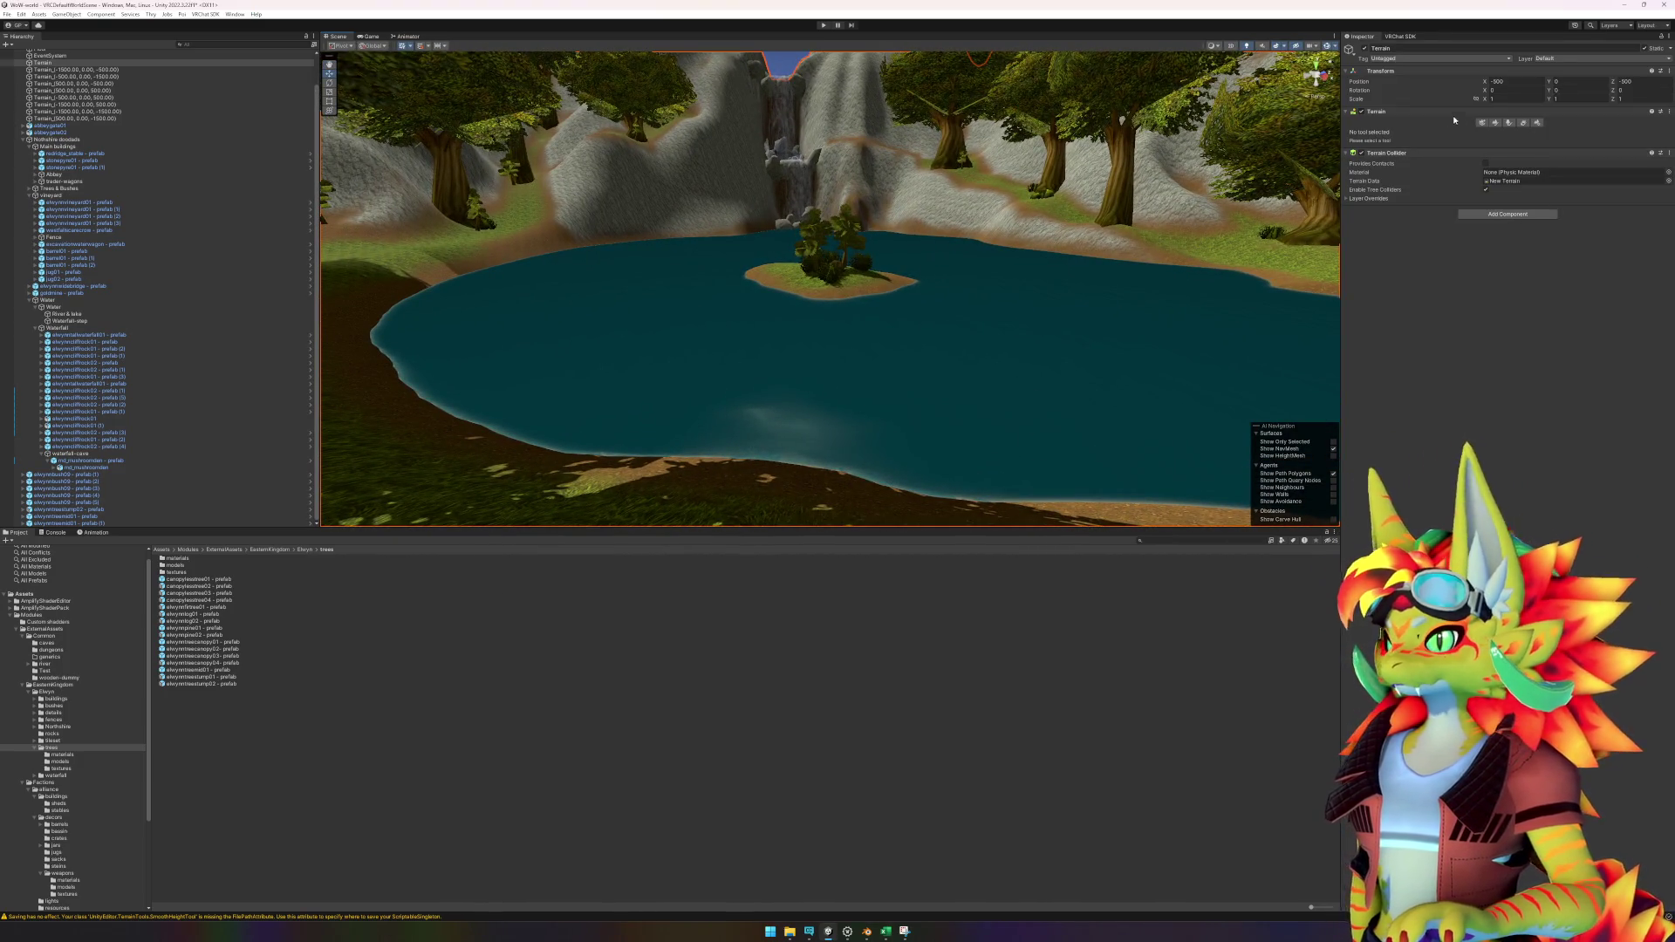
pyautogui.click(1497, 125)
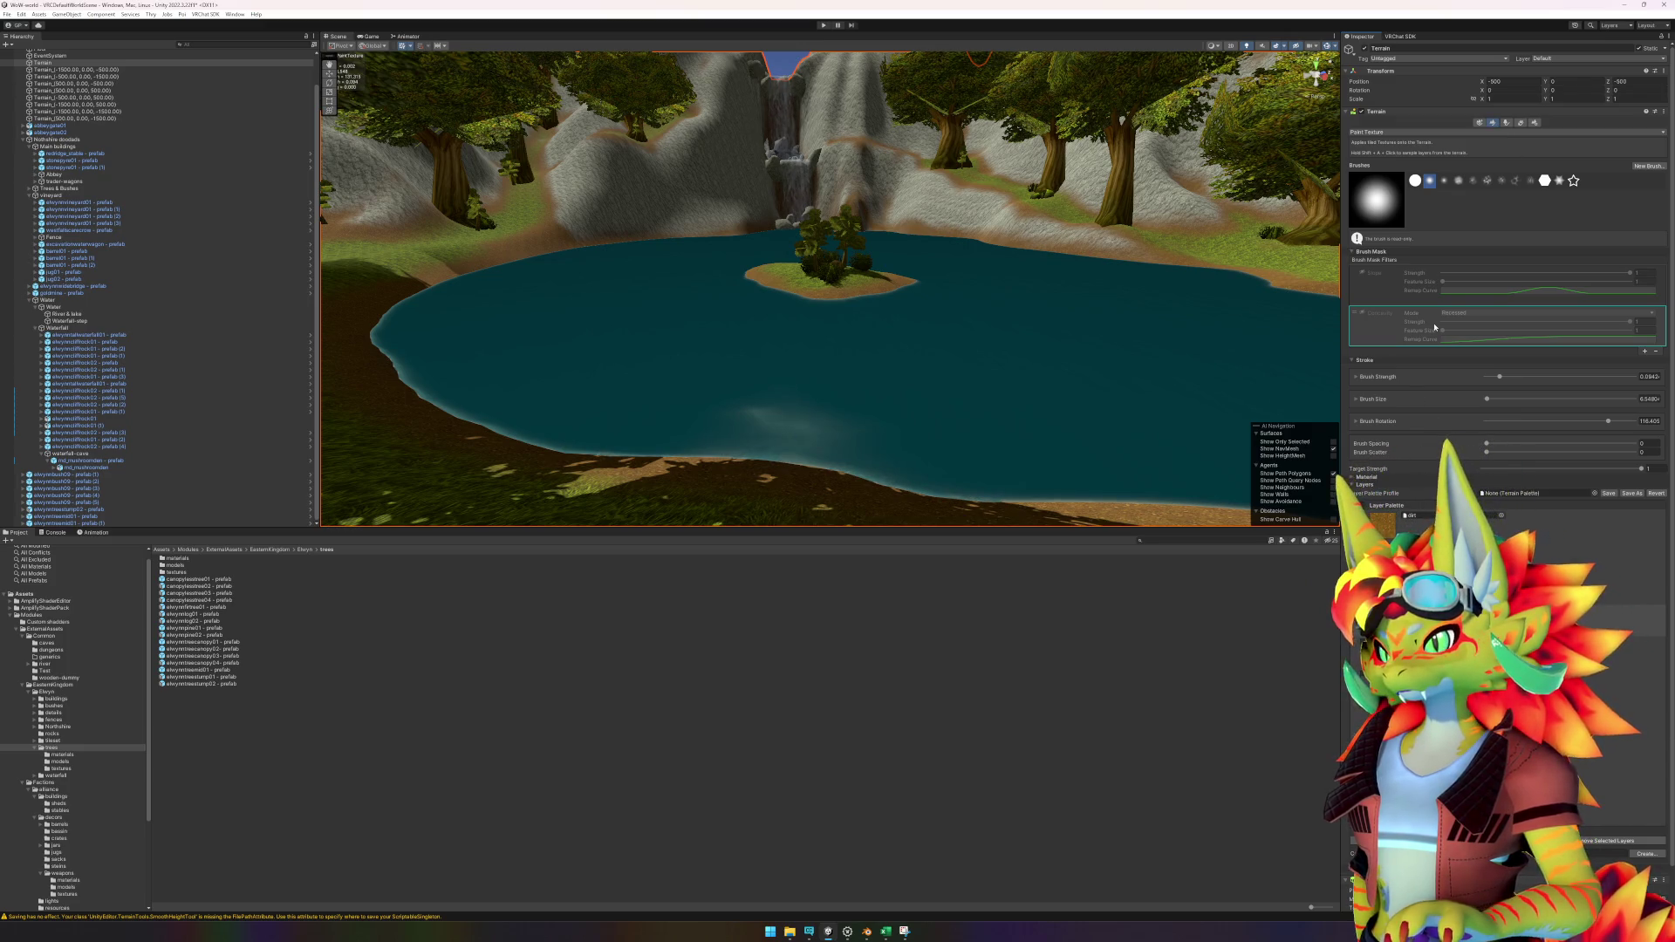
pyautogui.click(1463, 133)
pyautogui.click(1406, 219)
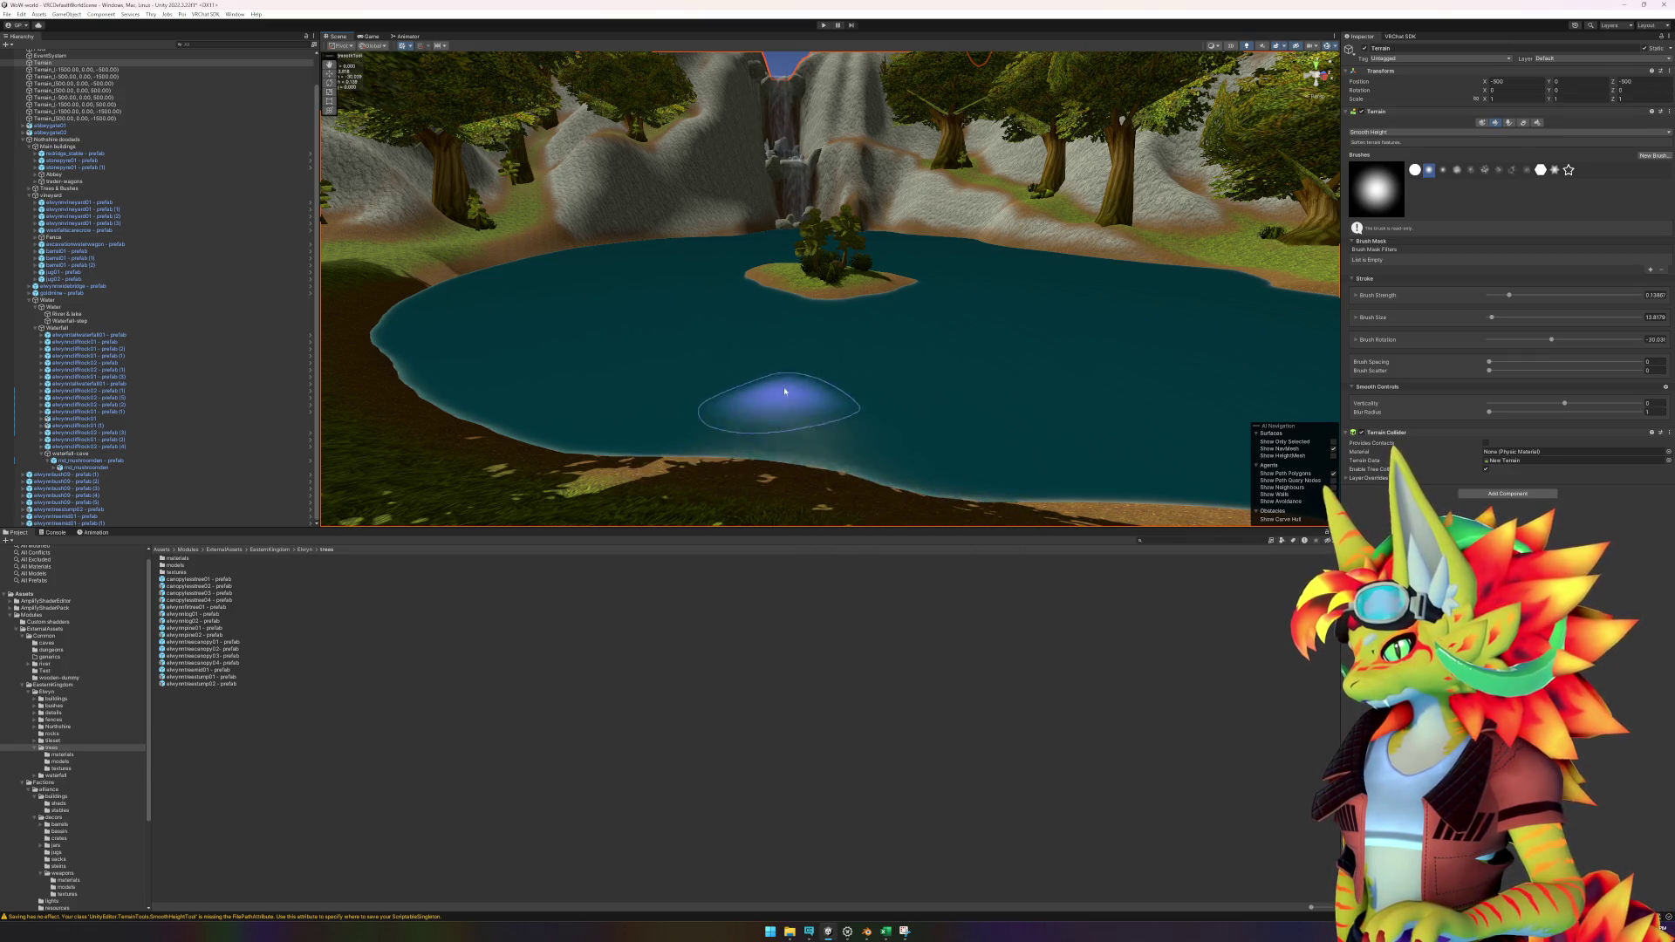
# Smooth the dirt banks around the lake shore beside the wooded islet.
pyautogui.moveTo(1134, 462)
pyautogui.mouseDown()
pyautogui.moveTo(982, 460)
pyautogui.moveTo(960, 423)
pyautogui.mouseUp()
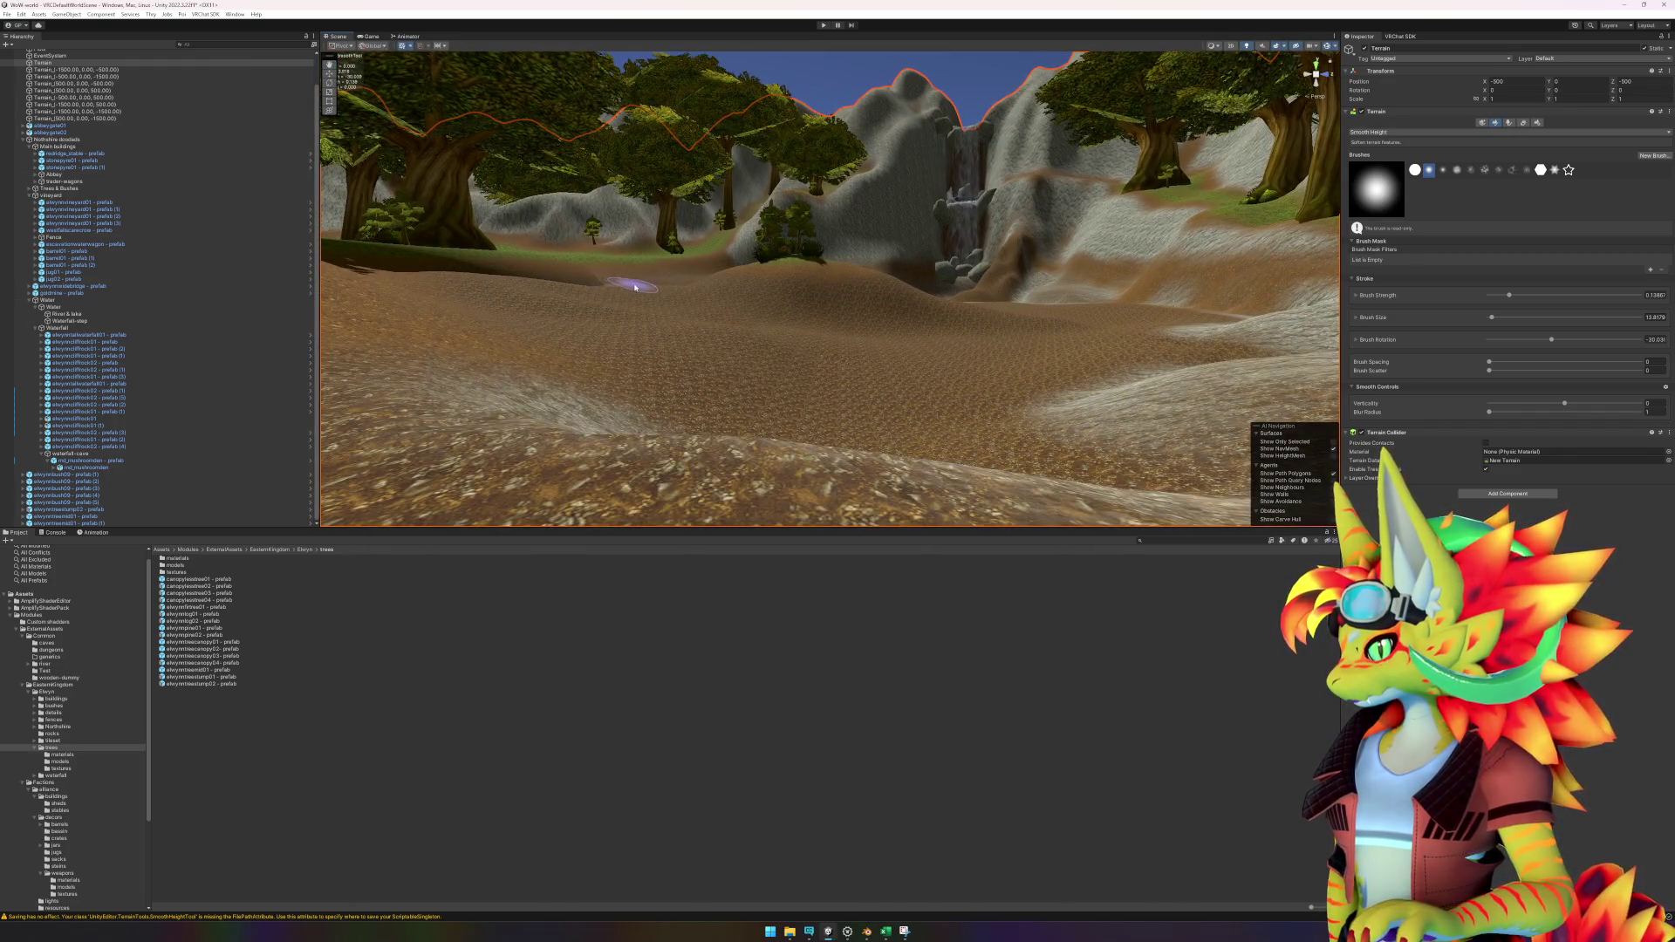
pyautogui.moveTo(613, 297)
pyautogui.mouseDown()
pyautogui.moveTo(849, 328)
pyautogui.moveTo(643, 291)
pyautogui.moveTo(785, 371)
pyautogui.moveTo(733, 292)
pyautogui.moveTo(859, 371)
pyautogui.moveTo(880, 322)
pyautogui.mouseUp()
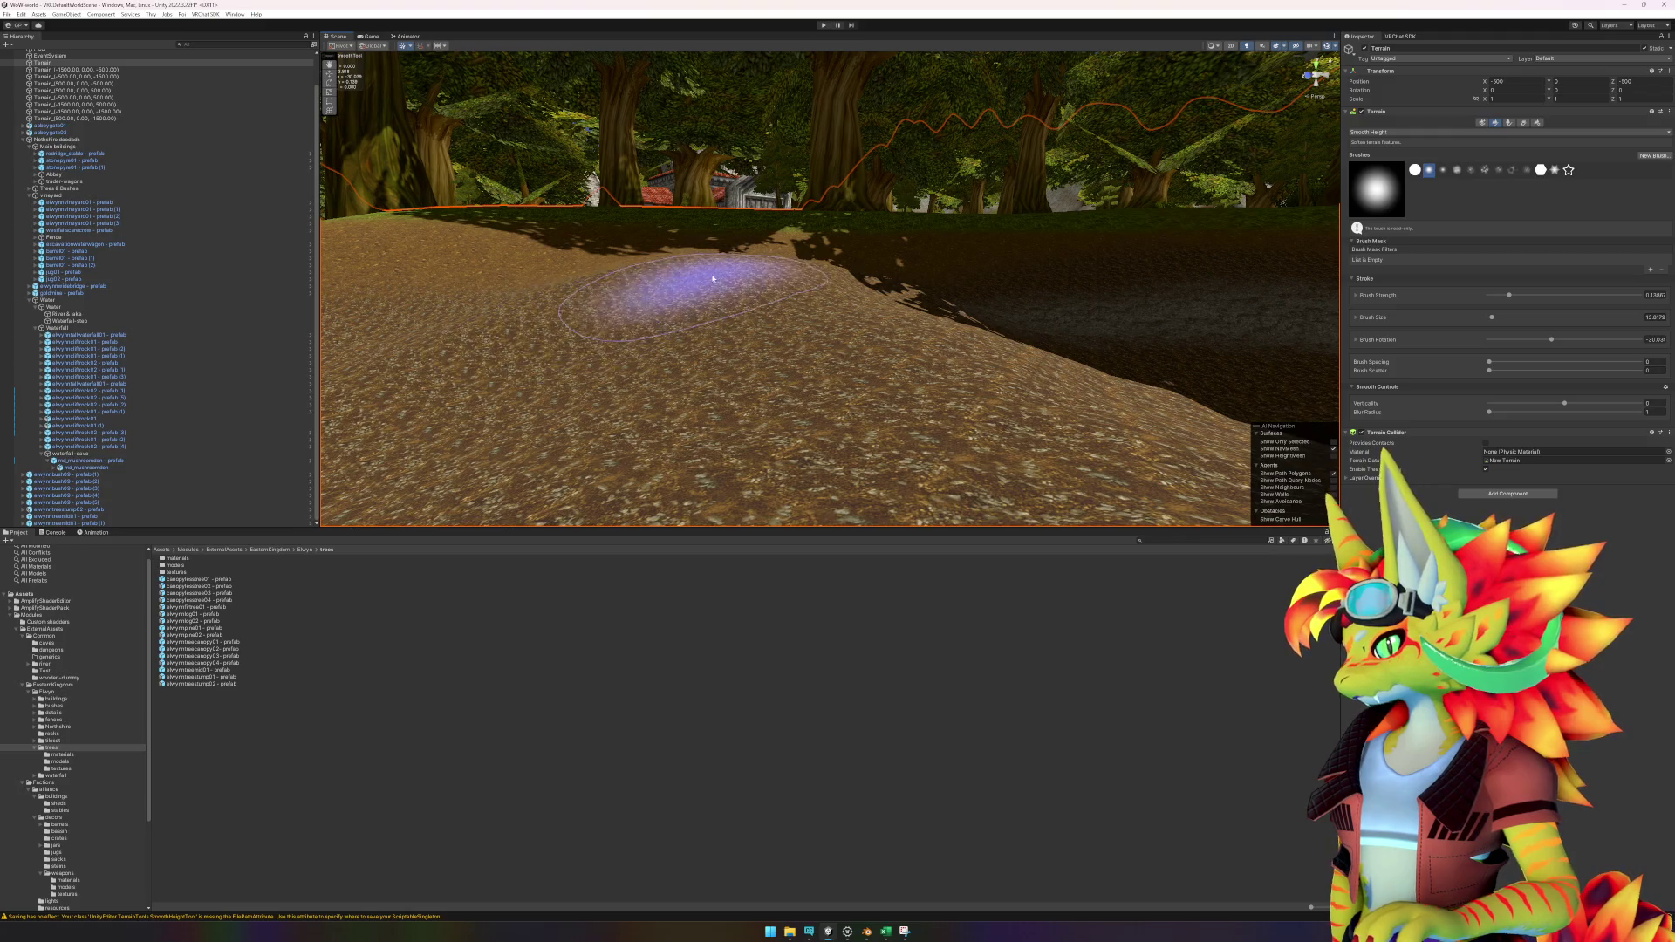
pyautogui.moveTo(855, 340); pyautogui.dragTo(904, 324)
pyautogui.moveTo(768, 349)
pyautogui.mouseDown()
pyautogui.moveTo(644, 345)
pyautogui.moveTo(573, 296)
pyautogui.mouseUp()
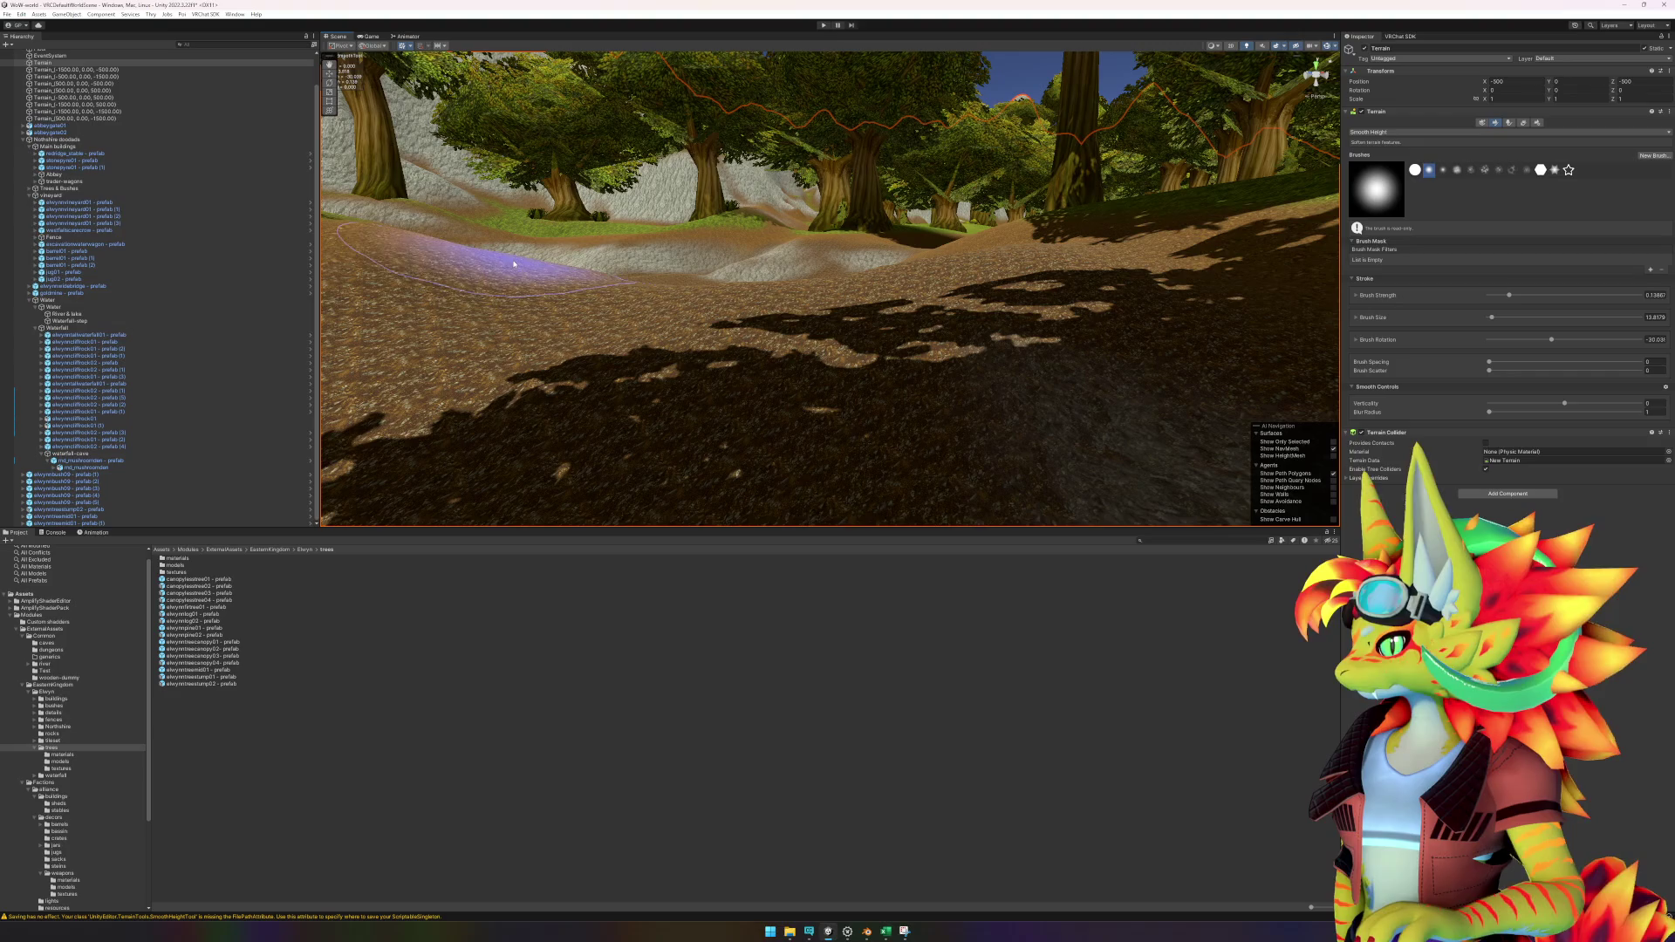
pyautogui.moveTo(603, 321)
pyautogui.mouseDown()
pyautogui.moveTo(636, 354)
pyautogui.moveTo(945, 314)
pyautogui.moveTo(704, 342)
pyautogui.mouseUp()
pyautogui.scroll(-5, 704, 342)
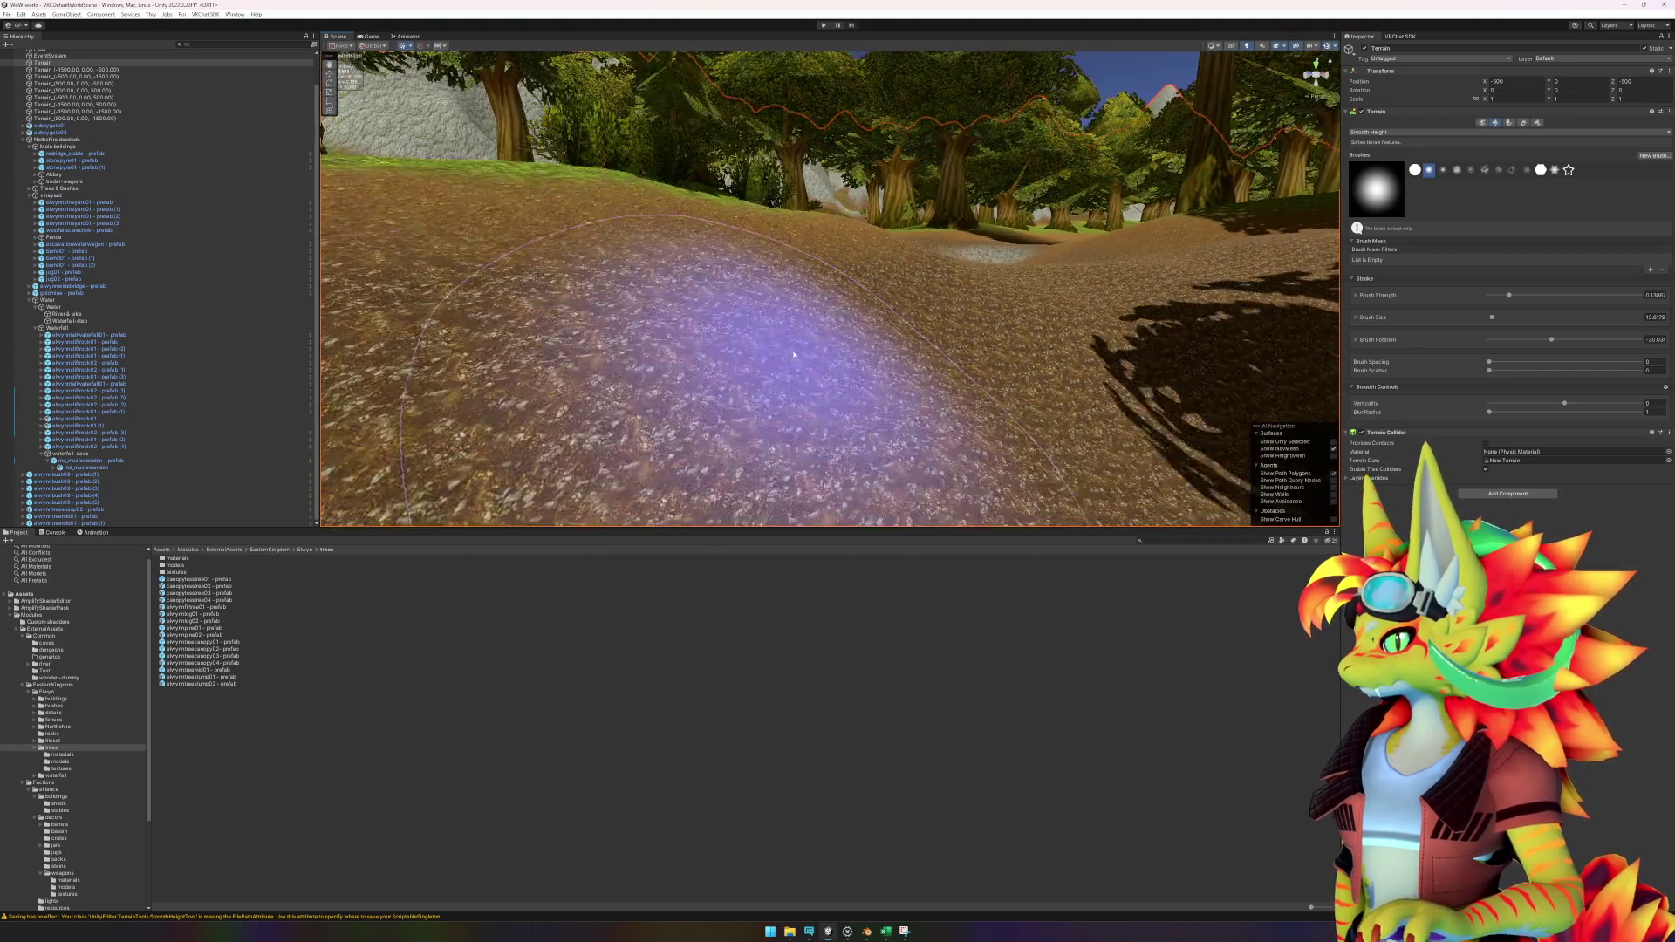
pyautogui.moveTo(738, 485); pyautogui.dragTo(954, 337)
pyautogui.moveTo(720, 382)
pyautogui.mouseDown()
pyautogui.moveTo(561, 374)
pyautogui.moveTo(898, 373)
pyautogui.moveTo(599, 430)
pyautogui.moveTo(803, 408)
pyautogui.moveTo(862, 374)
pyautogui.mouseUp()
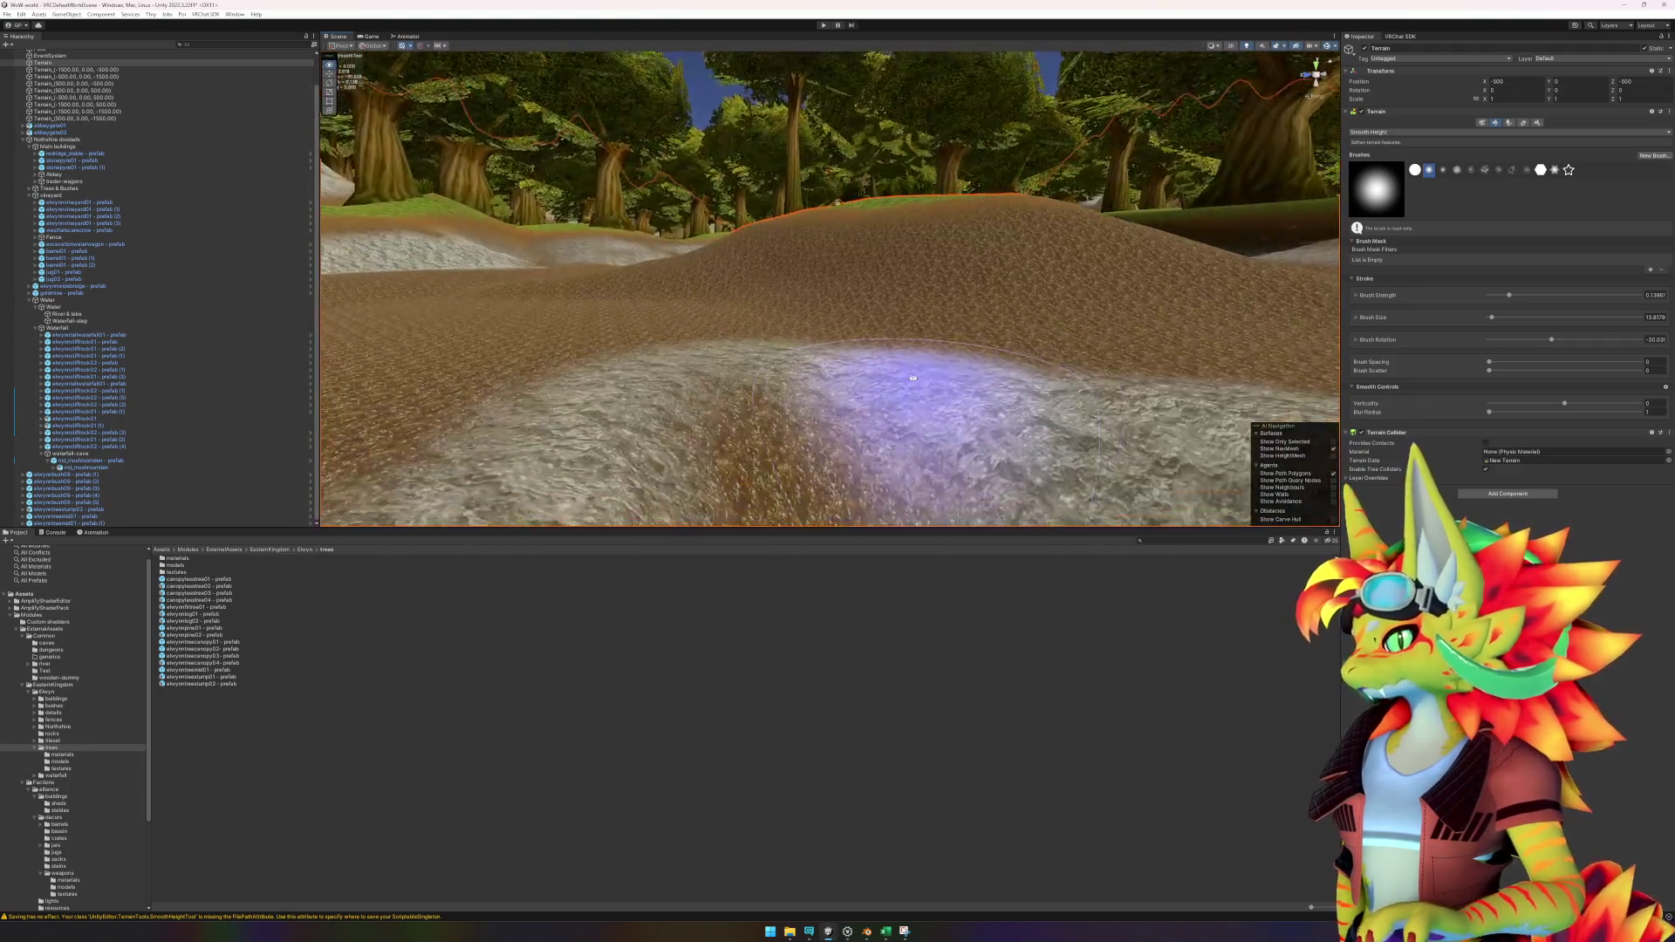
pyautogui.moveTo(701, 280)
pyautogui.mouseDown()
pyautogui.moveTo(860, 355)
pyautogui.moveTo(1335, 181)
pyautogui.mouseUp()
pyautogui.click(1438, 133)
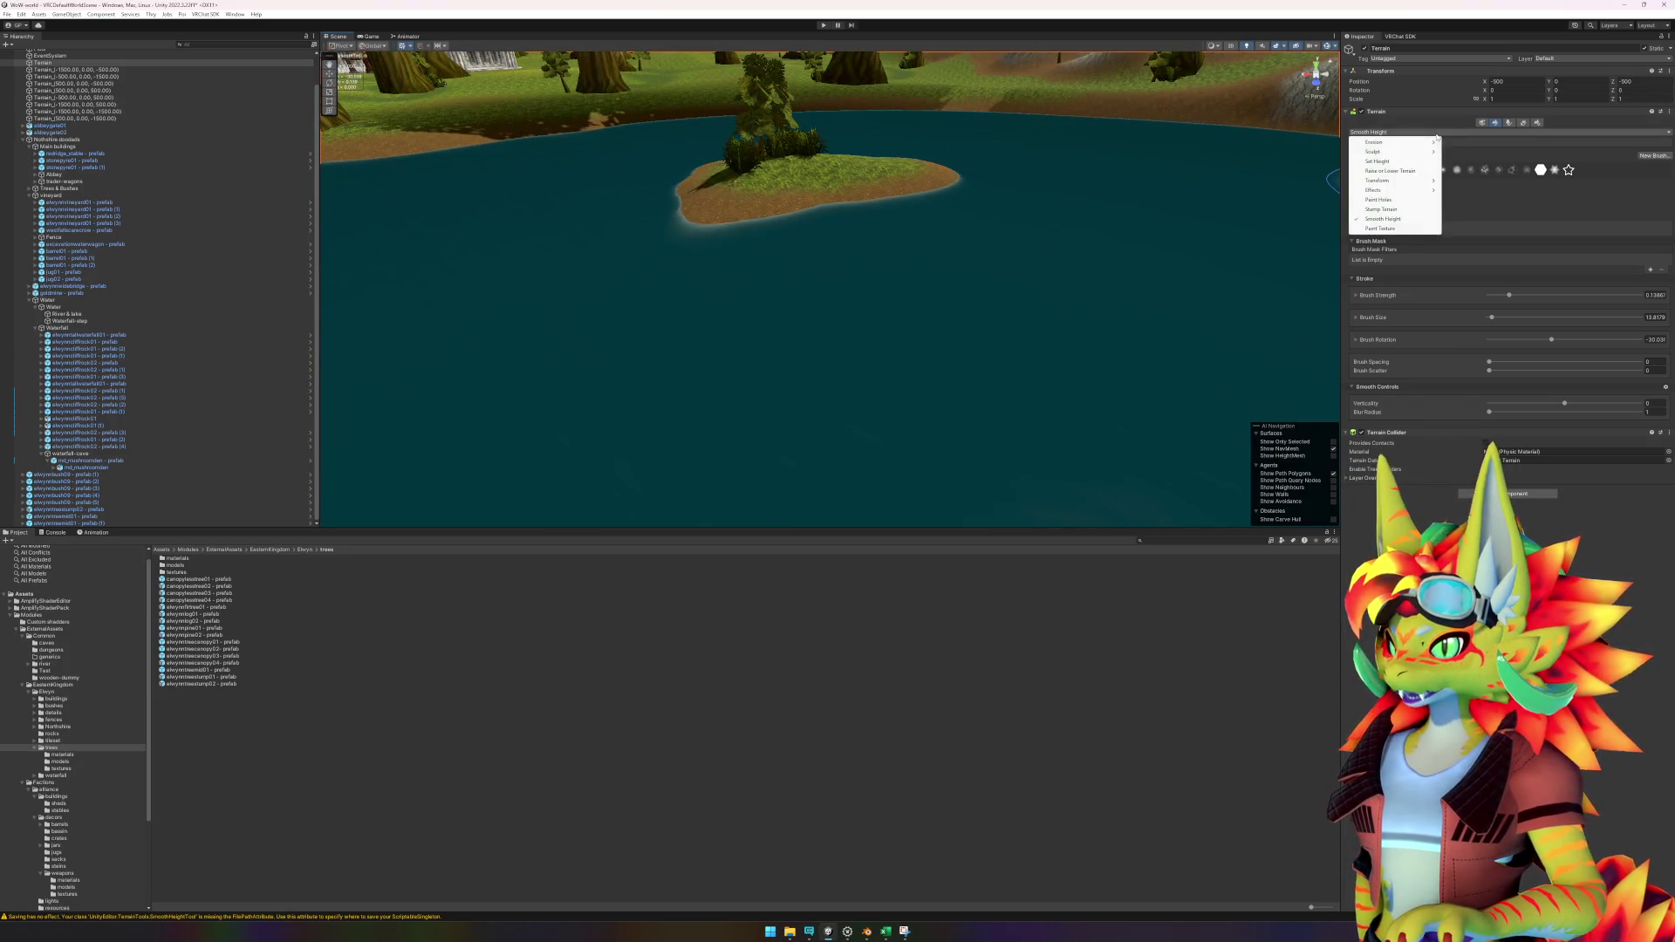
# Switch to Paint Texture and hide the River & lake water to expose the lakebed.
pyautogui.click(1391, 229)
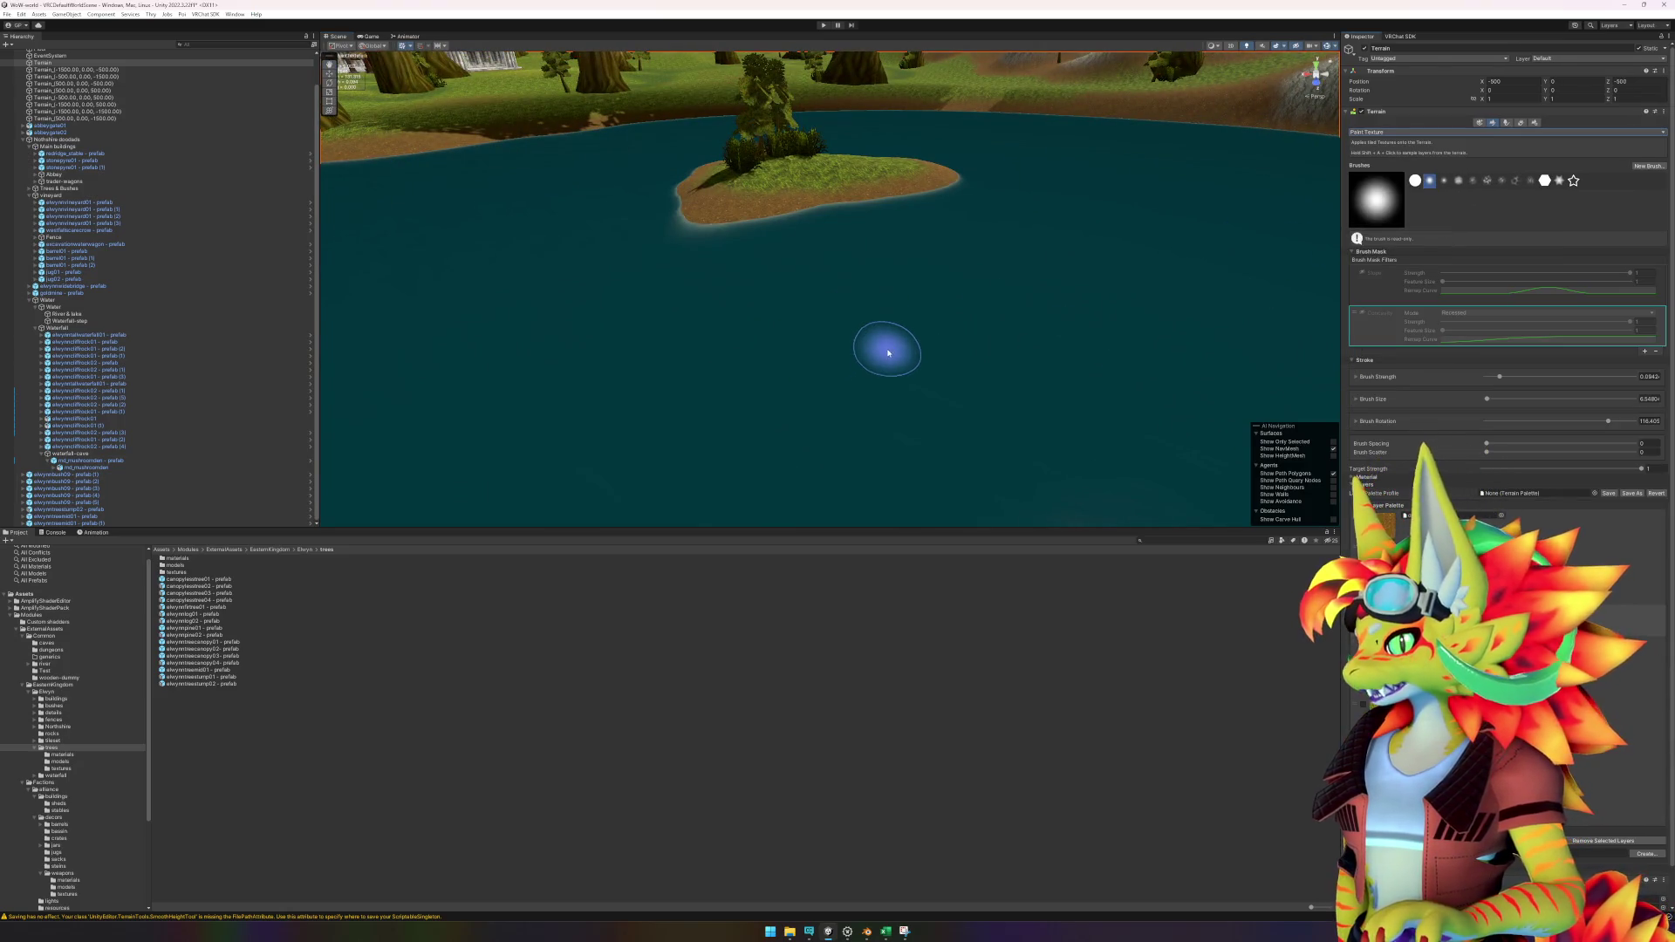
pyautogui.click(104, 315)
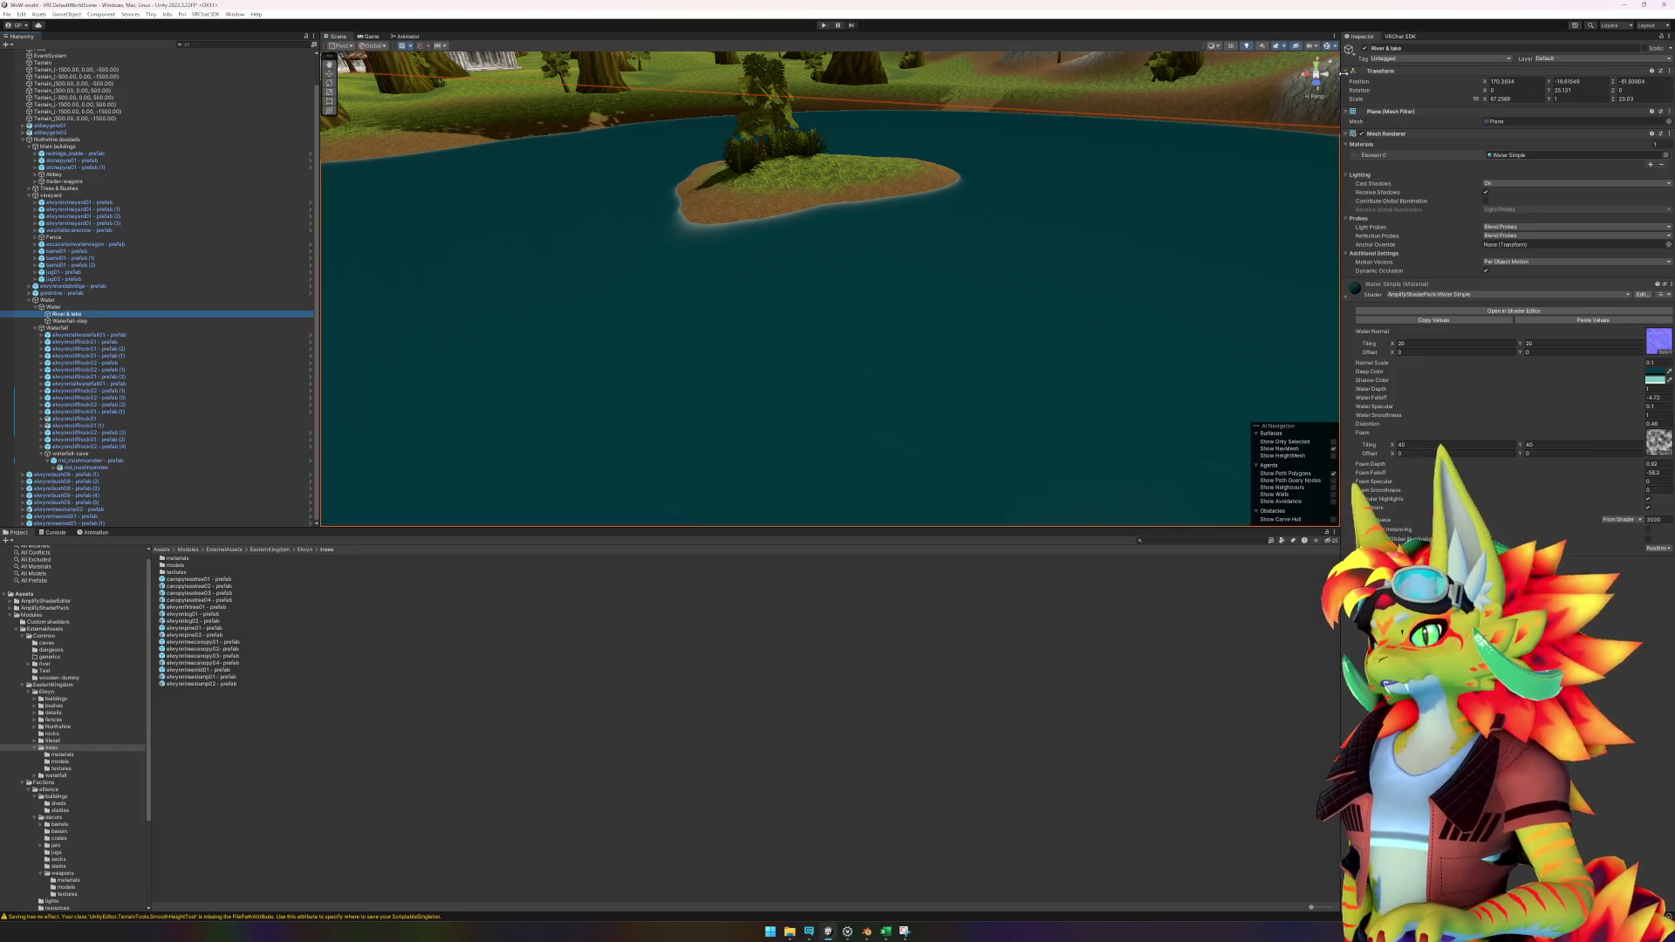
pyautogui.click(1363, 49)
# Set the Terrain brush mask to Slope and paint rock texture across the slope.
pyautogui.click(863, 401)
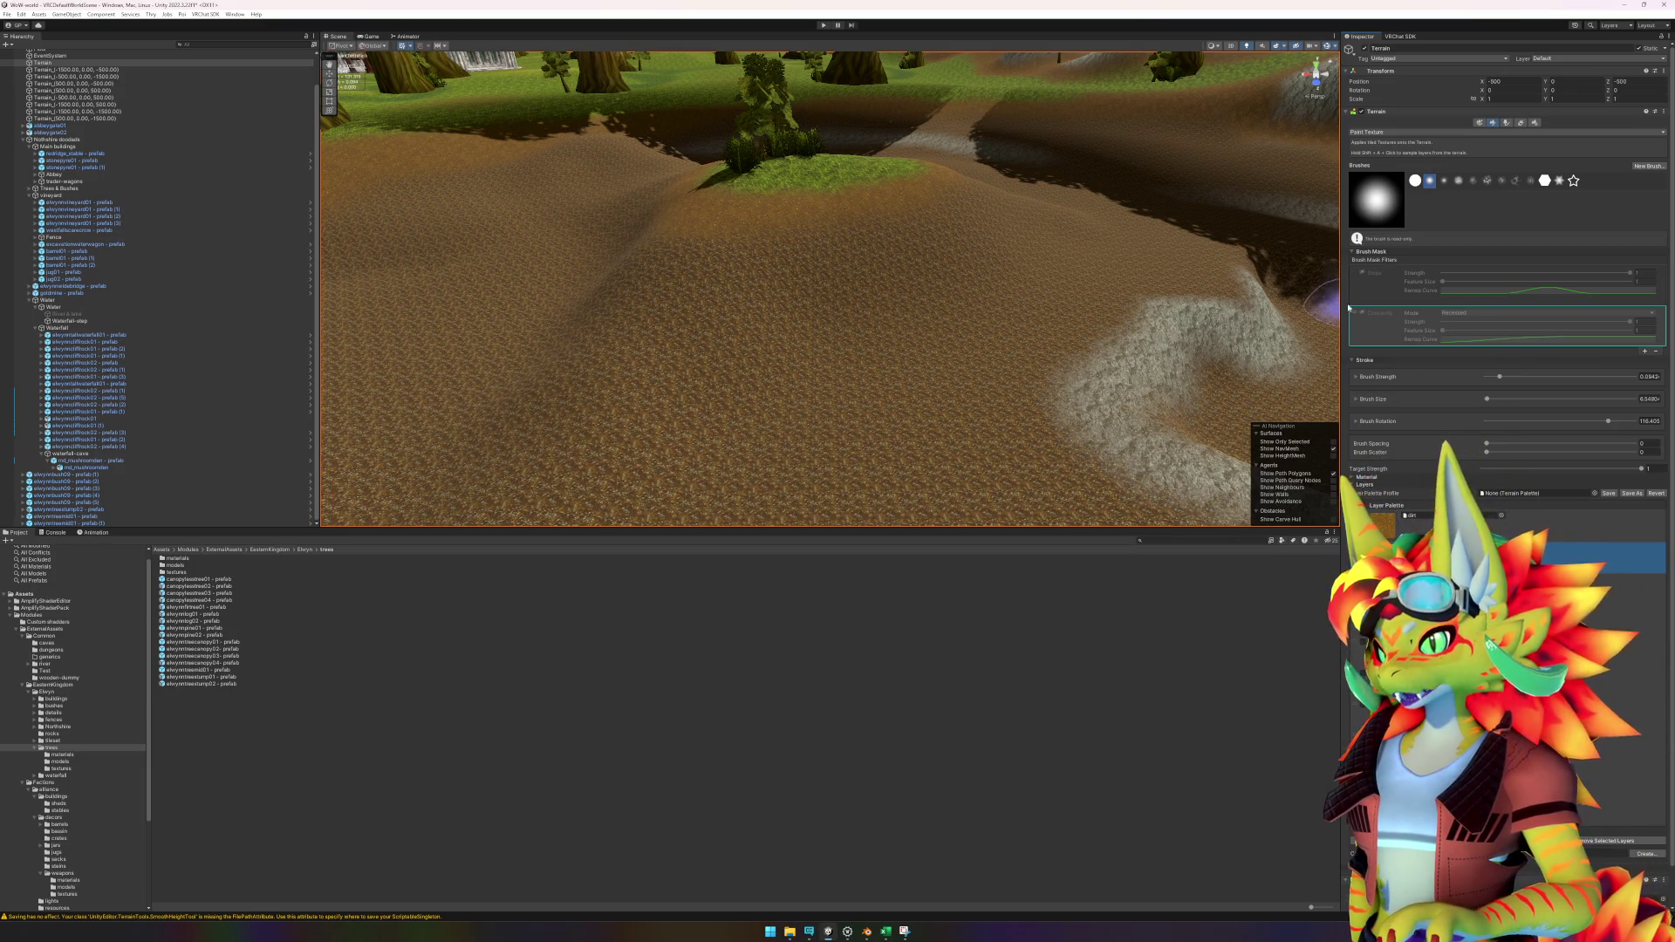
pyautogui.click(1361, 275)
pyautogui.scroll(5, 861, 280)
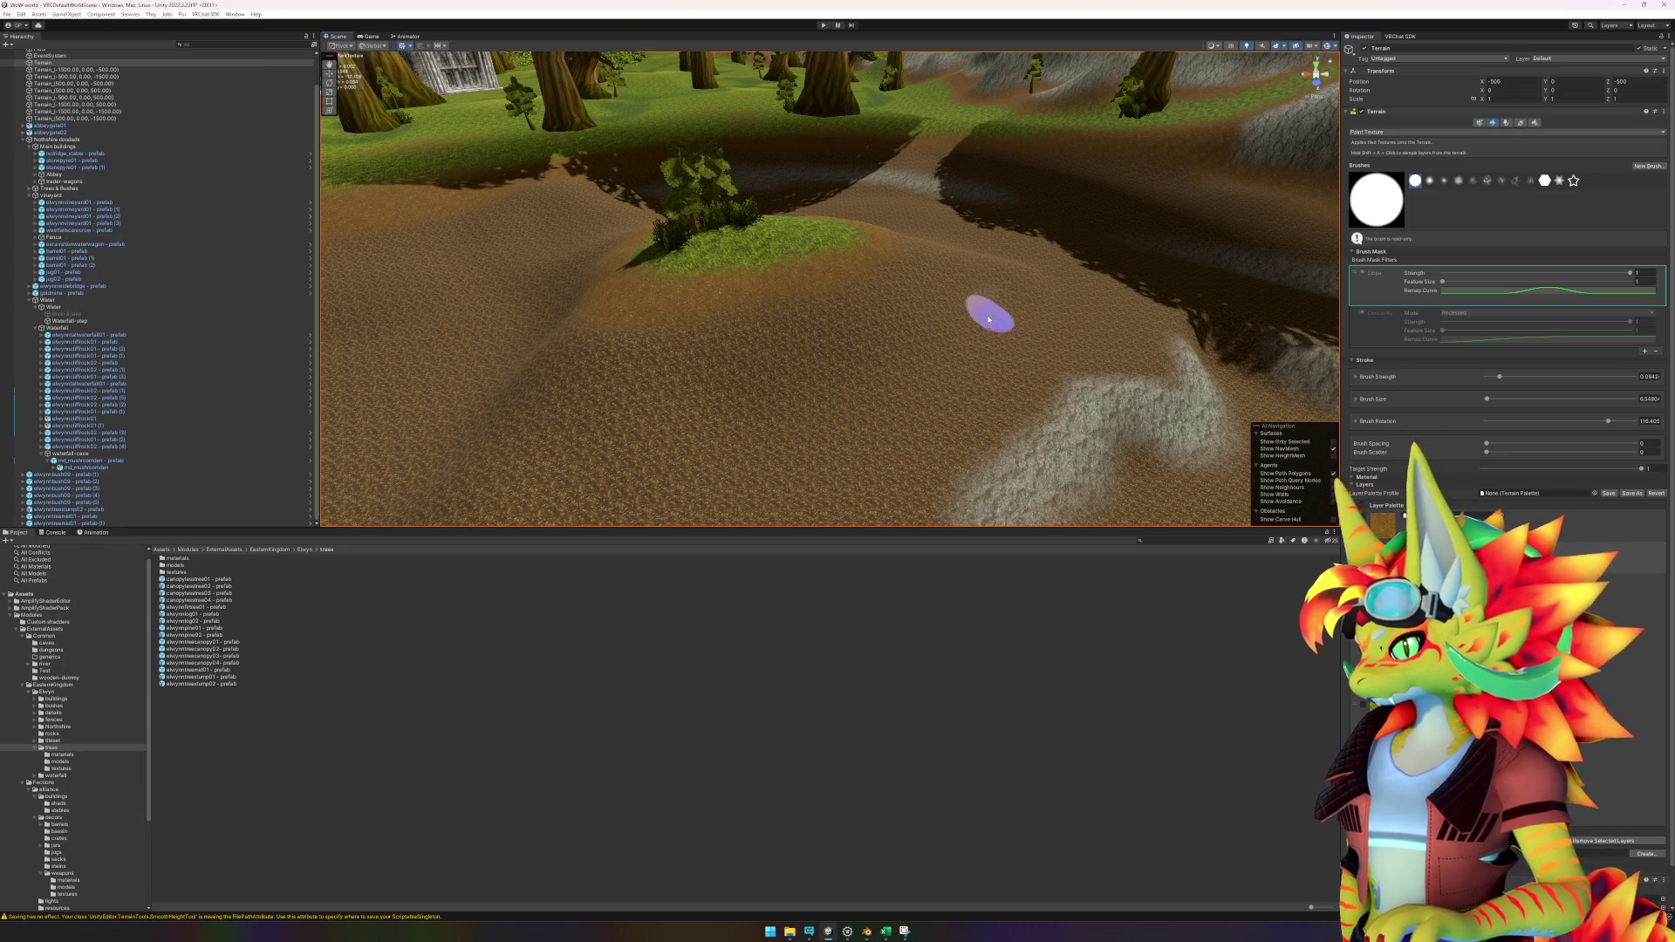
pyautogui.moveTo(911, 361)
pyautogui.mouseDown()
pyautogui.moveTo(636, 430)
pyautogui.moveTo(617, 385)
pyautogui.moveTo(862, 303)
pyautogui.mouseUp()
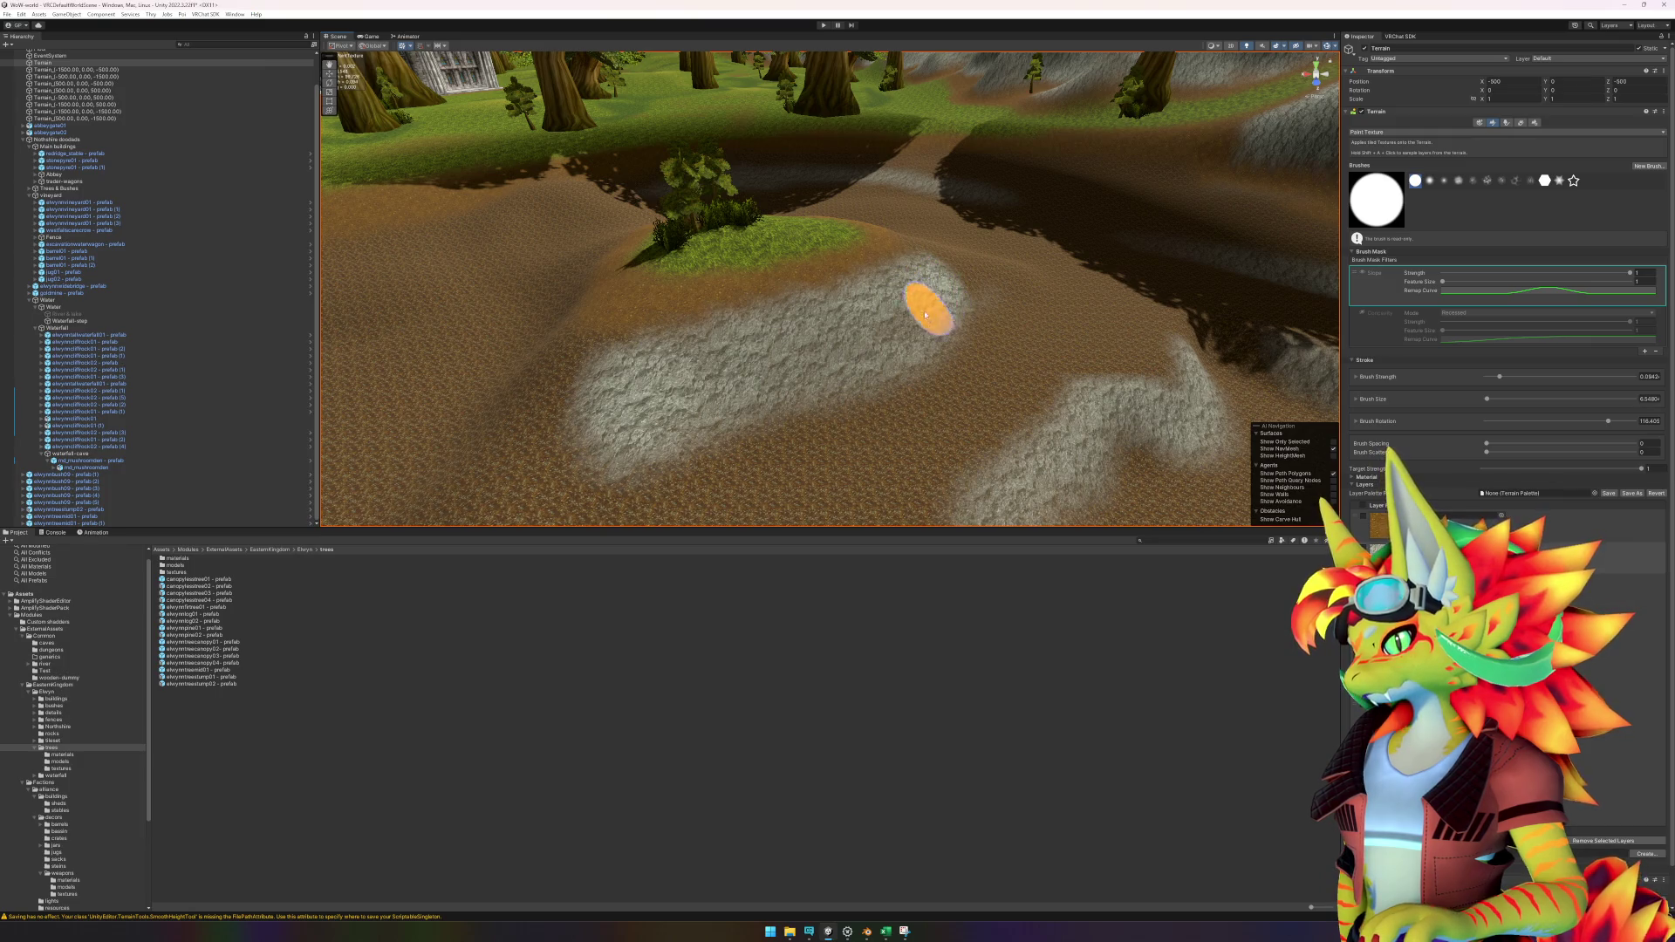
# Undo the last rock stroke and repaint rock texture along the slope.
pyautogui.hotkey('ctrl', 'z')
pyautogui.moveTo(963, 323)
pyautogui.mouseDown()
pyautogui.moveTo(636, 433)
pyautogui.moveTo(710, 370)
pyautogui.moveTo(887, 307)
pyautogui.mouseUp()
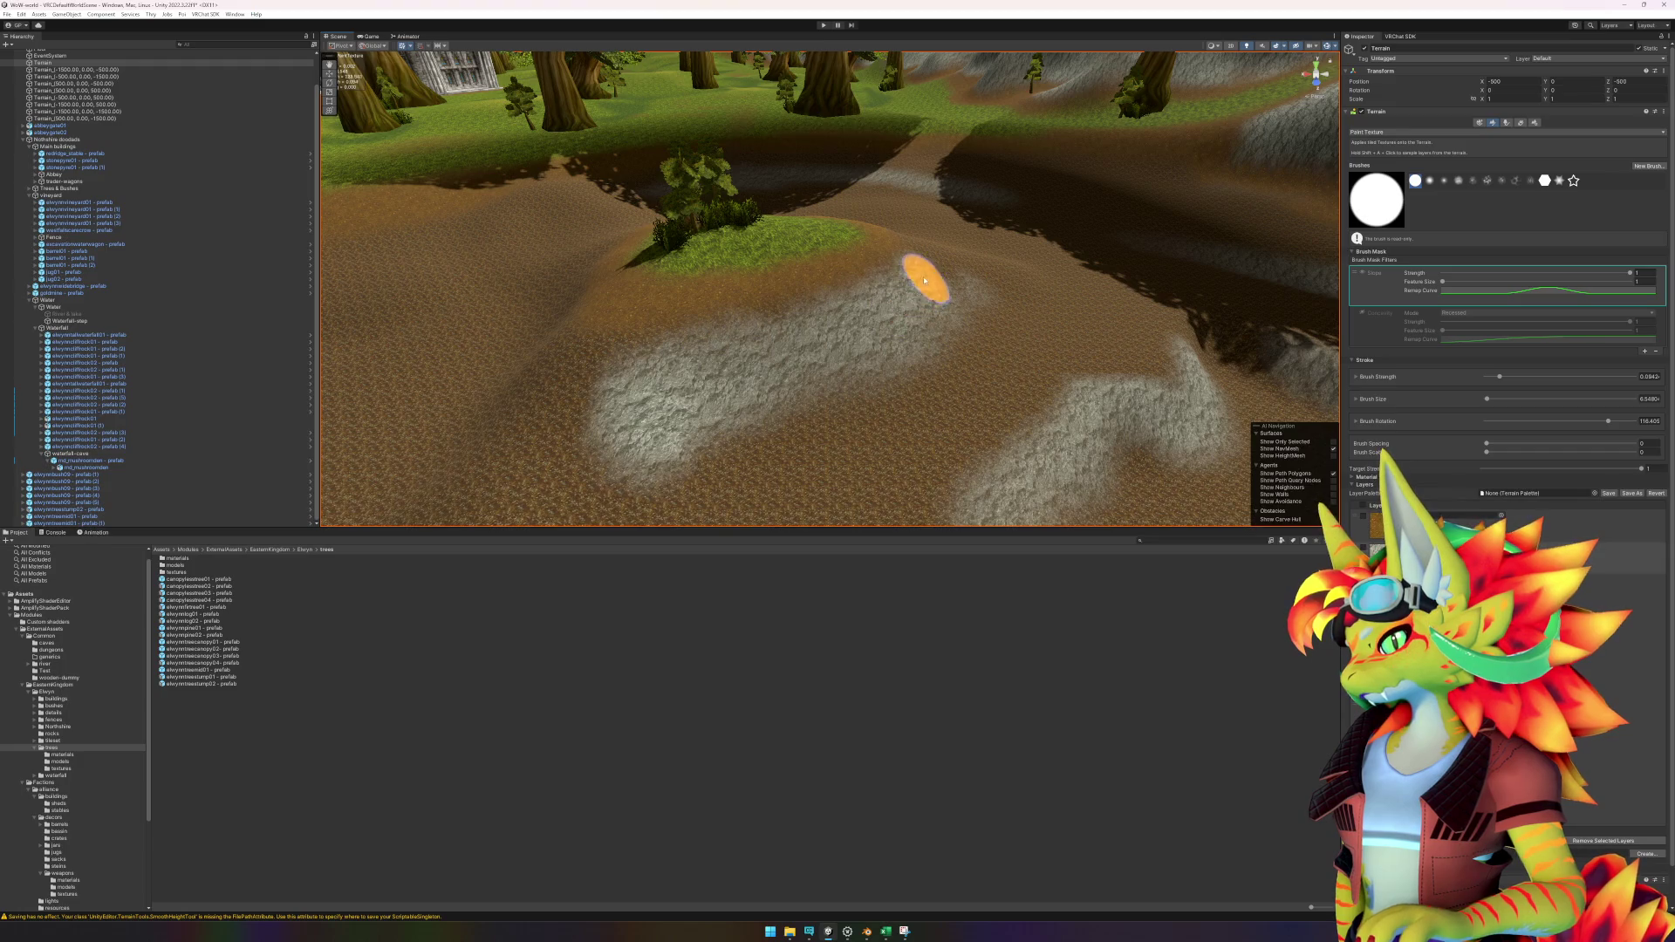
pyautogui.scroll(5, 939, 274)
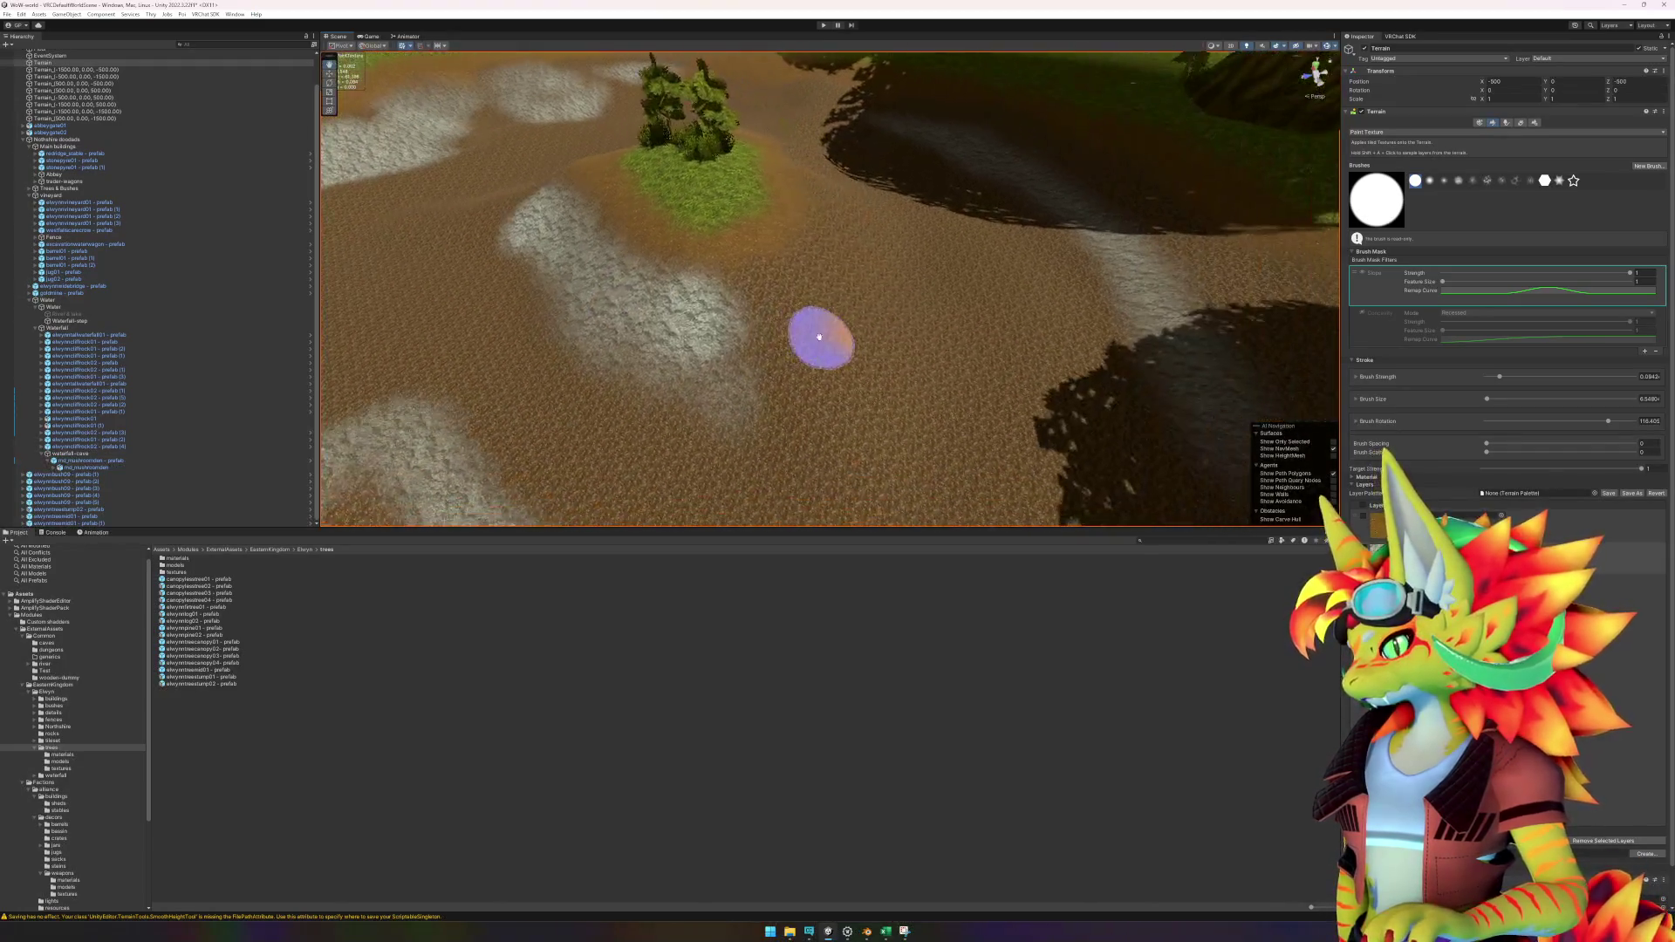
pyautogui.moveTo(630, 369)
pyautogui.mouseDown()
pyautogui.moveTo(777, 437)
pyautogui.moveTo(803, 291)
pyautogui.moveTo(738, 351)
pyautogui.mouseUp()
pyautogui.scroll(-5, 875, 355)
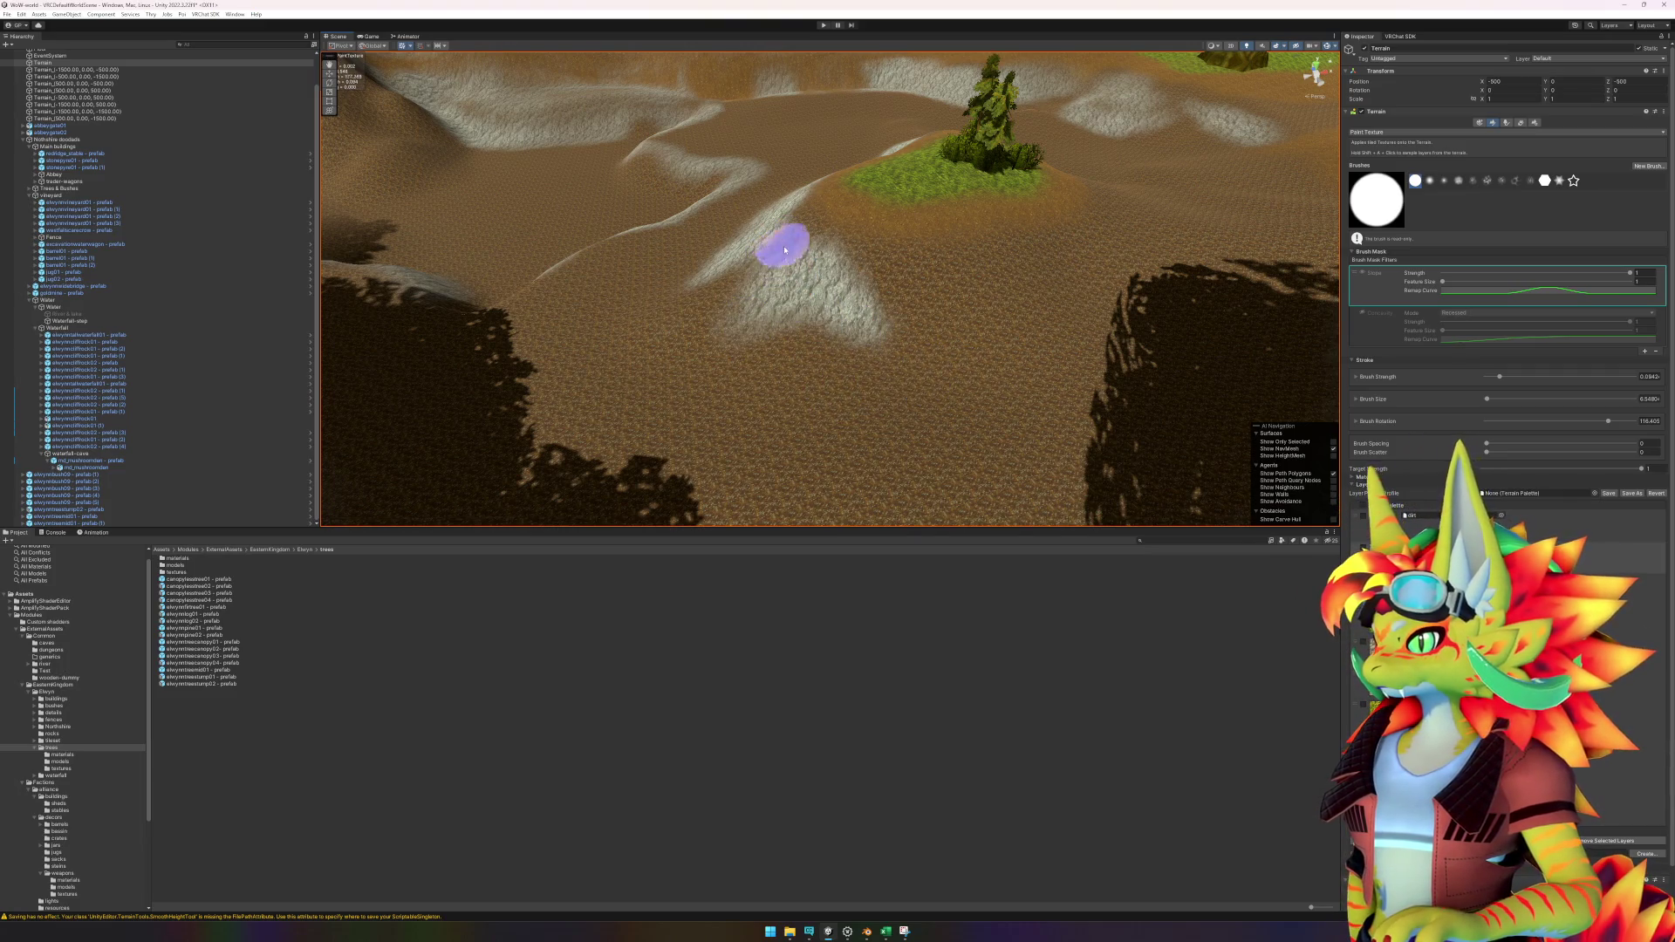
pyautogui.moveTo(824, 273)
pyautogui.mouseDown()
pyautogui.moveTo(897, 337)
pyautogui.moveTo(1021, 344)
pyautogui.moveTo(708, 358)
pyautogui.moveTo(895, 289)
pyautogui.mouseUp()
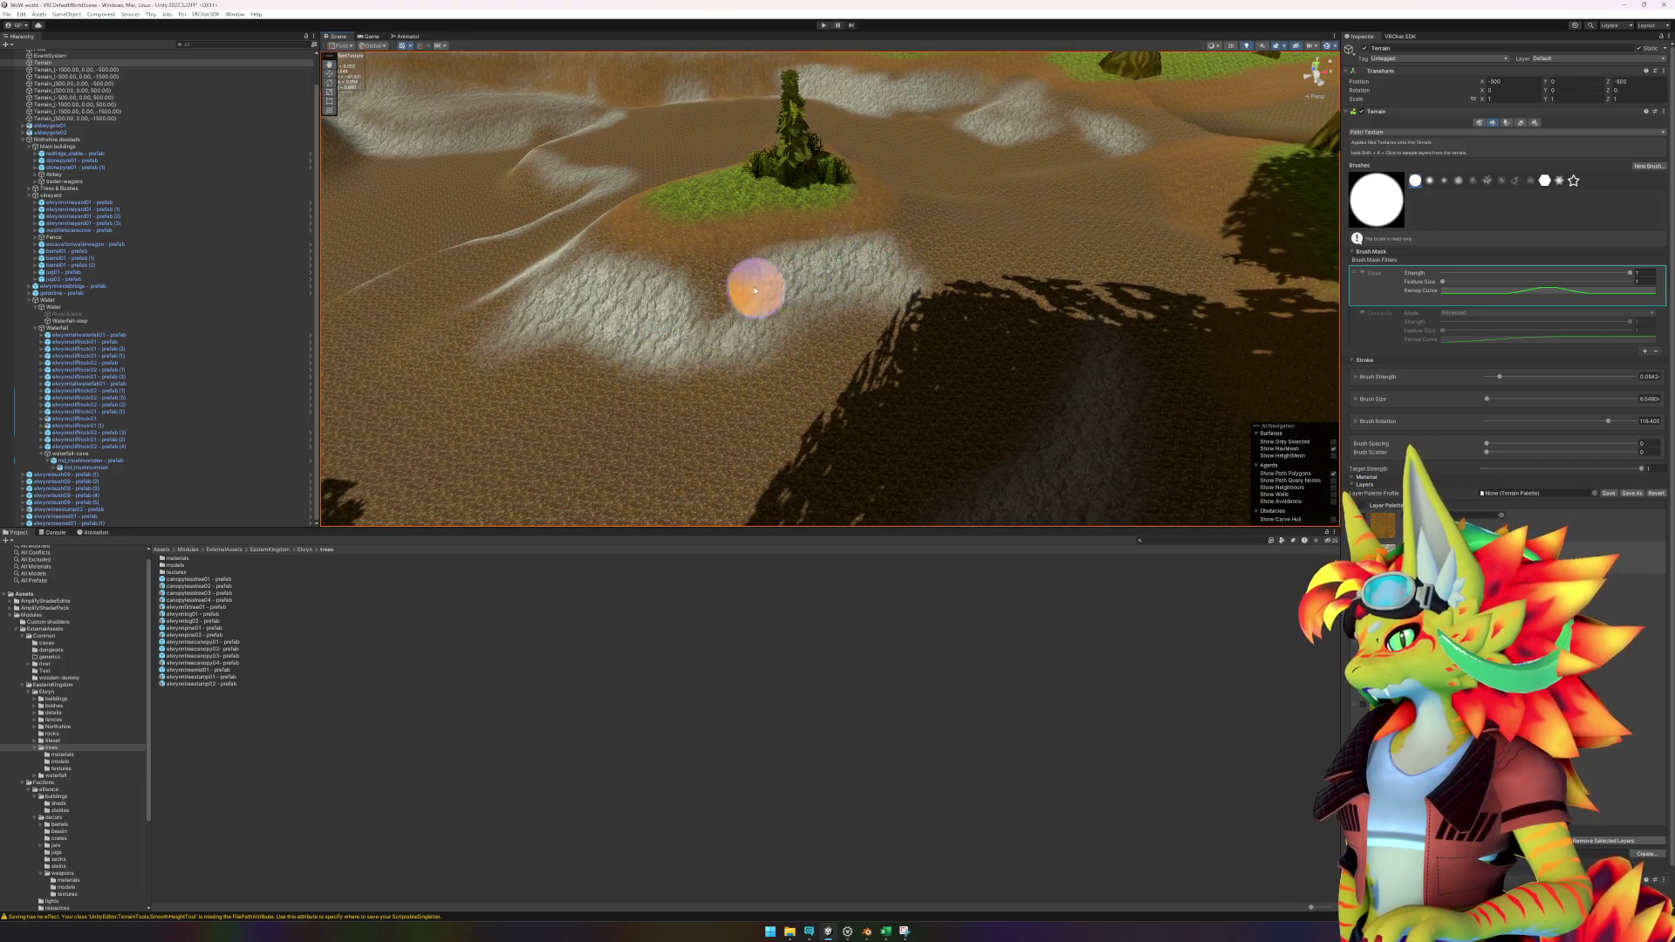
pyautogui.moveTo(758, 289); pyautogui.dragTo(691, 363)
# Paint brown texture into the shadowed band and open the Slope filter's remap curve.
pyautogui.moveTo(935, 326); pyautogui.dragTo(809, 318)
pyautogui.moveTo(905, 374)
pyautogui.mouseDown()
pyautogui.moveTo(920, 467)
pyautogui.moveTo(955, 351)
pyautogui.mouseUp()
pyautogui.moveTo(794, 422)
pyautogui.mouseDown()
pyautogui.moveTo(1013, 378)
pyautogui.moveTo(922, 403)
pyautogui.mouseUp()
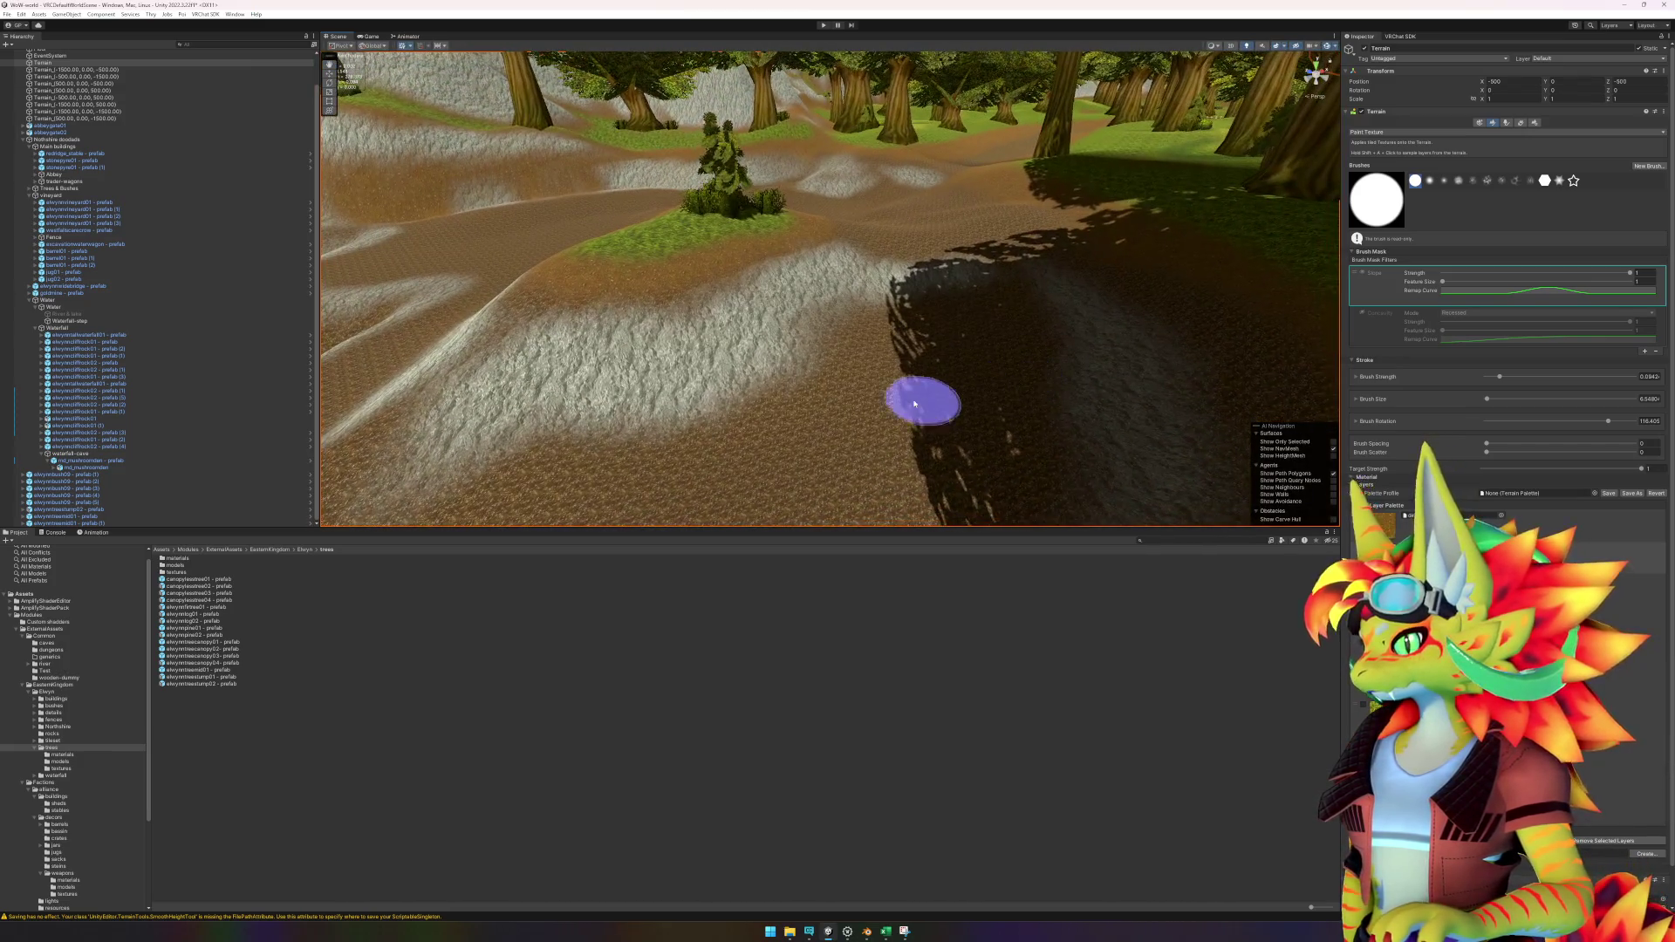
pyautogui.moveTo(816, 416)
pyautogui.mouseDown()
pyautogui.moveTo(752, 430)
pyautogui.moveTo(807, 434)
pyautogui.mouseUp()
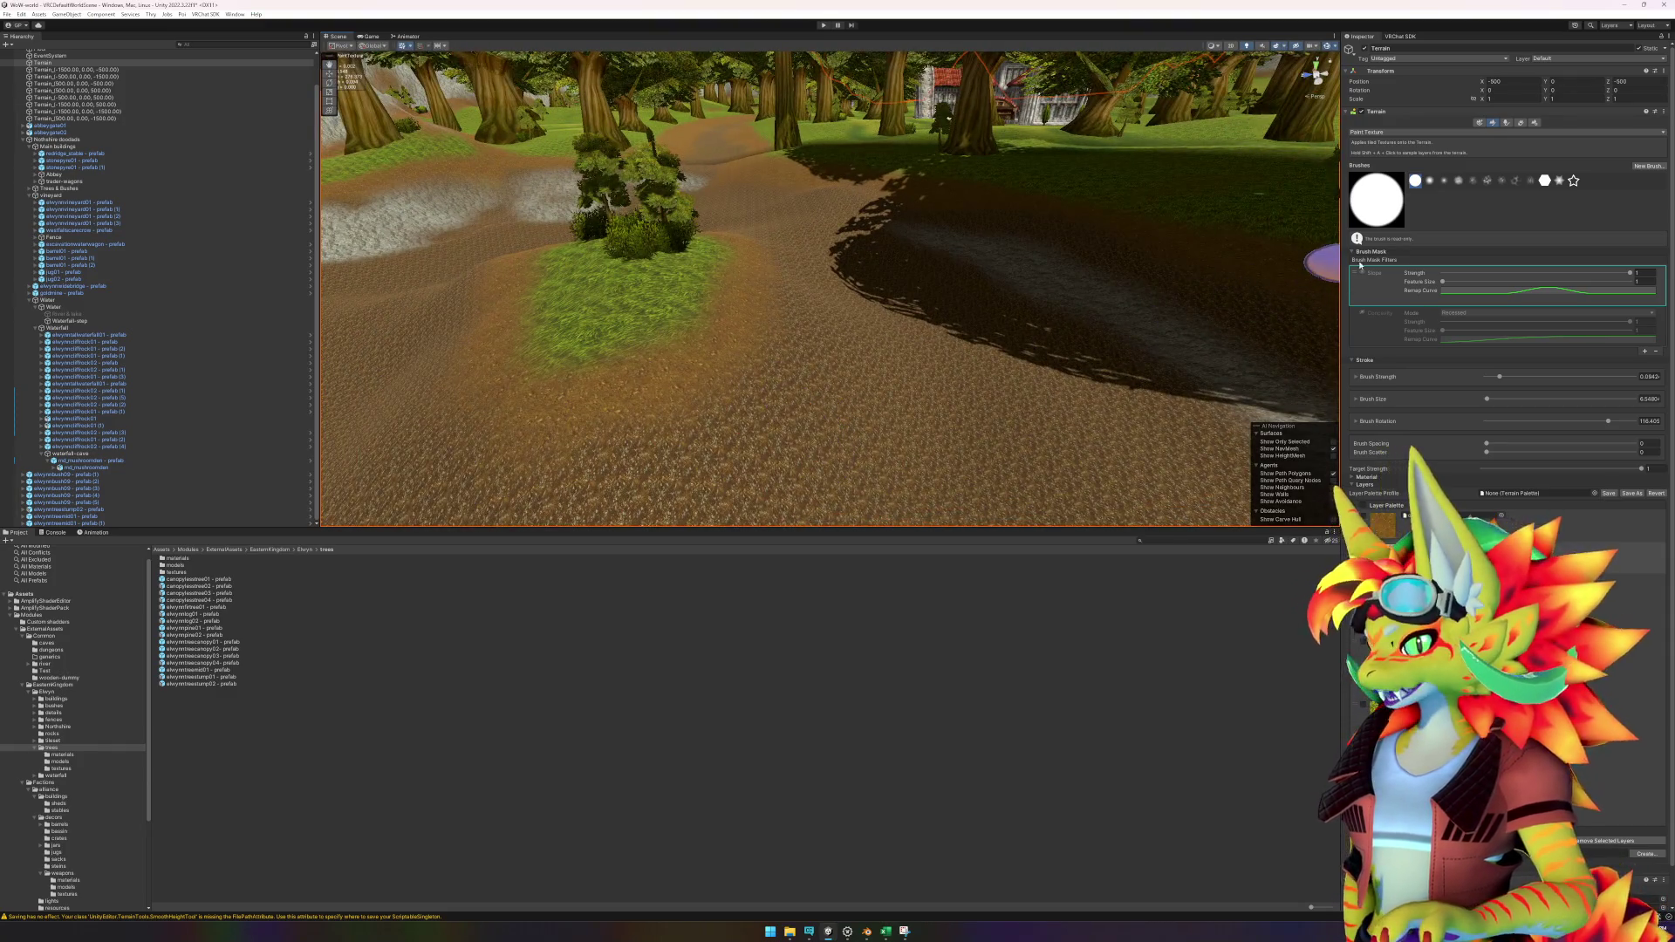
pyautogui.click(1518, 292)
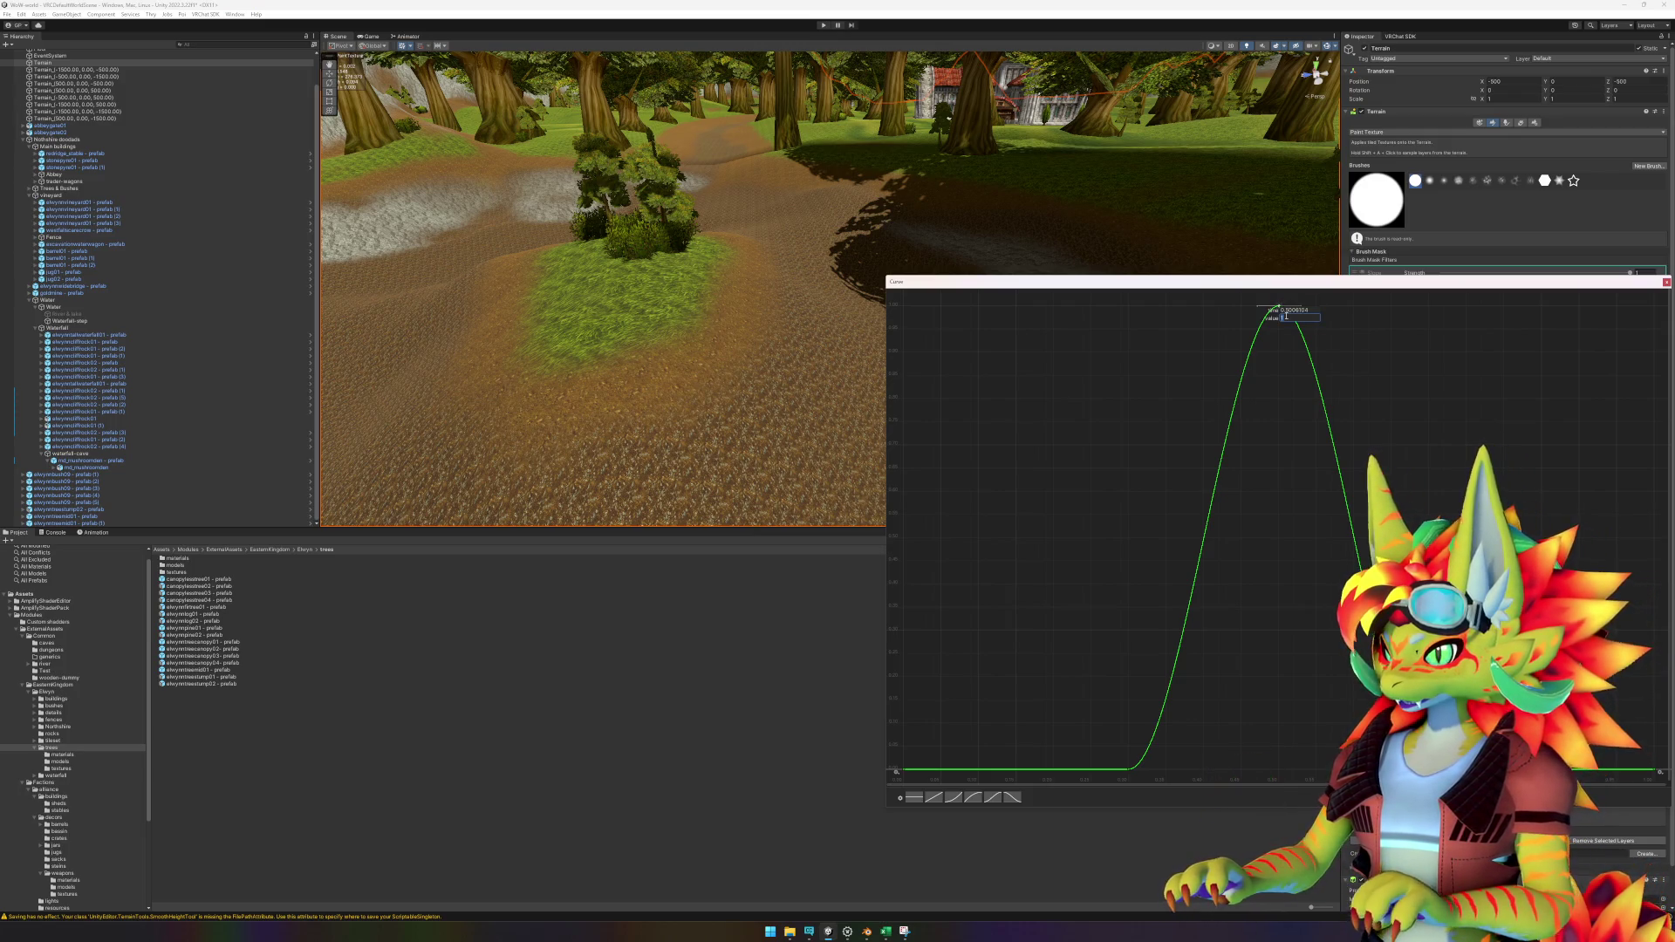
# Close the remap curve and paint grey texture across and beside the forest path.
pyautogui.press('Escape')
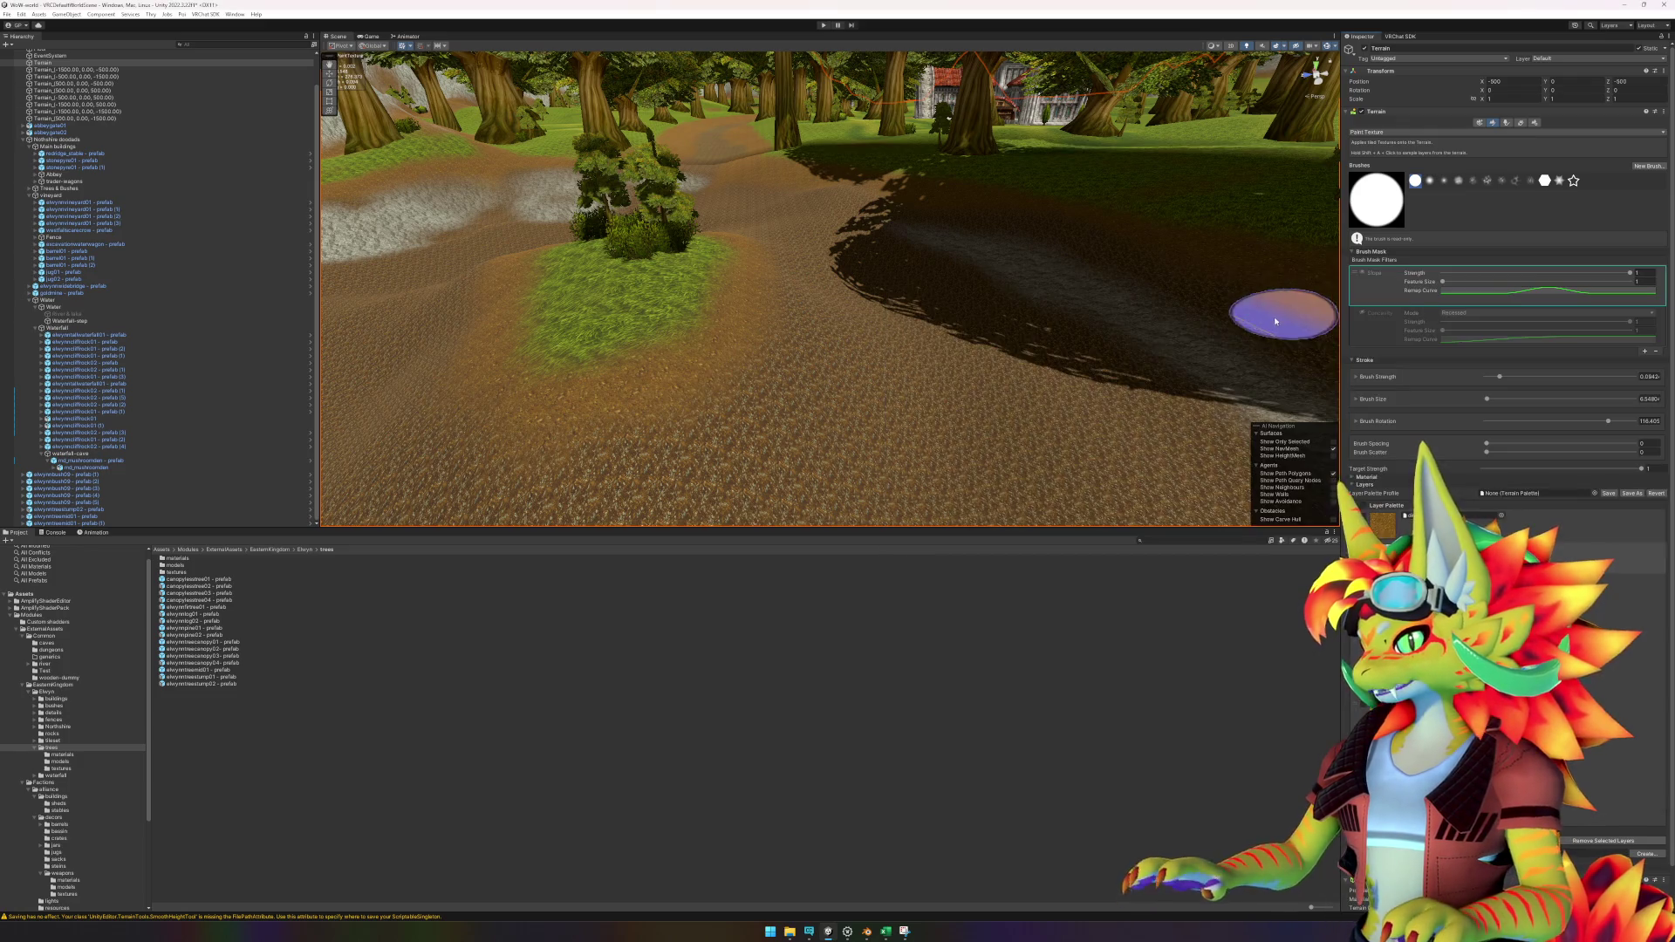
pyautogui.scroll(-3, 876, 367)
pyautogui.moveTo(774, 377)
pyautogui.mouseDown()
pyautogui.moveTo(714, 355)
pyautogui.moveTo(588, 430)
pyautogui.moveTo(815, 288)
pyautogui.moveTo(554, 428)
pyautogui.moveTo(846, 389)
pyautogui.mouseUp()
pyautogui.press('Up')
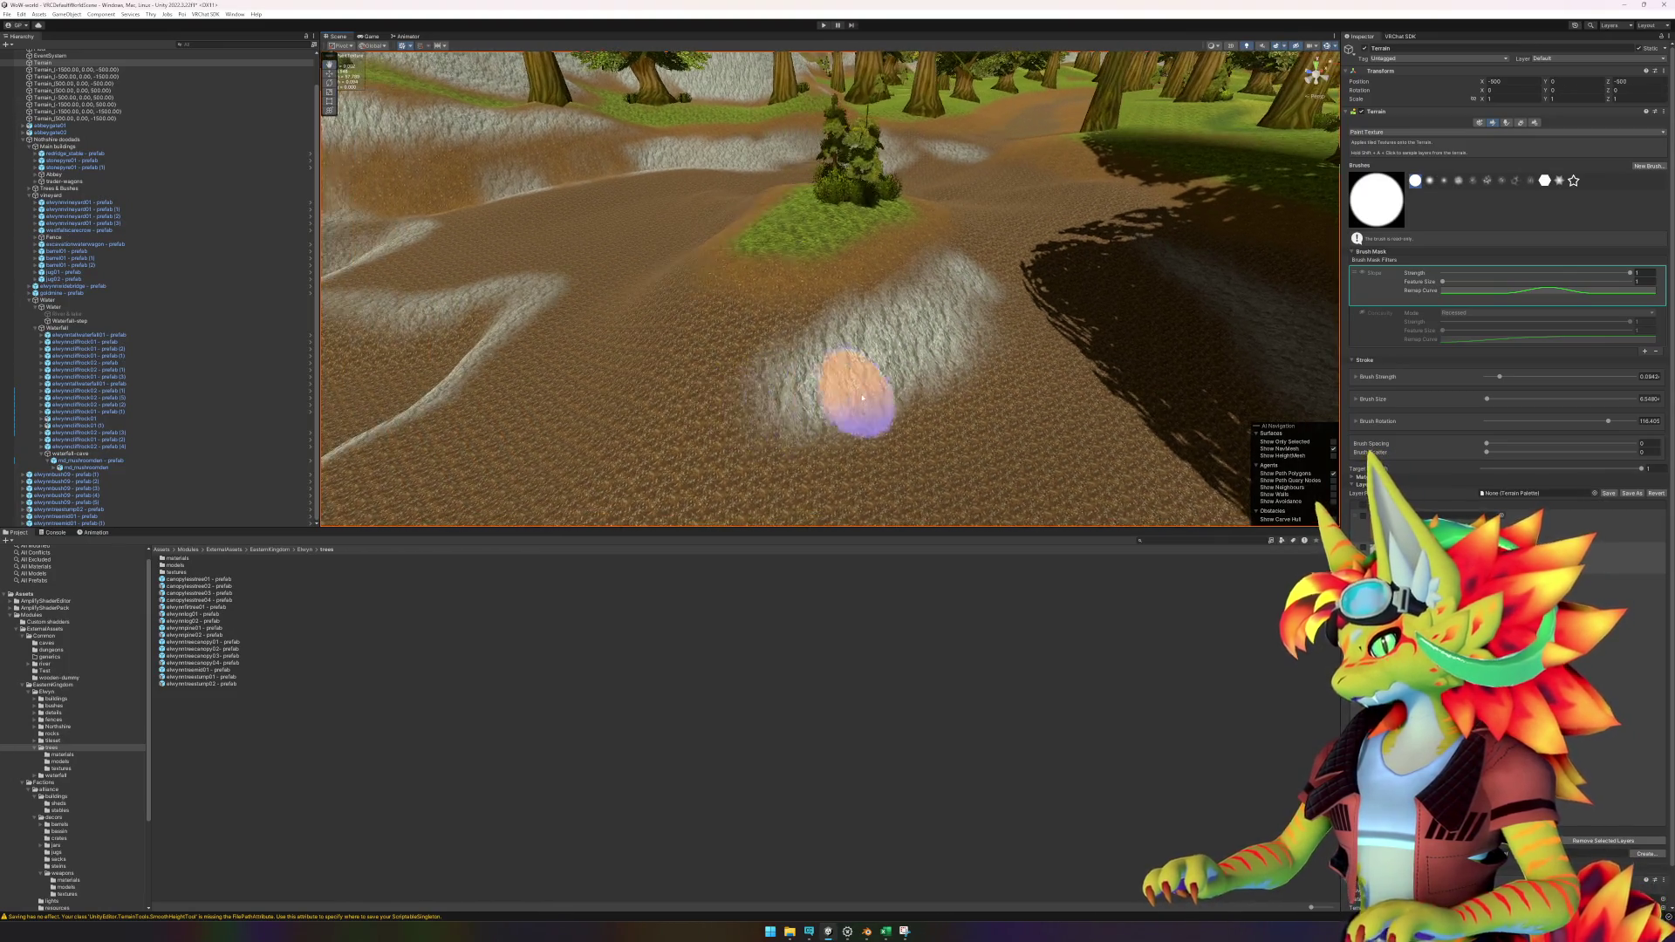
pyautogui.press('Up')
# Paint grey stone patches across the slope near the grassy mound.
pyautogui.press('Up')
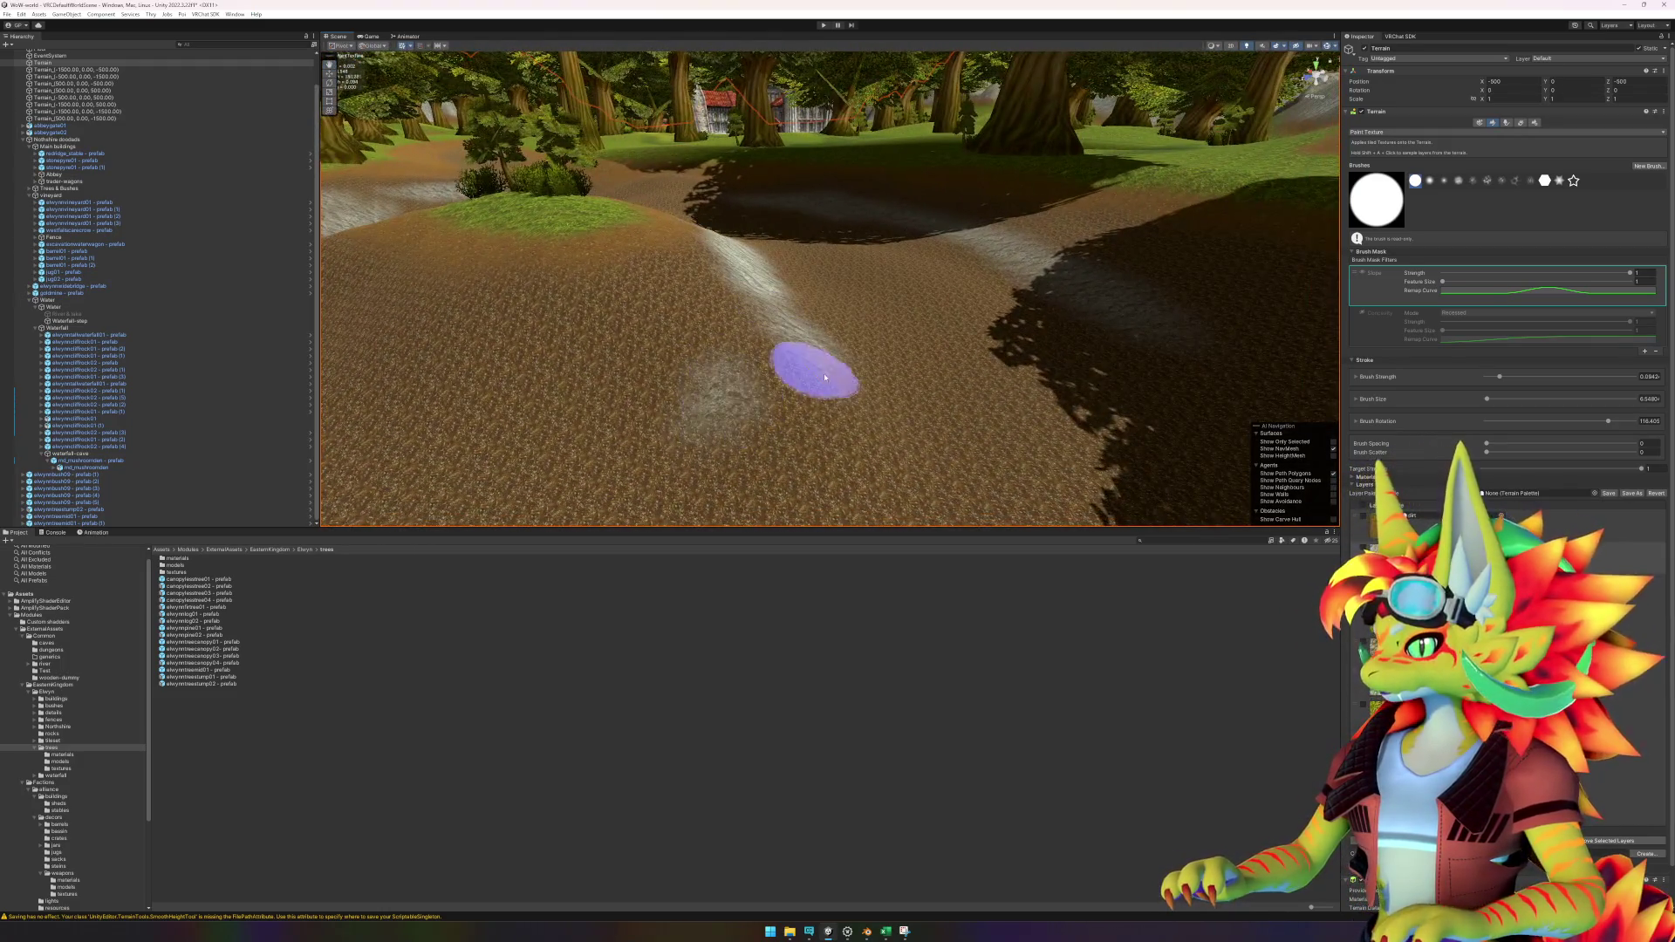
pyautogui.moveTo(856, 449)
pyautogui.mouseDown()
pyautogui.moveTo(747, 291)
pyautogui.moveTo(802, 427)
pyautogui.moveTo(561, 374)
pyautogui.moveTo(684, 326)
pyautogui.moveTo(551, 309)
pyautogui.moveTo(459, 363)
pyautogui.moveTo(558, 397)
pyautogui.mouseUp()
pyautogui.press('Up')
pyautogui.press('Down')
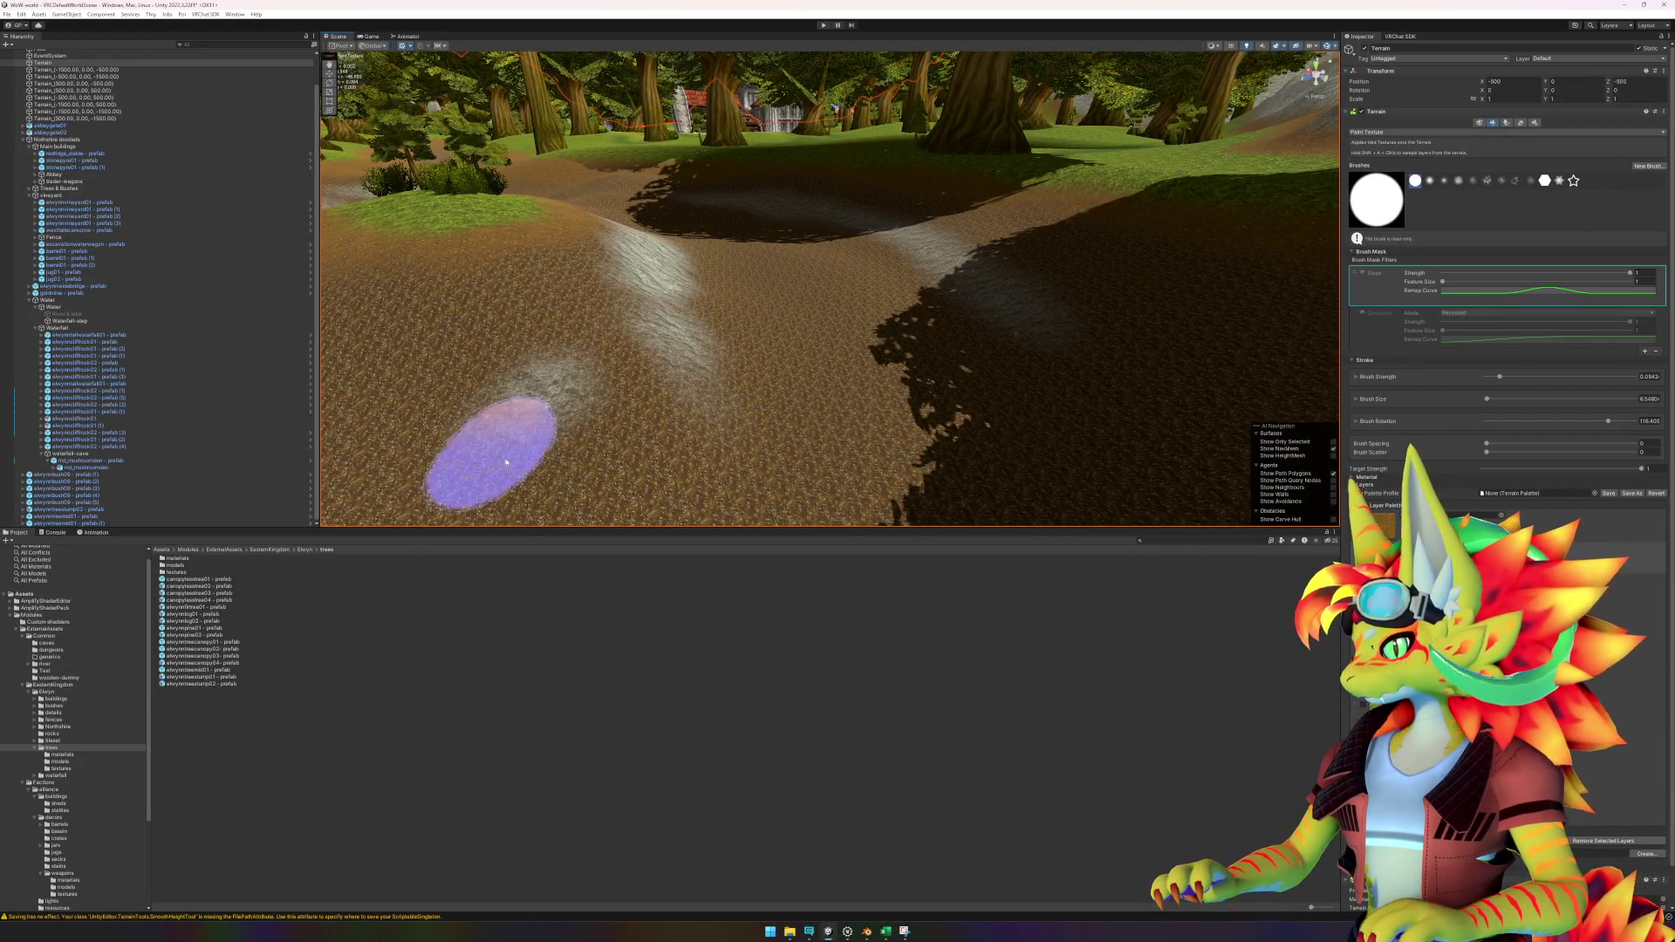
pyautogui.press('Up')
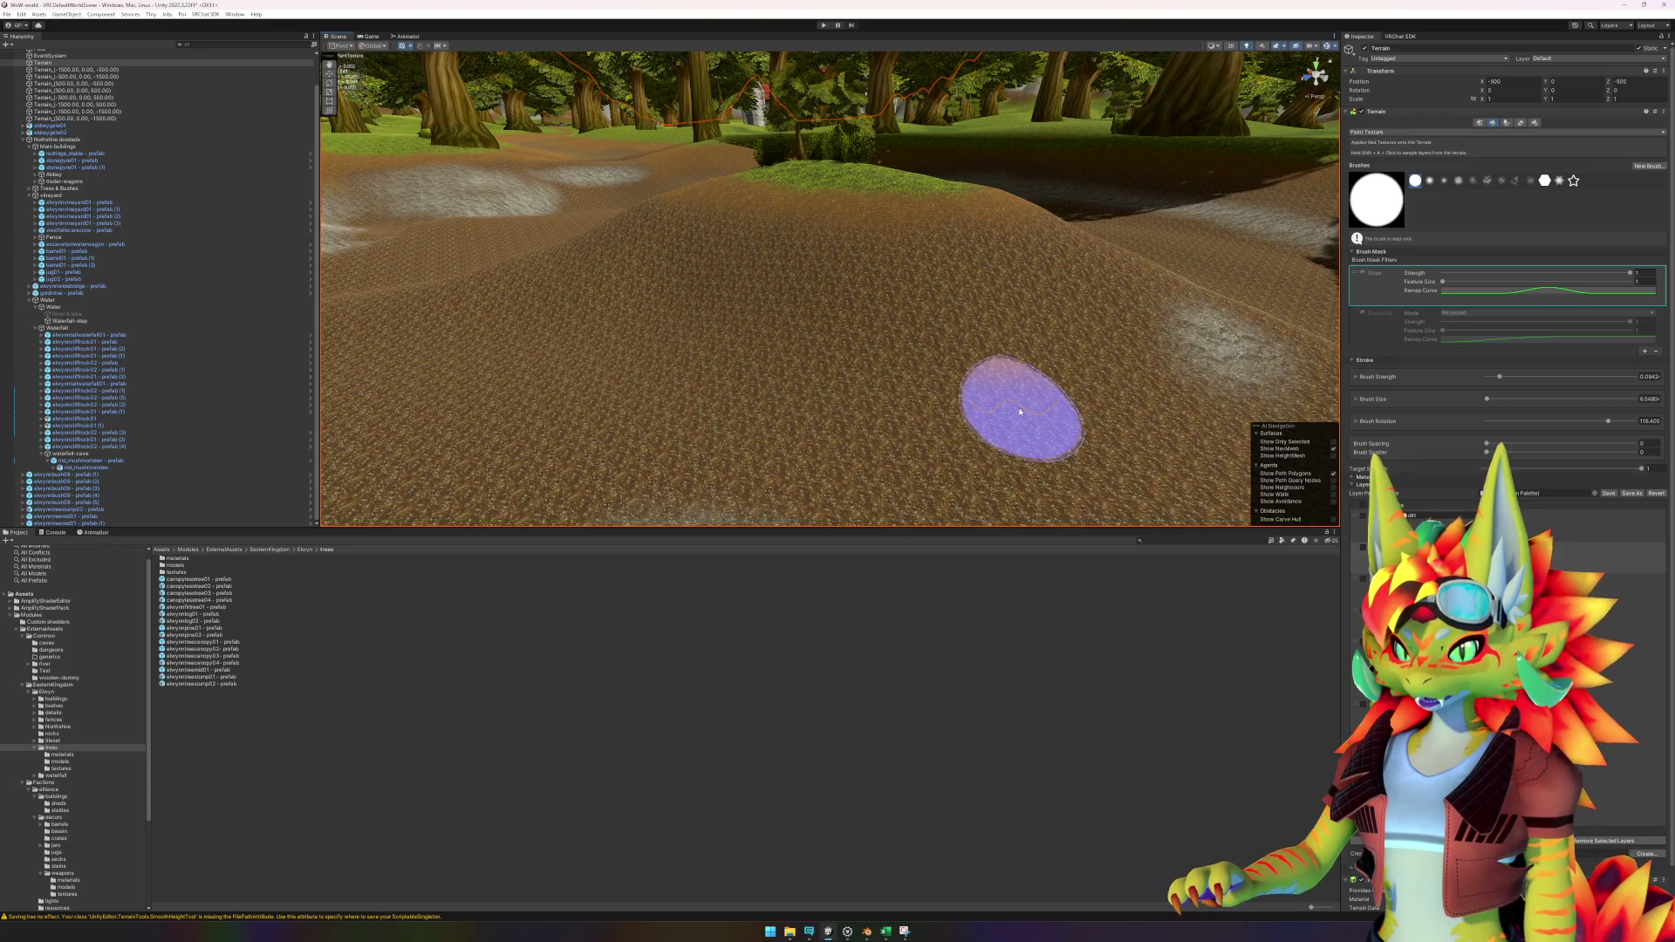
pyautogui.press('Up')
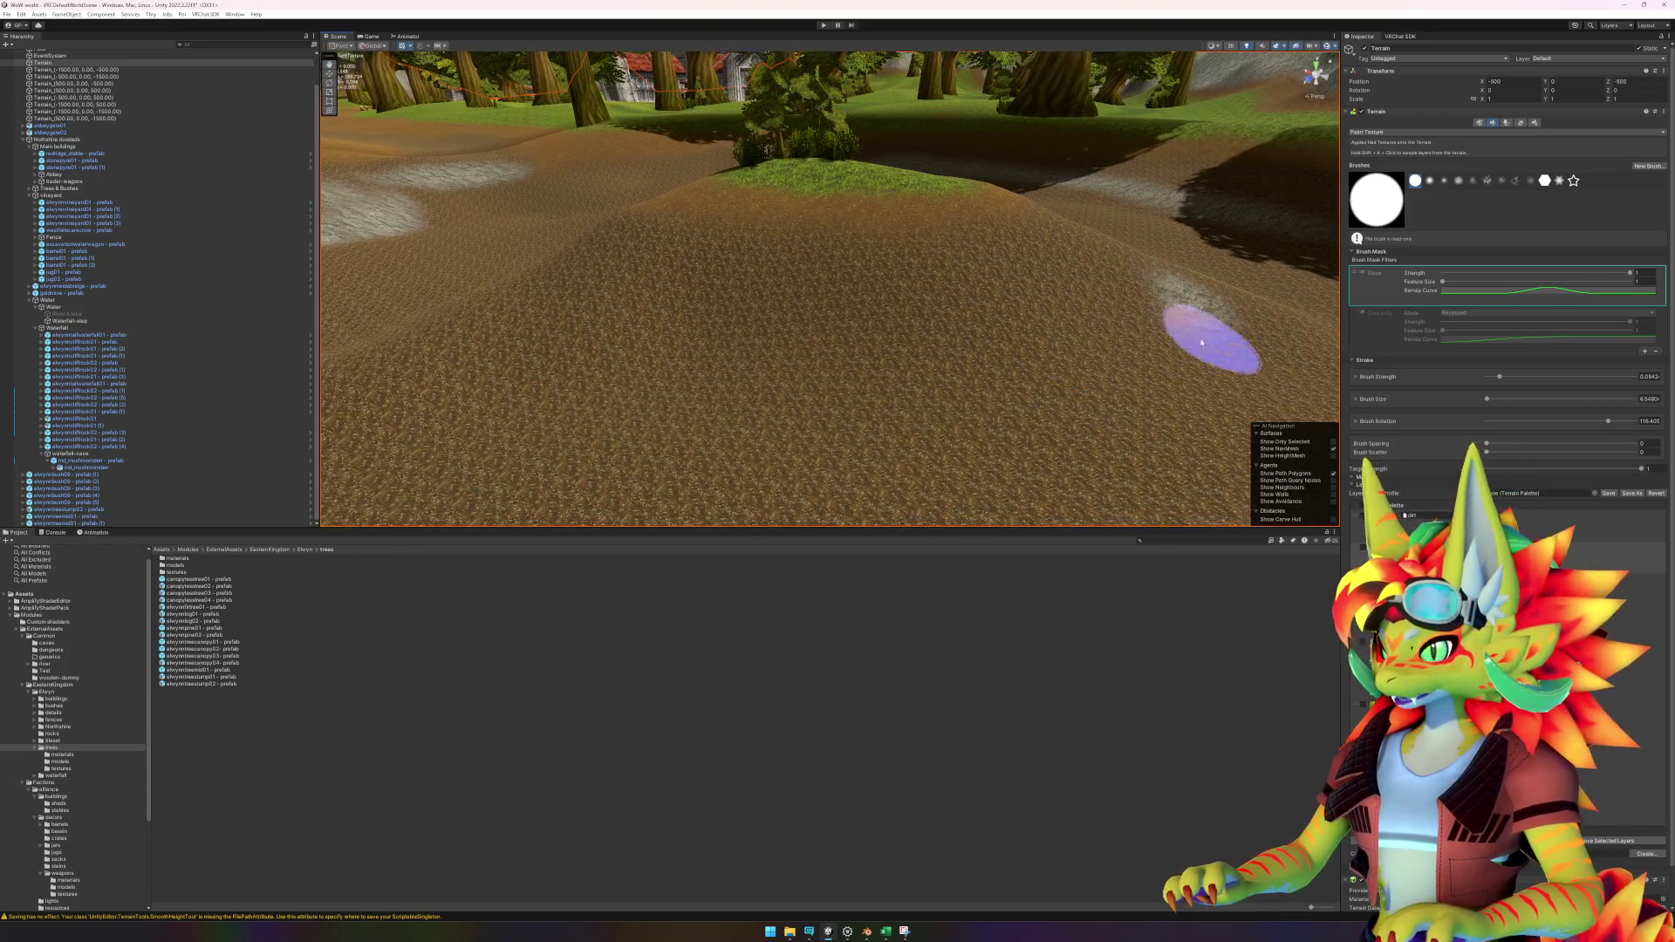
pyautogui.moveTo(1036, 376)
pyautogui.mouseDown()
pyautogui.moveTo(1159, 299)
pyautogui.moveTo(1084, 270)
pyautogui.moveTo(1029, 273)
pyautogui.moveTo(985, 332)
pyautogui.moveTo(972, 277)
pyautogui.moveTo(755, 277)
pyautogui.moveTo(938, 285)
pyautogui.moveTo(1009, 362)
pyautogui.moveTo(777, 374)
pyautogui.moveTo(621, 363)
pyautogui.moveTo(961, 361)
pyautogui.moveTo(688, 317)
pyautogui.moveTo(747, 344)
pyautogui.moveTo(725, 270)
pyautogui.moveTo(630, 265)
pyautogui.moveTo(643, 325)
pyautogui.mouseUp()
pyautogui.scroll(5, 980, 362)
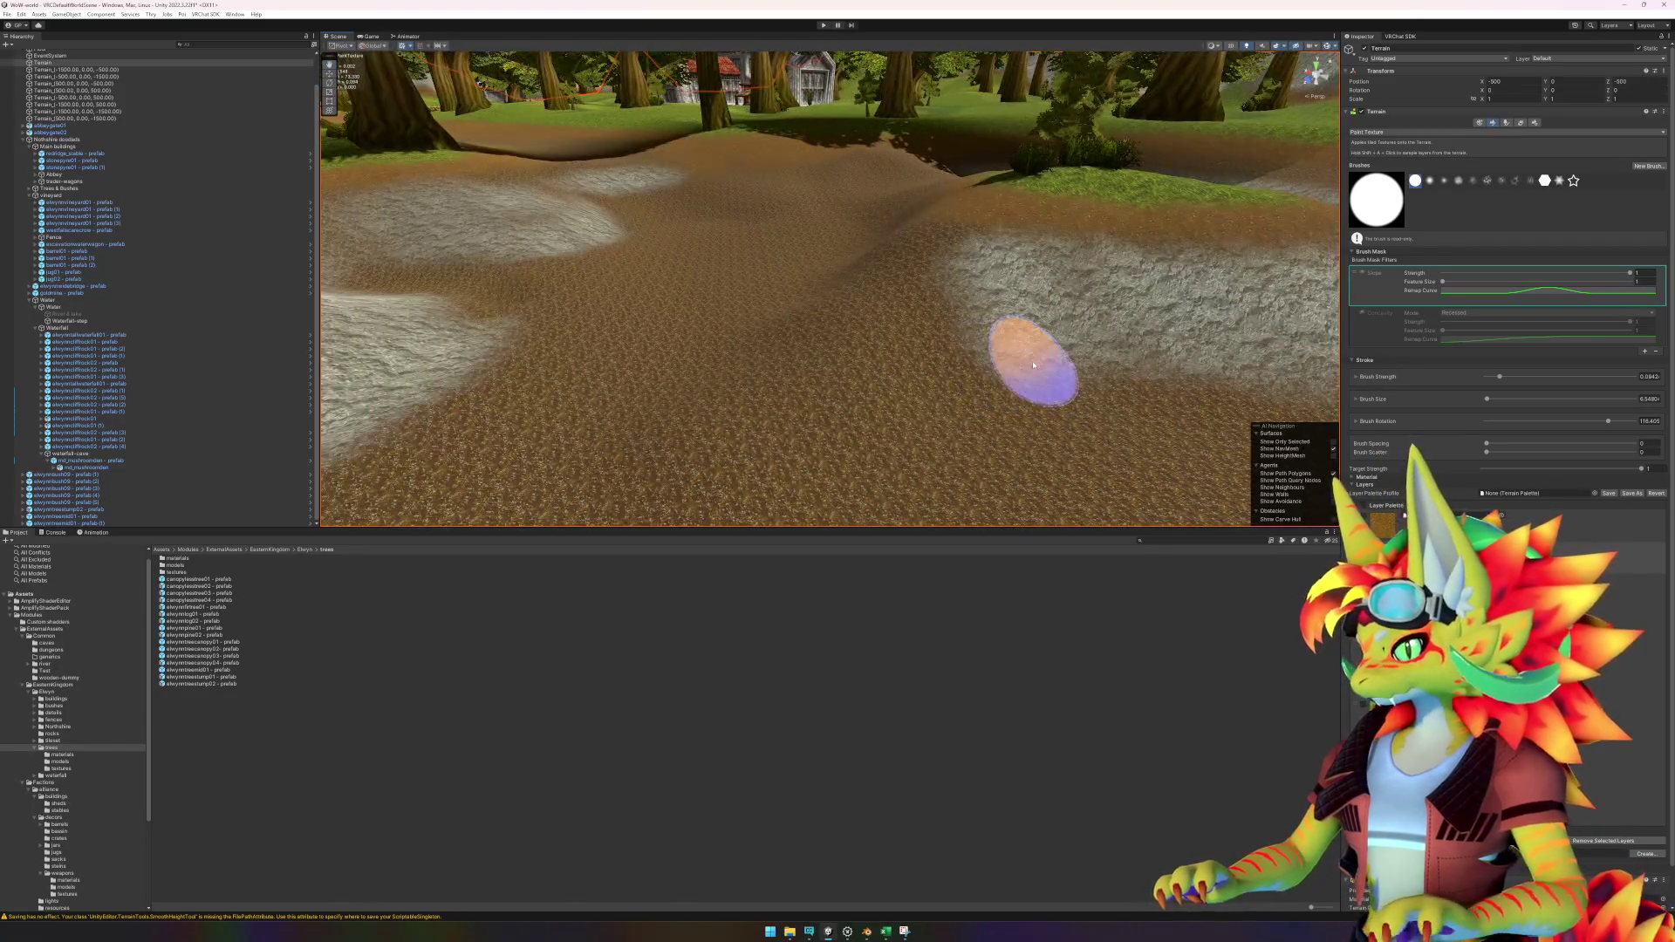
pyautogui.moveTo(1025, 355)
pyautogui.mouseDown()
pyautogui.moveTo(841, 430)
pyautogui.moveTo(954, 363)
pyautogui.moveTo(823, 363)
pyautogui.moveTo(935, 293)
pyautogui.mouseUp()
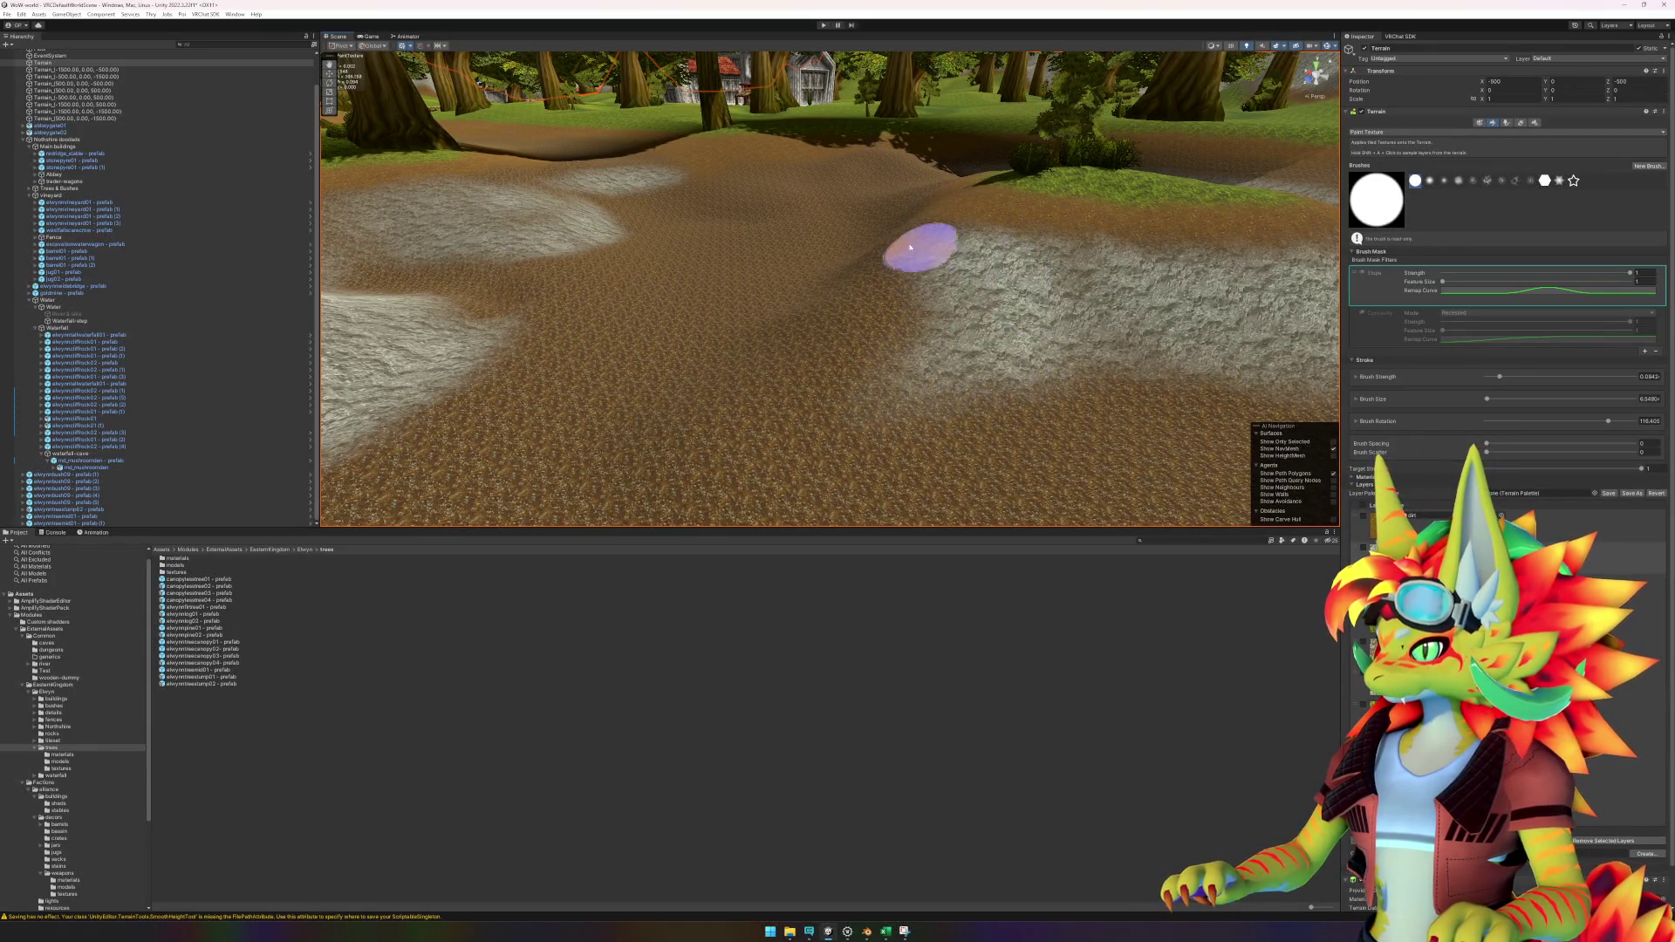
pyautogui.scroll(5, 804, 396)
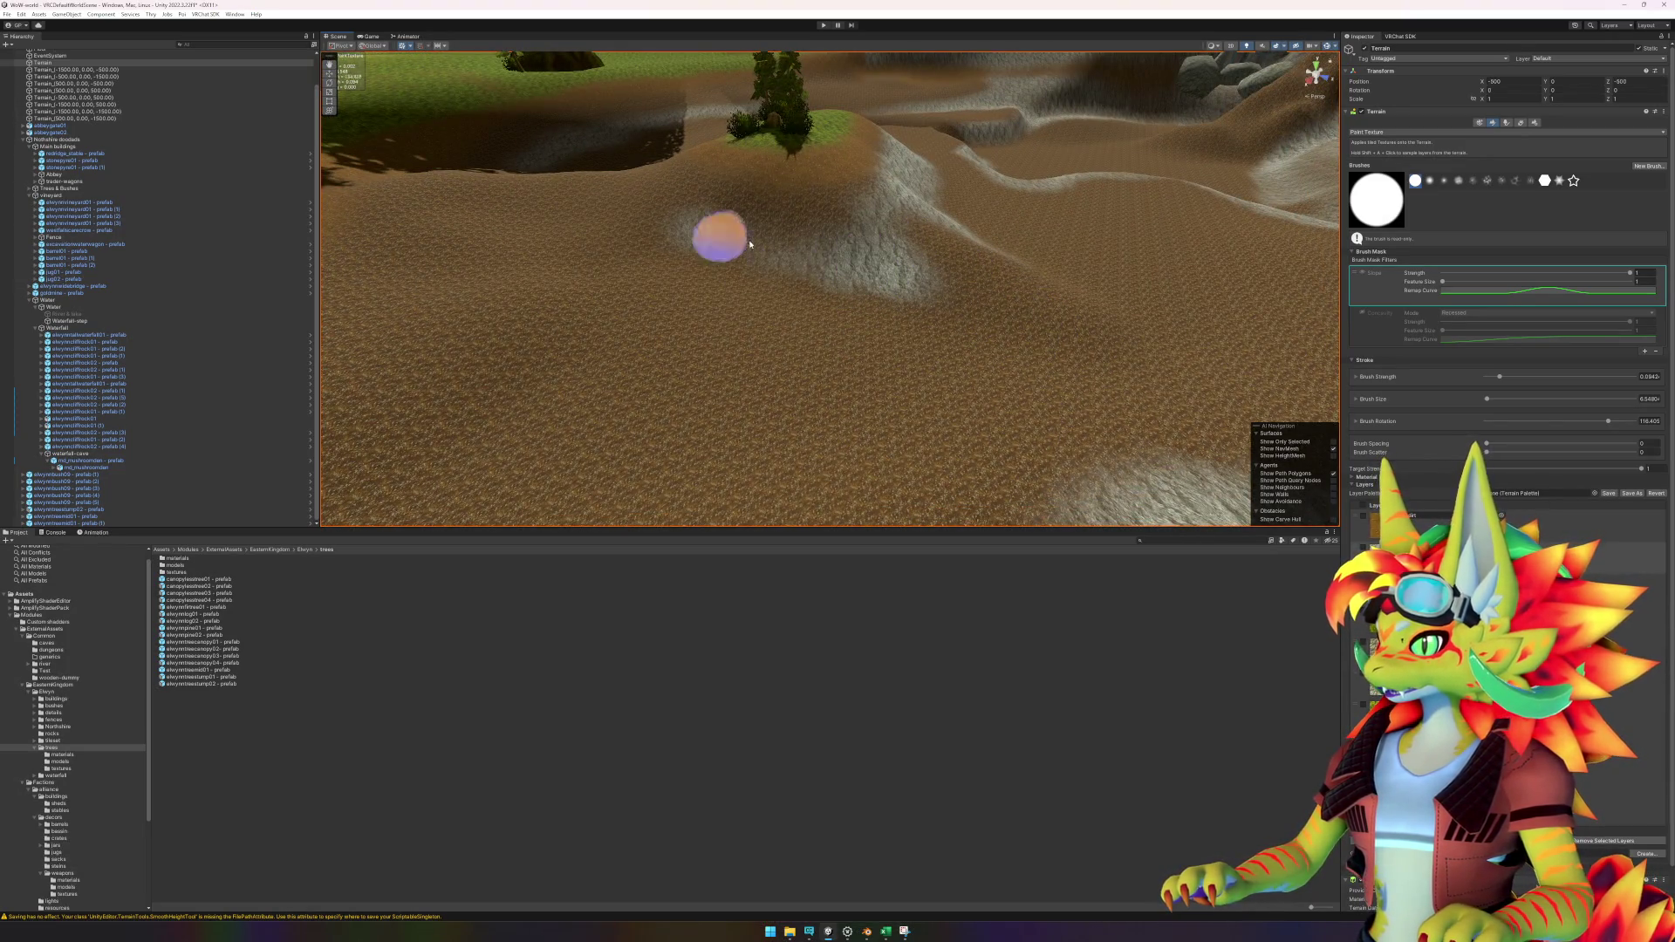
# Paint stone onto the hillside, undo the bad stroke, and repaint it.
pyautogui.moveTo(722, 243); pyautogui.dragTo(758, 235)
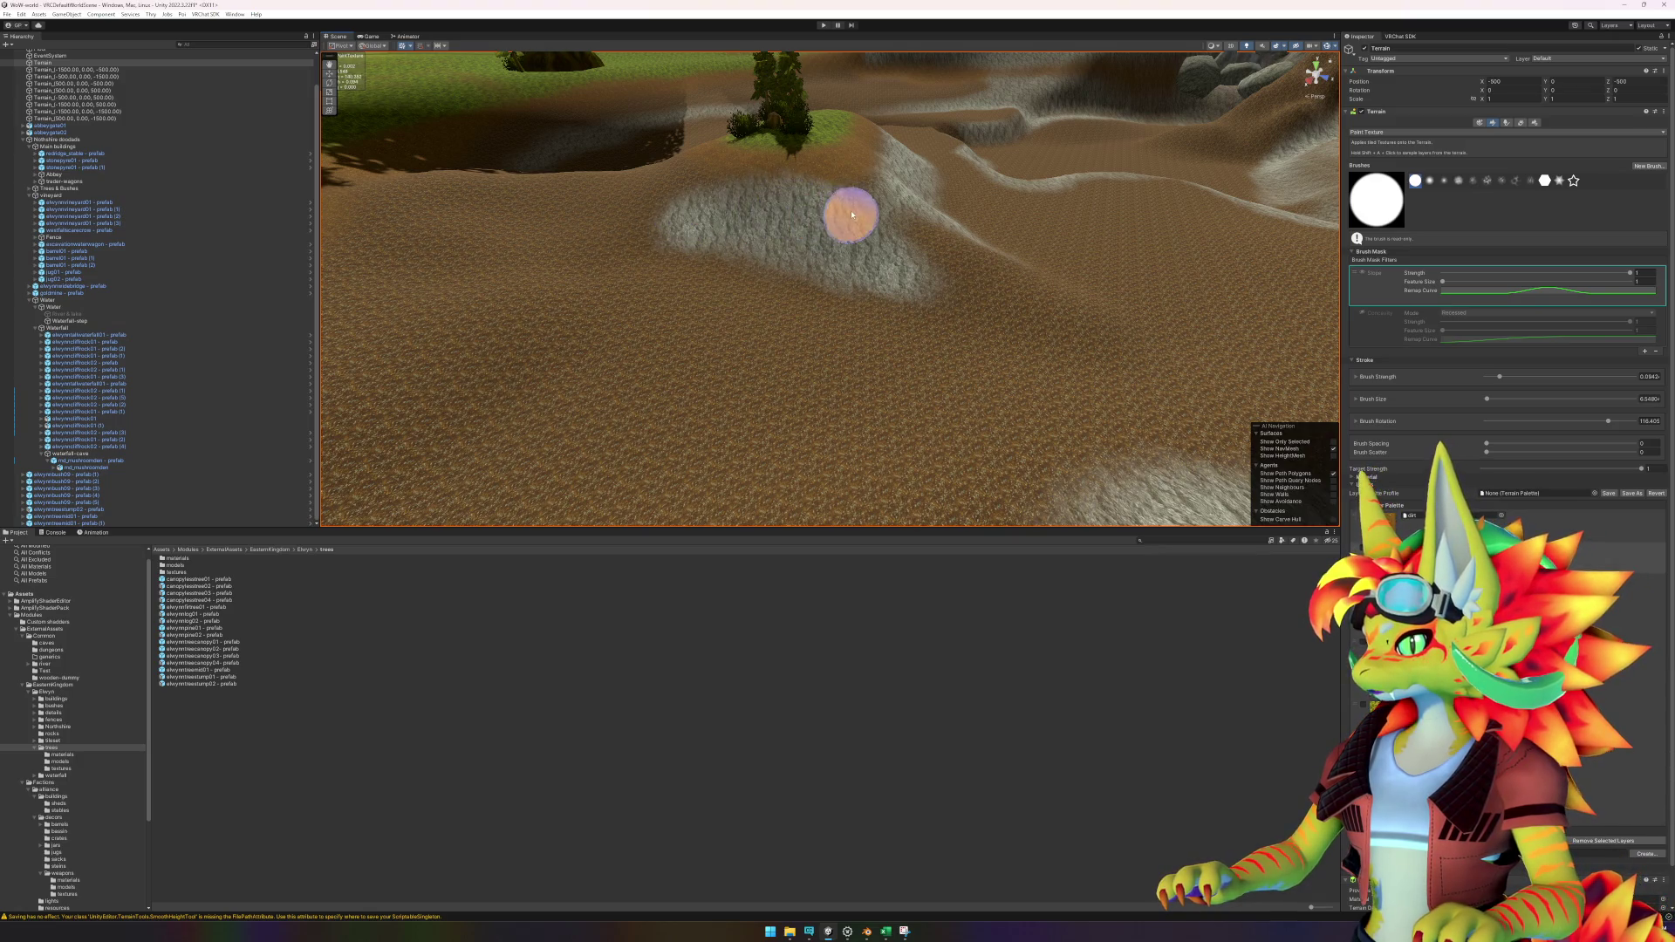
pyautogui.hotkey('ctrl', 'z')
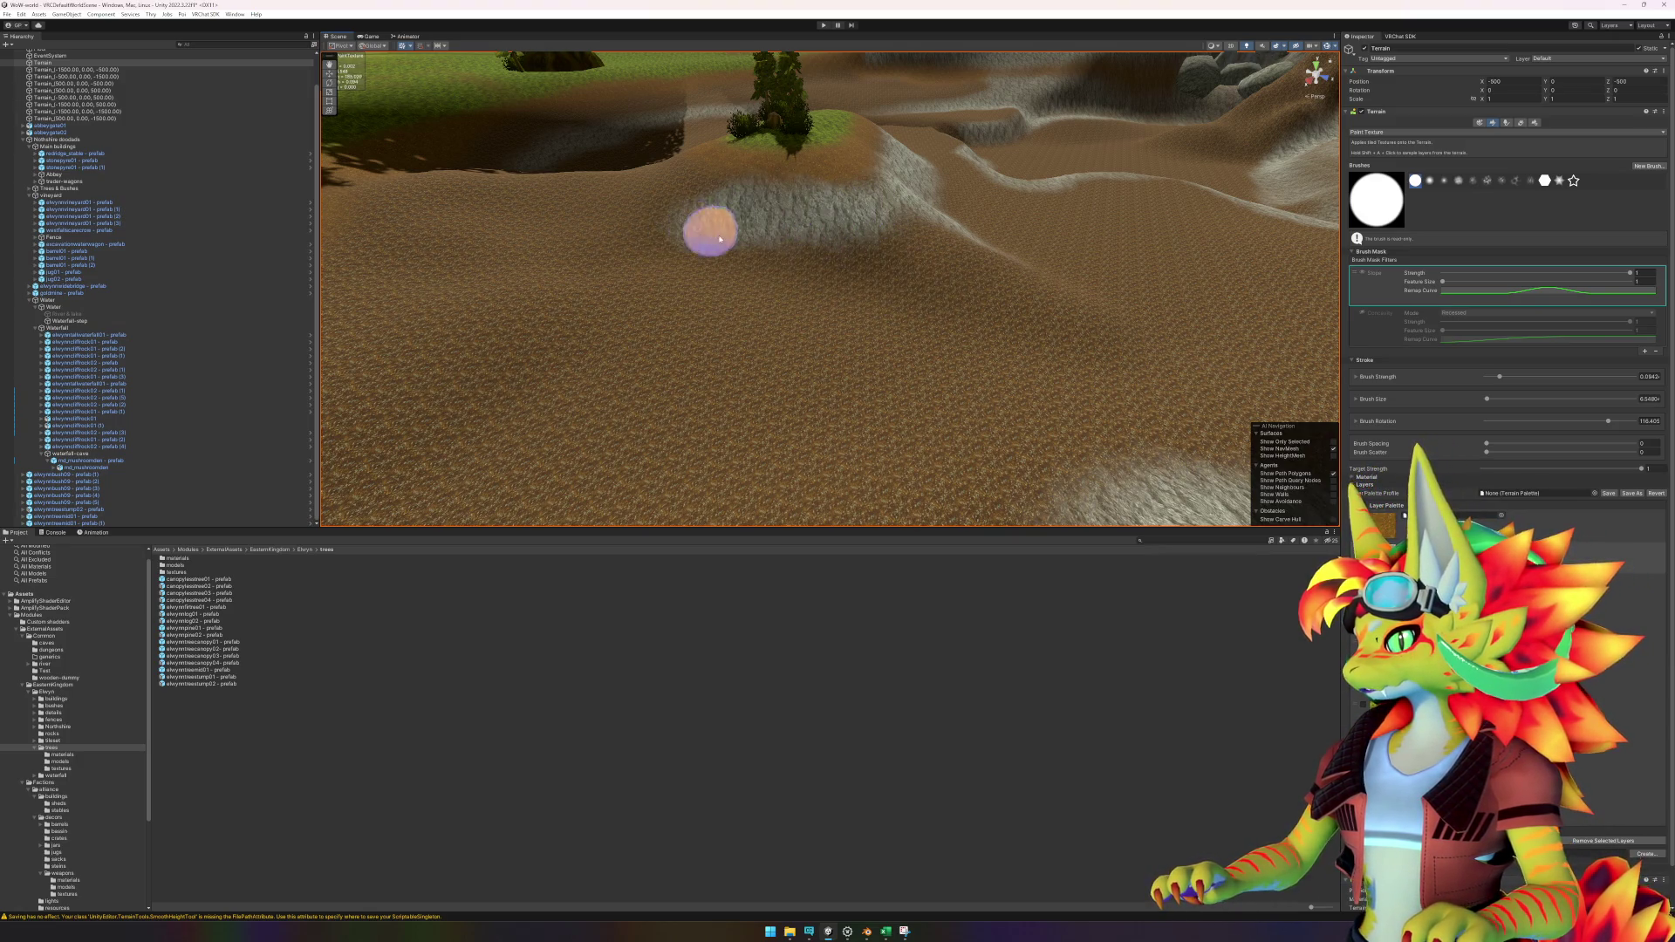
pyautogui.moveTo(711, 236); pyautogui.dragTo(926, 278)
pyautogui.moveTo(739, 249); pyautogui.dragTo(853, 279)
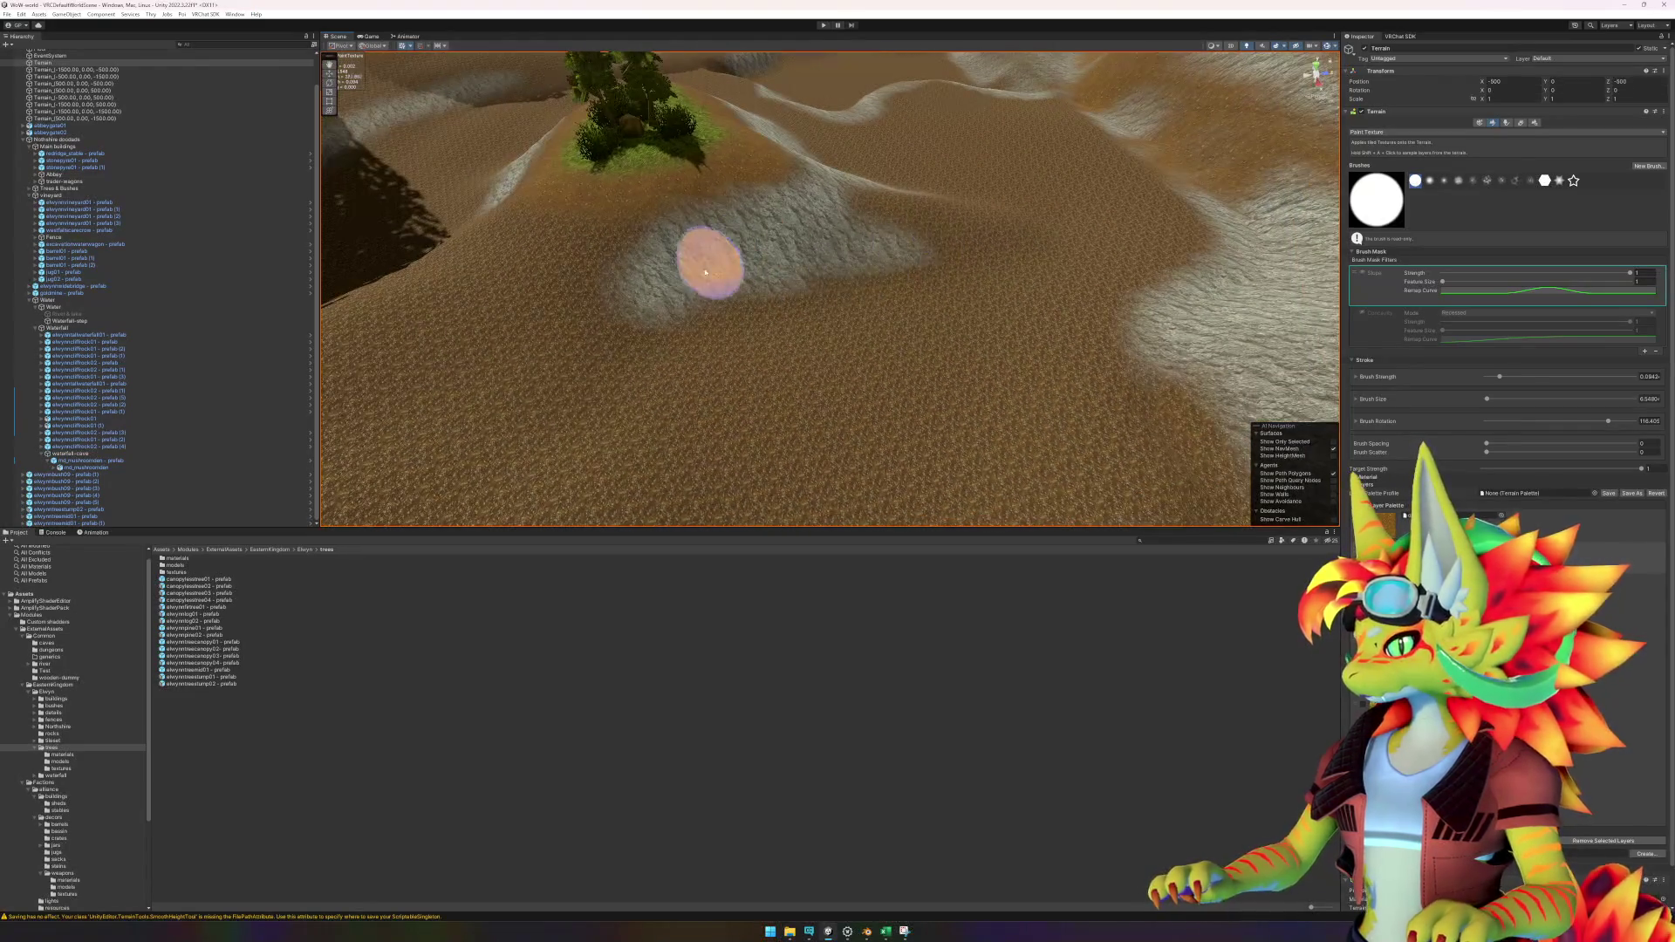
pyautogui.moveTo(636, 280); pyautogui.dragTo(801, 270)
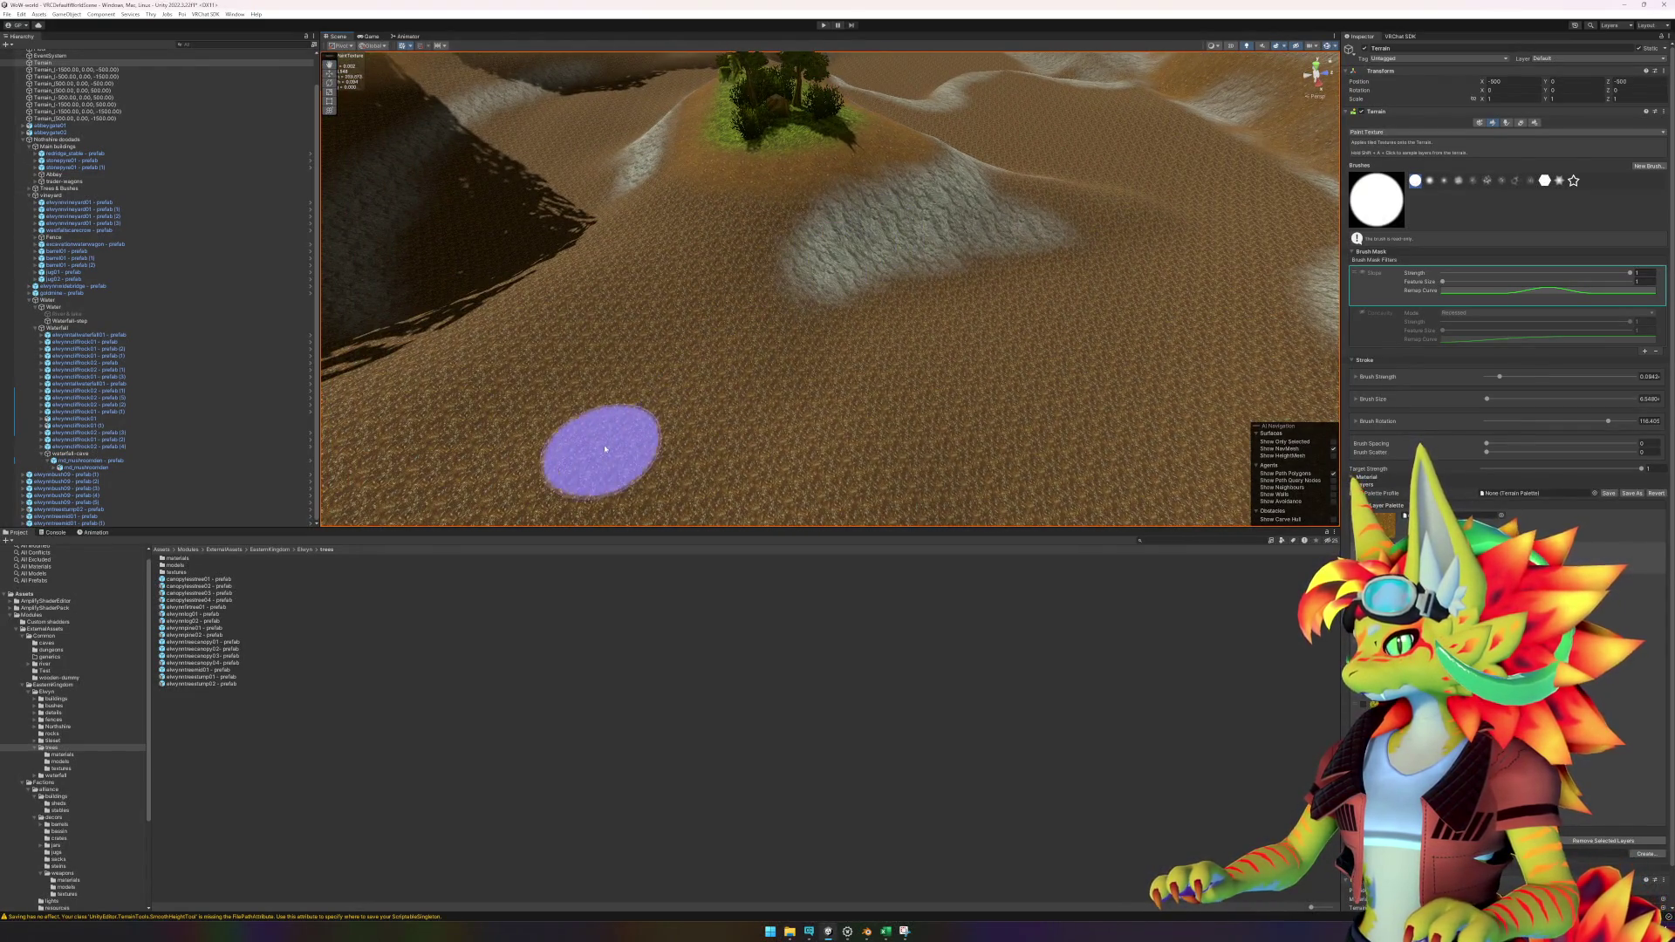
# Orbit the view past the tree and ridge to face the rocky cliff and ramp.
pyautogui.moveTo(498, 456); pyautogui.dragTo(532, 344)
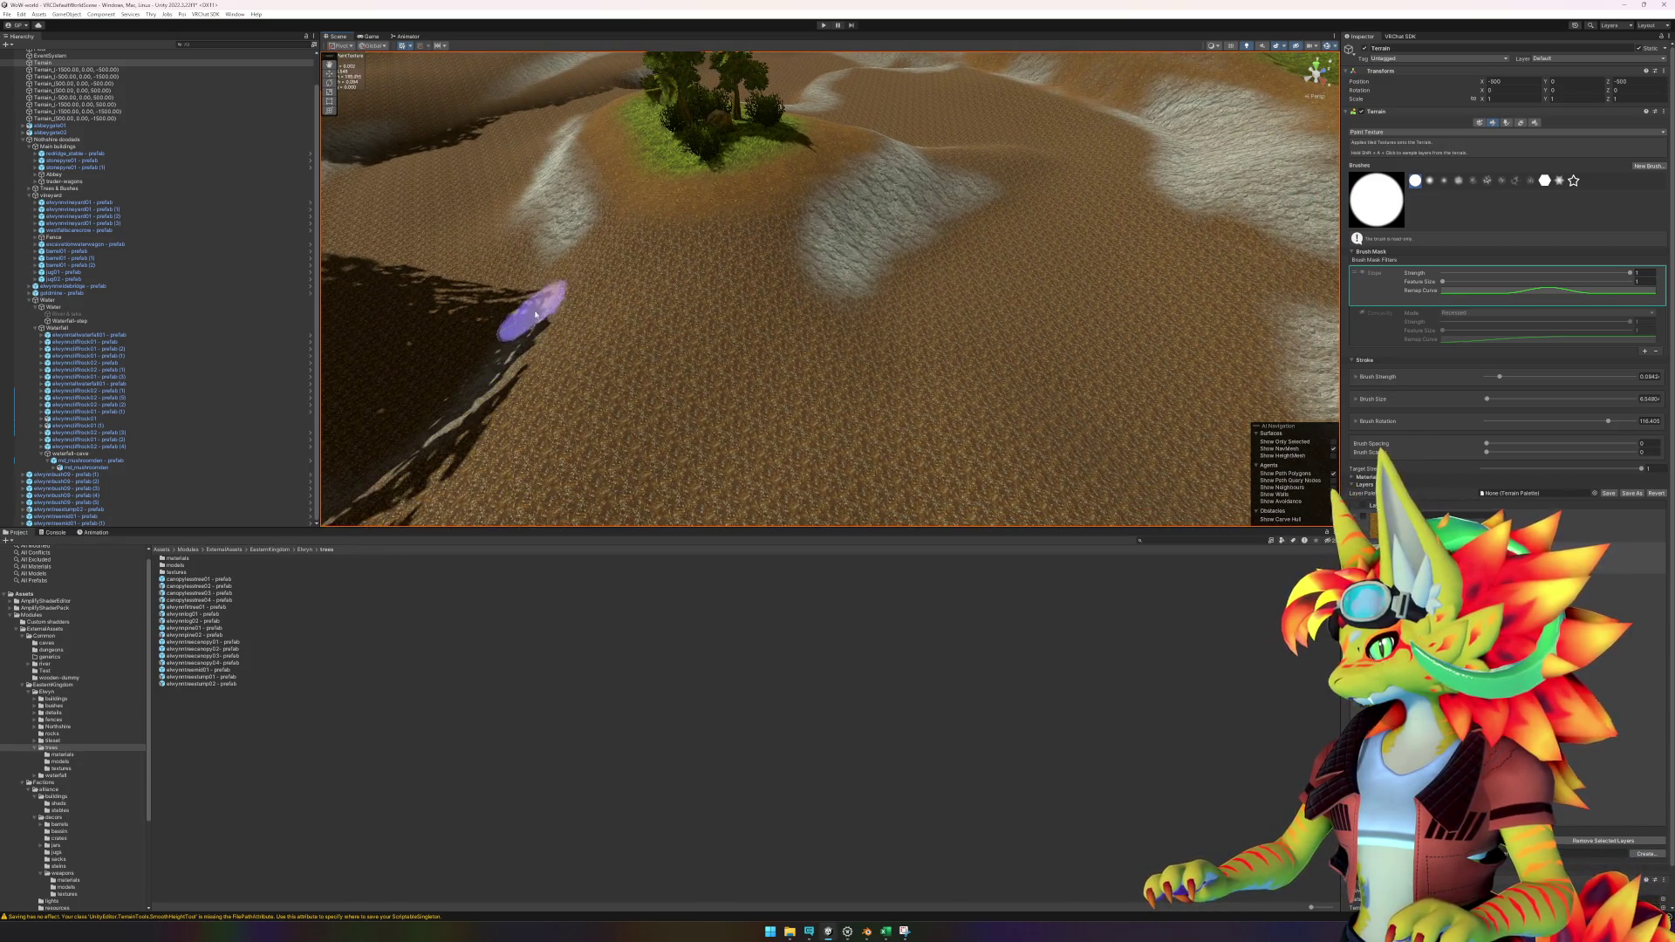
pyautogui.moveTo(518, 387)
pyautogui.mouseDown()
pyautogui.moveTo(767, 410)
pyautogui.moveTo(882, 367)
pyautogui.mouseUp()
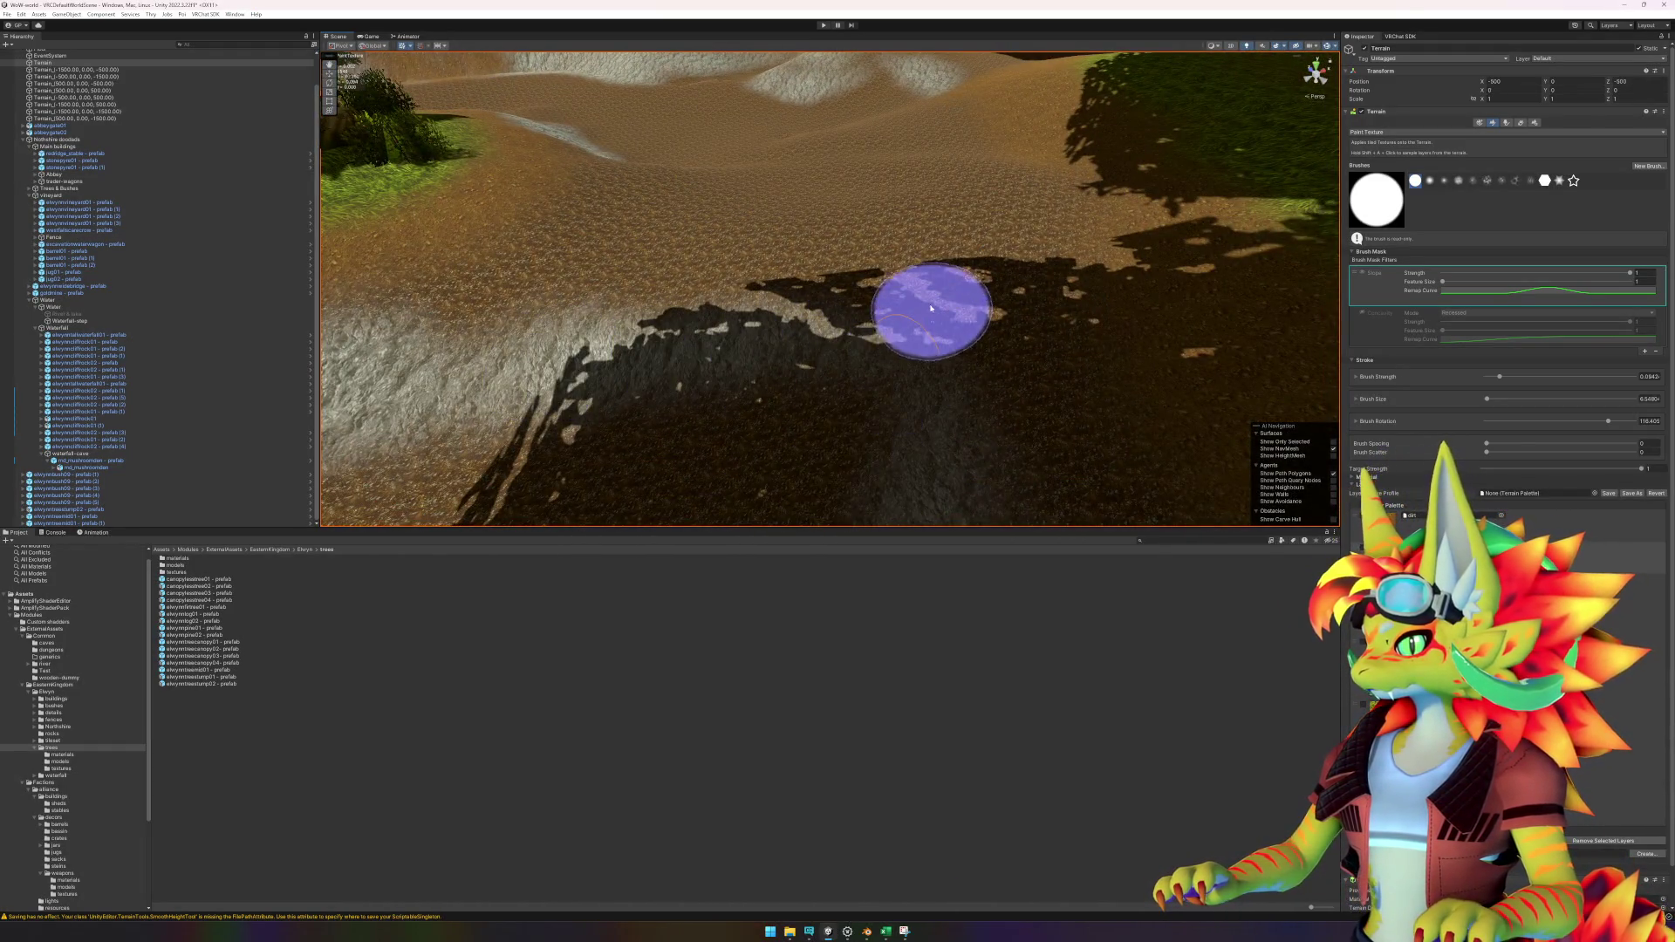
pyautogui.moveTo(759, 314)
pyautogui.mouseDown()
pyautogui.moveTo(934, 251)
pyautogui.moveTo(782, 270)
pyautogui.moveTo(963, 357)
pyautogui.mouseUp()
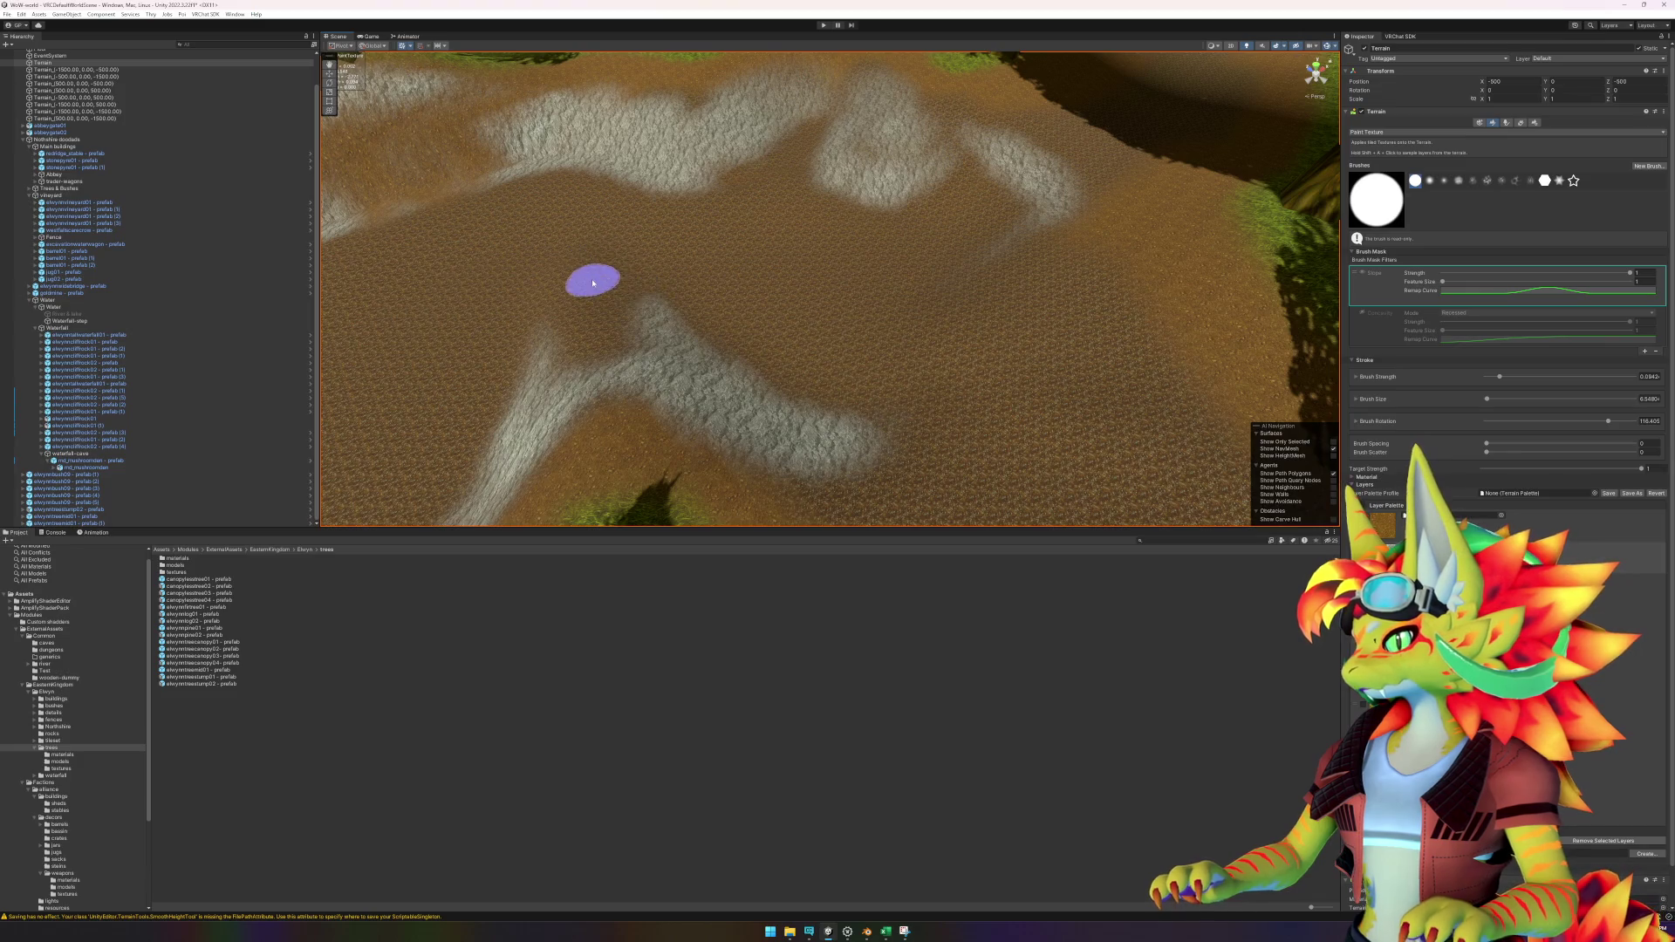
pyautogui.moveTo(593, 283); pyautogui.dragTo(1011, 202)
pyautogui.moveTo(685, 340)
pyautogui.mouseDown()
pyautogui.moveTo(599, 317)
pyautogui.moveTo(987, 224)
pyautogui.mouseUp()
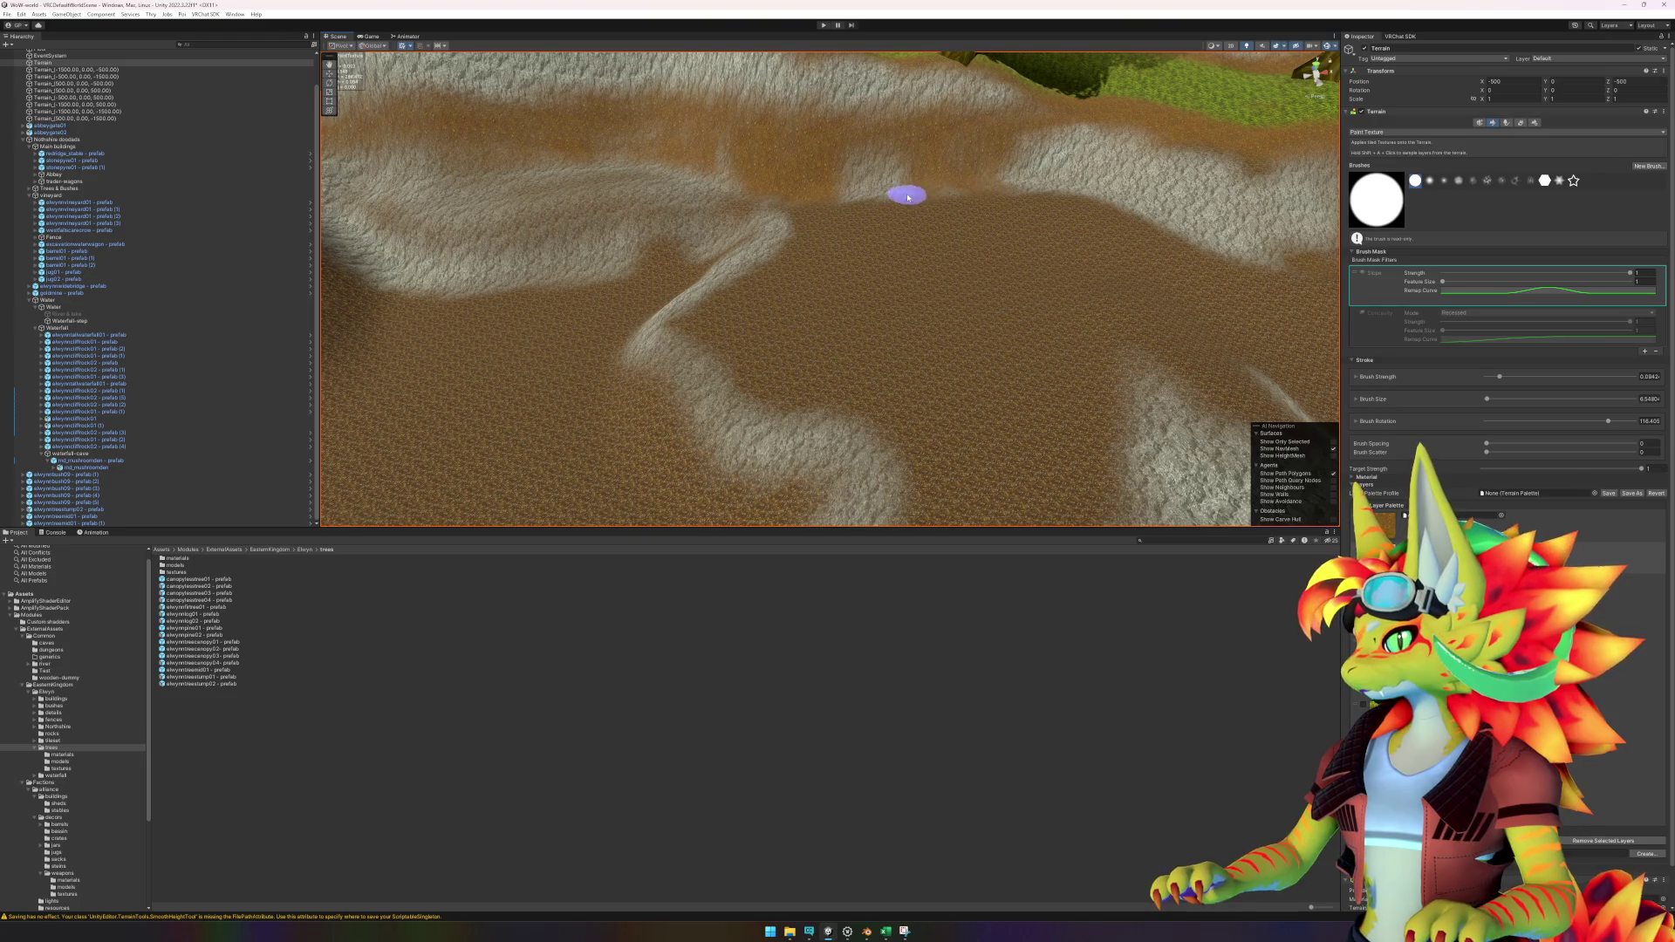
pyautogui.moveTo(708, 190)
pyautogui.mouseDown()
pyautogui.moveTo(729, 250)
pyautogui.moveTo(978, 228)
pyautogui.mouseUp()
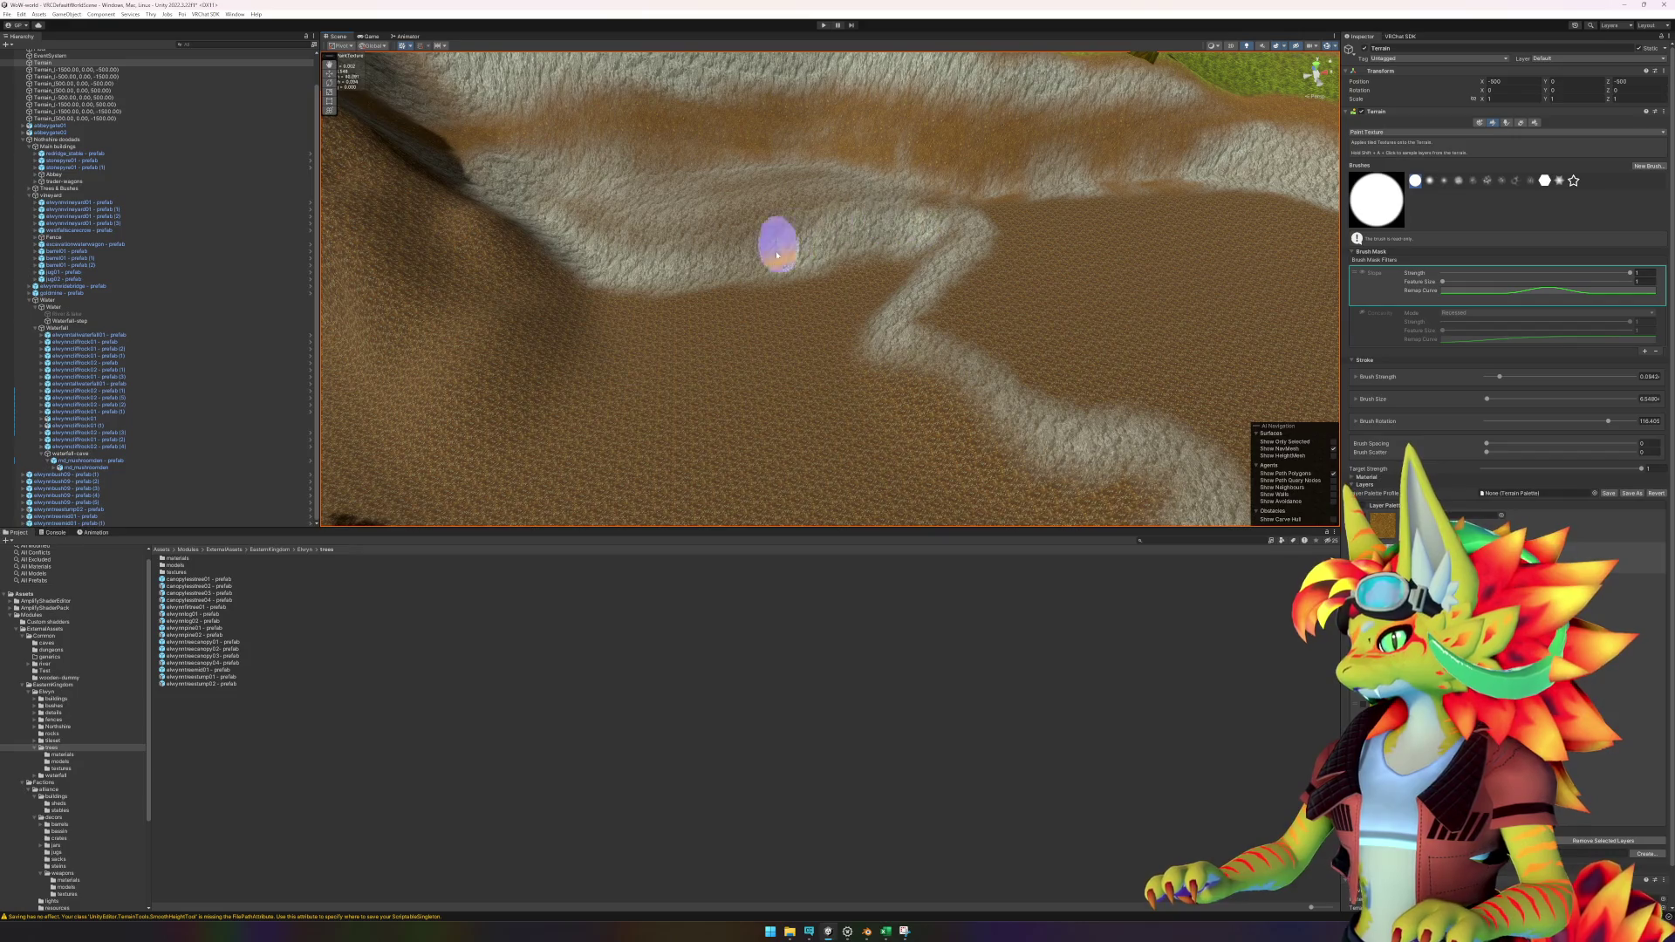
pyautogui.moveTo(479, 215)
pyautogui.mouseDown()
pyautogui.moveTo(530, 261)
pyautogui.moveTo(534, 224)
pyautogui.moveTo(777, 348)
pyautogui.moveTo(809, 329)
pyautogui.moveTo(666, 393)
pyautogui.moveTo(786, 405)
pyautogui.moveTo(828, 374)
pyautogui.moveTo(703, 419)
pyautogui.moveTo(649, 321)
pyautogui.mouseUp()
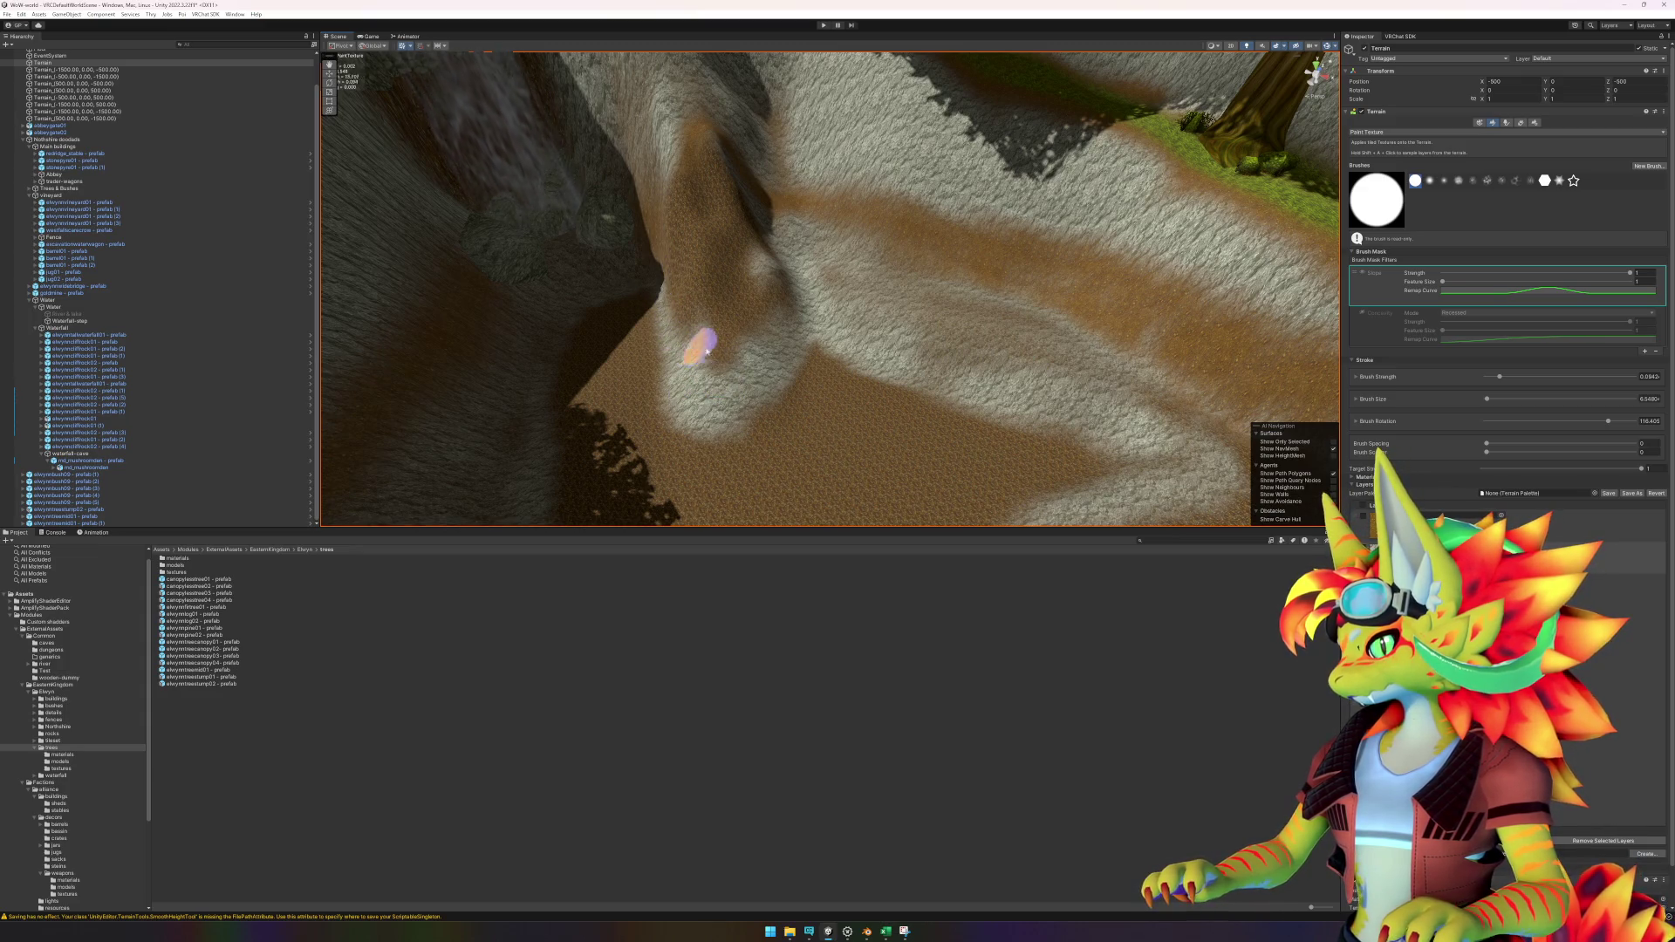
pyautogui.moveTo(722, 411)
pyautogui.mouseDown()
pyautogui.moveTo(561, 453)
pyautogui.moveTo(641, 287)
pyautogui.mouseUp()
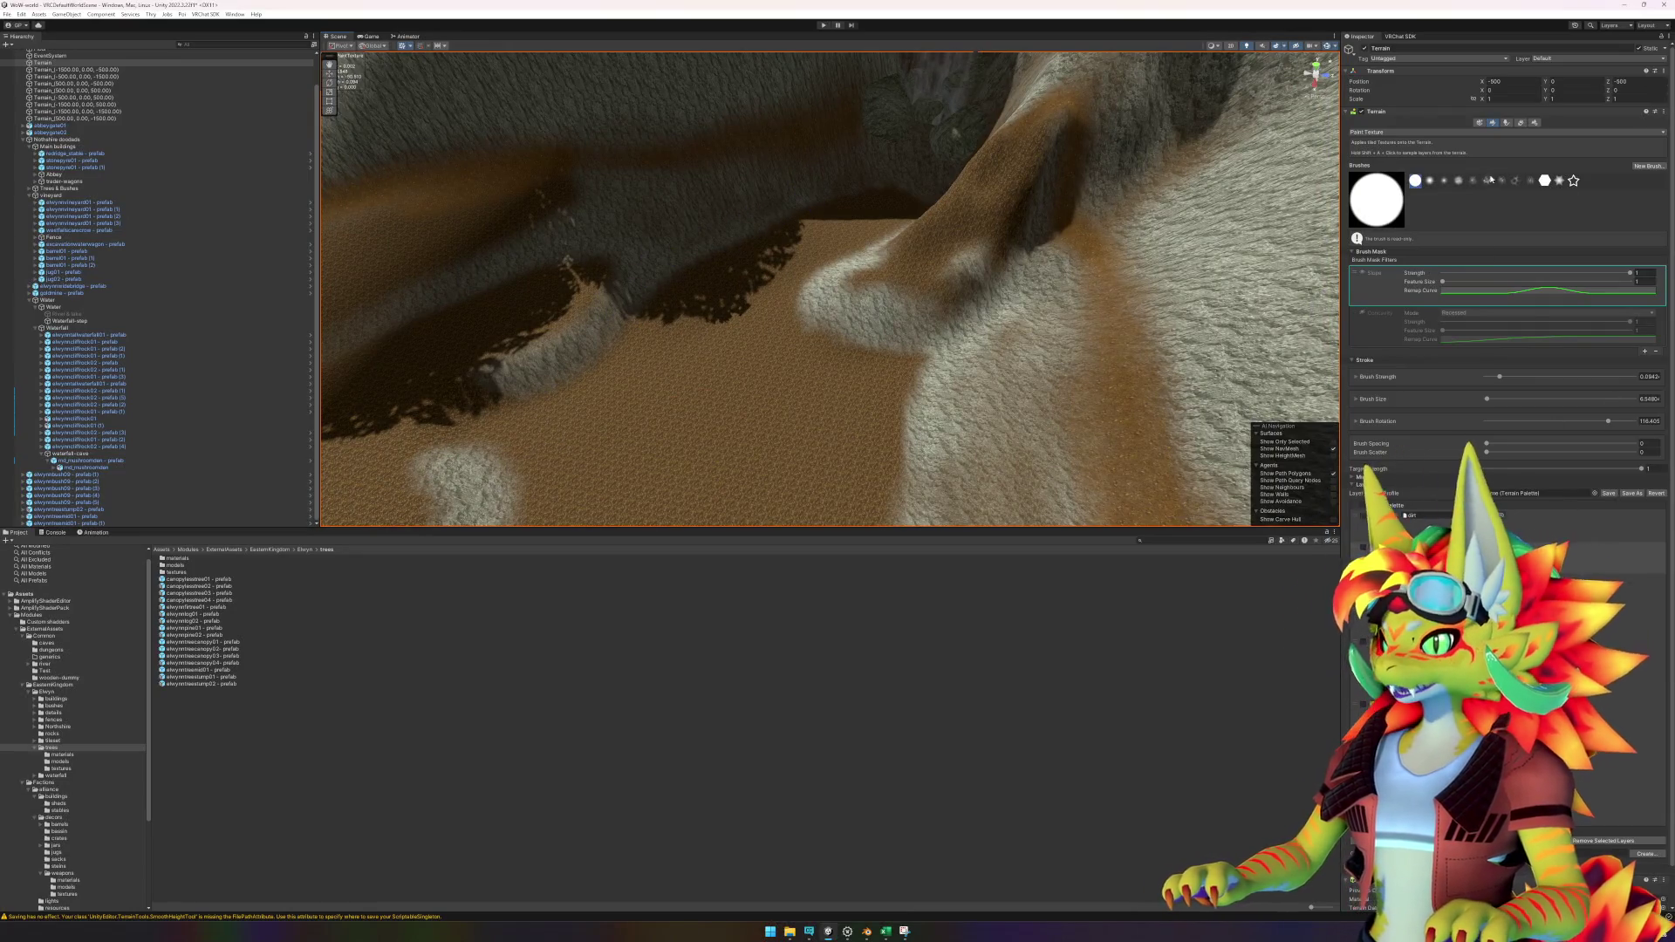
pyautogui.click(1404, 132)
# Switch the terrain to Smooth Height and smooth along the cliff edge.
pyautogui.click(1405, 218)
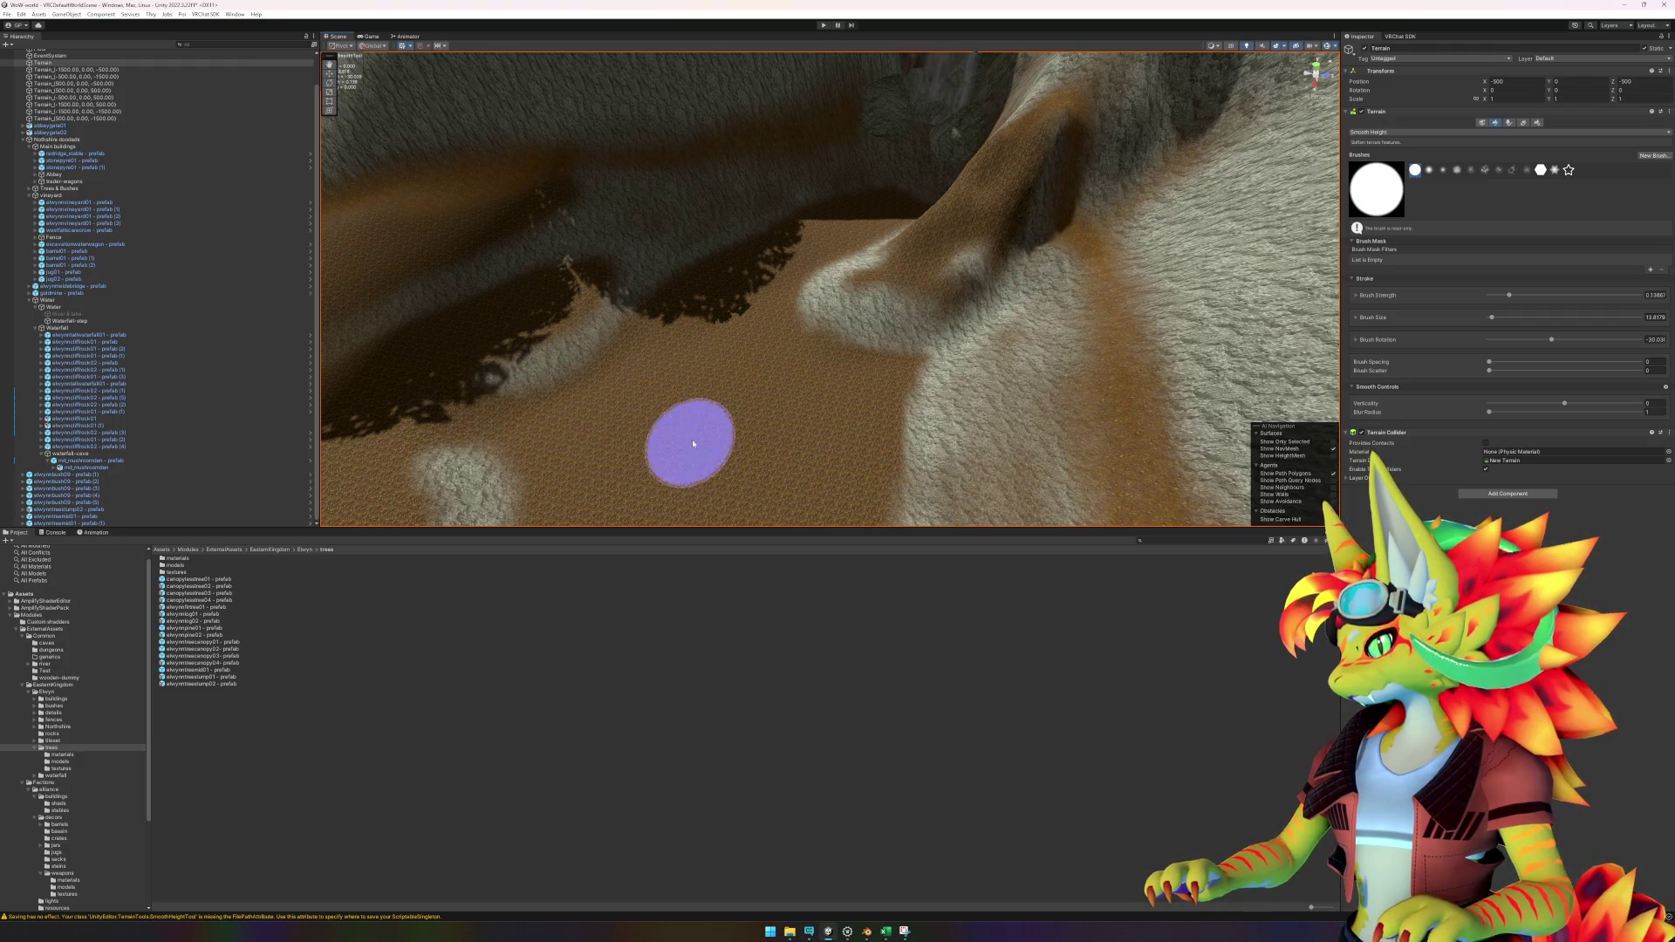
pyautogui.moveTo(685, 441); pyautogui.dragTo(794, 372)
pyautogui.scroll(3, 794, 372)
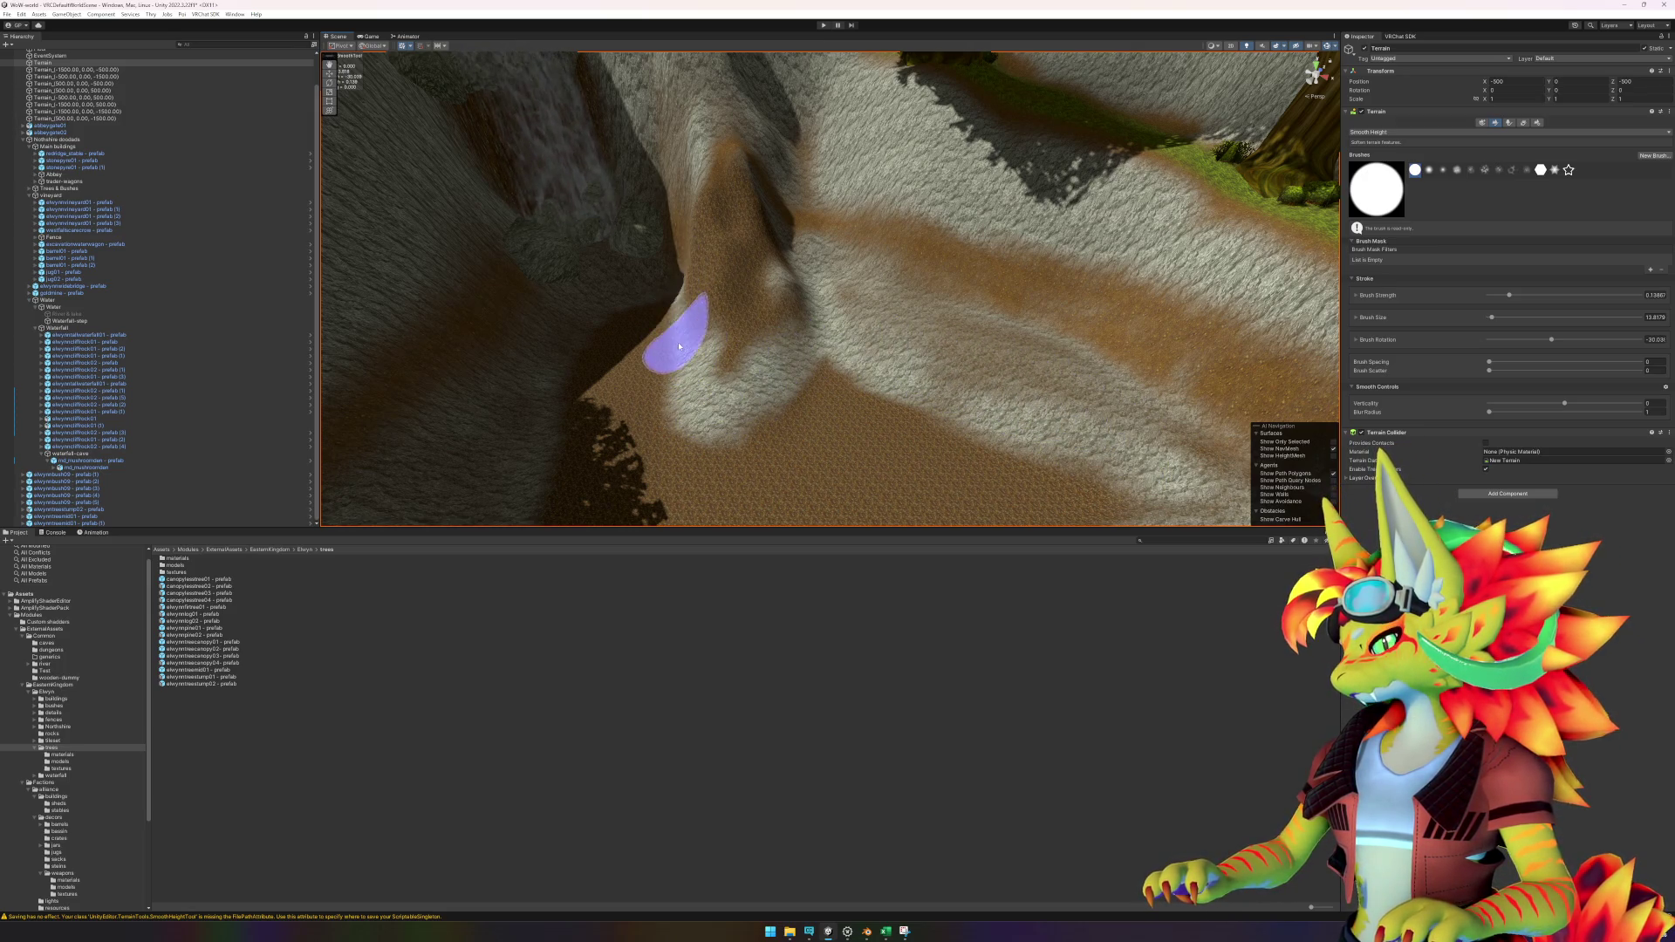
pyautogui.scroll(3, 680, 332)
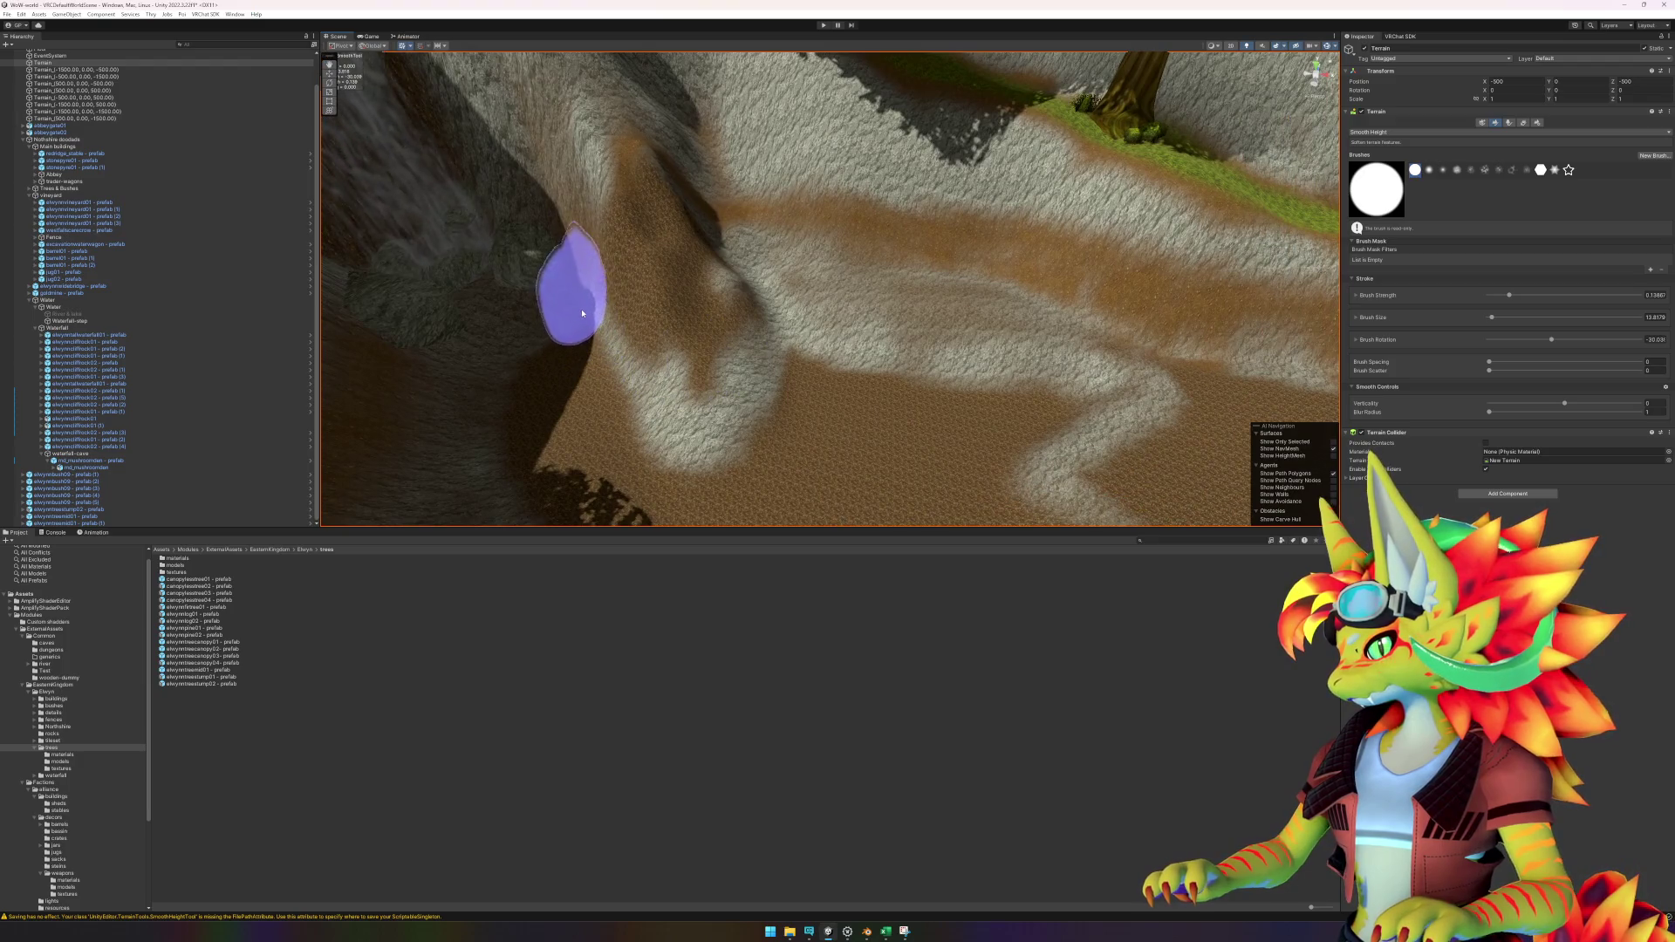
pyautogui.moveTo(583, 312)
pyautogui.mouseDown()
pyautogui.moveTo(553, 374)
pyautogui.moveTo(546, 356)
pyautogui.moveTo(580, 366)
pyautogui.moveTo(601, 340)
pyautogui.moveTo(561, 306)
pyautogui.moveTo(479, 374)
pyautogui.moveTo(643, 385)
pyautogui.moveTo(714, 420)
pyautogui.moveTo(882, 443)
pyautogui.moveTo(797, 434)
pyautogui.moveTo(849, 389)
pyautogui.moveTo(810, 442)
pyautogui.moveTo(879, 418)
pyautogui.moveTo(736, 385)
pyautogui.moveTo(879, 419)
pyautogui.moveTo(1114, 355)
pyautogui.moveTo(1009, 374)
pyautogui.moveTo(1073, 321)
pyautogui.moveTo(983, 384)
pyautogui.moveTo(787, 418)
pyautogui.mouseUp()
# Work over the sandy ridge, the tree-lined dirt path slope and the terrain mound.
pyautogui.moveTo(787, 285)
pyautogui.mouseDown()
pyautogui.moveTo(916, 340)
pyautogui.moveTo(987, 291)
pyautogui.moveTo(1032, 337)
pyautogui.moveTo(1050, 324)
pyautogui.moveTo(524, 449)
pyautogui.moveTo(922, 374)
pyautogui.moveTo(804, 404)
pyautogui.moveTo(774, 393)
pyautogui.moveTo(860, 422)
pyautogui.moveTo(836, 408)
pyautogui.moveTo(561, 449)
pyautogui.moveTo(1017, 363)
pyautogui.moveTo(781, 370)
pyautogui.mouseUp()
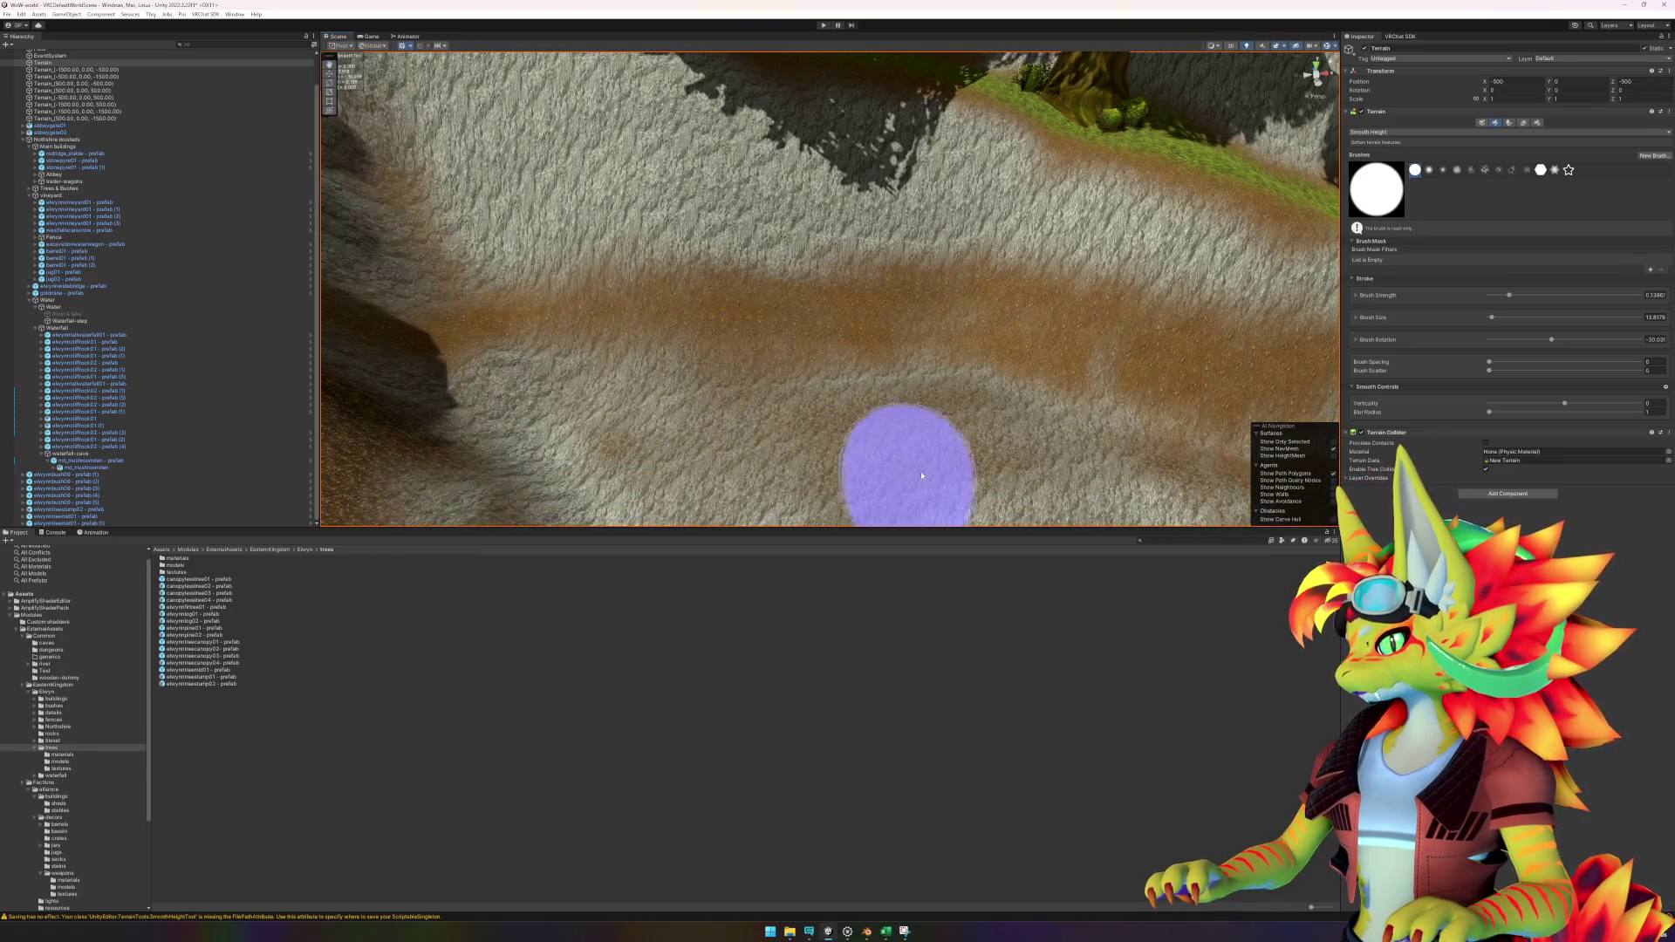
pyautogui.moveTo(808, 467)
pyautogui.mouseDown()
pyautogui.moveTo(981, 414)
pyautogui.moveTo(999, 365)
pyautogui.moveTo(967, 381)
pyautogui.mouseUp()
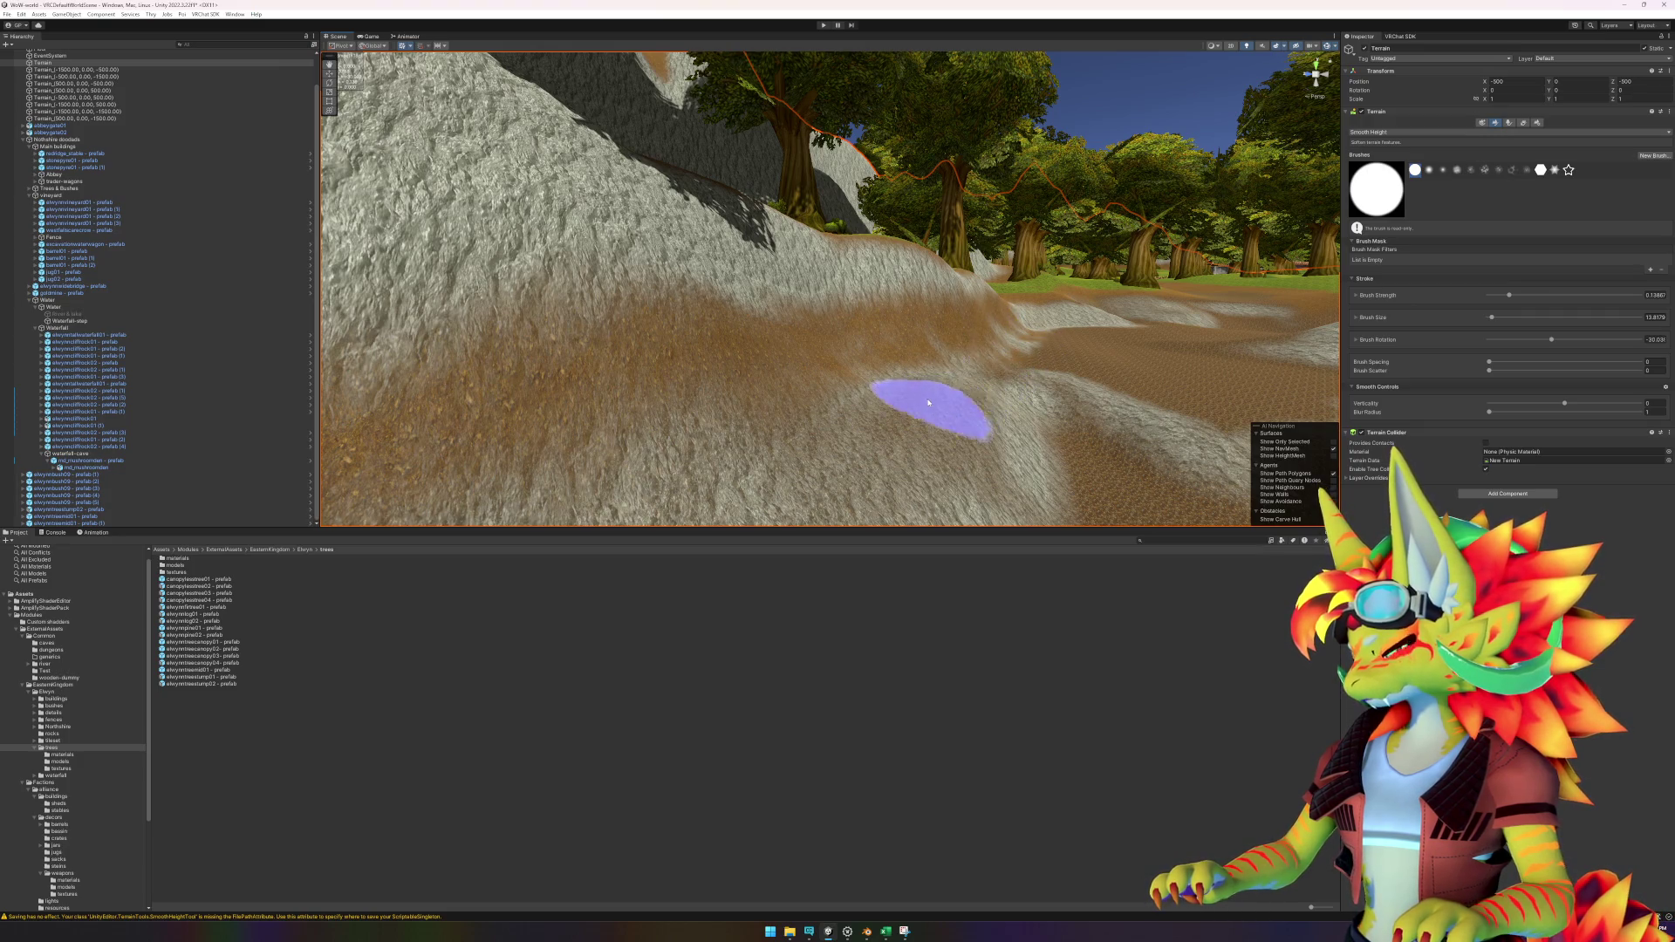
pyautogui.moveTo(1028, 385)
pyautogui.mouseDown()
pyautogui.moveTo(965, 449)
pyautogui.moveTo(667, 446)
pyautogui.moveTo(1001, 385)
pyautogui.moveTo(729, 340)
pyautogui.mouseUp()
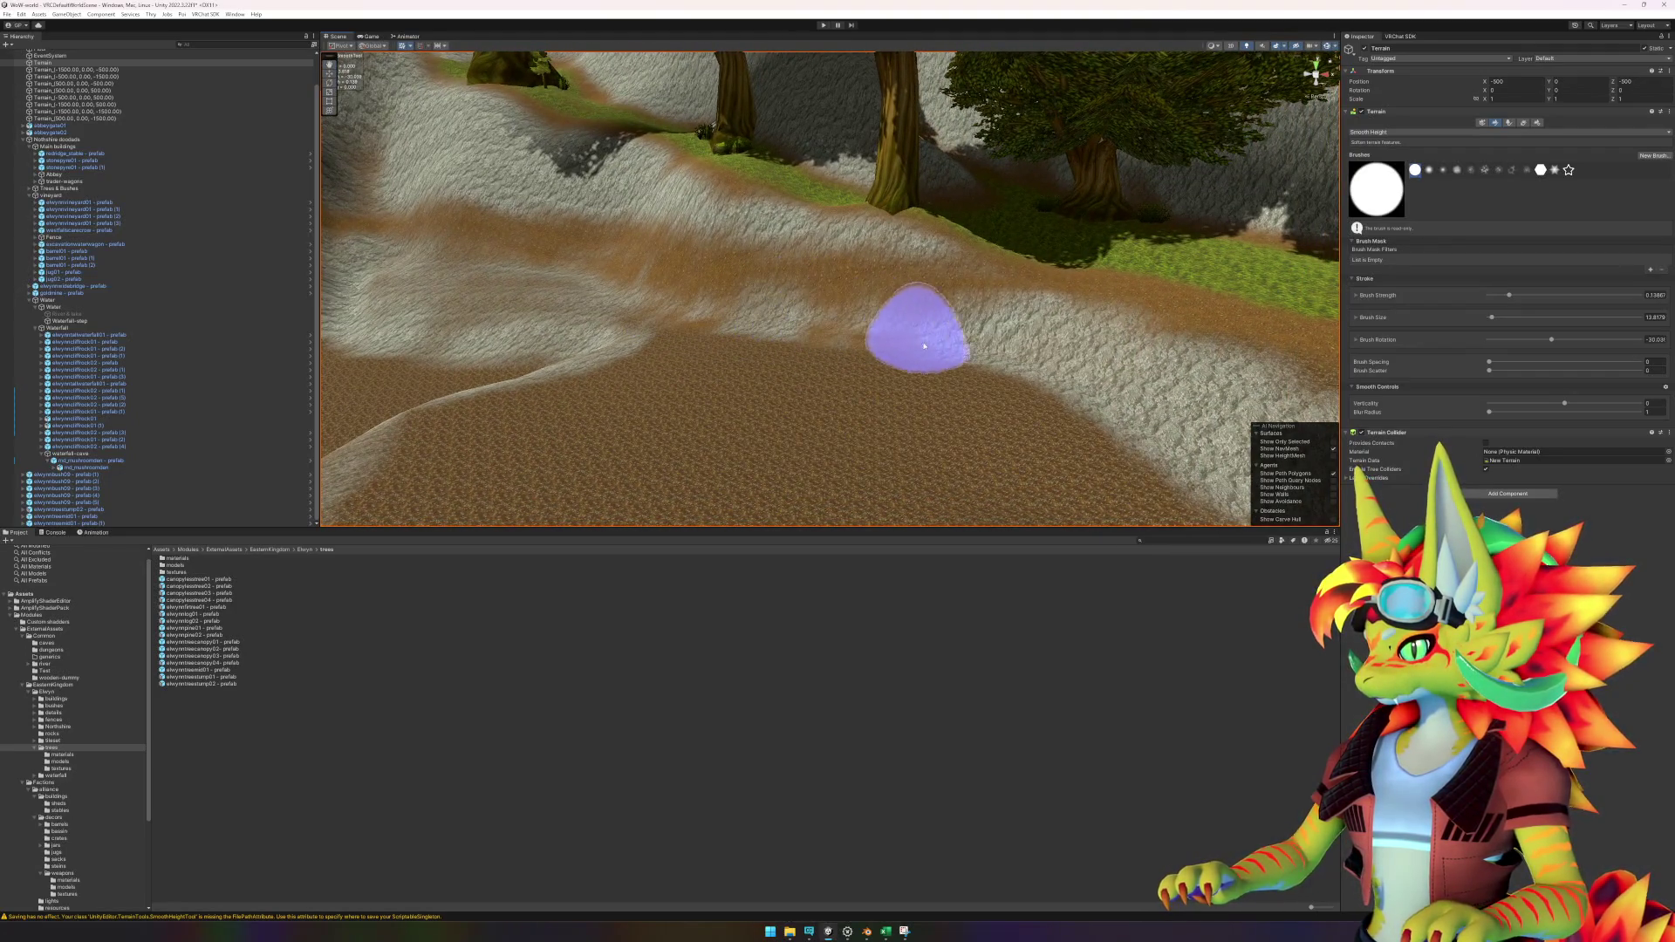
pyautogui.moveTo(891, 366)
pyautogui.mouseDown()
pyautogui.moveTo(901, 393)
pyautogui.moveTo(1017, 363)
pyautogui.moveTo(1001, 382)
pyautogui.mouseUp()
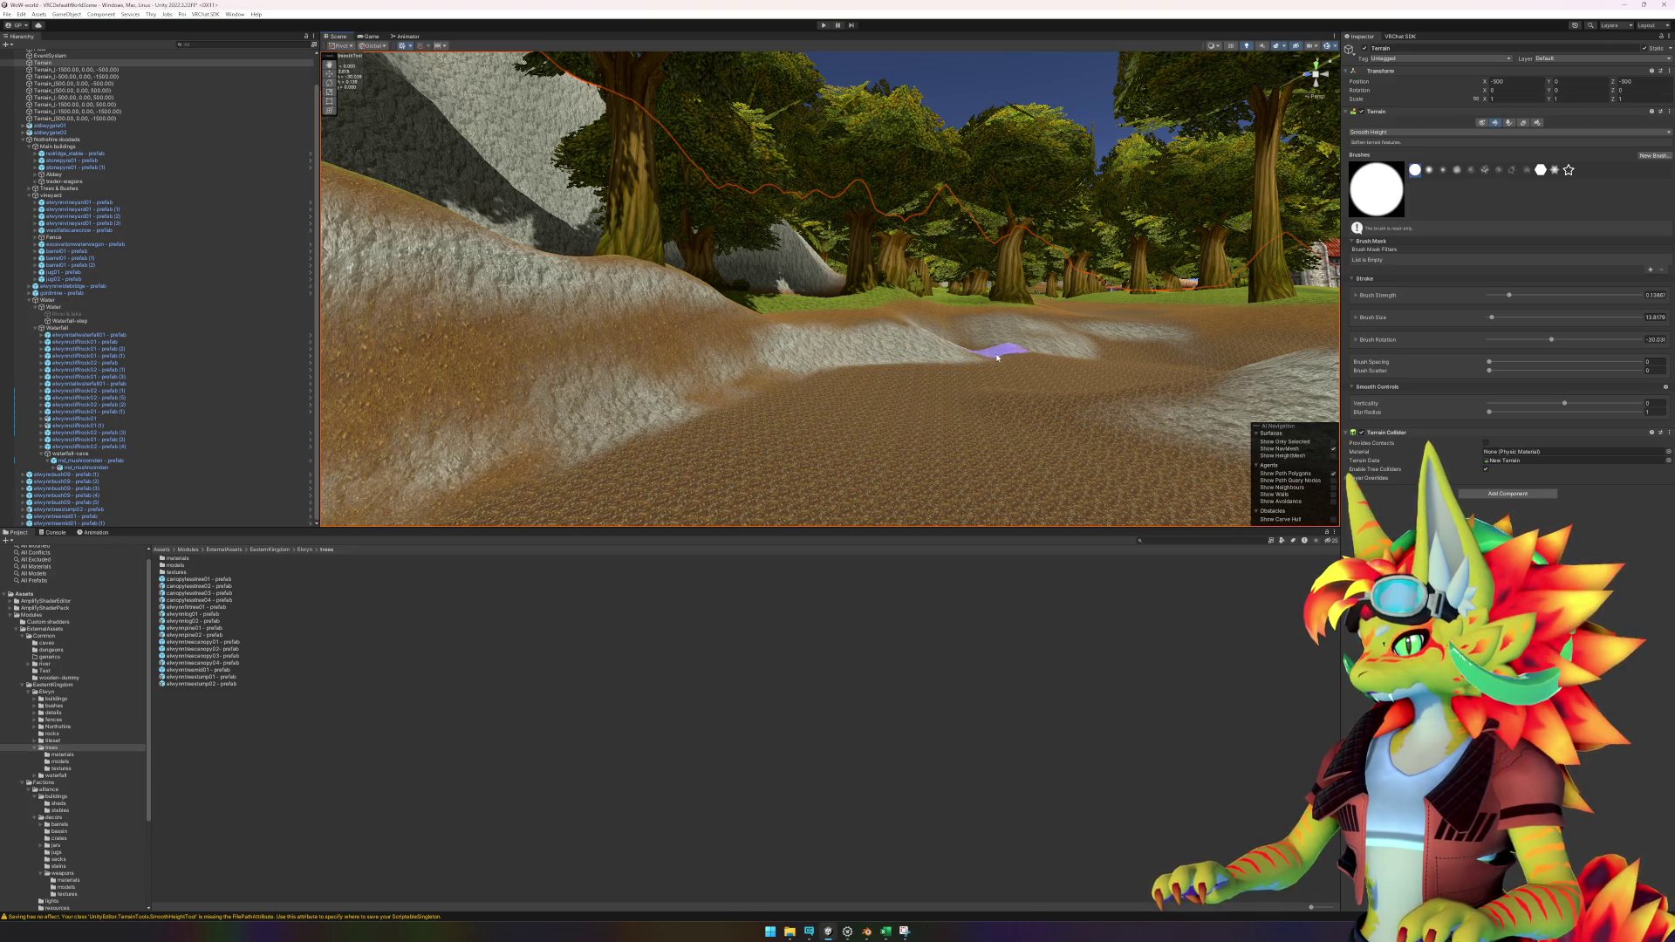
pyautogui.moveTo(1029, 385)
pyautogui.mouseDown()
pyautogui.moveTo(871, 448)
pyautogui.moveTo(721, 292)
pyautogui.moveTo(684, 280)
pyautogui.mouseUp()
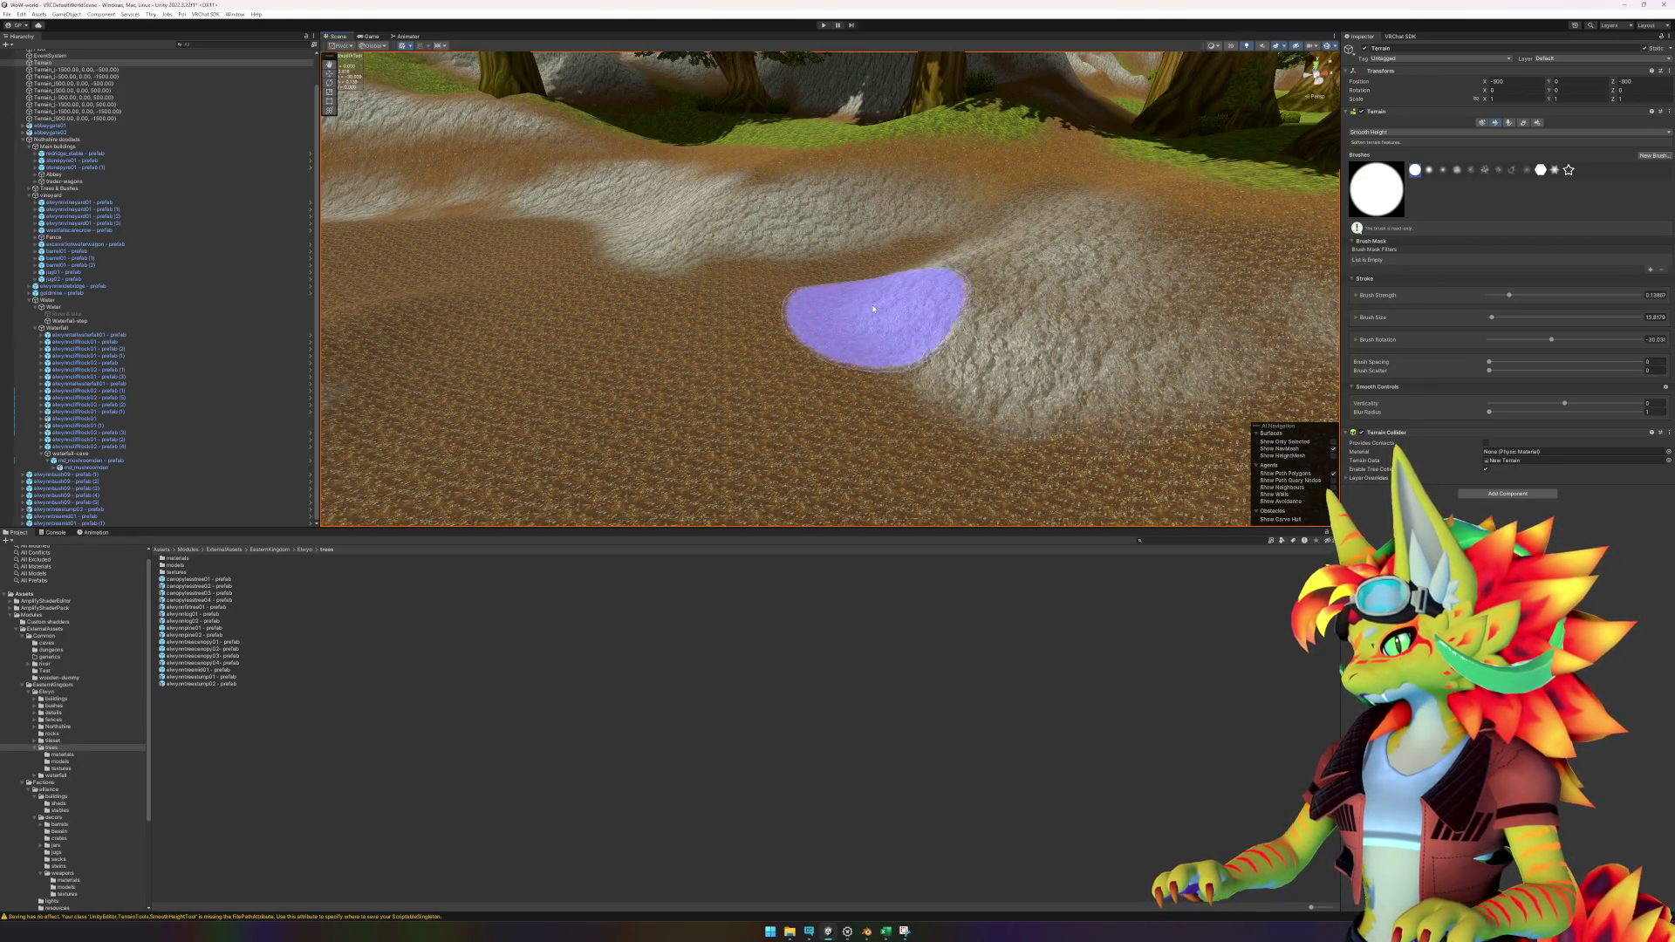
pyautogui.scroll(-5, 1012, 414)
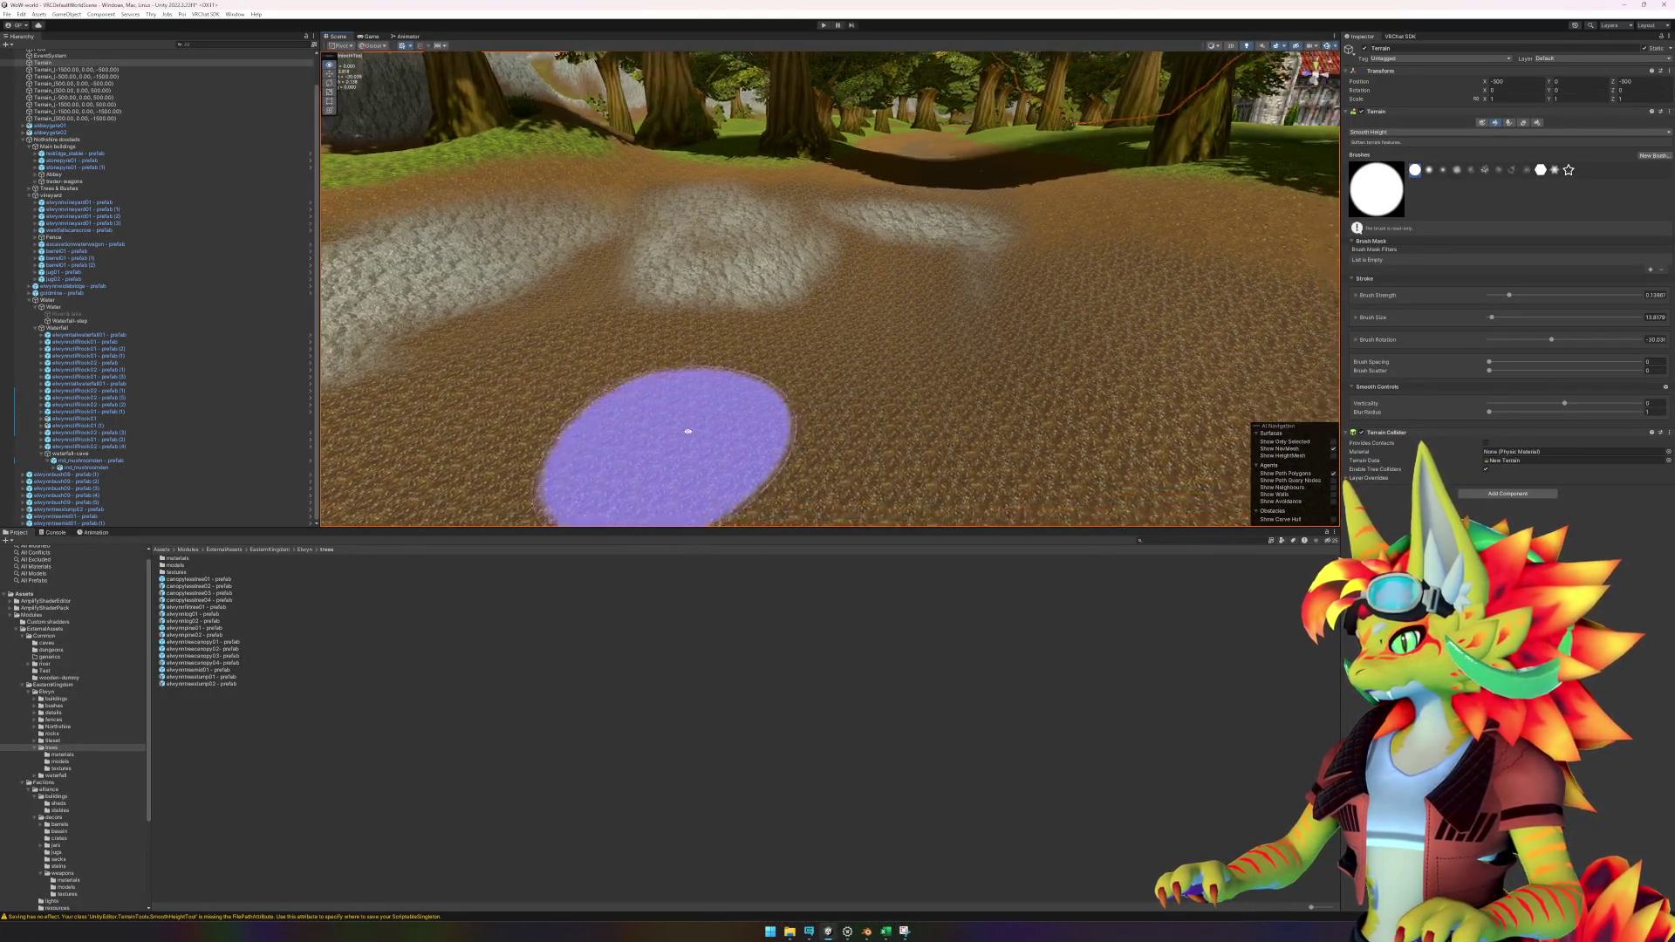
pyautogui.scroll(5, 832, 390)
pyautogui.scroll(-5, 832, 390)
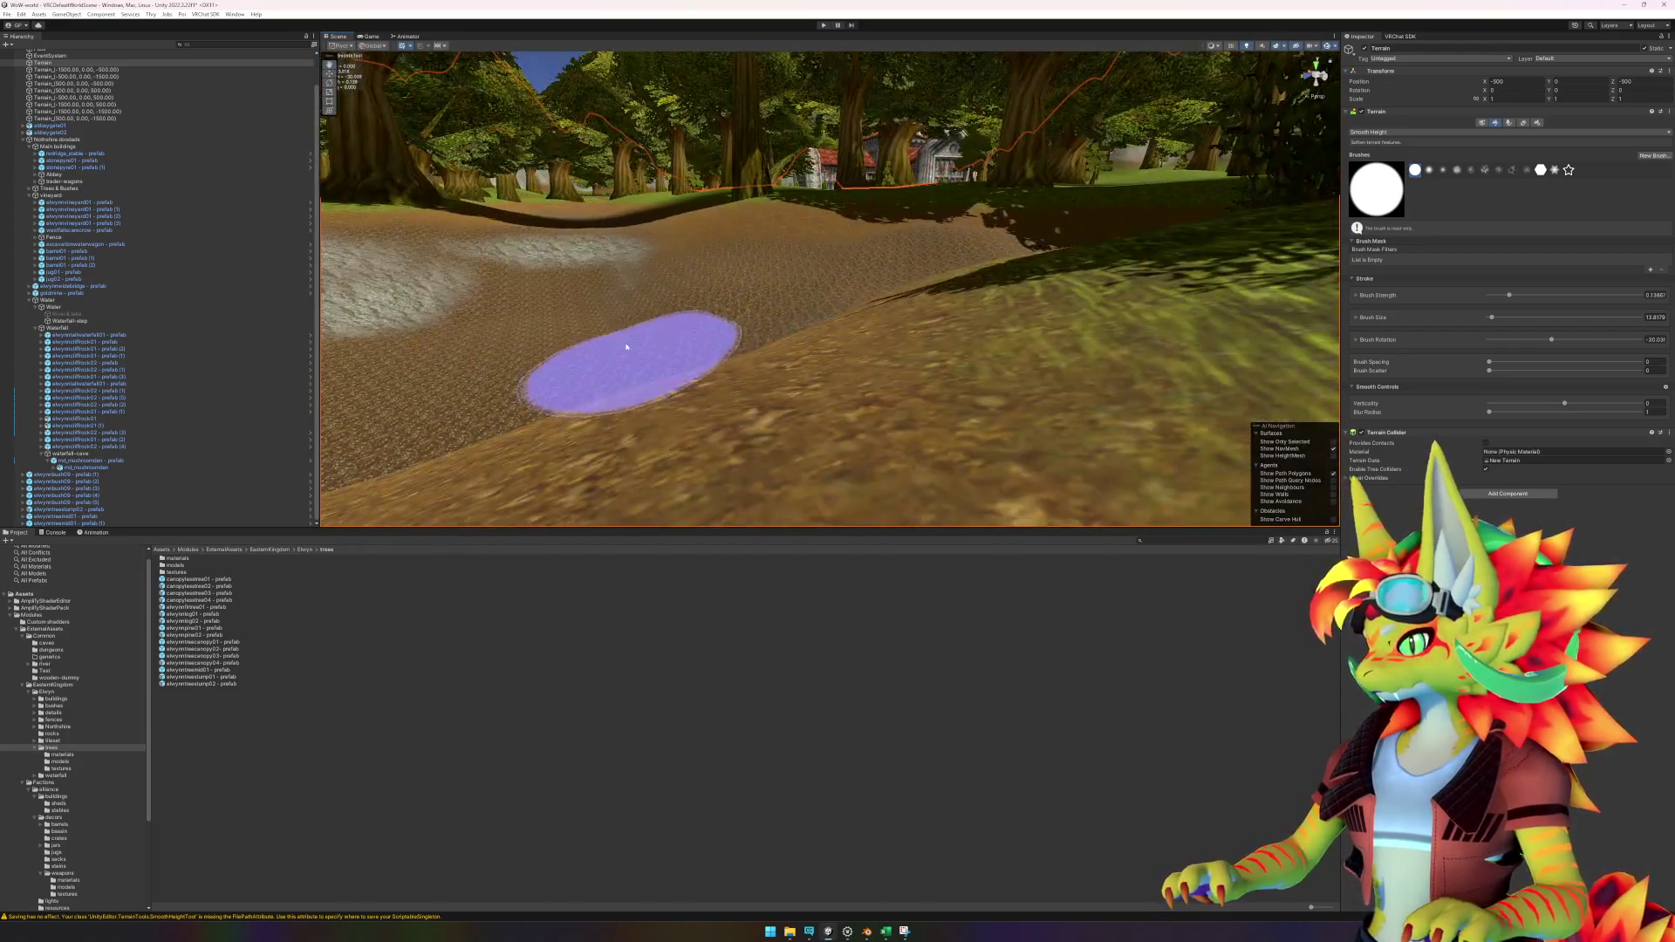
pyautogui.scroll(5, 790, 393)
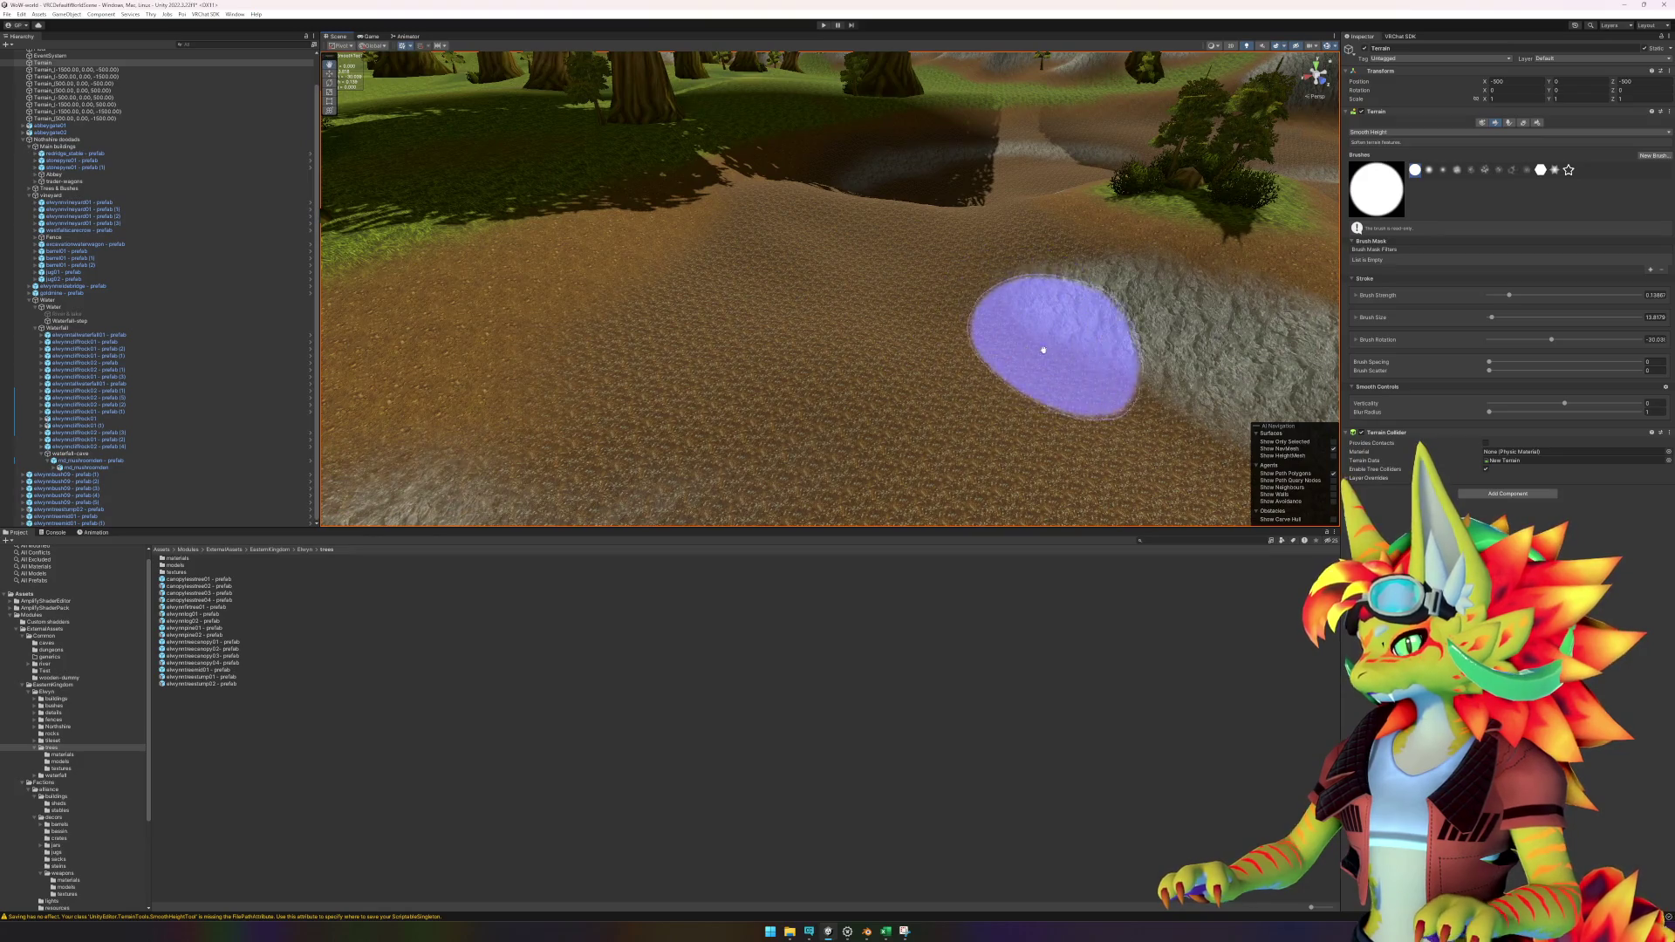
pyautogui.scroll(-5, 523, 507)
pyautogui.scroll(-4, 880, 412)
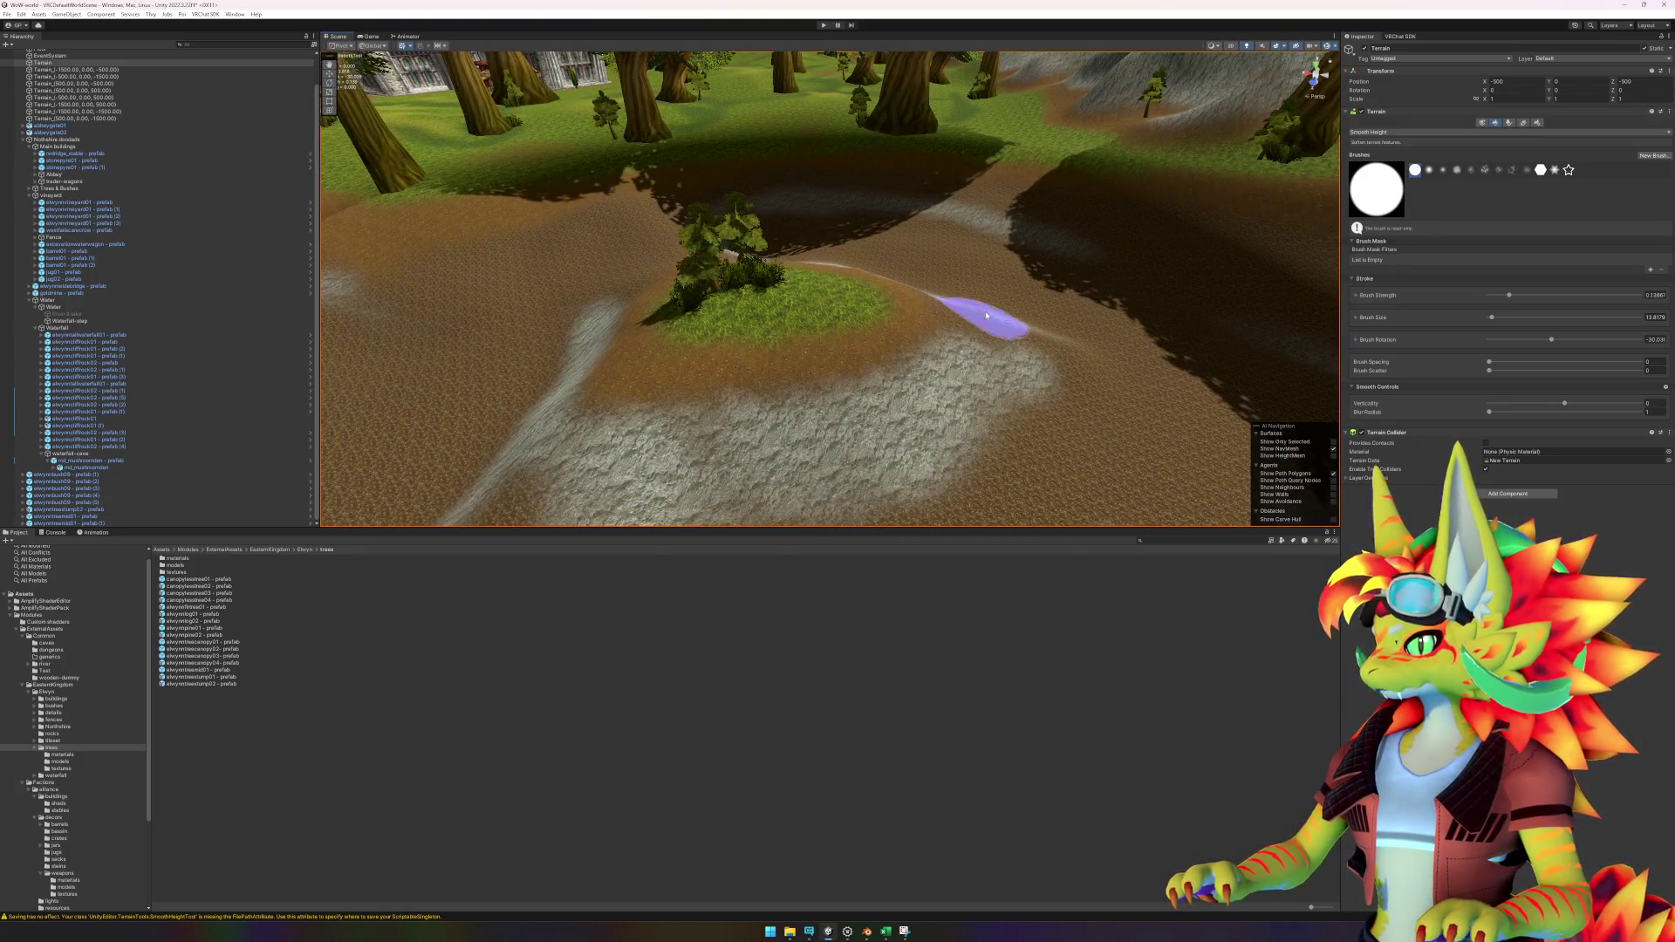
pyautogui.scroll(6, 977, 419)
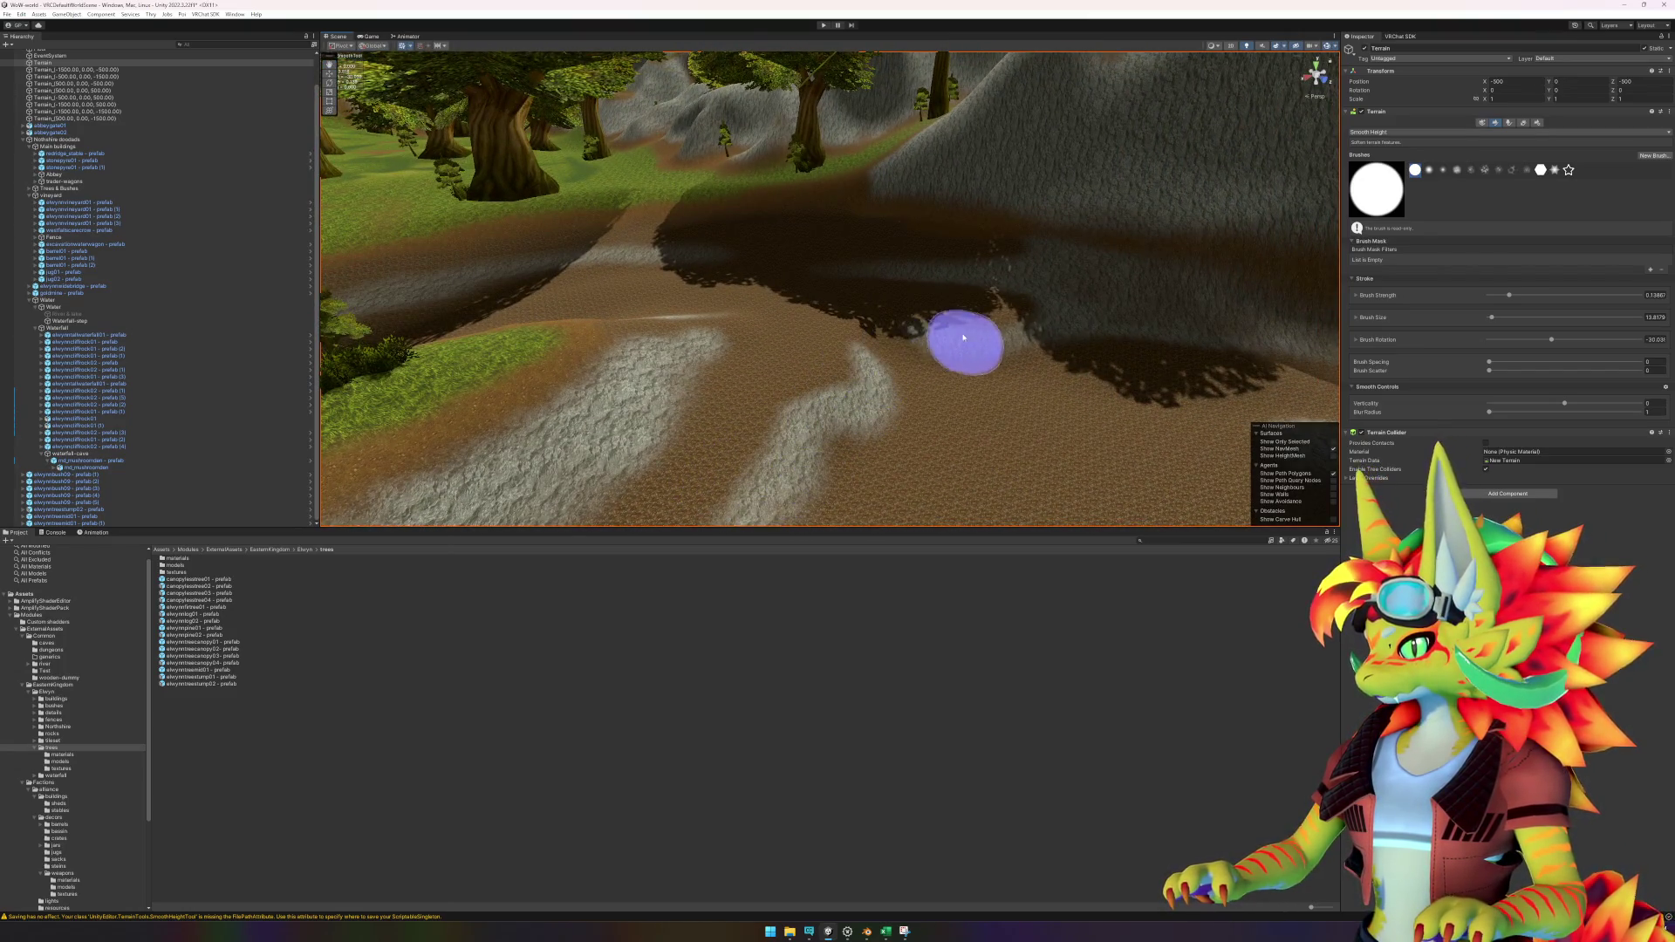
pyautogui.scroll(-5, 1047, 347)
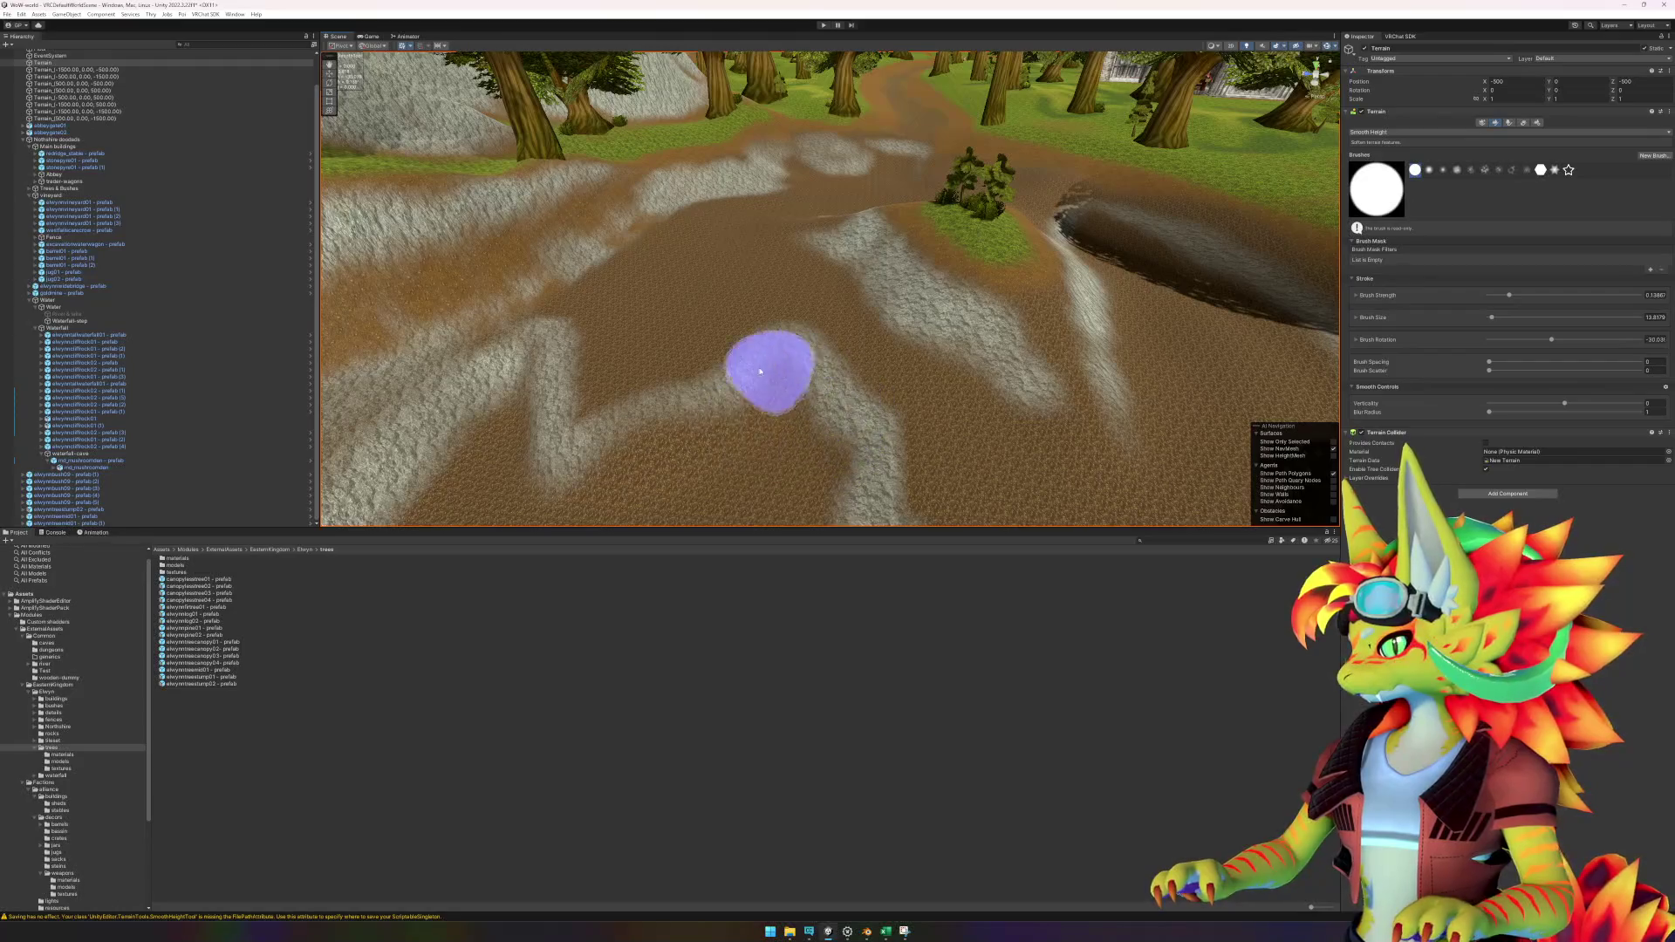
pyautogui.click(1379, 132)
pyautogui.click(1391, 228)
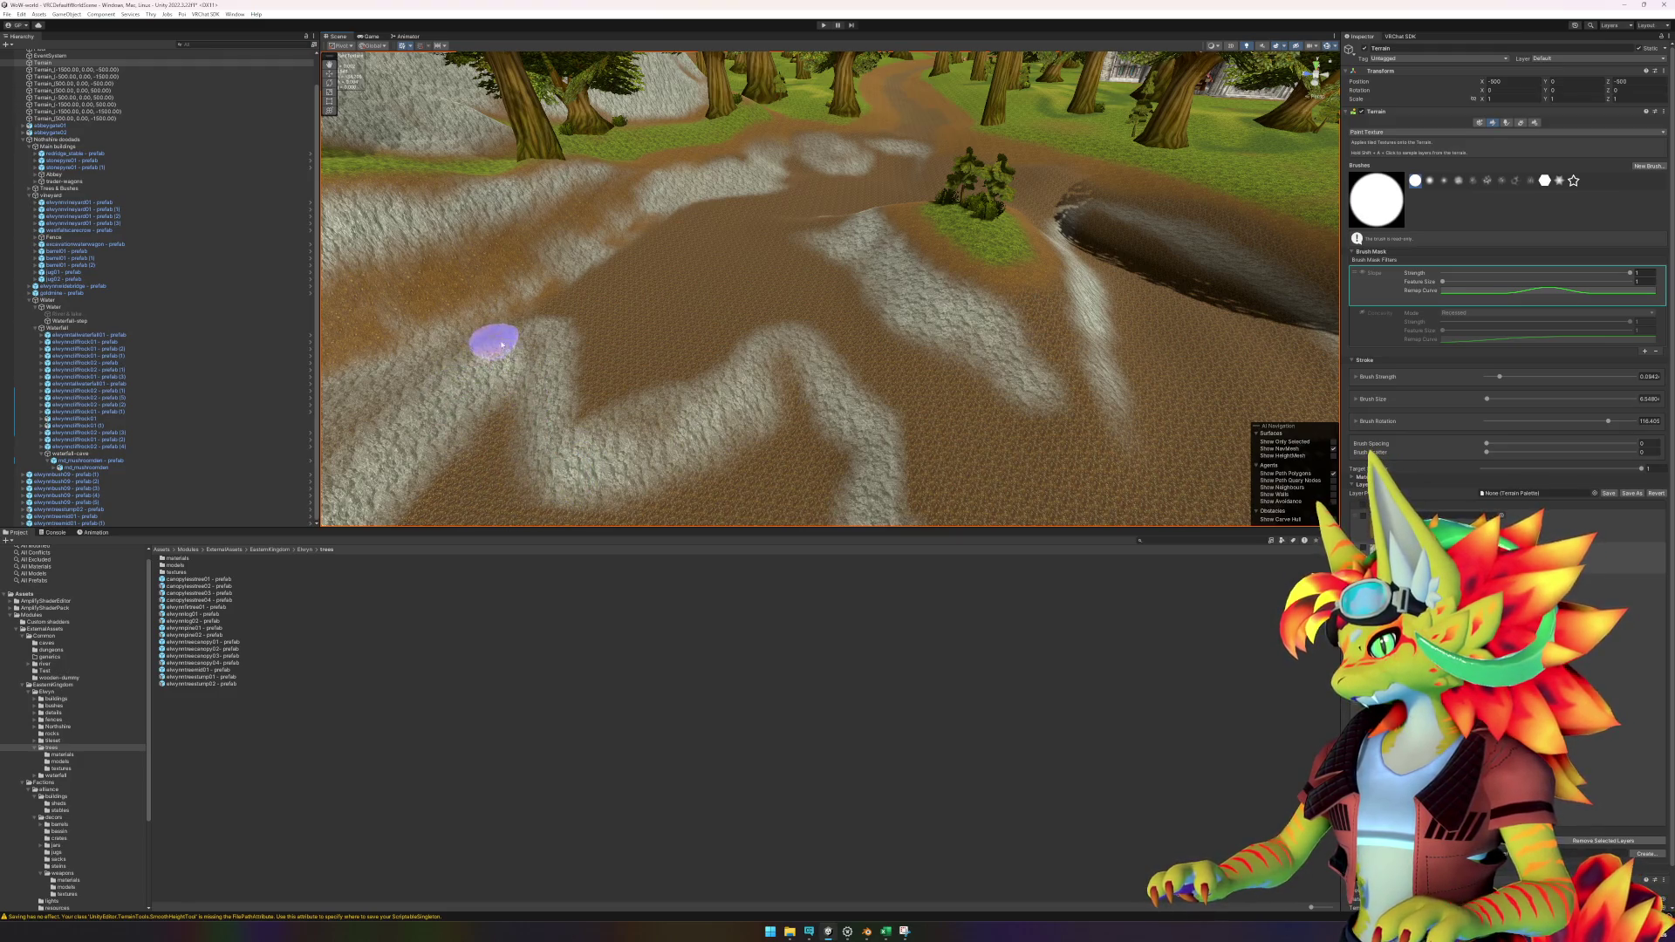
pyautogui.scroll(8, 486, 349)
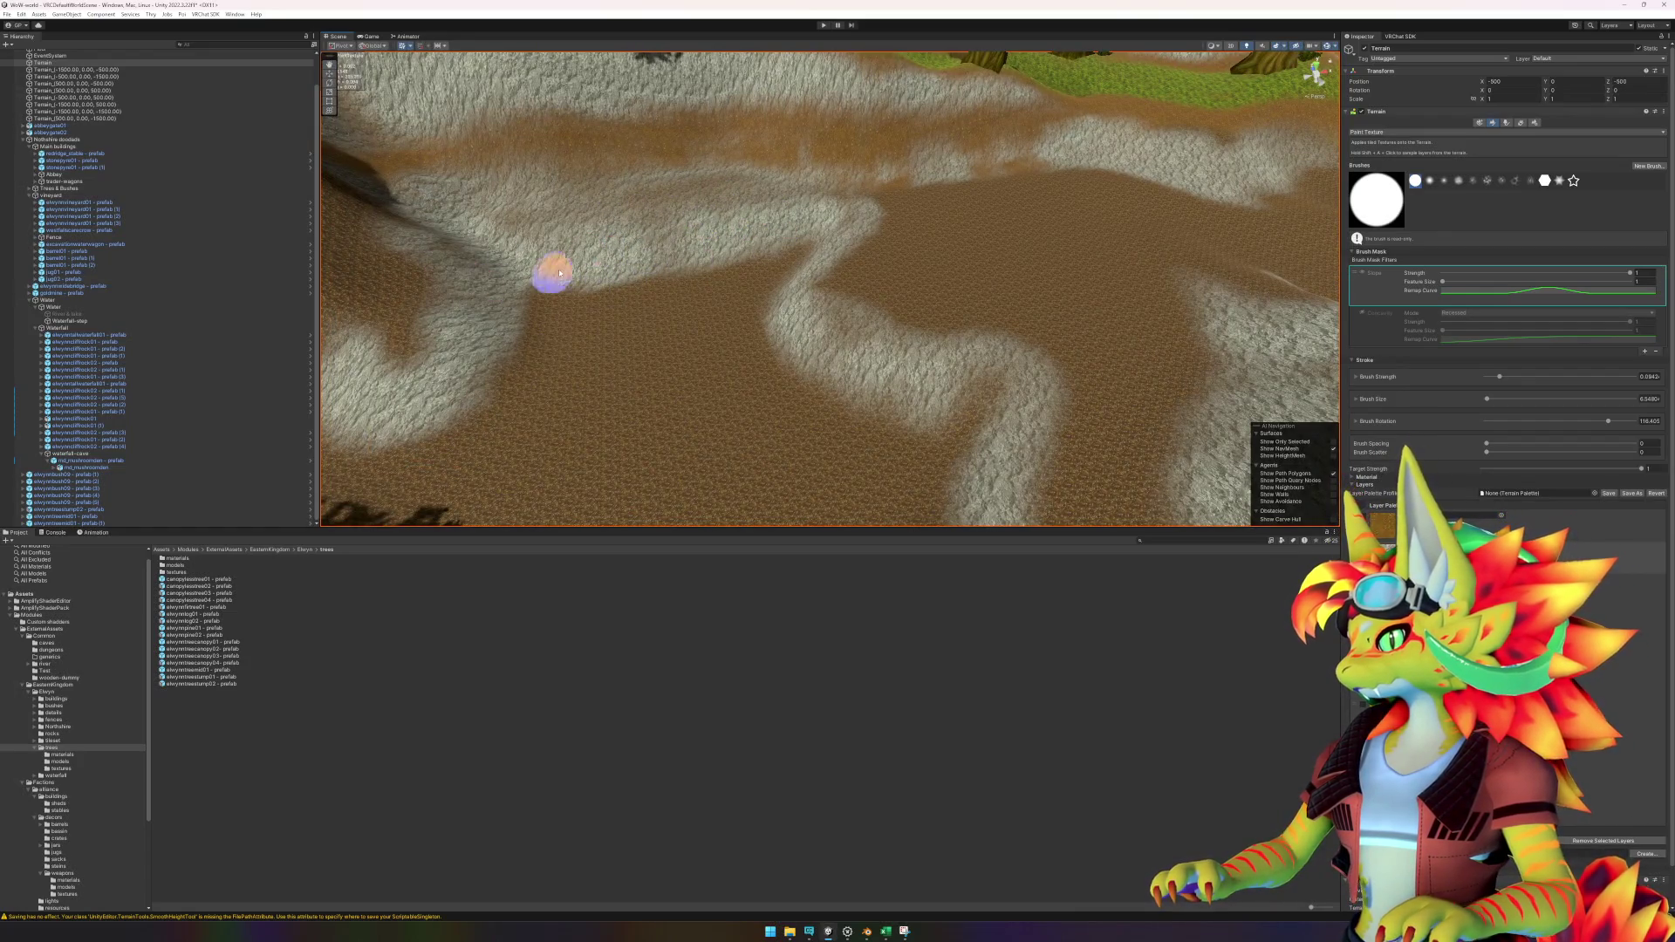
pyautogui.scroll(5, 486, 351)
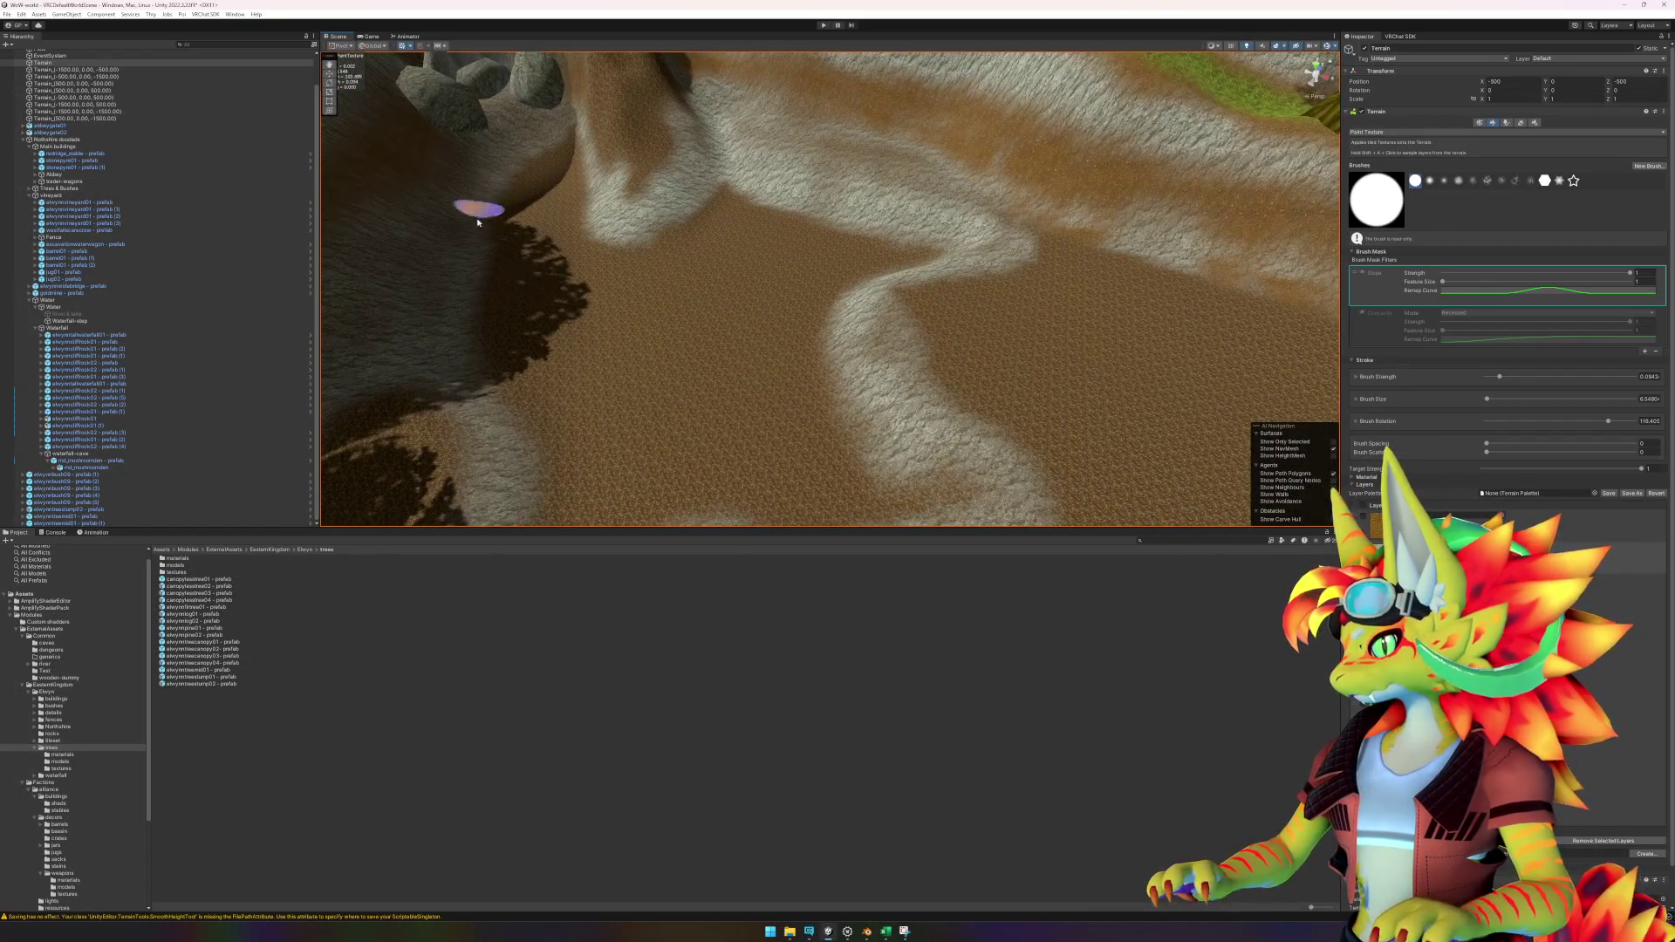
pyautogui.scroll(-3, 617, 419)
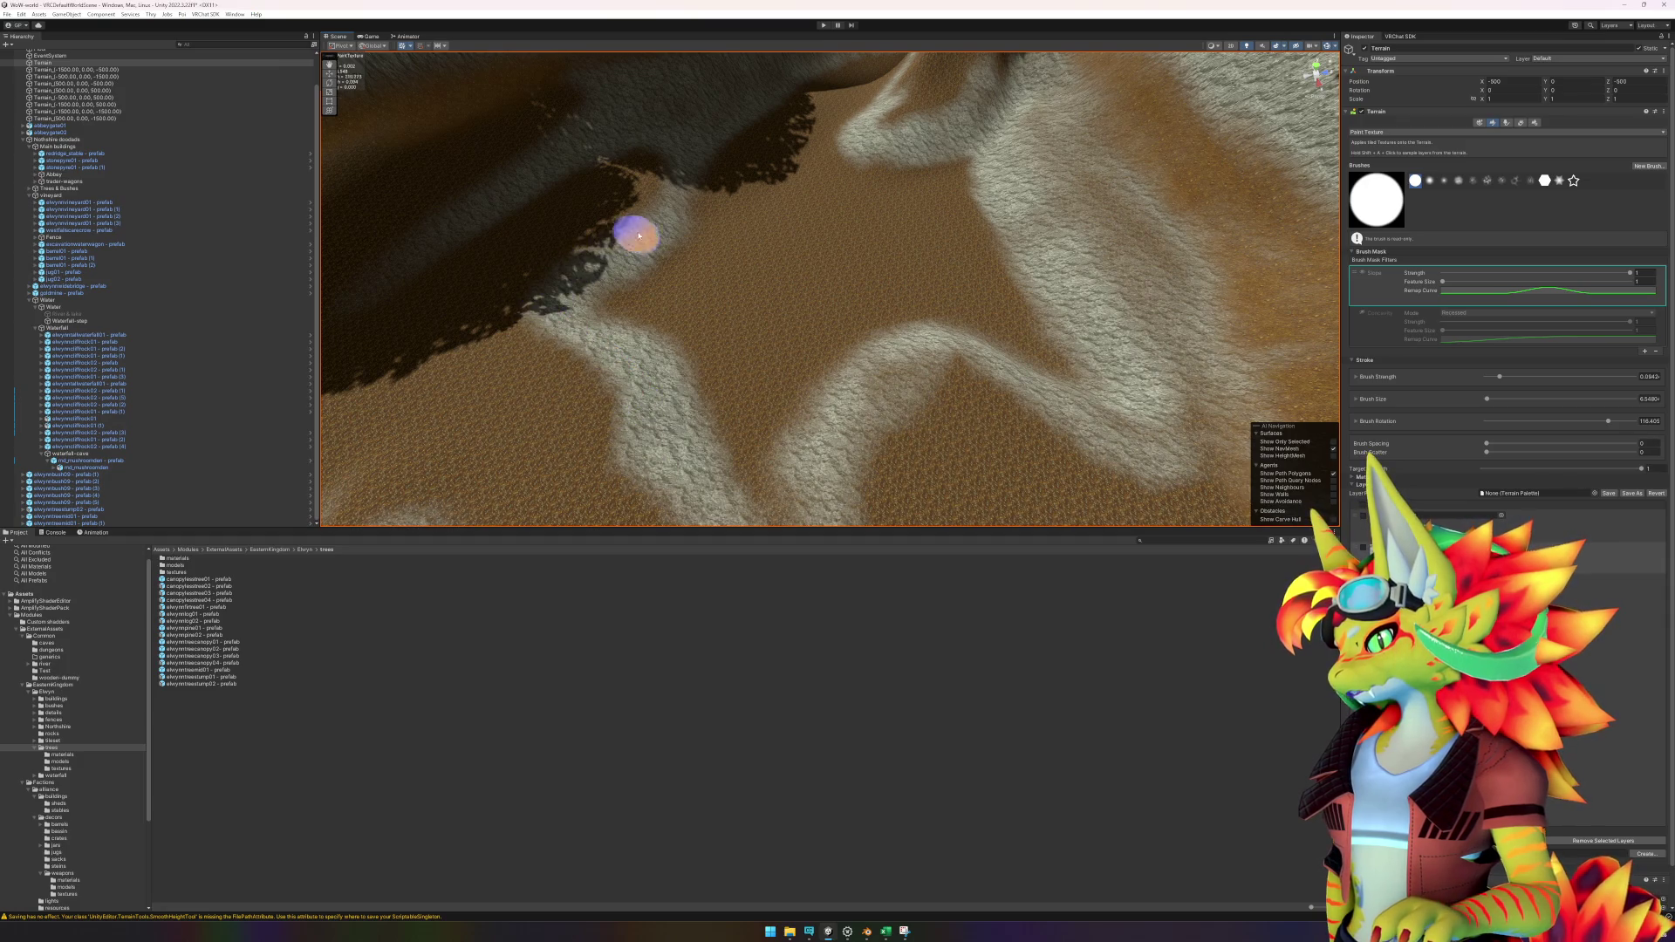
pyautogui.moveTo(675, 193)
pyautogui.mouseDown()
pyautogui.moveTo(777, 251)
pyautogui.moveTo(811, 219)
pyautogui.moveTo(538, 228)
pyautogui.moveTo(736, 218)
pyautogui.moveTo(759, 265)
pyautogui.moveTo(615, 183)
pyautogui.moveTo(468, 299)
pyautogui.moveTo(800, 335)
pyautogui.moveTo(882, 314)
pyautogui.moveTo(688, 277)
pyautogui.moveTo(873, 382)
pyautogui.moveTo(983, 400)
pyautogui.moveTo(830, 329)
pyautogui.moveTo(796, 254)
pyautogui.moveTo(873, 233)
pyautogui.moveTo(886, 253)
pyautogui.moveTo(830, 244)
pyautogui.moveTo(907, 283)
pyautogui.mouseUp()
pyautogui.click(66, 314)
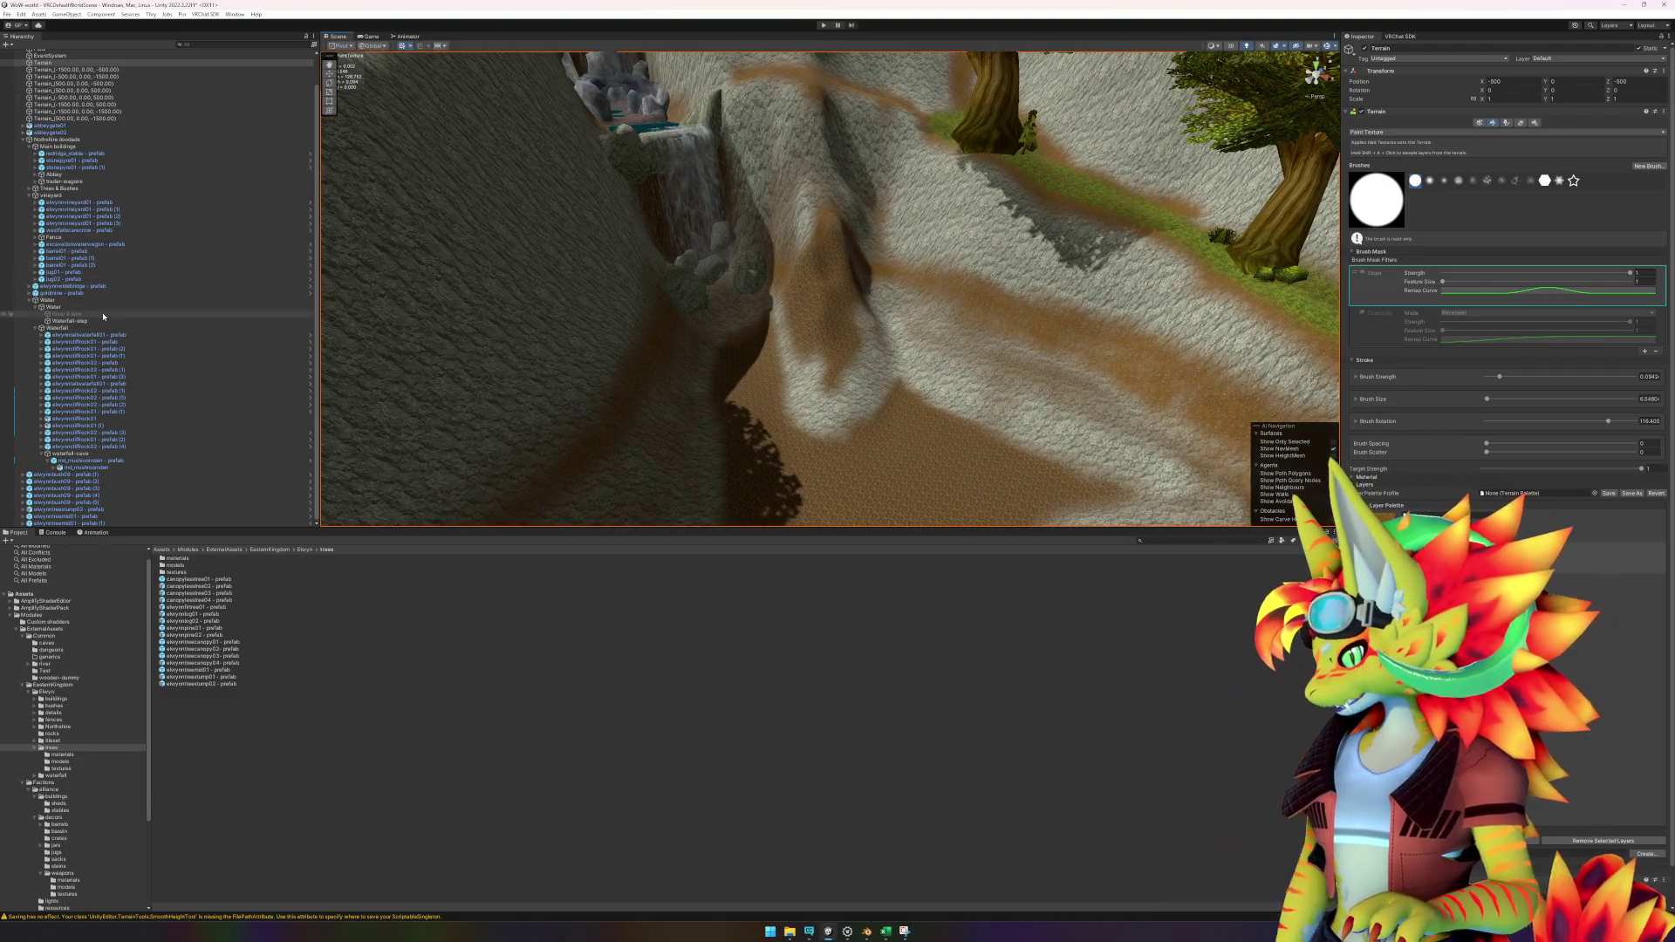
# Enable the River & lake water plane, reselect the Terrain and frame the waterfall basin.
pyautogui.click(1363, 49)
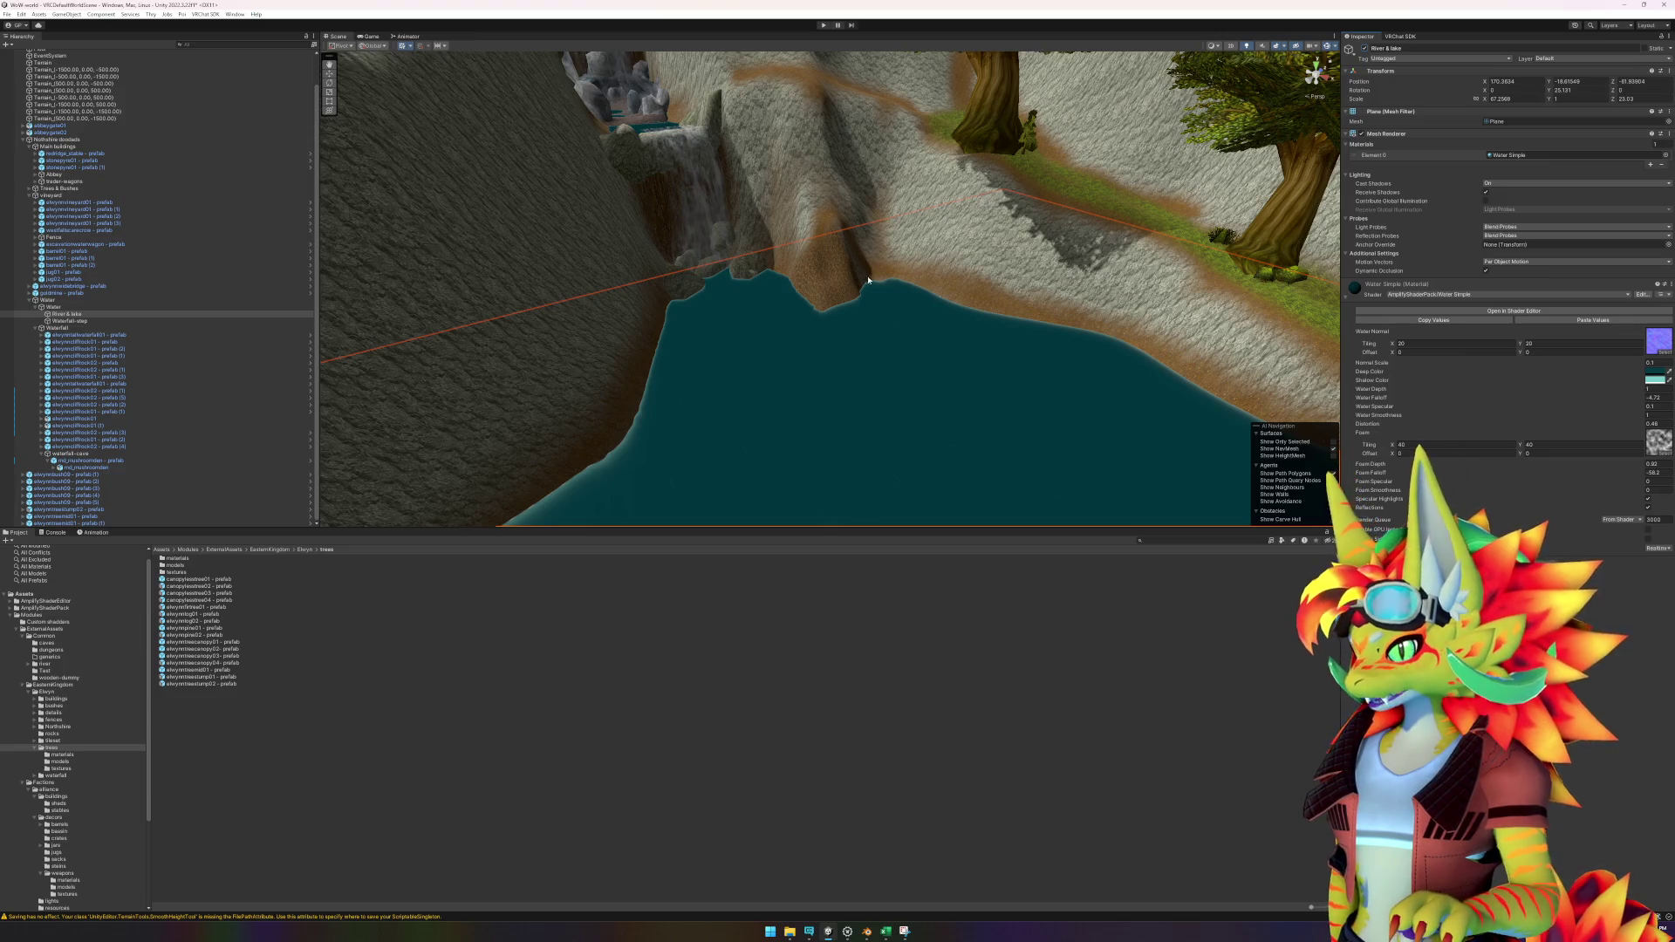
pyautogui.click(871, 279)
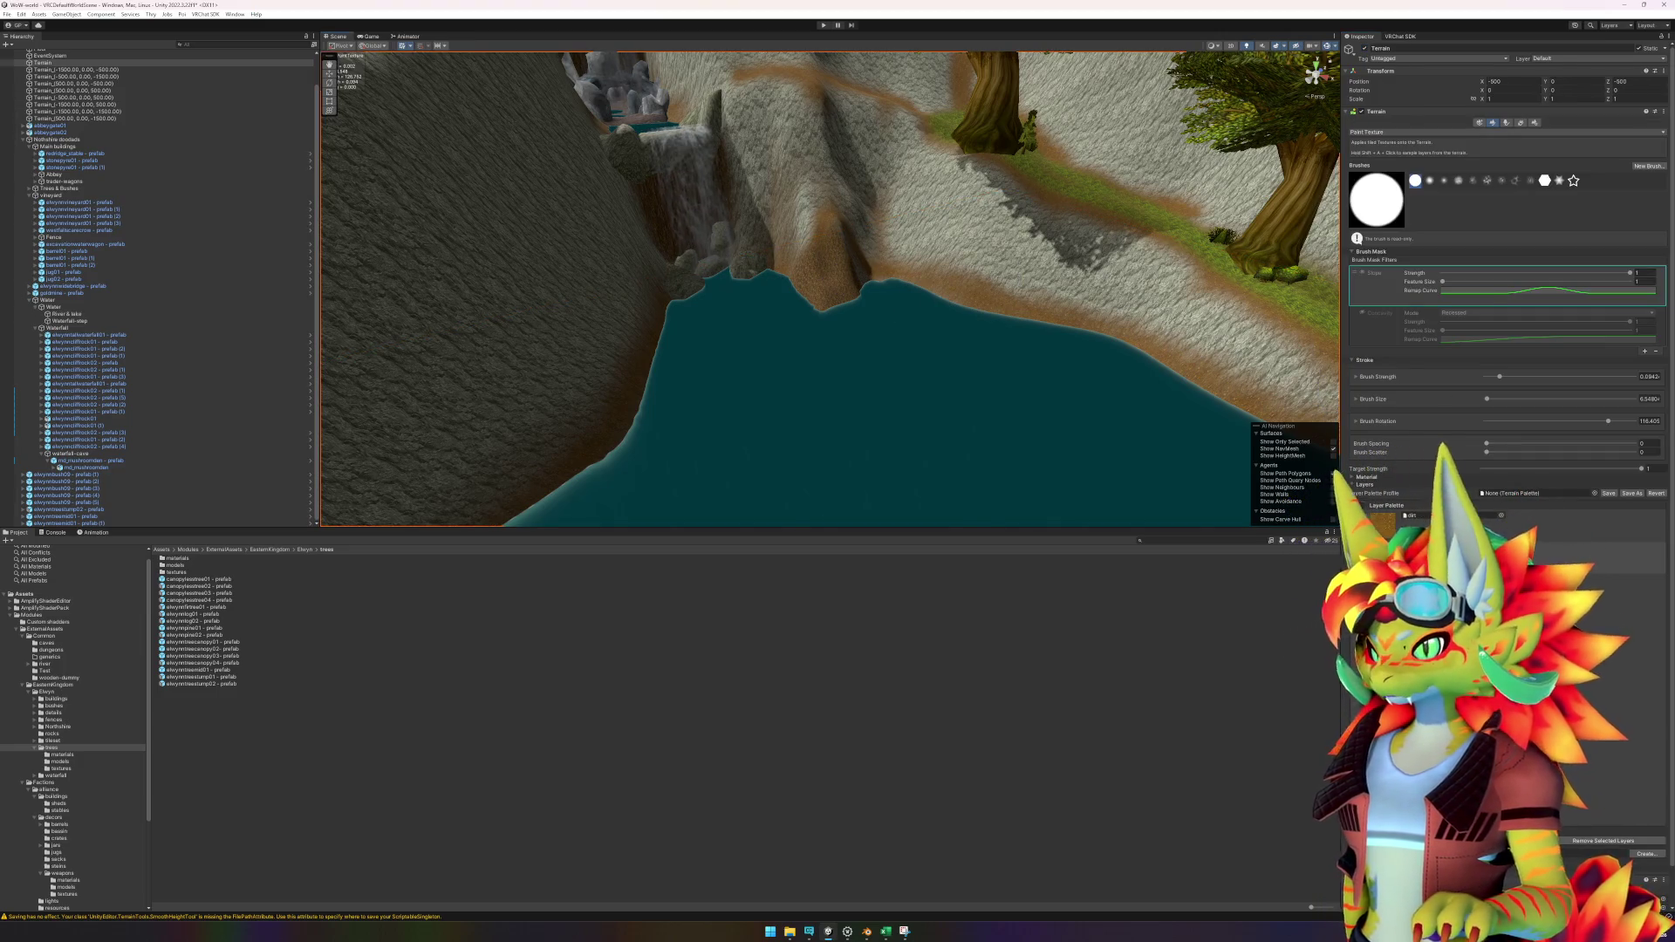
pyautogui.scroll(-10, 788, 252)
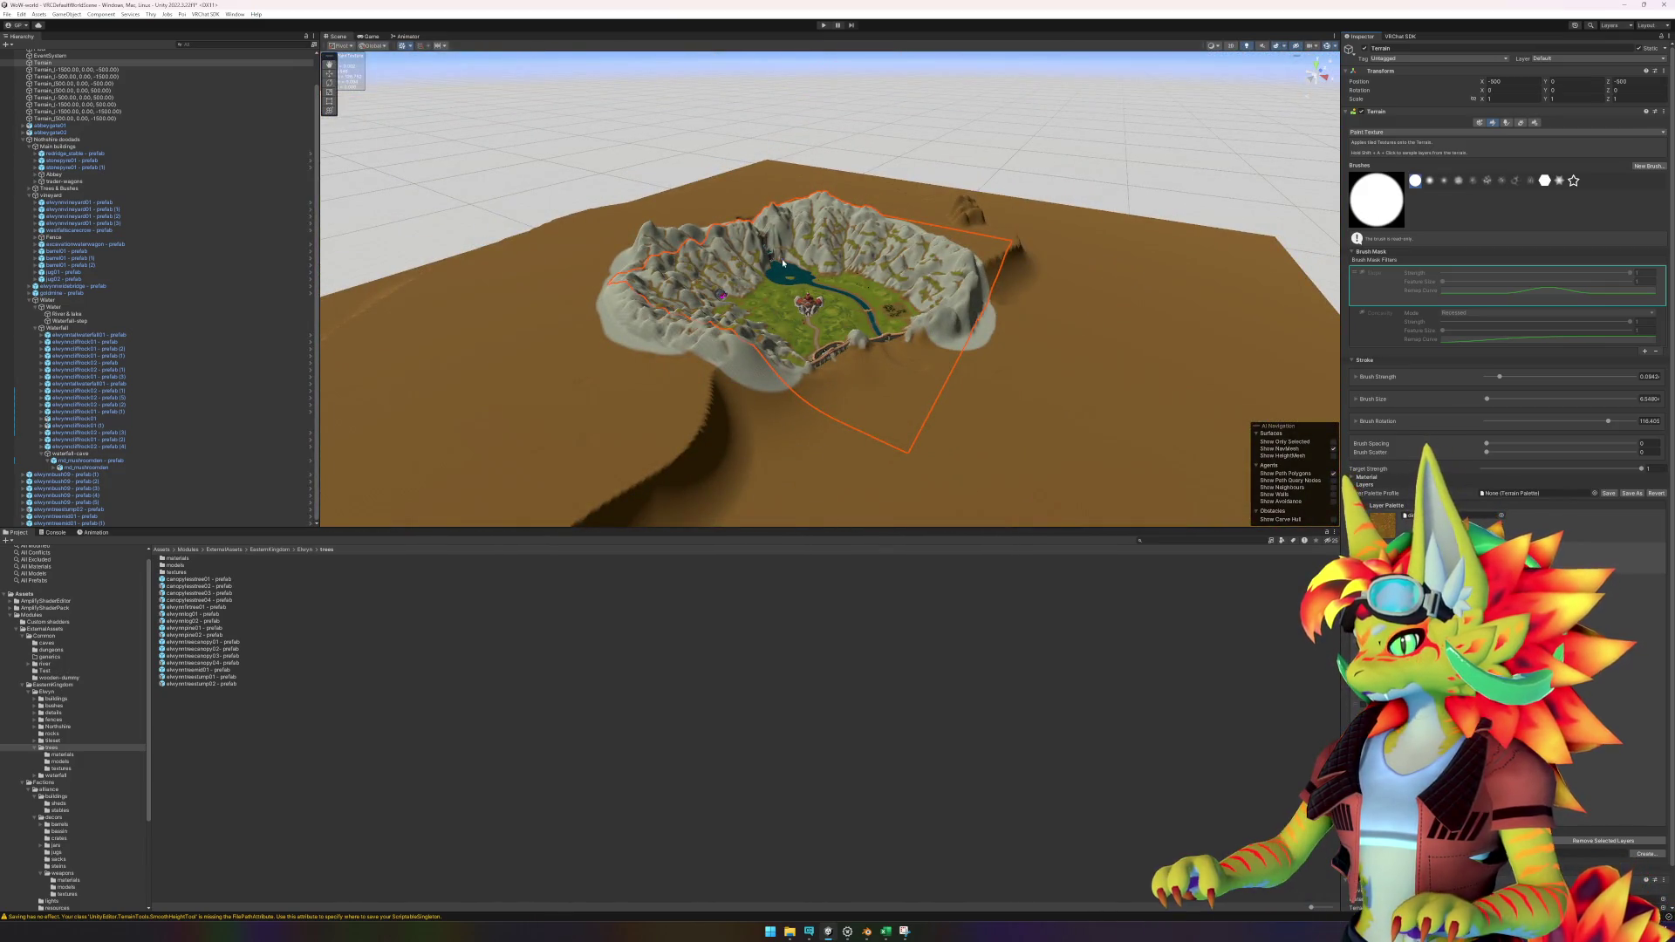
pyautogui.press('f')
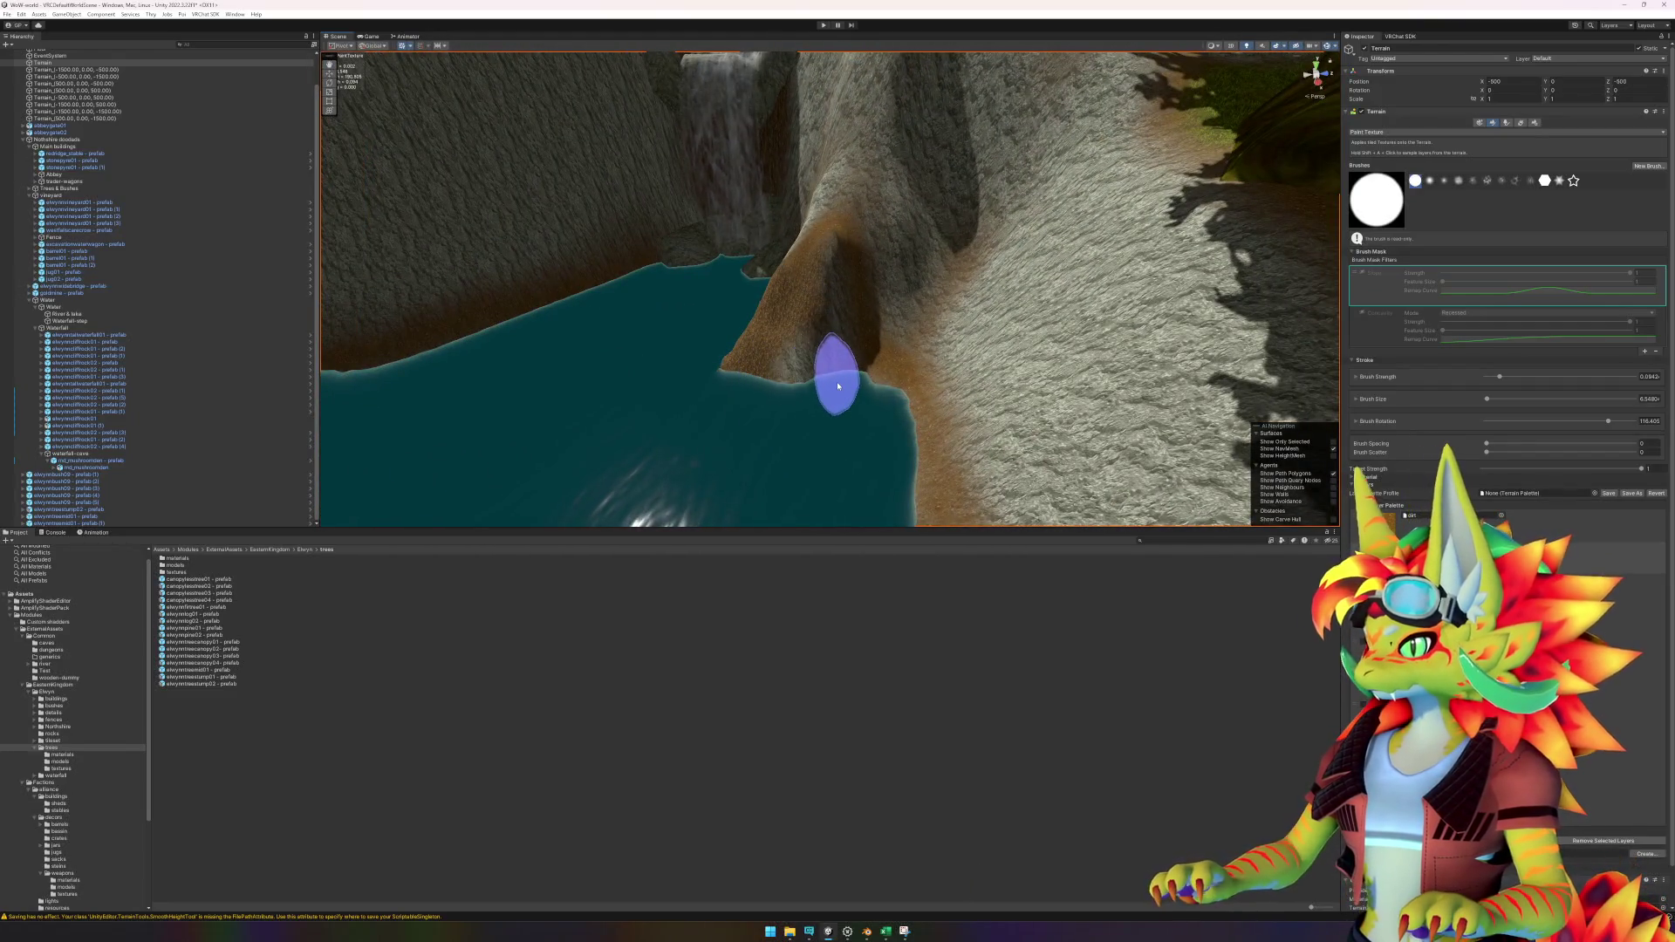
# Turn on the Concavity brush mask filter and pick a terrain layer to paint.
pyautogui.scroll(3, 820, 397)
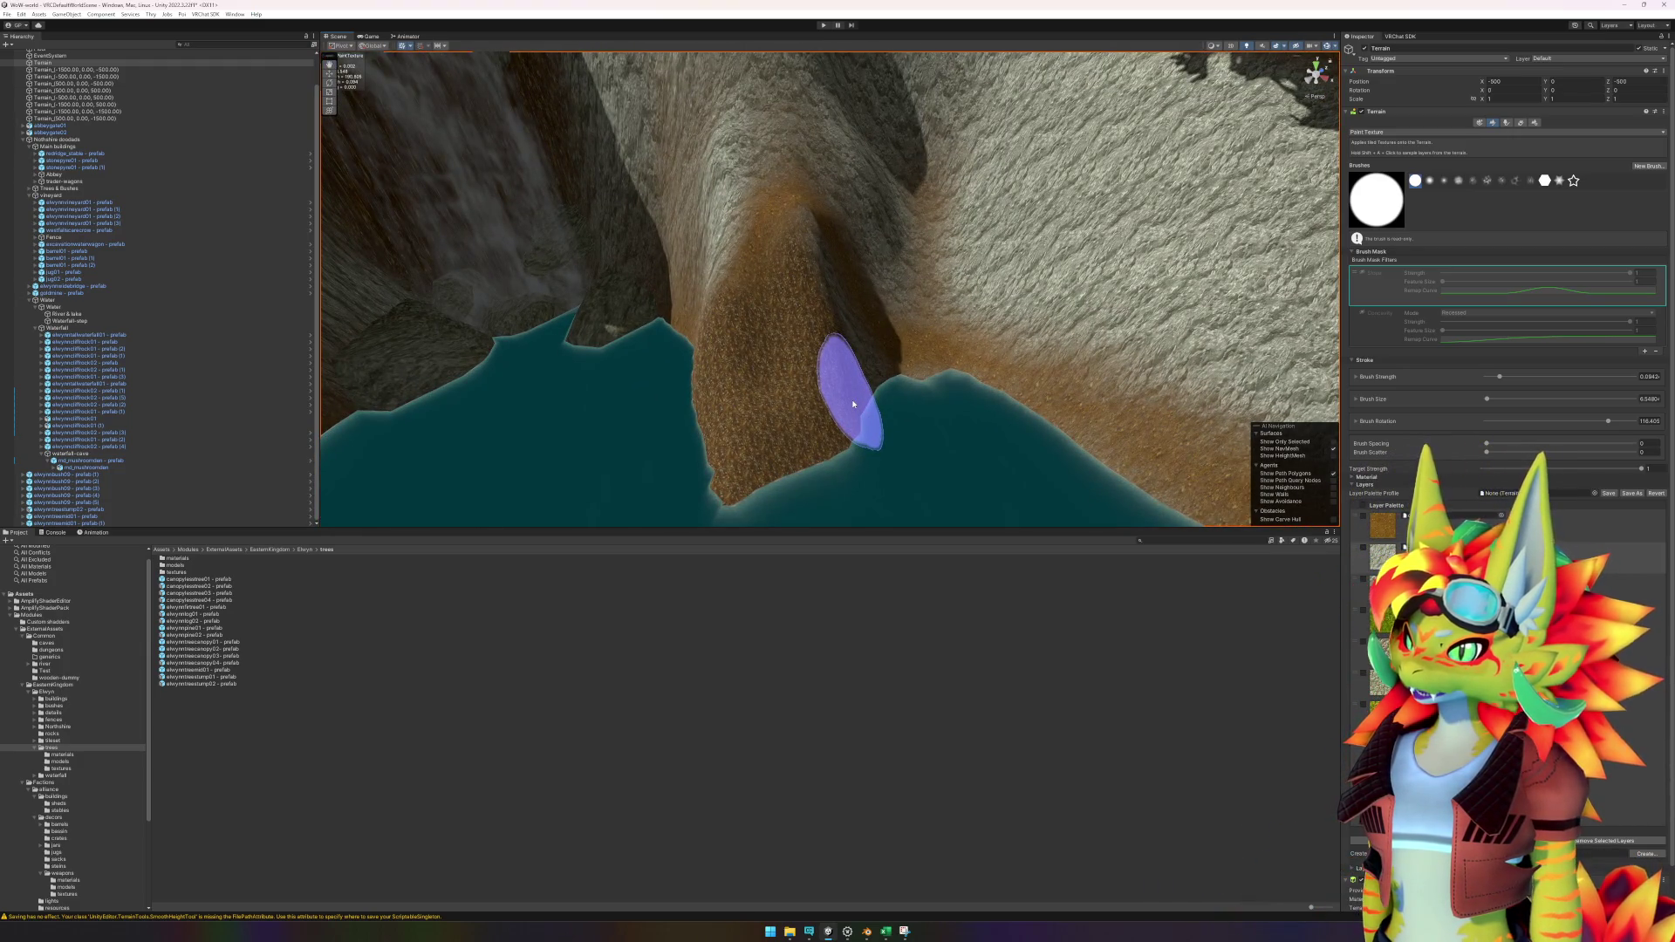
pyautogui.click(1359, 314)
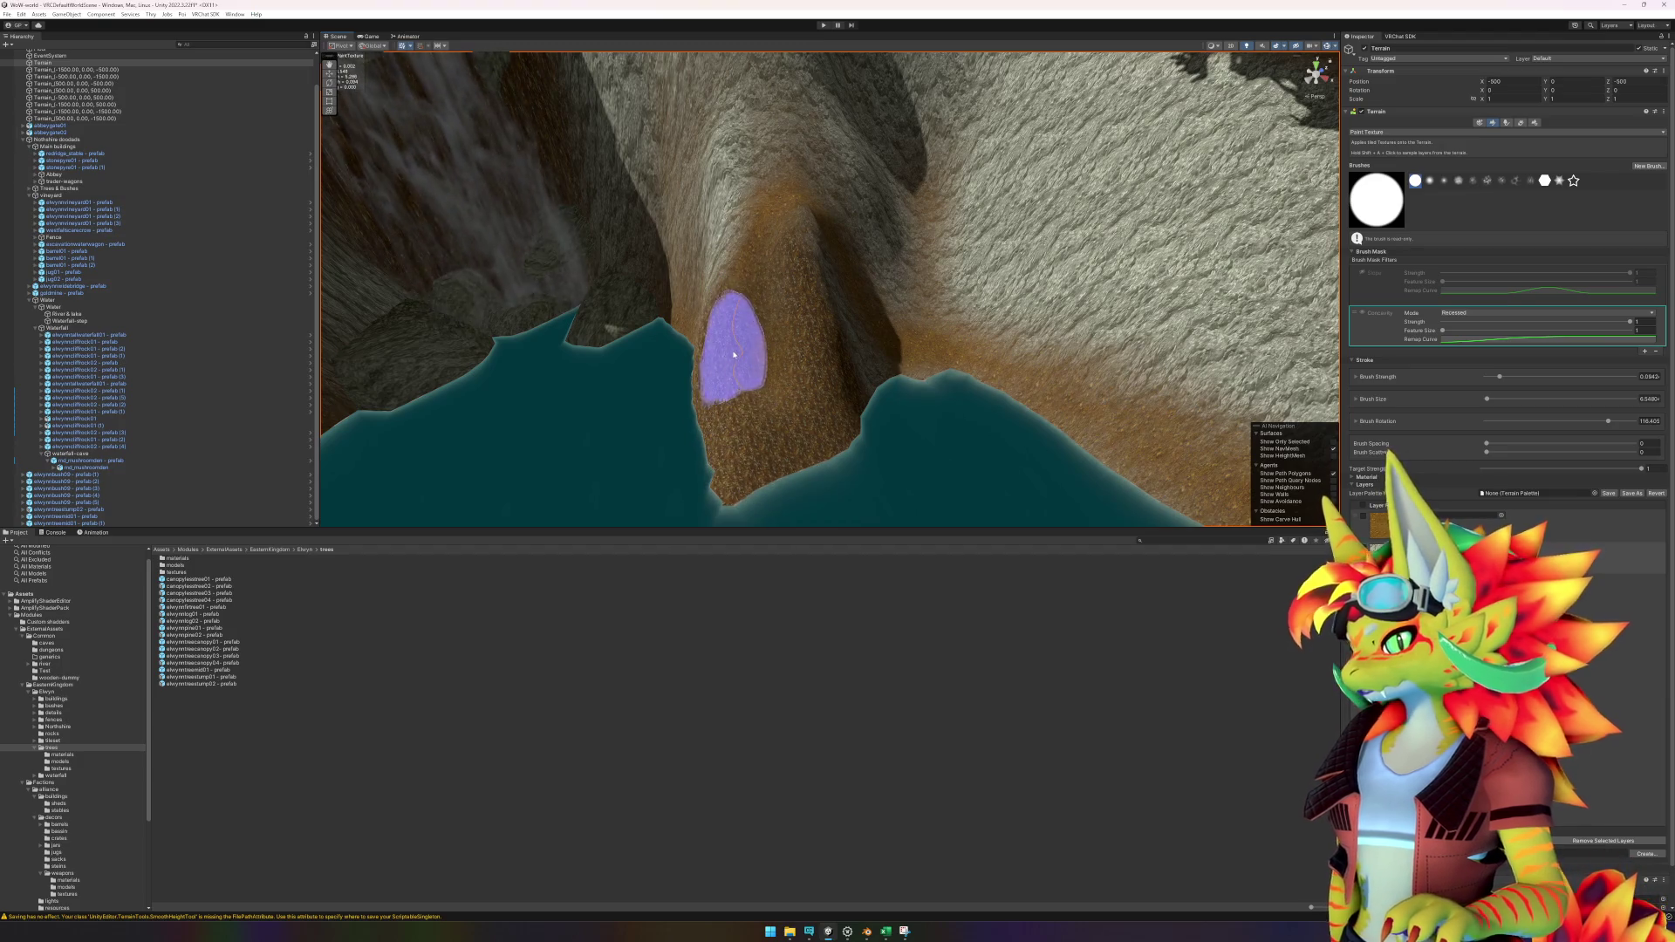
pyautogui.click(1483, 556)
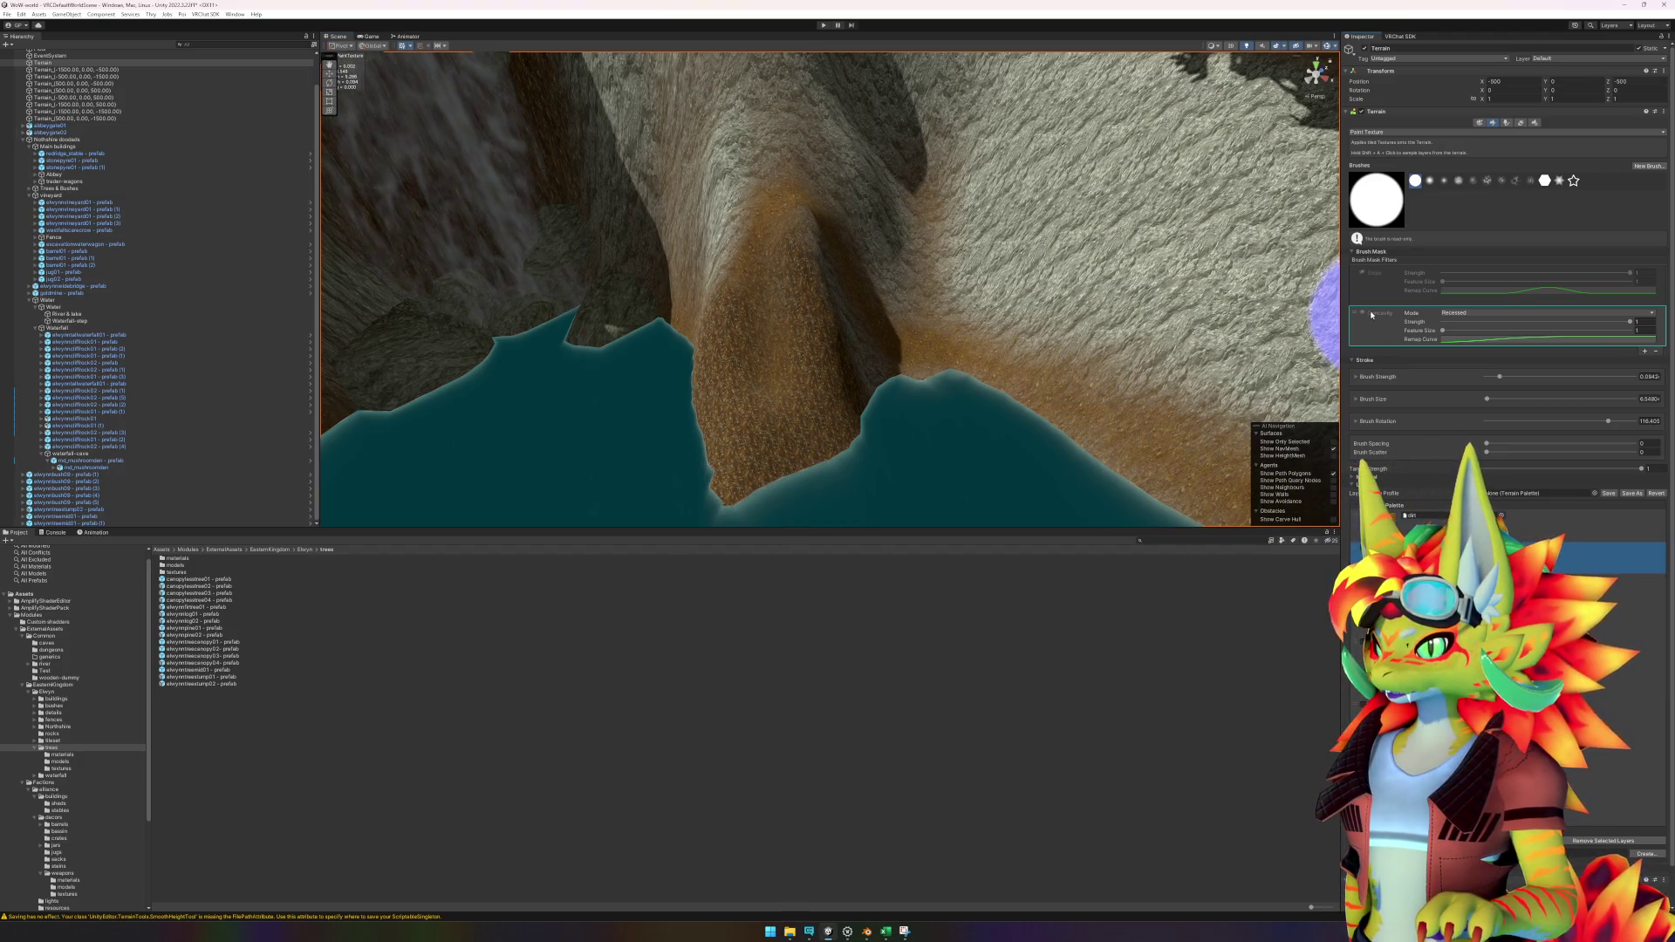
# Rework the Slope and Concavity mask filters with Concavity on Exposed, then choose Smooth Height.
pyautogui.scroll(3, 1068, 393)
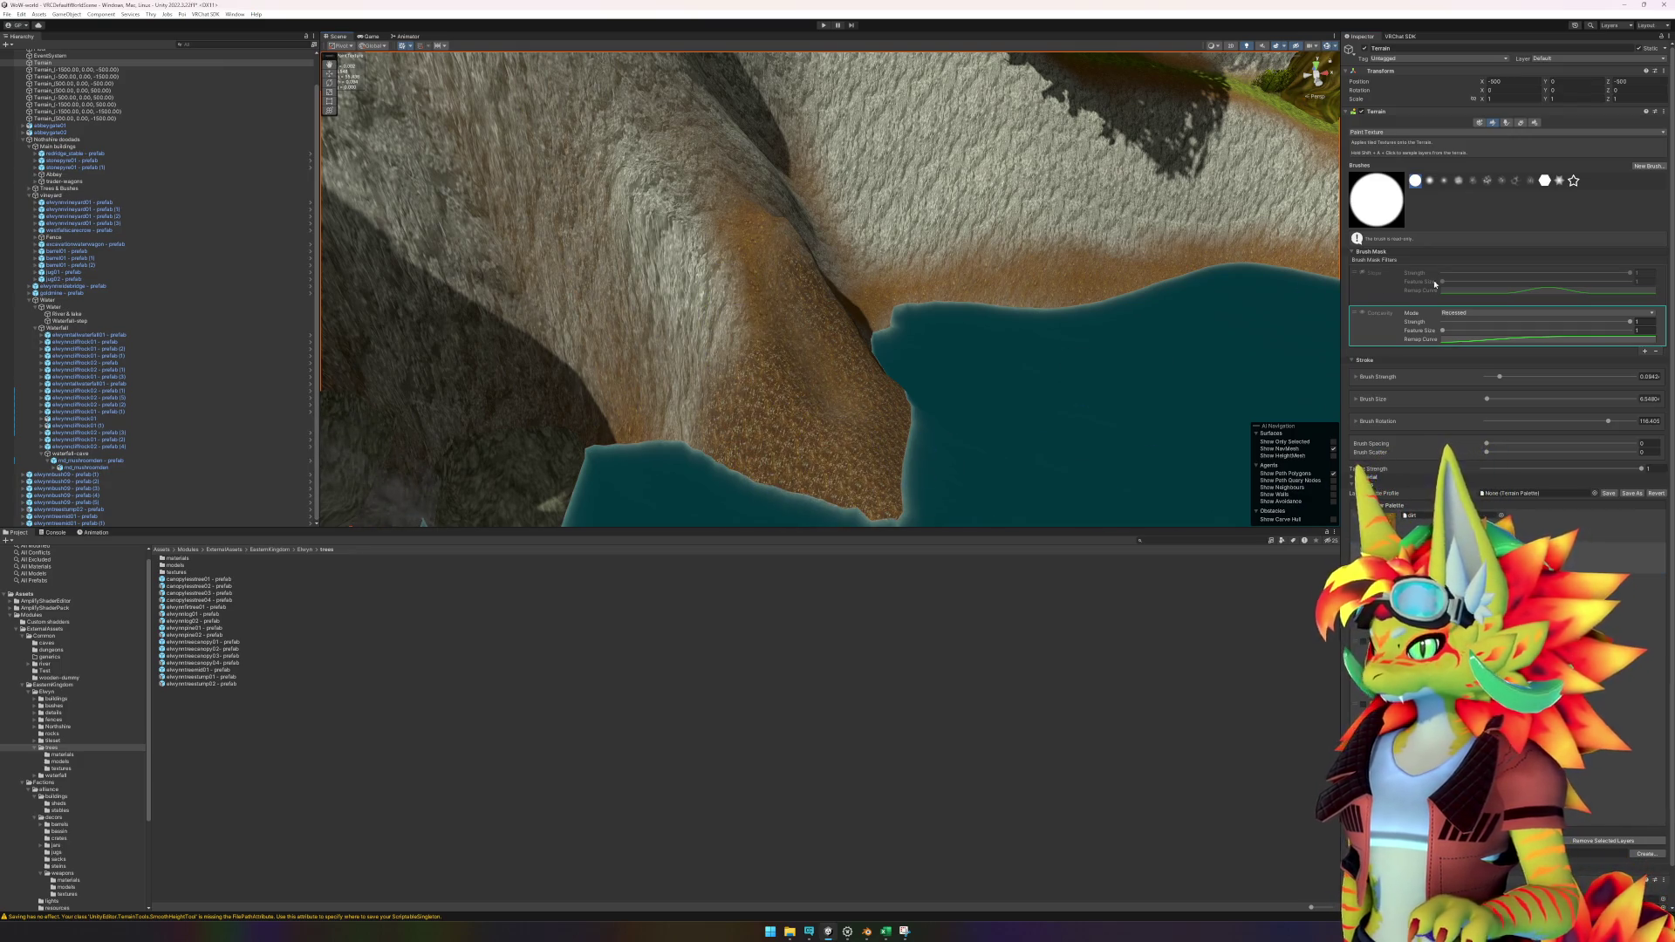
pyautogui.click(1364, 275)
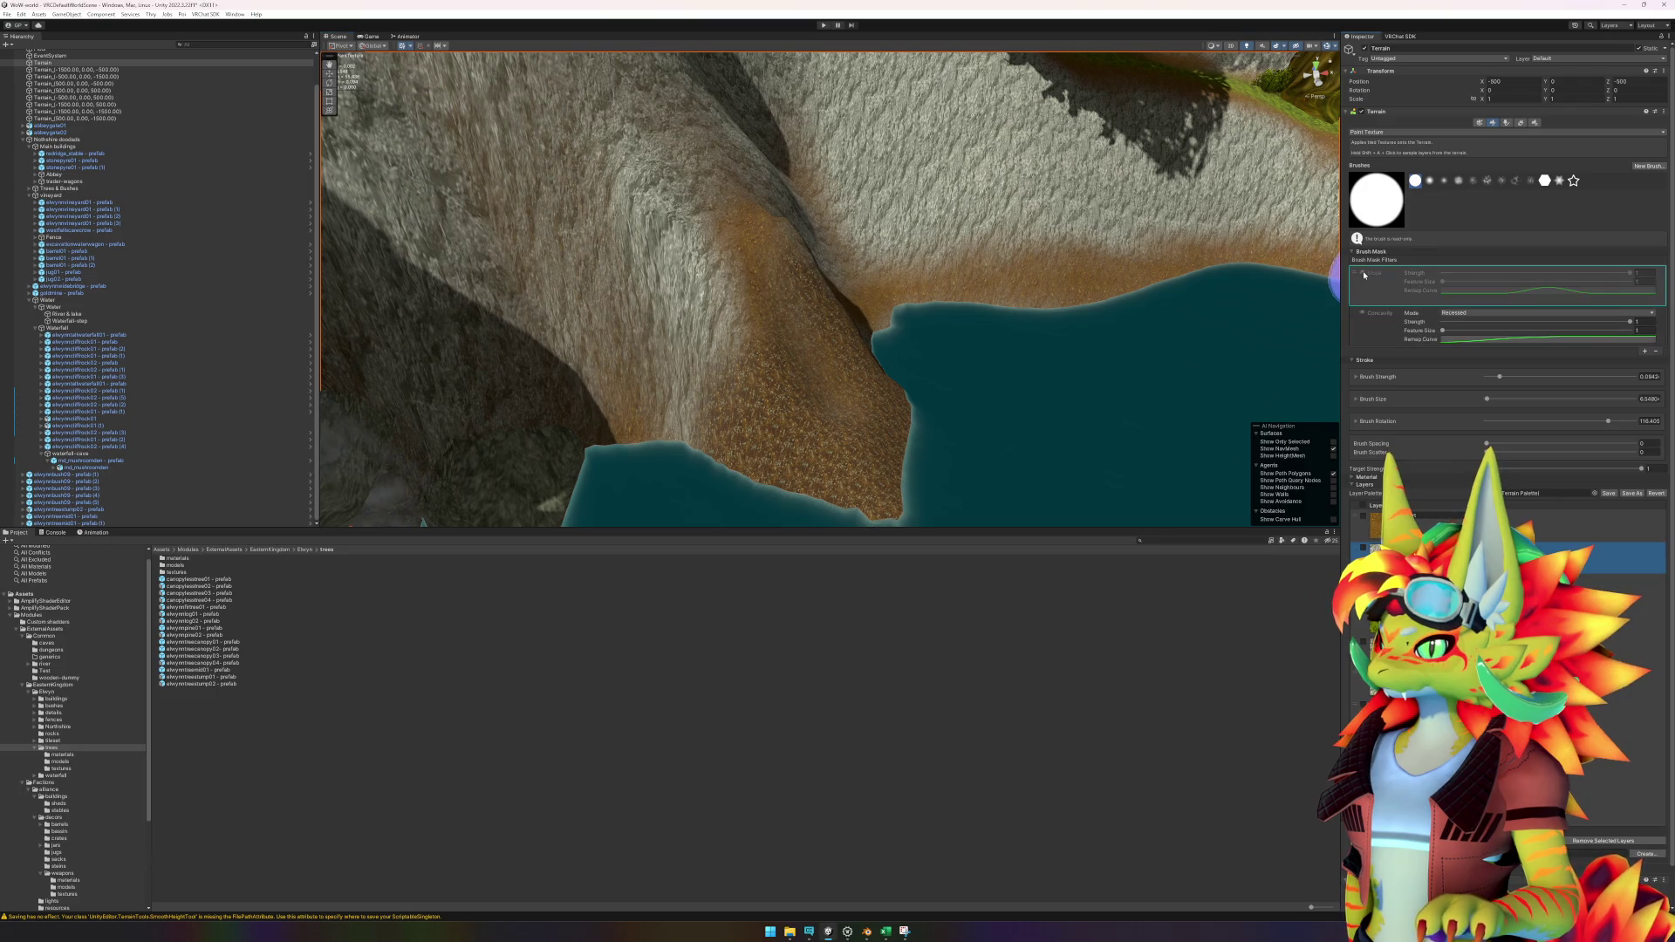
pyautogui.click(1387, 326)
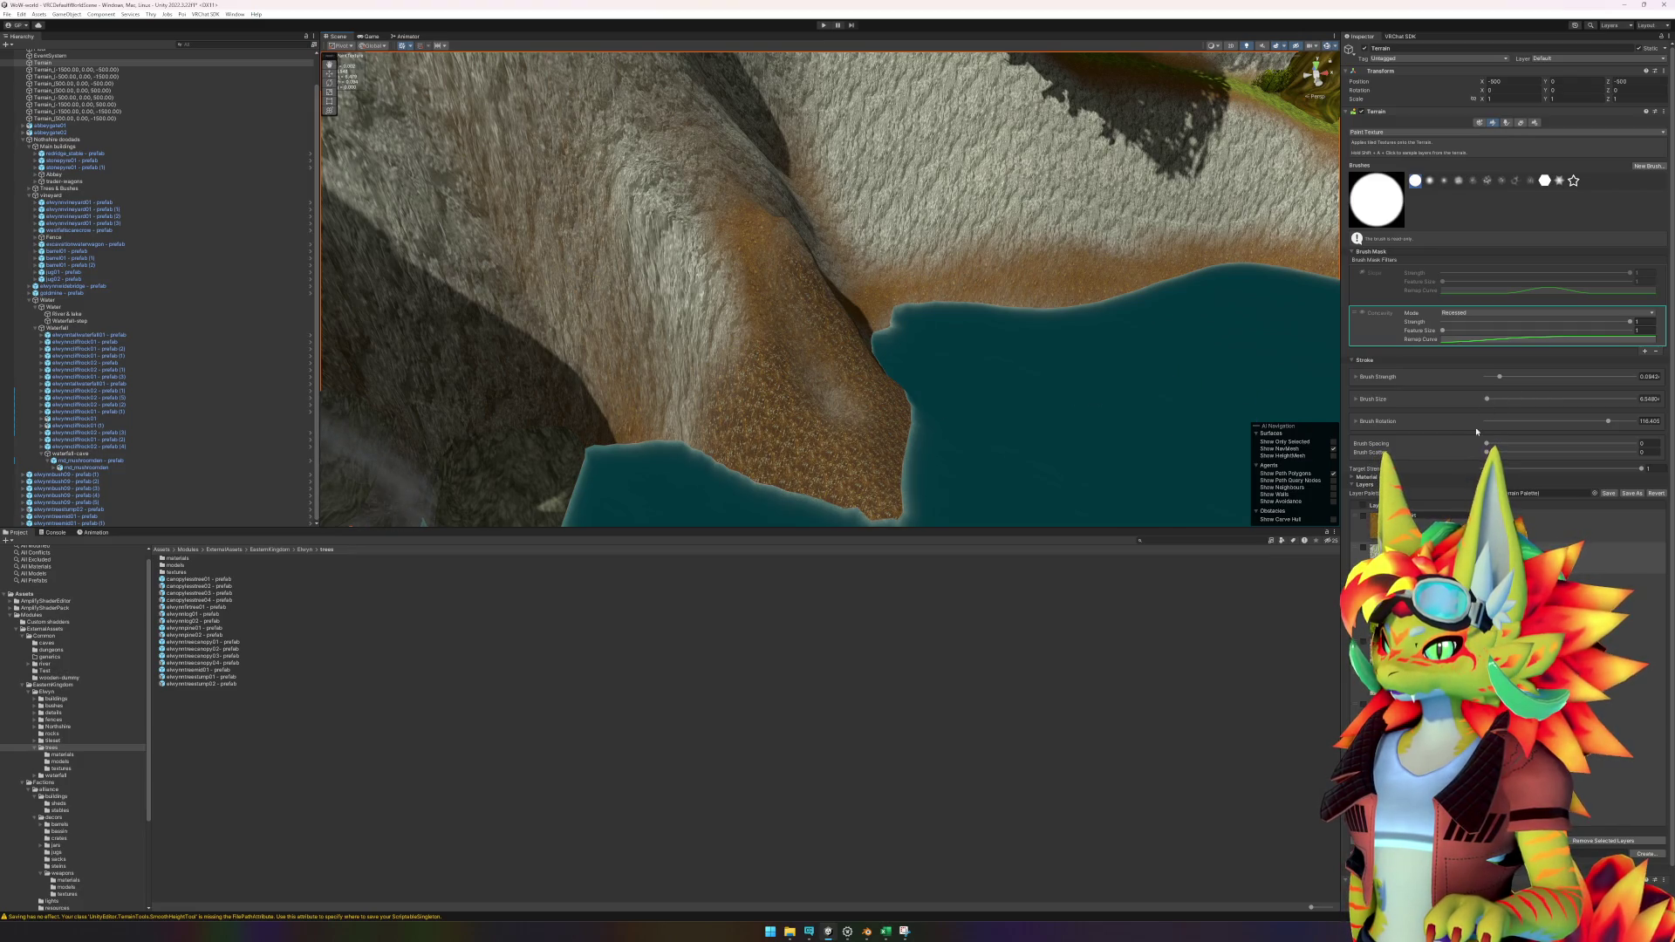
pyautogui.click(686, 709)
pyautogui.click(709, 393)
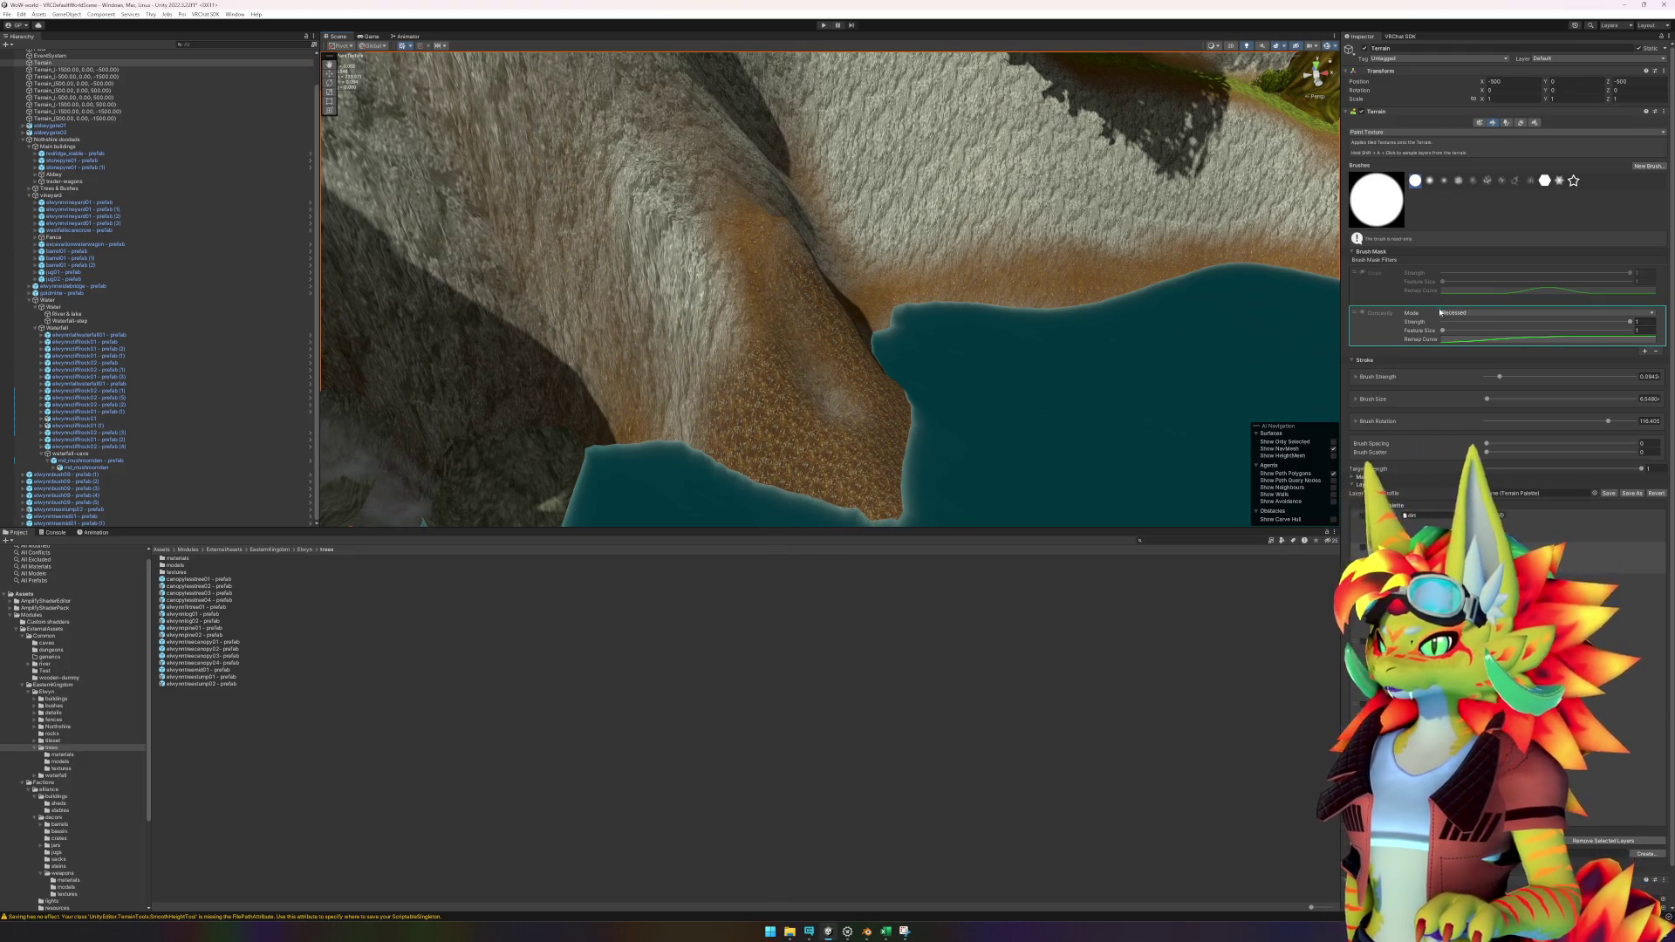
pyautogui.click(1363, 313)
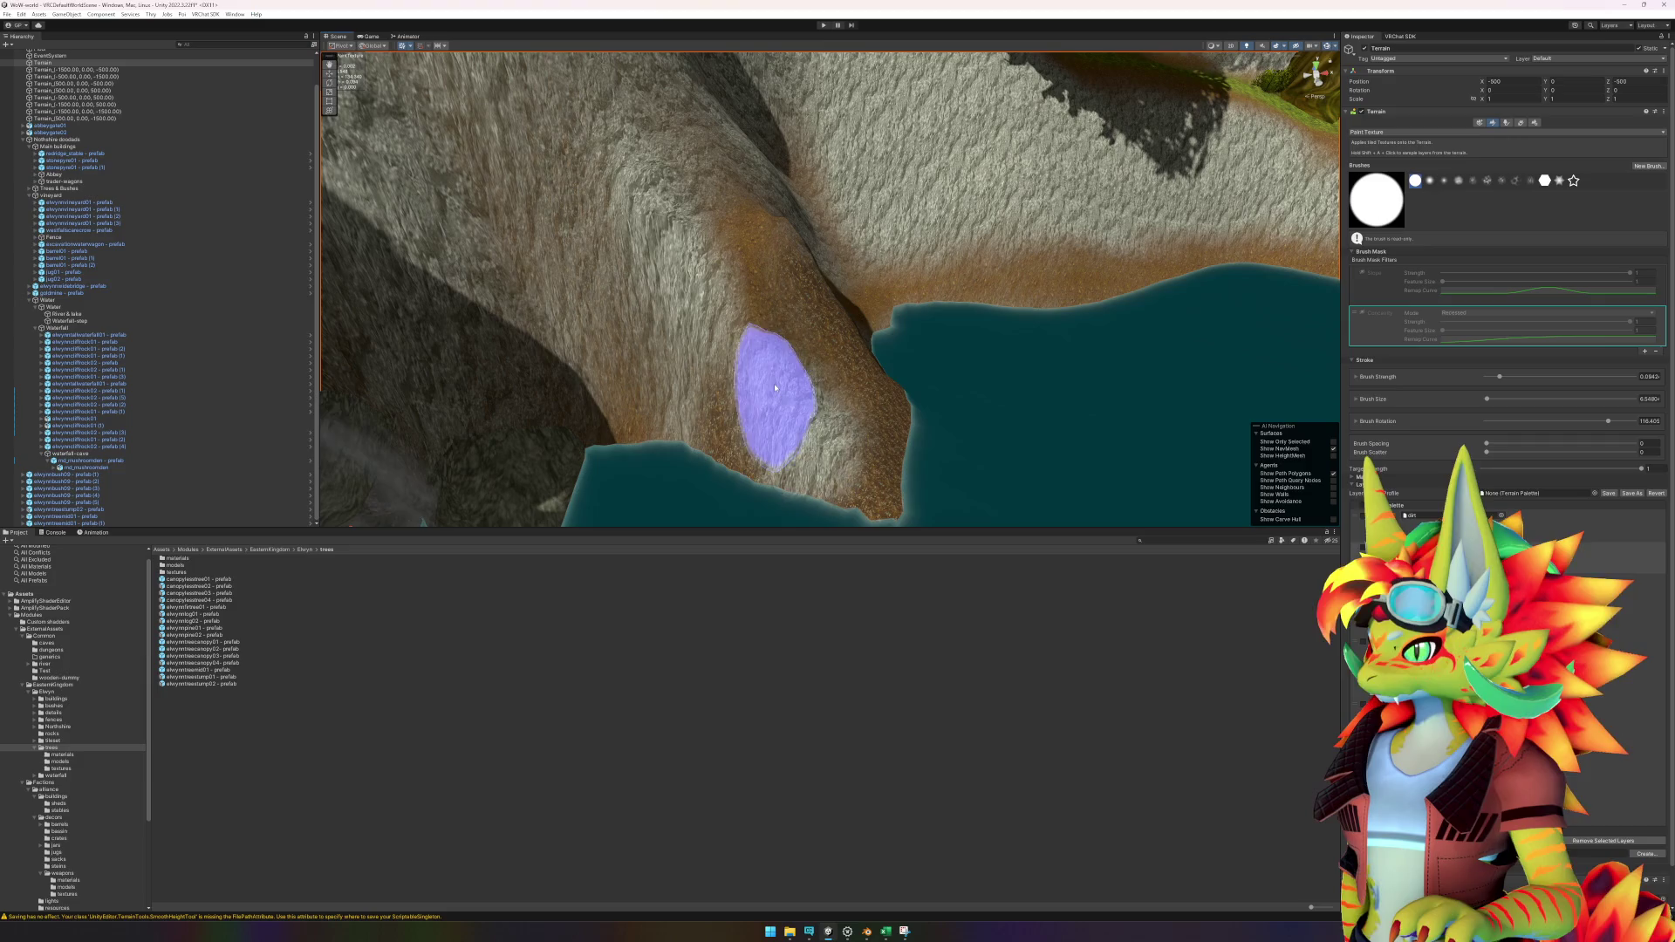
pyautogui.click(1466, 332)
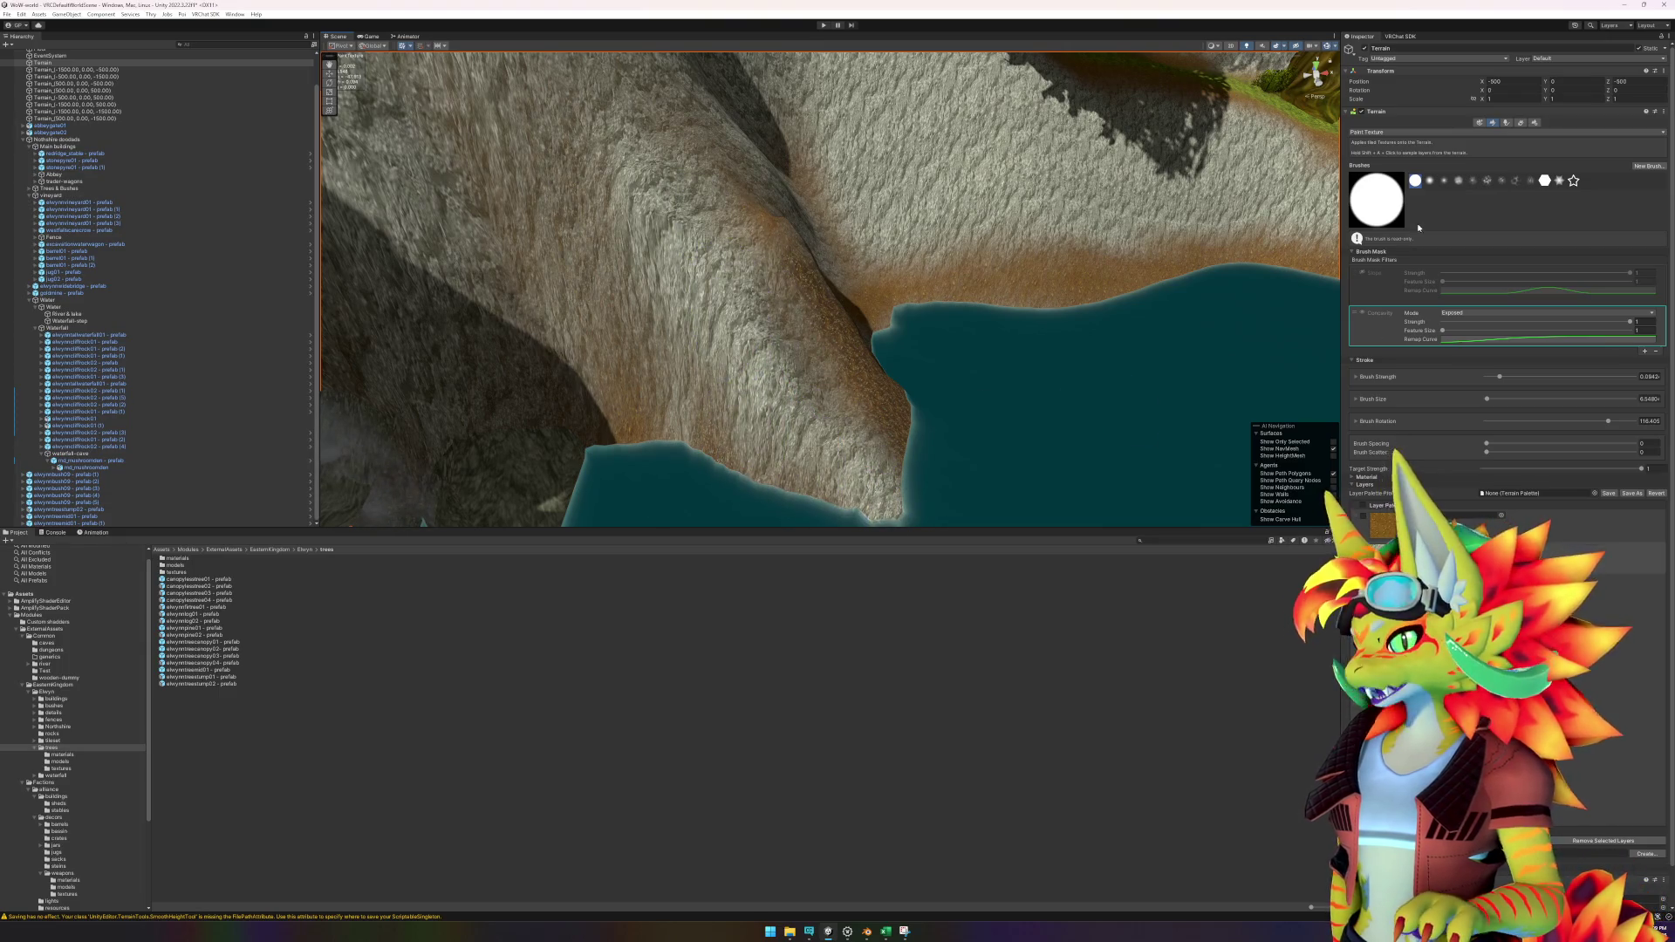
pyautogui.click(1392, 132)
pyautogui.click(1383, 219)
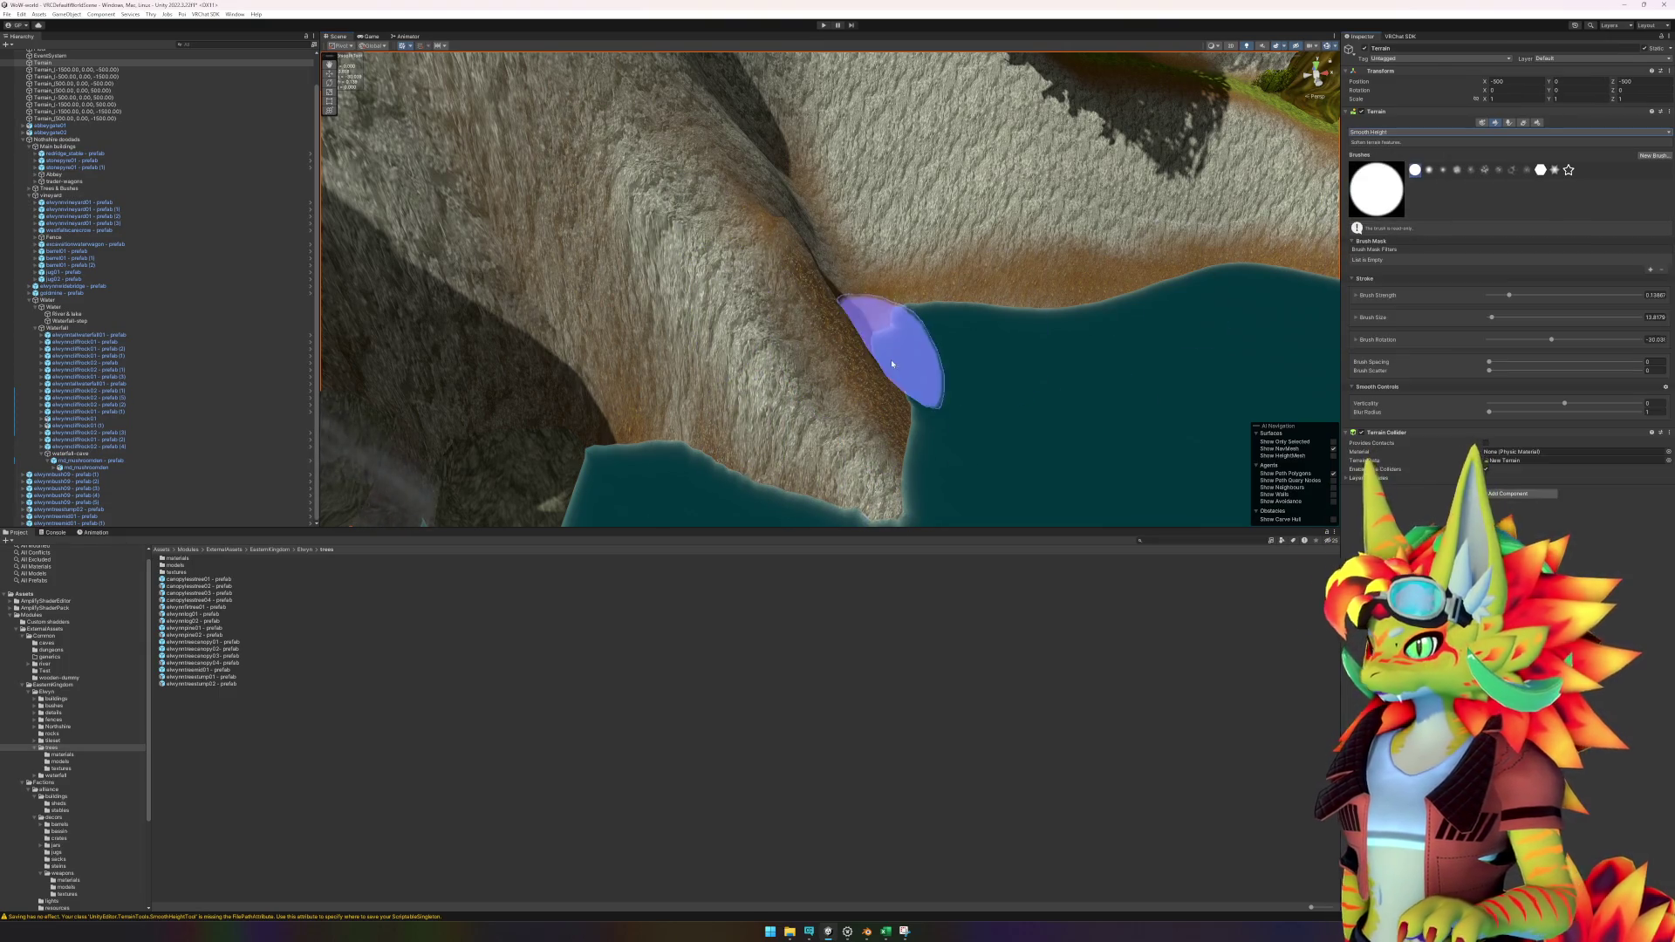
# Smooth the dark cliff edge and slope running down to the water.
pyautogui.scroll(-3, 886, 355)
pyautogui.scroll(4, 984, 422)
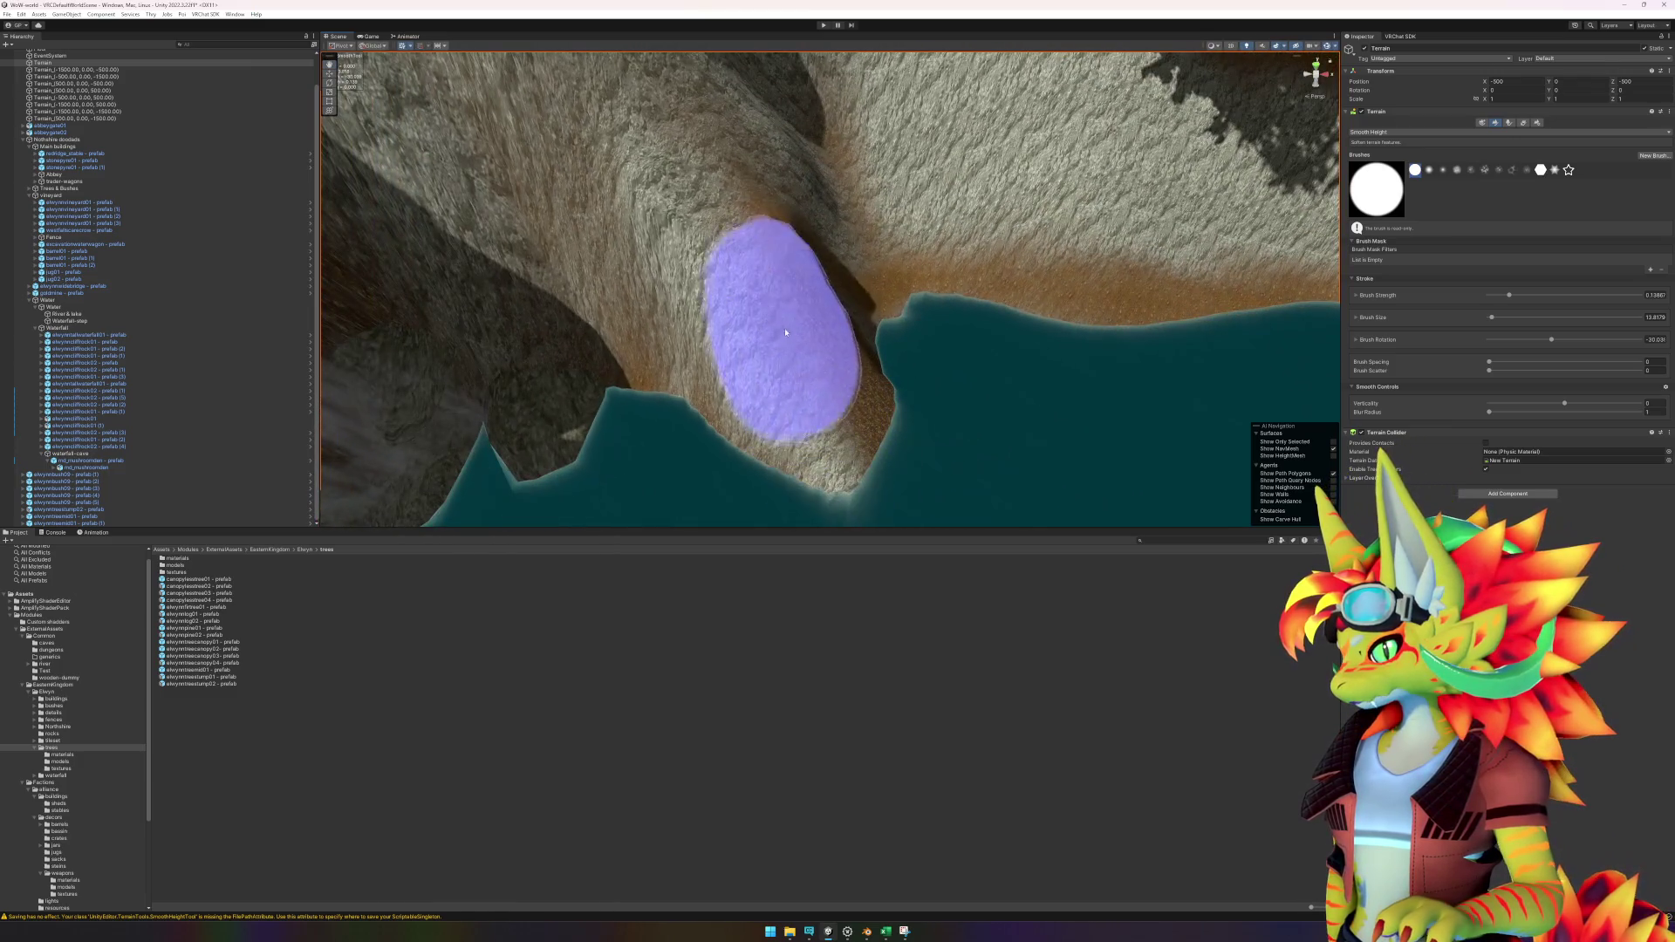
pyautogui.moveTo(785, 332)
pyautogui.mouseDown()
pyautogui.moveTo(721, 224)
pyautogui.moveTo(860, 374)
pyautogui.moveTo(853, 318)
pyautogui.moveTo(914, 476)
pyautogui.moveTo(673, 419)
pyautogui.moveTo(631, 441)
pyautogui.moveTo(721, 270)
pyautogui.moveTo(782, 285)
pyautogui.mouseUp()
pyautogui.scroll(2, 781, 285)
pyautogui.moveTo(861, 467)
pyautogui.mouseDown()
pyautogui.moveTo(804, 280)
pyautogui.moveTo(785, 373)
pyautogui.moveTo(881, 358)
pyautogui.moveTo(1056, 460)
pyautogui.moveTo(868, 416)
pyautogui.moveTo(935, 430)
pyautogui.moveTo(793, 363)
pyautogui.moveTo(897, 393)
pyautogui.mouseUp()
pyautogui.scroll(2, 819, 322)
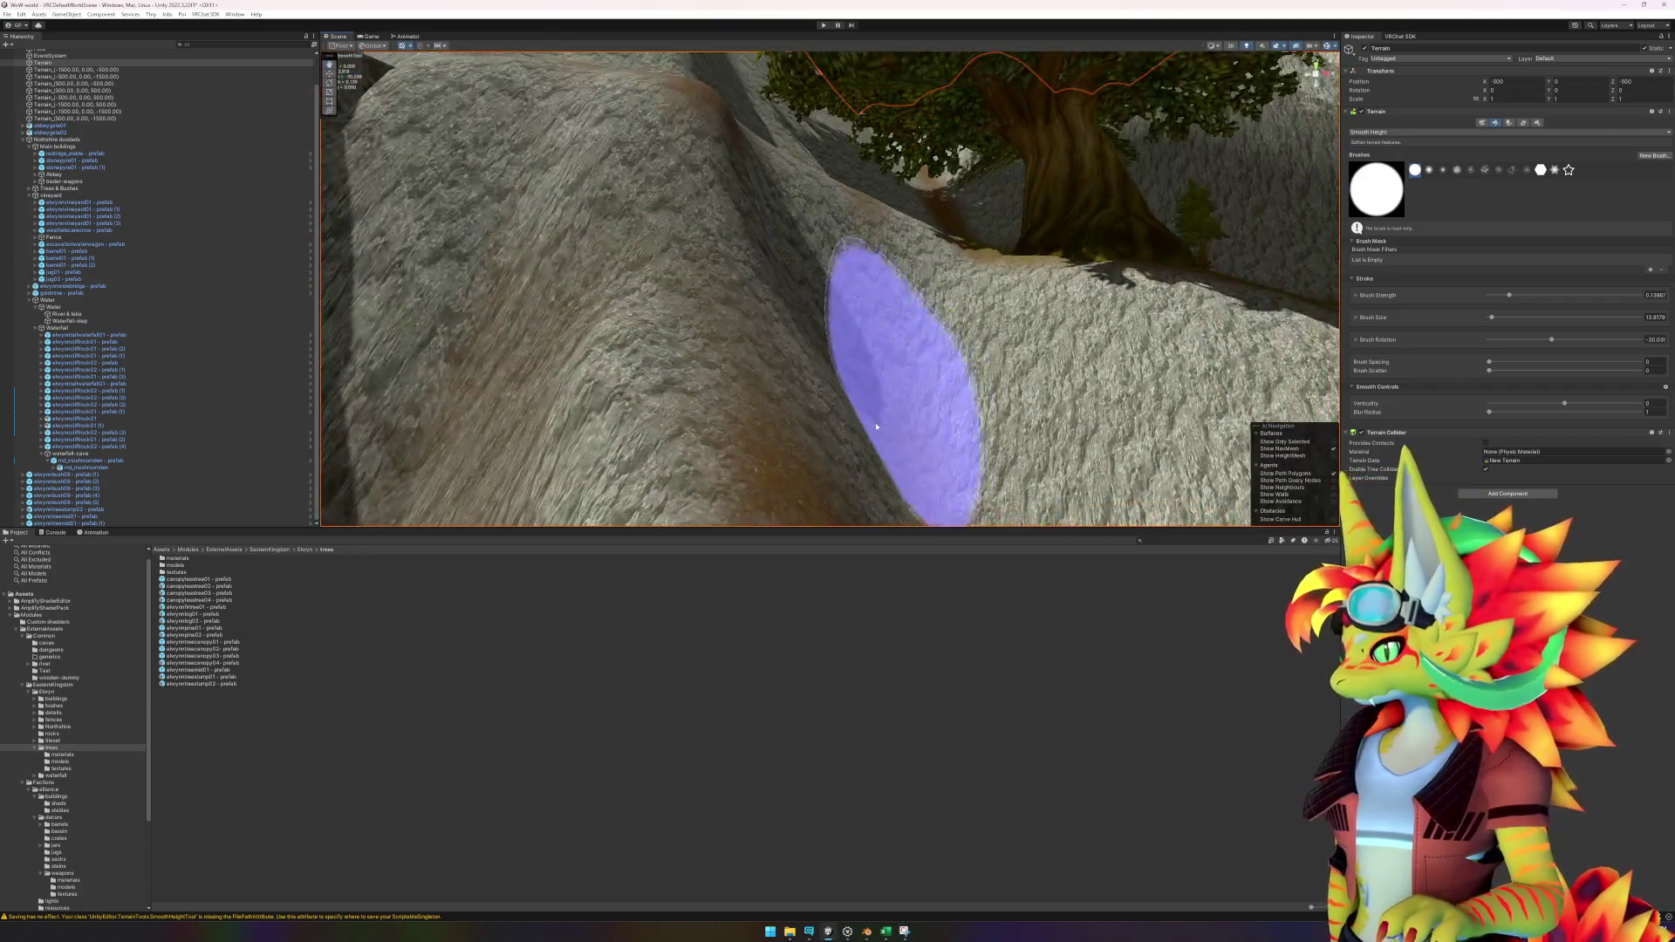
# Orbit to face the ridge and tree, and switch the terrain tool back to Paint Texture.
pyautogui.moveTo(655, 384)
pyautogui.mouseDown()
pyautogui.moveTo(806, 456)
pyautogui.moveTo(855, 429)
pyautogui.moveTo(853, 493)
pyautogui.mouseUp()
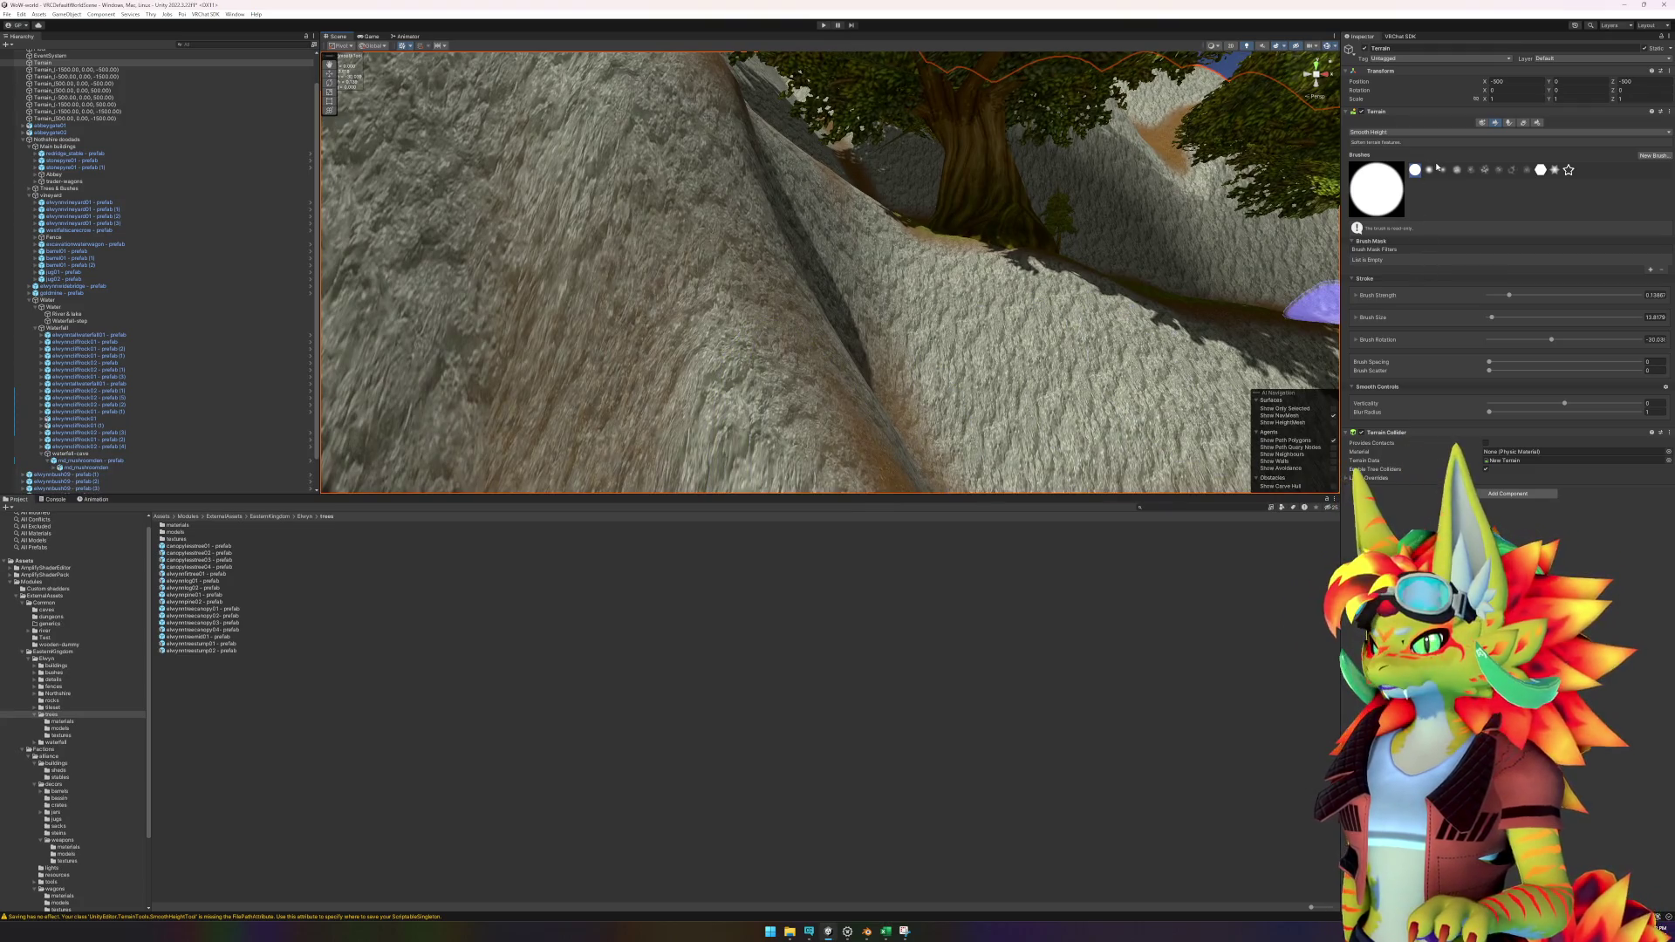
pyautogui.click(1391, 134)
pyautogui.click(1380, 228)
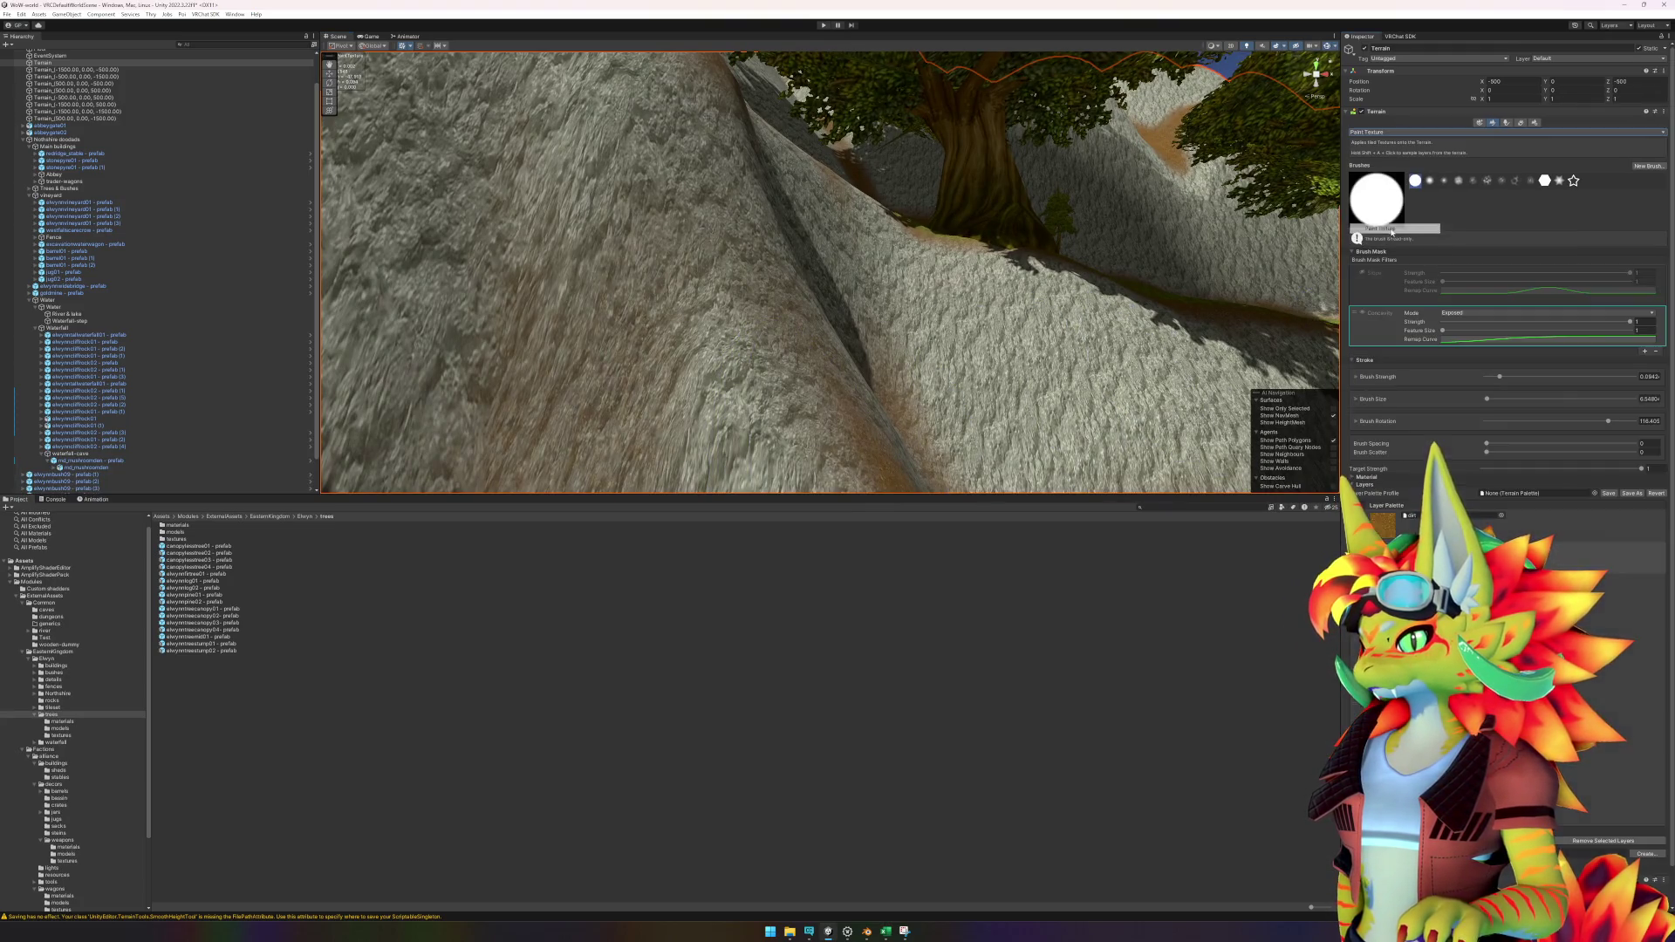
pyautogui.scroll(-5, 915, 385)
pyautogui.scroll(-2, 772, 374)
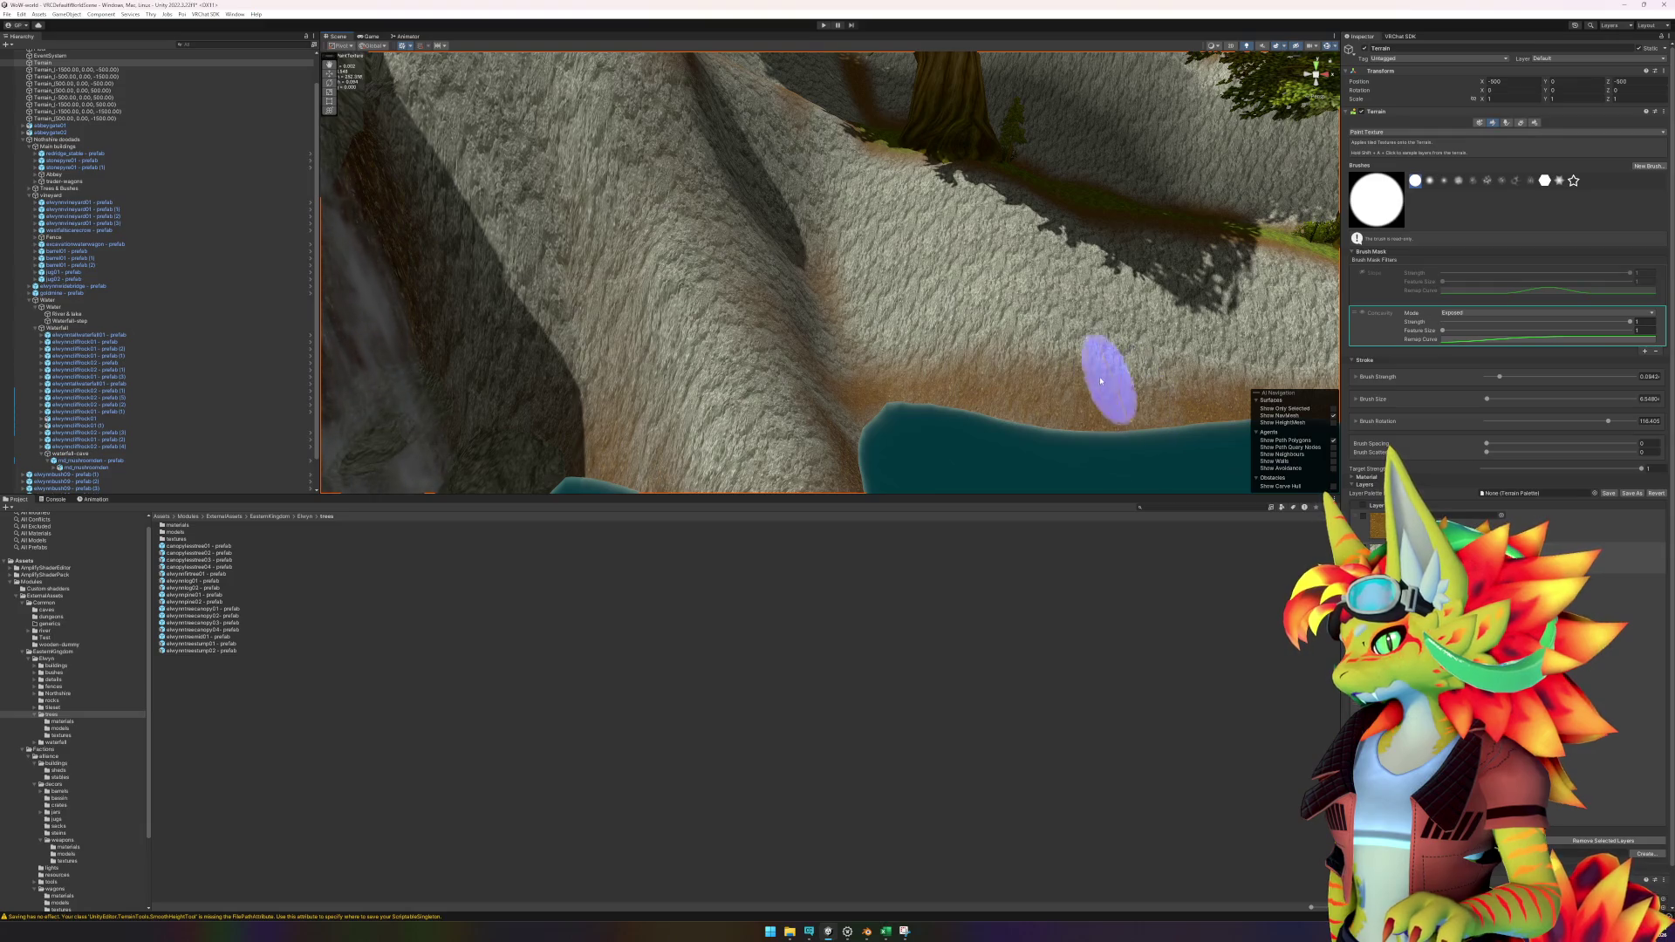
pyautogui.moveTo(819, 470); pyautogui.dragTo(681, 400)
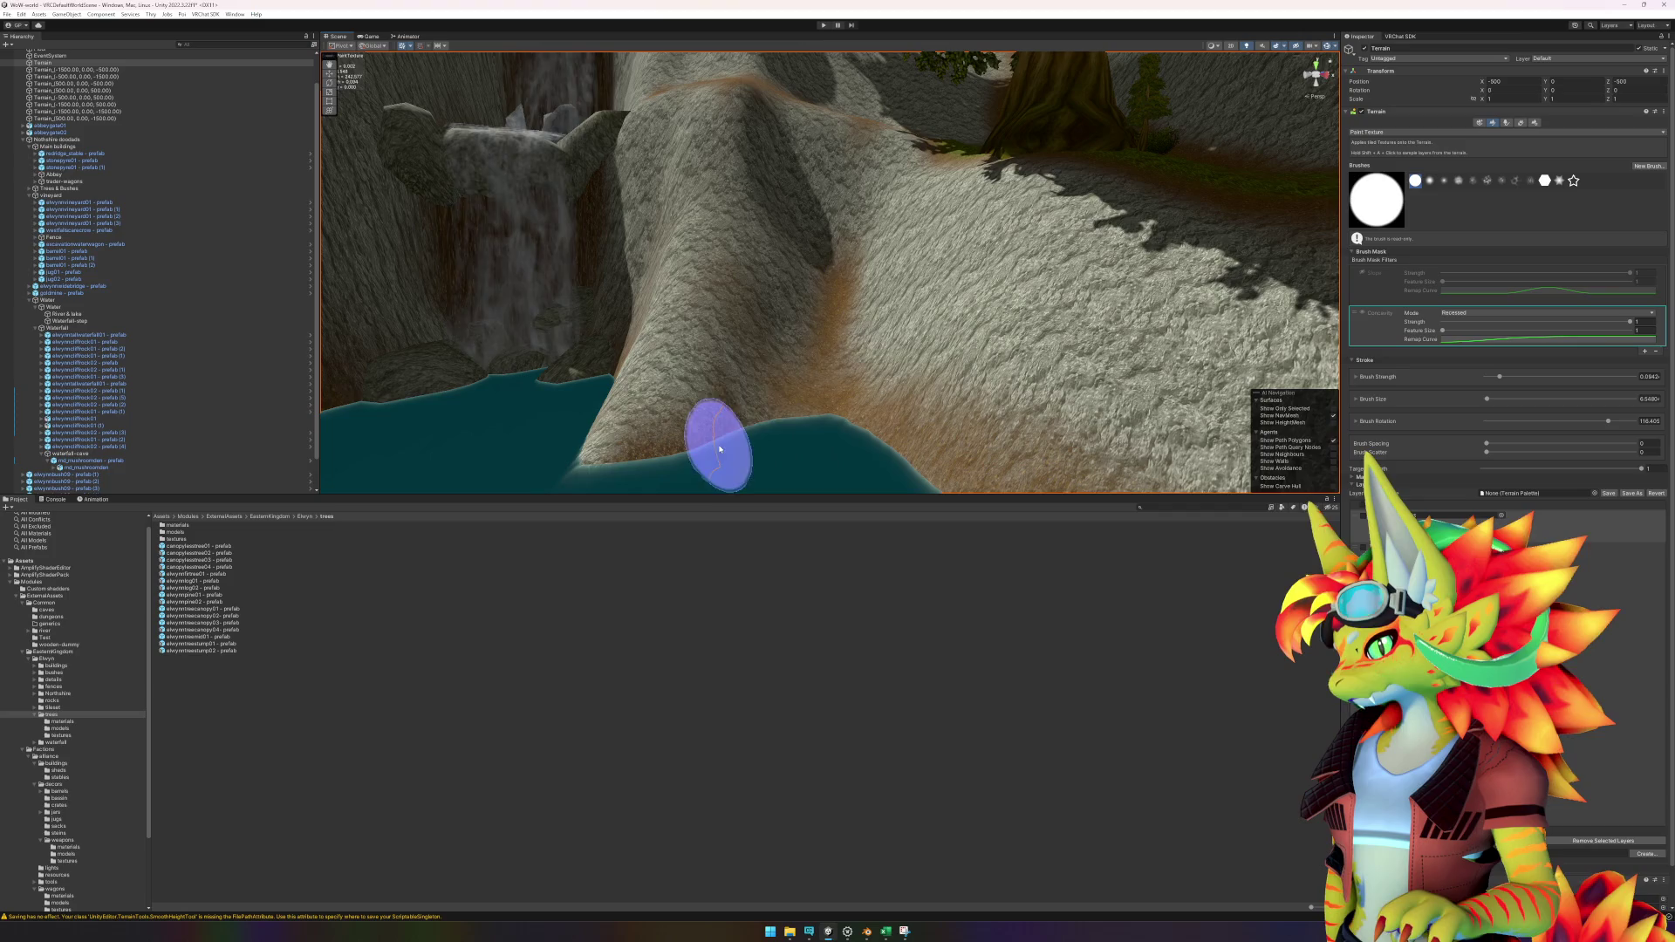
pyautogui.scroll(5, 790, 403)
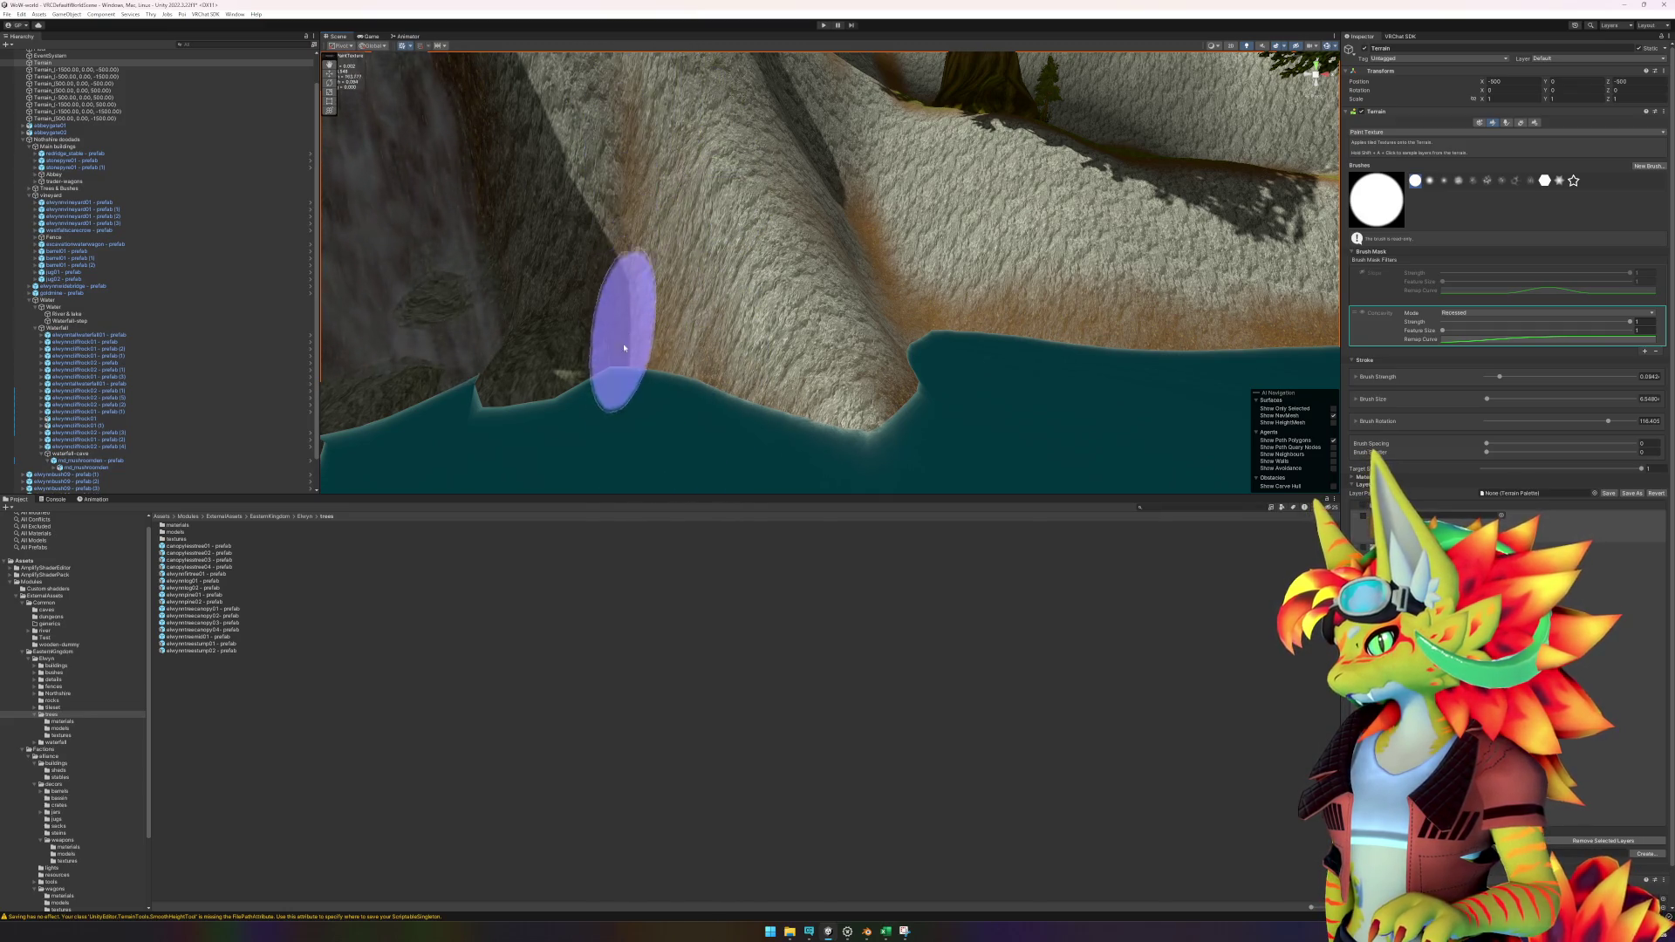
pyautogui.scroll(-5, 813, 314)
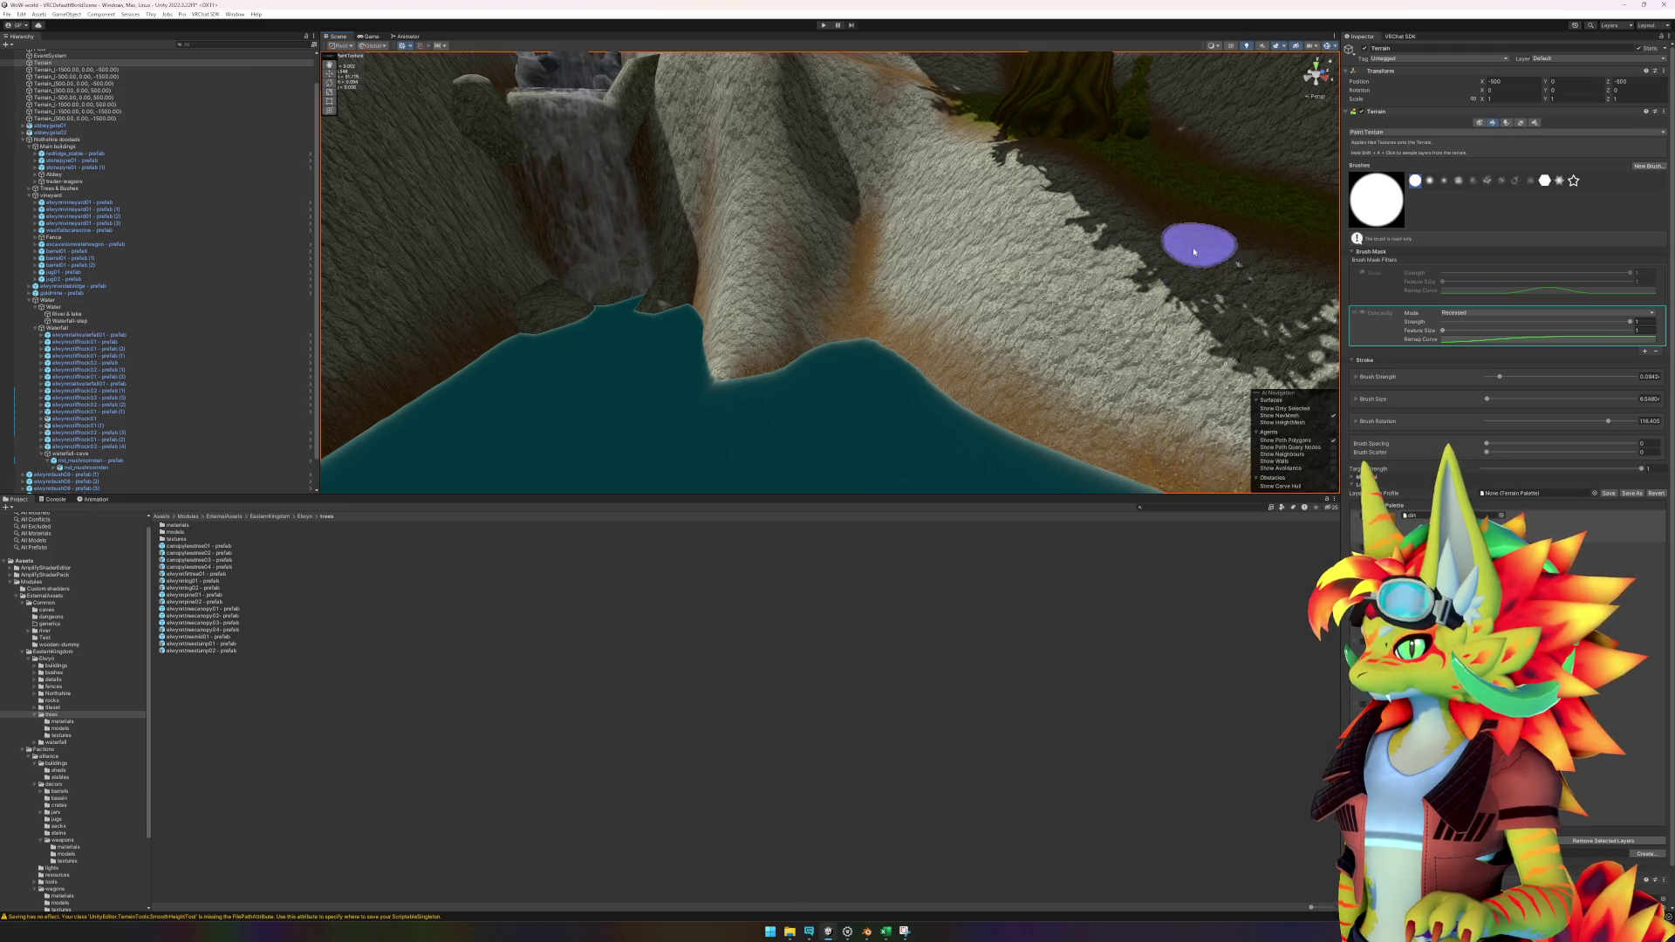
pyautogui.scroll(5, 1149, 329)
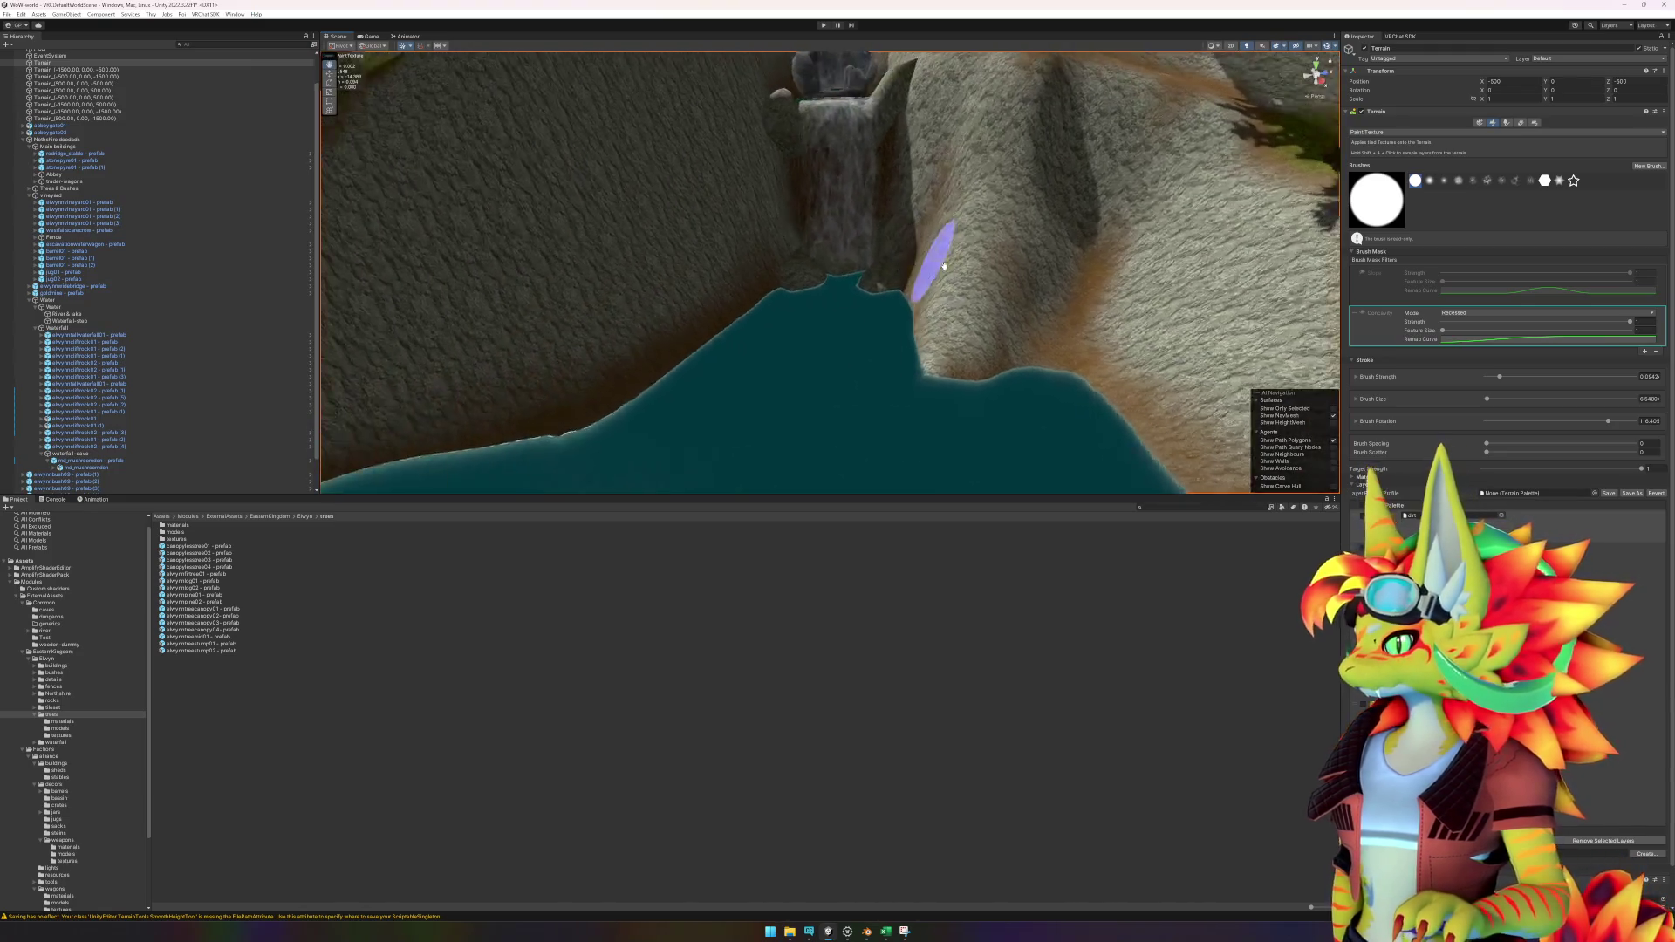
pyautogui.scroll(3, 882, 314)
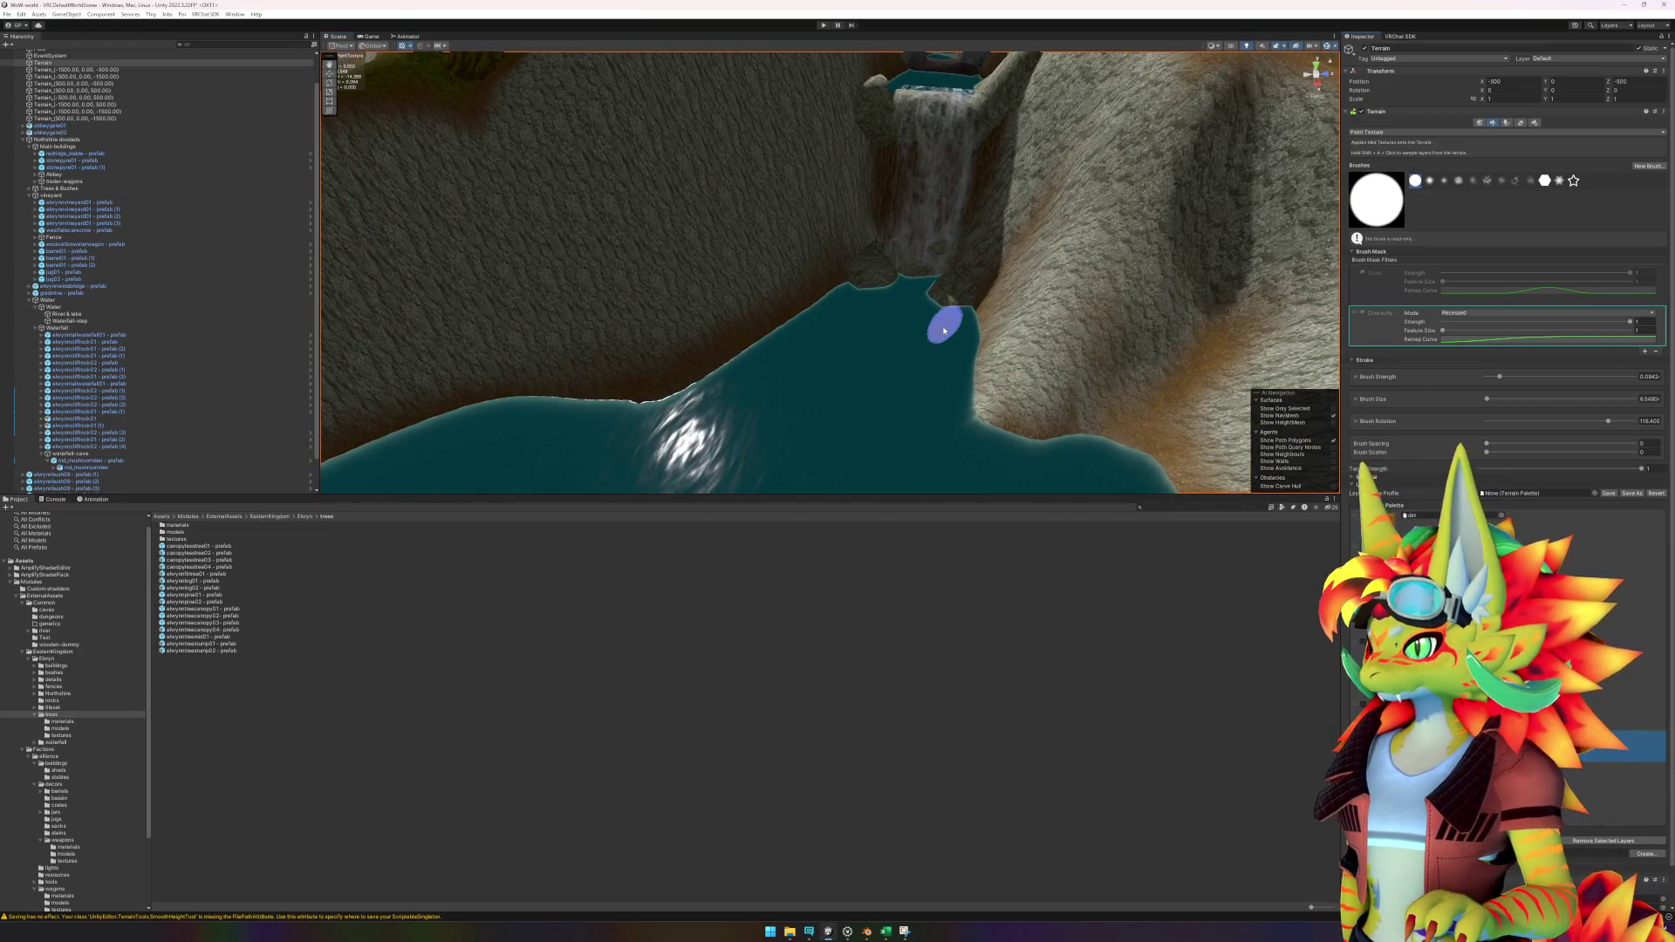
pyautogui.scroll(-10, 936, 336)
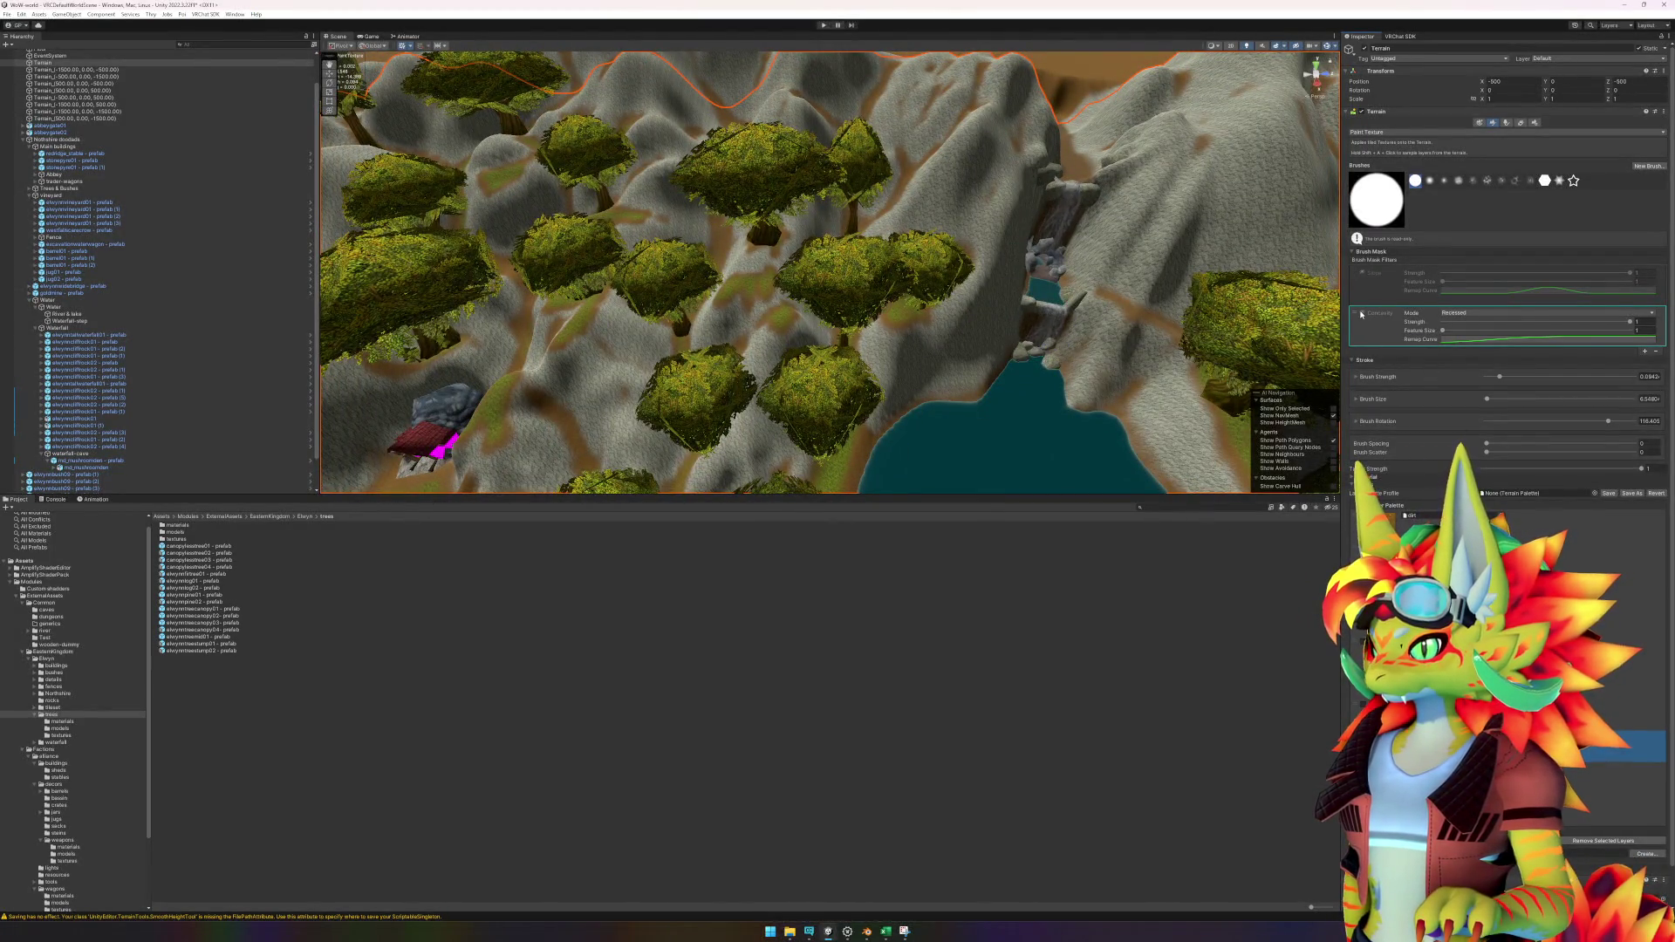
pyautogui.scroll(10, 1041, 358)
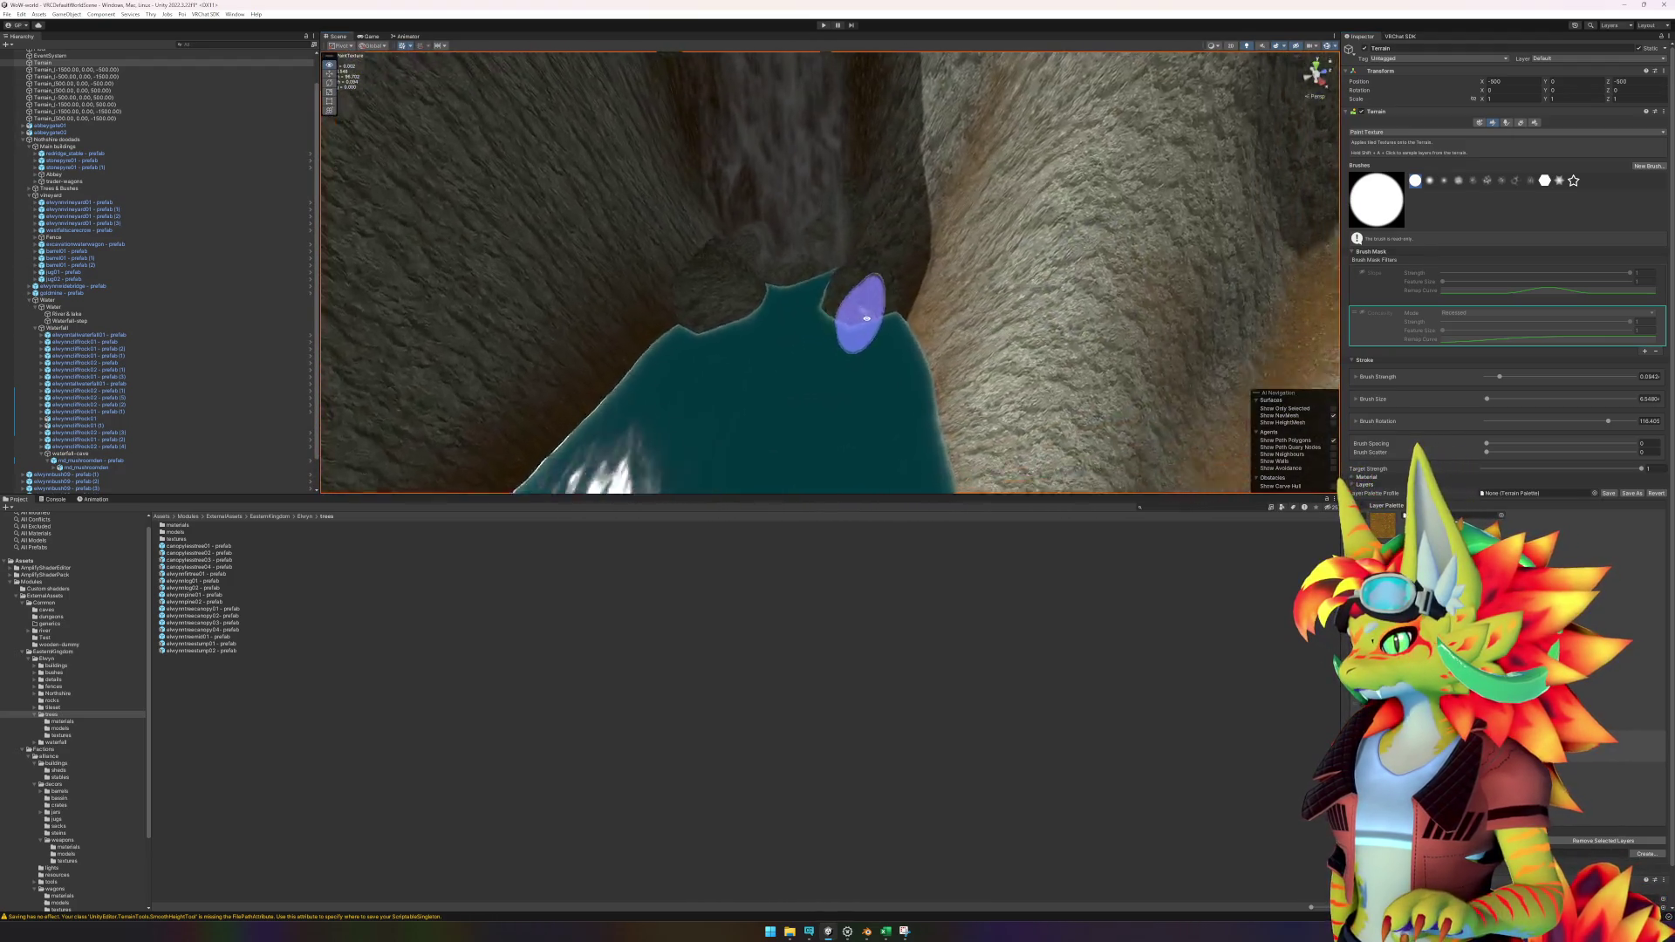
pyautogui.moveTo(866, 318); pyautogui.dragTo(820, 288)
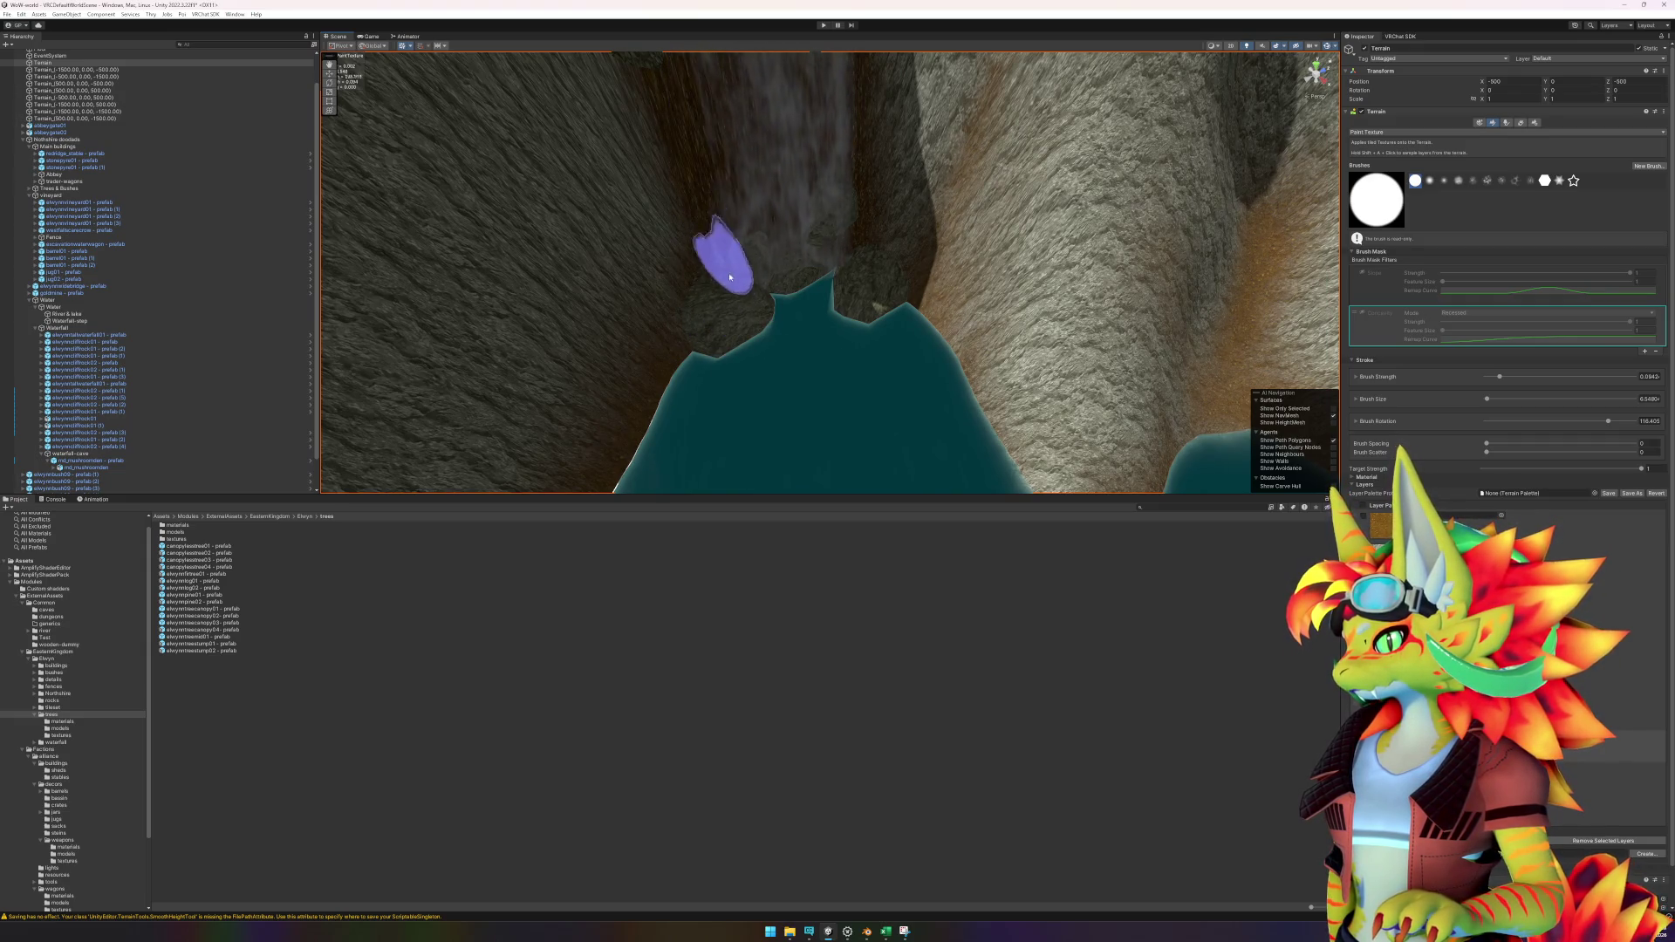
pyautogui.scroll(-10, 803, 262)
pyautogui.moveTo(820, 362)
pyautogui.mouseDown()
pyautogui.moveTo(768, 348)
pyautogui.moveTo(948, 348)
pyautogui.mouseUp()
pyautogui.scroll(5, 937, 360)
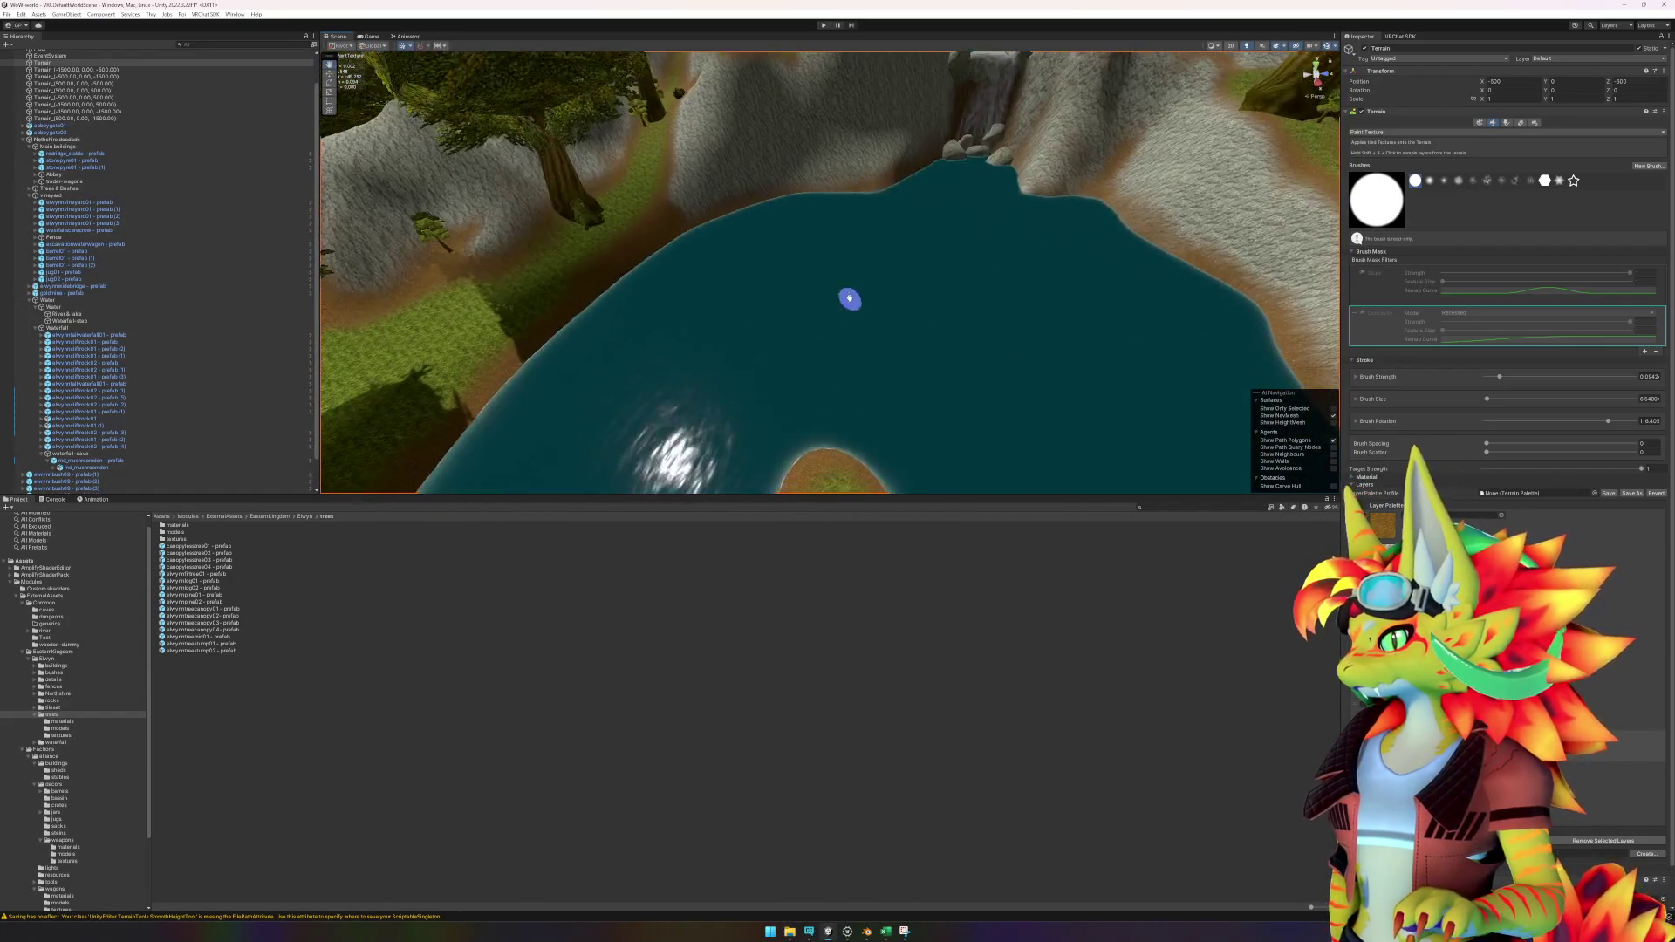
pyautogui.moveTo(877, 307); pyautogui.dragTo(897, 176)
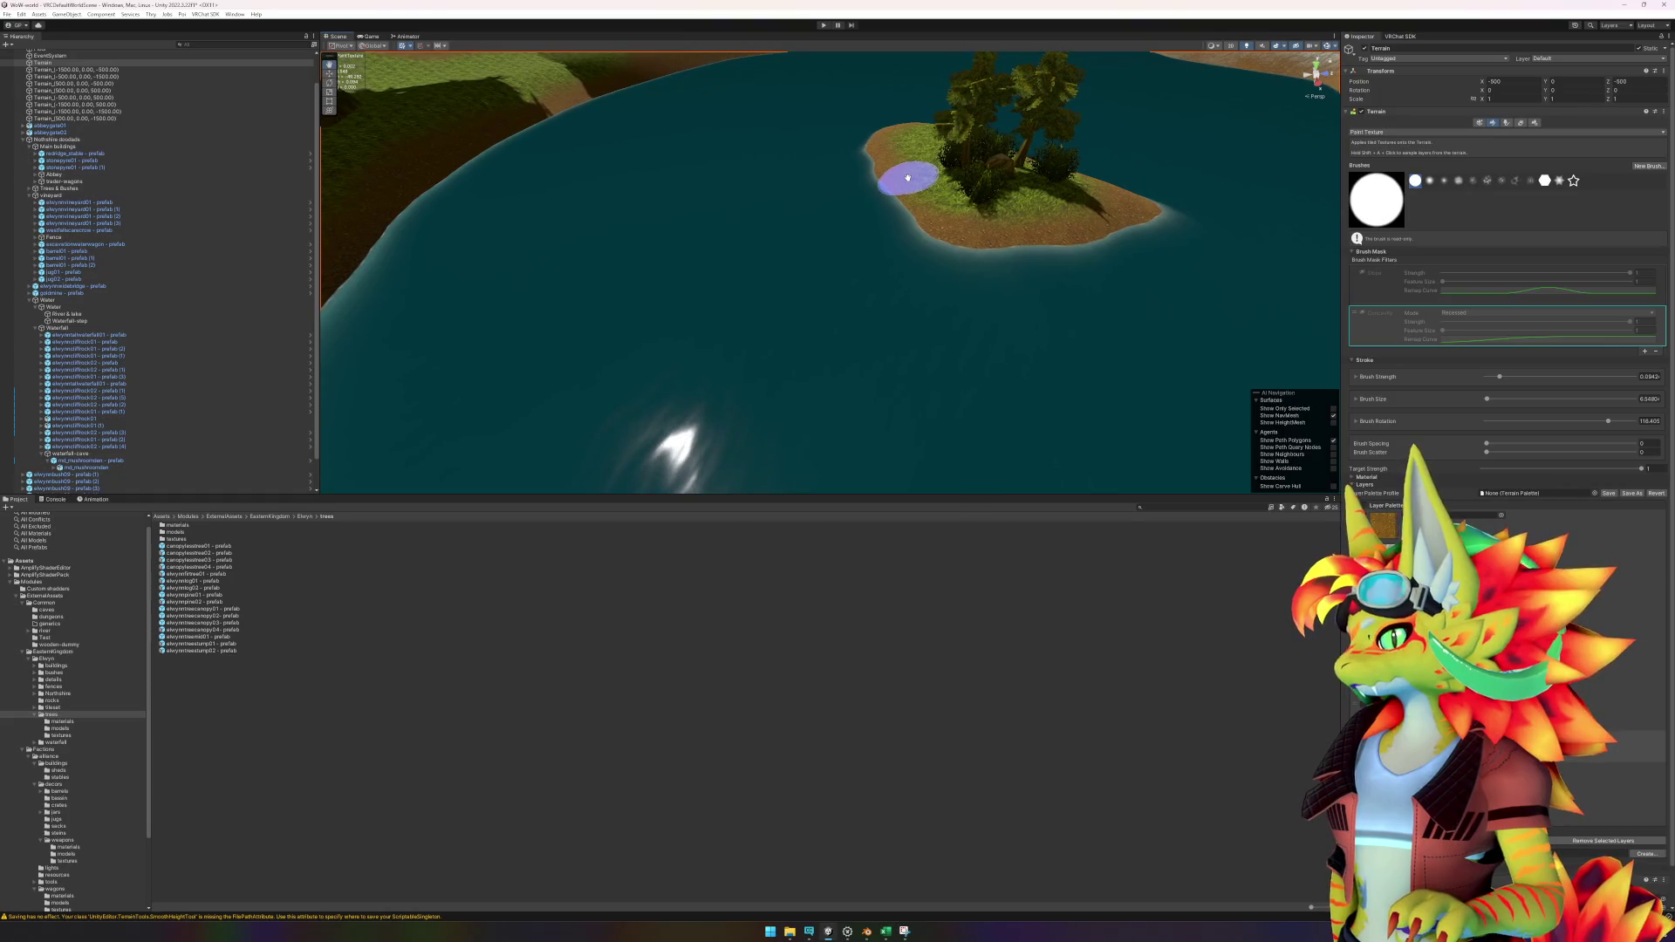
pyautogui.scroll(4, 886, 183)
pyautogui.scroll(3, 916, 209)
# Stop painting, switch to the Move tool (W) and zoom around the lake shore.
pyautogui.scroll(-3, 925, 212)
pyautogui.press('w')
pyautogui.scroll(3, 932, 196)
pyautogui.scroll(-4, 881, 296)
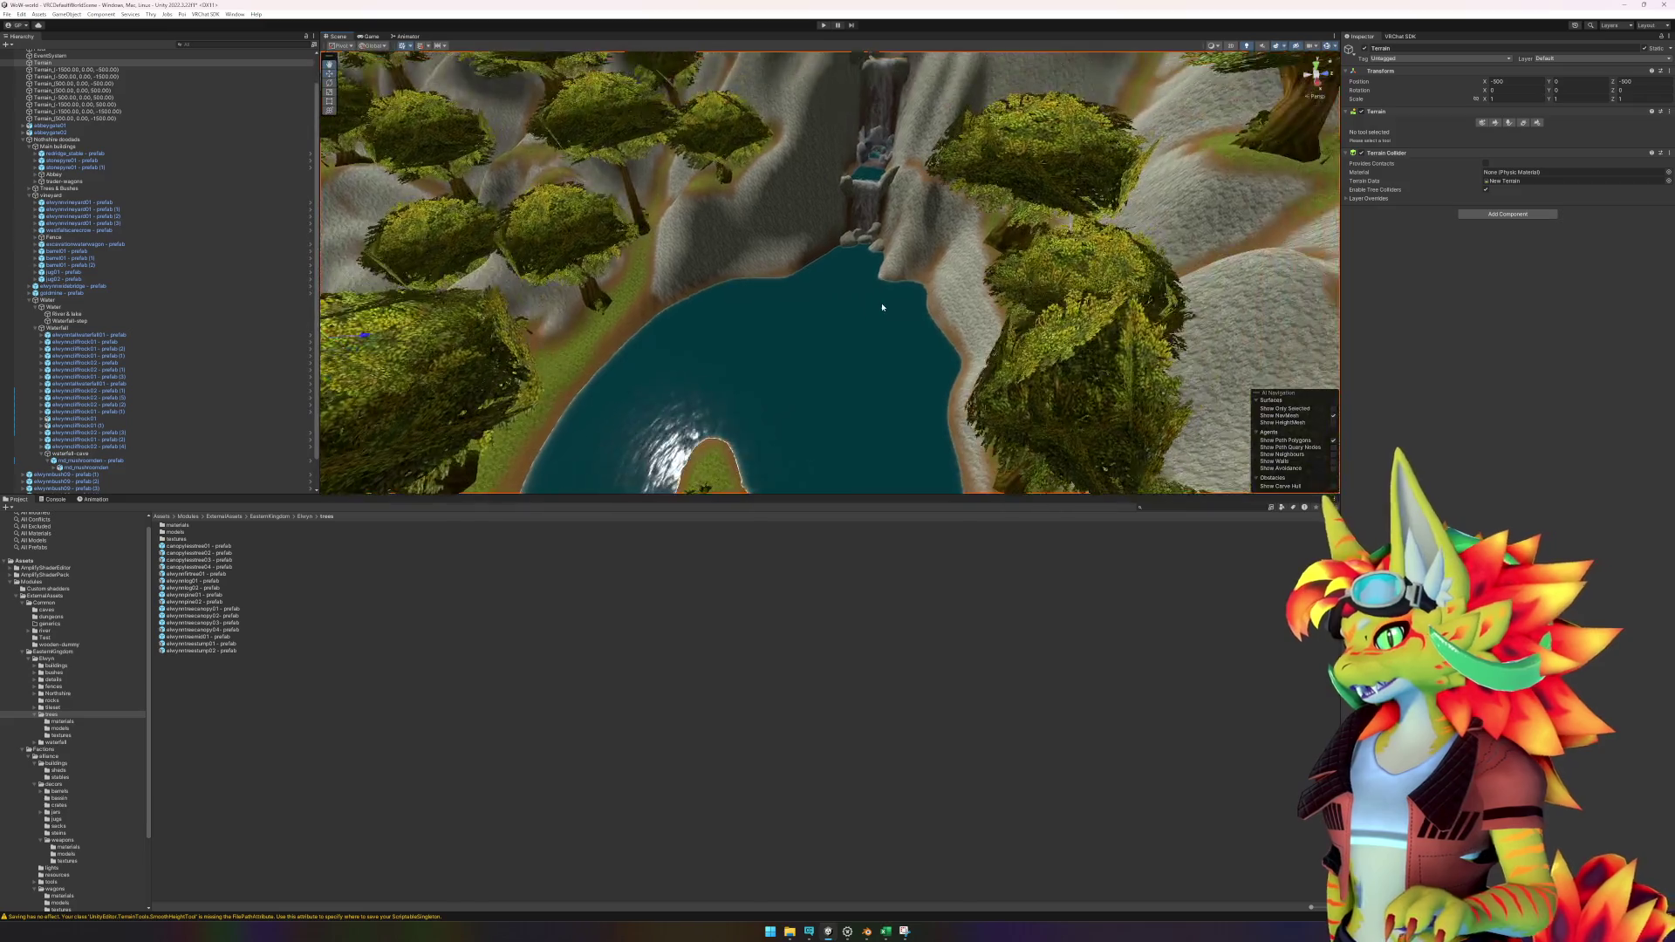
pyautogui.scroll(6, 850, 279)
pyautogui.scroll(-5, 875, 239)
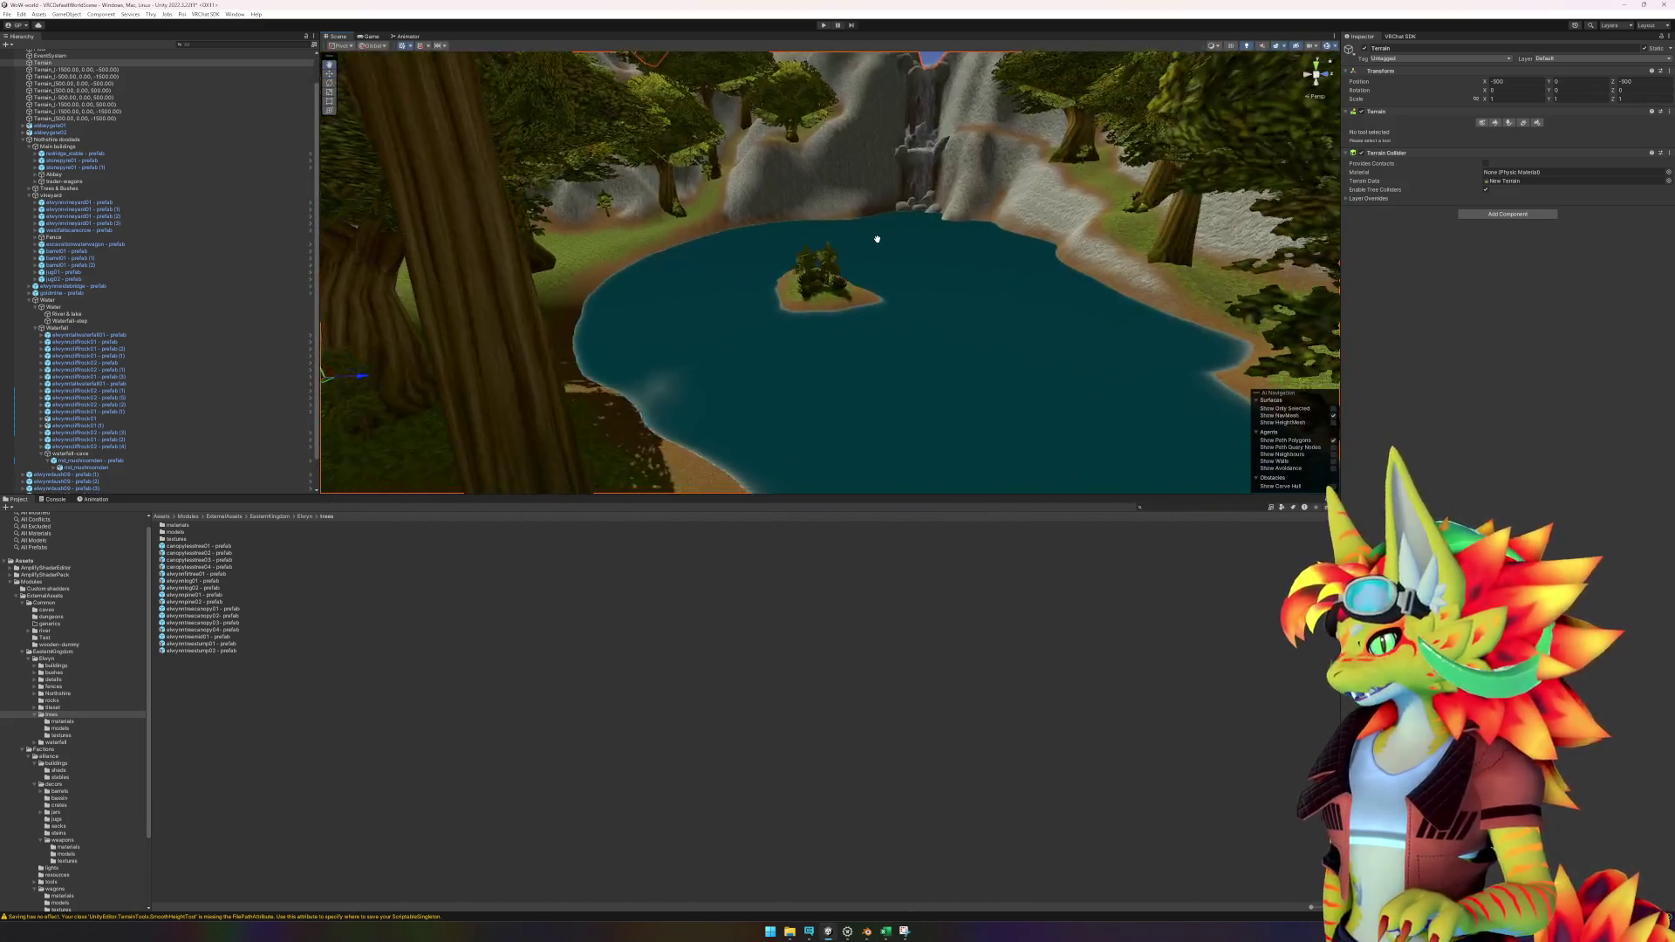
pyautogui.scroll(5, 864, 224)
pyautogui.scroll(-5, 872, 225)
pyautogui.scroll(3, 879, 249)
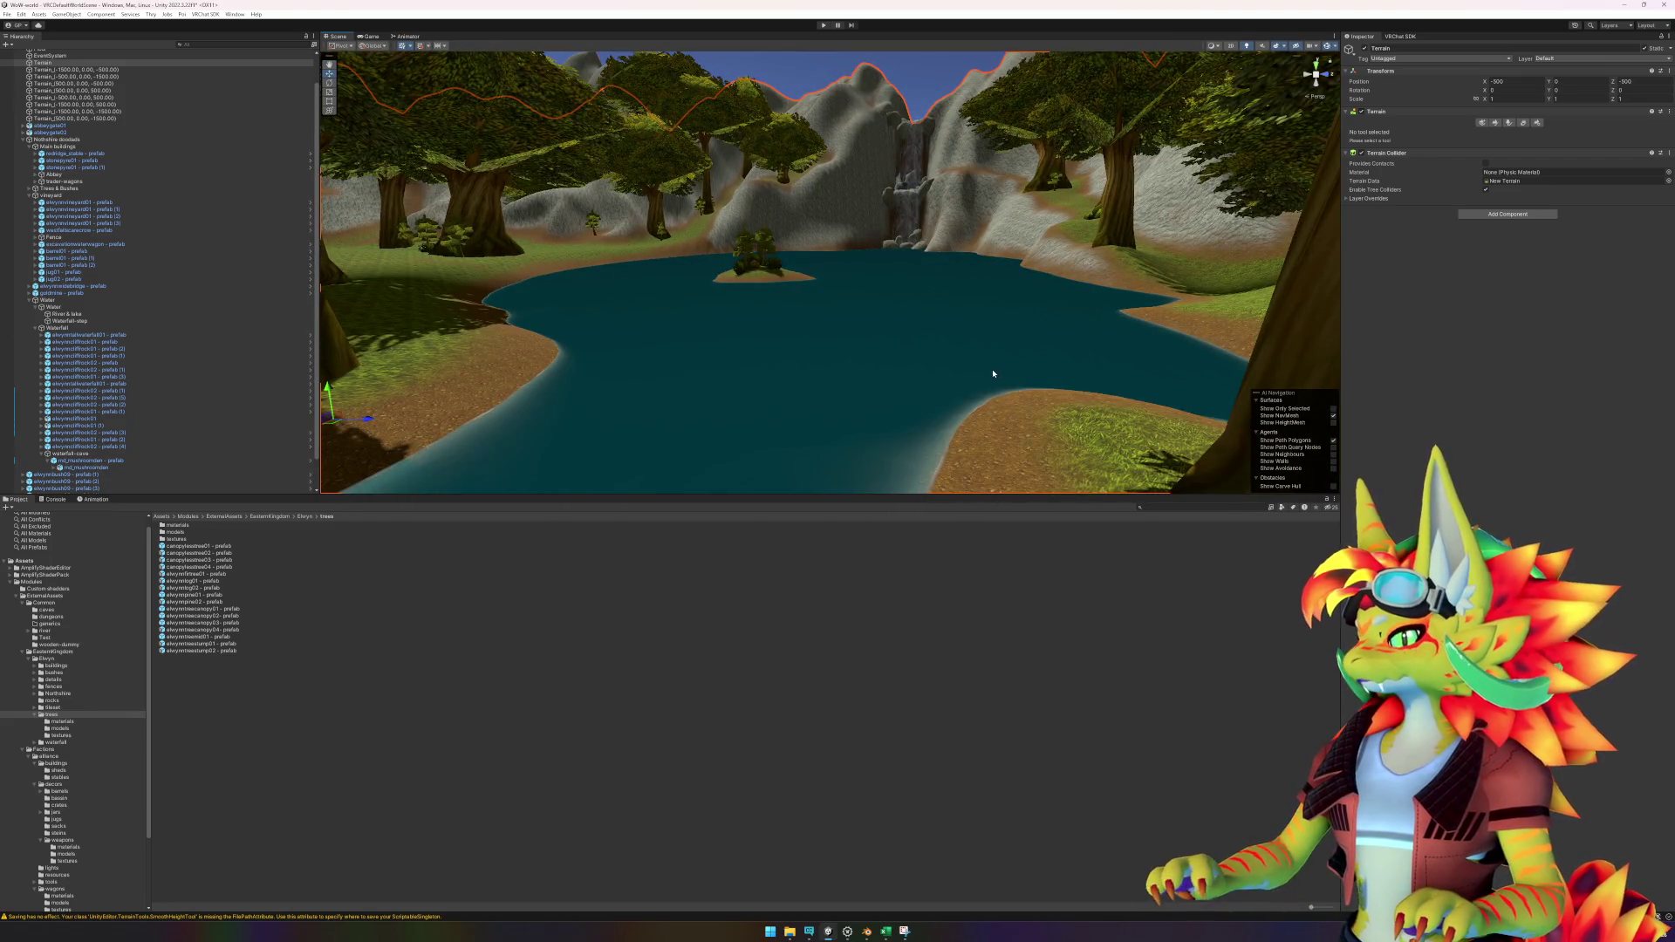
pyautogui.scroll(5, 993, 374)
pyautogui.scroll(-4, 984, 353)
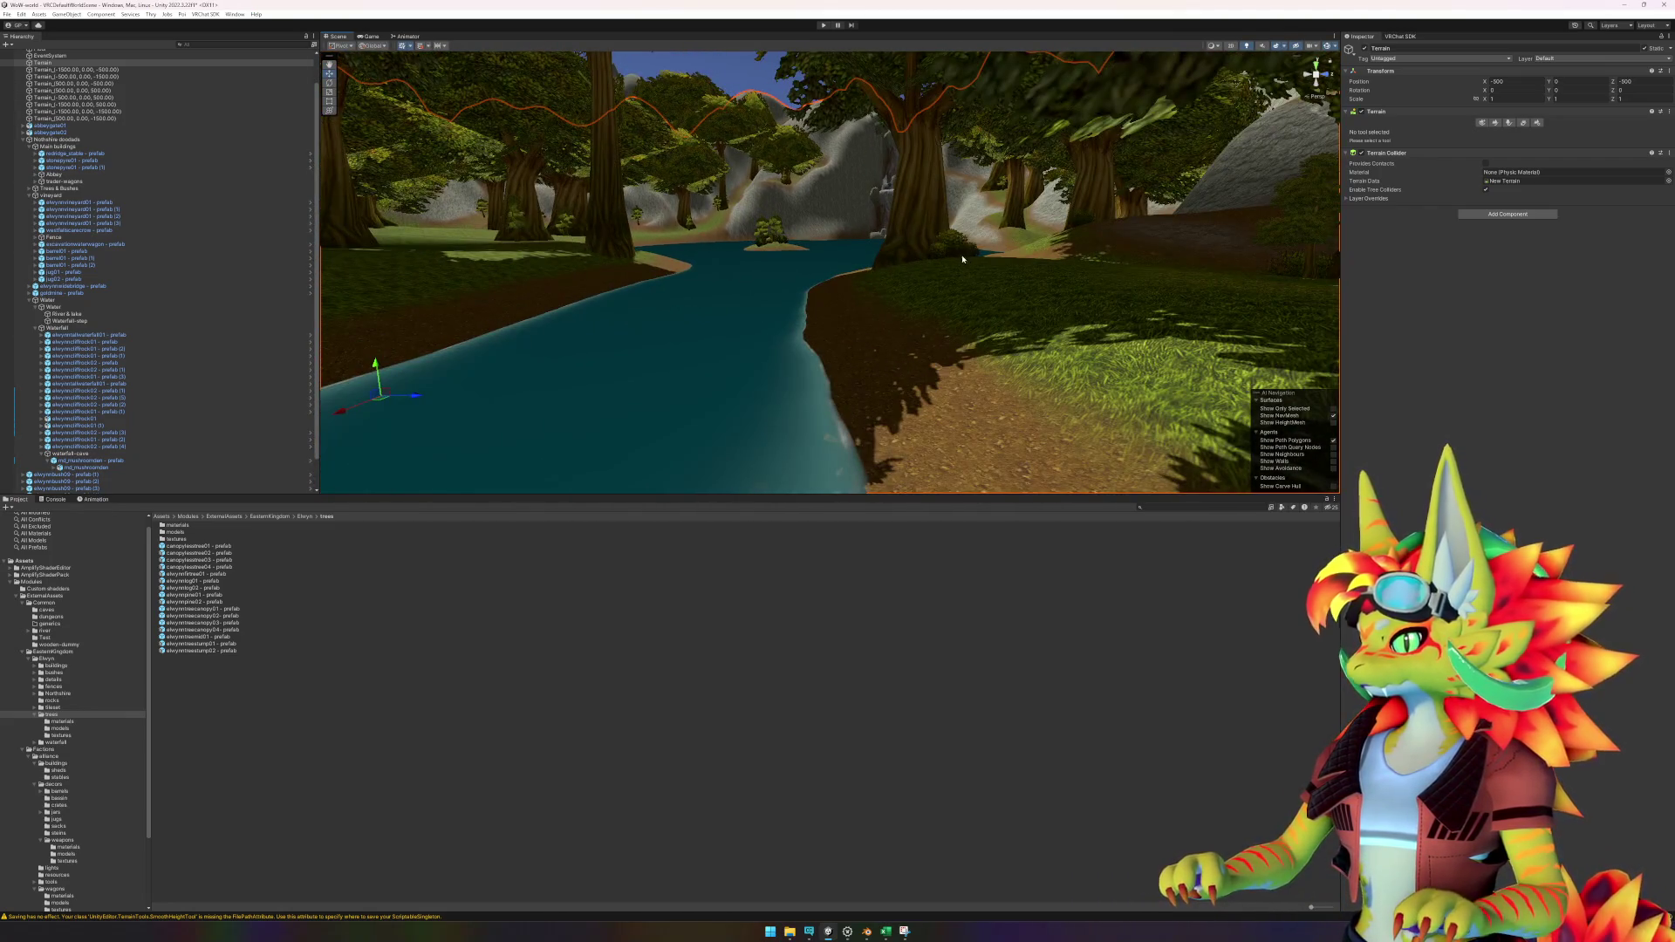
# Select the small elwynnbush03 bush by the tree trunk, frame it and orbit around it.
pyautogui.click(963, 259)
pyautogui.press('f')
pyautogui.moveTo(946, 249)
pyautogui.mouseDown()
pyautogui.moveTo(1116, 237)
pyautogui.moveTo(797, 247)
pyautogui.moveTo(908, 232)
pyautogui.moveTo(818, 216)
pyautogui.mouseUp()
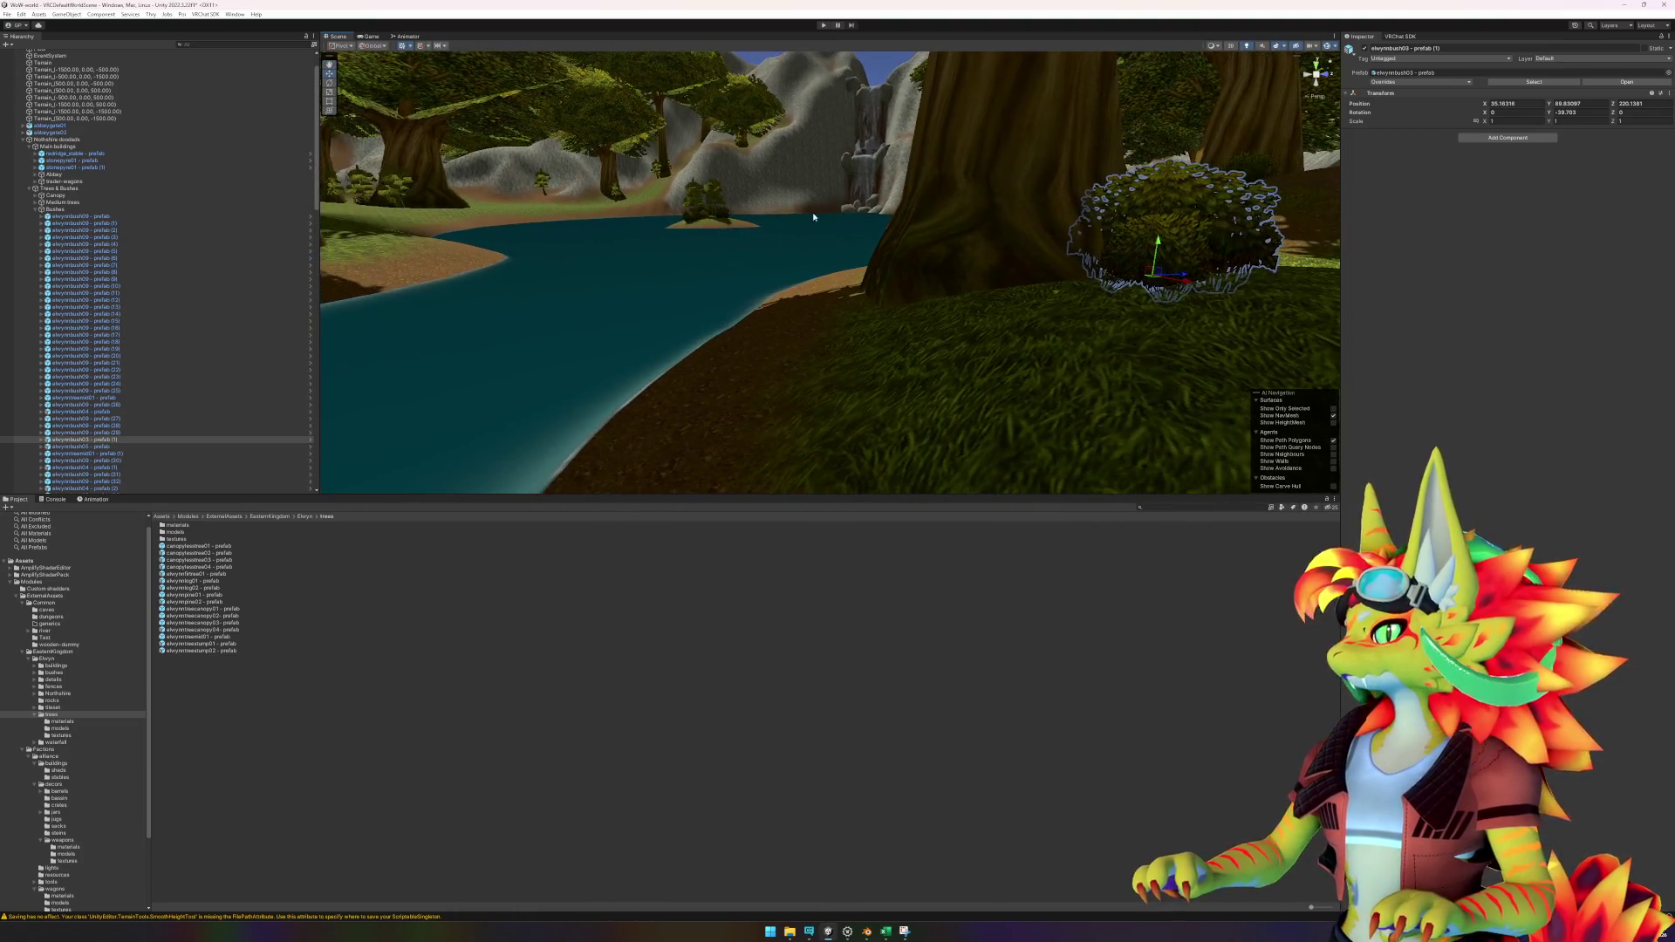
pyautogui.click(654, 650)
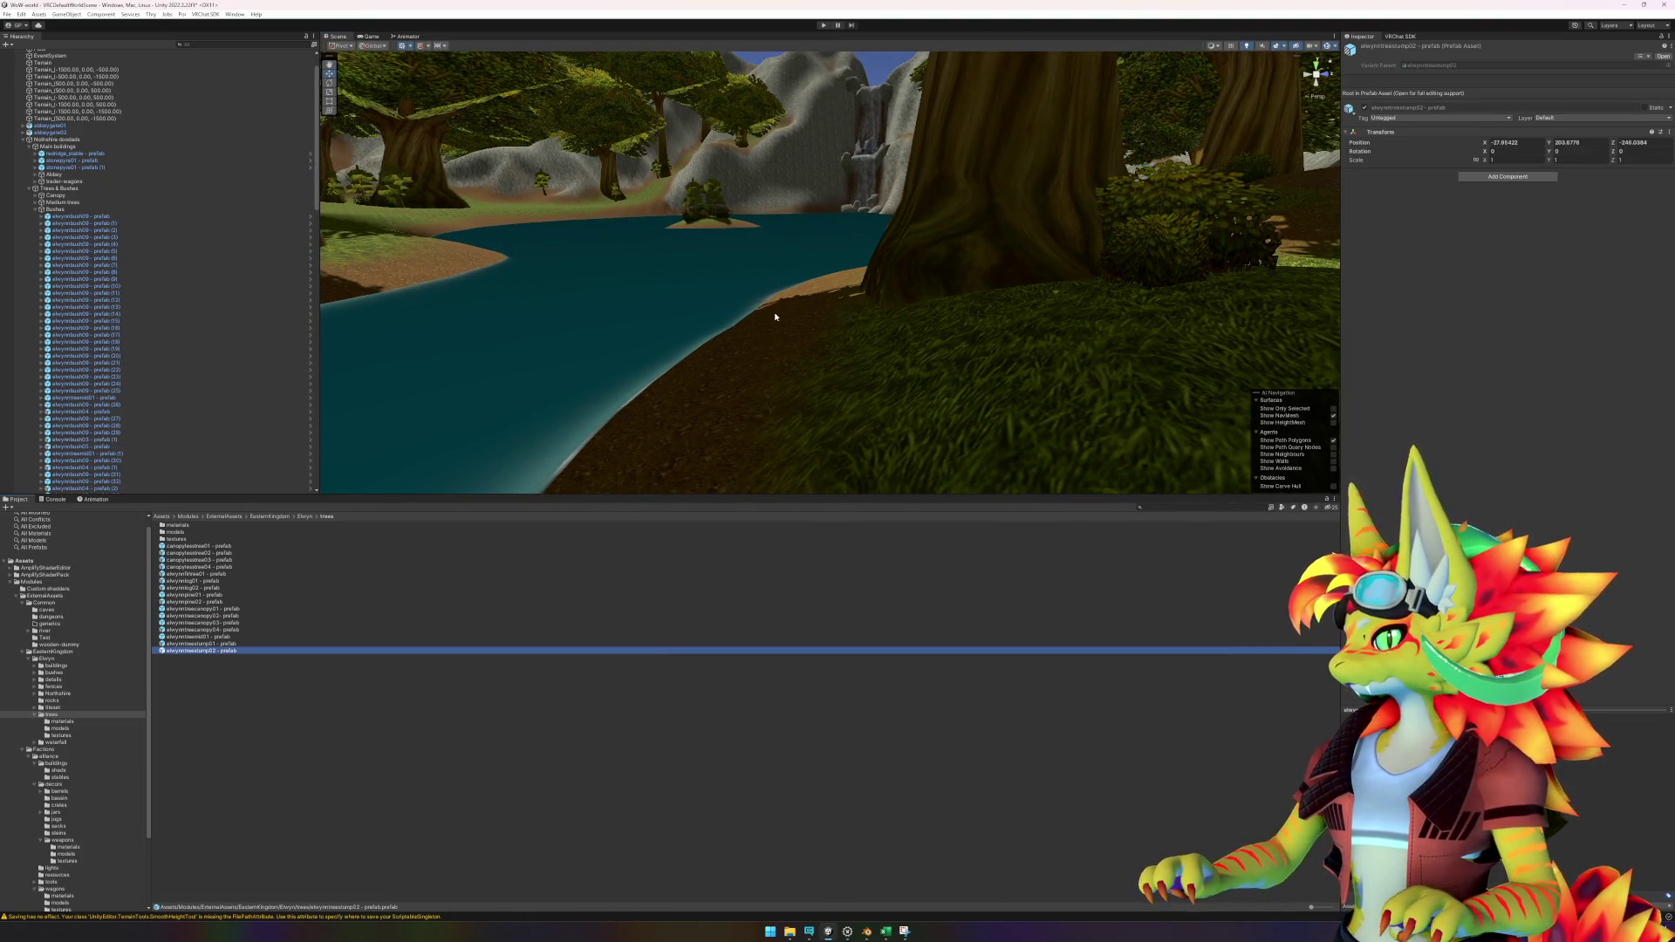
pyautogui.click(544, 797)
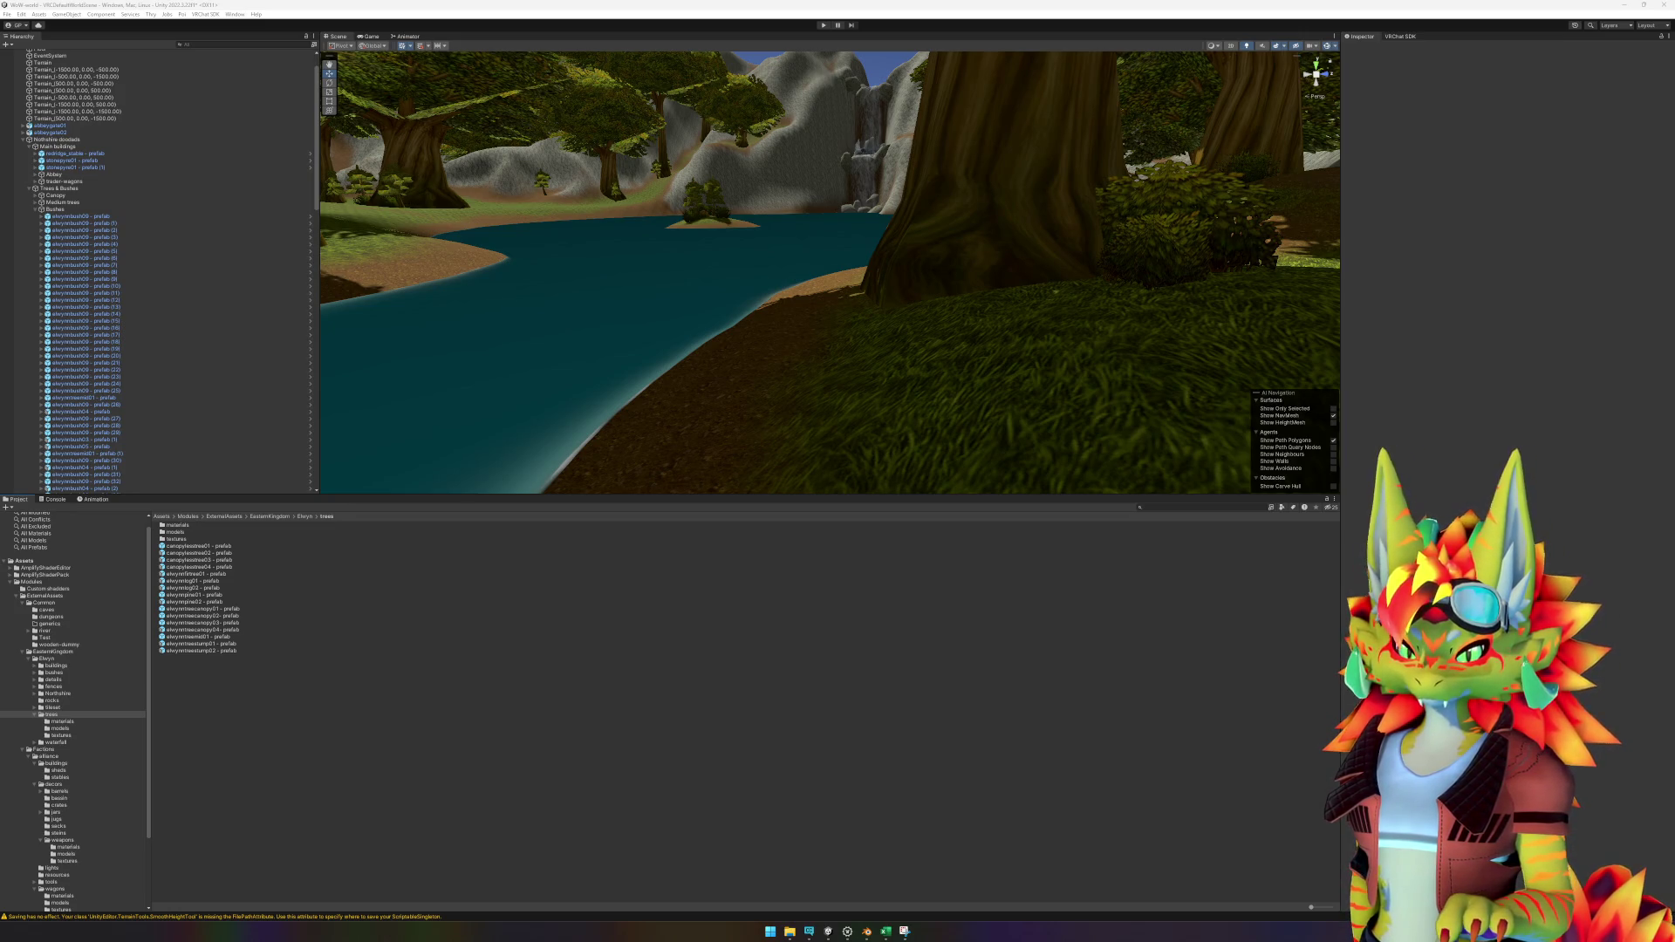
# Fly down the river past the trees and island, then back over the lake.
pyautogui.press('w')
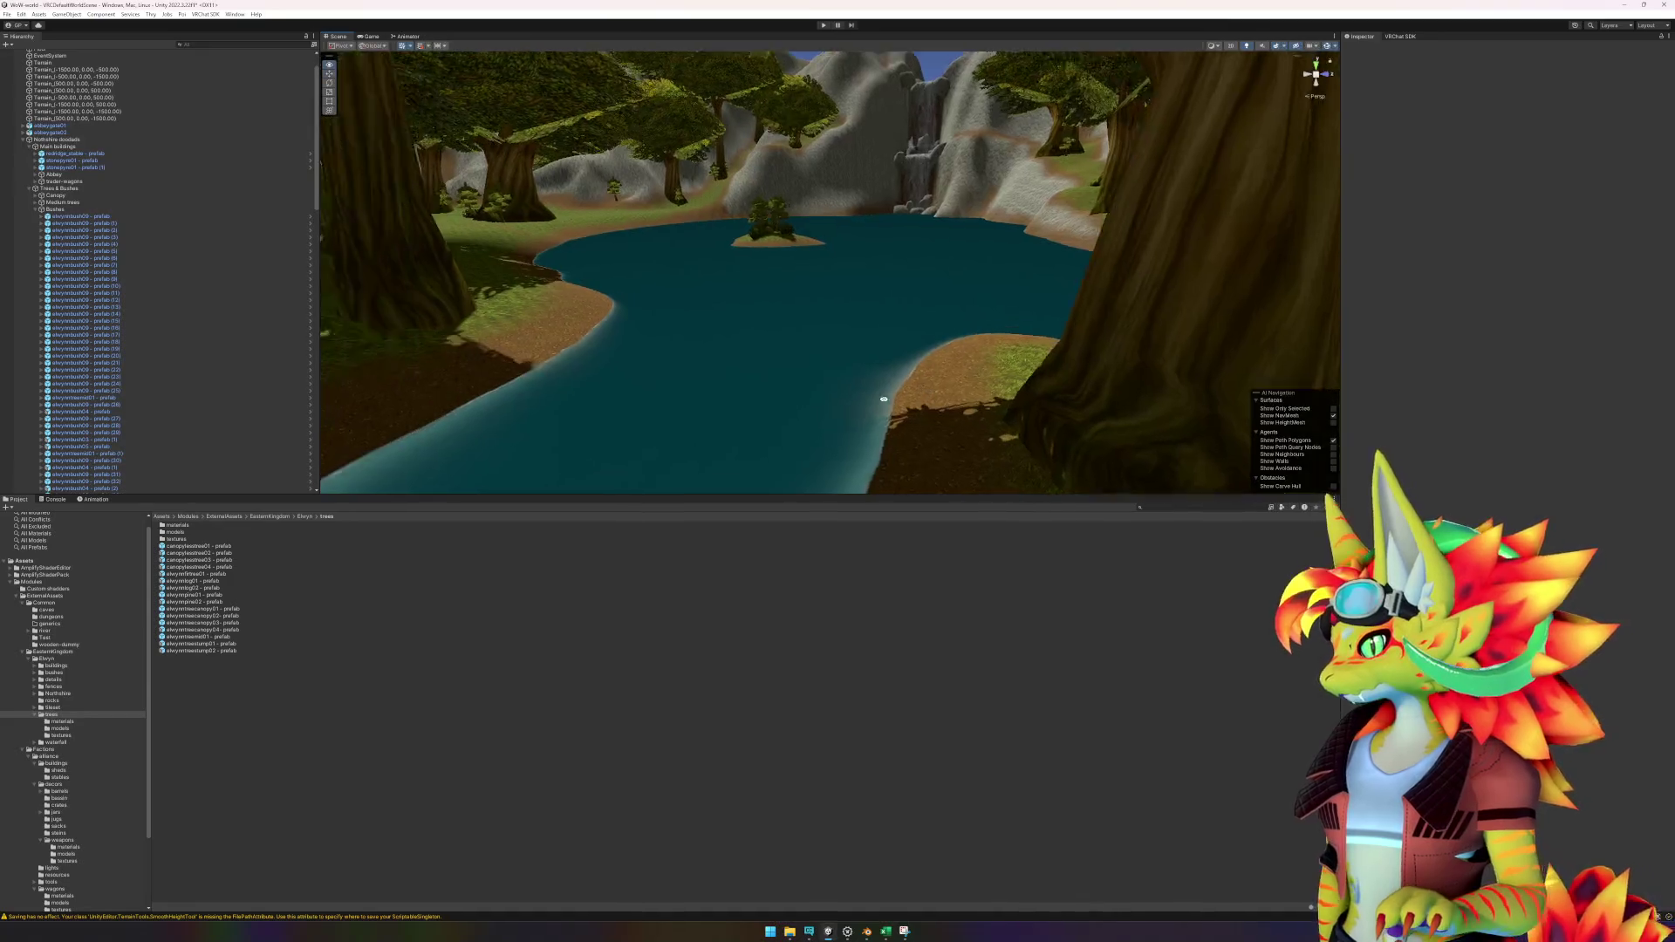
pyautogui.press('w')
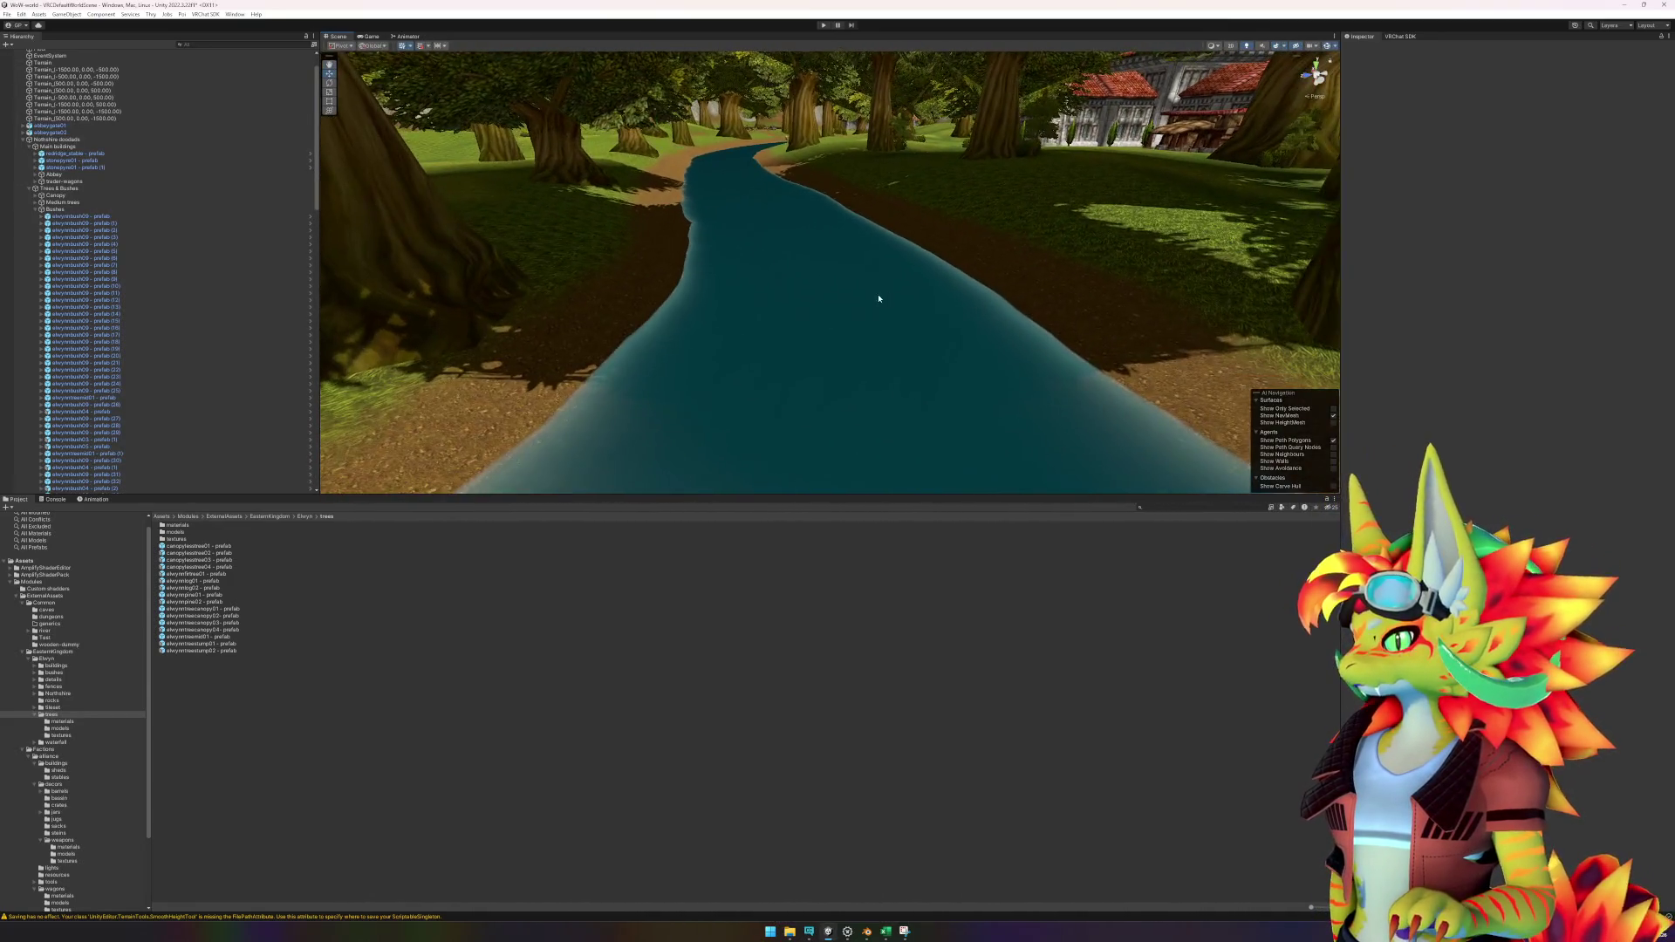
pyautogui.press('w')
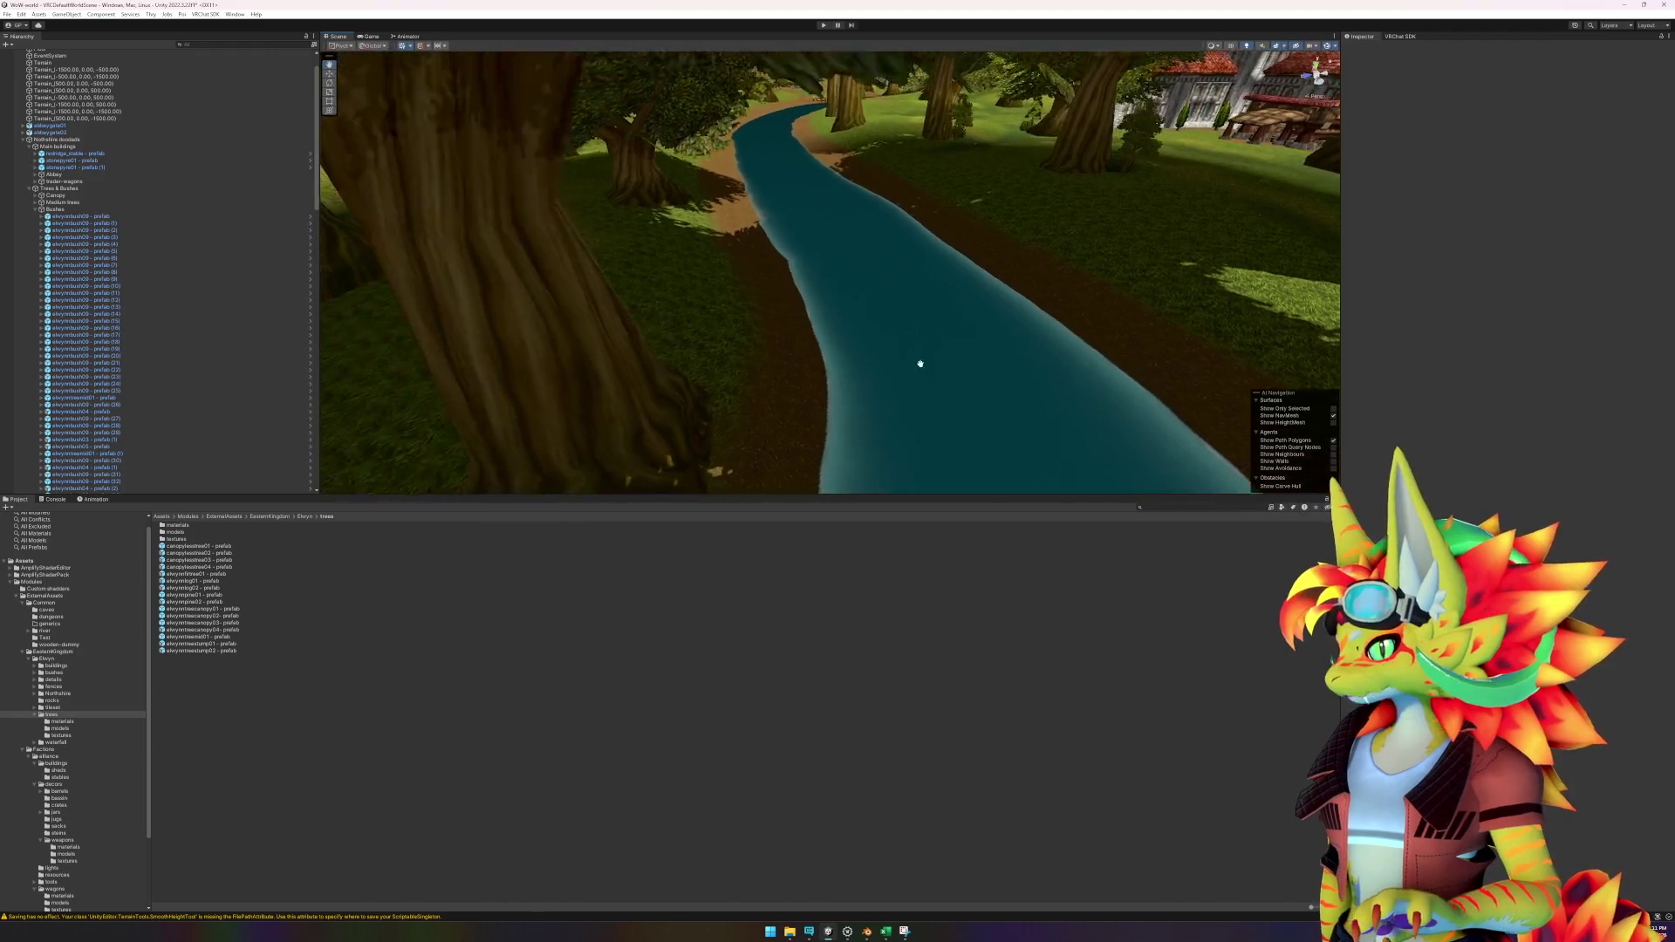
pyautogui.press('w')
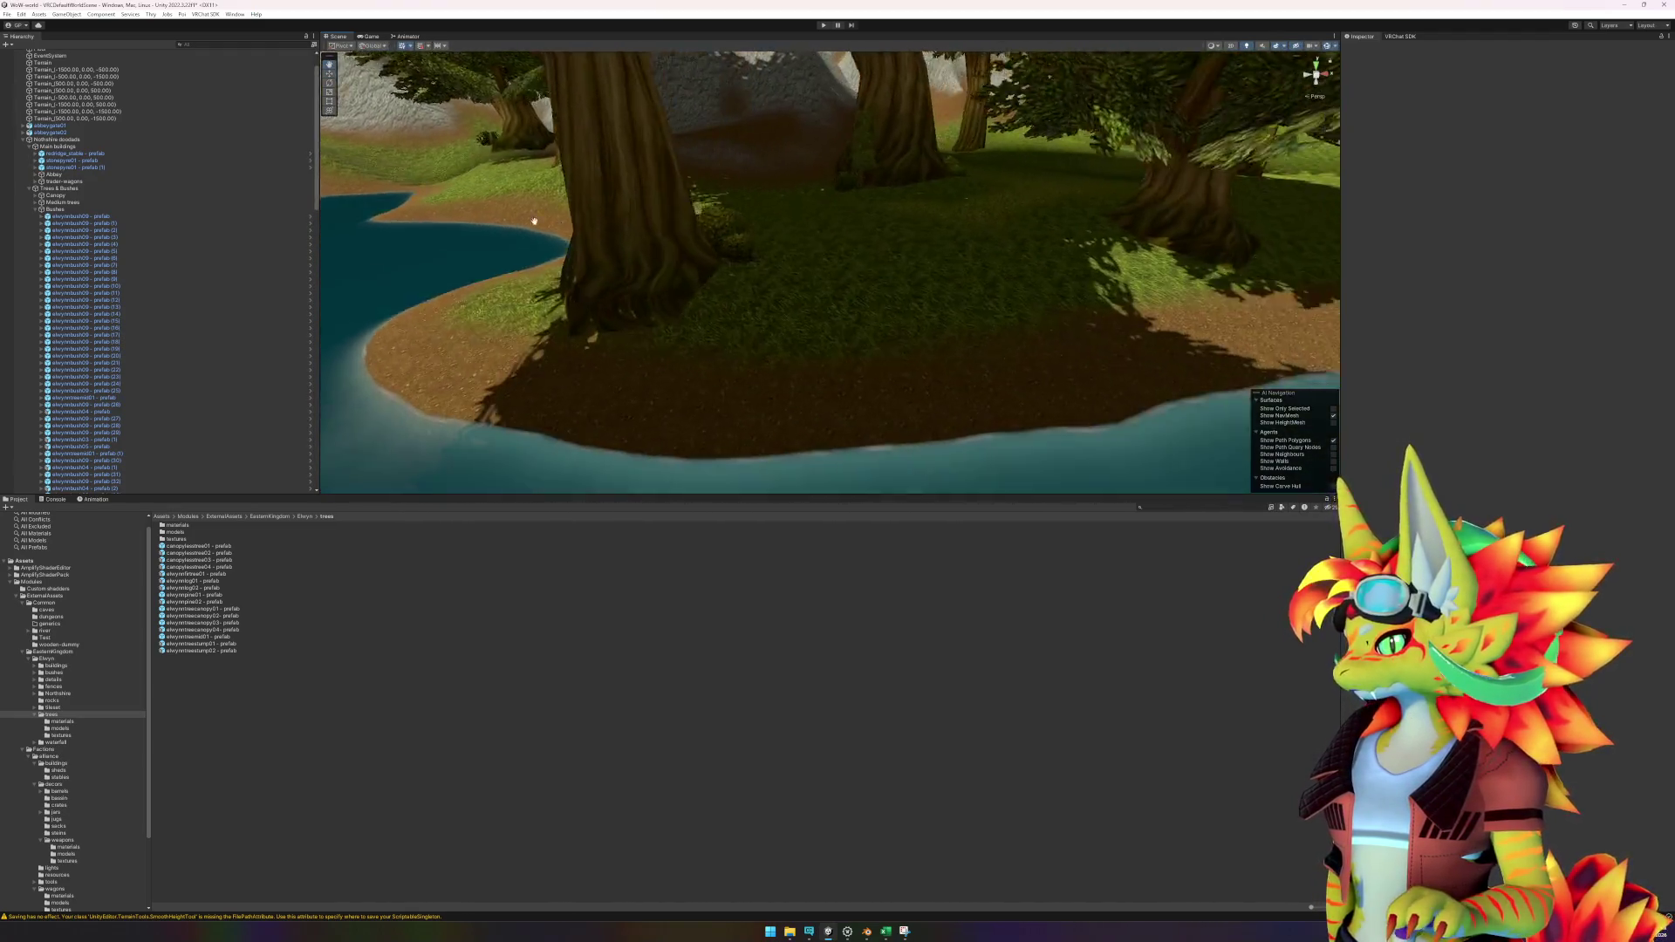
pyautogui.press('w')
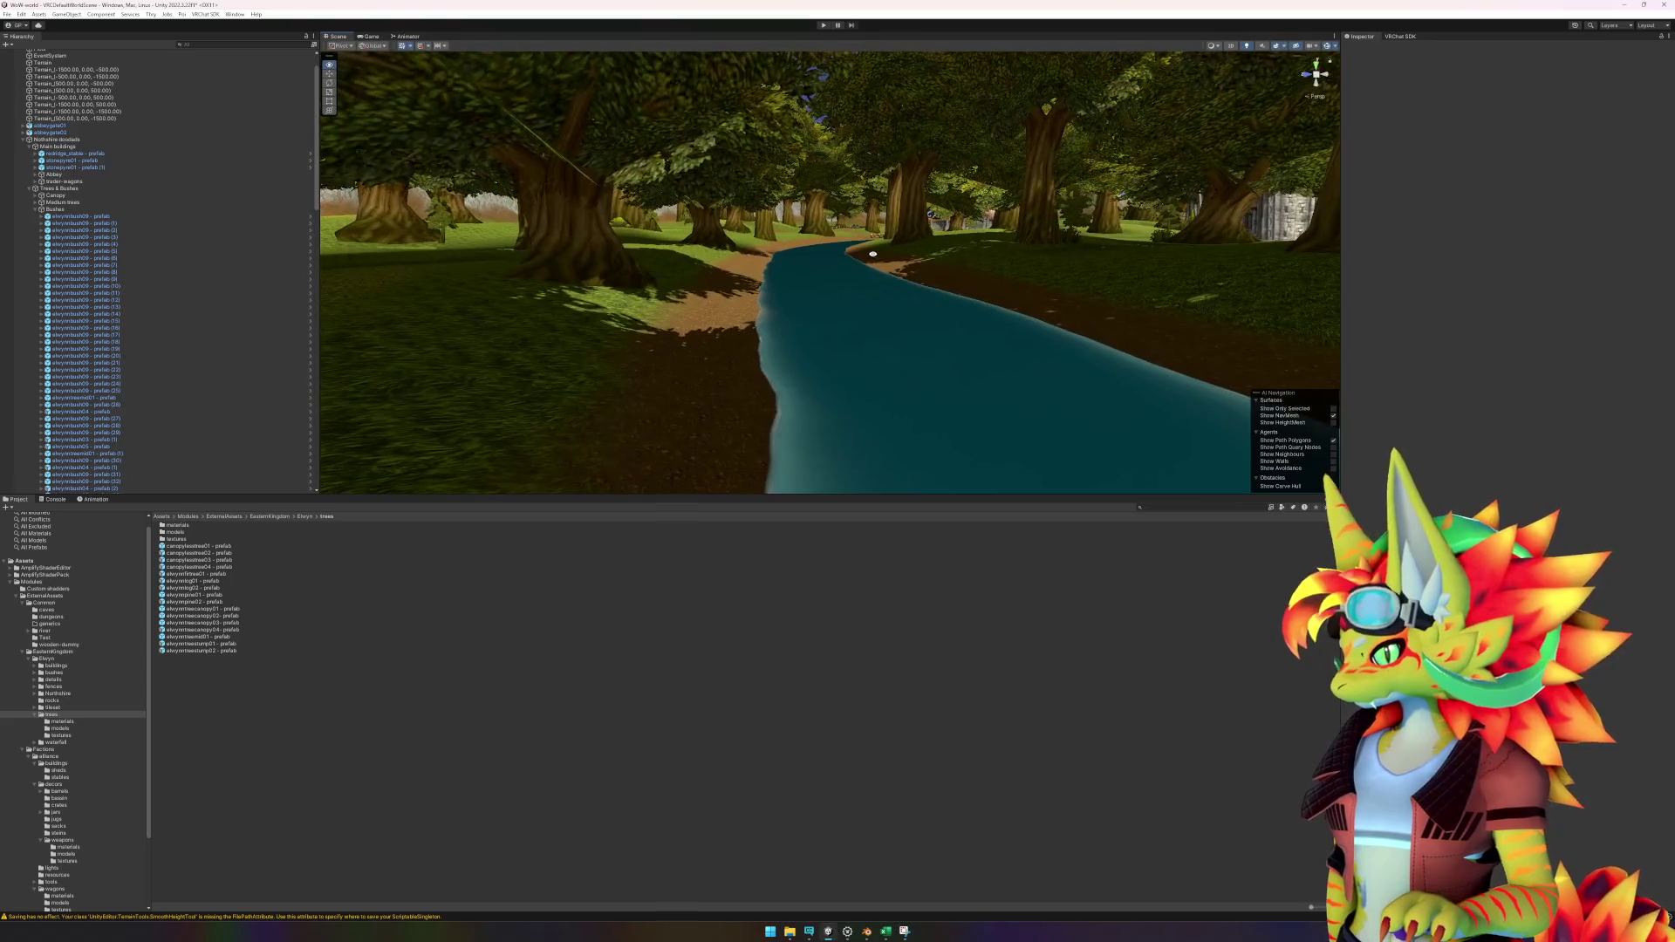
pyautogui.press('w')
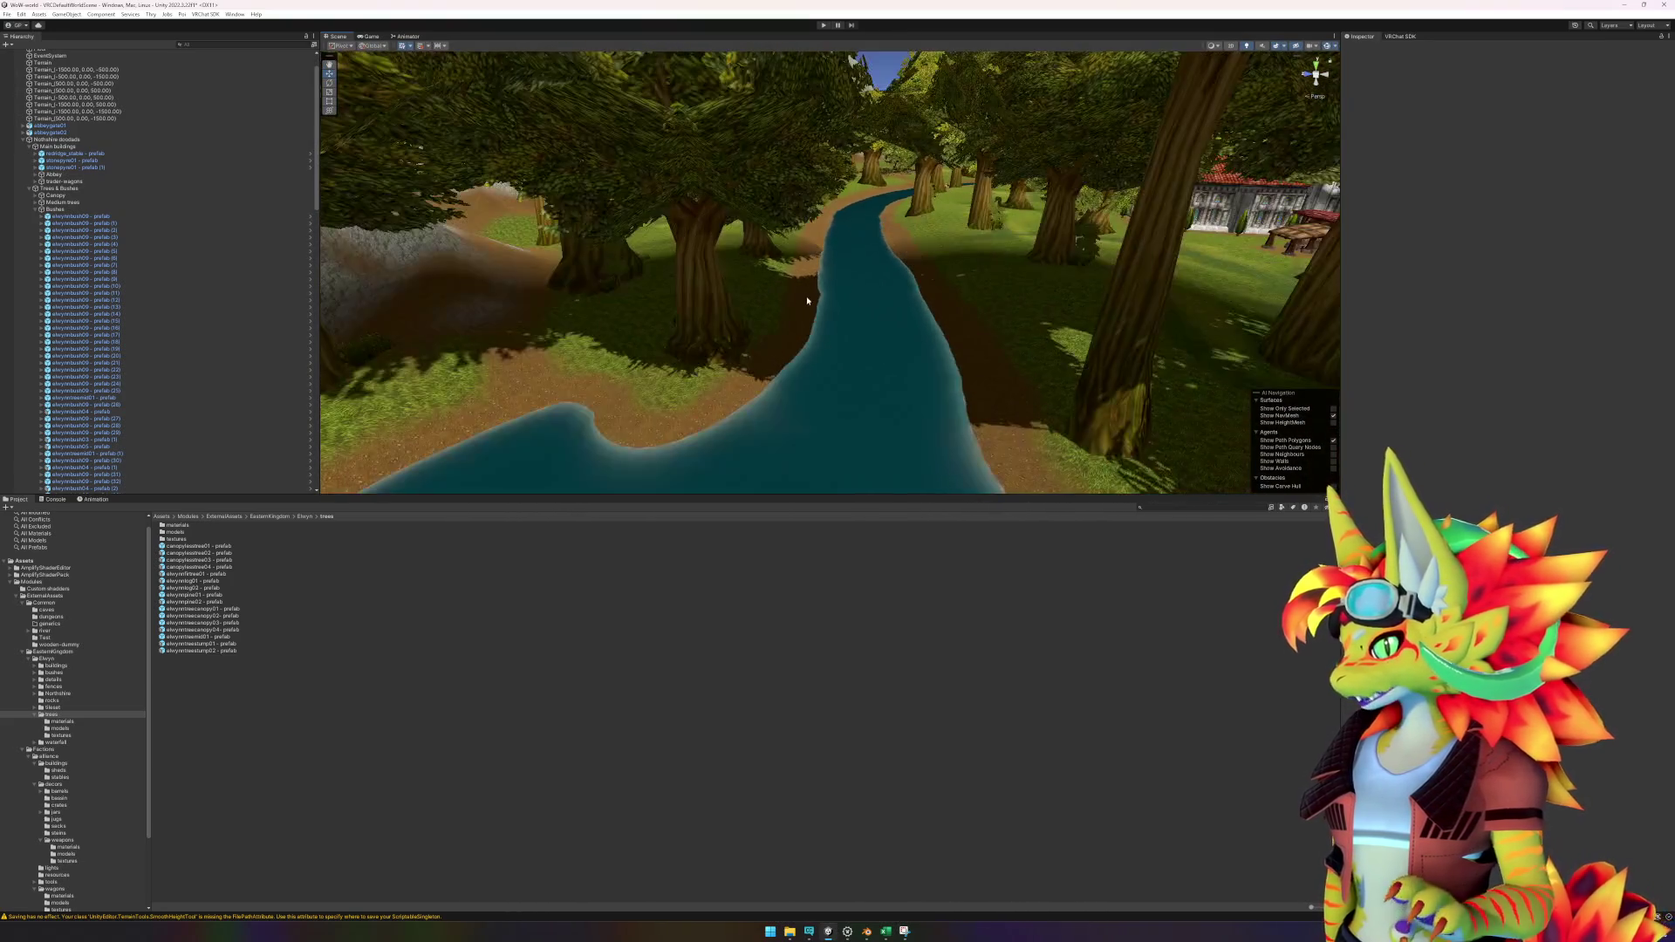
pyautogui.press('w')
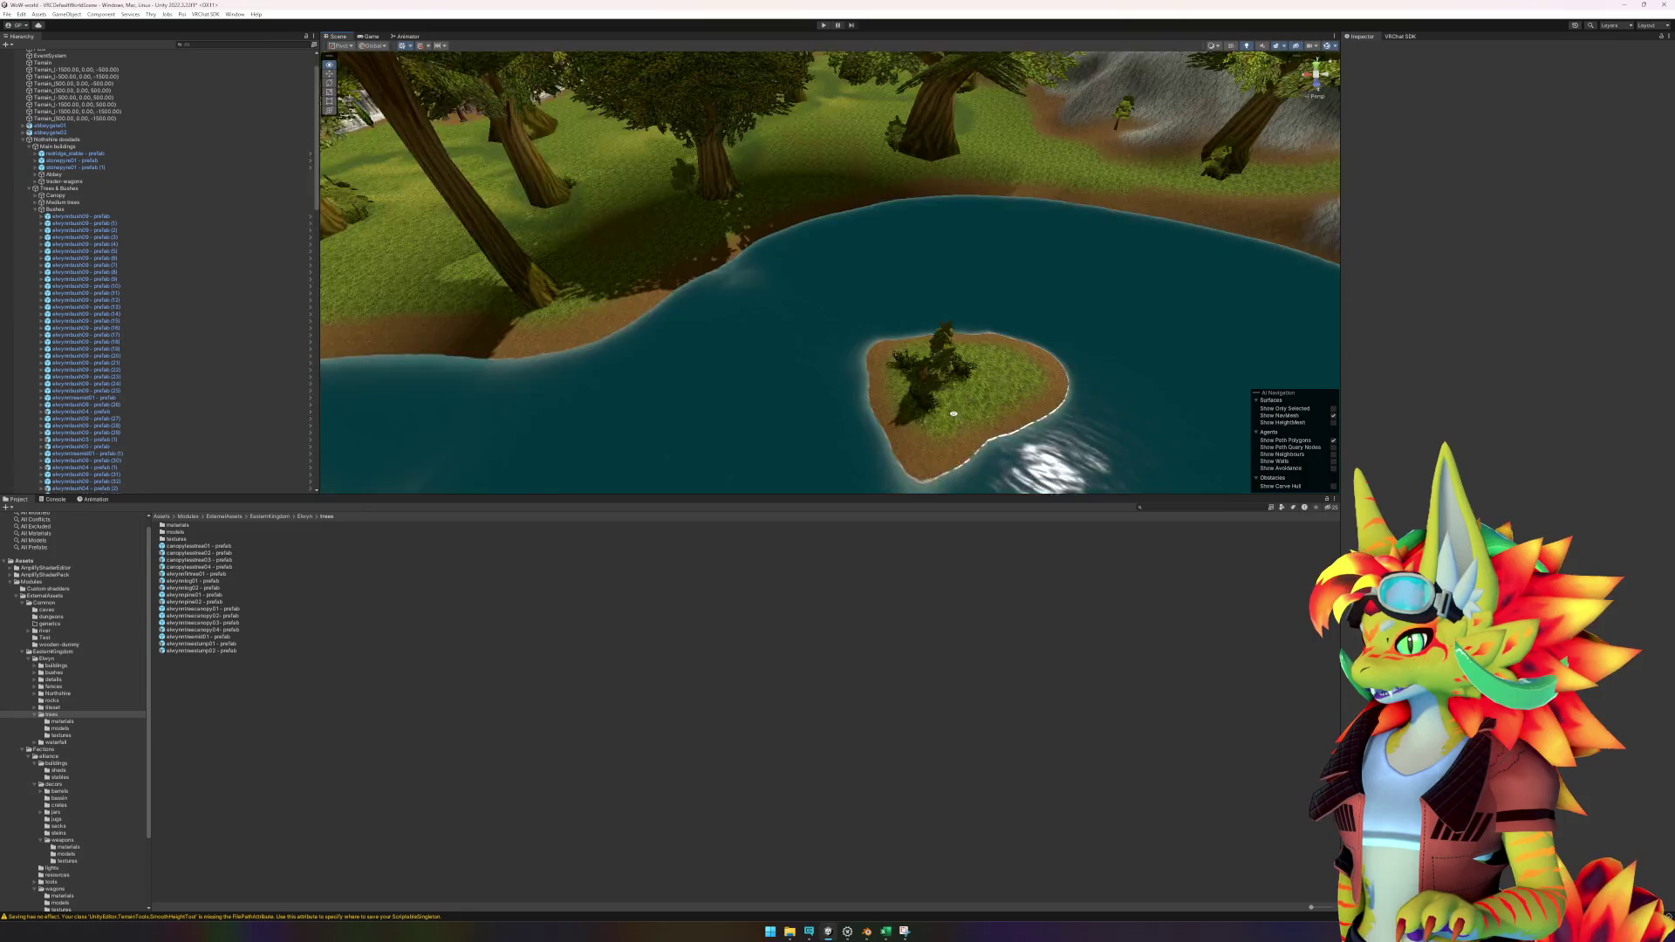
pyautogui.press('s')
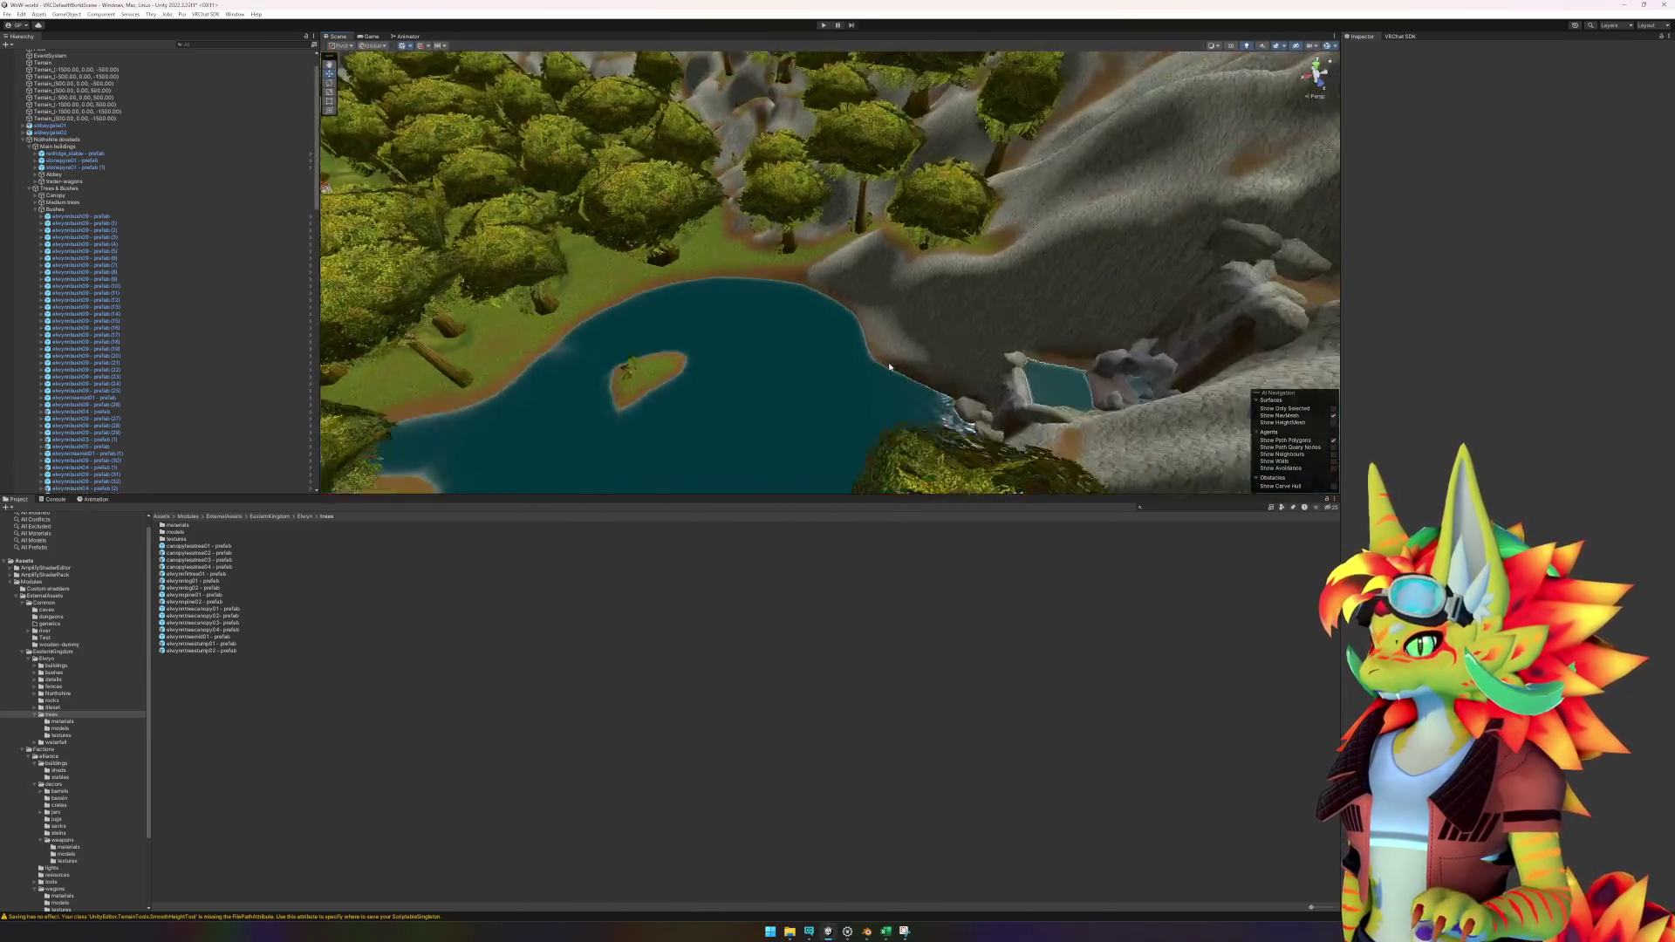
pyautogui.press('w')
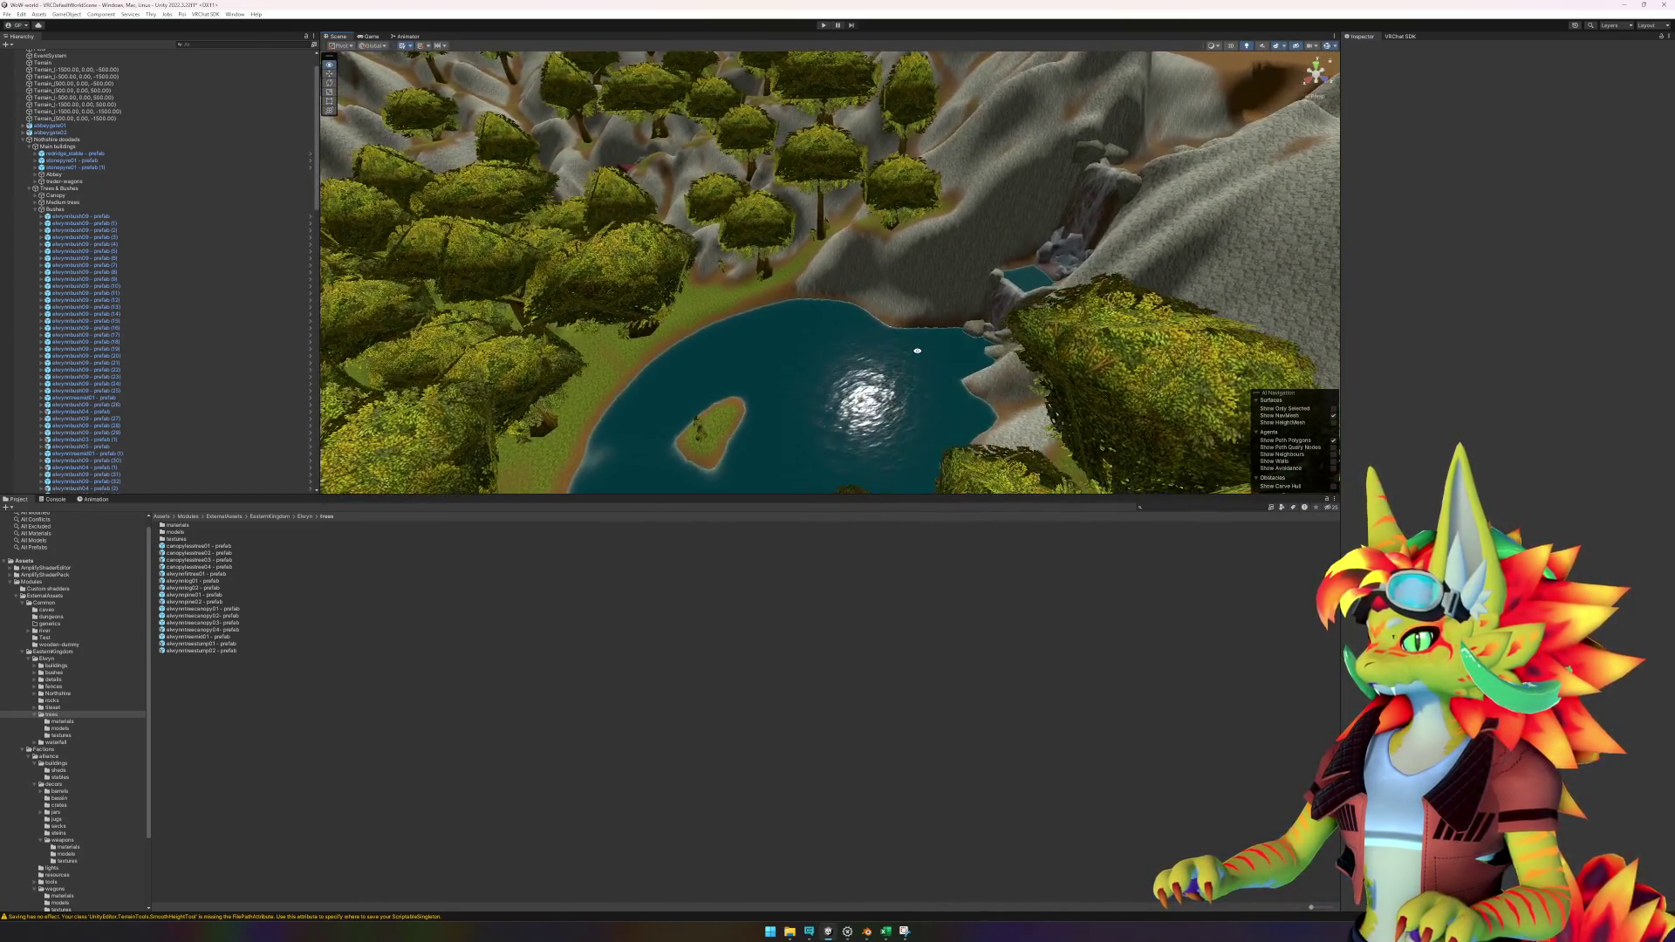
pyautogui.press('w')
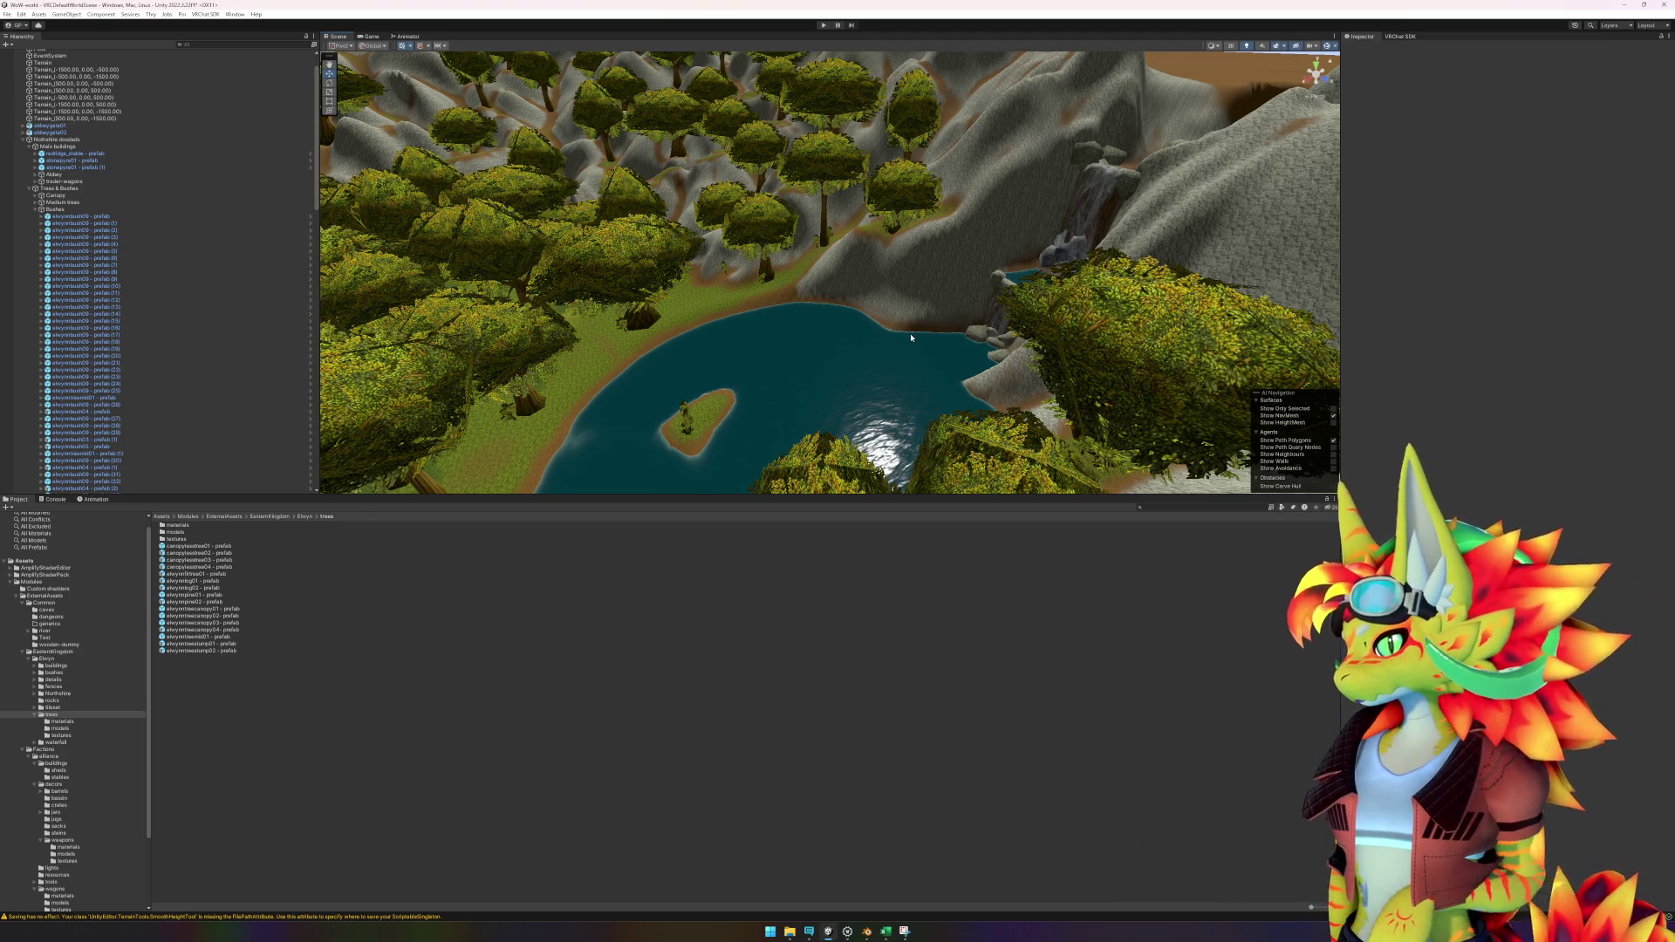
# Angle the view toward the lake and waterfall and select the terrain.
pyautogui.moveTo(869, 311)
pyautogui.mouseDown()
pyautogui.moveTo(873, 286)
pyautogui.moveTo(882, 310)
pyautogui.moveTo(1039, 276)
pyautogui.mouseUp()
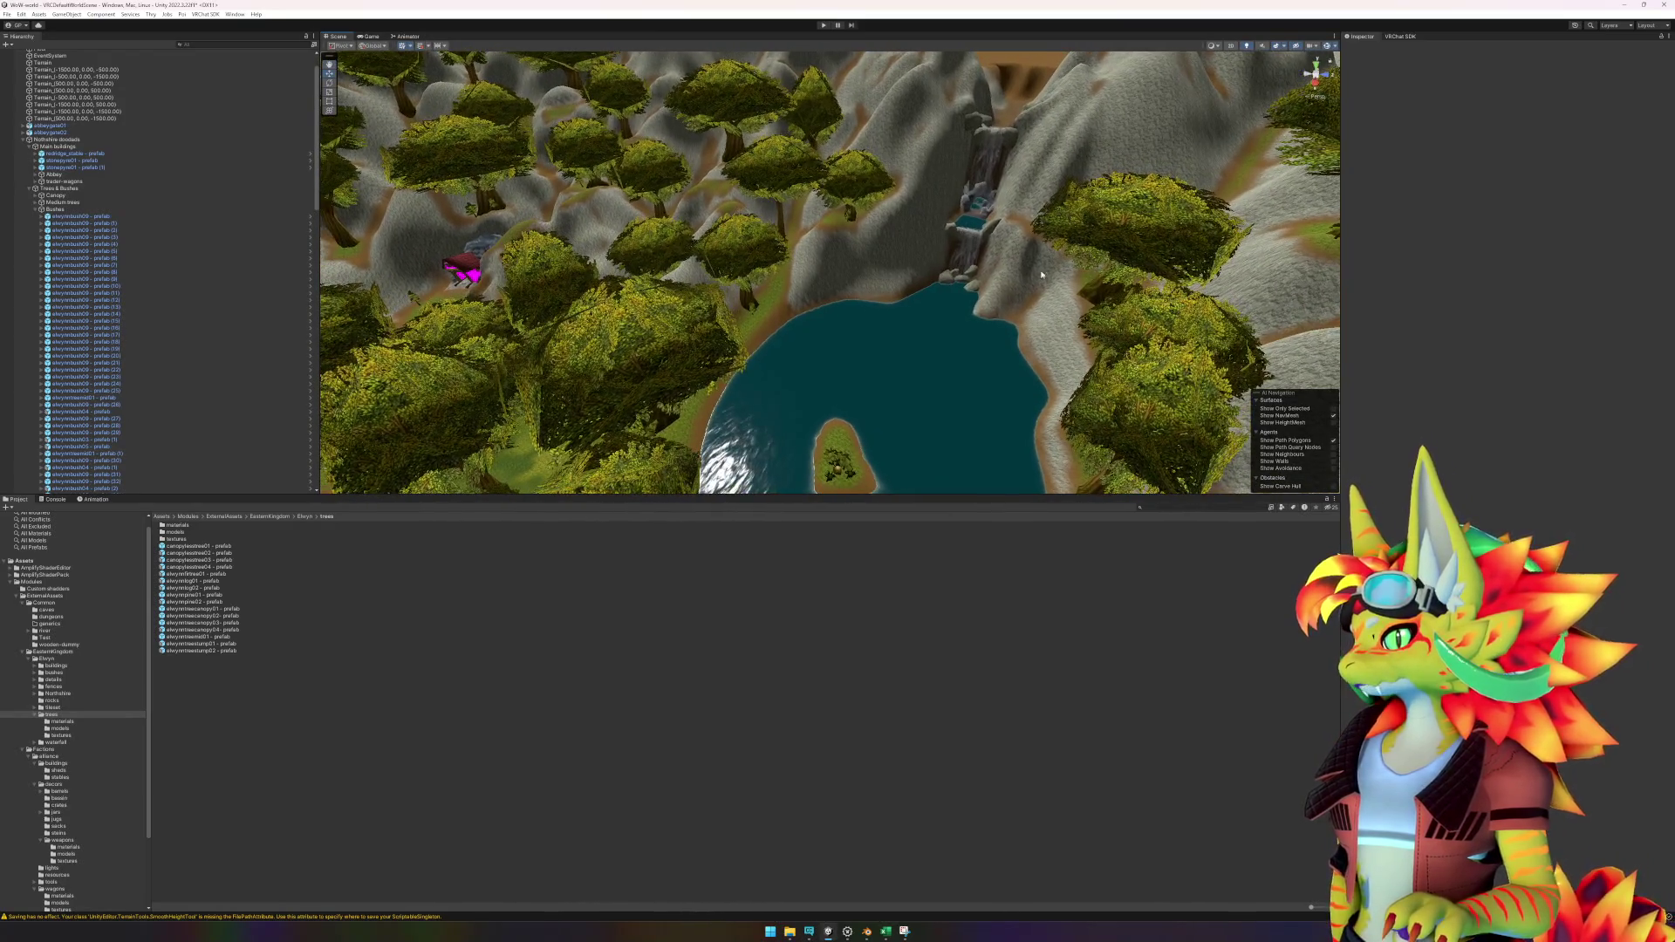
pyautogui.scroll(3, 1030, 253)
pyautogui.click(1047, 301)
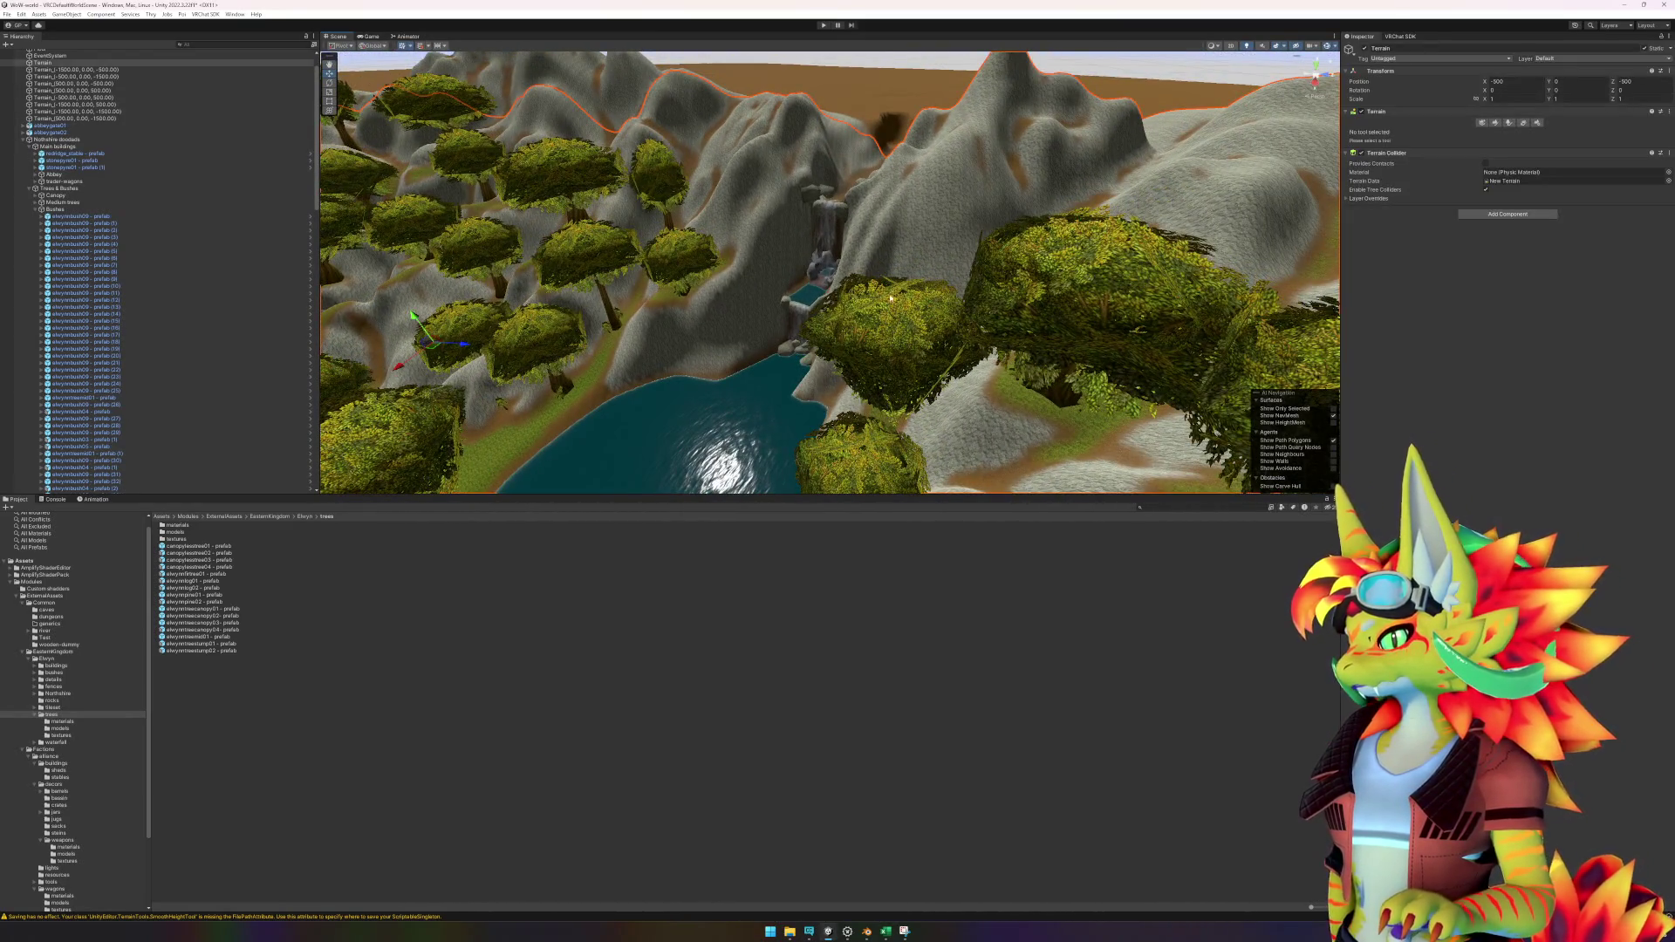
# Set the Terrain to Paint Texture and frame the whole terrain tile.
pyautogui.scroll(2, 1054, 314)
pyautogui.click(1495, 124)
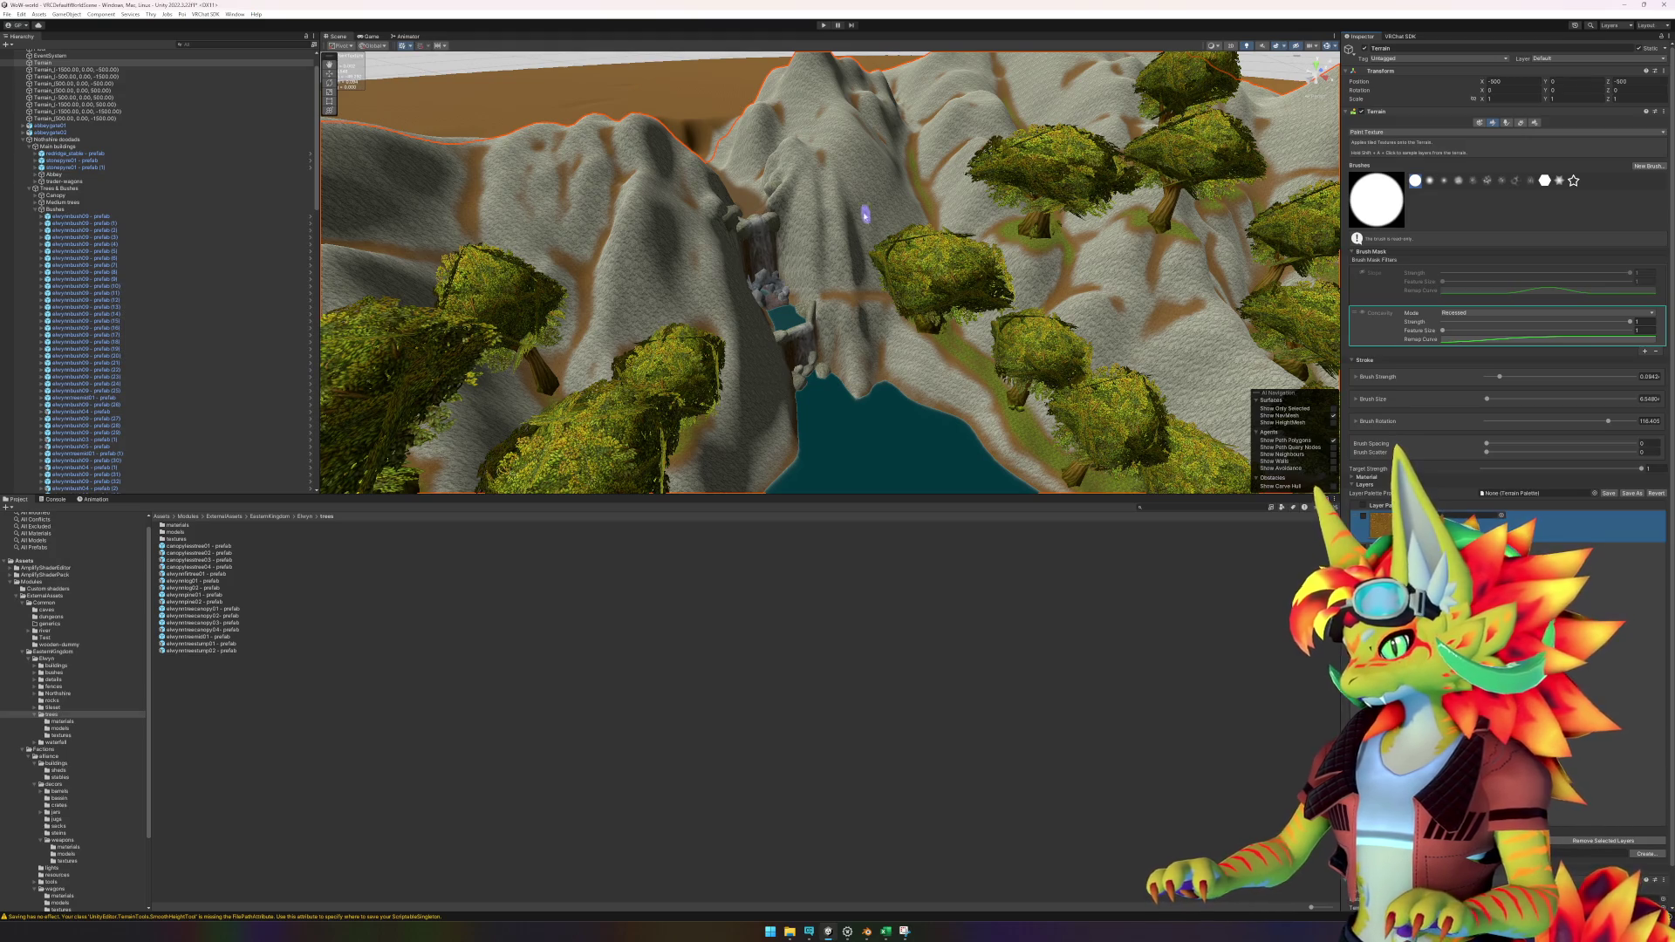
pyautogui.press('f')
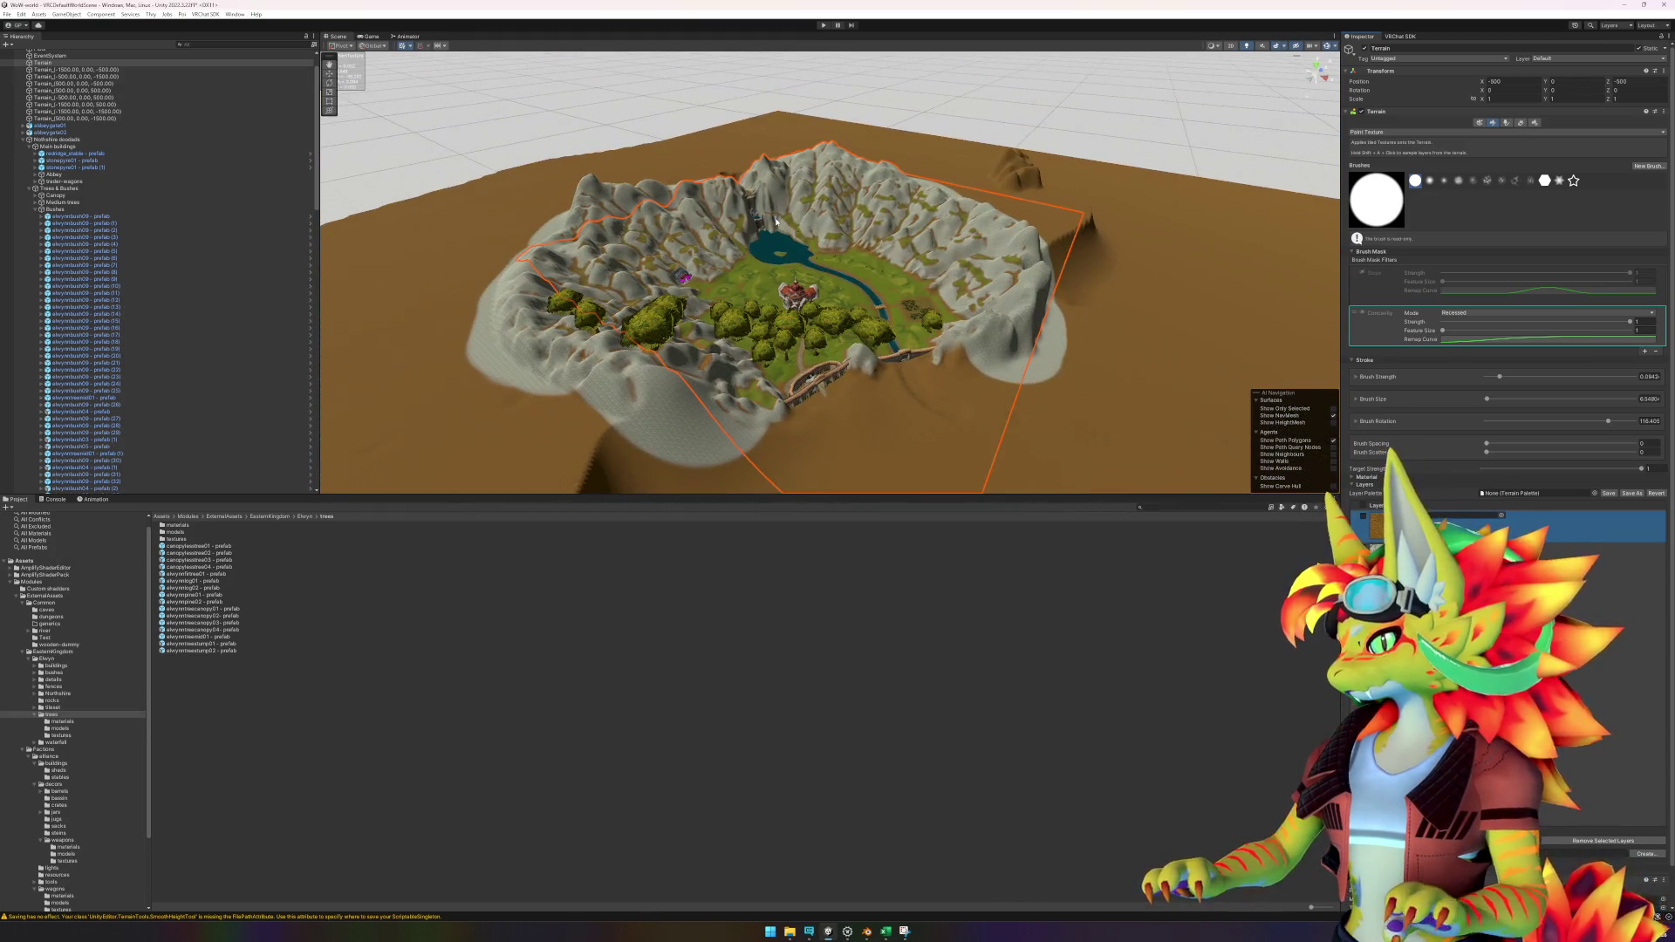
# Zoom and orbit around the waterfall cliffs to look down on the valley.
pyautogui.scroll(6, 765, 211)
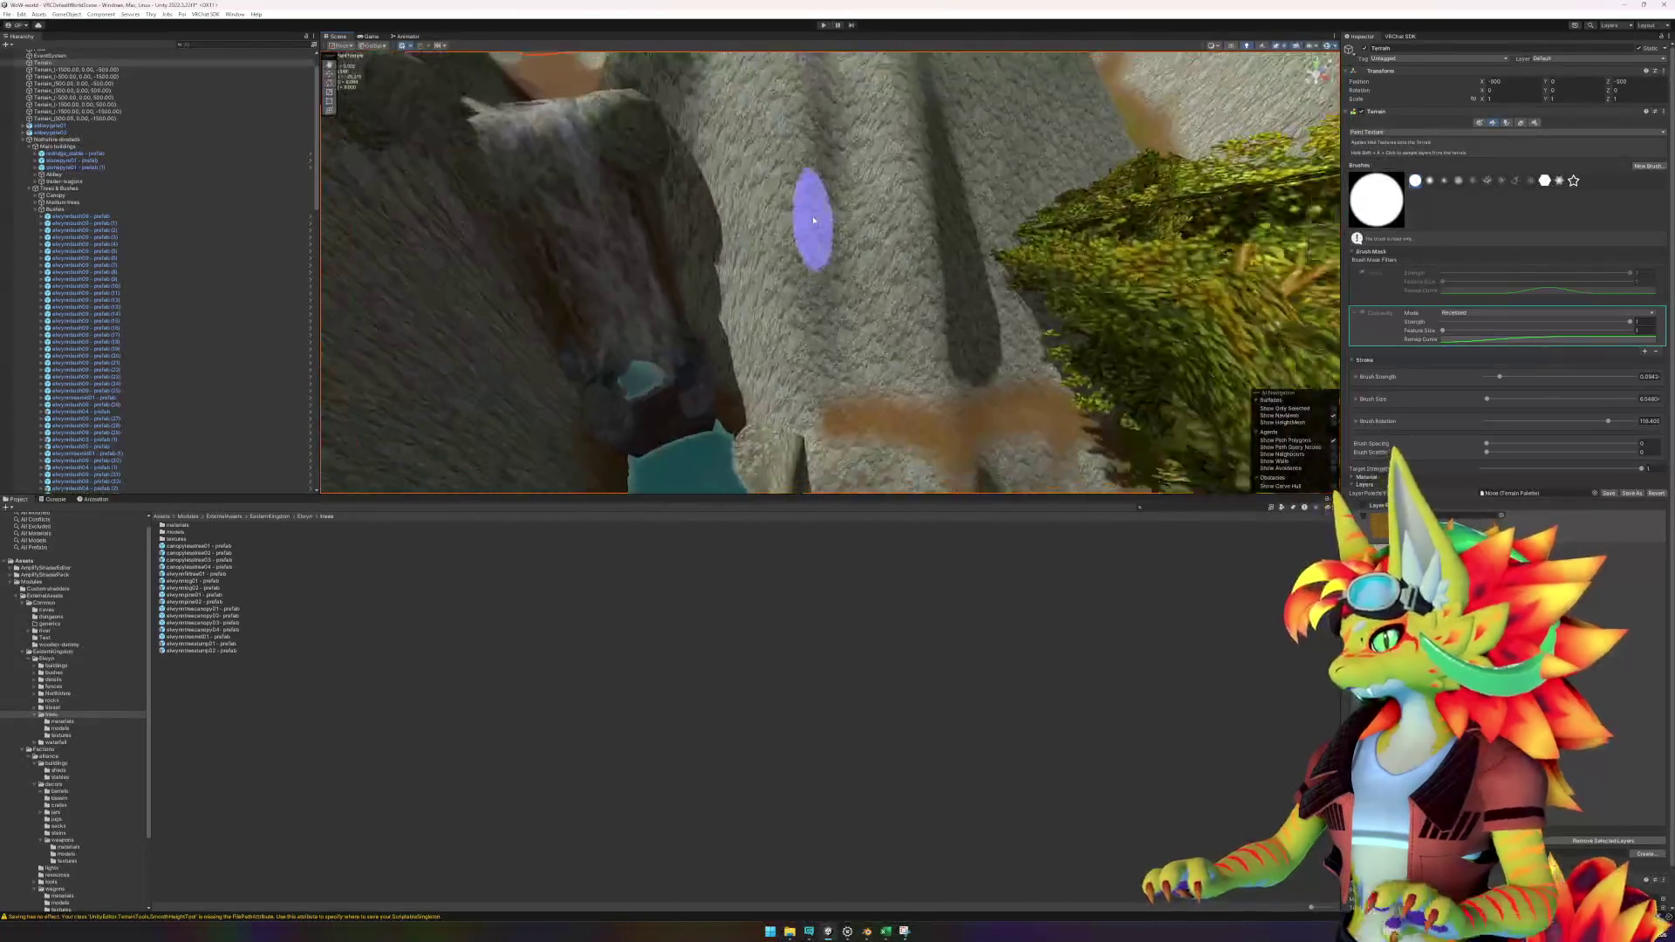
pyautogui.scroll(1, 829, 212)
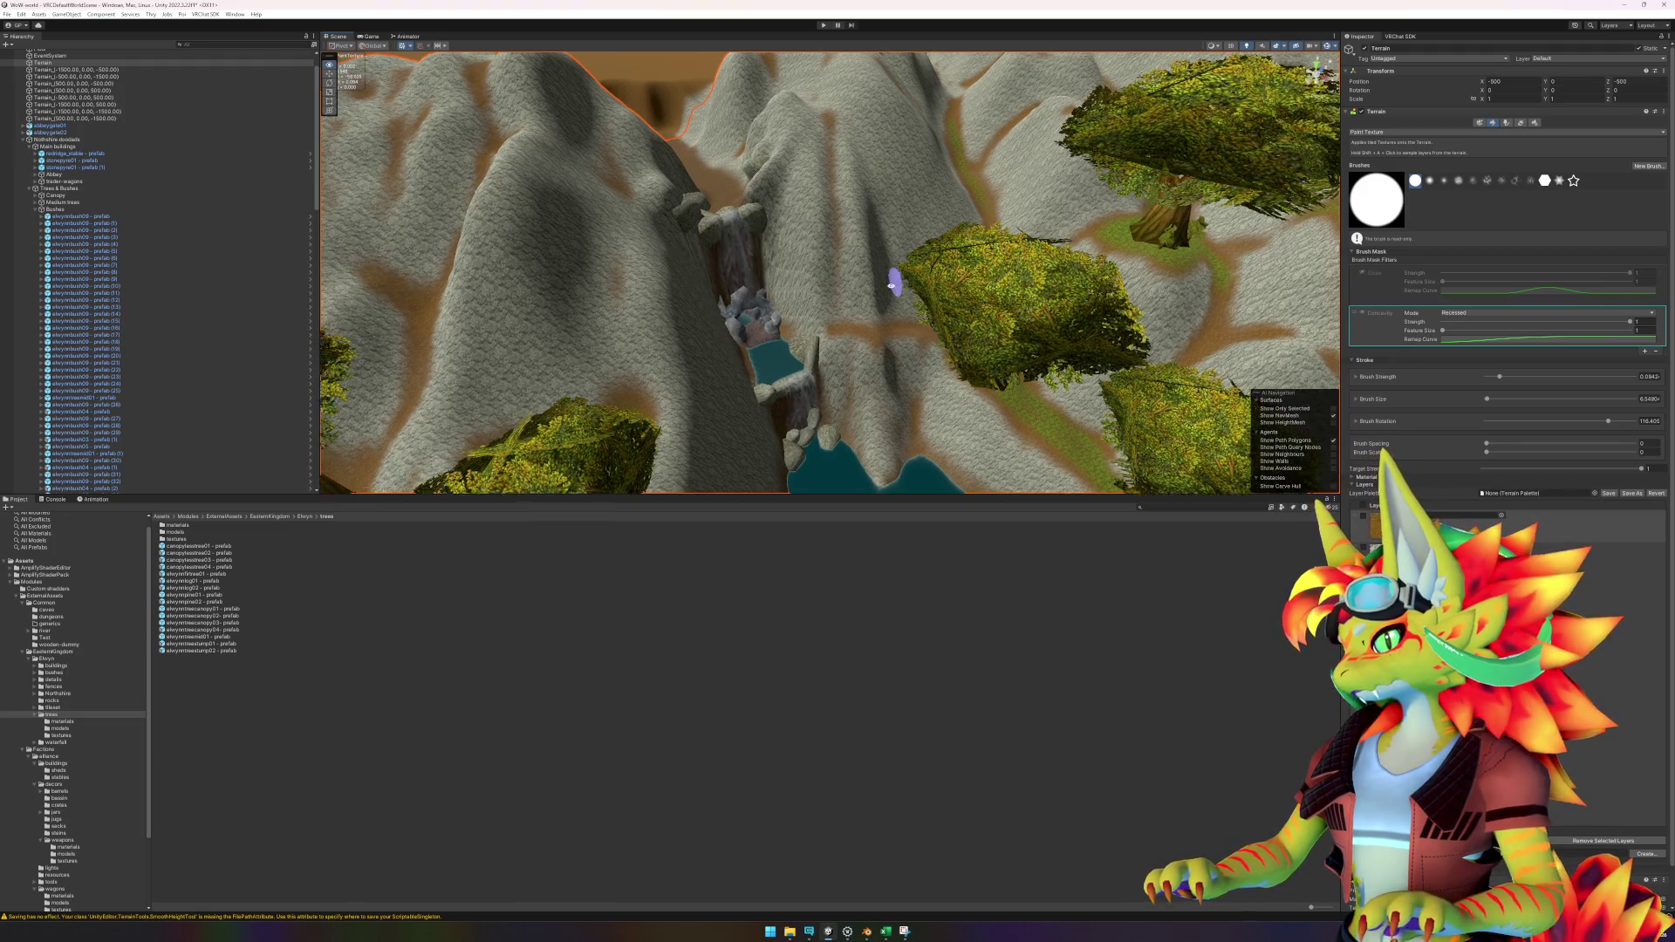
pyautogui.scroll(3, 885, 253)
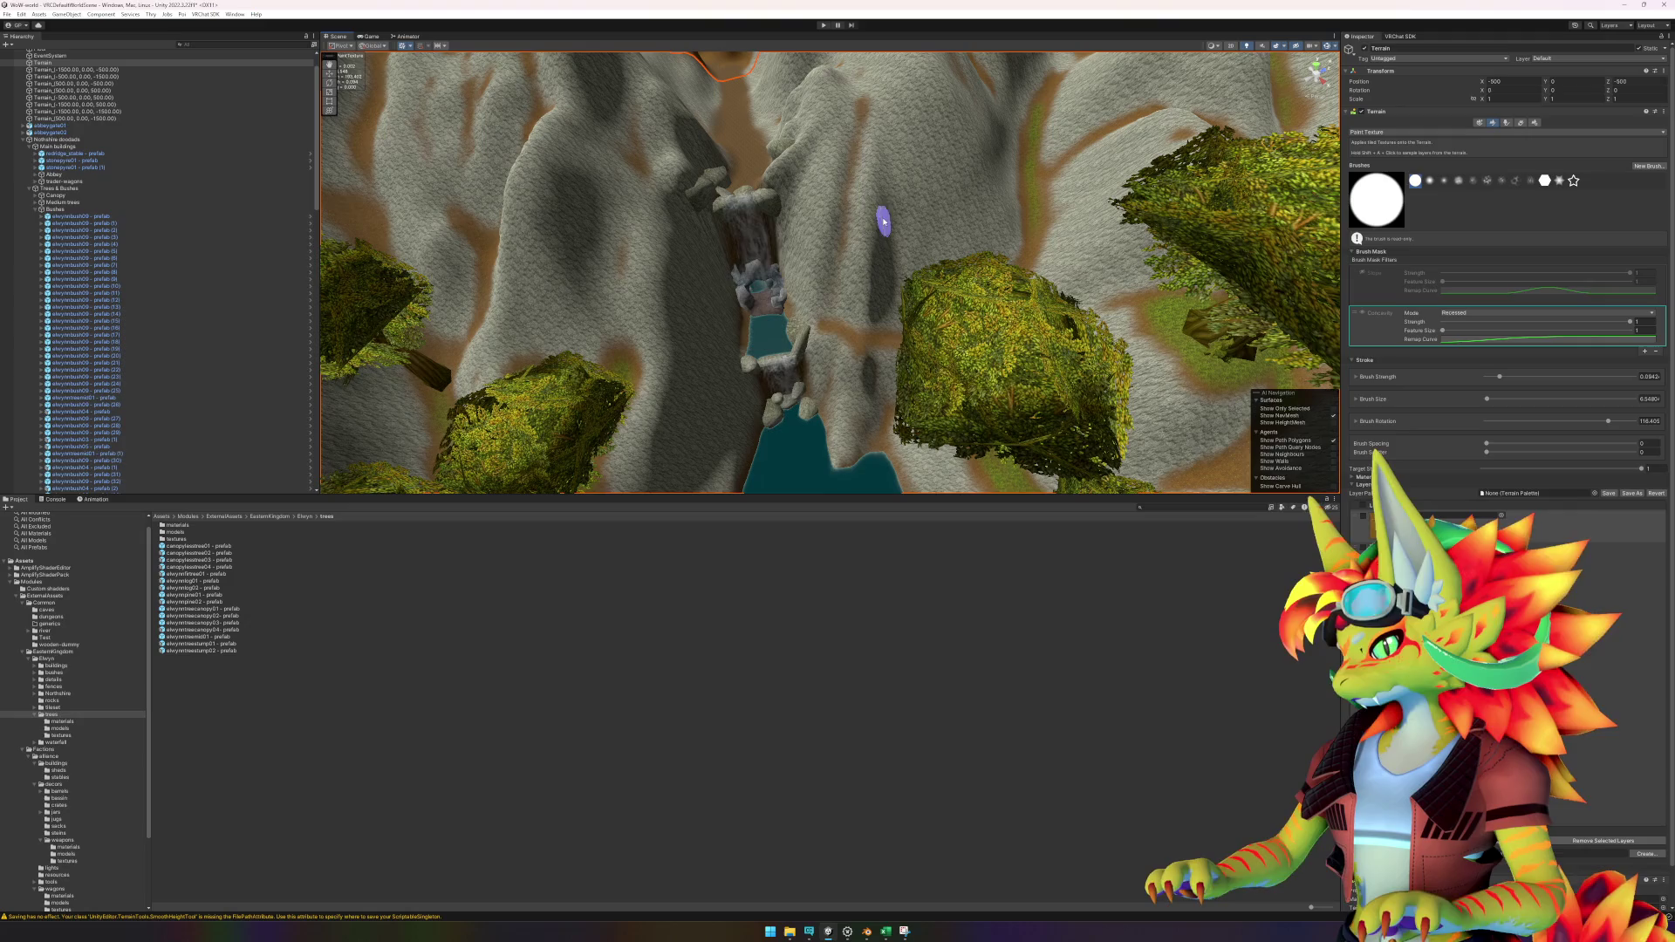
pyautogui.moveTo(903, 323); pyautogui.dragTo(910, 298)
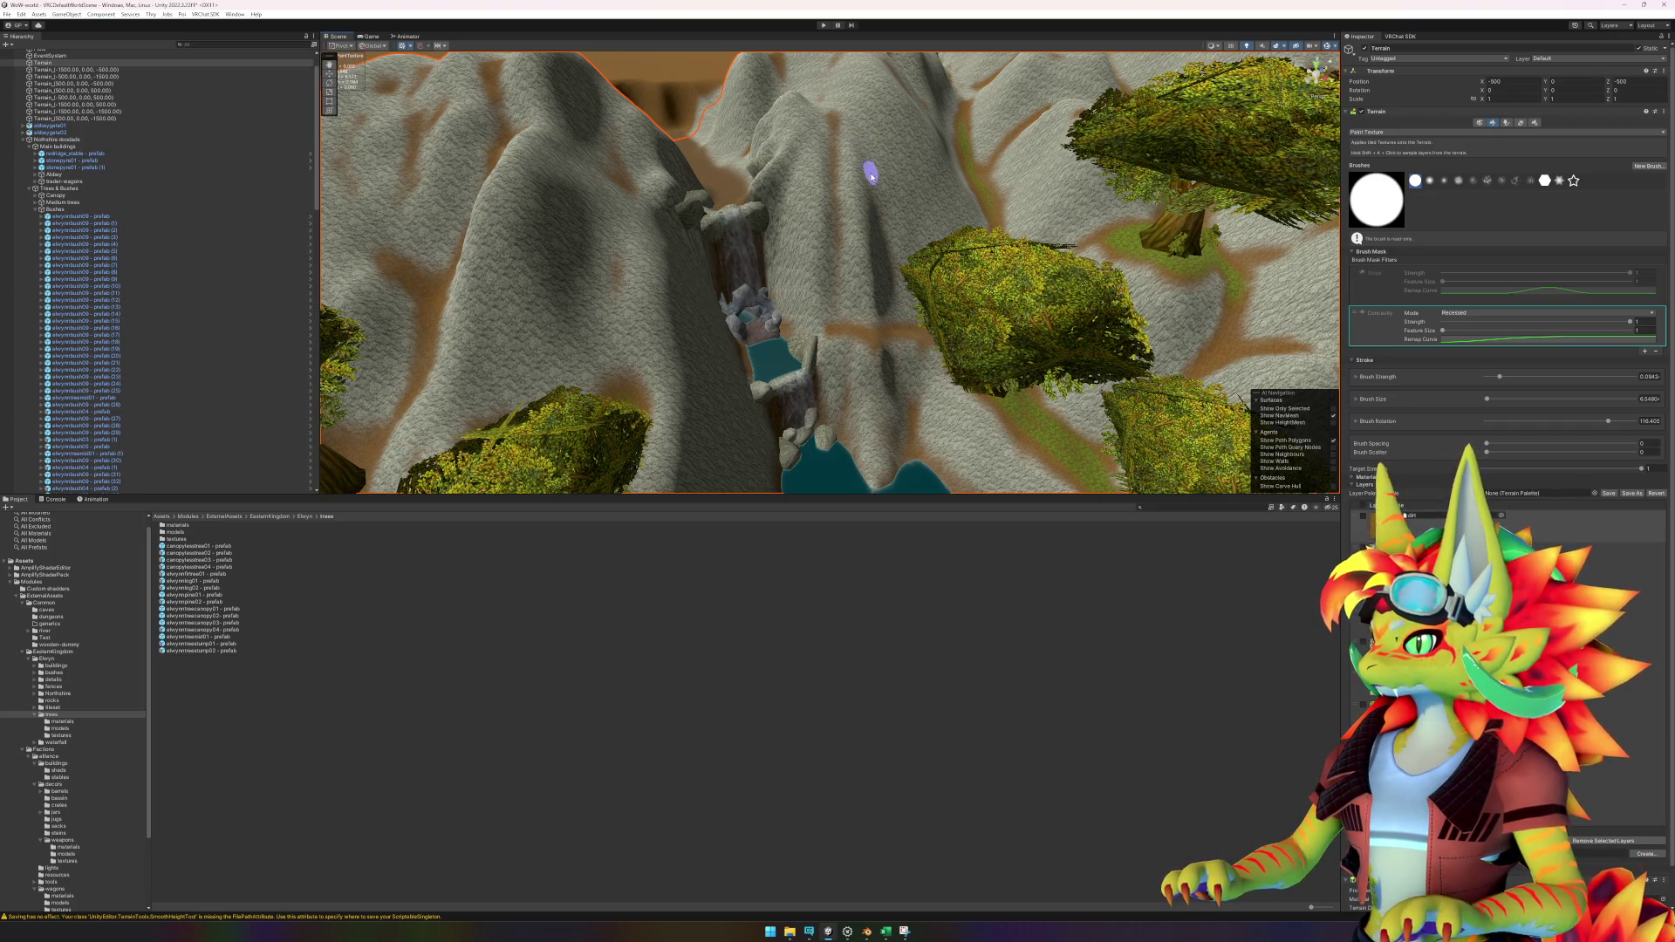
pyautogui.moveTo(887, 273)
pyautogui.mouseDown()
pyautogui.moveTo(851, 229)
pyautogui.moveTo(844, 247)
pyautogui.moveTo(868, 237)
pyautogui.mouseUp()
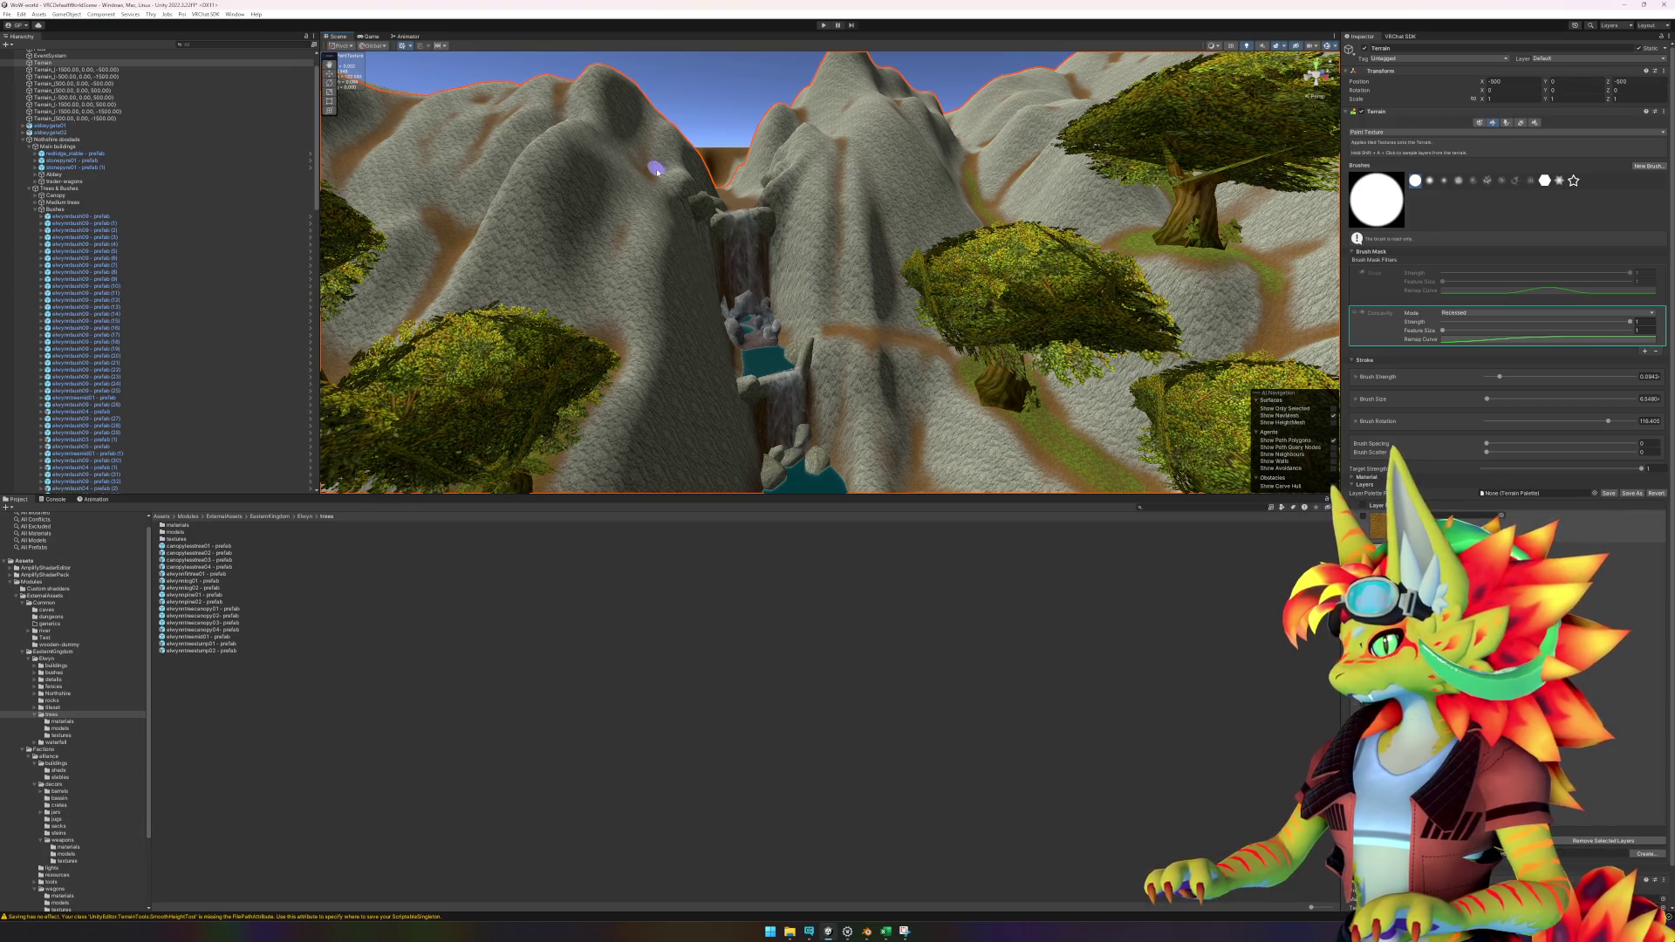
pyautogui.moveTo(603, 150)
pyautogui.mouseDown()
pyautogui.moveTo(672, 317)
pyautogui.moveTo(801, 338)
pyautogui.moveTo(817, 264)
pyautogui.moveTo(890, 292)
pyautogui.moveTo(948, 288)
pyautogui.moveTo(837, 332)
pyautogui.moveTo(863, 385)
pyautogui.mouseUp()
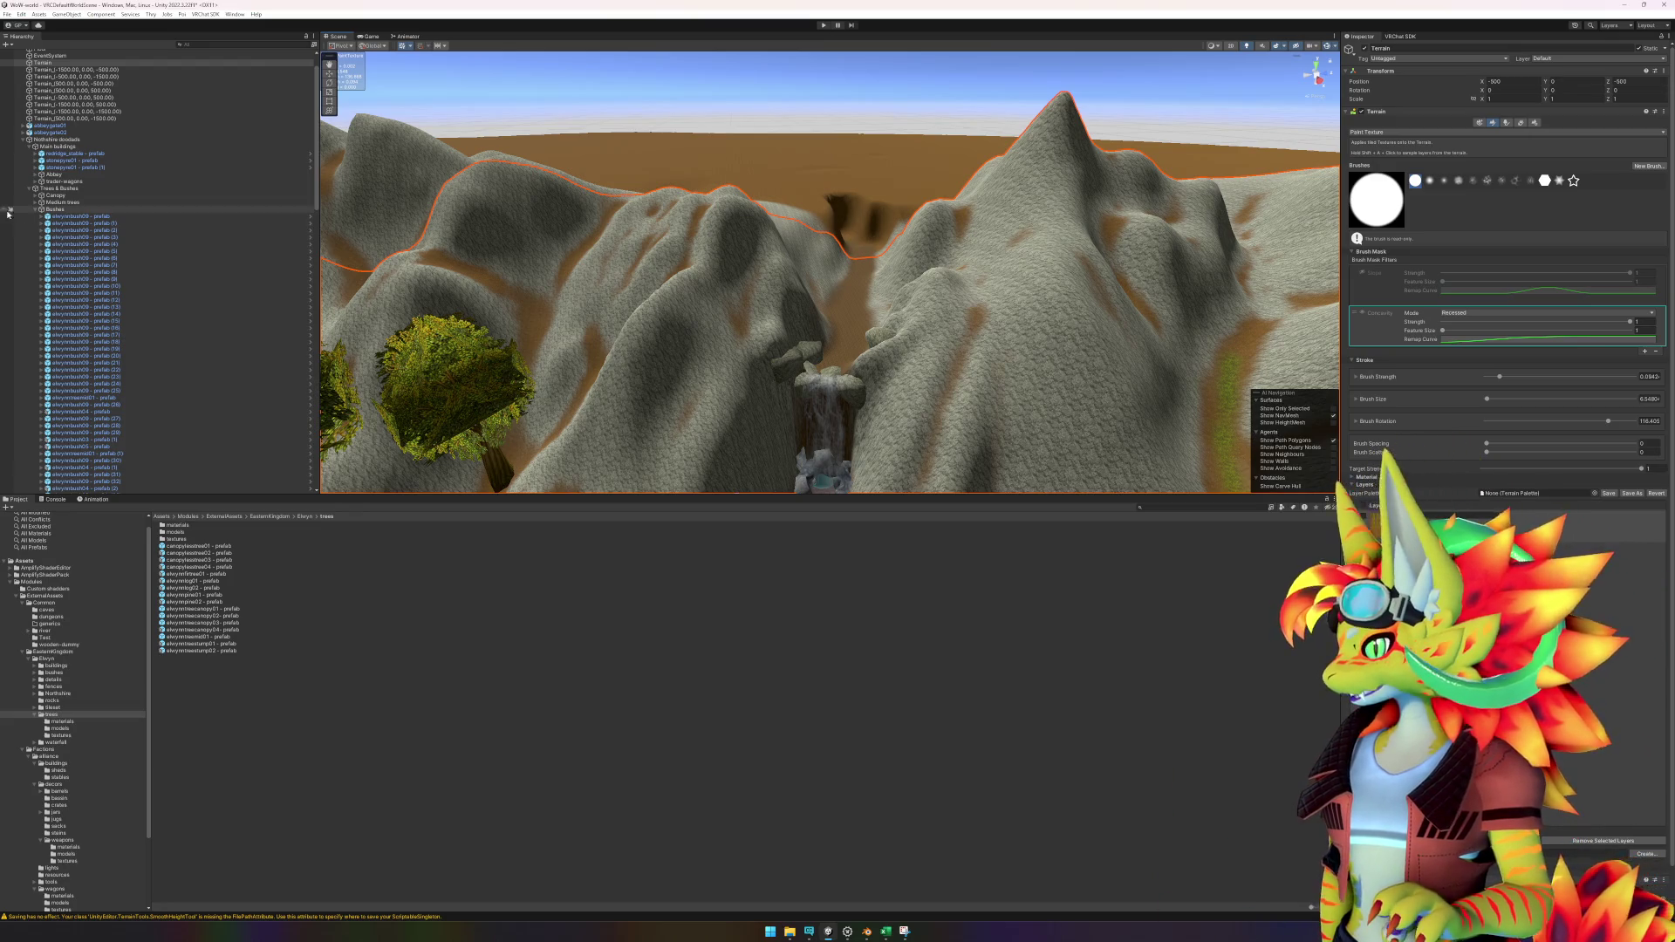
# Move the elwynntreestump02 object into the Medium trees group in the Hierarchy.
pyautogui.click(35, 211)
pyautogui.click(35, 203)
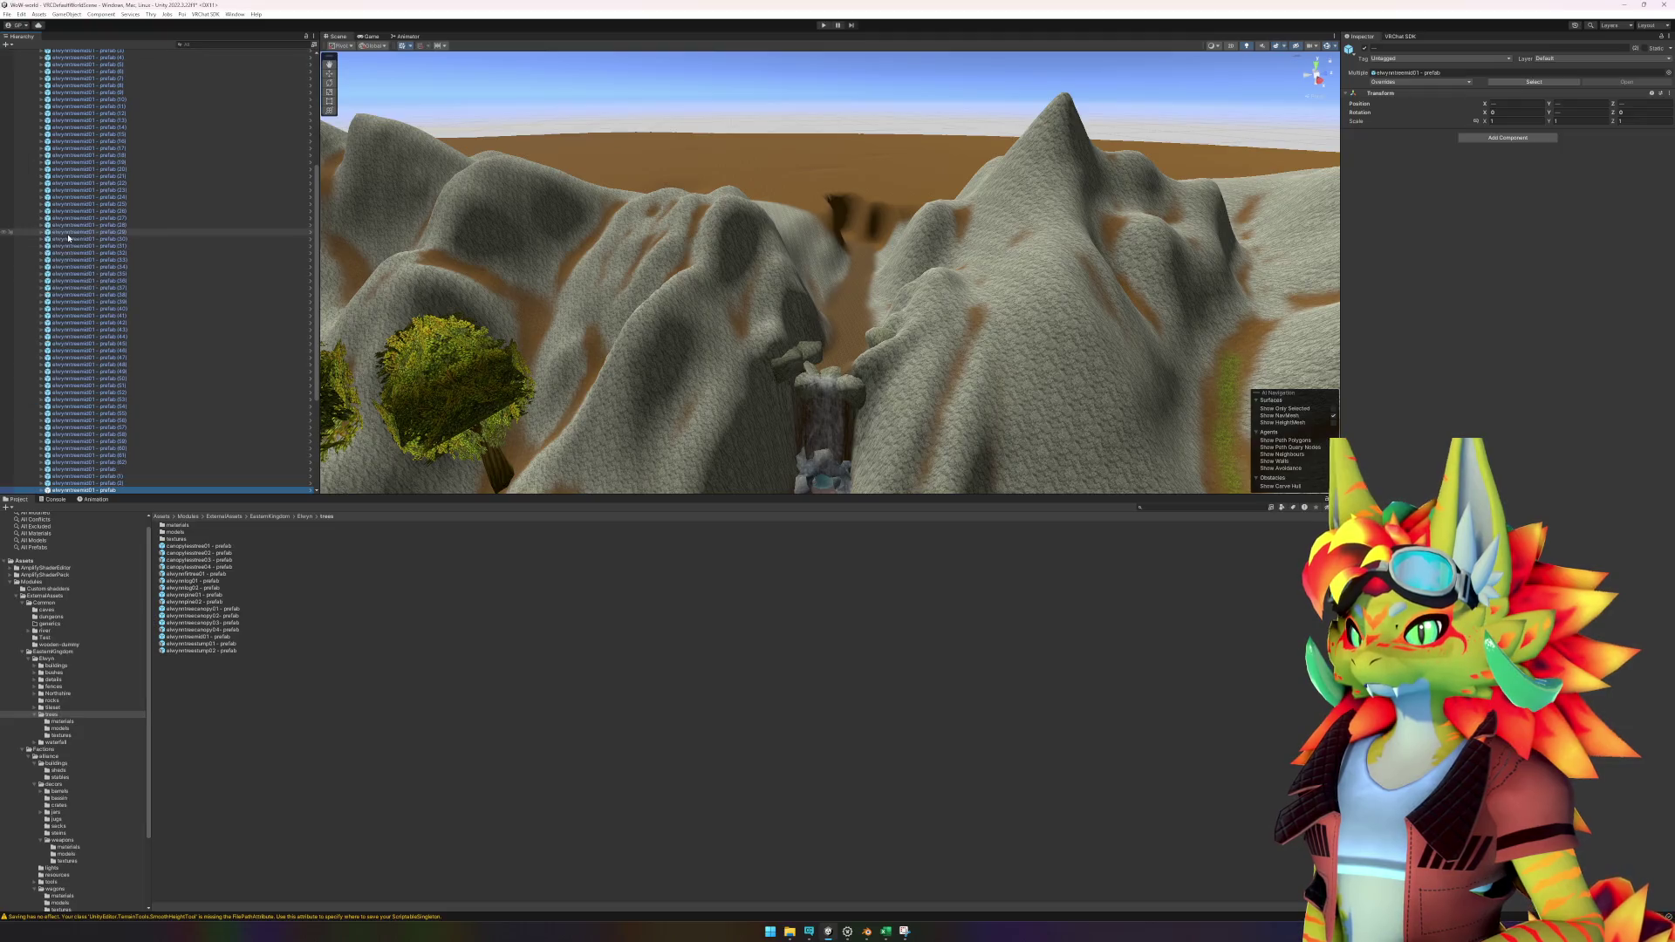
pyautogui.scroll(-2, 93, 345)
pyautogui.scroll(3, 93, 346)
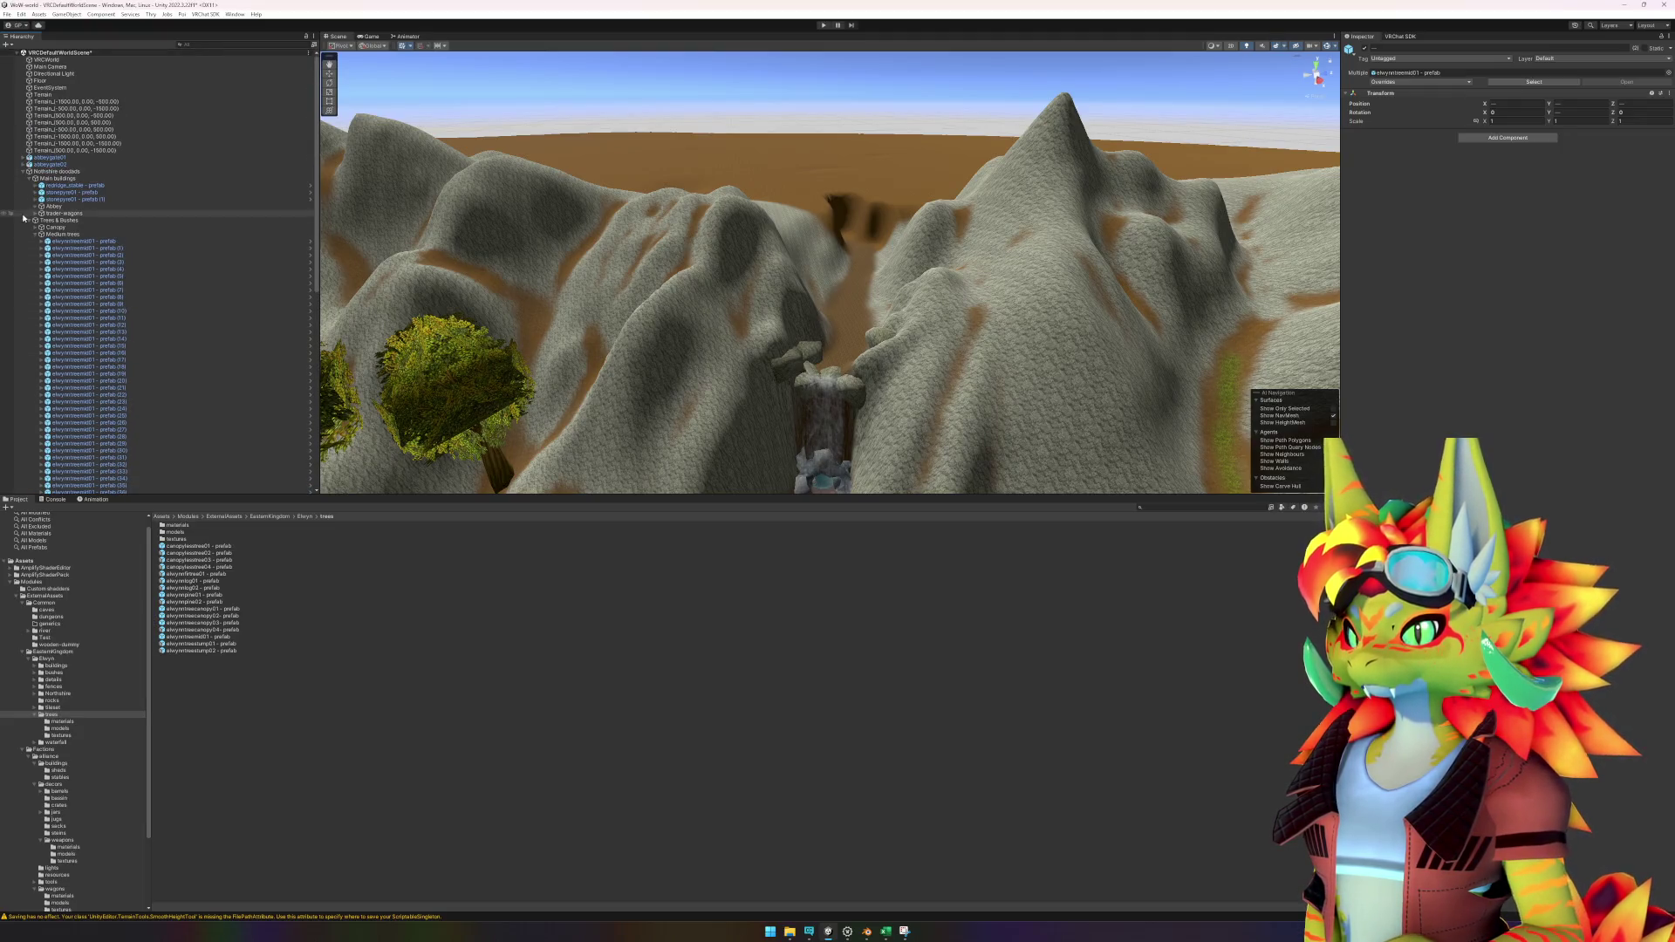
pyautogui.click(35, 234)
pyautogui.click(54, 220)
pyautogui.rightClick(54, 221)
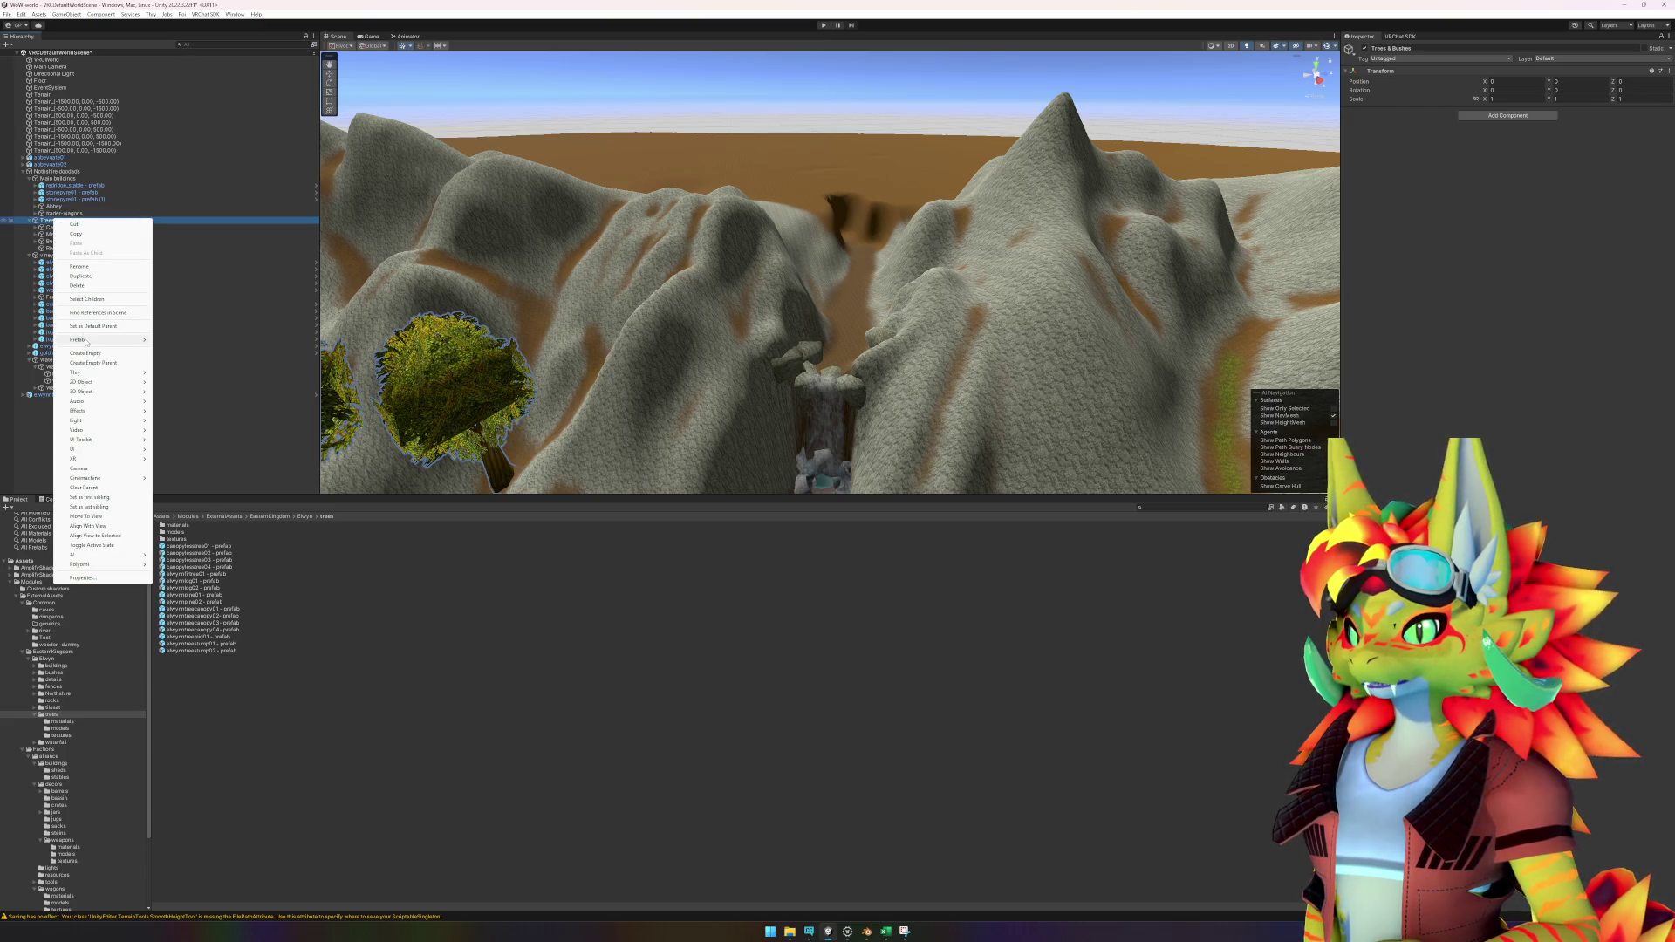
pyautogui.click(106, 395)
pyautogui.moveTo(106, 363)
pyautogui.mouseDown()
pyautogui.moveTo(78, 220)
pyautogui.moveTo(75, 254)
pyautogui.moveTo(76, 236)
pyautogui.mouseUp()
pyautogui.scroll(10, 52, 262)
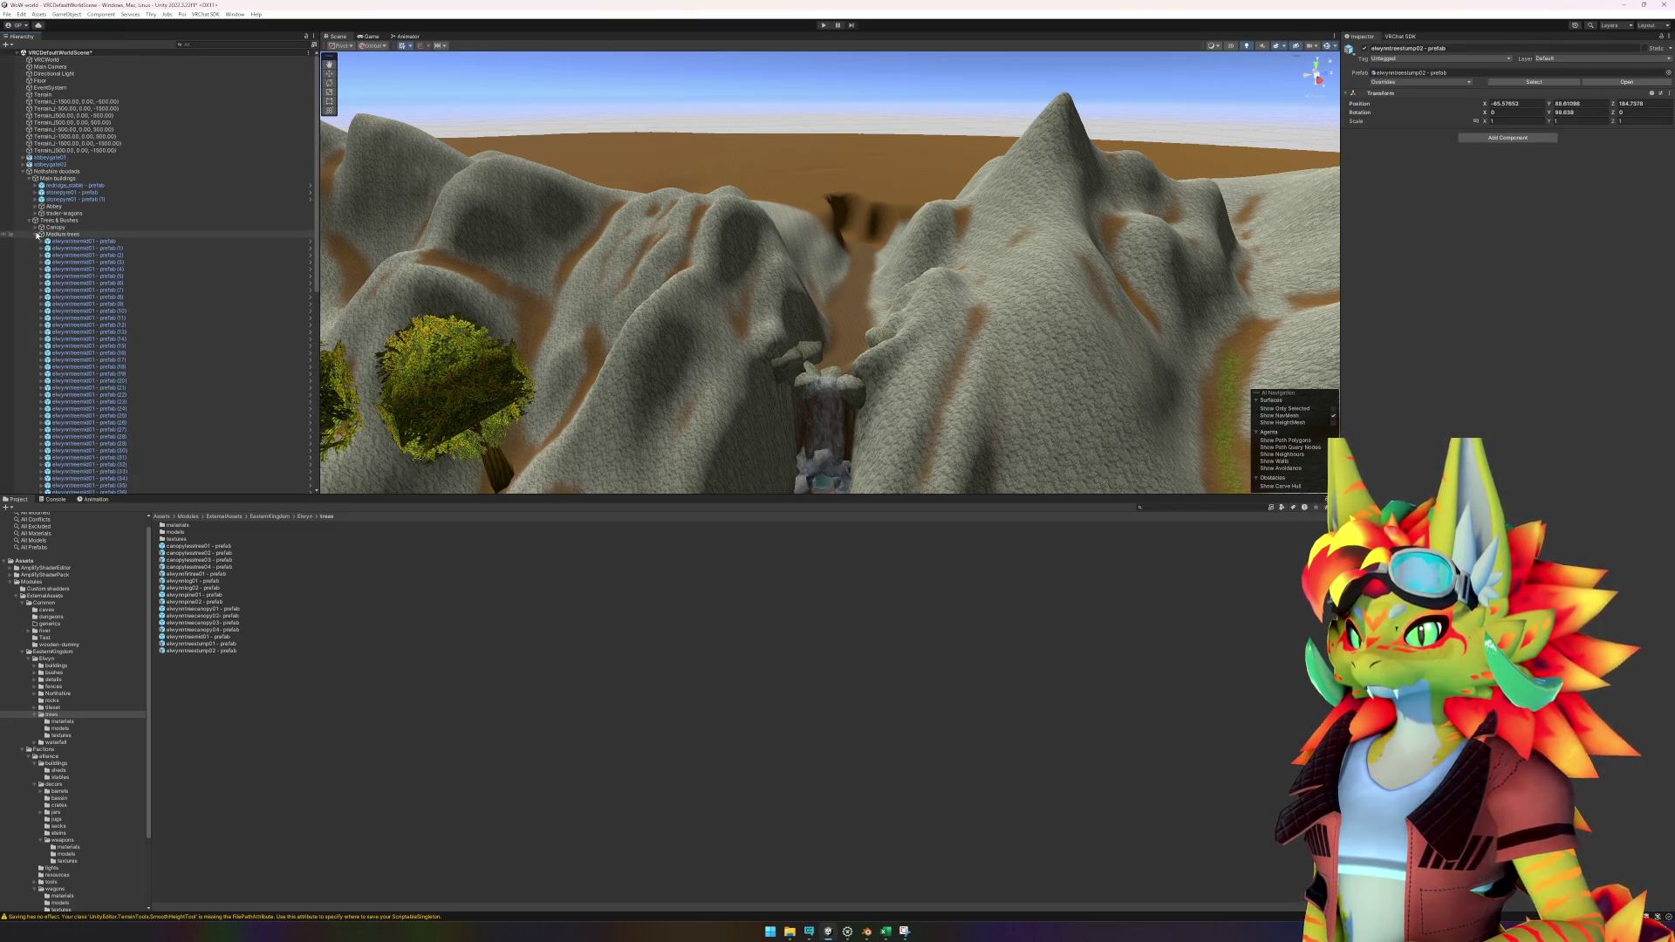
pyautogui.click(37, 234)
# Select the tree stump on the island and open its prefab via Open Asset in Context.
pyautogui.click(254, 456)
pyautogui.scroll(-3, 638, 401)
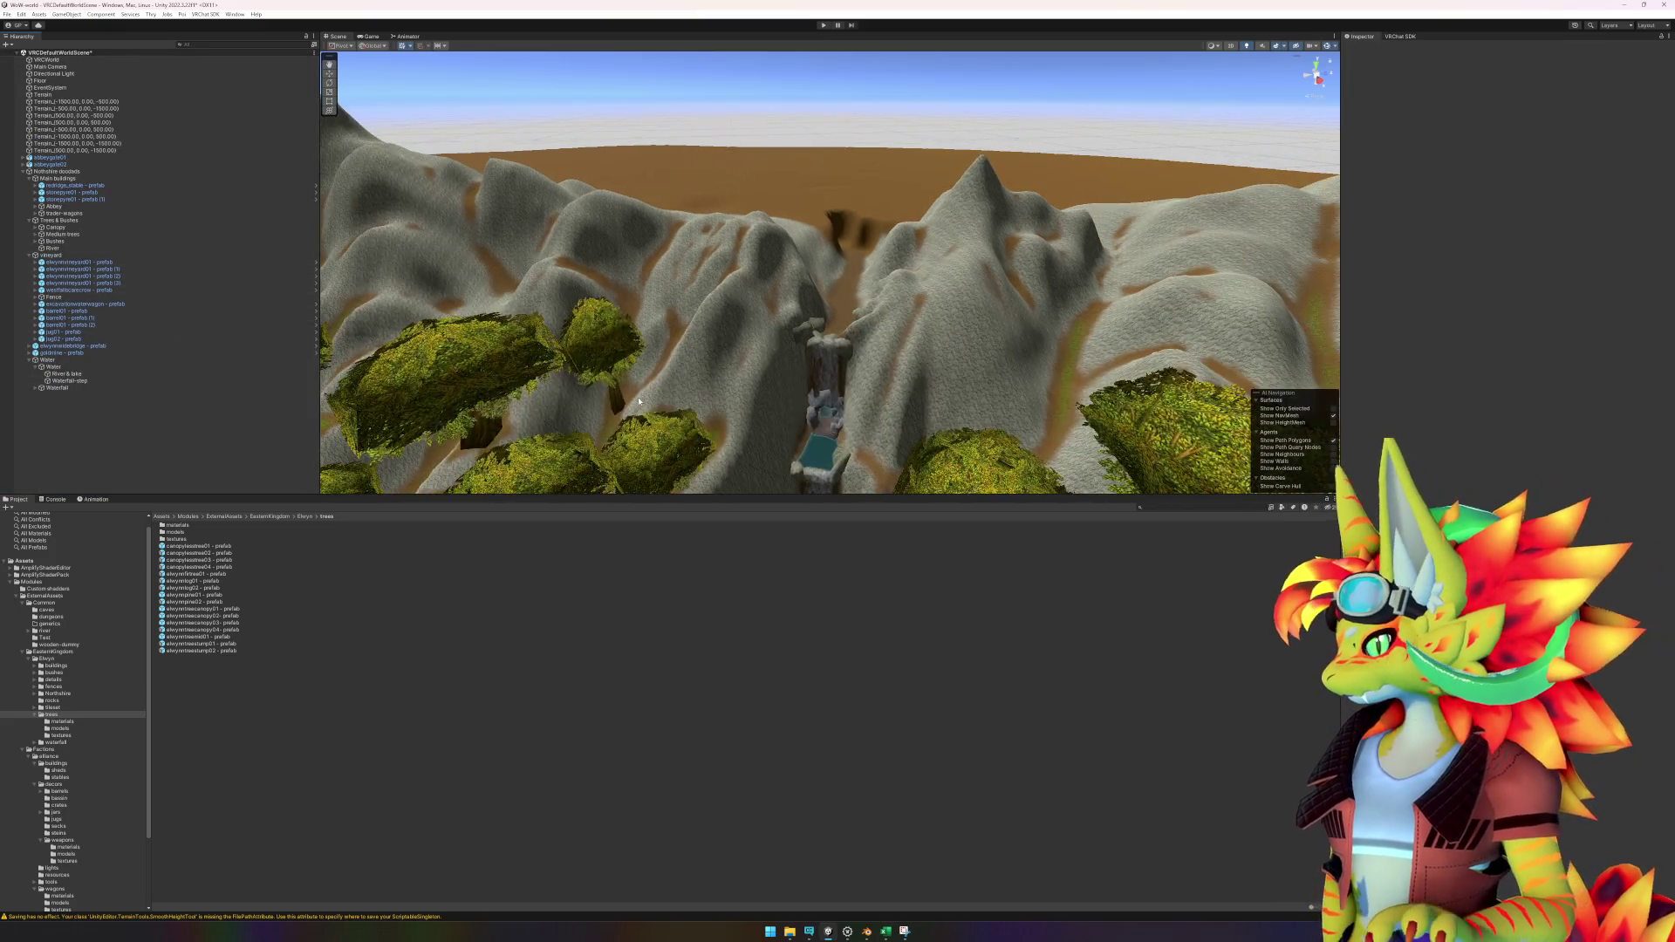
pyautogui.scroll(-3, 639, 401)
pyautogui.moveTo(639, 401)
pyautogui.mouseDown()
pyautogui.moveTo(772, 448)
pyautogui.moveTo(882, 388)
pyautogui.mouseUp()
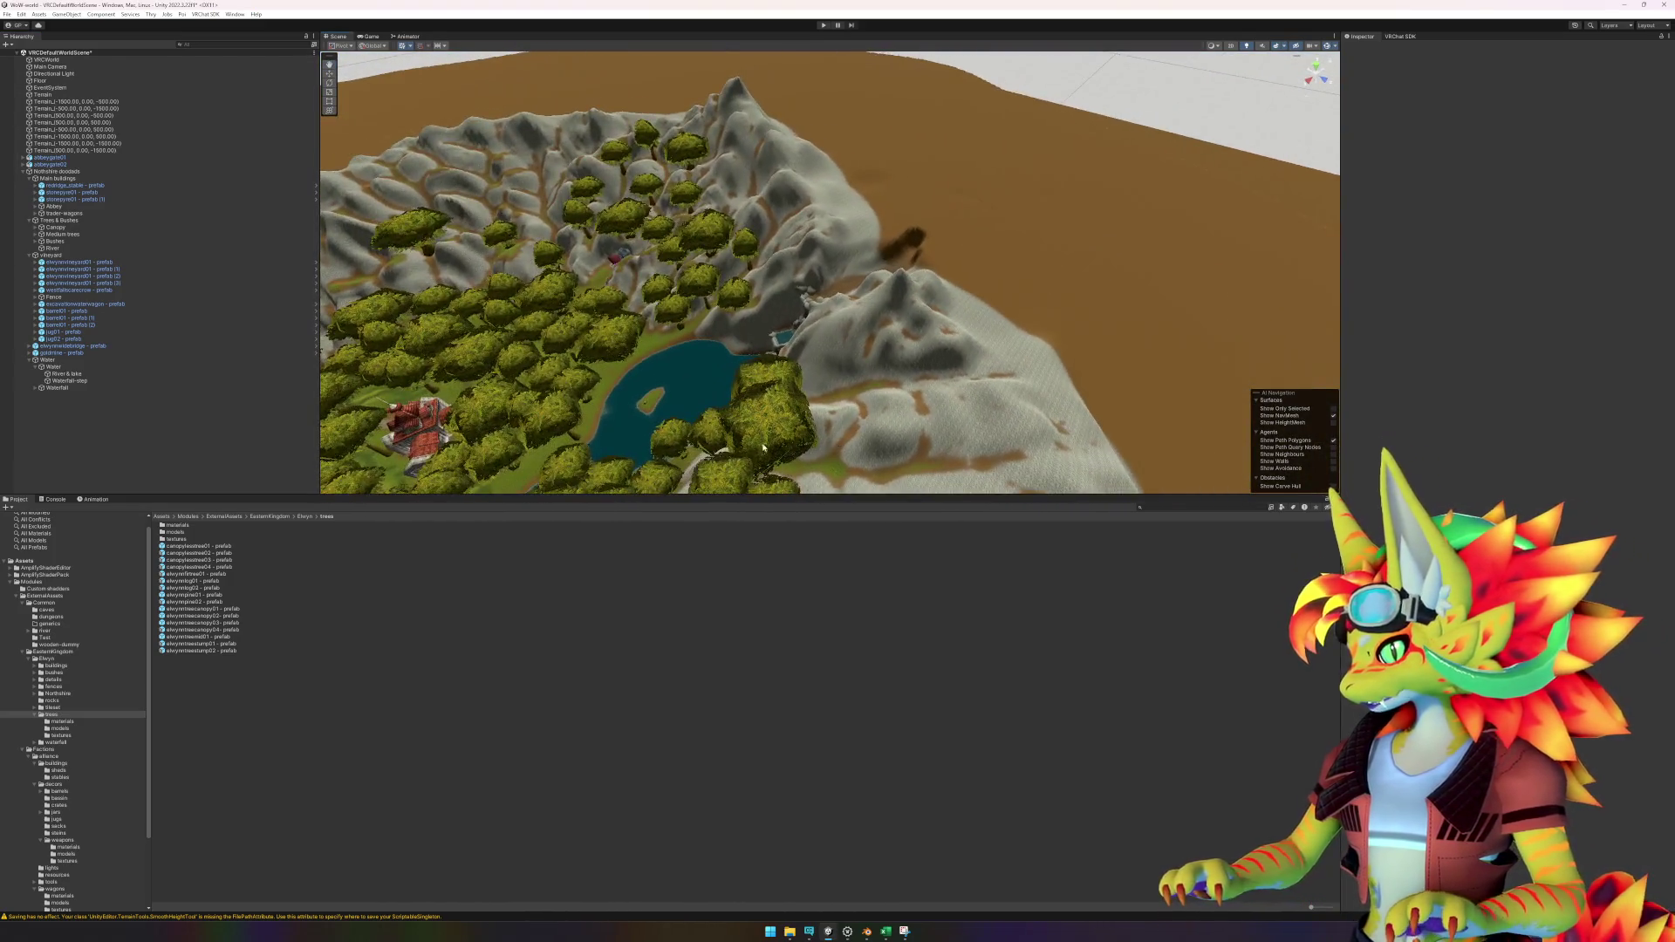
pyautogui.scroll(5, 989, 328)
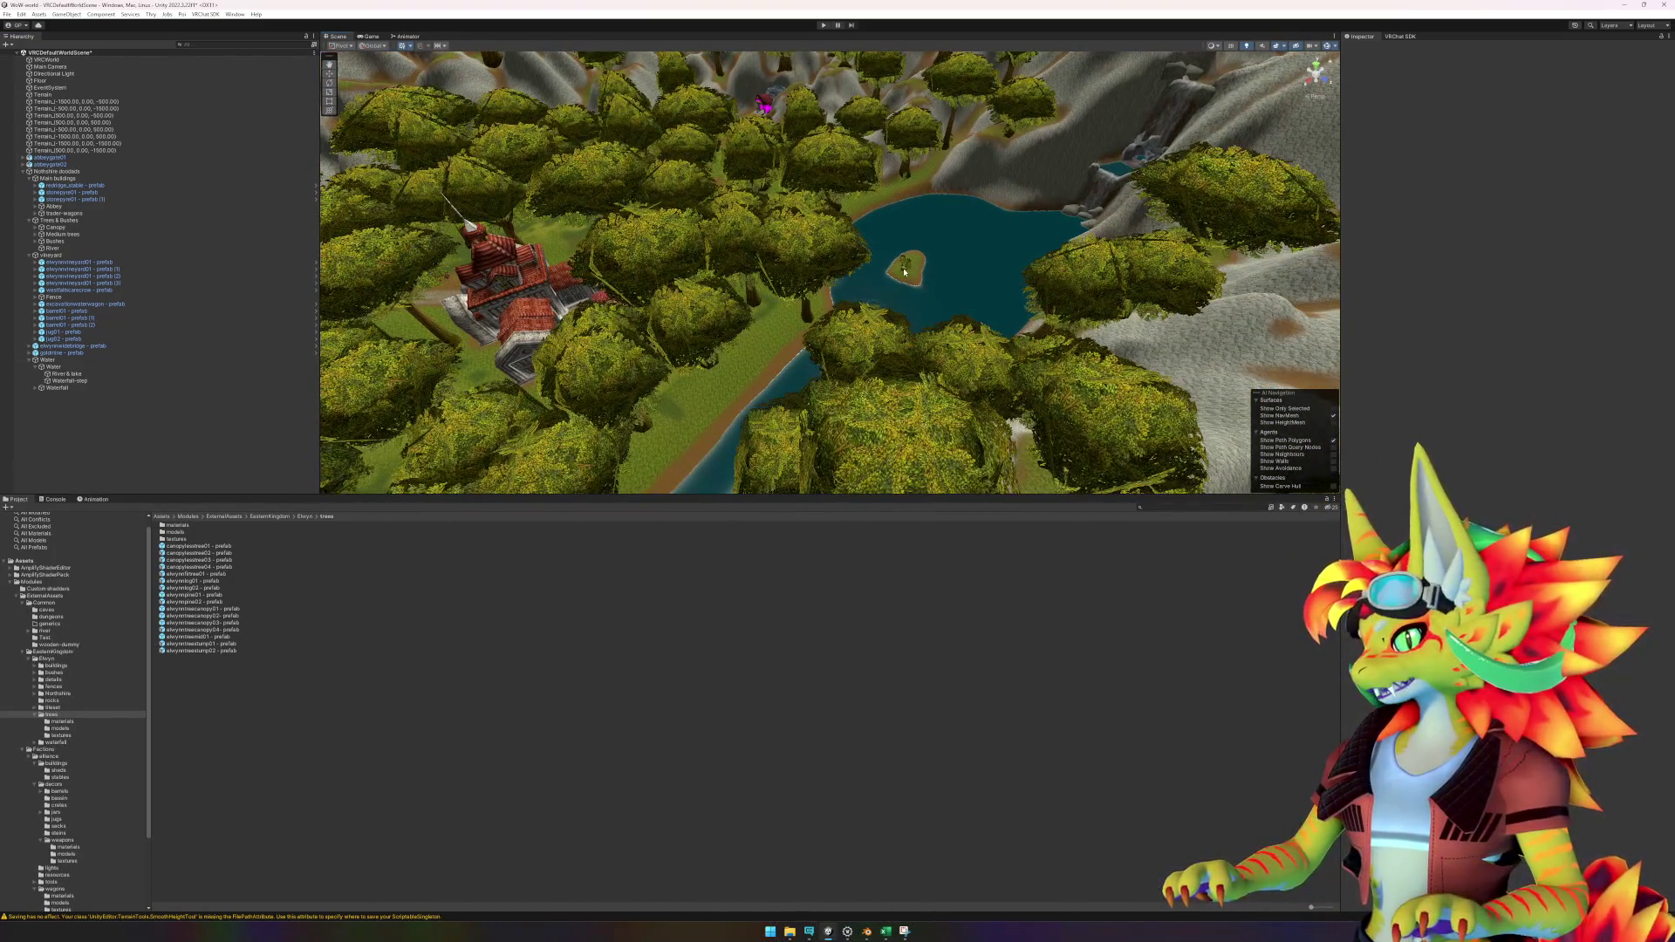
pyautogui.click(904, 272)
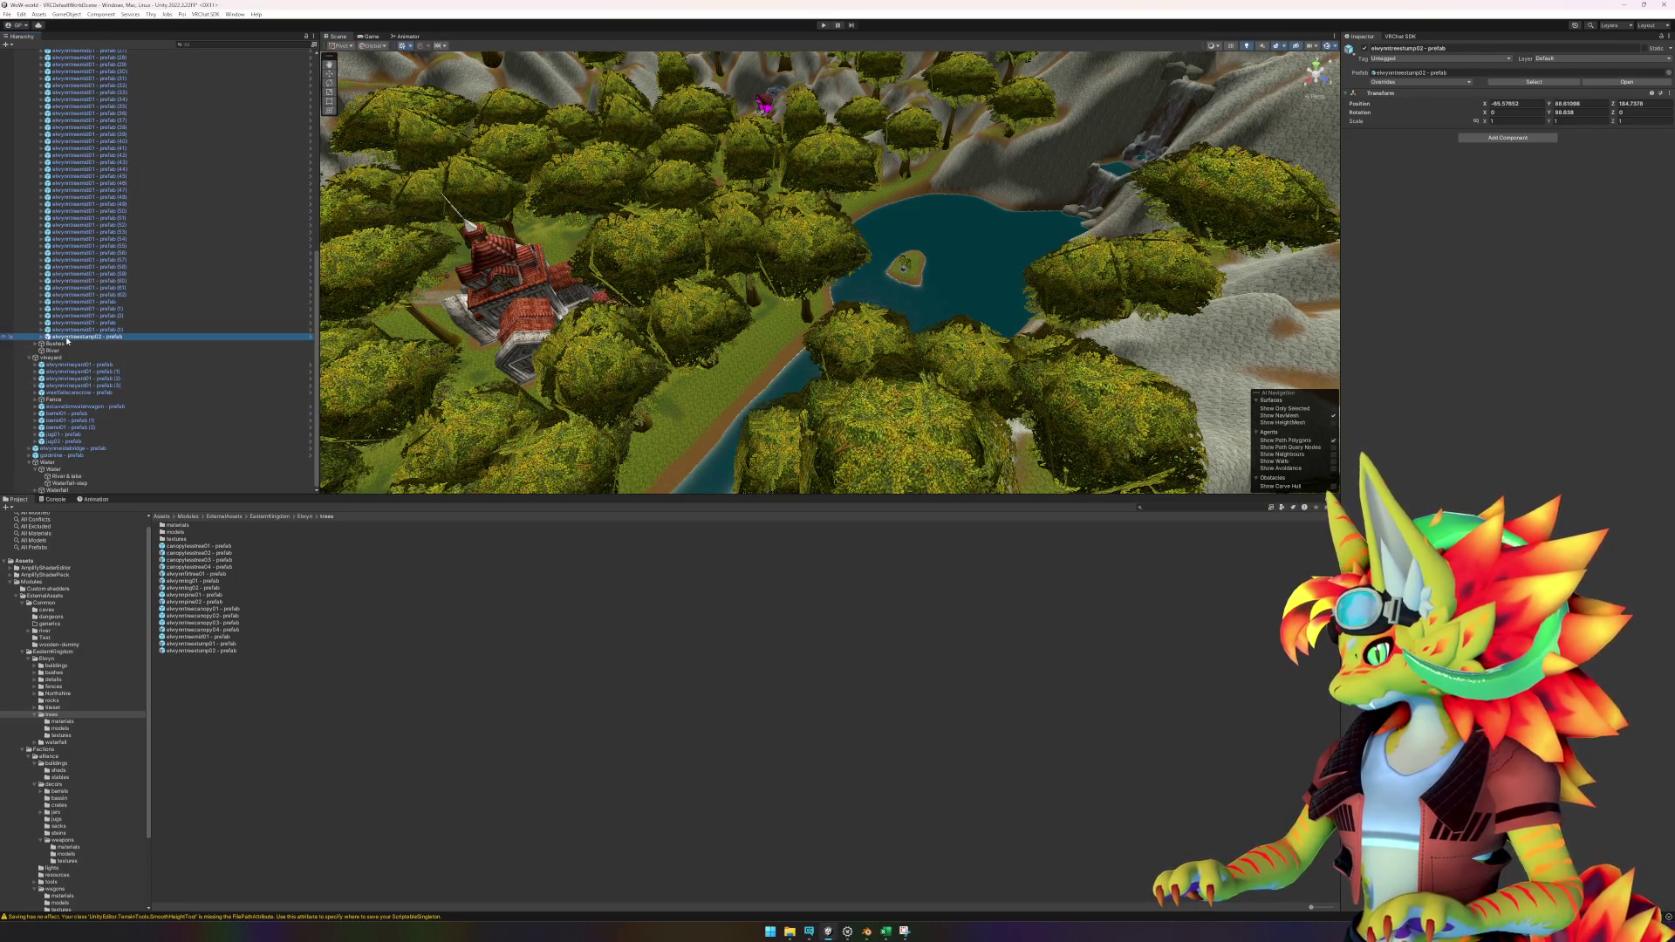
pyautogui.rightClick(67, 340)
pyautogui.moveTo(130, 459)
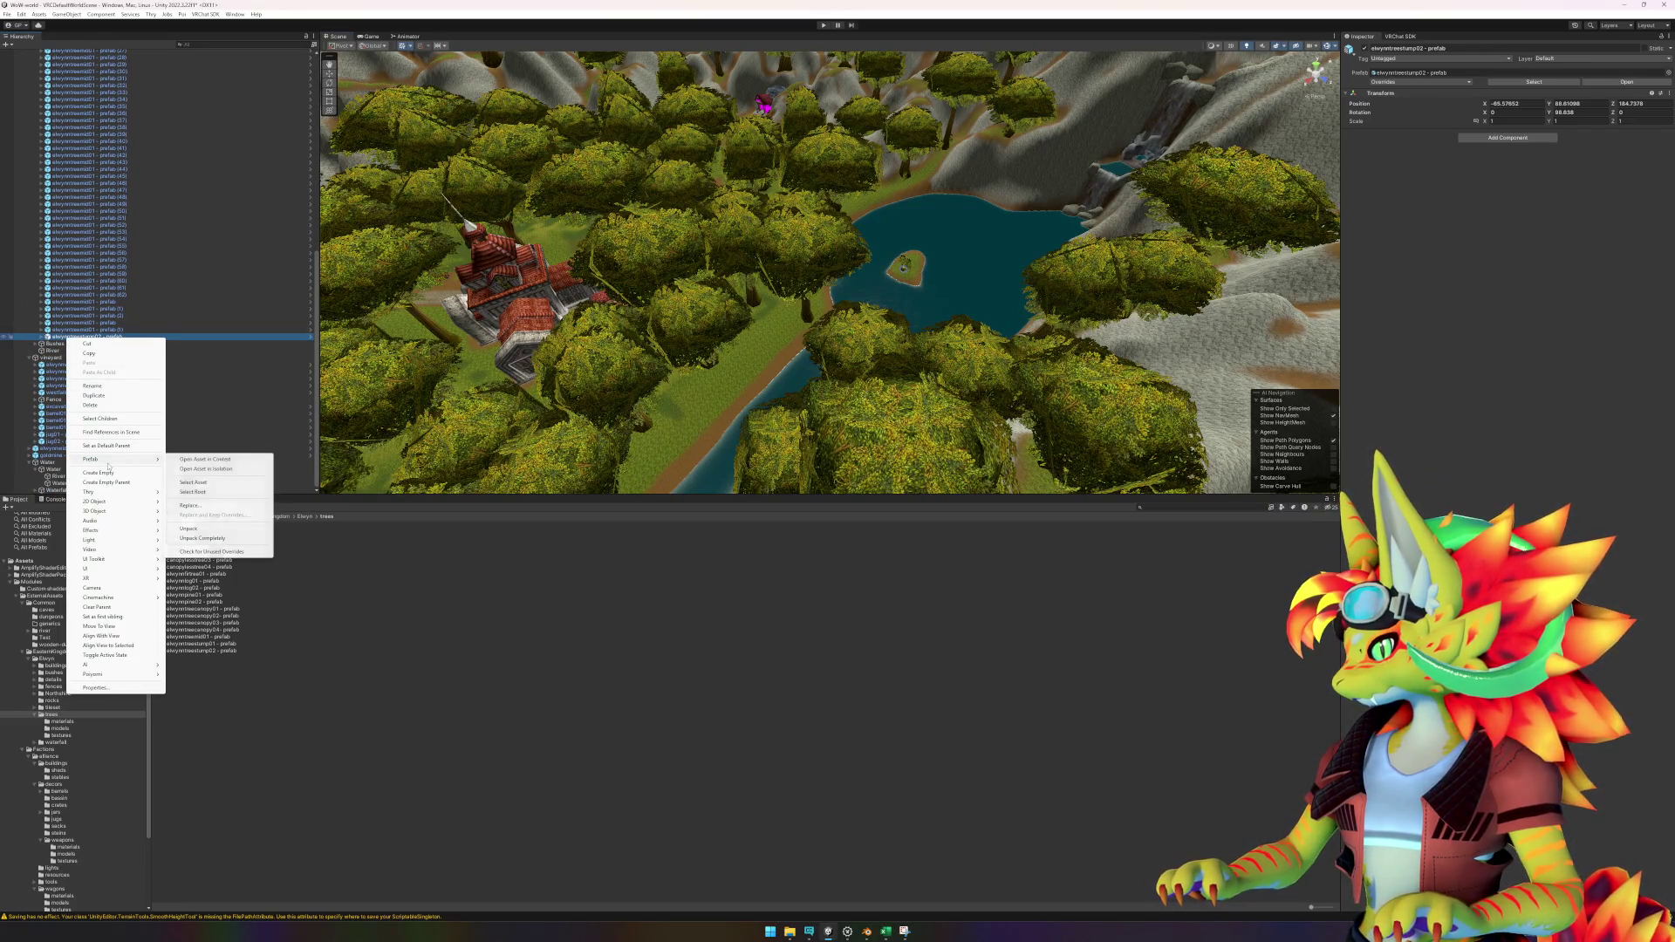
pyautogui.click(205, 468)
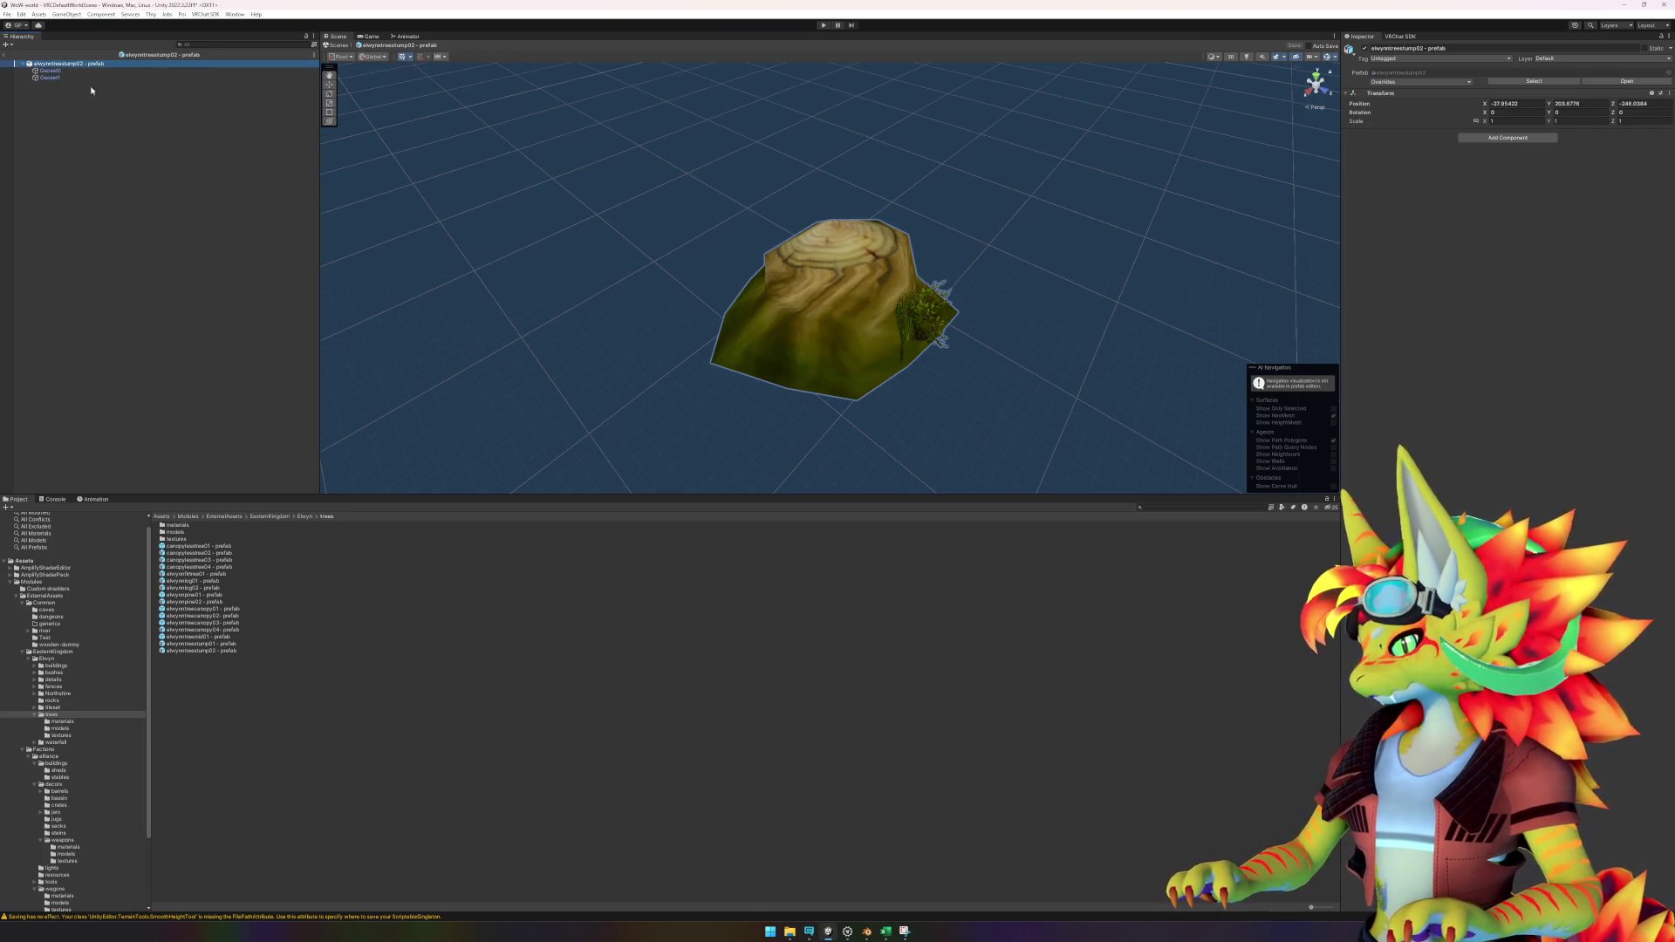
# Locate the stump prefab's source model and set the root's Position X to 0.
pyautogui.rightClick(74, 66)
pyautogui.moveTo(140, 185)
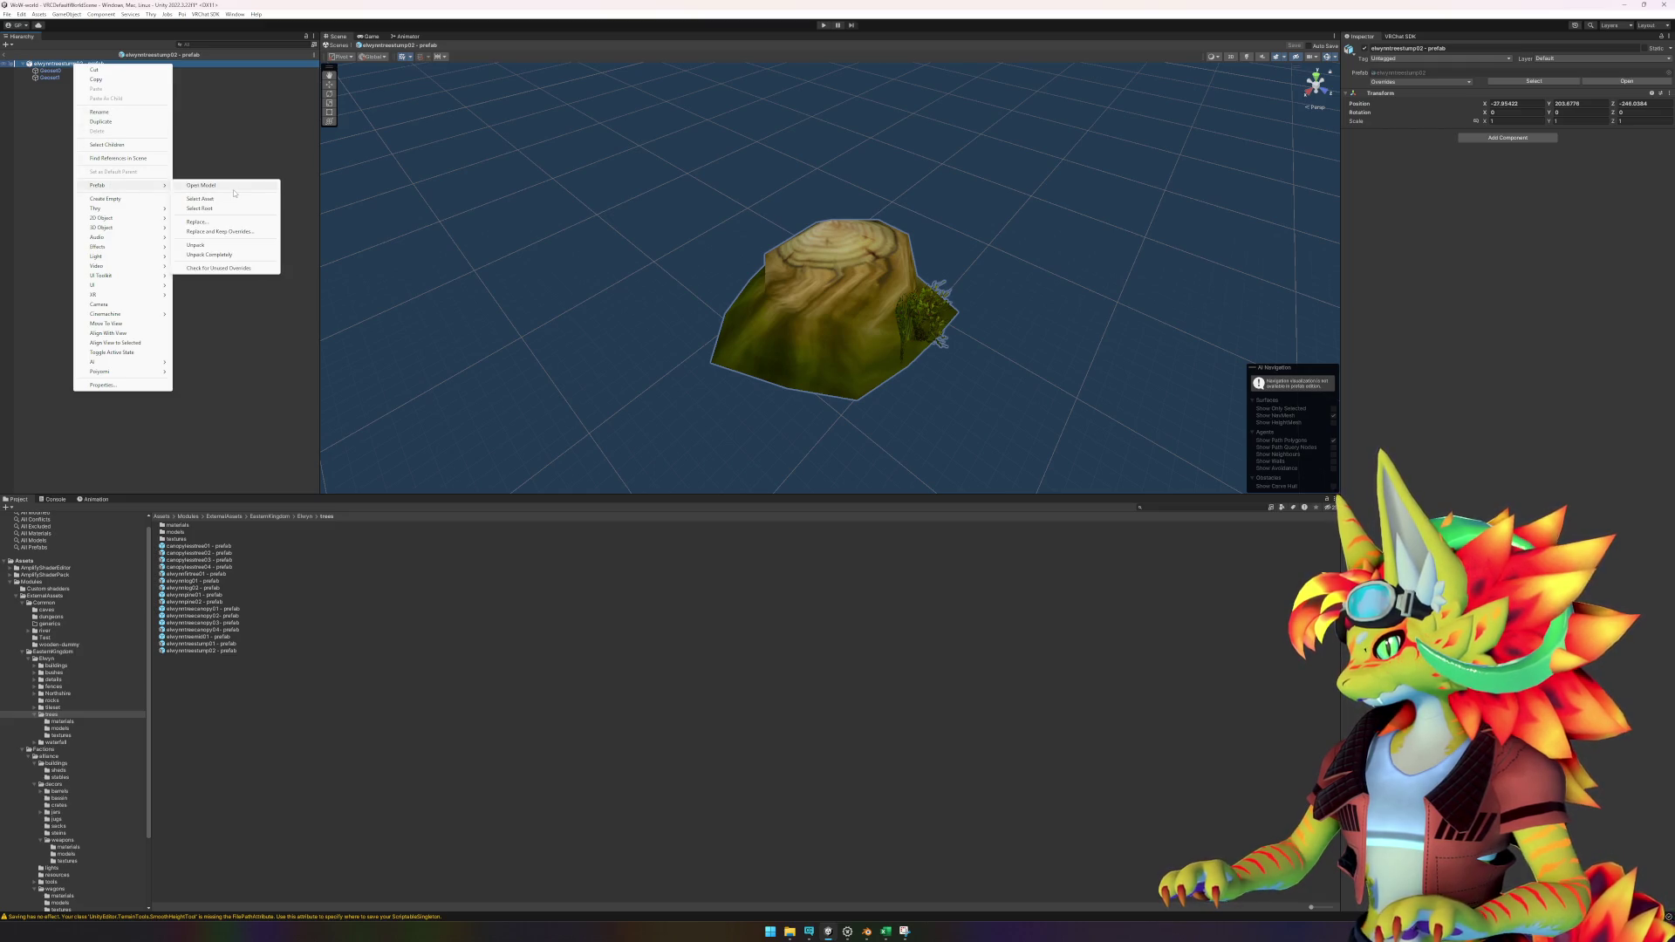
pyautogui.click(231, 200)
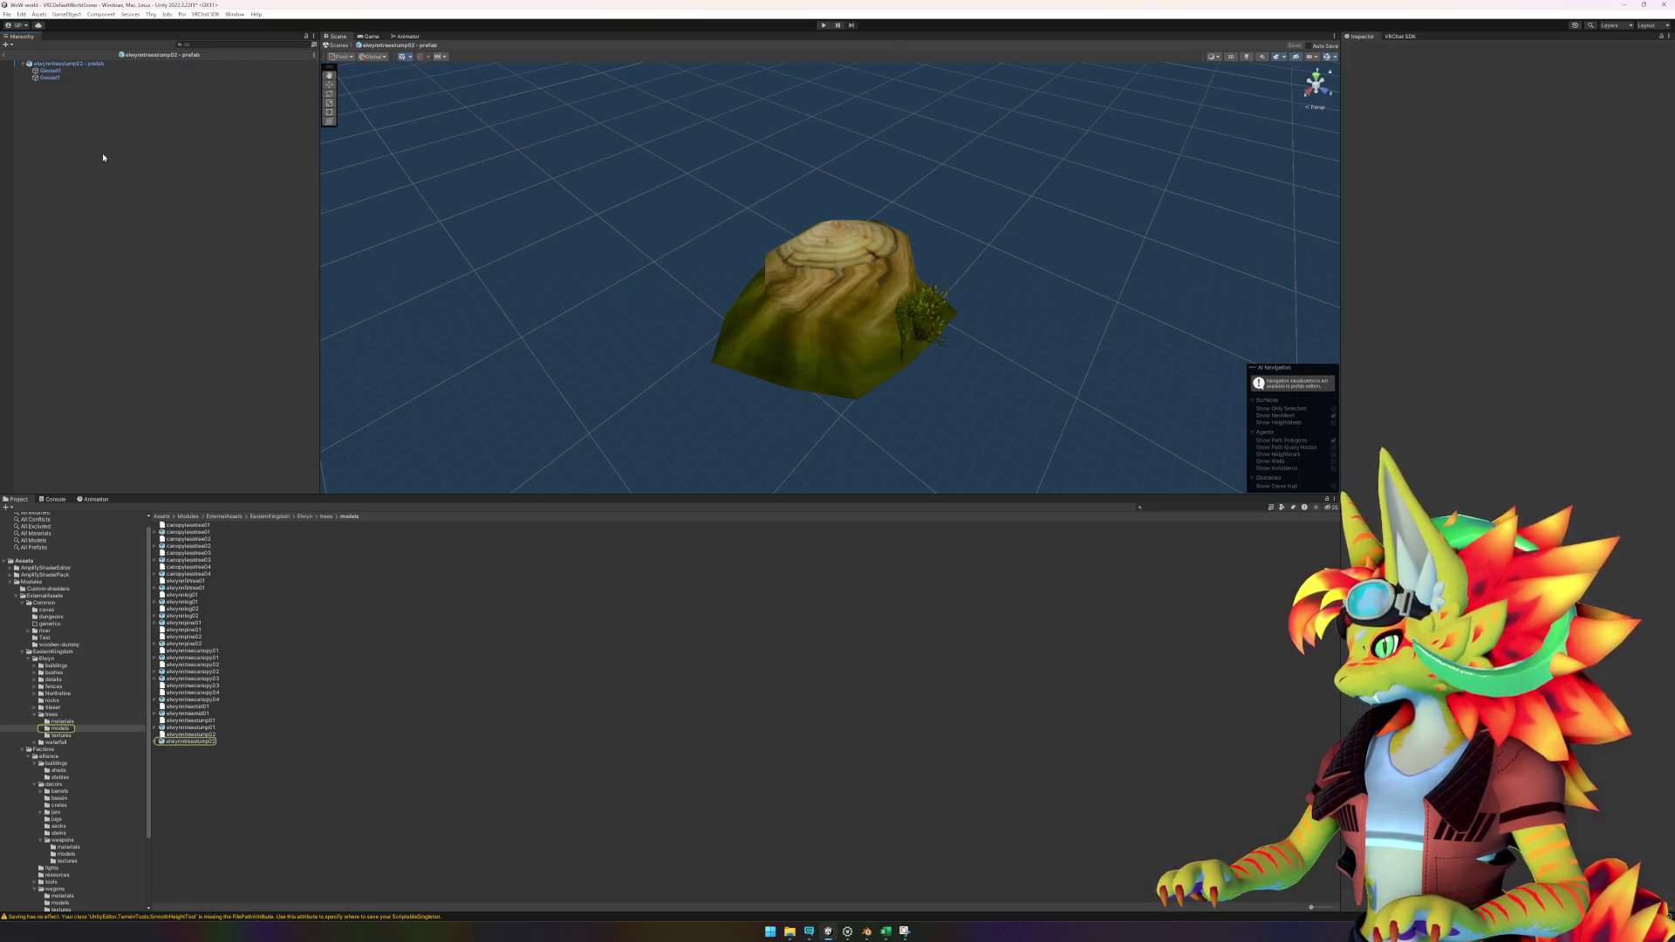
pyautogui.click(92, 65)
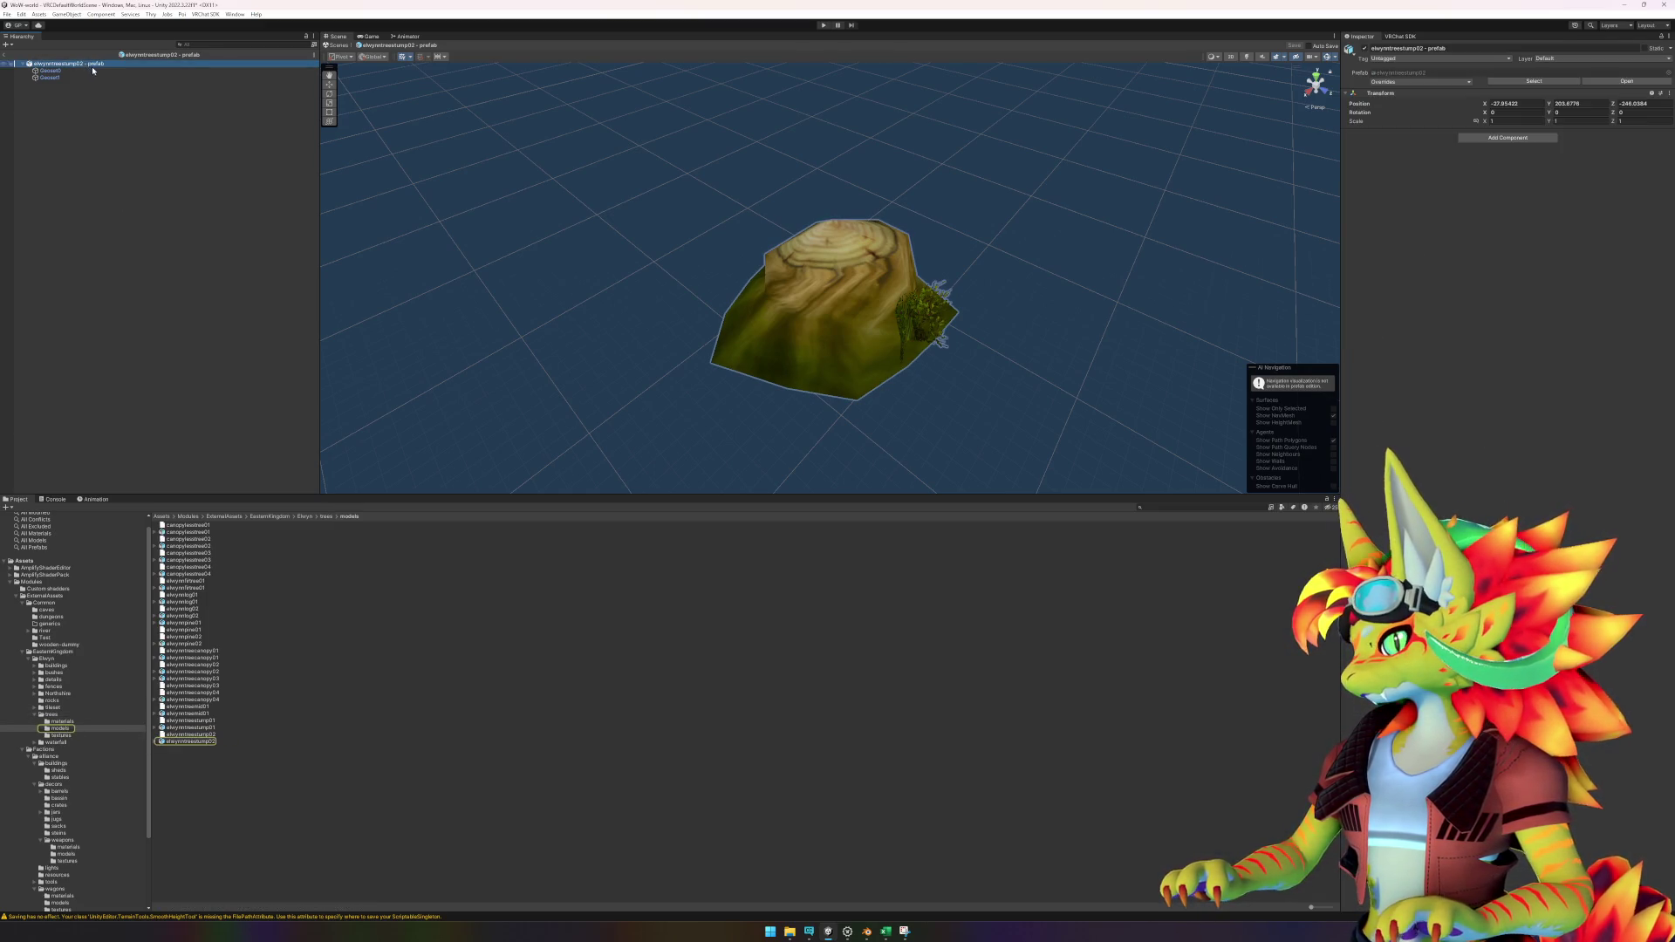
pyautogui.click(1526, 103)
pyautogui.write('0')
pyautogui.press('Return')
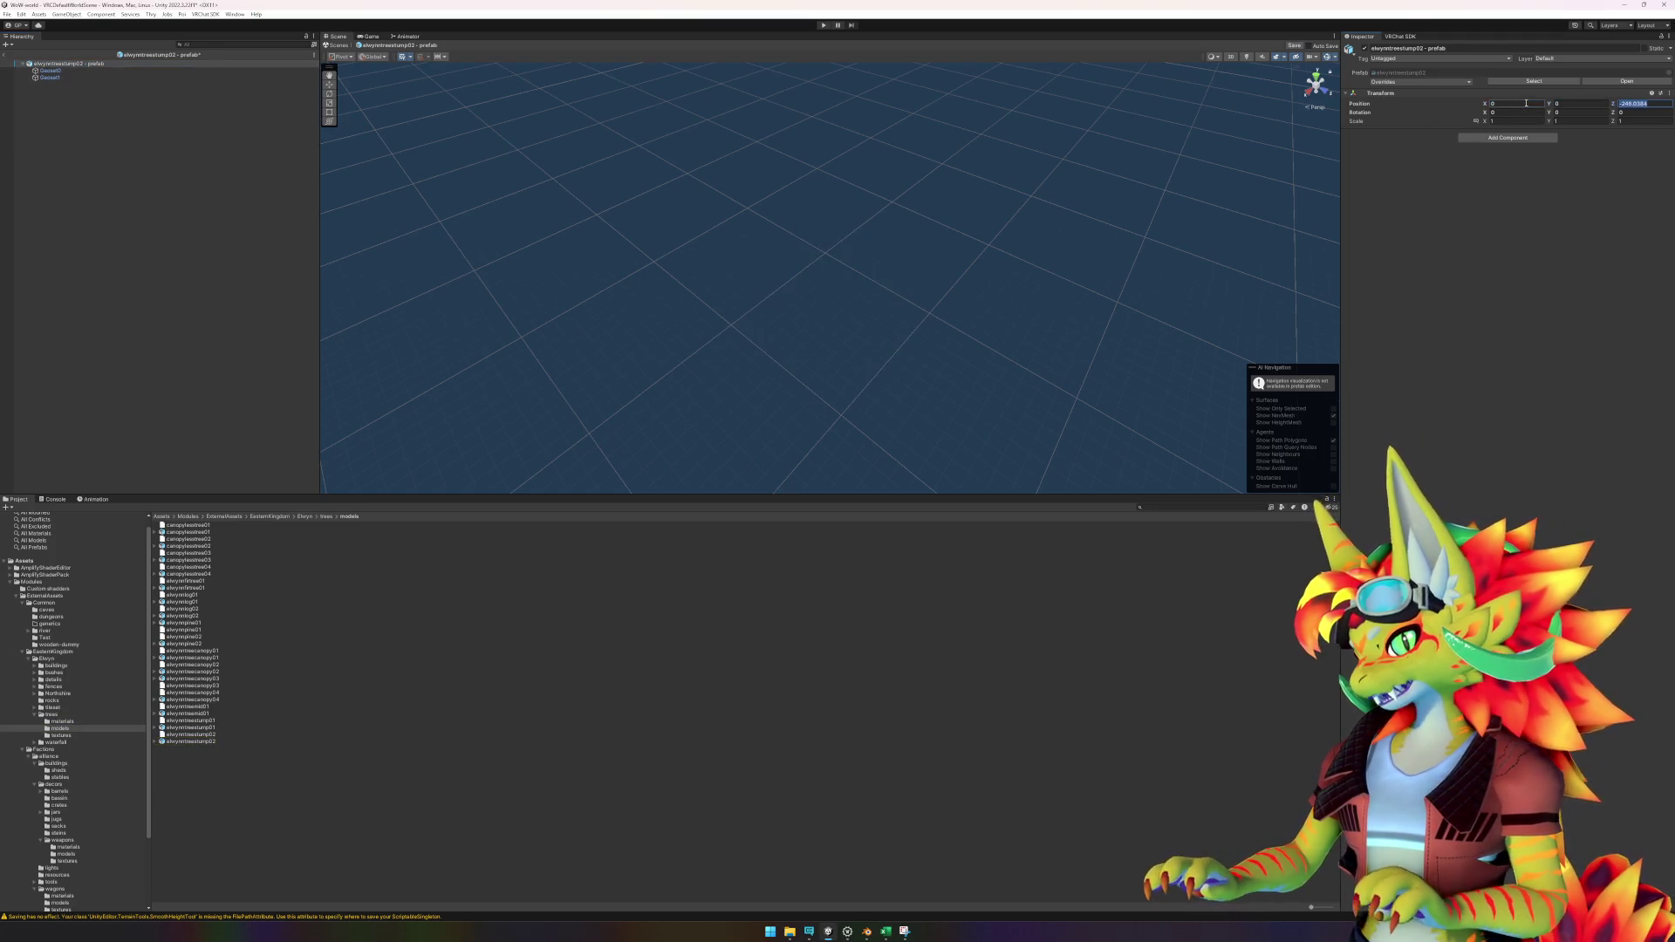
# Unpack the stump prefab root.
pyautogui.click(254, 143)
pyautogui.rightClick(94, 64)
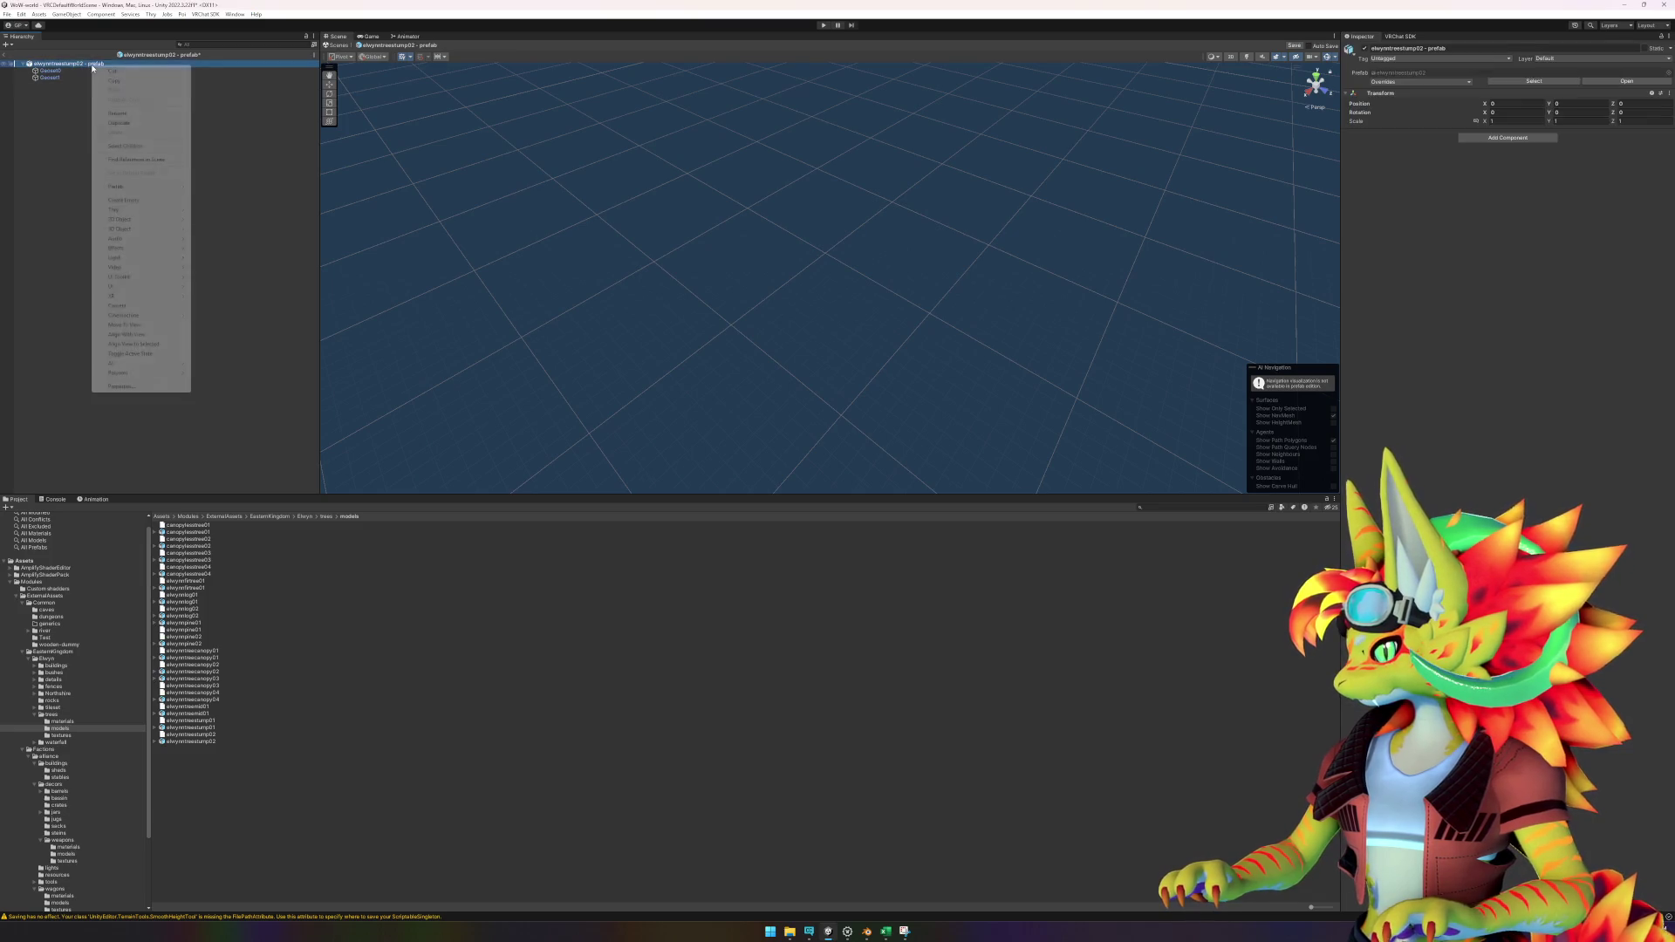
pyautogui.moveTo(139, 187)
pyautogui.click(214, 246)
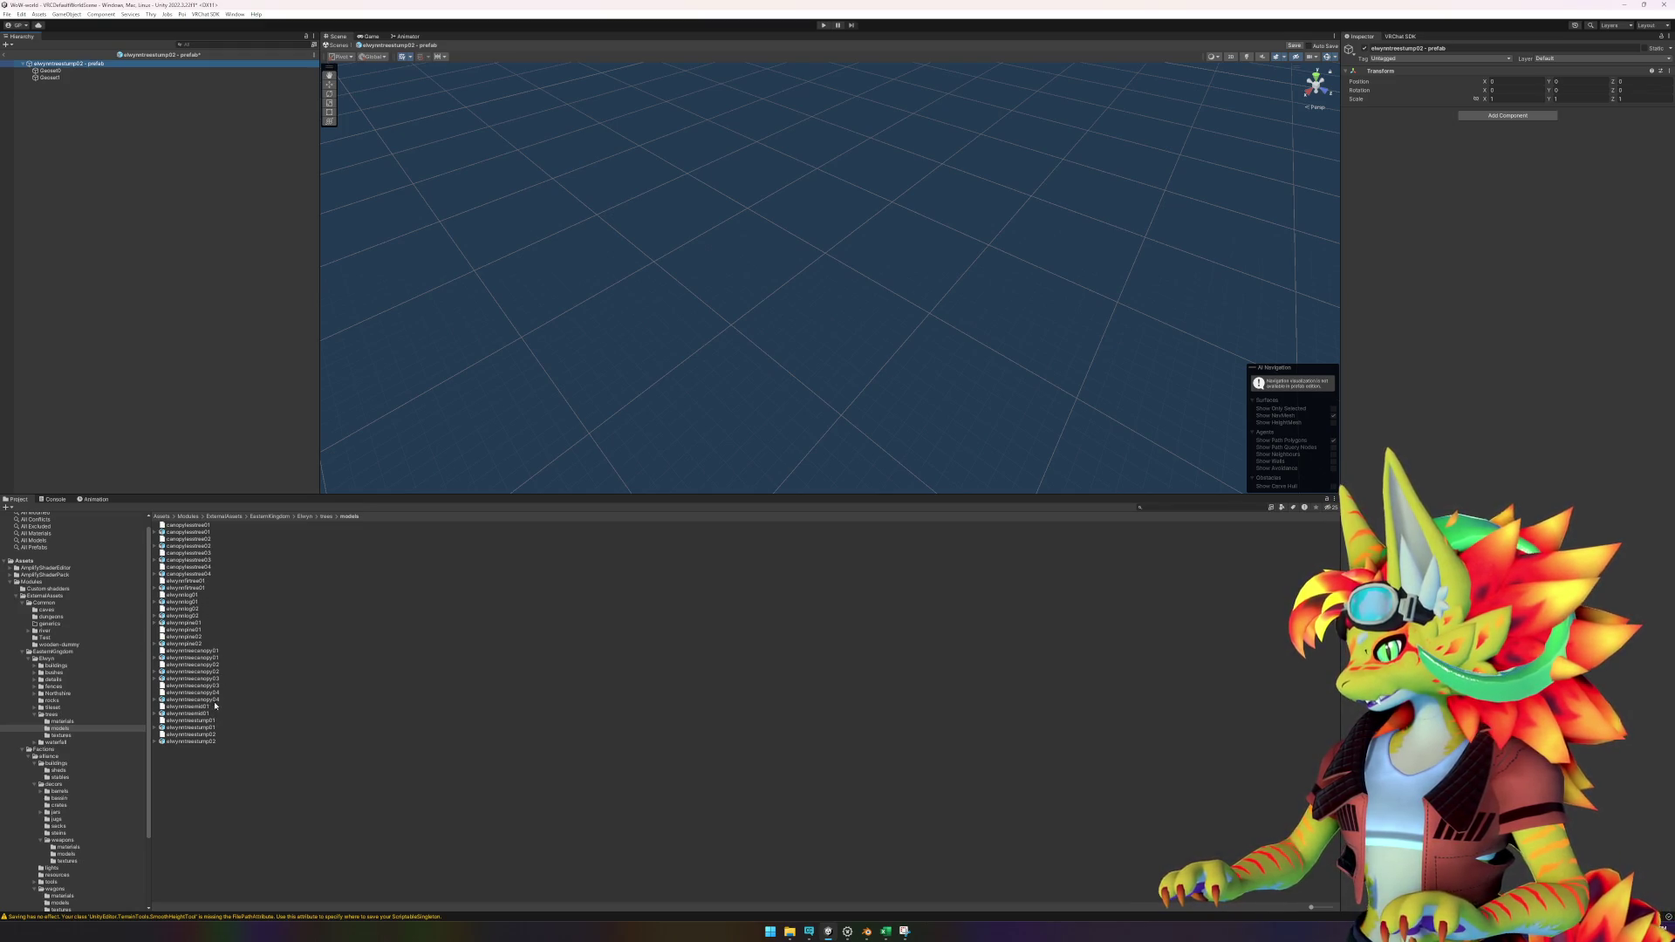
# Nest the elwynntreestump02 model under the root and delete the old loose geosets.
pyautogui.moveTo(212, 741)
pyautogui.mouseDown()
pyautogui.moveTo(101, 157)
pyautogui.moveTo(61, 85)
pyautogui.mouseUp()
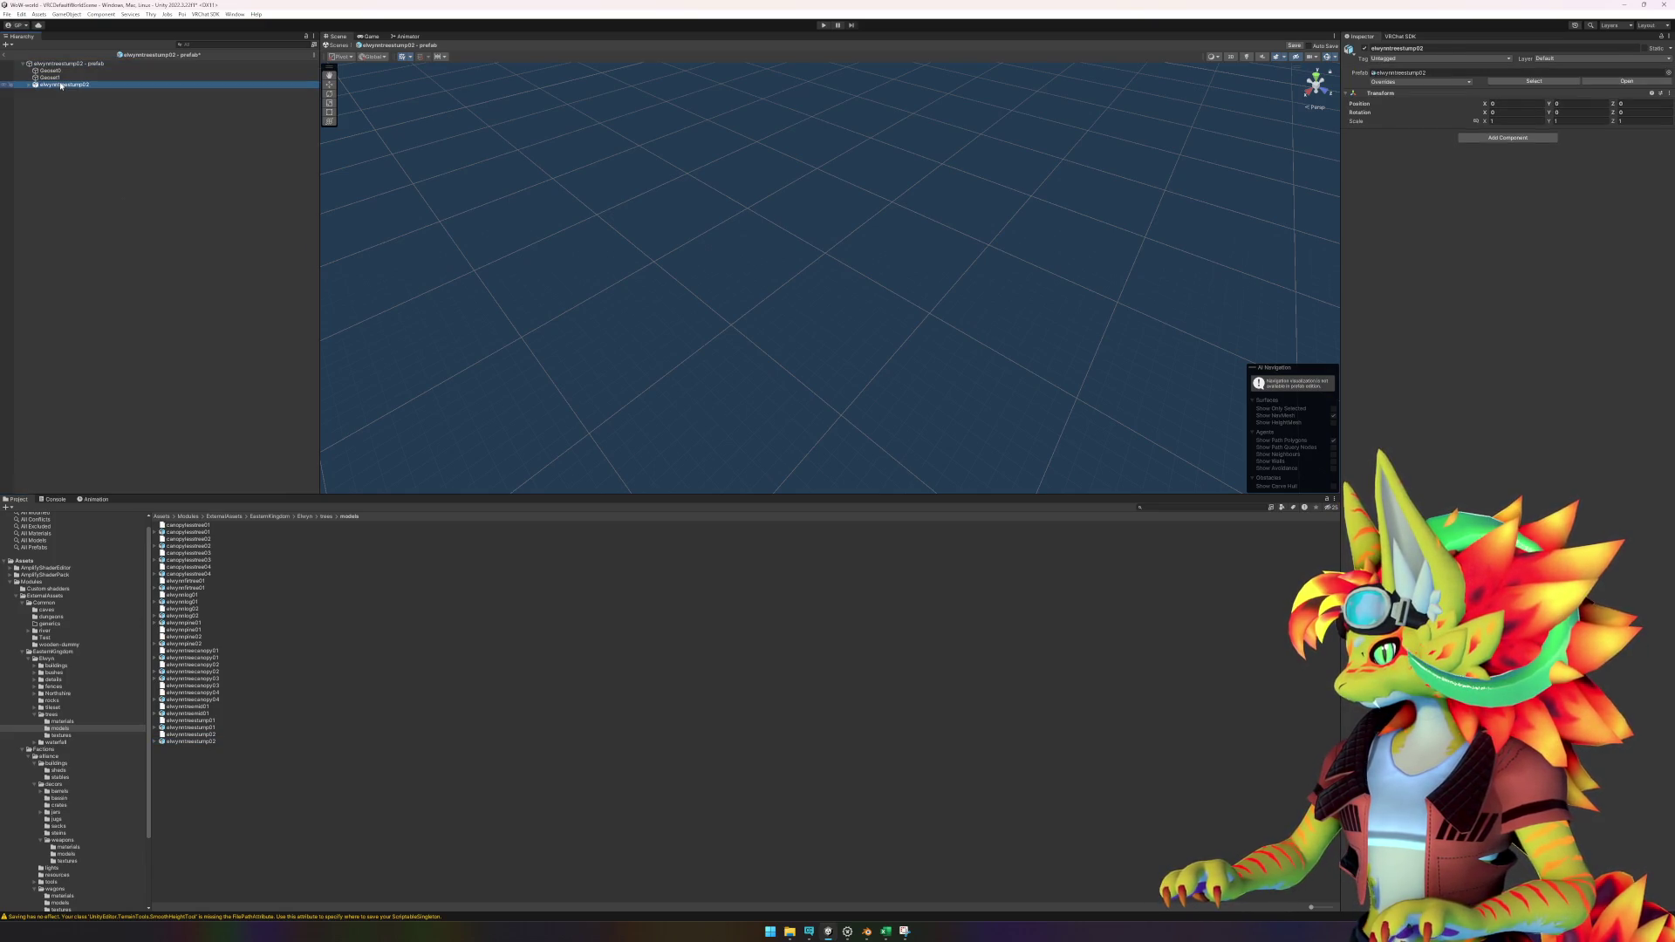
pyautogui.click(29, 85)
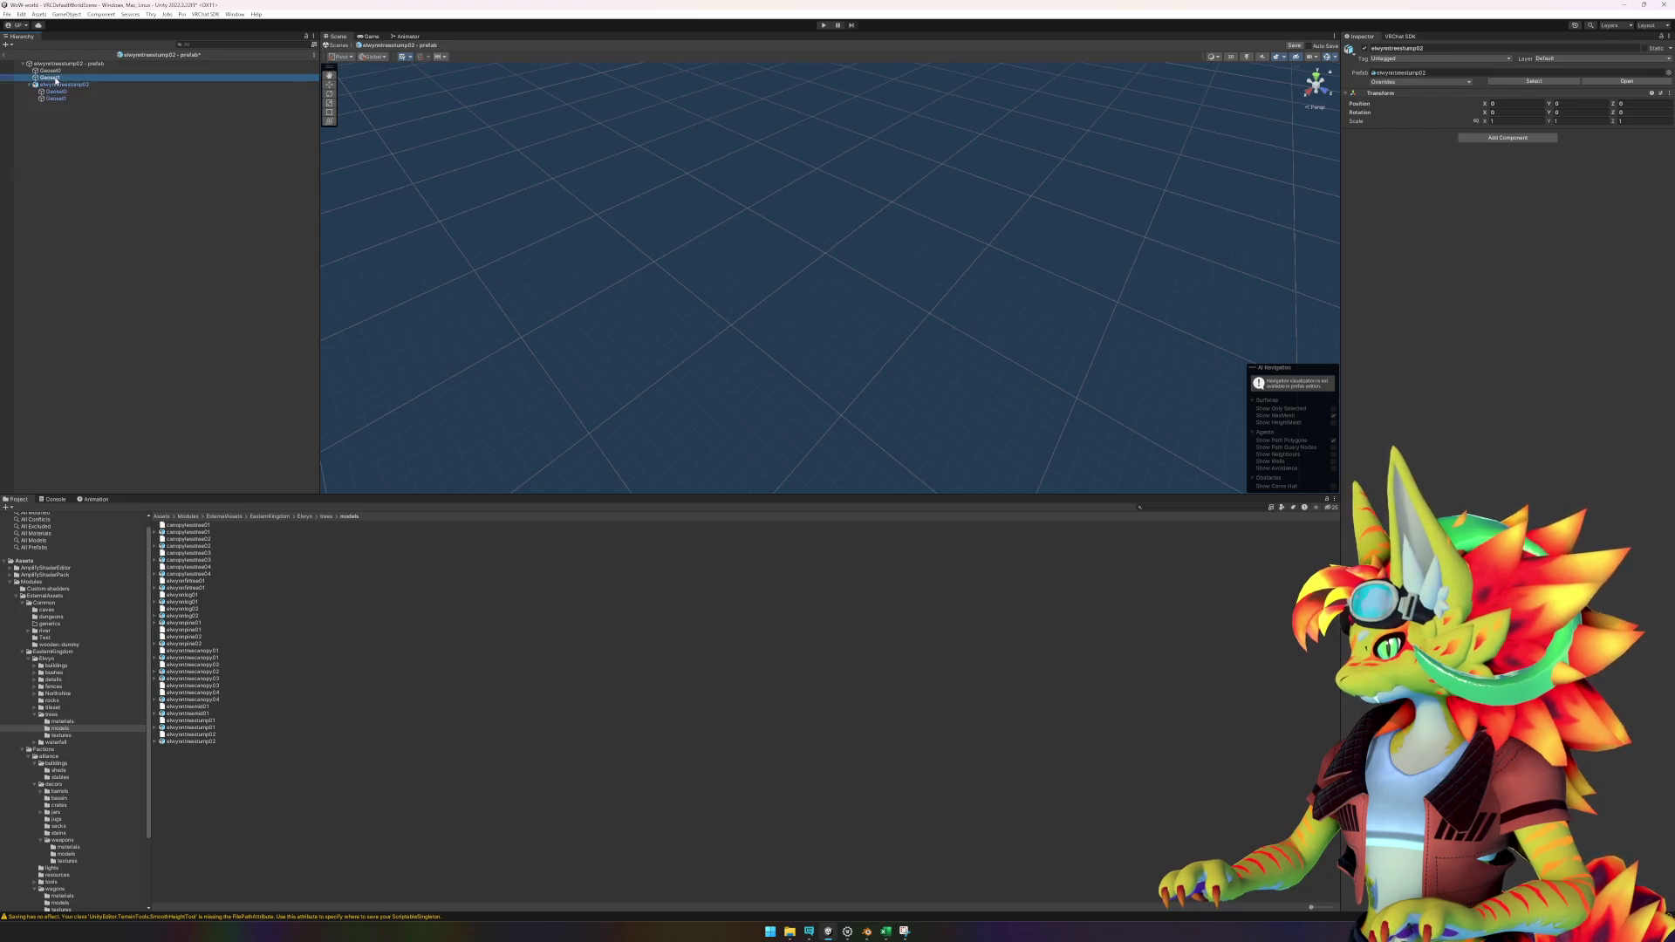
pyautogui.click(56, 77)
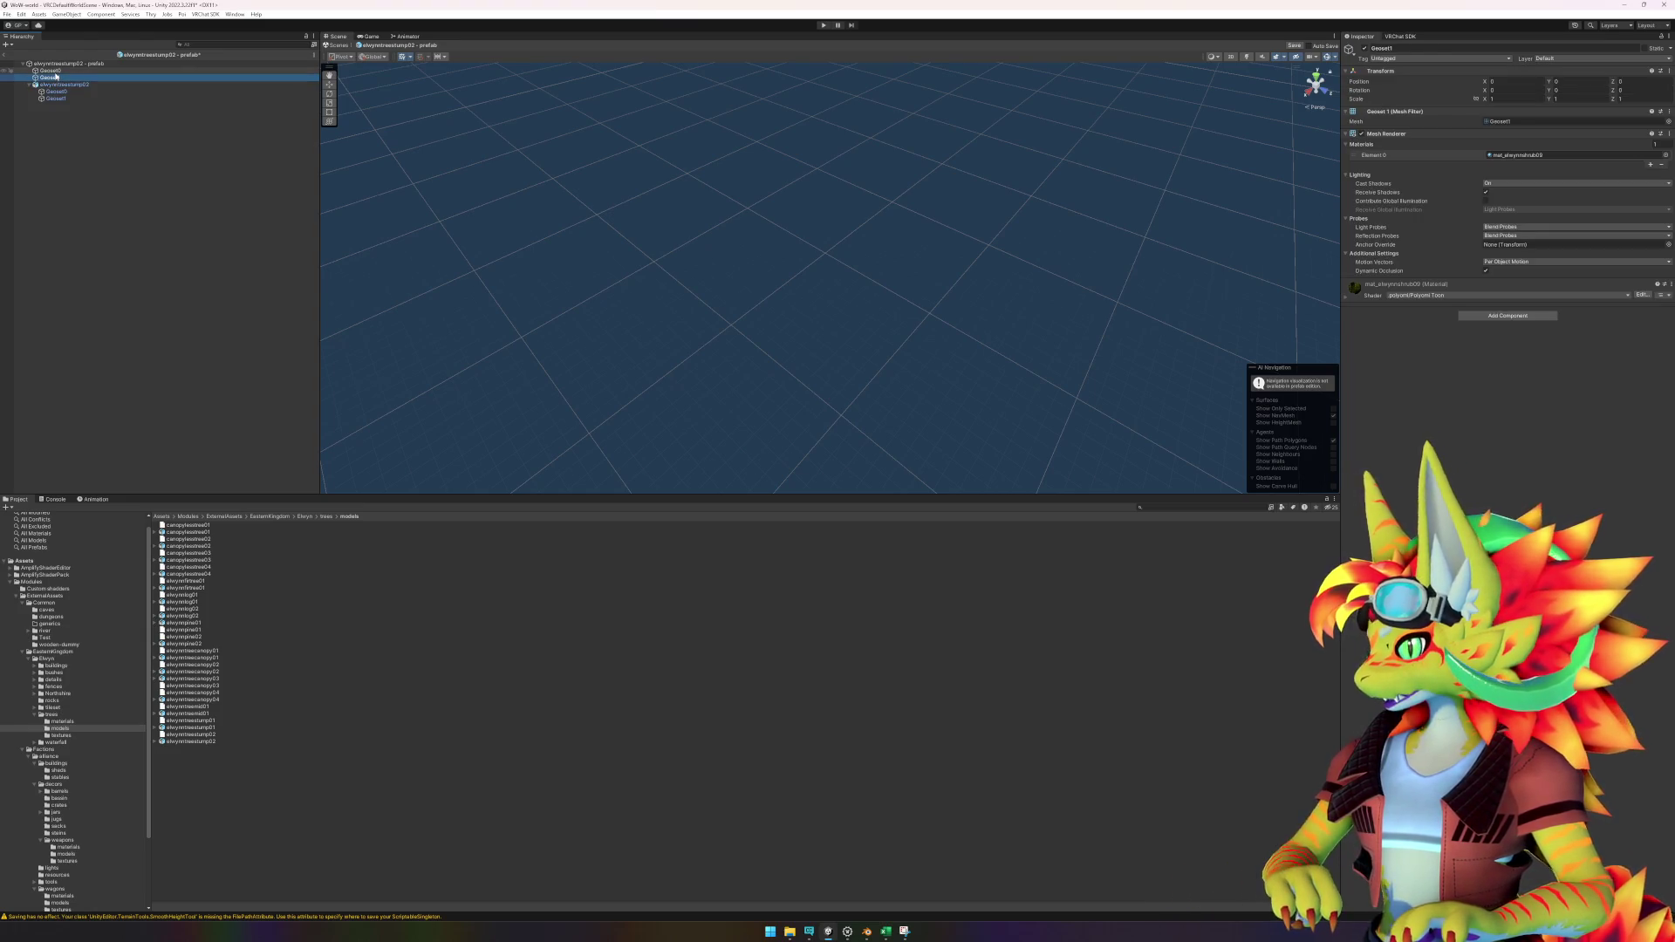
pyautogui.keyDown('shift'); pyautogui.click(50, 69); pyautogui.keyUp('shift')
pyautogui.press('Delete')
pyautogui.click(64, 70)
pyautogui.click(1507, 137)
# Add an LOD Group to elwynntreestump02, delete LOD 1 and 2, set LOD 0 transition to 2.
pyautogui.click(1507, 164)
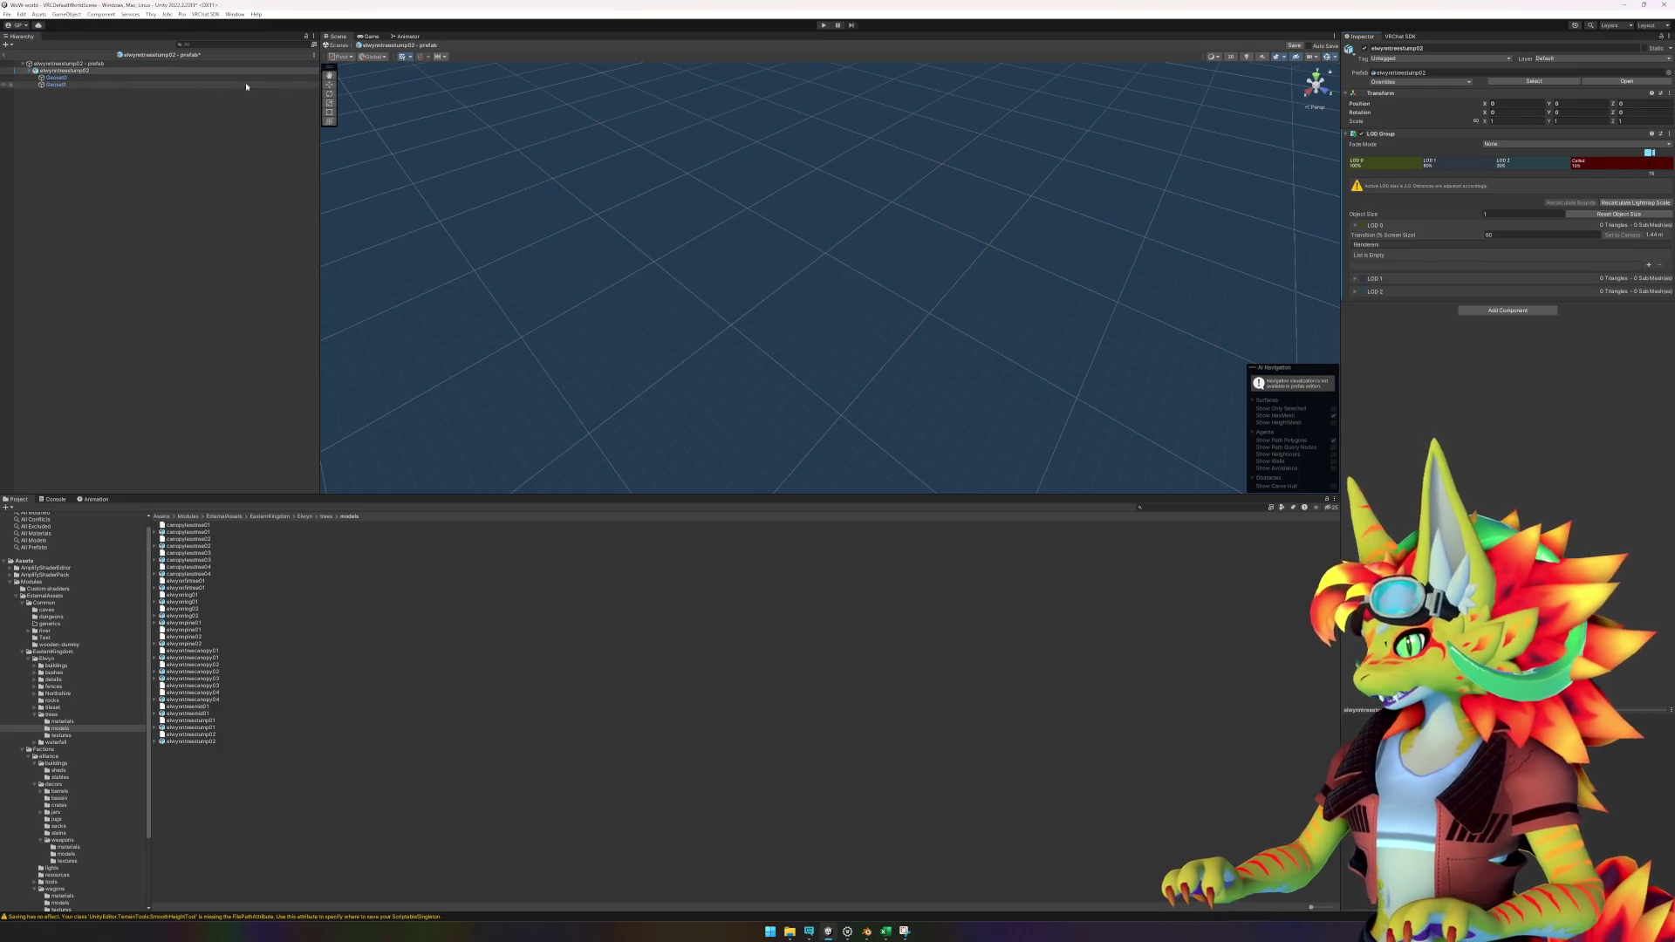
pyautogui.click(1393, 163)
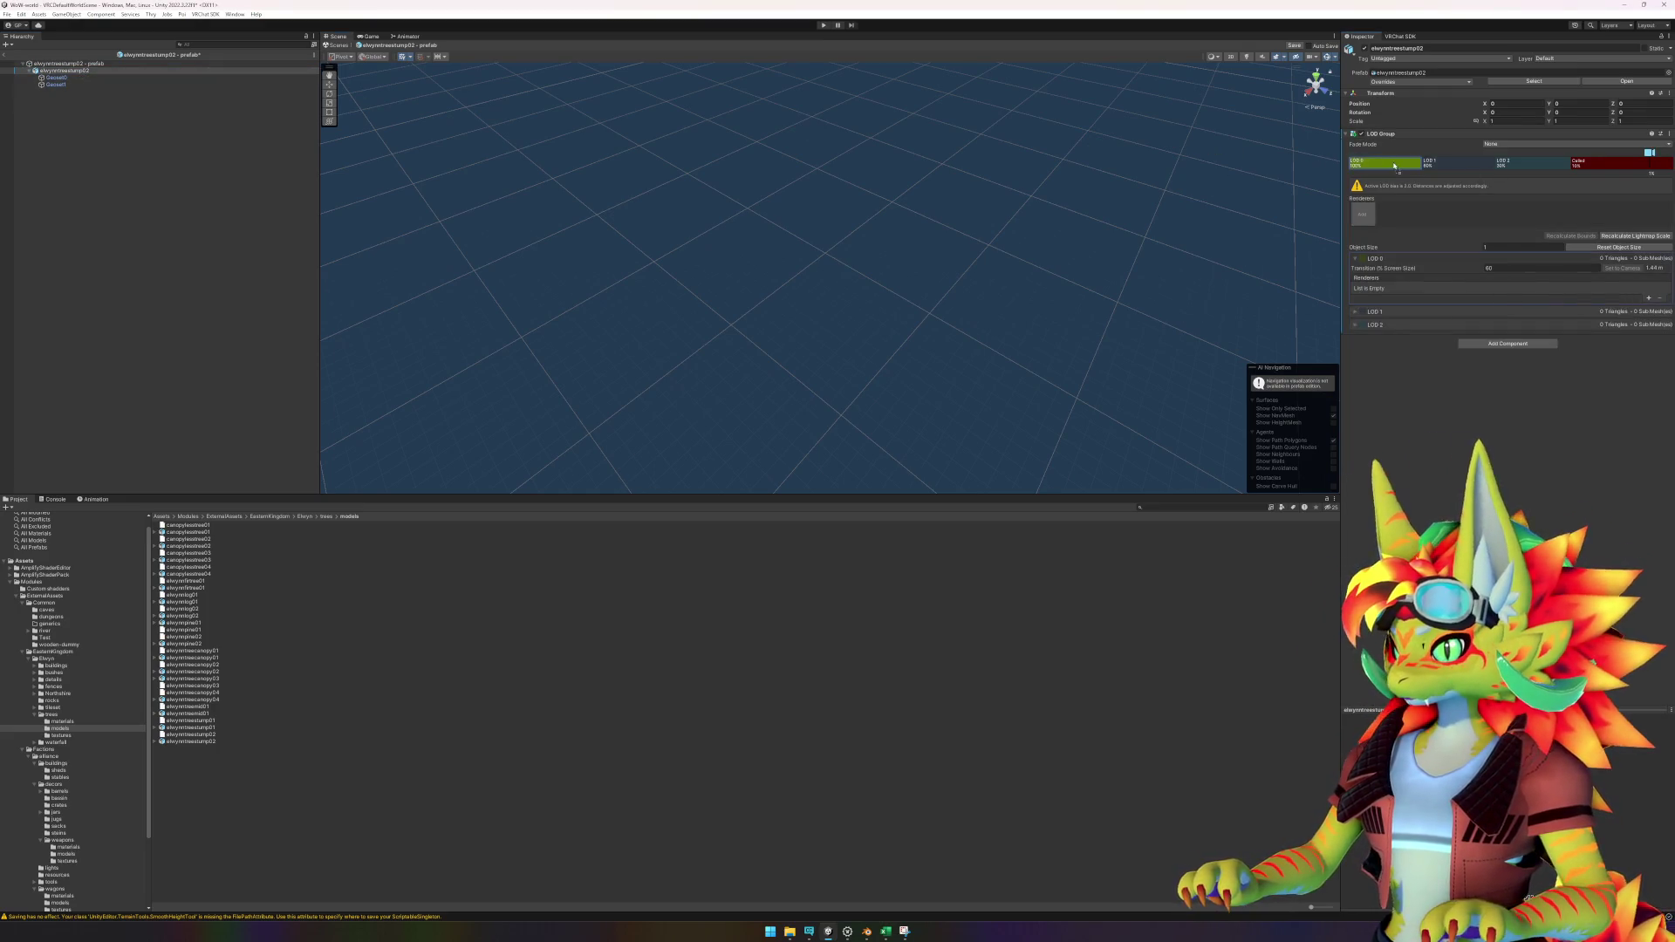
pyautogui.rightClick(1471, 165)
pyautogui.click(1492, 176)
pyautogui.rightClick(1471, 166)
pyautogui.click(1491, 176)
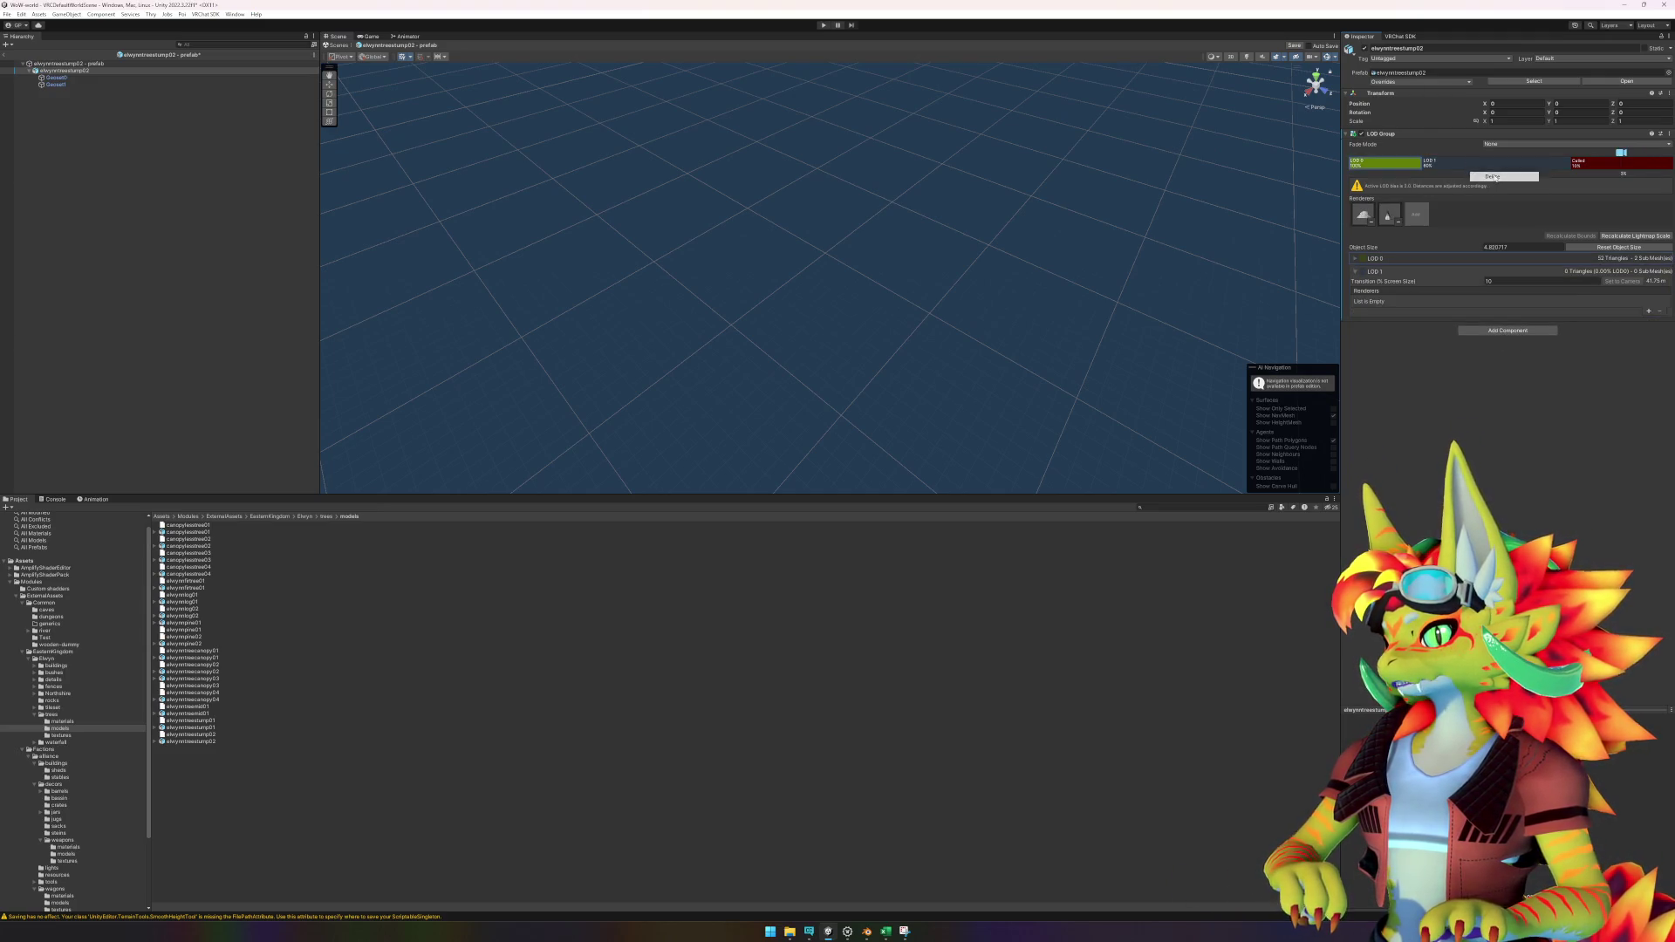
pyautogui.click(1371, 260)
pyautogui.click(1523, 267)
pyautogui.write('2')
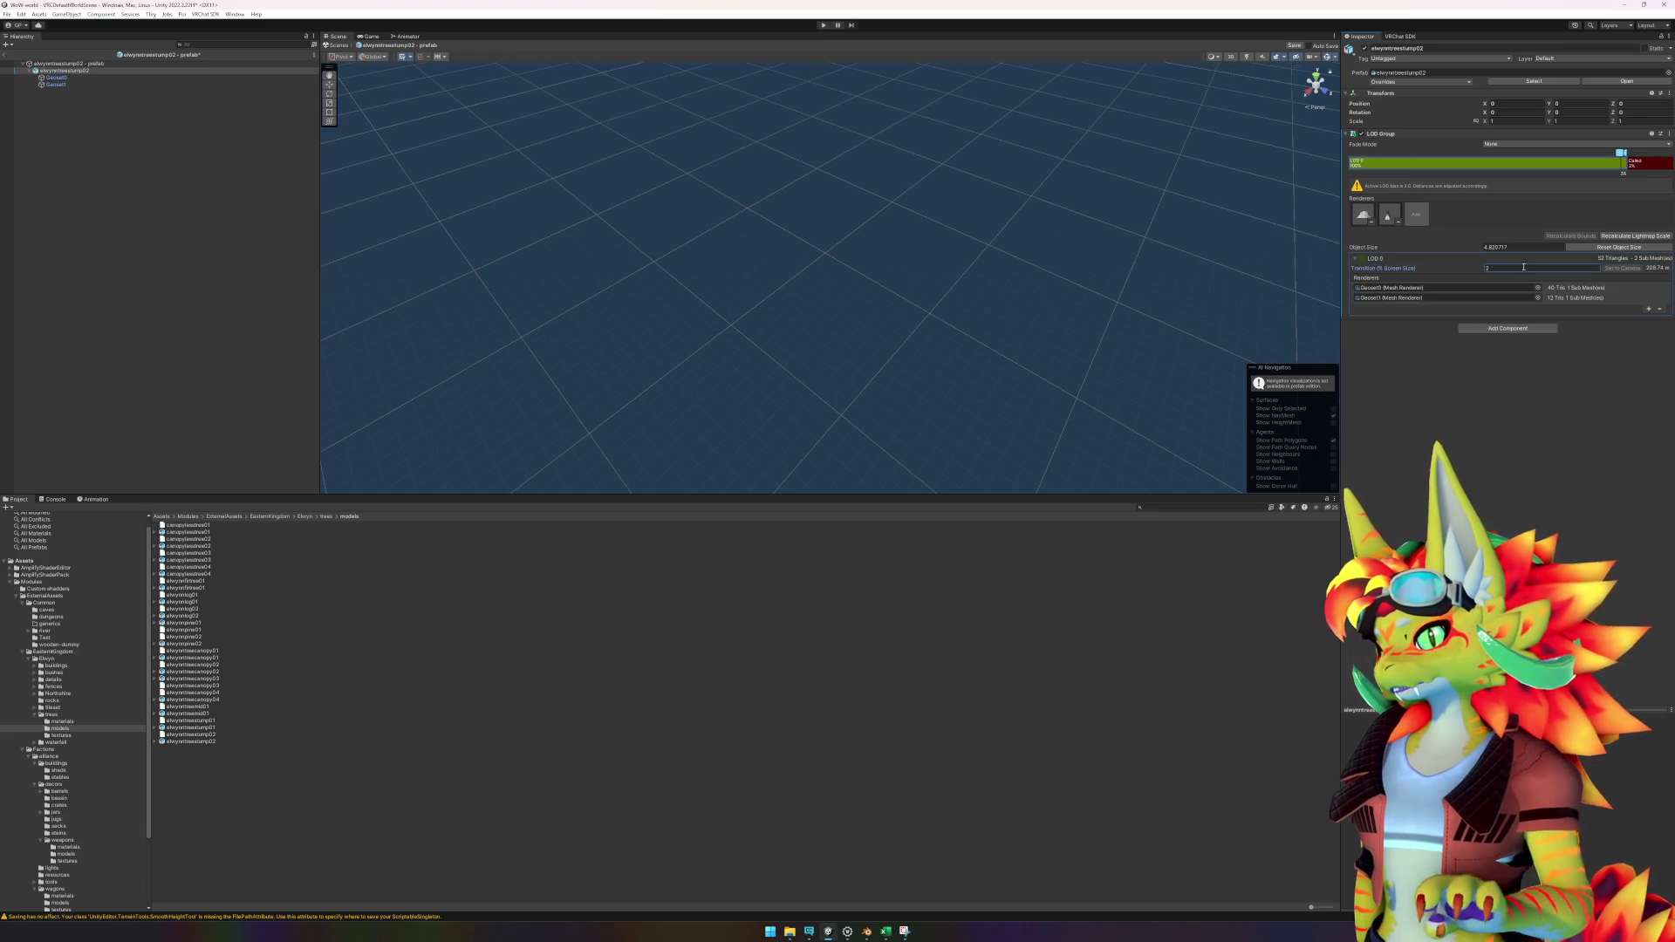
pyautogui.click(87, 78)
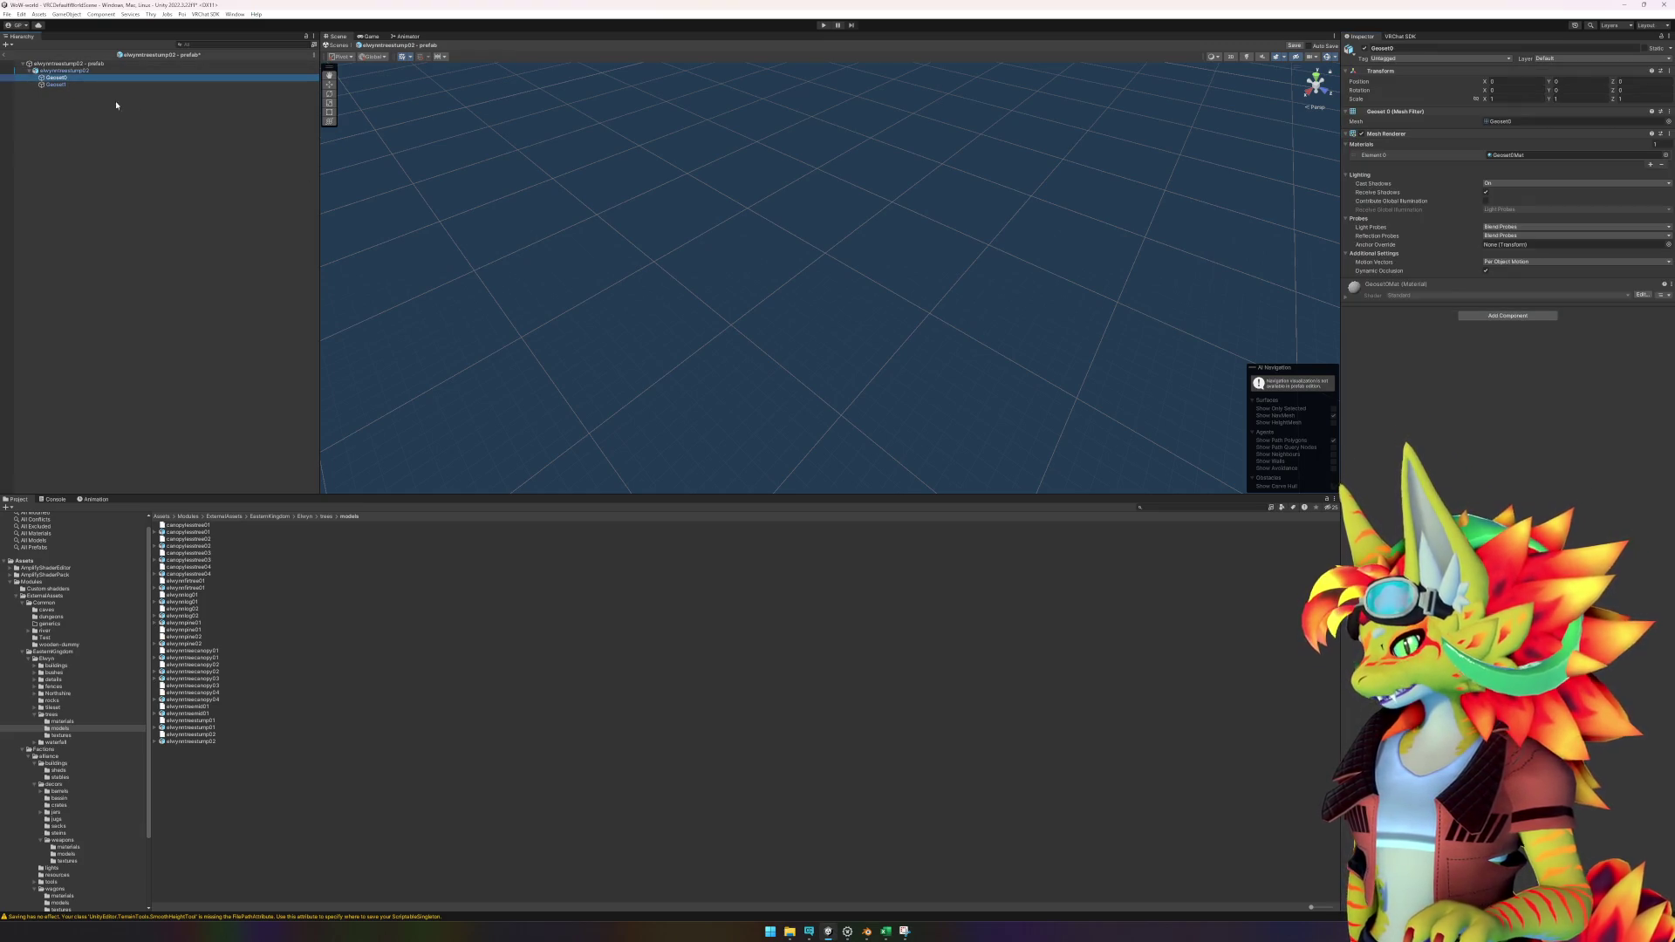
# Frame Geoset0 and click through the stump prefab's root, Geoset0 and Geoset1 in the Hierarchy.
pyautogui.press('f')
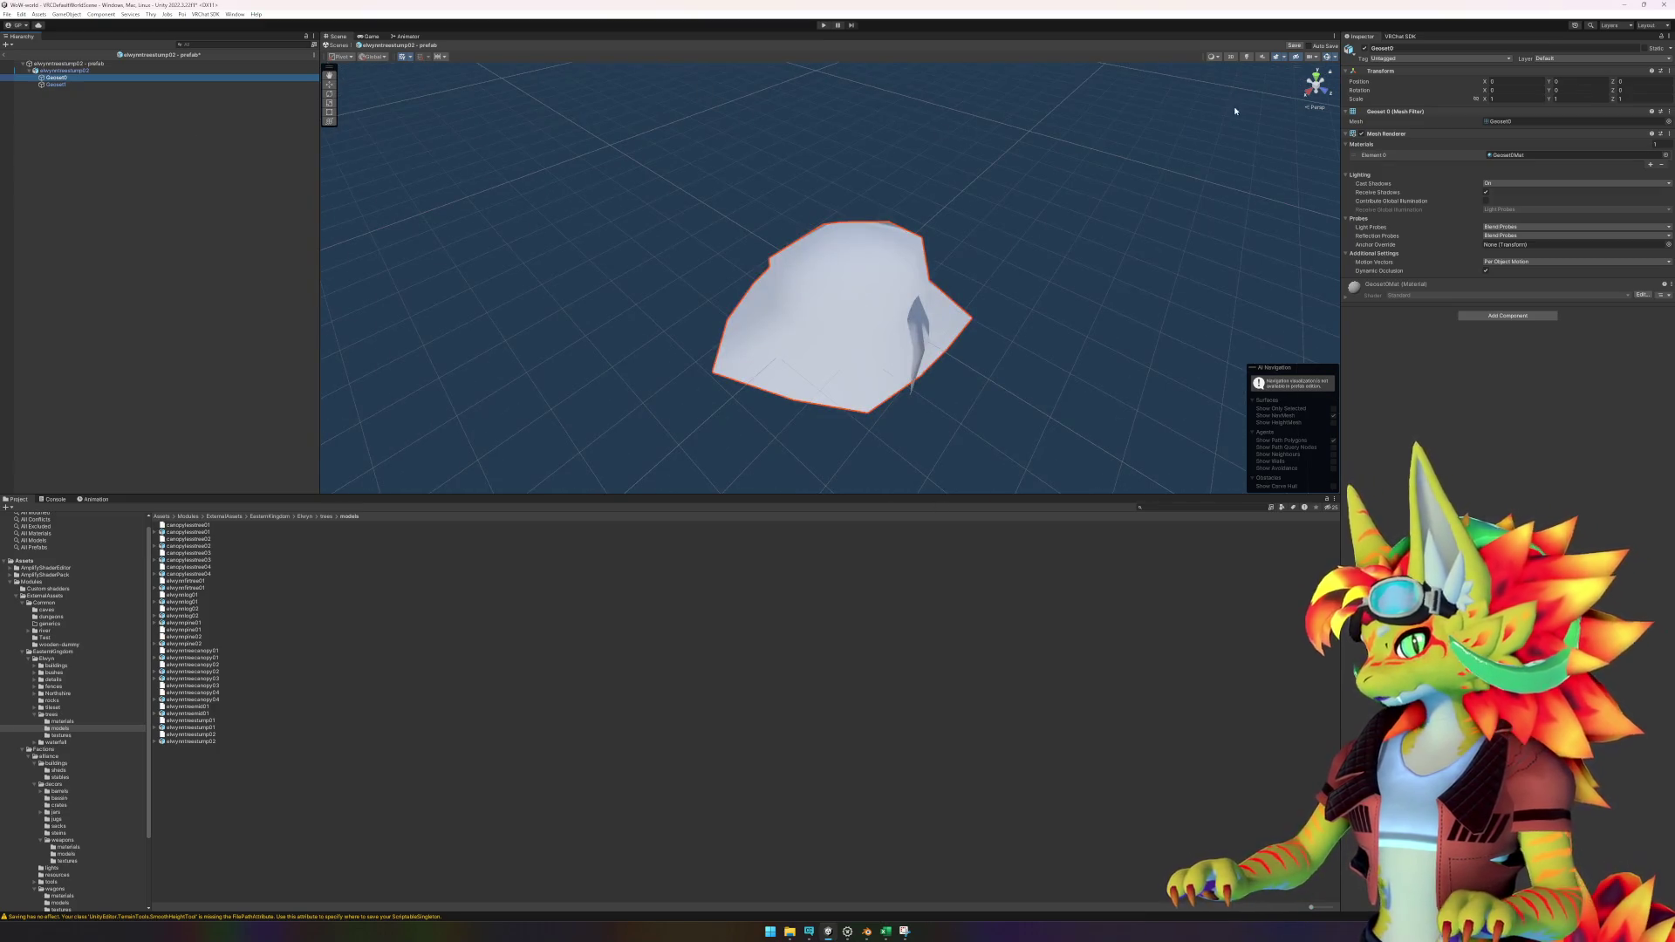
pyautogui.click(61, 70)
pyautogui.click(61, 64)
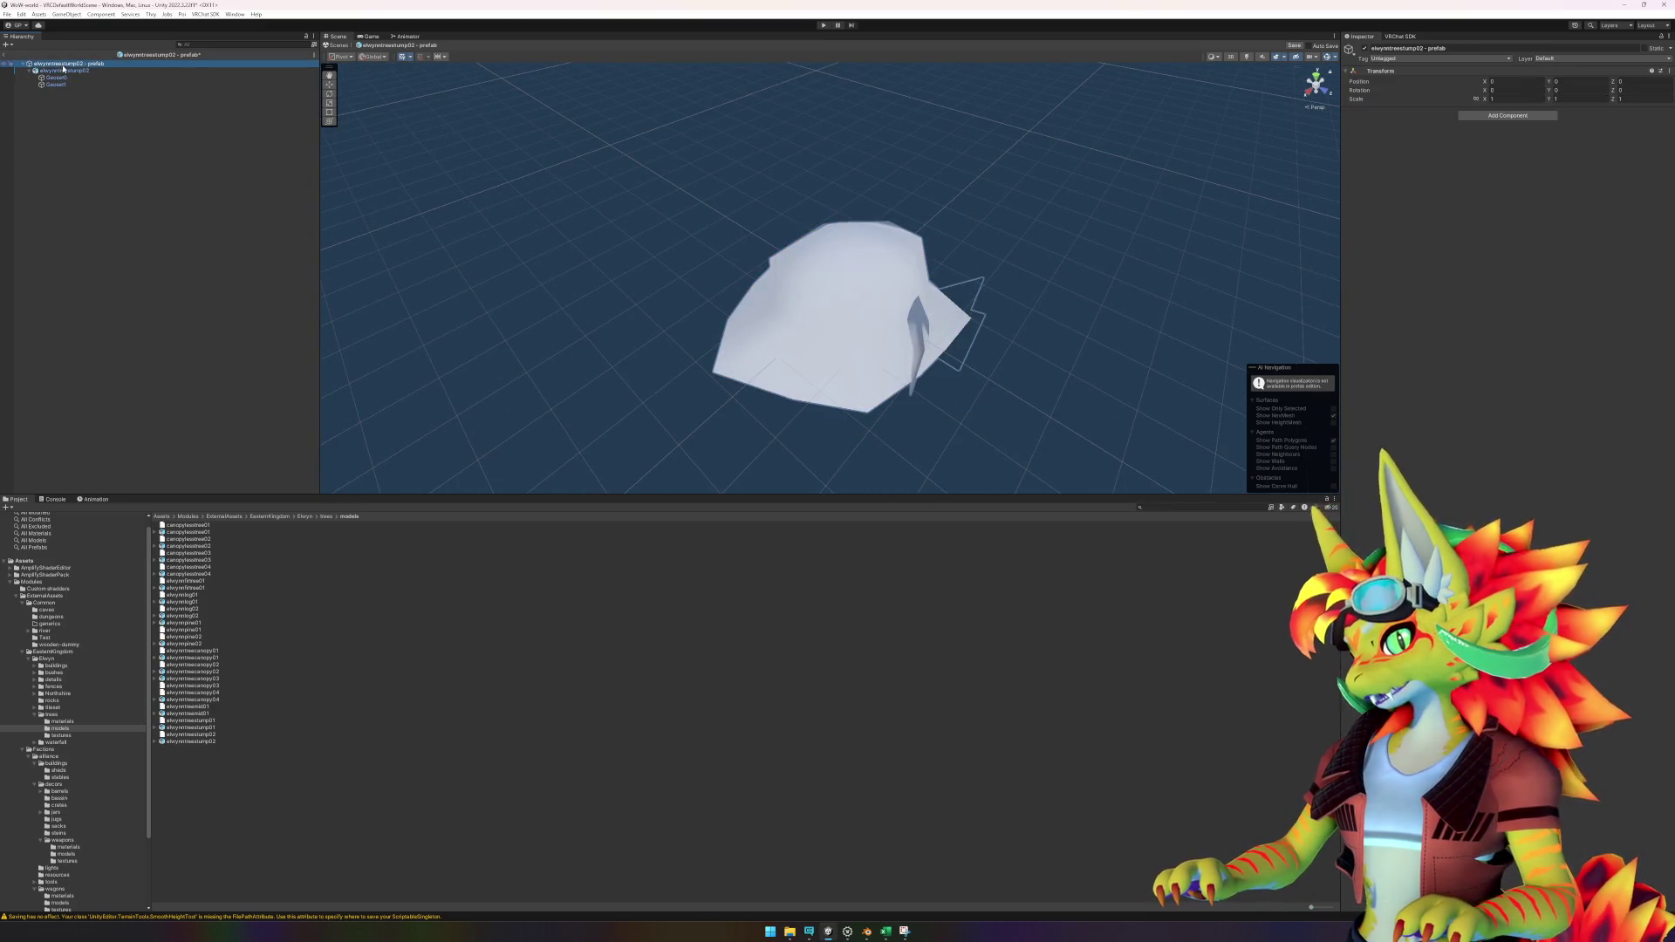
pyautogui.click(57, 78)
pyautogui.click(58, 84)
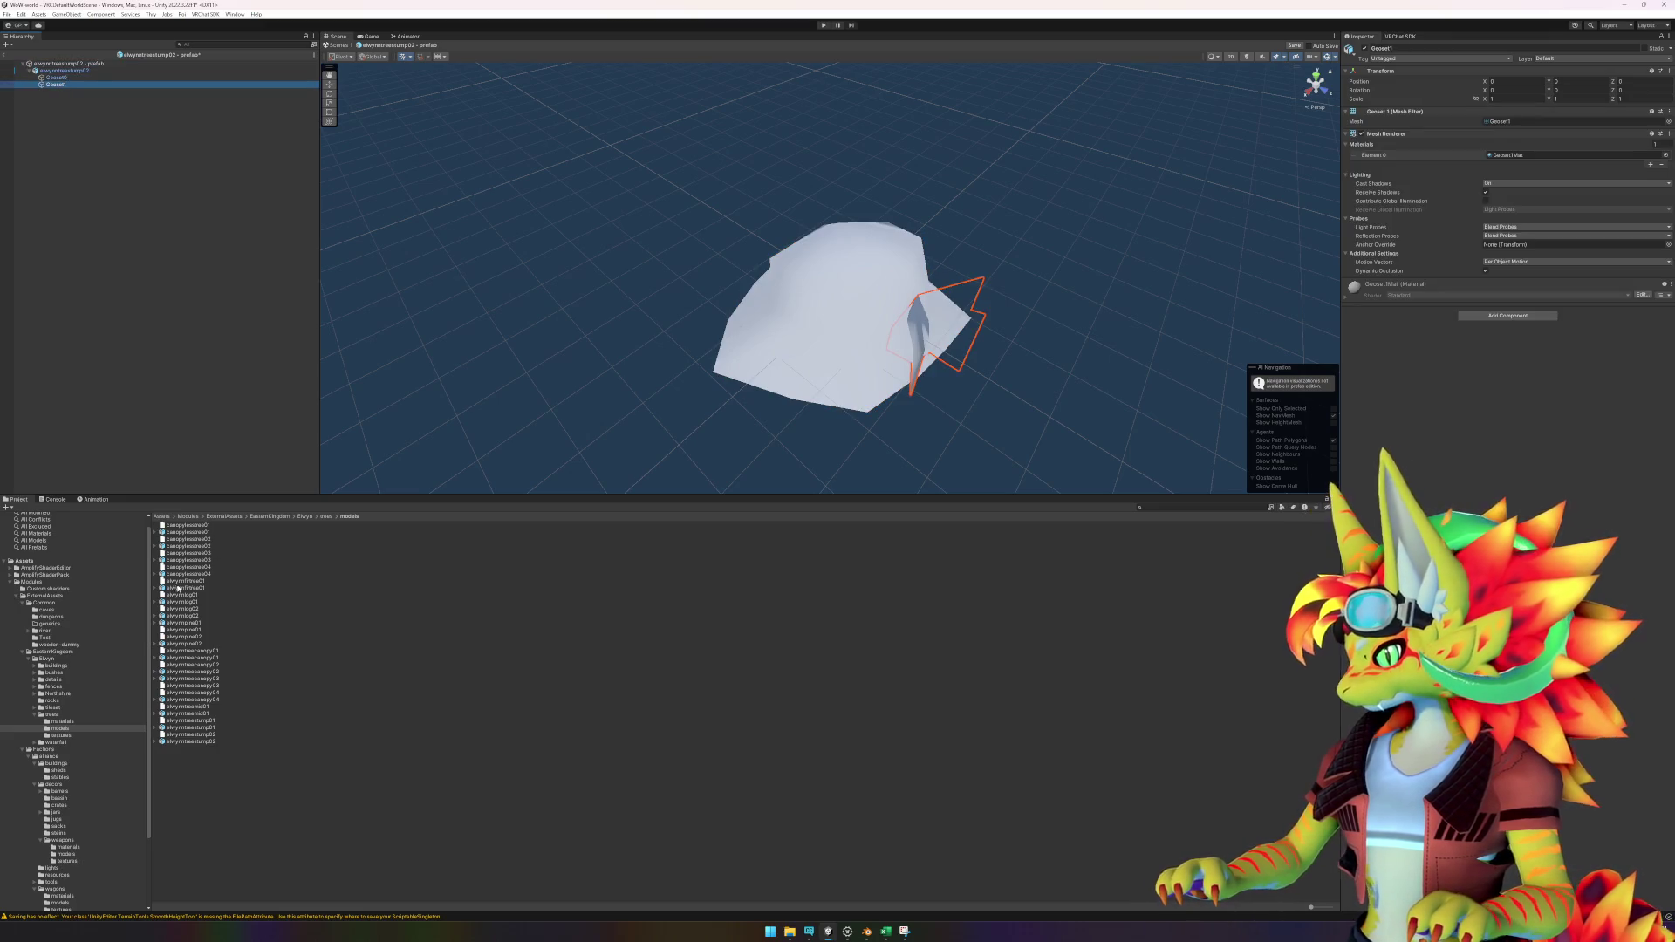
# Browse the trees materials folder, orbit the untextured stump, and select the elwynntreestump02 model asset.
pyautogui.click(327, 516)
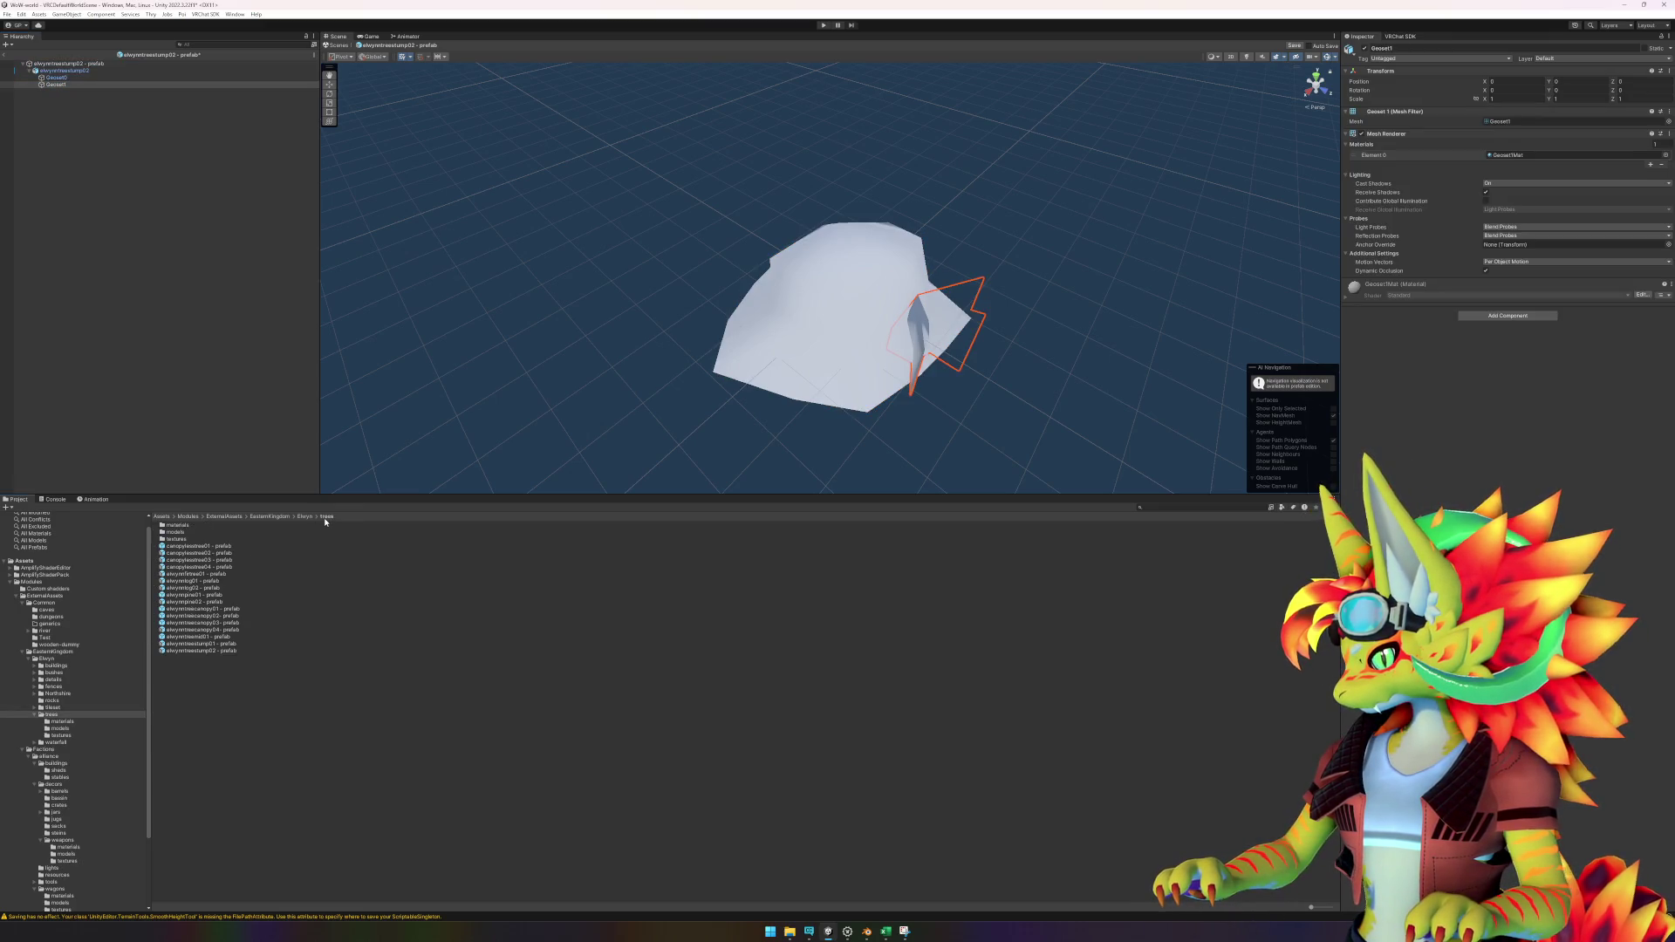
pyautogui.doubleClick(186, 525)
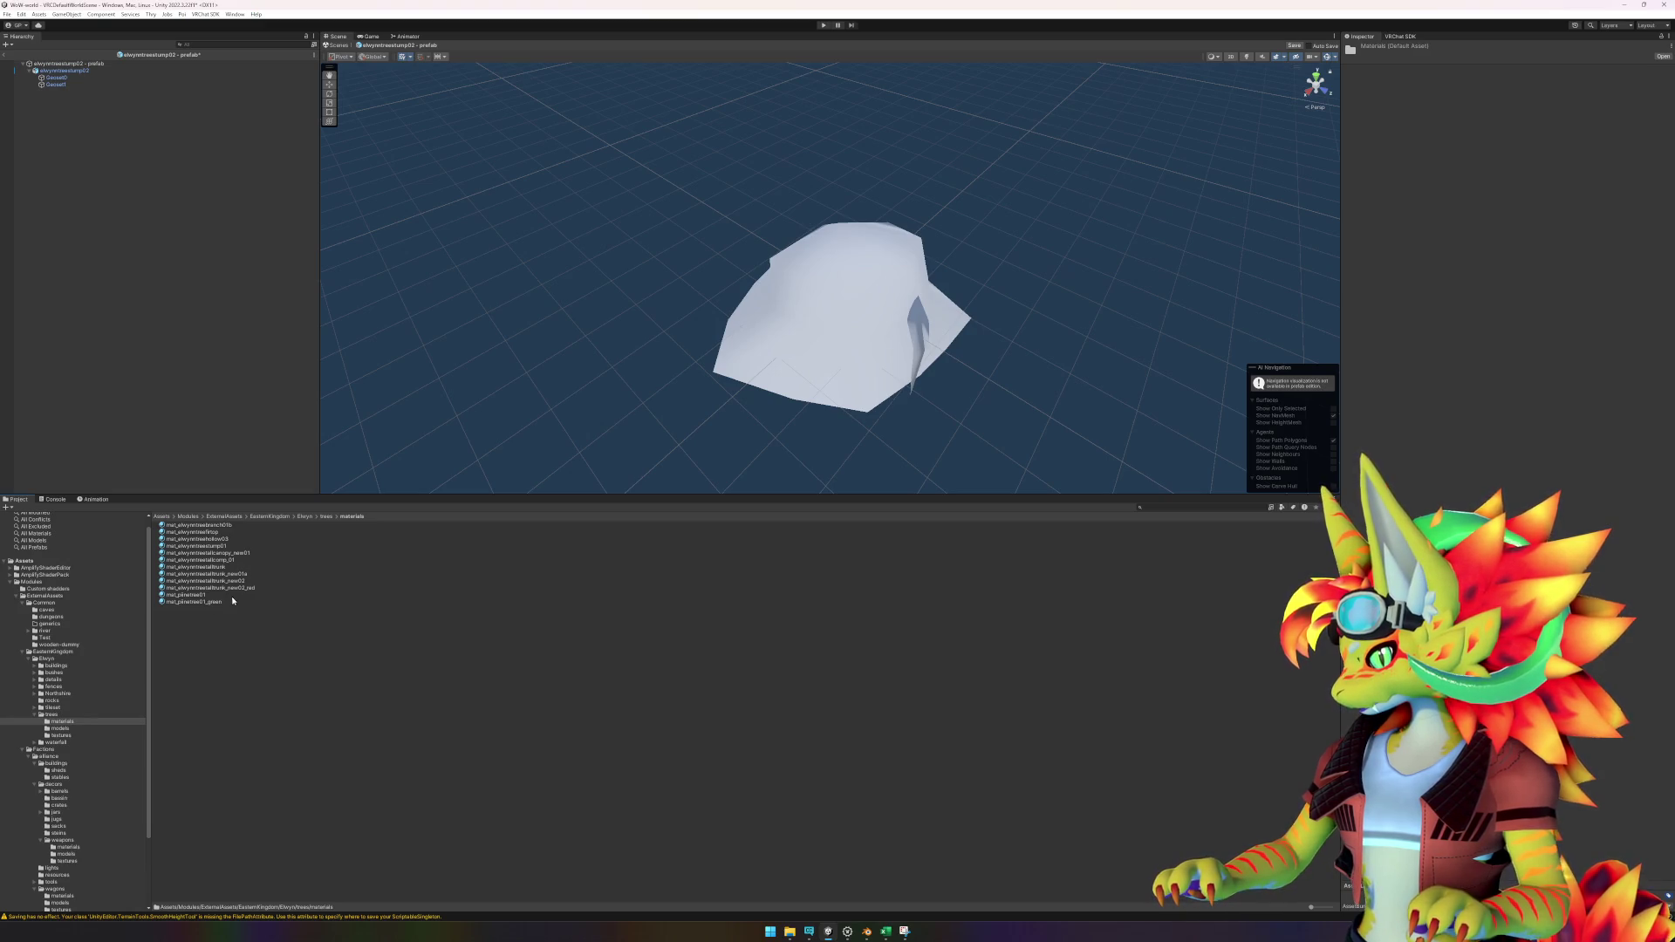
pyautogui.moveTo(540, 448)
pyautogui.mouseDown()
pyautogui.moveTo(710, 396)
pyautogui.moveTo(690, 415)
pyautogui.mouseUp()
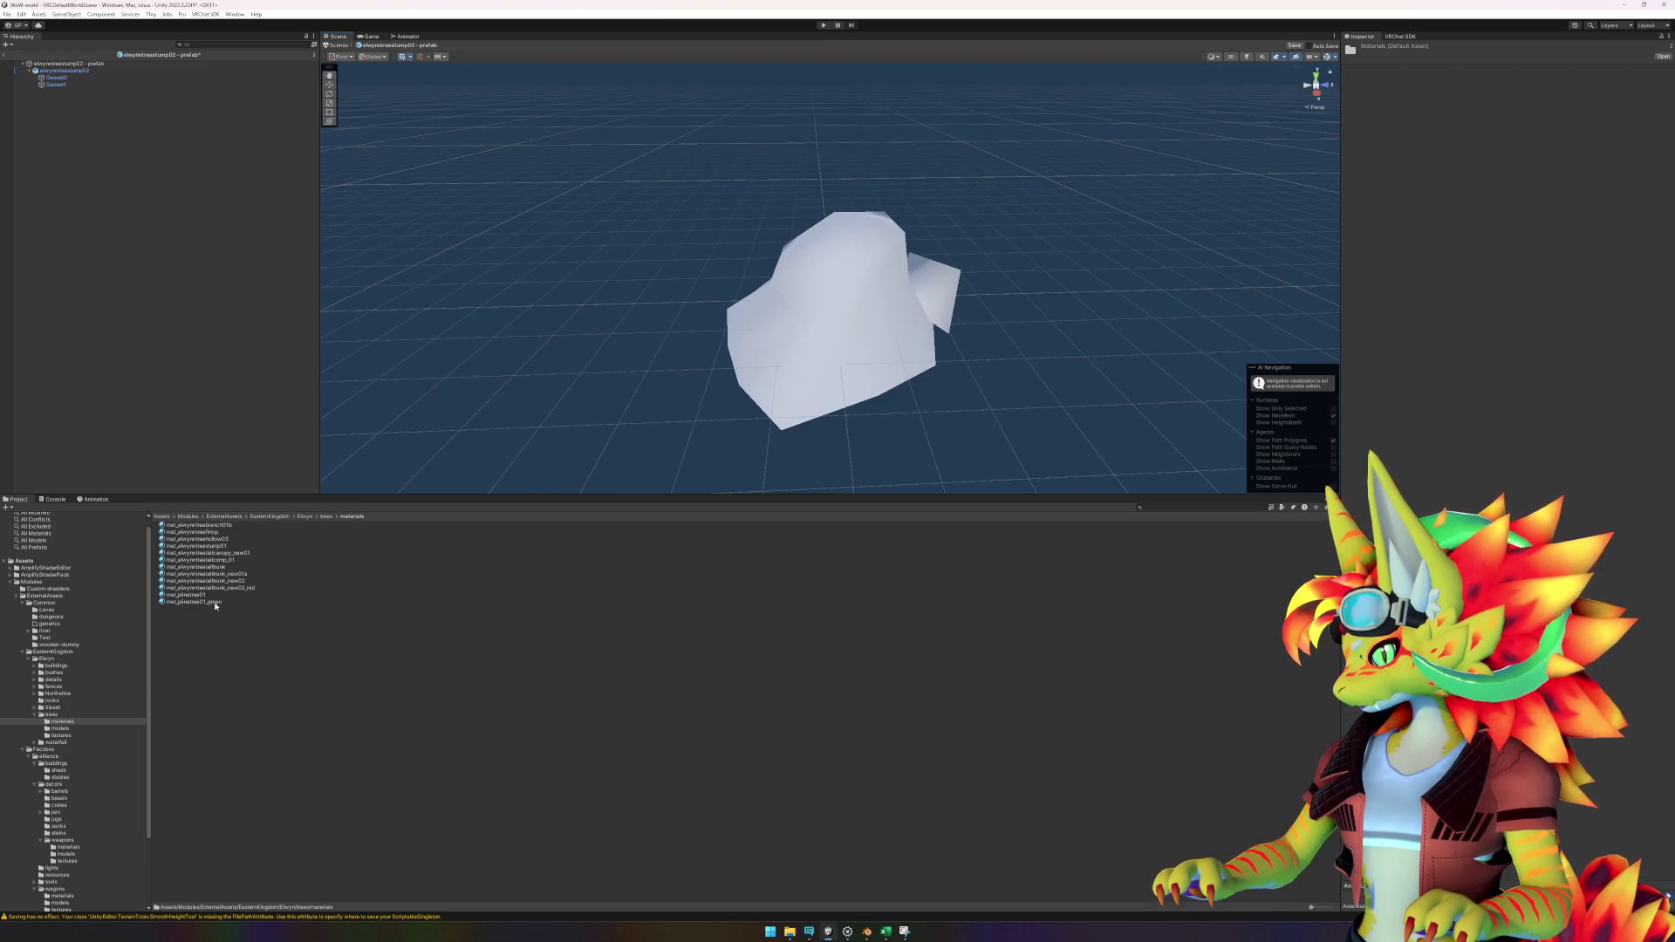
pyautogui.click(75, 79)
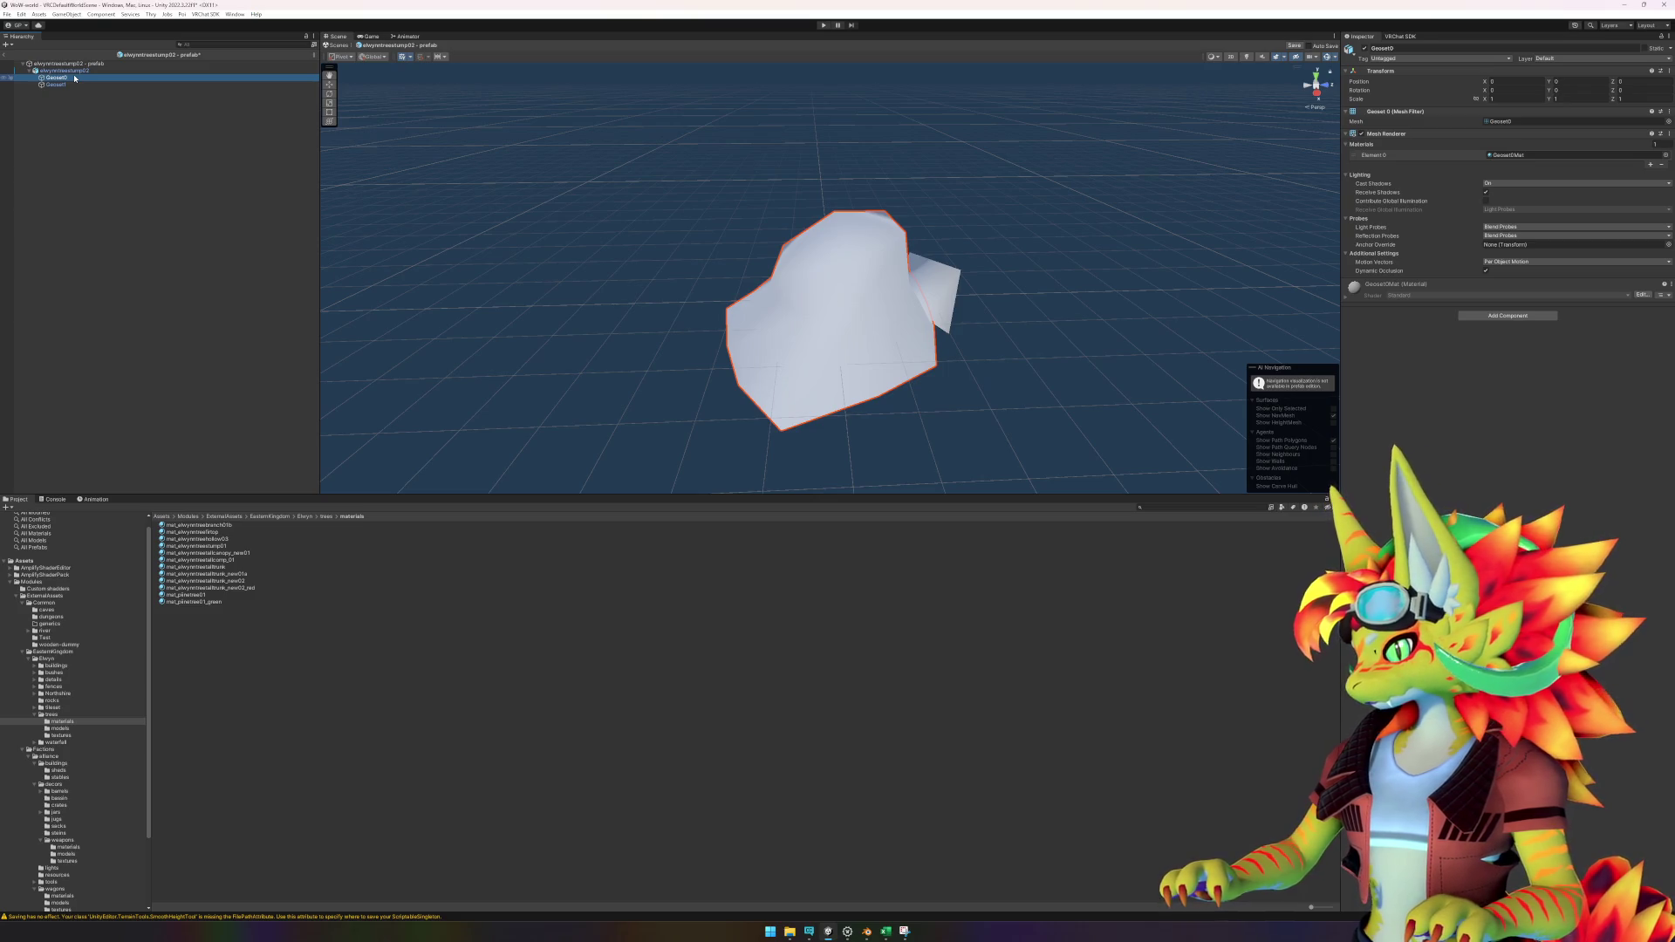
pyautogui.moveTo(635, 364); pyautogui.dragTo(542, 370)
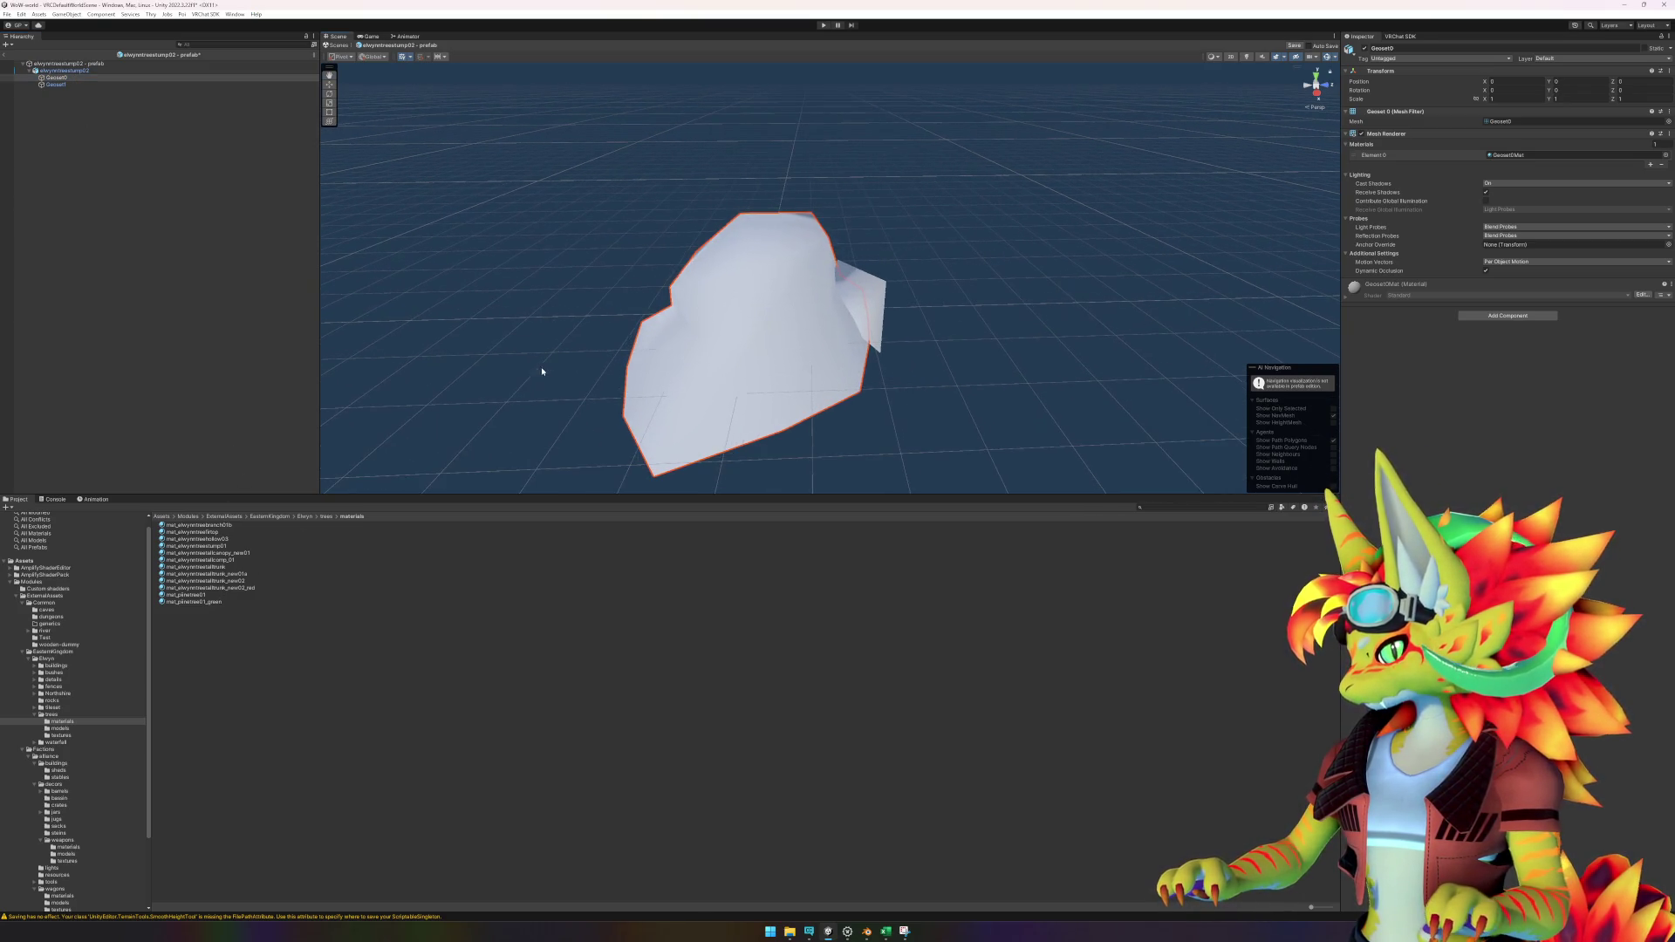
pyautogui.click(64, 729)
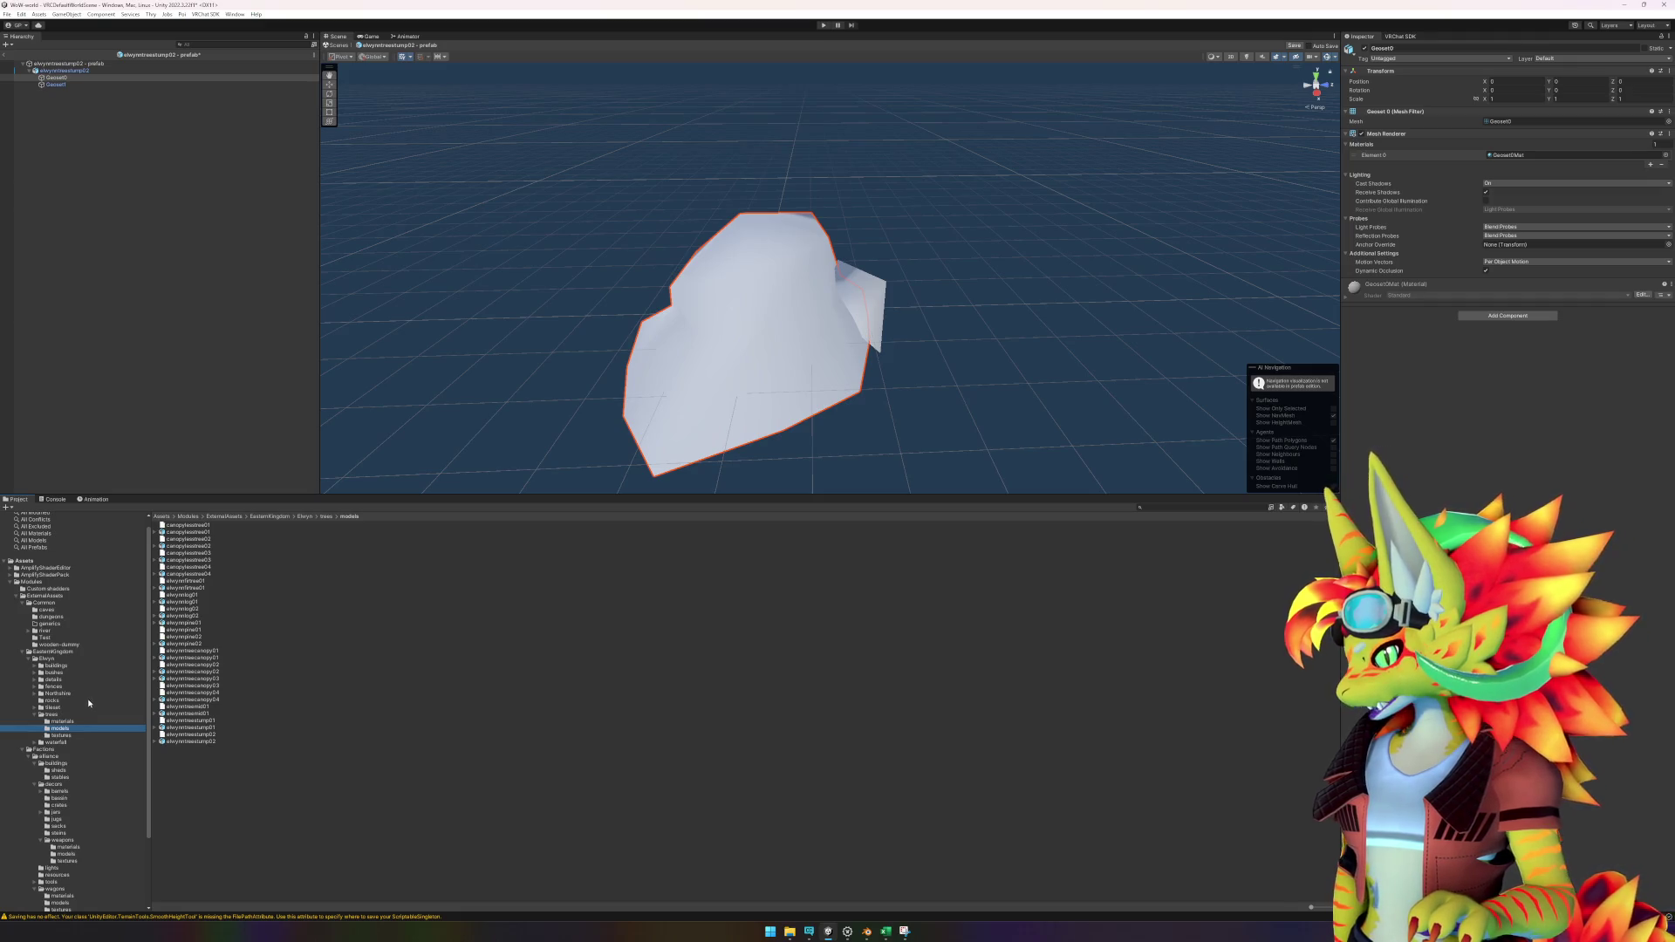
pyautogui.click(191, 741)
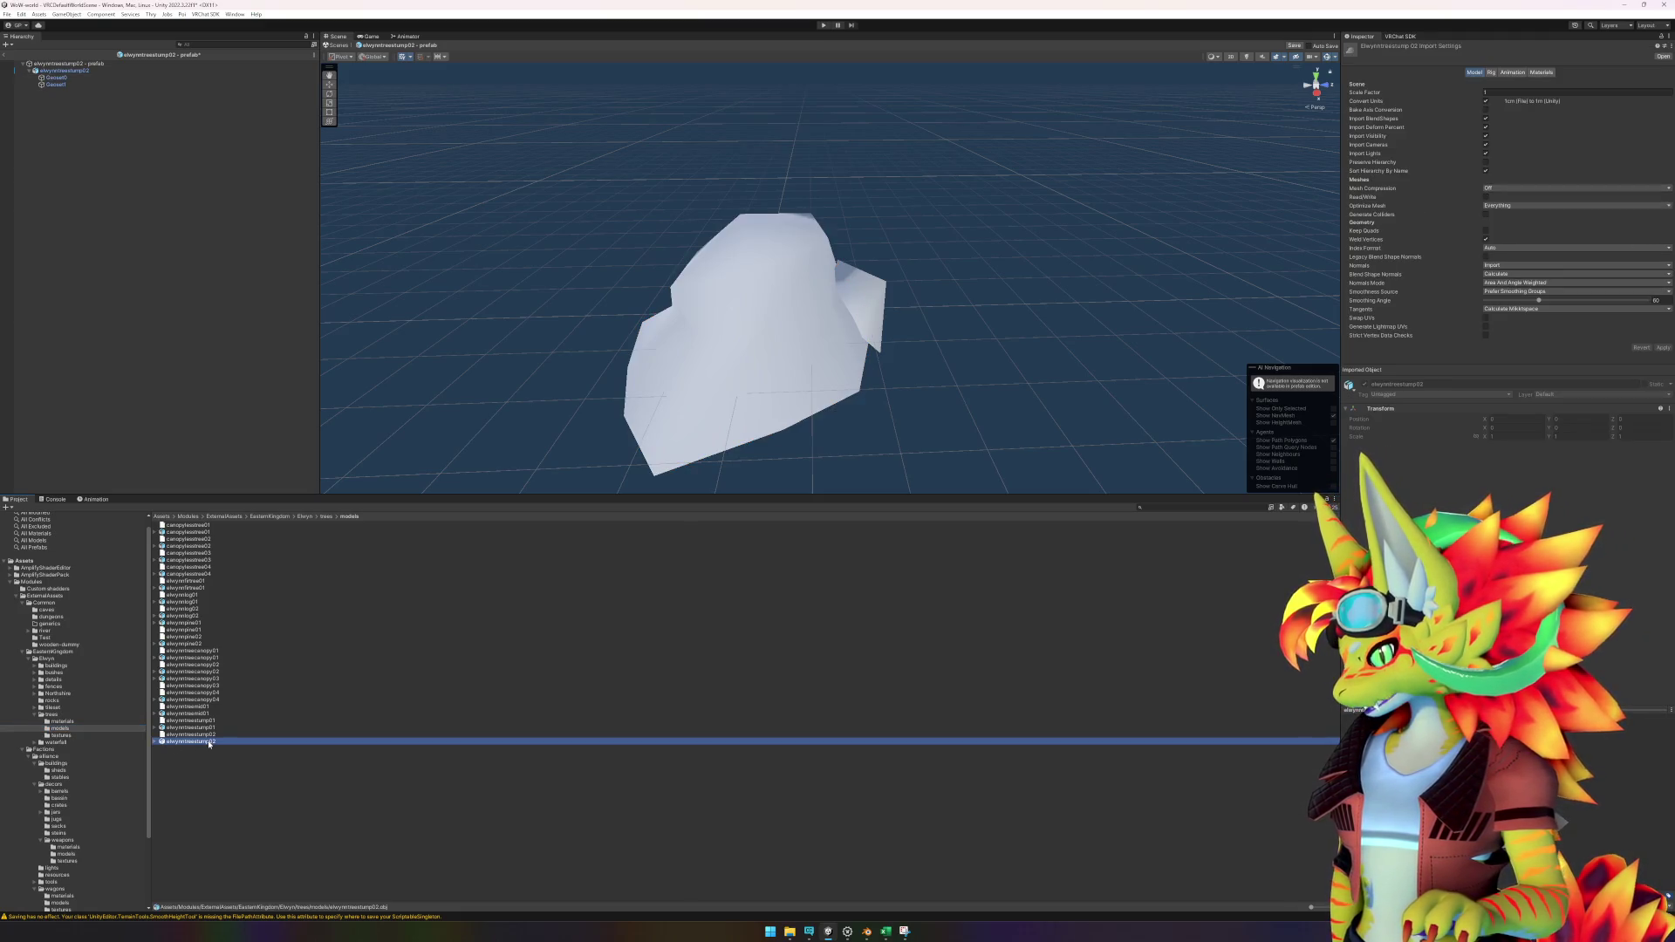
# Inspect elwynntreestump02's sub-assets, cancel an accidental Reimport All, and reimport only the stump model.
pyautogui.click(155, 741)
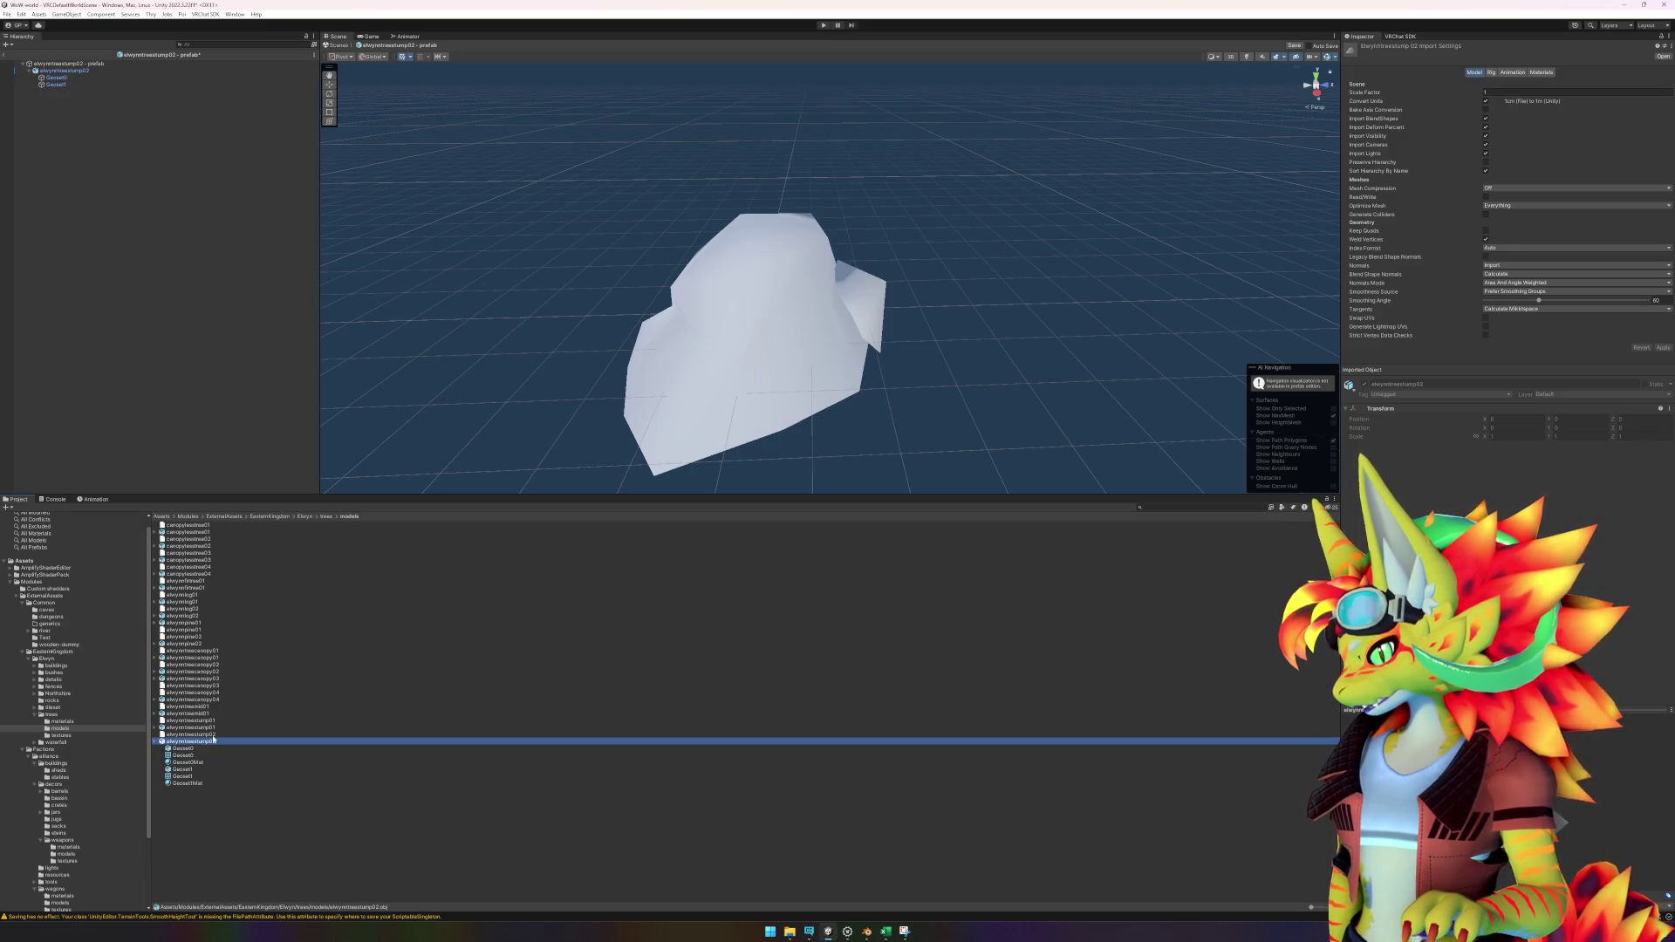
pyautogui.click(192, 734)
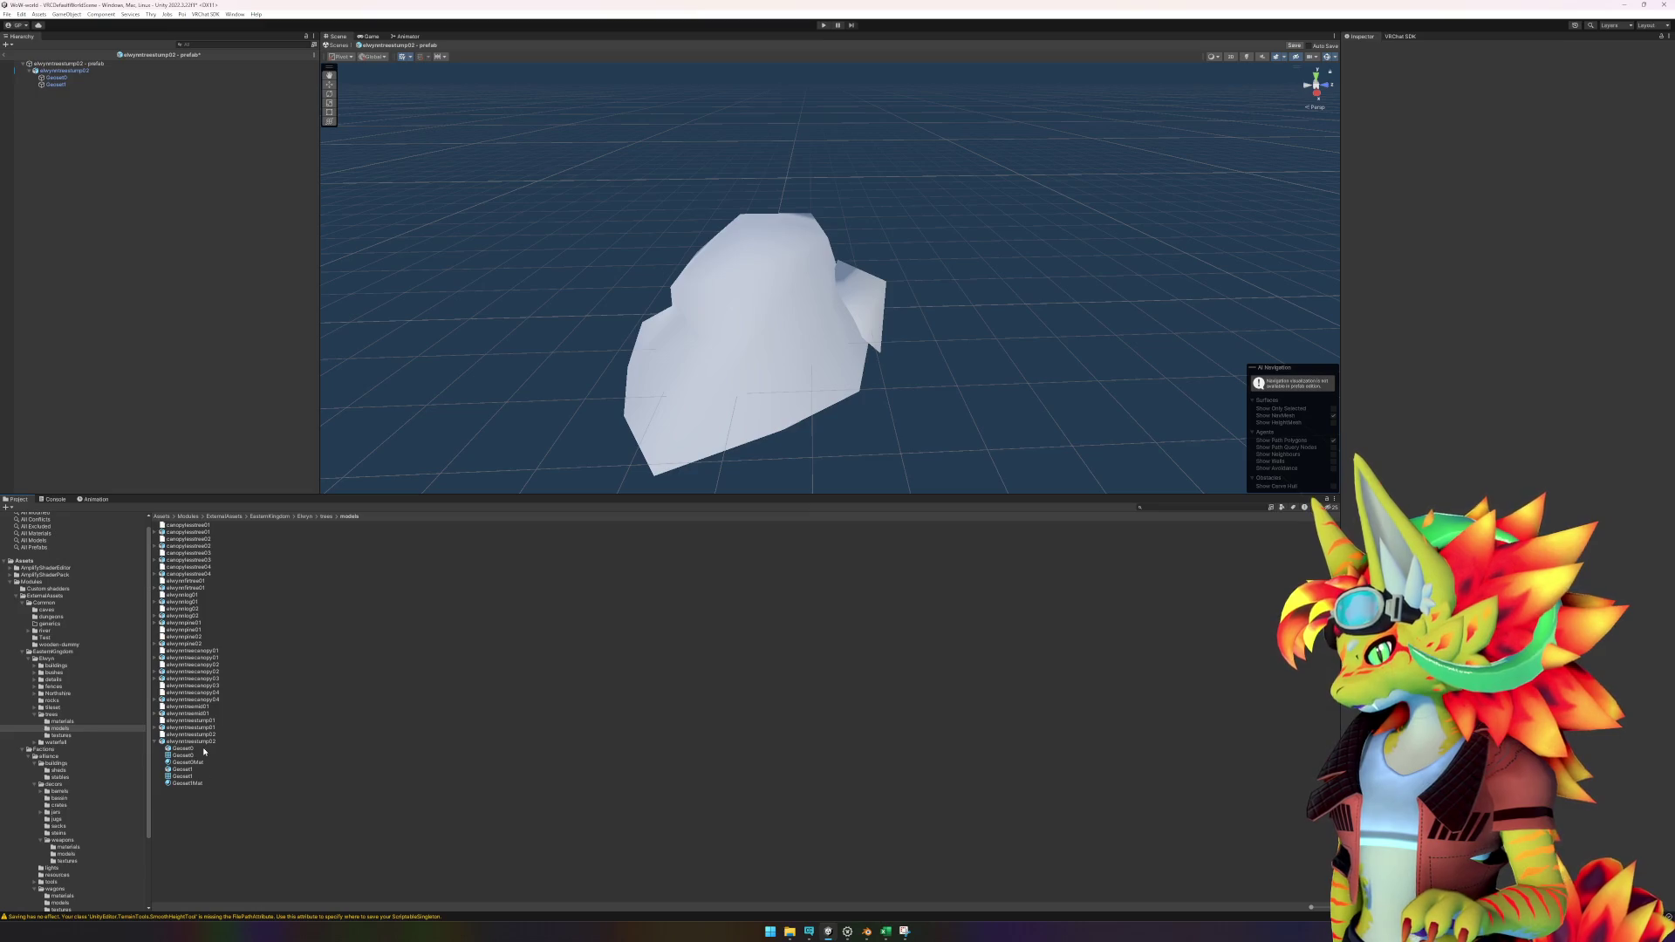
pyautogui.rightClick(205, 743)
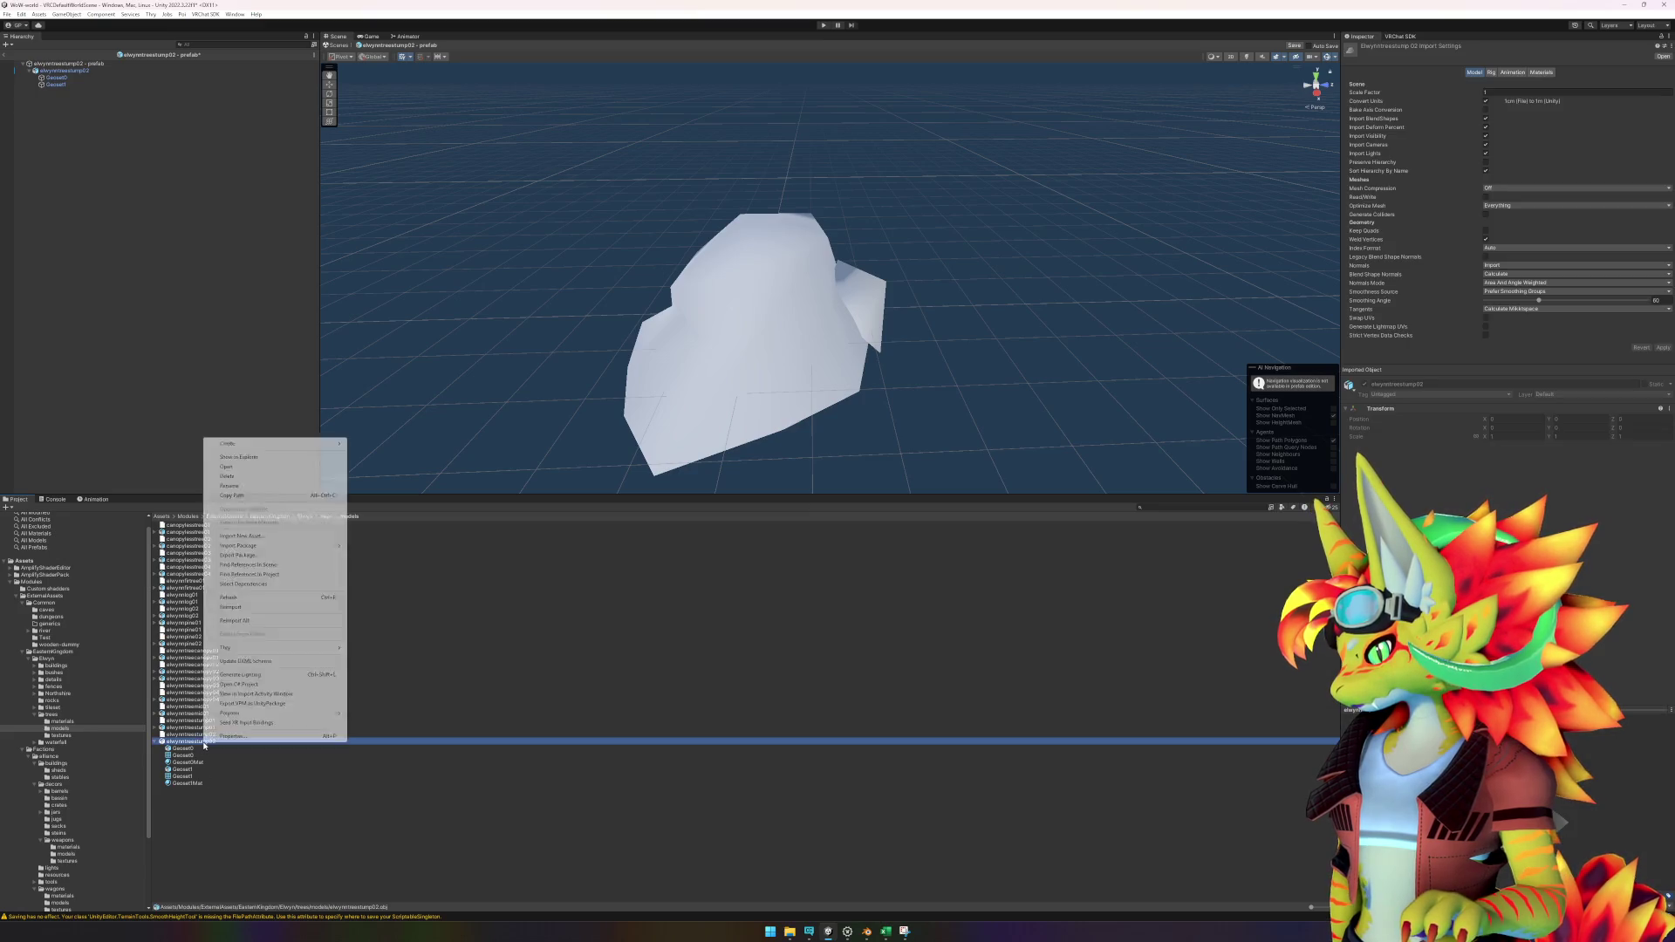
pyautogui.click(257, 621)
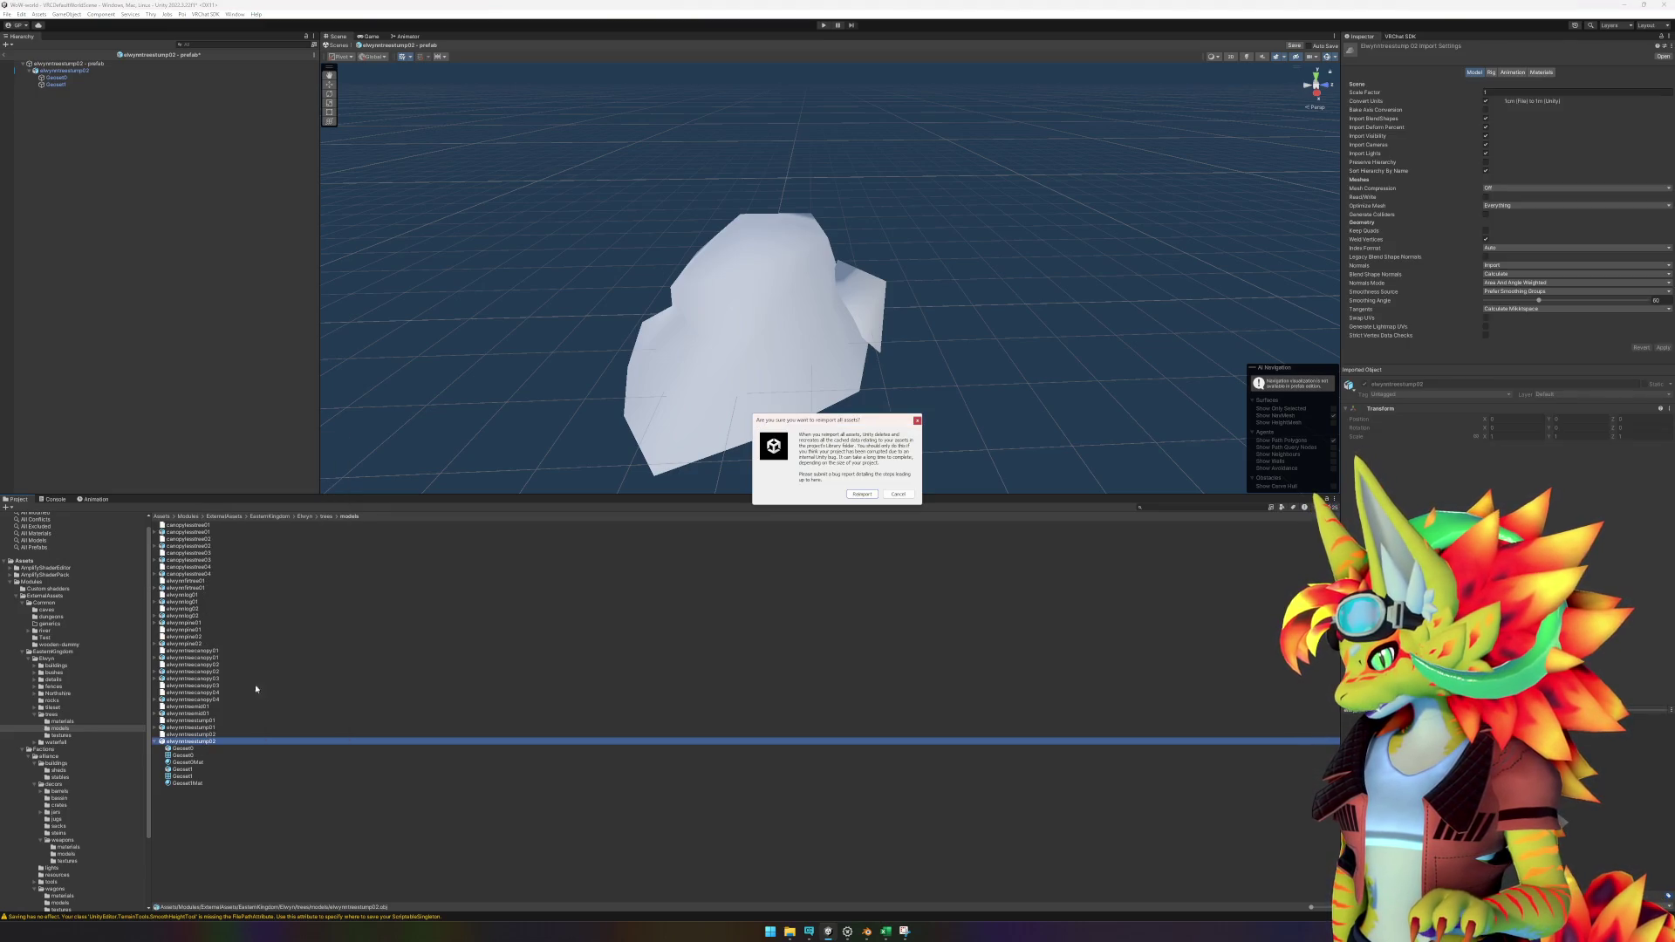
pyautogui.click(899, 494)
pyautogui.rightClick(201, 738)
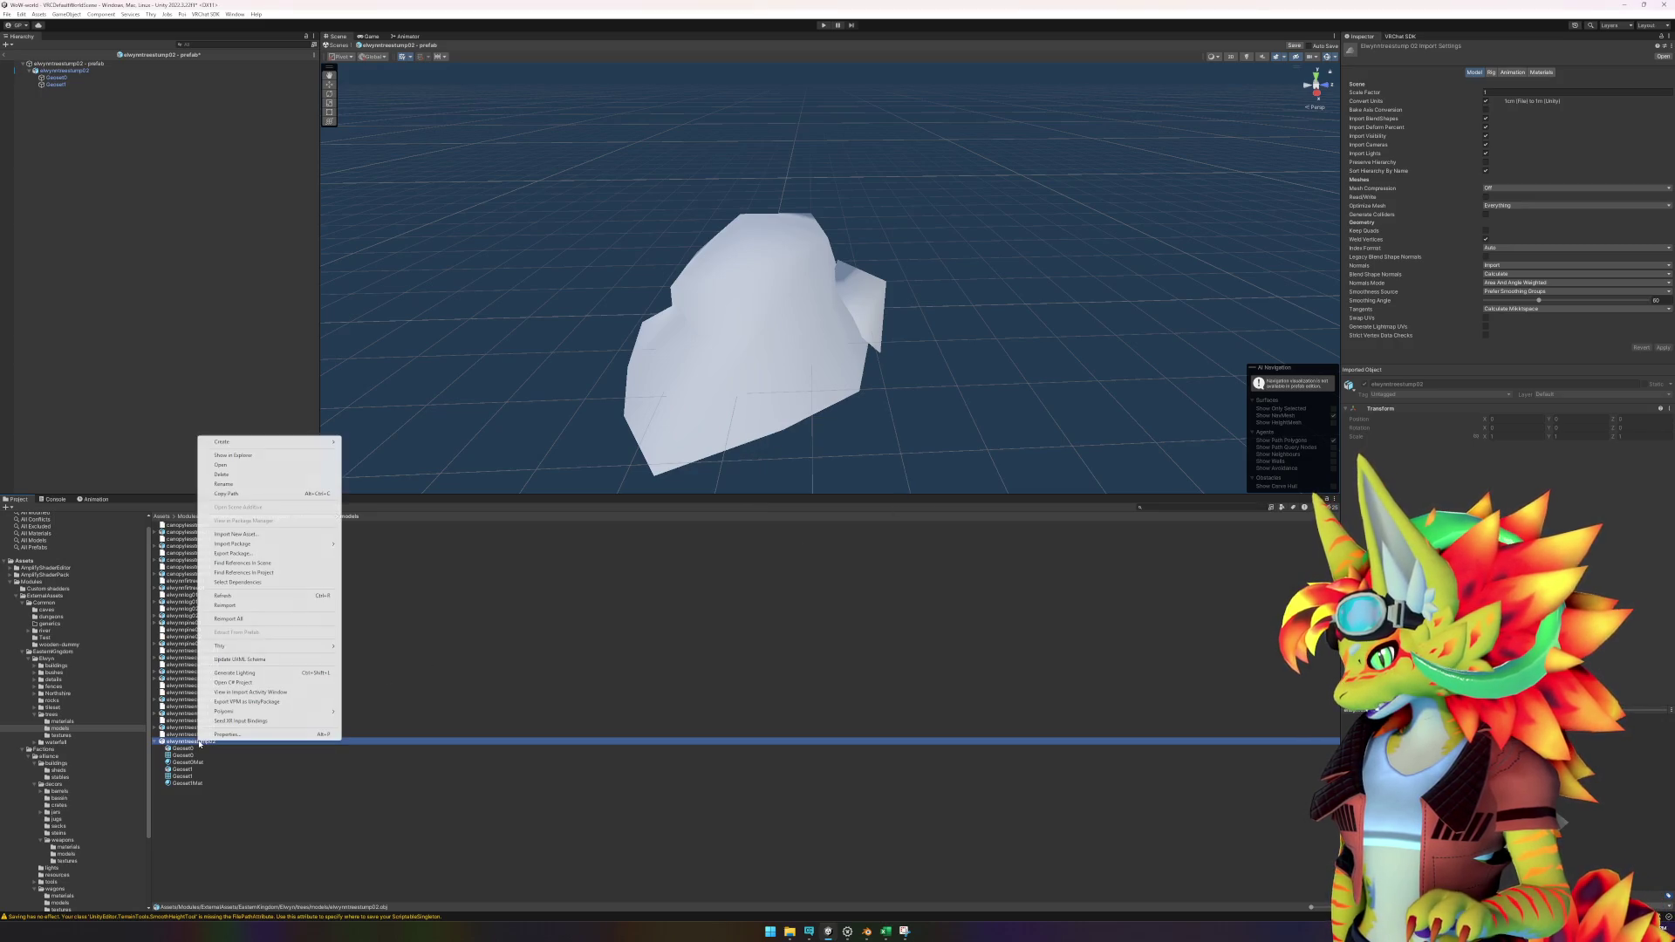
pyautogui.click(263, 605)
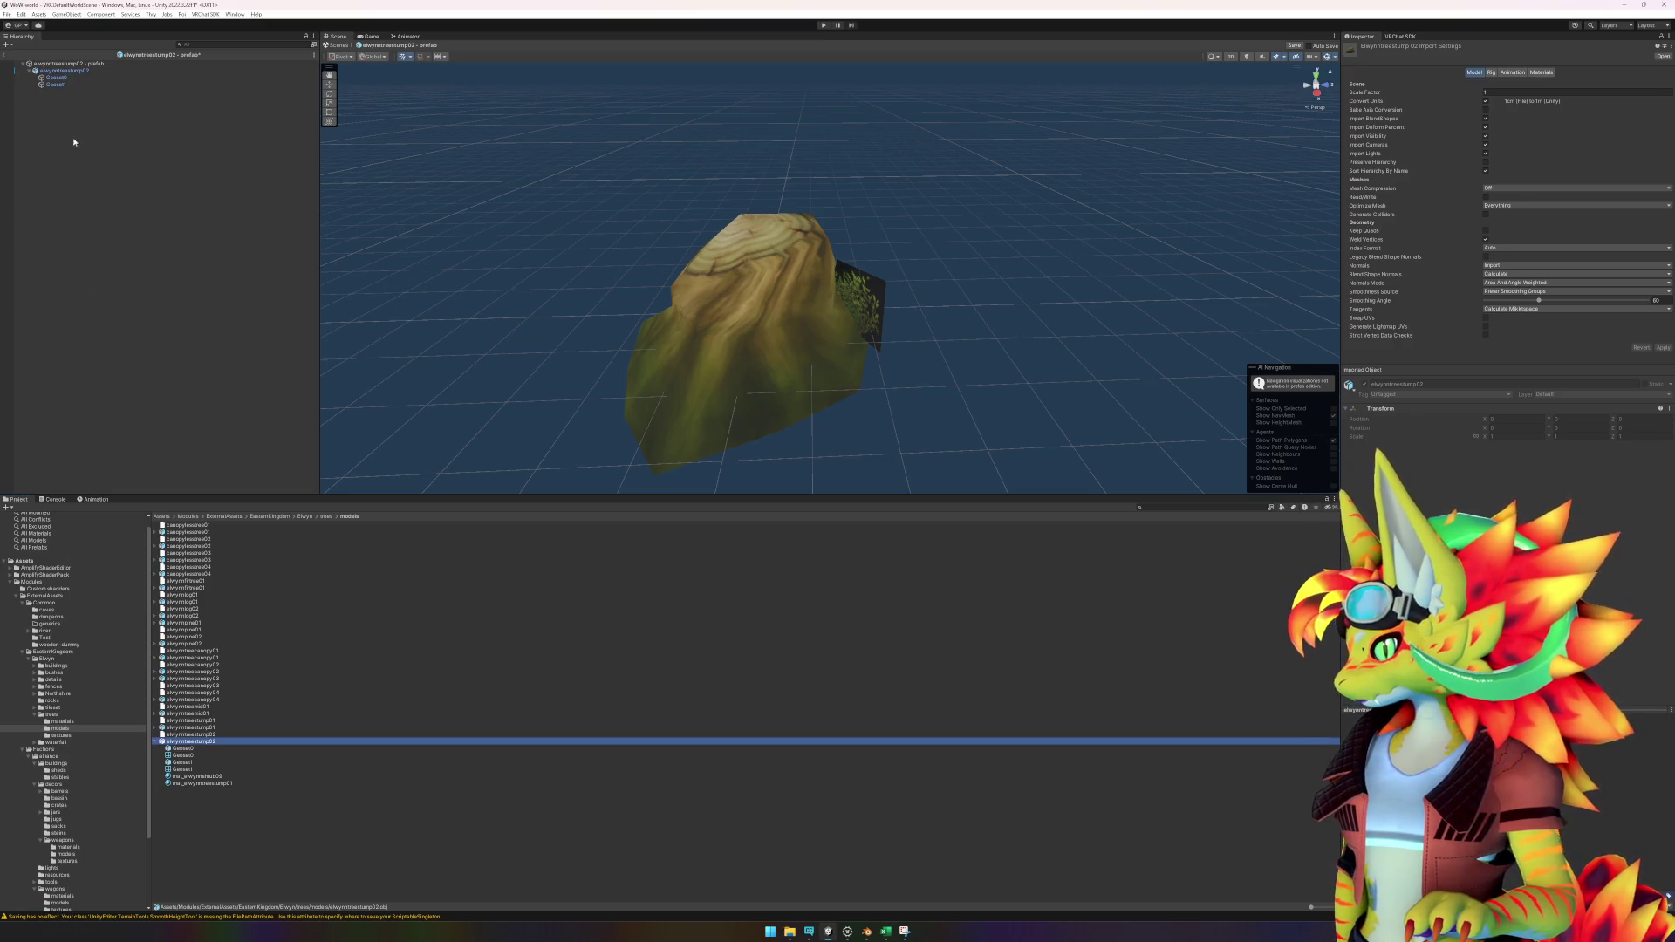
# Drag mat_elwynntreestump01 from the trees materials folder onto the stump's Geoset0 mesh.
pyautogui.click(62, 70)
pyautogui.click(65, 77)
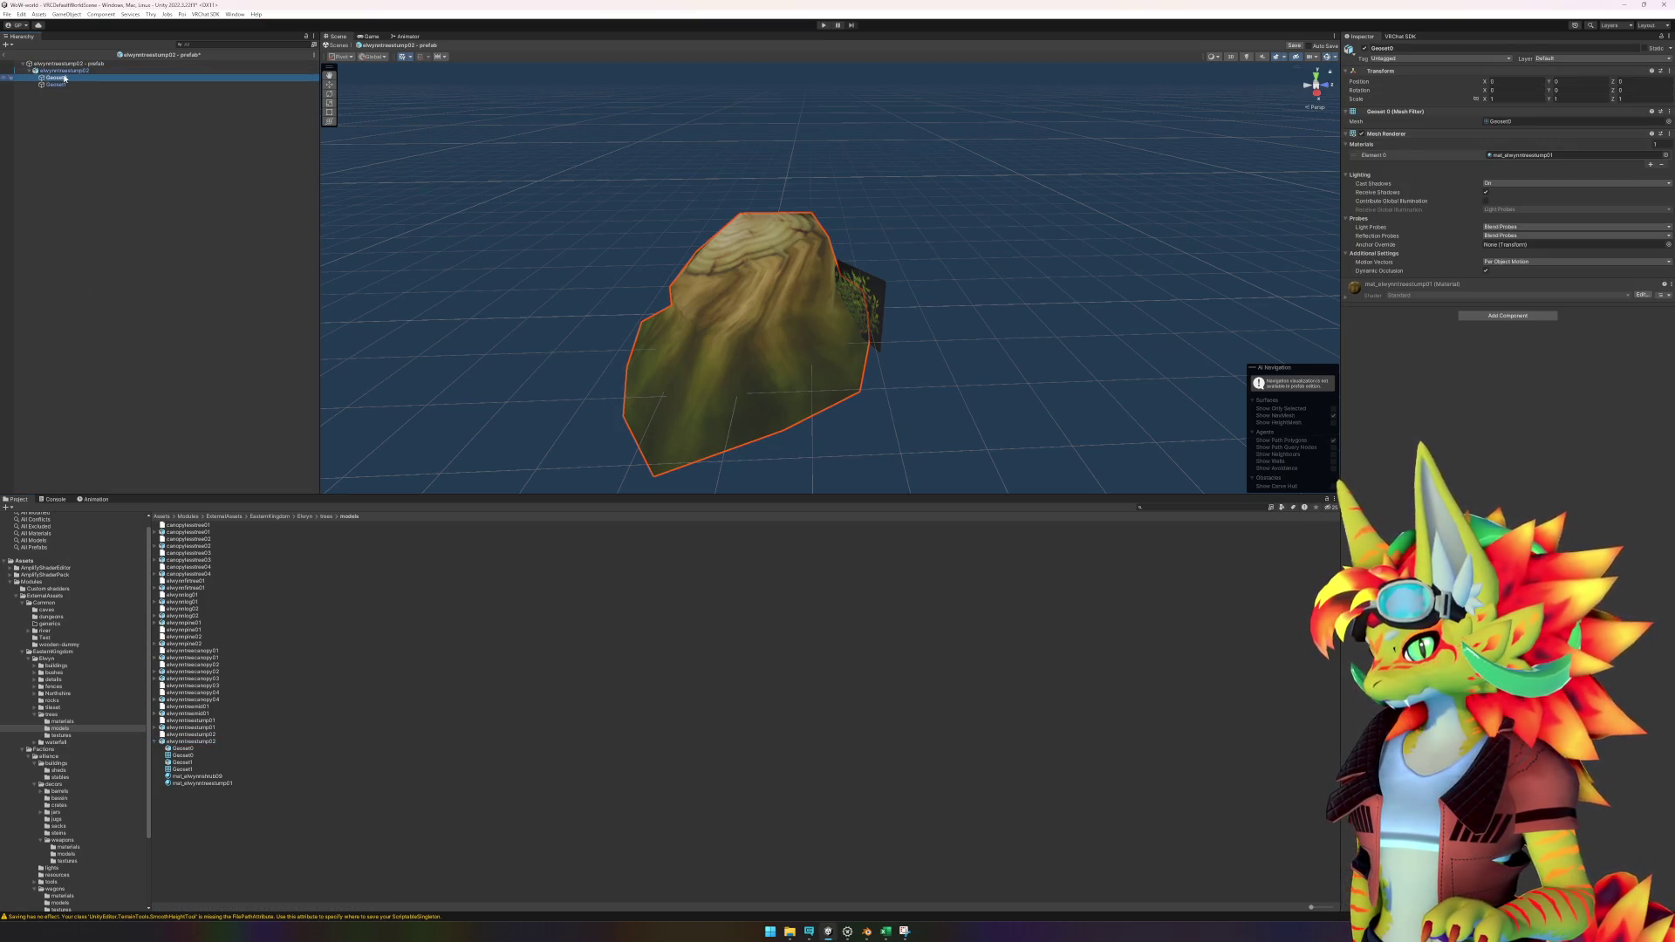
pyautogui.press('BackSpace')
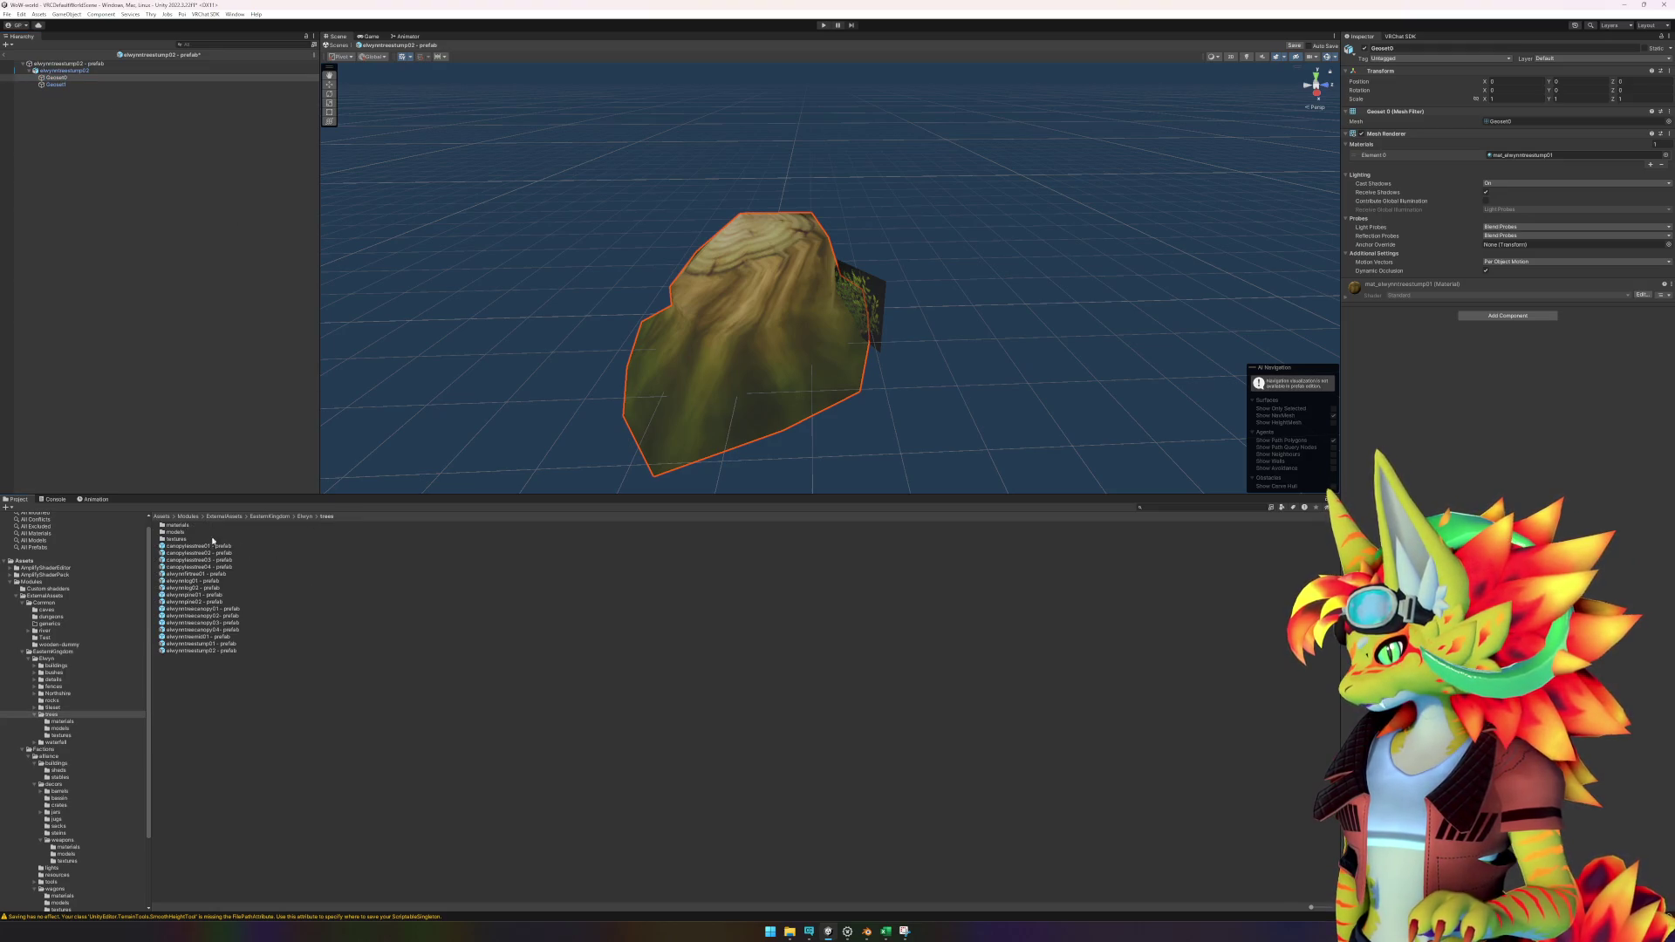
pyautogui.doubleClick(189, 525)
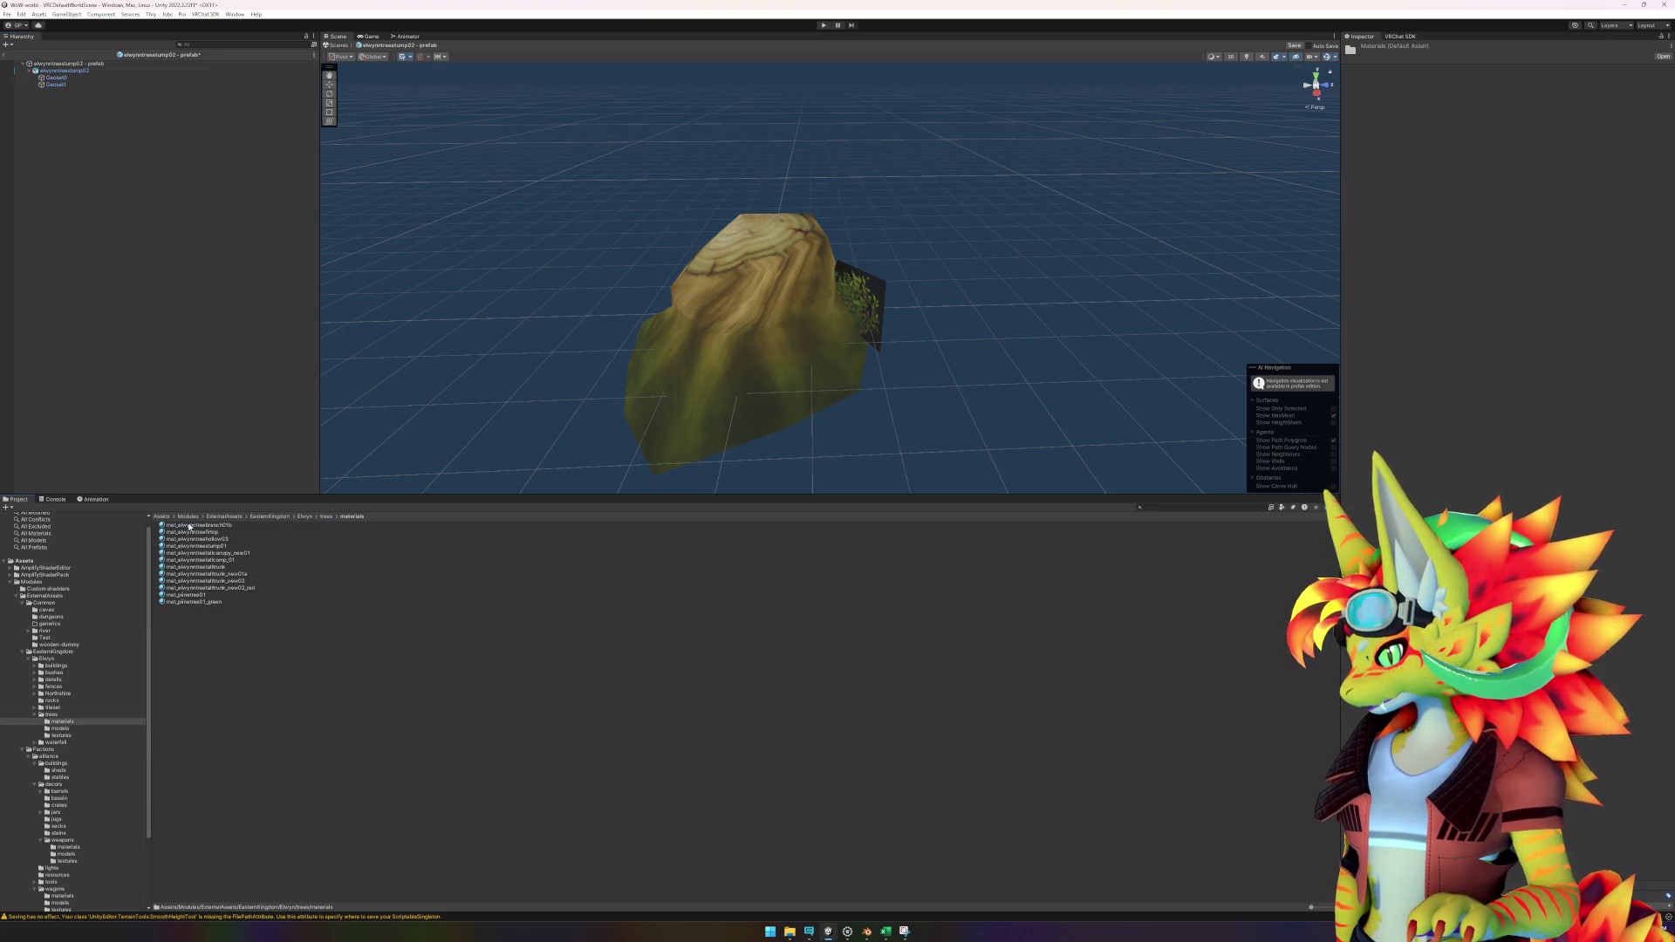
pyautogui.click(787, 312)
pyautogui.click(96, 78)
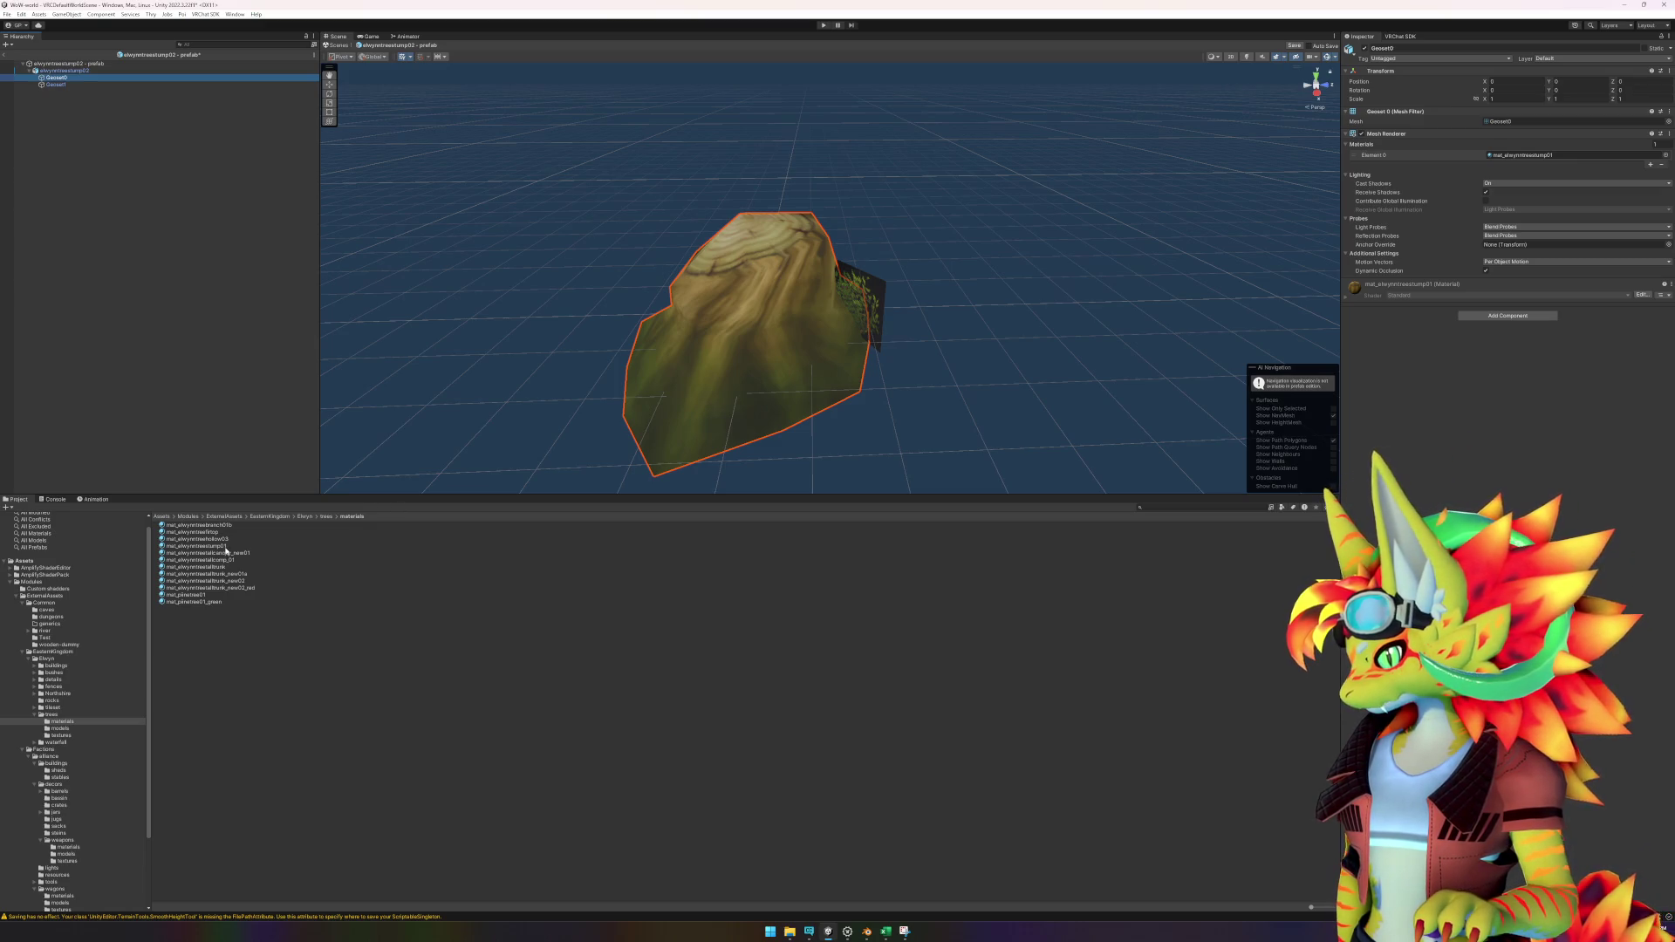
pyautogui.moveTo(225, 548); pyautogui.dragTo(706, 344)
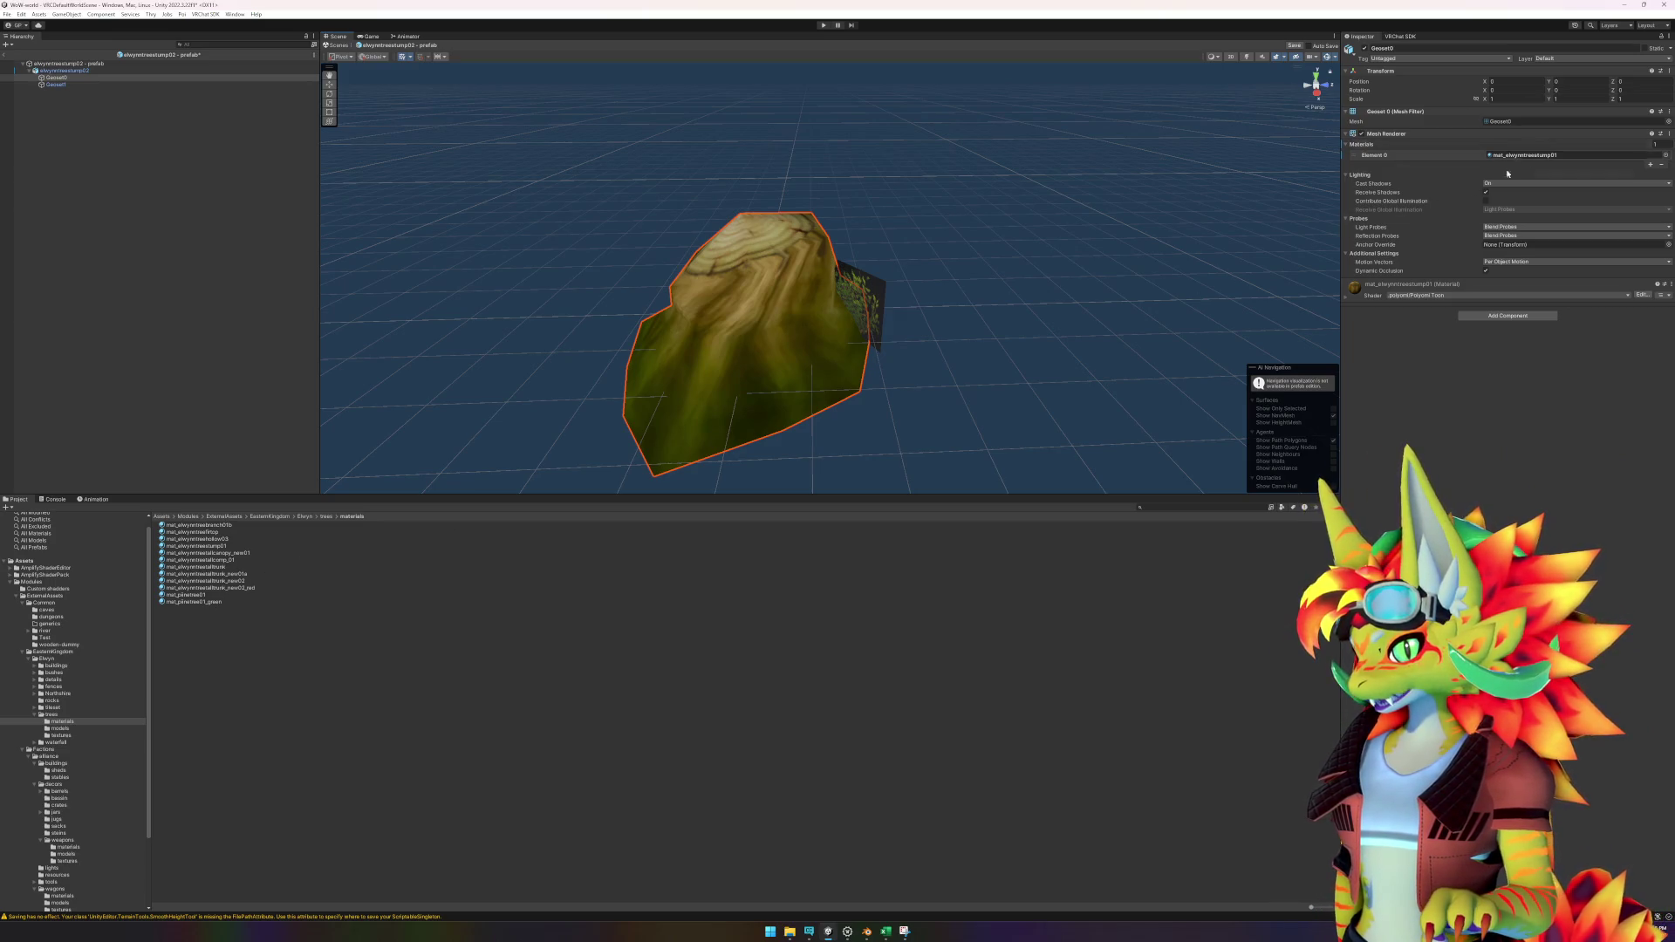
pyautogui.click(56, 83)
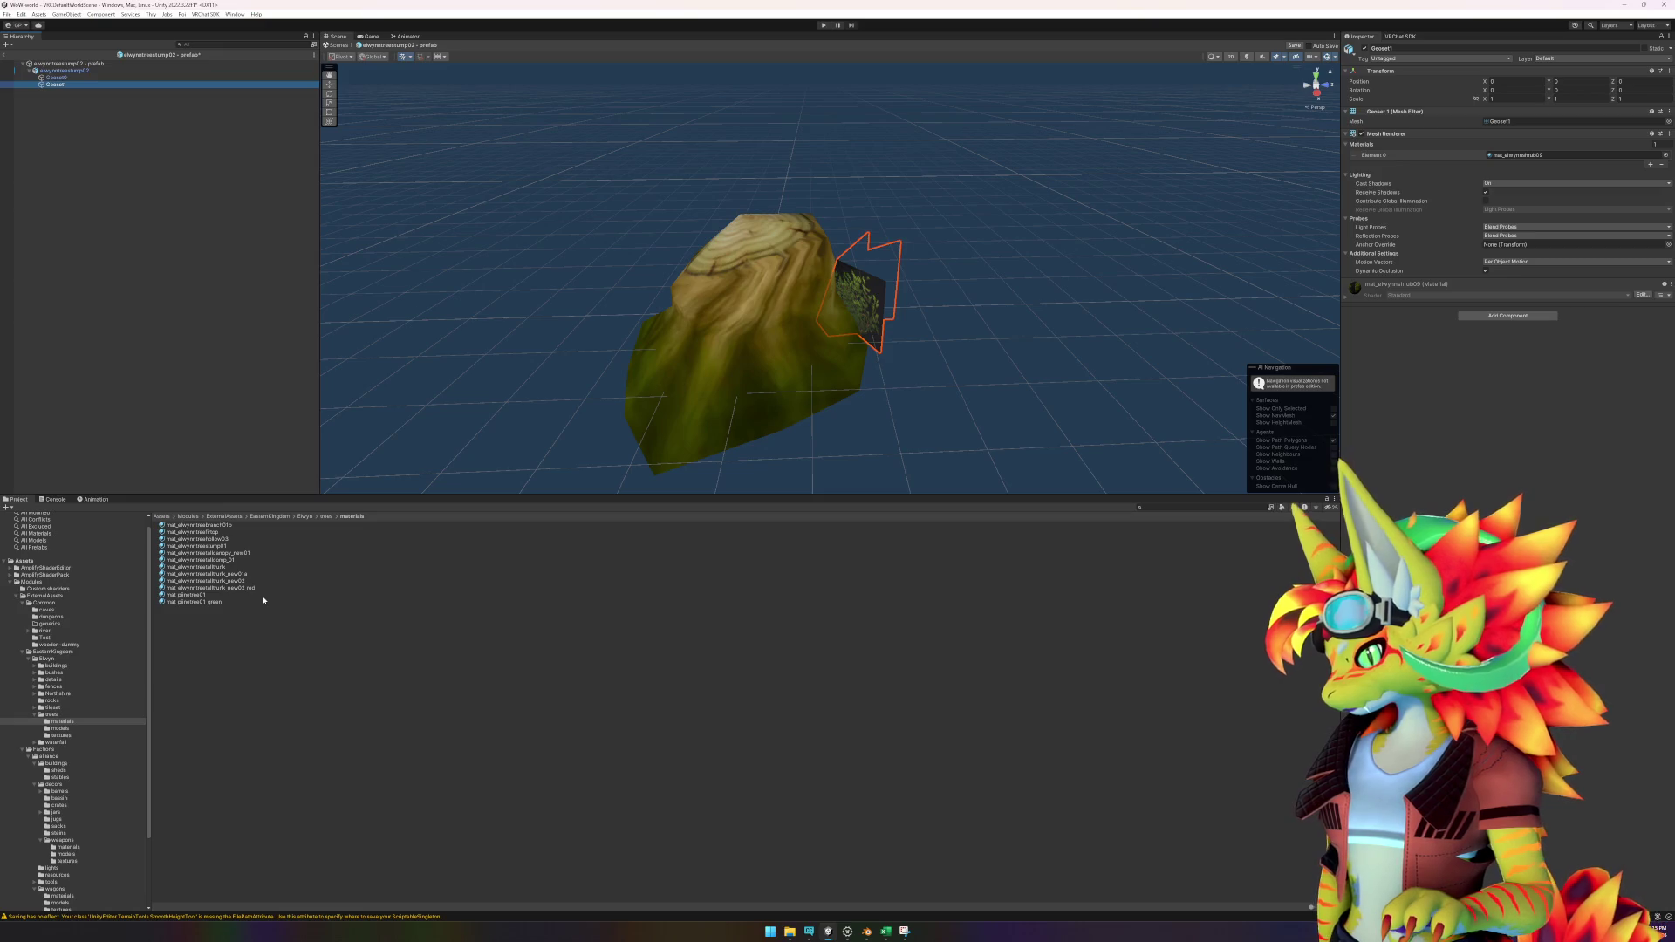
# Apply mat_elwynnshrub09 from the bushes materials folder to the bush beside the stump.
pyautogui.click(54, 672)
pyautogui.doubleClick(184, 526)
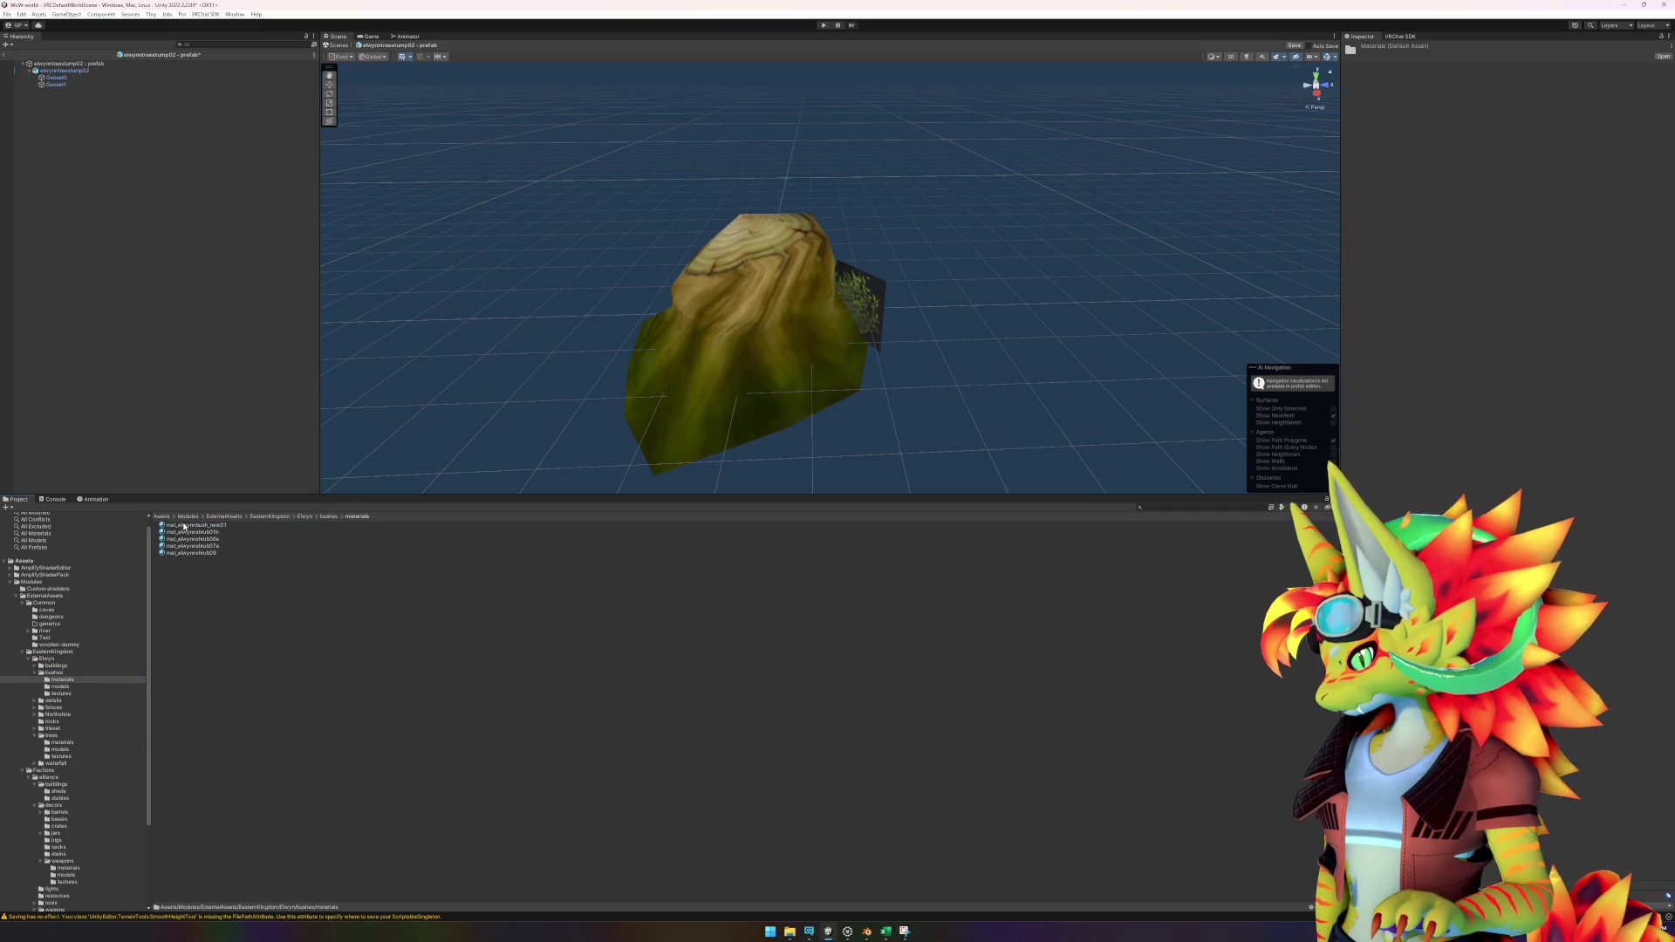
pyautogui.moveTo(224, 554)
pyautogui.mouseDown()
pyautogui.moveTo(939, 300)
pyautogui.moveTo(876, 308)
pyautogui.mouseUp()
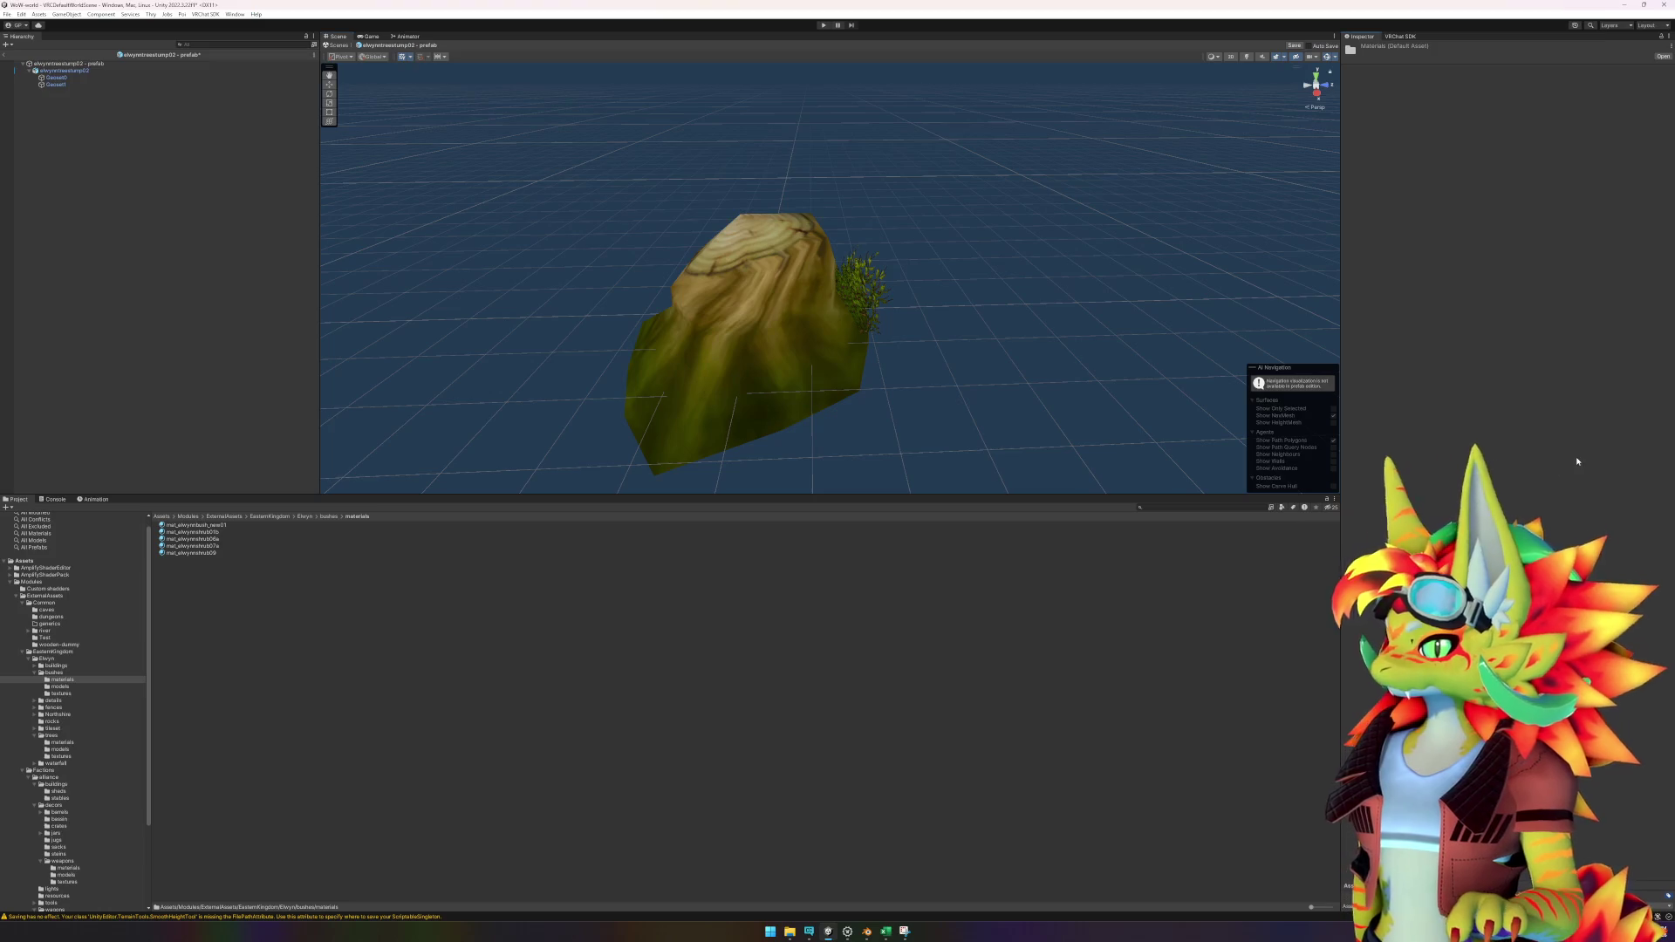
# Save the stump prefab, orbit around it to inspect, and exit Prefab Mode.
pyautogui.moveTo(1080, 320); pyautogui.dragTo(941, 335)
pyautogui.hotkey('ctrl', 's')
pyautogui.moveTo(934, 337)
pyautogui.mouseDown()
pyautogui.moveTo(972, 355)
pyautogui.moveTo(908, 350)
pyautogui.mouseUp()
pyautogui.scroll(5, 955, 406)
pyautogui.moveTo(955, 405)
pyautogui.mouseDown()
pyautogui.moveTo(901, 378)
pyautogui.moveTo(890, 348)
pyautogui.moveTo(1029, 294)
pyautogui.moveTo(893, 422)
pyautogui.moveTo(912, 337)
pyautogui.moveTo(825, 237)
pyautogui.moveTo(789, 348)
pyautogui.moveTo(896, 405)
pyautogui.moveTo(912, 393)
pyautogui.moveTo(784, 380)
pyautogui.mouseUp()
pyautogui.scroll(-5, 923, 385)
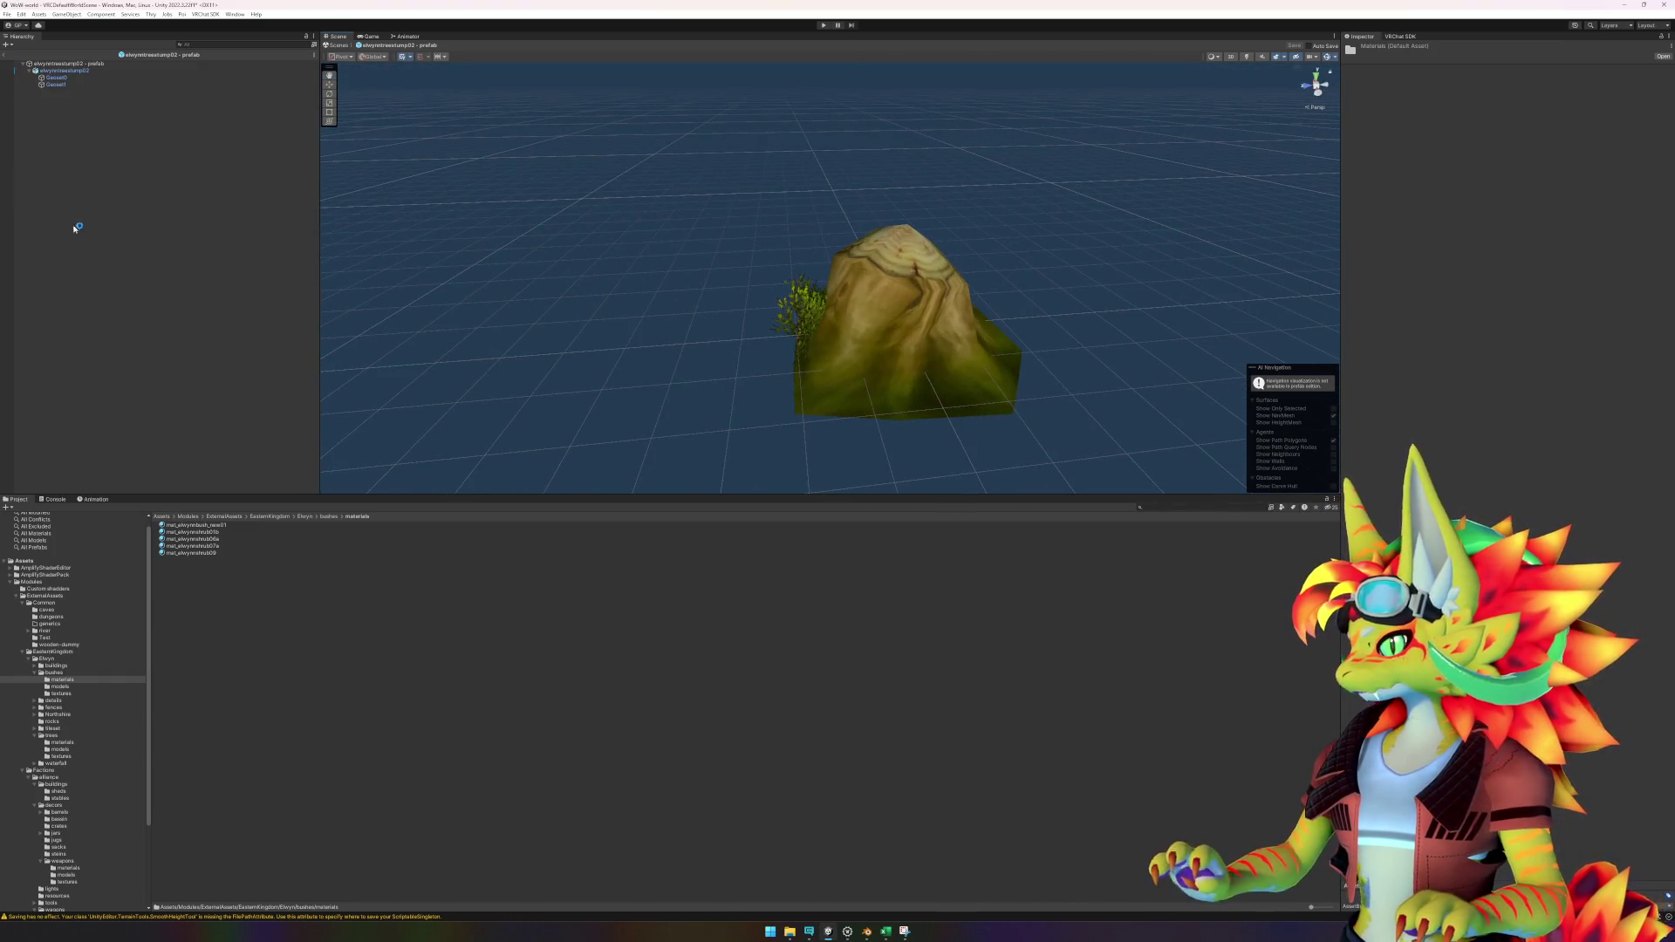
pyautogui.click(5, 54)
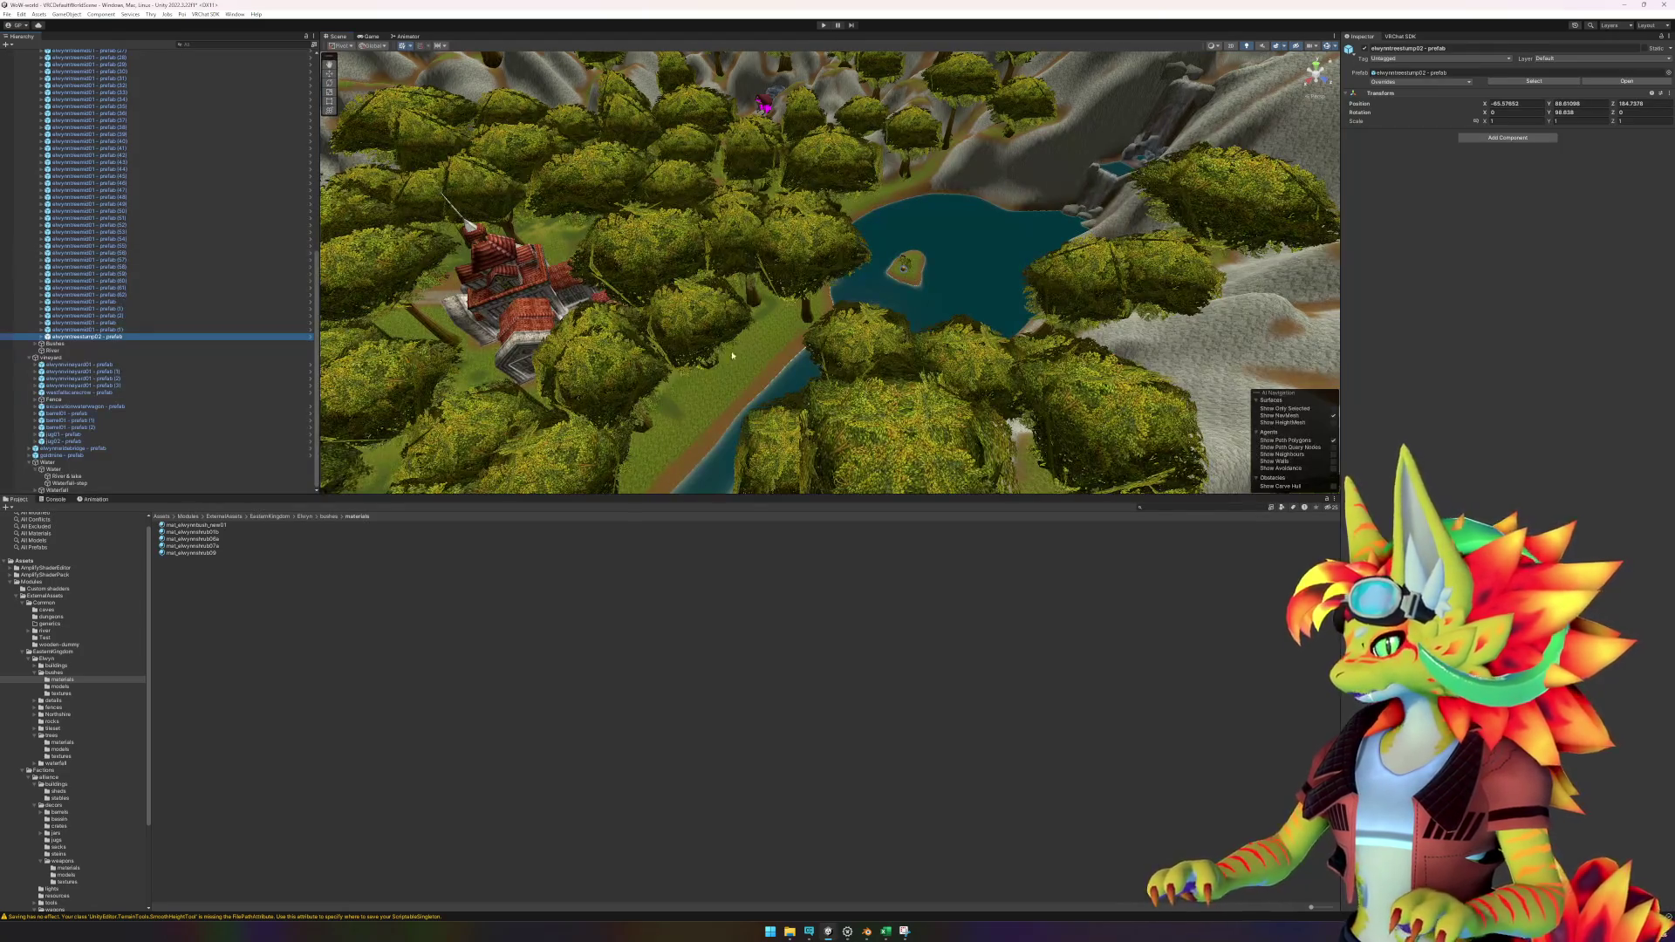
# Frame the stump, then orbit and zoom out to overlook the lake and island.
pyautogui.press('f')
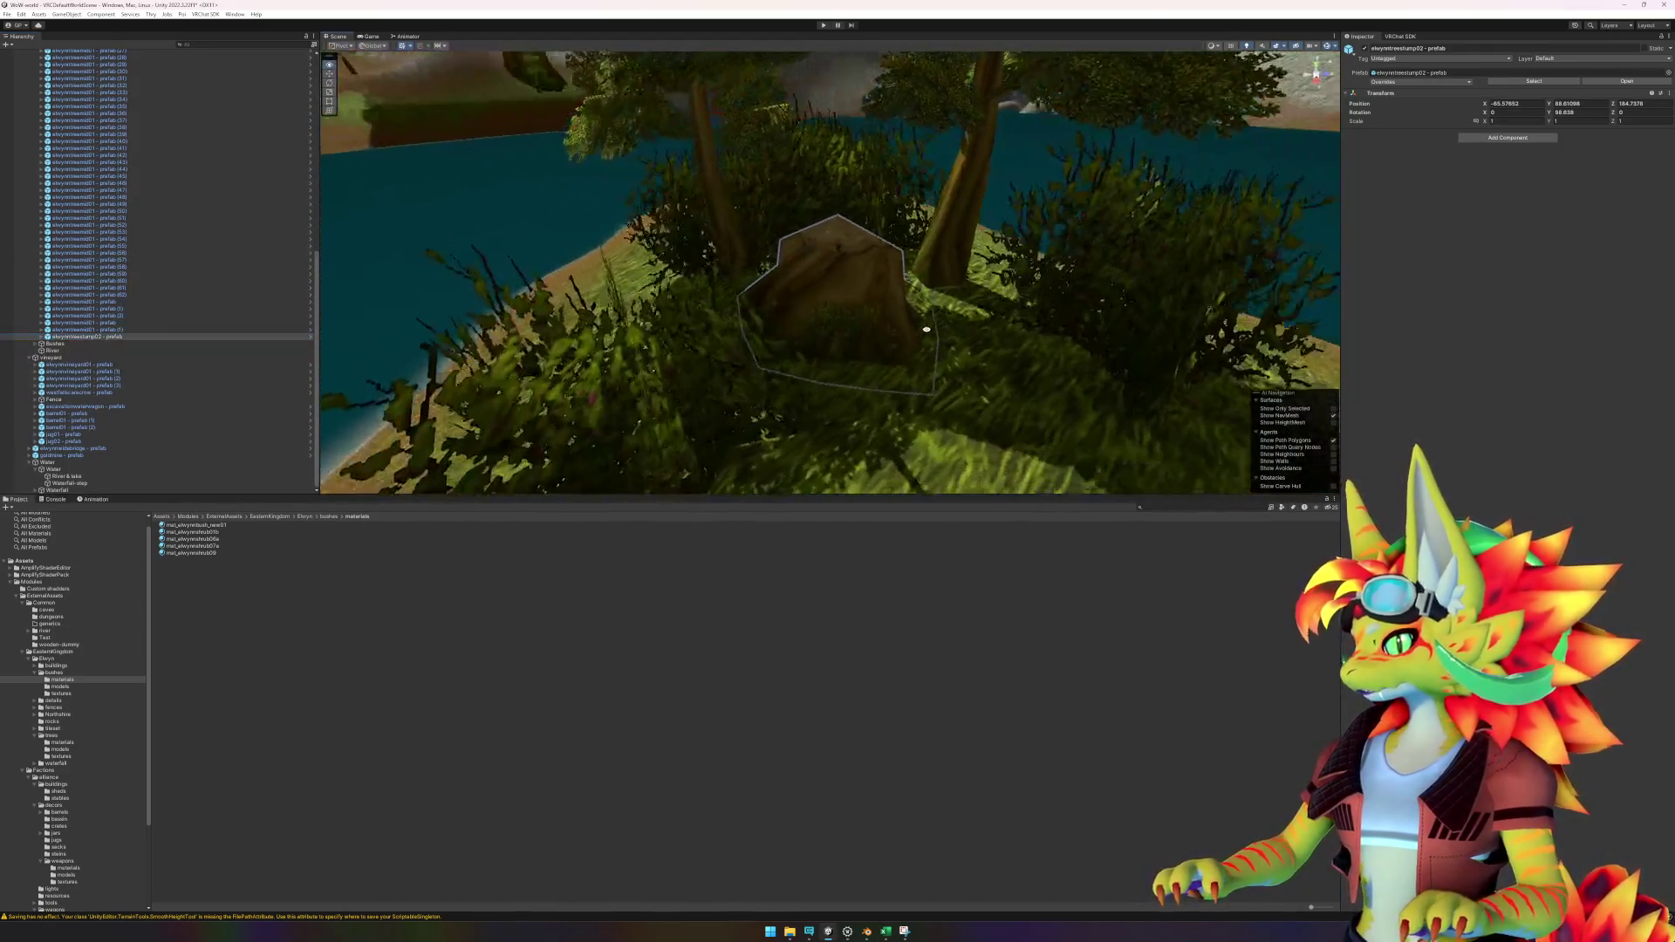
pyautogui.moveTo(927, 329)
pyautogui.mouseDown()
pyautogui.moveTo(804, 287)
pyautogui.moveTo(710, 366)
pyautogui.moveTo(514, 397)
pyautogui.moveTo(898, 337)
pyautogui.moveTo(886, 554)
pyautogui.mouseUp()
pyautogui.scroll(-5, 898, 337)
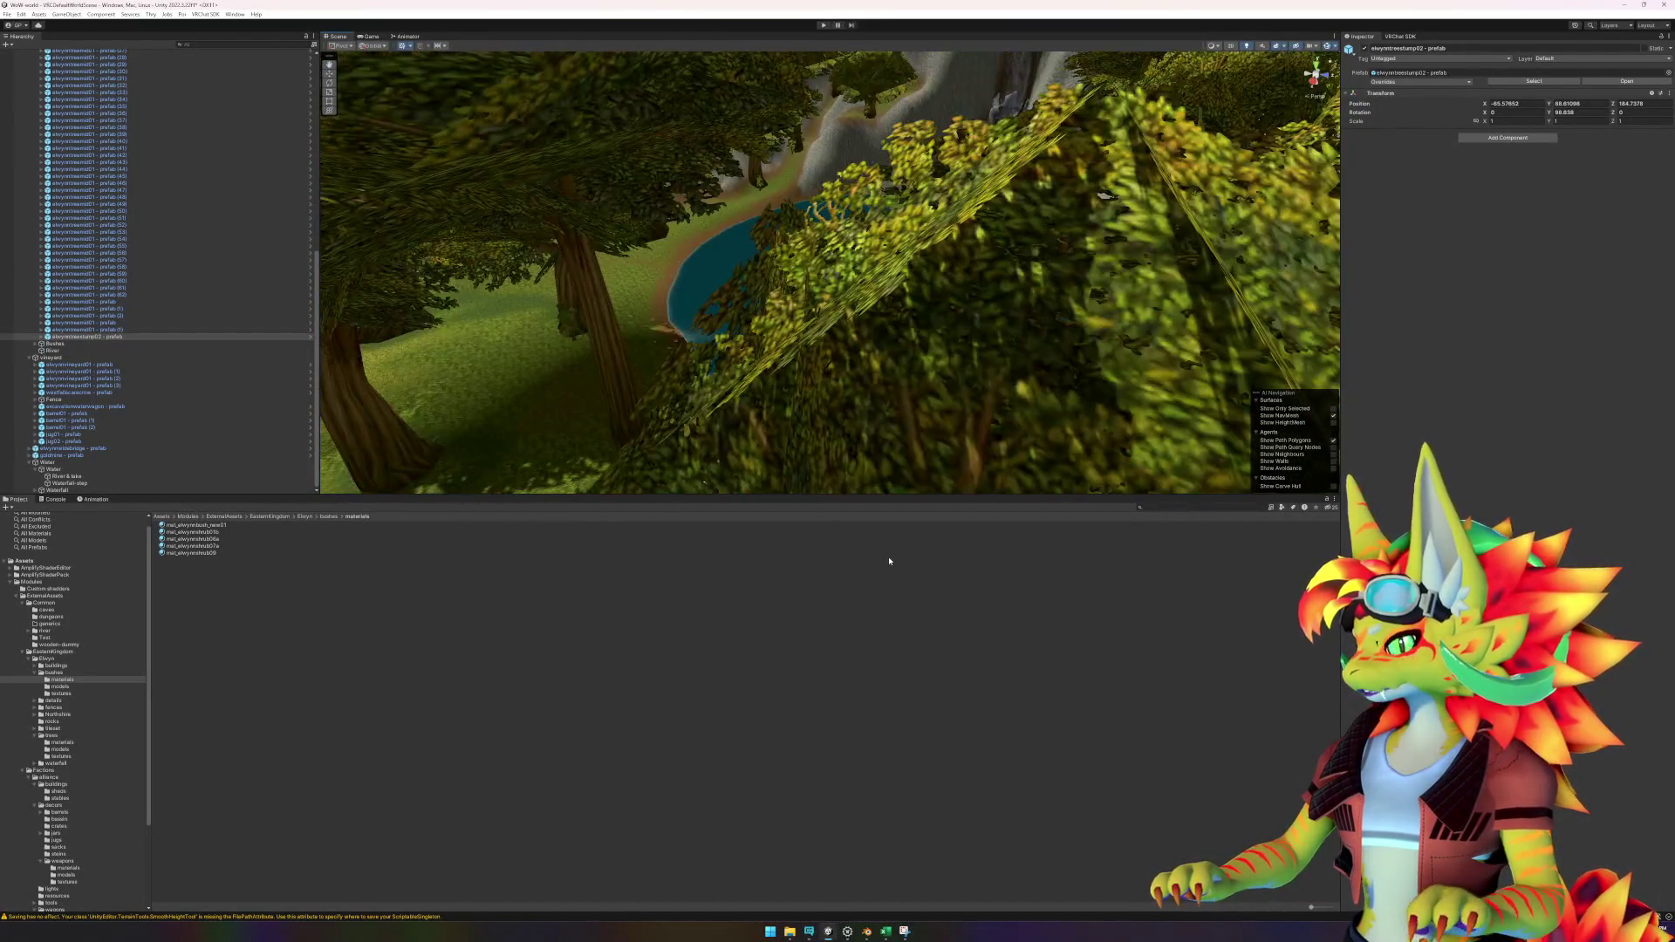
pyautogui.click(860, 622)
pyautogui.moveTo(752, 369)
pyautogui.mouseDown()
pyautogui.moveTo(736, 378)
pyautogui.moveTo(779, 387)
pyautogui.moveTo(773, 399)
pyautogui.mouseUp()
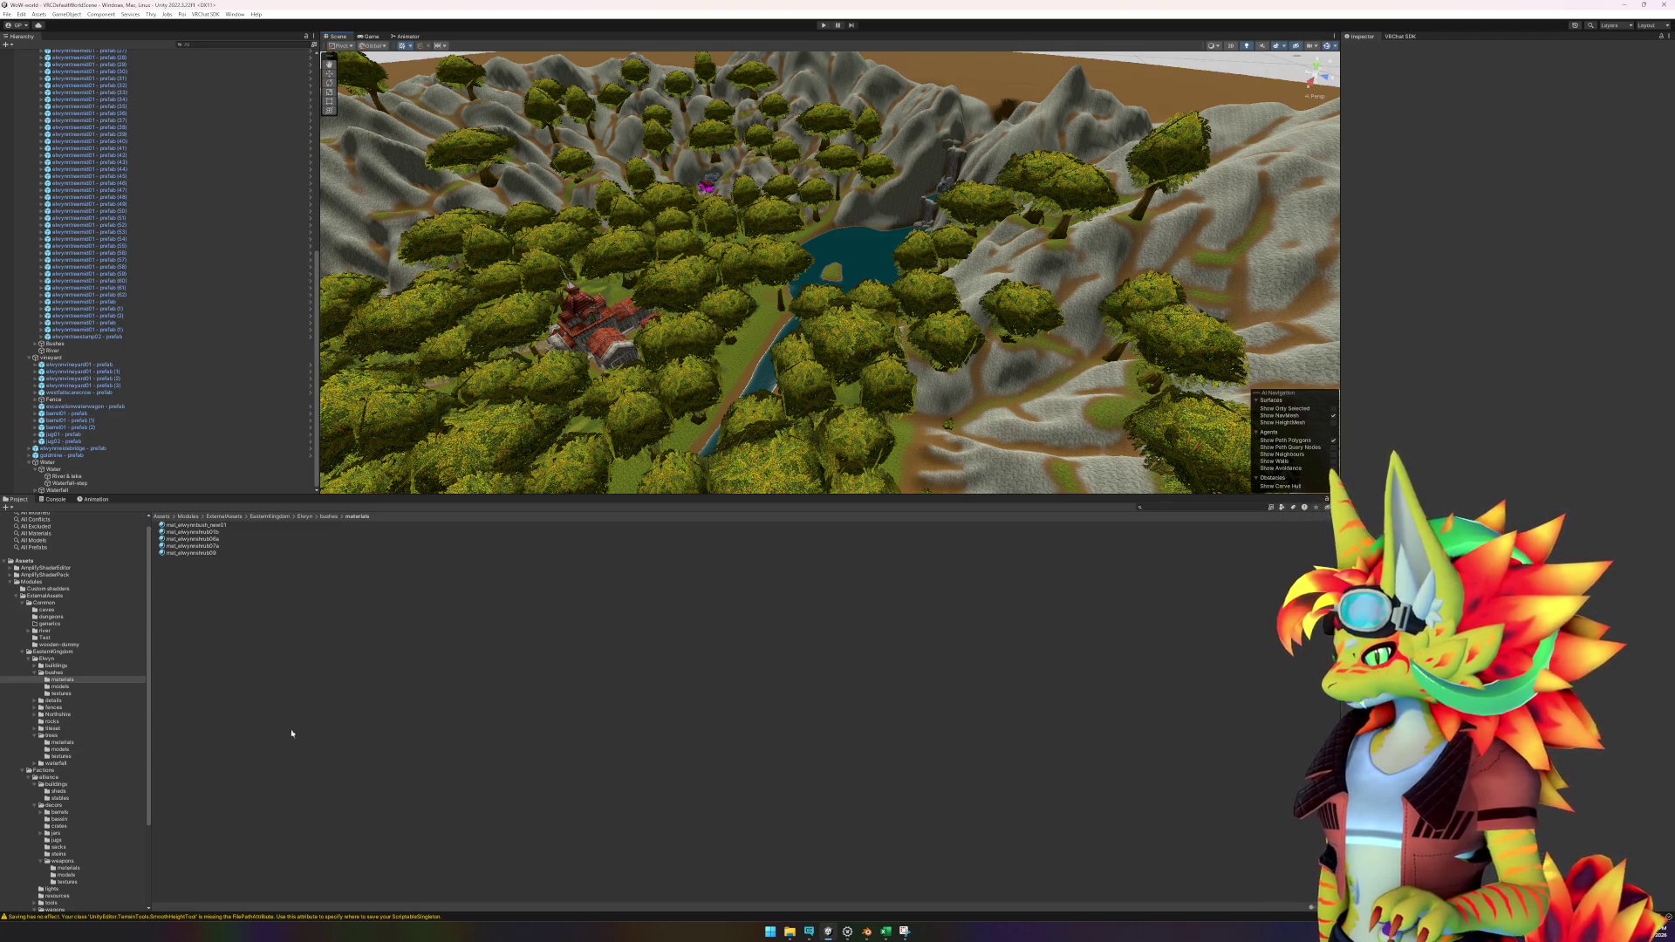
pyautogui.scroll(1, 97, 580)
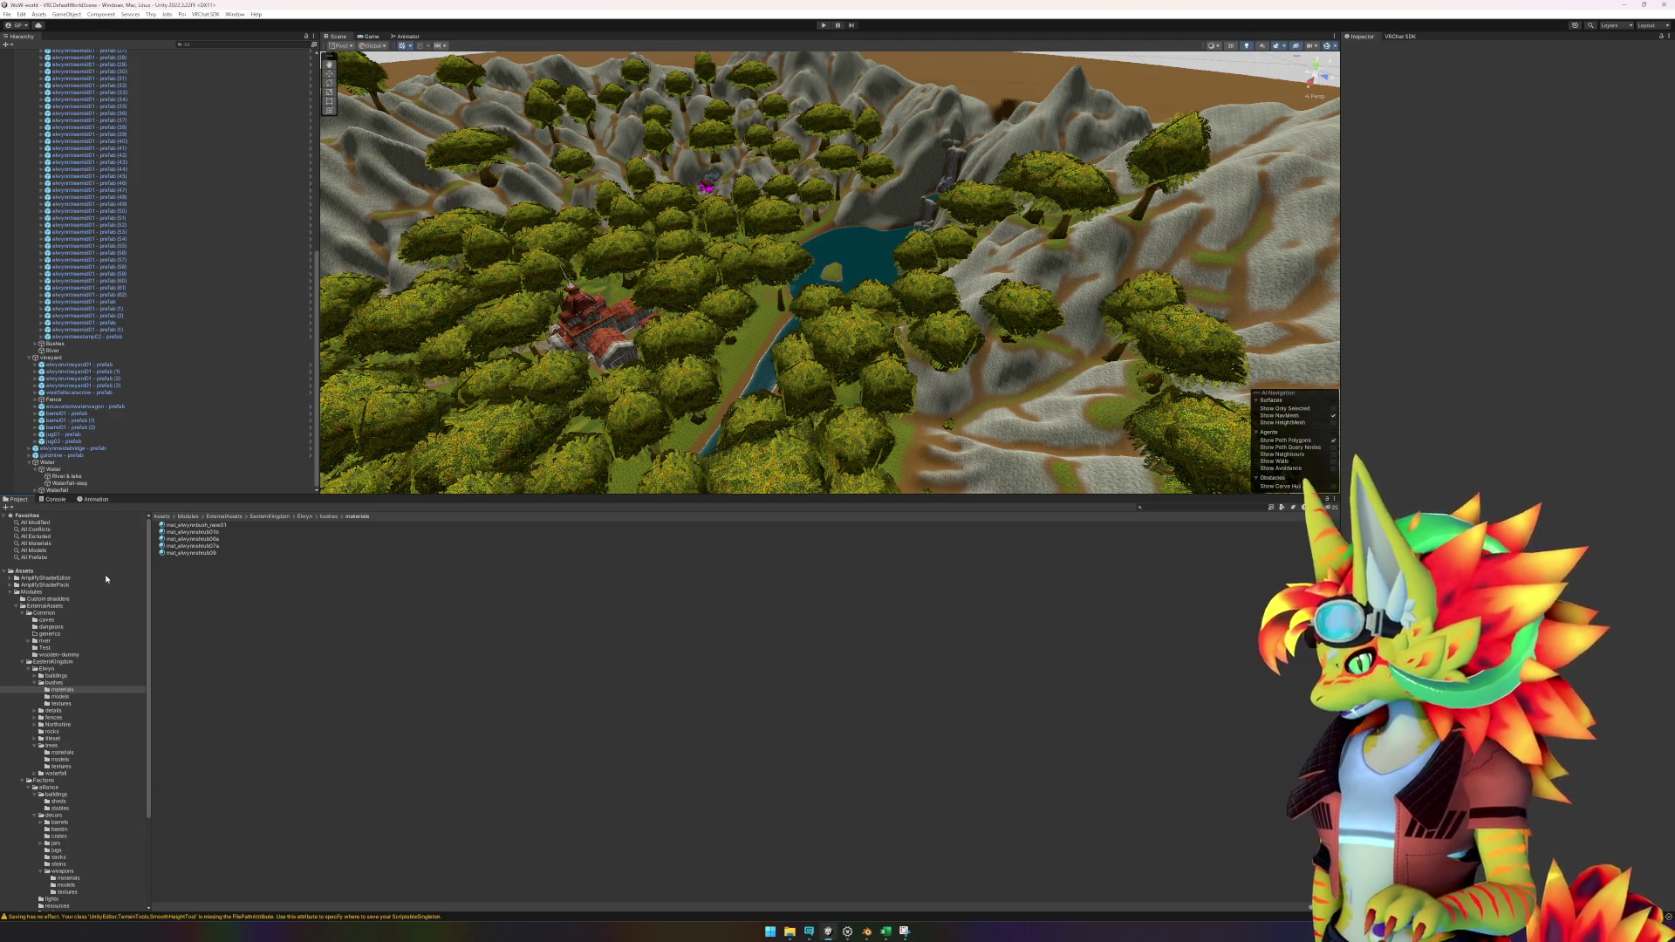
# Search the project for 'weed' and select the elwynnseaweed01 model to view its import settings.
pyautogui.click(1171, 509)
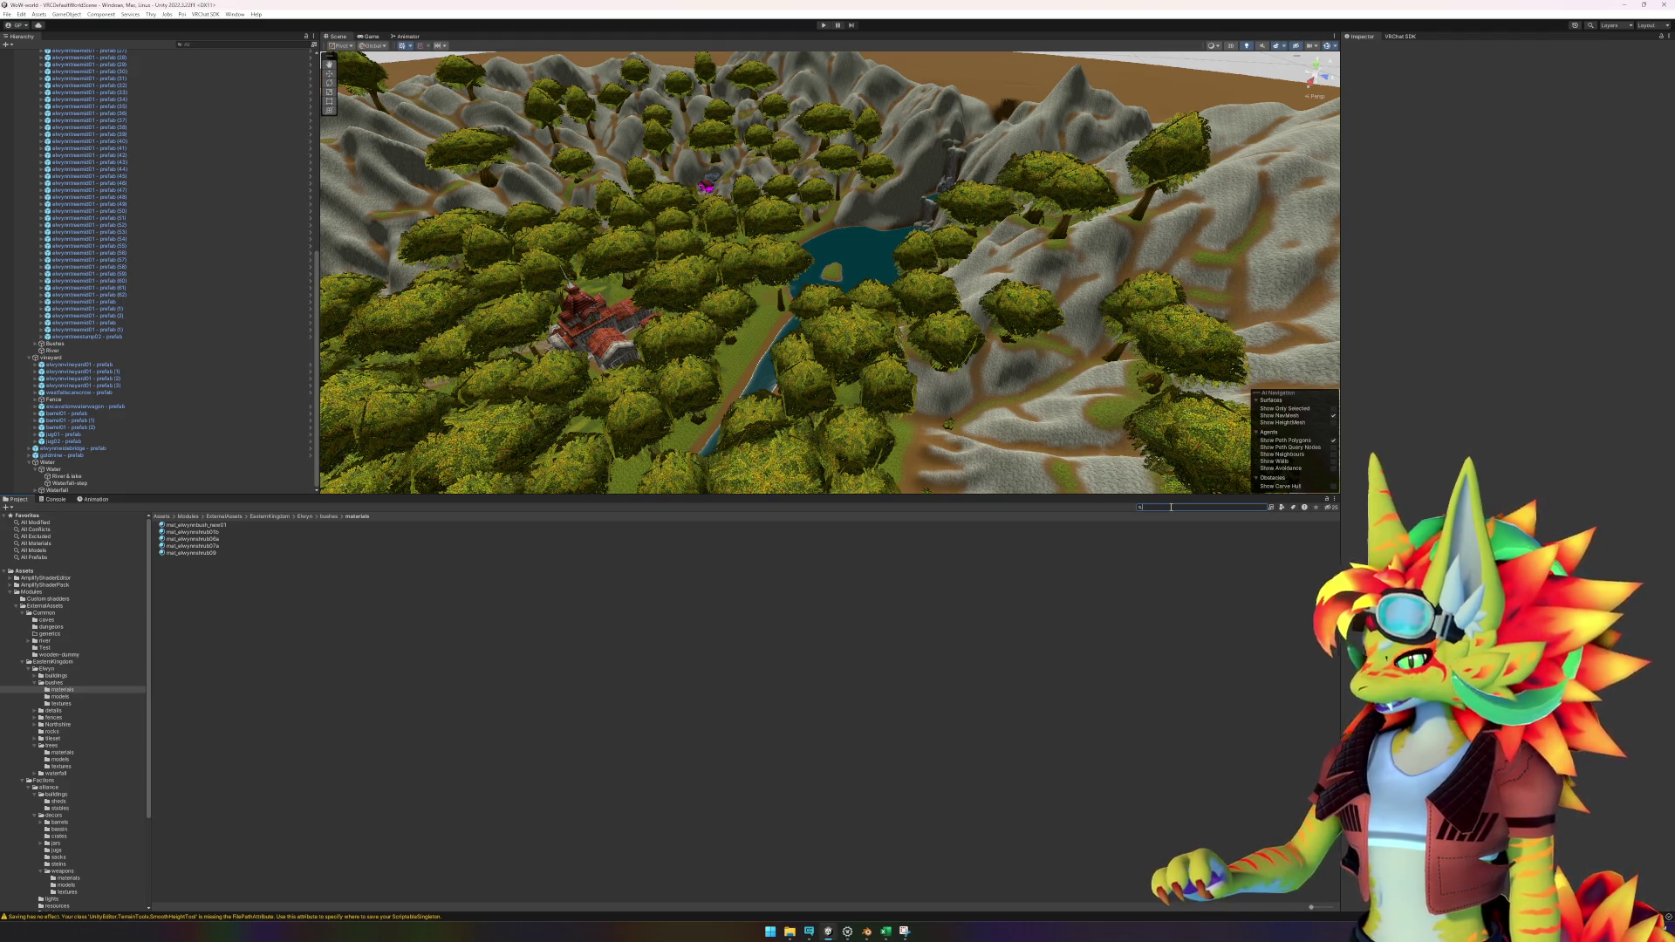
pyautogui.write('weed')
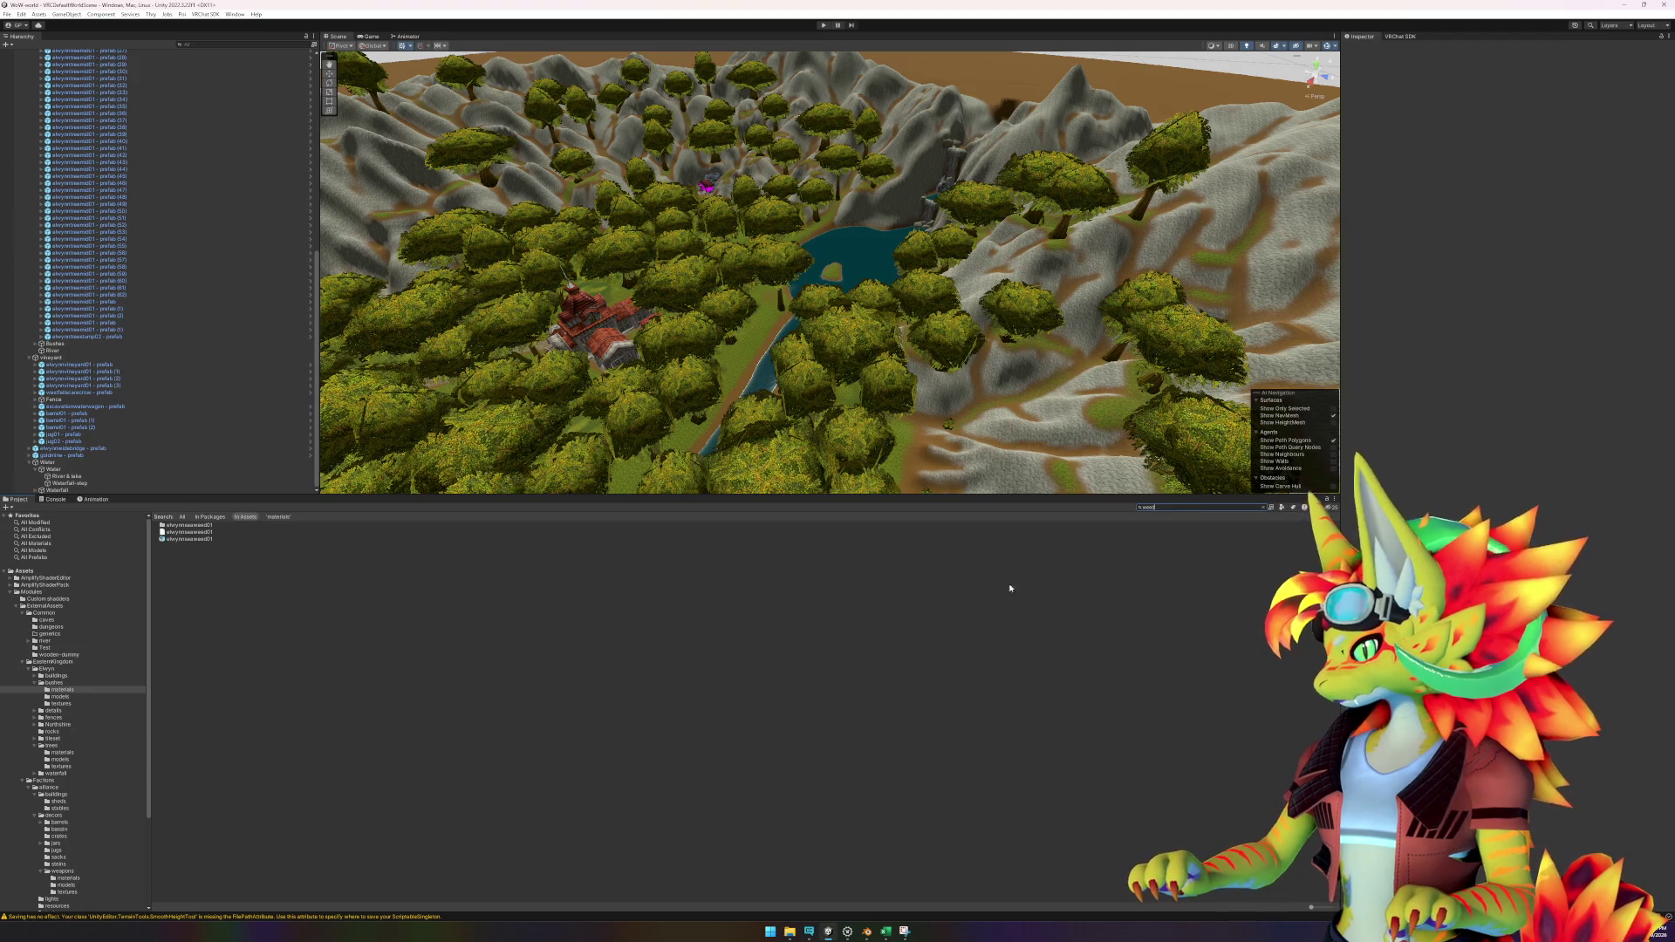
pyautogui.press('Escape')
pyautogui.click(1170, 505)
pyautogui.write('weed')
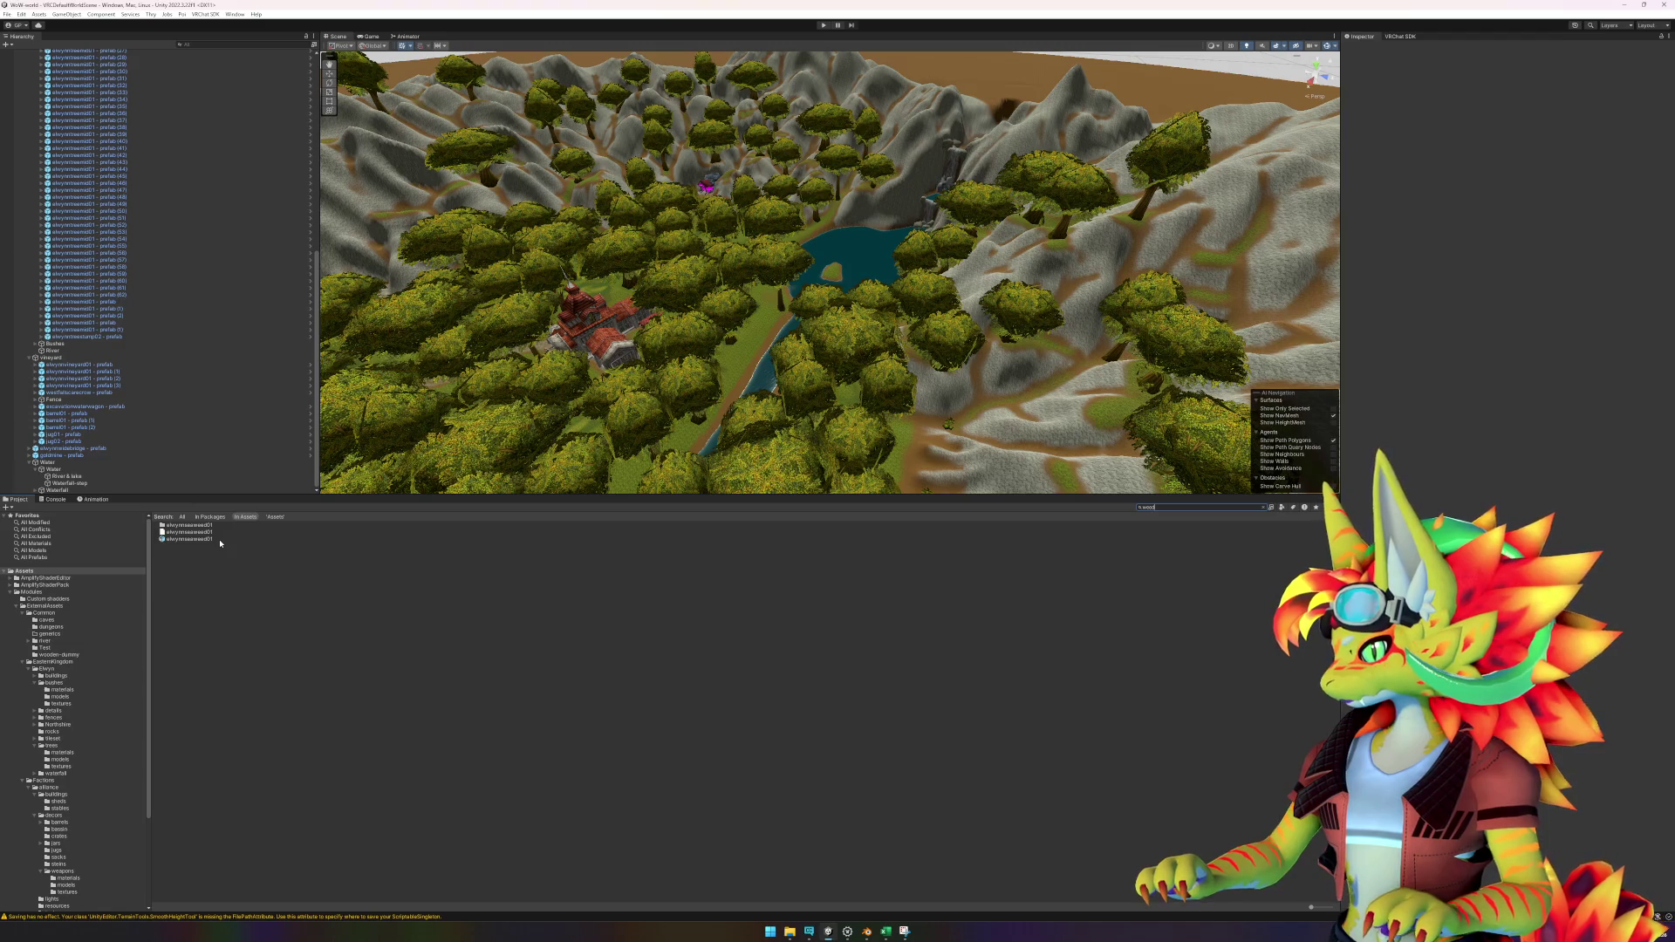
pyautogui.click(210, 540)
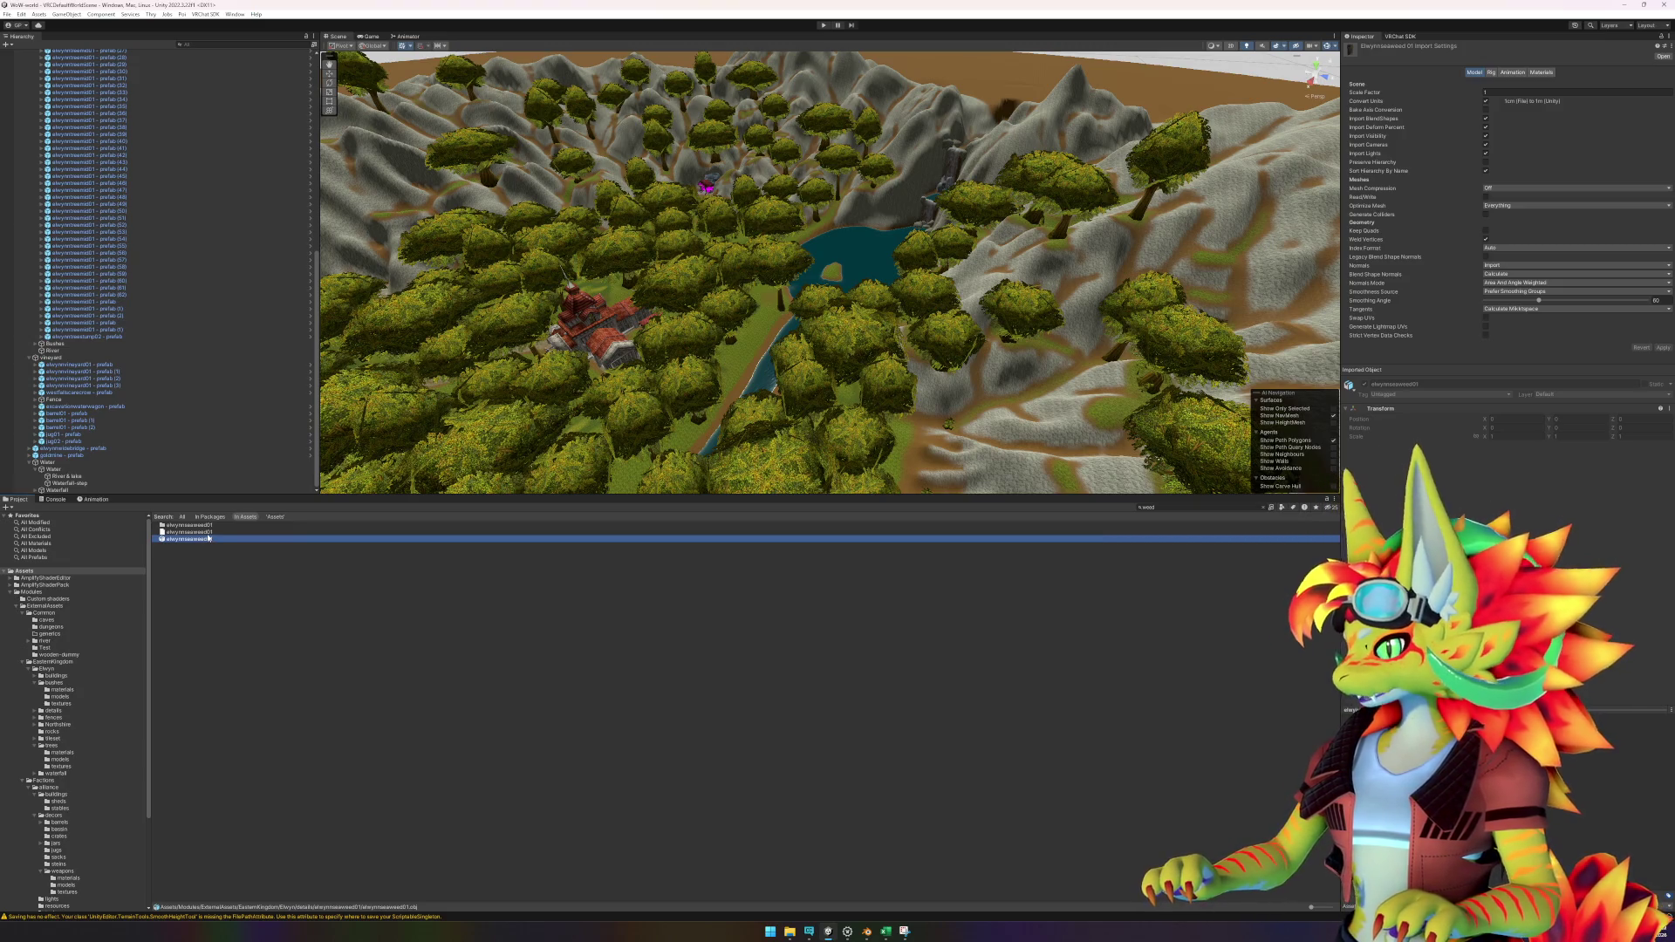
# Collapse the bushes and trees folders and bring up the Excel workbook previews.
pyautogui.click(1164, 506)
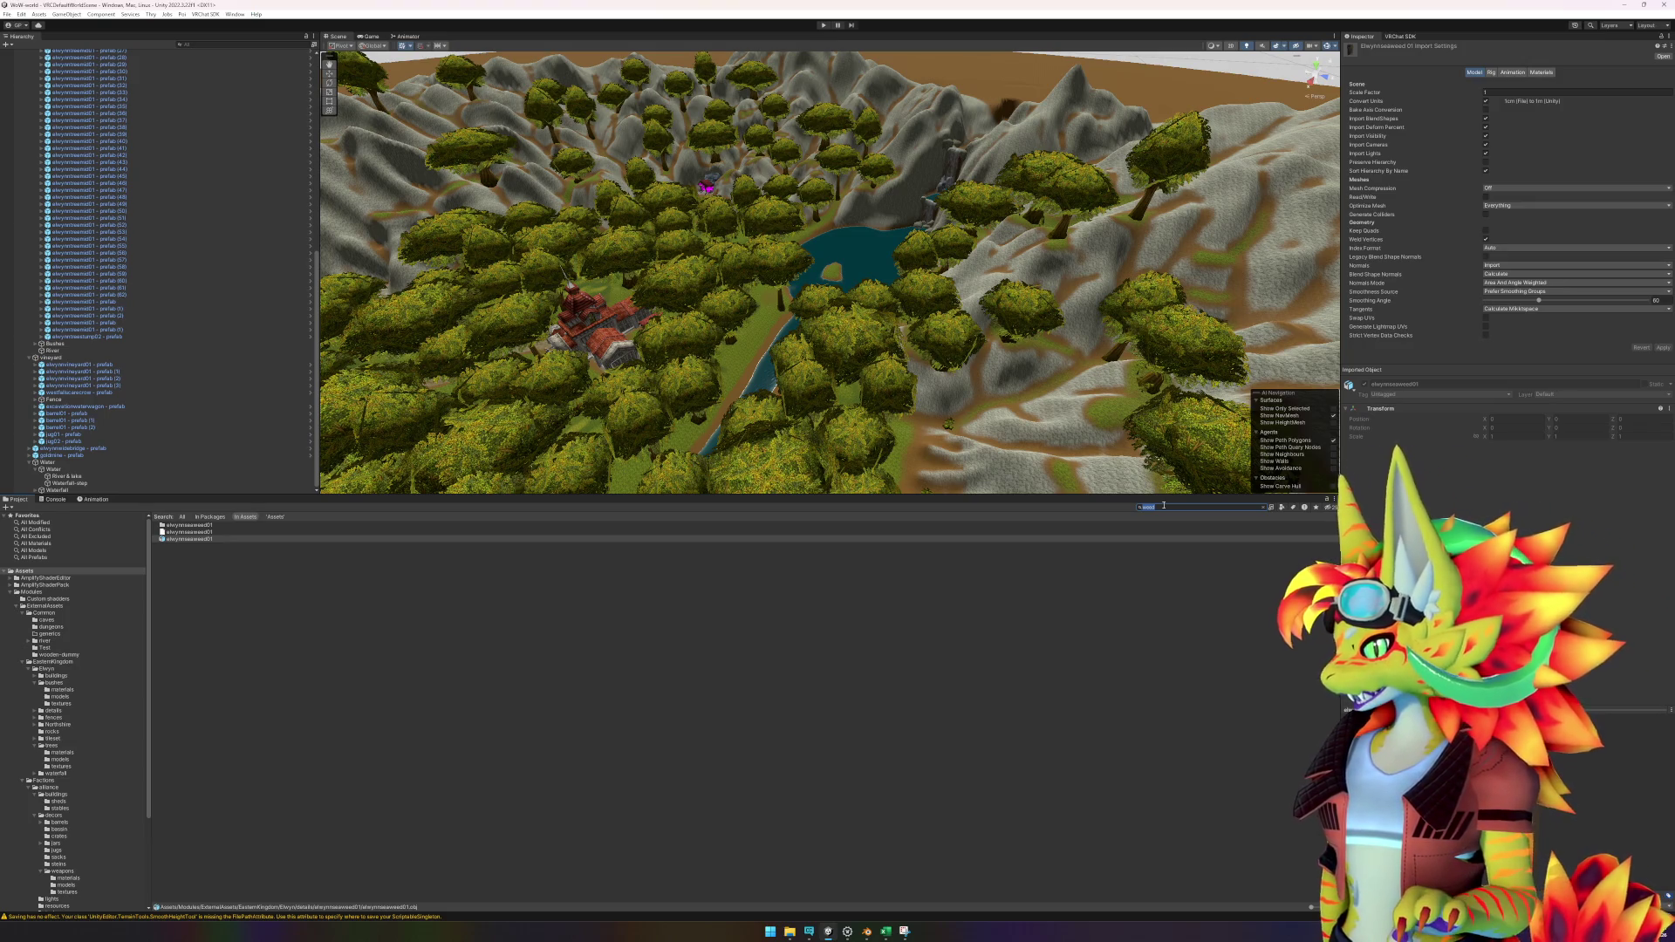
pyautogui.scroll(-3, 105, 766)
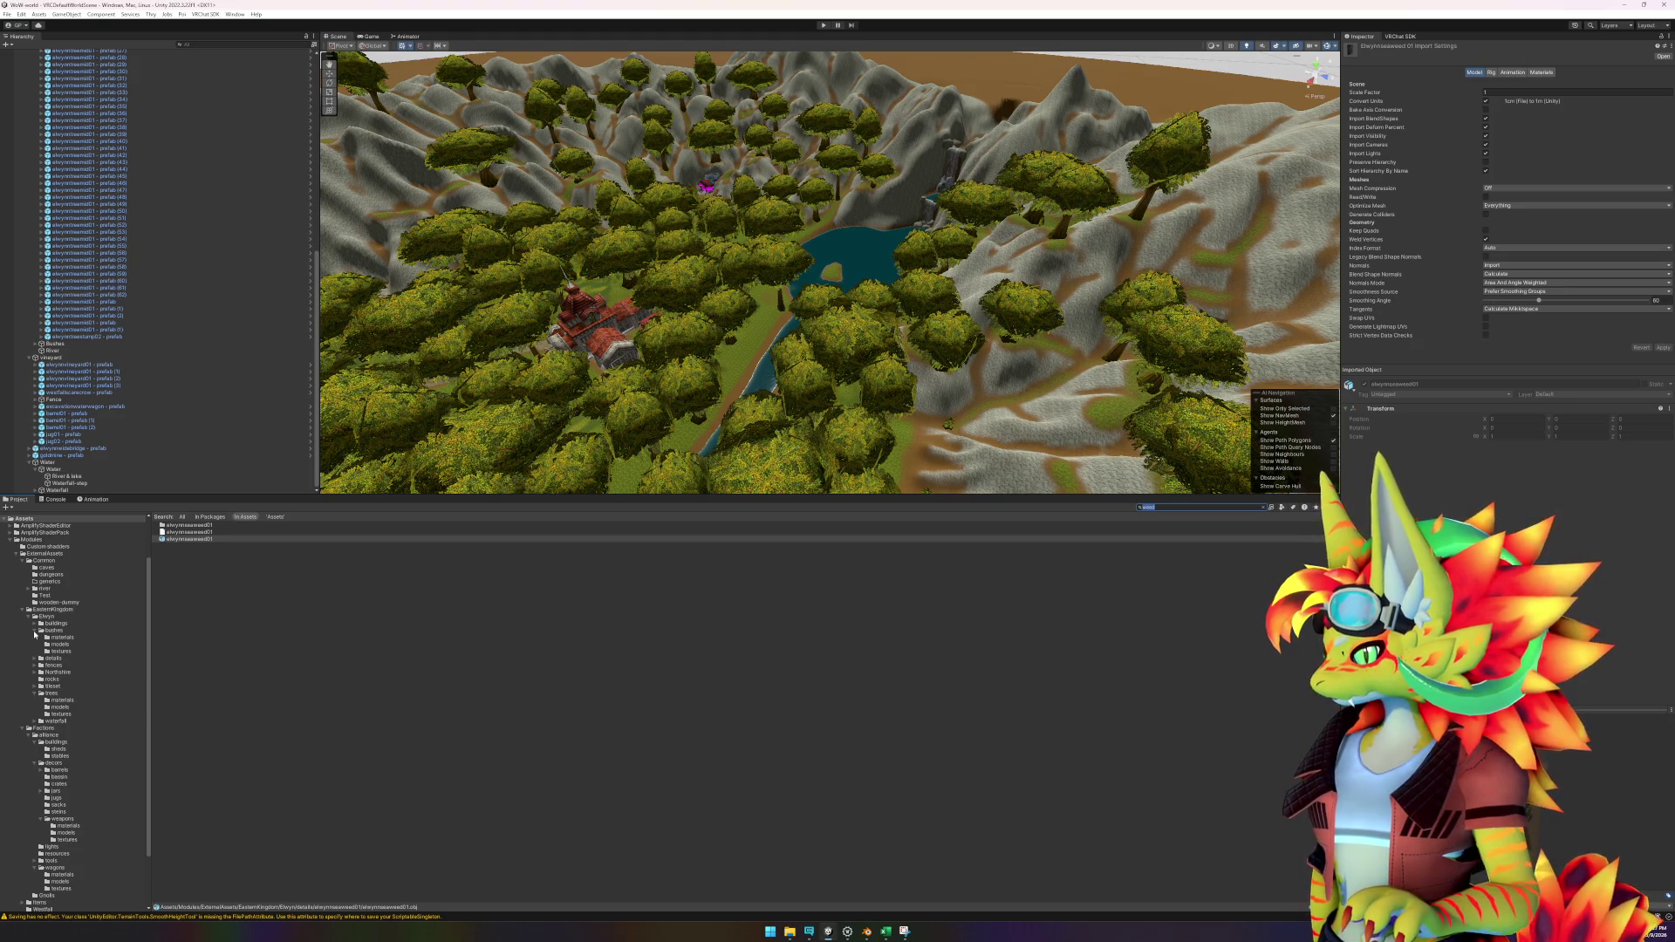
pyautogui.click(34, 632)
pyautogui.click(35, 673)
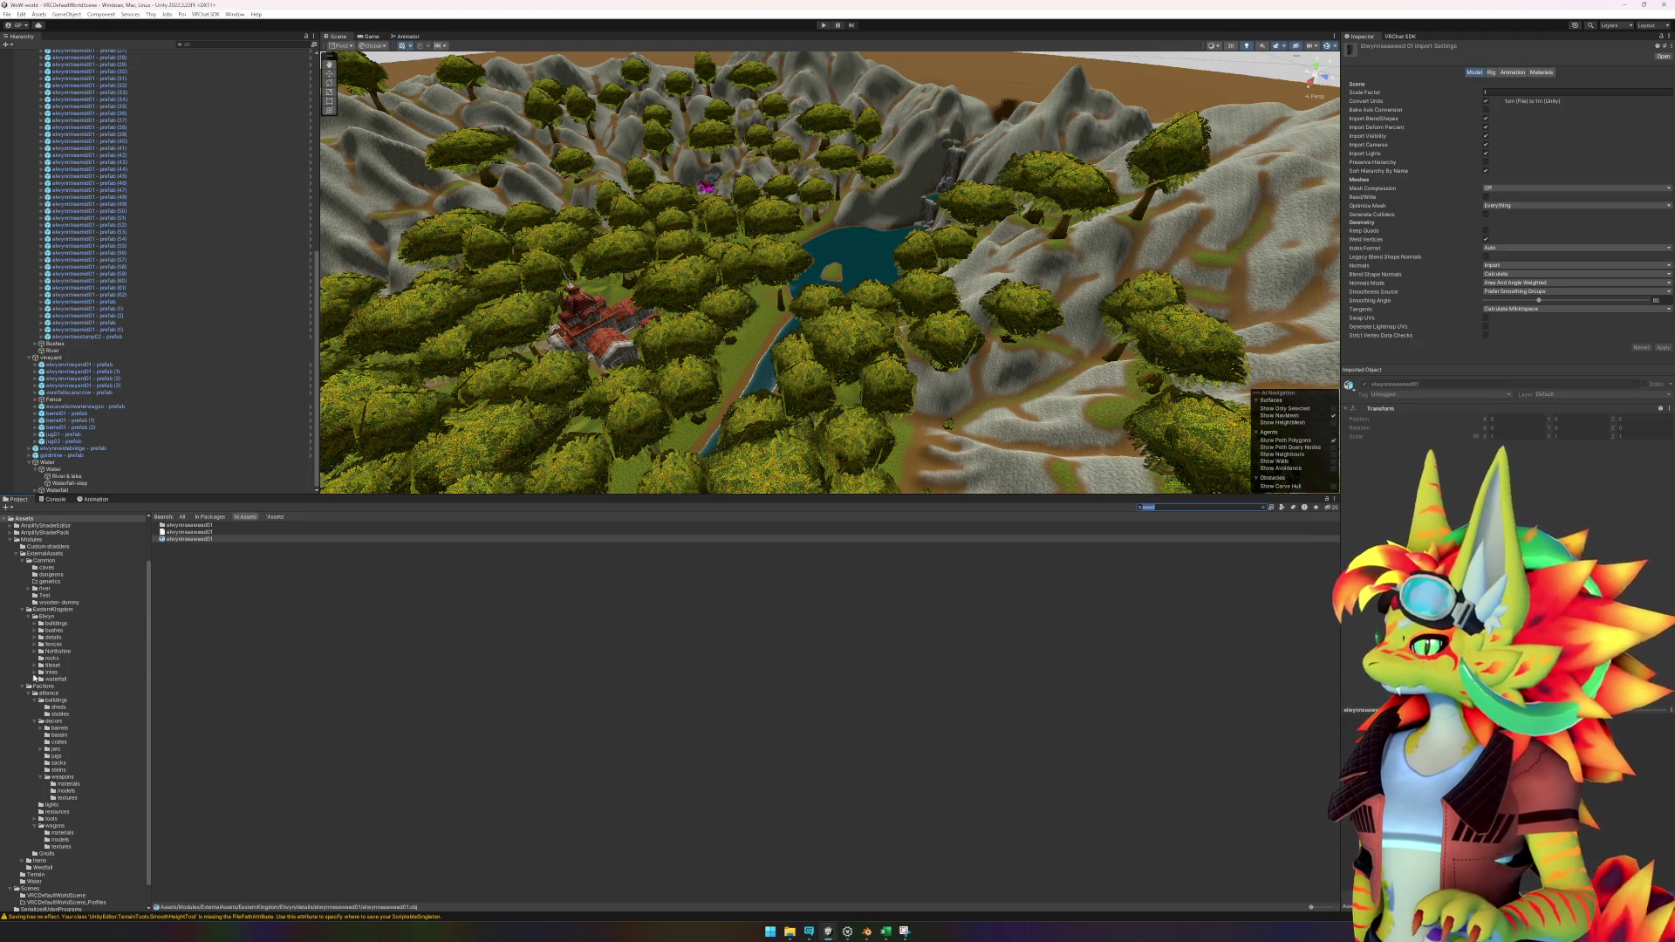
pyautogui.click(904, 927)
# Review the model paths in the Excel pivot table (A10, A15:A44, A40), then return to Unity.
pyautogui.moveTo(929, 878)
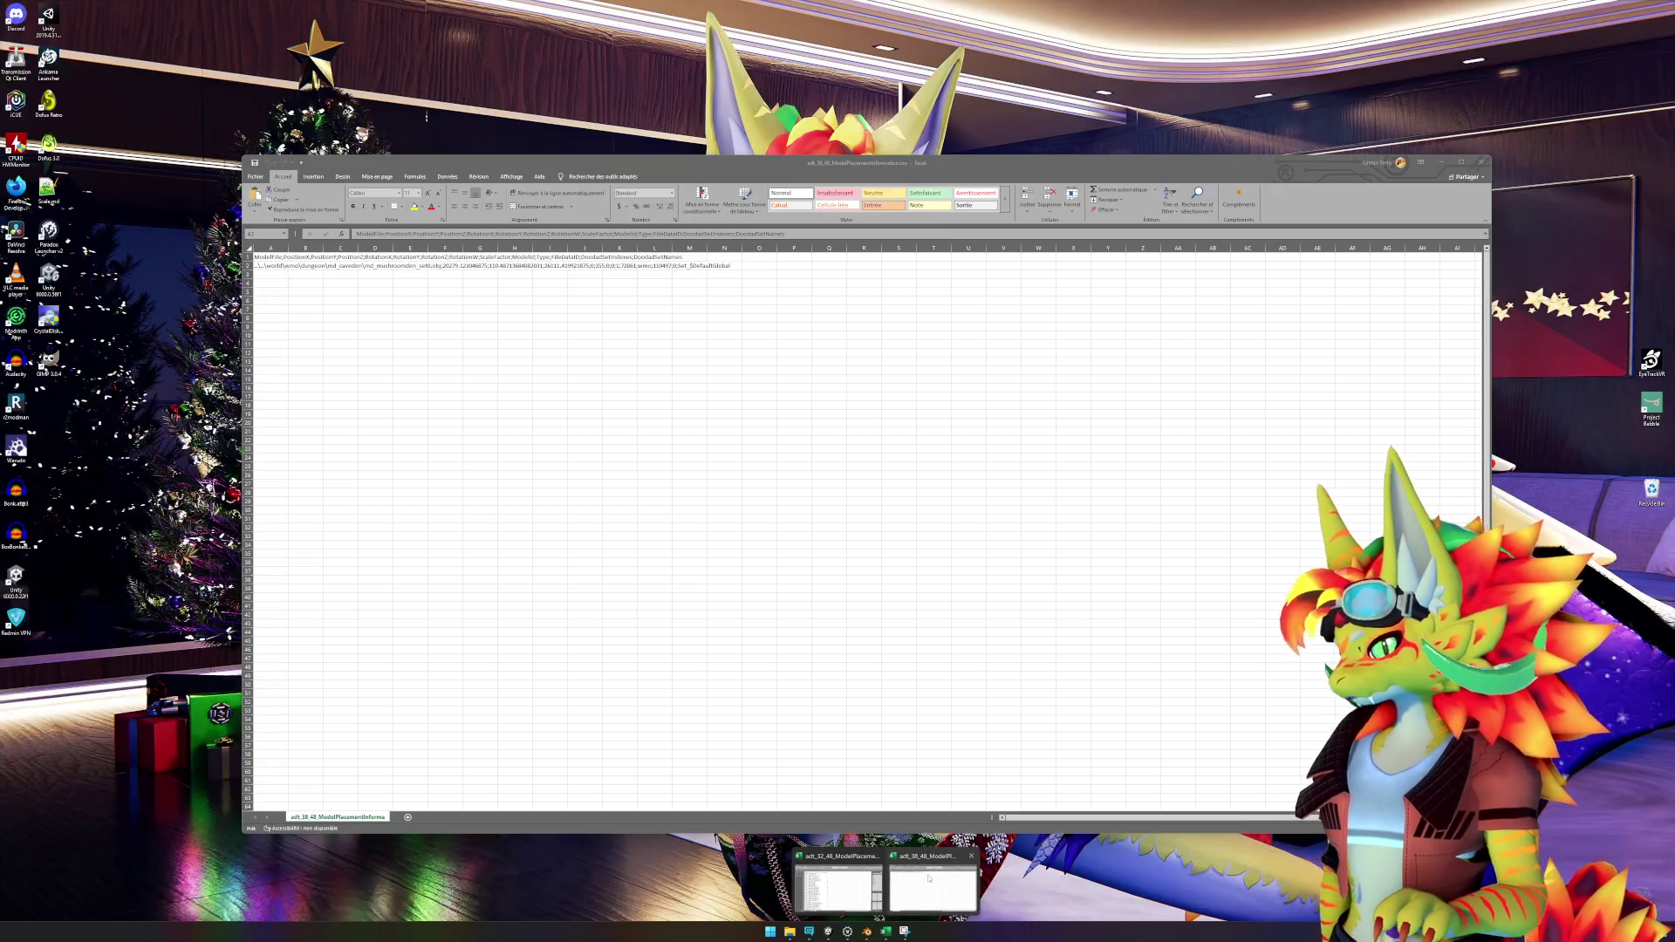
pyautogui.click(837, 888)
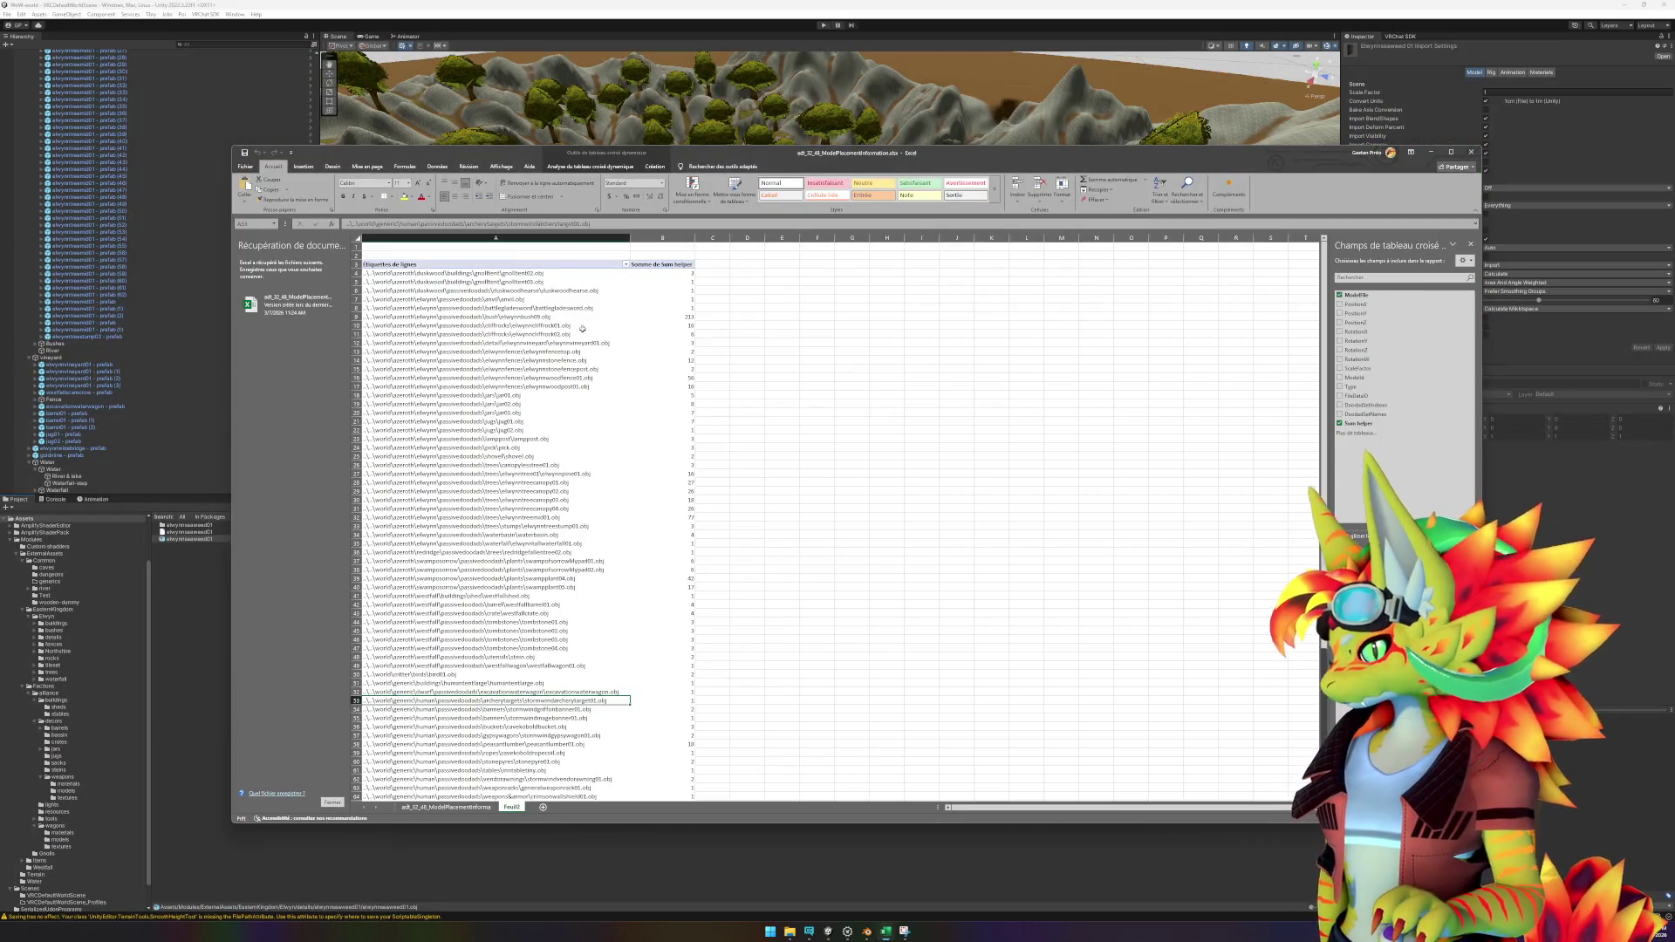
pyautogui.click(585, 327)
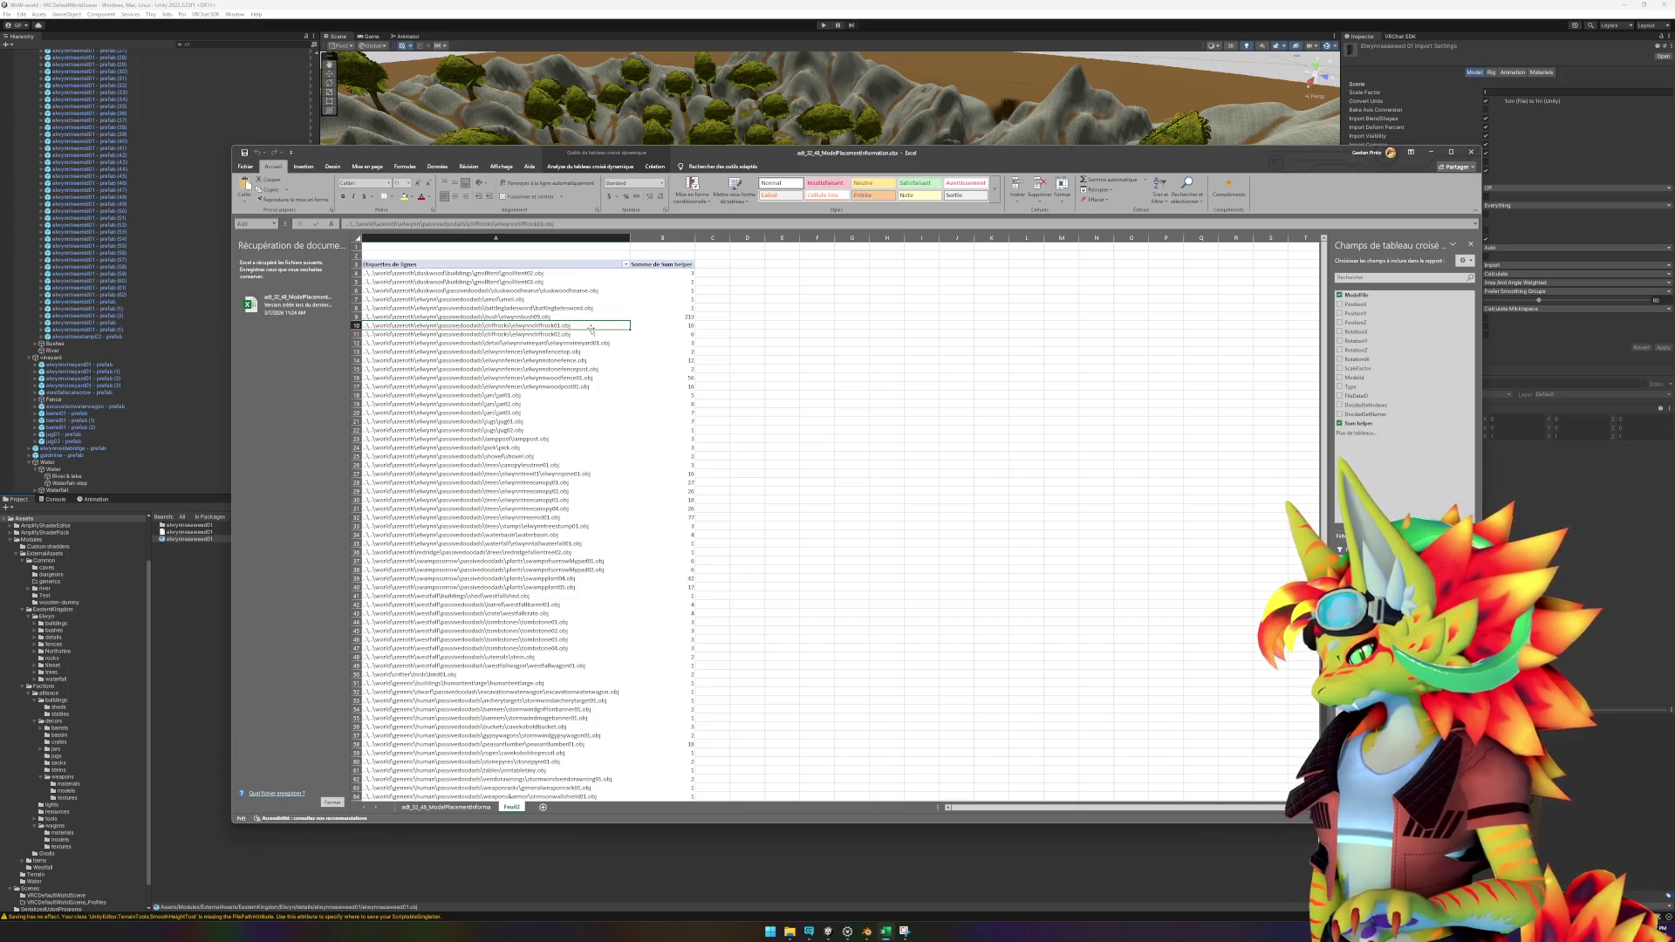
pyautogui.moveTo(584, 369); pyautogui.dragTo(600, 624)
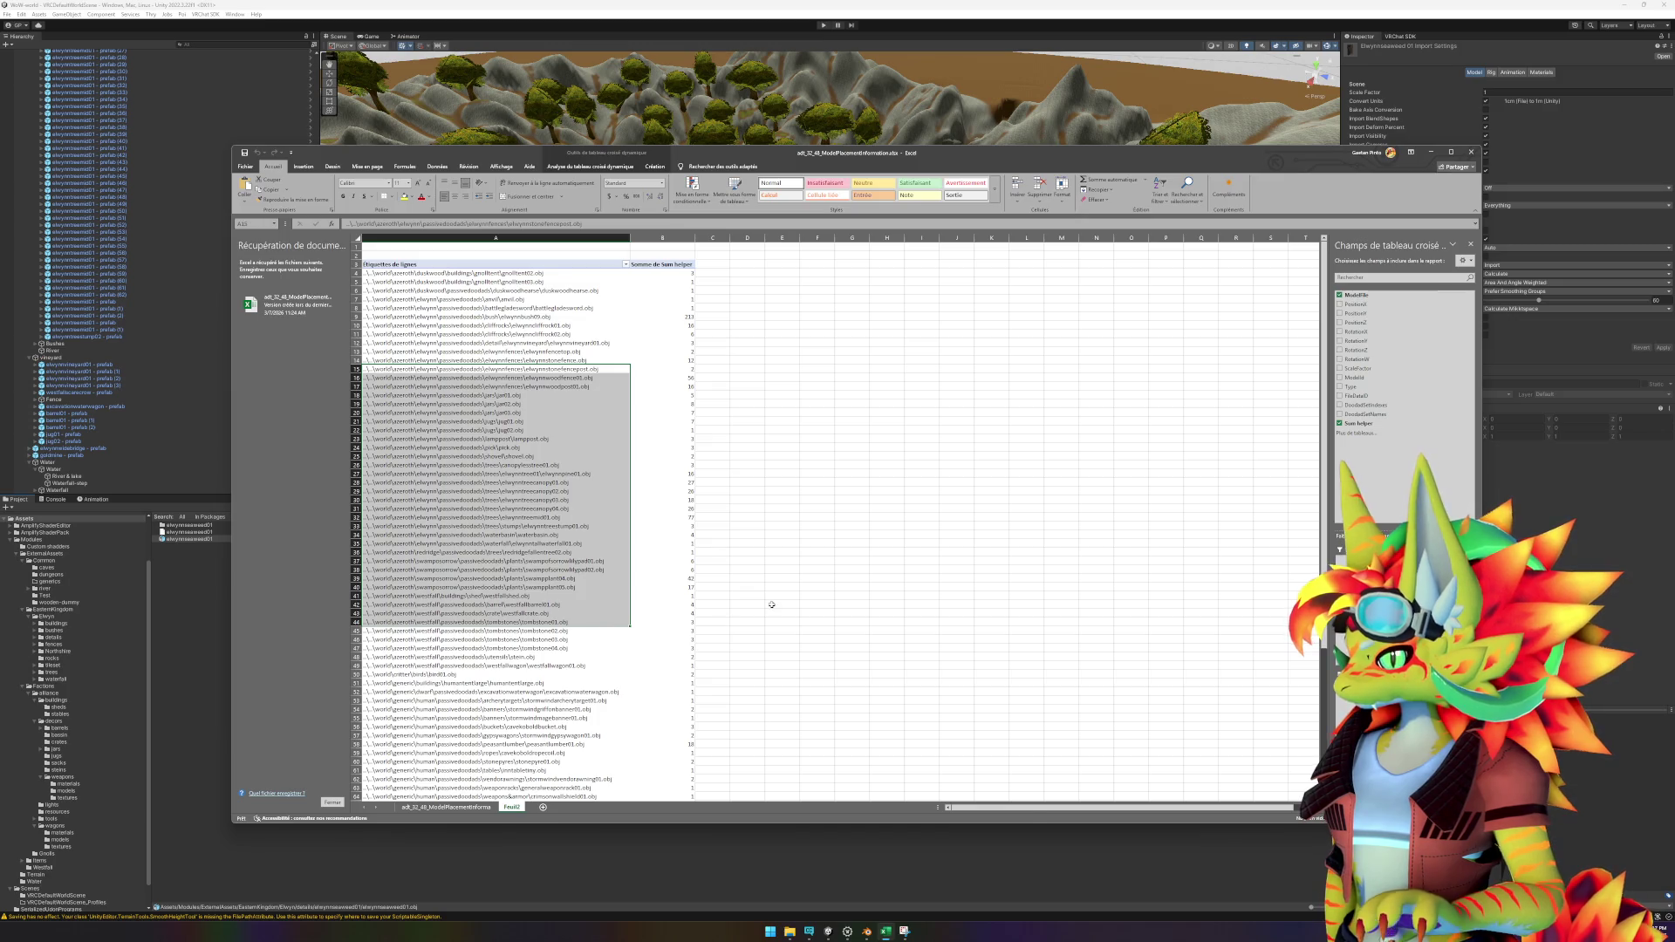
pyautogui.click(771, 604)
pyautogui.scroll(-7, 555, 574)
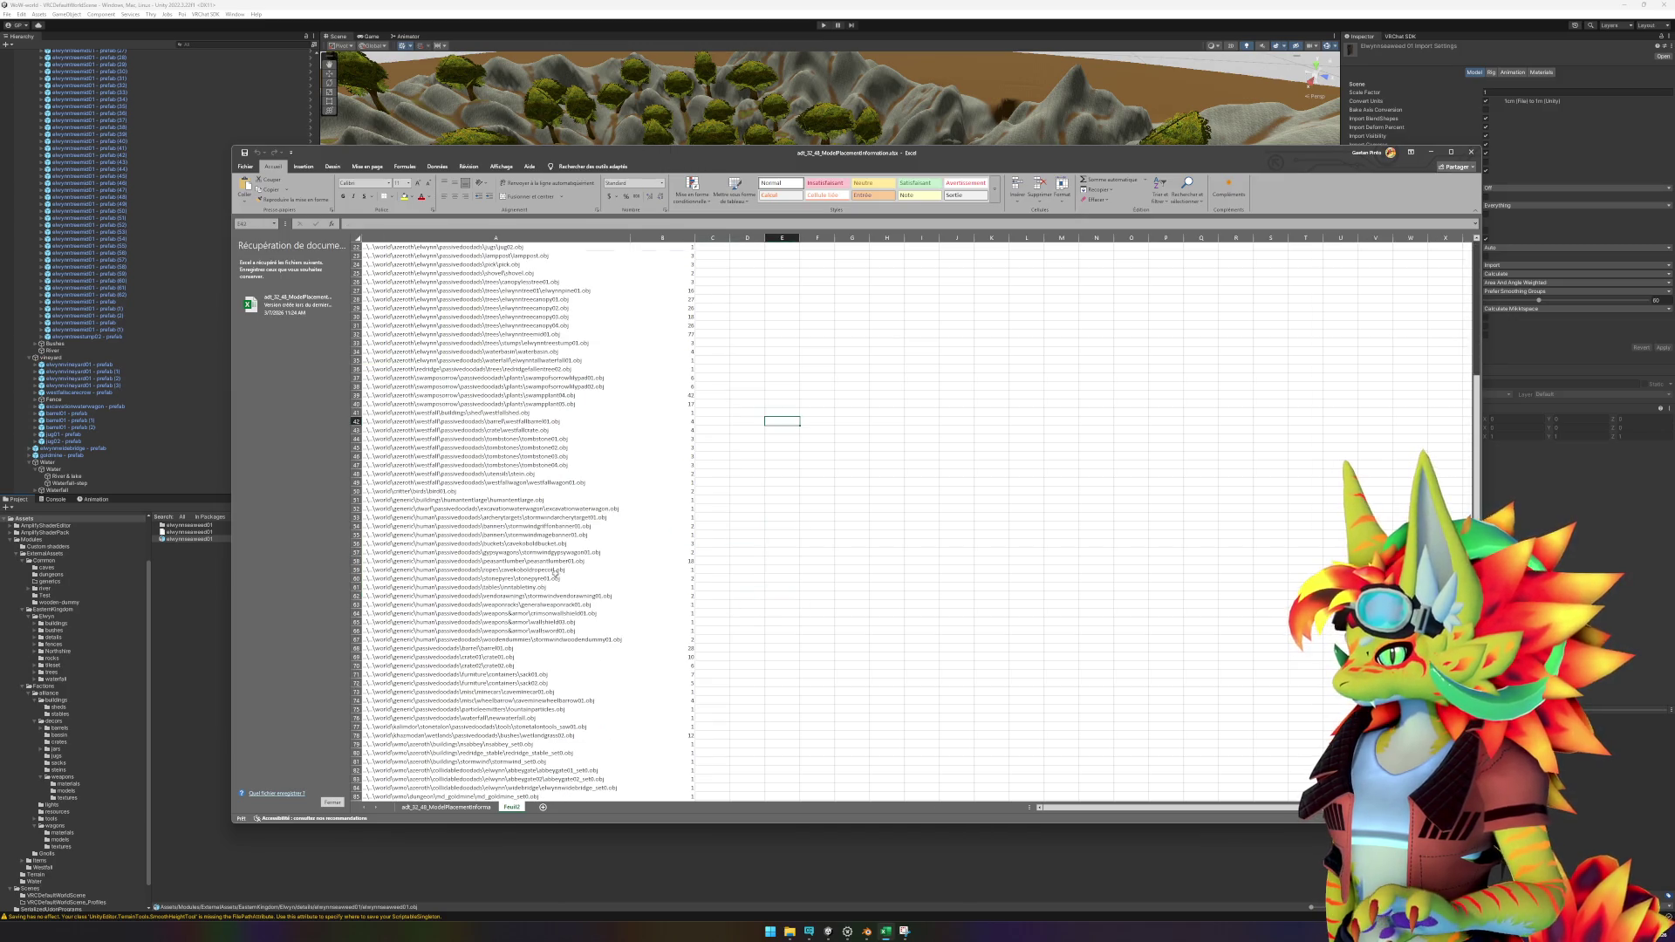
pyautogui.click(565, 407)
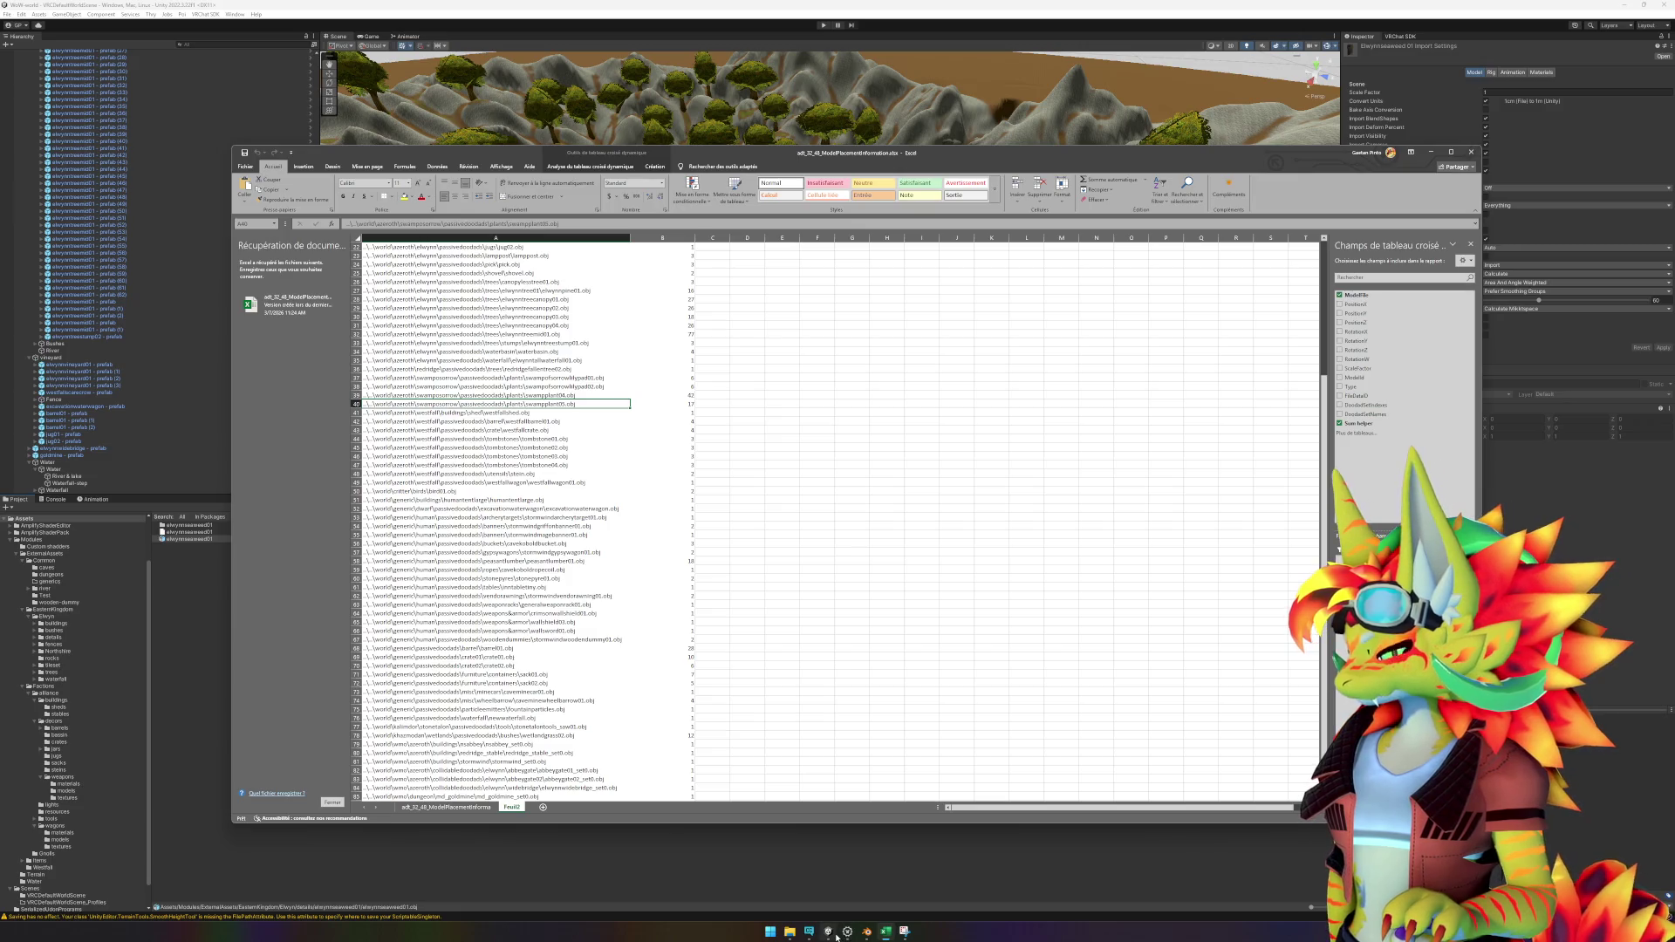
pyautogui.moveTo(835, 937)
pyautogui.click(661, 891)
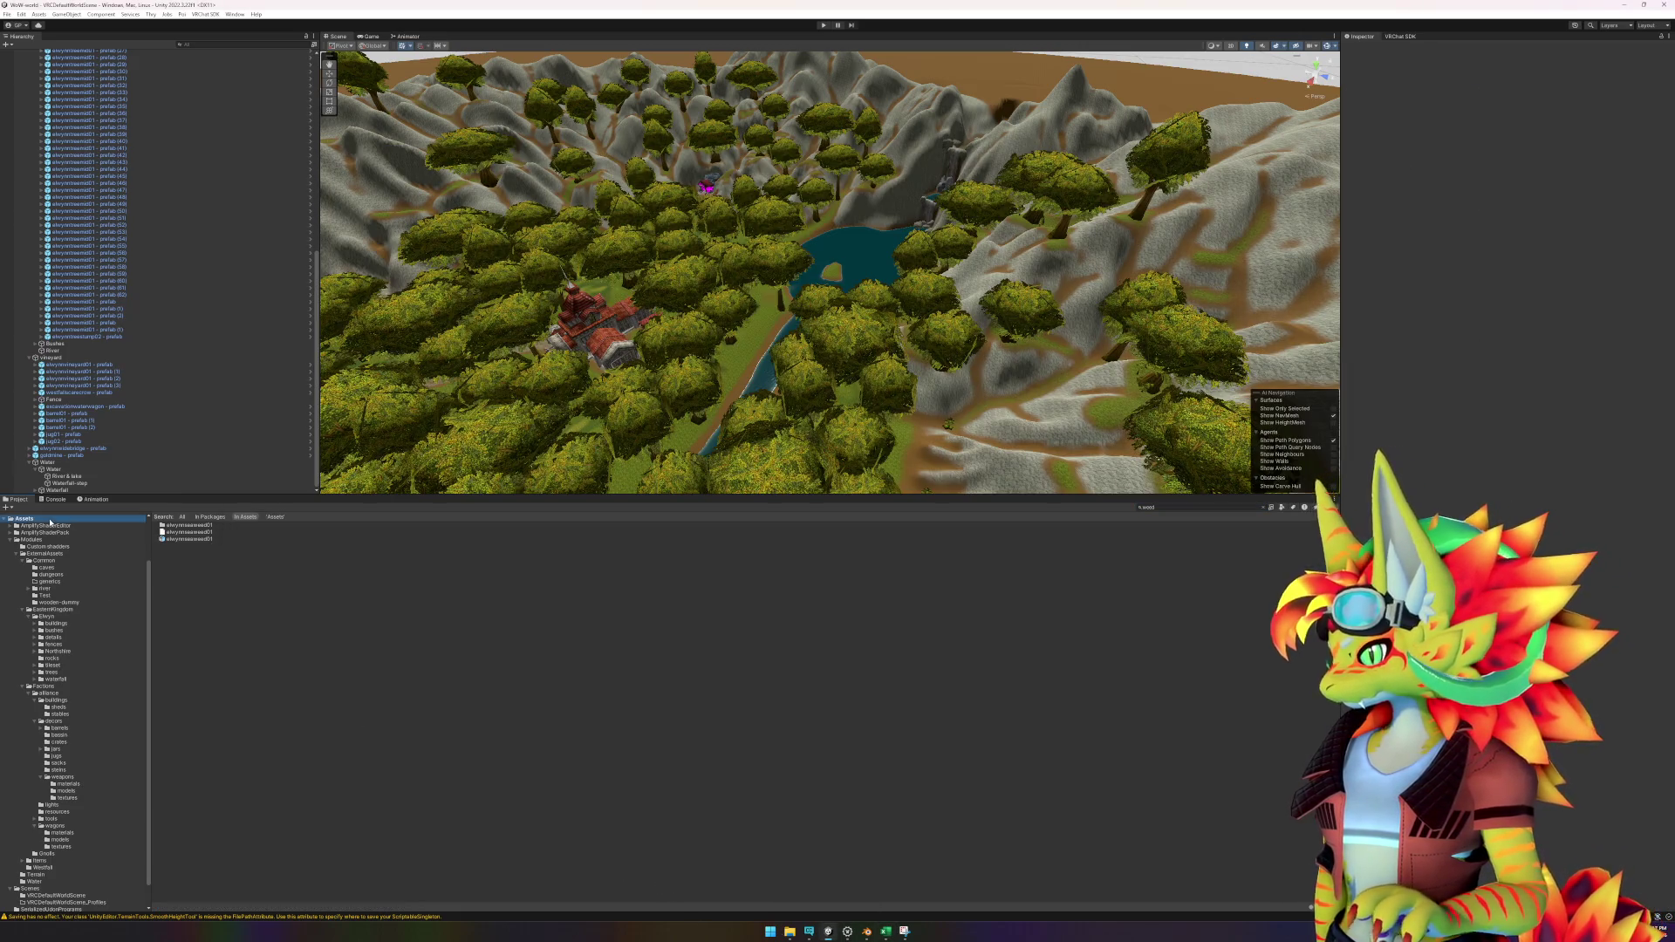
# Search assets for 'swamp' and reveal swampplant04.obj in the file explorer.
pyautogui.click(1234, 505)
pyautogui.write('sw')
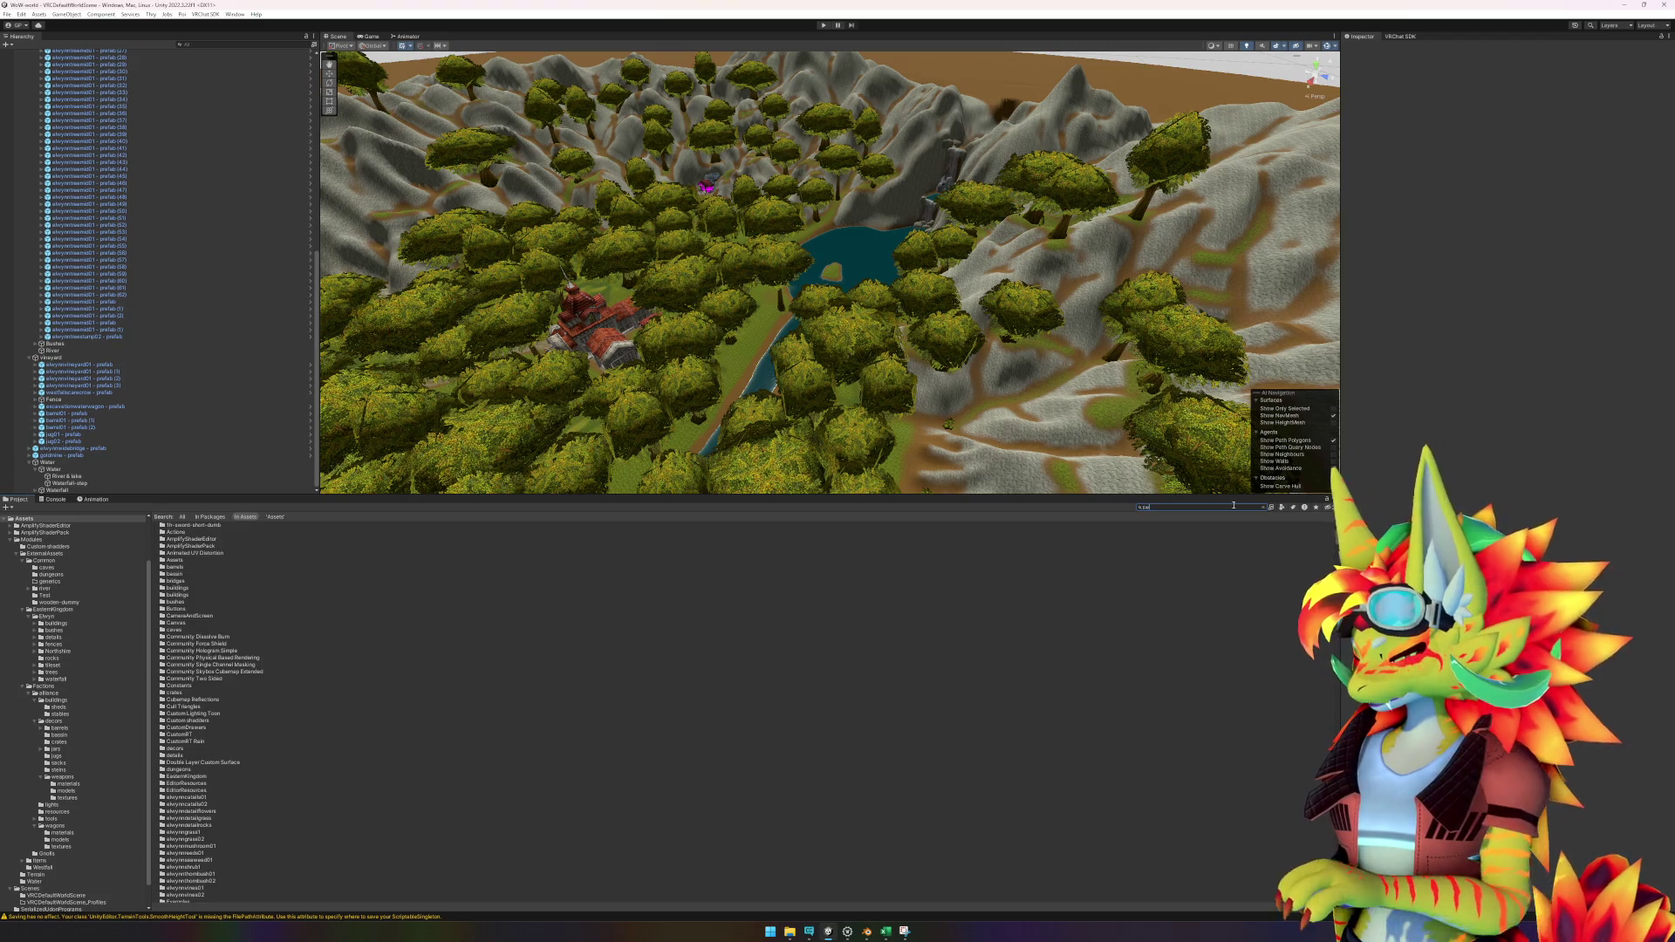
pyautogui.write('amp')
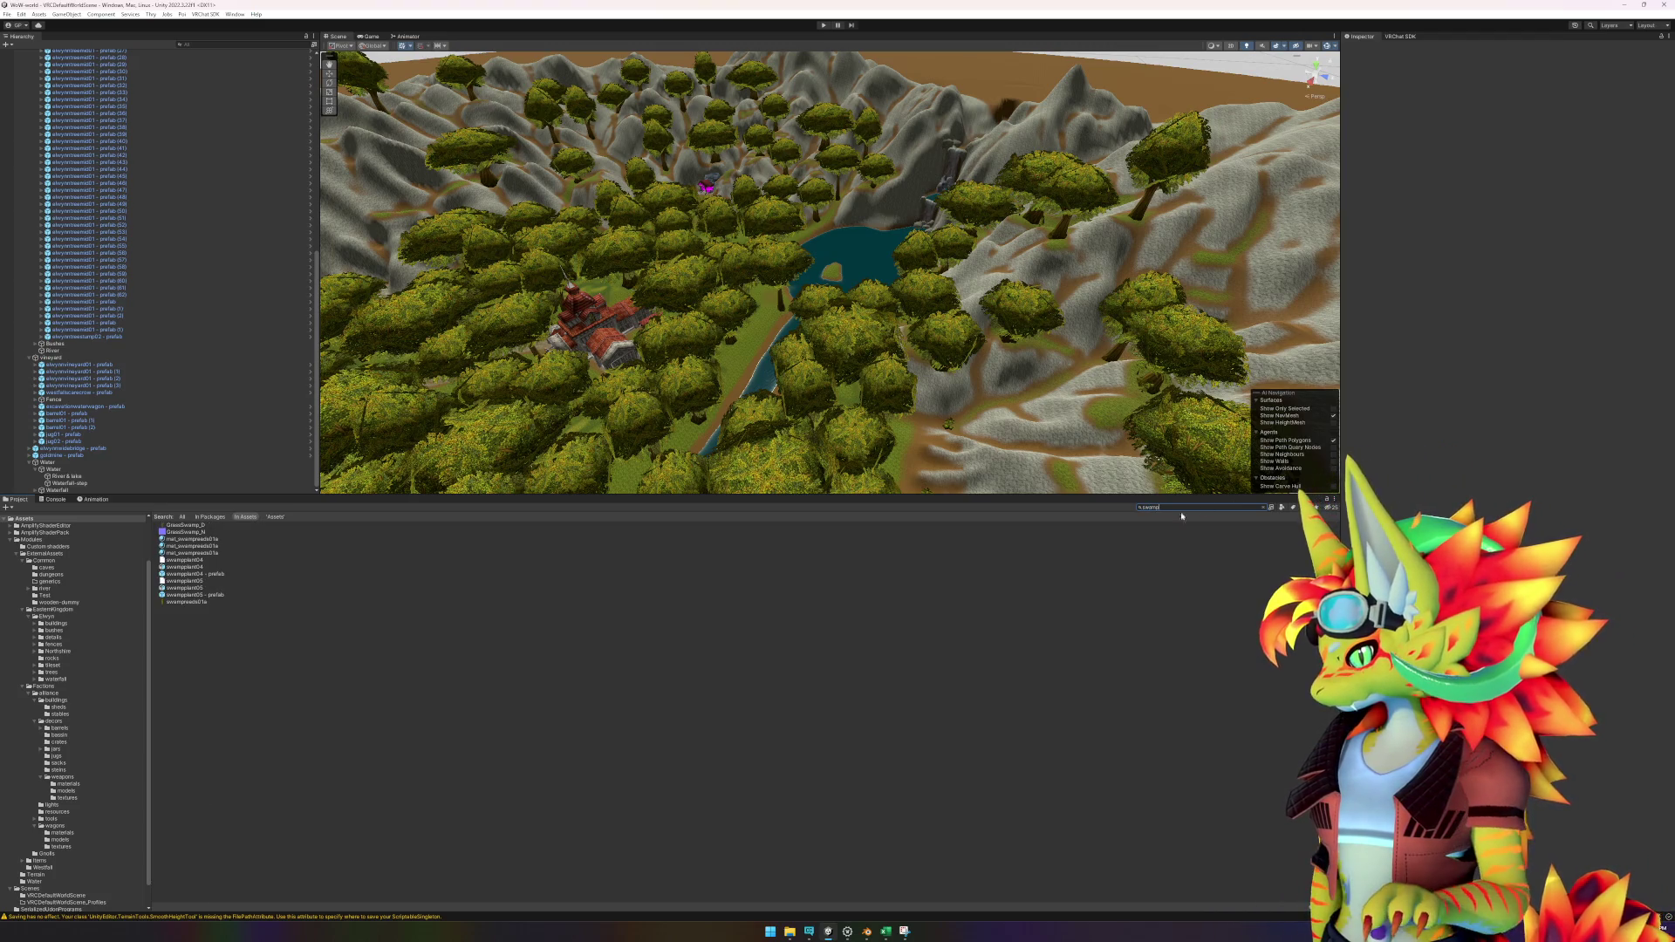
pyautogui.click(194, 567)
pyautogui.rightClick(194, 567)
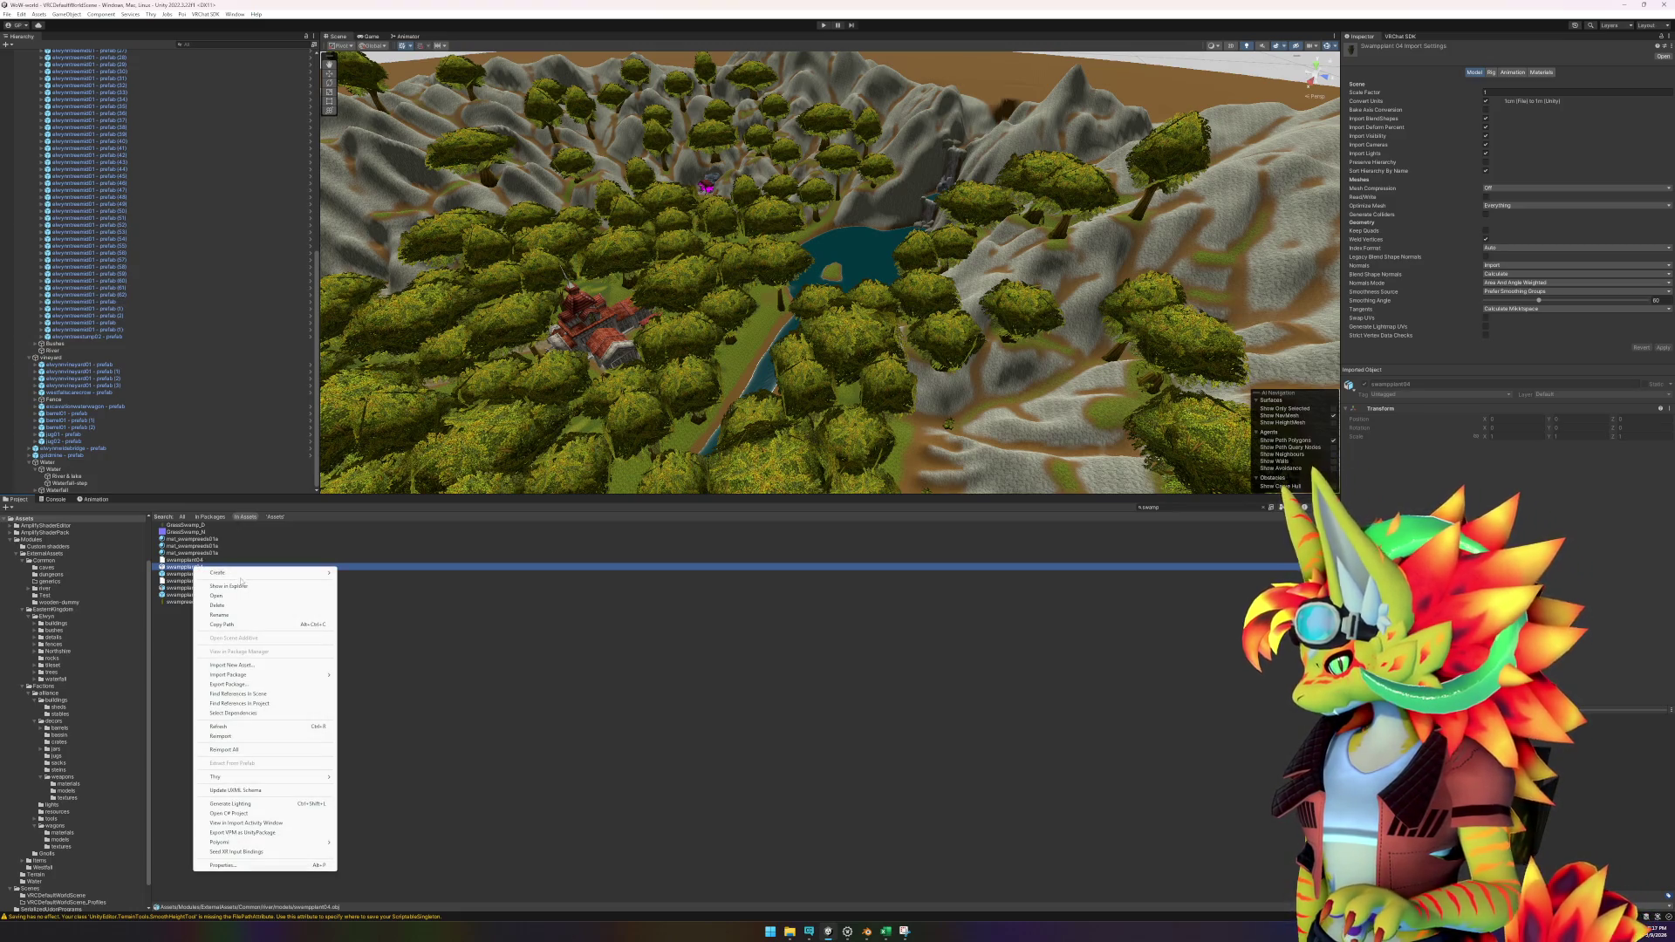
pyautogui.click(229, 586)
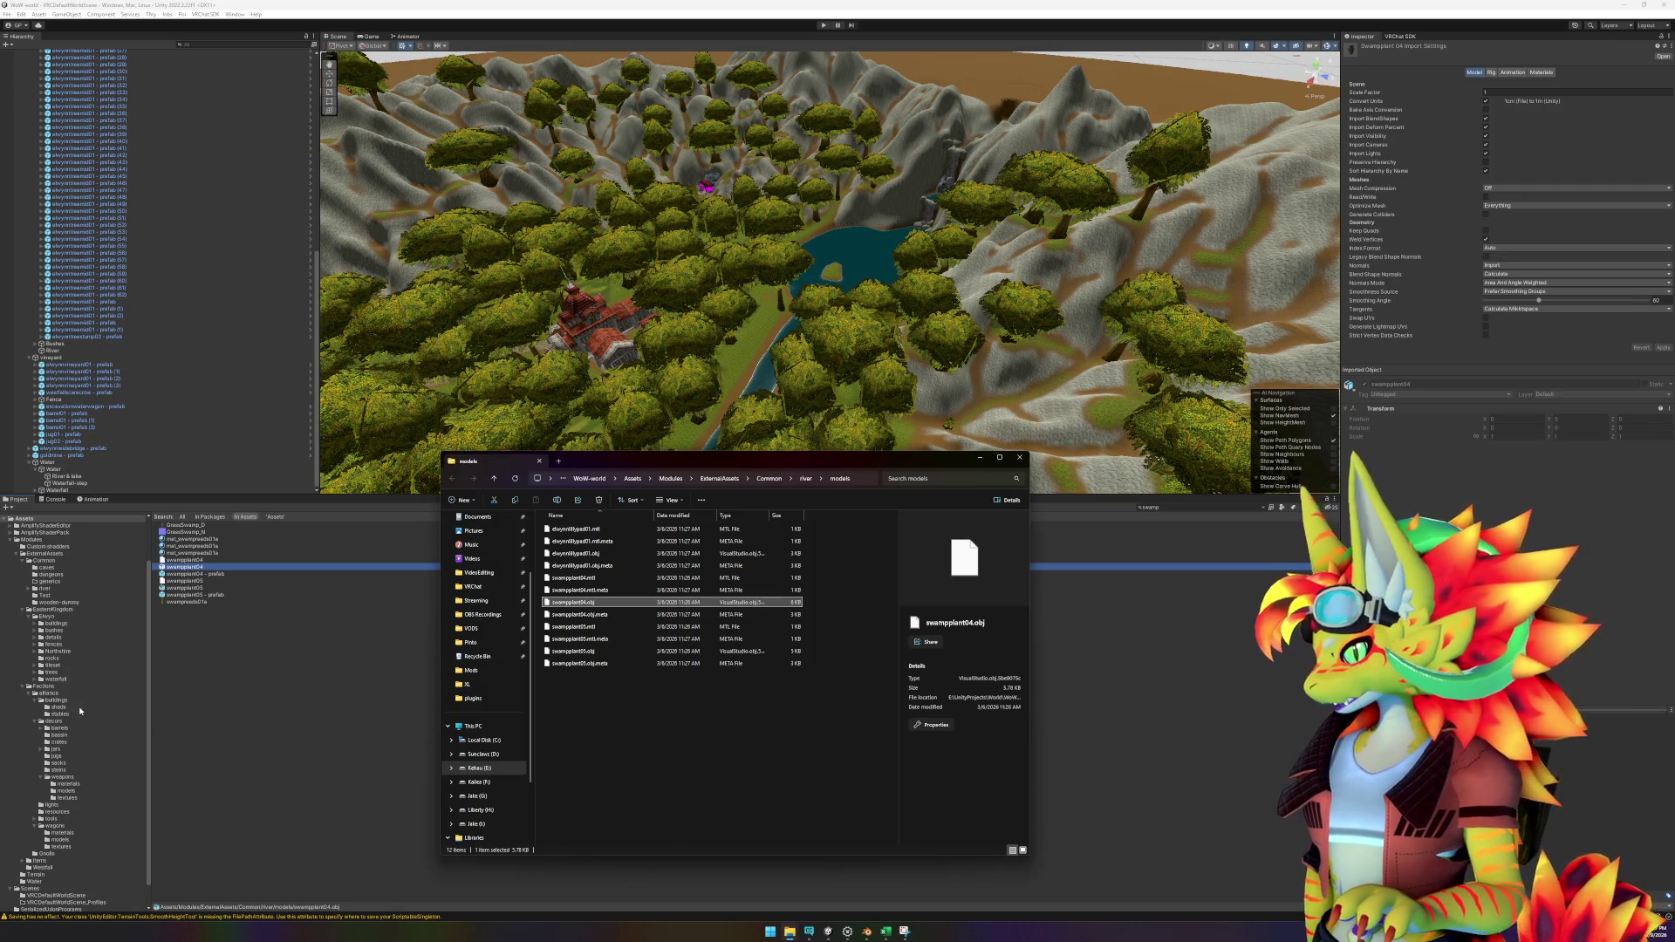
# Open the river folder and look through the elwynnlillypad01 and swamp plant prefabs.
pyautogui.click(30, 590)
pyautogui.click(43, 589)
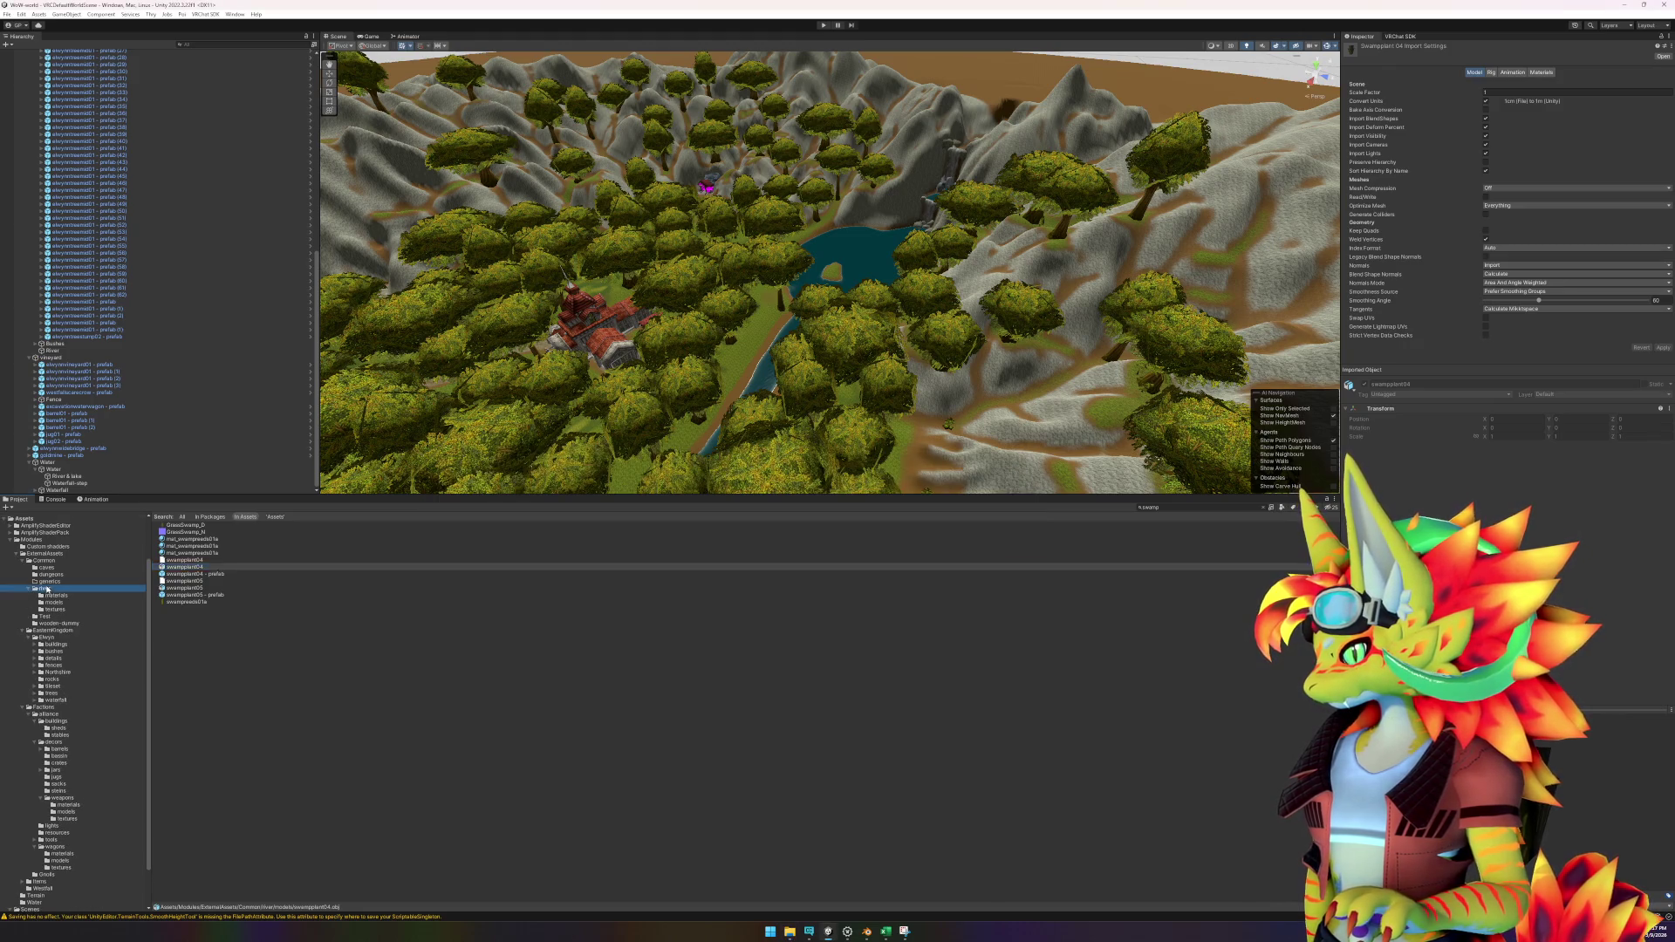
pyautogui.click(214, 546)
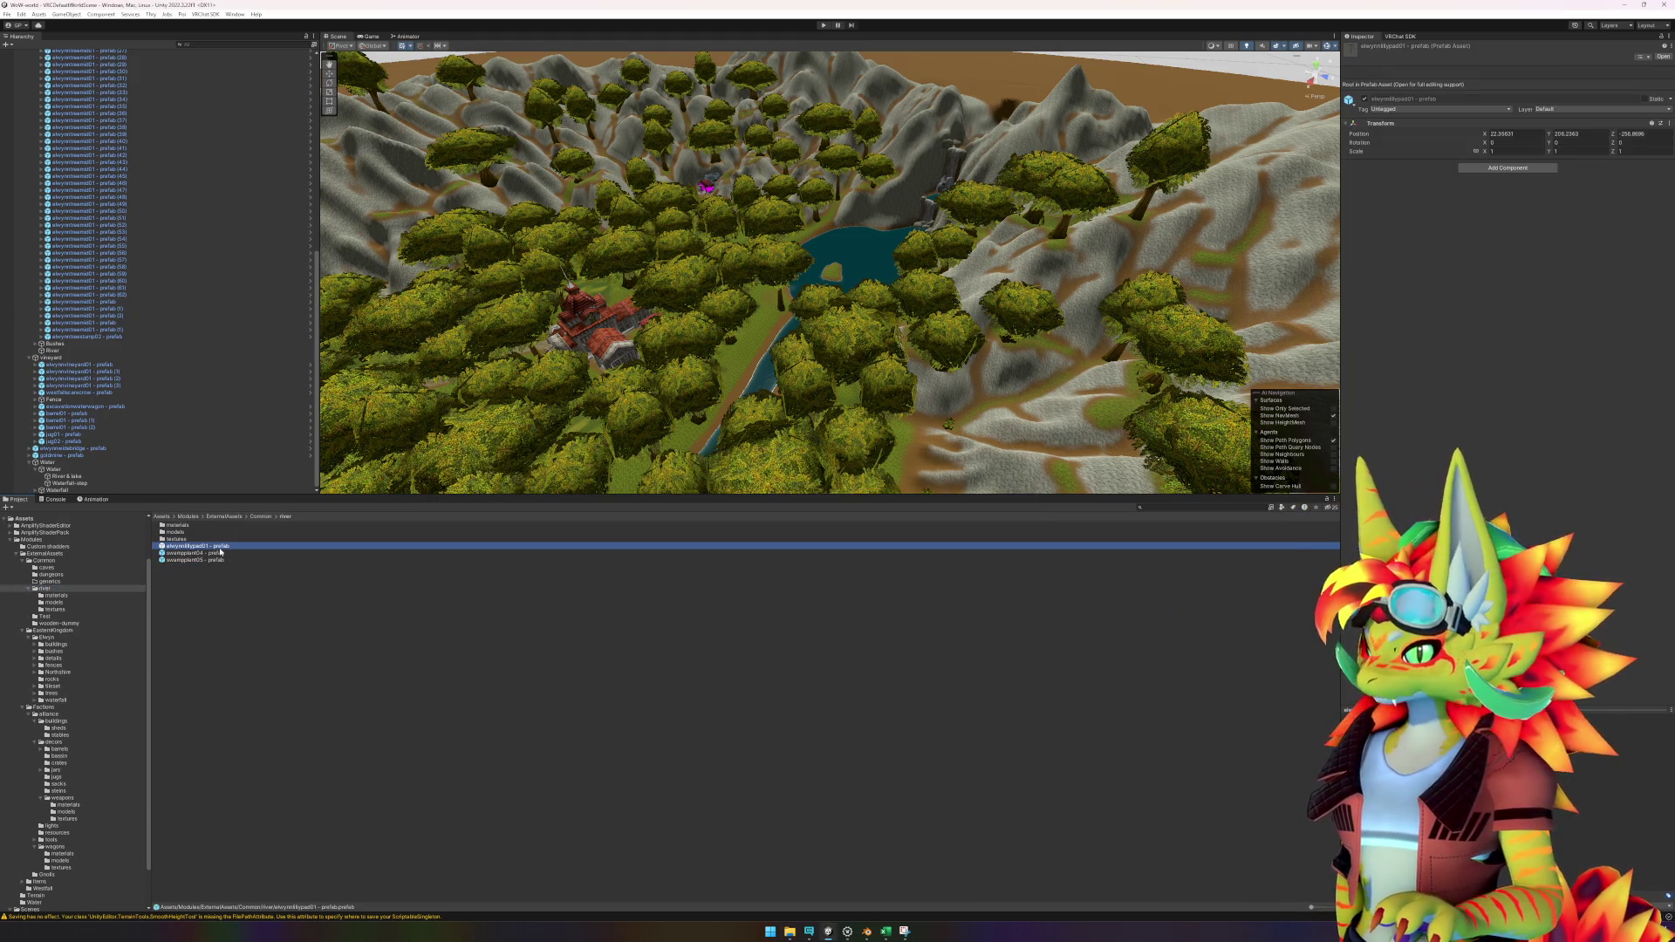
pyautogui.click(221, 552)
pyautogui.click(218, 560)
pyautogui.click(220, 547)
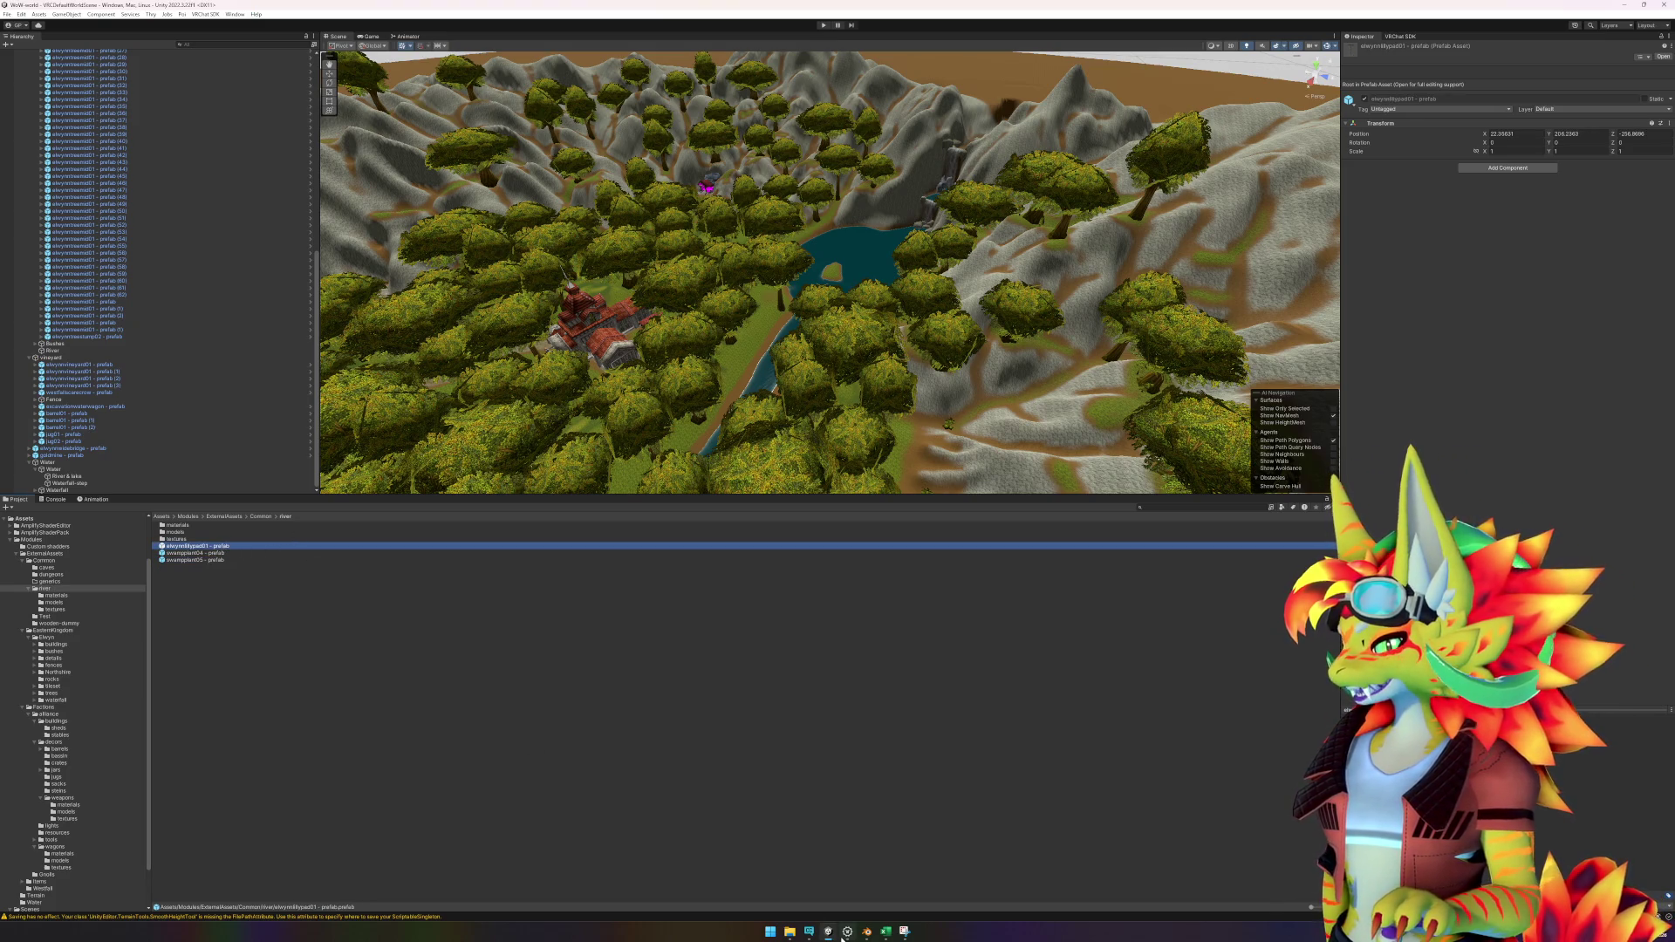
pyautogui.moveTo(843, 937)
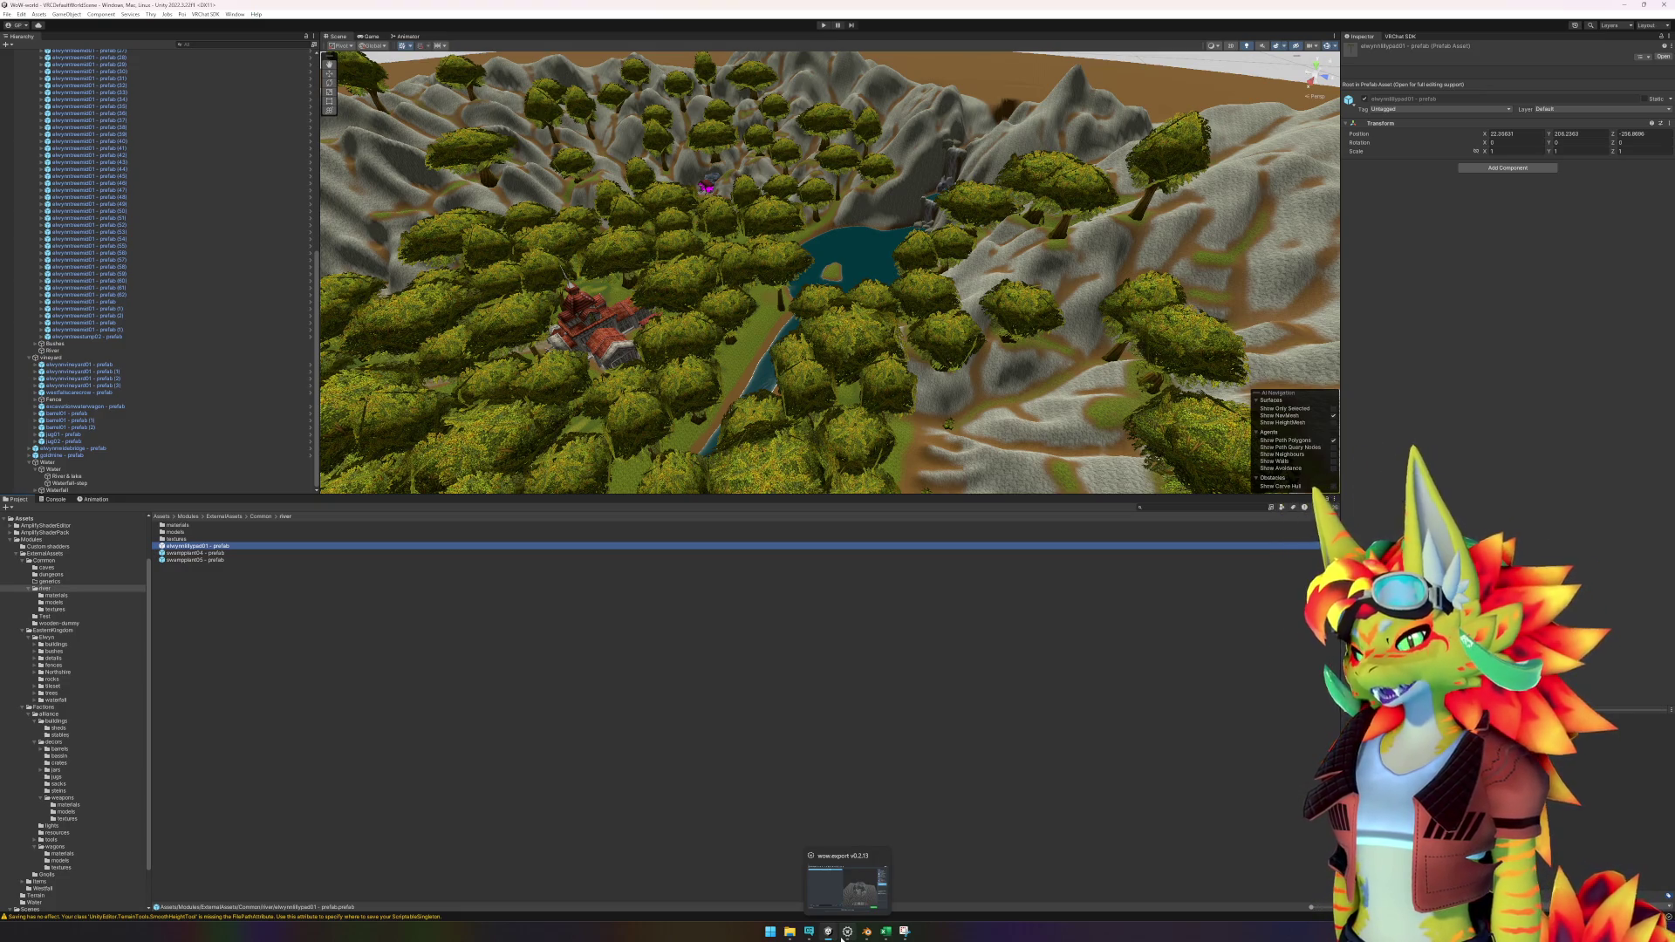
pyautogui.click(846, 933)
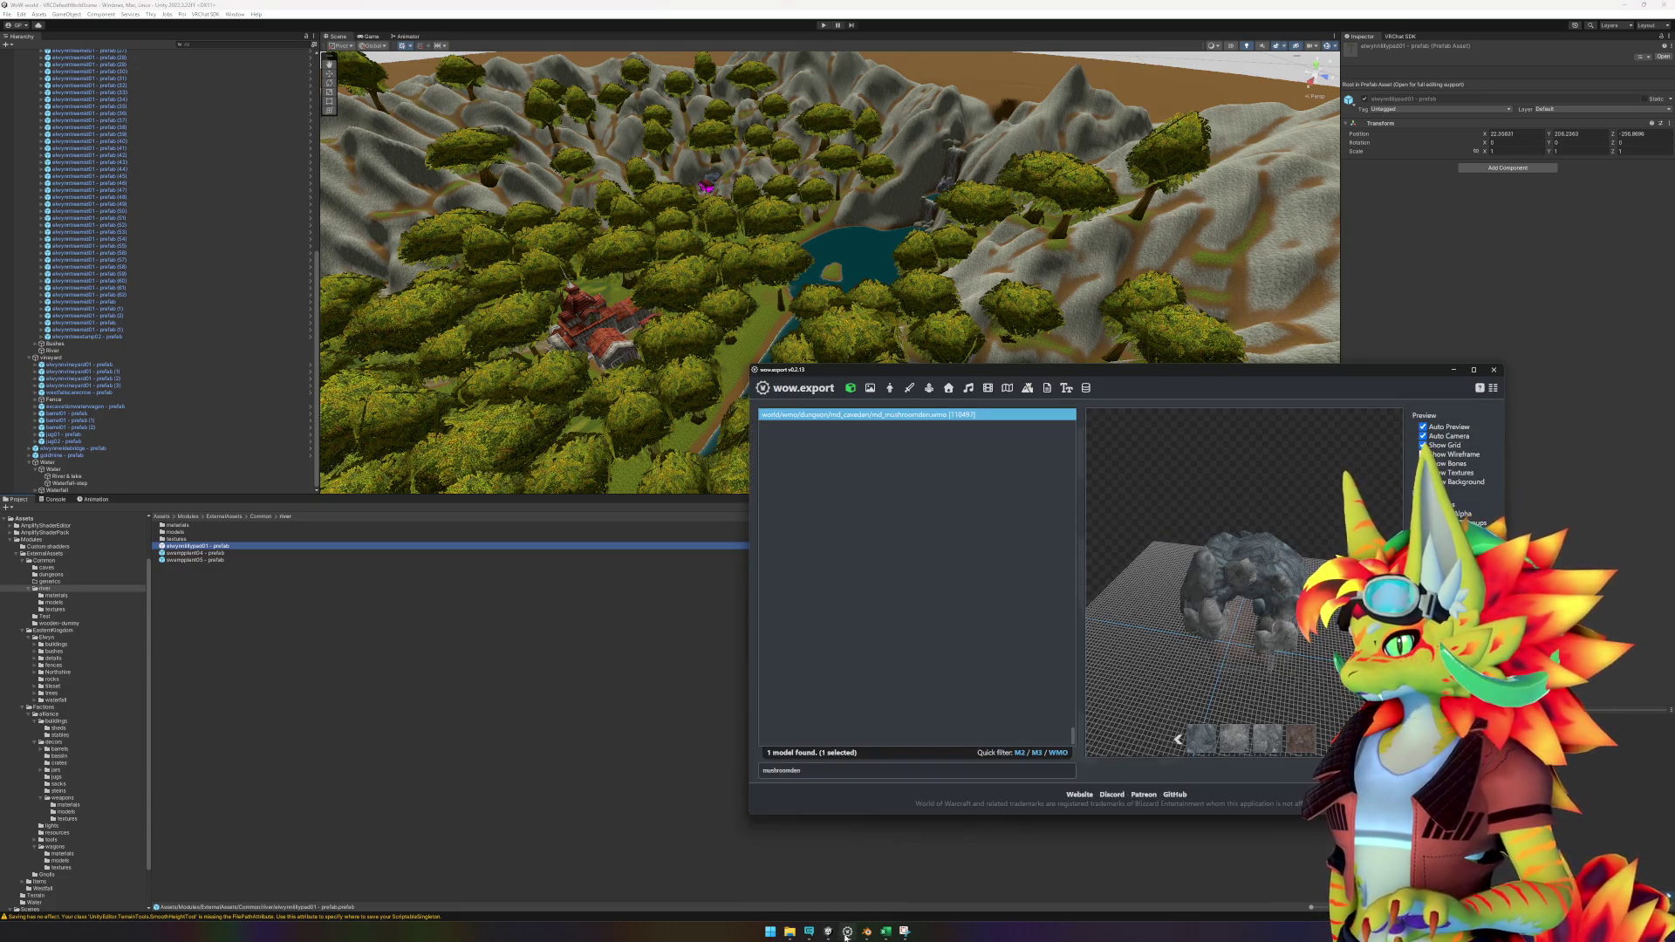
# Glance at the Excel sheet, then filter wow.export's models by 'plants/swamp'.
pyautogui.click(886, 933)
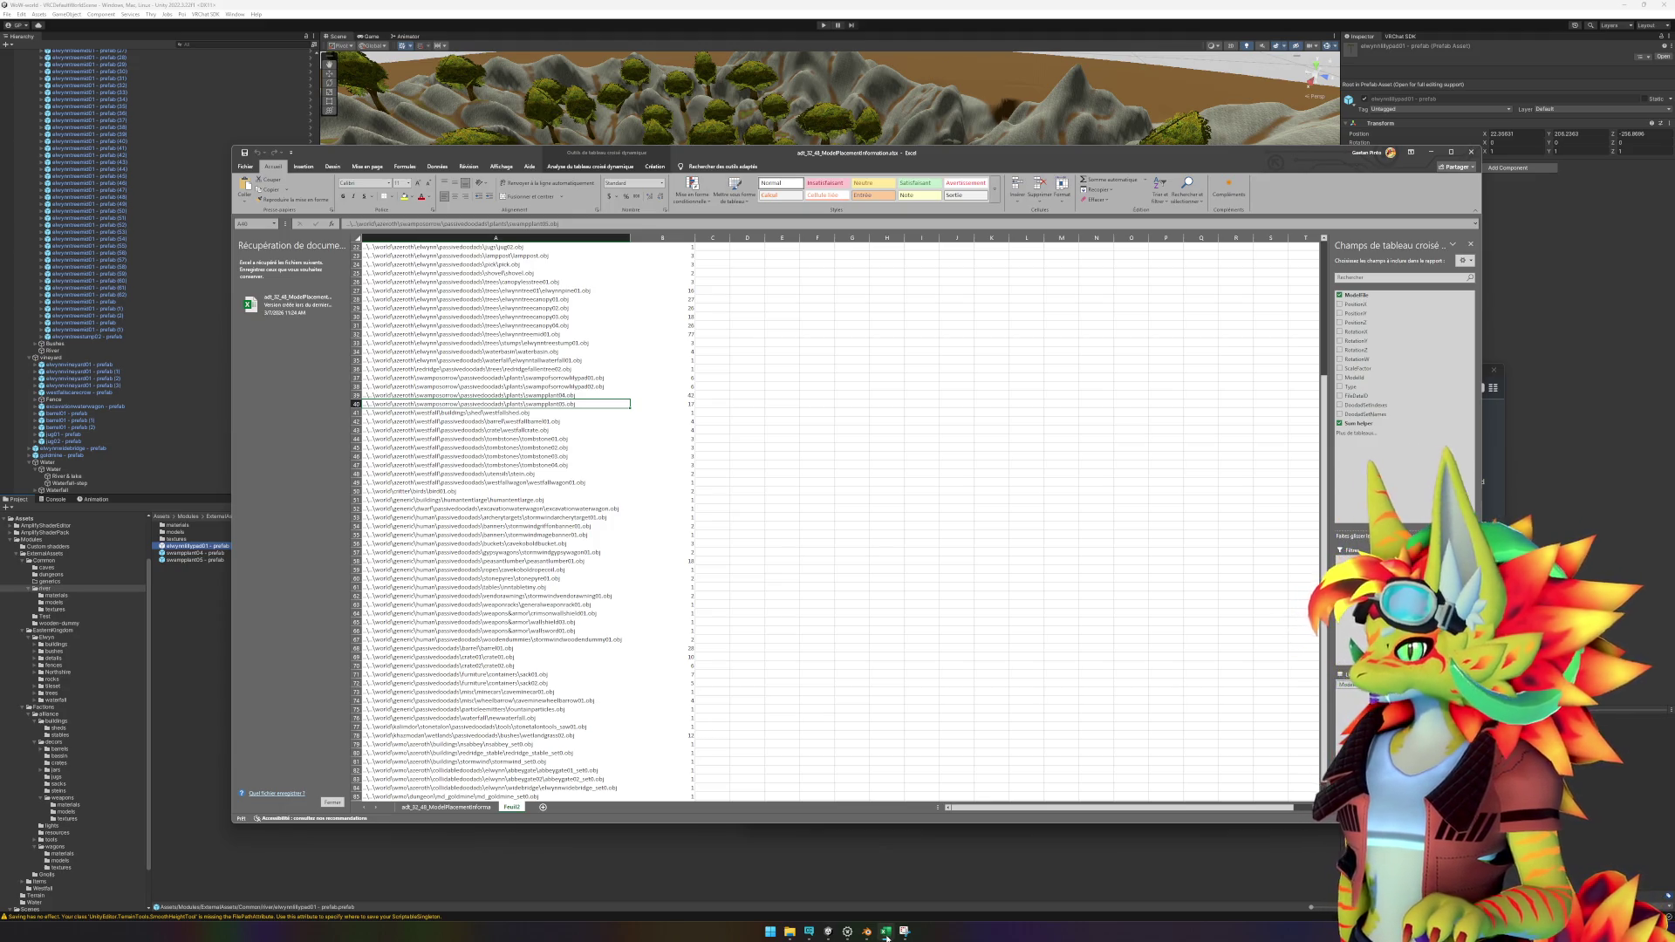
pyautogui.click(847, 931)
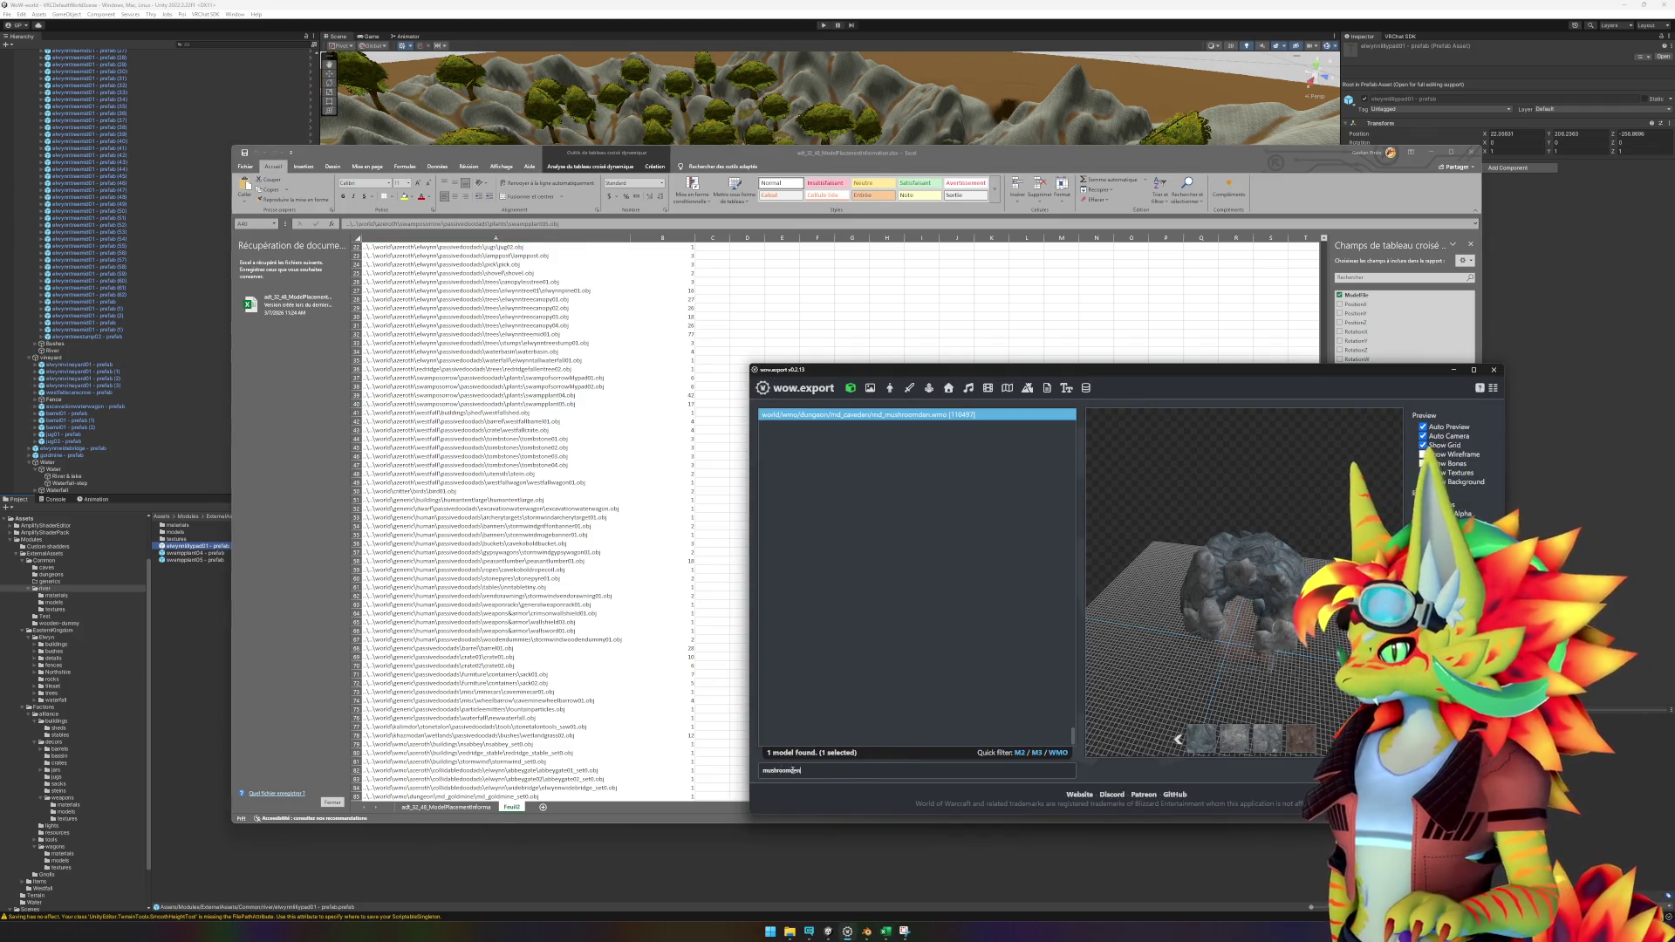
pyautogui.write('pl')
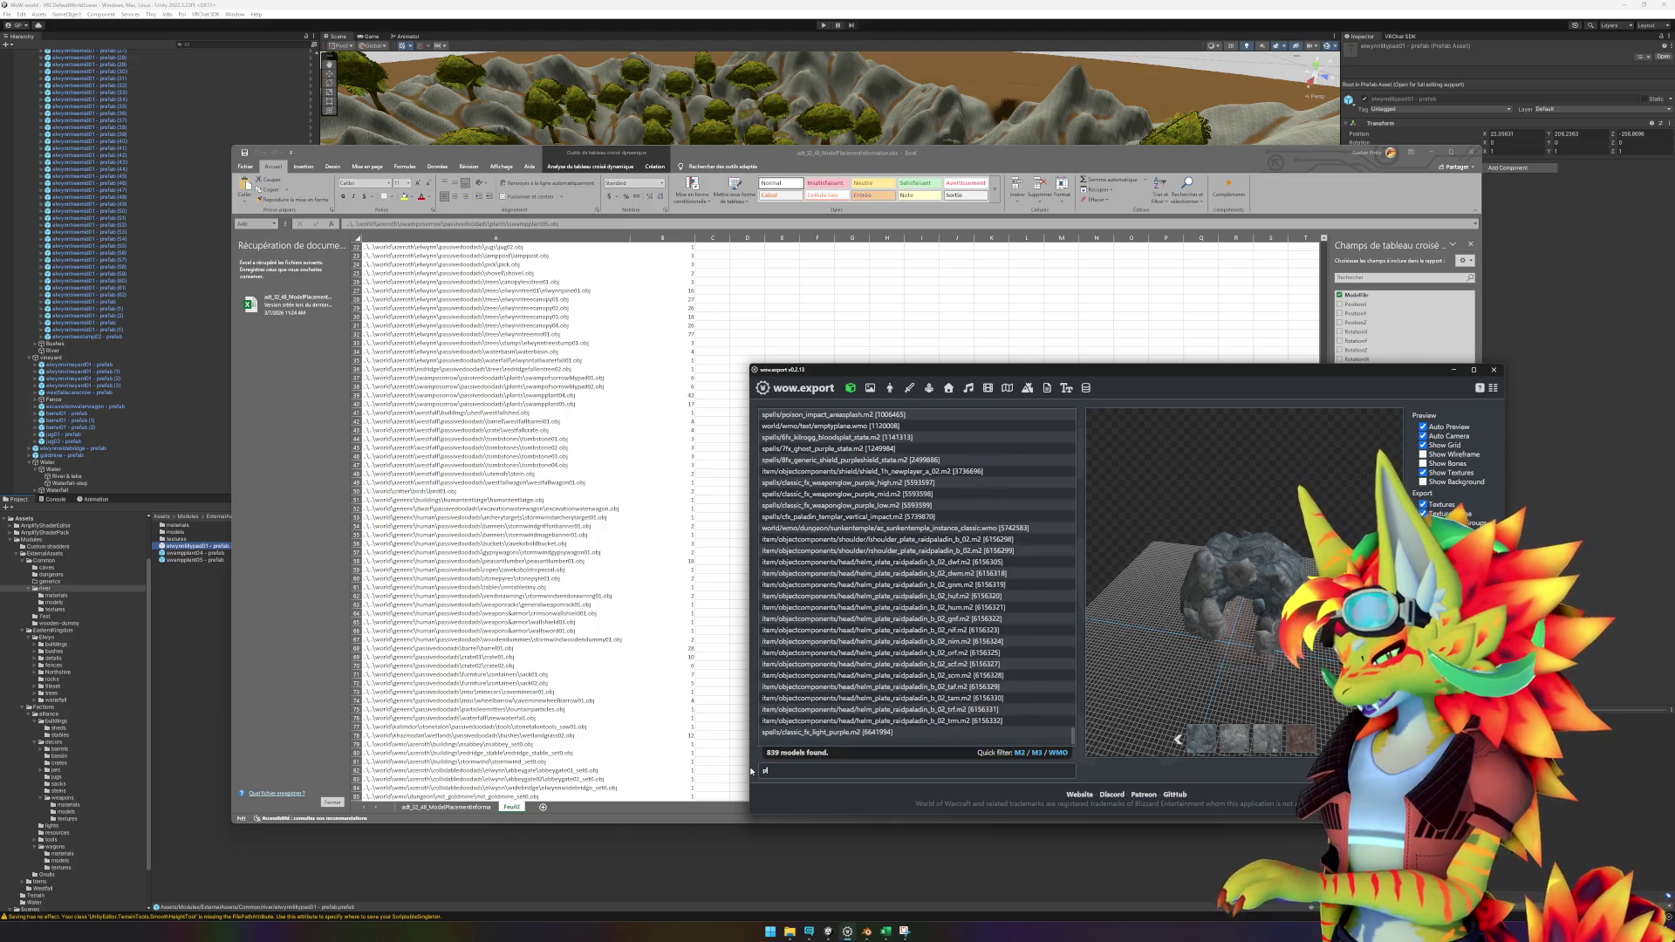
pyautogui.write('ants/swamp')
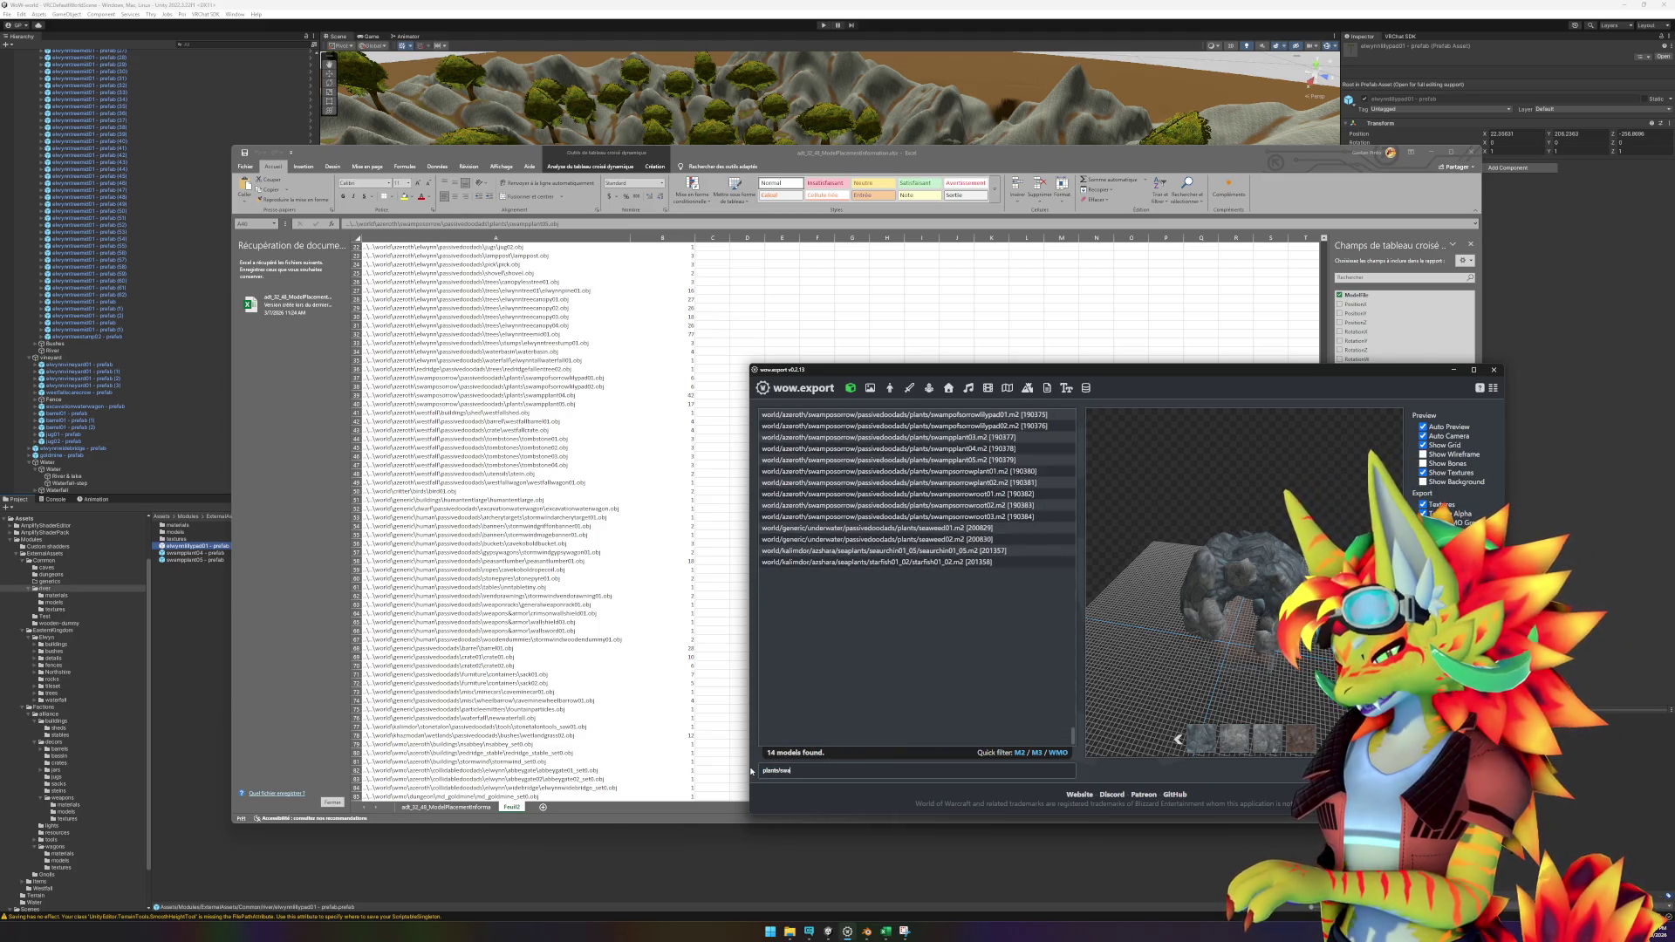
# Preview the swamp results in turn: both lily pads, swampplant04, swampplant05 and swampsorrowplant01.
pyautogui.click(966, 416)
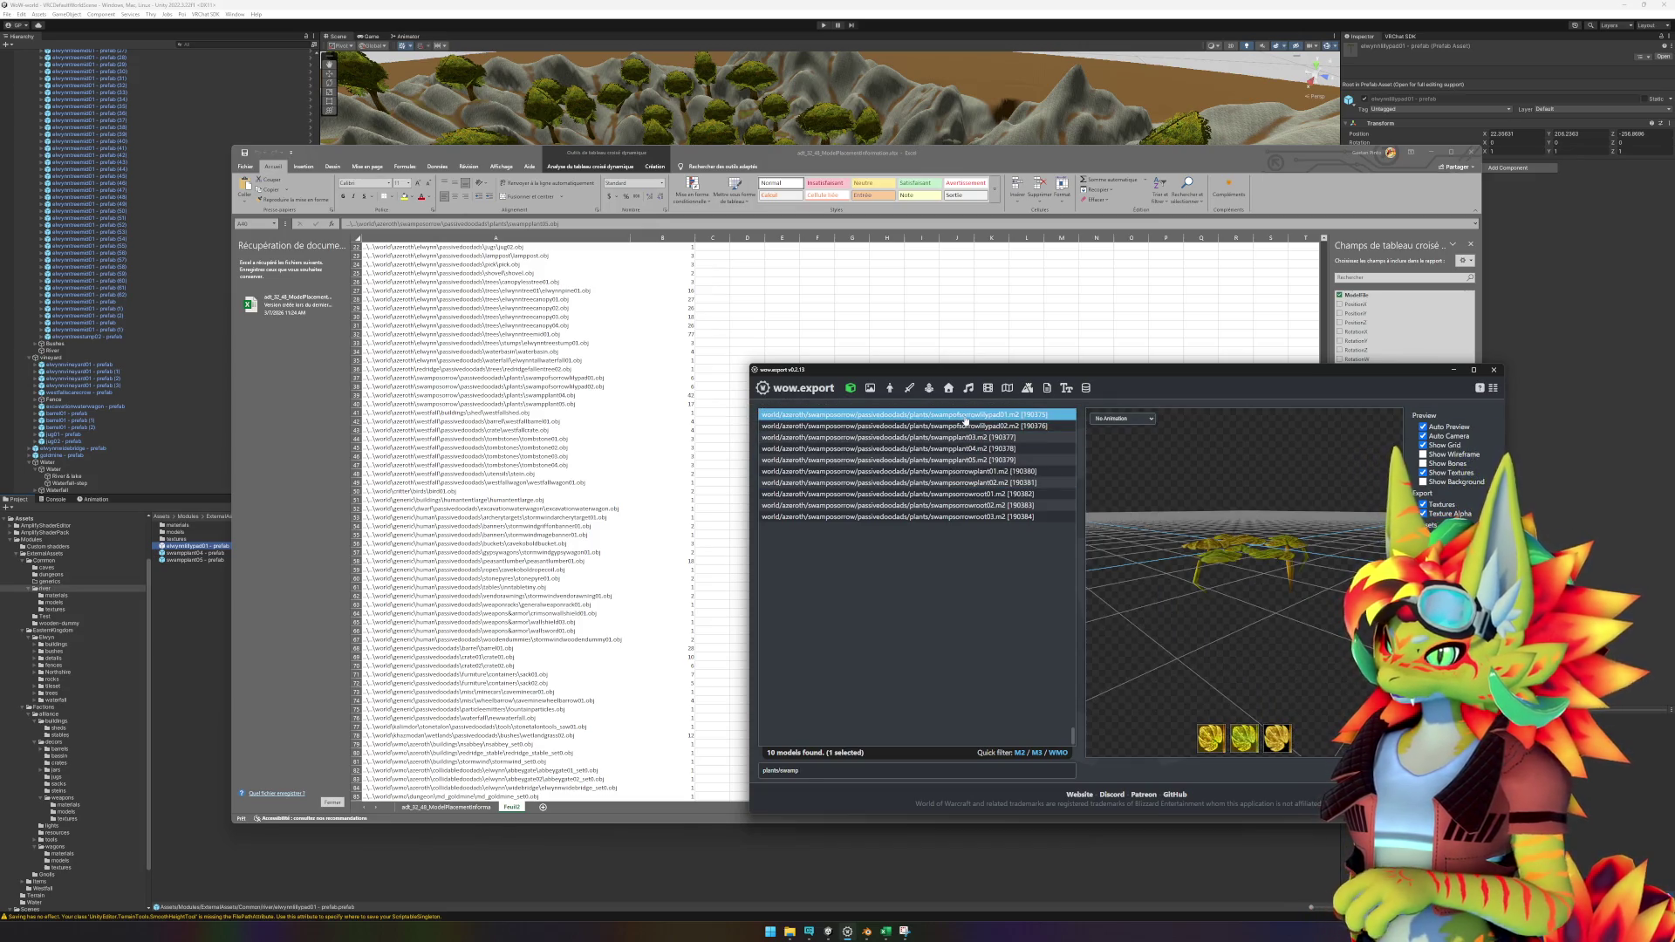
pyautogui.click(965, 423)
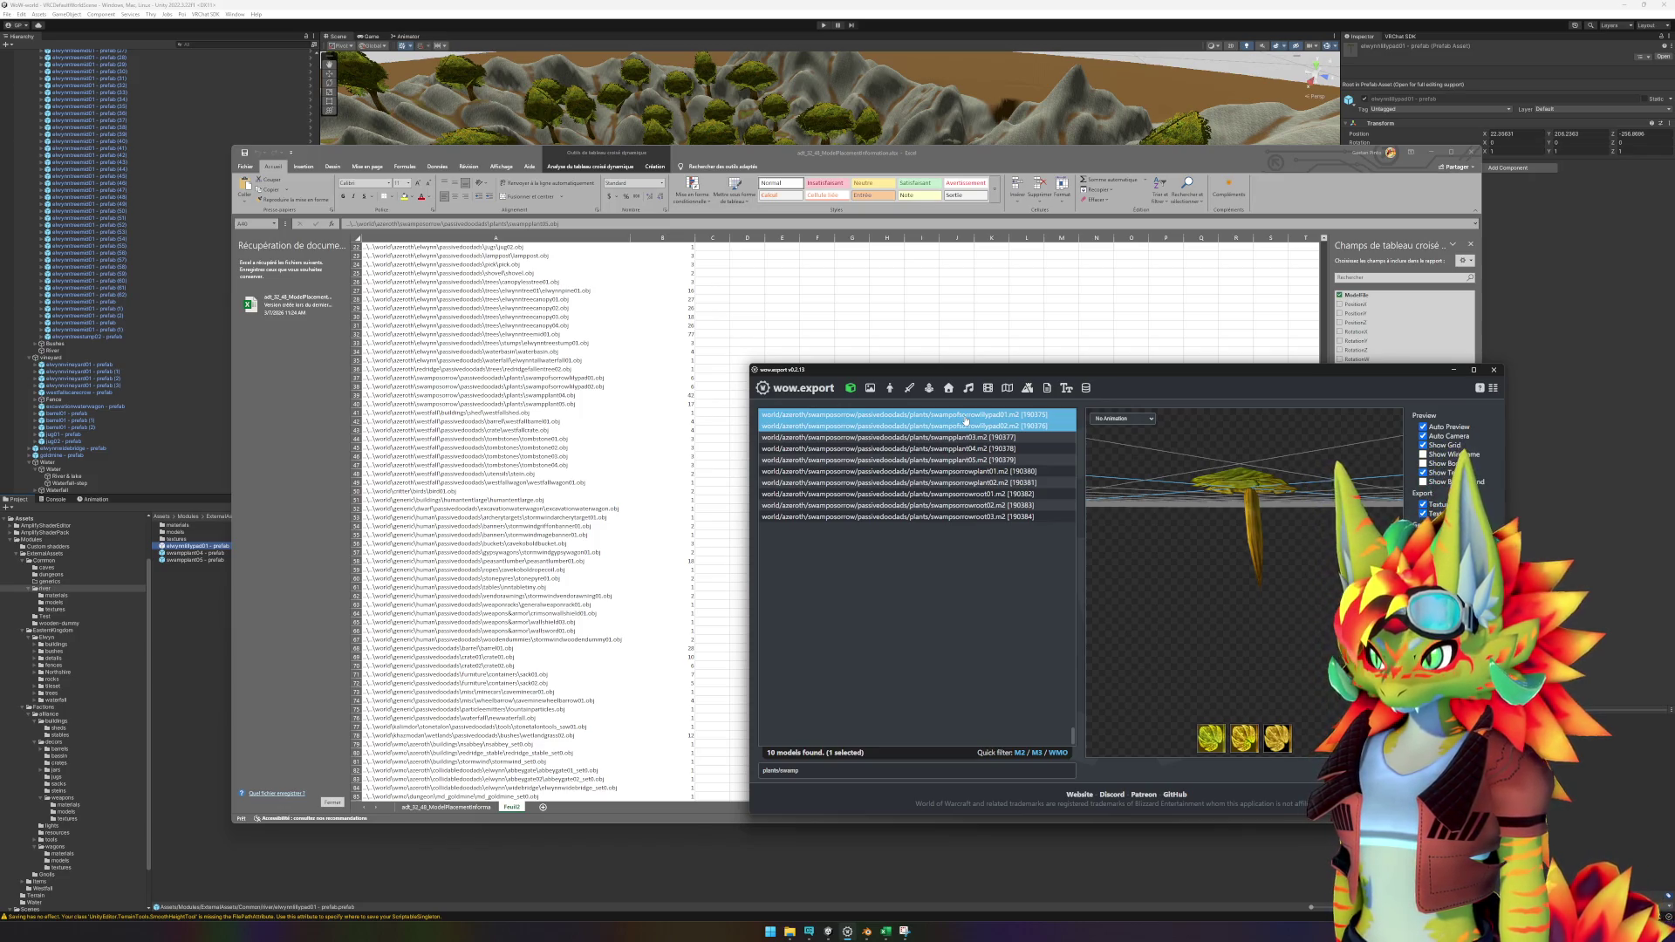
pyautogui.press('Down')
pyautogui.press('Down')
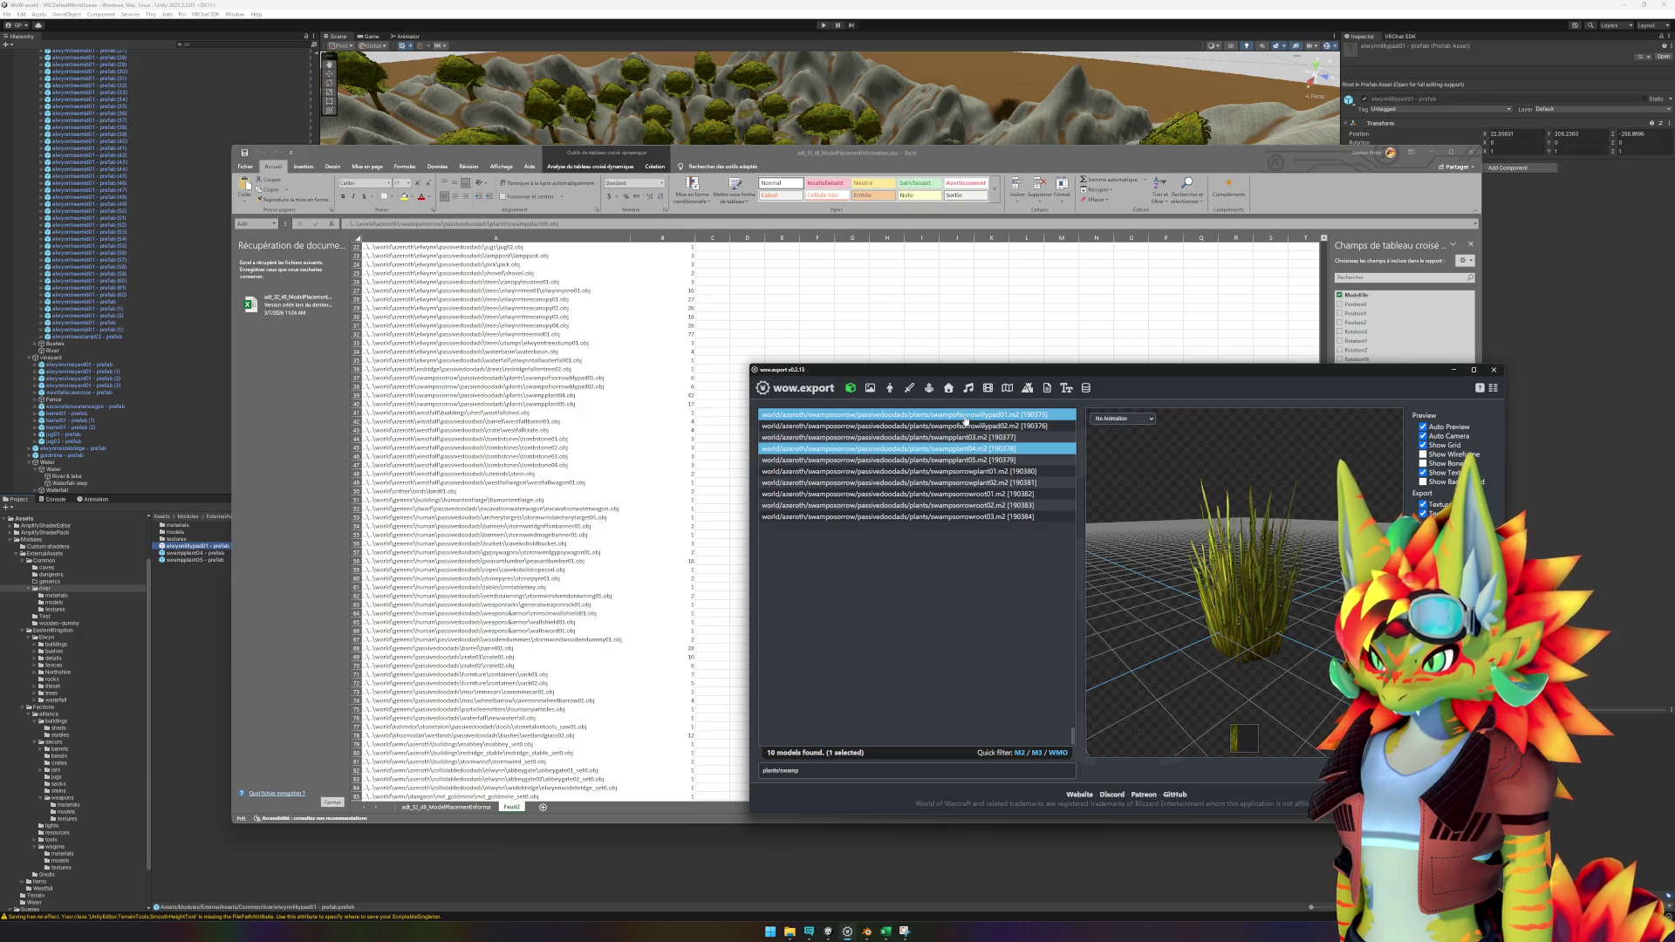
pyautogui.press('Down')
pyautogui.press('Down')
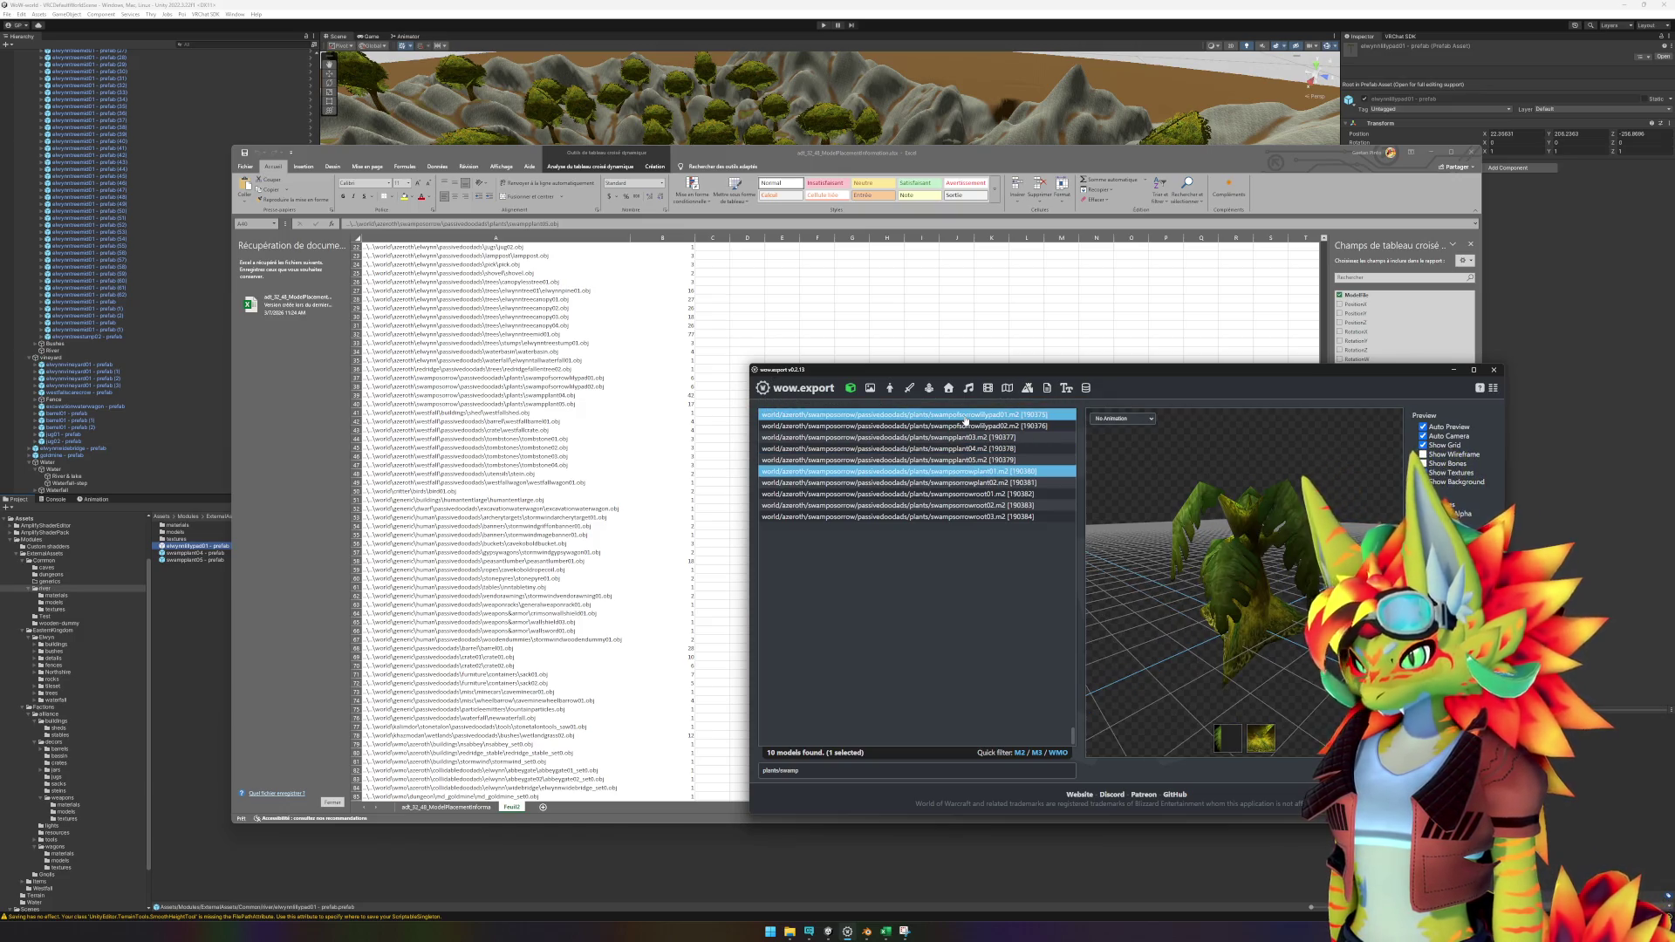
pyautogui.press('Down')
pyautogui.press('Down')
pyautogui.press('Down')
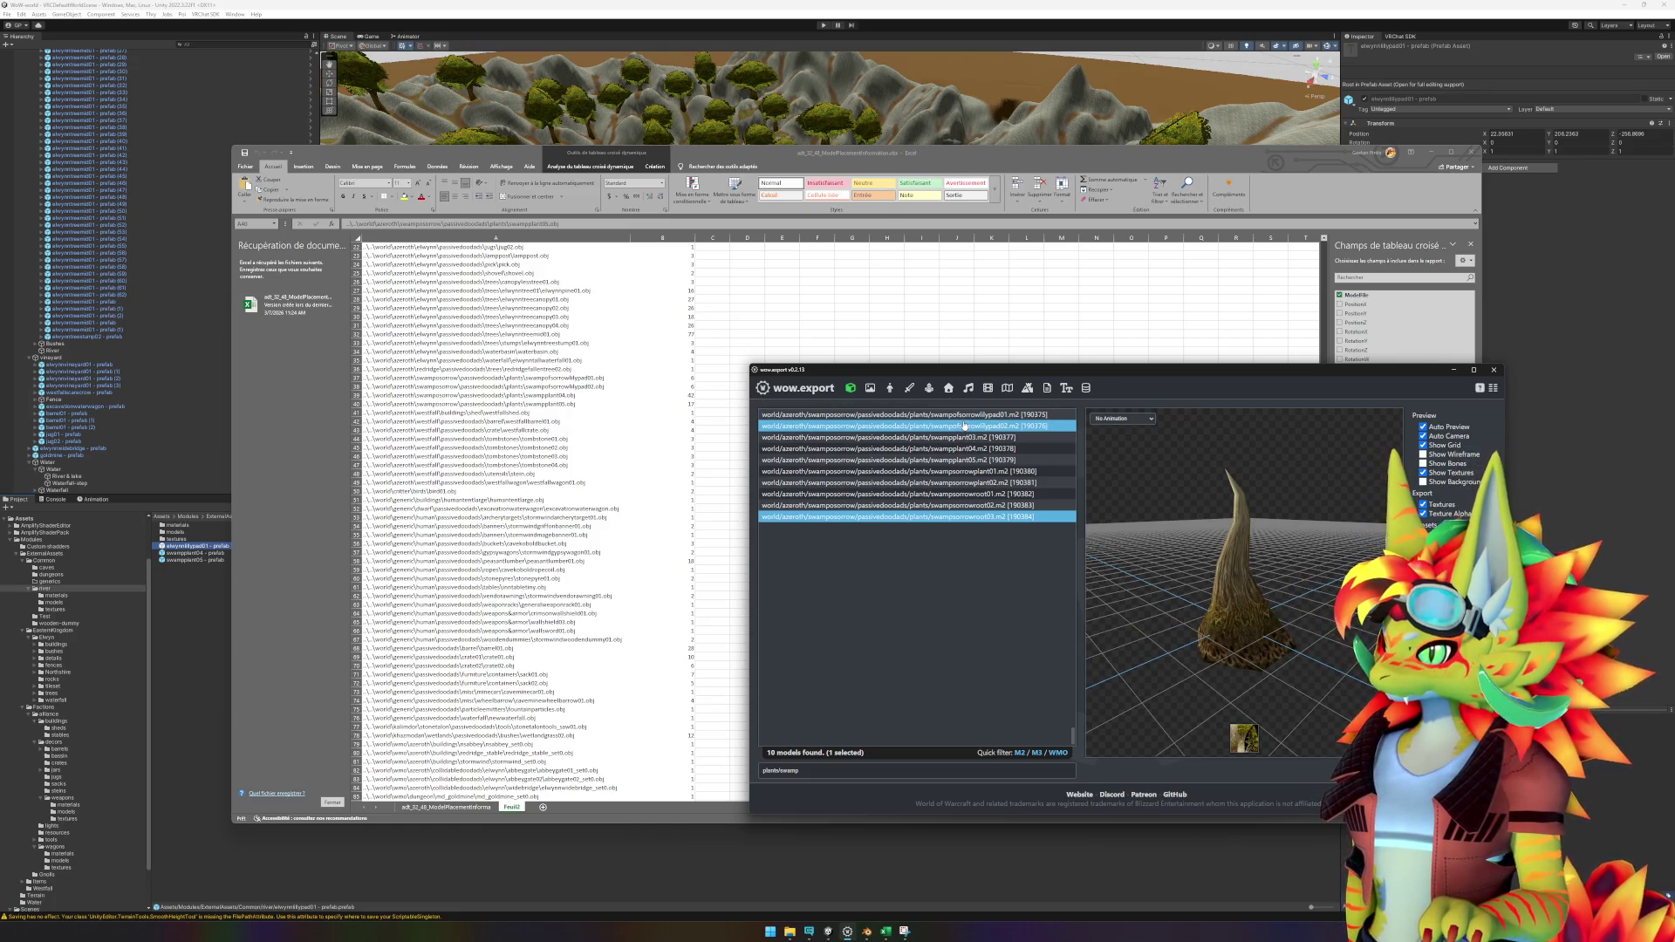
pyautogui.click(965, 416)
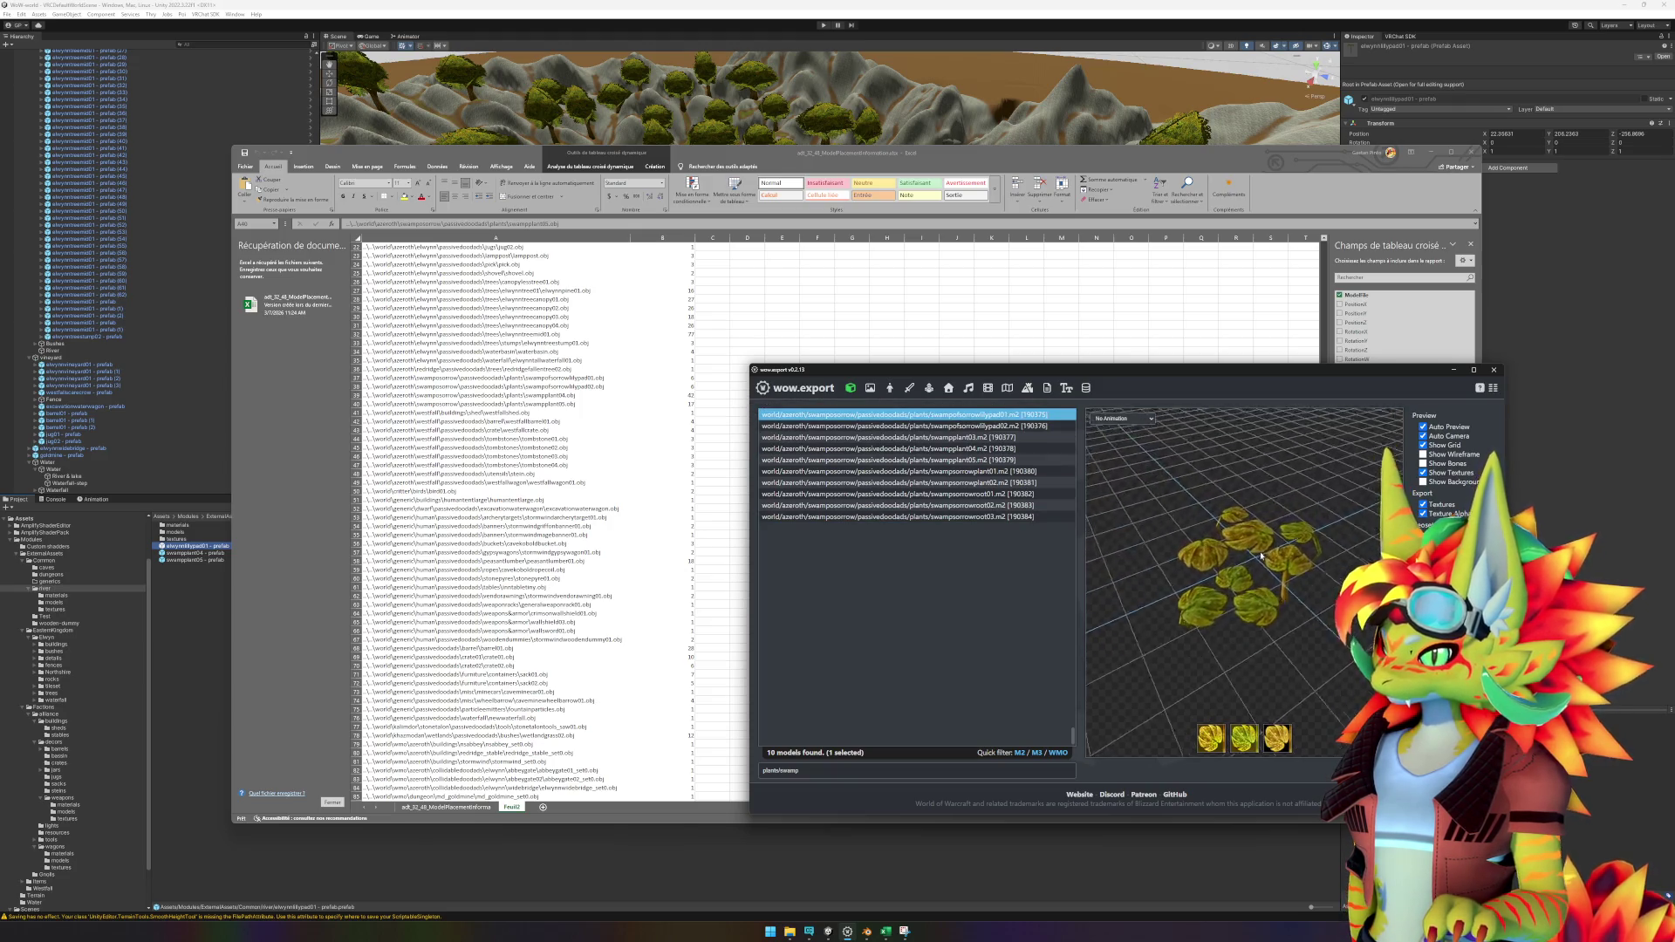
pyautogui.click(1014, 428)
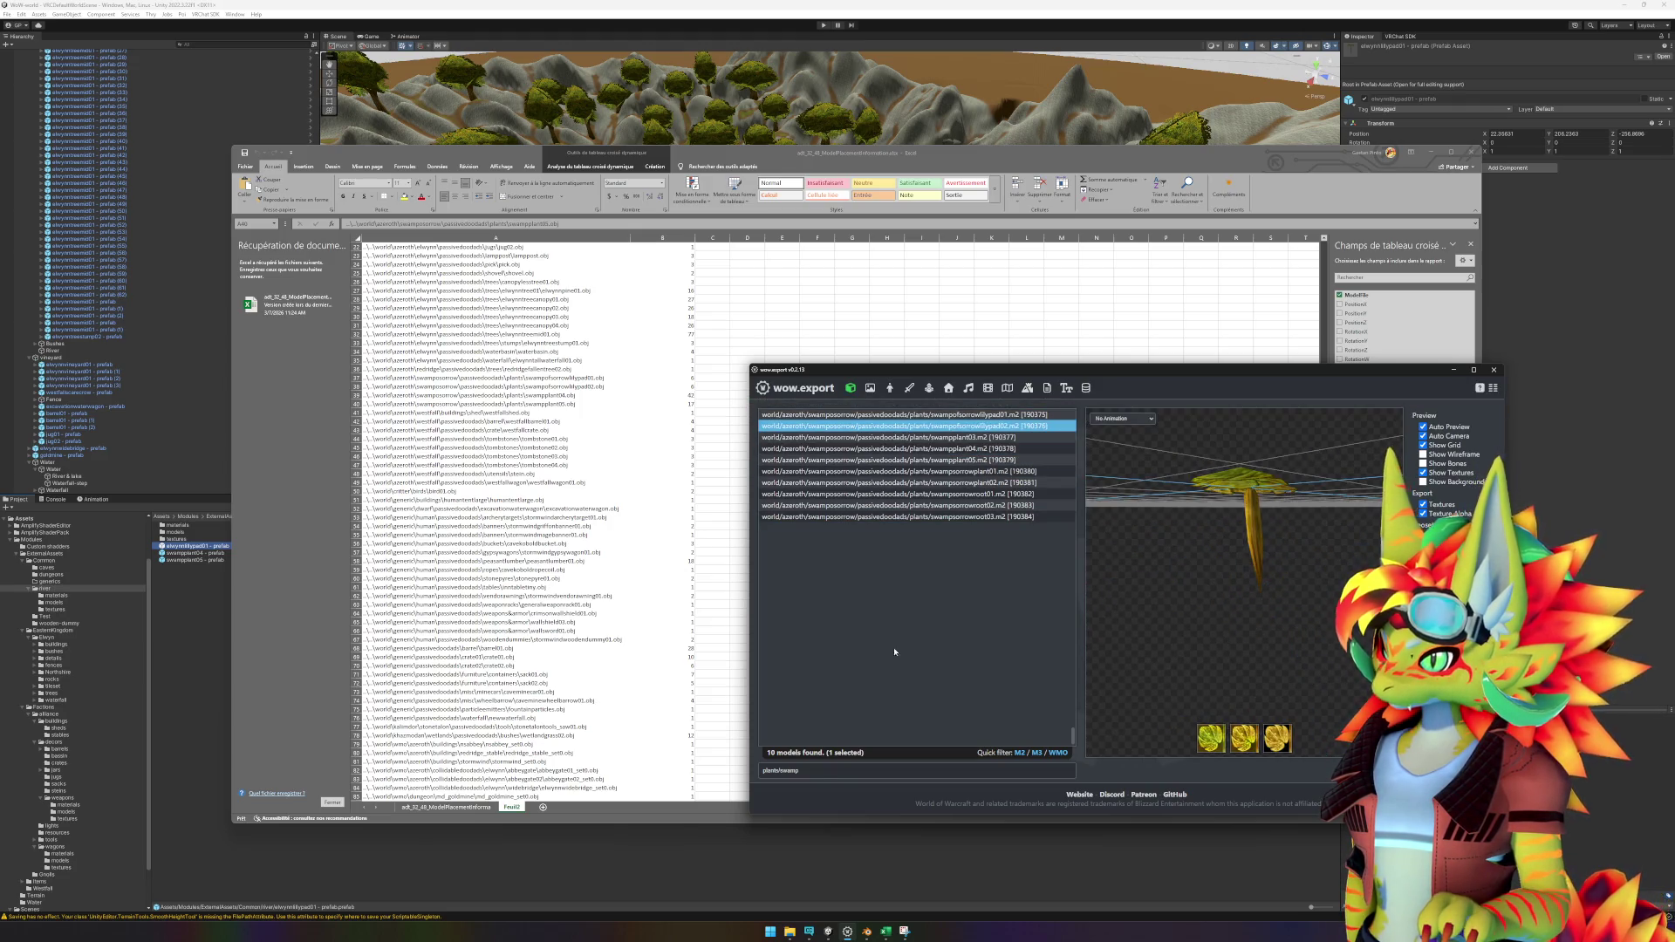
pyautogui.click(876, 766)
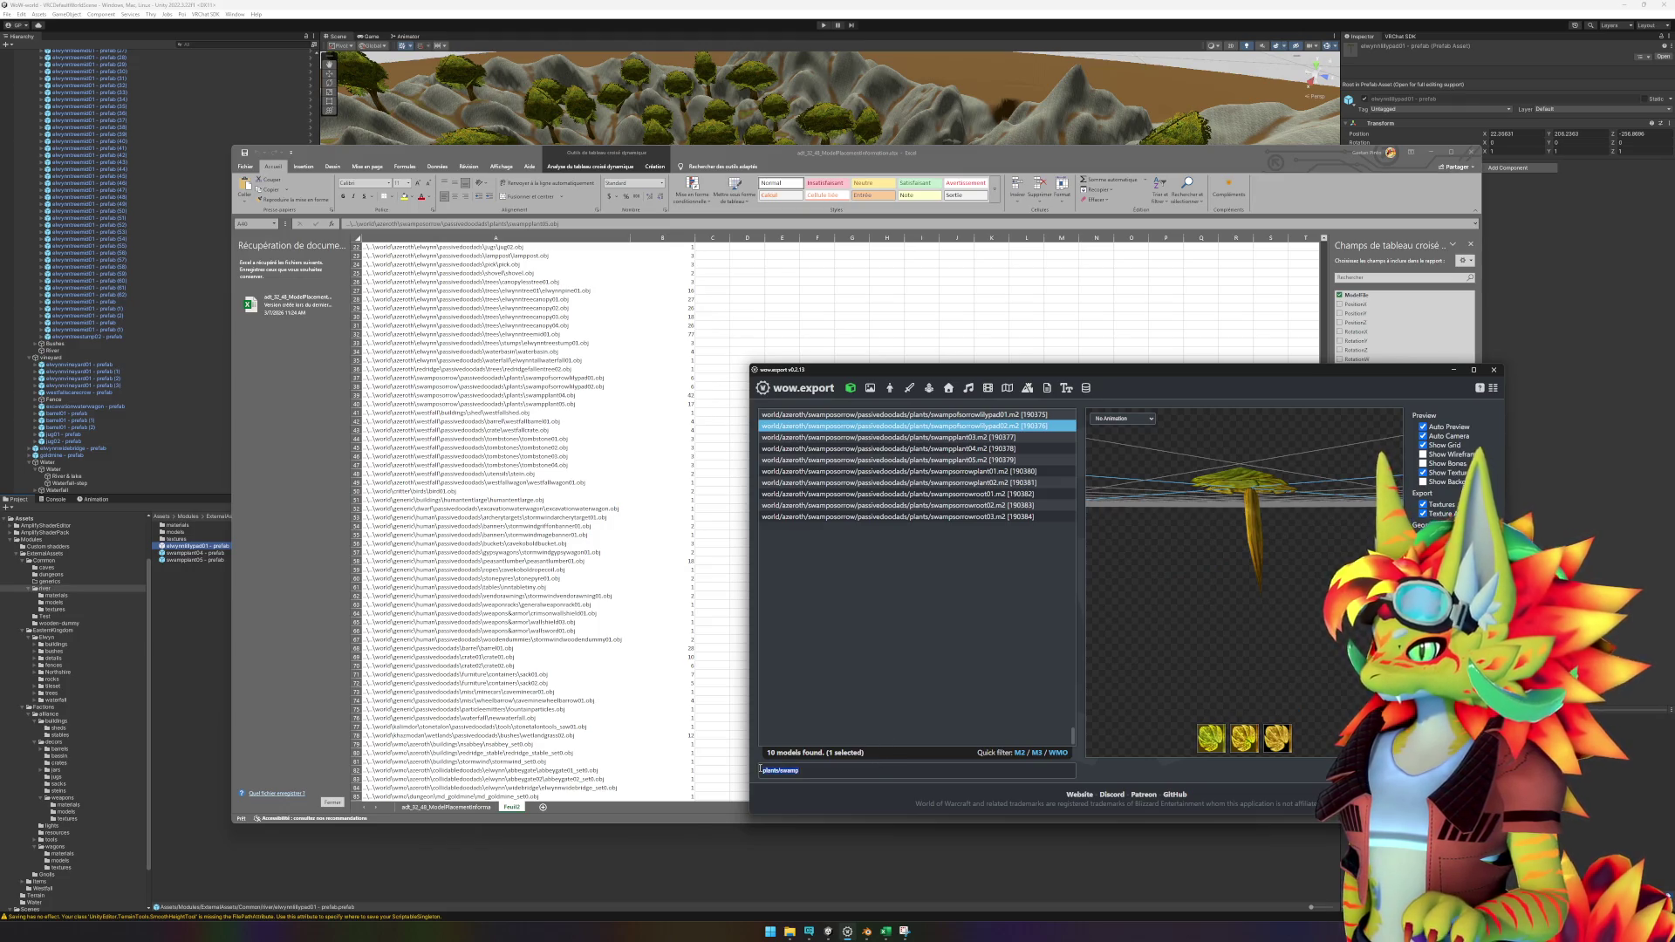
# Search wow.export for 'lill' and preview swampofsorrowlillypad02 and swampofsorrowlillypad01.
pyautogui.write('lill')
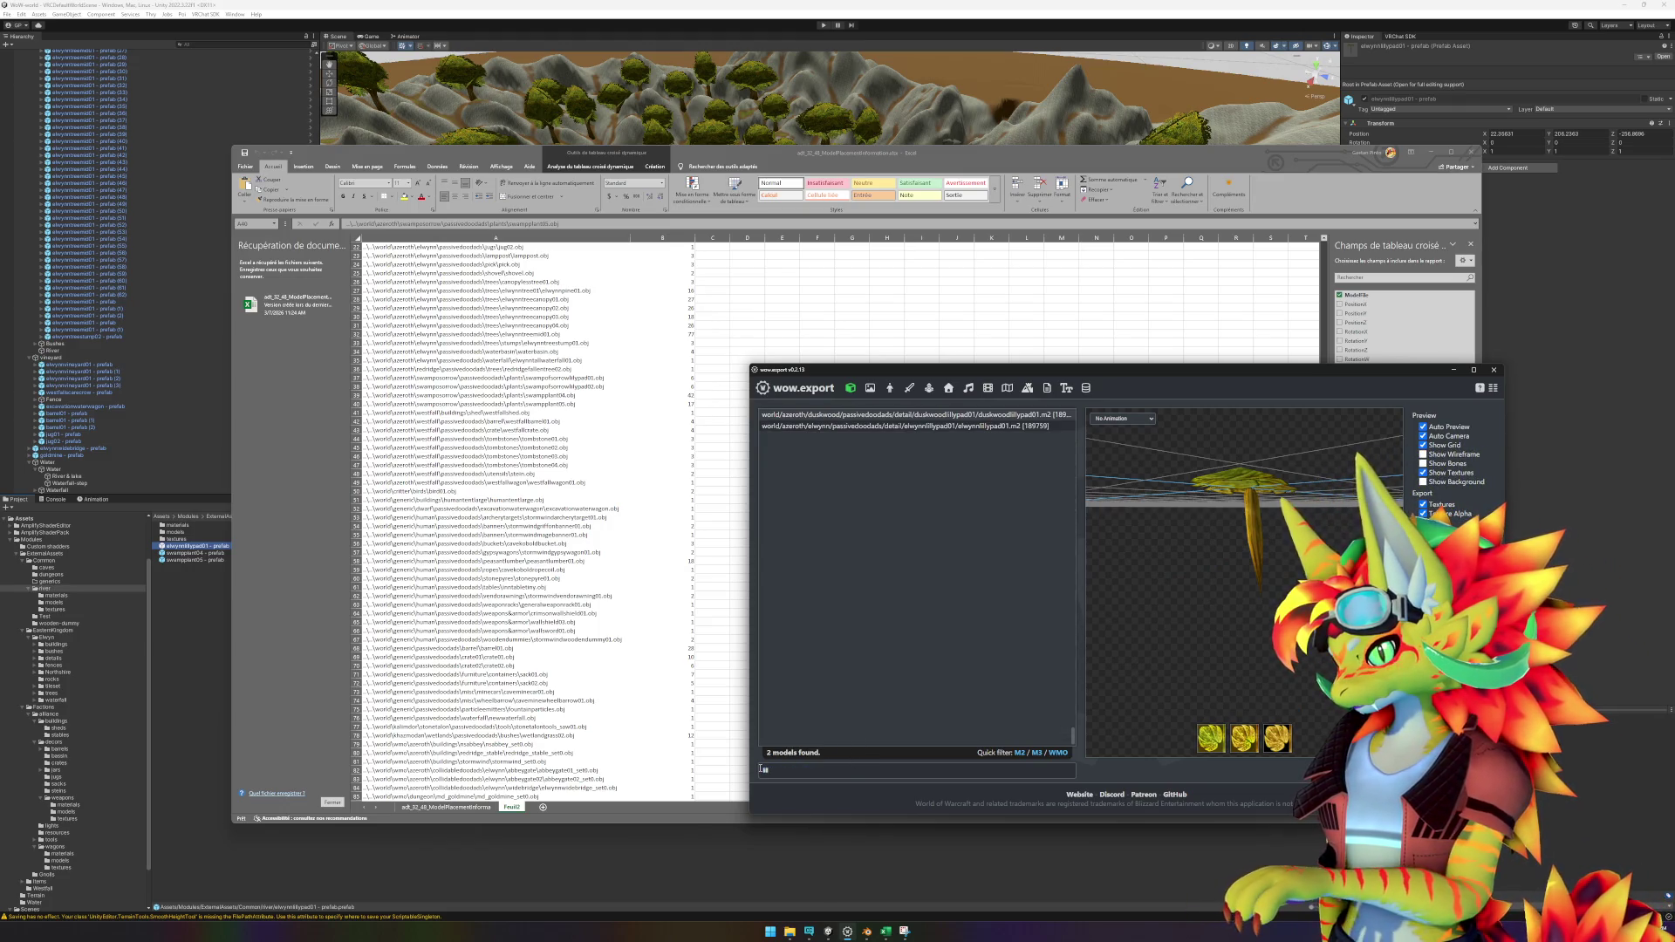
pyautogui.press('BackSpace')
pyautogui.press('BackSpace')
pyautogui.press('BackSpace')
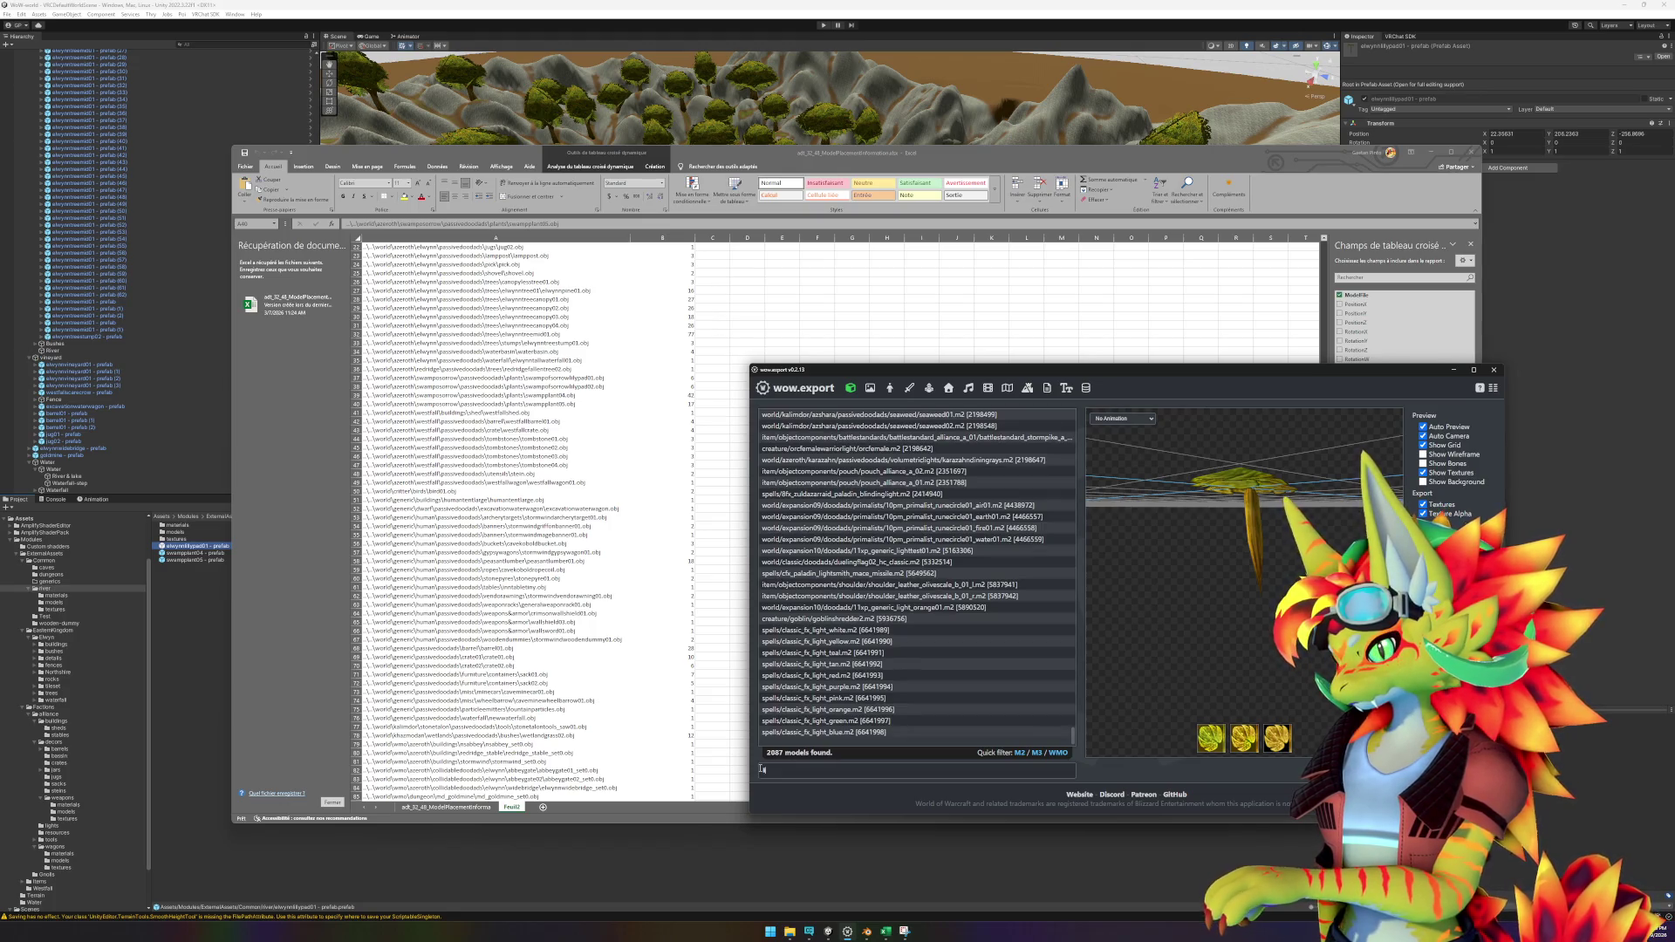
pyautogui.write('lill')
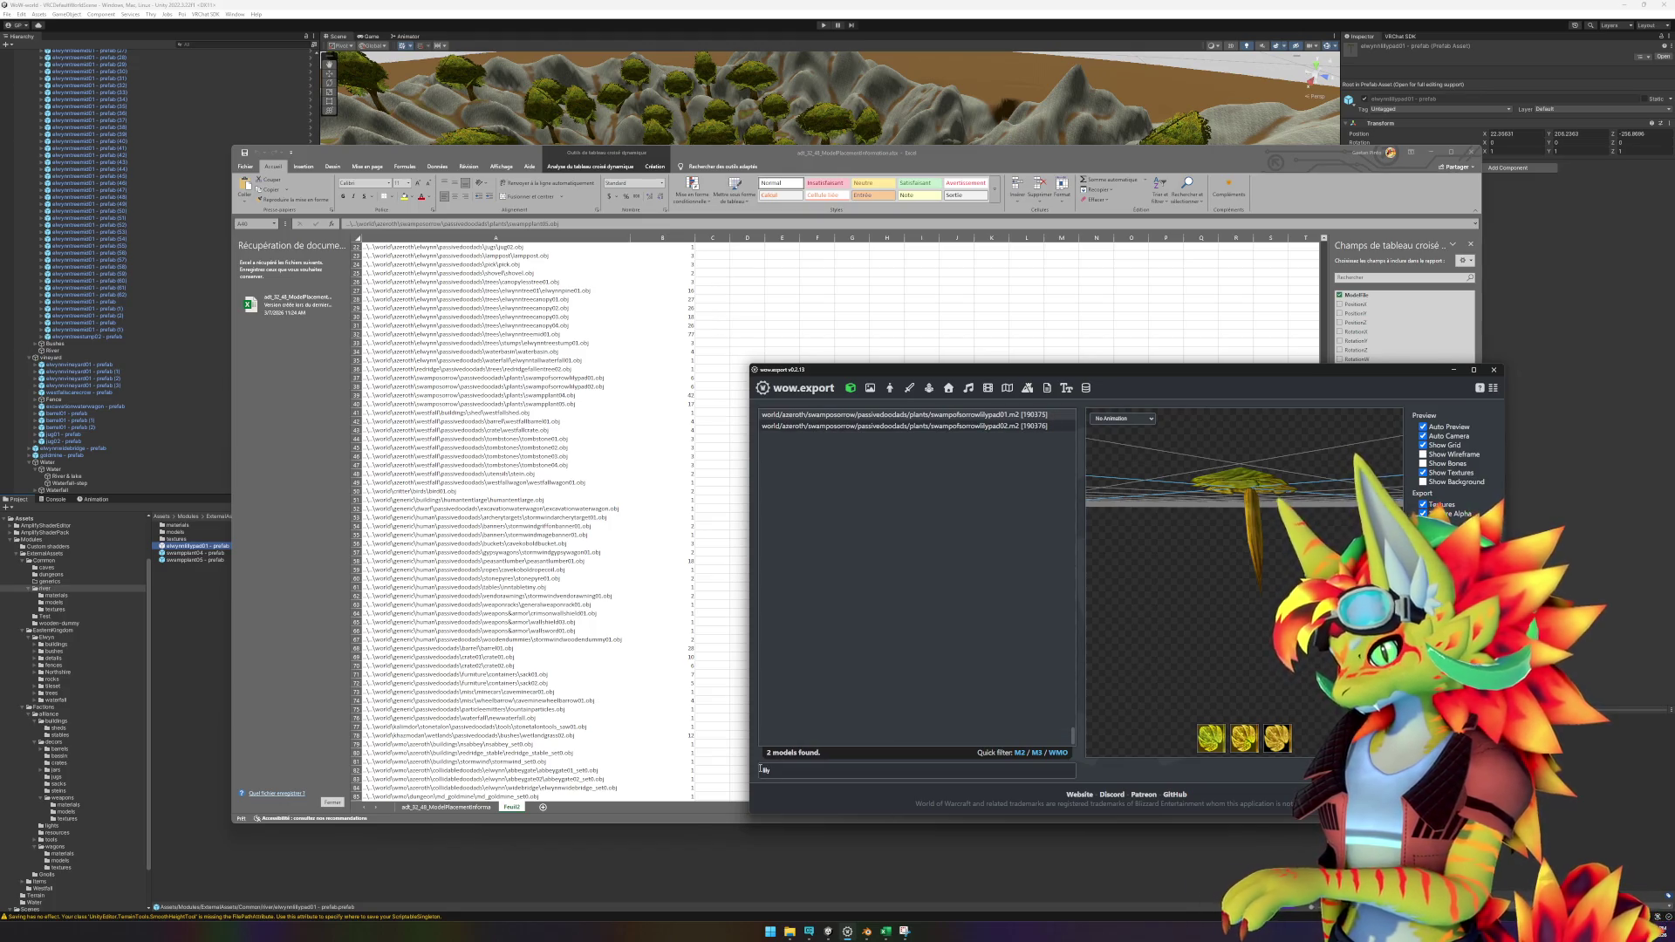
pyautogui.click(991, 426)
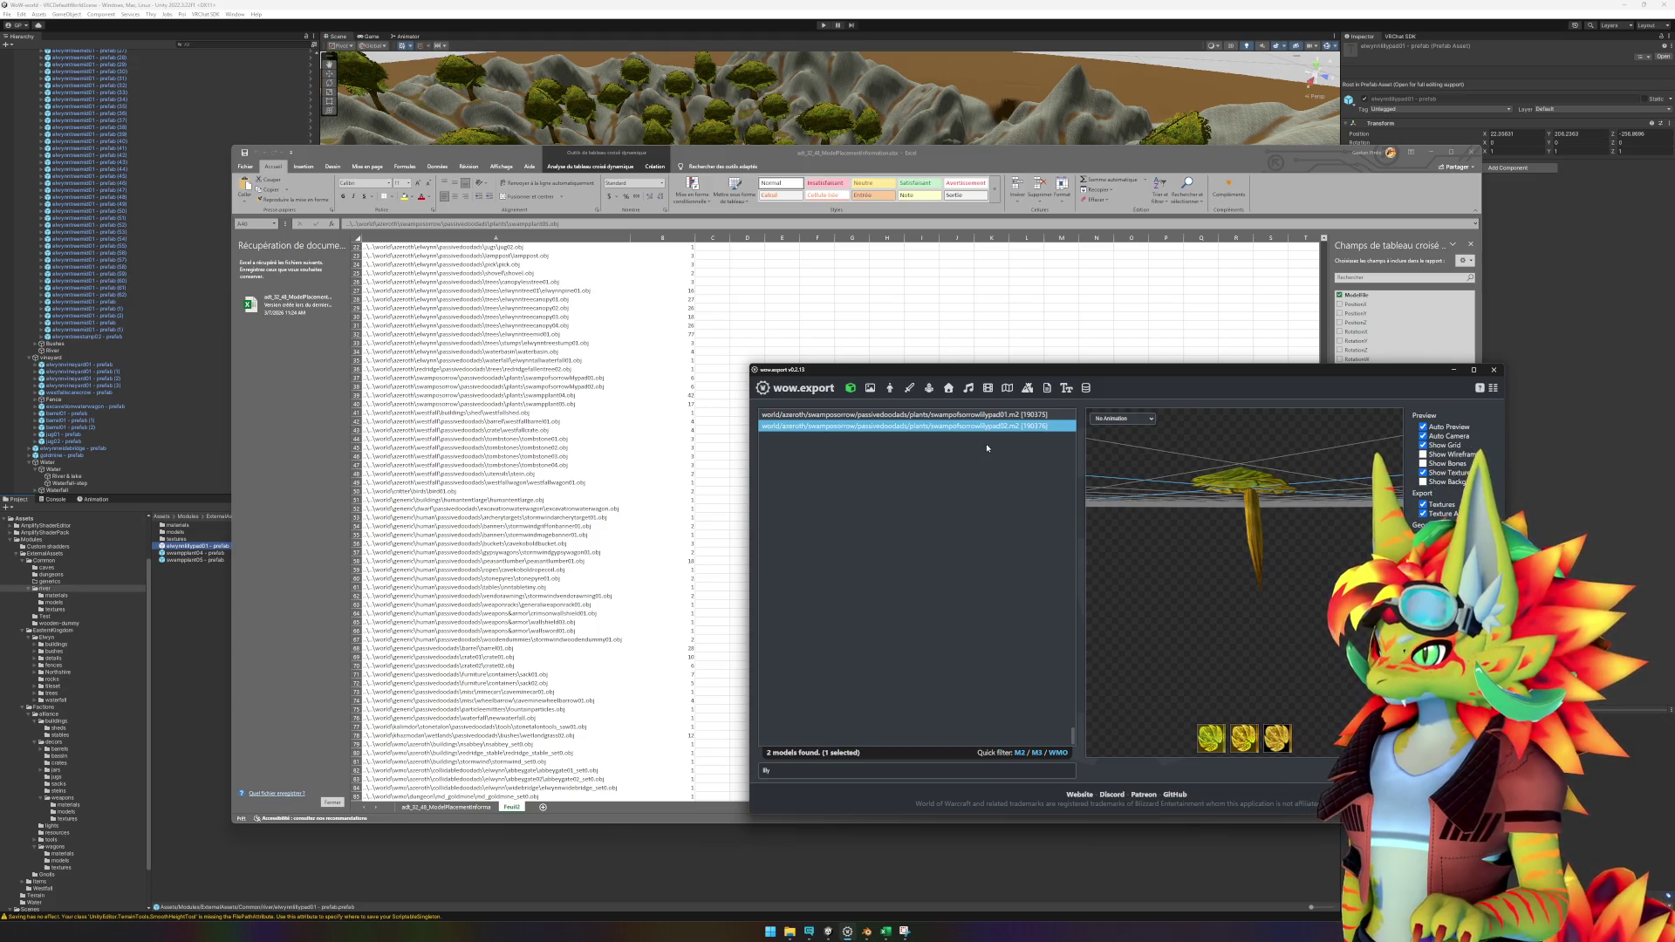
pyautogui.press('Up')
# Search 'pad', compare duskwoodlillypad01, elwynnlillypad01 and swampofsorrowlillypad02 from above, then close wow.export.
pyautogui.doubleClick(808, 768)
pyautogui.write('pad')
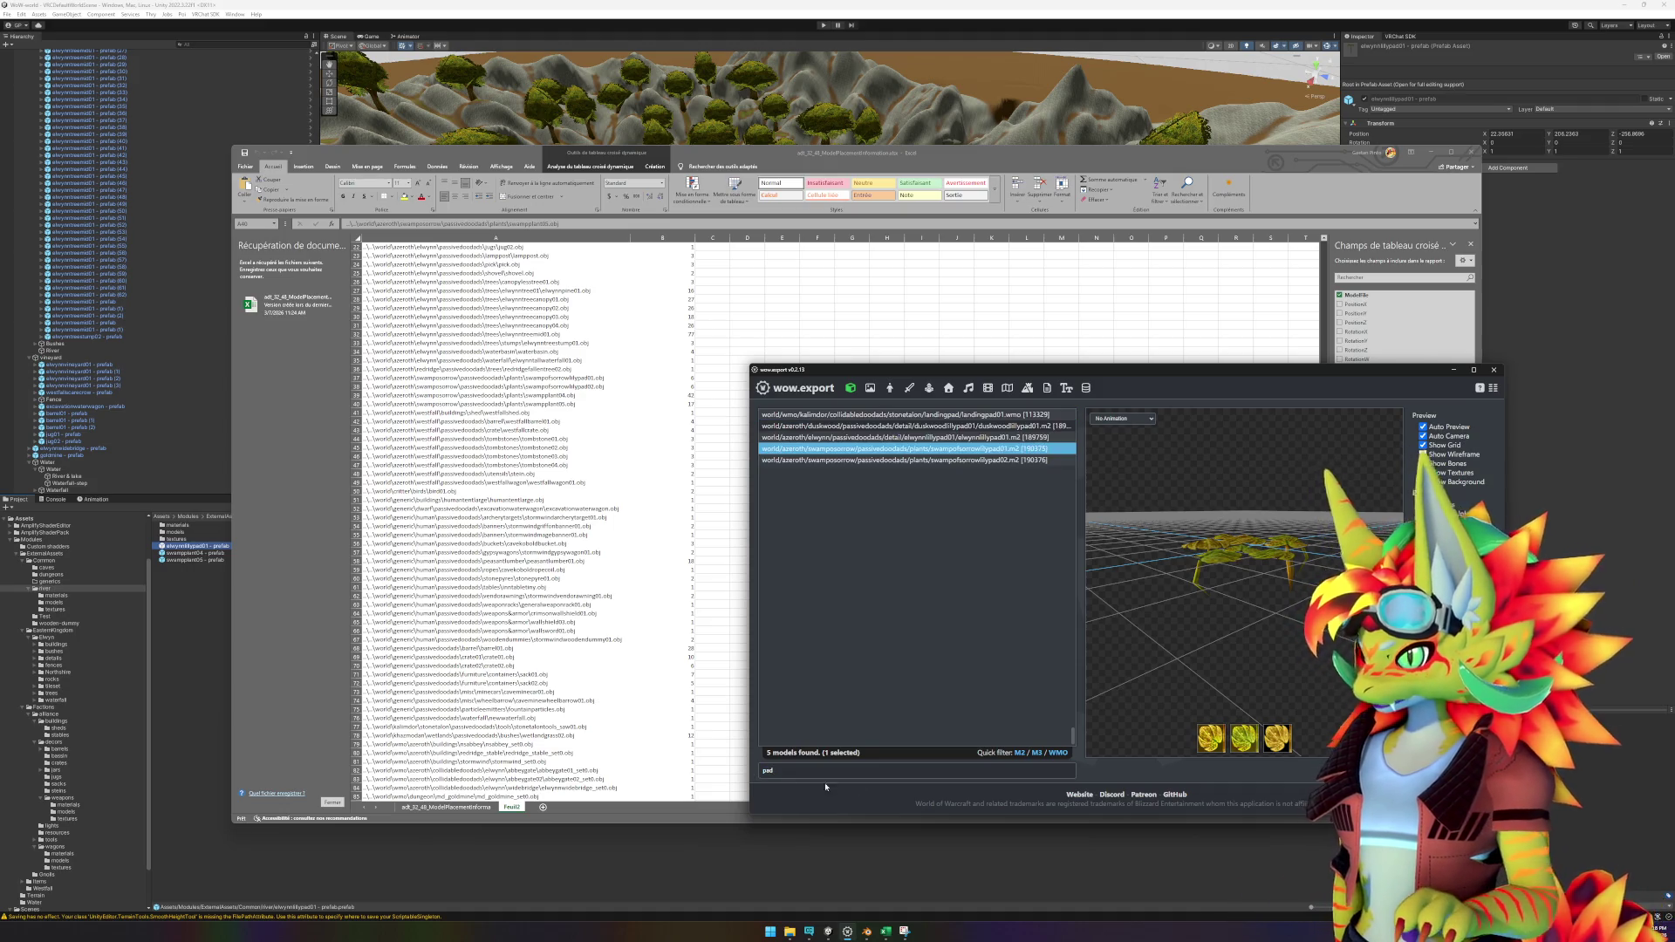
pyautogui.click(1032, 427)
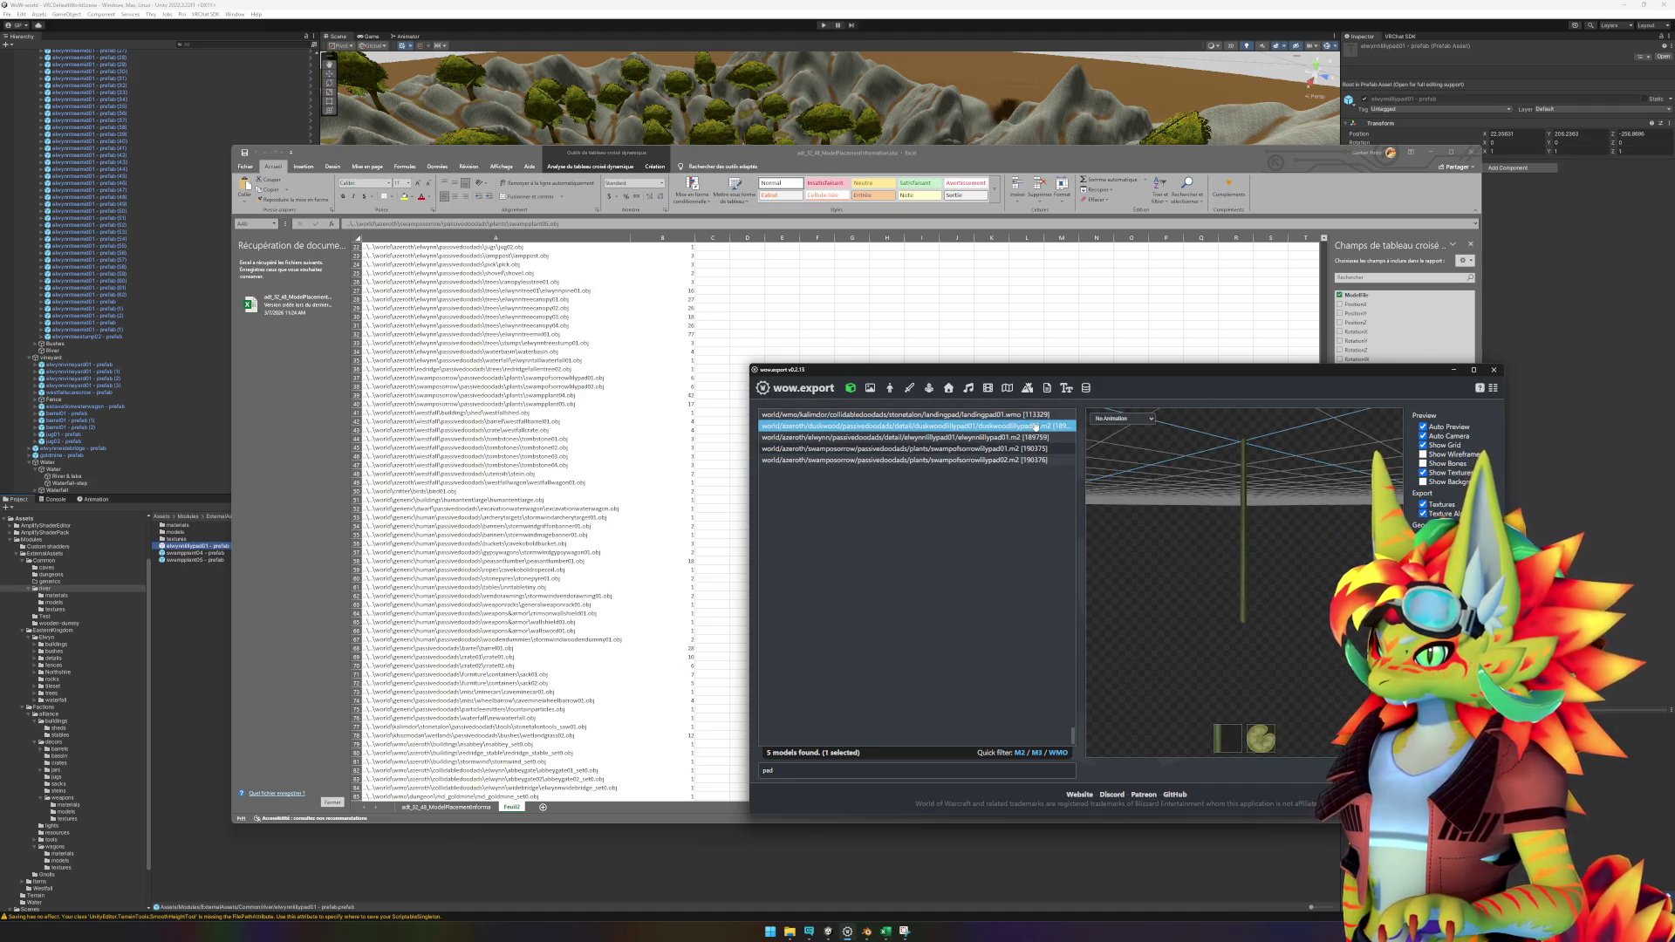
pyautogui.moveTo(1181, 534); pyautogui.dragTo(1208, 587)
pyautogui.click(1023, 439)
pyautogui.moveTo(1168, 482); pyautogui.dragTo(1204, 558)
pyautogui.click(1007, 462)
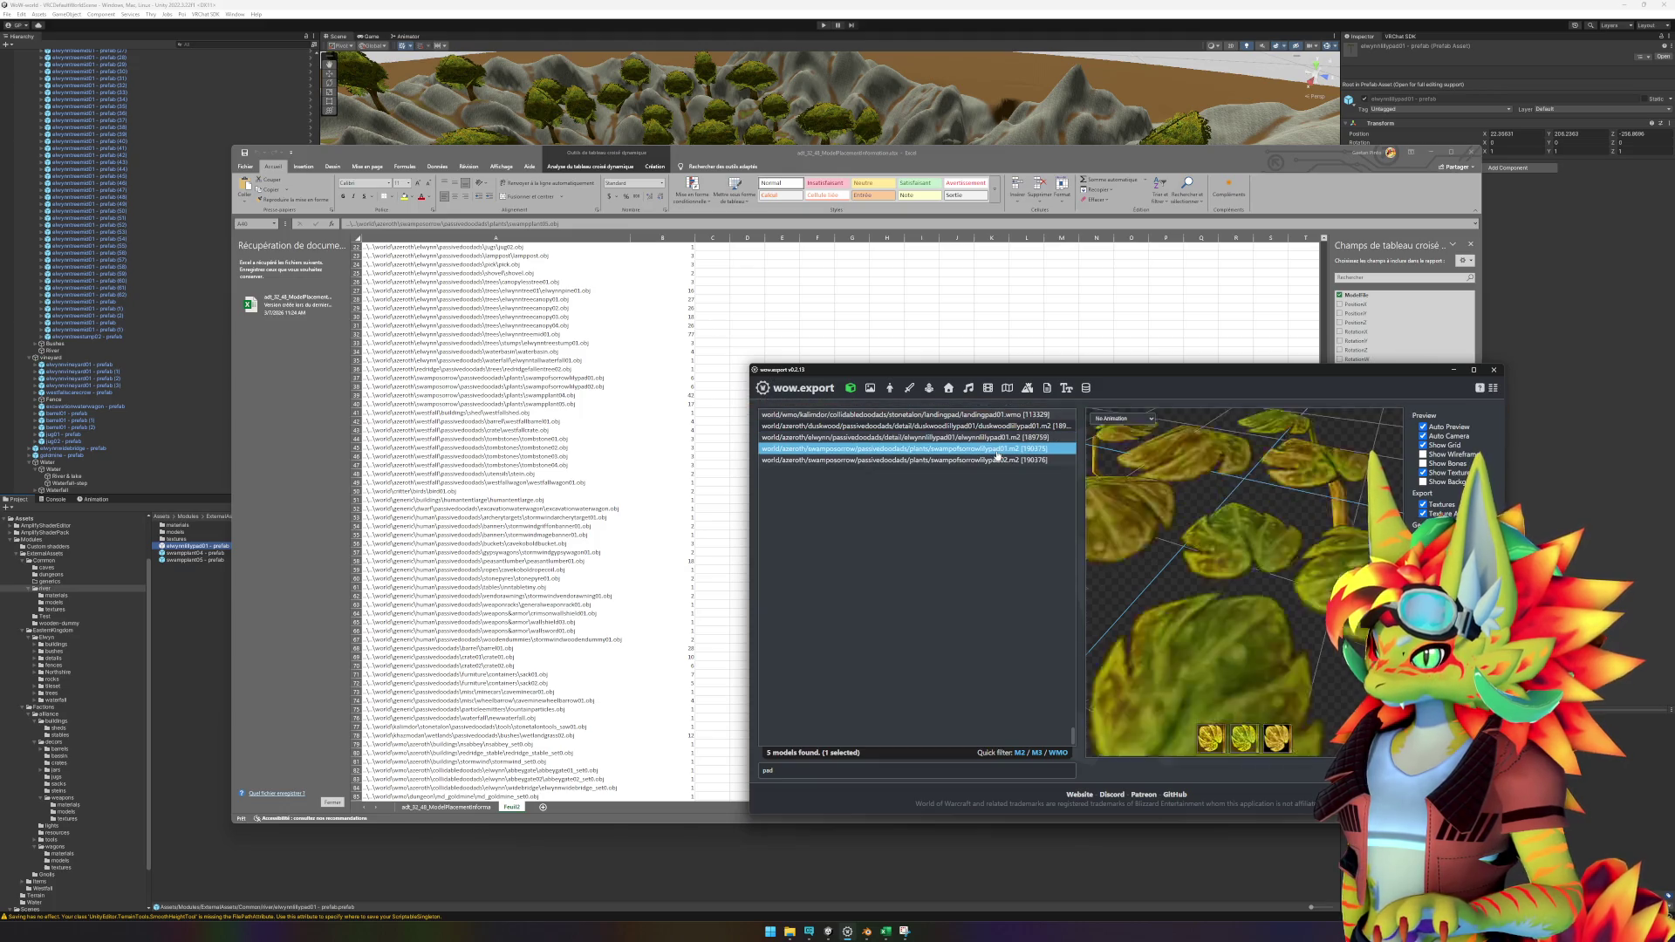
pyautogui.moveTo(1183, 499); pyautogui.dragTo(1216, 549)
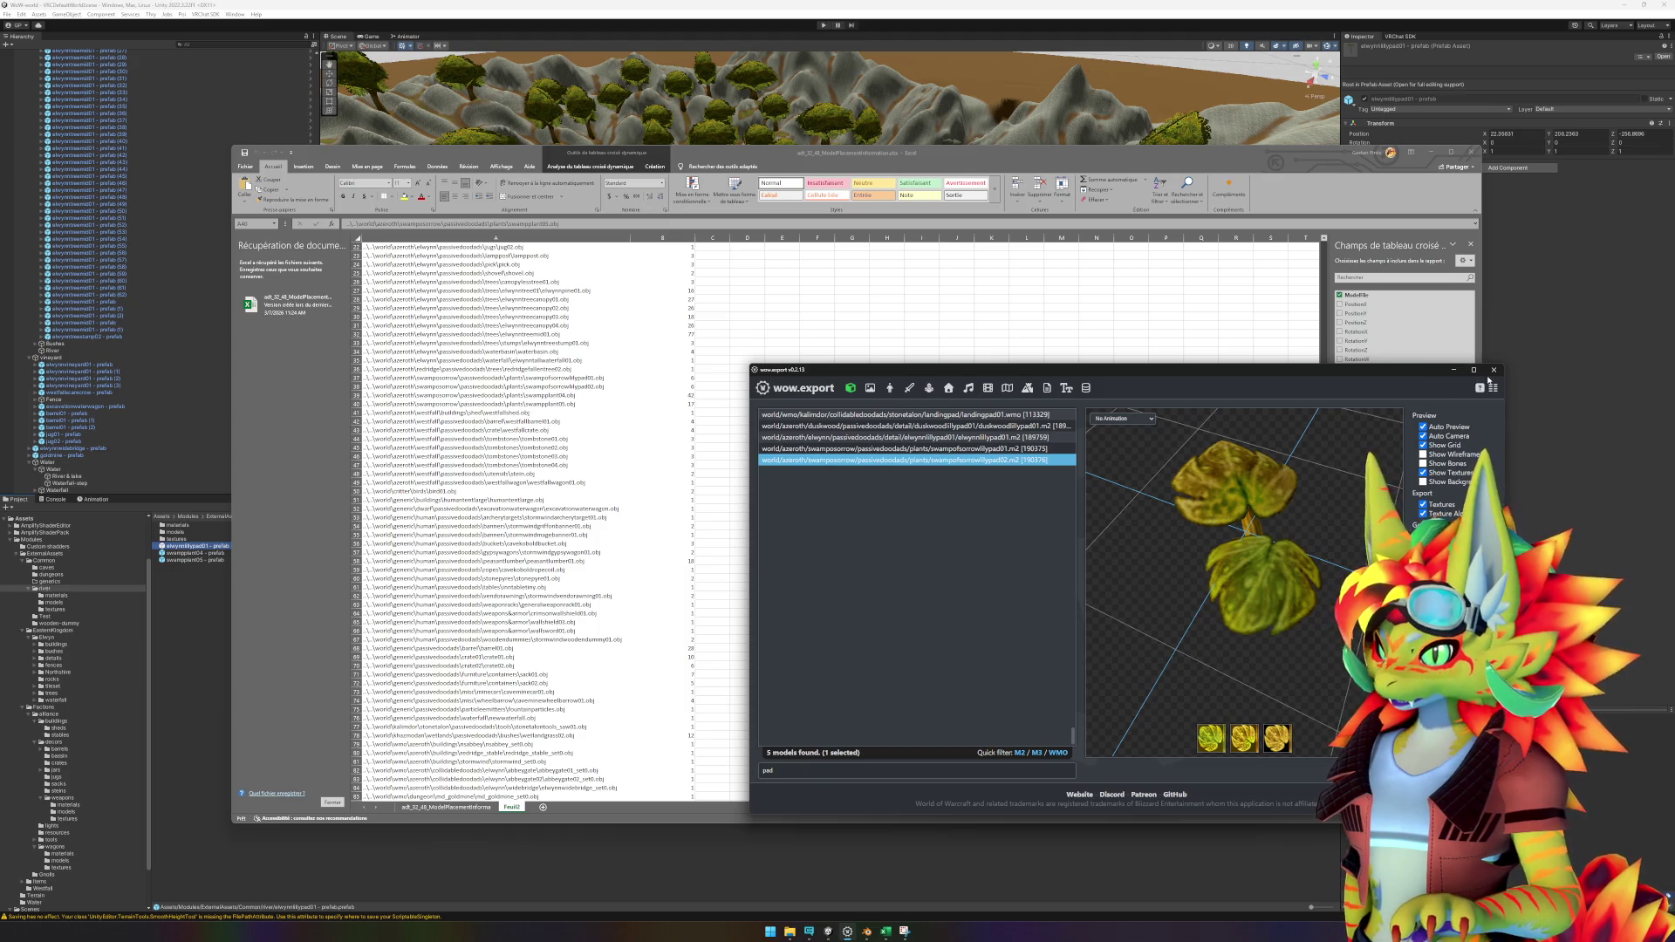
pyautogui.click(1493, 370)
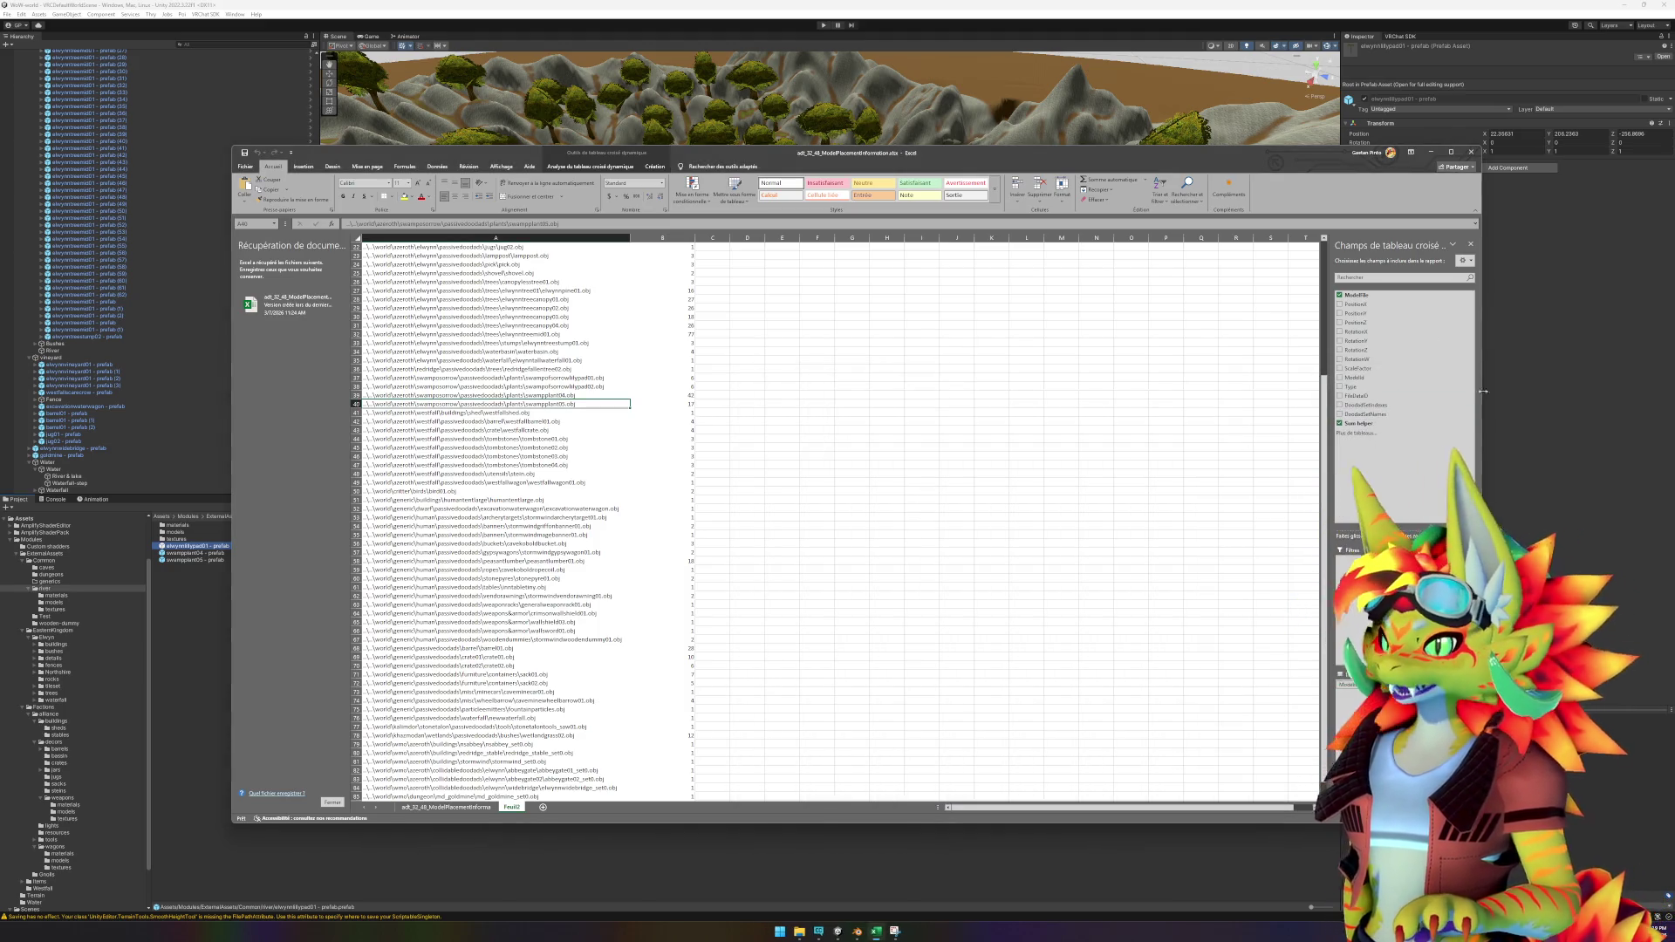
pyautogui.click(1161, 27)
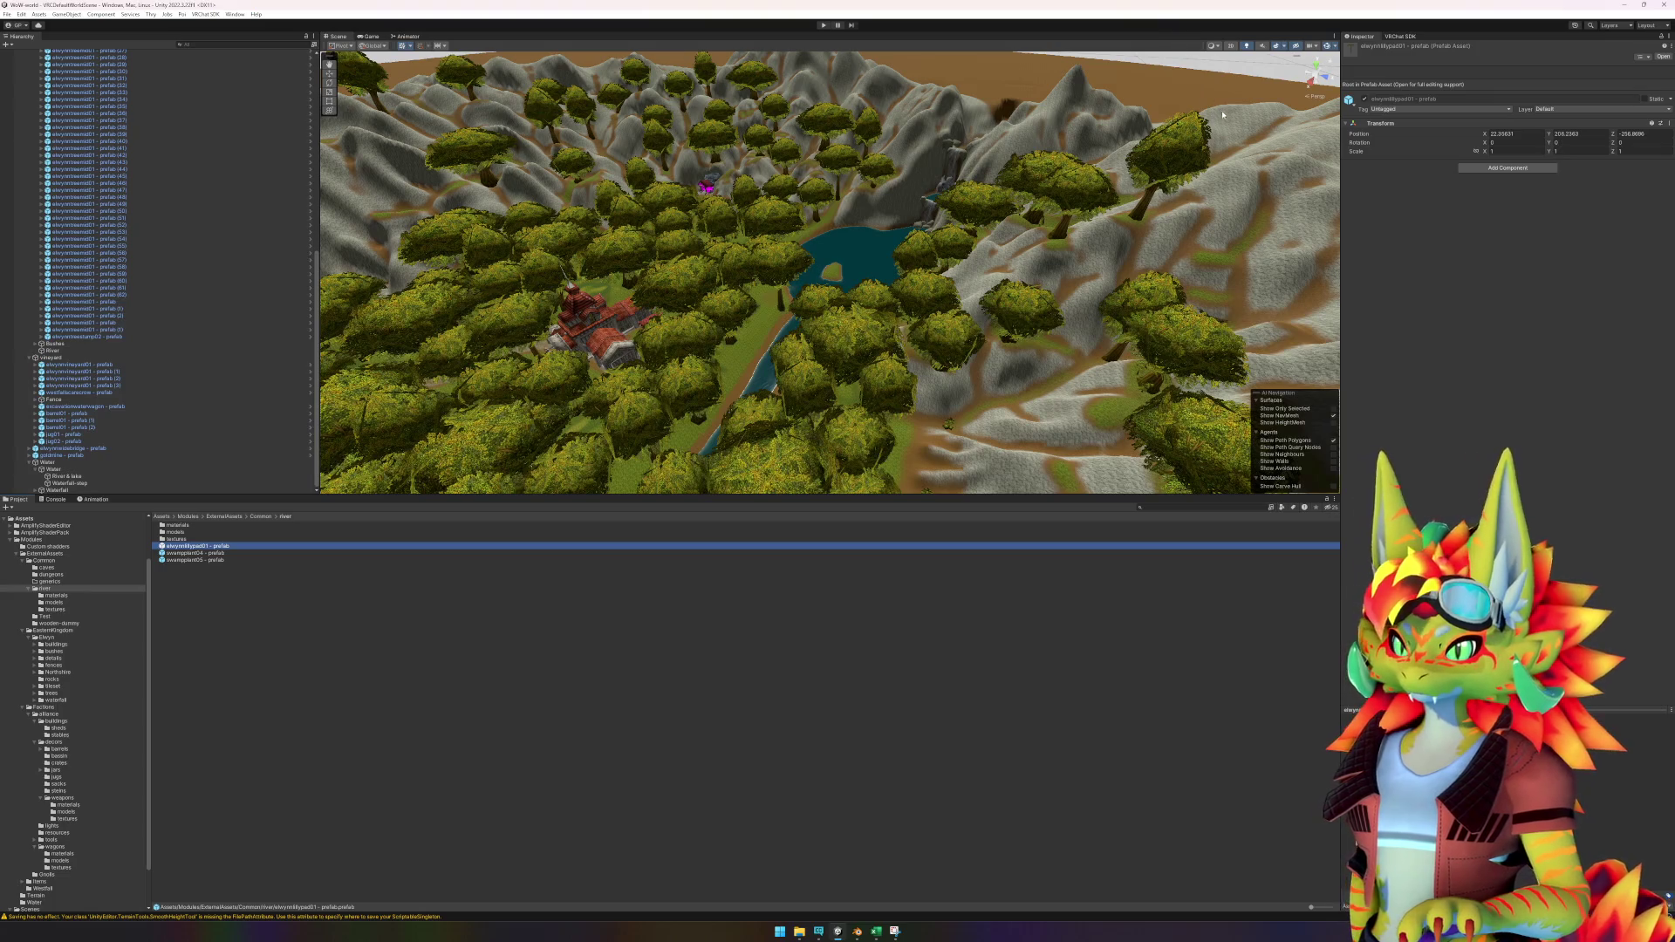
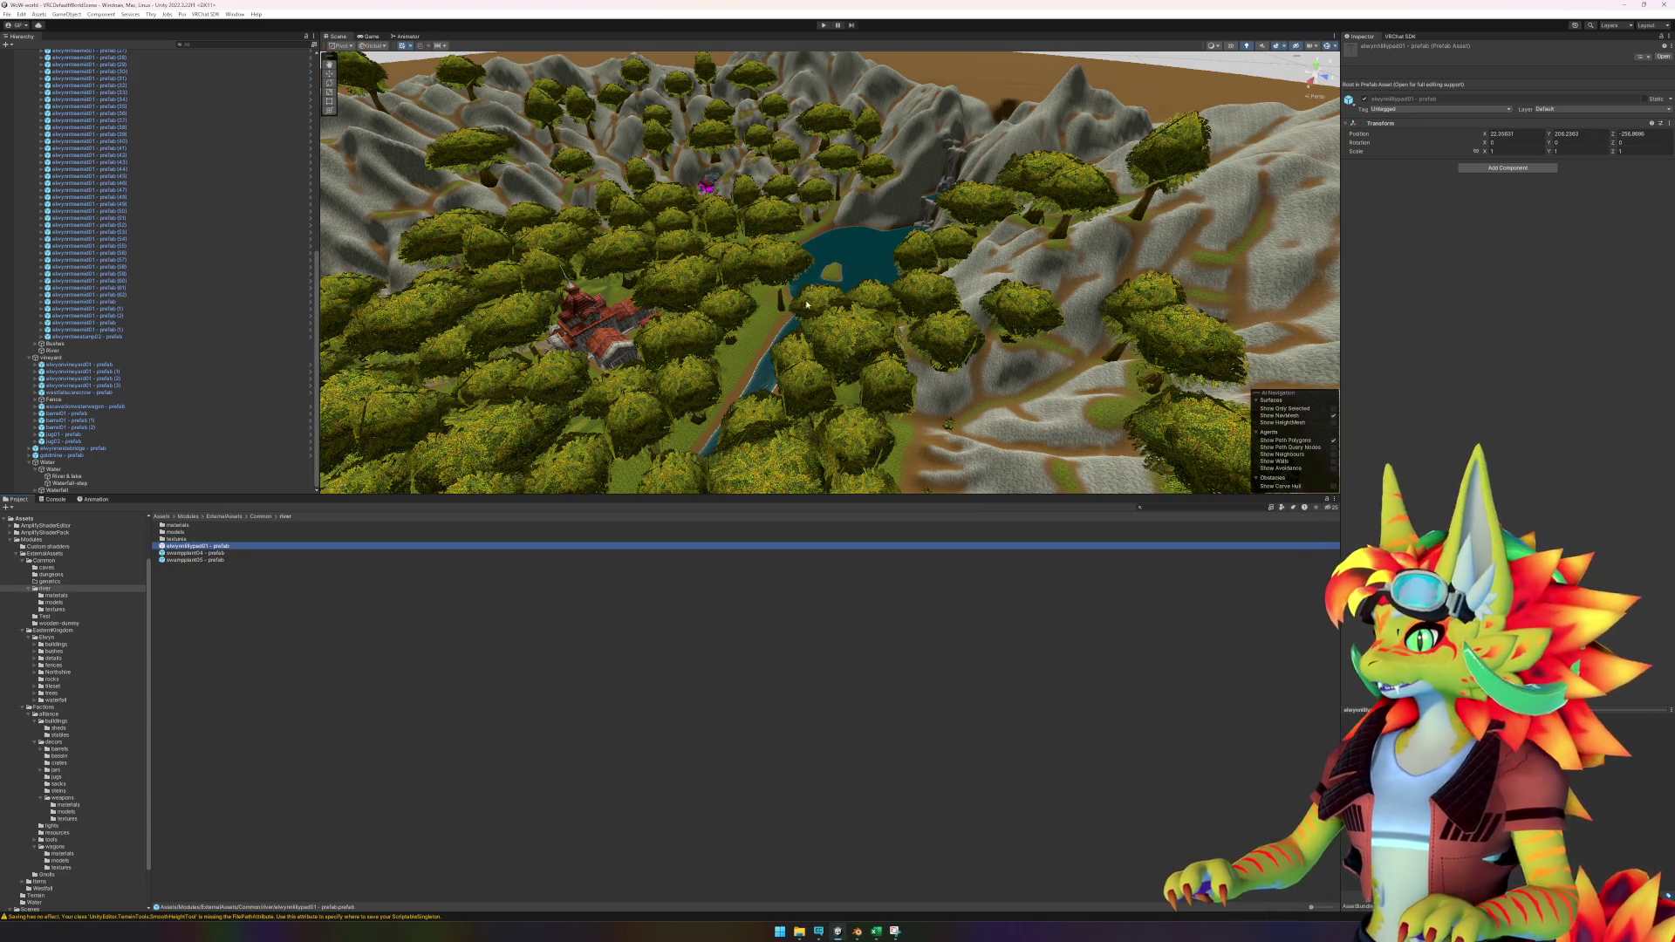
# Fly the view to the lake shore and open the lilypad prefab in Prefab Mode.
pyautogui.moveTo(784, 314)
pyautogui.mouseDown()
pyautogui.moveTo(1121, 361)
pyautogui.moveTo(983, 314)
pyautogui.moveTo(1013, 260)
pyautogui.moveTo(950, 301)
pyautogui.moveTo(1081, 396)
pyautogui.moveTo(998, 370)
pyautogui.moveTo(965, 288)
pyautogui.moveTo(924, 314)
pyautogui.mouseUp()
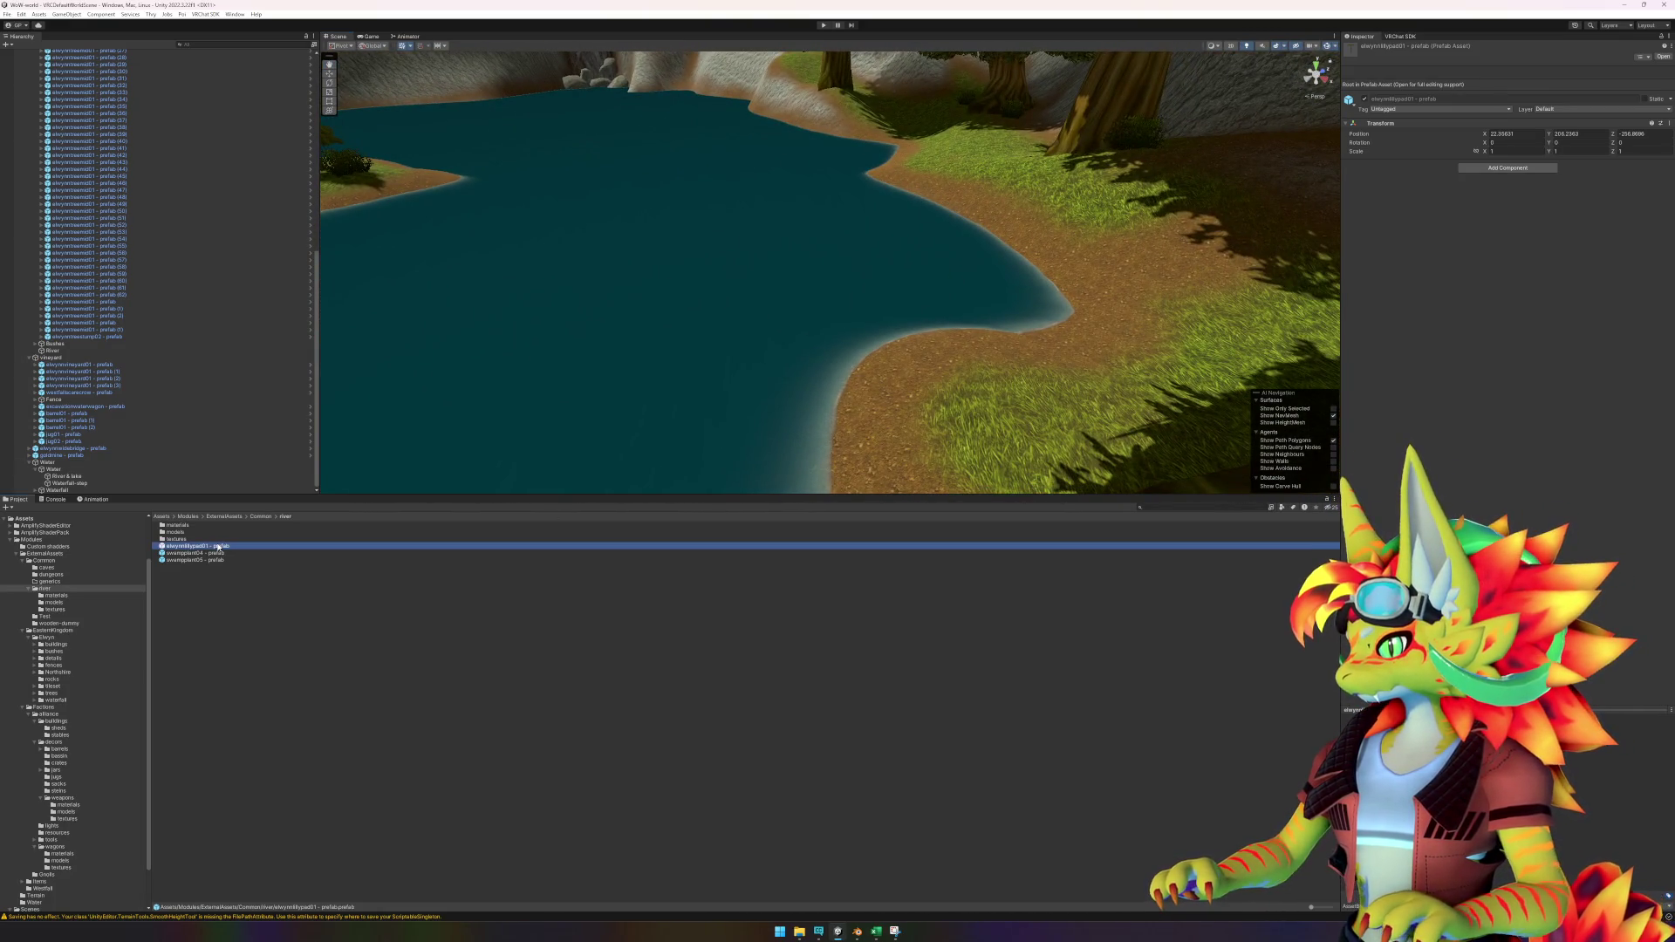
pyautogui.click(600, 546)
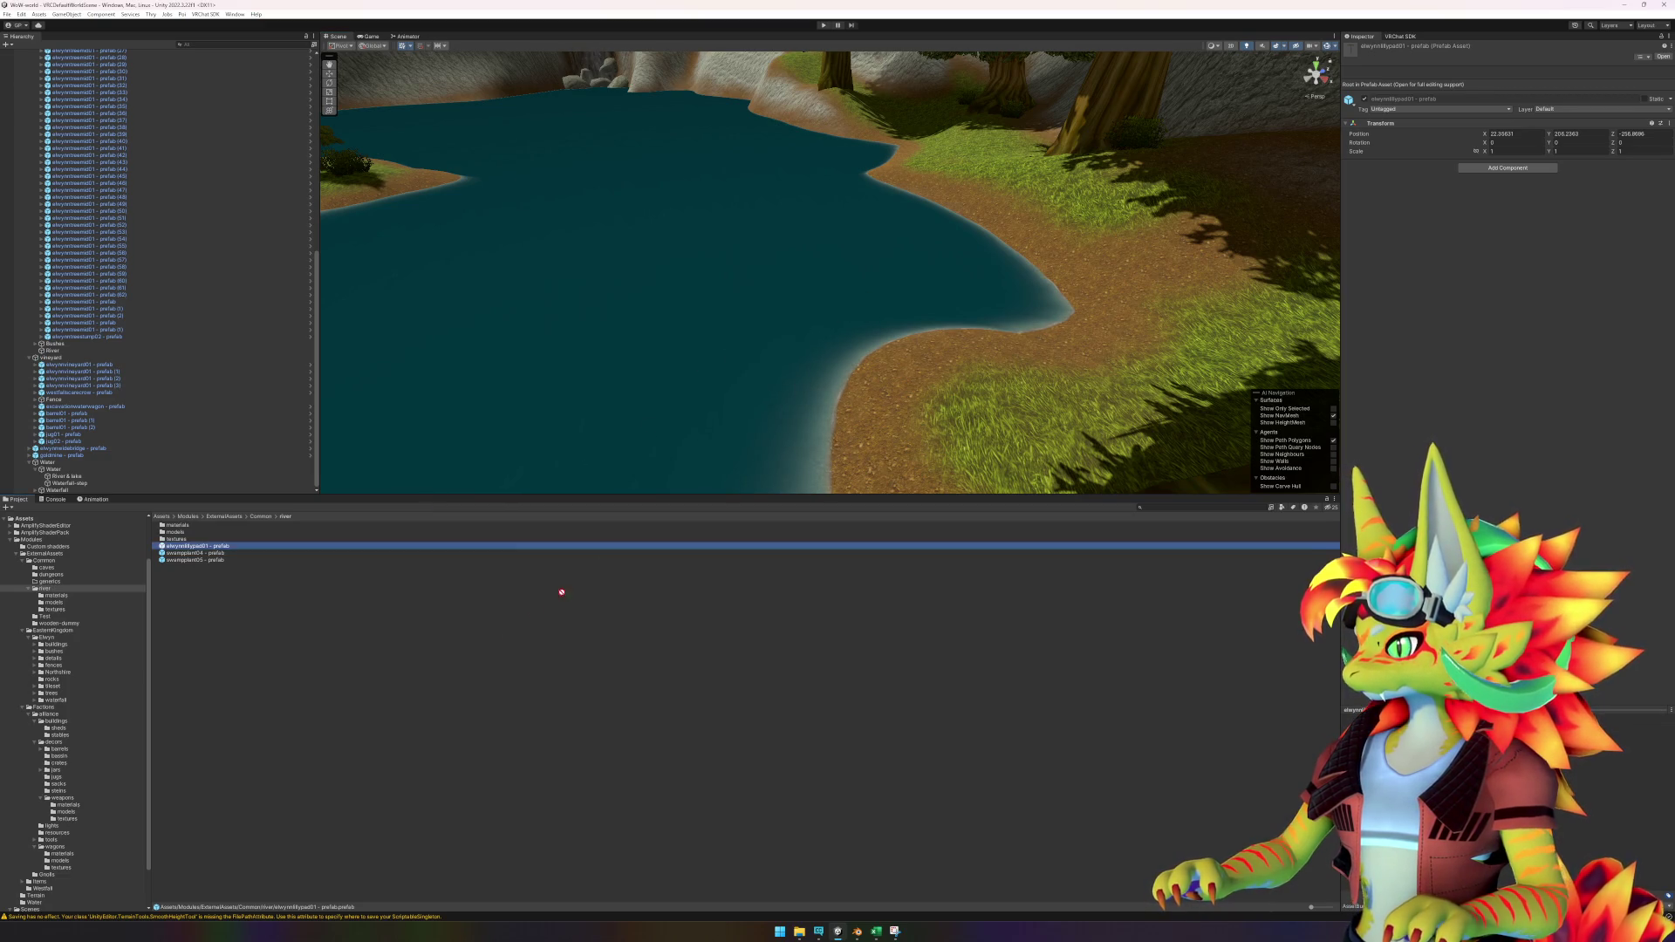
pyautogui.doubleClick(209, 547)
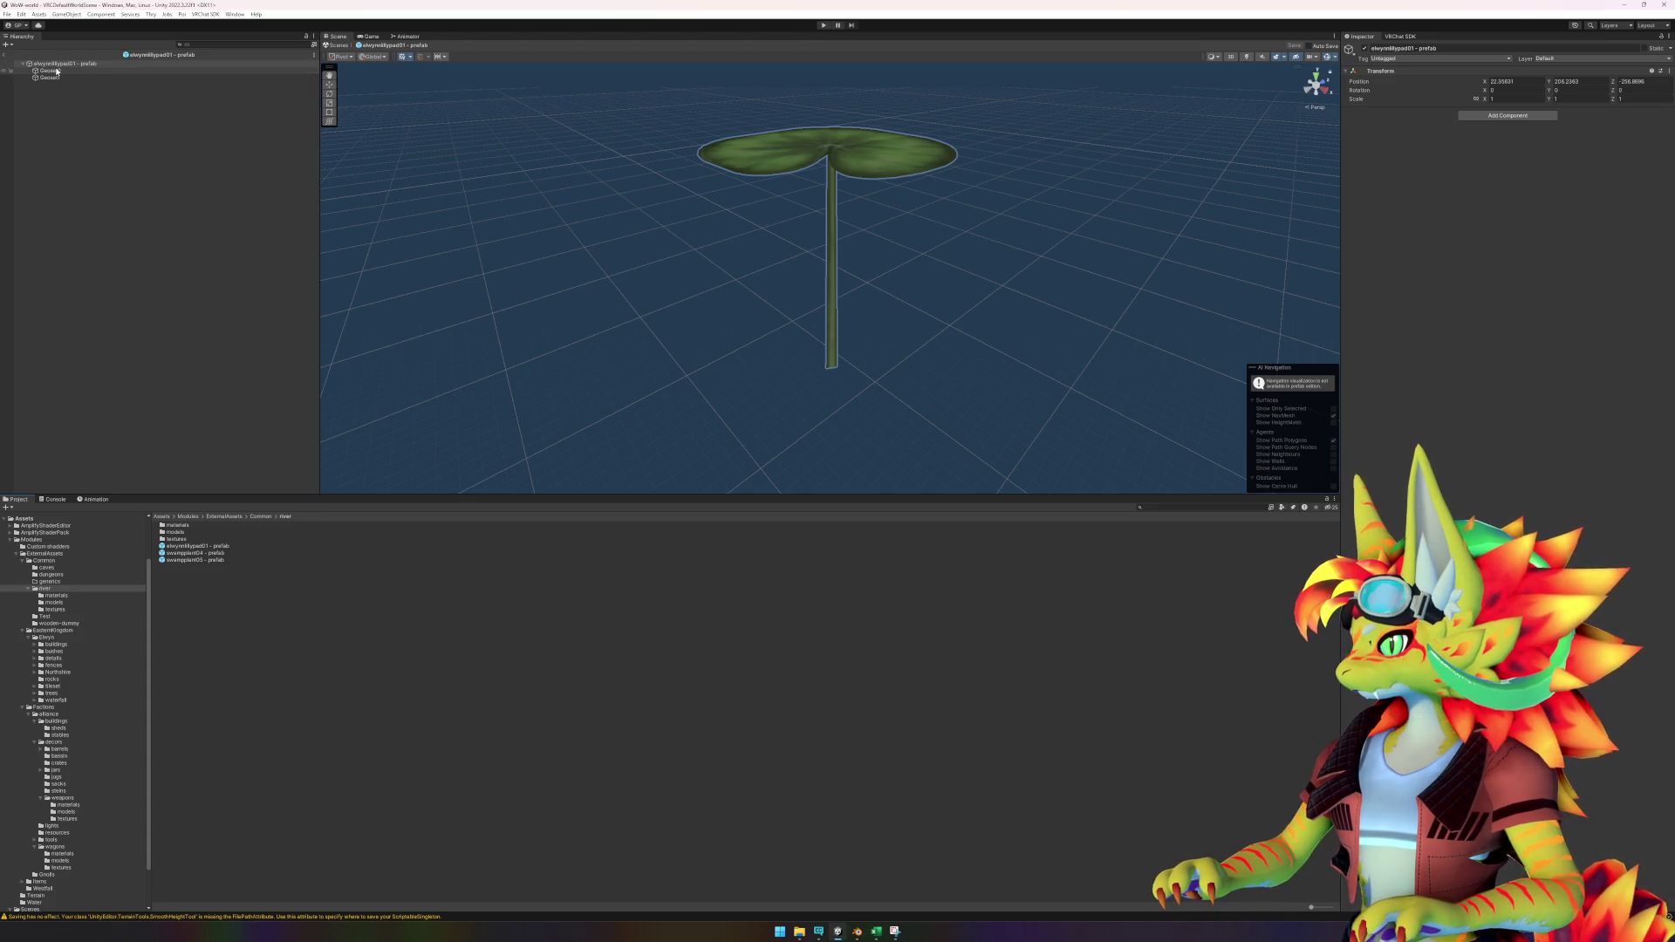
# Add the lilypad model from river/models into the prefab hierarchy.
pyautogui.rightClick(56, 103)
pyautogui.click(37, 127)
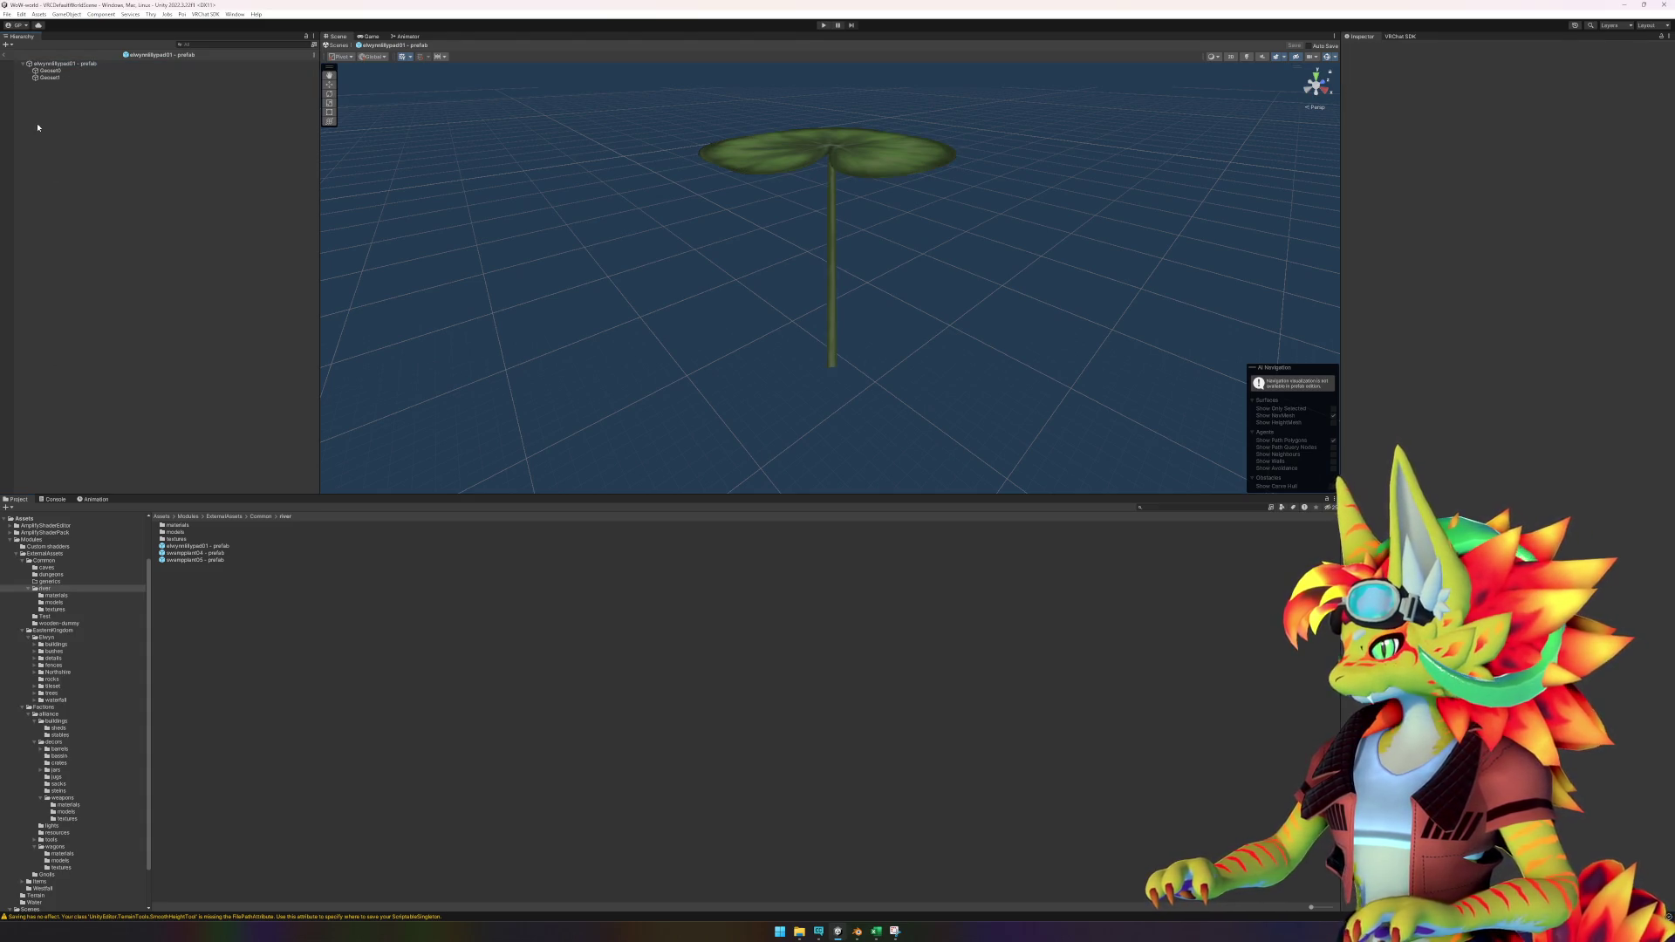
pyautogui.doubleClick(185, 527)
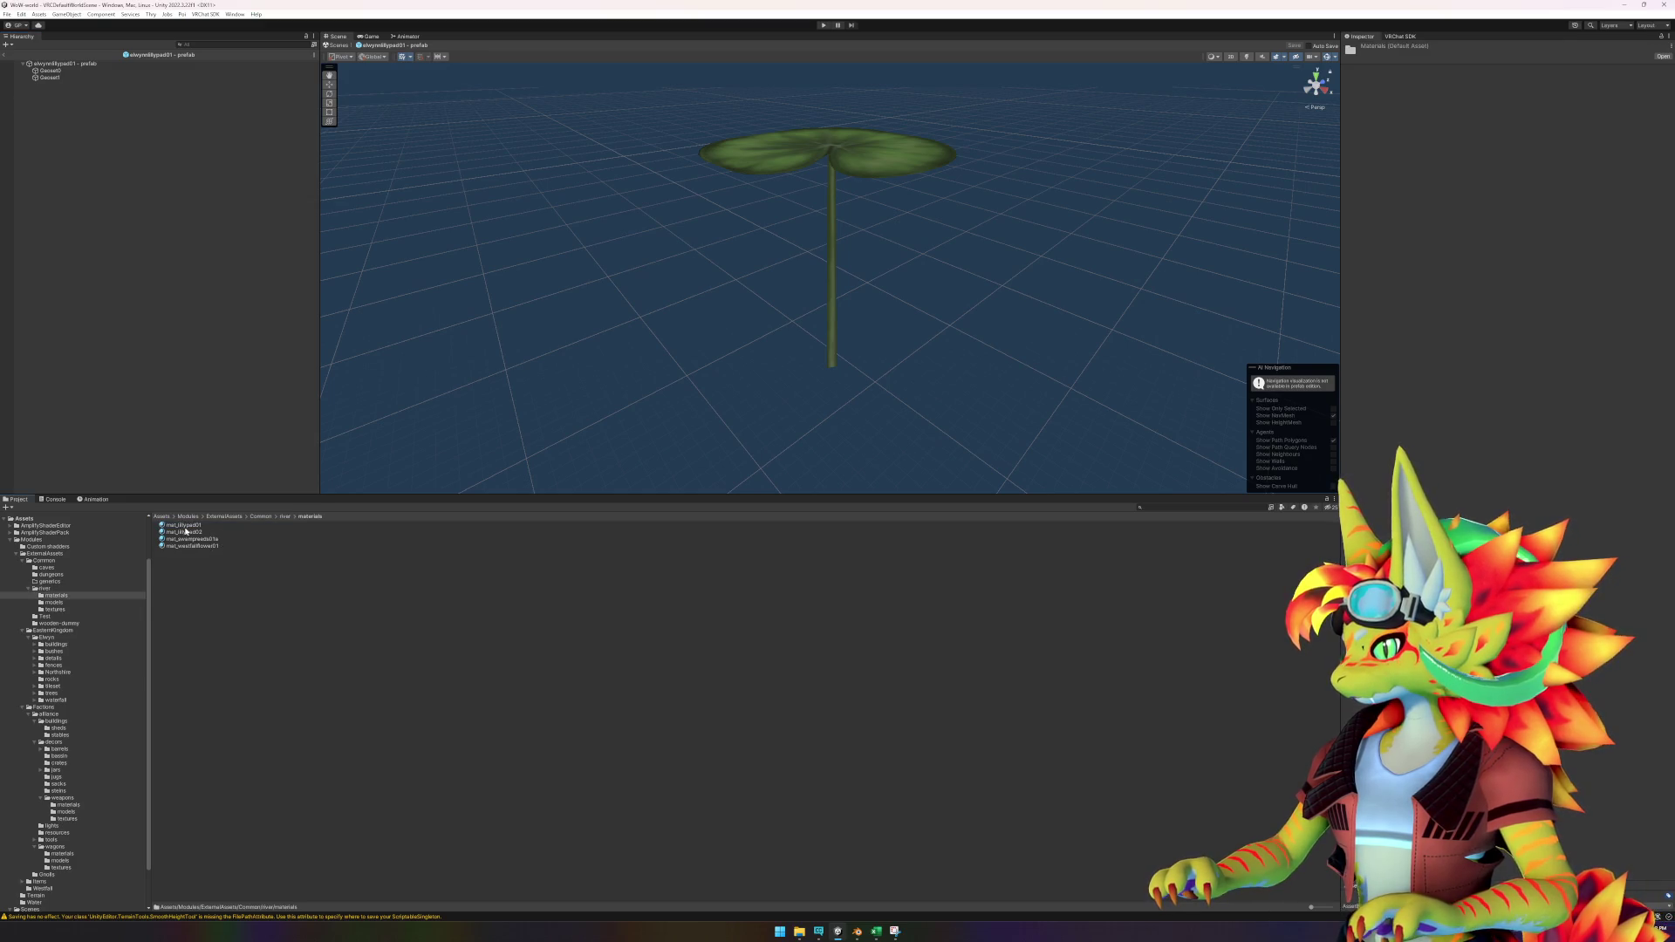
pyautogui.click(279, 516)
pyautogui.doubleClick(193, 533)
pyautogui.moveTo(161, 282); pyautogui.dragTo(74, 66)
pyautogui.click(50, 77)
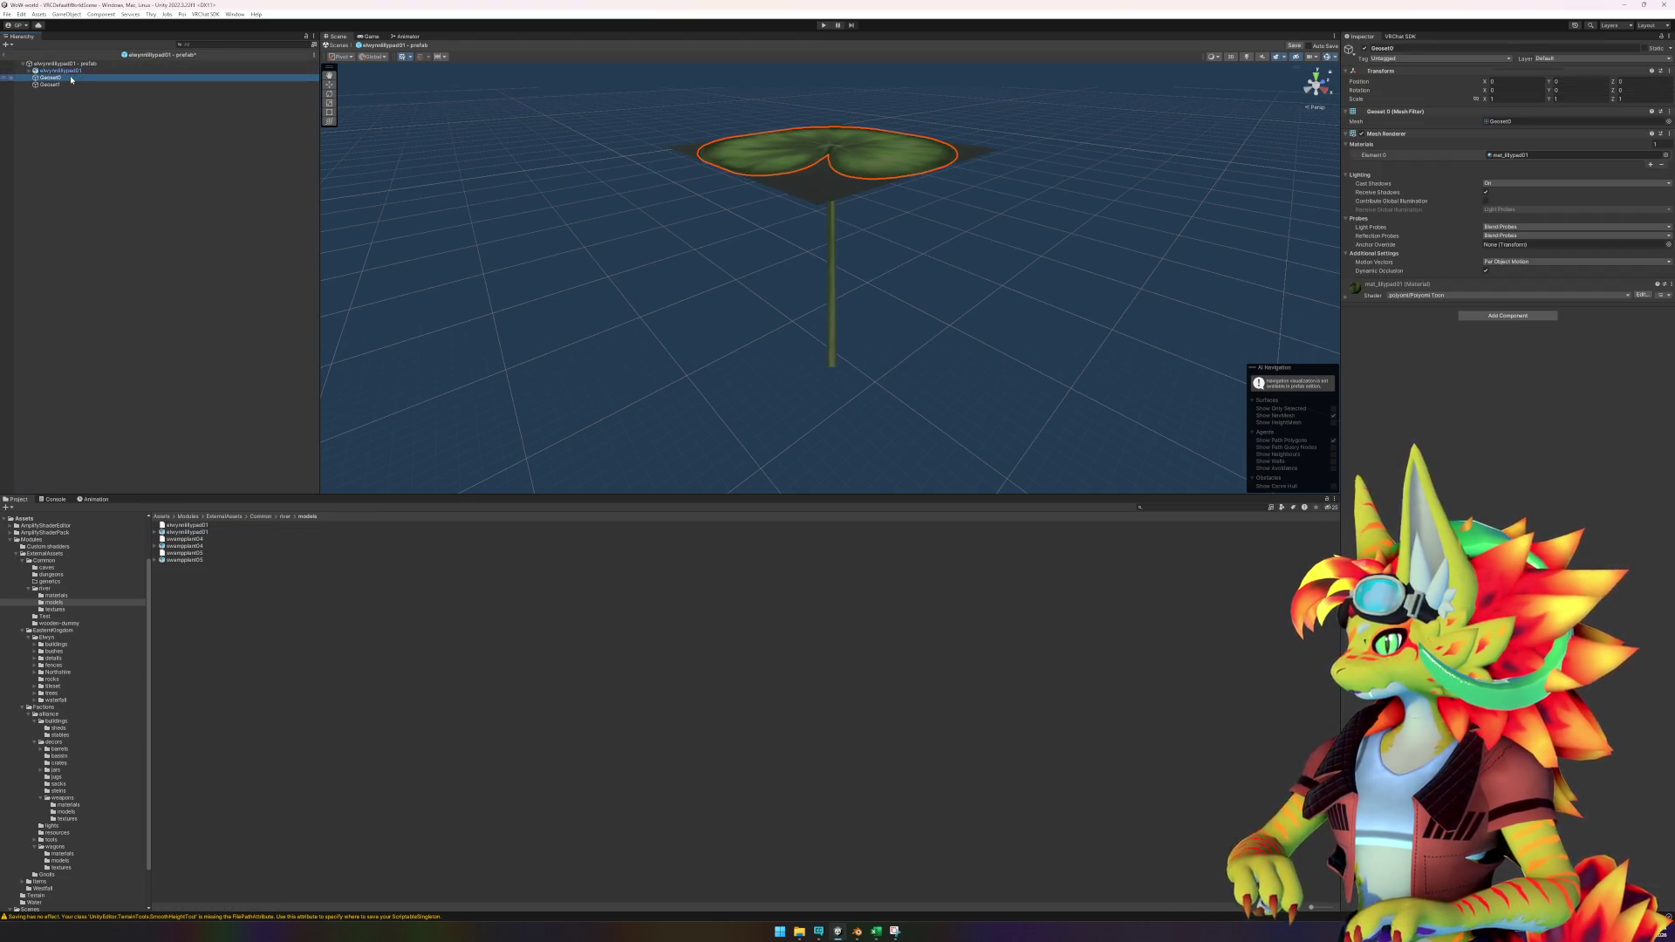
pyautogui.click(65, 84)
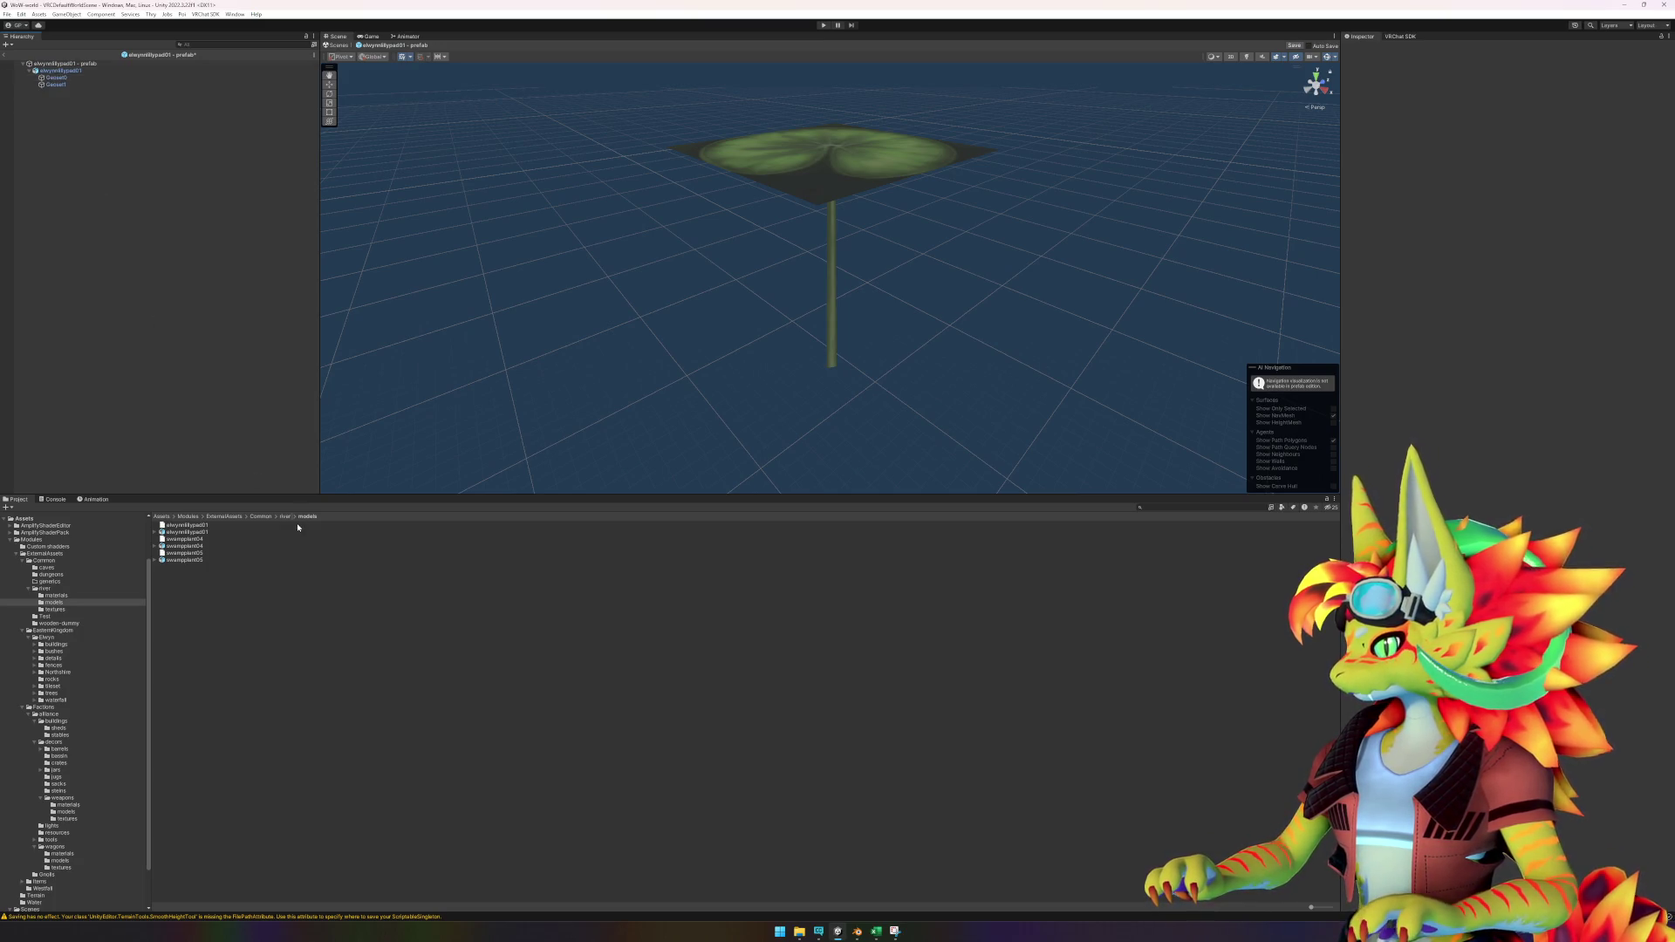
# Reimport the lilypad, swampplant04 and swampplant05 models.
pyautogui.click(192, 532)
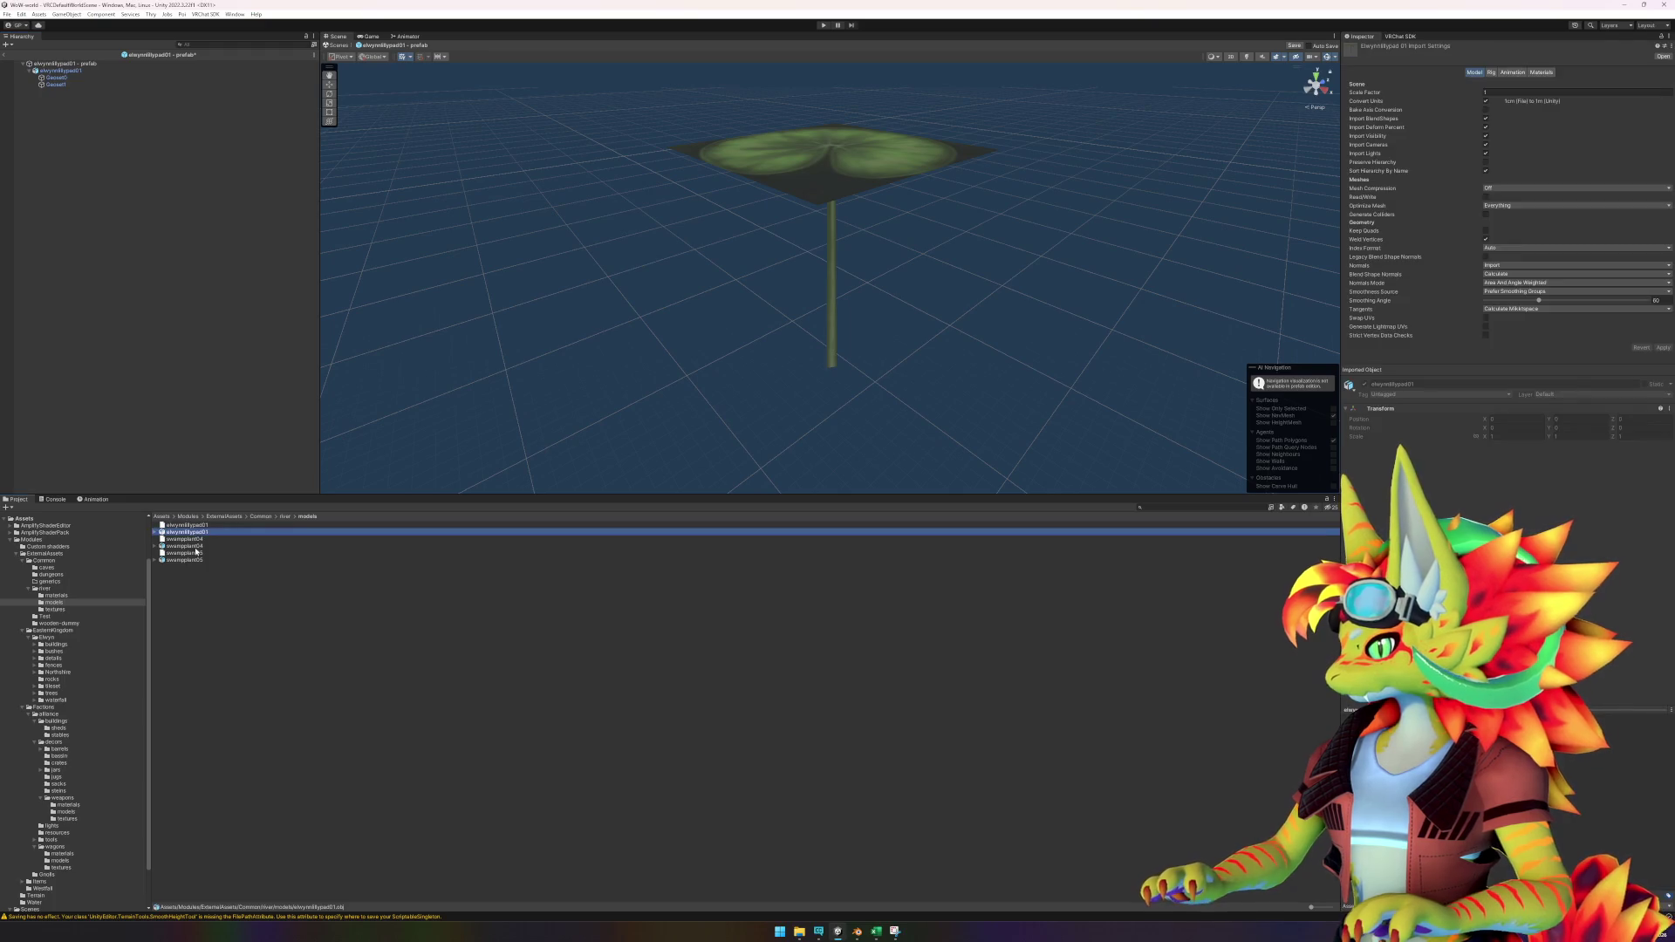
pyautogui.keyDown('ctrl'); pyautogui.click(194, 546); pyautogui.keyUp('ctrl')
pyautogui.keyDown('ctrl'); pyautogui.click(196, 560); pyautogui.keyUp('ctrl')
pyautogui.rightClick(196, 561)
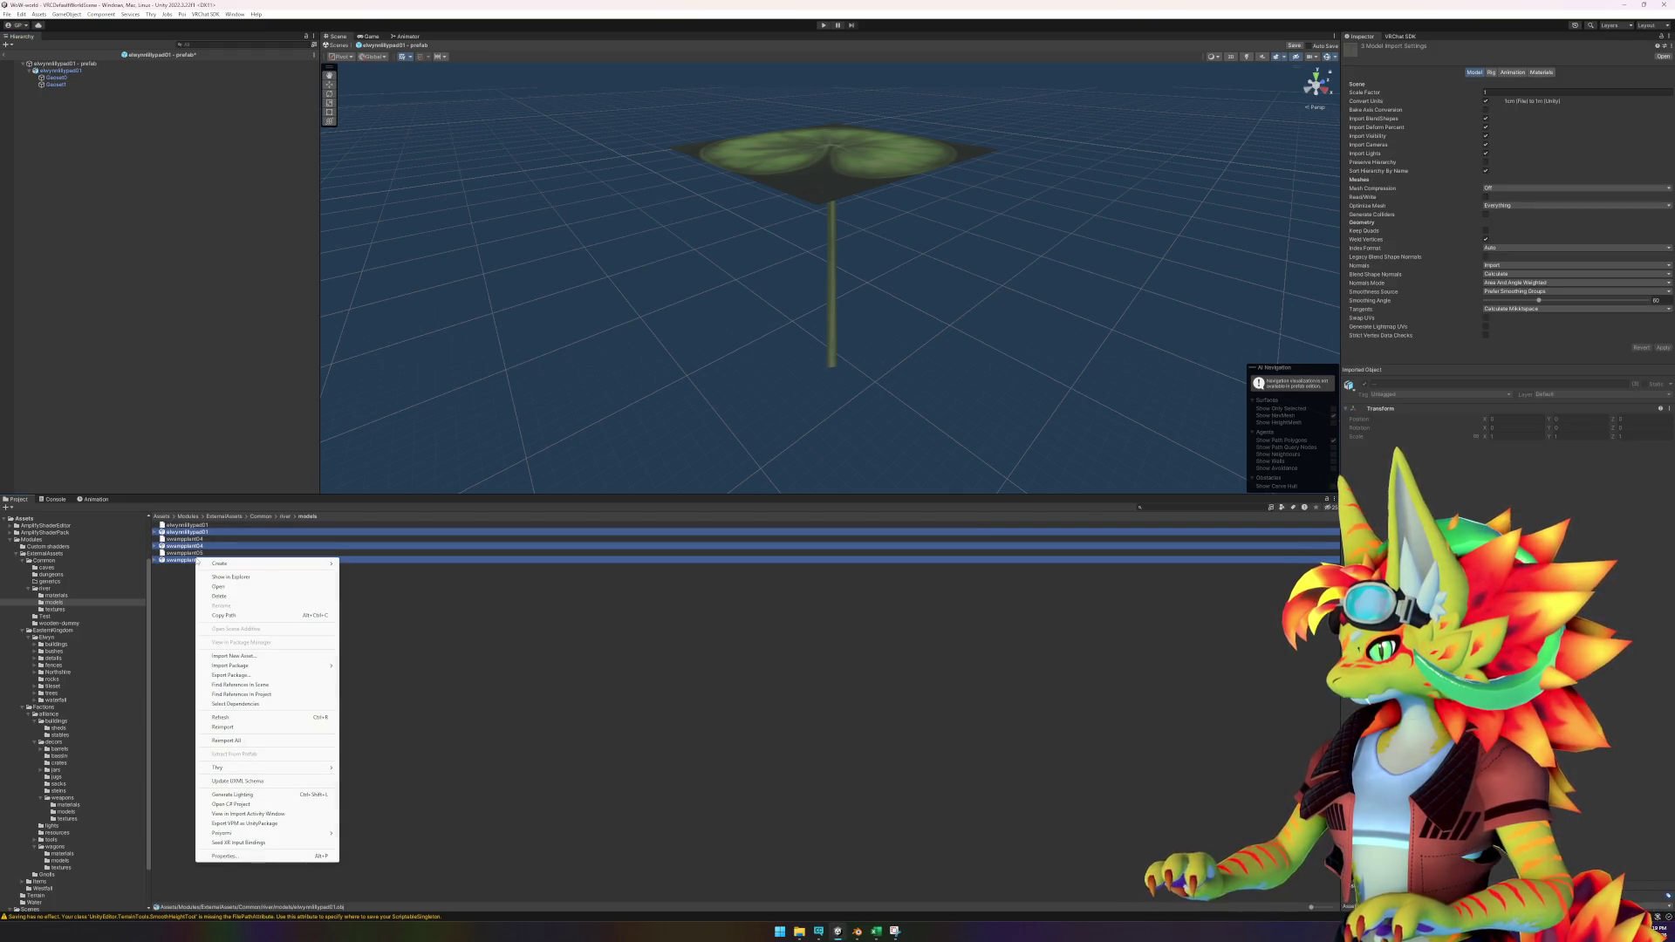
pyautogui.click(239, 727)
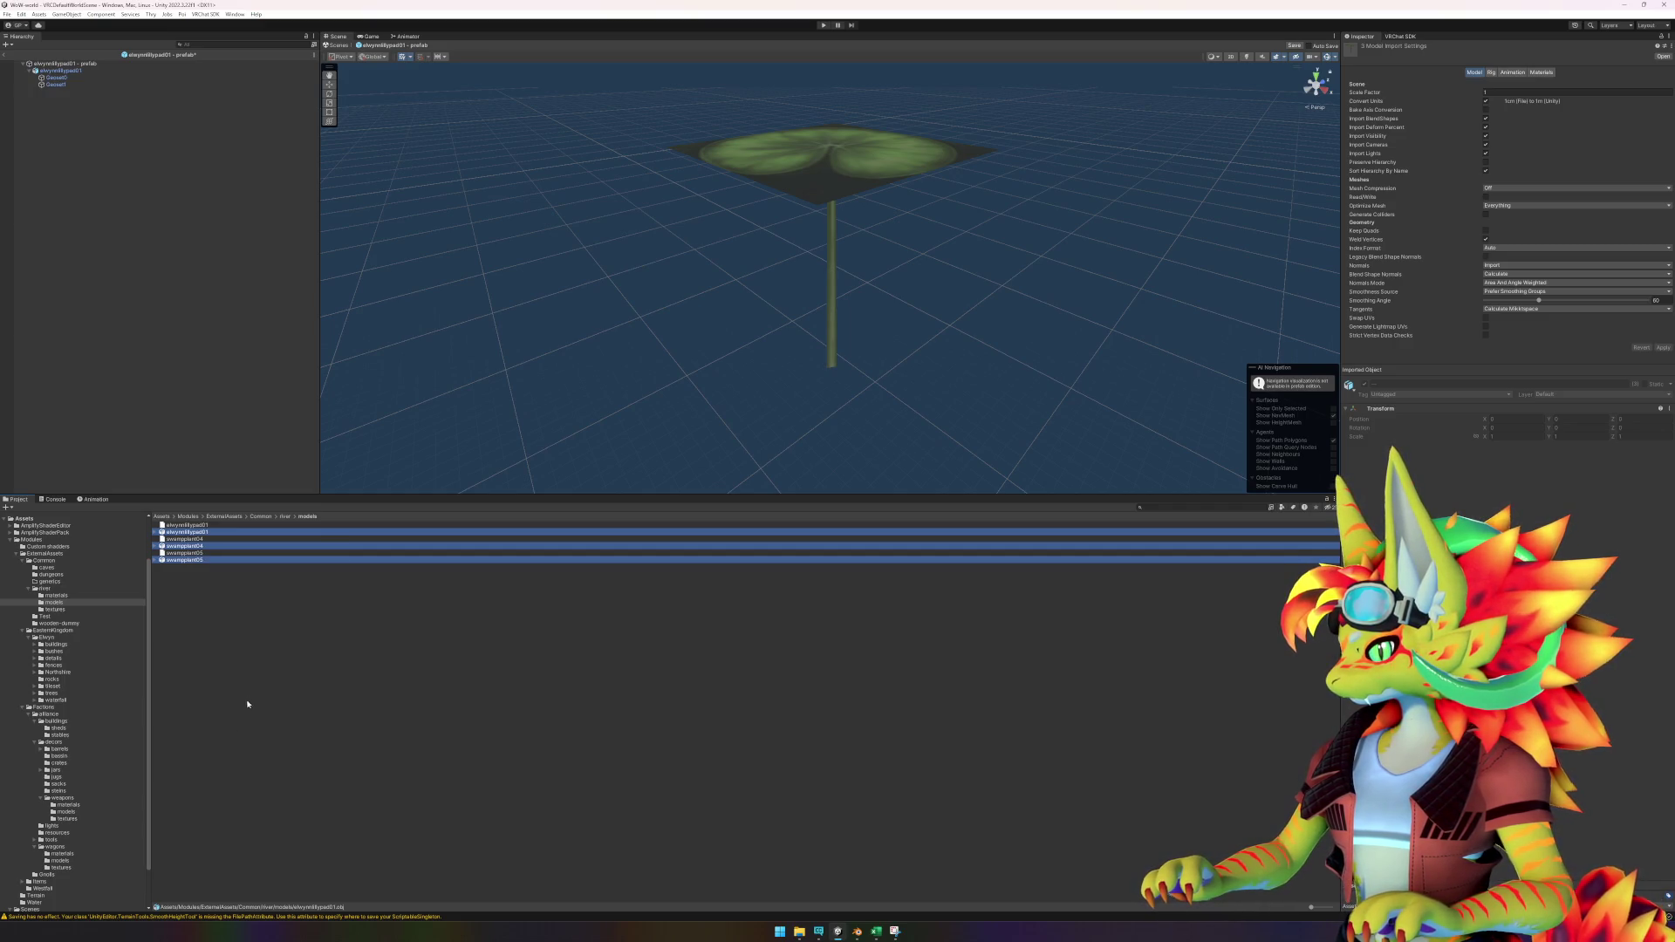
# Apply the mat_lillypad02 material to the lily pad leaf.
pyautogui.click(254, 591)
pyautogui.click(284, 516)
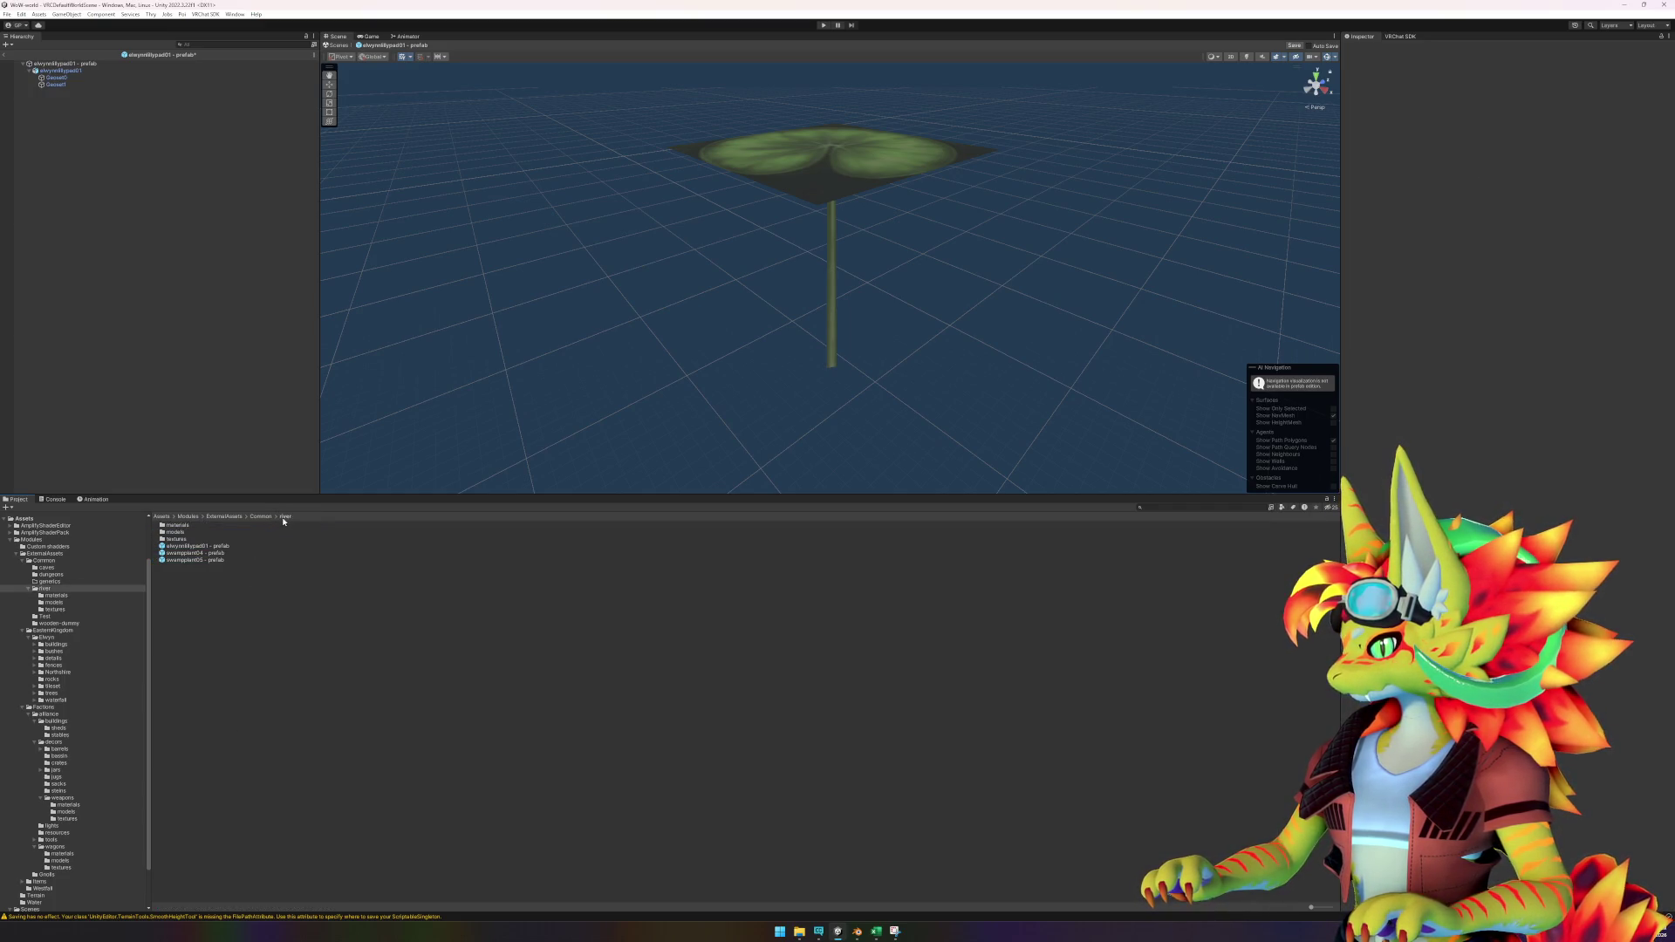
pyautogui.doubleClick(175, 525)
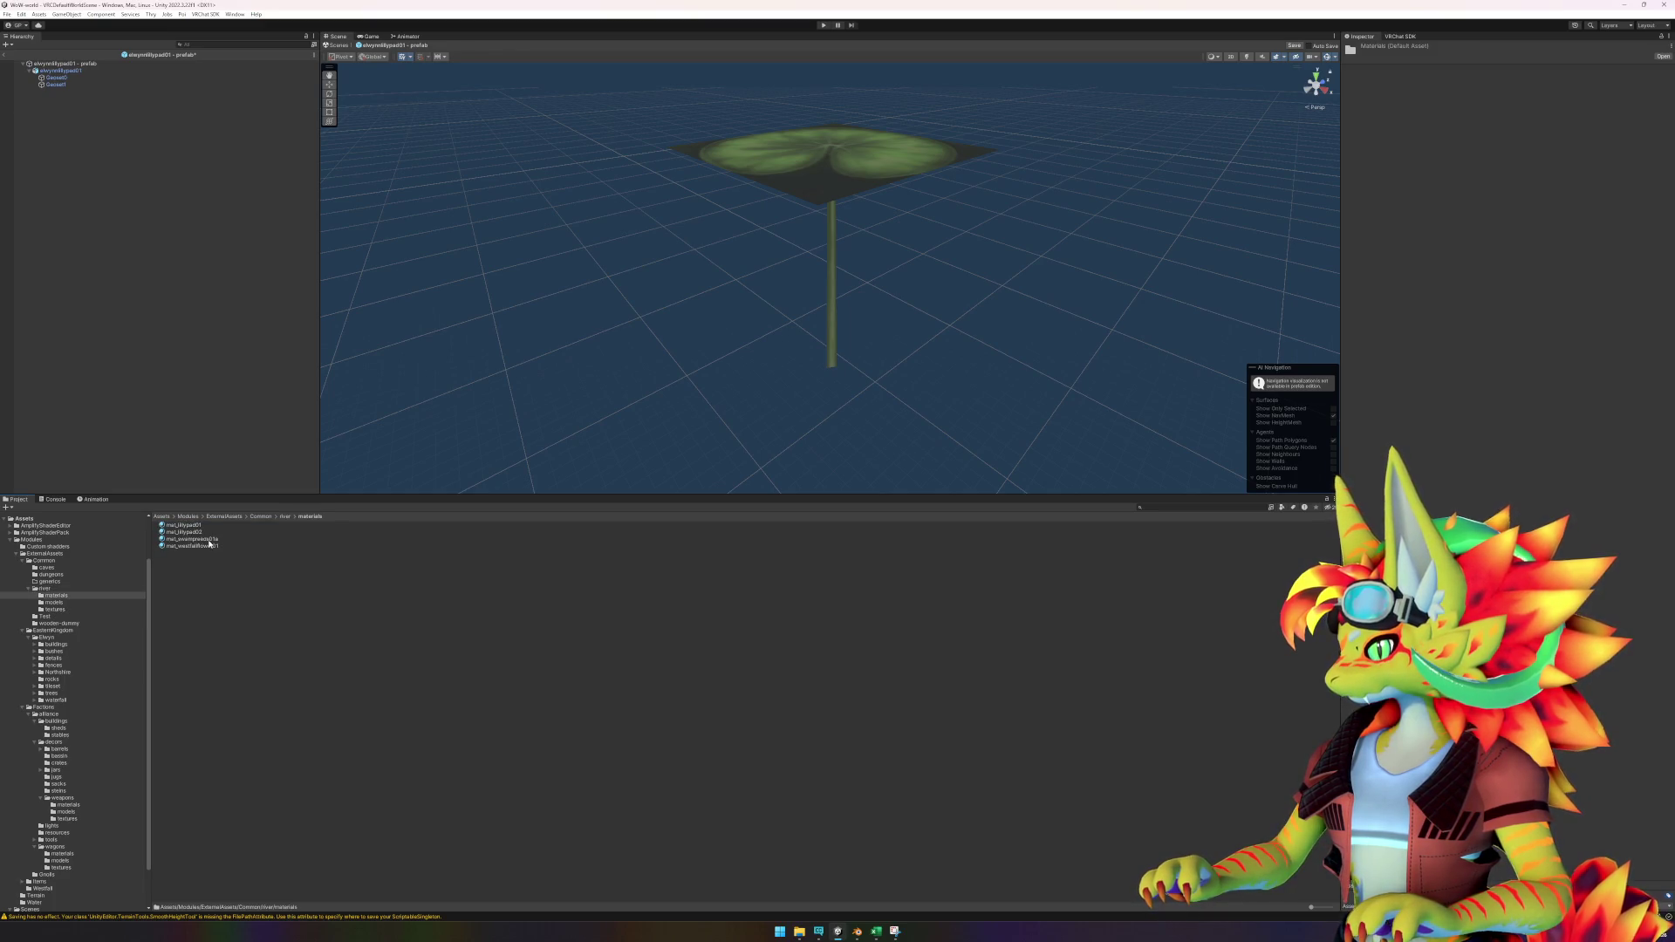
pyautogui.moveTo(197, 531); pyautogui.dragTo(791, 146)
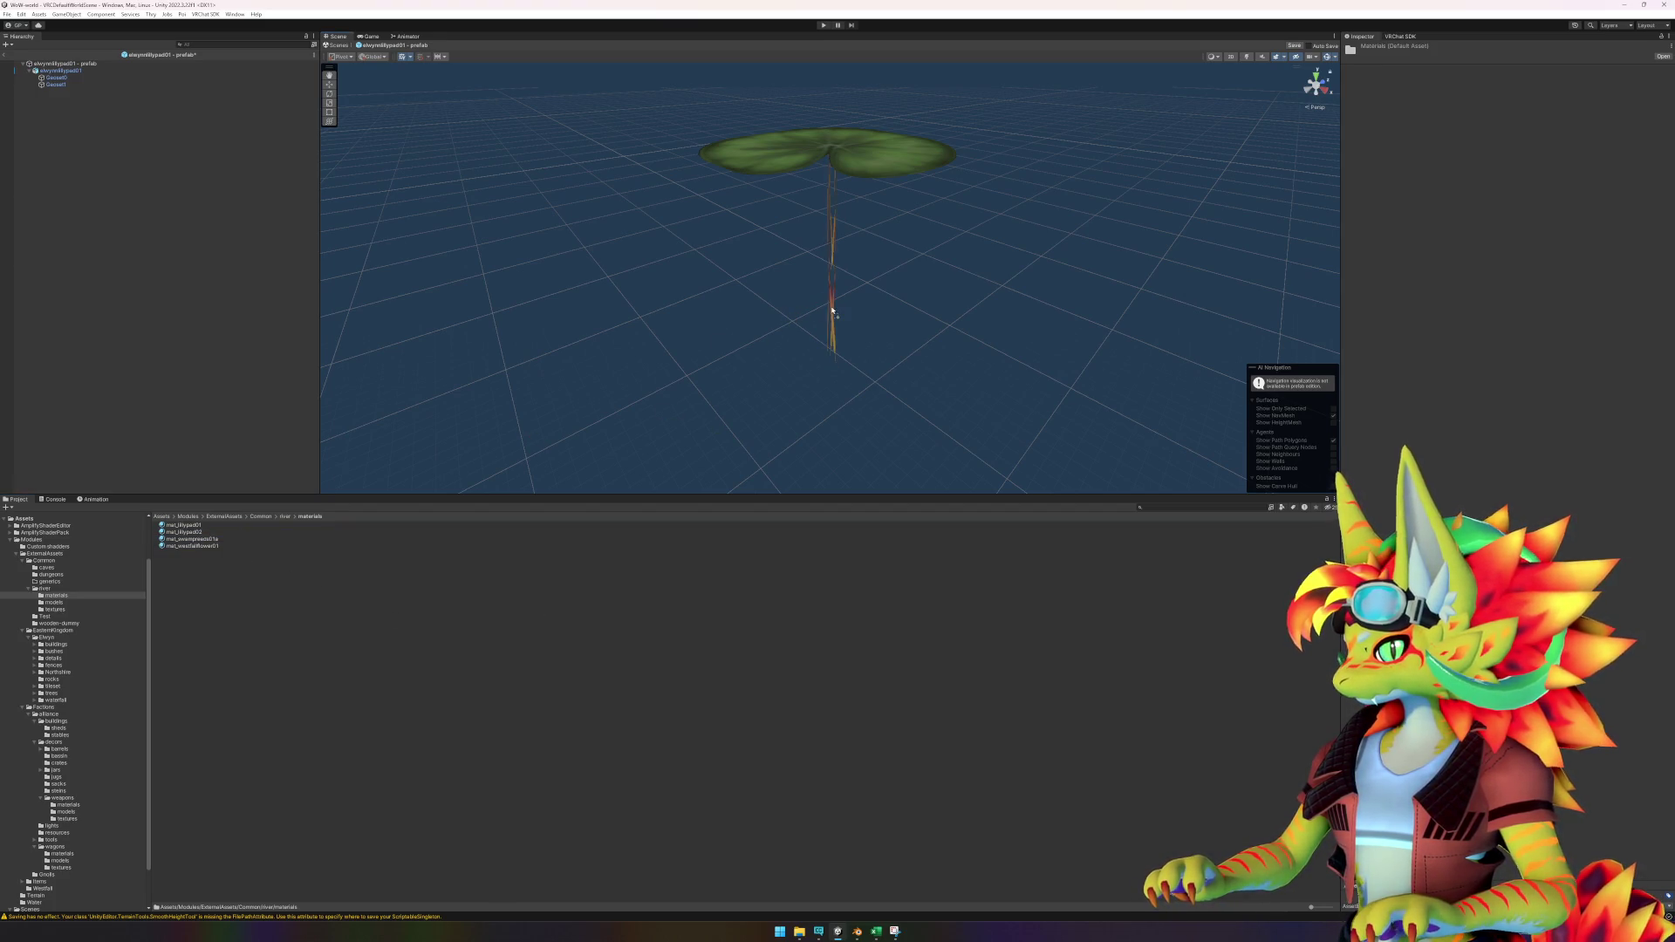
# Assign mat_lillypad02 to the Geoset1 stem, then select the prefab root.
pyautogui.click(55, 85)
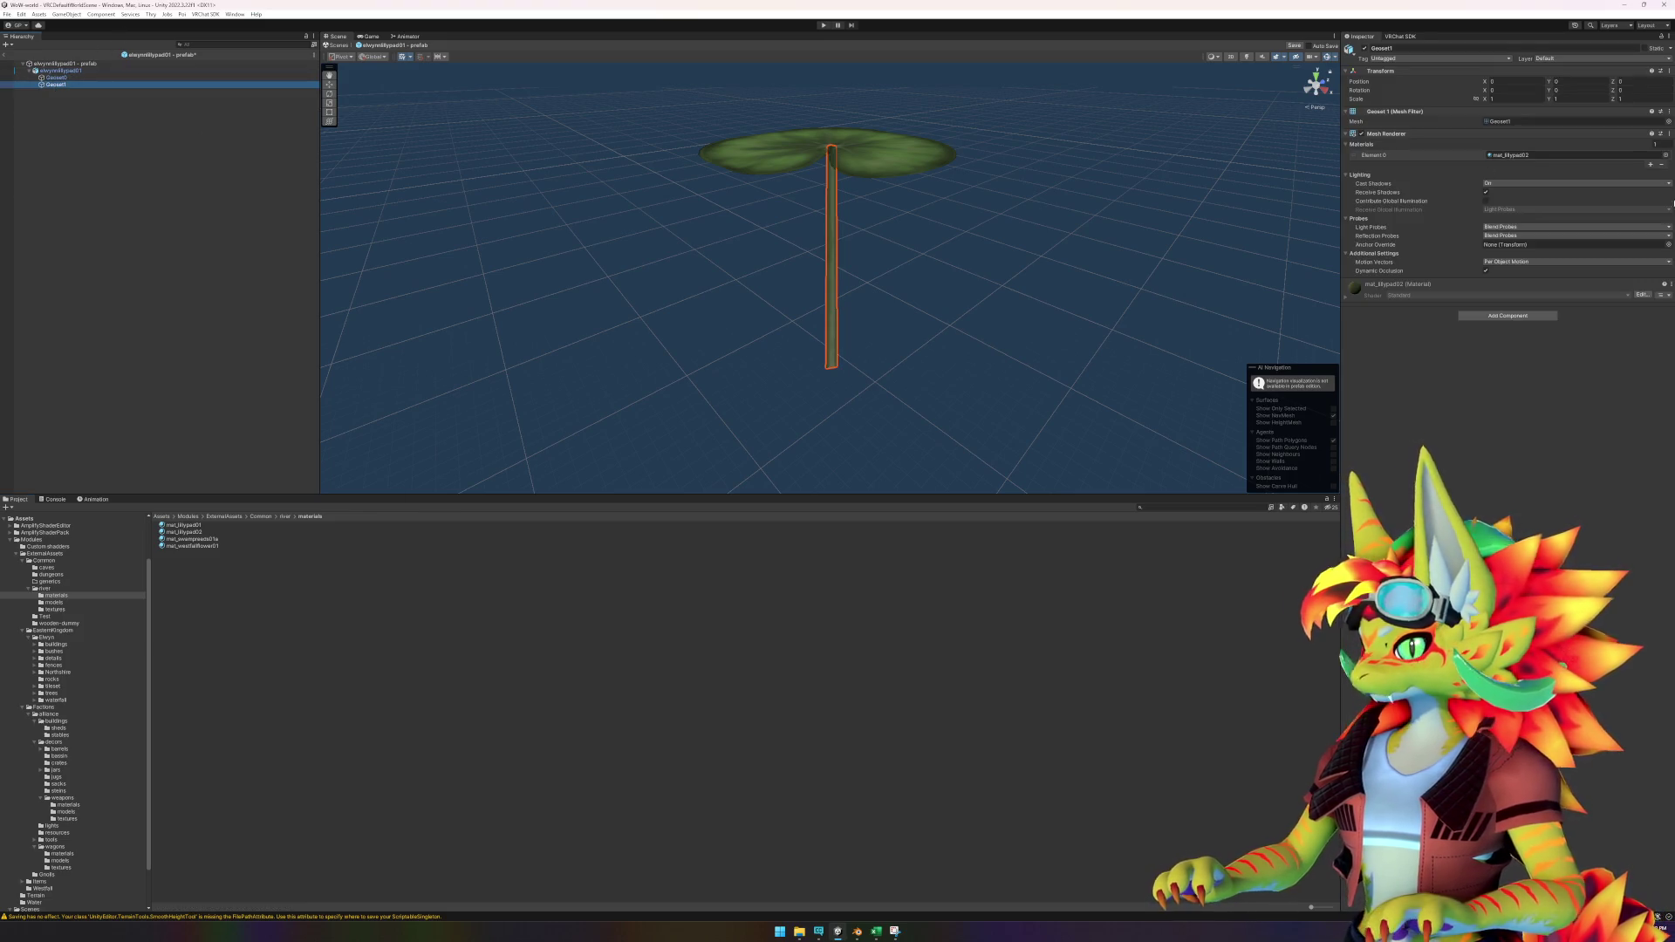
pyautogui.click(1665, 154)
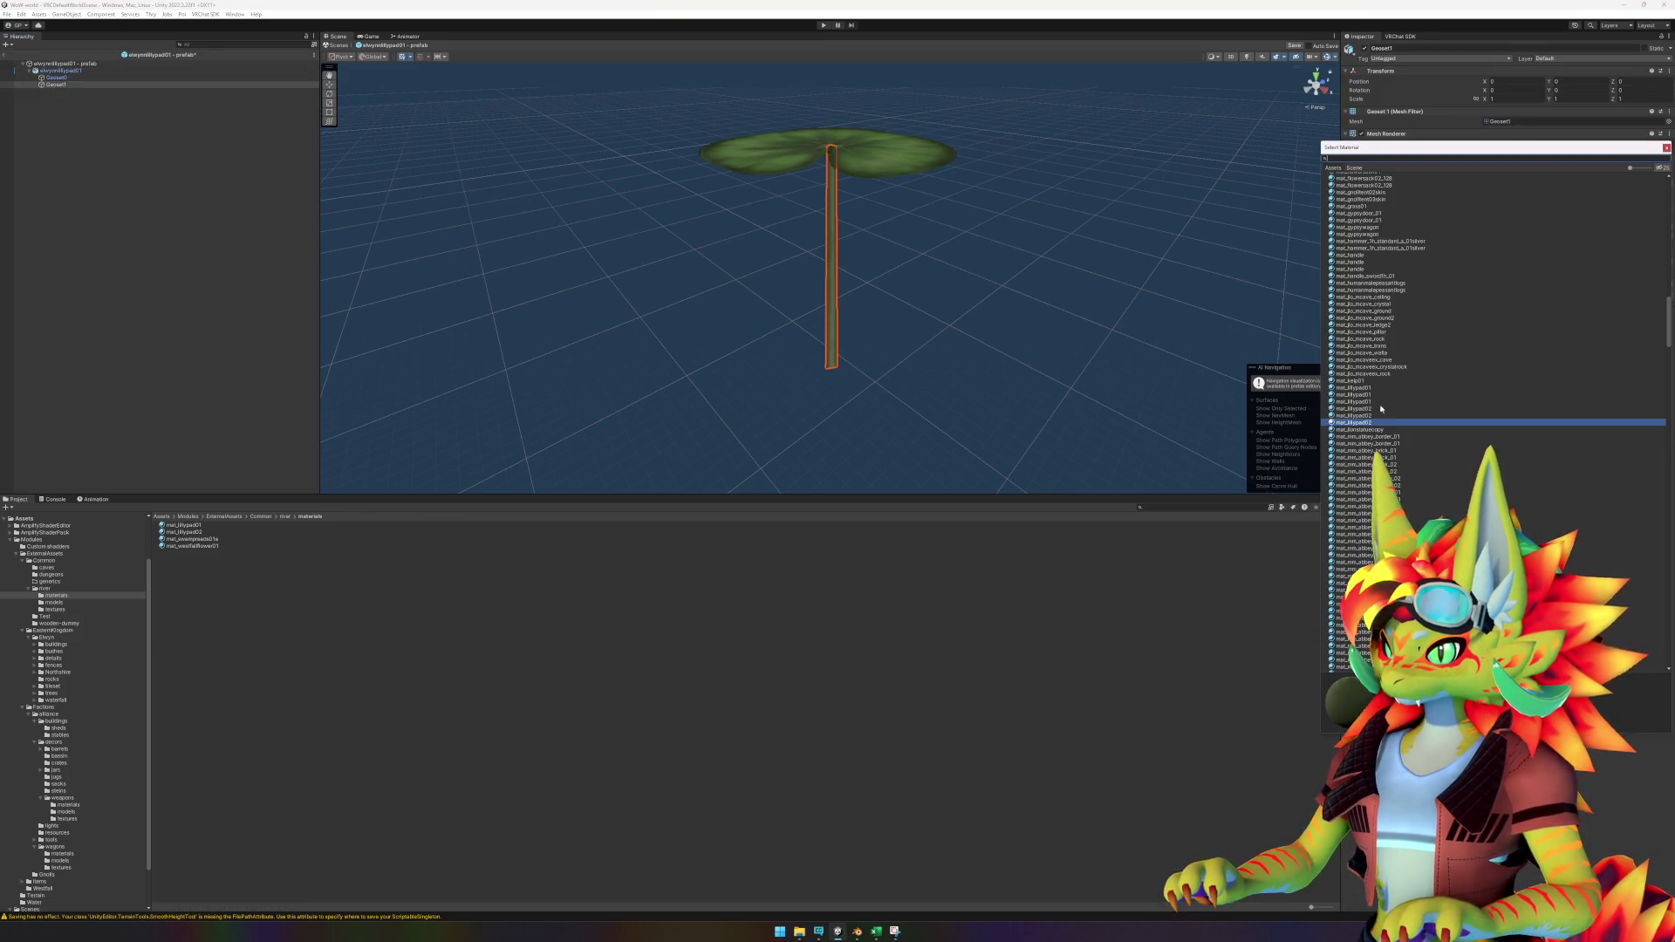
pyautogui.click(1366, 416)
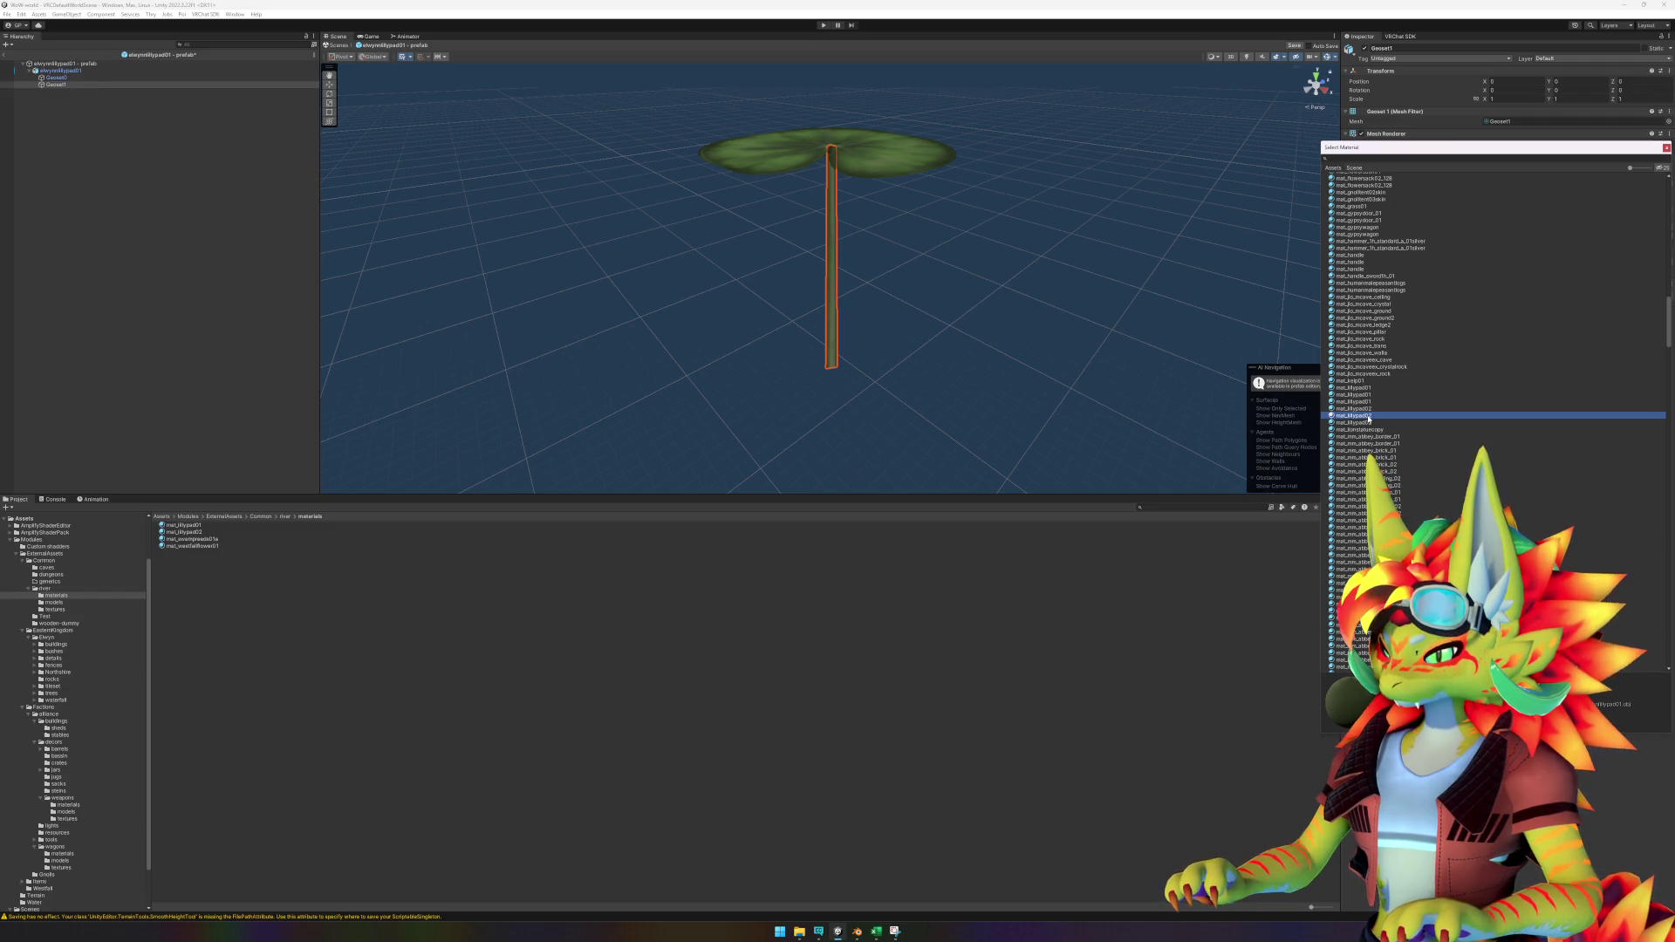
pyautogui.moveTo(1403, 150); pyautogui.dragTo(1351, 387)
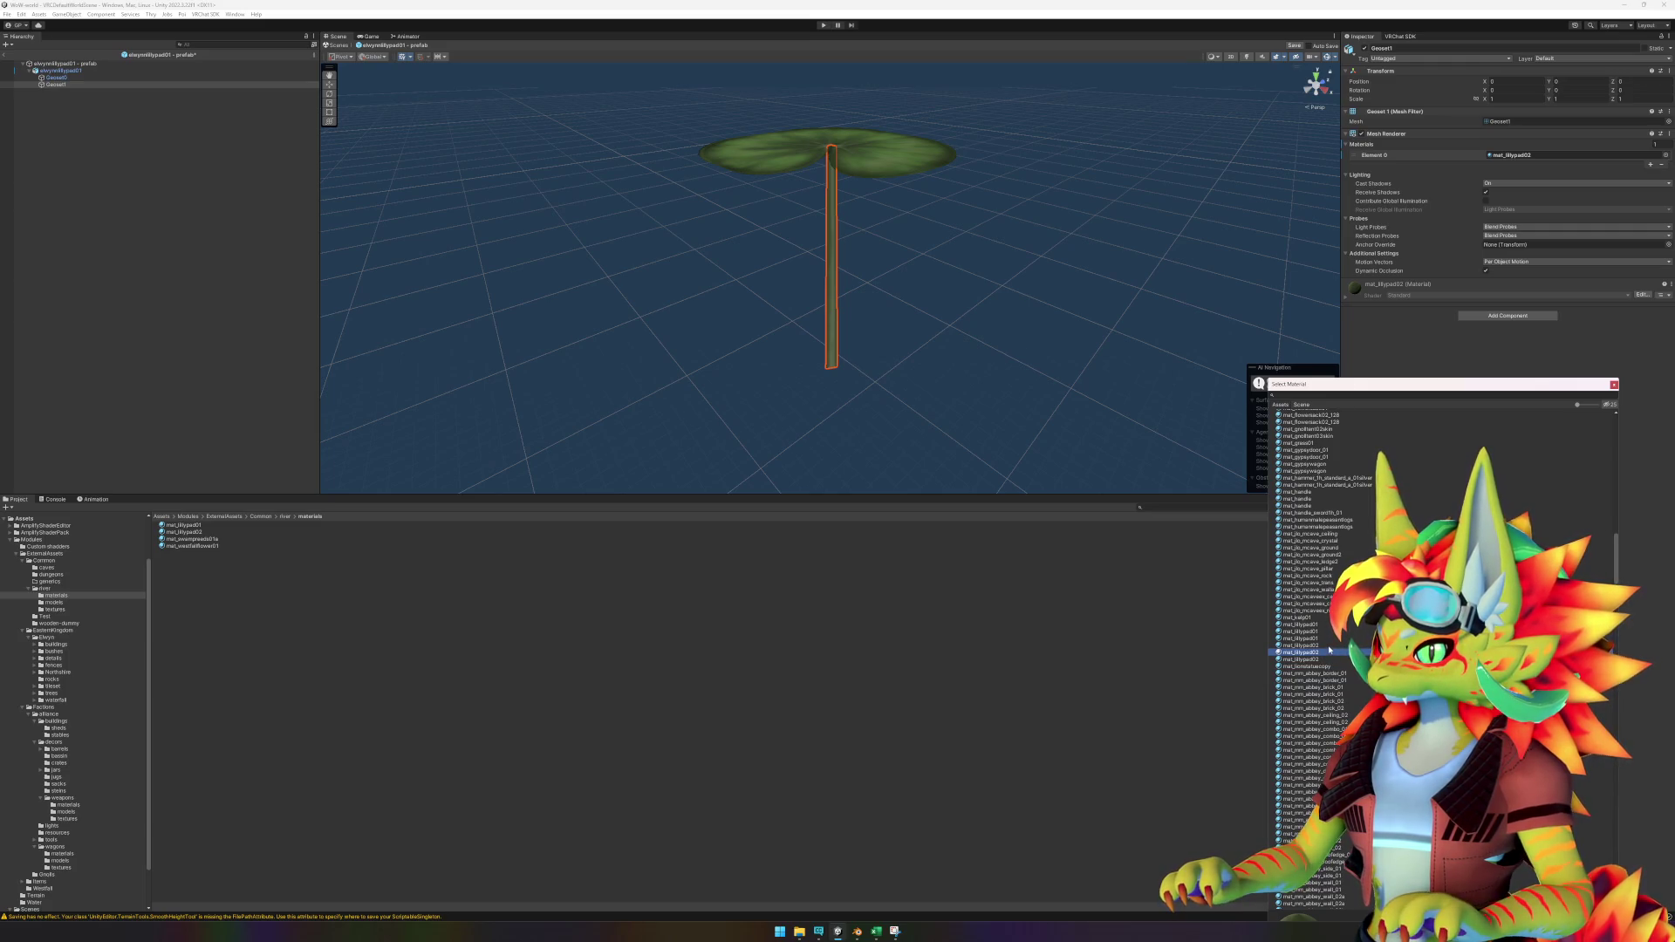
pyautogui.doubleClick(1300, 653)
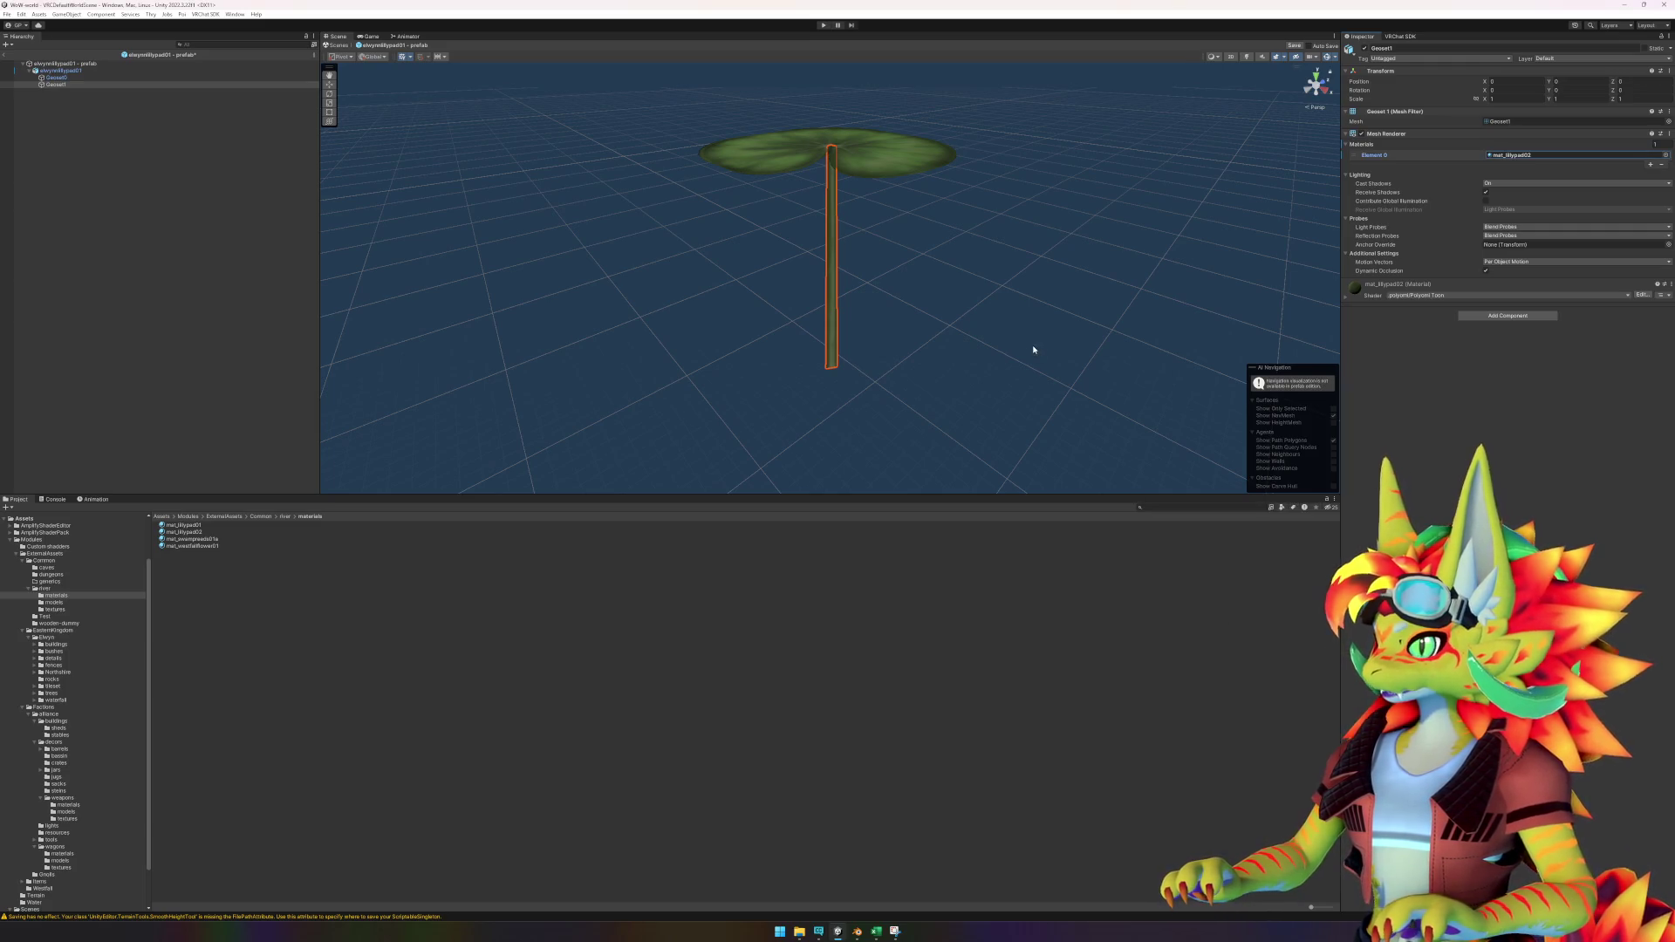
pyautogui.click(832, 347)
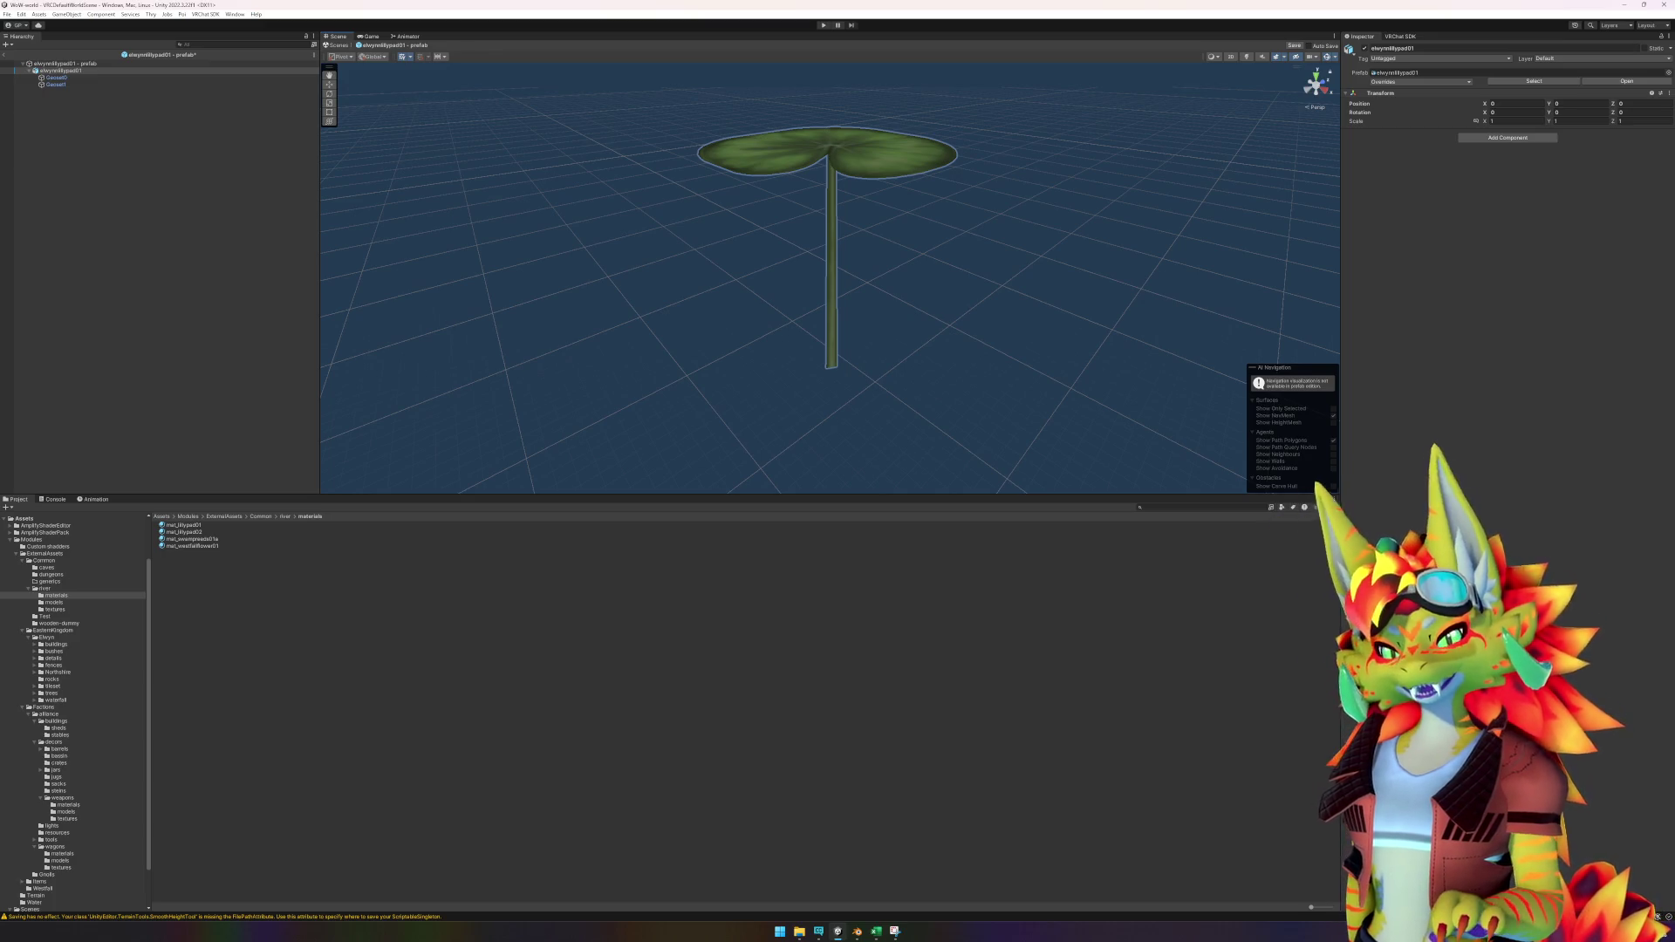
# Set the prefab root's position to 0, 0, 0.
pyautogui.moveTo(957, 373)
pyautogui.mouseDown()
pyautogui.moveTo(916, 333)
pyautogui.moveTo(231, 184)
pyautogui.mouseUp()
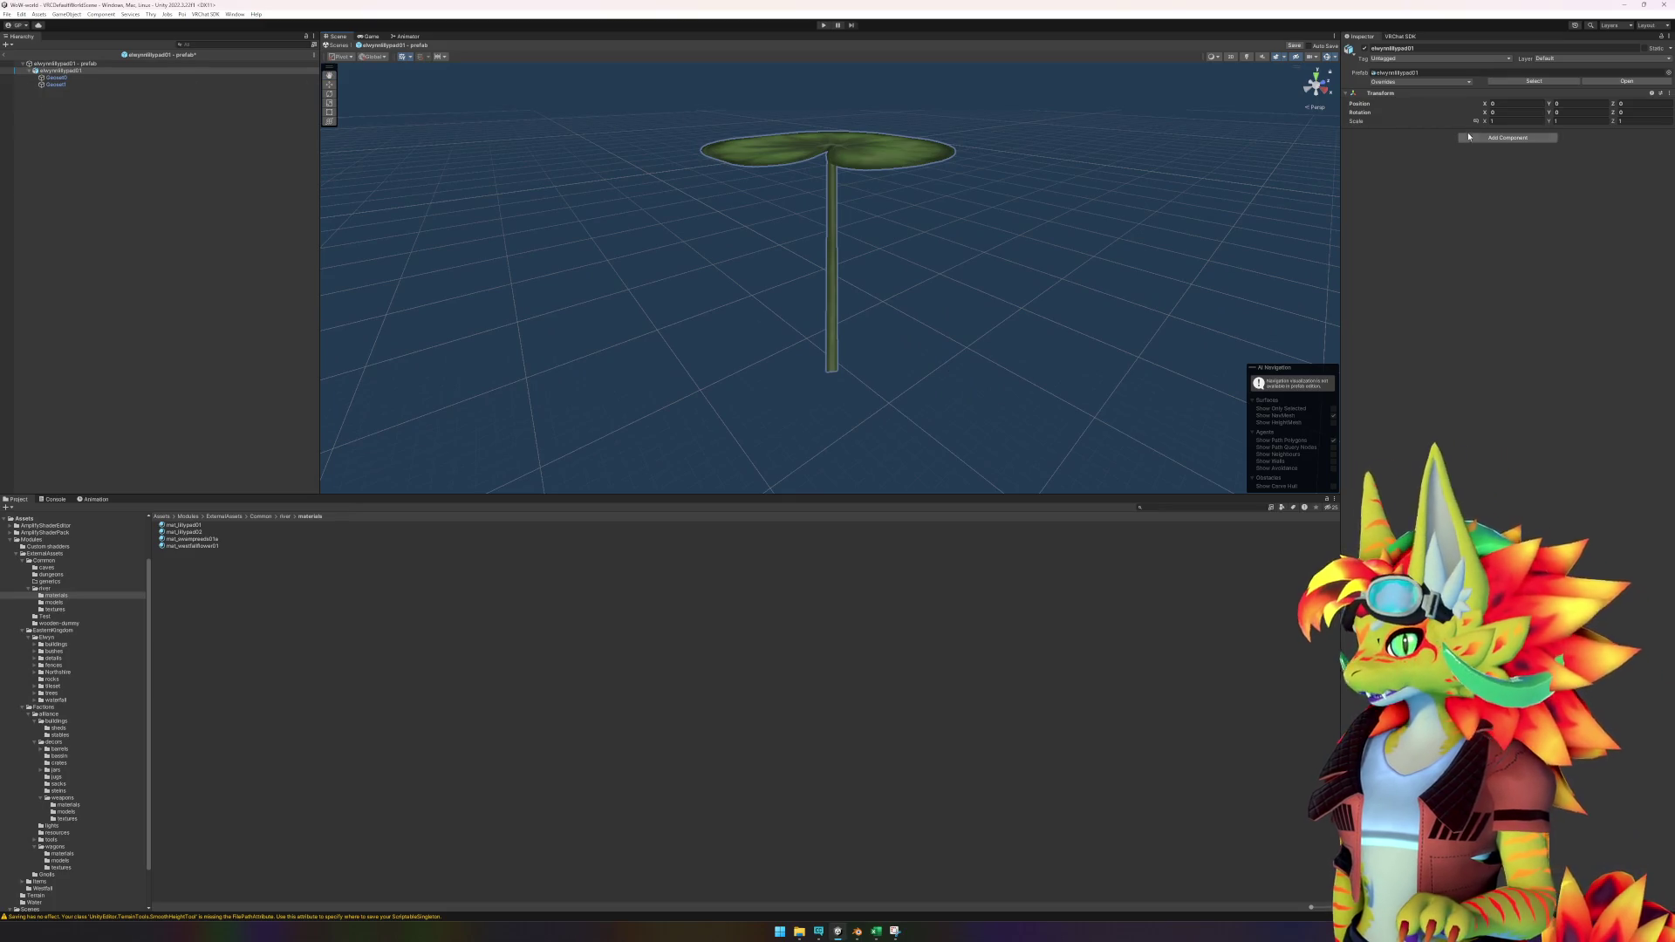
pyautogui.click(186, 64)
pyautogui.click(1514, 81)
pyautogui.write('0')
pyautogui.press('Tab')
pyautogui.write('0')
pyautogui.press('Tab')
pyautogui.write('0')
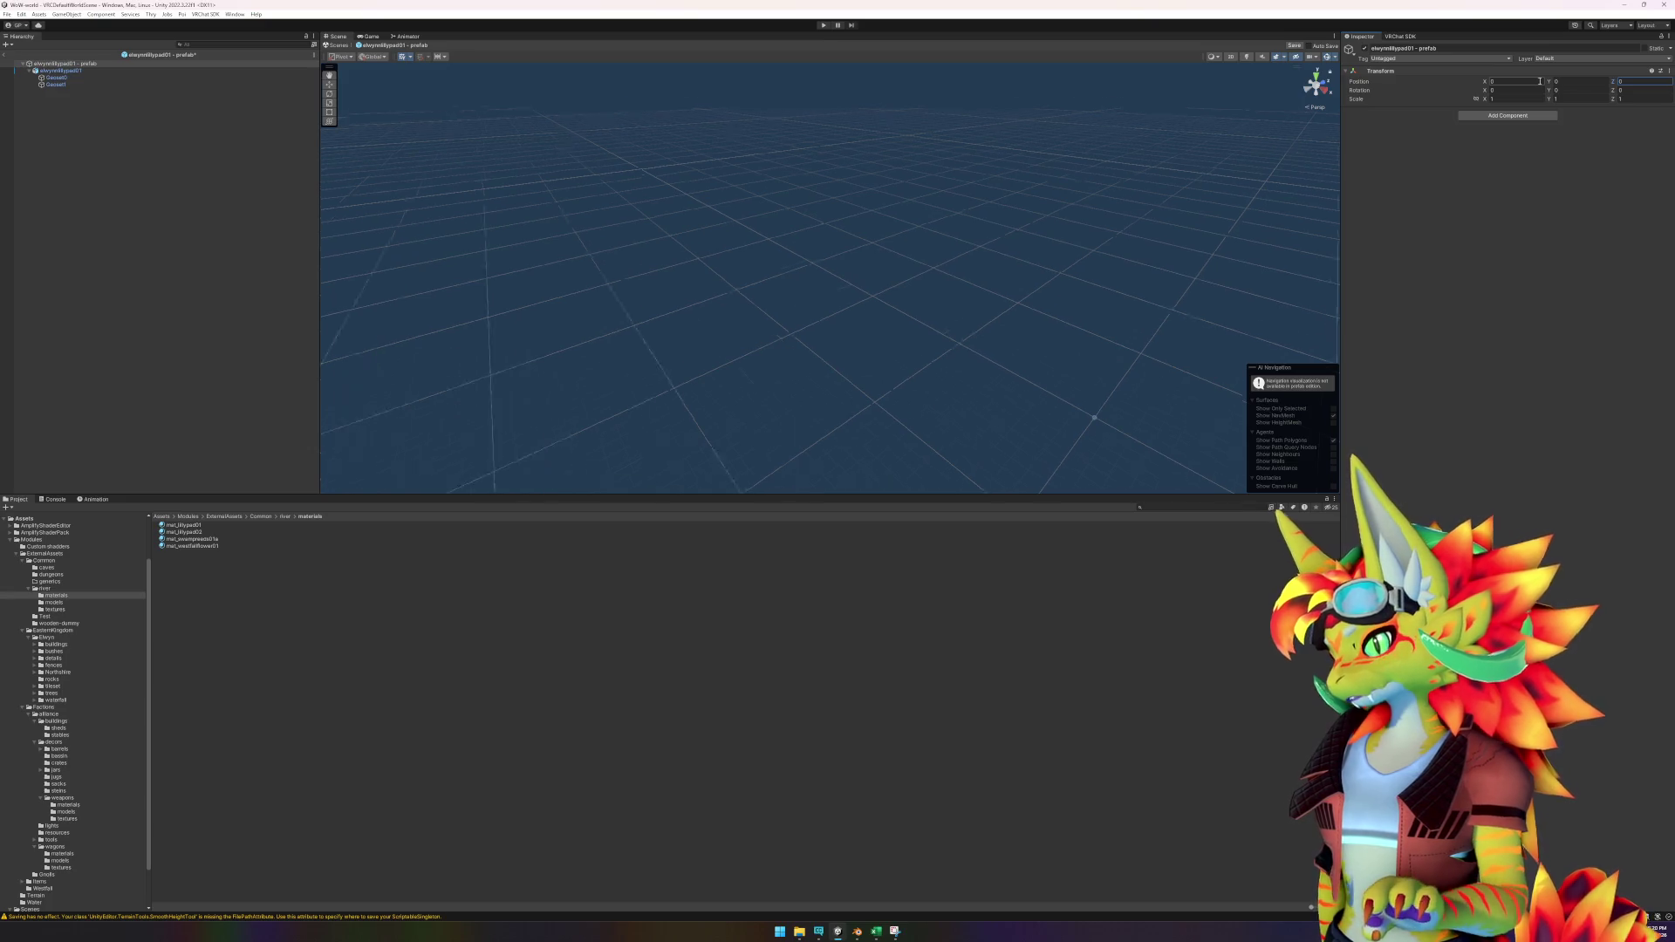
pyautogui.moveTo(702, 162)
pyautogui.mouseDown()
pyautogui.moveTo(691, 223)
pyautogui.moveTo(707, 191)
pyautogui.moveTo(609, 154)
pyautogui.mouseUp()
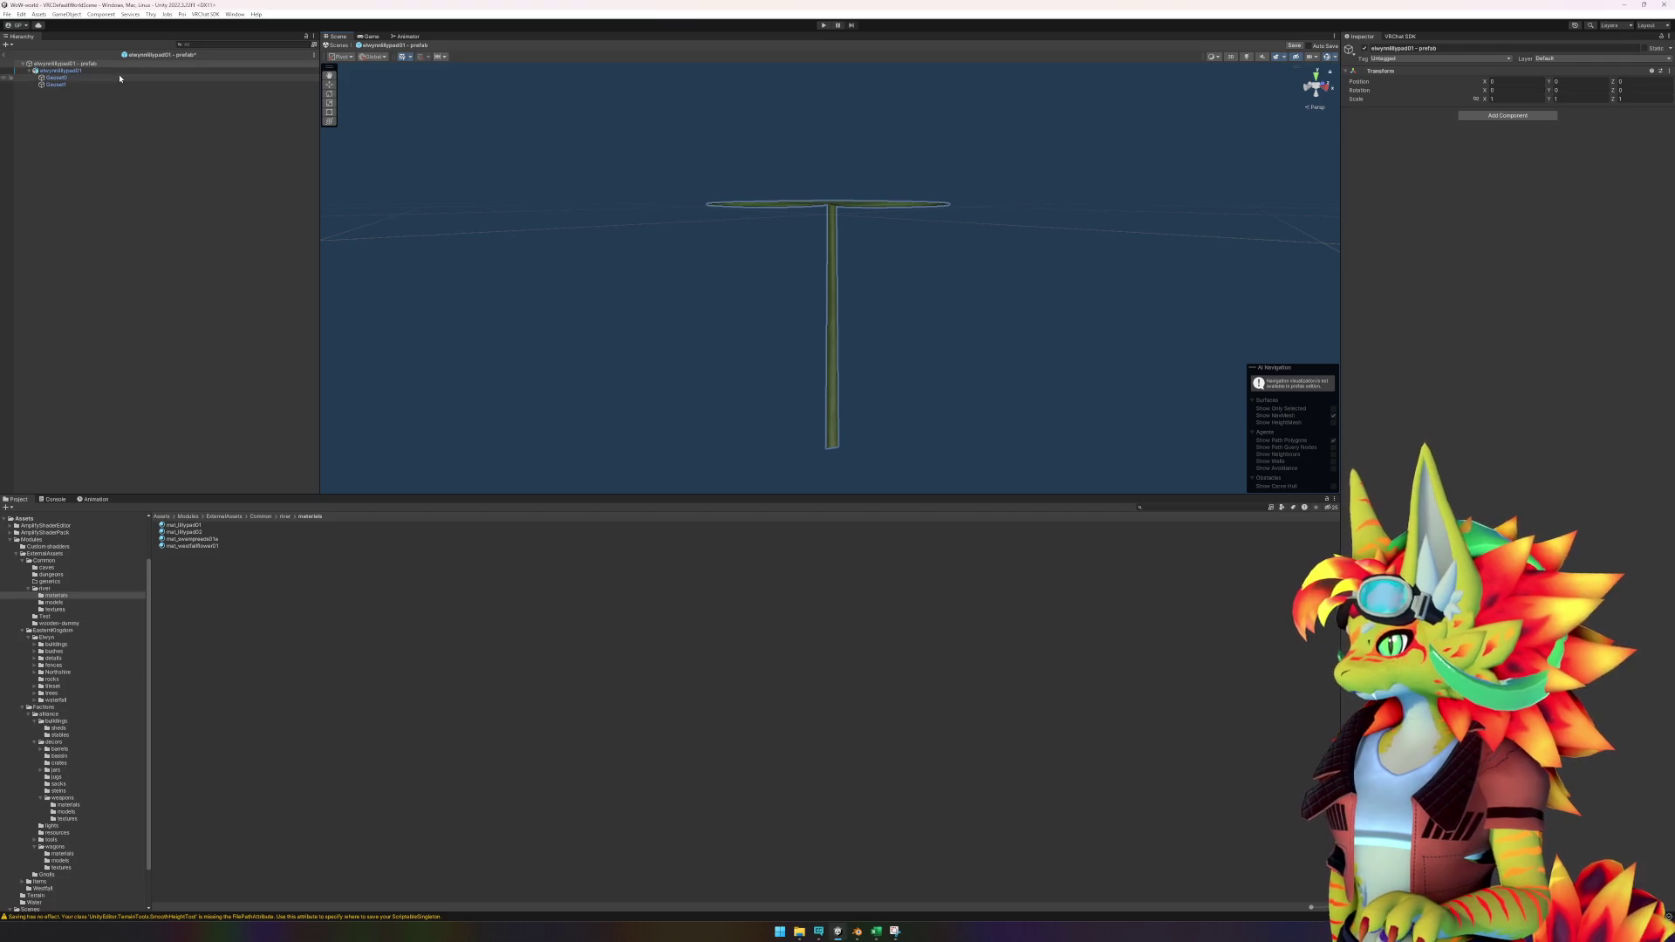
# Add an LOD Group to the lilypad model, delete LOD 2 and LOD 1, set LOD 0 to 2%.
pyautogui.click(61, 70)
pyautogui.click(1490, 135)
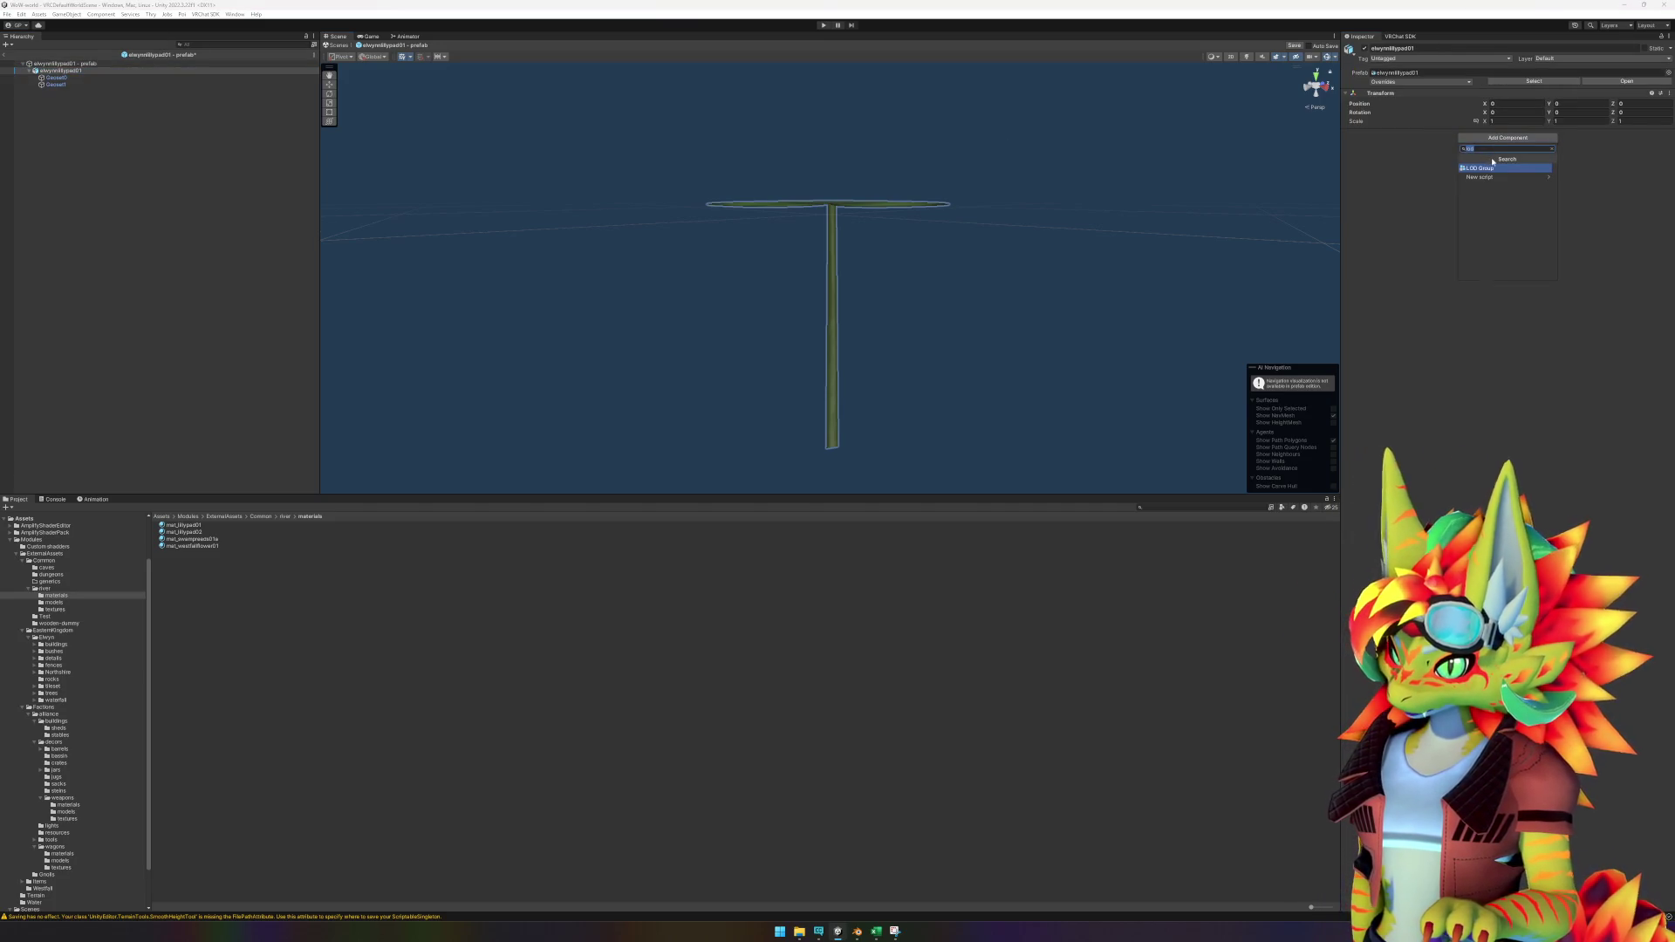
pyautogui.click(1479, 170)
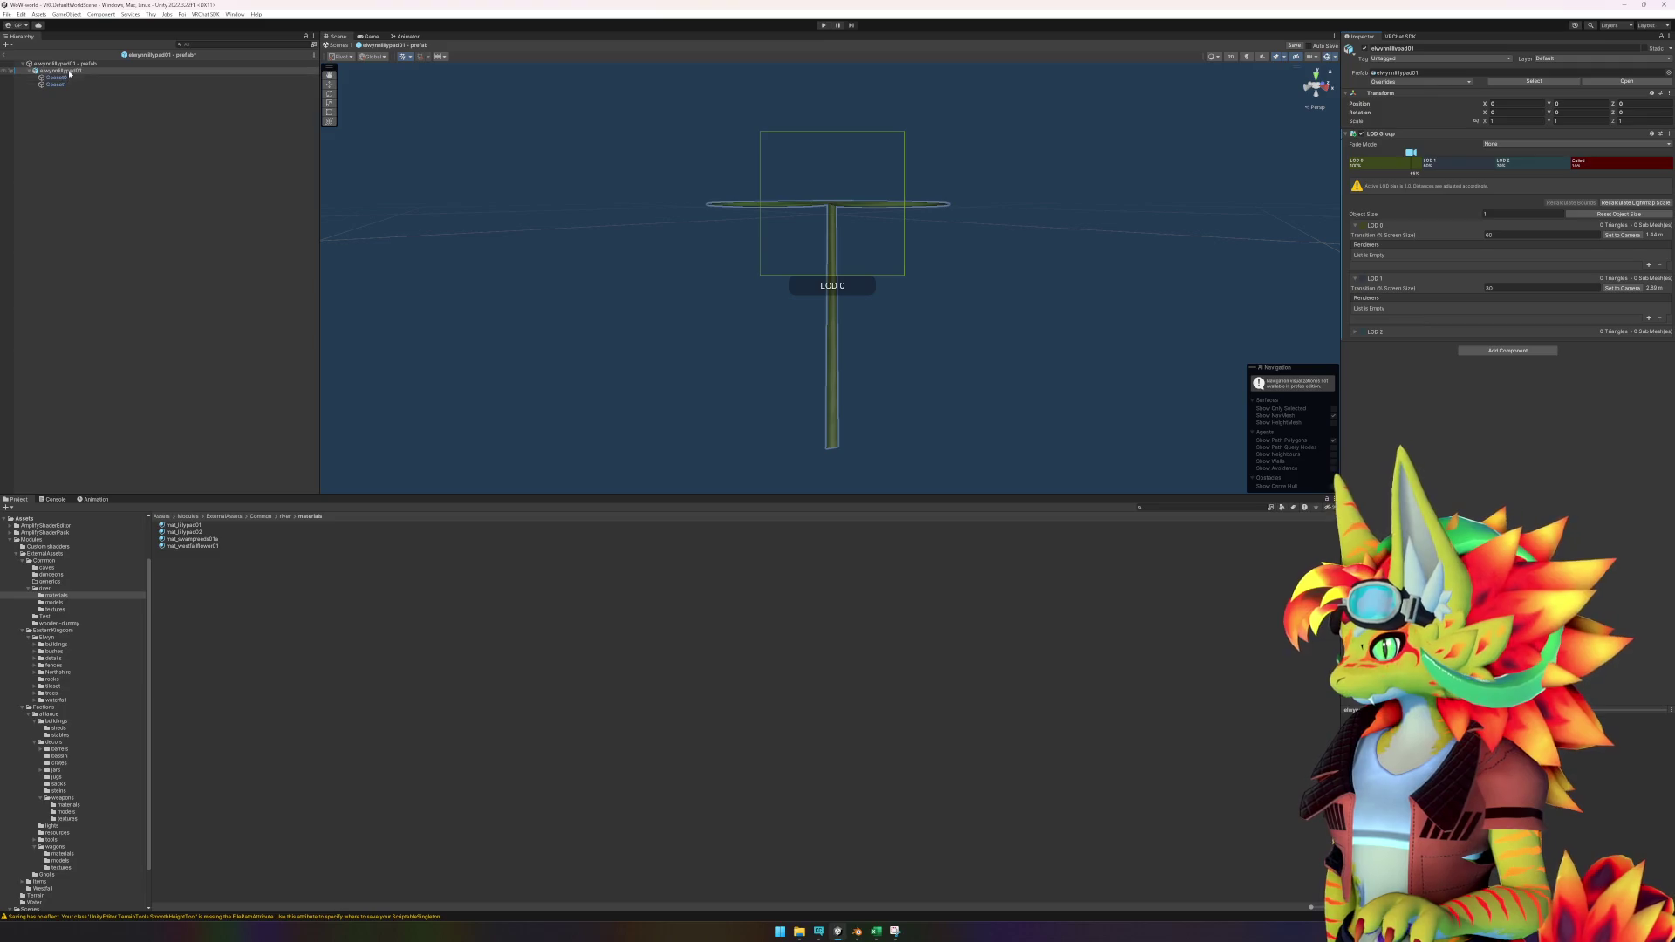
pyautogui.click(1401, 168)
pyautogui.rightClick(1473, 169)
pyautogui.click(1496, 183)
pyautogui.rightClick(1474, 168)
pyautogui.click(1496, 183)
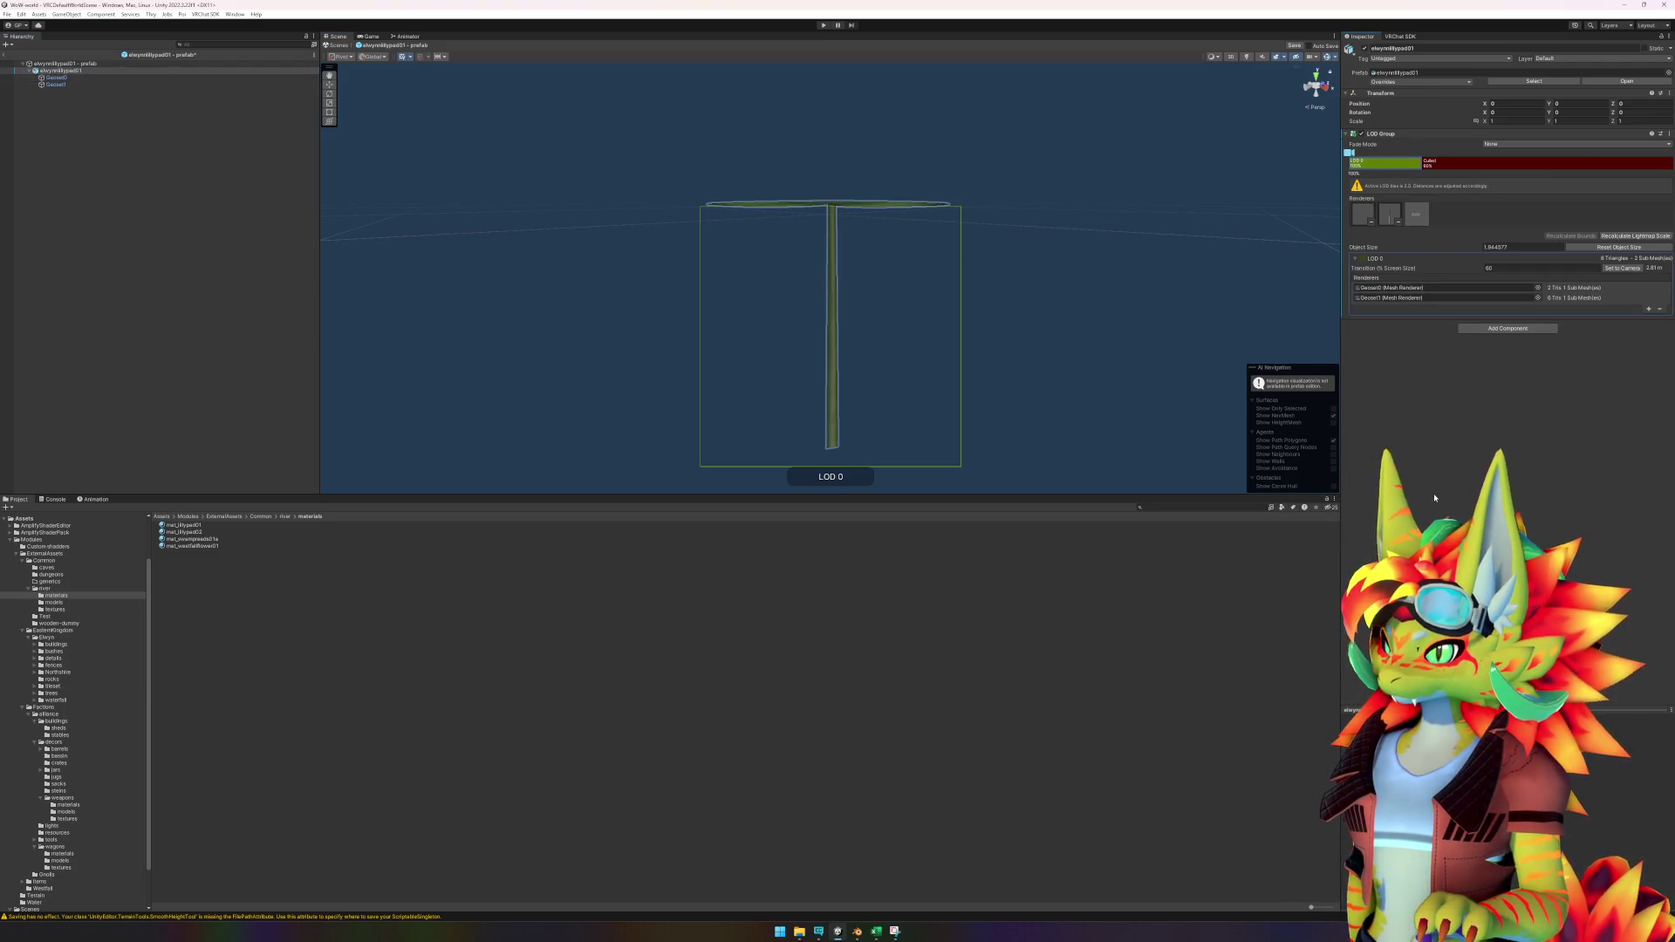
pyautogui.write('2')
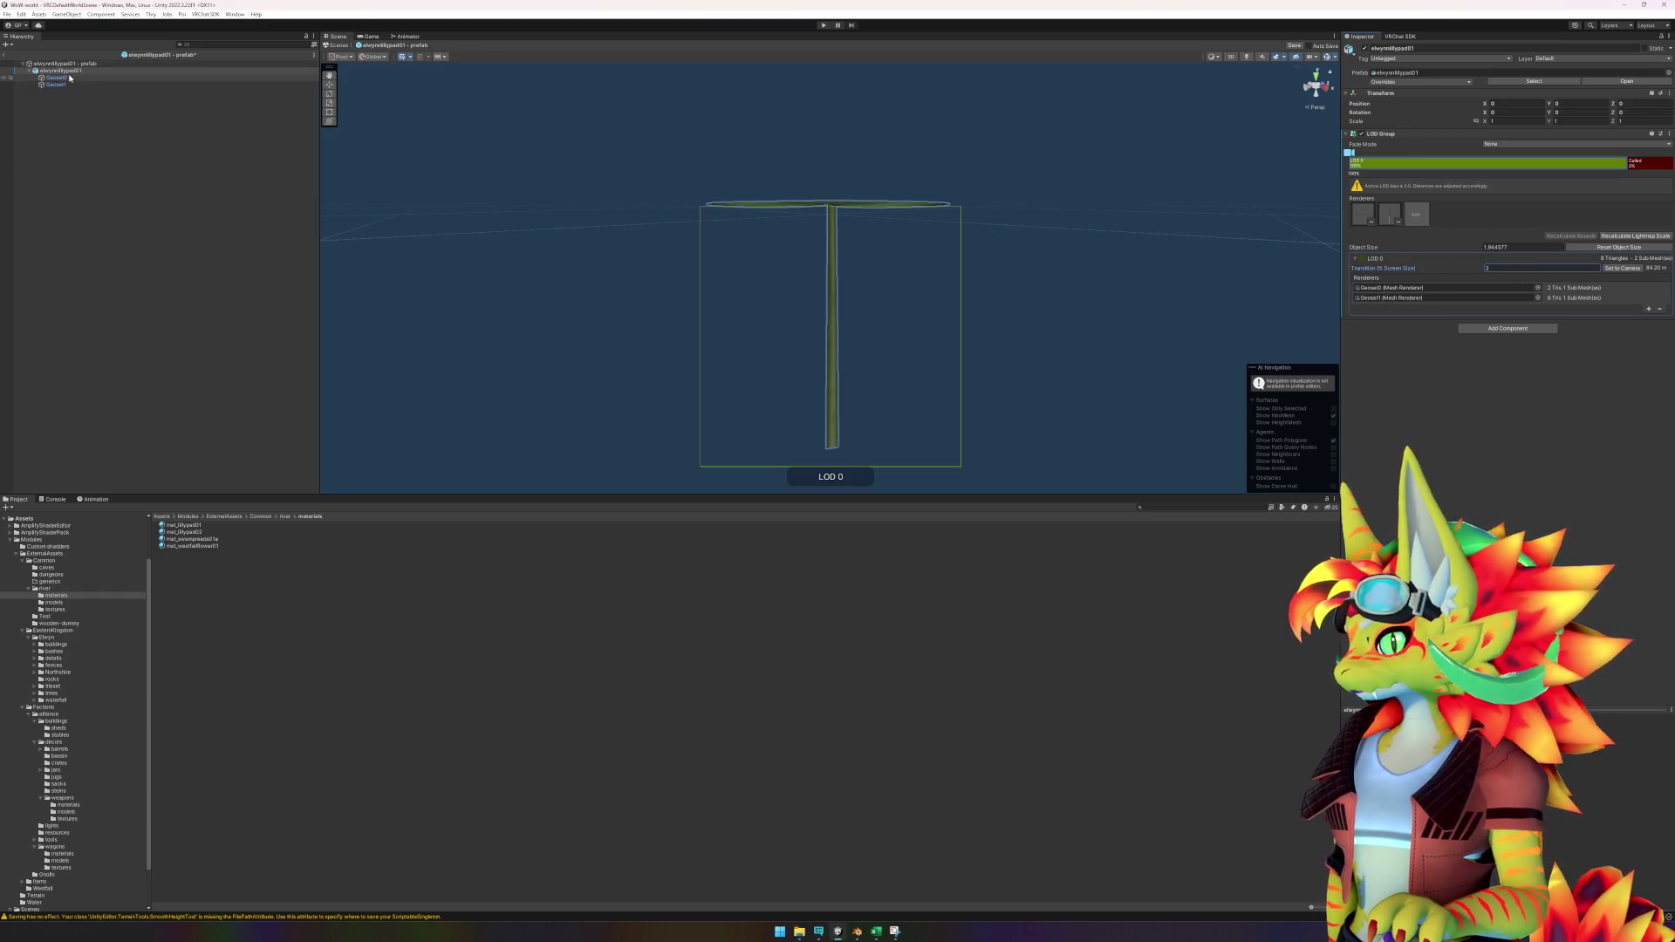
# Look down on the lily pad and check its Geoset0 pad part.
pyautogui.click(150, 189)
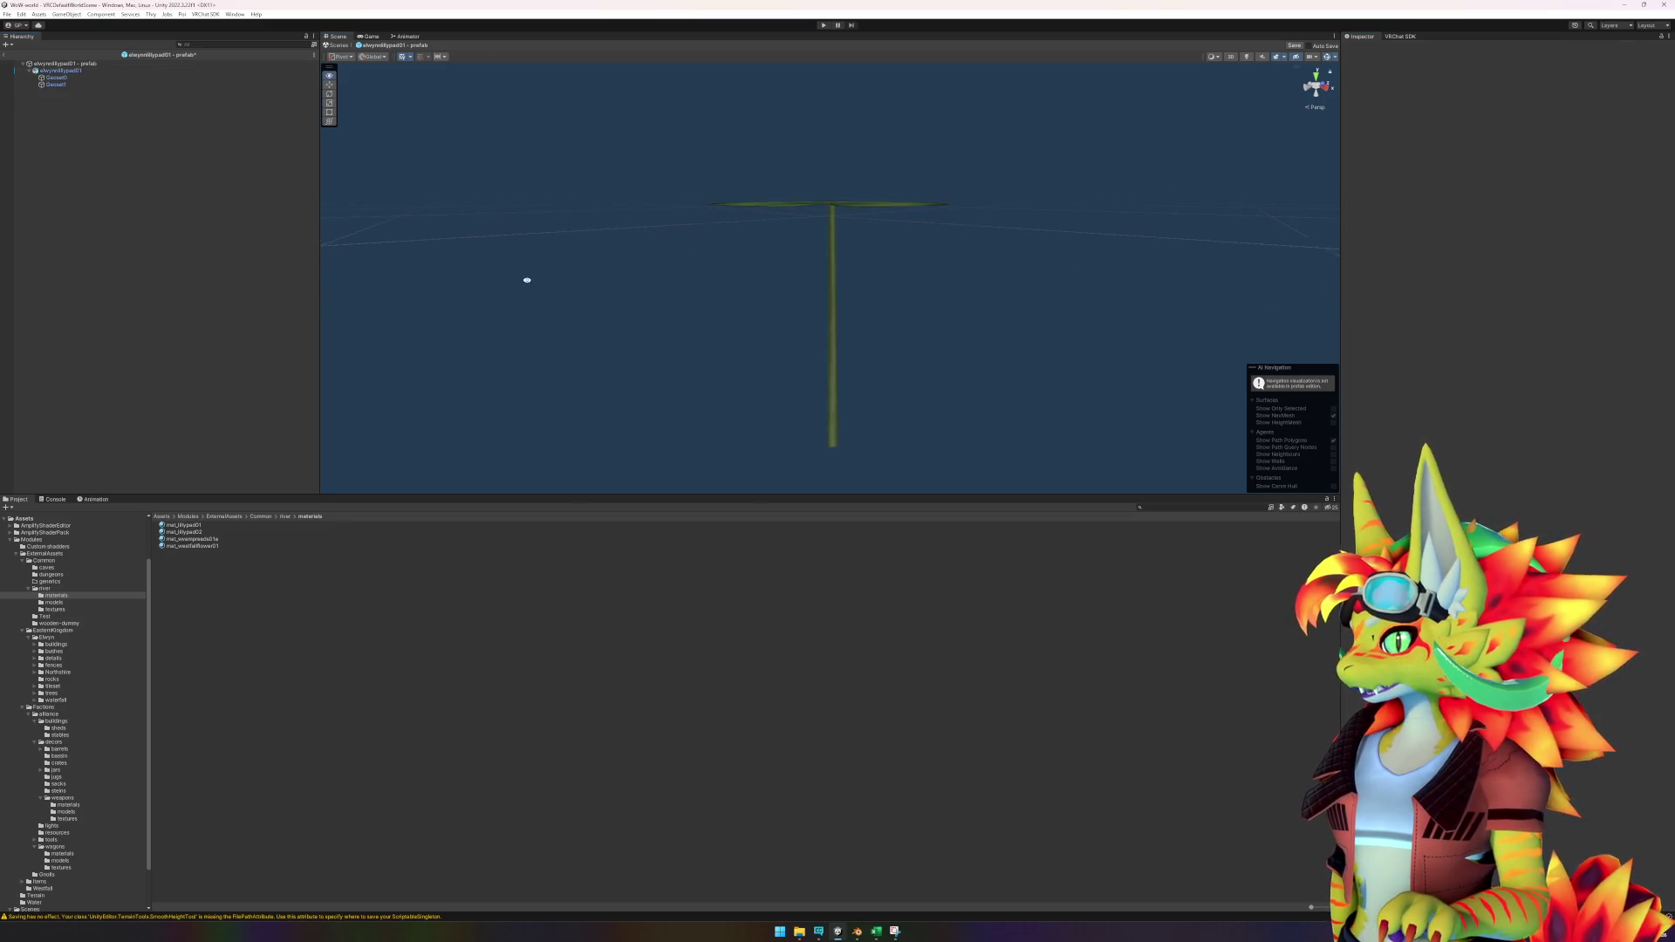
pyautogui.moveTo(526, 279); pyautogui.dragTo(857, 211)
pyautogui.click(791, 220)
pyautogui.click(777, 228)
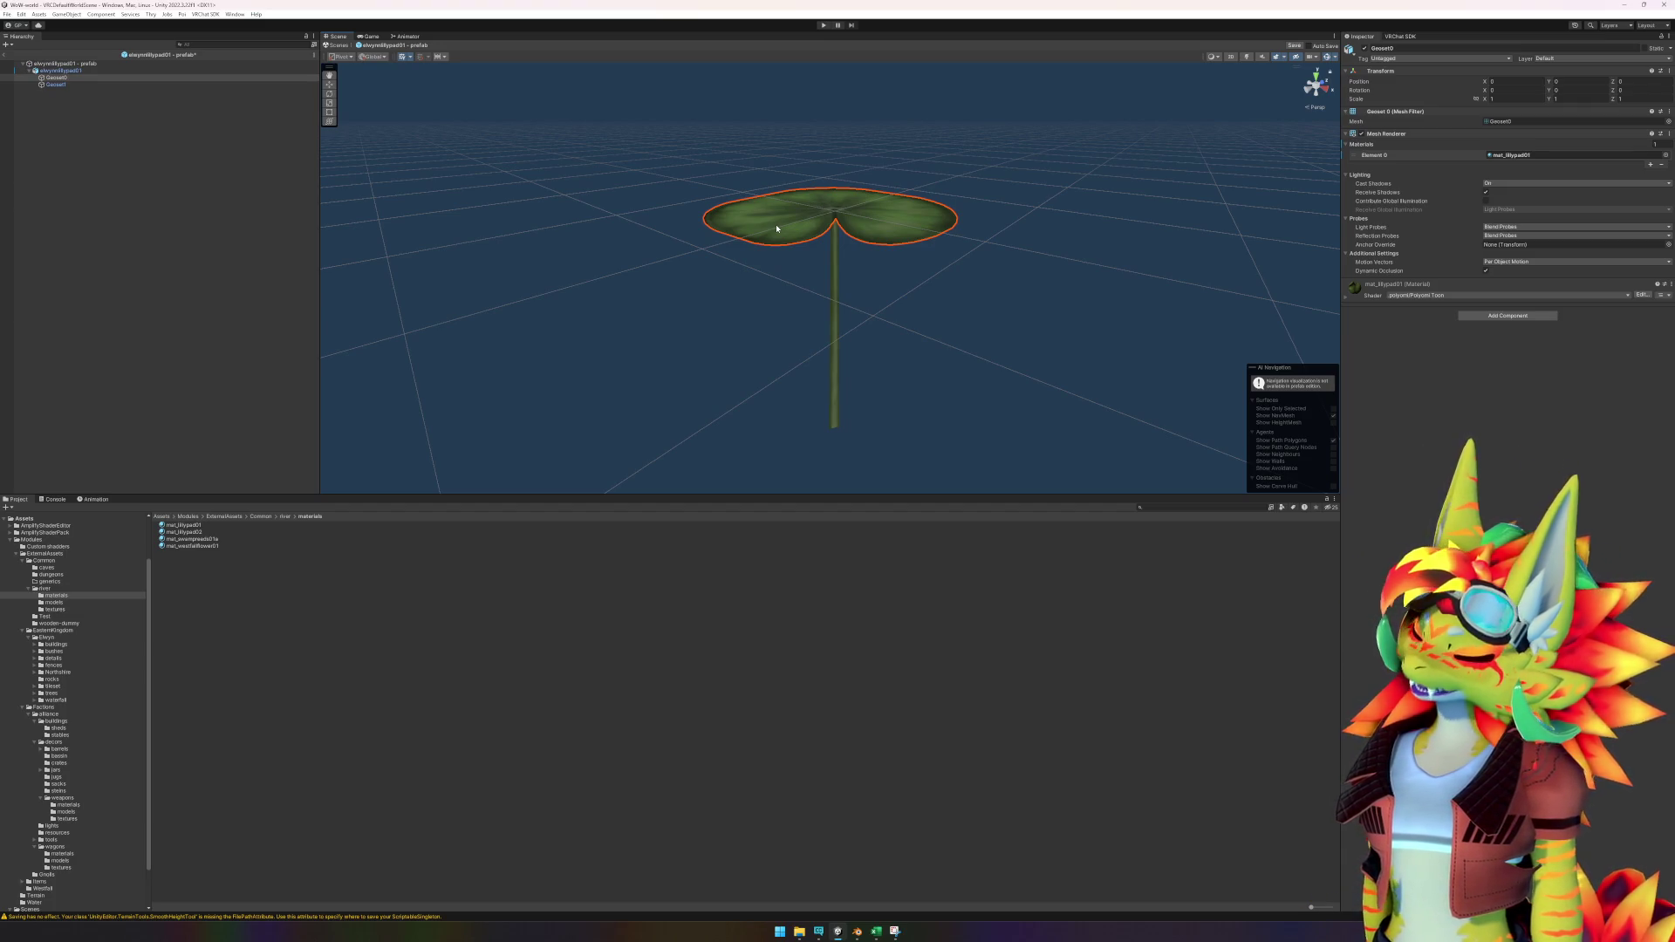
pyautogui.click(82, 114)
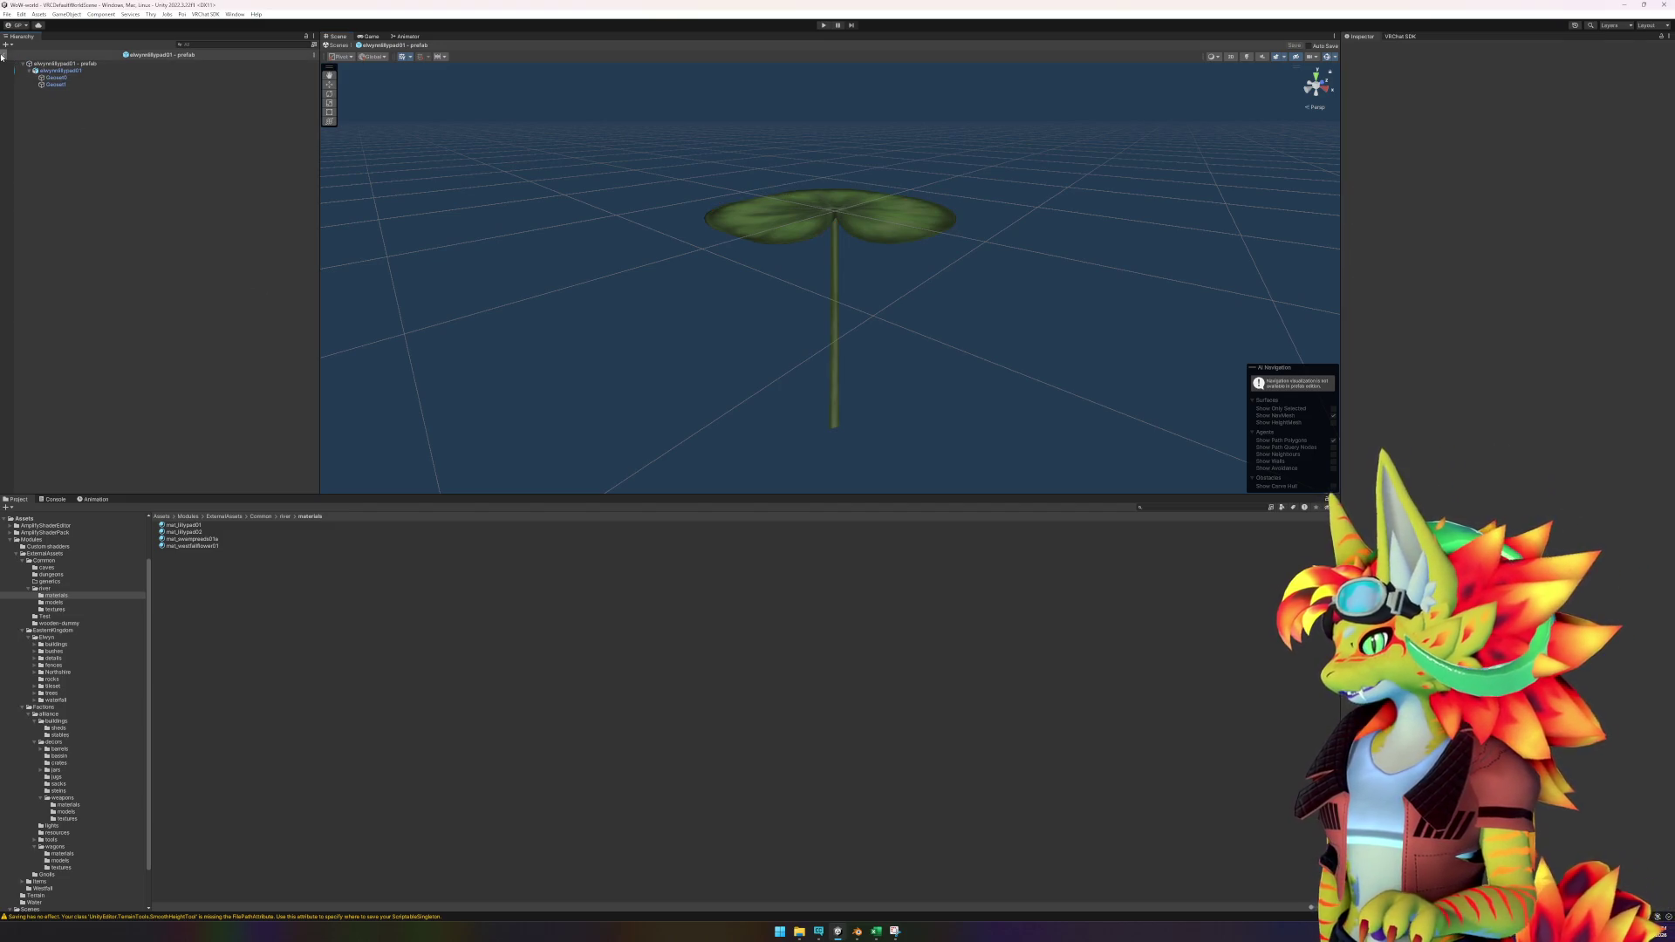
# Return to the scene and give the River & lake water a Mesh Collider.
pyautogui.click(3, 55)
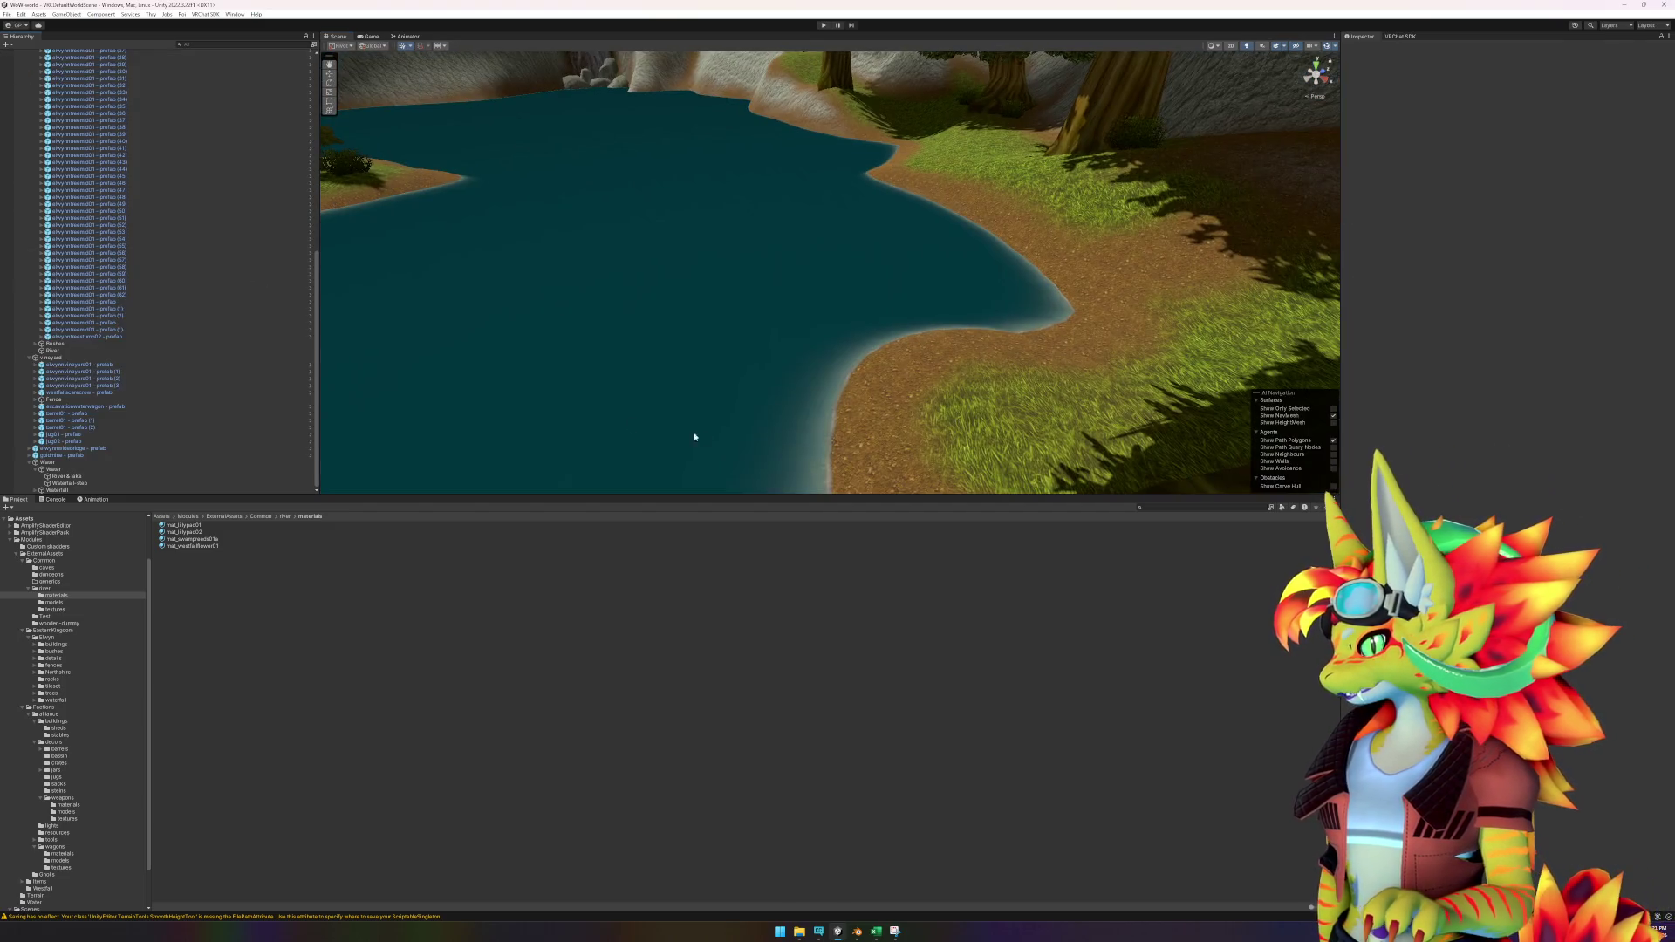
pyautogui.click(285, 516)
pyautogui.click(222, 547)
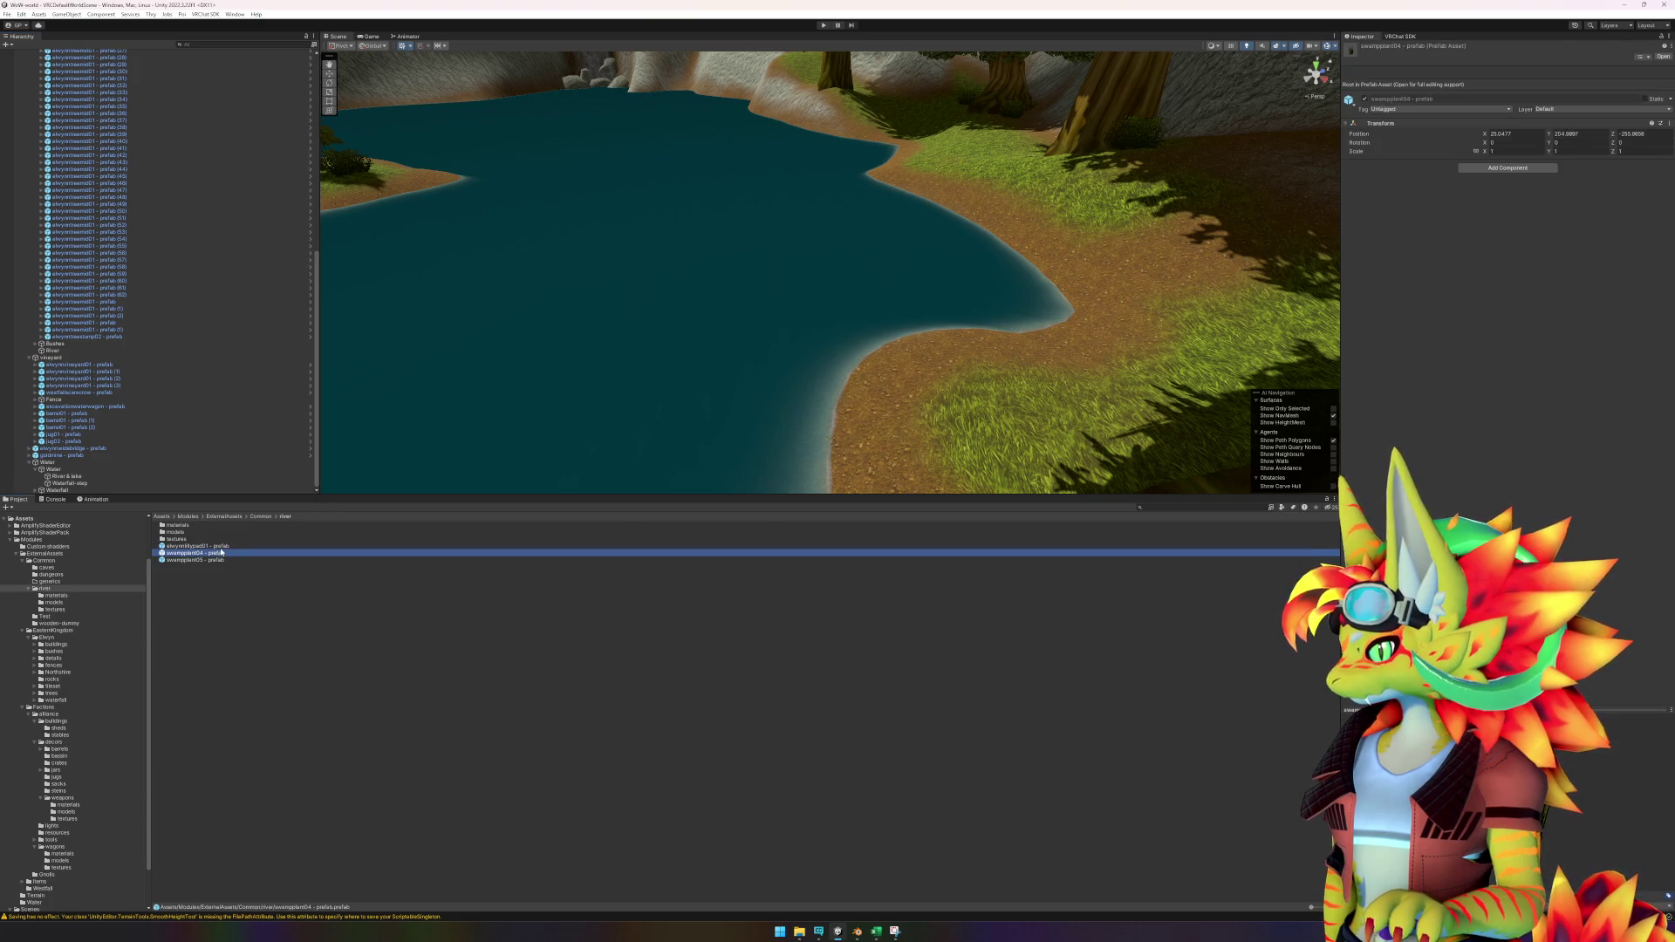
pyautogui.click(811, 303)
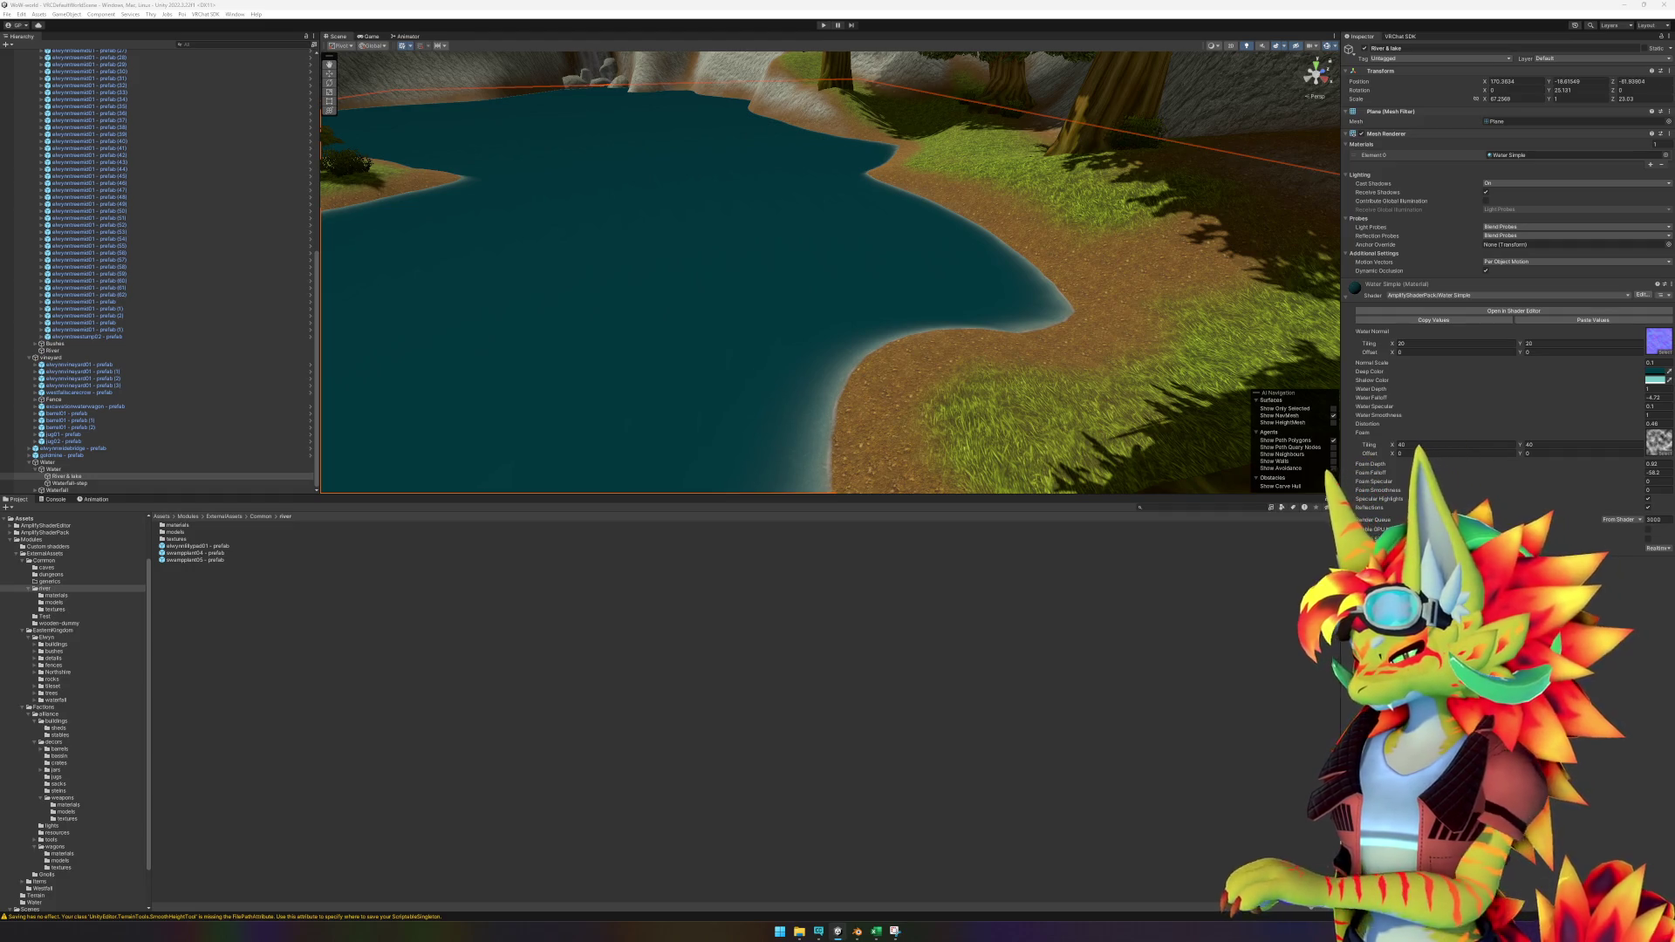
pyautogui.hotkey('ctrl', 'z')
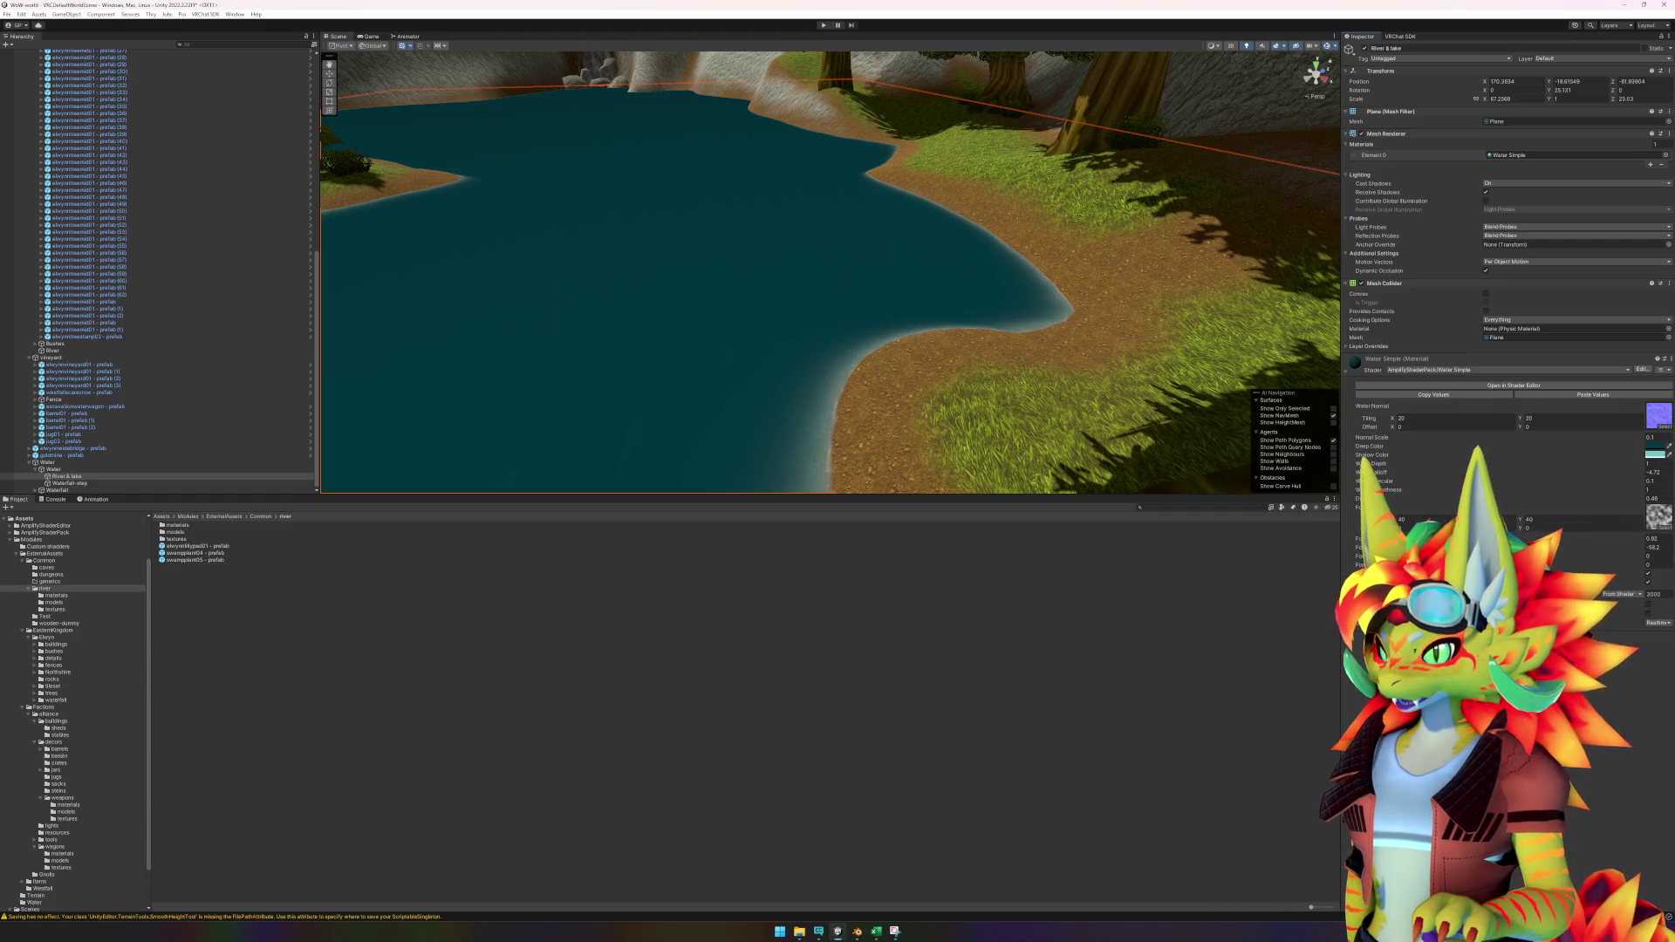
# Test-place the elwynnlilypad01 prefab on the water, remove it, and reopen the prefab.
pyautogui.click(197, 546)
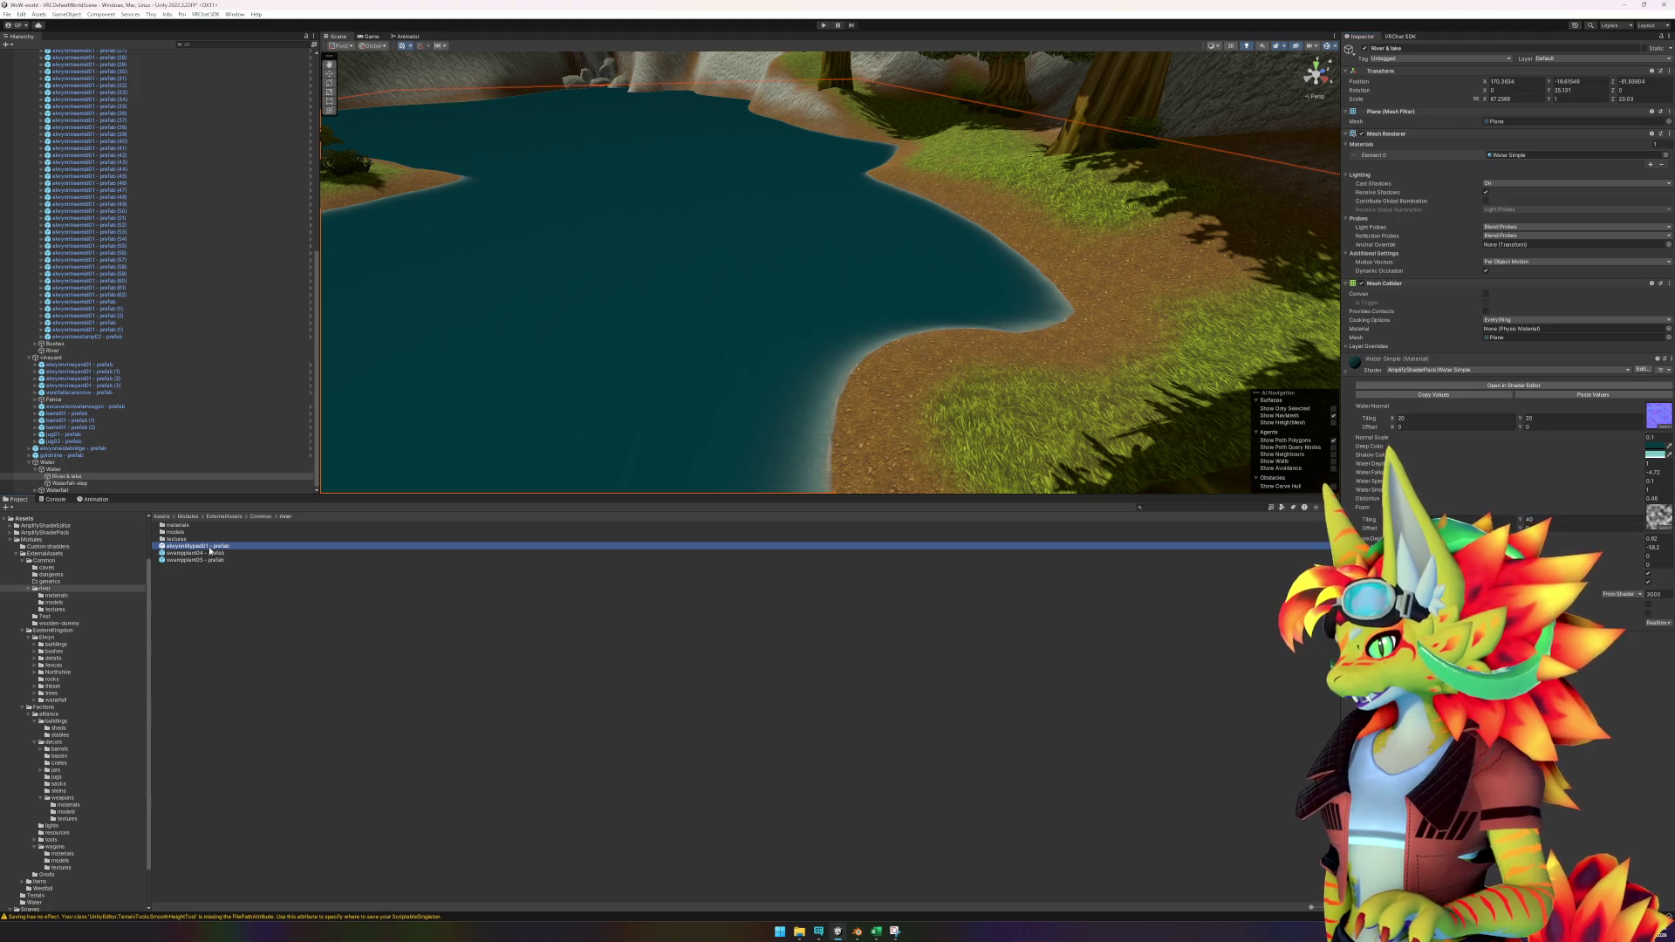
pyautogui.moveTo(196, 546)
pyautogui.mouseDown()
pyautogui.moveTo(513, 461)
pyautogui.moveTo(923, 282)
pyautogui.mouseUp()
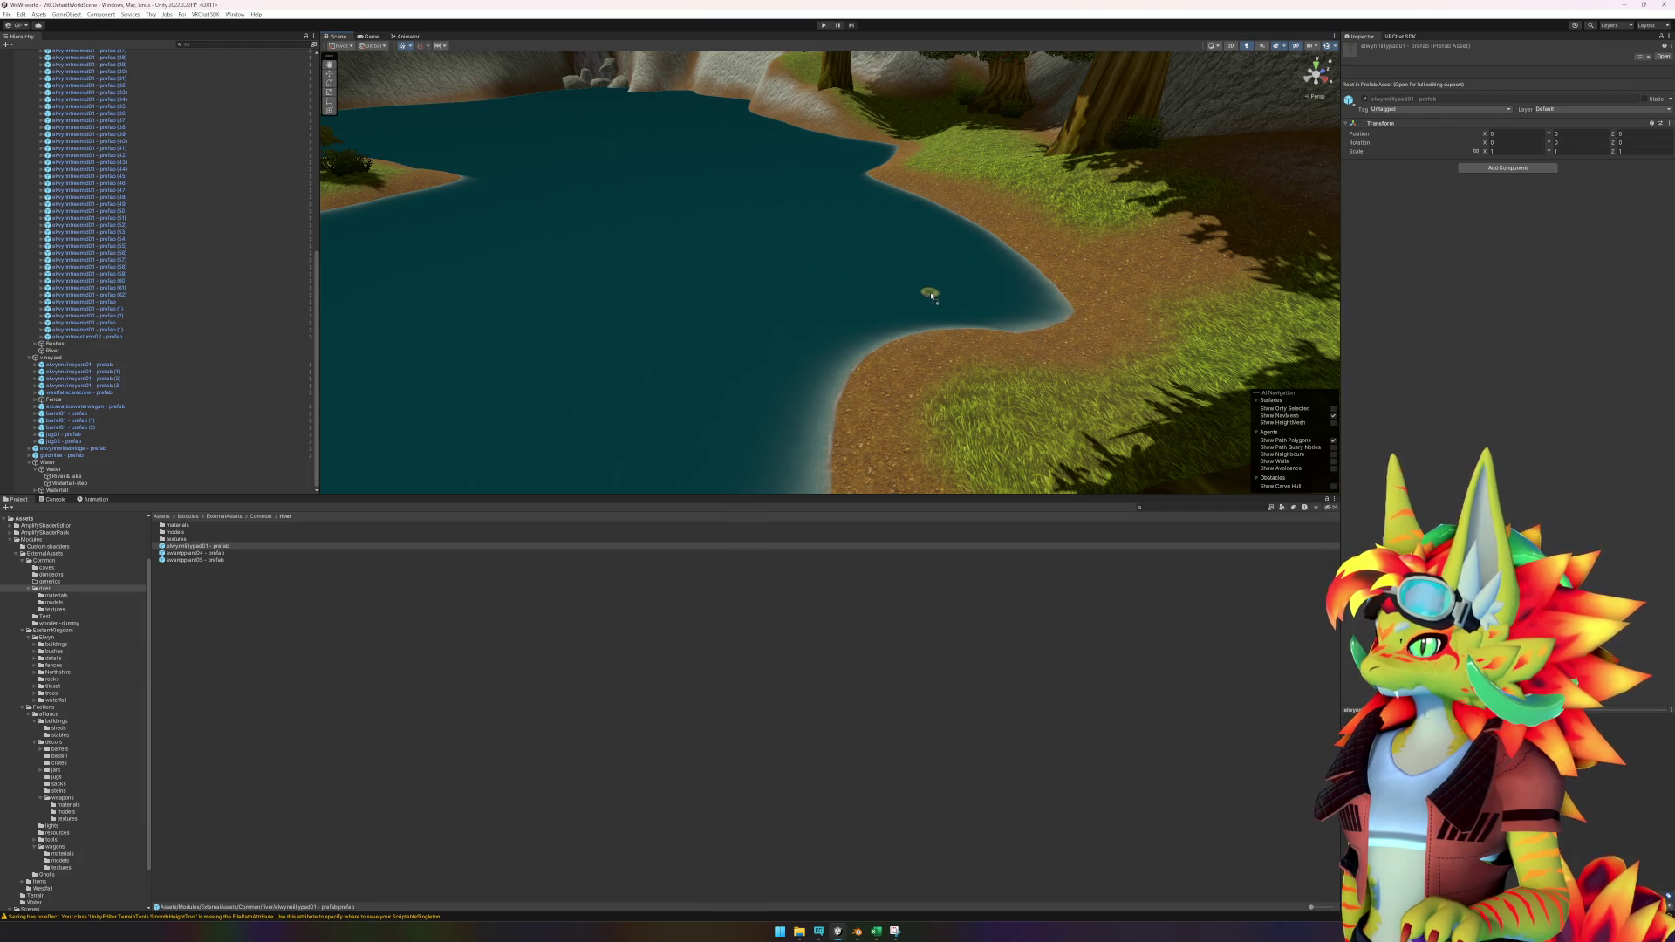
pyautogui.moveTo(934, 298); pyautogui.dragTo(424, 604)
pyautogui.moveTo(255, 587)
pyautogui.mouseDown()
pyautogui.moveTo(174, 456)
pyautogui.moveTo(196, 532)
pyautogui.mouseUp()
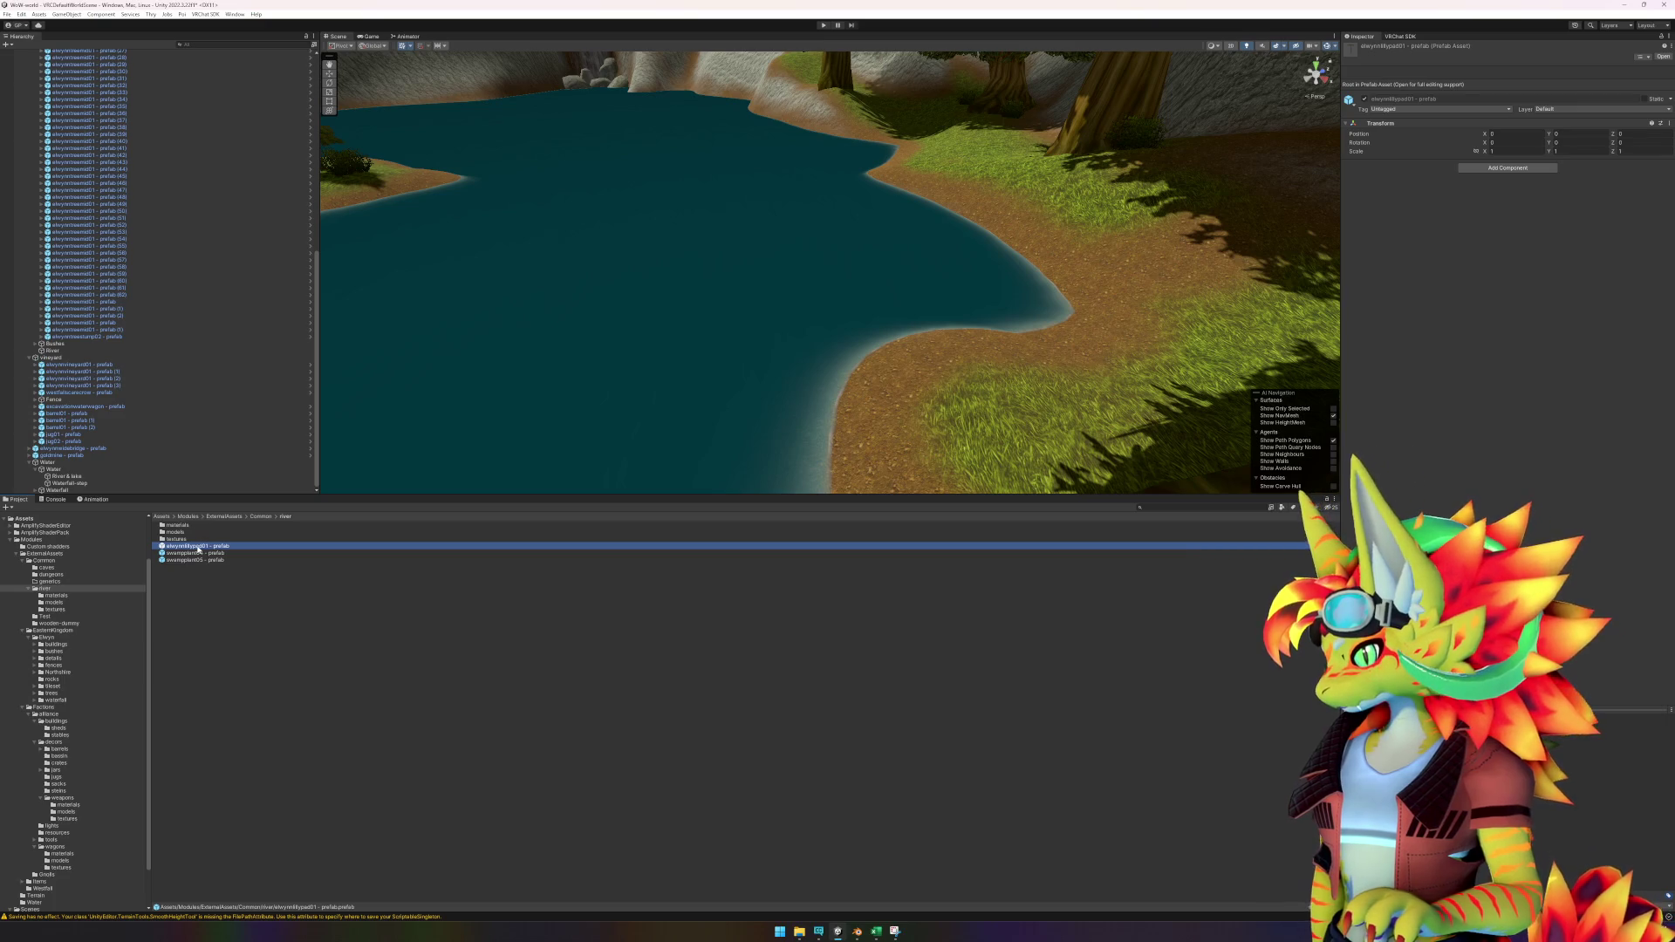
pyautogui.doubleClick(198, 548)
pyautogui.click(62, 71)
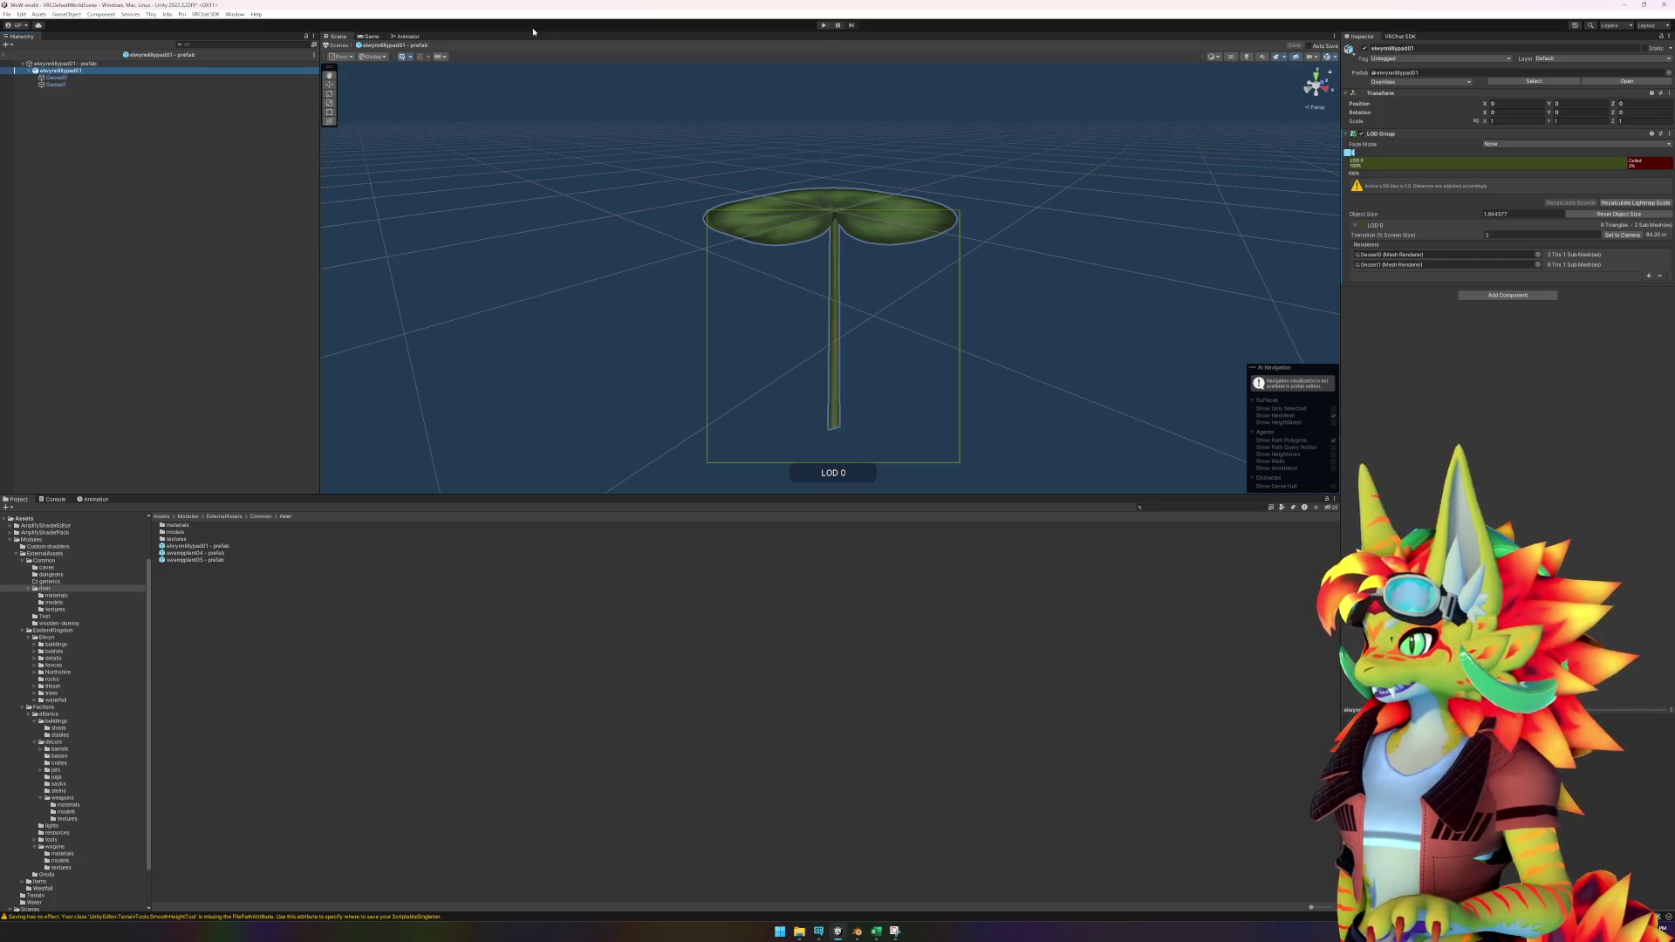
# Set the lily pad prefab's Y position to 0.05.
pyautogui.click(329, 85)
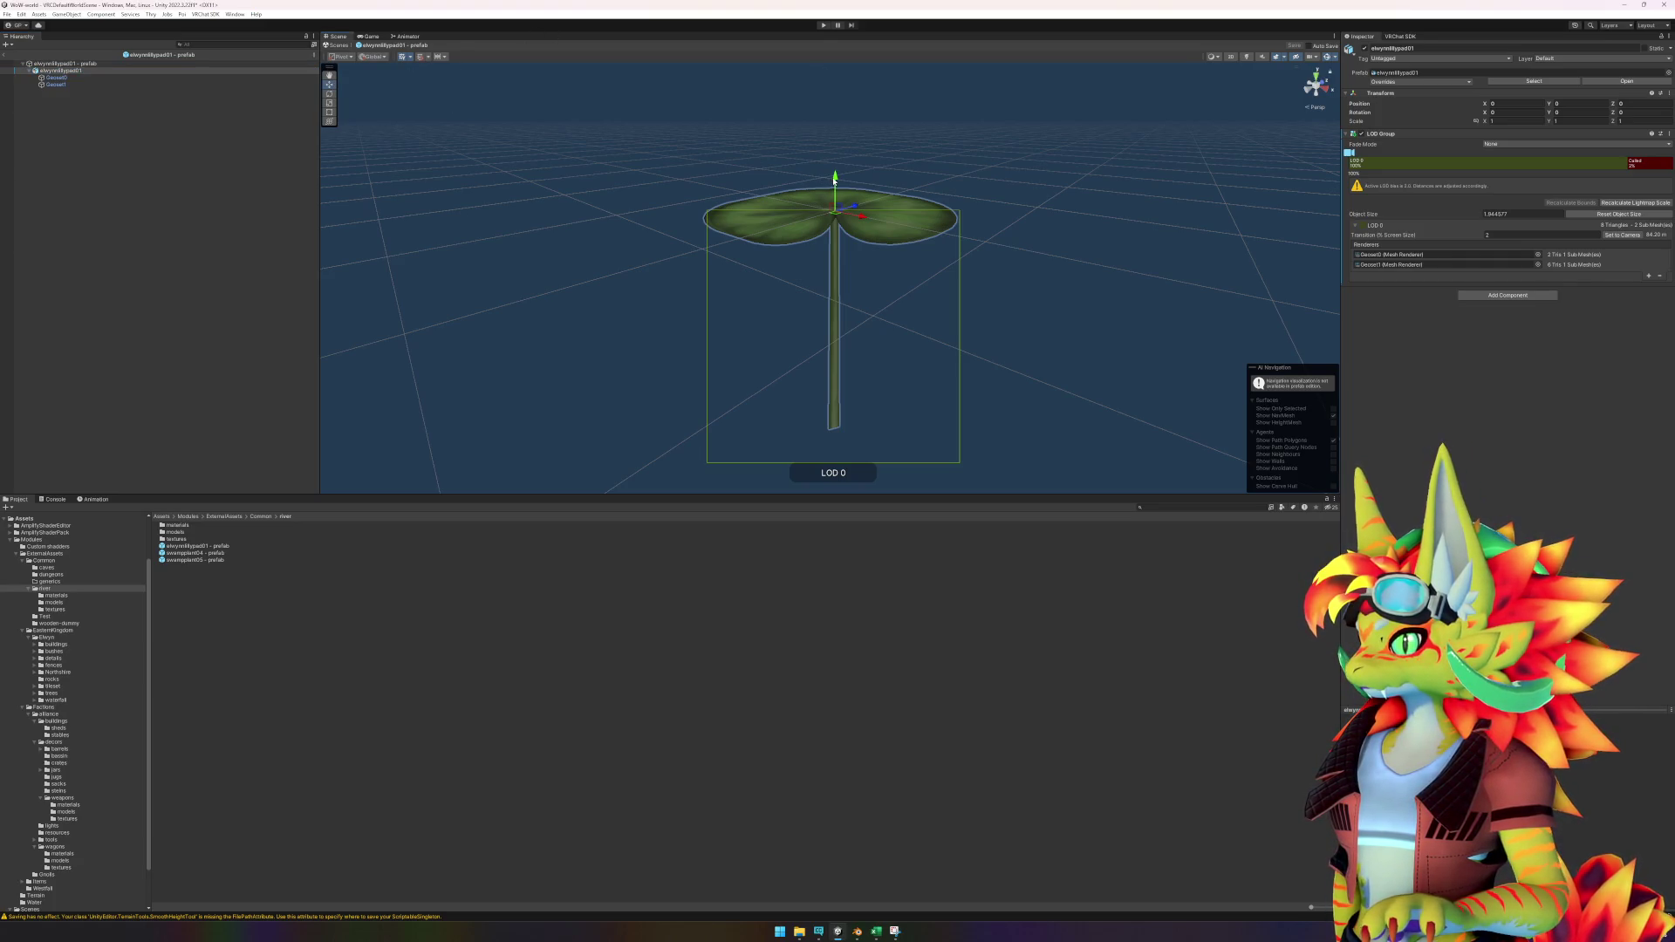
pyautogui.moveTo(834, 181); pyautogui.dragTo(834, 178)
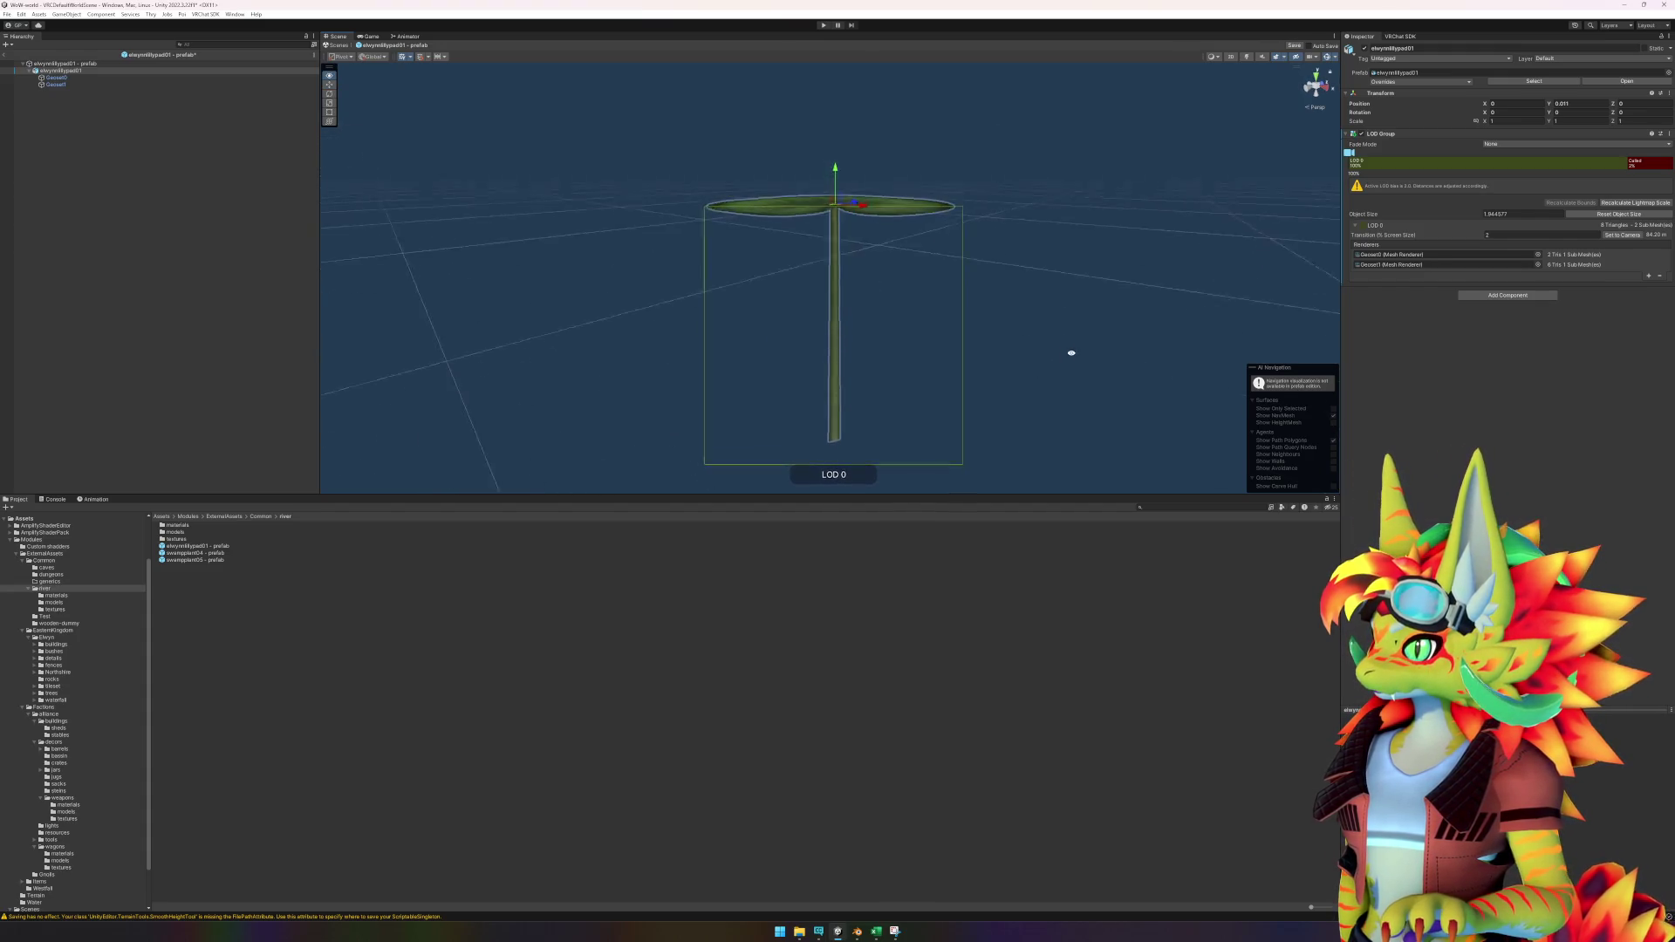
pyautogui.click(1577, 106)
pyautogui.write('0.1')
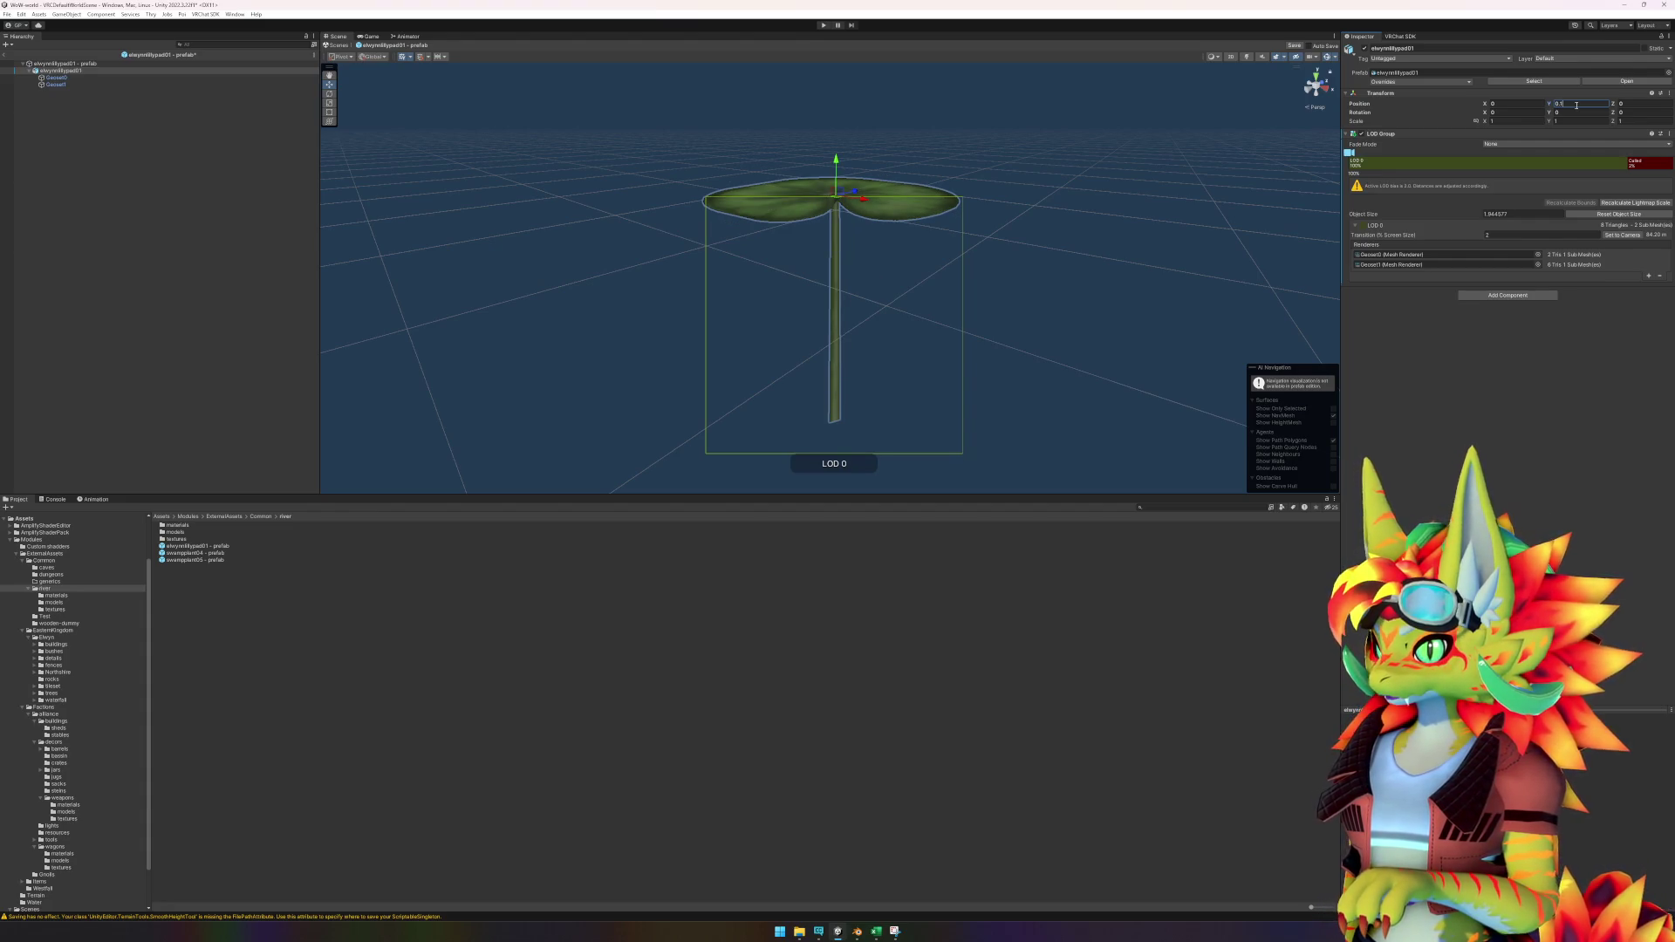
pyautogui.press('BackSpace')
pyautogui.write('5')
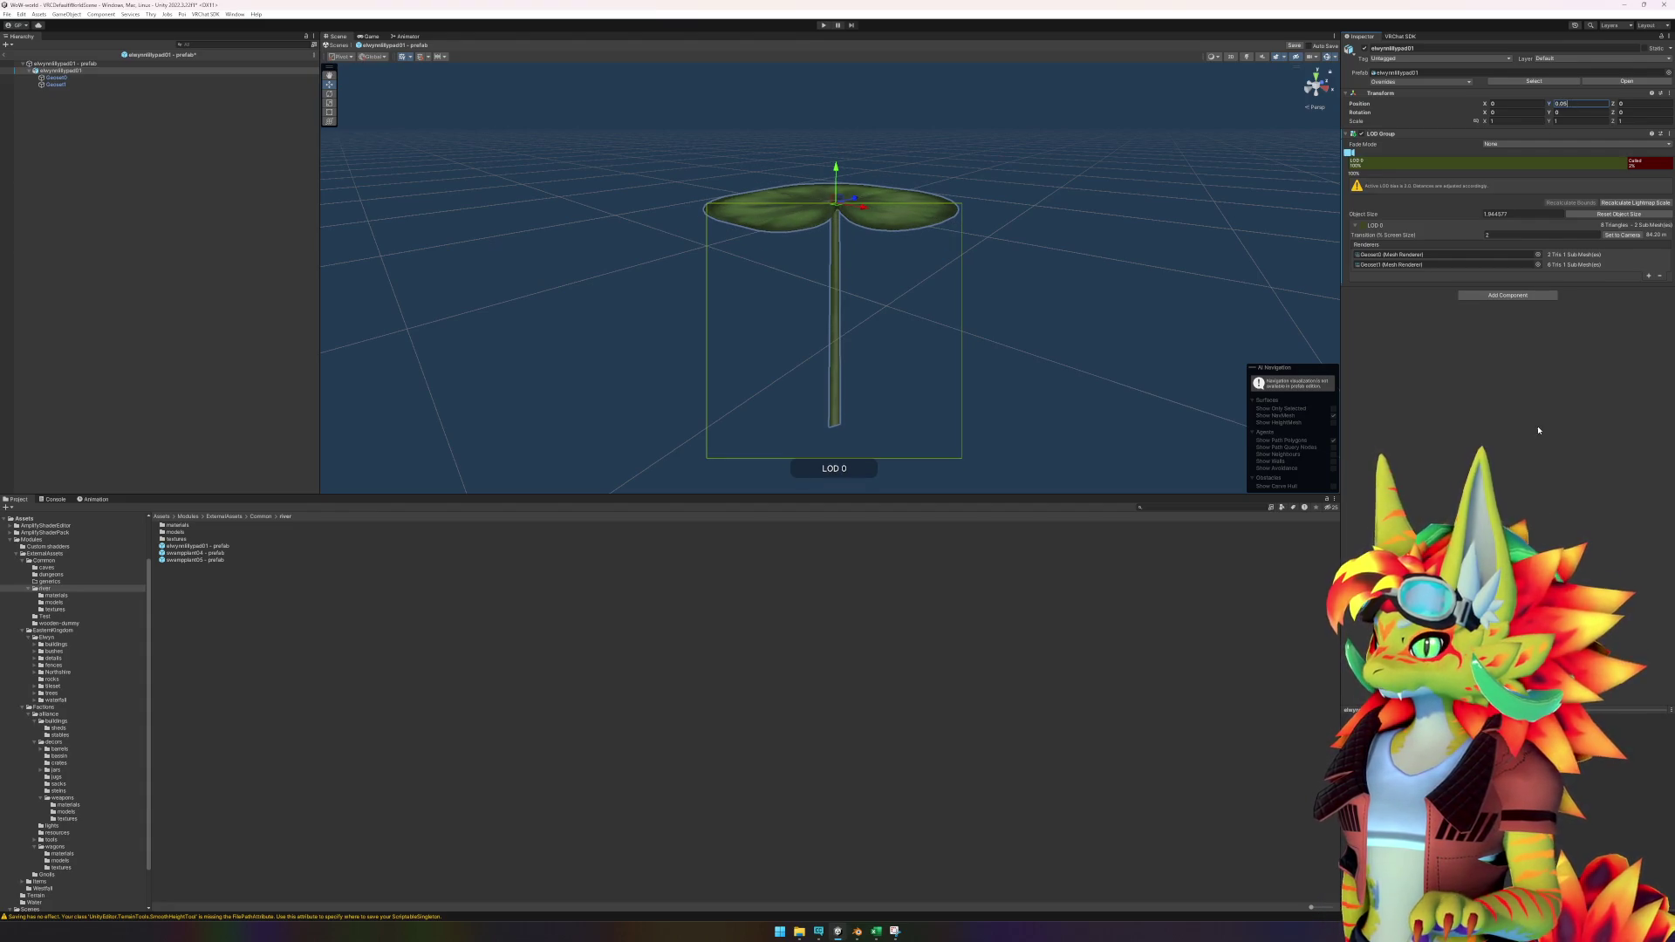
# Place a lily pad on the lake near shore and rotate it to 126.7° on Y.
pyautogui.click(3, 55)
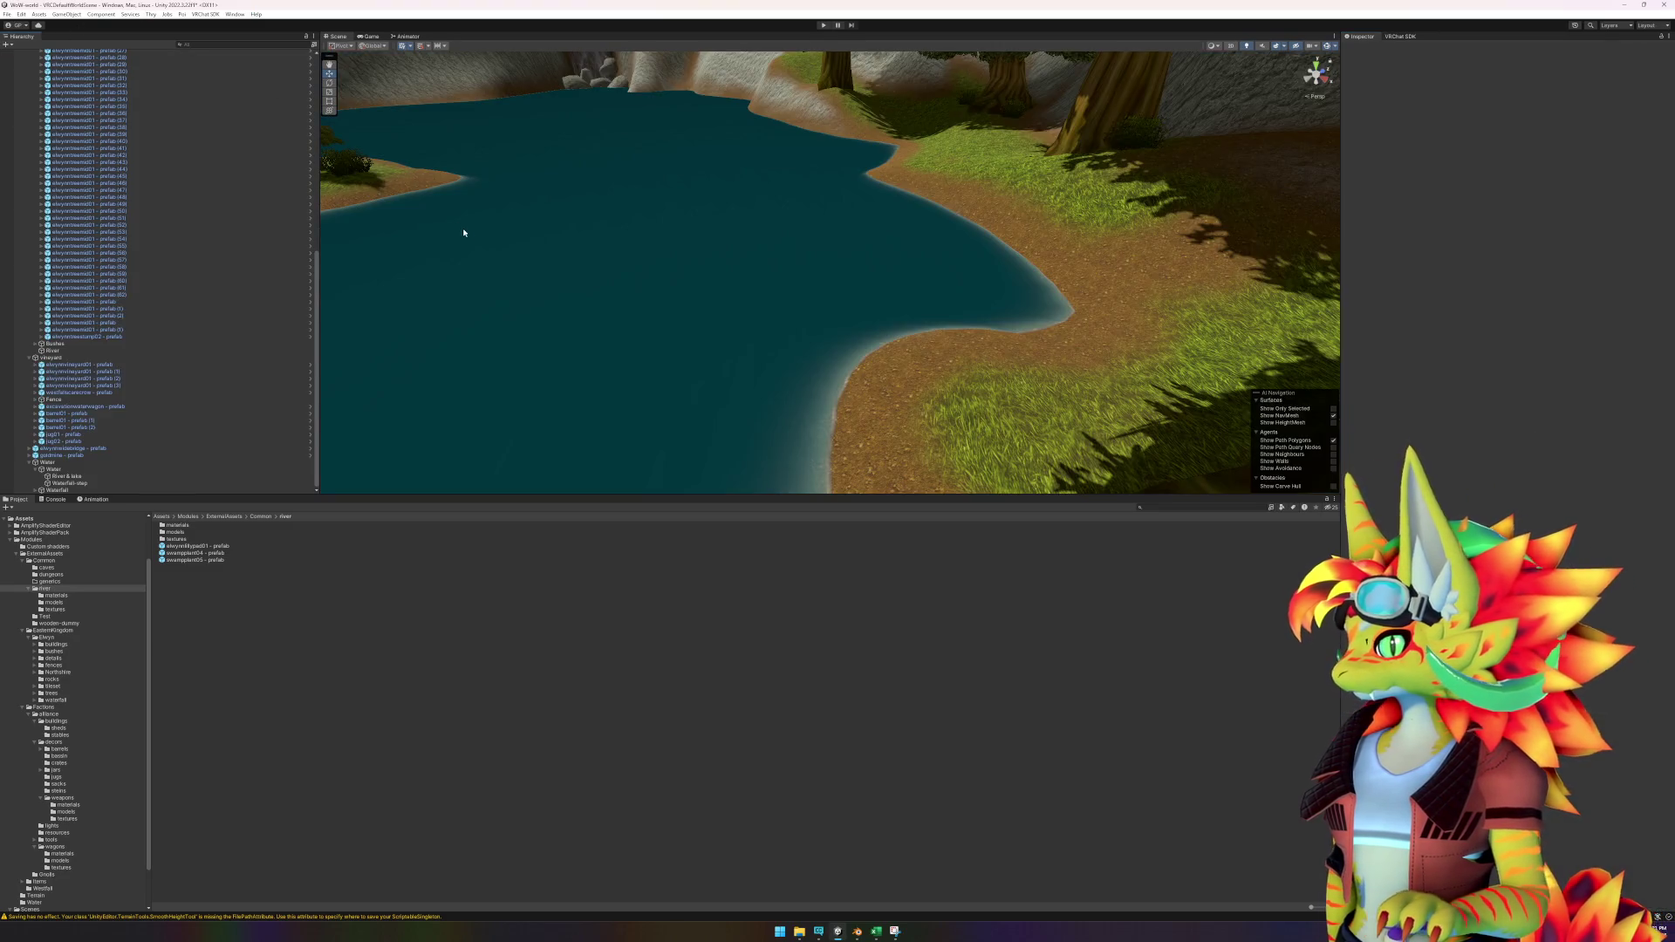
pyautogui.moveTo(232, 546)
pyautogui.mouseDown()
pyautogui.moveTo(937, 299)
pyautogui.moveTo(930, 281)
pyautogui.moveTo(819, 306)
pyautogui.moveTo(869, 358)
pyautogui.moveTo(819, 374)
pyautogui.moveTo(936, 386)
pyautogui.mouseUp()
pyautogui.press('f')
pyautogui.scroll(-5, 872, 353)
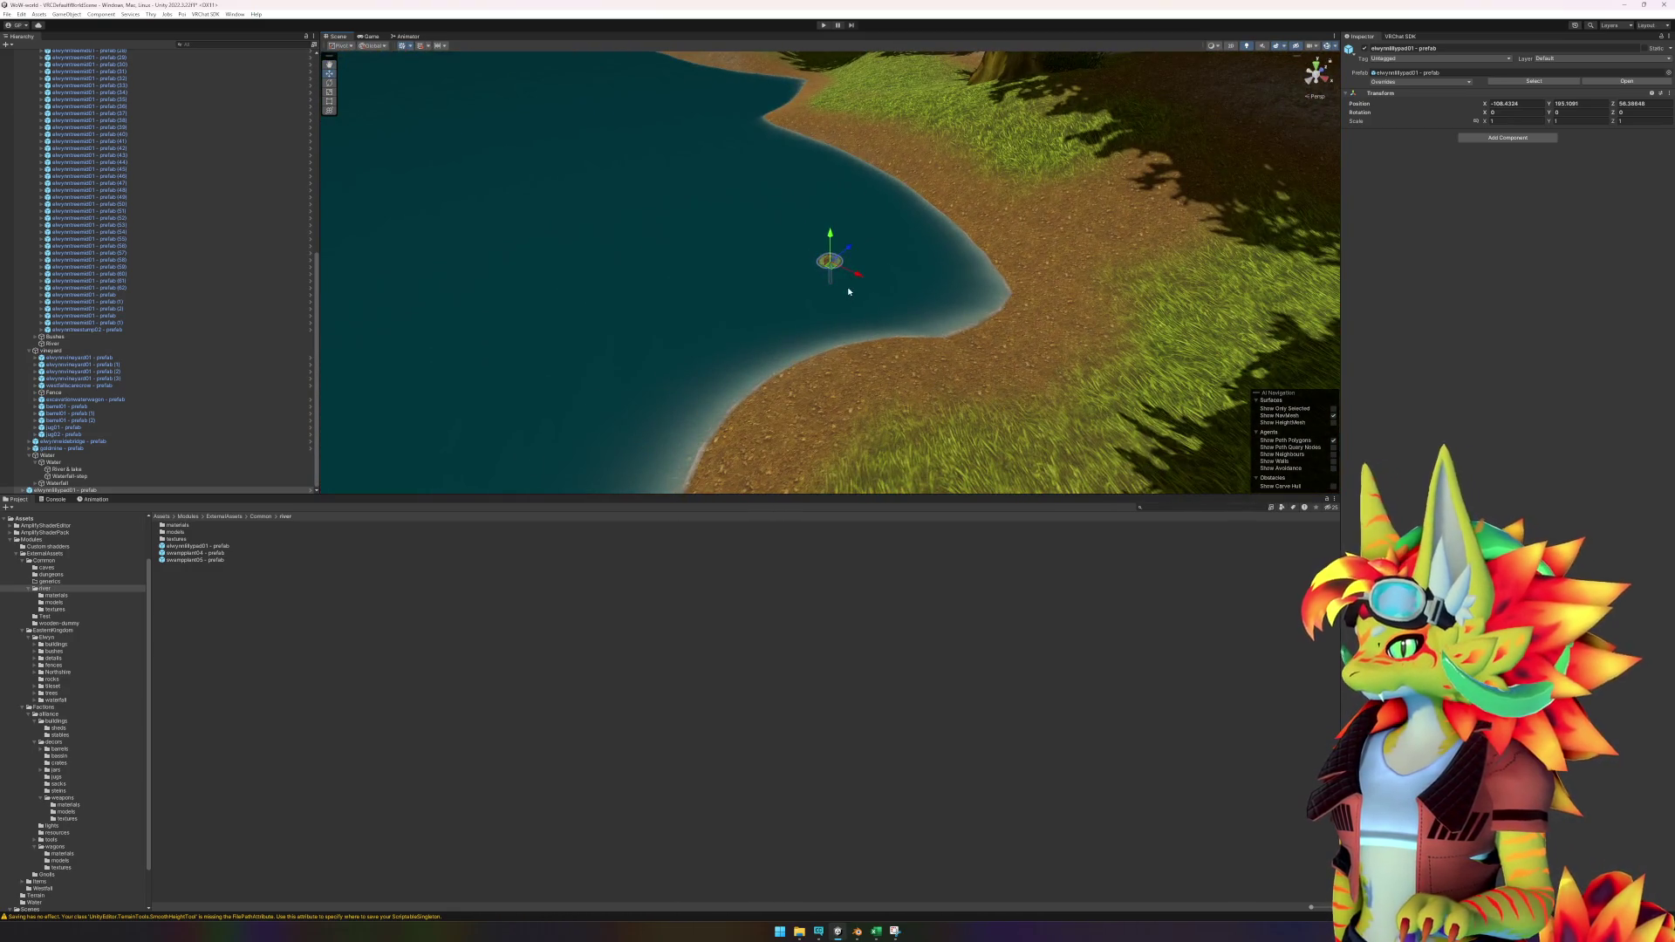
pyautogui.press('e')
pyautogui.moveTo(833, 281); pyautogui.dragTo(792, 289)
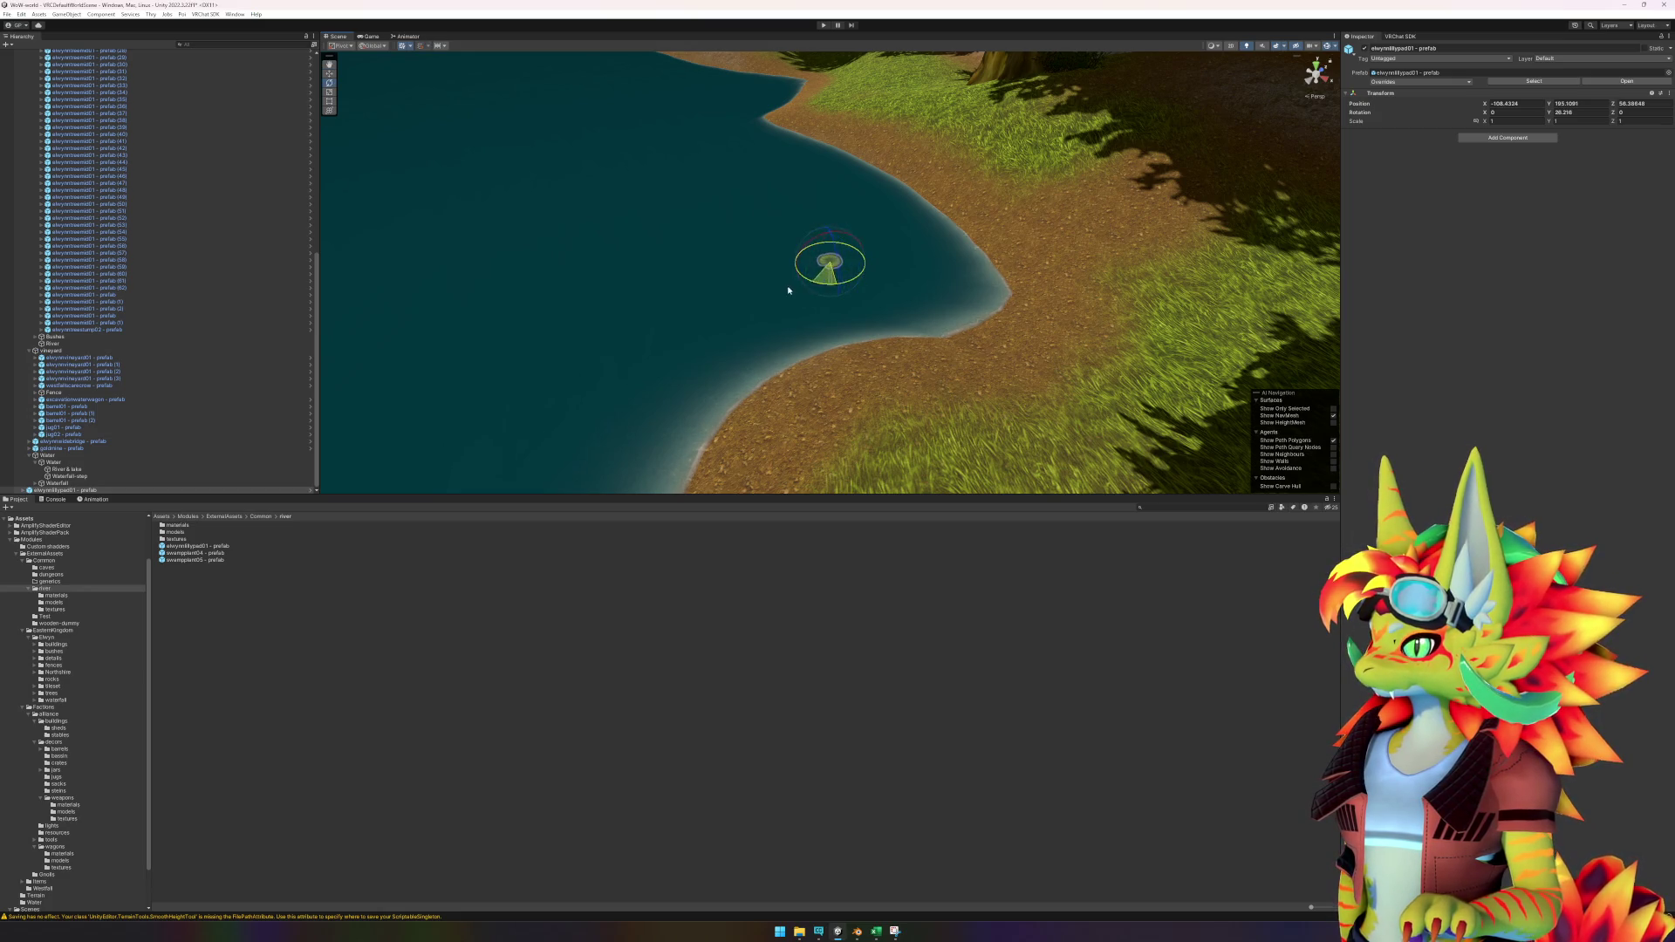
pyautogui.moveTo(680, 272); pyautogui.dragTo(693, 339)
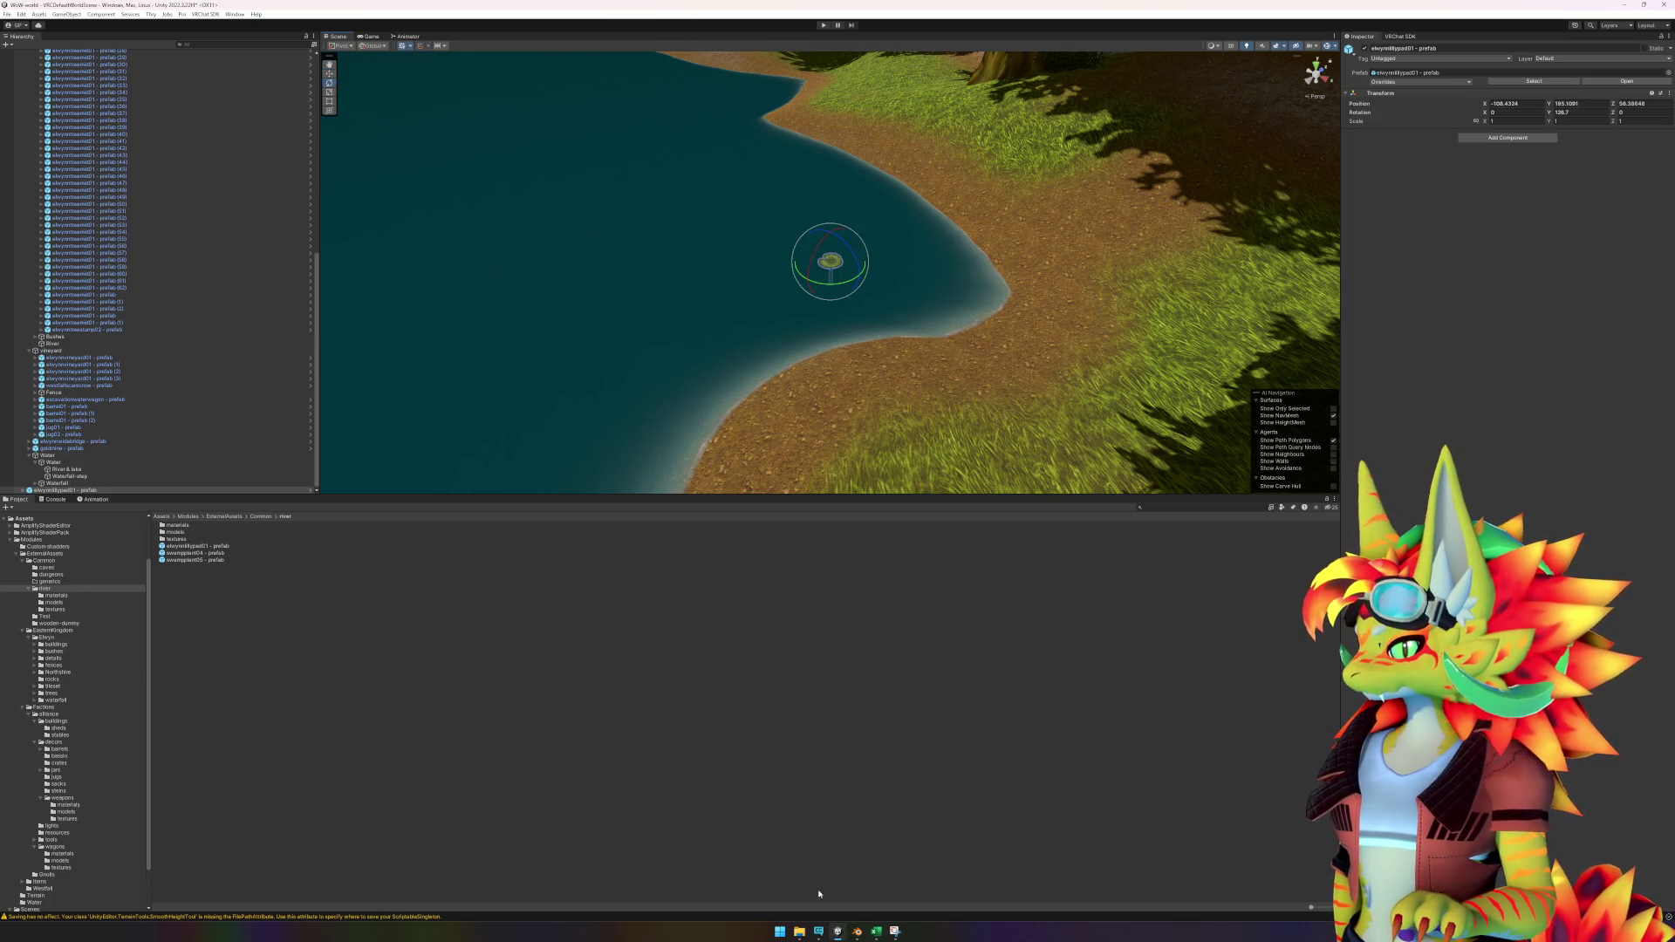
# Load the local World of Warcraft installation's Classic Era build in wow.export.
pyautogui.moveTo(800, 931)
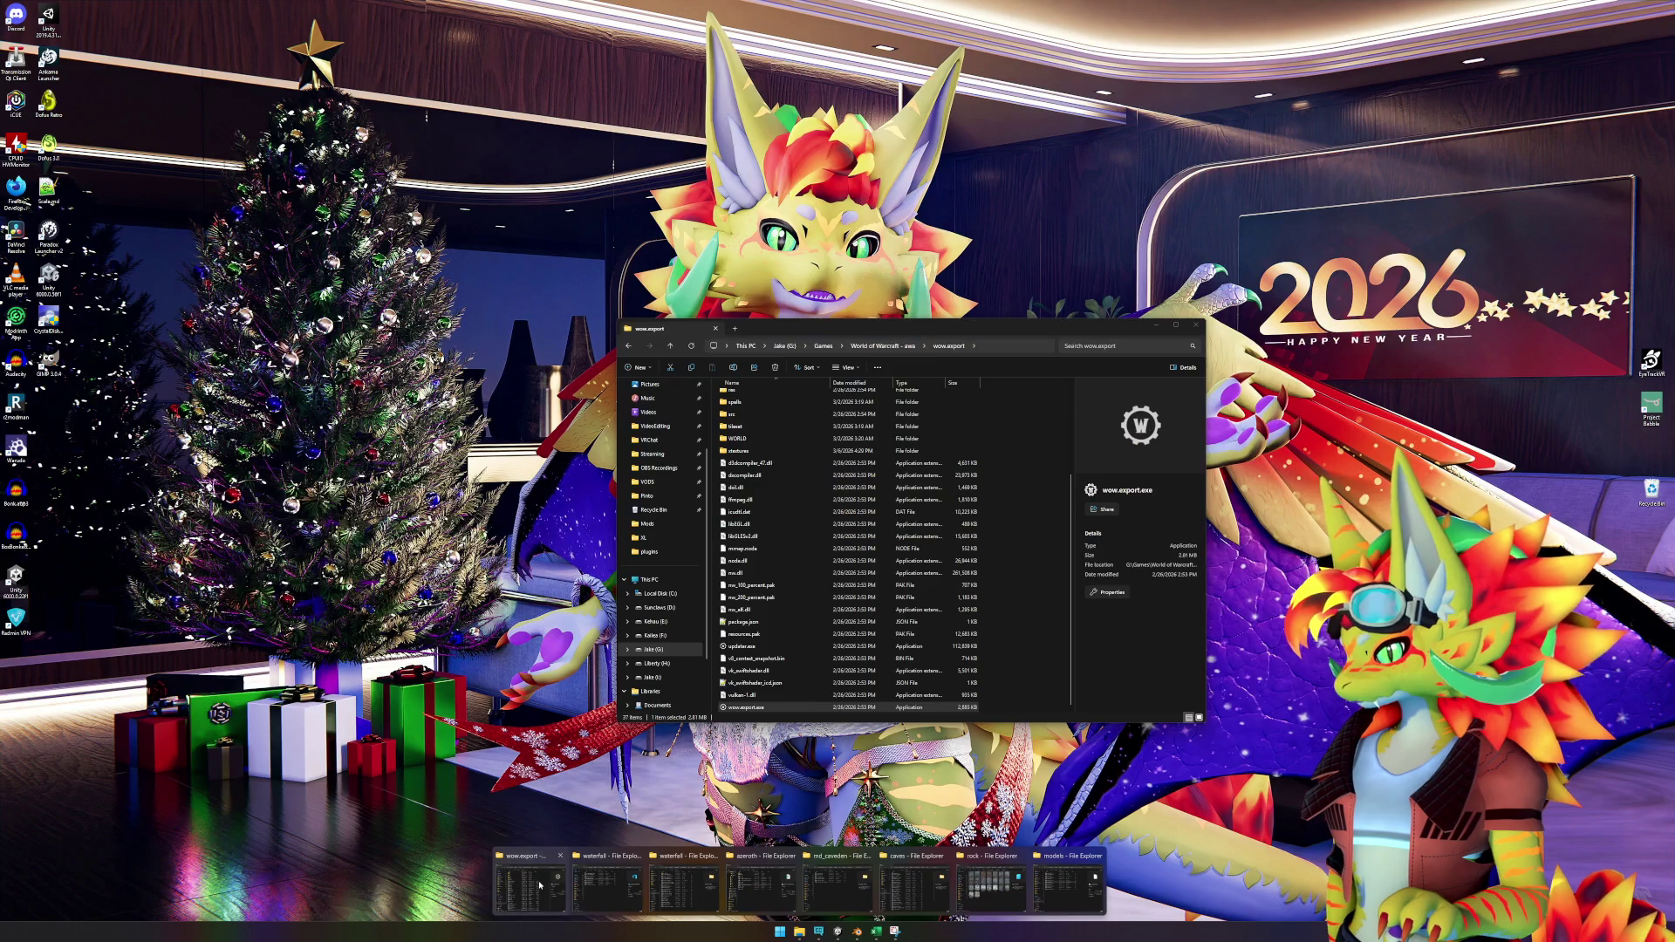
pyautogui.click(529, 895)
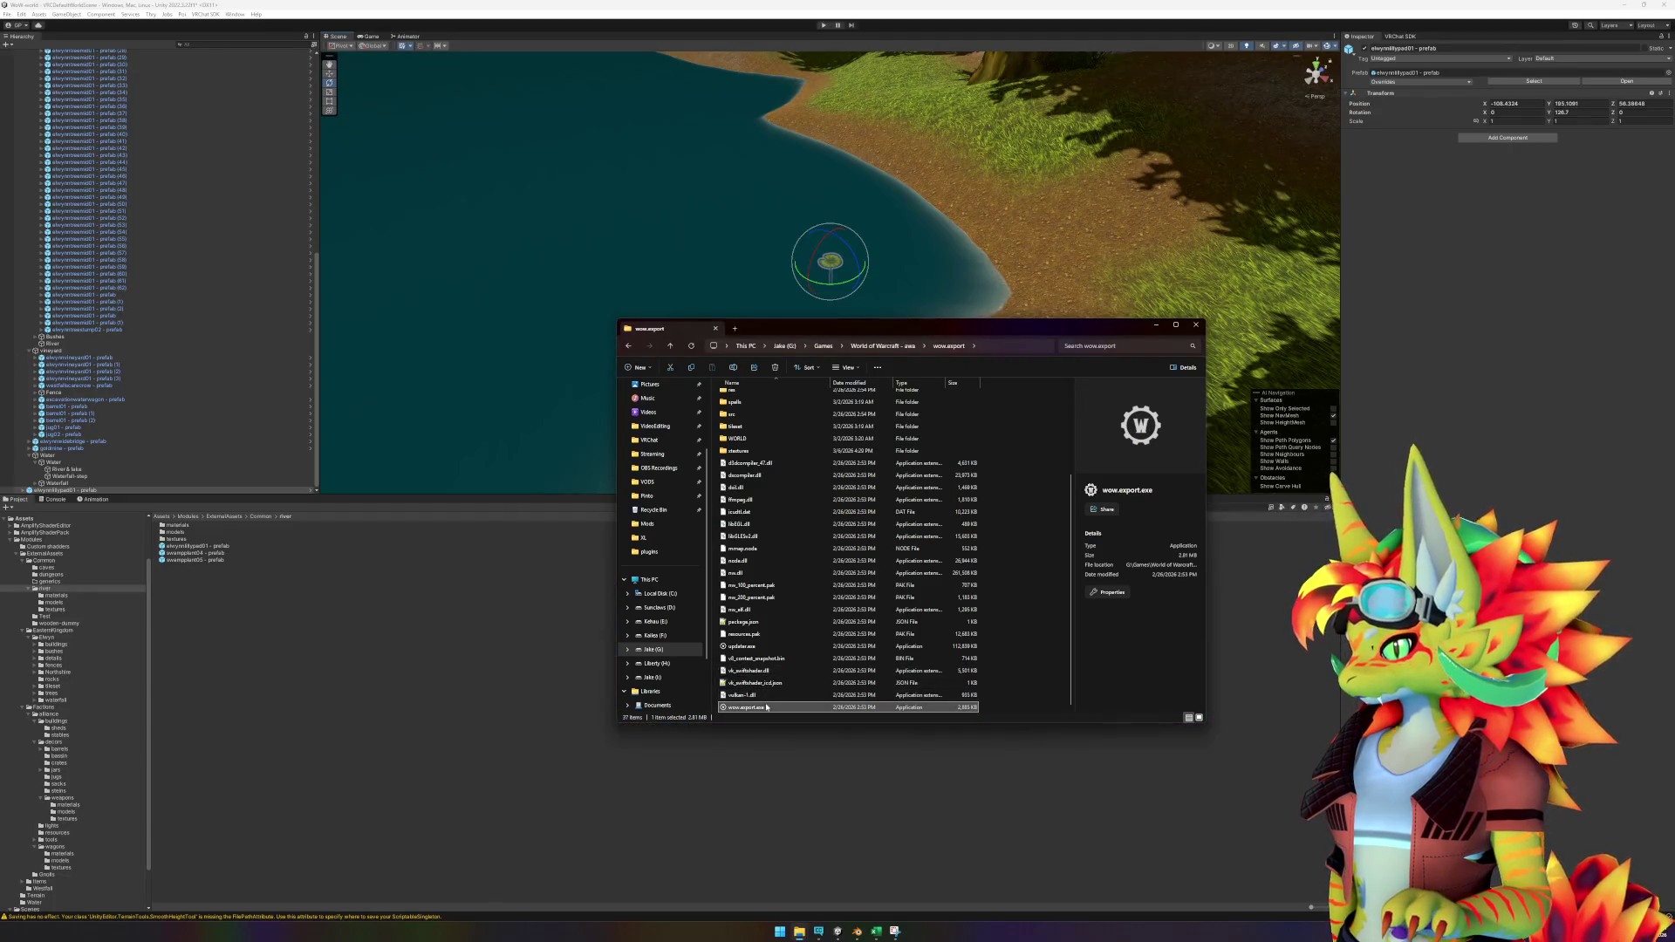
pyautogui.moveTo(799, 932)
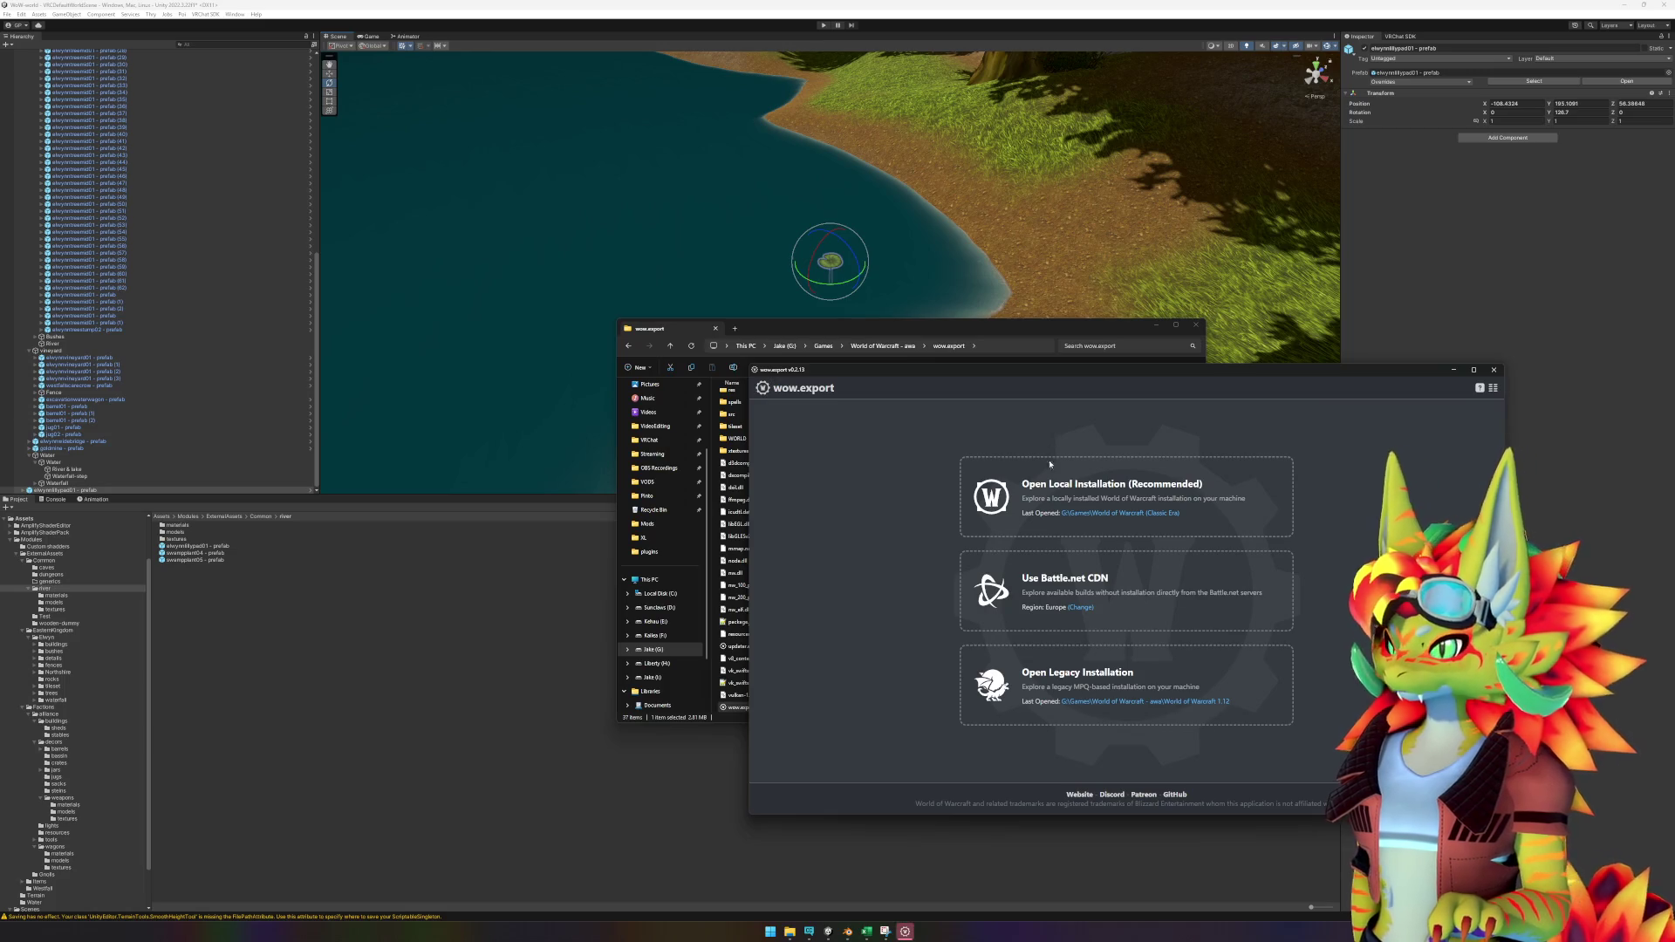
pyautogui.click(1066, 479)
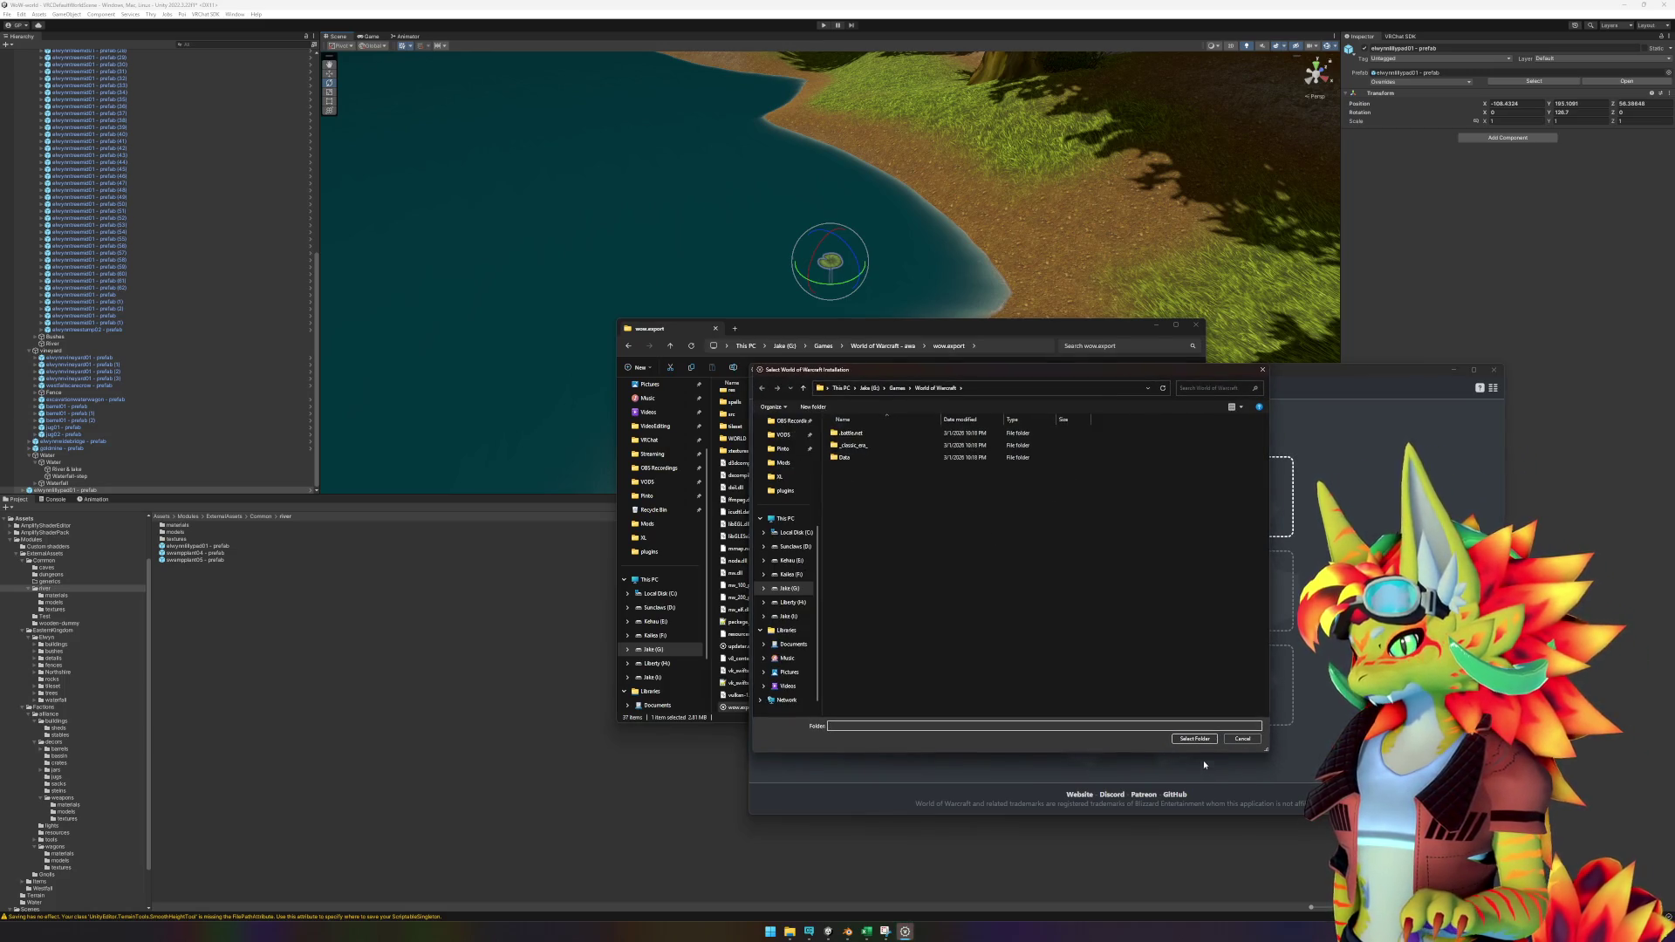
pyautogui.click(1195, 739)
pyautogui.click(1116, 593)
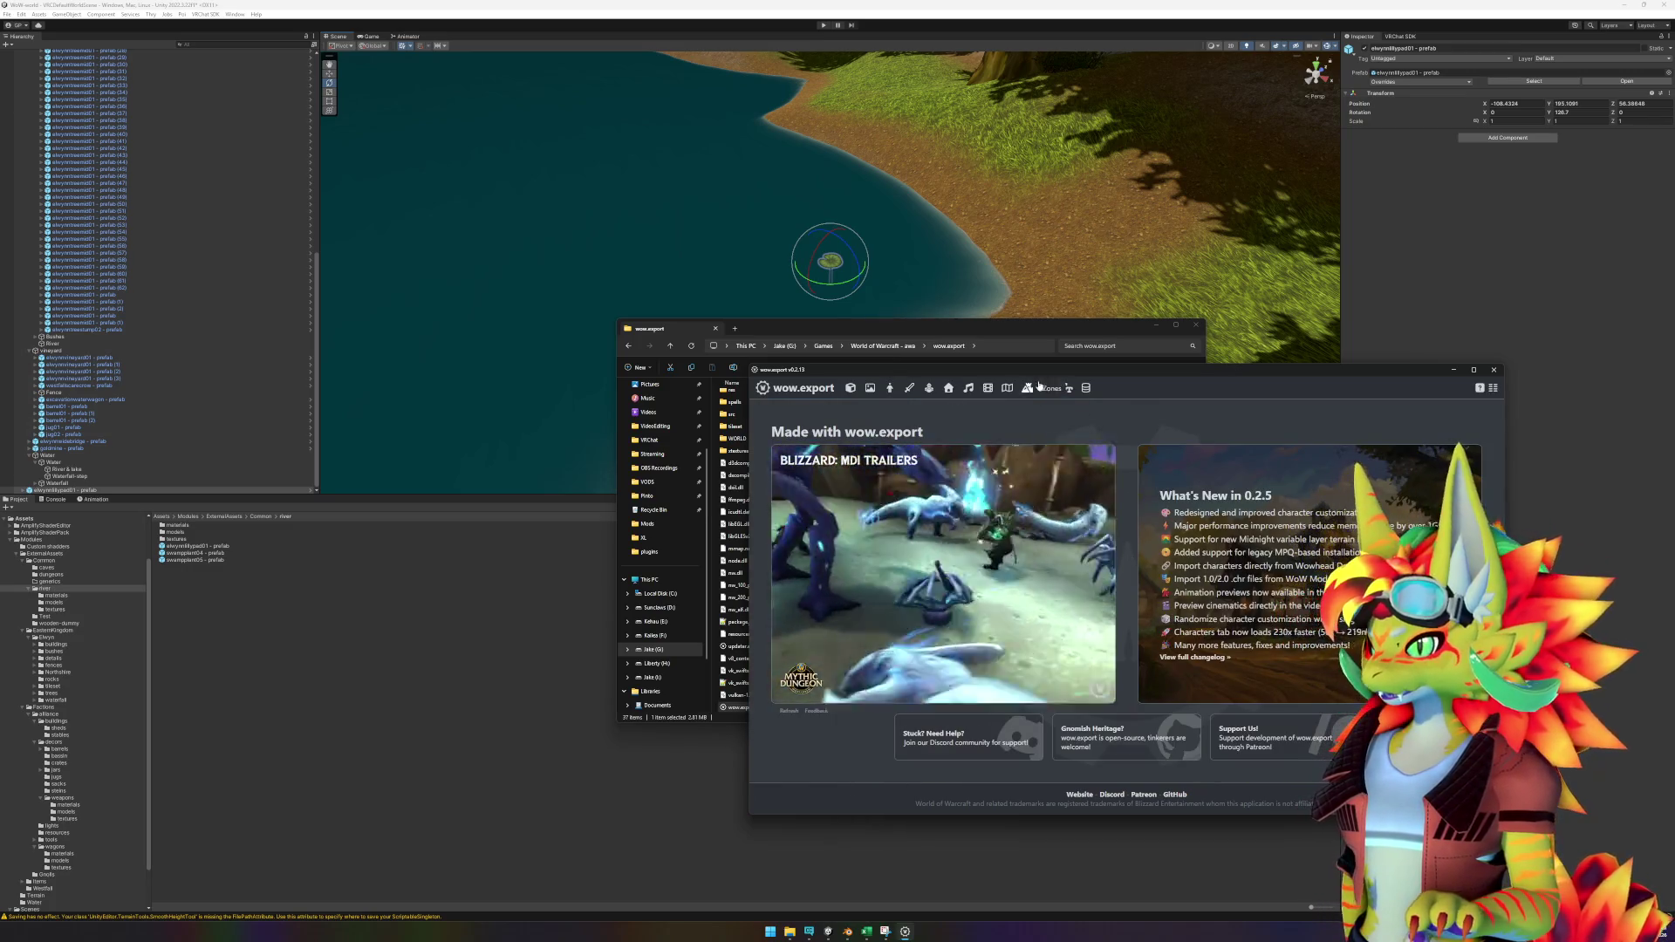
# Filter game models by 'flower' and preview elwynndetailflowers01, flowersbunch01 and flowerswreath01.
pyautogui.click(853, 390)
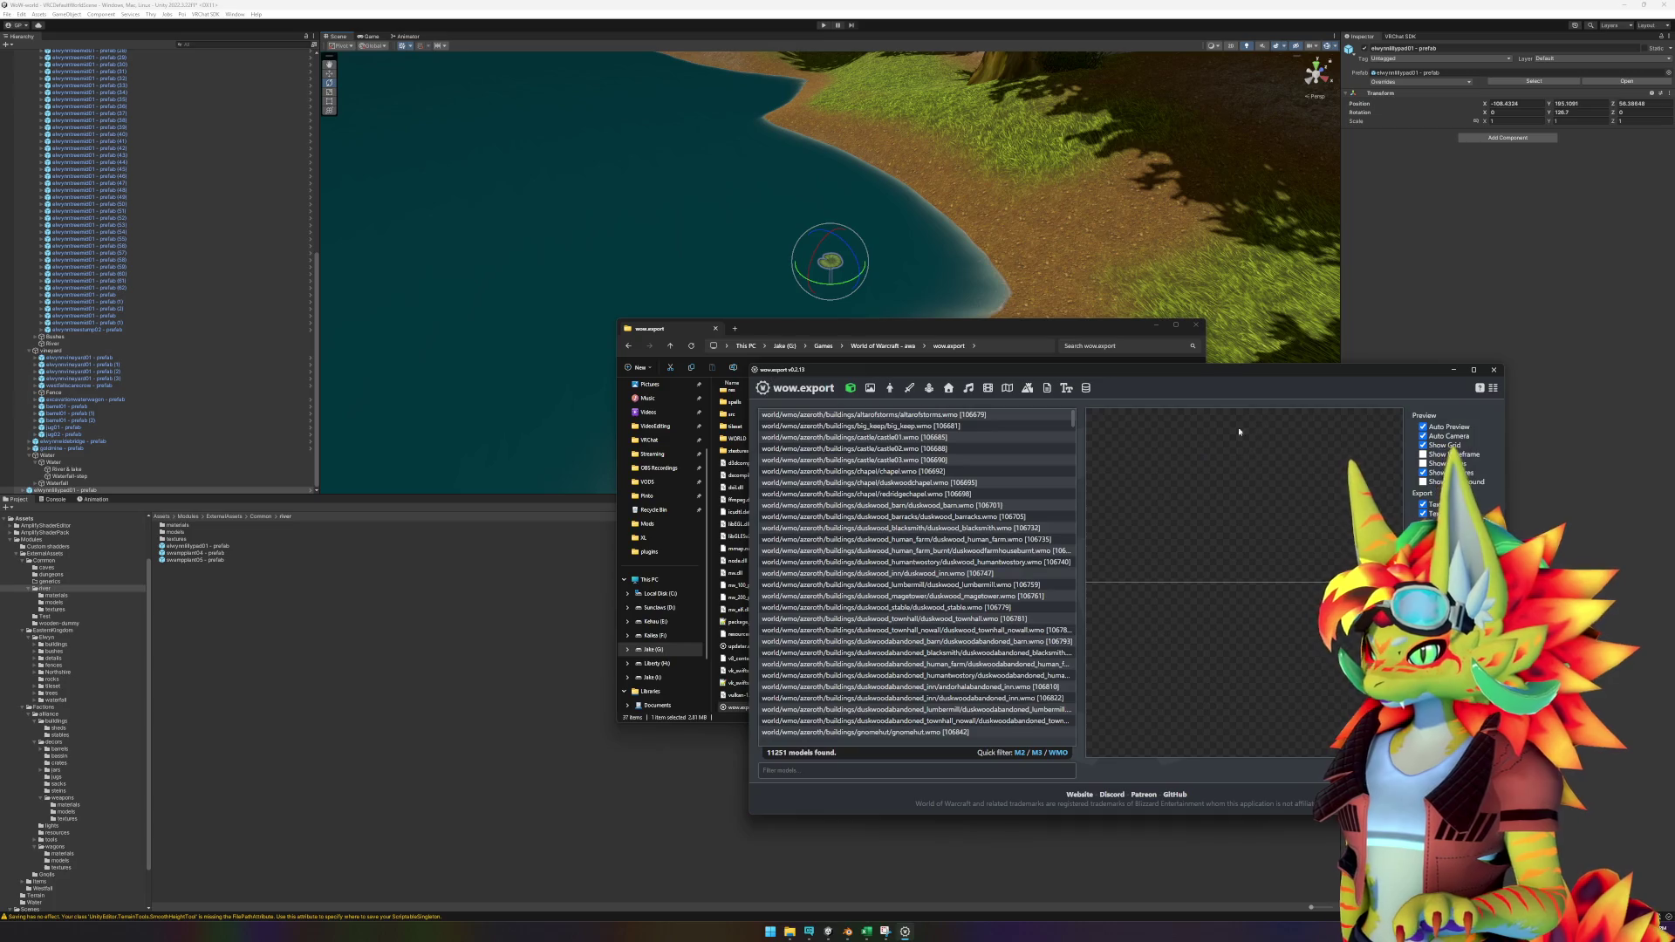
pyautogui.click(896, 771)
pyautogui.write('flower')
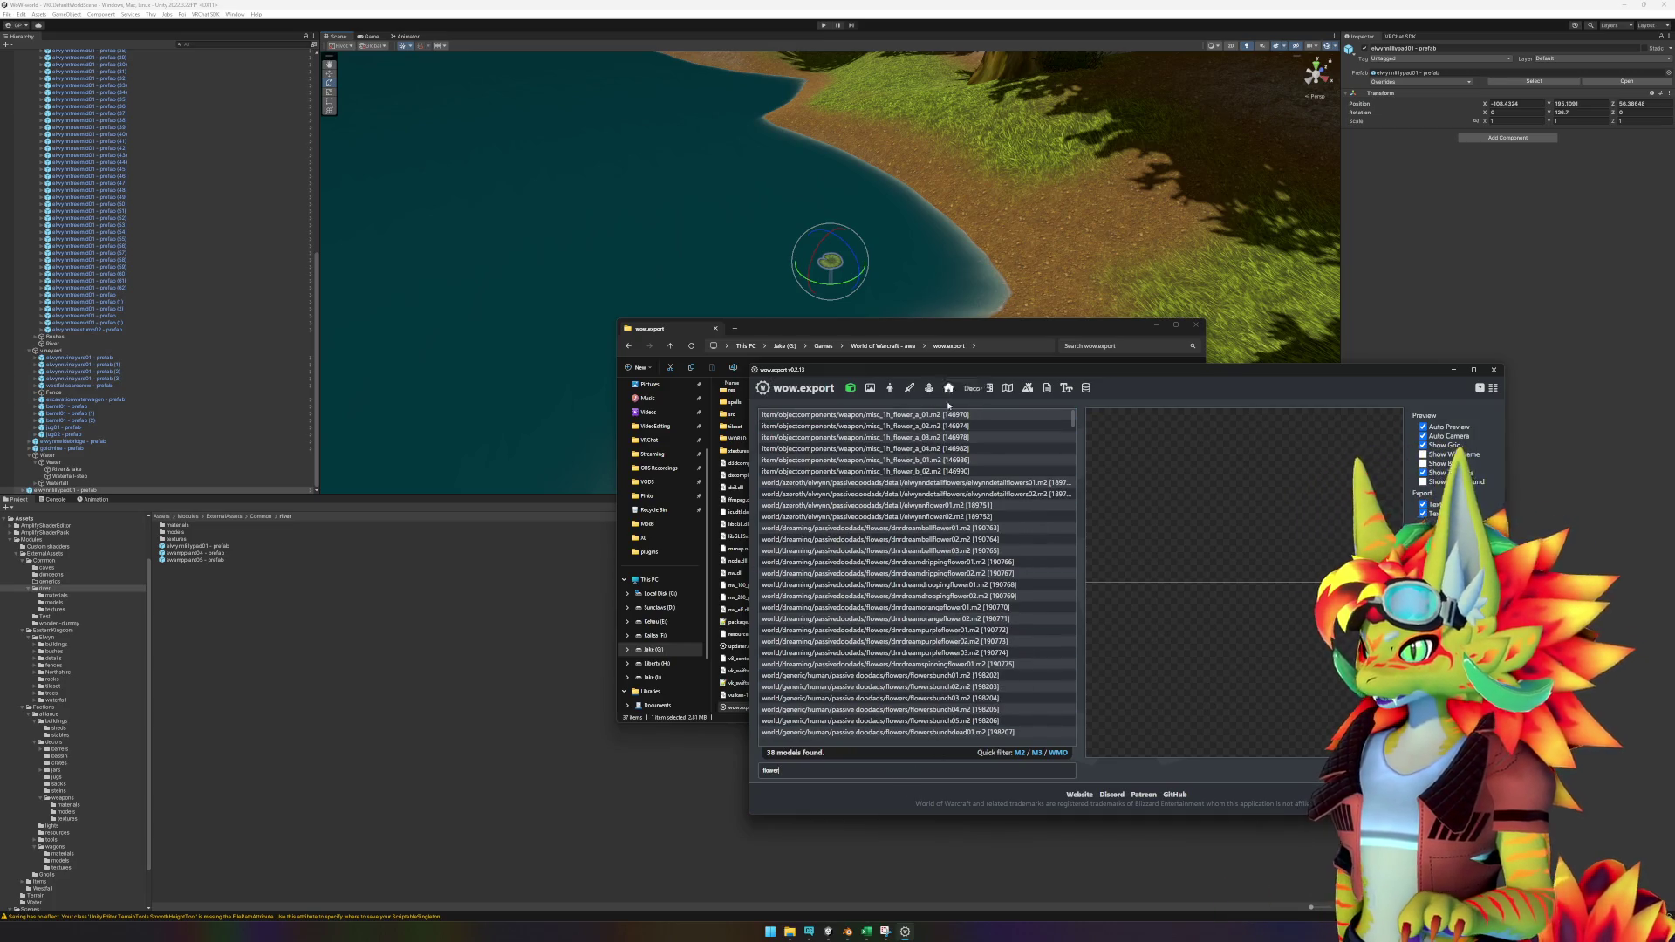
pyautogui.click(960, 416)
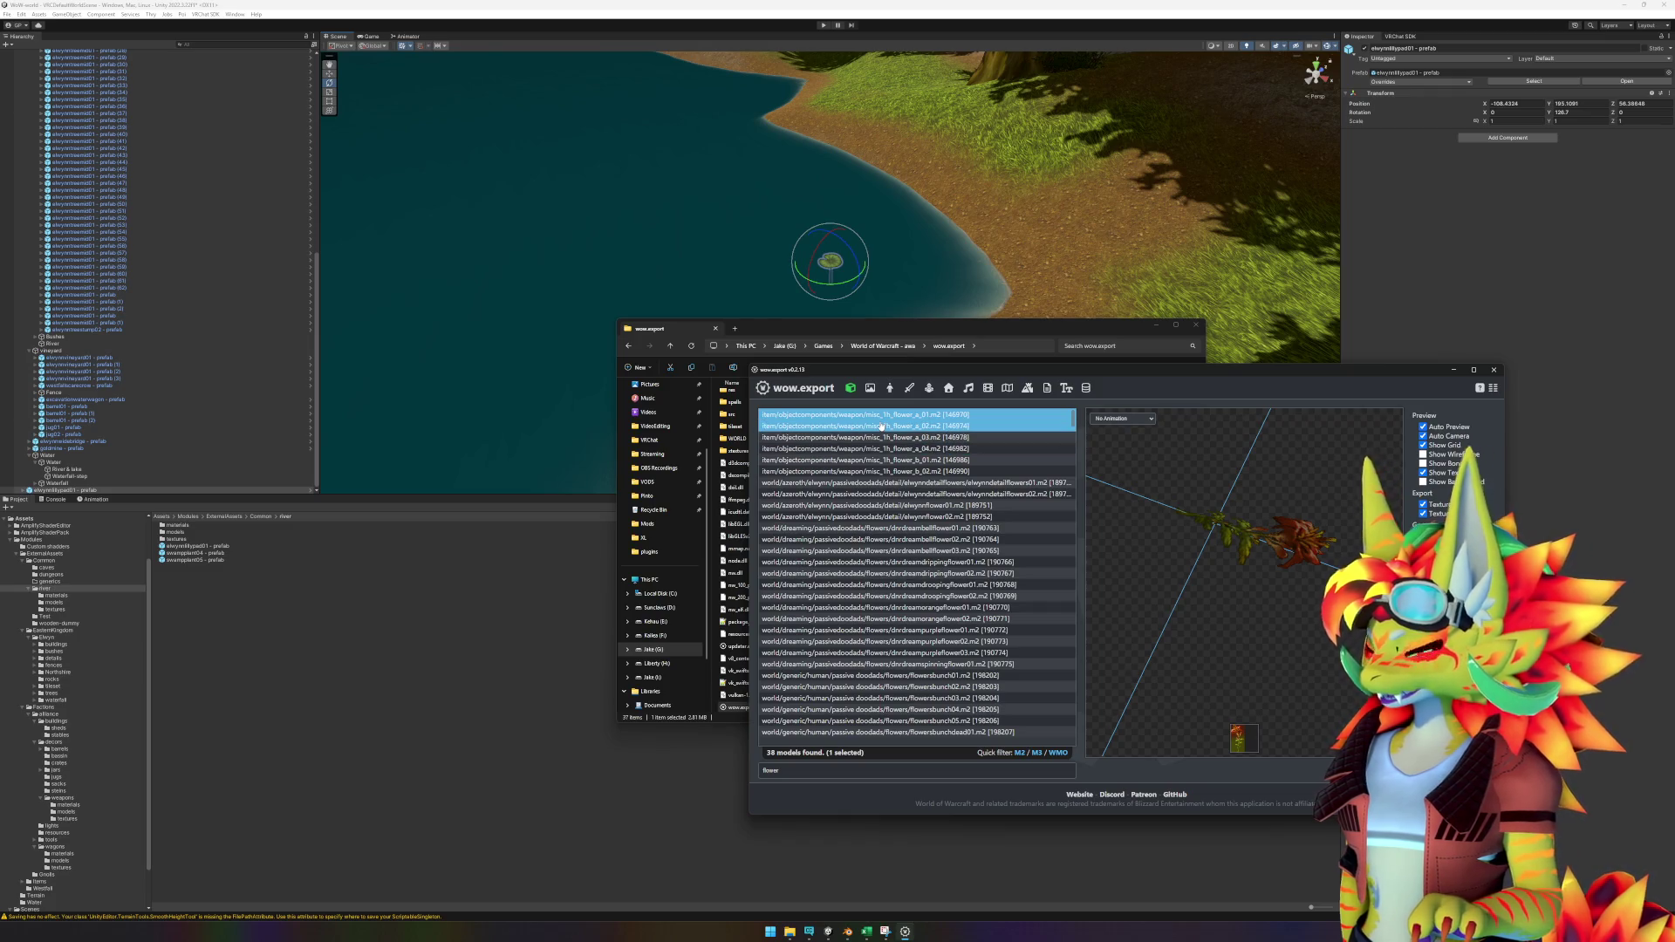
pyautogui.click(939, 484)
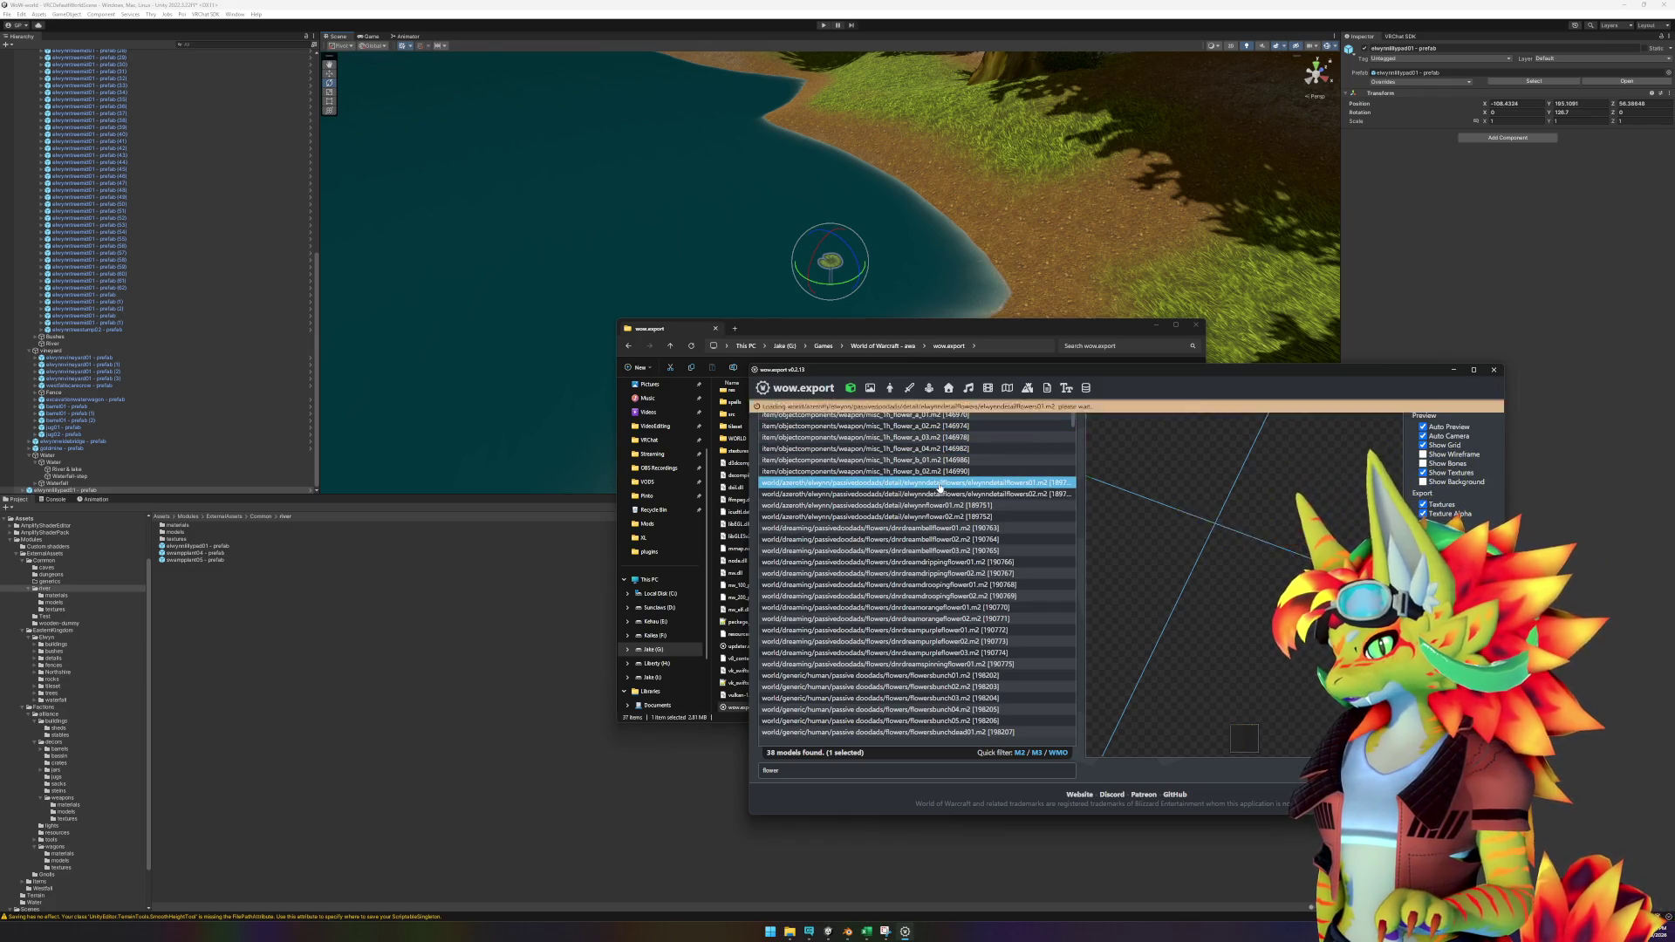
pyautogui.press('Down')
pyautogui.press('Down')
pyautogui.press('Down')
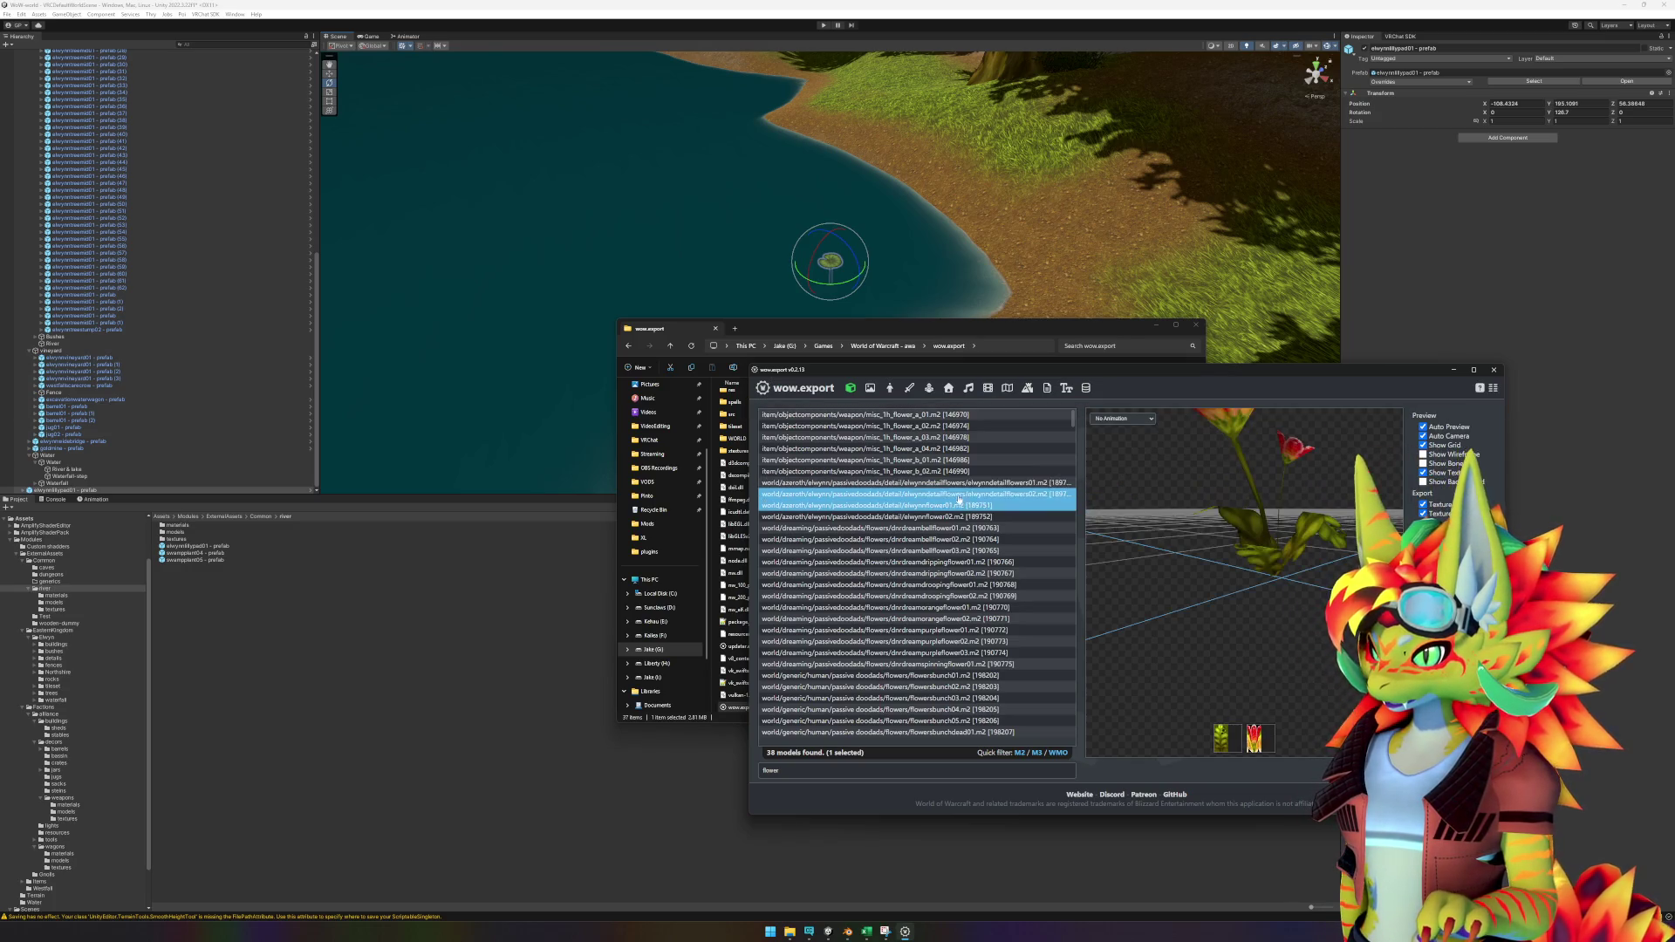
pyautogui.press('Down')
pyautogui.press('Down')
pyautogui.press('Down')
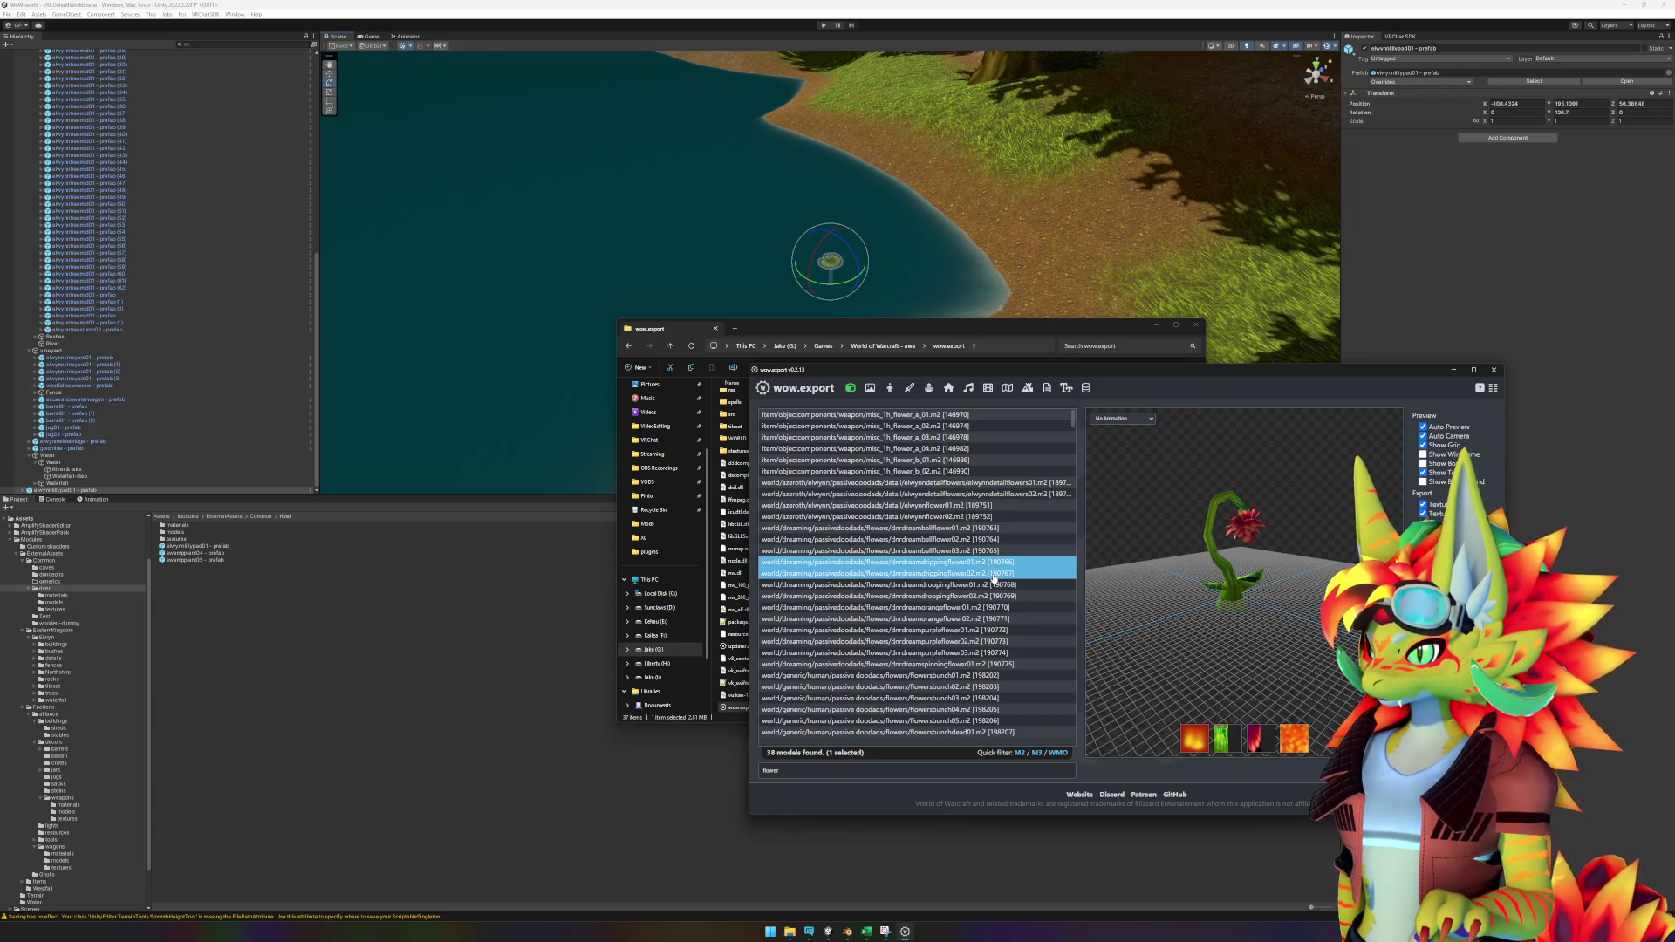
pyautogui.scroll(-1, 986, 610)
pyautogui.click(953, 665)
pyautogui.press('Down')
pyautogui.press('Down')
pyautogui.press('Down')
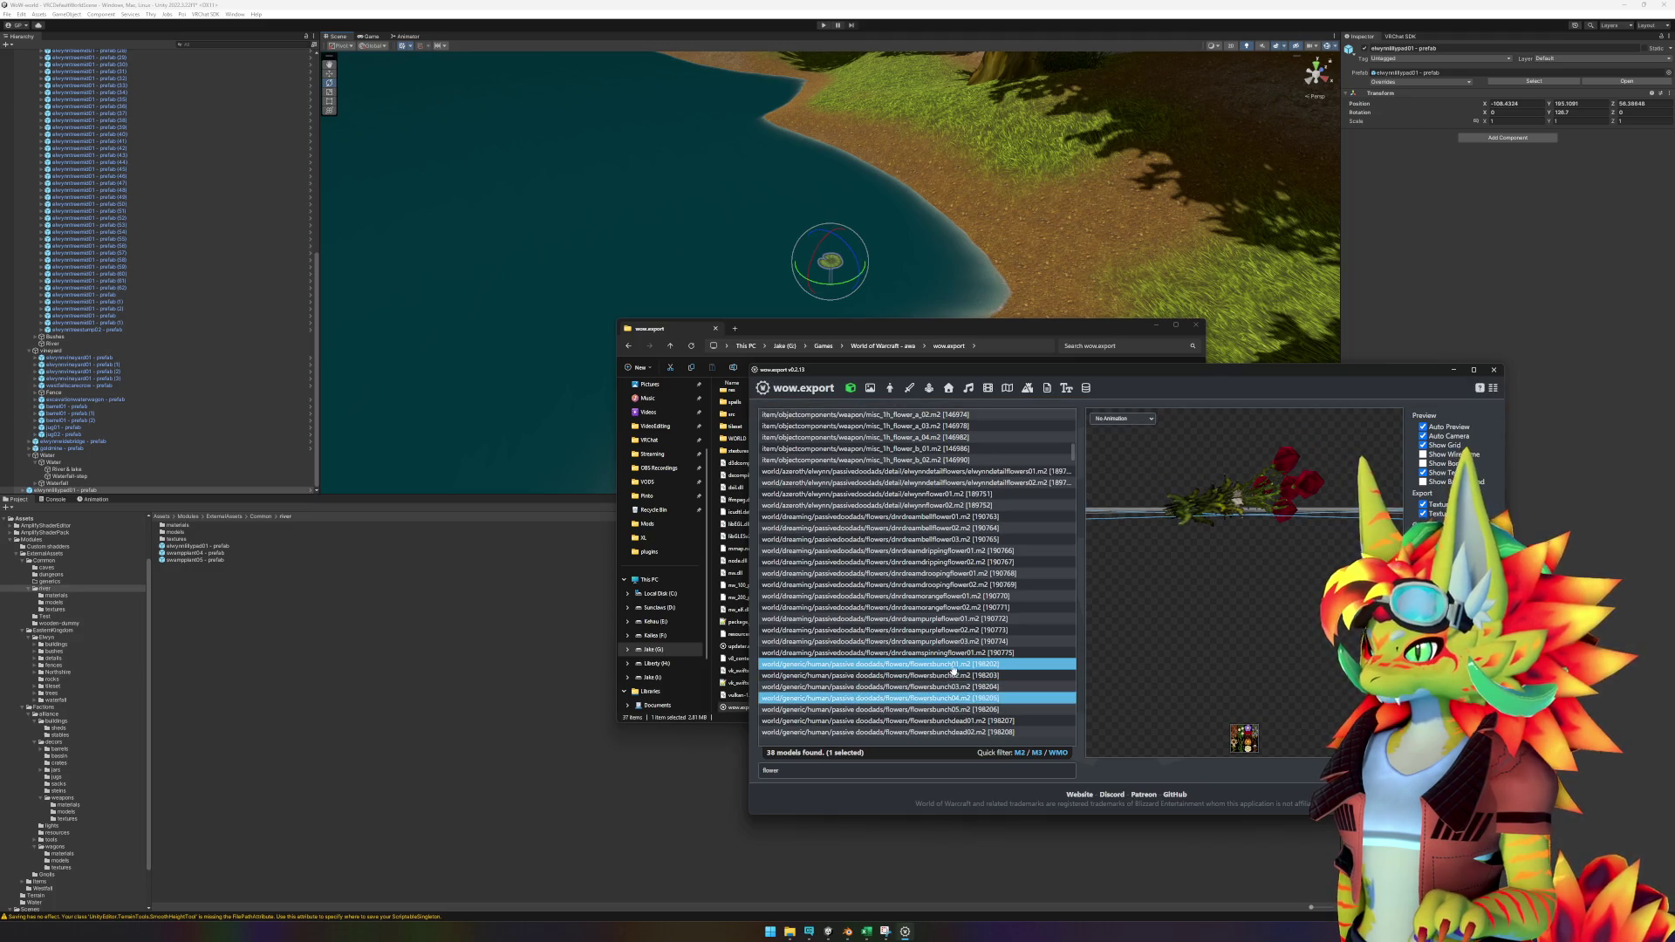
pyautogui.scroll(-5, 960, 667)
pyautogui.press('Down')
pyautogui.press('Down')
pyautogui.press('Down')
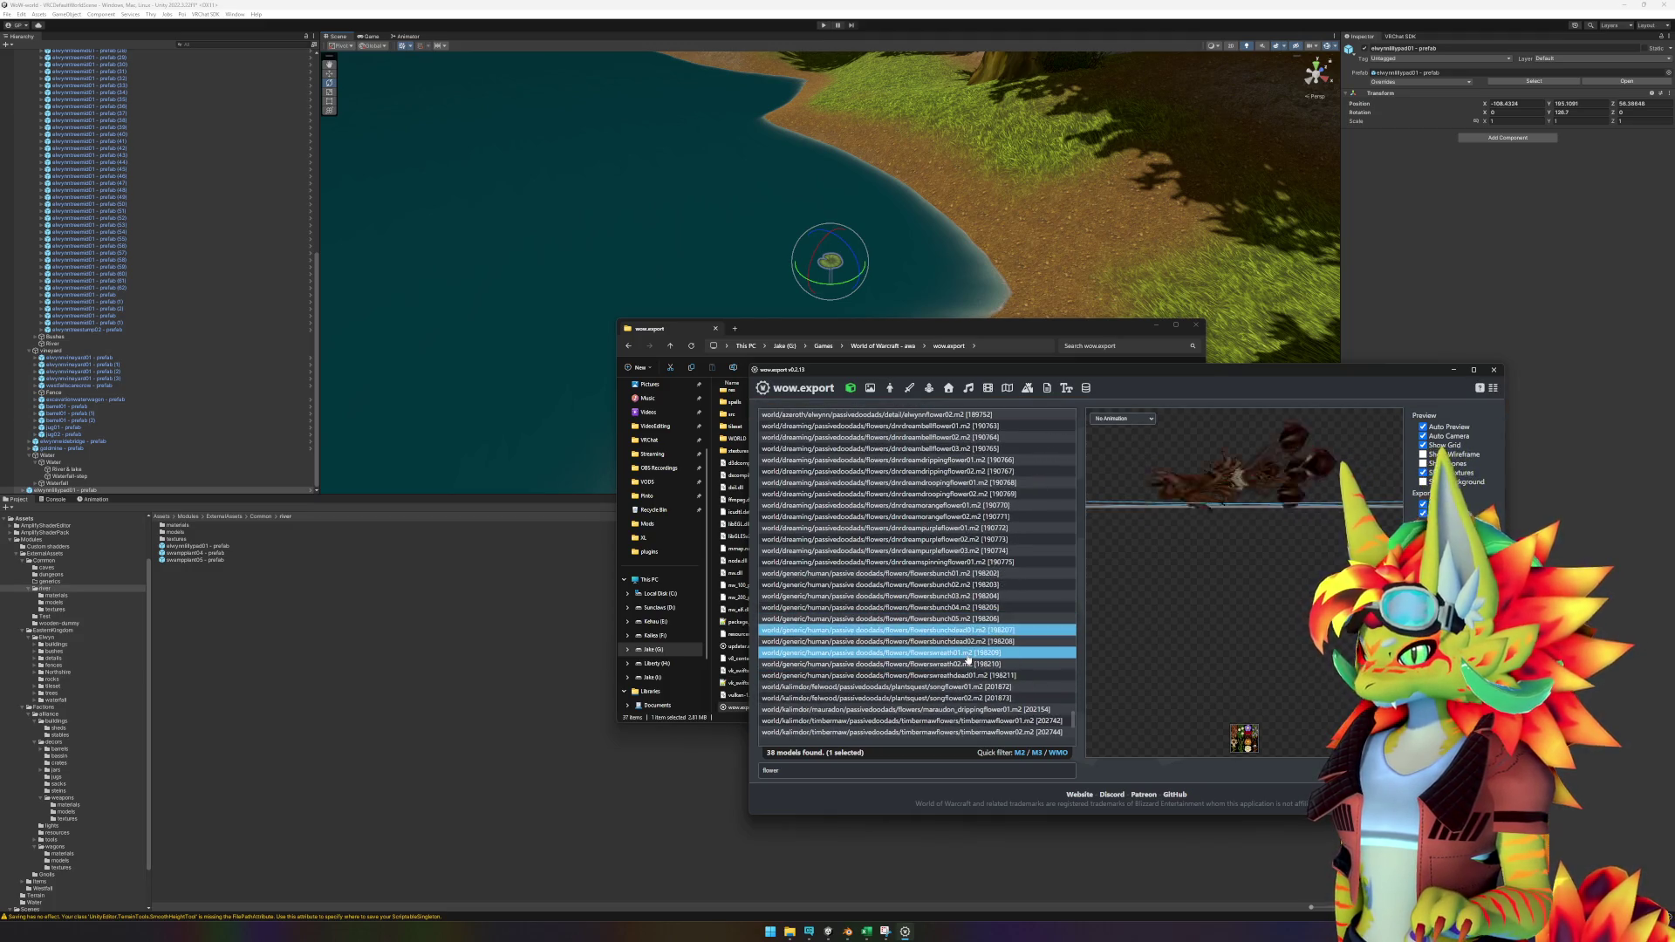
pyautogui.press('Down')
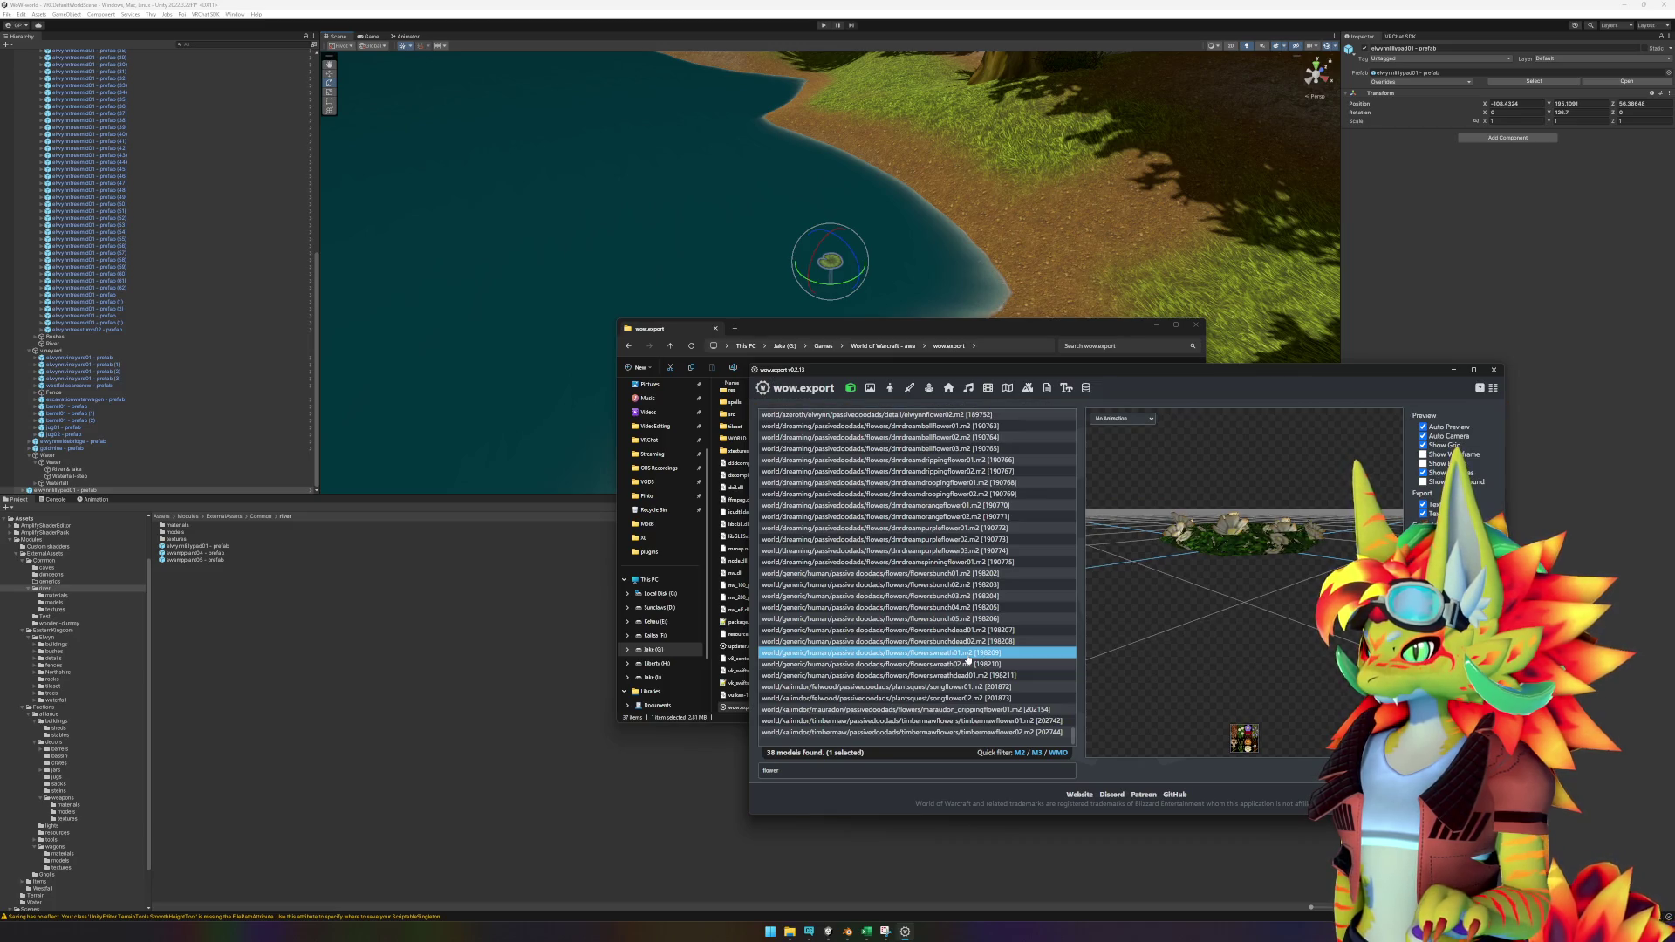
# Preview the remaining flower results, filter by 'lily', and return to Unity.
pyautogui.press('Down')
pyautogui.press('Down')
pyautogui.press('Down')
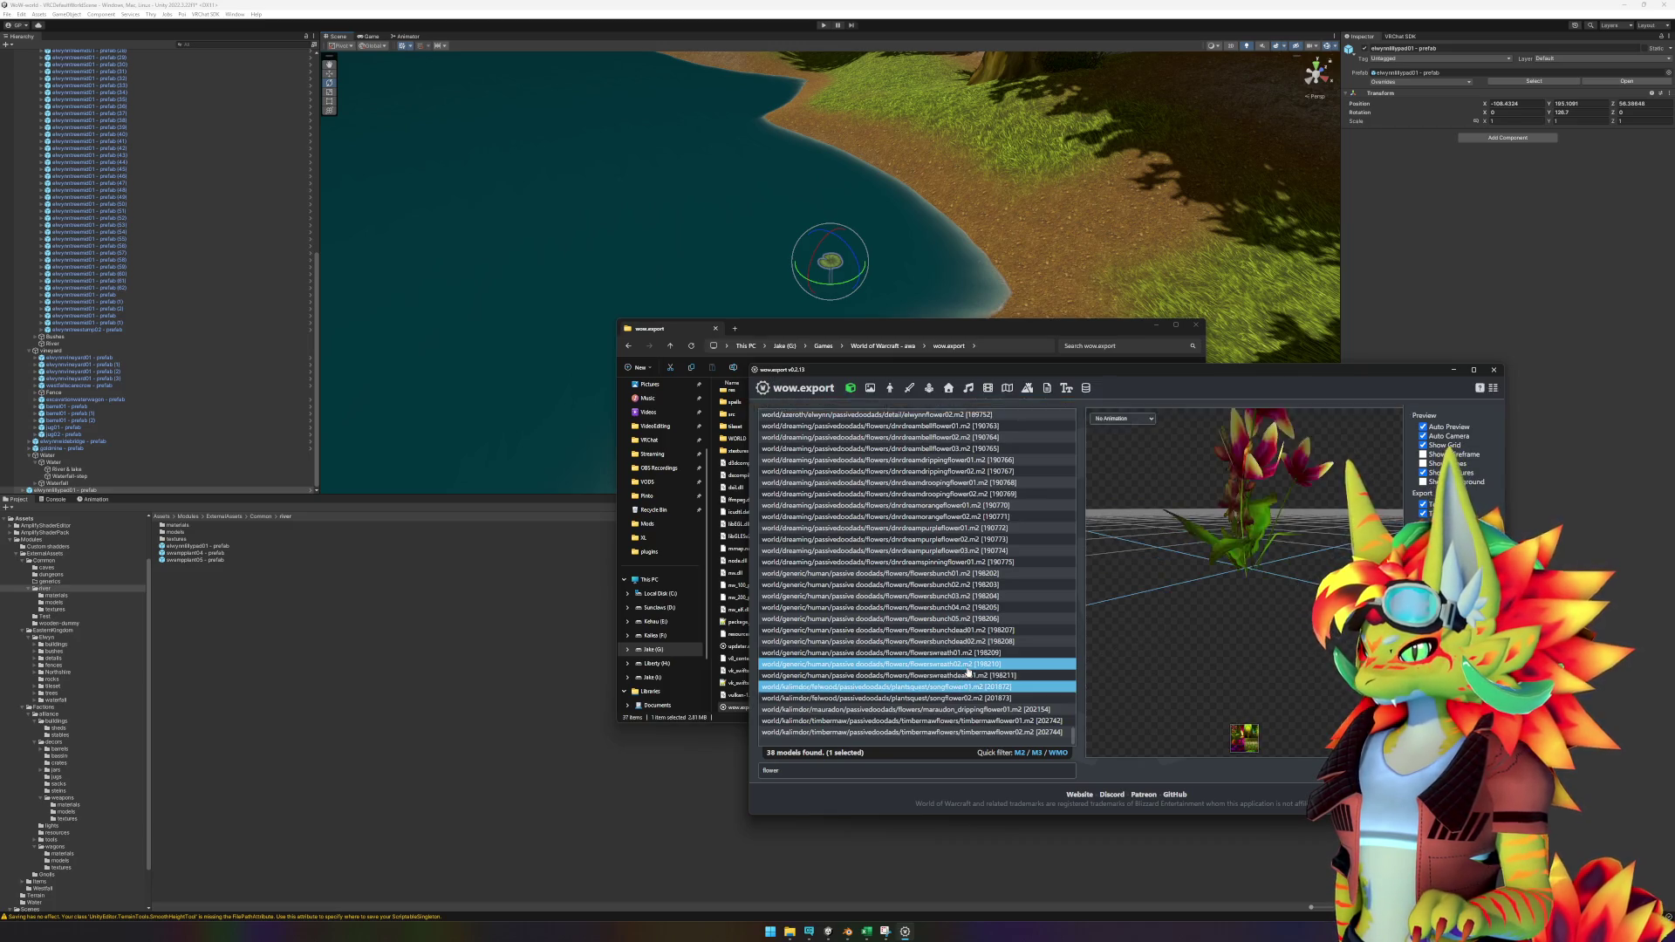
pyautogui.press('Down')
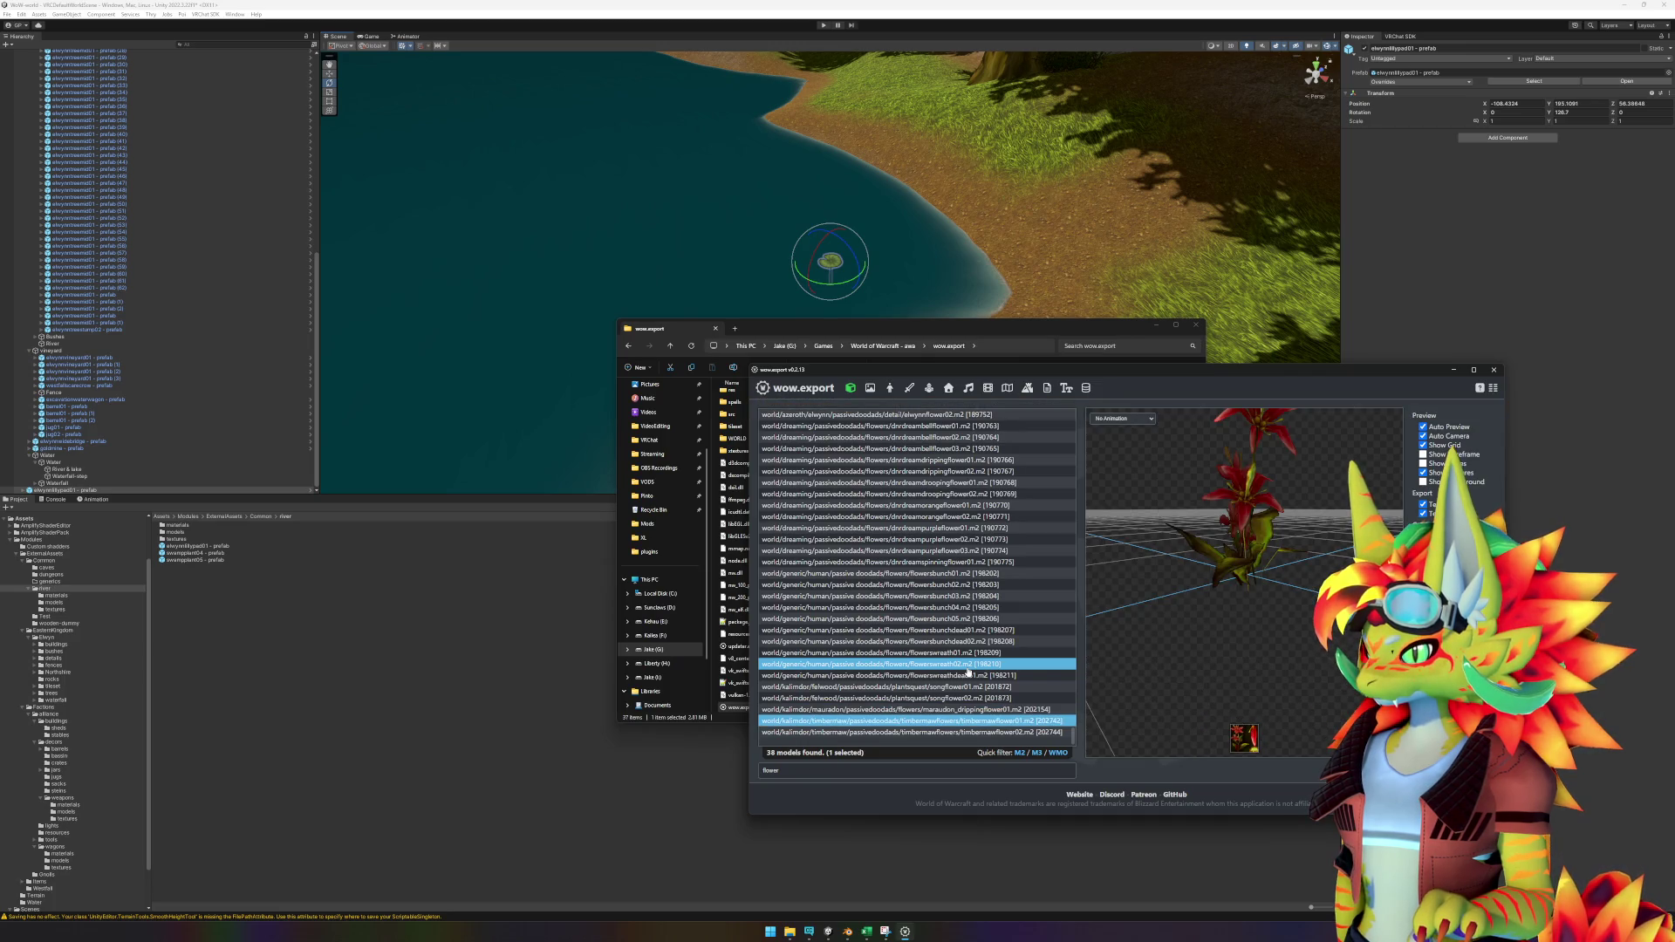
pyautogui.press('Down')
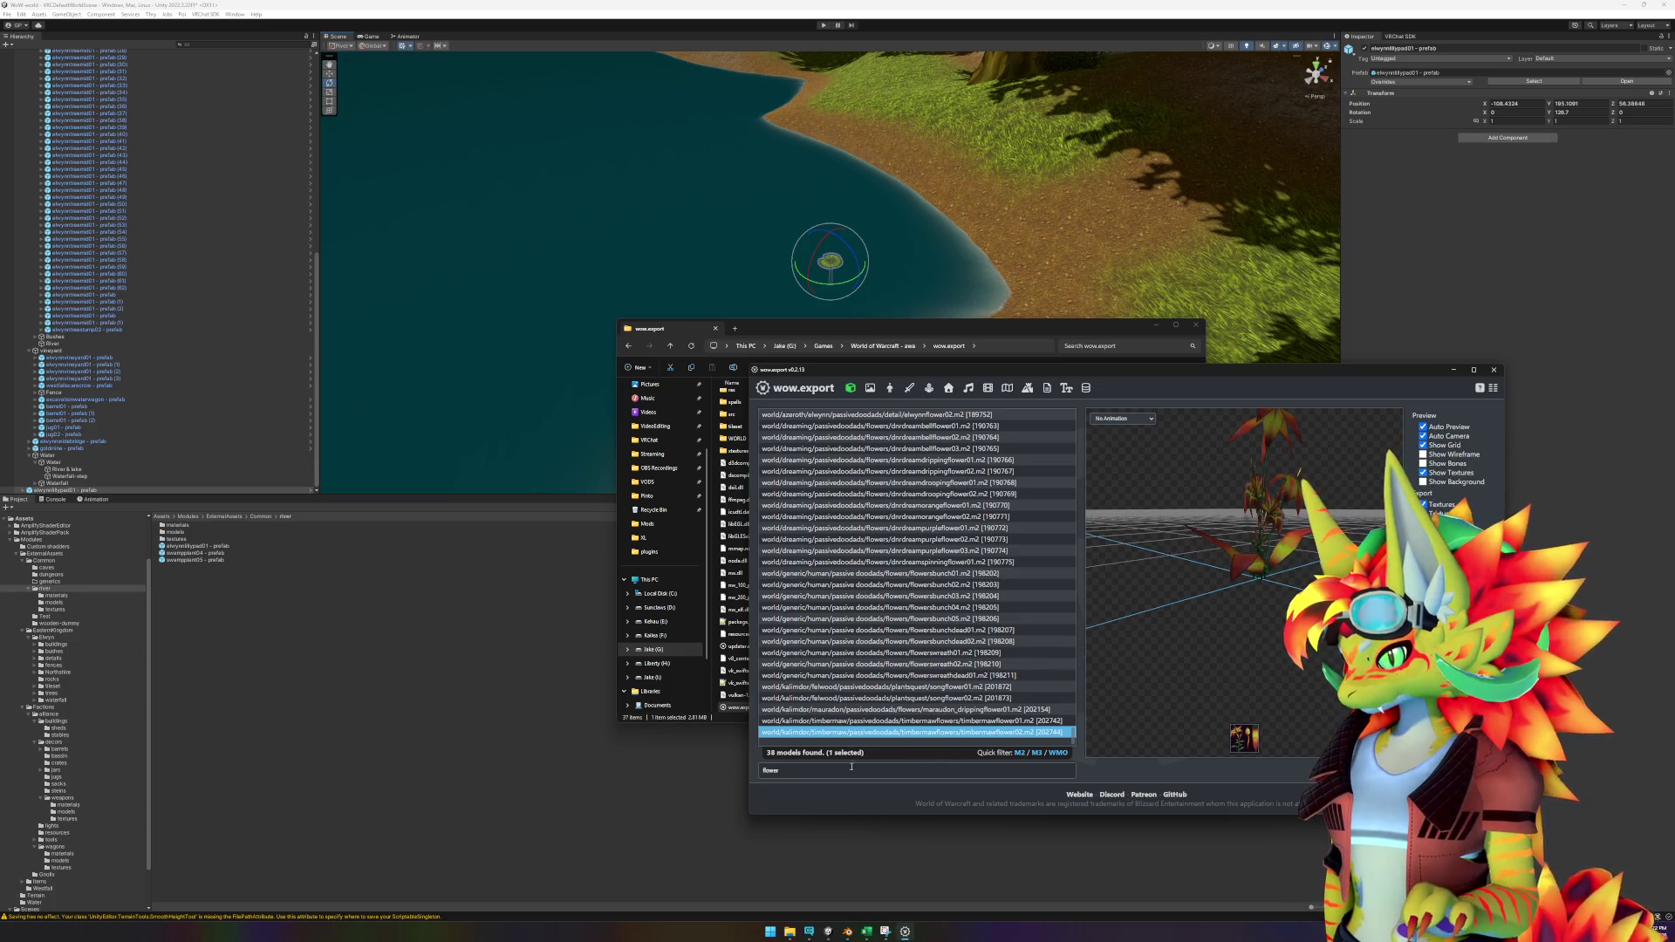
pyautogui.write('lily')
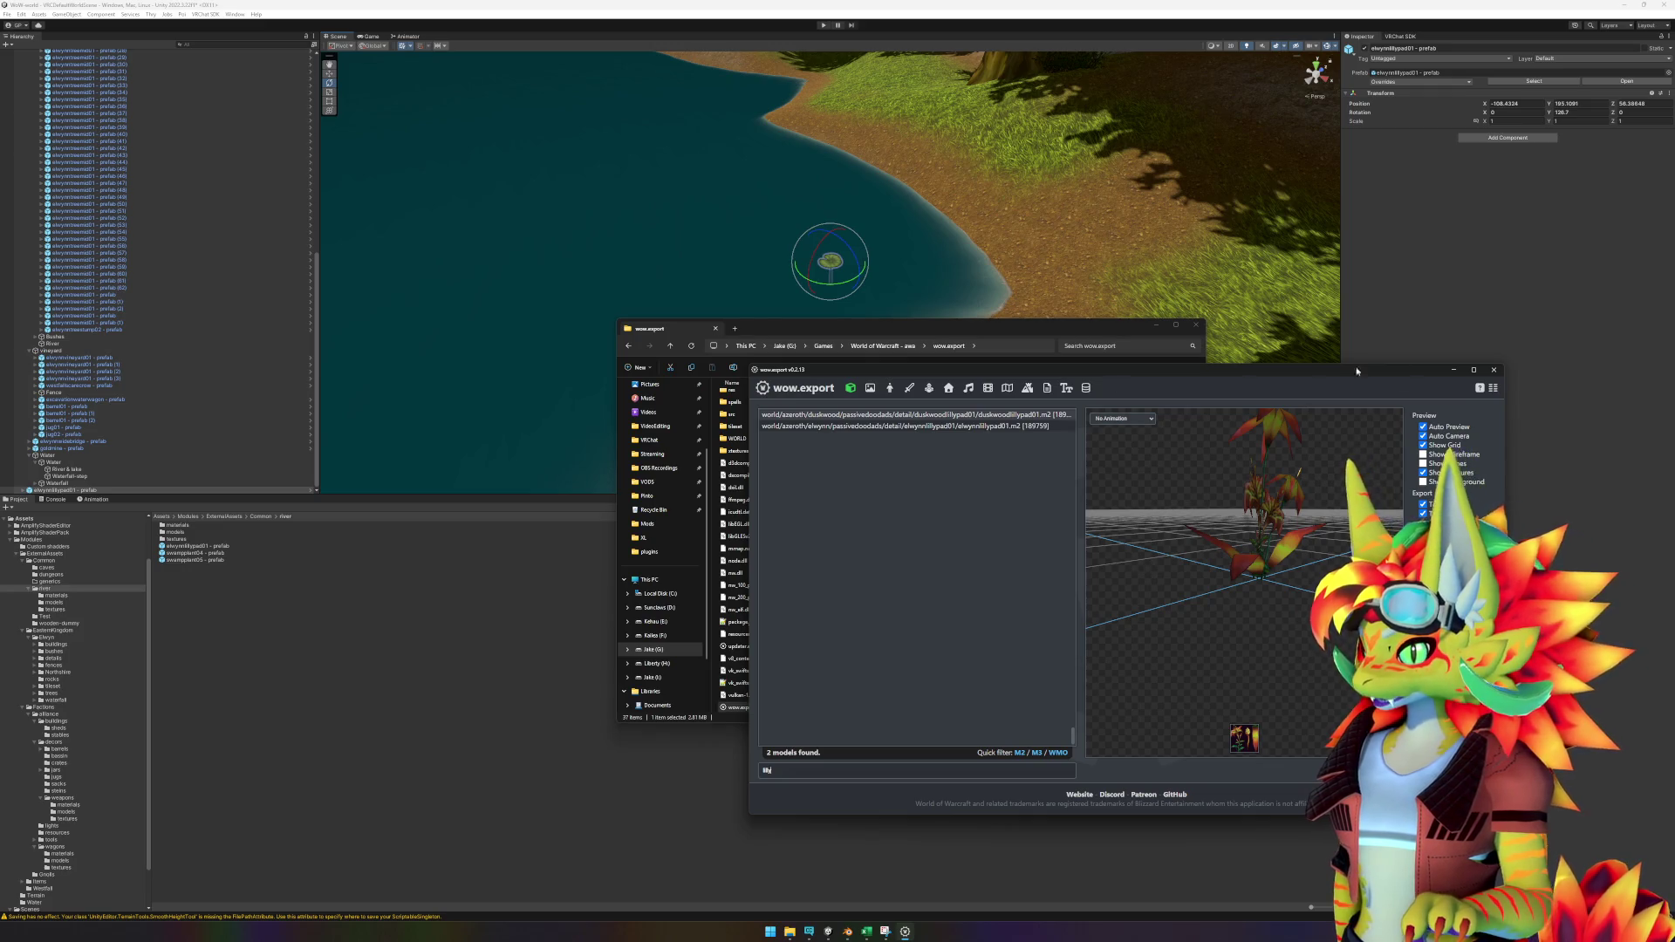
pyautogui.click(1408, 301)
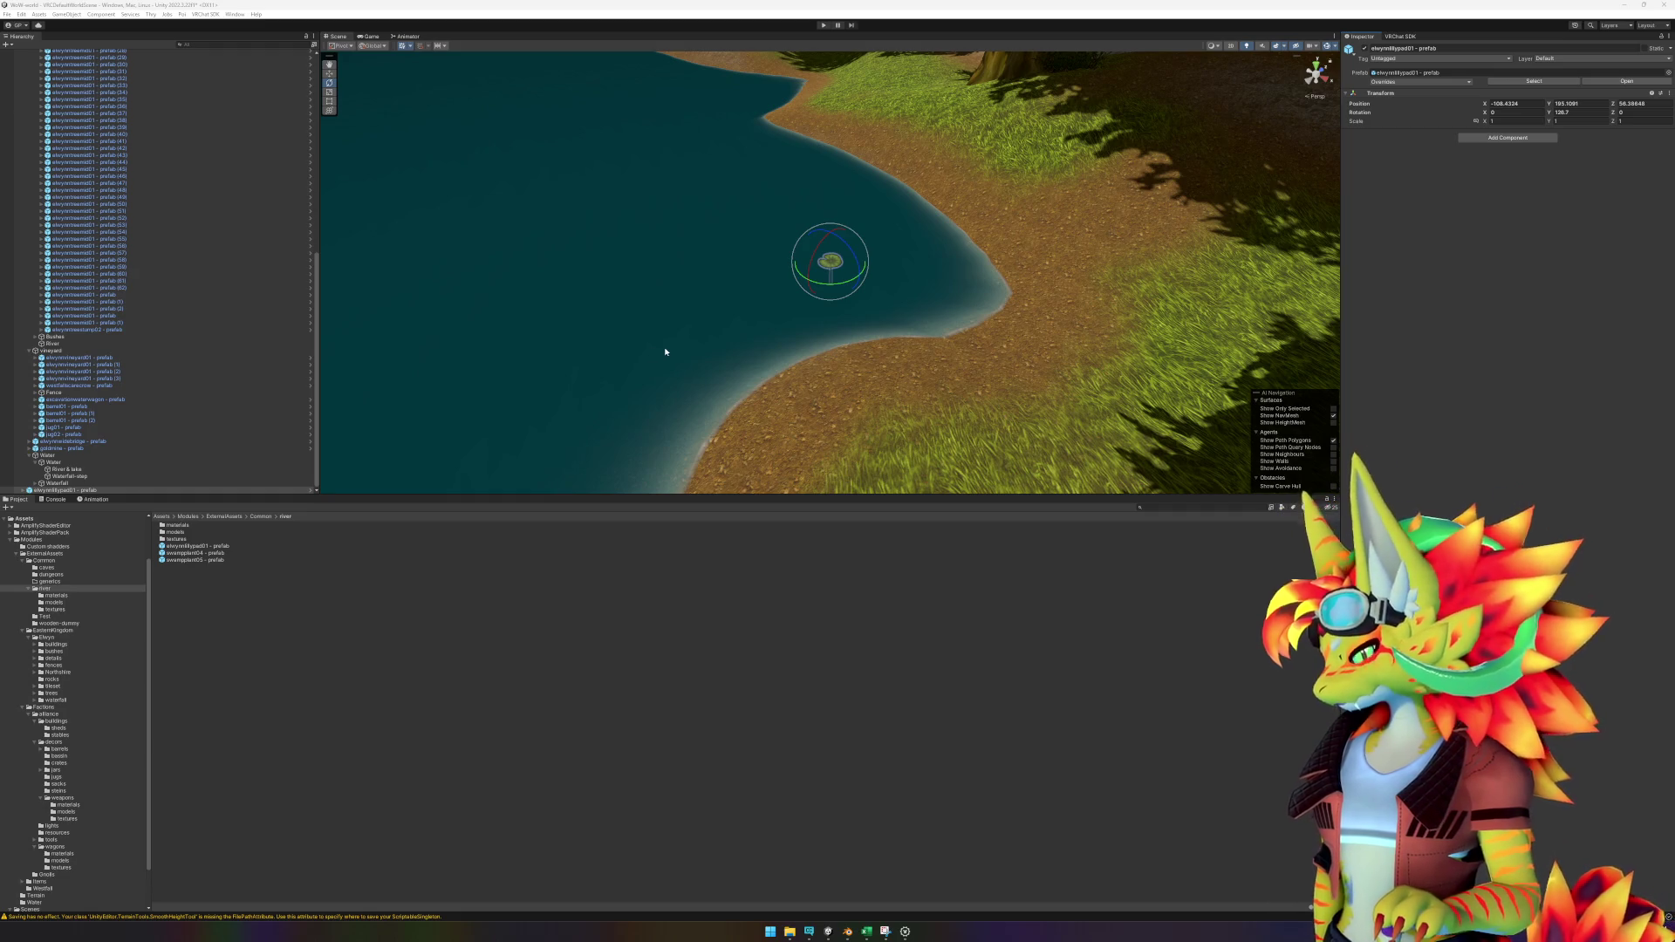
# Place a second lily pad on the water and shift it to the right.
pyautogui.click(315, 669)
pyautogui.moveTo(238, 547)
pyautogui.mouseDown()
pyautogui.moveTo(752, 253)
pyautogui.moveTo(801, 245)
pyautogui.mouseUp()
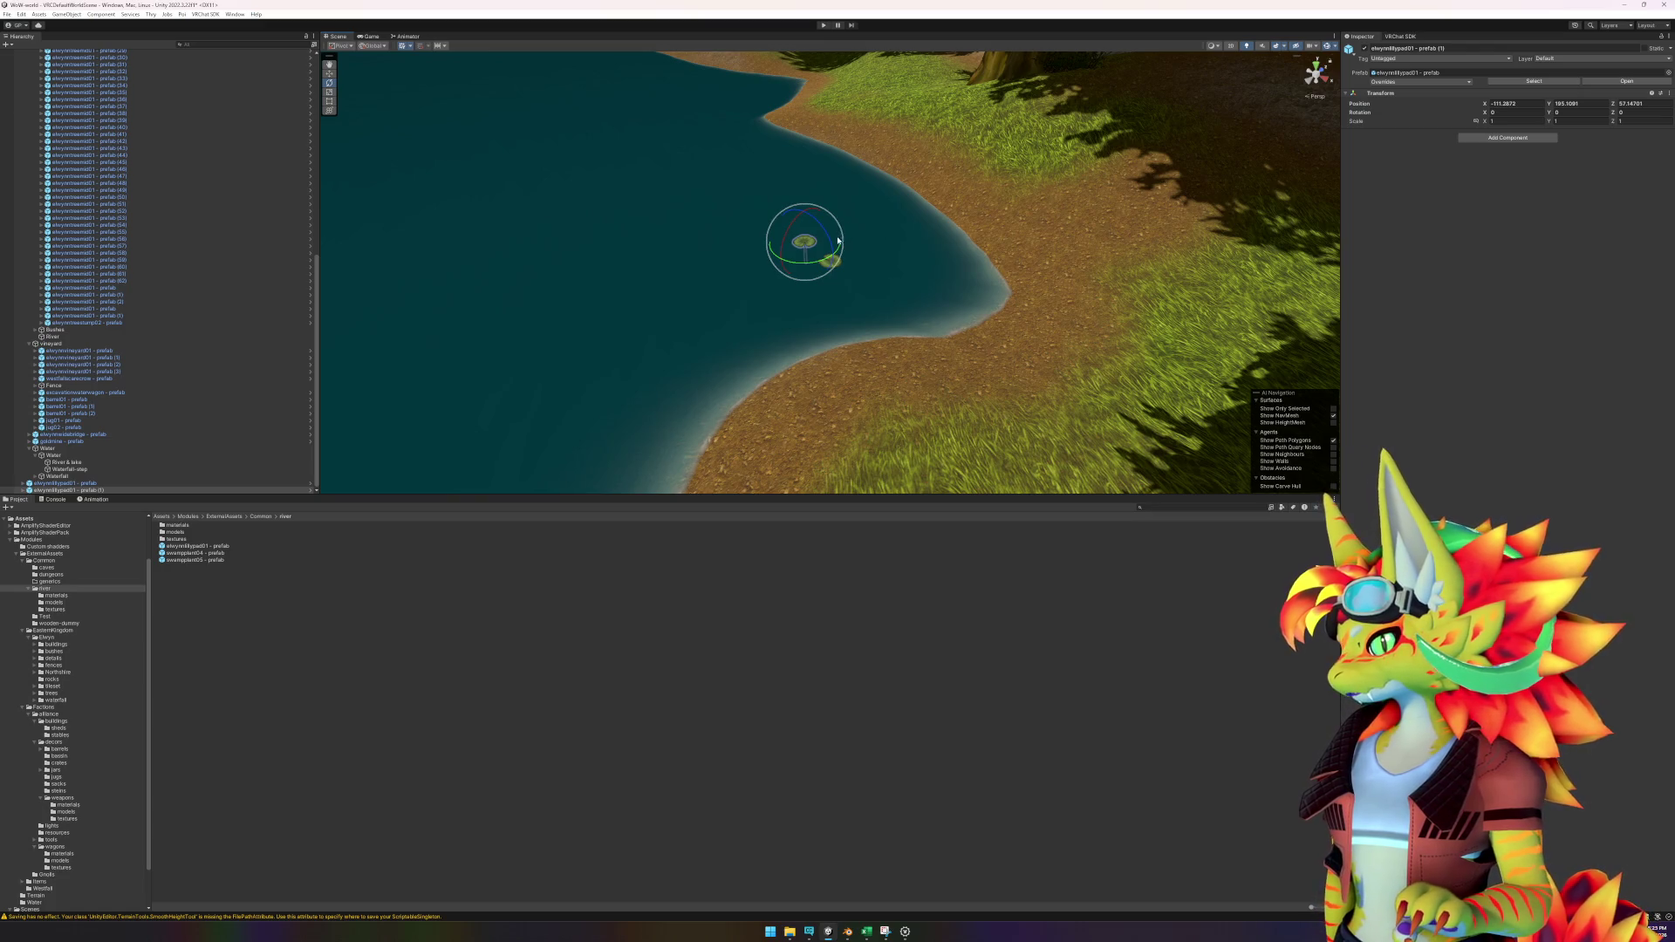
pyautogui.press('w')
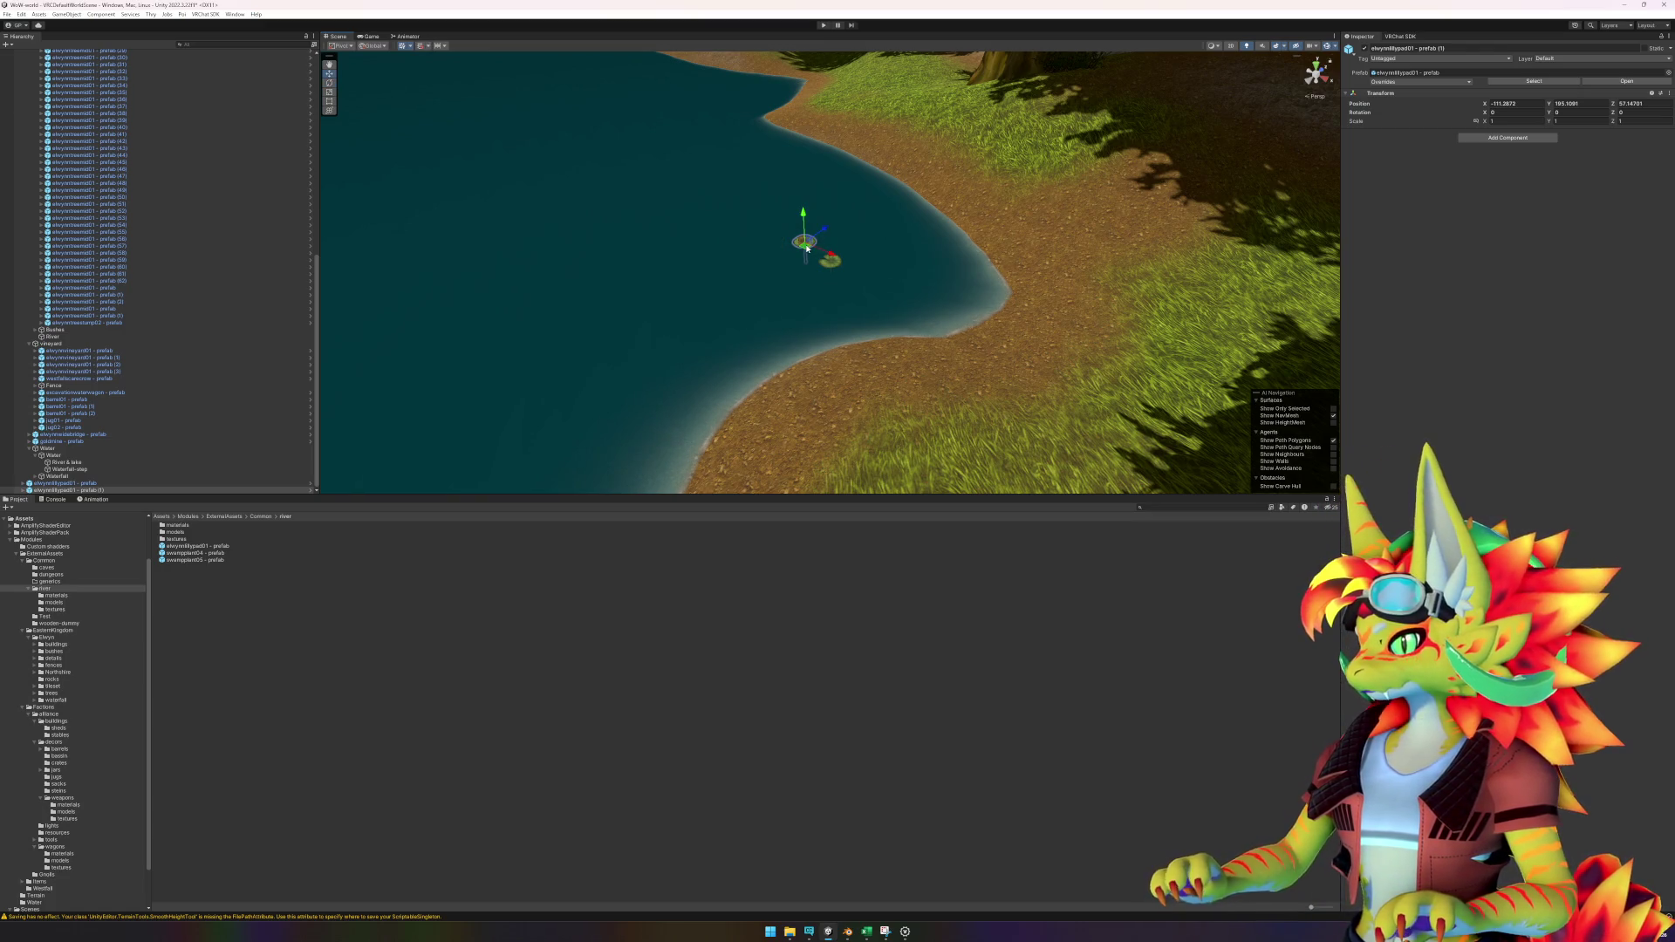
pyautogui.press('f')
pyautogui.scroll(-3, 850, 276)
pyautogui.moveTo(833, 236)
pyautogui.mouseDown()
pyautogui.moveTo(916, 240)
pyautogui.moveTo(897, 273)
pyautogui.mouseUp()
pyautogui.press('e')
# Move the lower lily pad up-left across the water and rotate it.
pyautogui.click(905, 368)
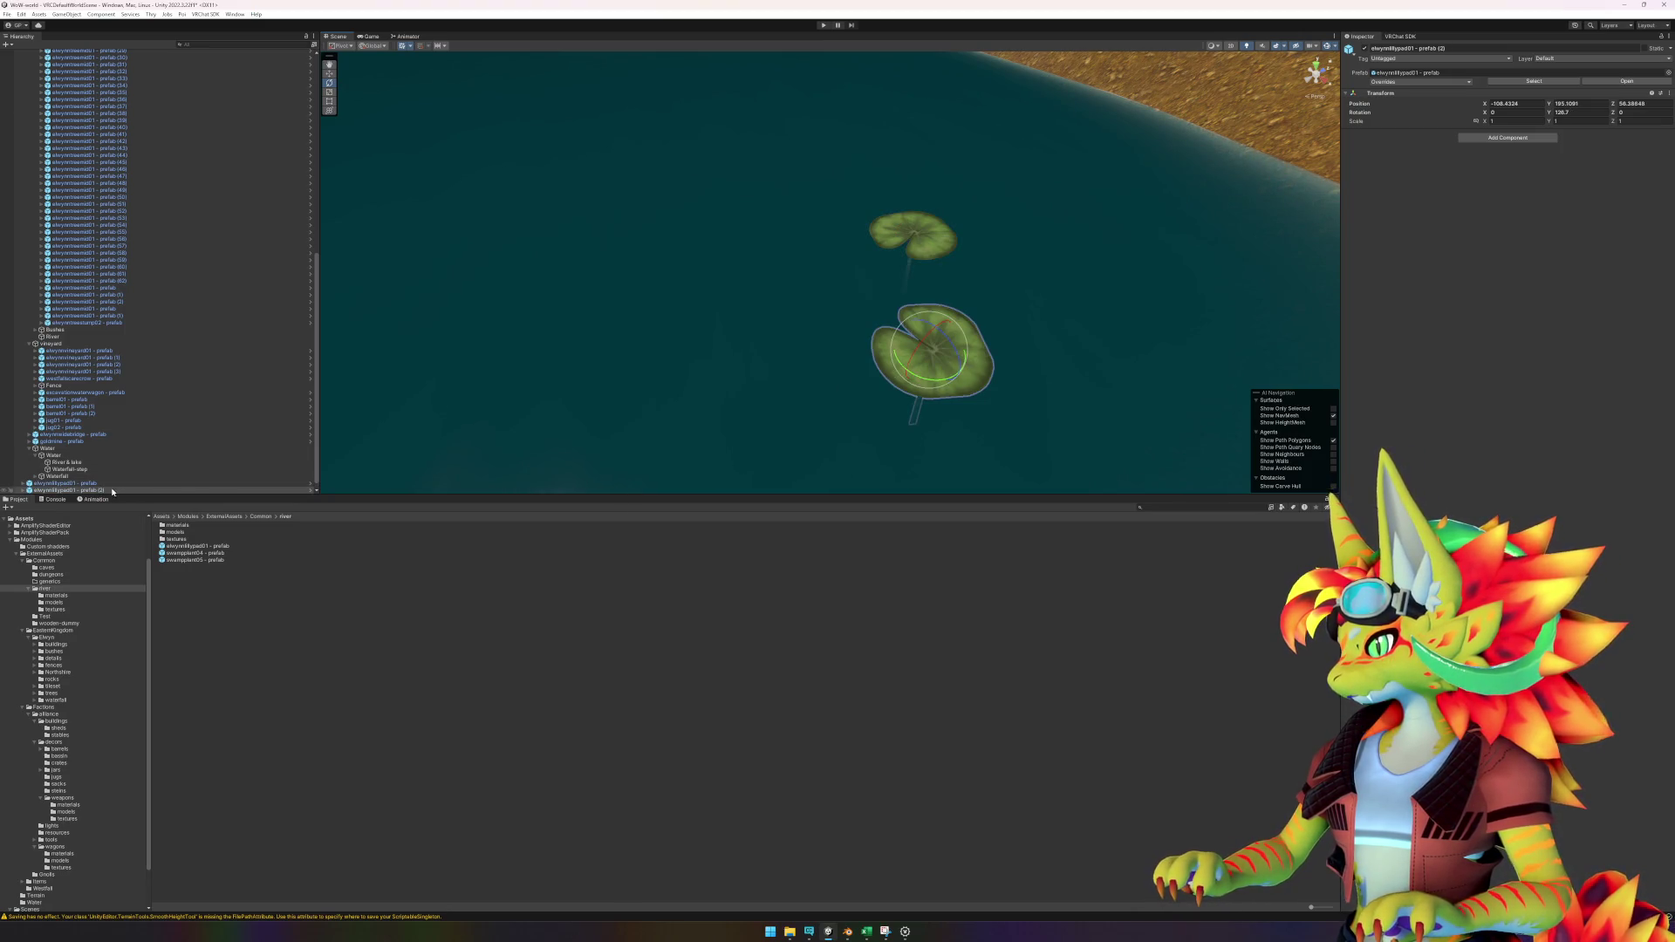
pyautogui.press('w')
pyautogui.moveTo(931, 362)
pyautogui.mouseDown()
pyautogui.moveTo(745, 349)
pyautogui.moveTo(748, 305)
pyautogui.moveTo(705, 299)
pyautogui.moveTo(561, 326)
pyautogui.mouseUp()
pyautogui.press('e')
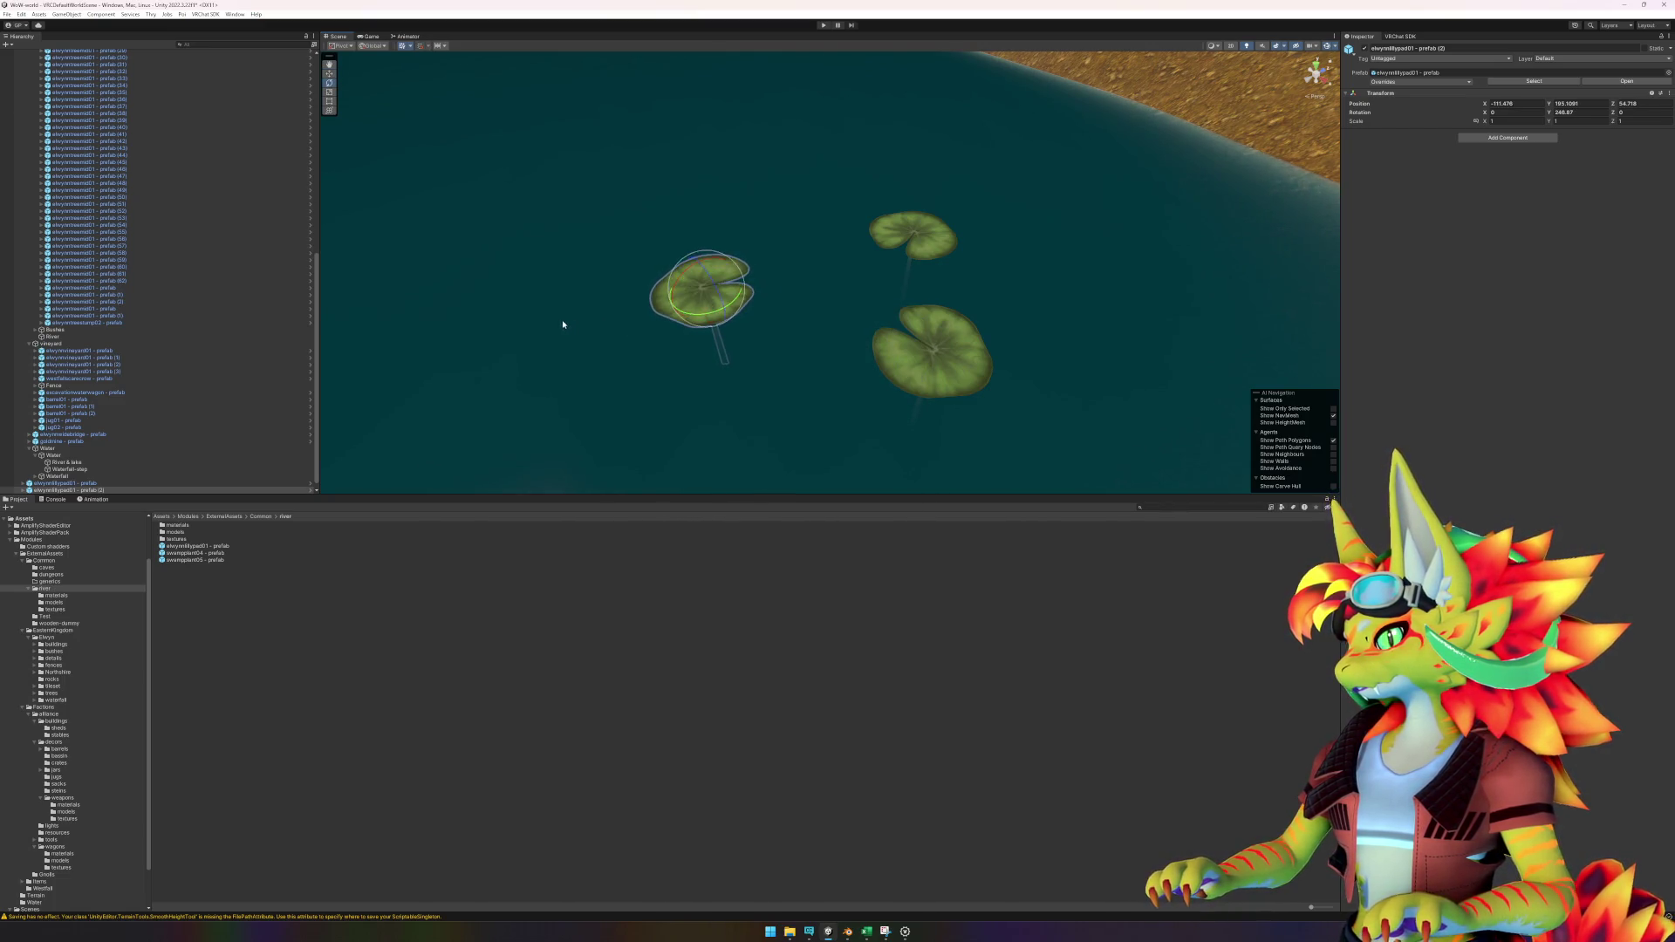
pyautogui.scroll(-3, 715, 361)
pyautogui.scroll(-2, 767, 349)
# Box-select and frame the three lily pads, then nudge one leaf right.
pyautogui.moveTo(691, 223); pyautogui.dragTo(941, 389)
pyautogui.press('f')
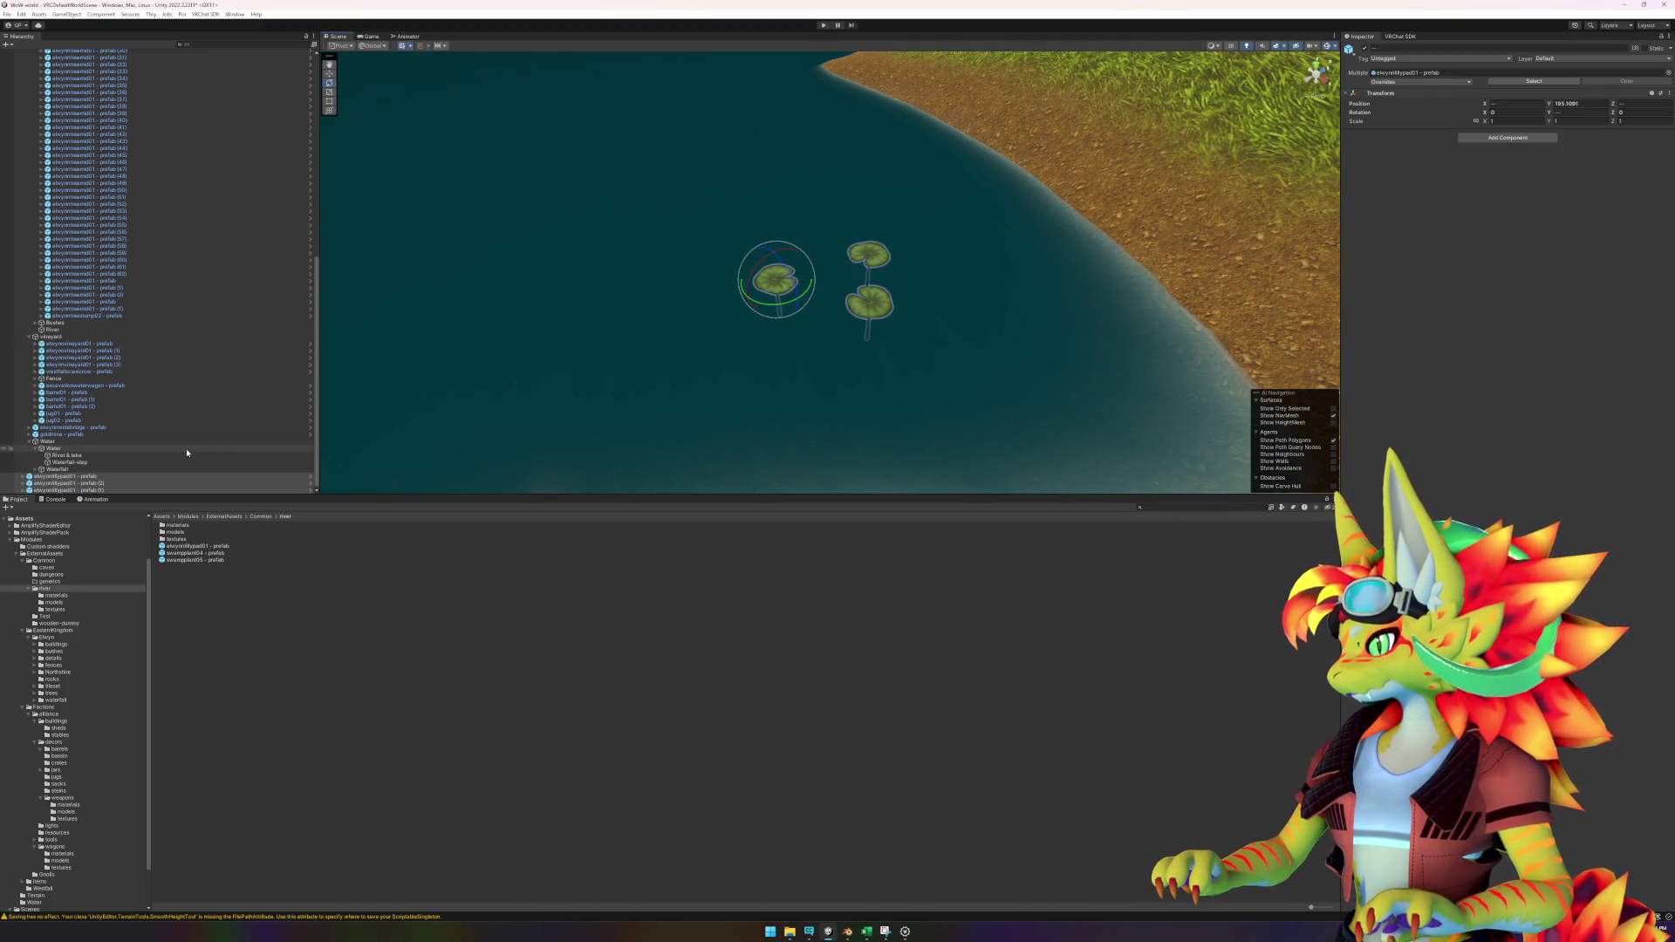
pyautogui.scroll(1, 174, 418)
pyautogui.scroll(-3, 652, 385)
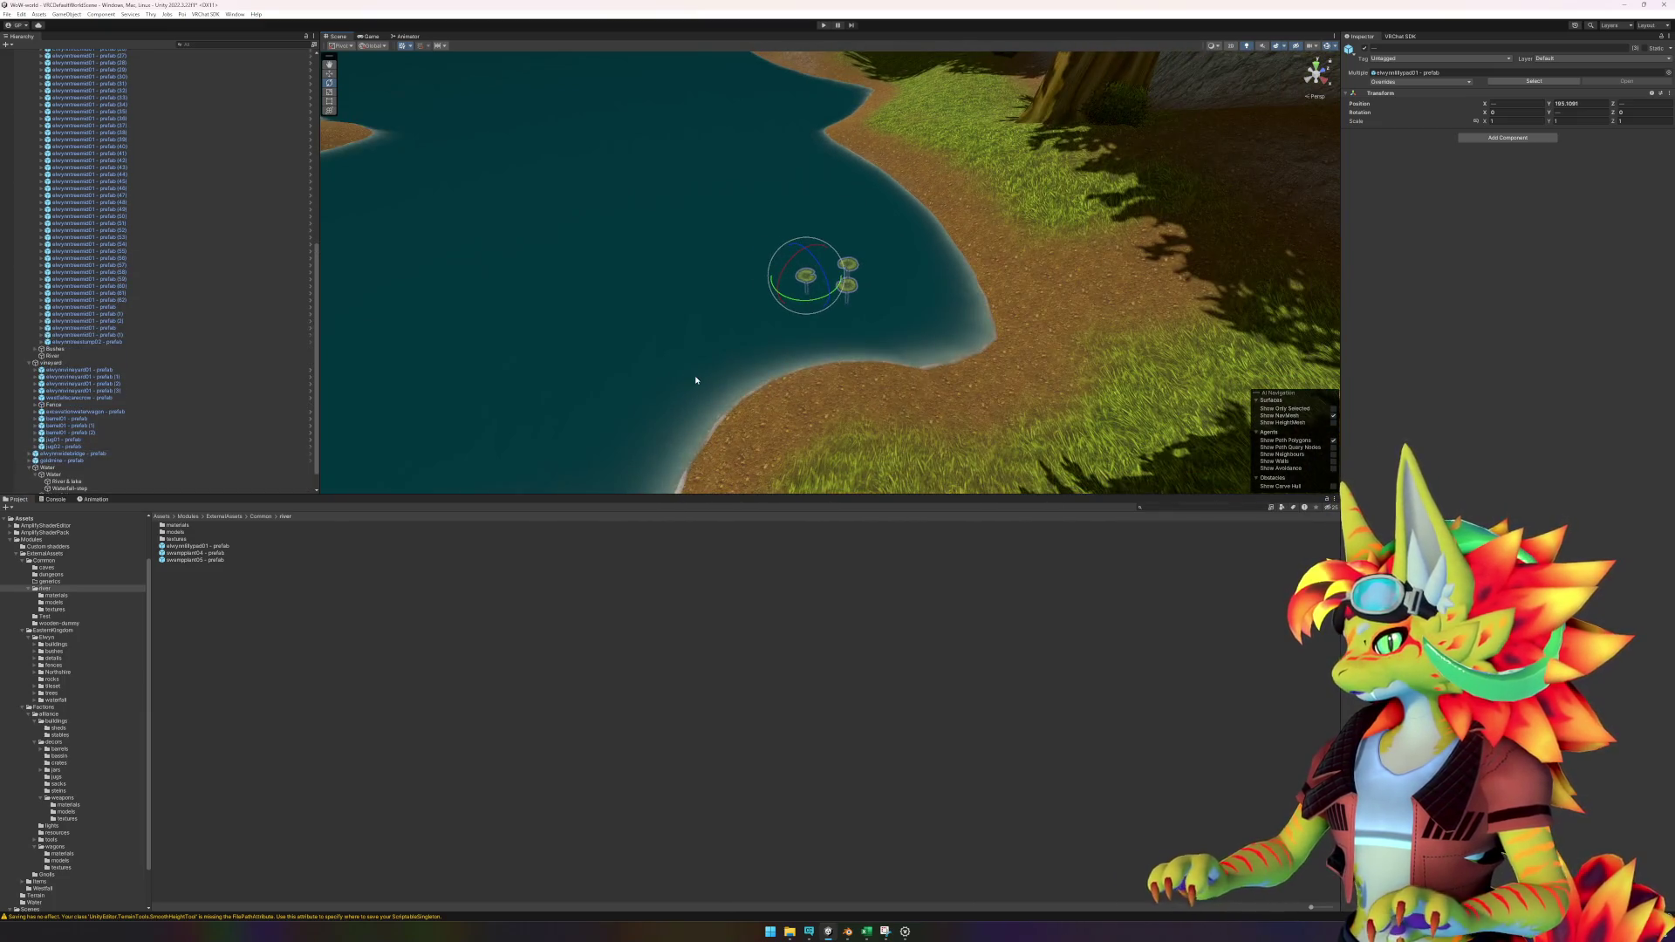
pyautogui.scroll(-5, 696, 380)
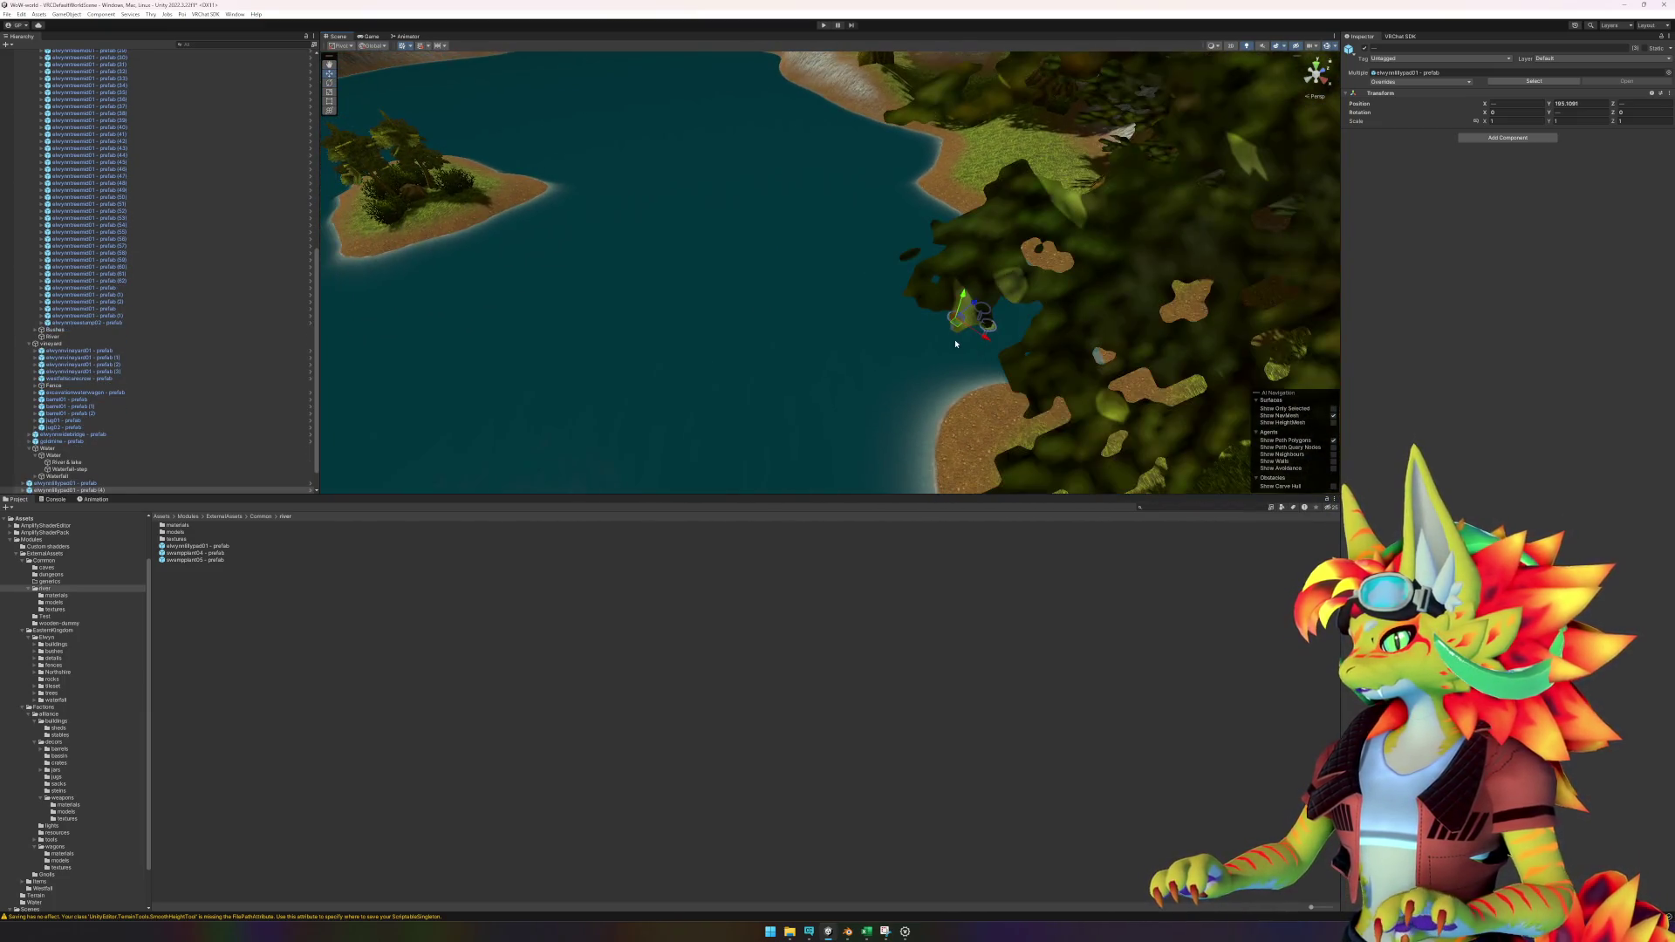
pyautogui.scroll(-3, 955, 344)
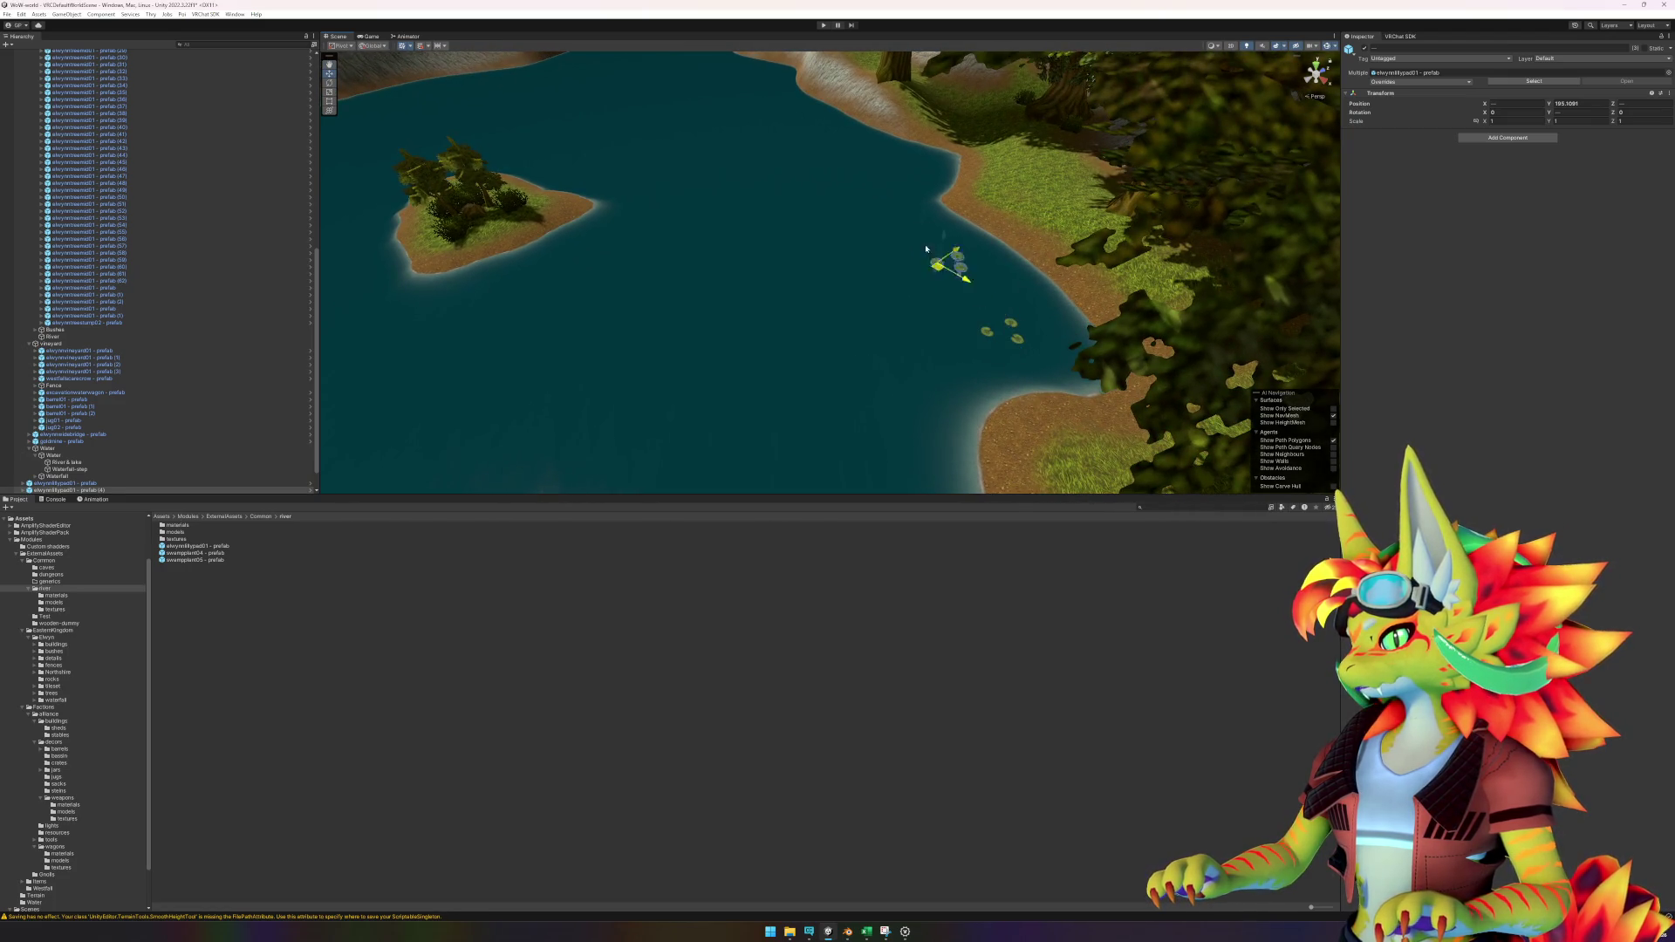
pyautogui.press('f')
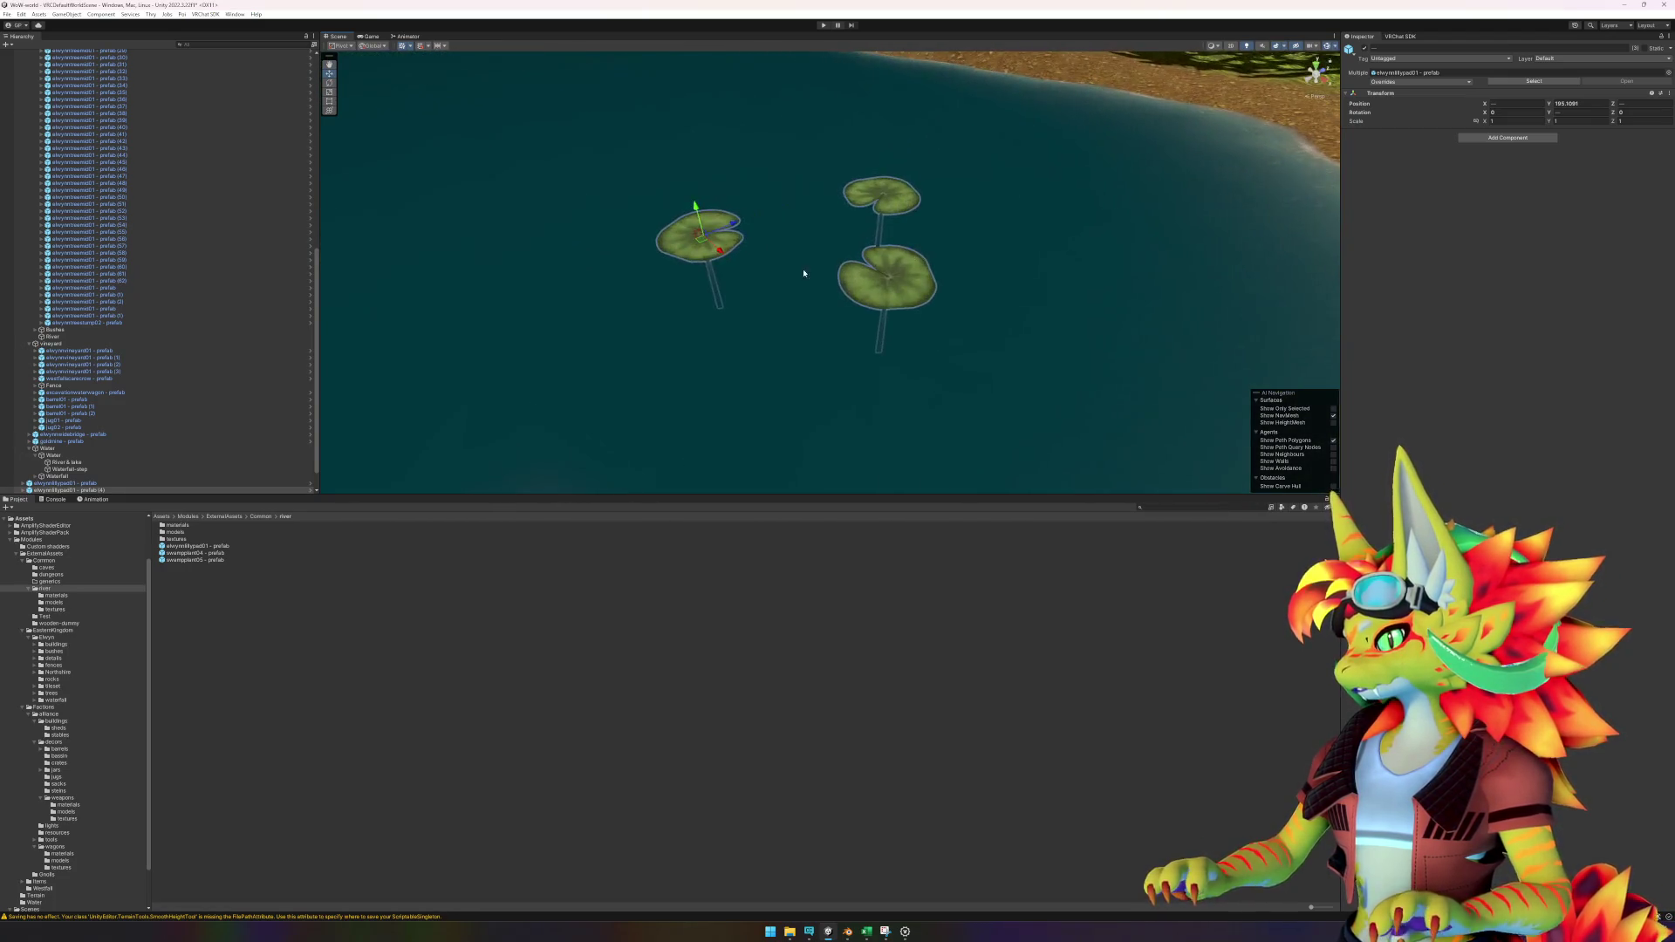
pyautogui.click(728, 247)
pyautogui.moveTo(729, 247); pyautogui.dragTo(794, 249)
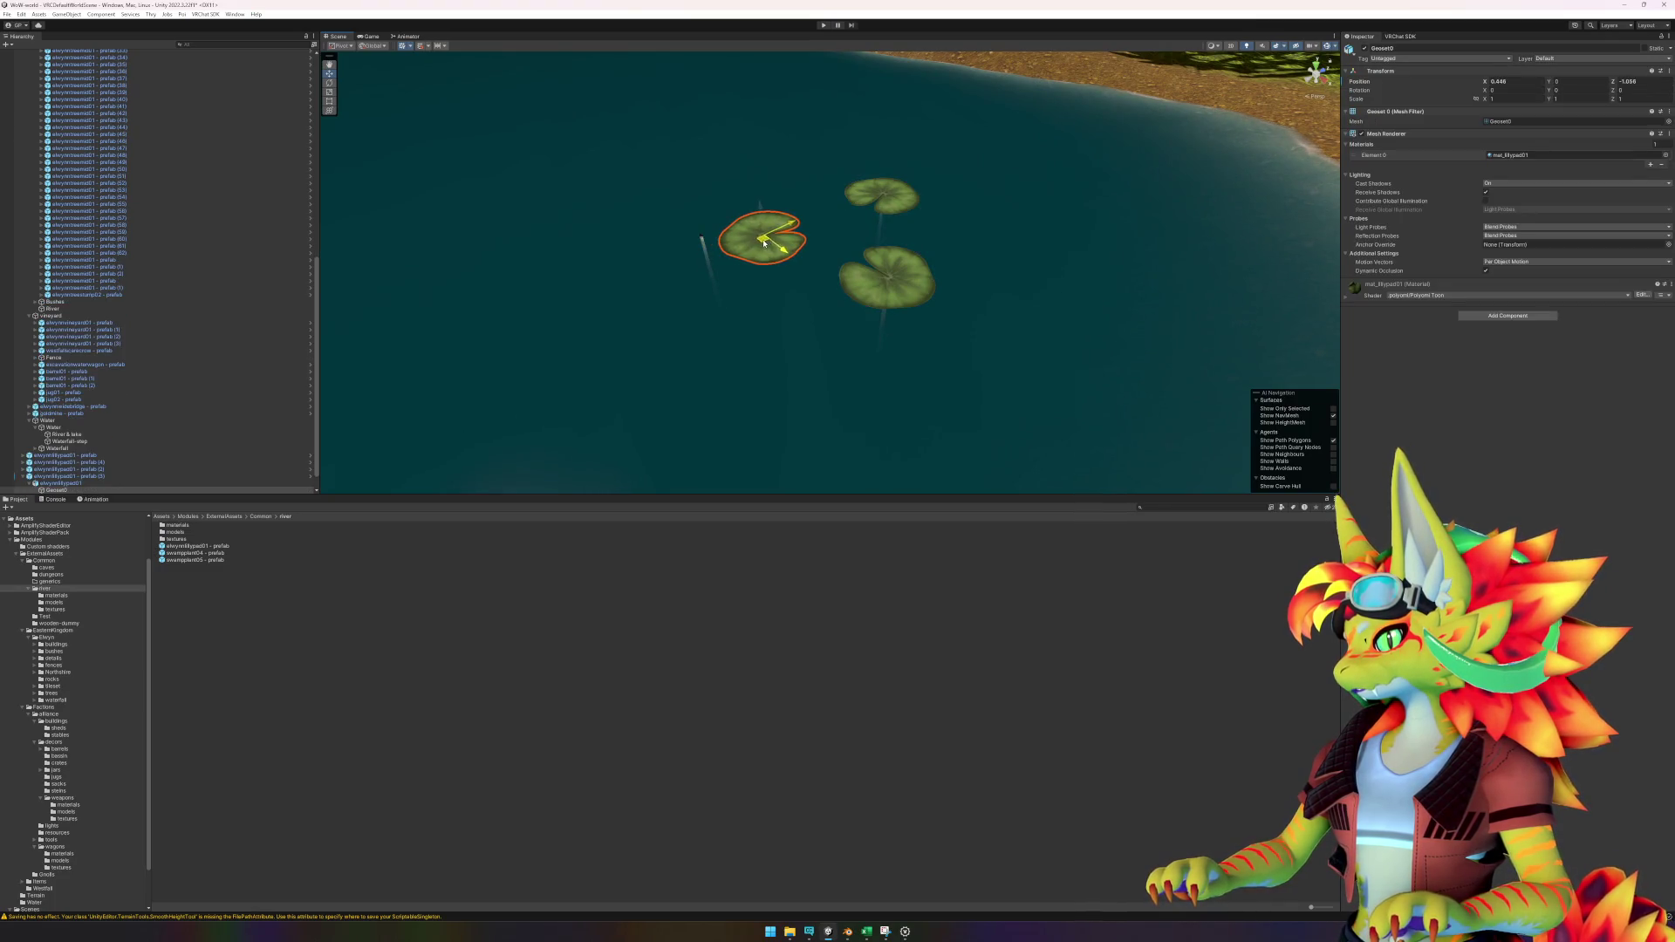
# Undo the stray leaf move and reposition lilypad prefab (3) up and right.
pyautogui.hotkey('ctrl', 'z')
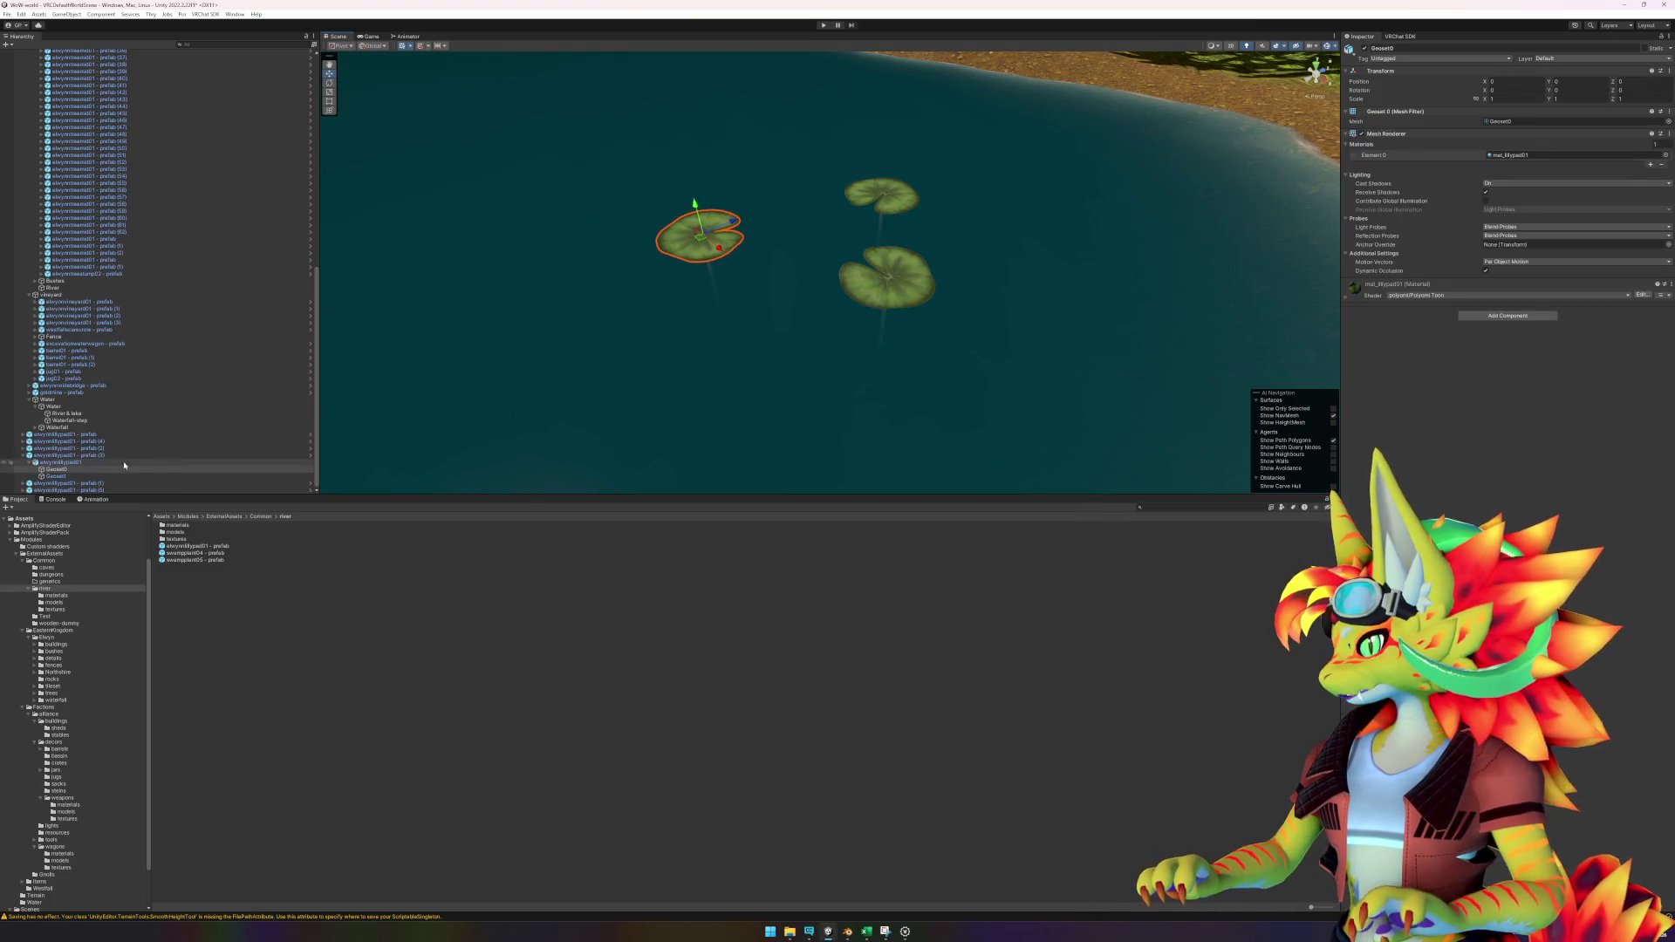
pyautogui.click(98, 455)
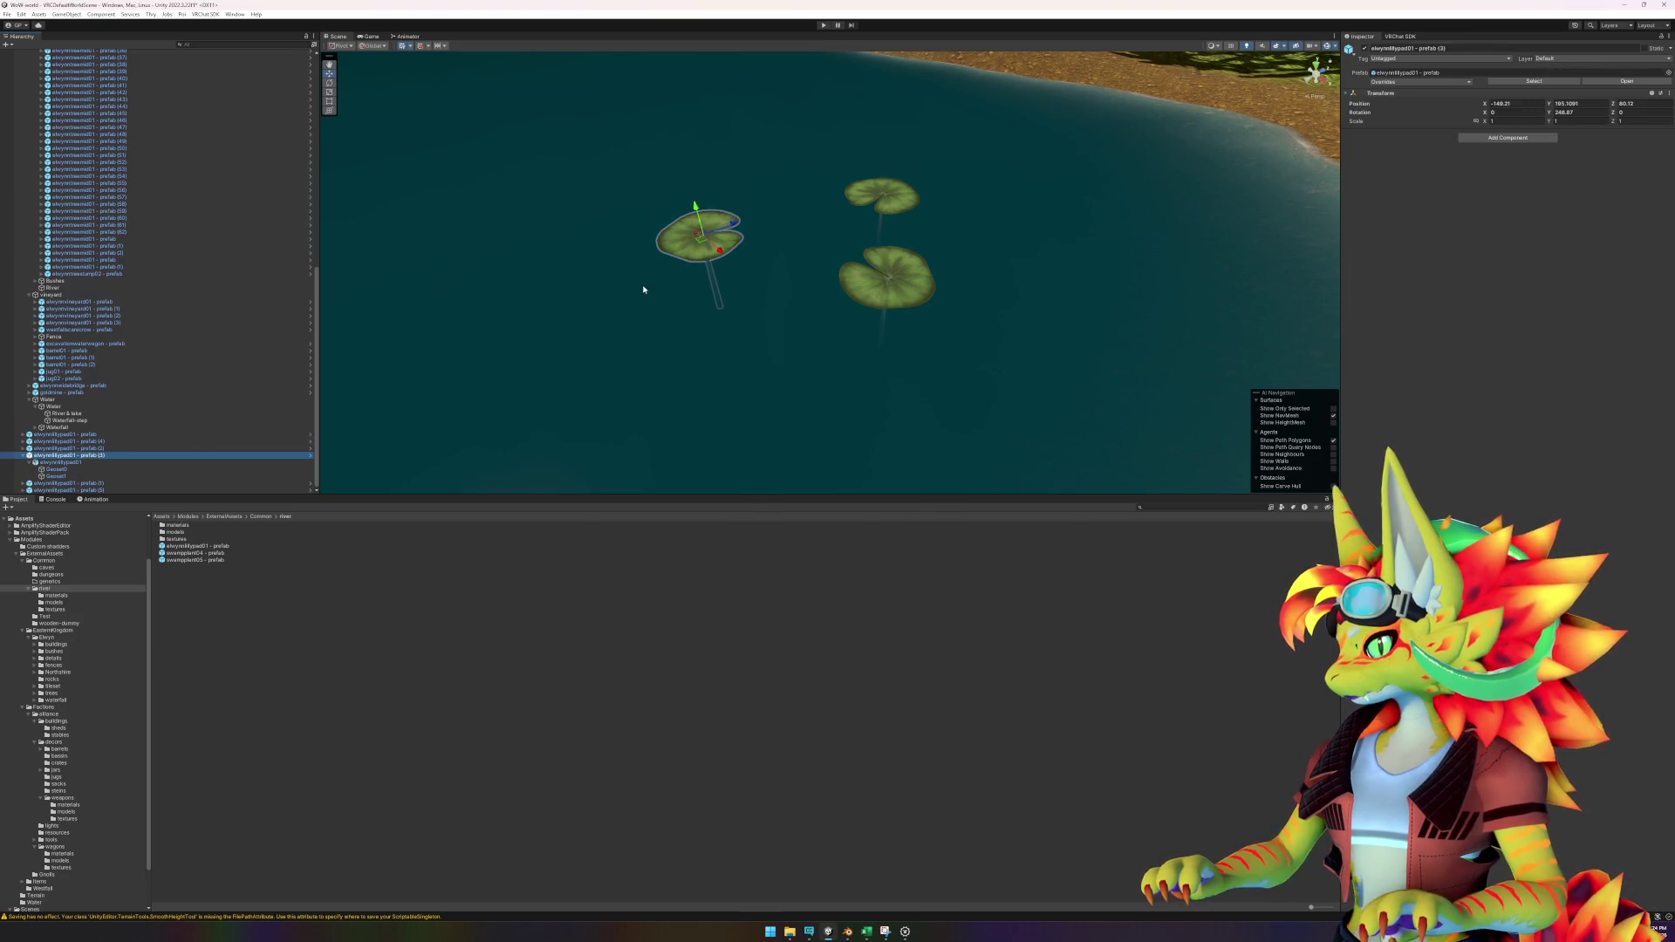
pyautogui.moveTo(700, 241)
pyautogui.mouseDown()
pyautogui.moveTo(772, 218)
pyautogui.moveTo(757, 211)
pyautogui.mouseUp()
pyautogui.scroll(-5, 800, 284)
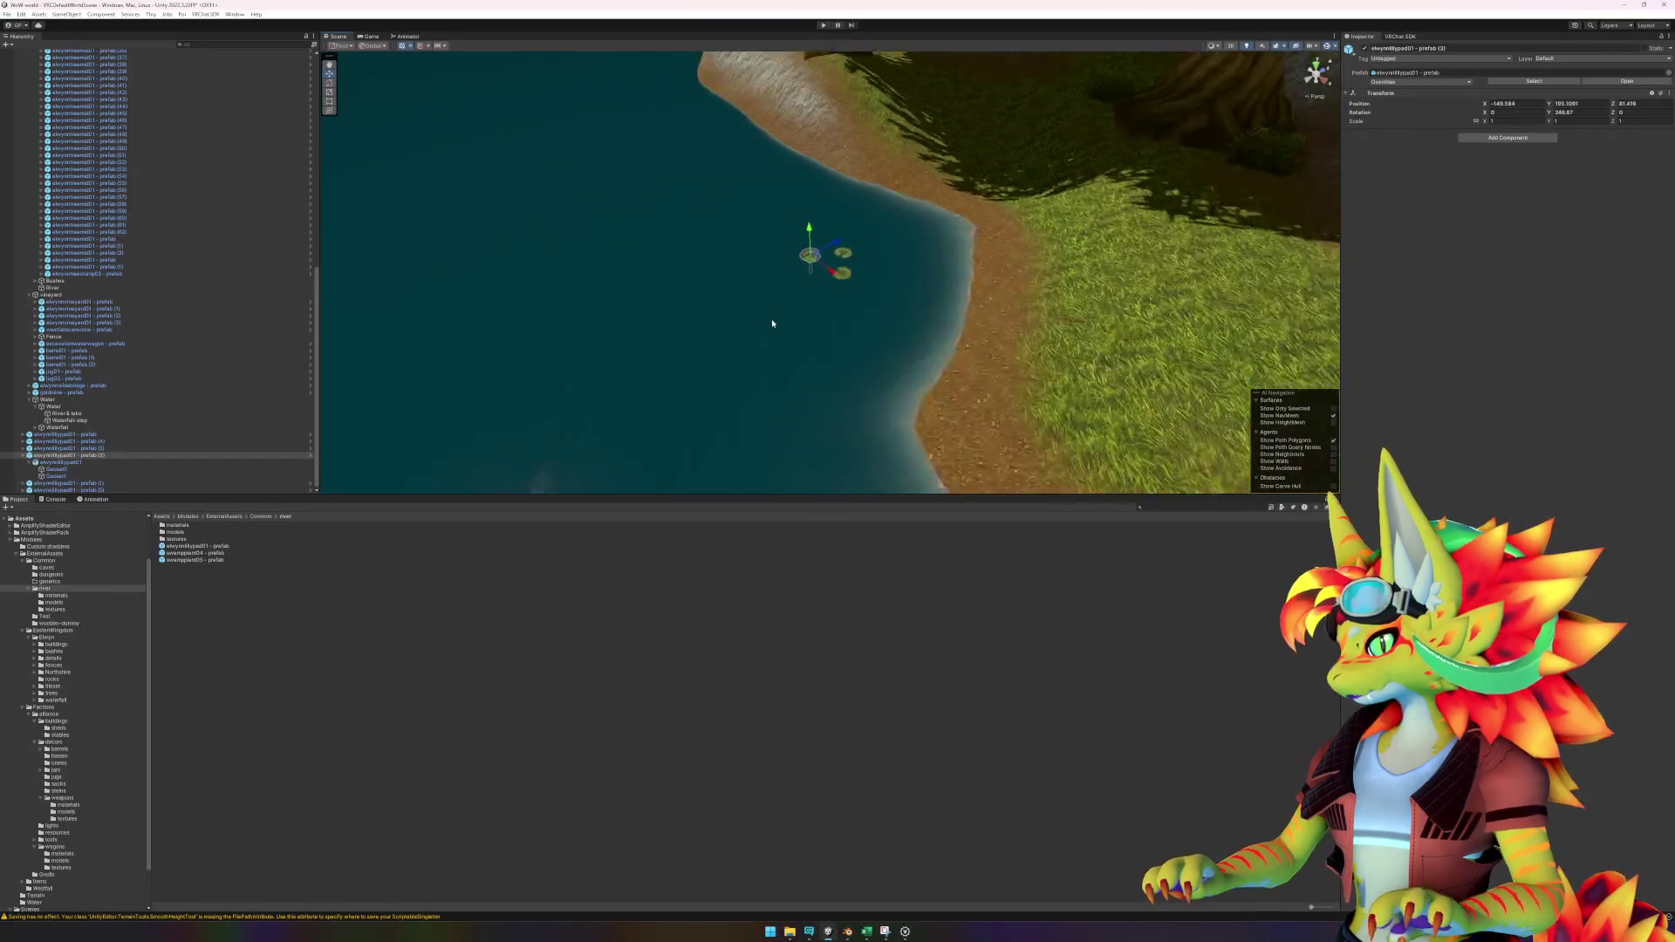
pyautogui.click(101, 448)
pyautogui.press('f')
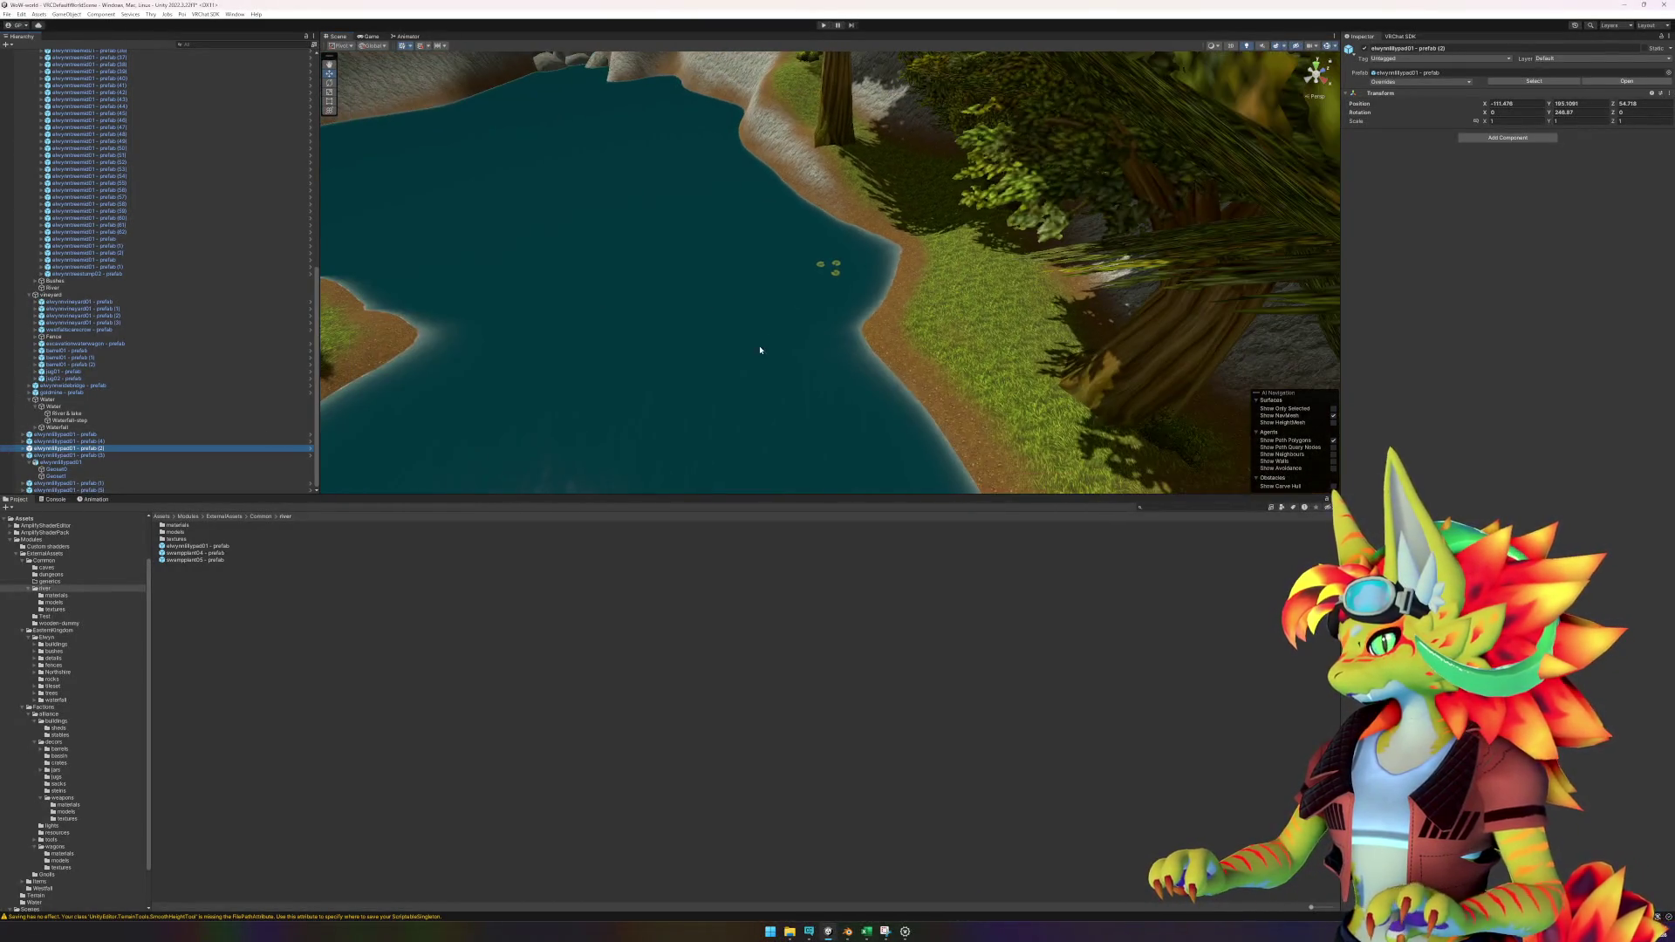
pyautogui.scroll(5, 757, 346)
# Duplicate the lily pad group and move the copies across the lake.
pyautogui.moveTo(986, 188)
pyautogui.mouseDown()
pyautogui.moveTo(1097, 265)
pyautogui.moveTo(1103, 319)
pyautogui.moveTo(668, 345)
pyautogui.moveTo(535, 312)
pyautogui.mouseUp()
pyautogui.scroll(-4, 1097, 277)
pyautogui.hotkey('ctrl', 'd')
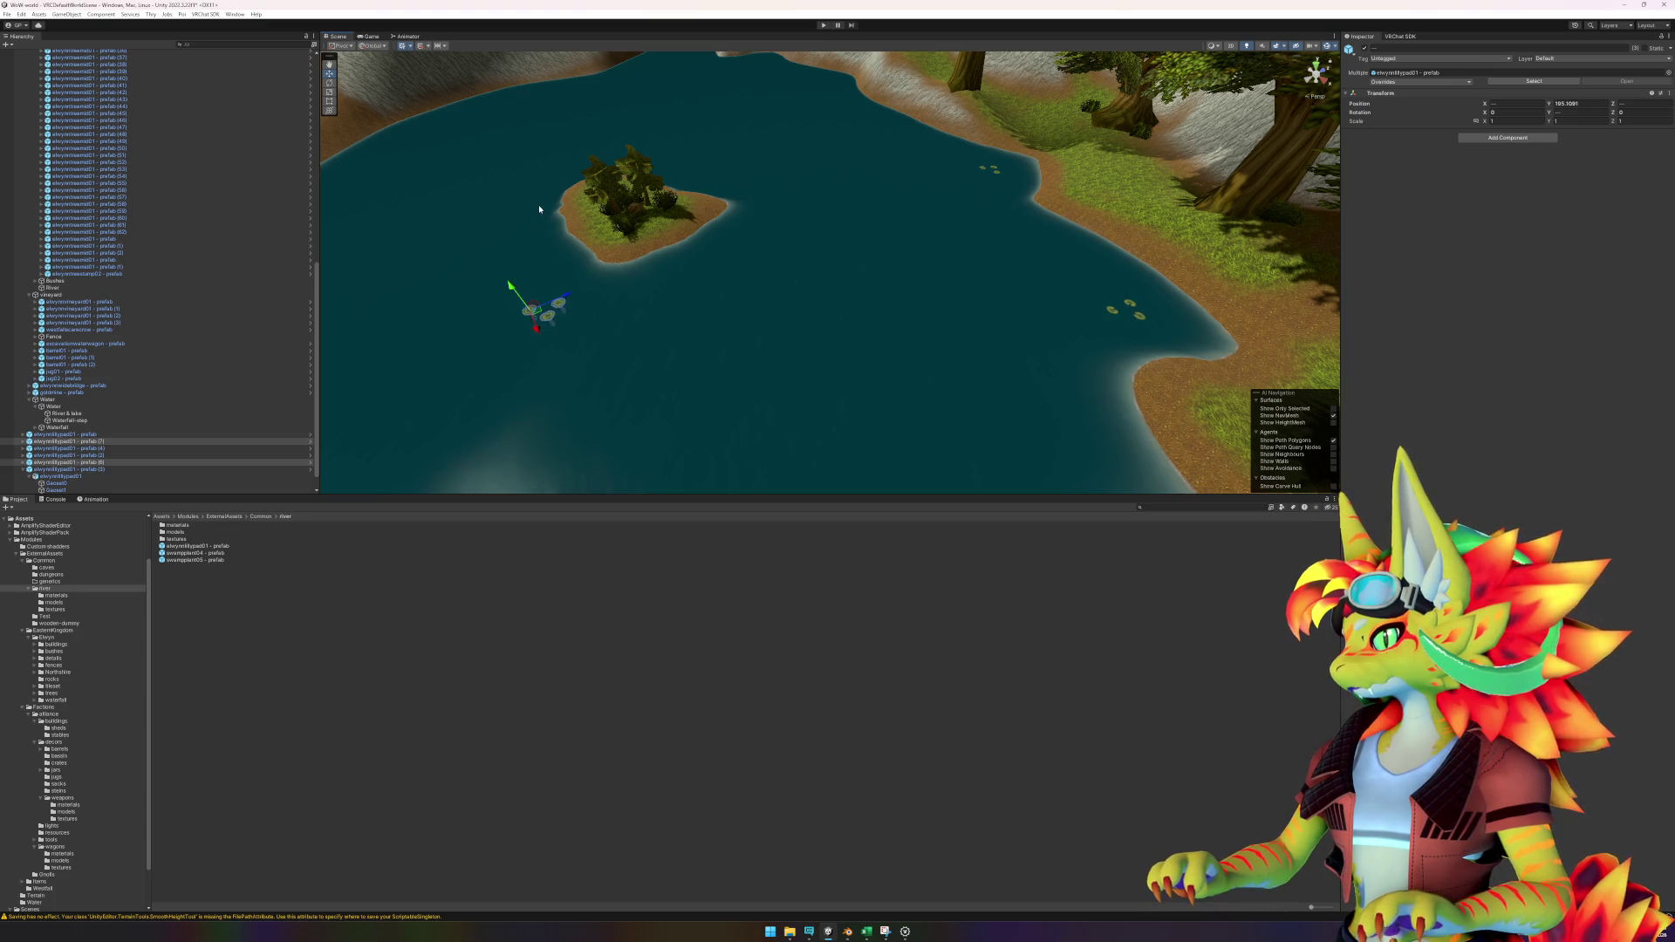
pyautogui.moveTo(539, 209); pyautogui.dragTo(741, 292)
pyautogui.moveTo(846, 442)
pyautogui.mouseDown()
pyautogui.moveTo(722, 373)
pyautogui.moveTo(808, 284)
pyautogui.moveTo(865, 256)
pyautogui.moveTo(904, 268)
pyautogui.moveTo(676, 455)
pyautogui.moveTo(602, 458)
pyautogui.moveTo(565, 397)
pyautogui.mouseUp()
pyautogui.press('f')
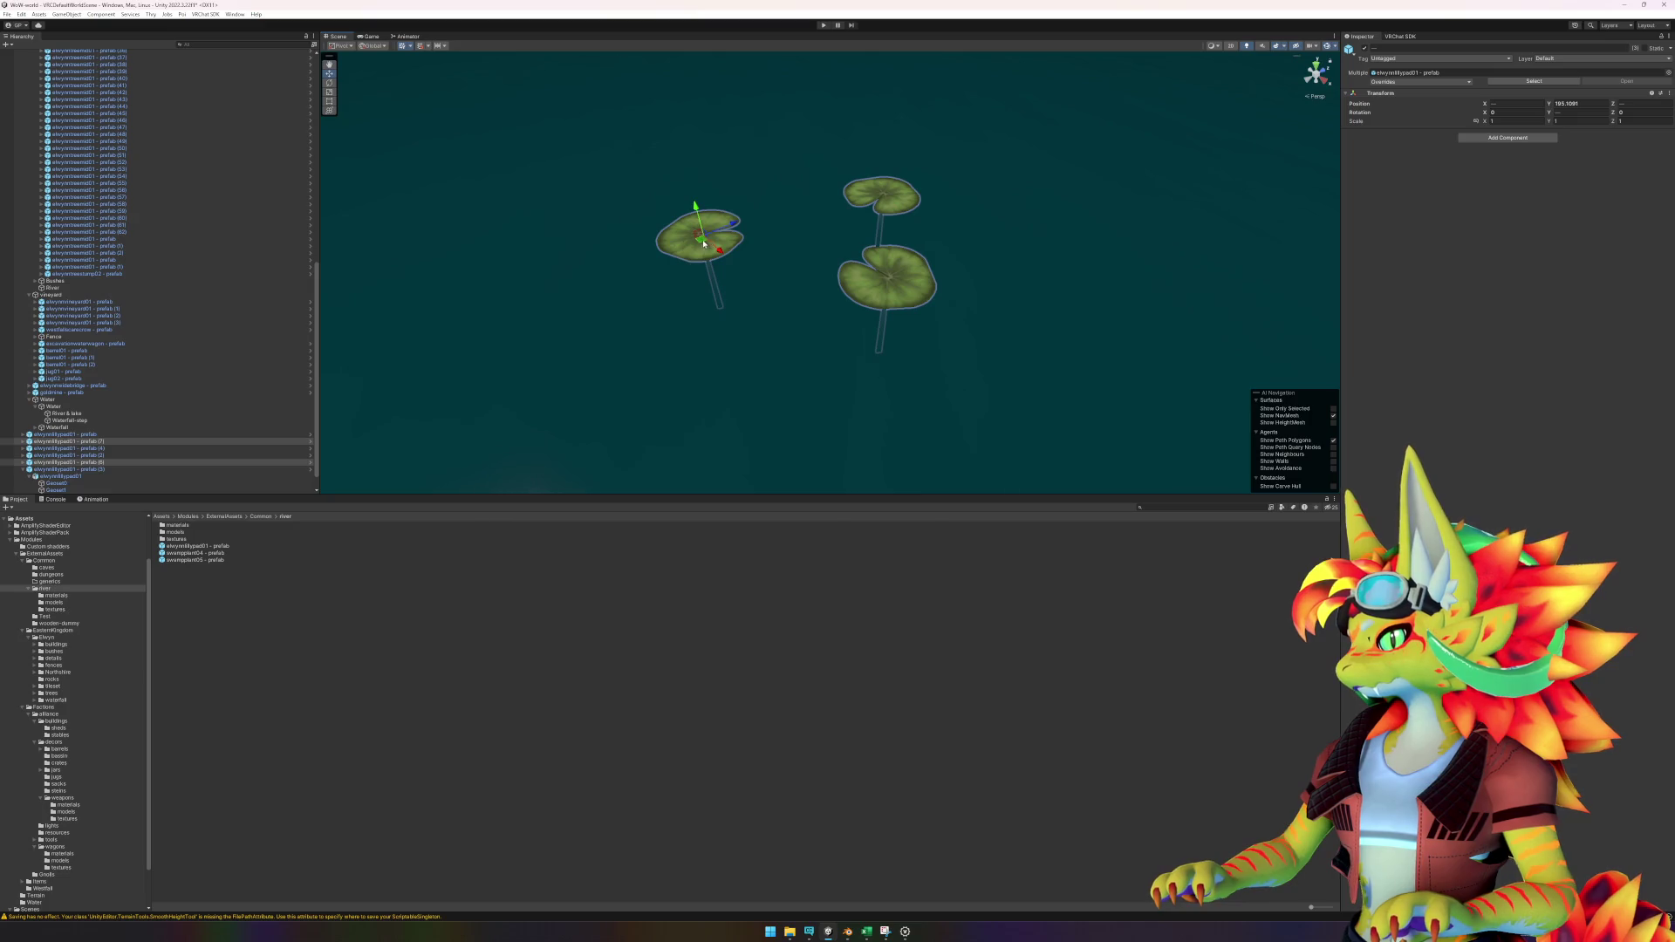
# Tighten the new trio by shifting its lower-right and top-right pads.
pyautogui.click(890, 292)
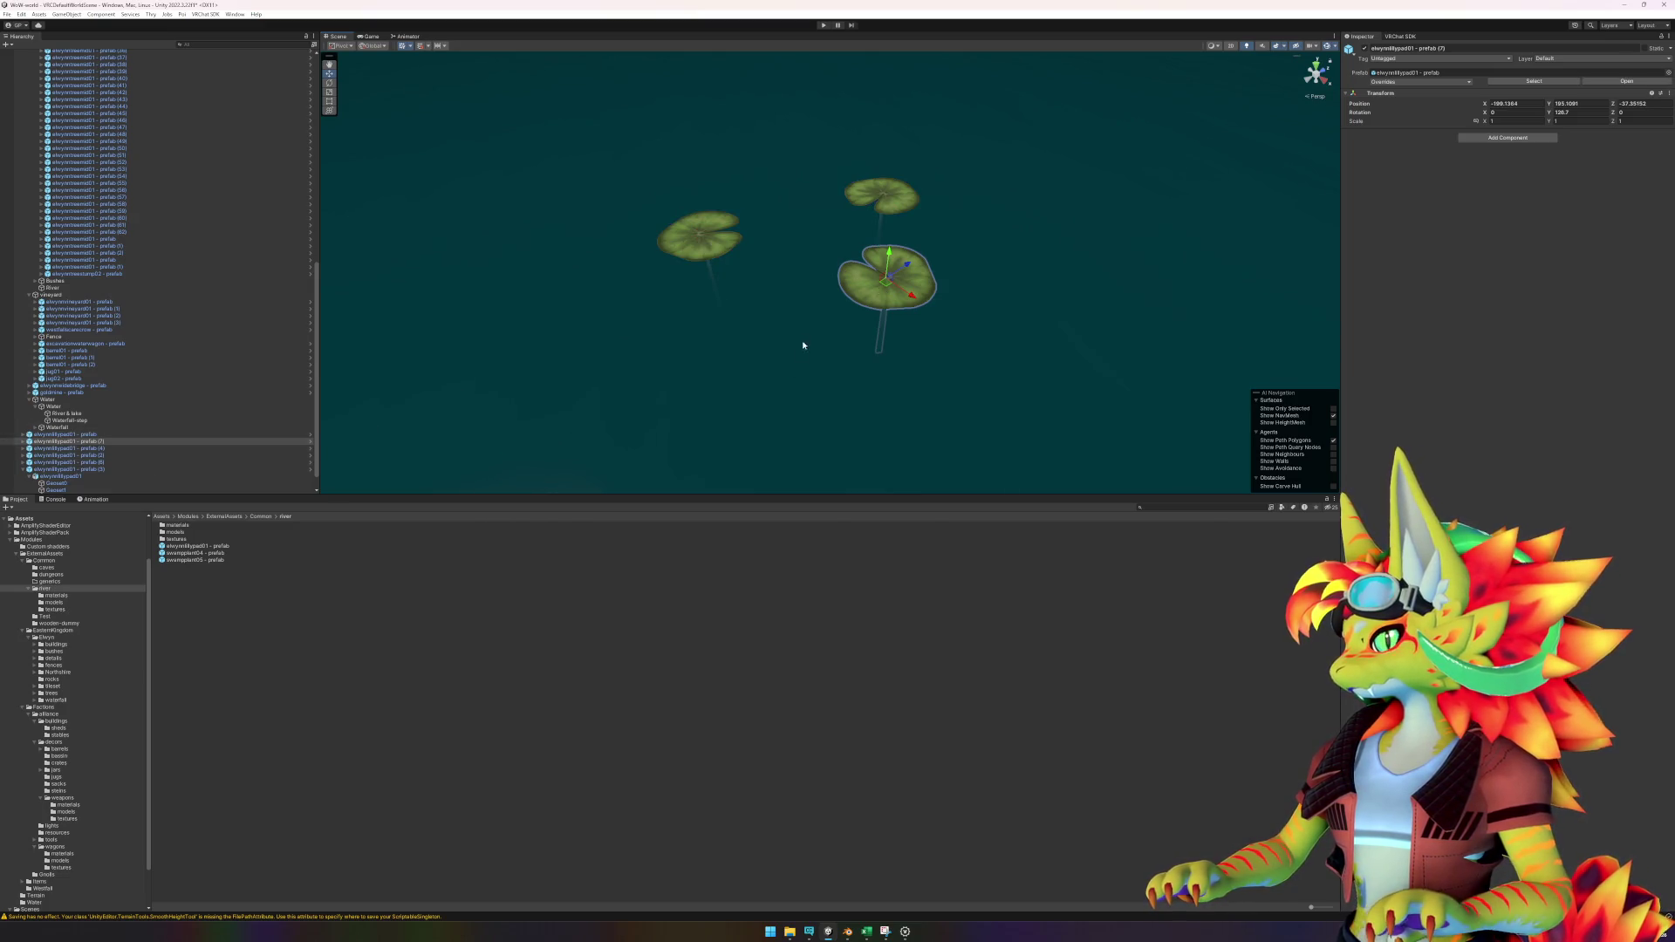
pyautogui.moveTo(886, 283); pyautogui.dragTo(810, 271)
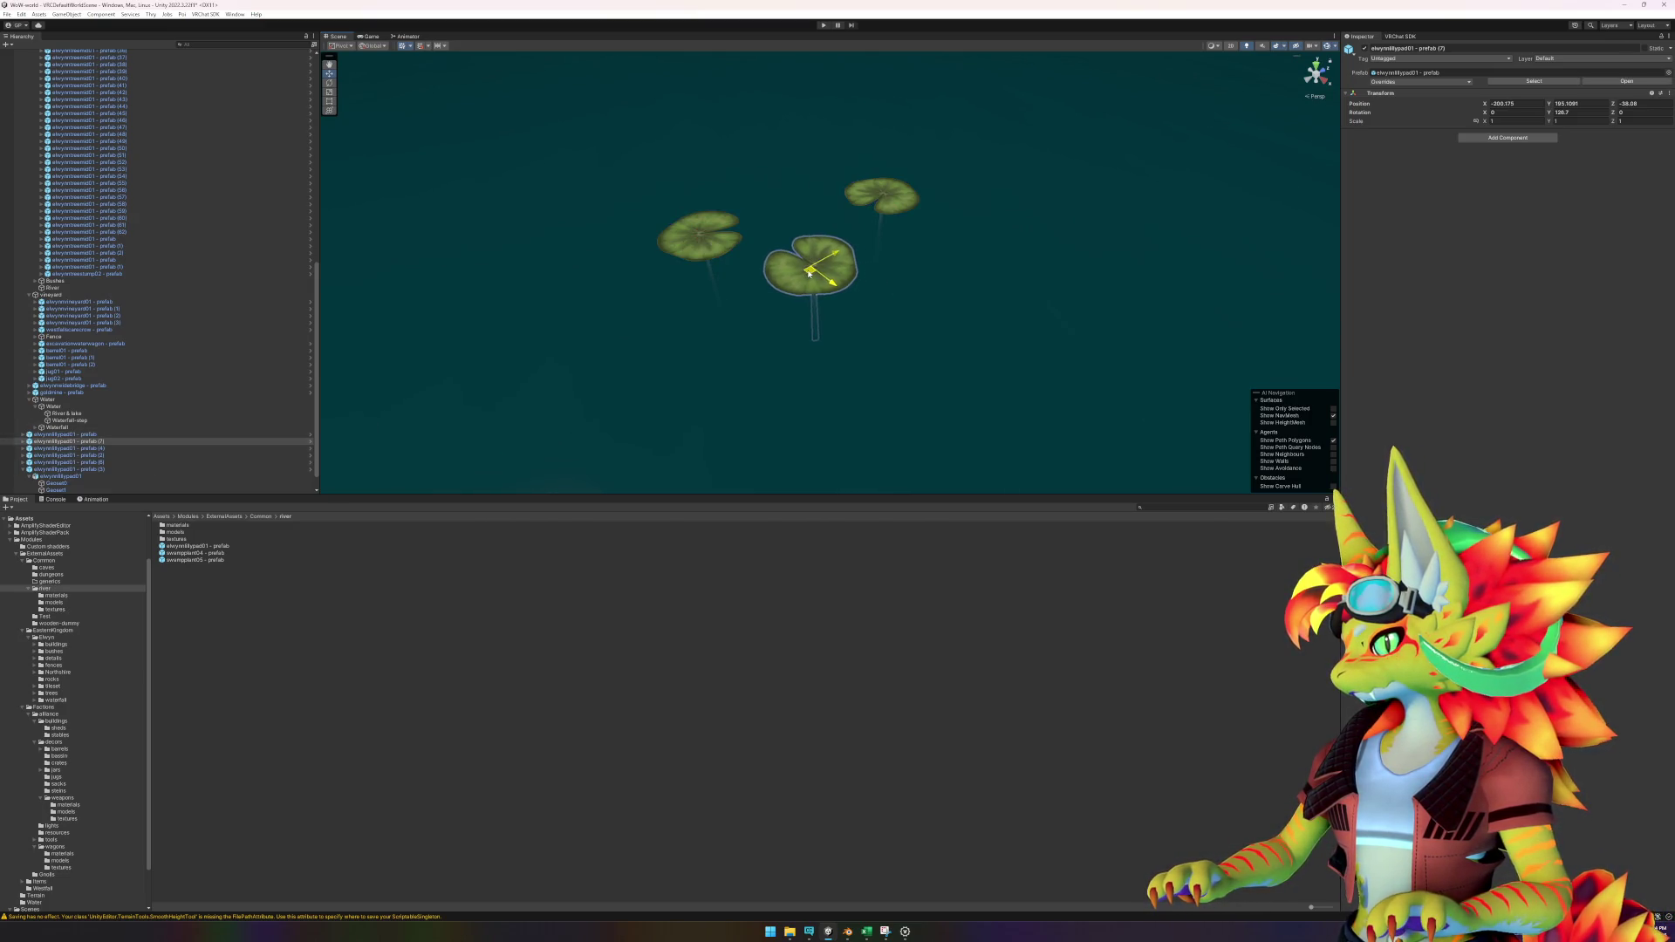
pyautogui.click(881, 196)
pyautogui.moveTo(881, 195)
pyautogui.mouseDown()
pyautogui.moveTo(855, 164)
pyautogui.moveTo(908, 149)
pyautogui.mouseUp()
pyautogui.scroll(-3, 1018, 273)
pyautogui.scroll(-3, 1018, 273)
pyautogui.moveTo(1012, 288)
pyautogui.mouseDown()
pyautogui.moveTo(800, 322)
pyautogui.moveTo(978, 369)
pyautogui.moveTo(924, 332)
pyautogui.moveTo(954, 337)
pyautogui.moveTo(770, 300)
pyautogui.moveTo(755, 280)
pyautogui.mouseUp()
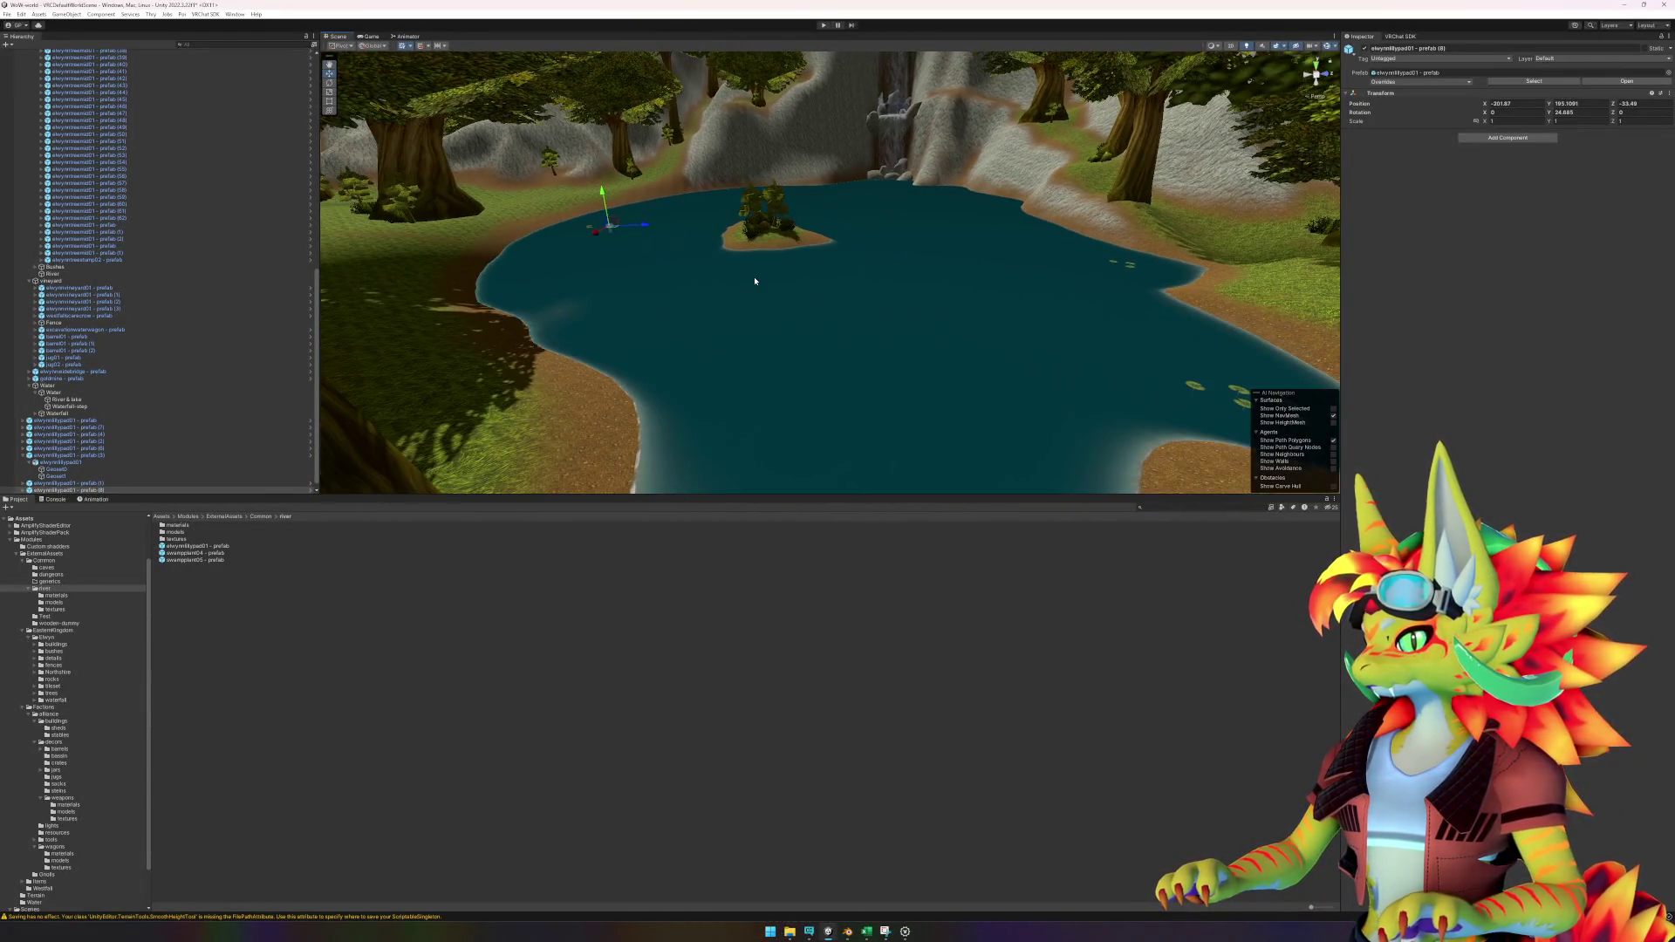
# Open the swampplant04 prefab and place the swampplant04 model inside, nesting Geoset0 under it.
pyautogui.click(657, 677)
pyautogui.click(204, 554)
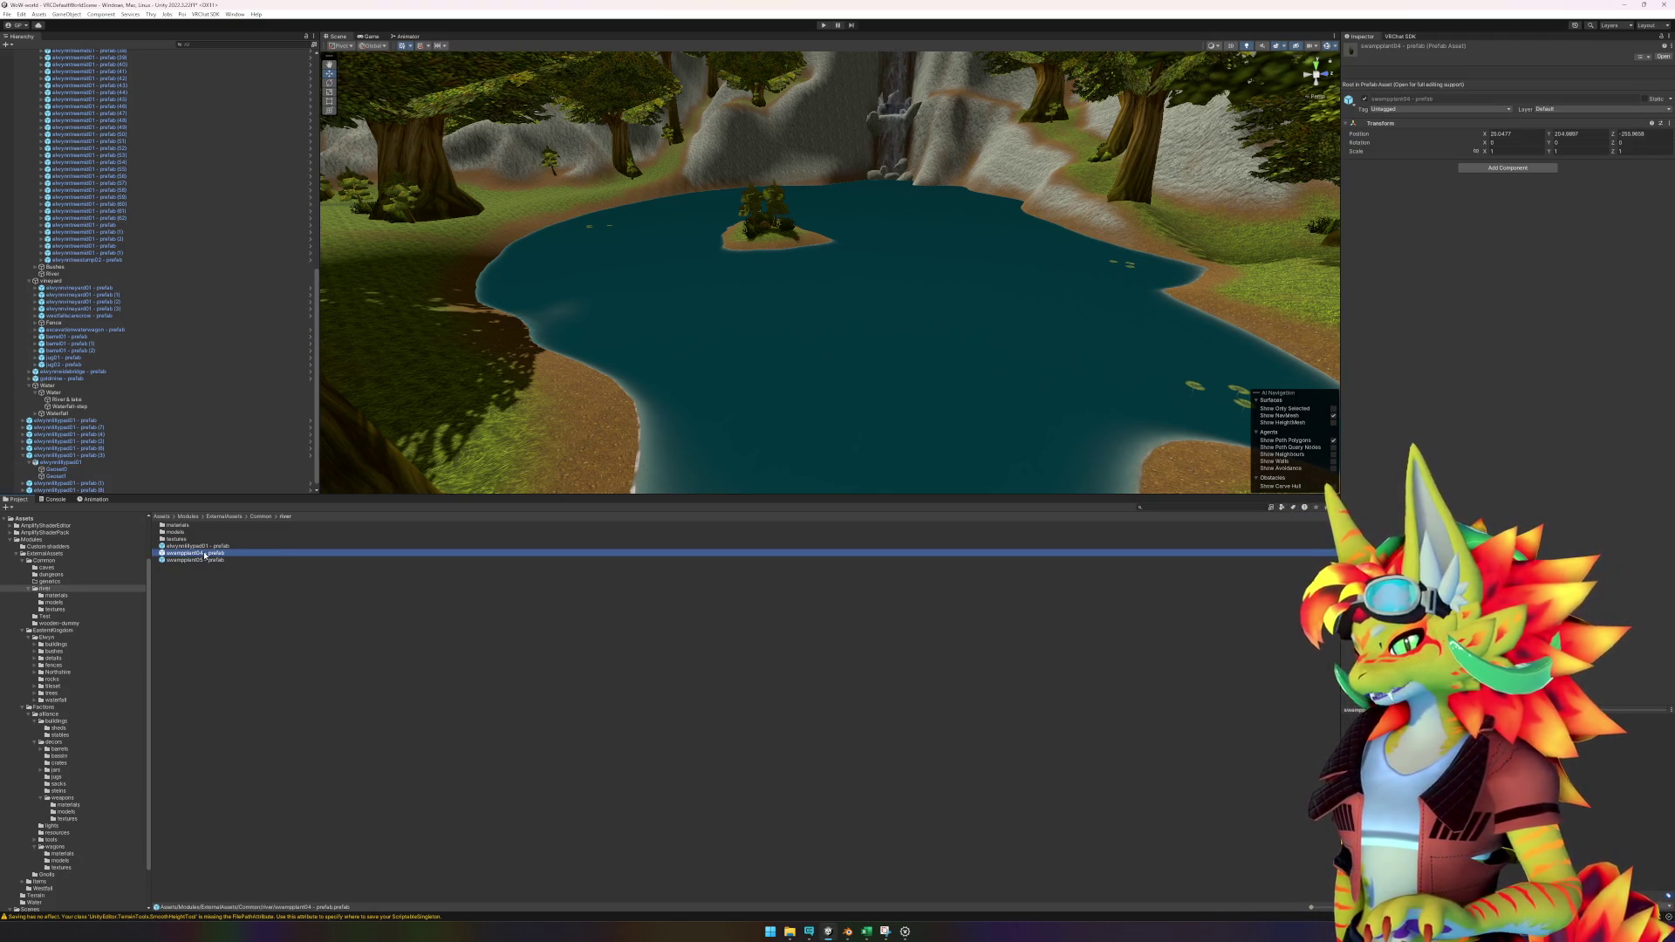
pyautogui.doubleClick(203, 553)
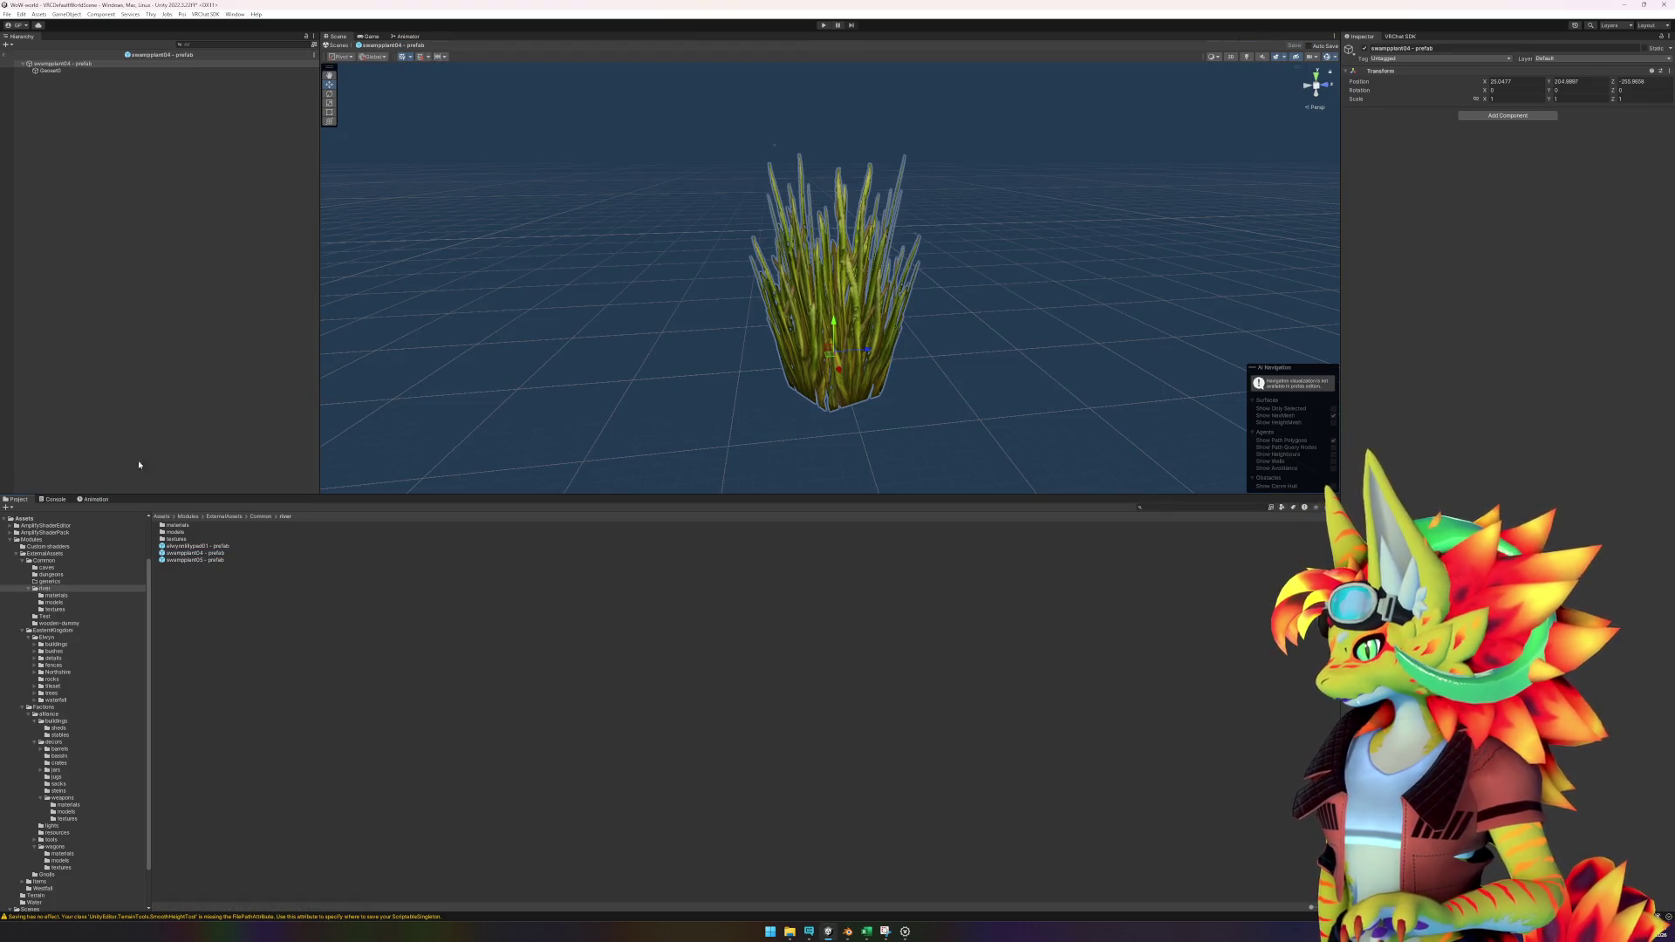
pyautogui.click(186, 532)
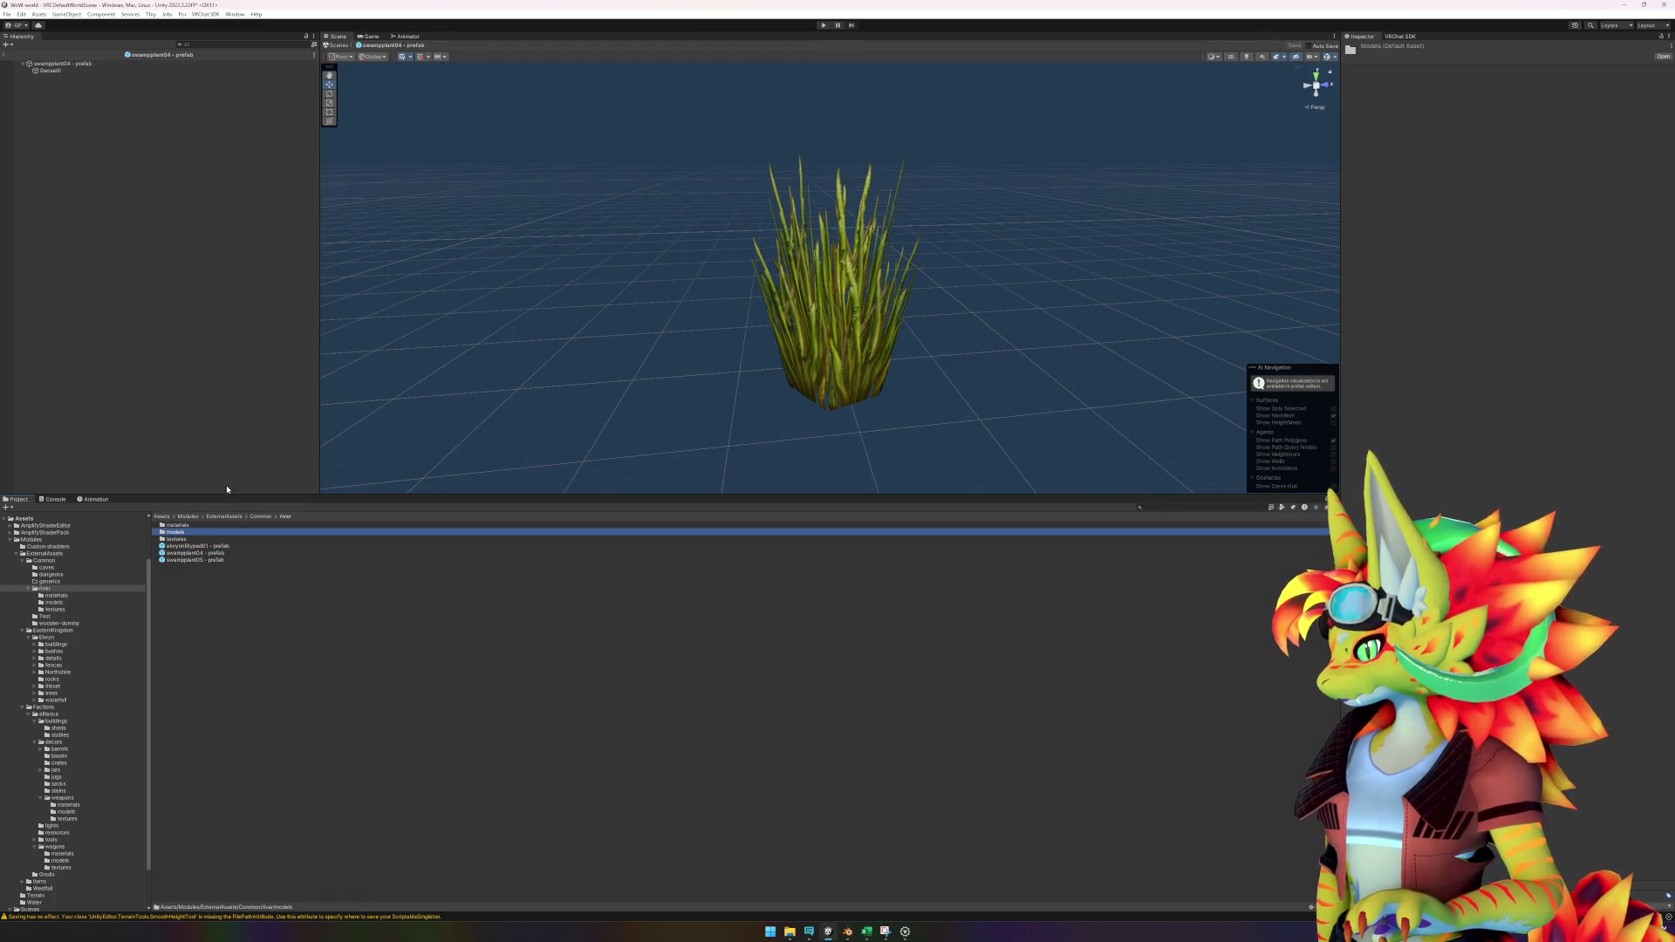
pyautogui.doubleClick(185, 532)
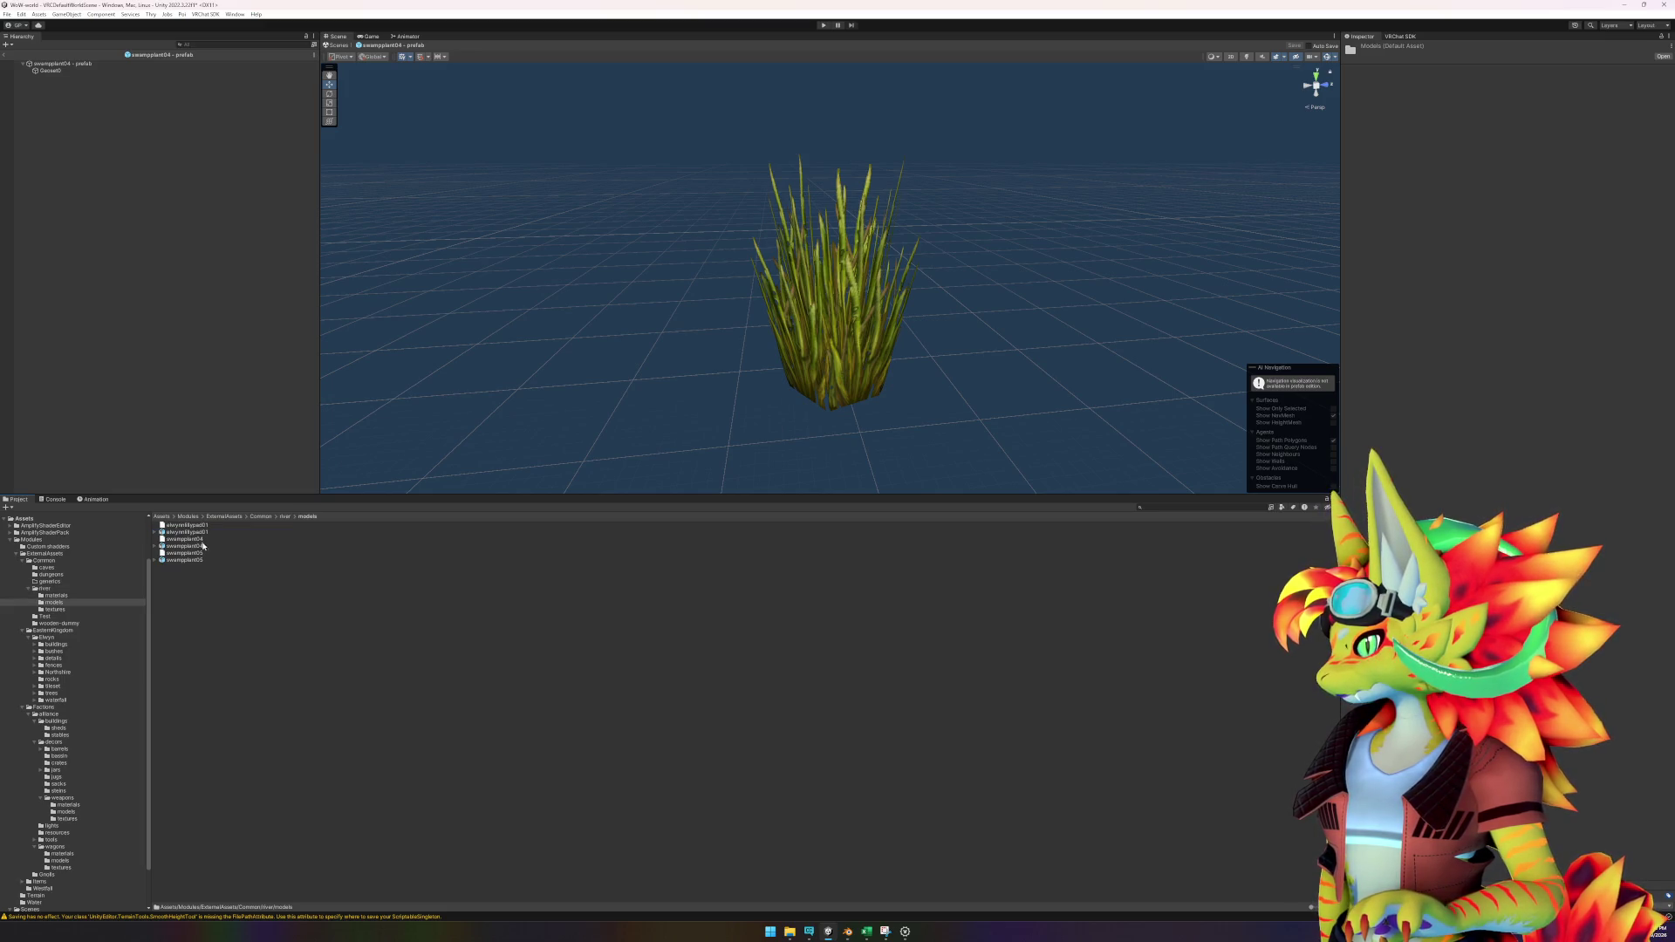
pyautogui.moveTo(48, 92); pyautogui.dragTo(53, 82)
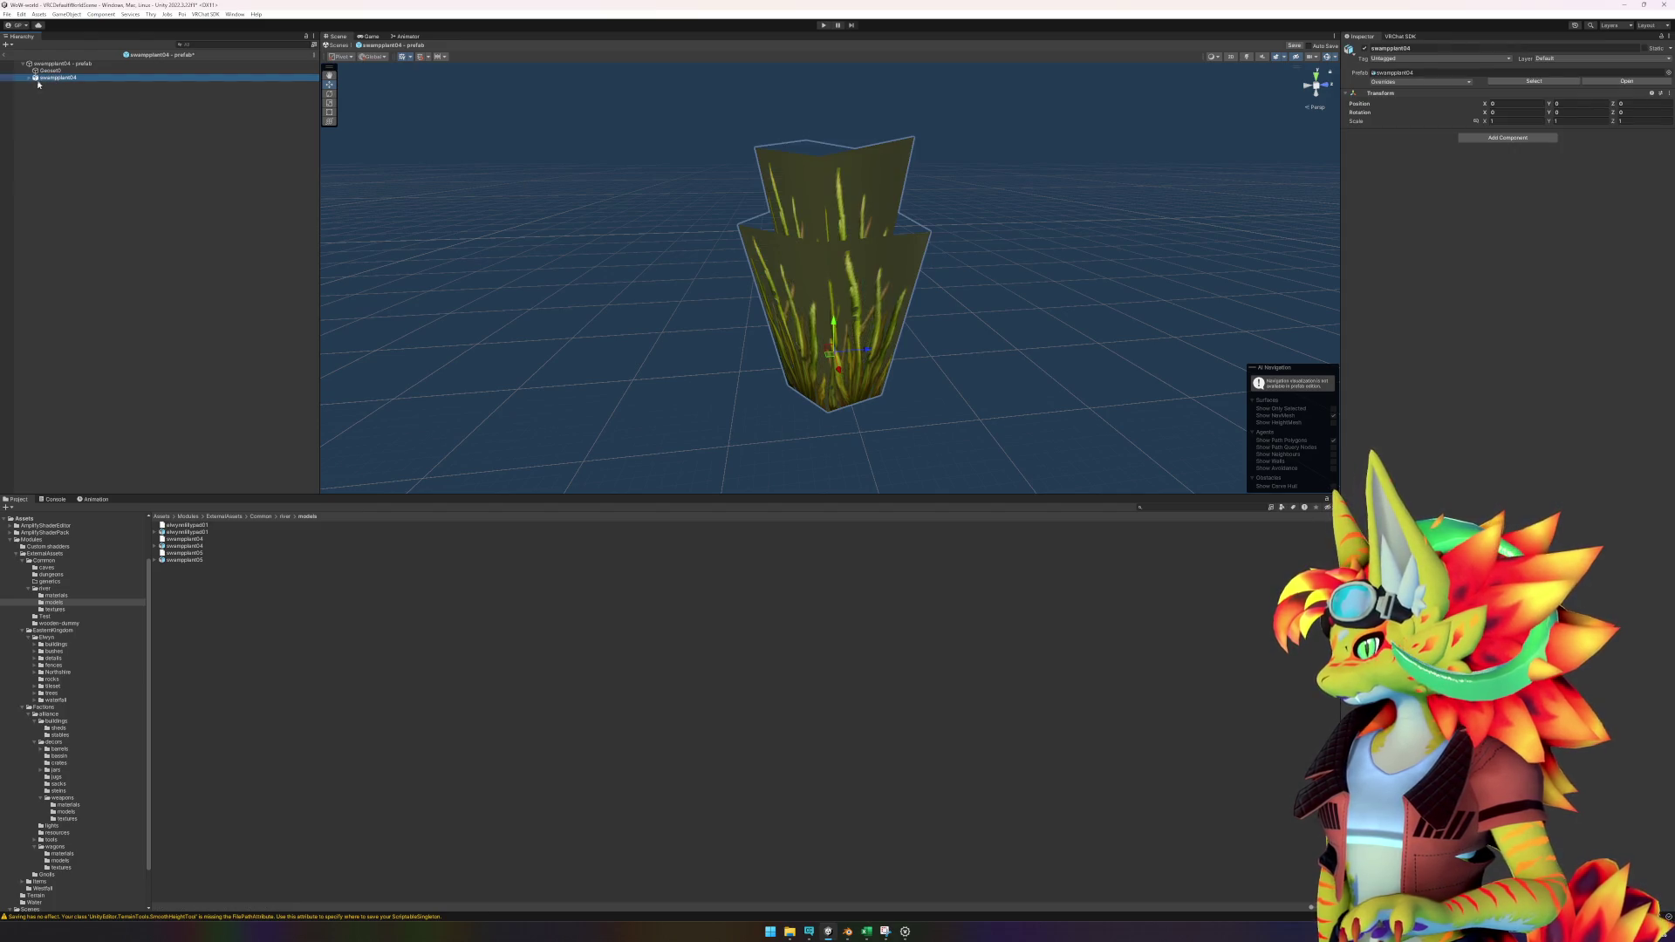
pyautogui.moveTo(31, 79); pyautogui.dragTo(40, 70)
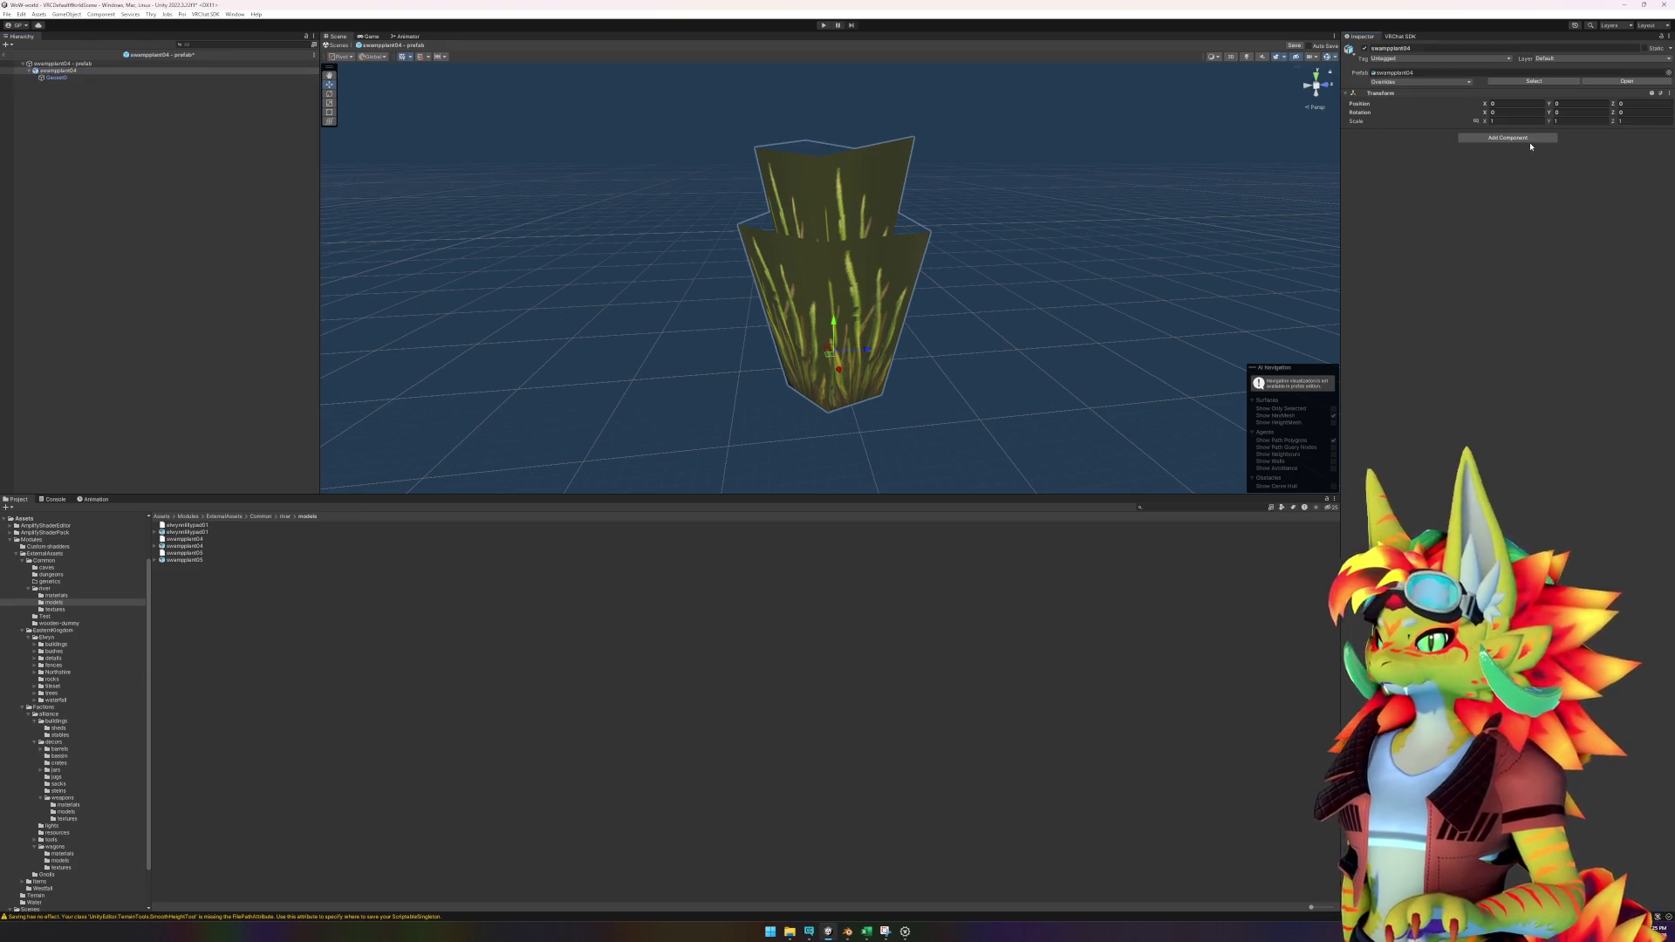
# Add an LOD Group, delete the extra LODs and set the LOD 0 transition to 2.
pyautogui.click(1508, 138)
pyautogui.write('lod')
pyautogui.click(1498, 172)
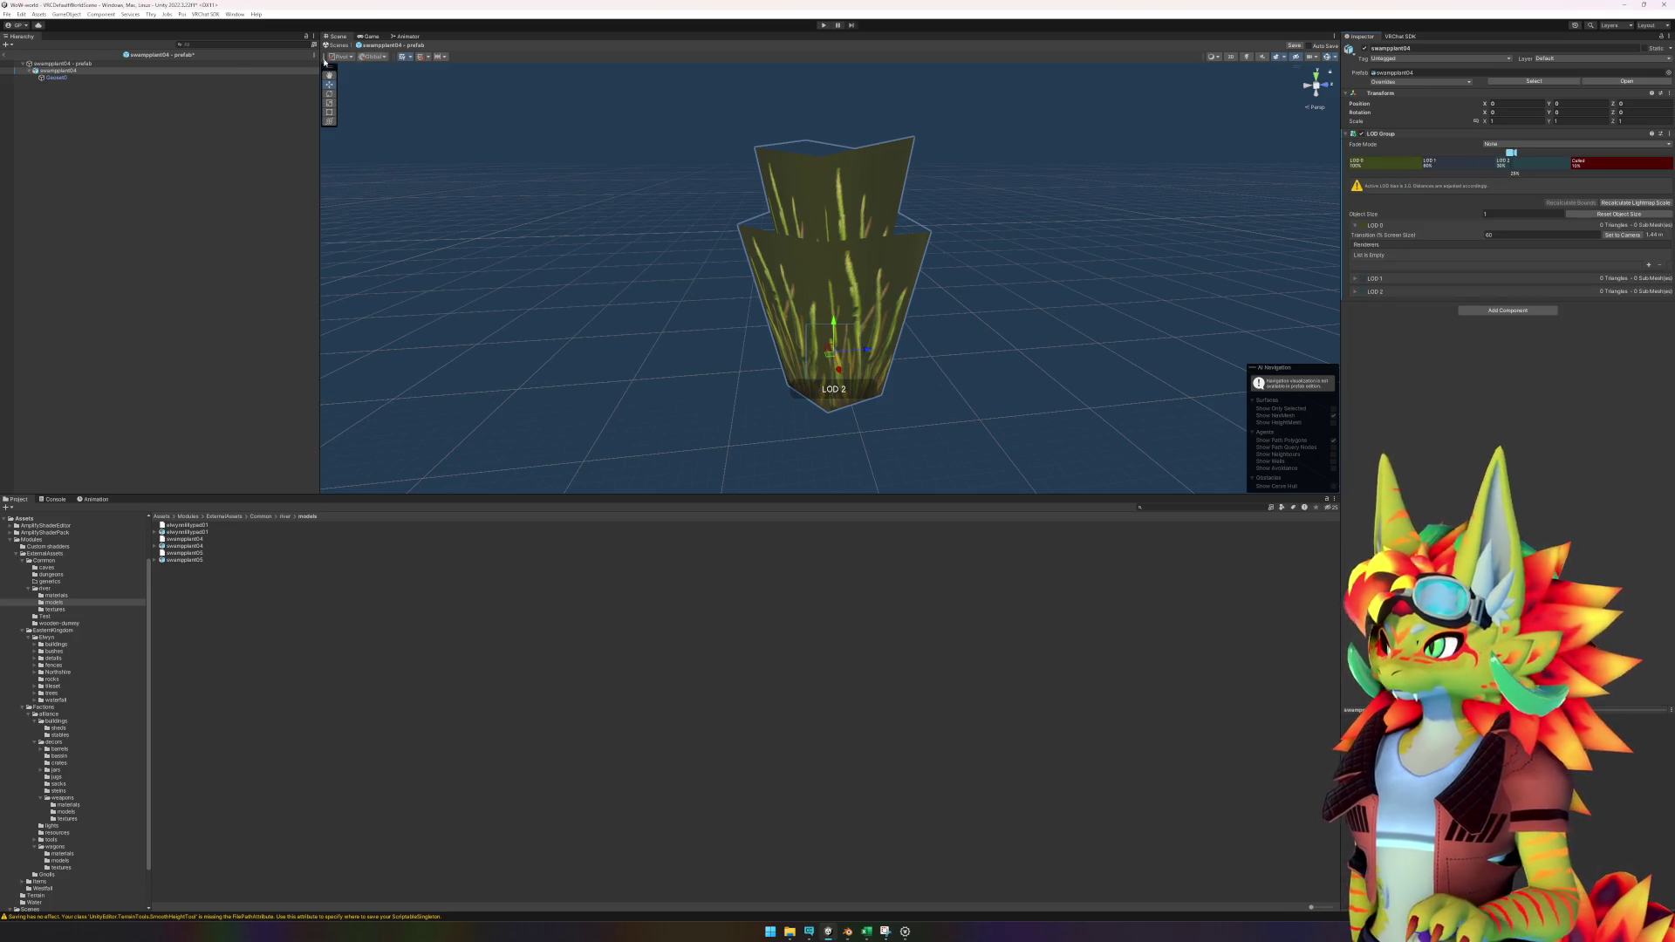
pyautogui.rightClick(1448, 164)
pyautogui.click(1466, 176)
pyautogui.rightClick(1463, 163)
pyautogui.click(1483, 176)
pyautogui.click(1512, 268)
pyautogui.write('2')
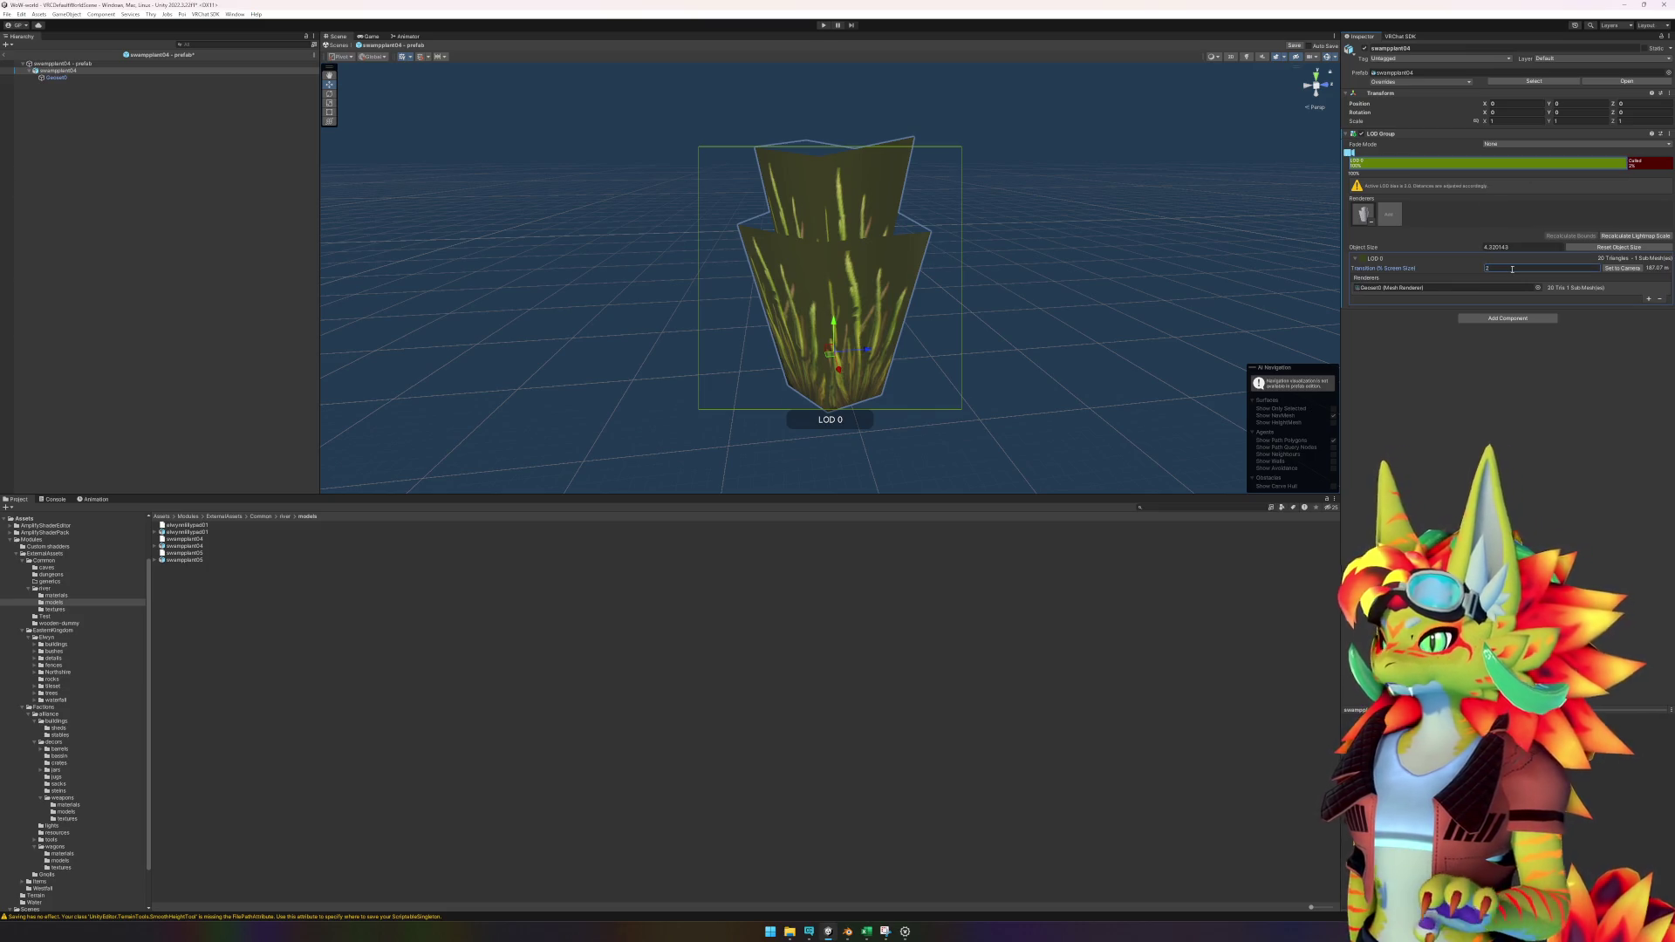
# Apply the swamp reeds material from the river materials folder to the plant.
pyautogui.click(285, 517)
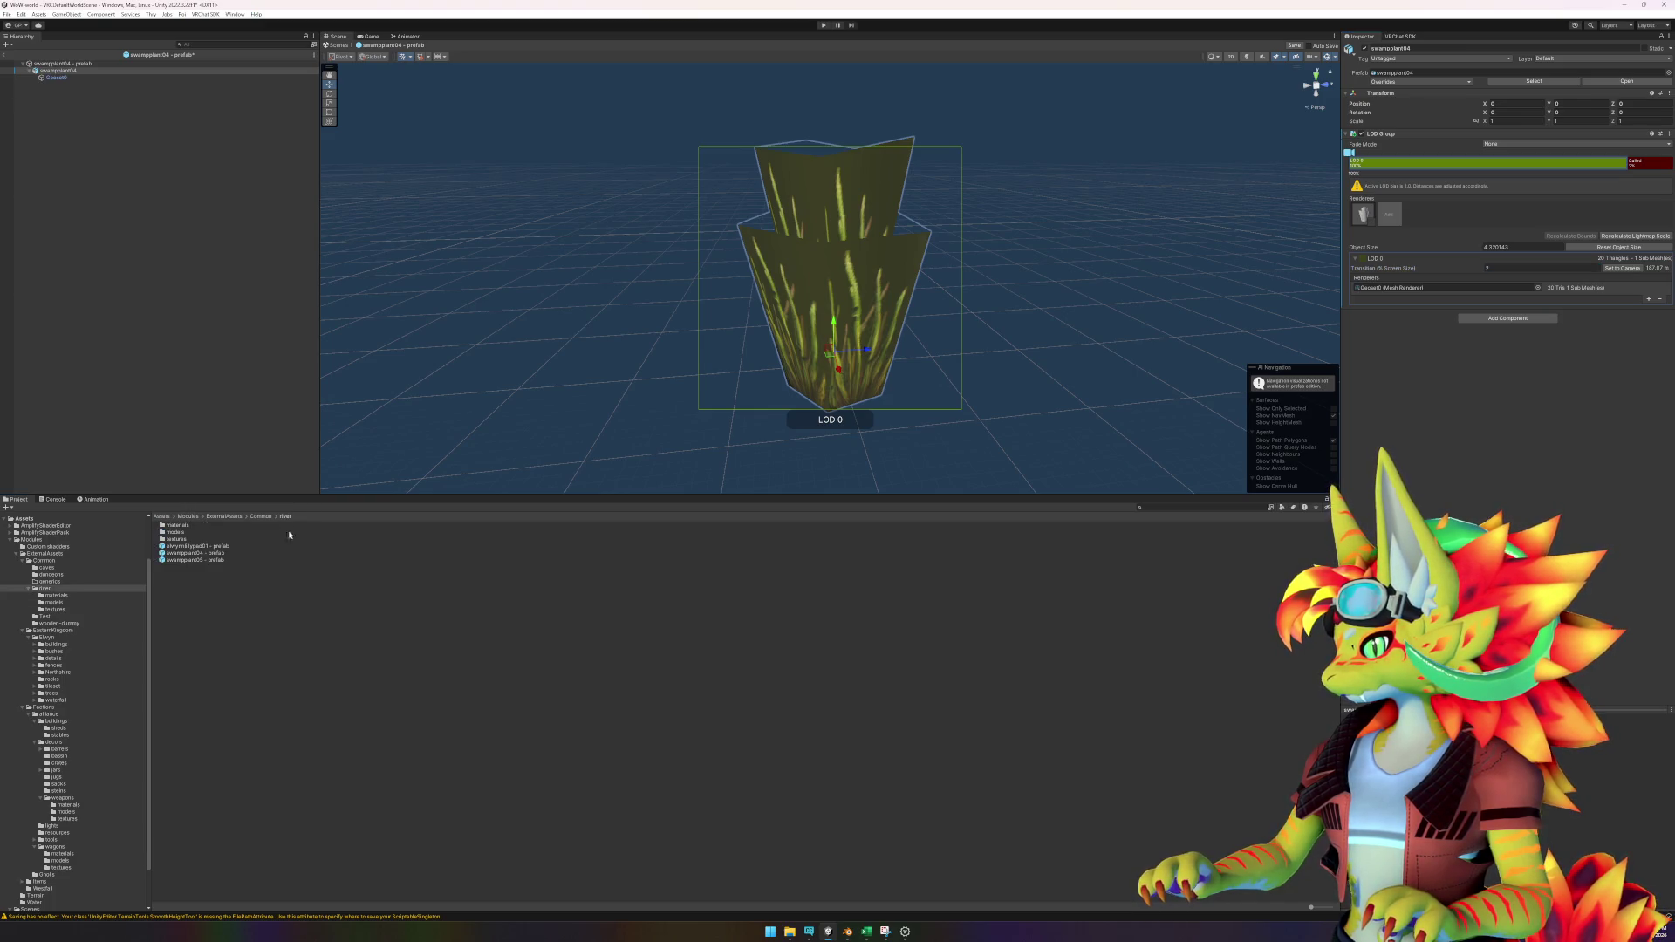
pyautogui.doubleClick(183, 526)
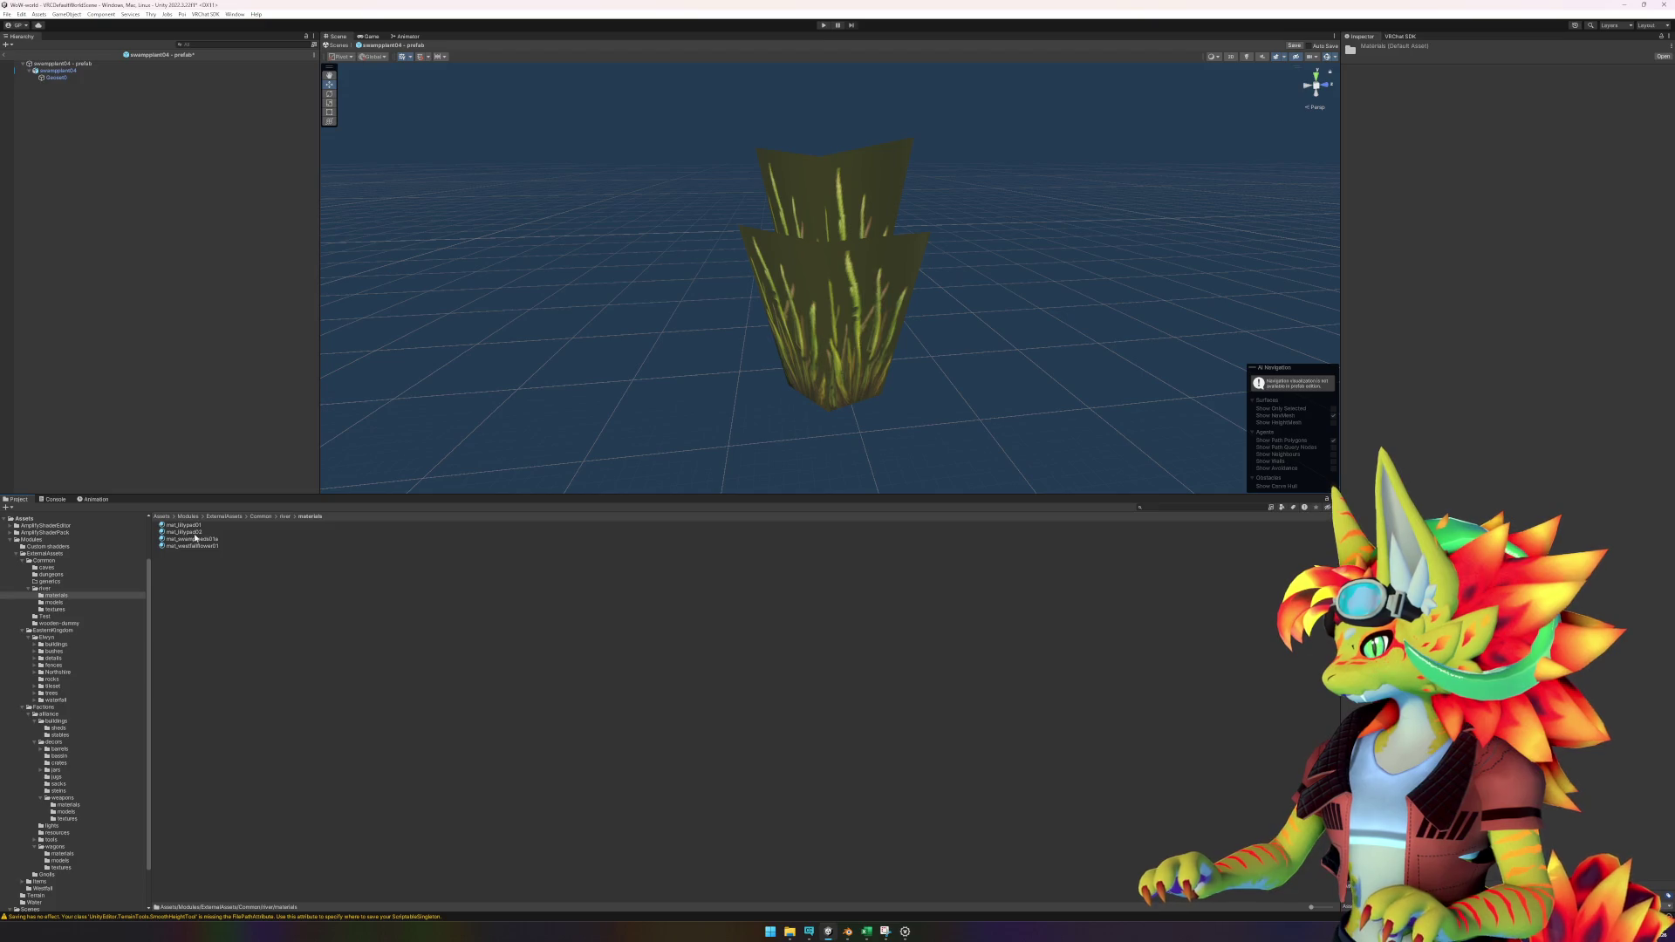
pyautogui.moveTo(194, 539); pyautogui.dragTo(843, 361)
# Set the prefab root's position to 0, 0, 0.
pyautogui.click(58, 70)
pyautogui.click(63, 63)
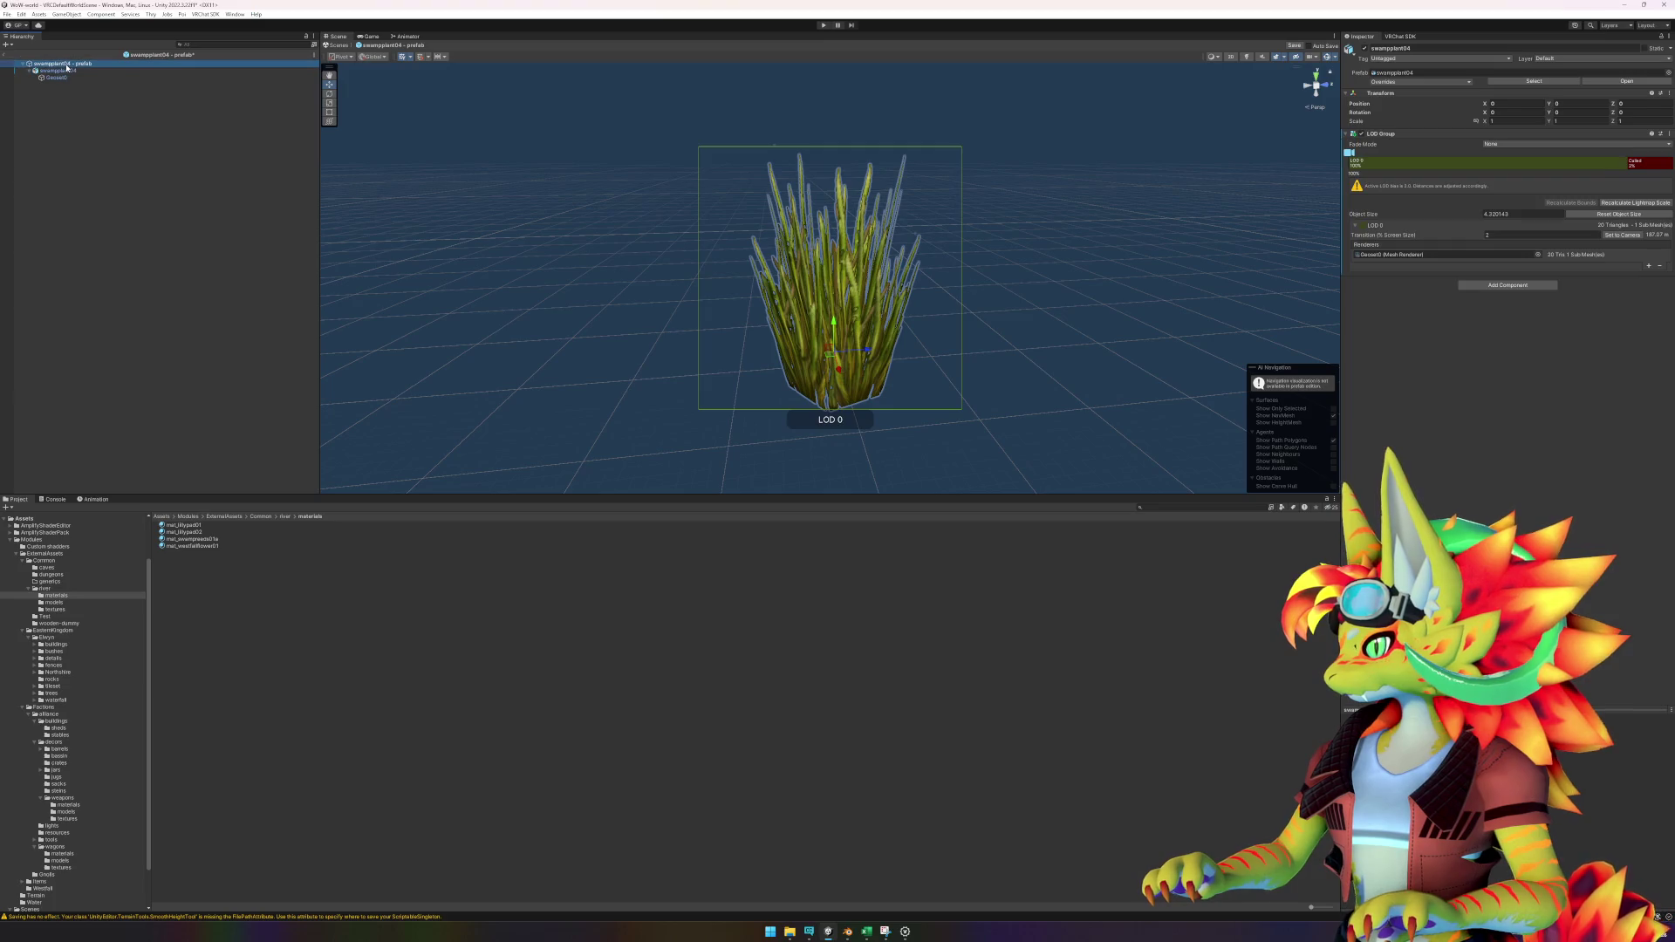
pyautogui.click(1521, 82)
pyautogui.write('0')
pyautogui.press('Tab')
pyautogui.write('0')
pyautogui.press('Tab')
pyautogui.write('0f')
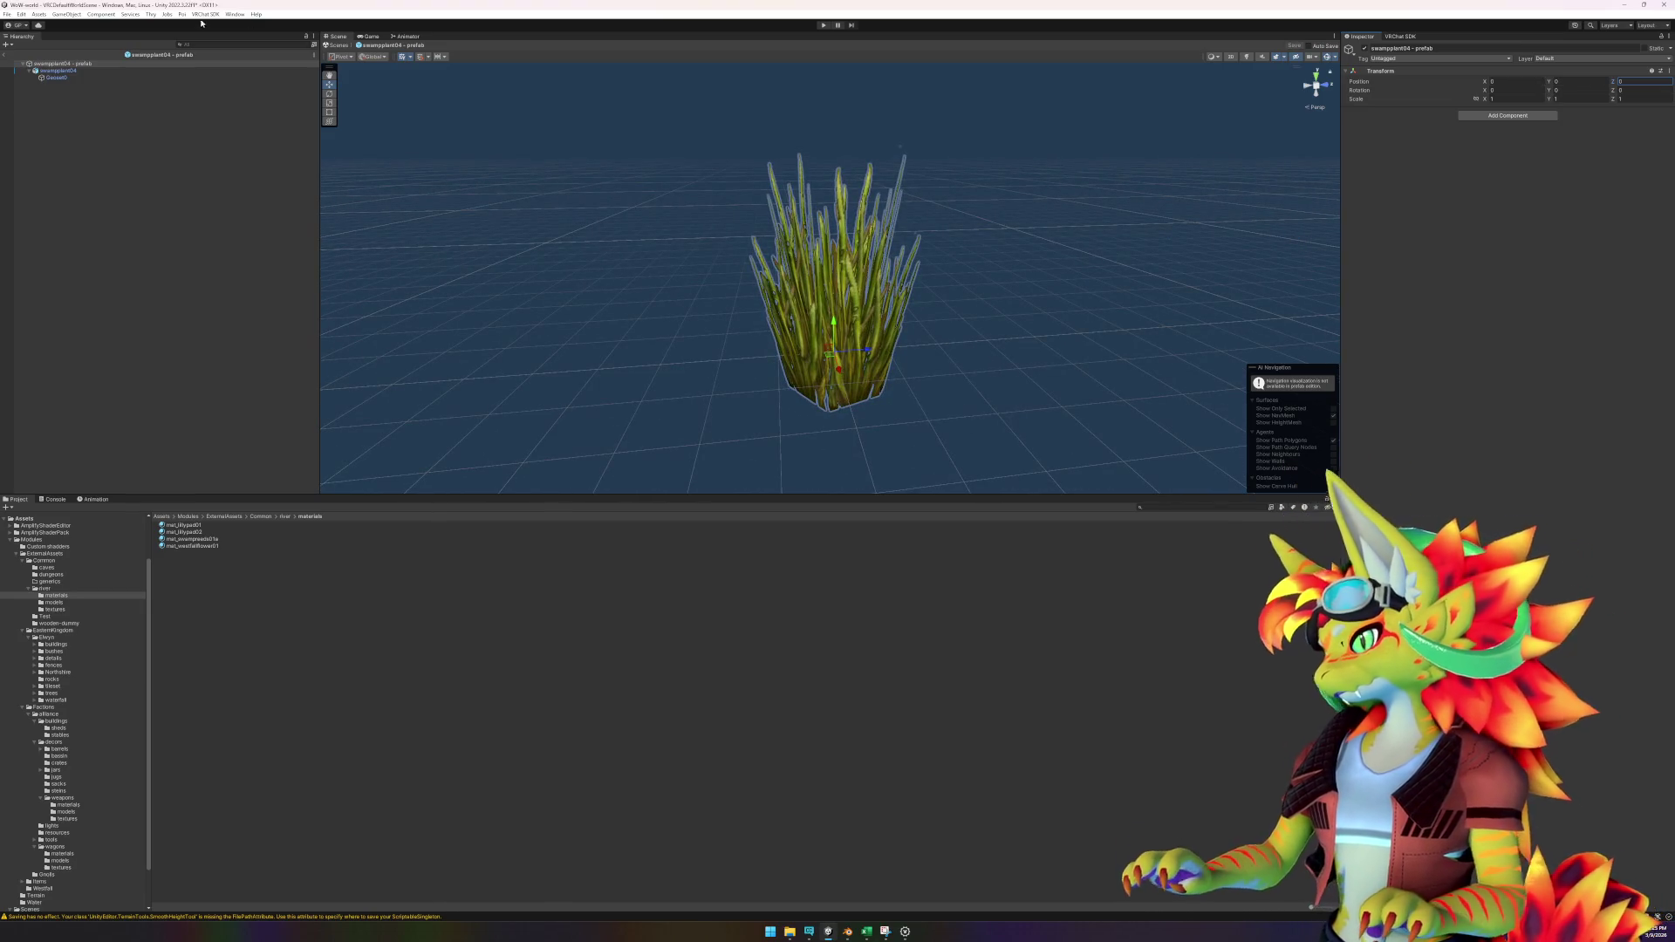
# Leave prefab editing, return to the lake scene and go back to the river folder.
pyautogui.click(127, 72)
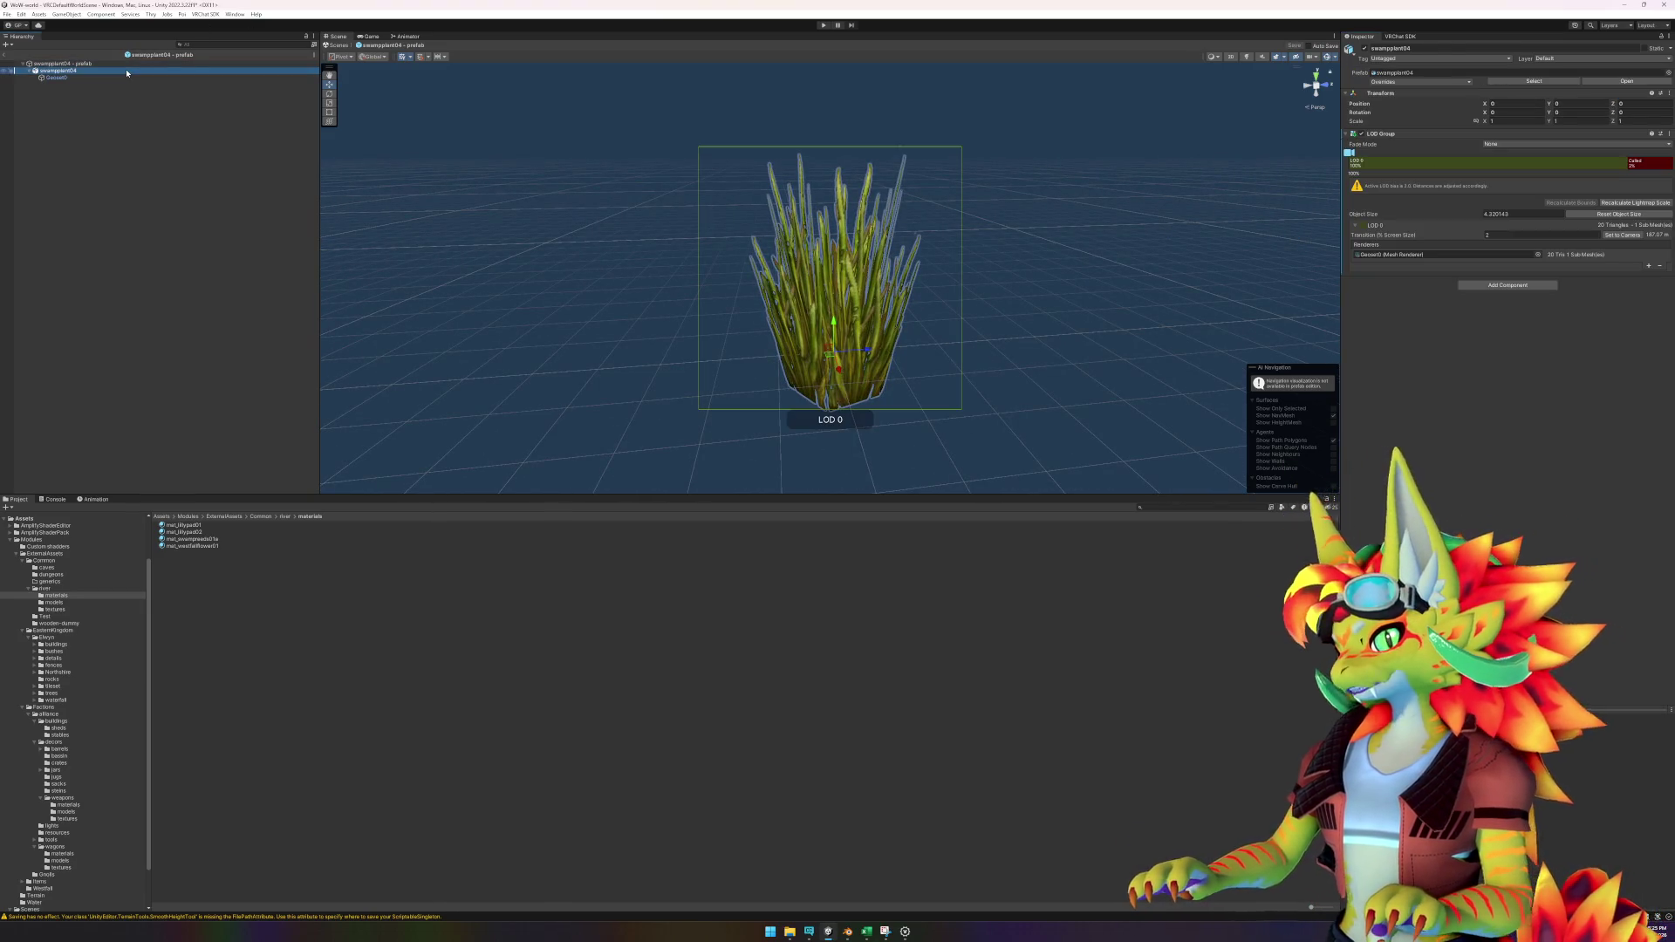
pyautogui.click(4, 54)
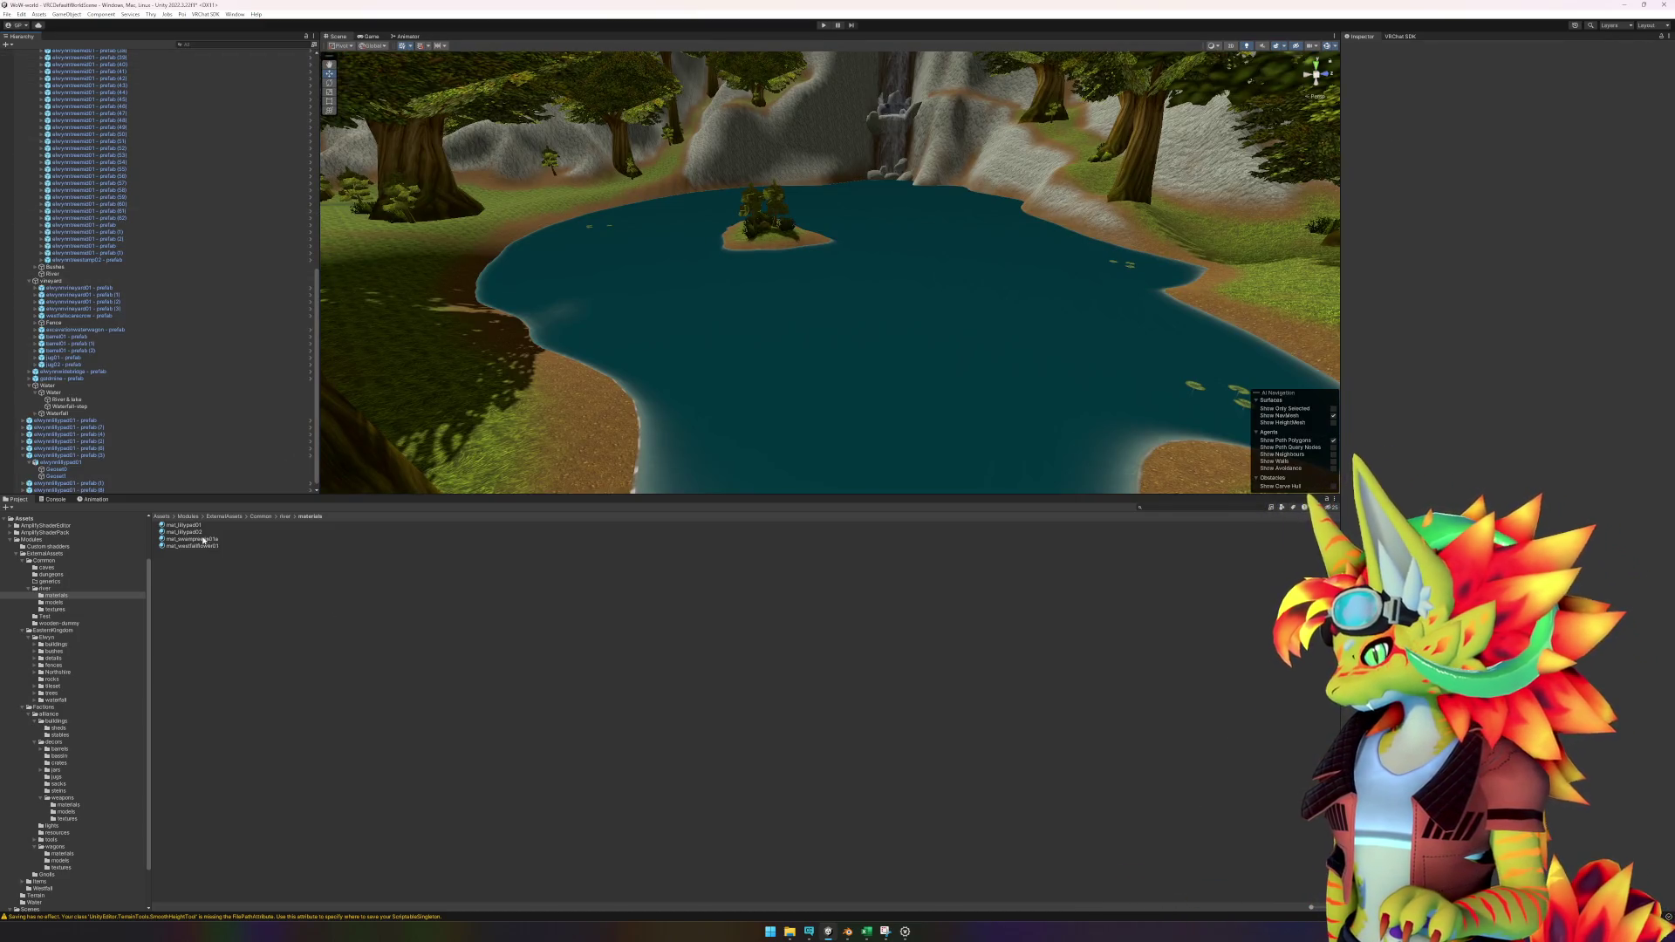
pyautogui.click(284, 518)
# Open the swampplant05 prefab and zero its position, recentering the view on it.
pyautogui.doubleClick(211, 561)
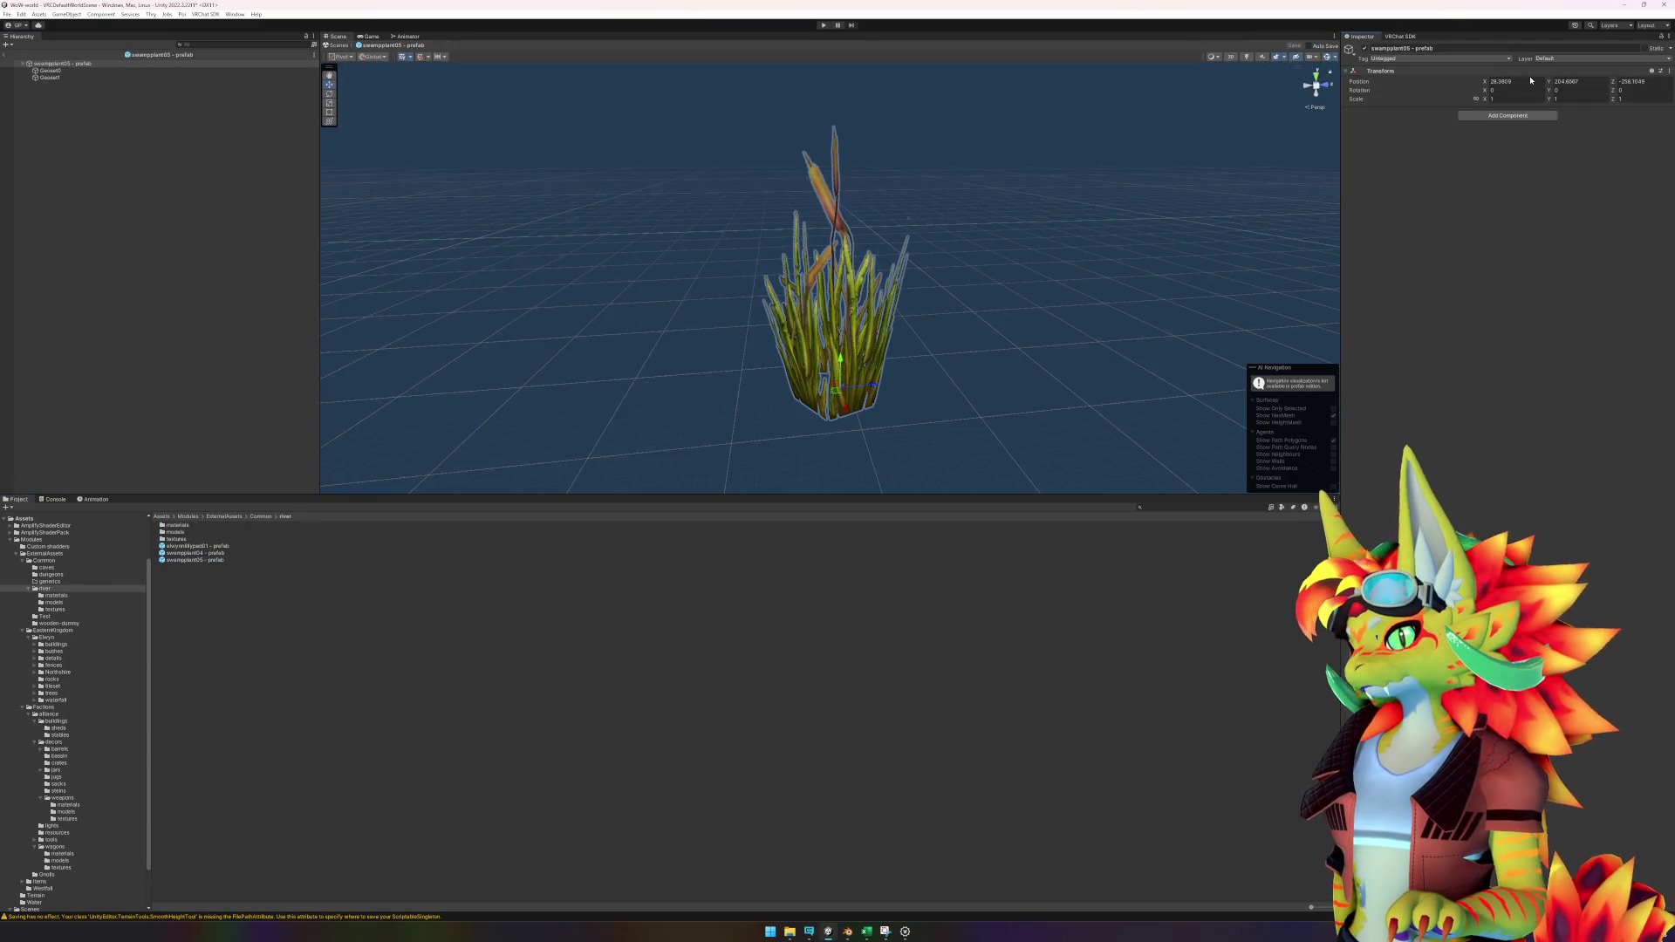
pyautogui.write('0')
pyautogui.write('0')
pyautogui.press('Tab')
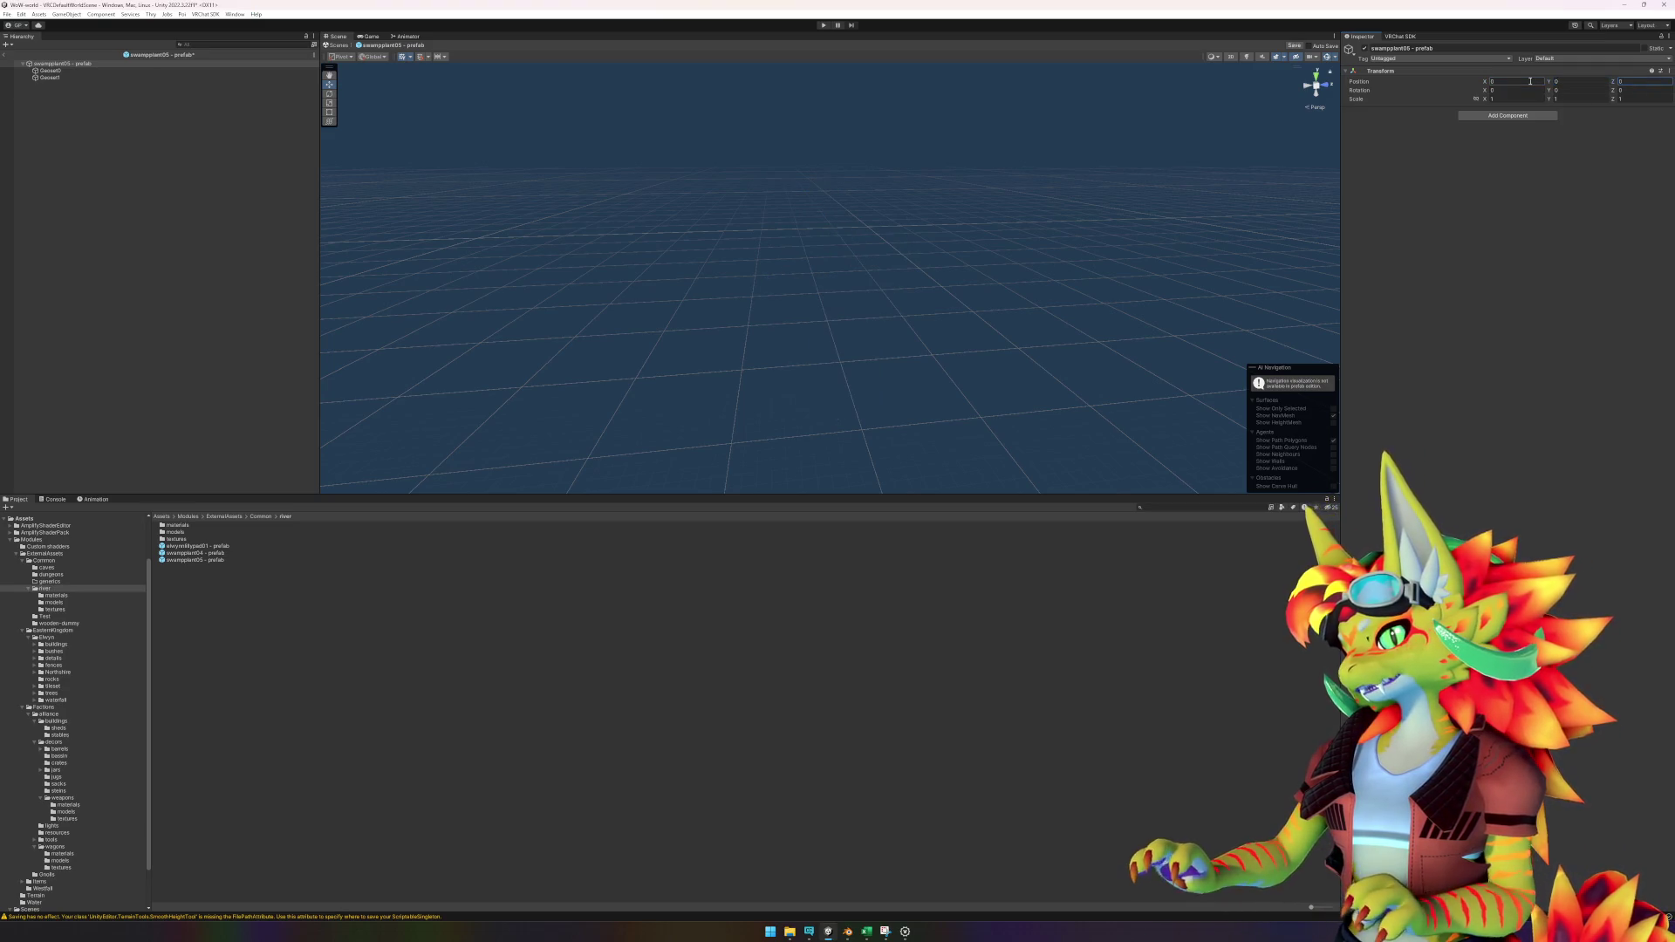
pyautogui.write('0')
pyautogui.scroll(-10, 1004, 234)
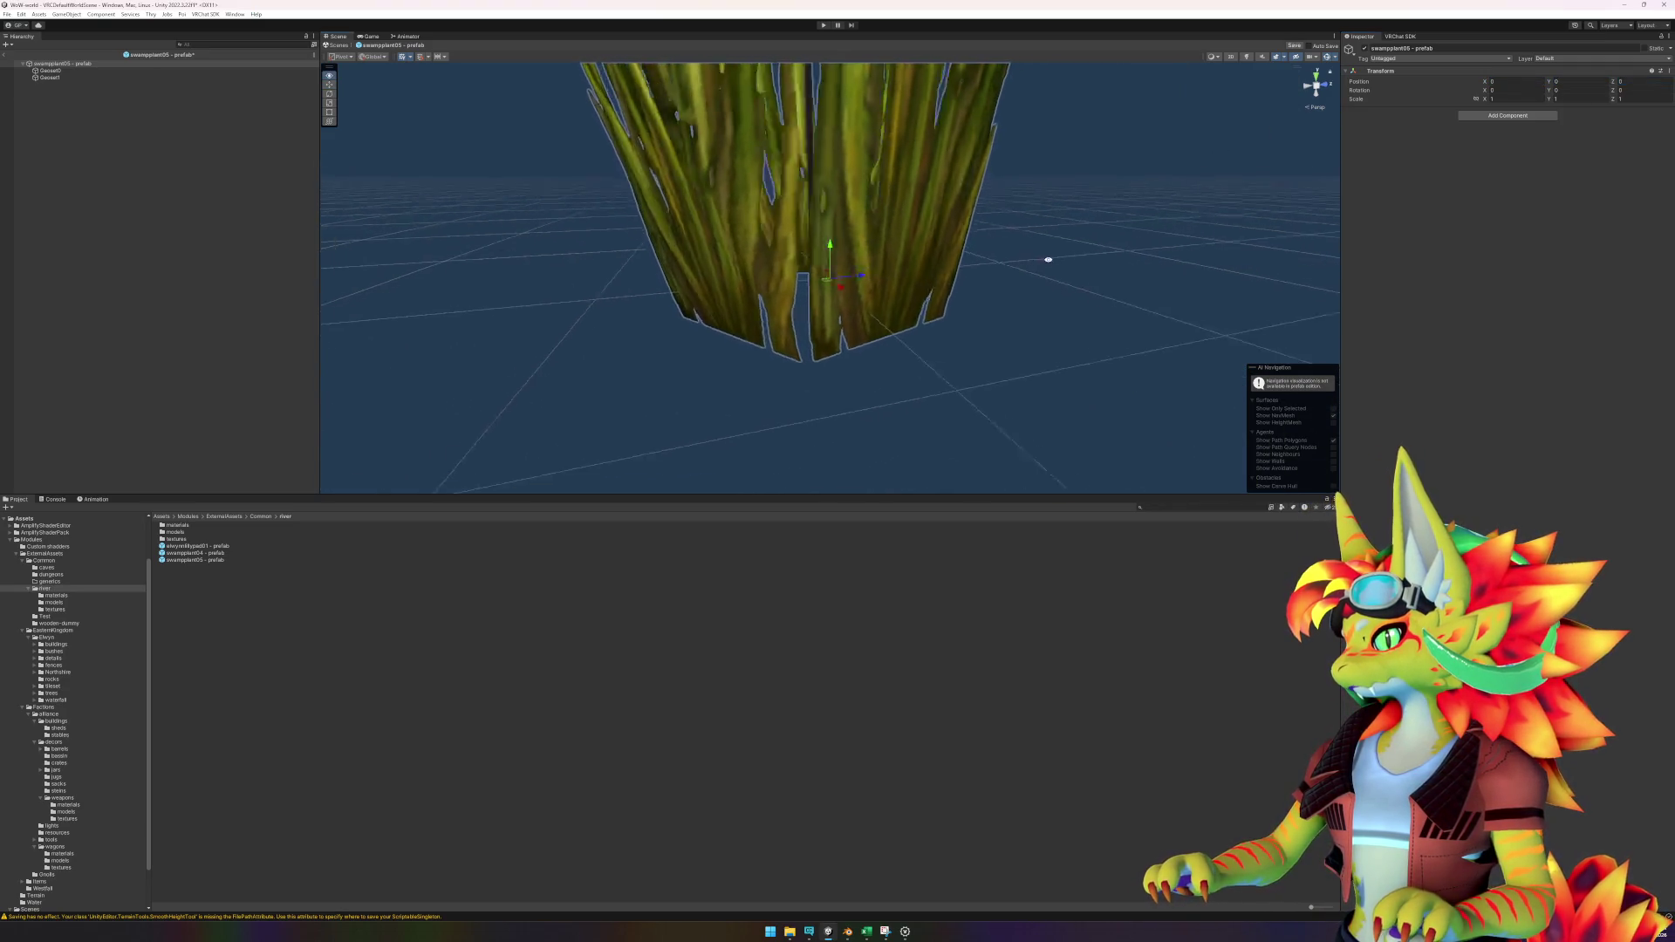
pyautogui.moveTo(1026, 240); pyautogui.dragTo(1021, 310)
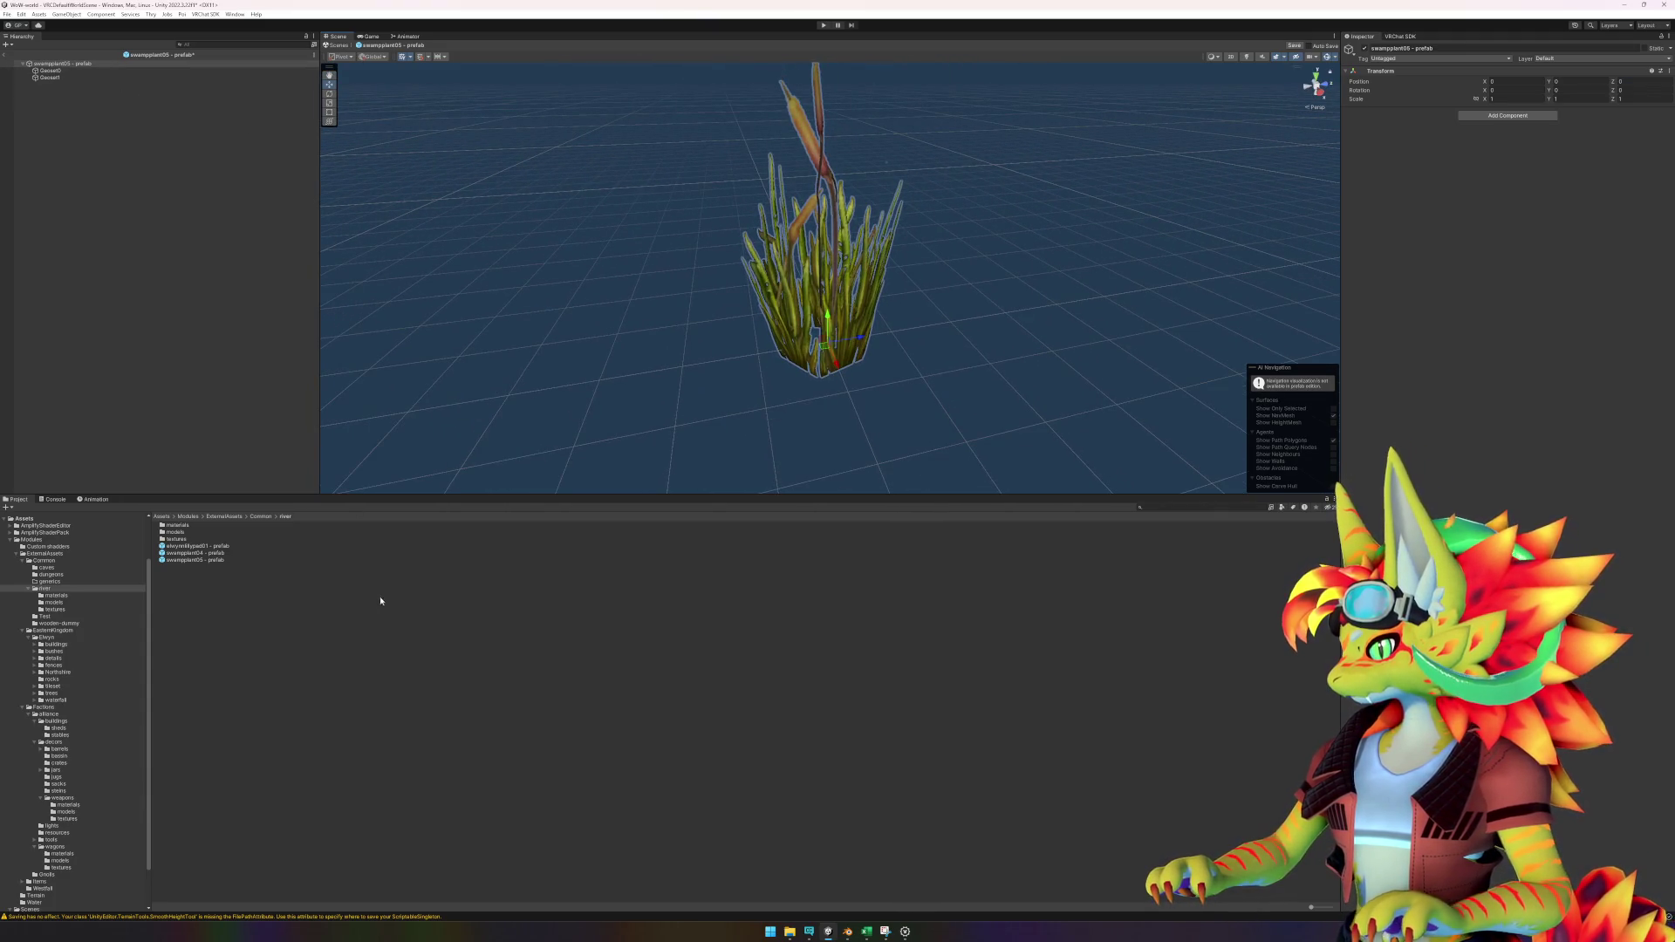
# Place the swampplant05 model from the river models folder inside the prefab.
pyautogui.doubleClick(197, 531)
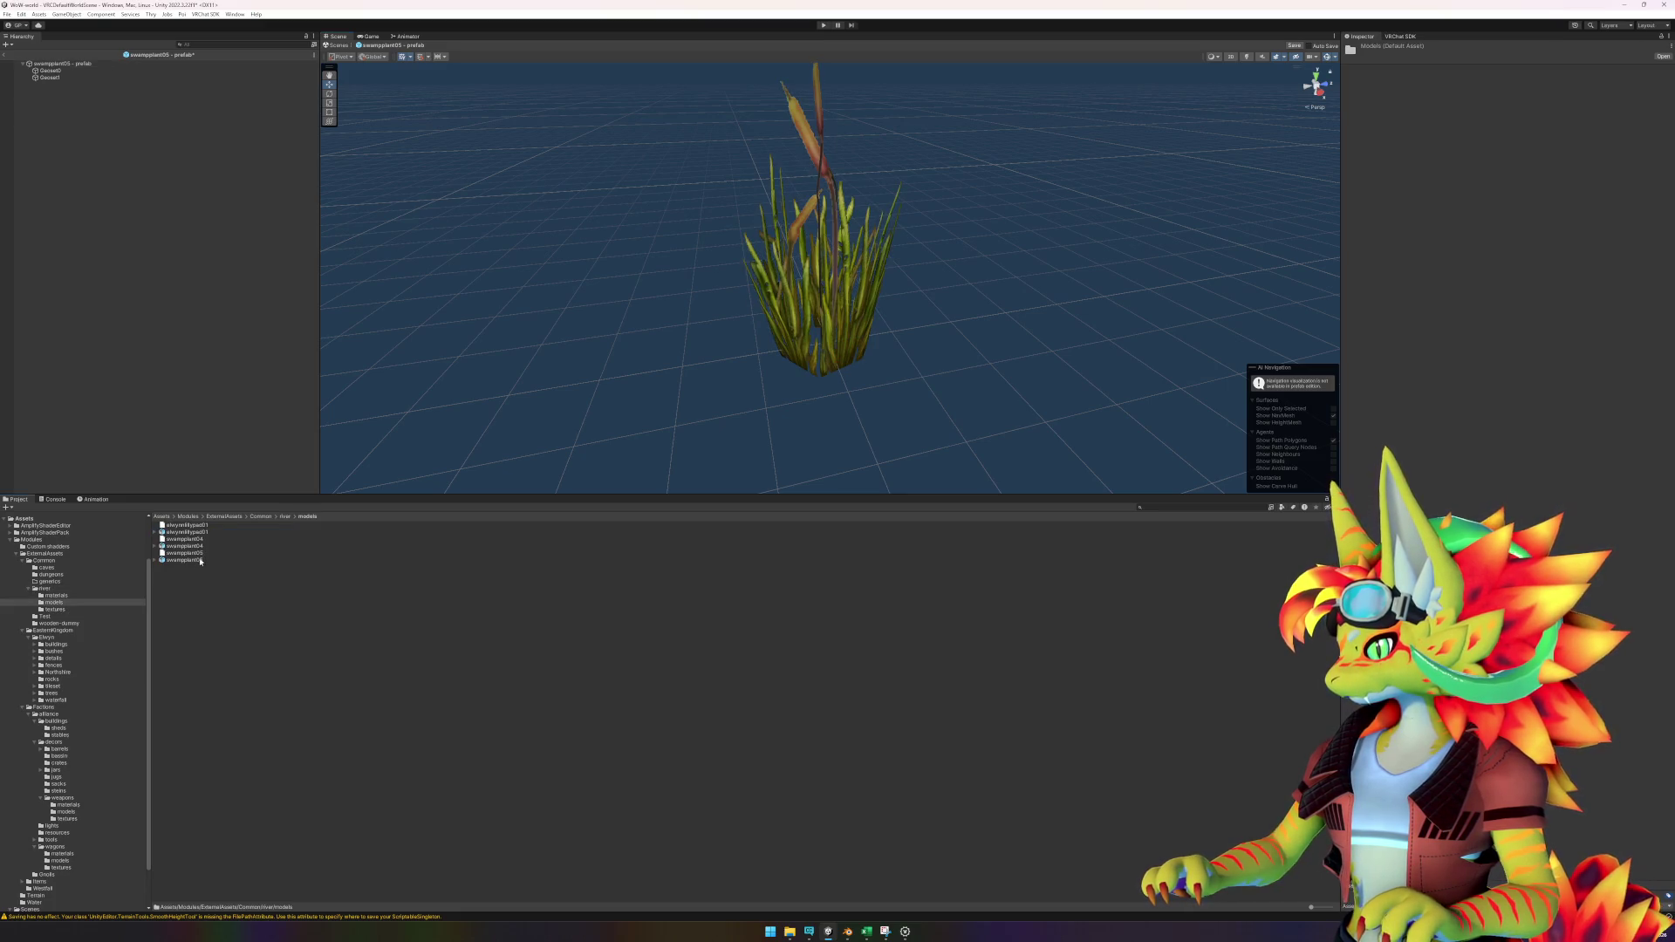
pyautogui.moveTo(70, 85); pyautogui.dragTo(68, 84)
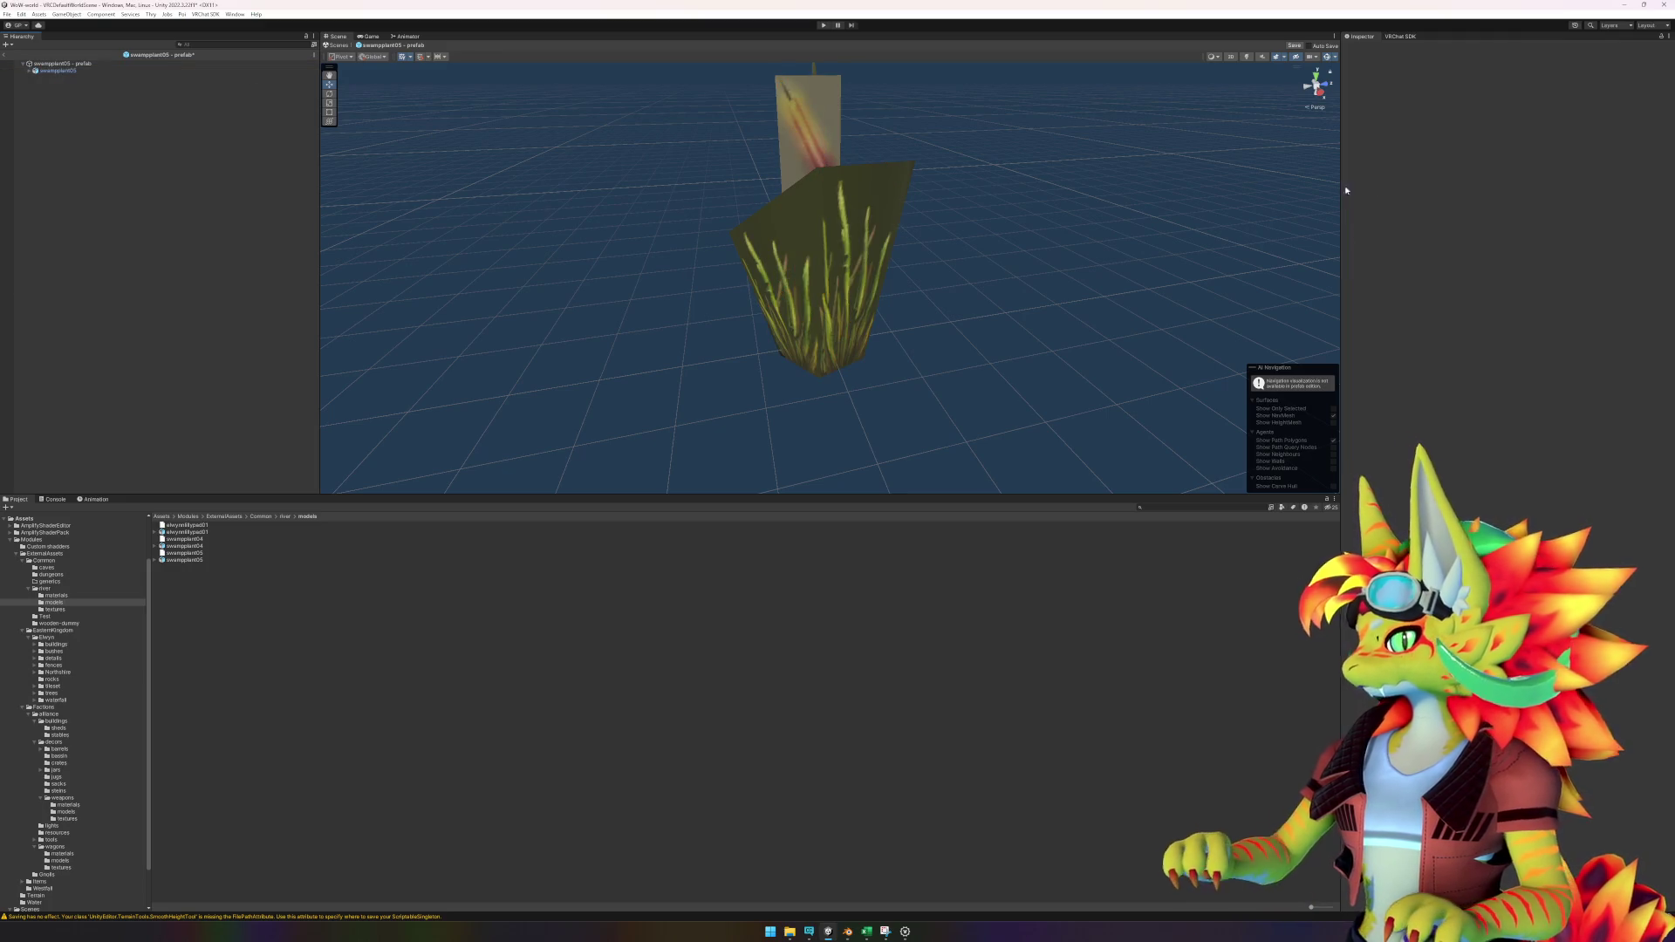
pyautogui.click(102, 70)
# Add an LOD Group with the plant's renderers on LOD 0, extra LODs deleted, transition 2.
pyautogui.click(1507, 138)
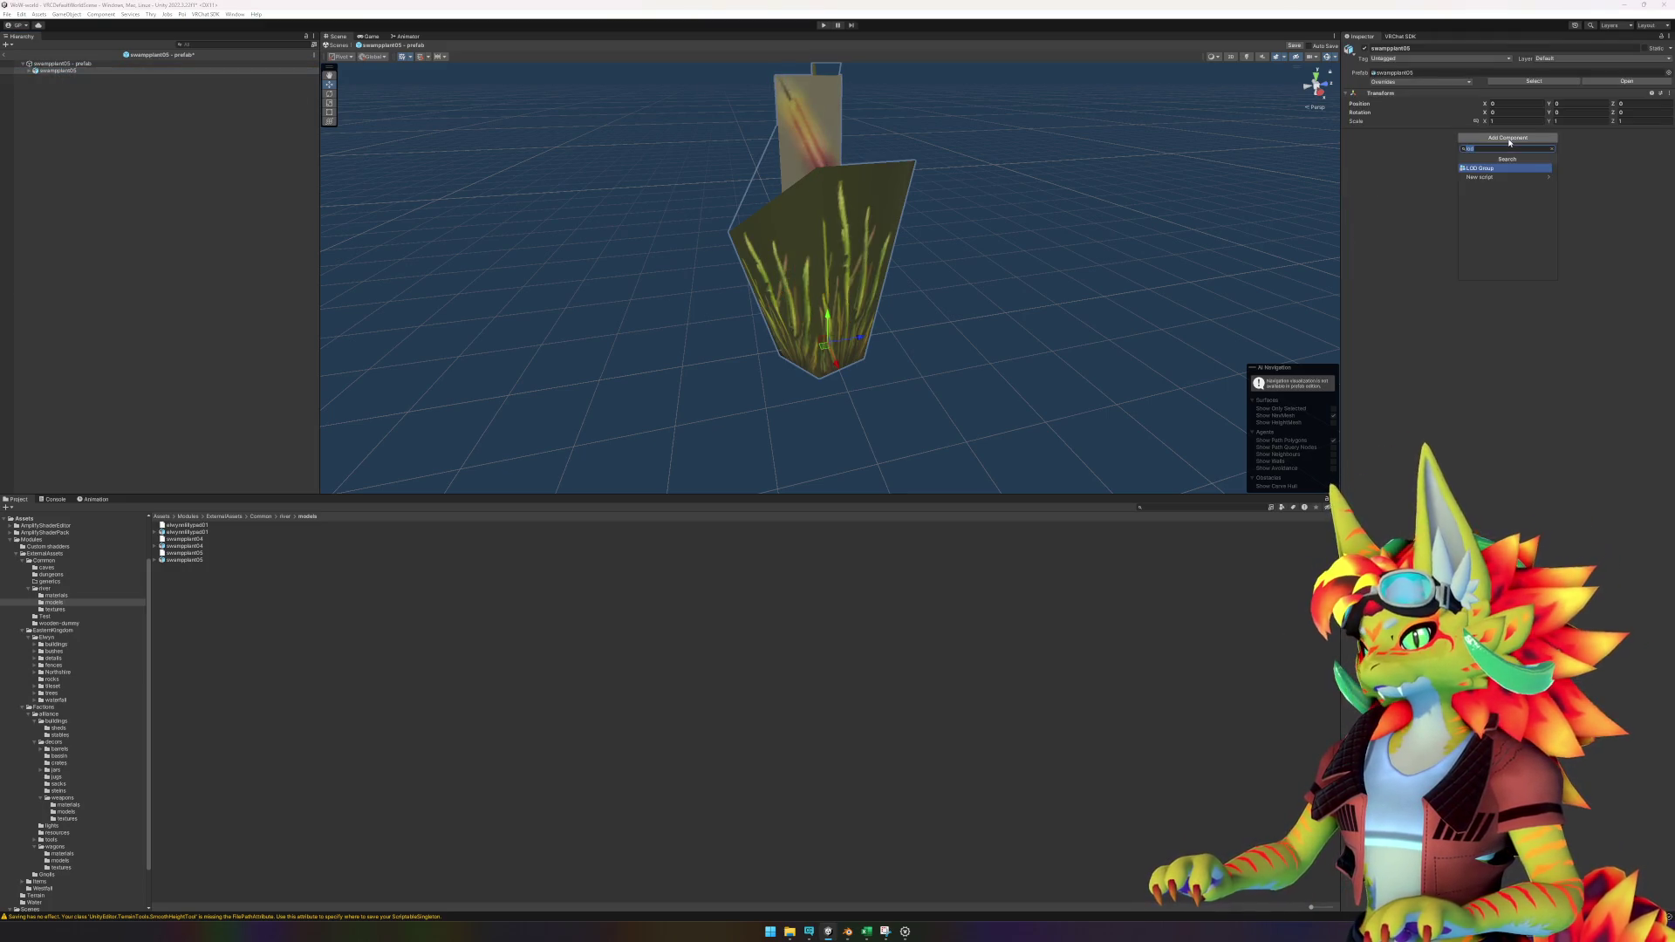
pyautogui.click(1498, 172)
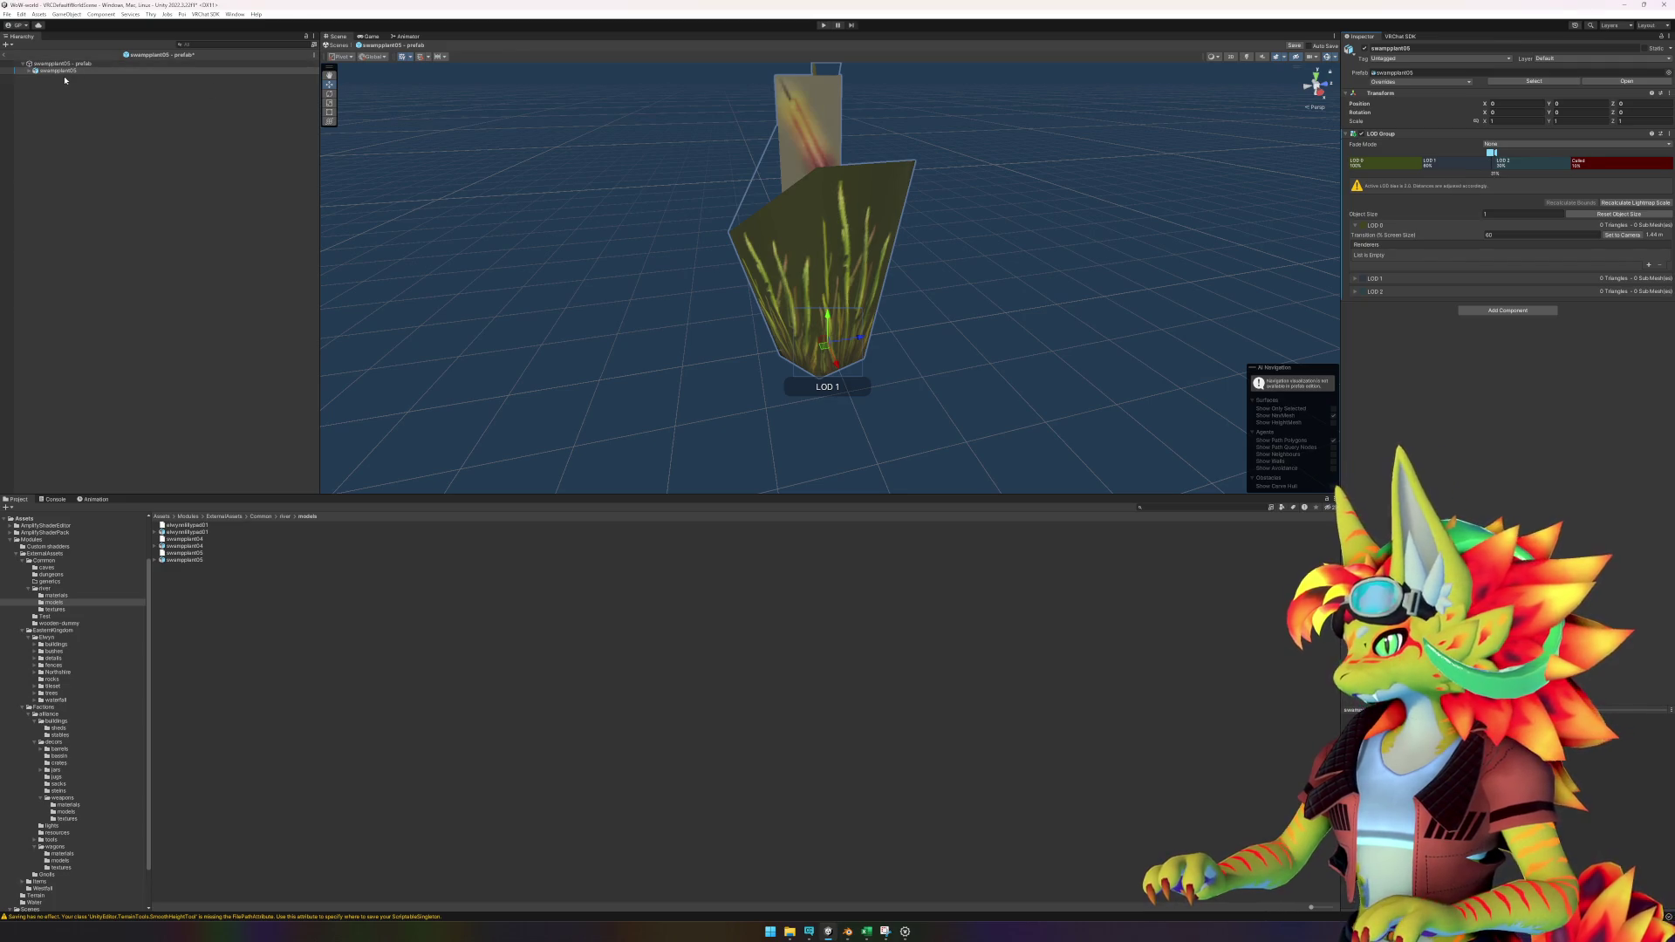
pyautogui.moveTo(69, 75); pyautogui.dragTo(1401, 175)
pyautogui.rightClick(1470, 171)
pyautogui.click(1491, 183)
pyautogui.rightClick(1483, 164)
pyautogui.click(1505, 176)
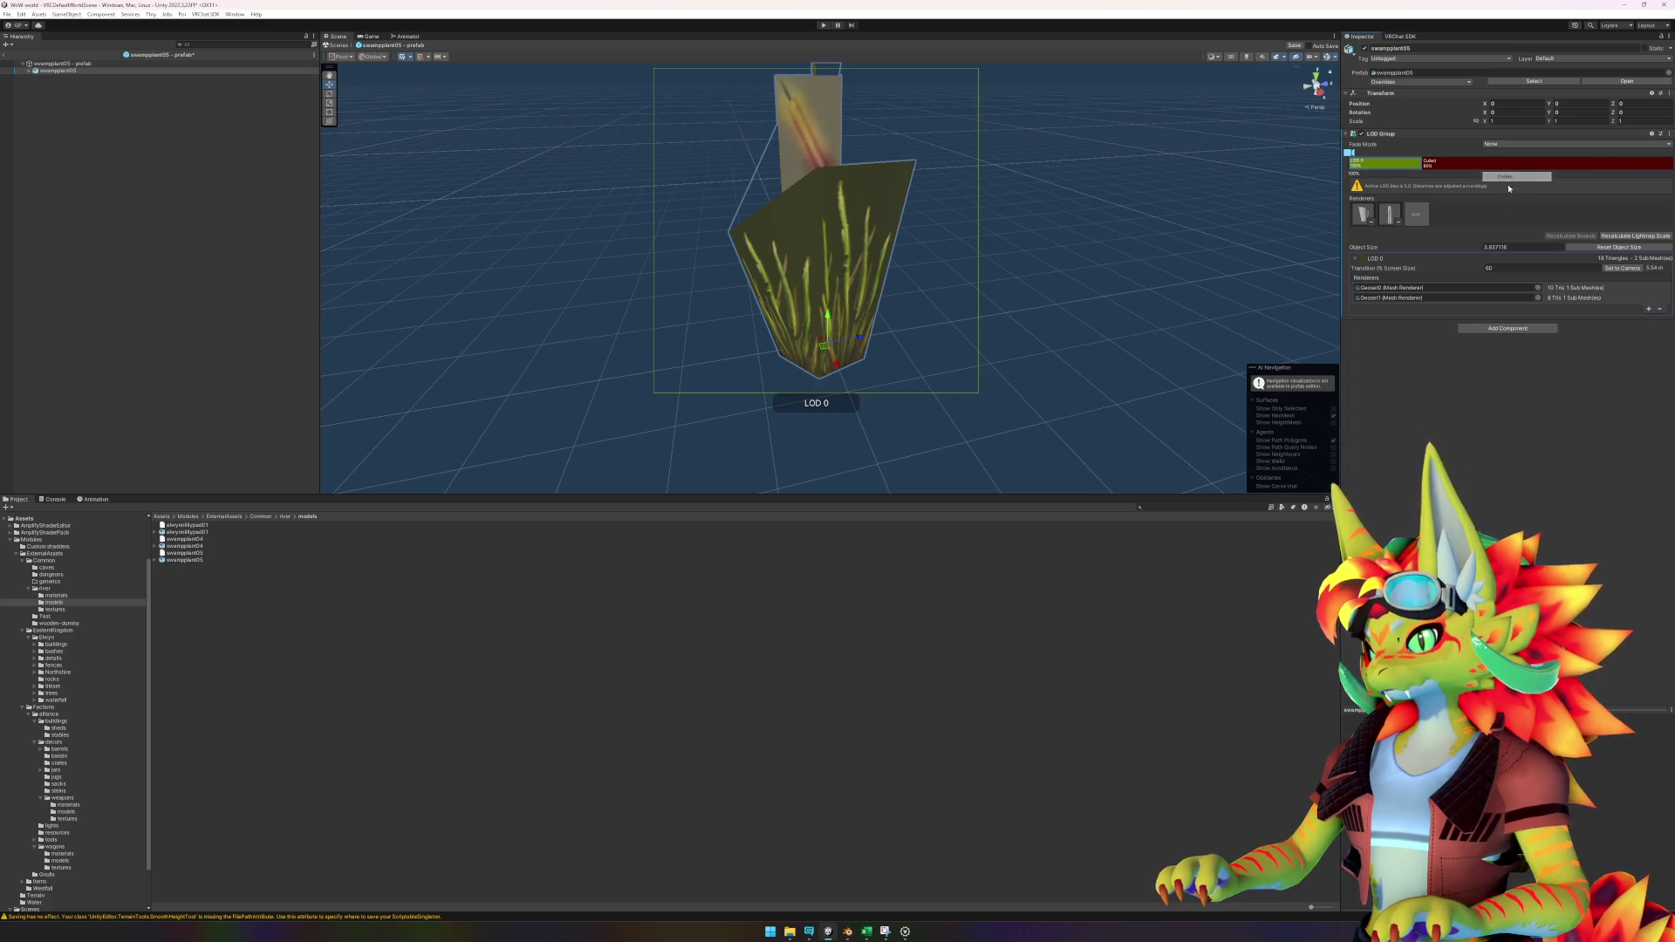
pyautogui.write('2')
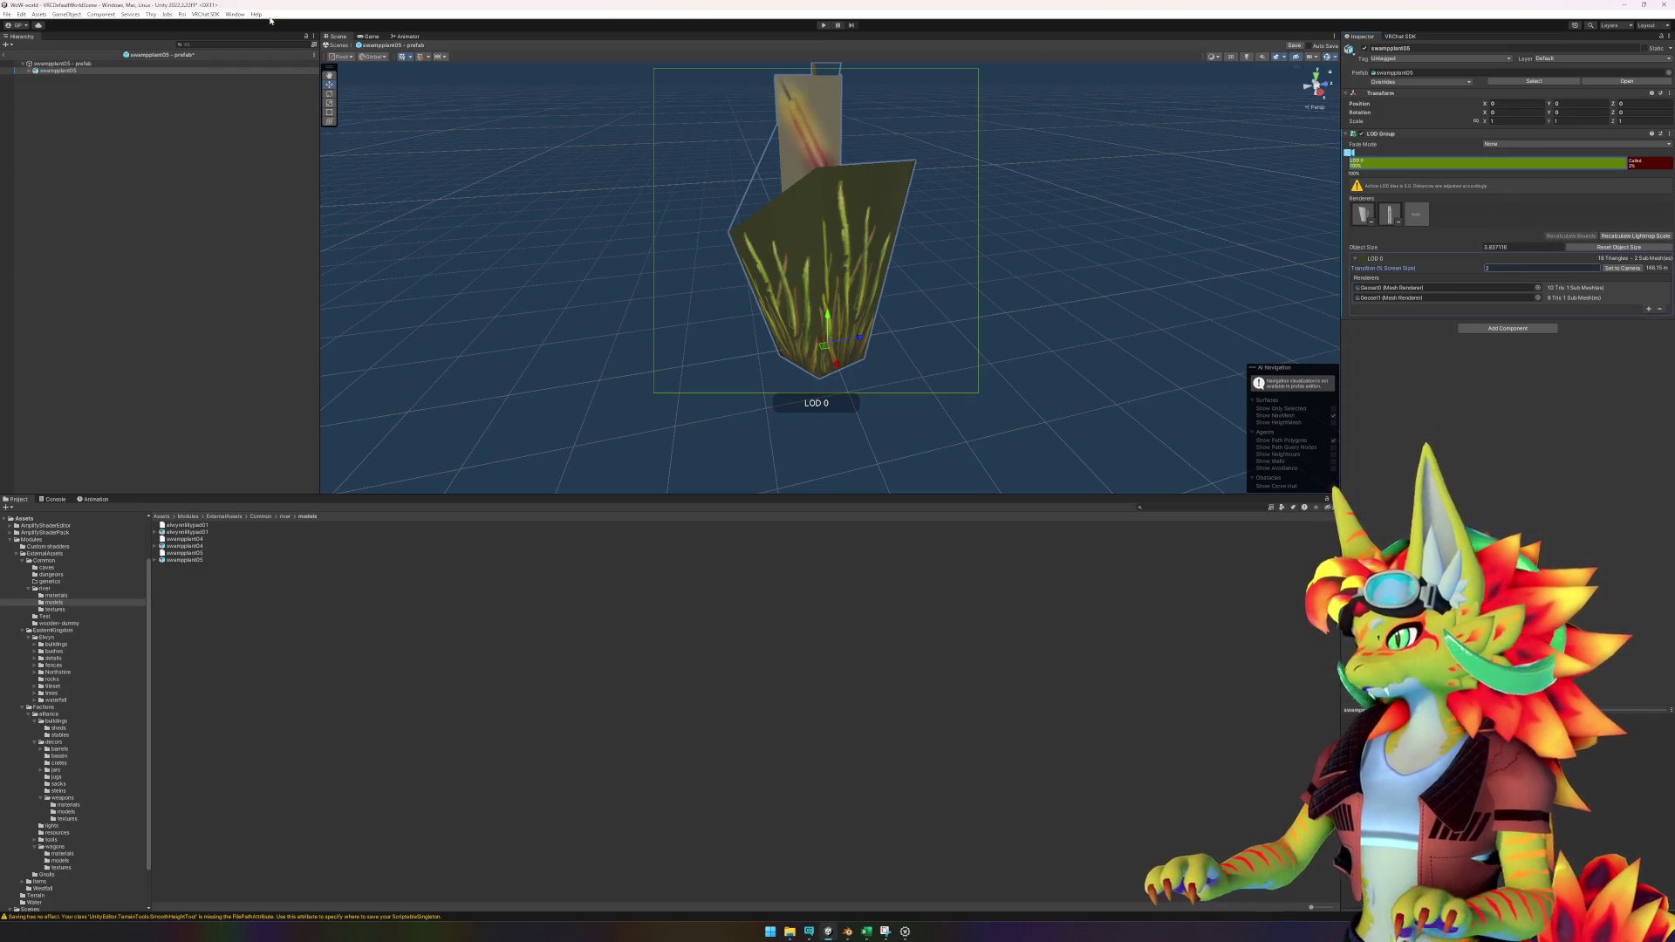
# Apply mat_swampreeds01a to the reeds and mat_westfallflower01 to the cattail card, then expand the plant.
pyautogui.click(284, 517)
pyautogui.doubleClick(183, 526)
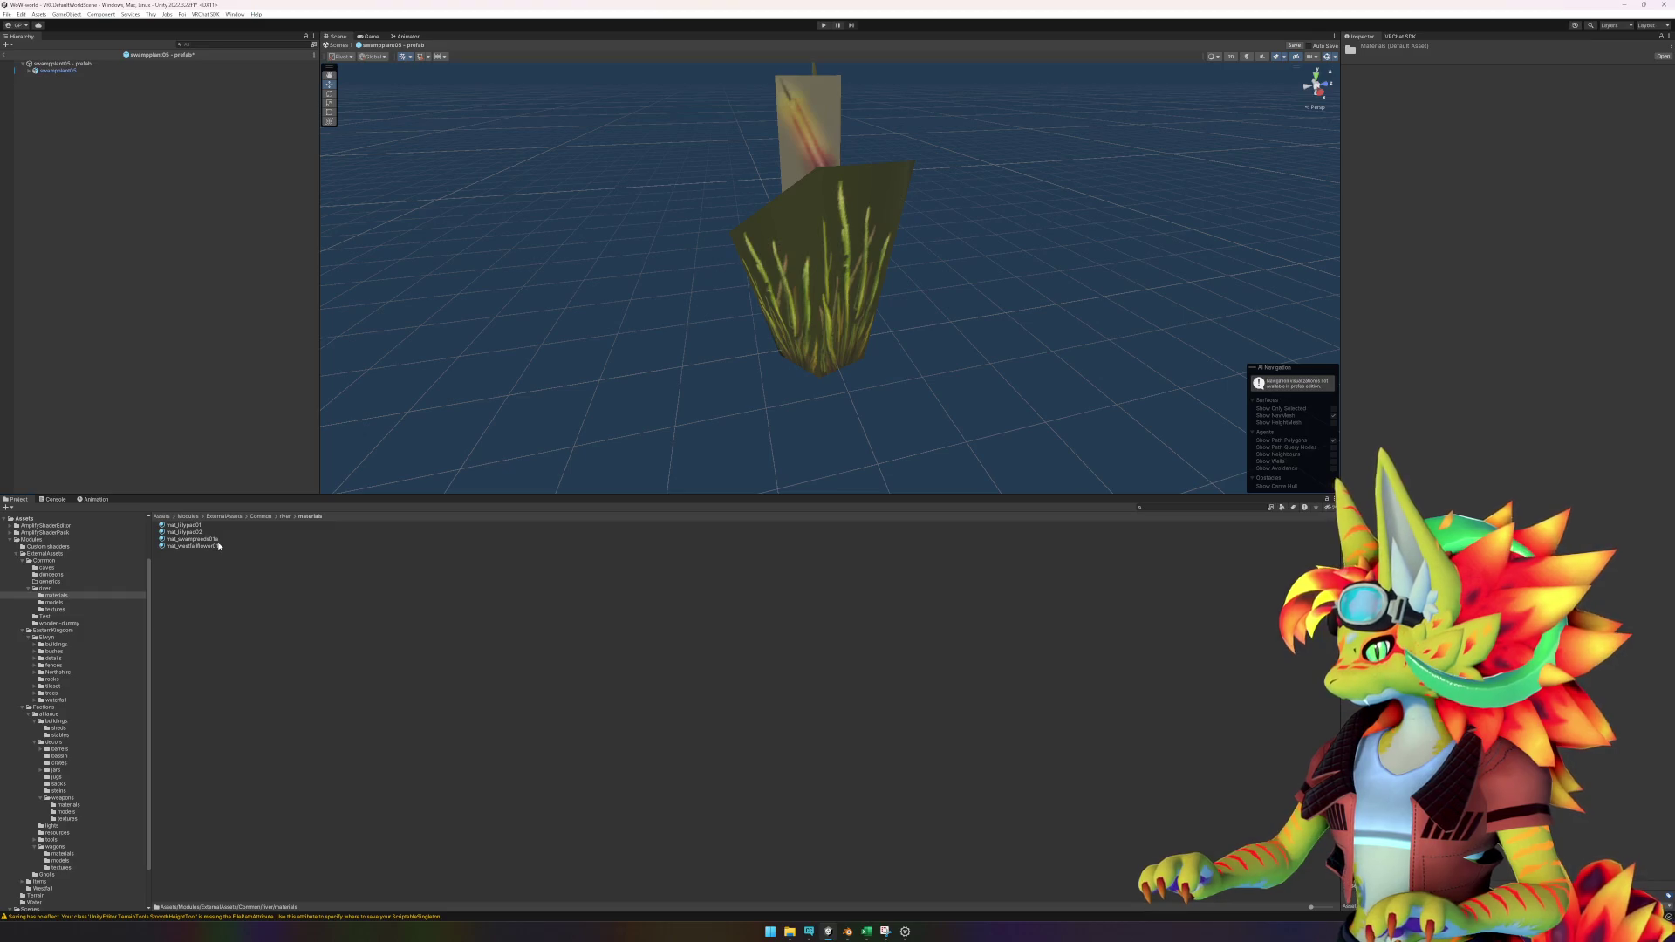
pyautogui.moveTo(196, 538); pyautogui.dragTo(784, 292)
pyautogui.moveTo(233, 549); pyautogui.dragTo(787, 140)
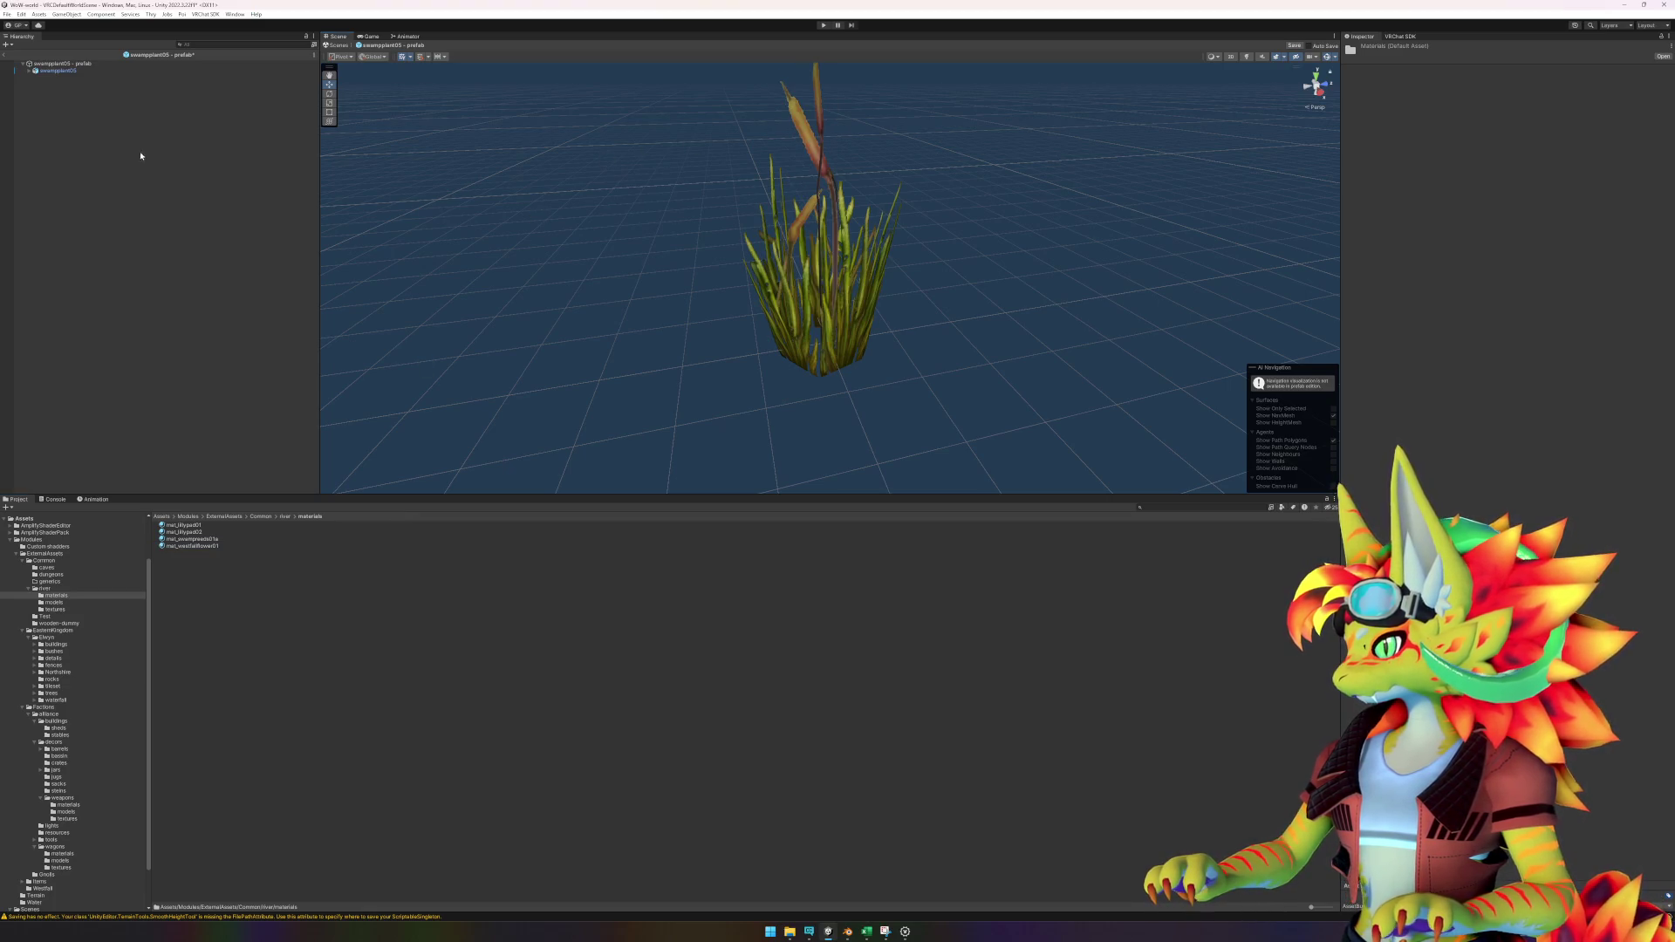
pyautogui.click(804, 127)
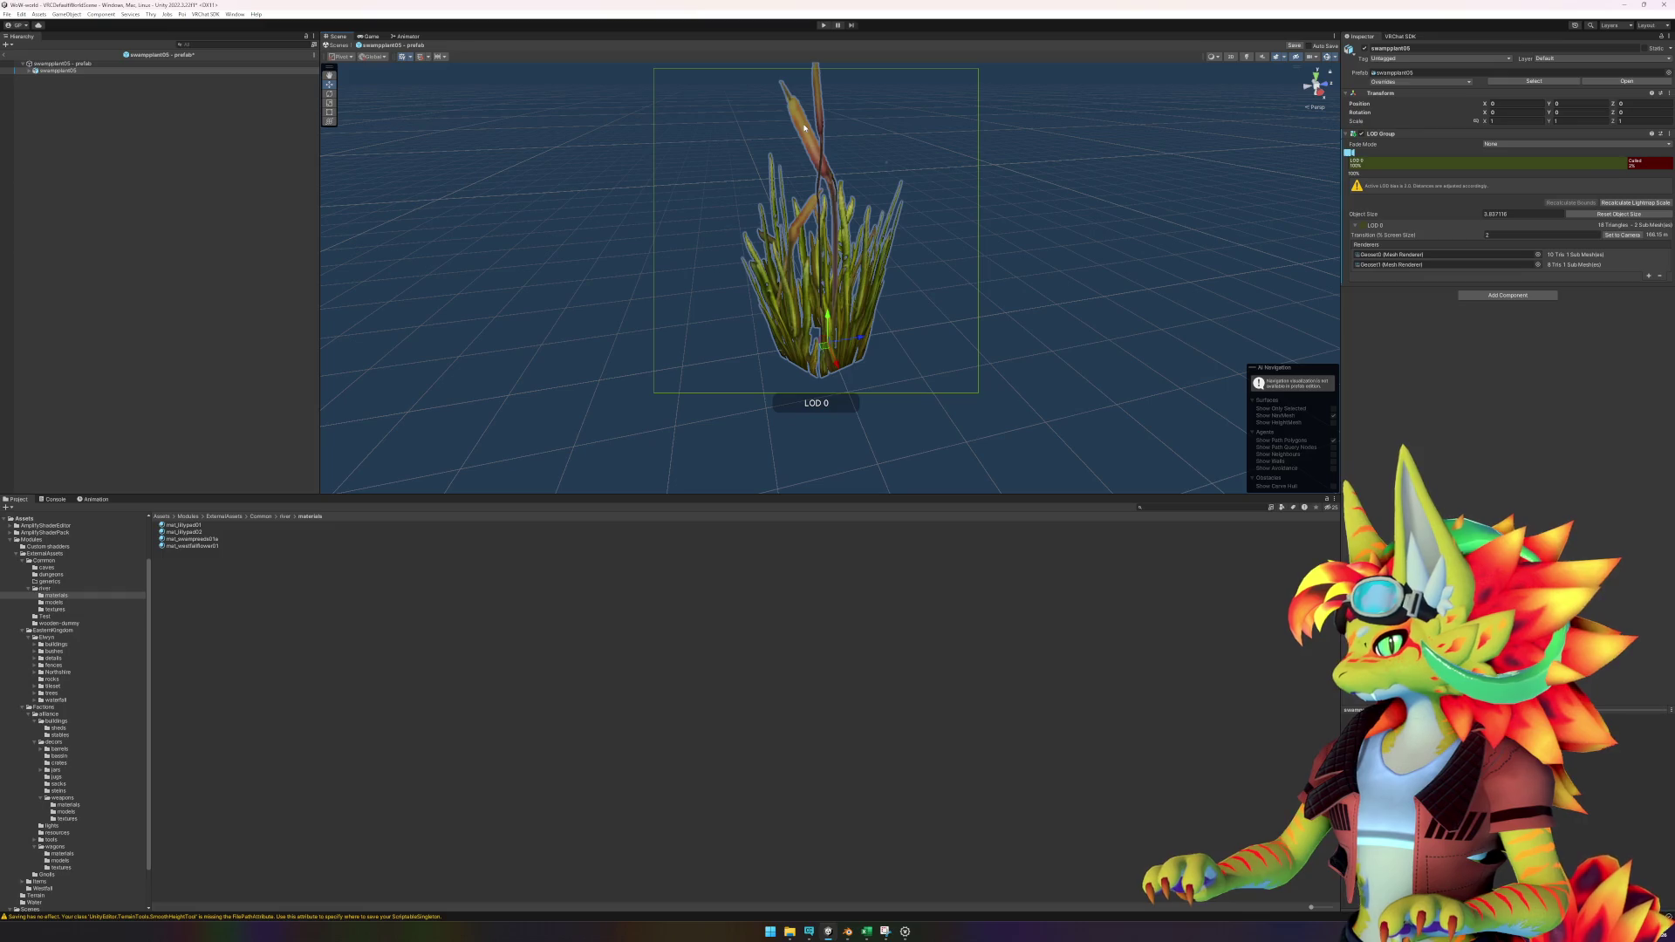
pyautogui.click(29, 71)
pyautogui.click(56, 77)
# Set the Geoset1 cattail material's alpha cutoff to about 0.82, then return to the lake scene.
pyautogui.click(57, 85)
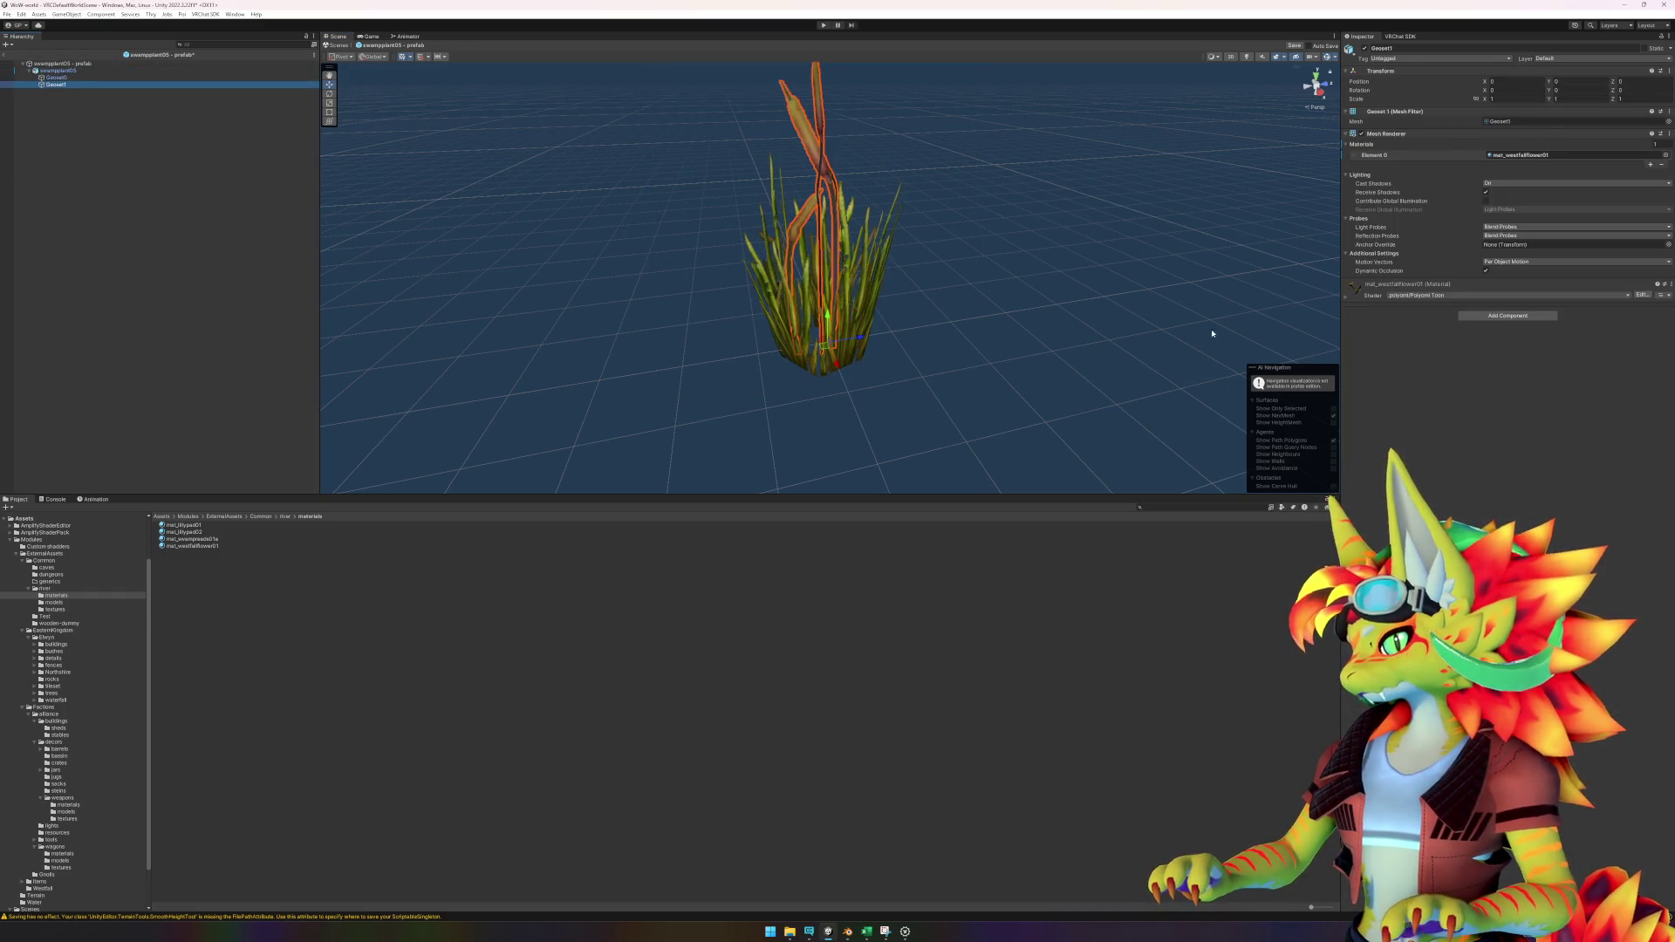
pyautogui.click(1348, 301)
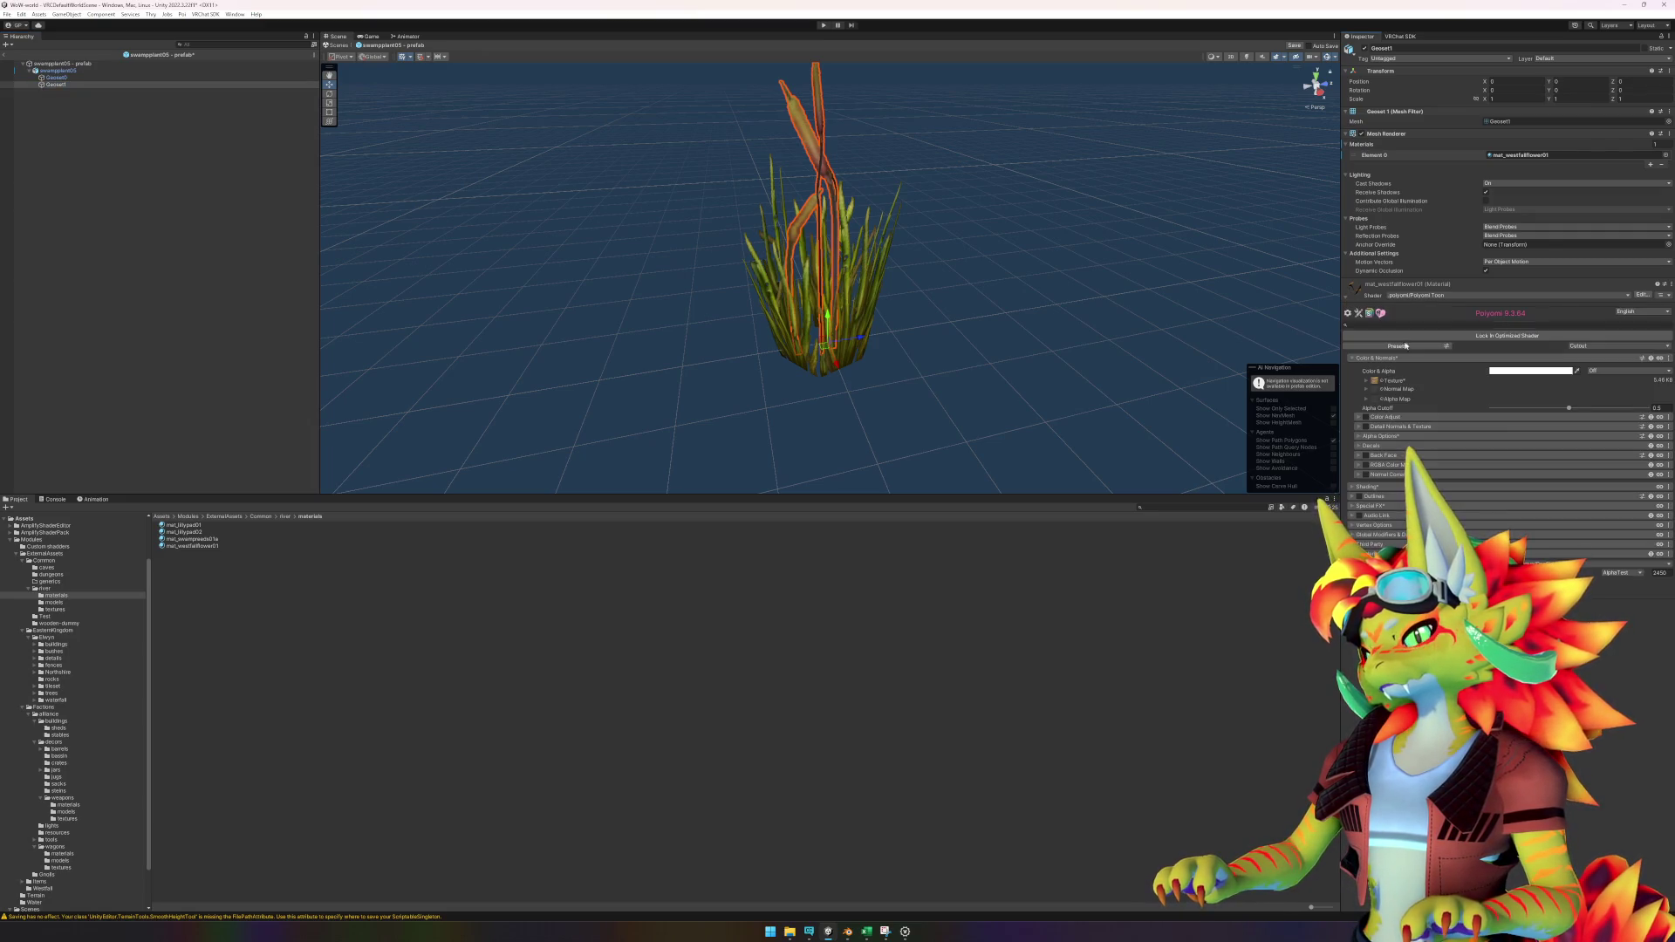
pyautogui.write('0.9')
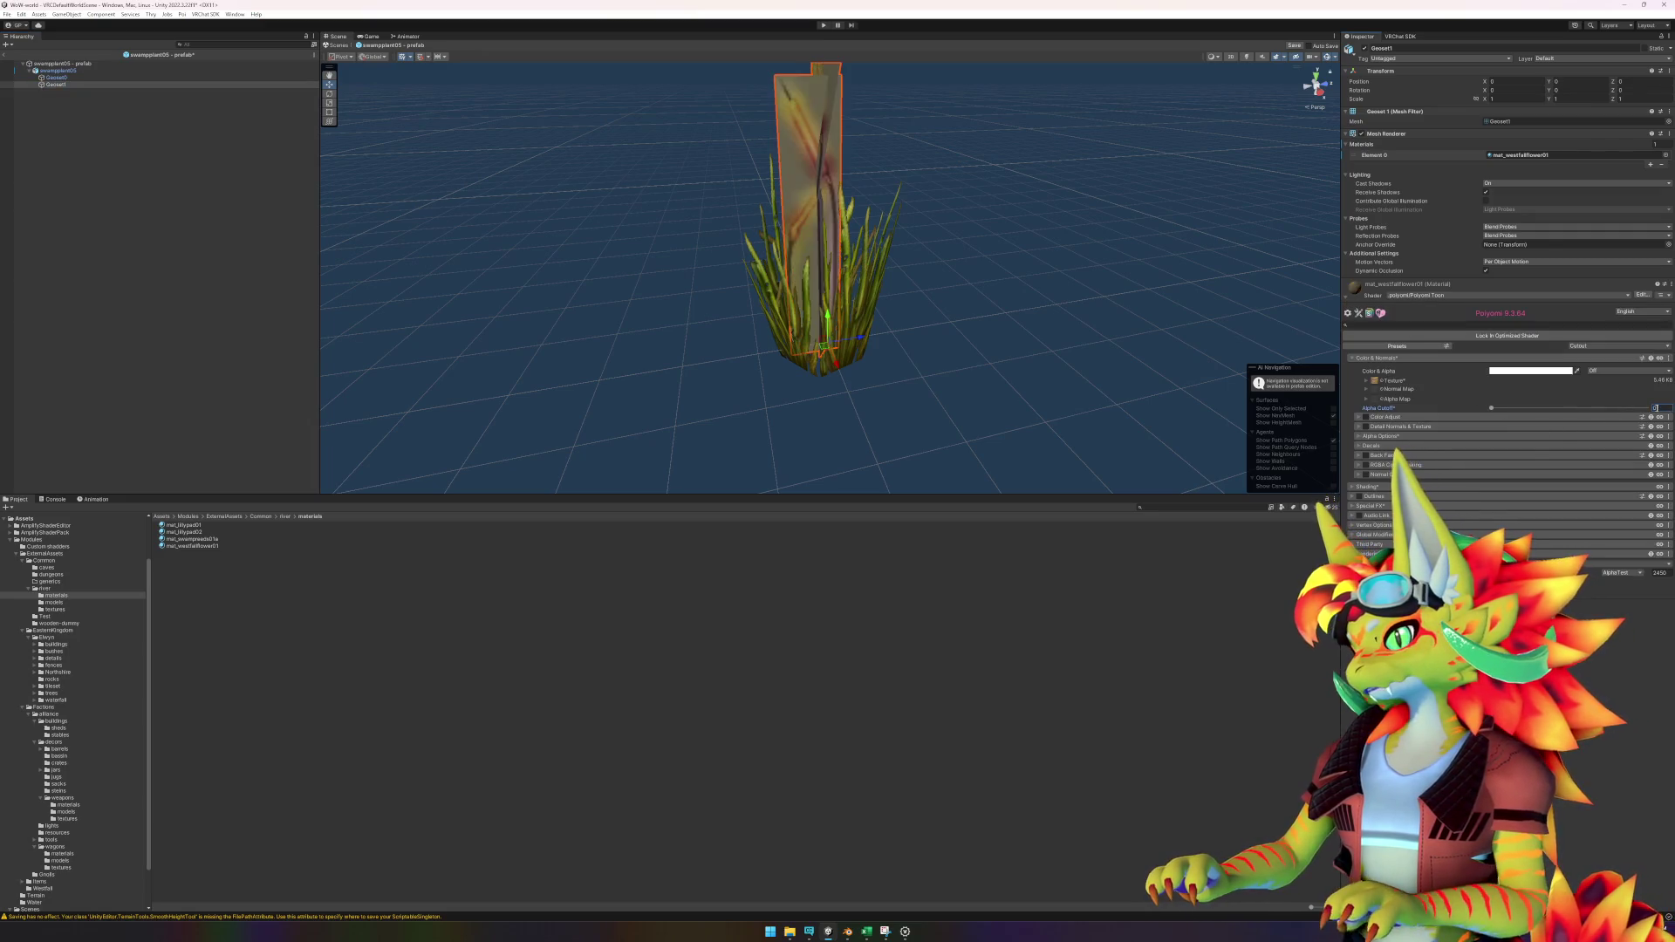
pyautogui.click(916, 454)
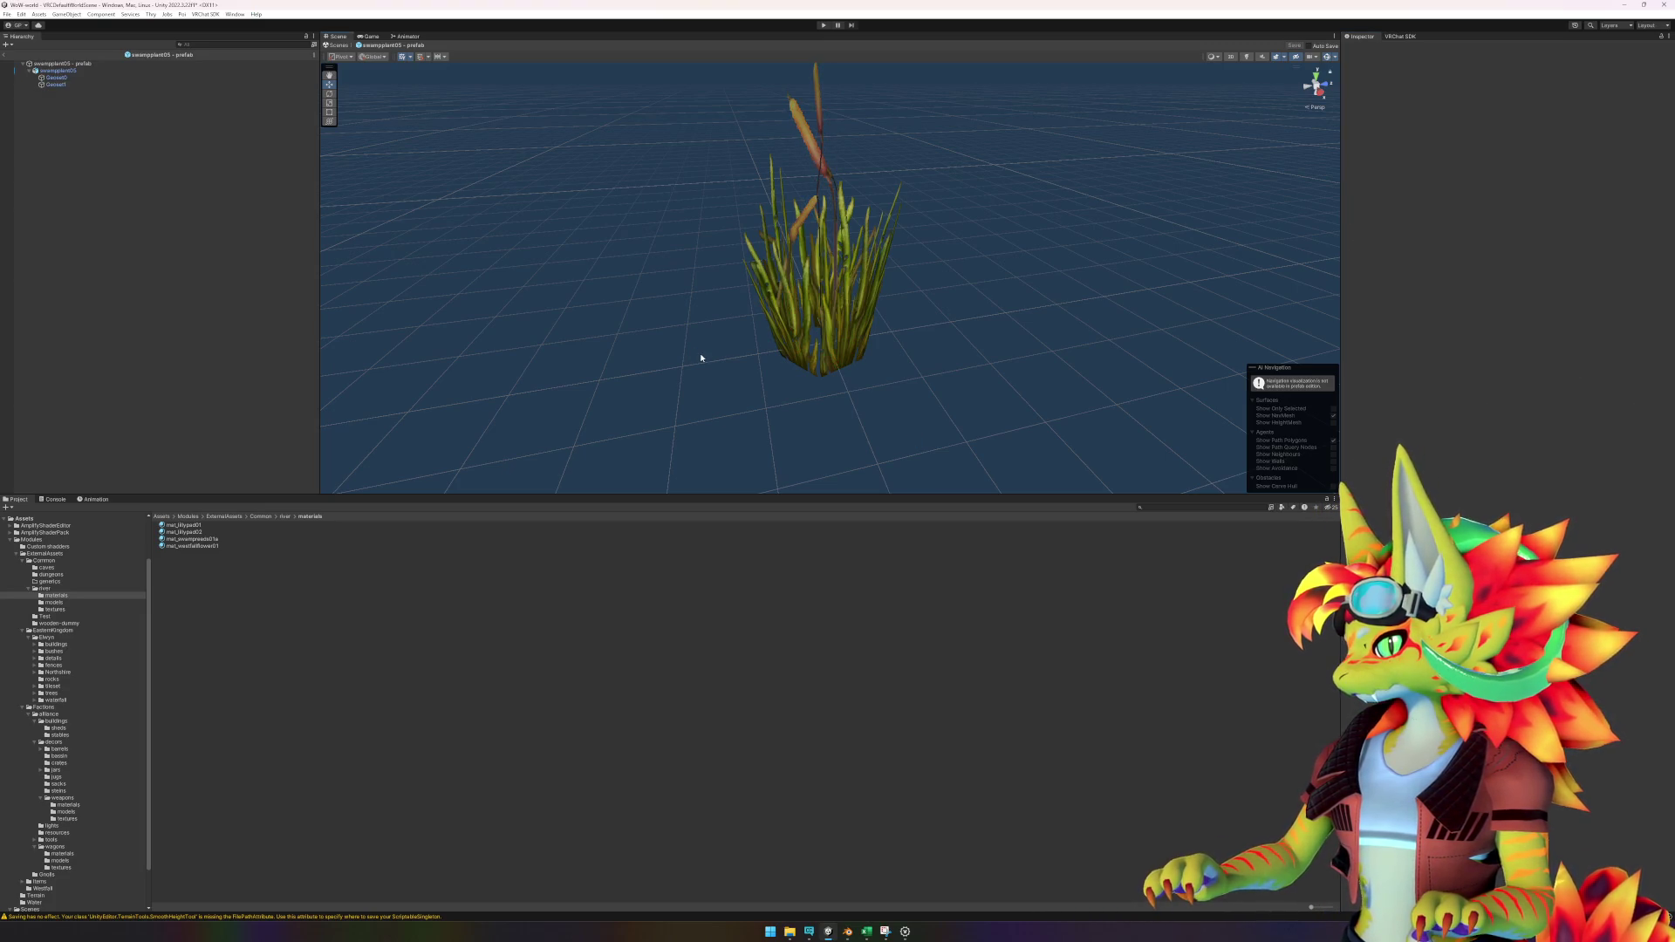
pyautogui.moveTo(703, 354)
pyautogui.mouseDown()
pyautogui.moveTo(931, 310)
pyautogui.moveTo(820, 339)
pyautogui.mouseUp()
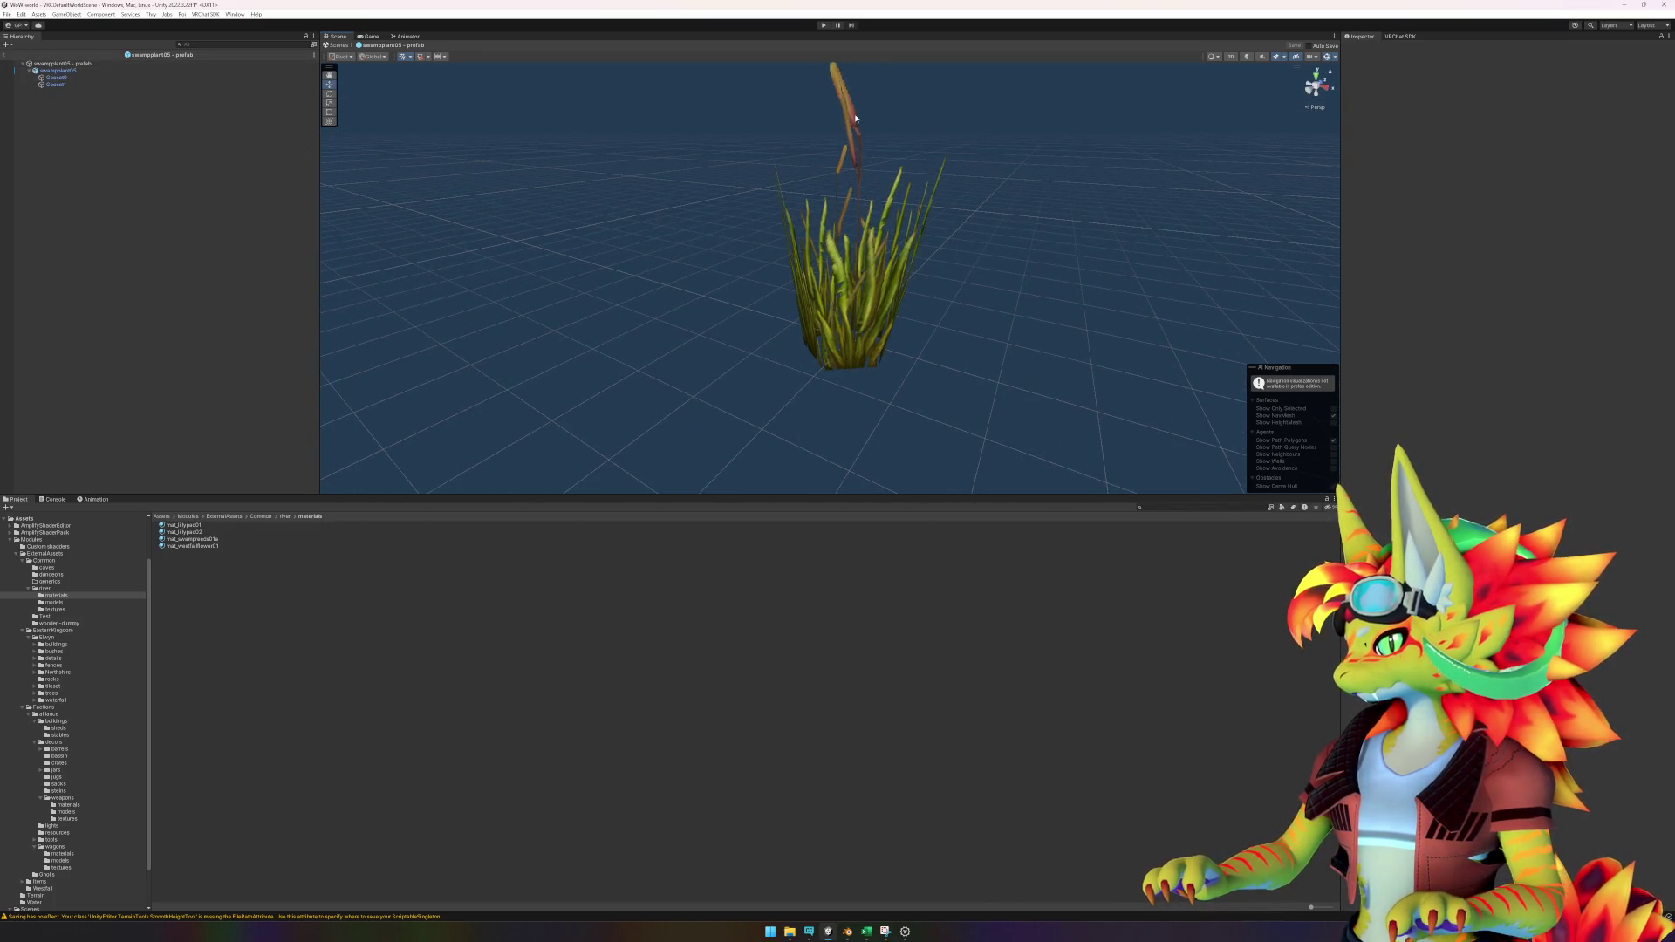
pyautogui.click(846, 166)
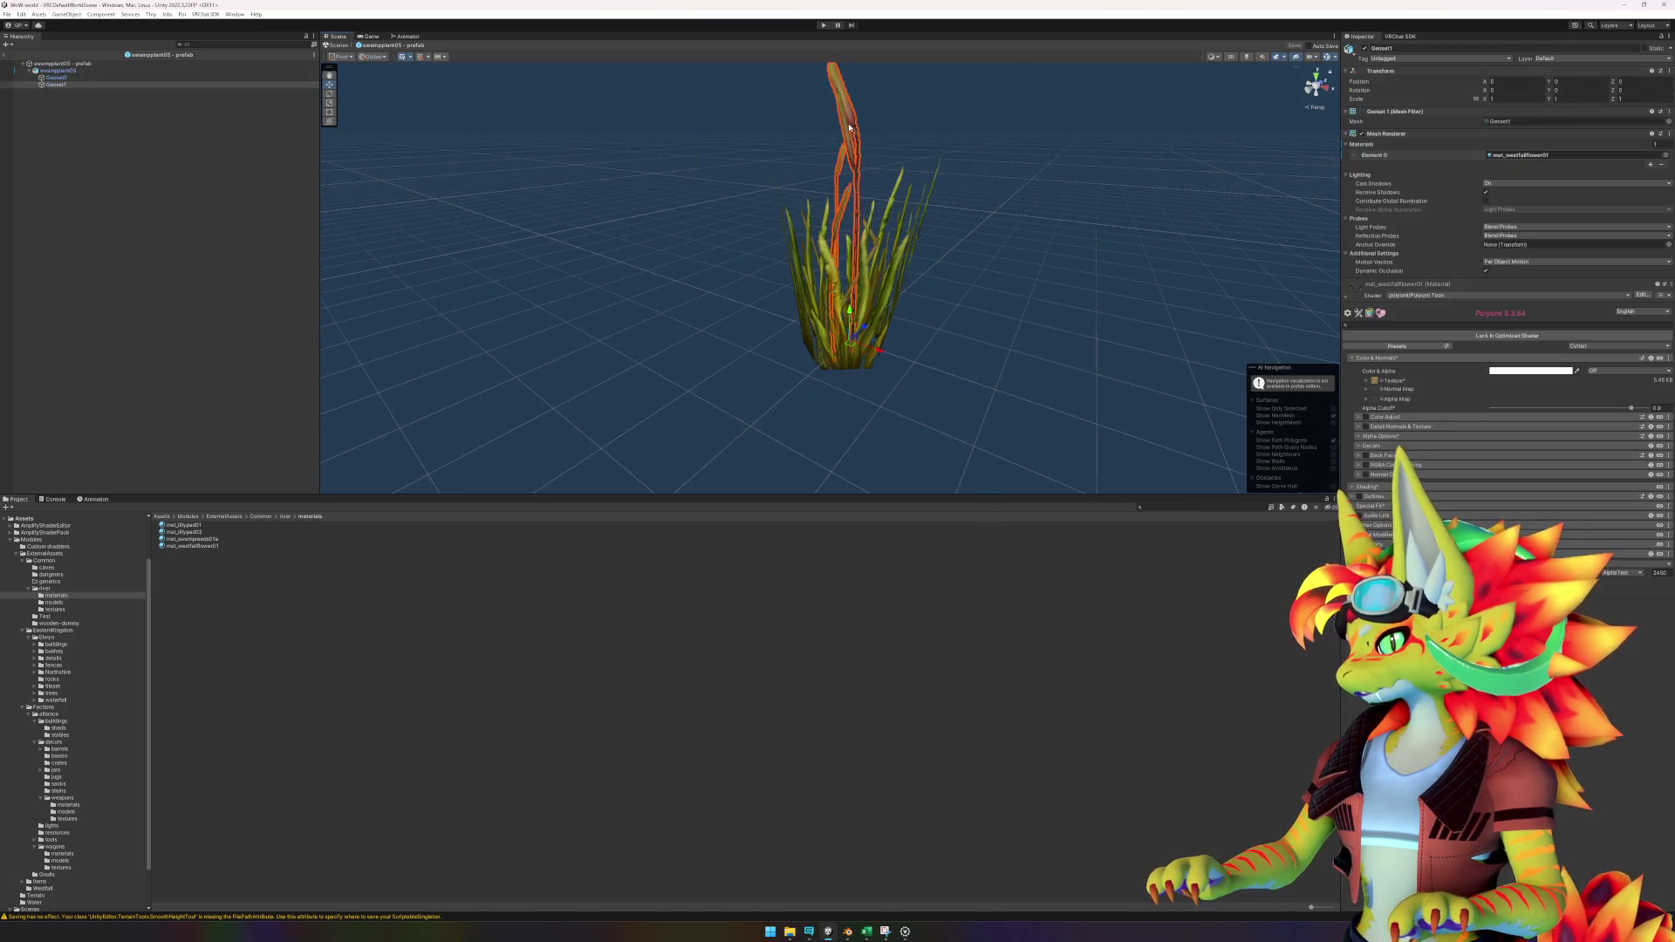
pyautogui.moveTo(1631, 407); pyautogui.dragTo(1618, 411)
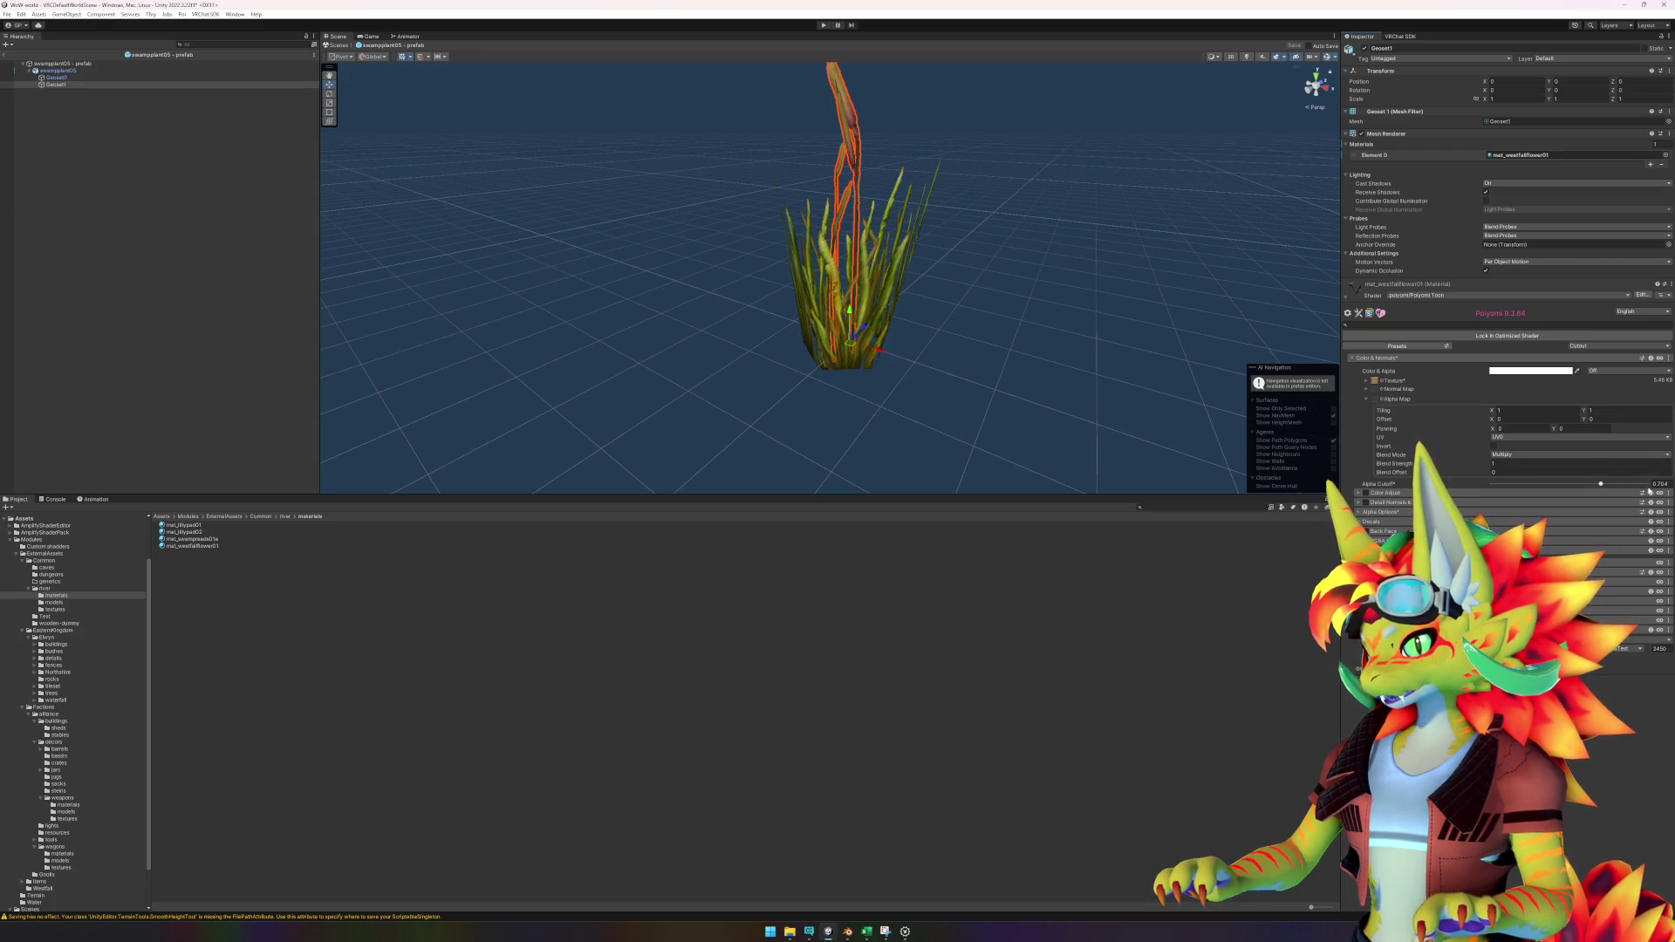
pyautogui.click(337, 44)
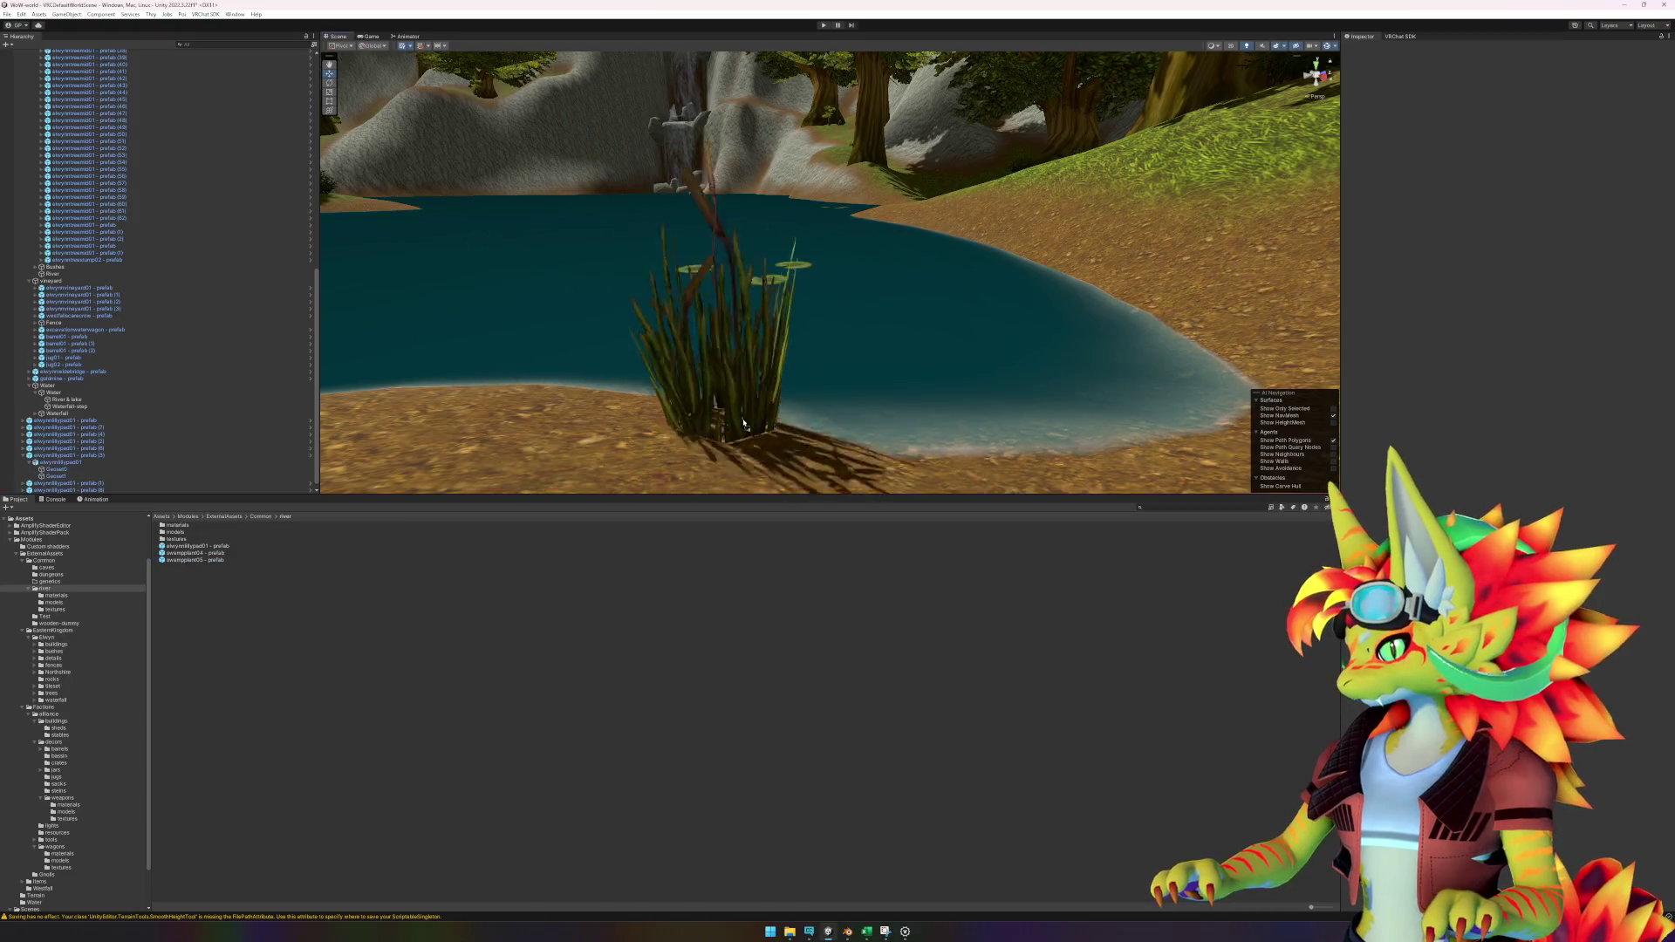
# Place a swampplant05 in the pond and swampplant04 and swampplant05 reed clumps on the bank.
pyautogui.moveTo(793, 414); pyautogui.dragTo(689, 393)
pyautogui.scroll(-5, 689, 393)
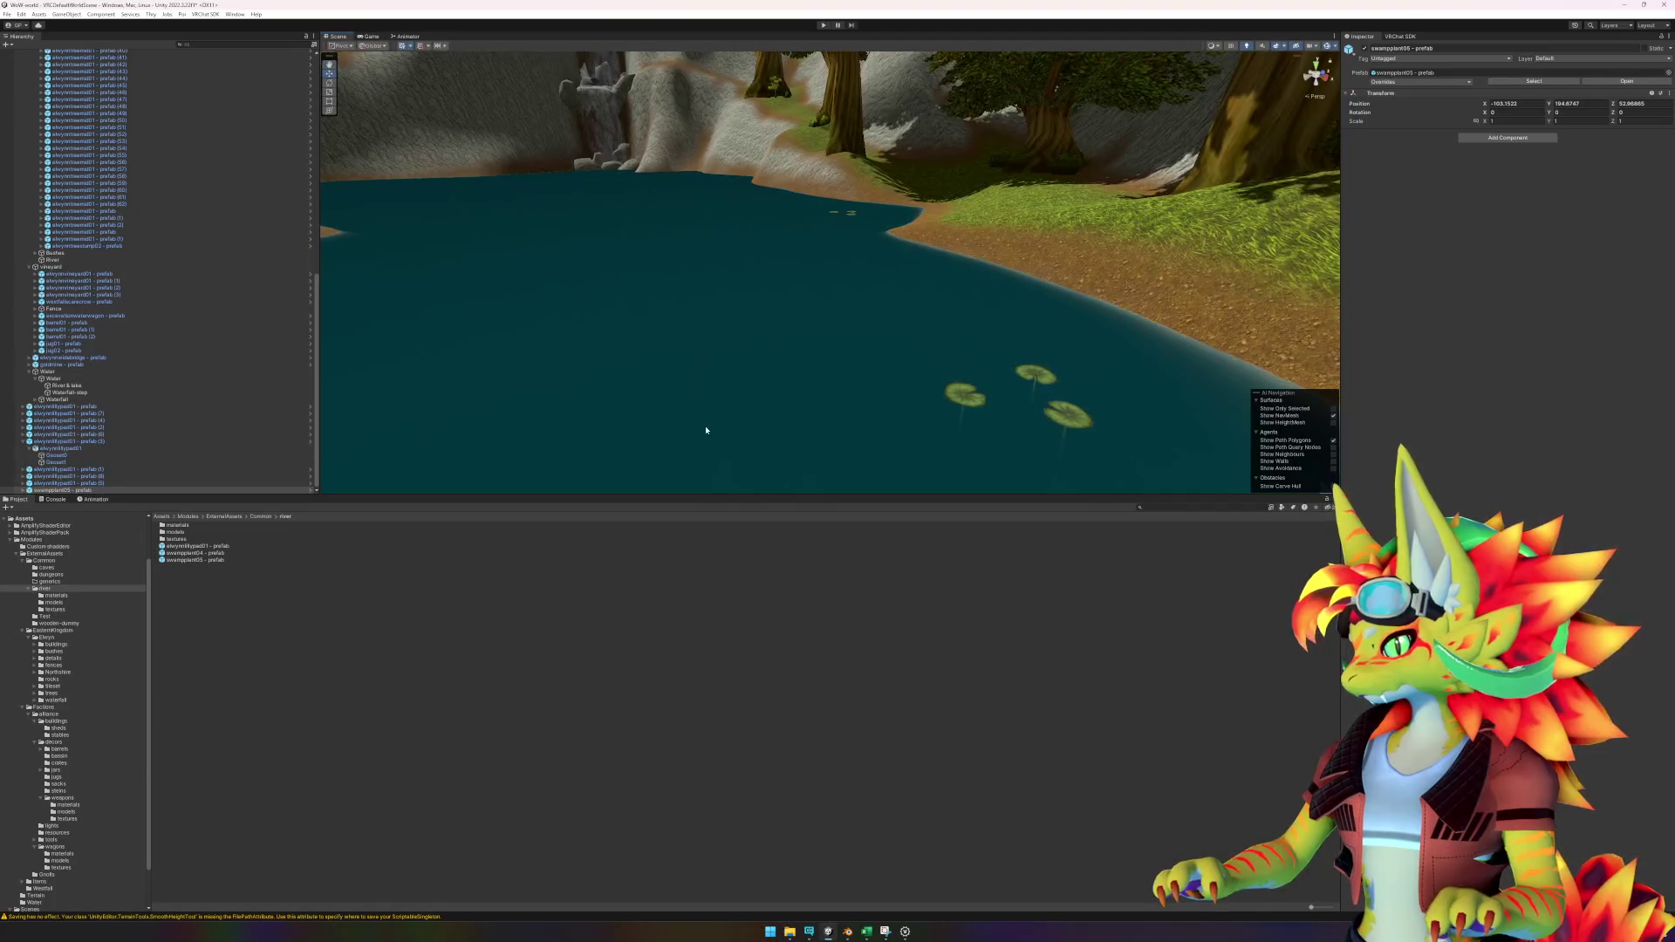
pyautogui.click(755, 613)
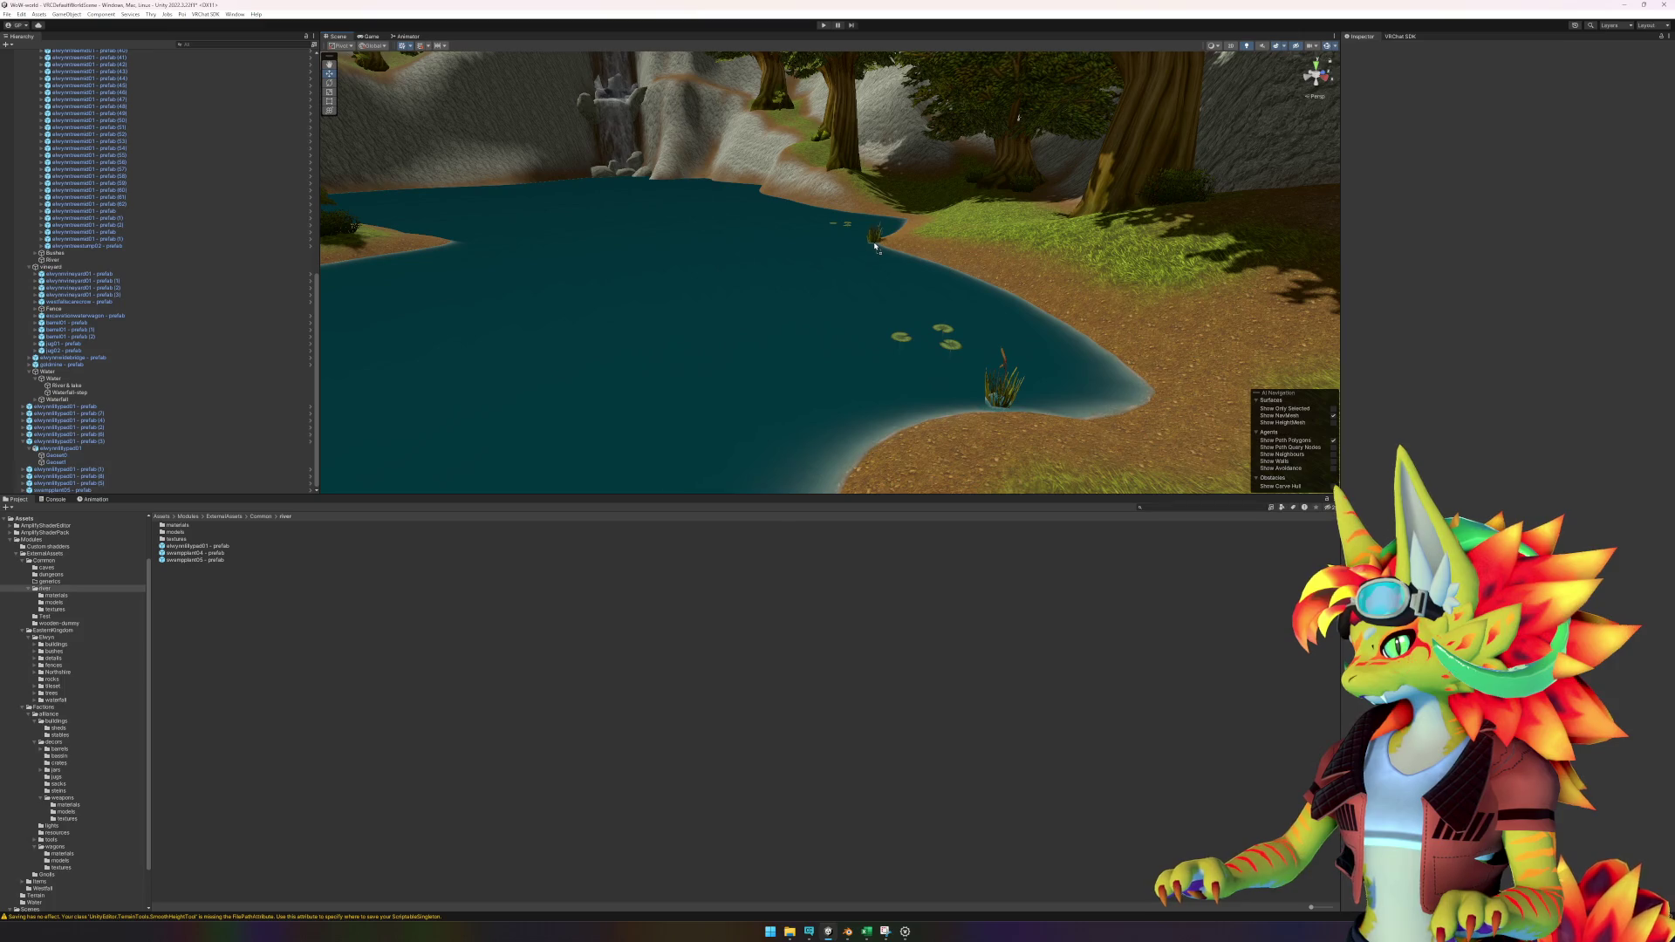
pyautogui.moveTo(872, 247); pyautogui.dragTo(872, 247)
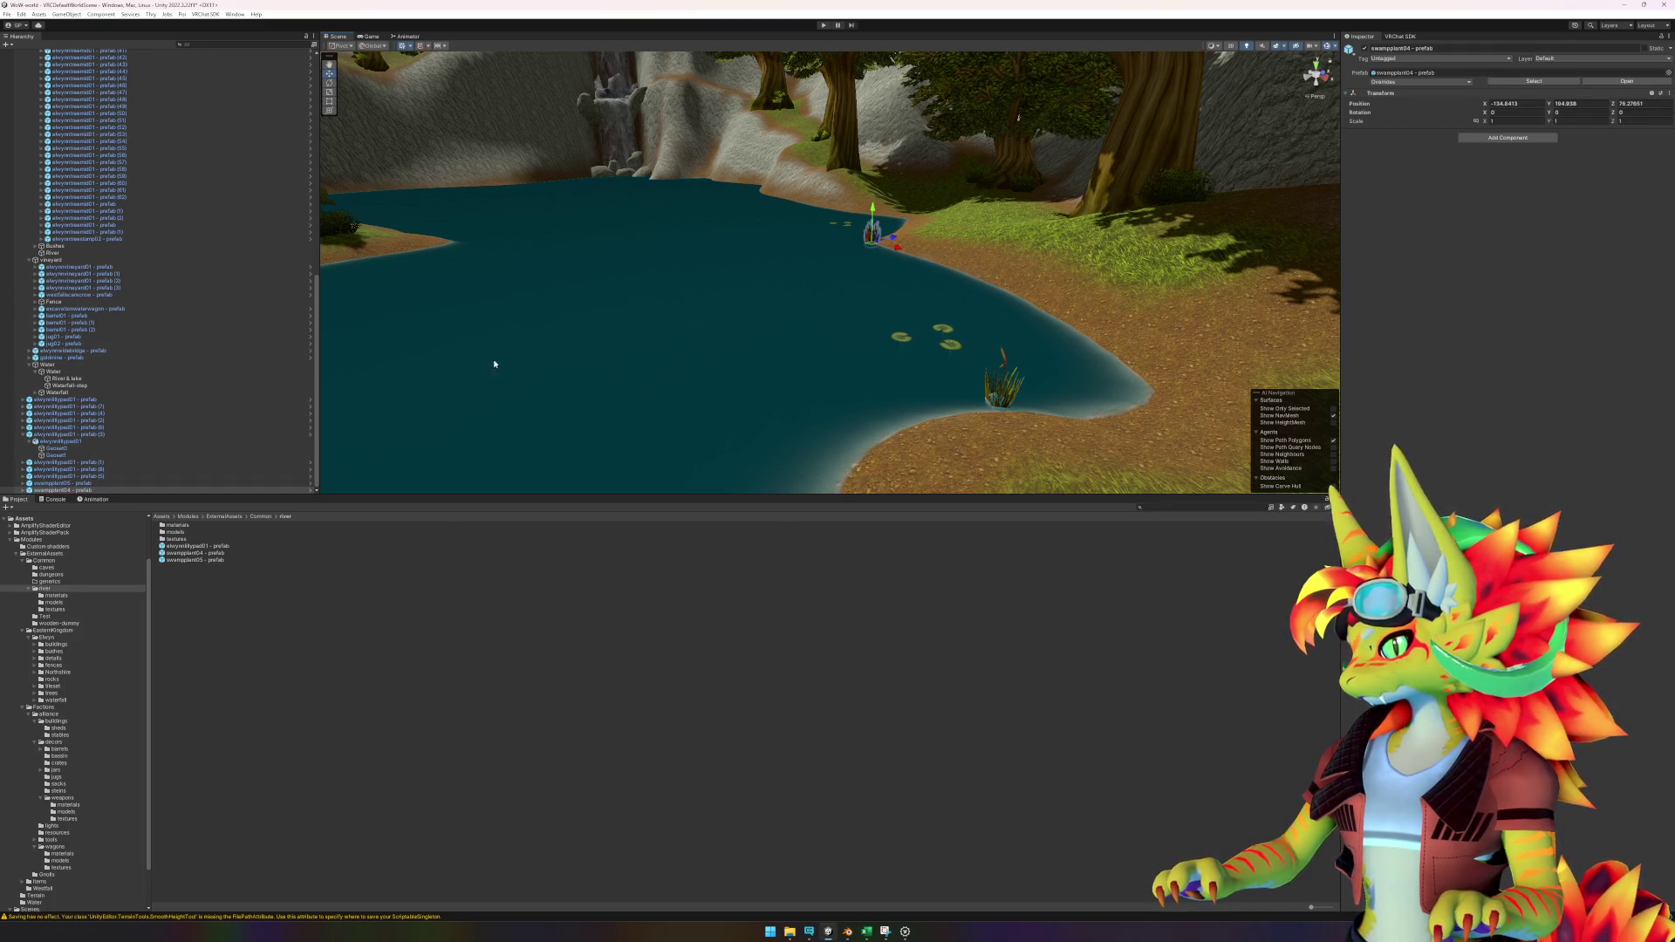
pyautogui.moveTo(230, 558)
pyautogui.mouseDown()
pyautogui.moveTo(863, 254)
pyautogui.moveTo(852, 215)
pyautogui.mouseUp()
pyautogui.press('f')
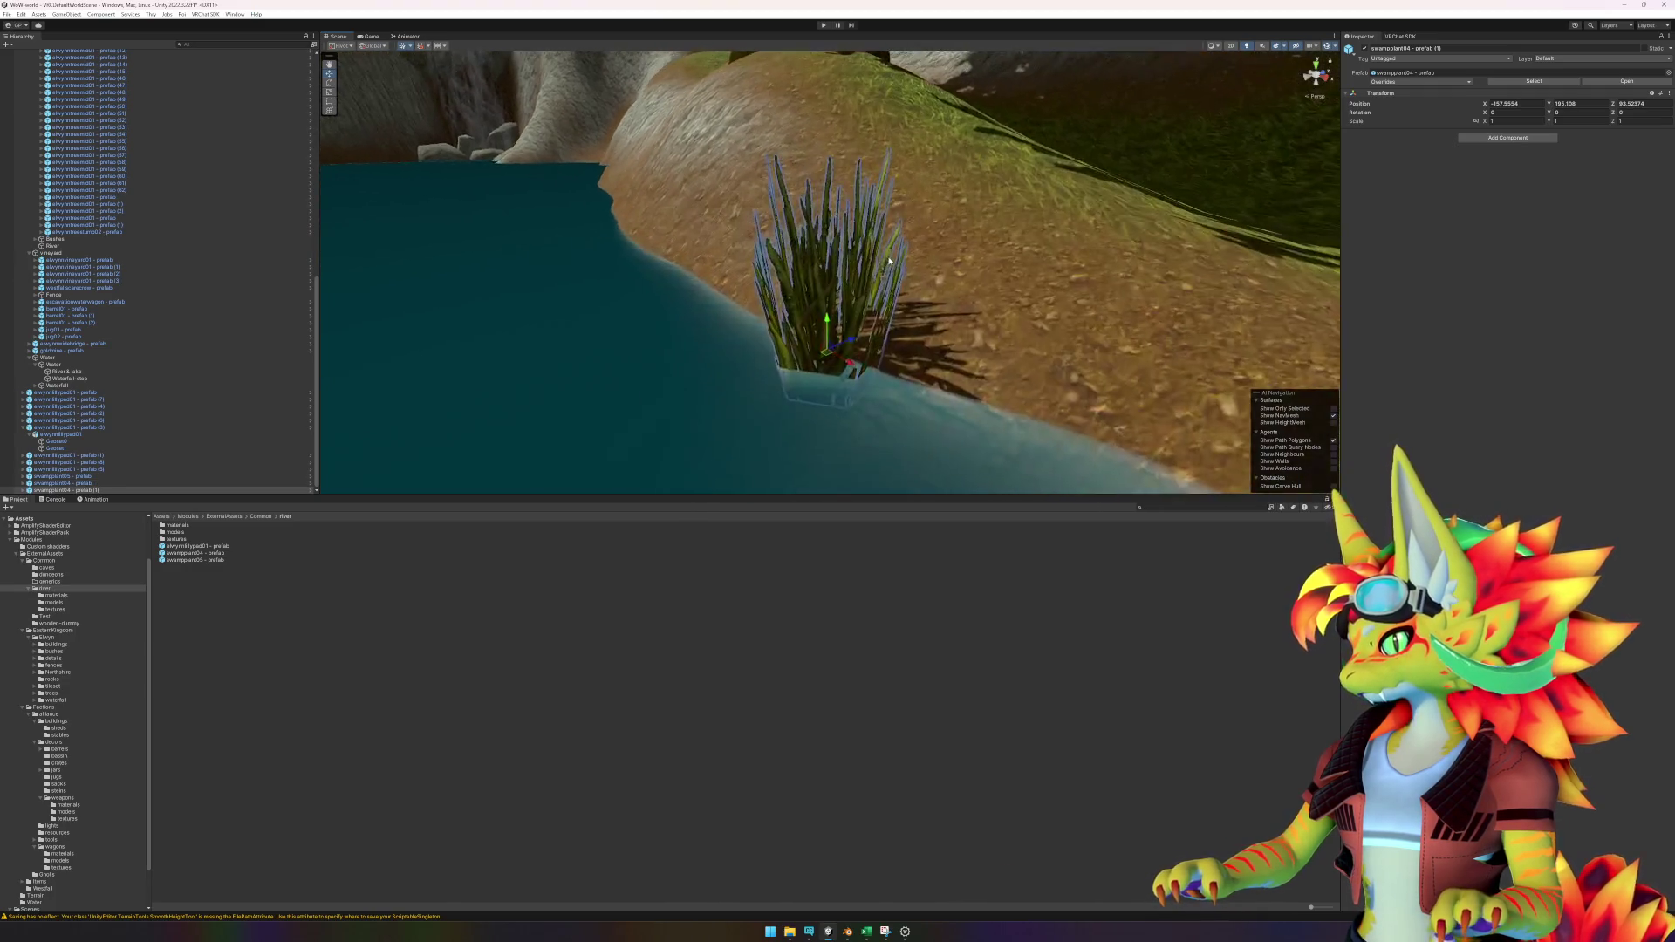
pyautogui.moveTo(899, 313); pyautogui.dragTo(853, 273)
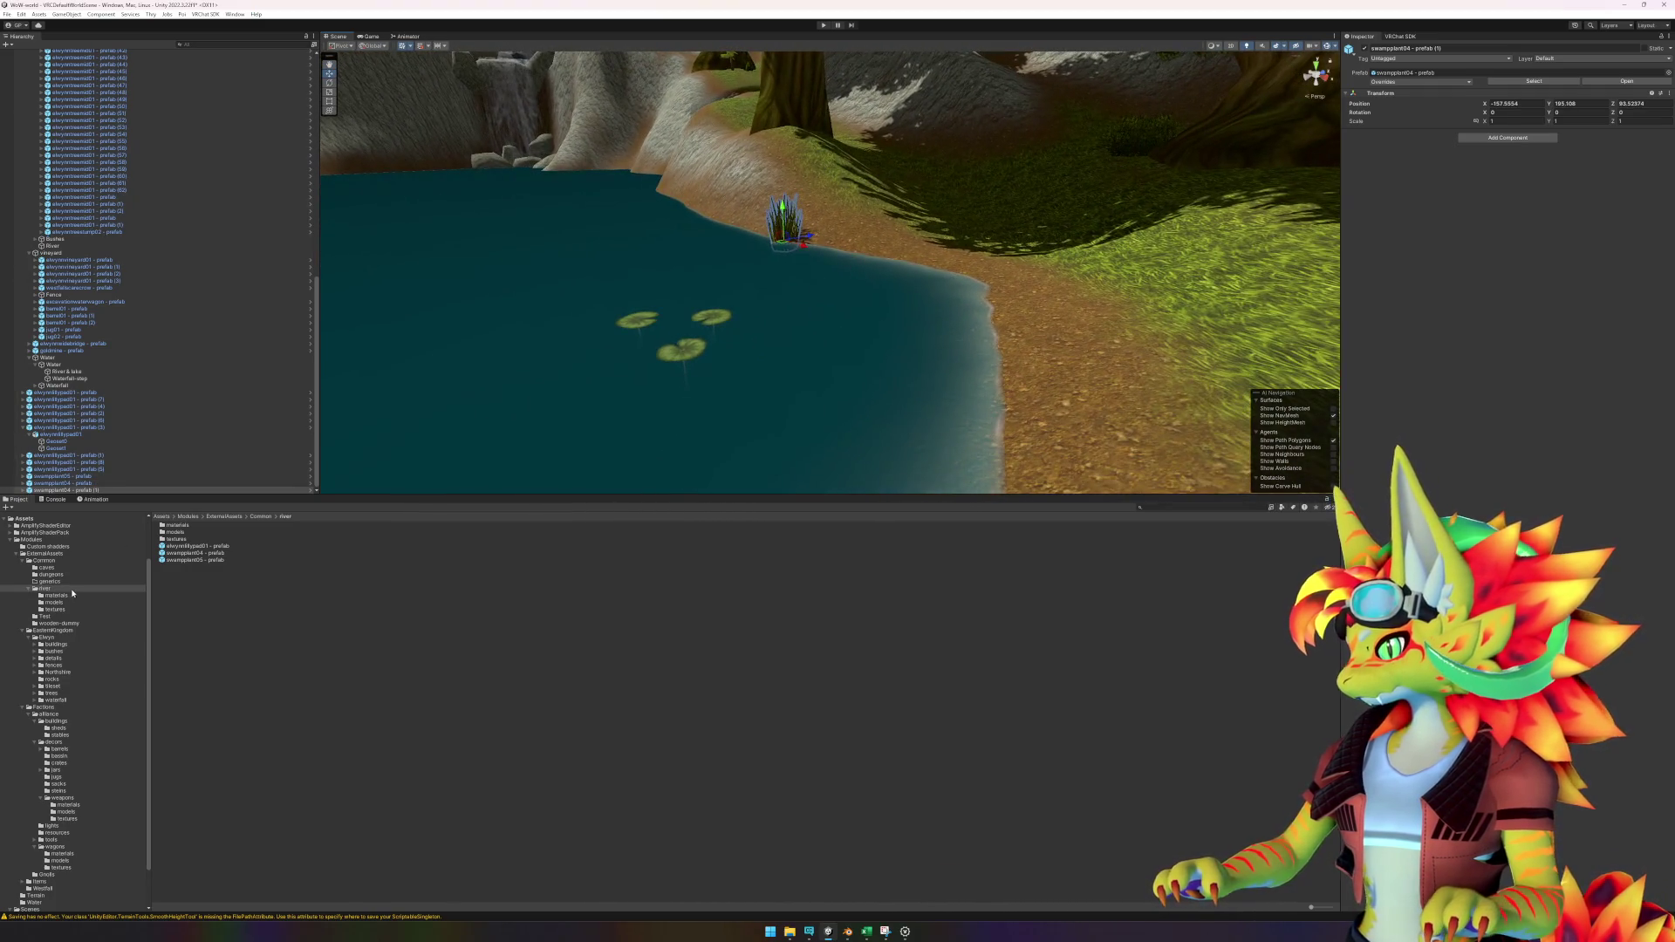
# Add several more swampplant04 reeds along the bank, duplicating the last one beside it.
pyautogui.moveTo(207, 555)
pyautogui.mouseDown()
pyautogui.moveTo(852, 340)
pyautogui.moveTo(950, 333)
pyautogui.moveTo(964, 349)
pyautogui.mouseUp()
pyautogui.press('f')
pyautogui.scroll(-5, 755, 419)
pyautogui.moveTo(195, 553)
pyautogui.mouseDown()
pyautogui.moveTo(816, 293)
pyautogui.moveTo(820, 305)
pyautogui.mouseUp()
pyautogui.scroll(-8, 820, 331)
pyautogui.moveTo(883, 394); pyautogui.dragTo(793, 378)
pyautogui.moveTo(193, 553)
pyautogui.mouseDown()
pyautogui.moveTo(911, 293)
pyautogui.moveTo(870, 295)
pyautogui.mouseUp()
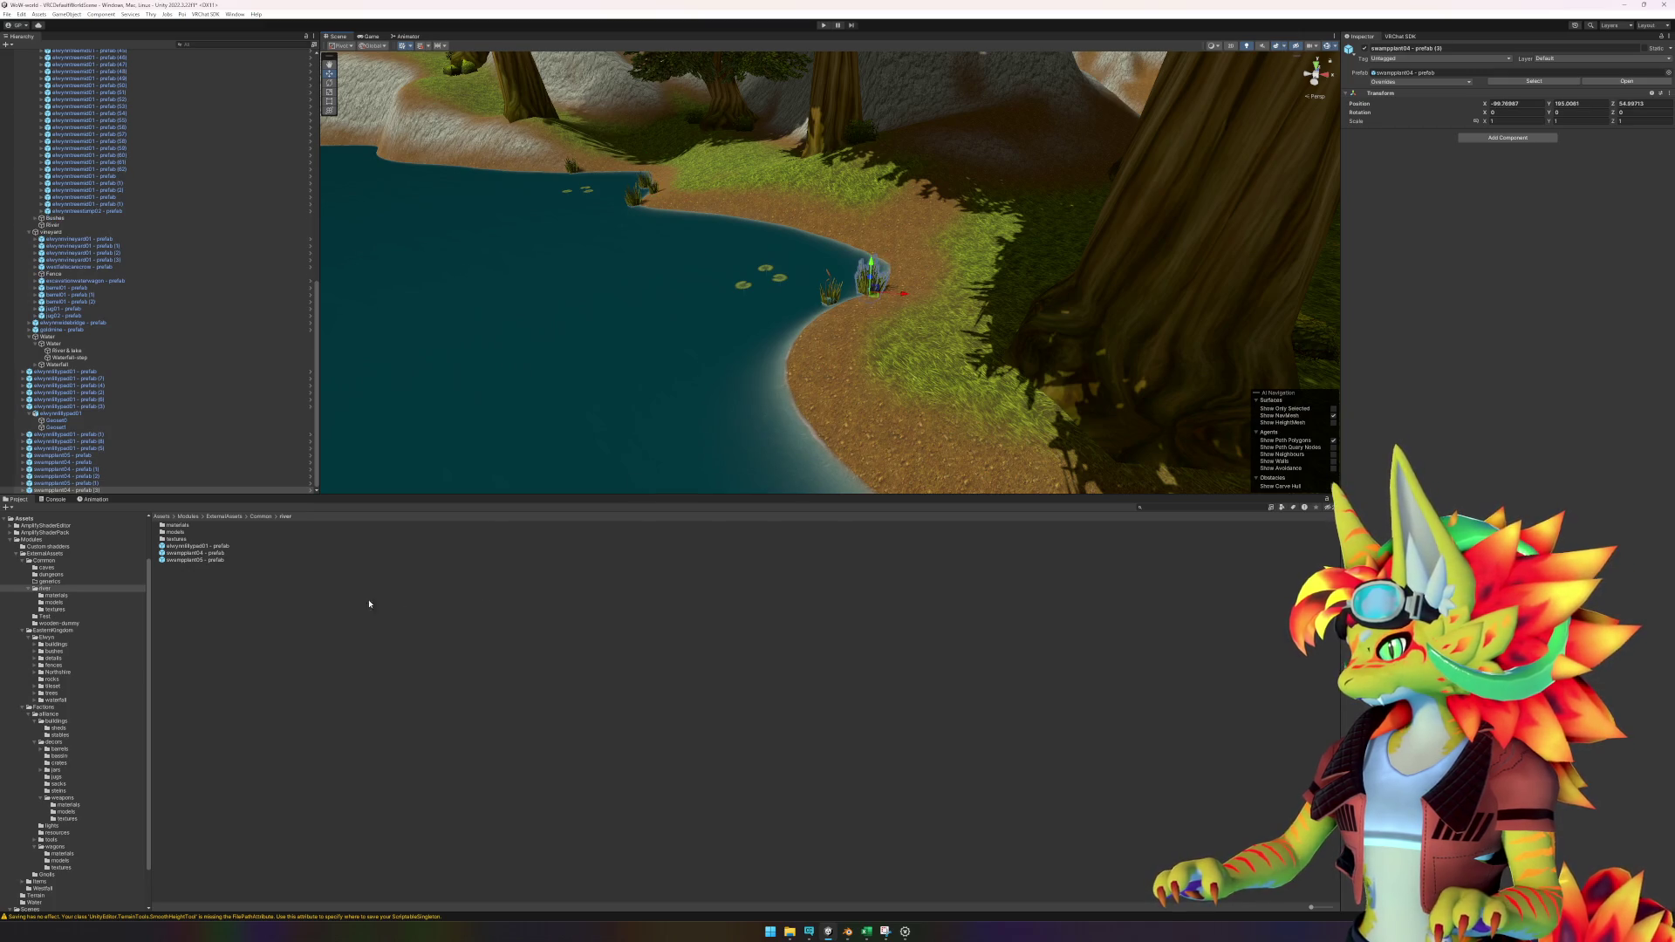
pyautogui.moveTo(223, 553)
pyautogui.mouseDown()
pyautogui.moveTo(808, 336)
pyautogui.moveTo(789, 334)
pyautogui.moveTo(817, 301)
pyautogui.moveTo(812, 363)
pyautogui.mouseUp()
pyautogui.hotkey('ctrl', 'd')
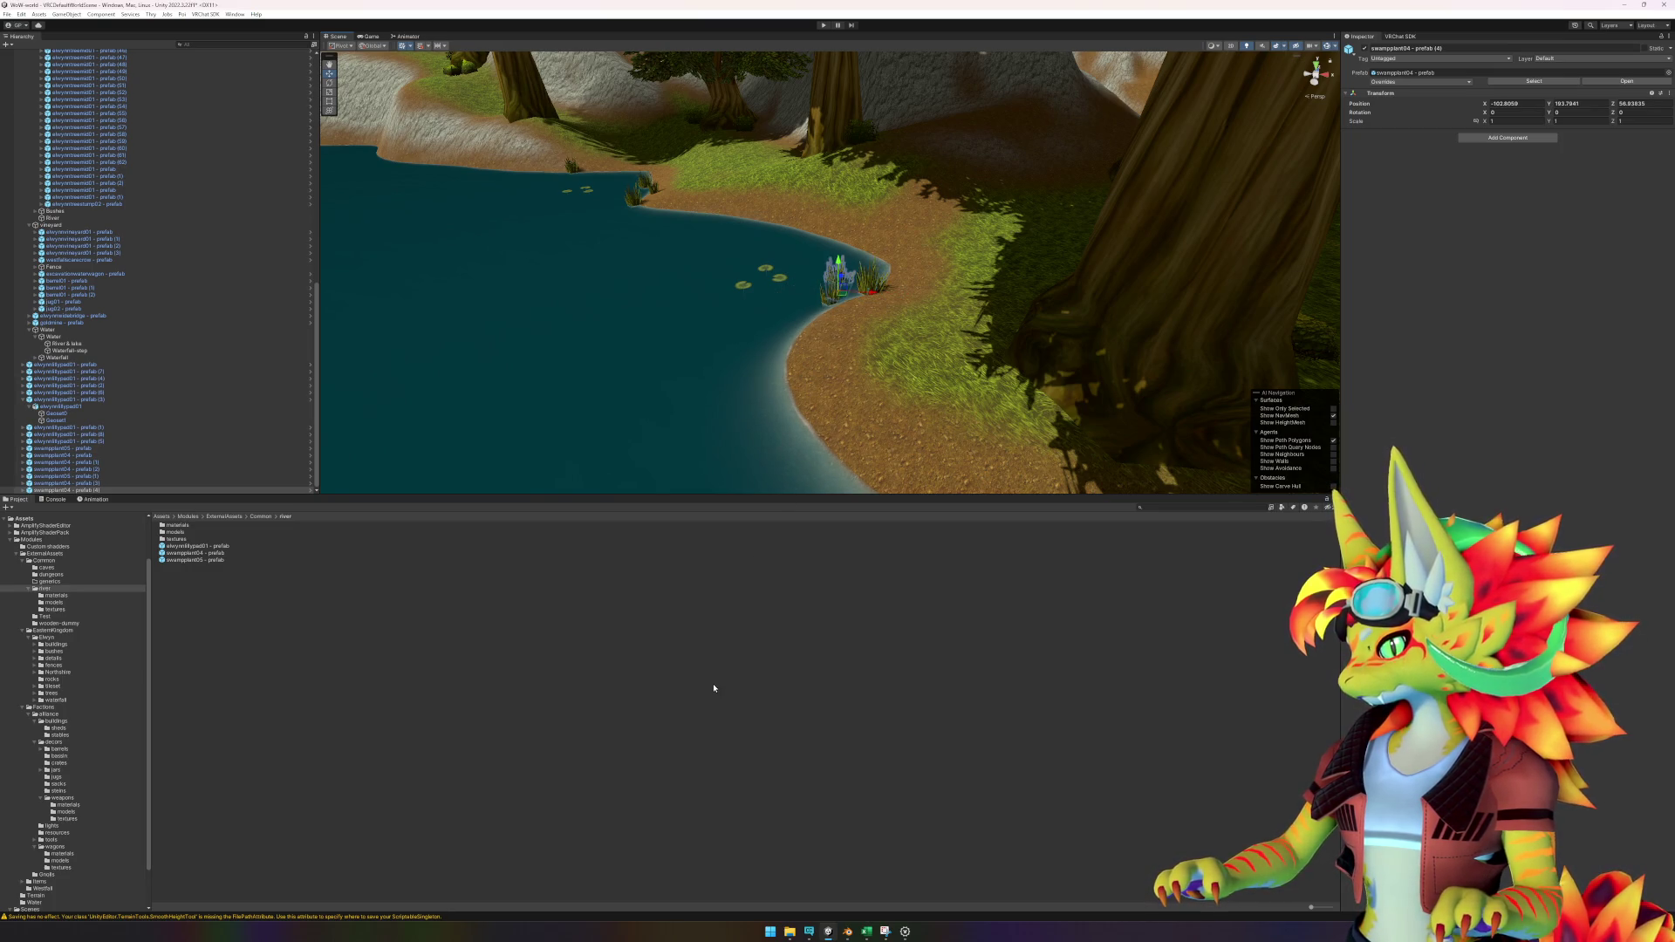
# Place swampplant05 reed clumps along another stretch of the pond shore.
pyautogui.click(713, 687)
pyautogui.moveTo(844, 396)
pyautogui.mouseDown()
pyautogui.moveTo(808, 385)
pyautogui.moveTo(1013, 302)
pyautogui.moveTo(1133, 352)
pyautogui.moveTo(796, 273)
pyautogui.moveTo(586, 307)
pyautogui.moveTo(781, 157)
pyautogui.moveTo(890, 299)
pyautogui.moveTo(778, 337)
pyautogui.moveTo(818, 299)
pyautogui.mouseUp()
pyautogui.scroll(2, 819, 299)
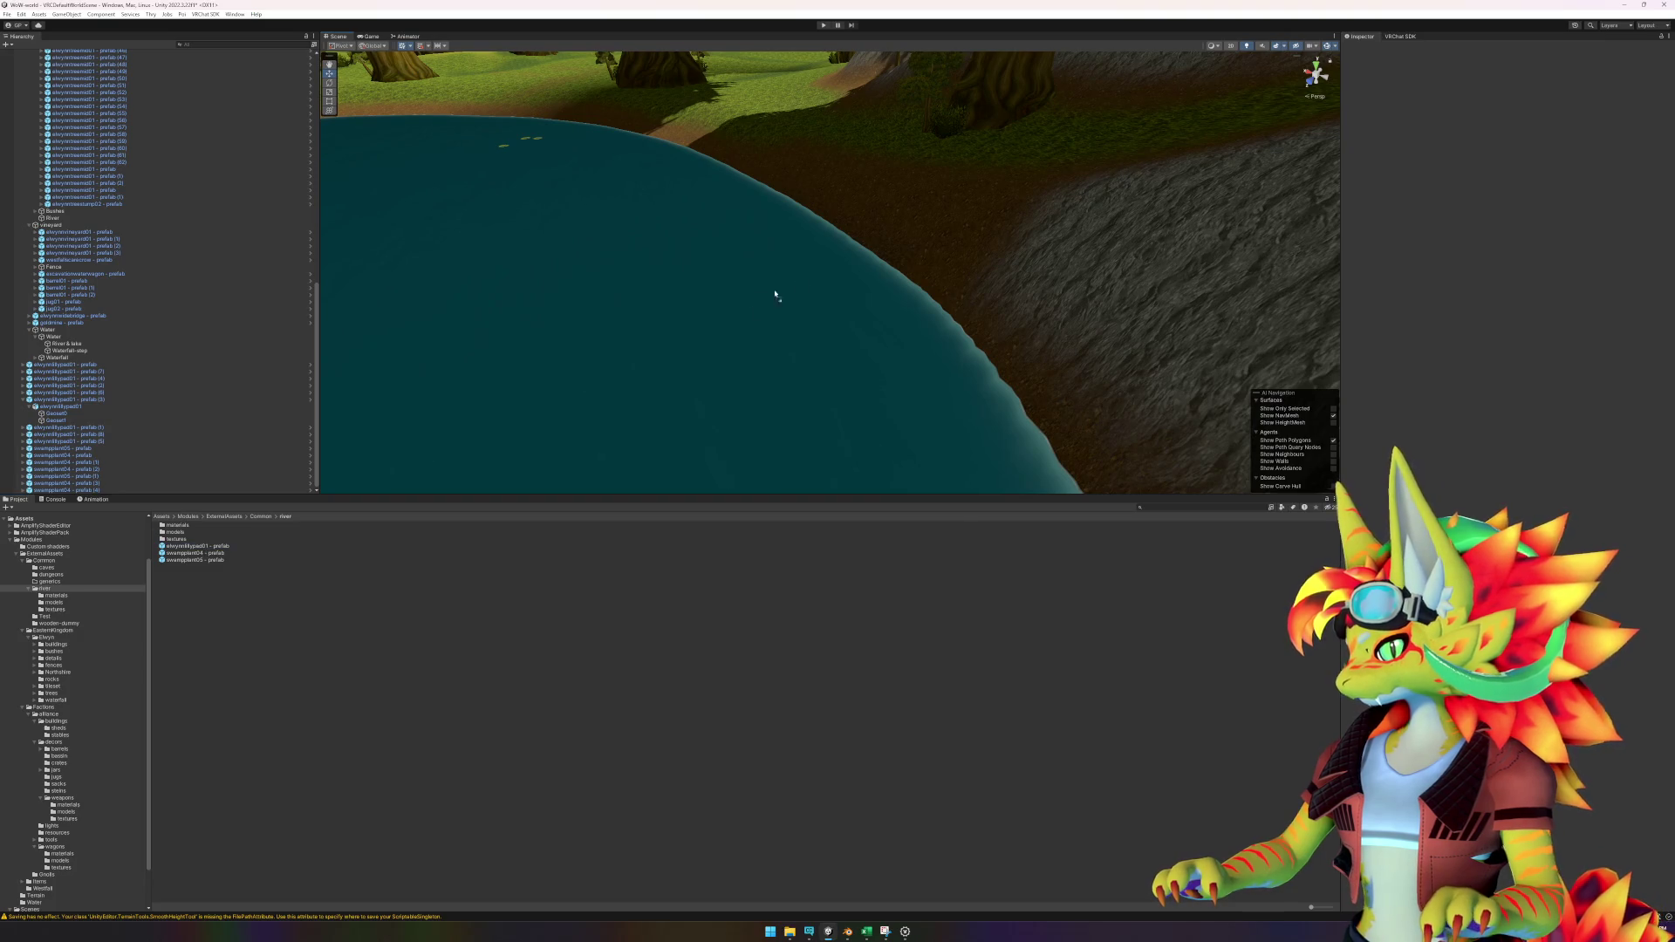
pyautogui.moveTo(213, 559); pyautogui.dragTo(691, 371)
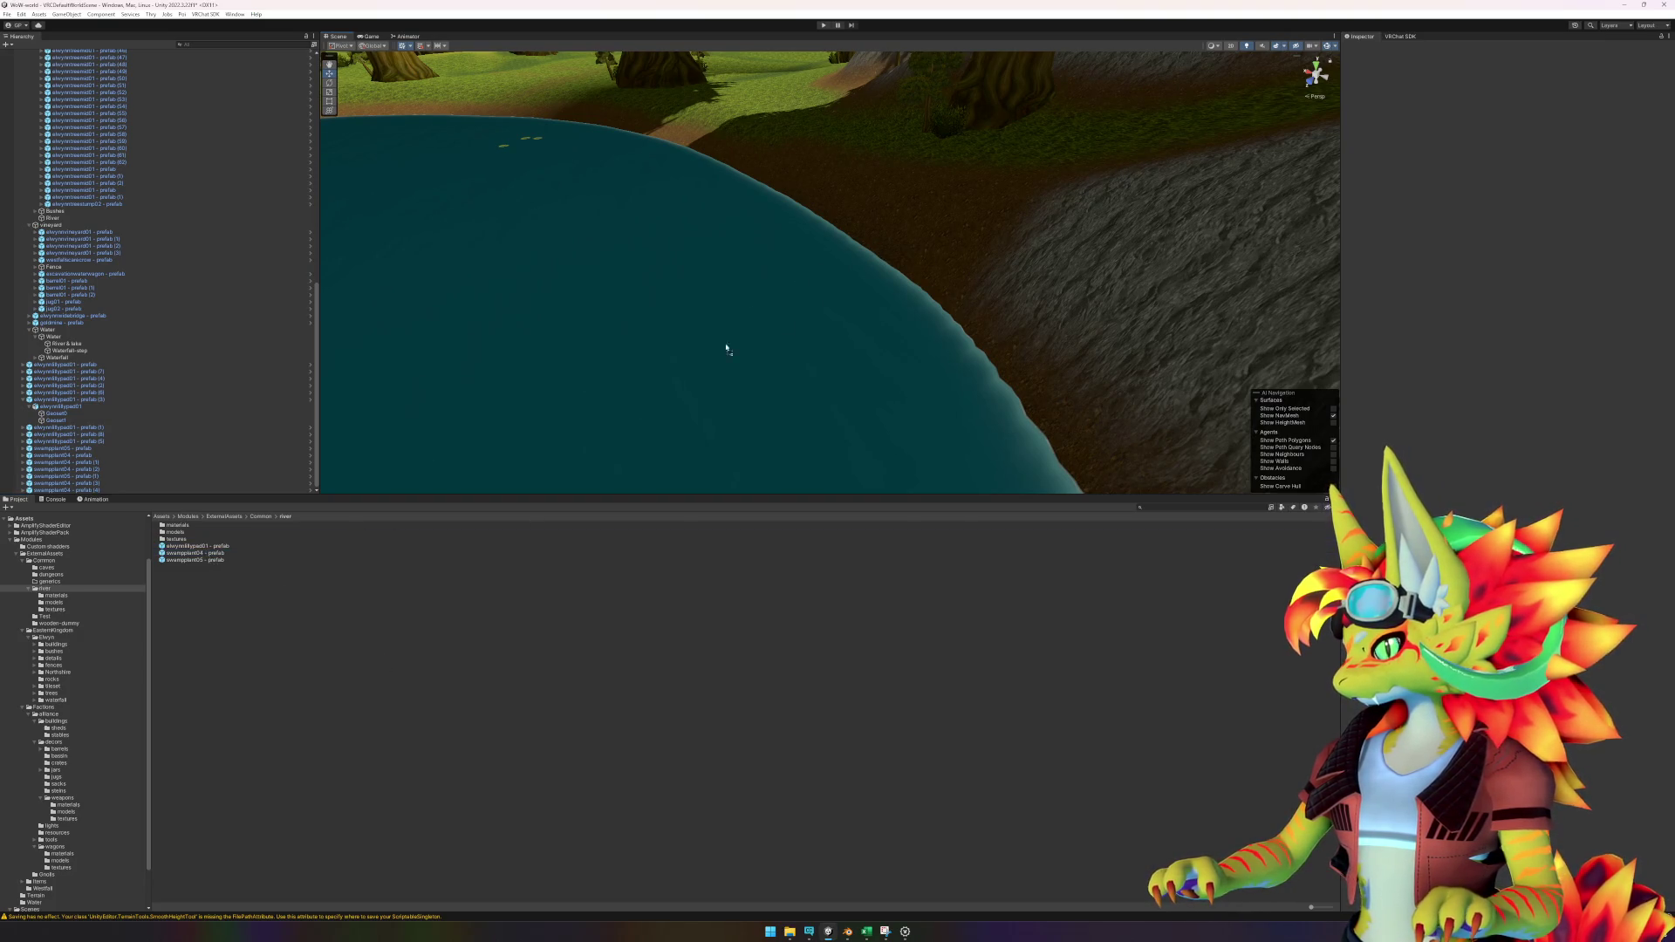
pyautogui.moveTo(846, 245); pyautogui.dragTo(845, 246)
pyautogui.moveTo(237, 559)
pyautogui.mouseDown()
pyautogui.moveTo(740, 159)
pyautogui.moveTo(724, 174)
pyautogui.mouseUp()
pyautogui.press('f')
pyautogui.moveTo(208, 563)
pyautogui.mouseDown()
pyautogui.moveTo(489, 524)
pyautogui.moveTo(812, 349)
pyautogui.moveTo(696, 374)
pyautogui.moveTo(240, 590)
pyautogui.moveTo(200, 553)
pyautogui.moveTo(759, 222)
pyautogui.moveTo(780, 237)
pyautogui.moveTo(201, 553)
pyautogui.moveTo(859, 475)
pyautogui.moveTo(738, 445)
pyautogui.mouseUp()
pyautogui.scroll(-5, 776, 349)
pyautogui.scroll(-5, 1070, 331)
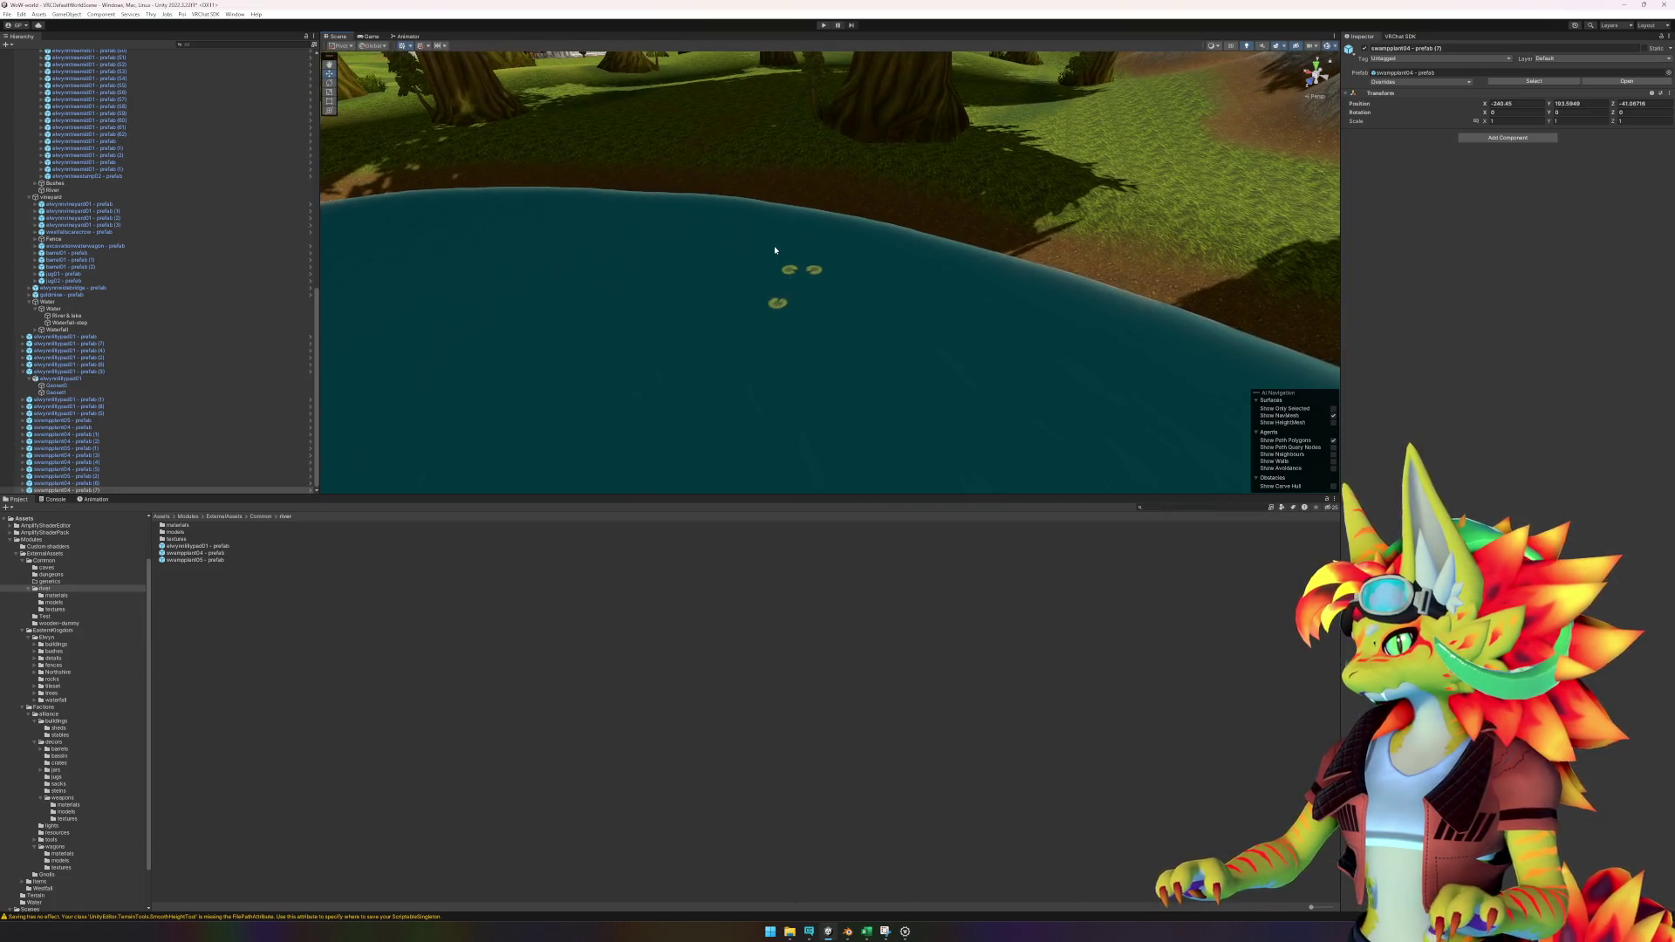
# Drop swampplant04 reeds at the lake edge, then view the shore and island.
pyautogui.moveTo(215, 556); pyautogui.dragTo(760, 282)
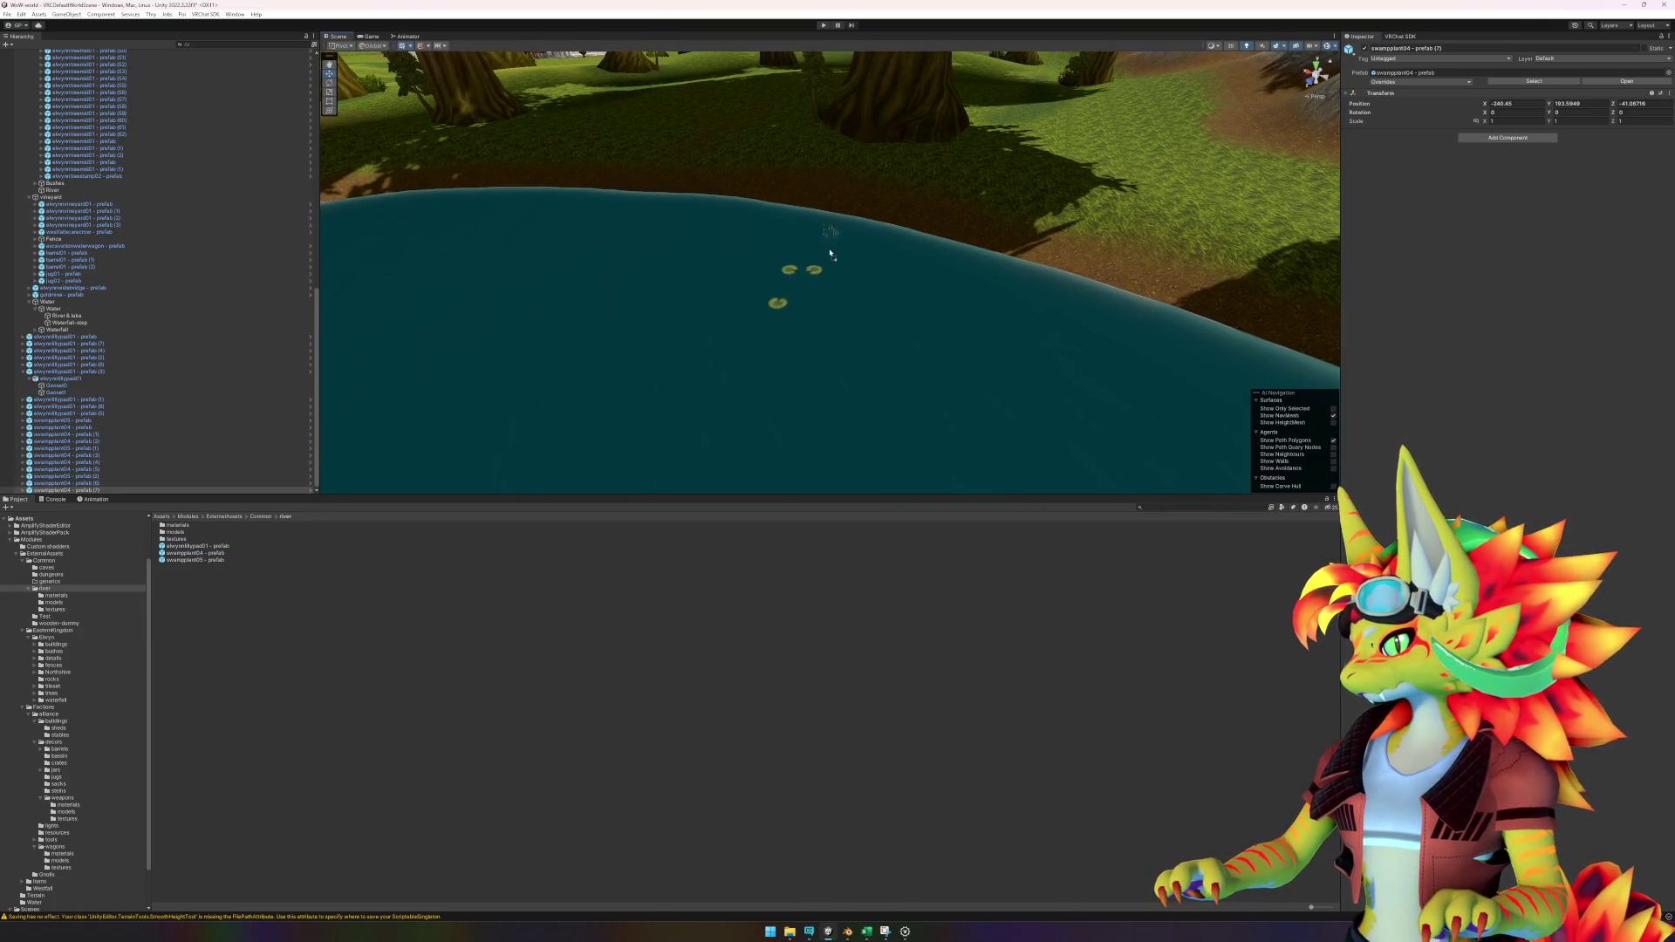
pyautogui.moveTo(810, 220); pyautogui.dragTo(801, 216)
pyautogui.moveTo(215, 559)
pyautogui.mouseDown()
pyautogui.moveTo(800, 179)
pyautogui.moveTo(818, 213)
pyautogui.mouseUp()
pyautogui.moveTo(654, 388)
pyautogui.mouseDown()
pyautogui.moveTo(841, 366)
pyautogui.moveTo(847, 315)
pyautogui.mouseUp()
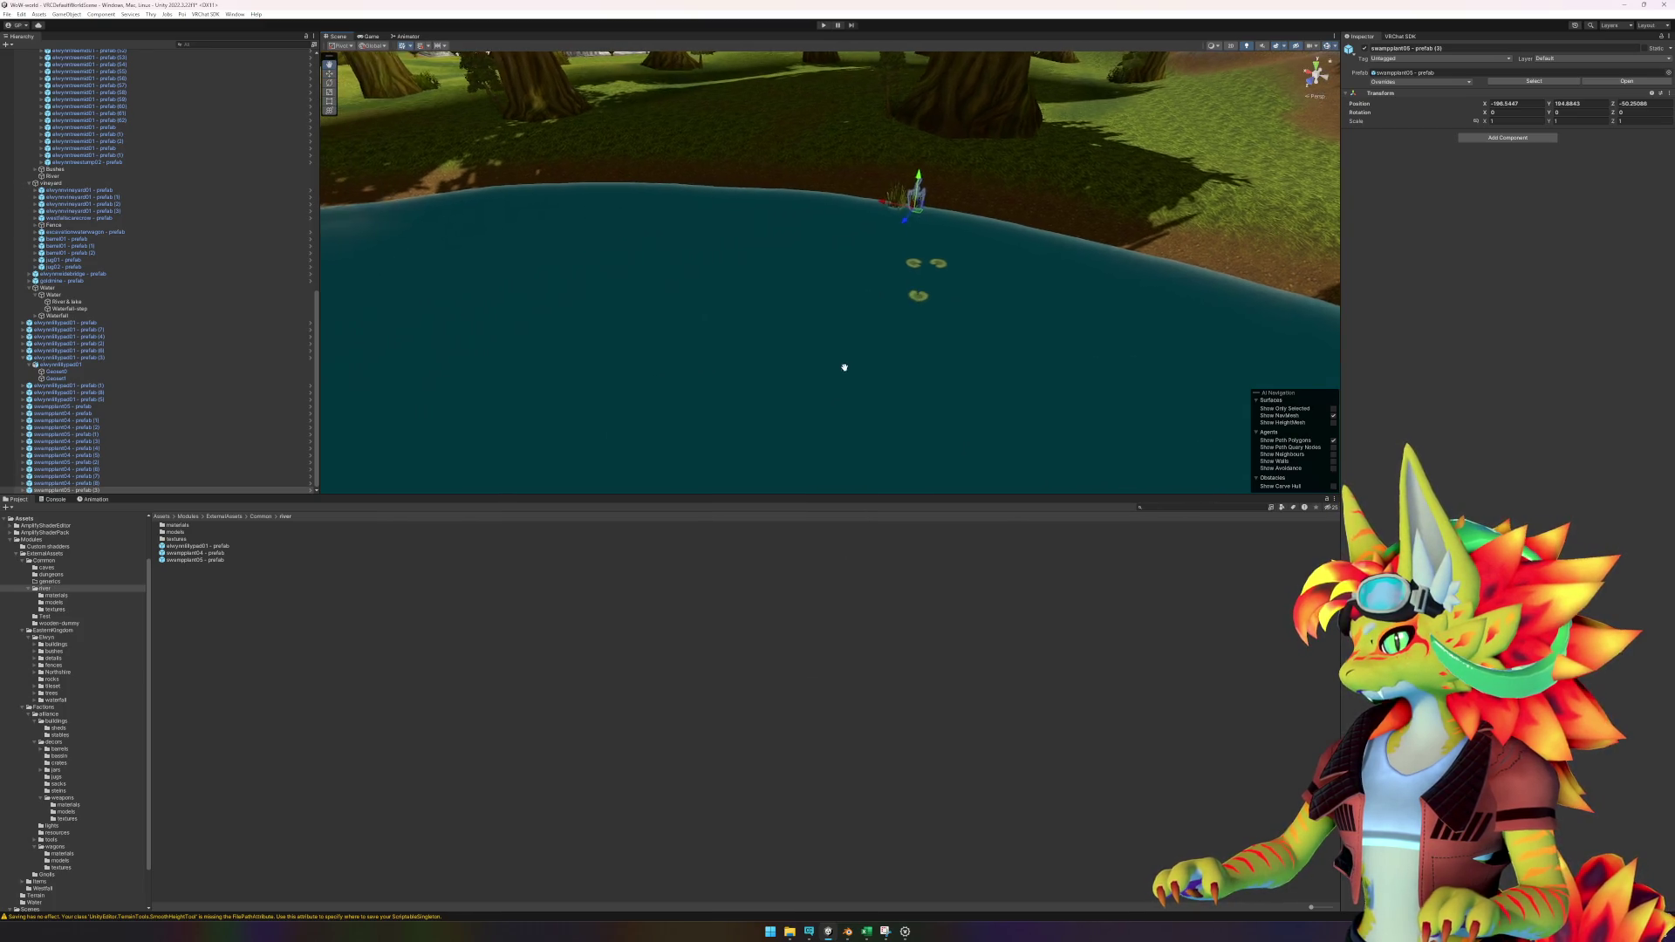
pyautogui.click(643, 388)
pyautogui.moveTo(643, 389)
pyautogui.mouseDown()
pyautogui.moveTo(897, 363)
pyautogui.moveTo(669, 351)
pyautogui.moveTo(916, 341)
pyautogui.moveTo(777, 374)
pyautogui.mouseUp()
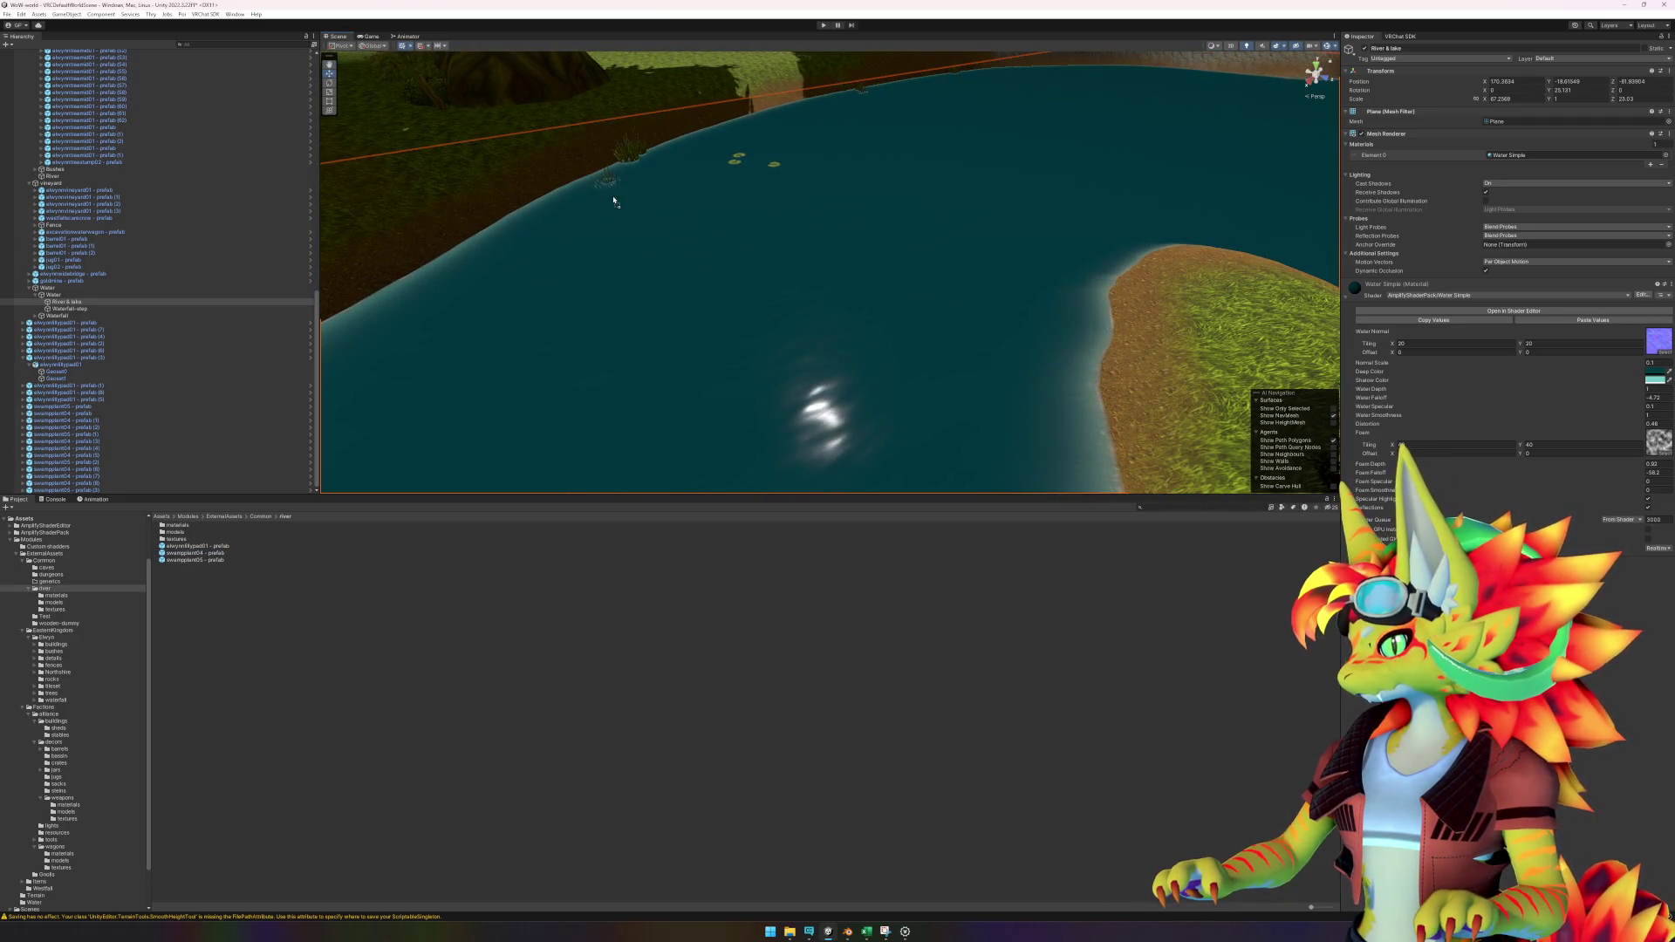
pyautogui.click(655, 152)
pyautogui.moveTo(655, 152)
pyautogui.mouseDown()
pyautogui.moveTo(777, 326)
pyautogui.moveTo(1111, 374)
pyautogui.moveTo(1030, 323)
pyautogui.moveTo(994, 329)
pyautogui.moveTo(979, 292)
pyautogui.moveTo(874, 284)
pyautogui.moveTo(980, 404)
pyautogui.moveTo(886, 453)
pyautogui.mouseUp()
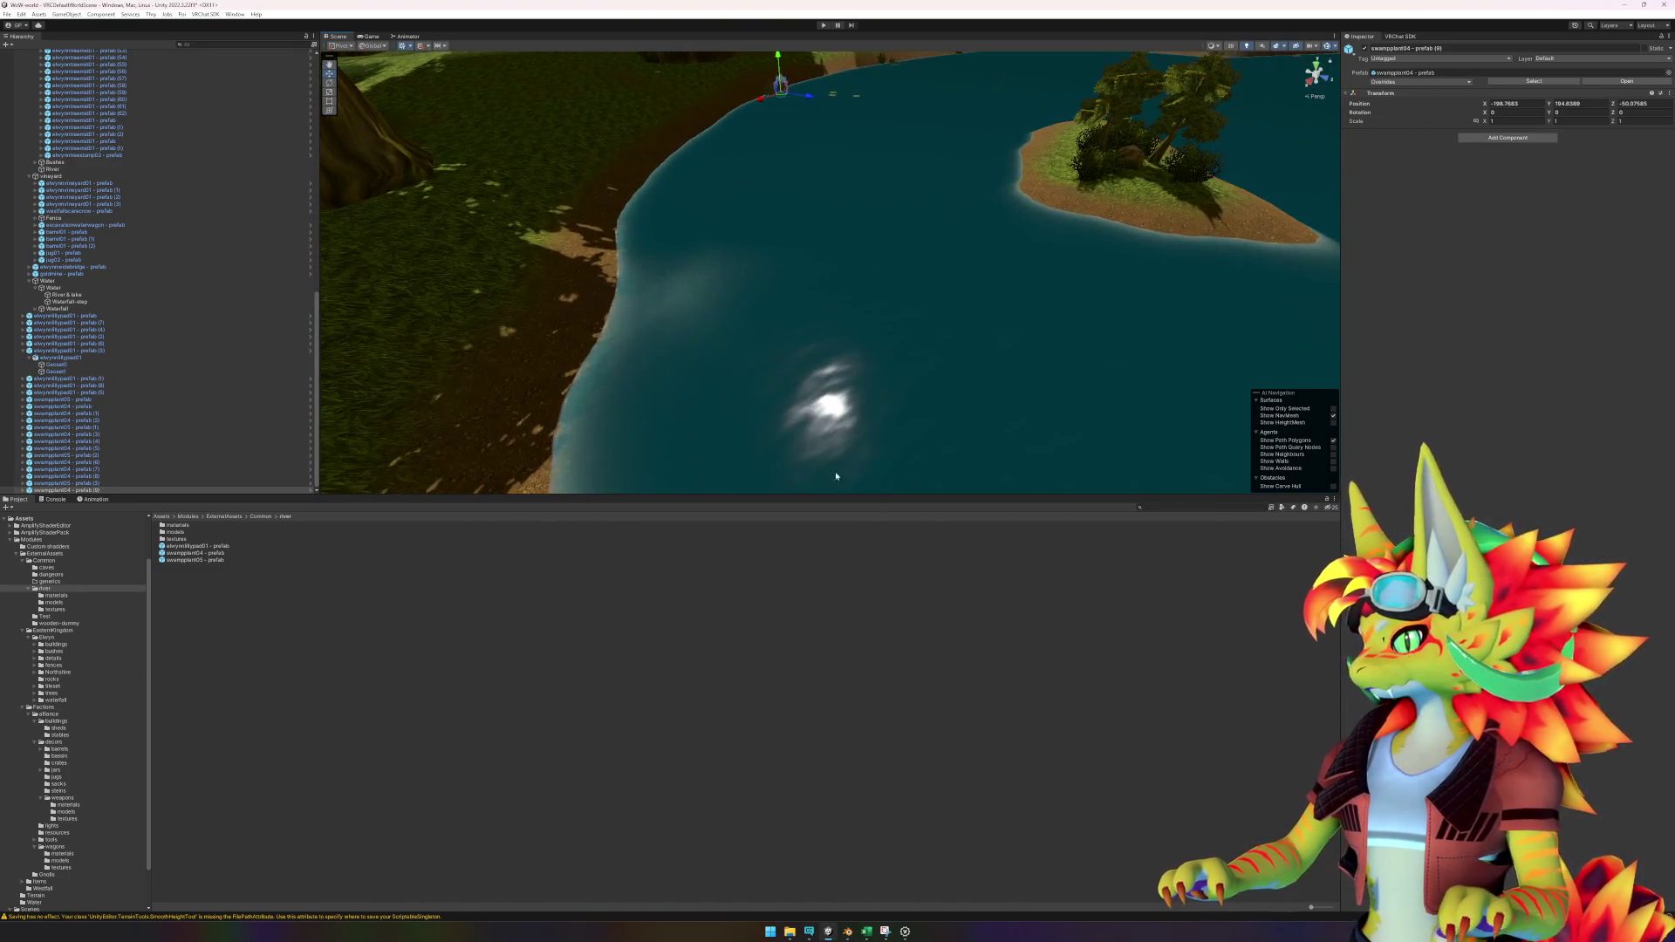
pyautogui.click(218, 555)
# Place swampplant04 and swampplant05 reeds along the river shore and beside the island.
pyautogui.moveTo(277, 537)
pyautogui.mouseDown()
pyautogui.moveTo(852, 273)
pyautogui.moveTo(768, 266)
pyautogui.mouseUp()
pyautogui.moveTo(243, 559)
pyautogui.mouseDown()
pyautogui.moveTo(685, 292)
pyautogui.moveTo(717, 297)
pyautogui.mouseUp()
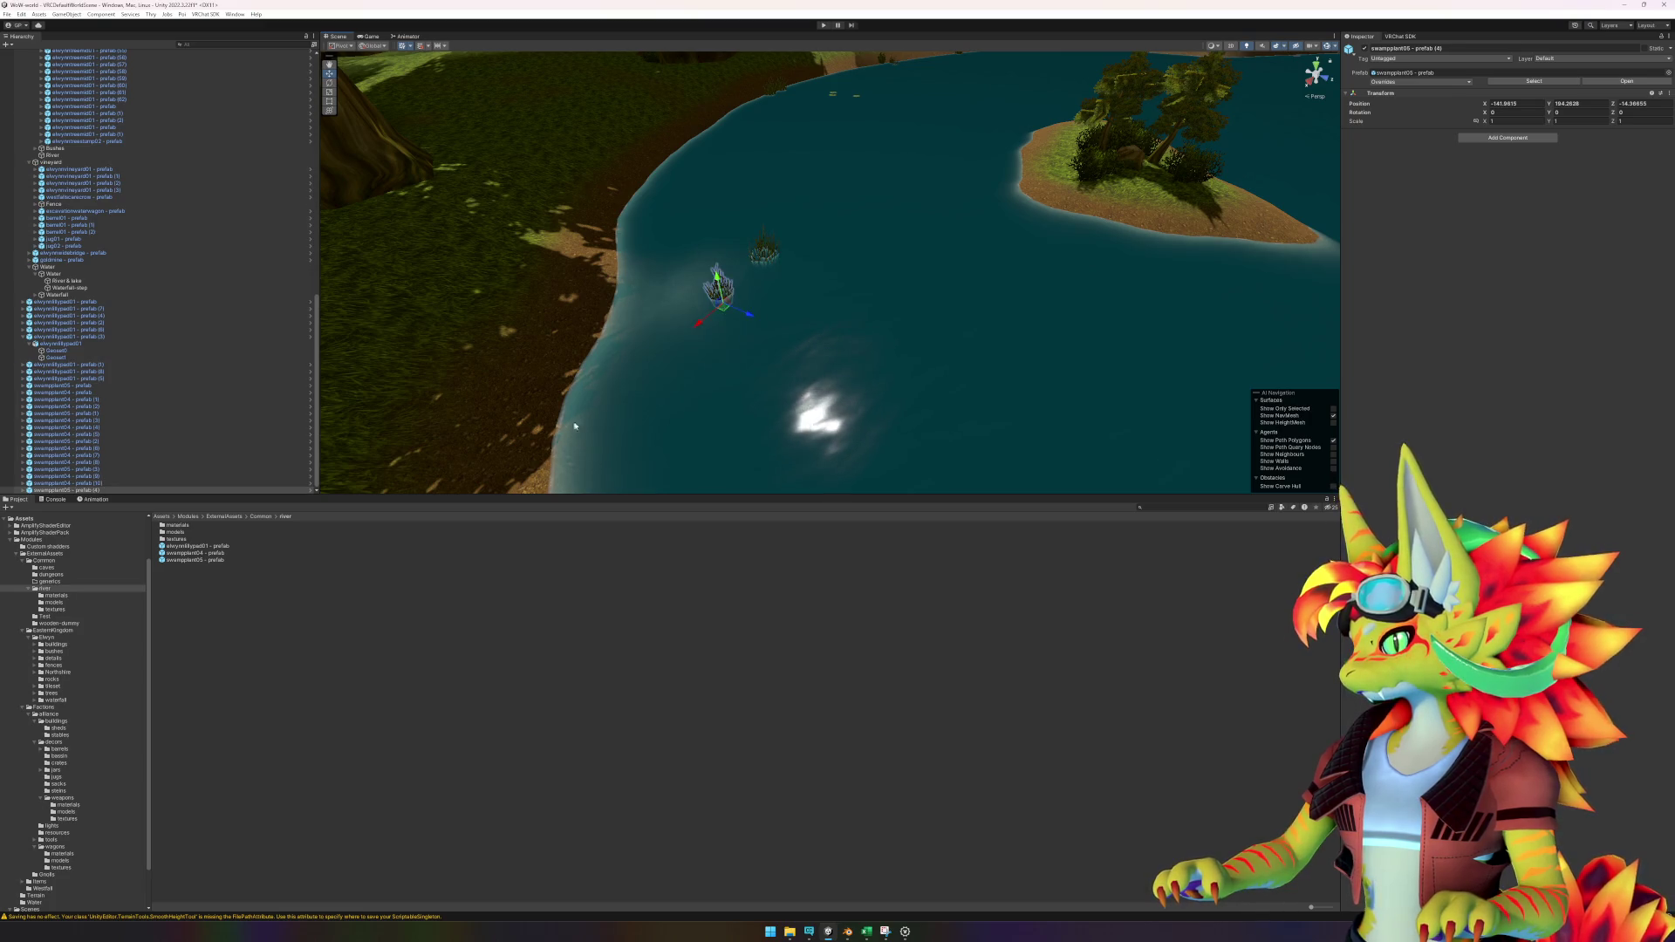
pyautogui.moveTo(231, 559)
pyautogui.mouseDown()
pyautogui.moveTo(688, 281)
pyautogui.moveTo(672, 329)
pyautogui.mouseUp()
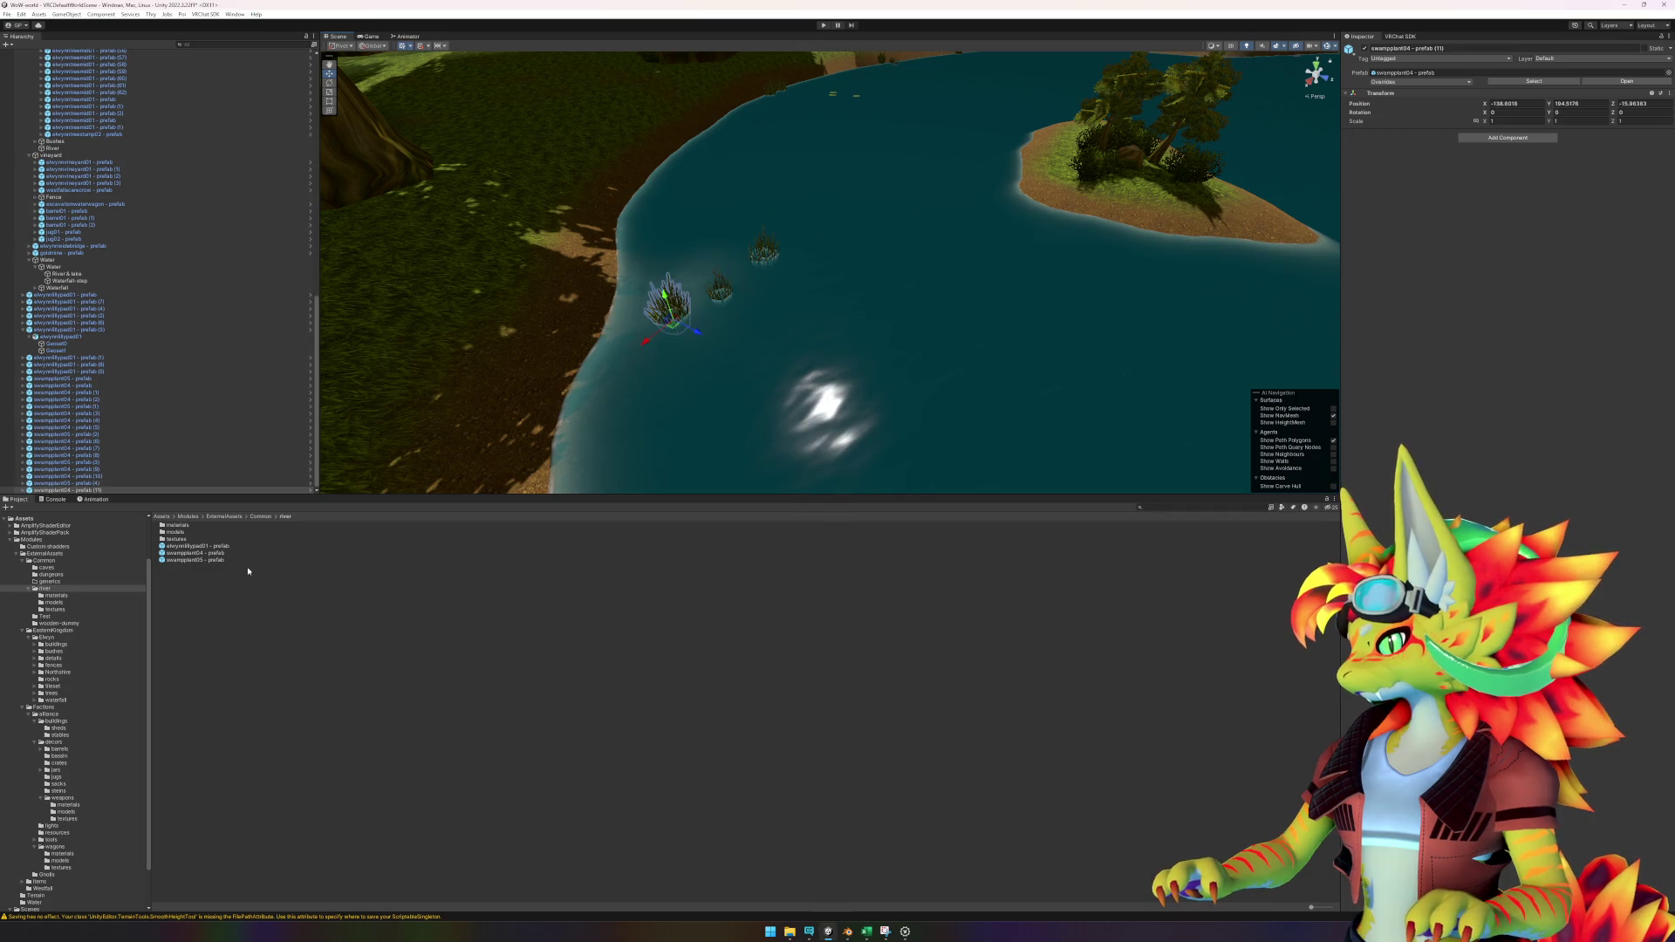
pyautogui.moveTo(219, 561); pyautogui.dragTo(1038, 243)
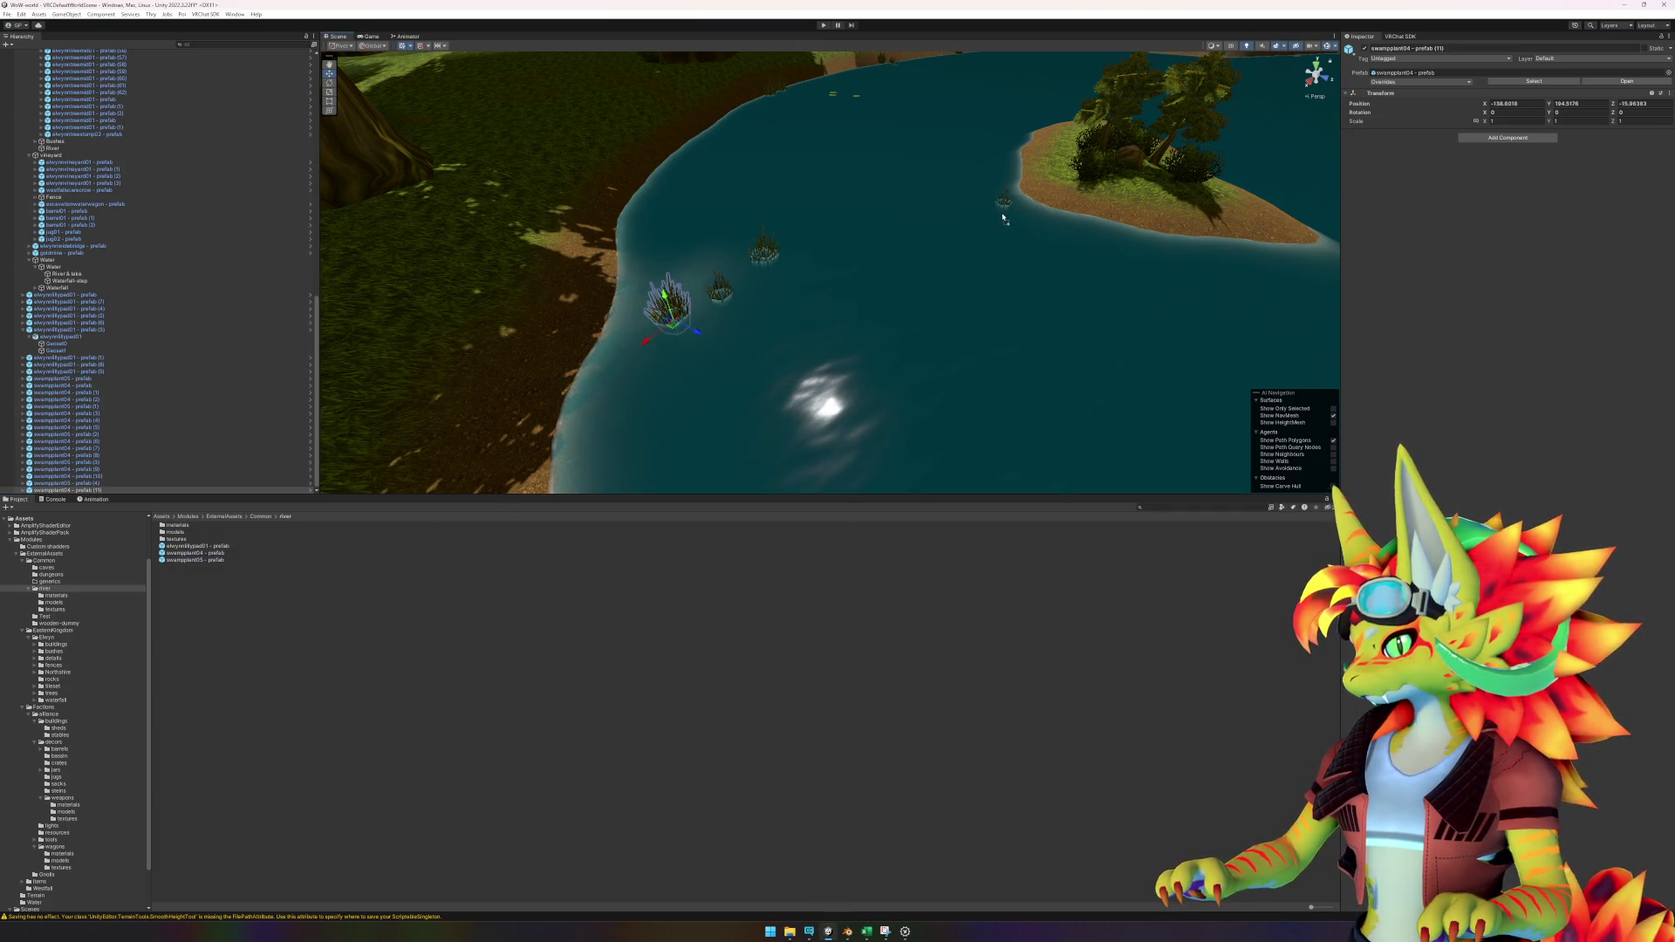
pyautogui.moveTo(1001, 205); pyautogui.dragTo(1003, 208)
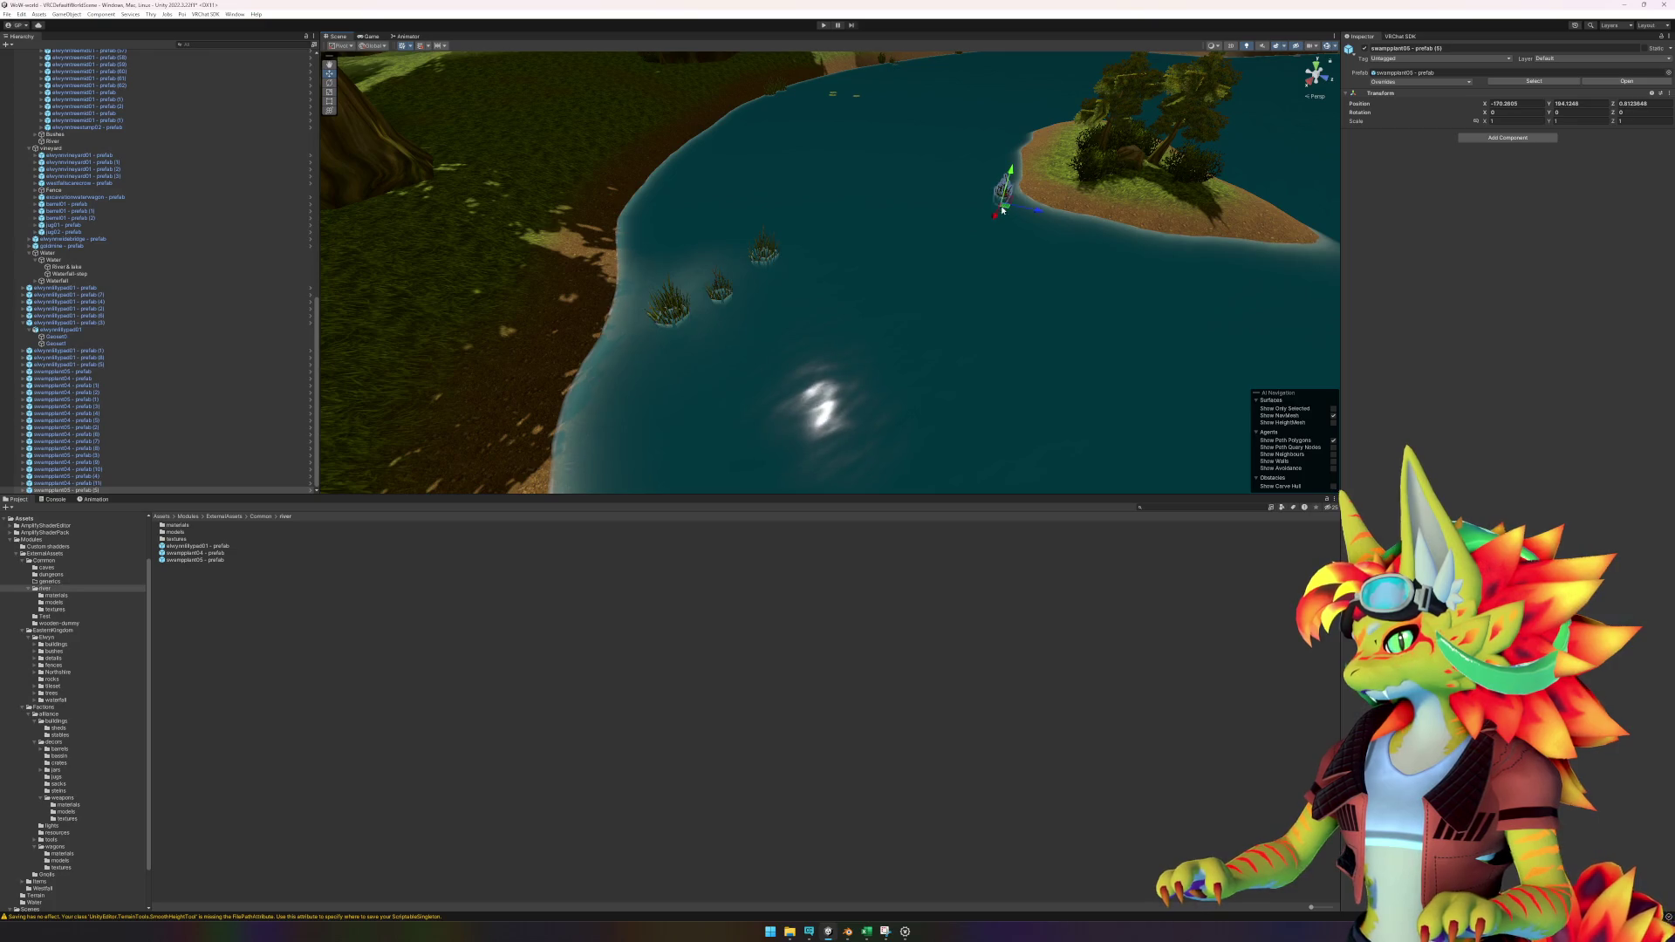
pyautogui.moveTo(200, 553); pyautogui.dragTo(1034, 212)
pyautogui.press('f')
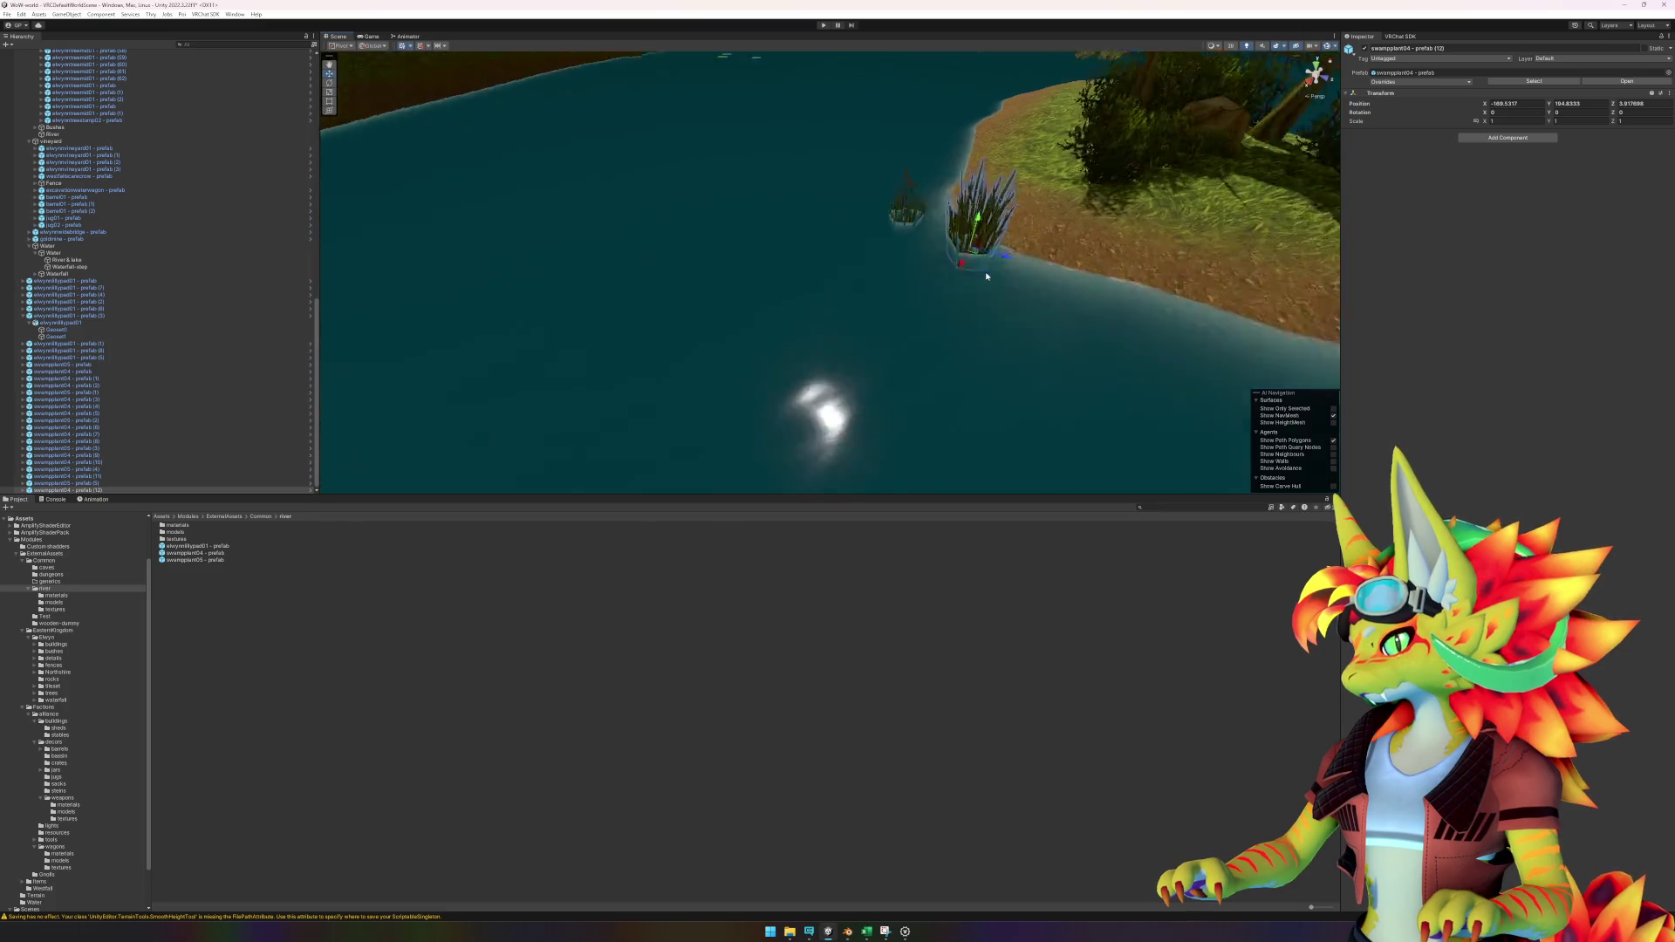
pyautogui.scroll(-3, 721, 363)
# Add a reed near the island and reed clumps on the right and left riverbanks.
pyautogui.moveTo(209, 562)
pyautogui.mouseDown()
pyautogui.moveTo(616, 369)
pyautogui.moveTo(823, 255)
pyautogui.moveTo(815, 241)
pyautogui.mouseUp()
pyautogui.scroll(-10, 872, 288)
pyautogui.moveTo(947, 350)
pyautogui.mouseDown()
pyautogui.moveTo(945, 314)
pyautogui.moveTo(909, 288)
pyautogui.moveTo(1010, 316)
pyautogui.moveTo(924, 285)
pyautogui.moveTo(688, 446)
pyautogui.mouseUp()
pyautogui.moveTo(239, 557); pyautogui.dragTo(1028, 263)
pyautogui.moveTo(214, 560)
pyautogui.mouseDown()
pyautogui.moveTo(619, 336)
pyautogui.moveTo(616, 262)
pyautogui.mouseUp()
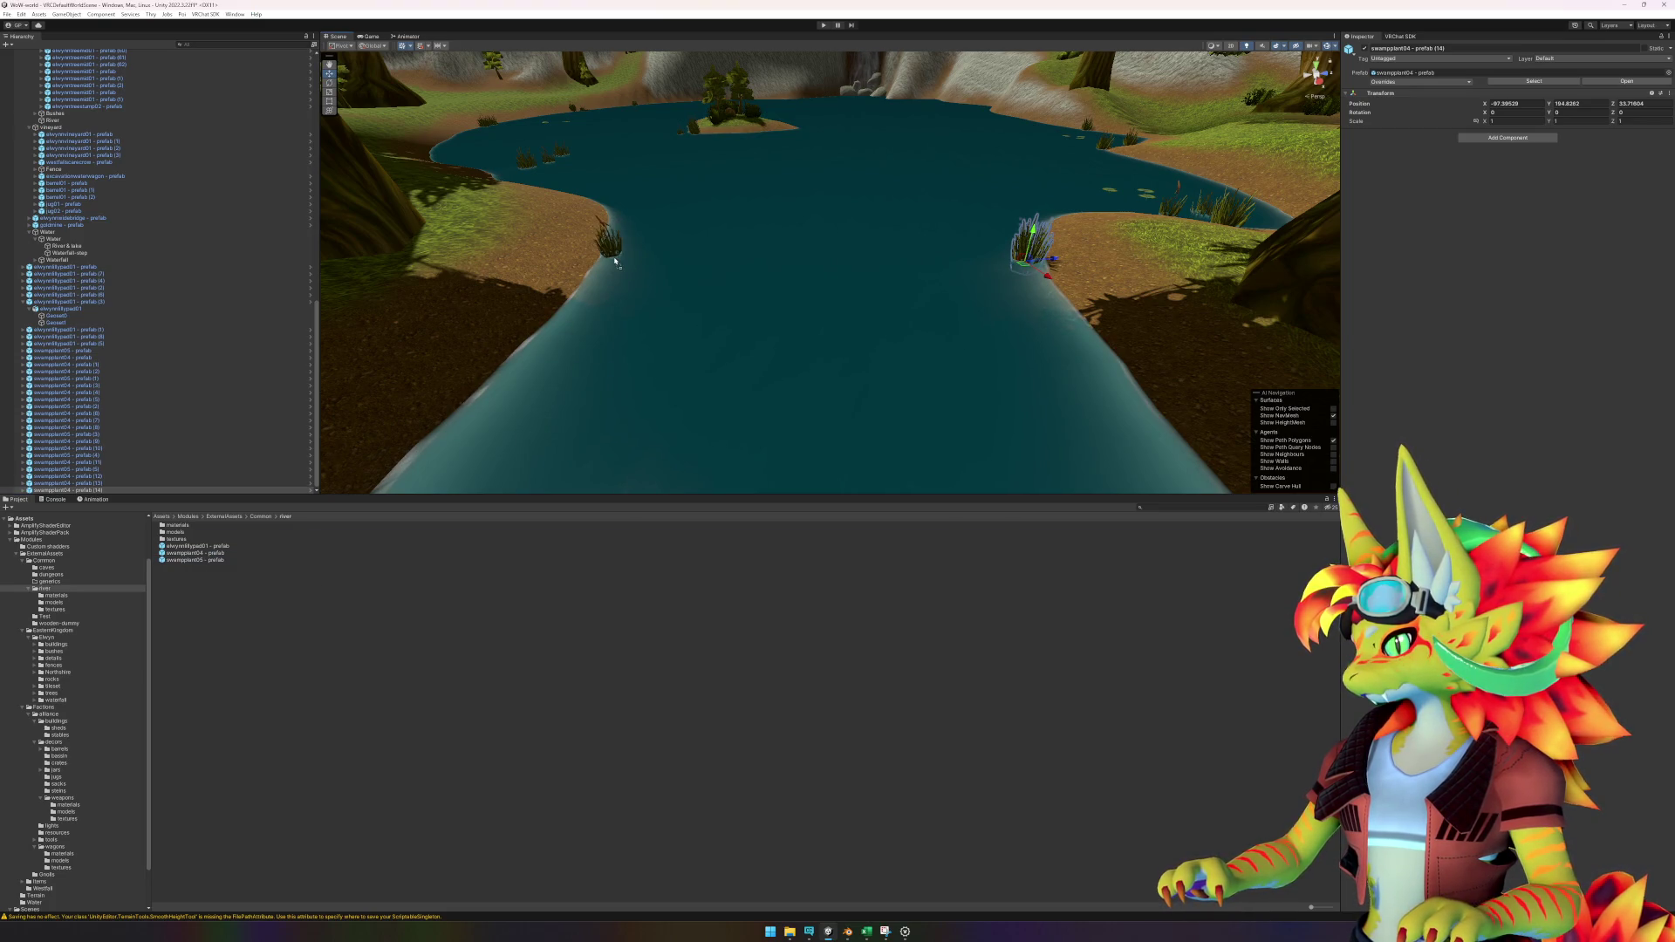
pyautogui.click(1032, 299)
pyautogui.moveTo(1031, 299)
pyautogui.mouseDown()
pyautogui.moveTo(980, 375)
pyautogui.moveTo(1104, 448)
pyautogui.moveTo(1017, 422)
pyautogui.moveTo(898, 422)
pyautogui.moveTo(872, 446)
pyautogui.mouseUp()
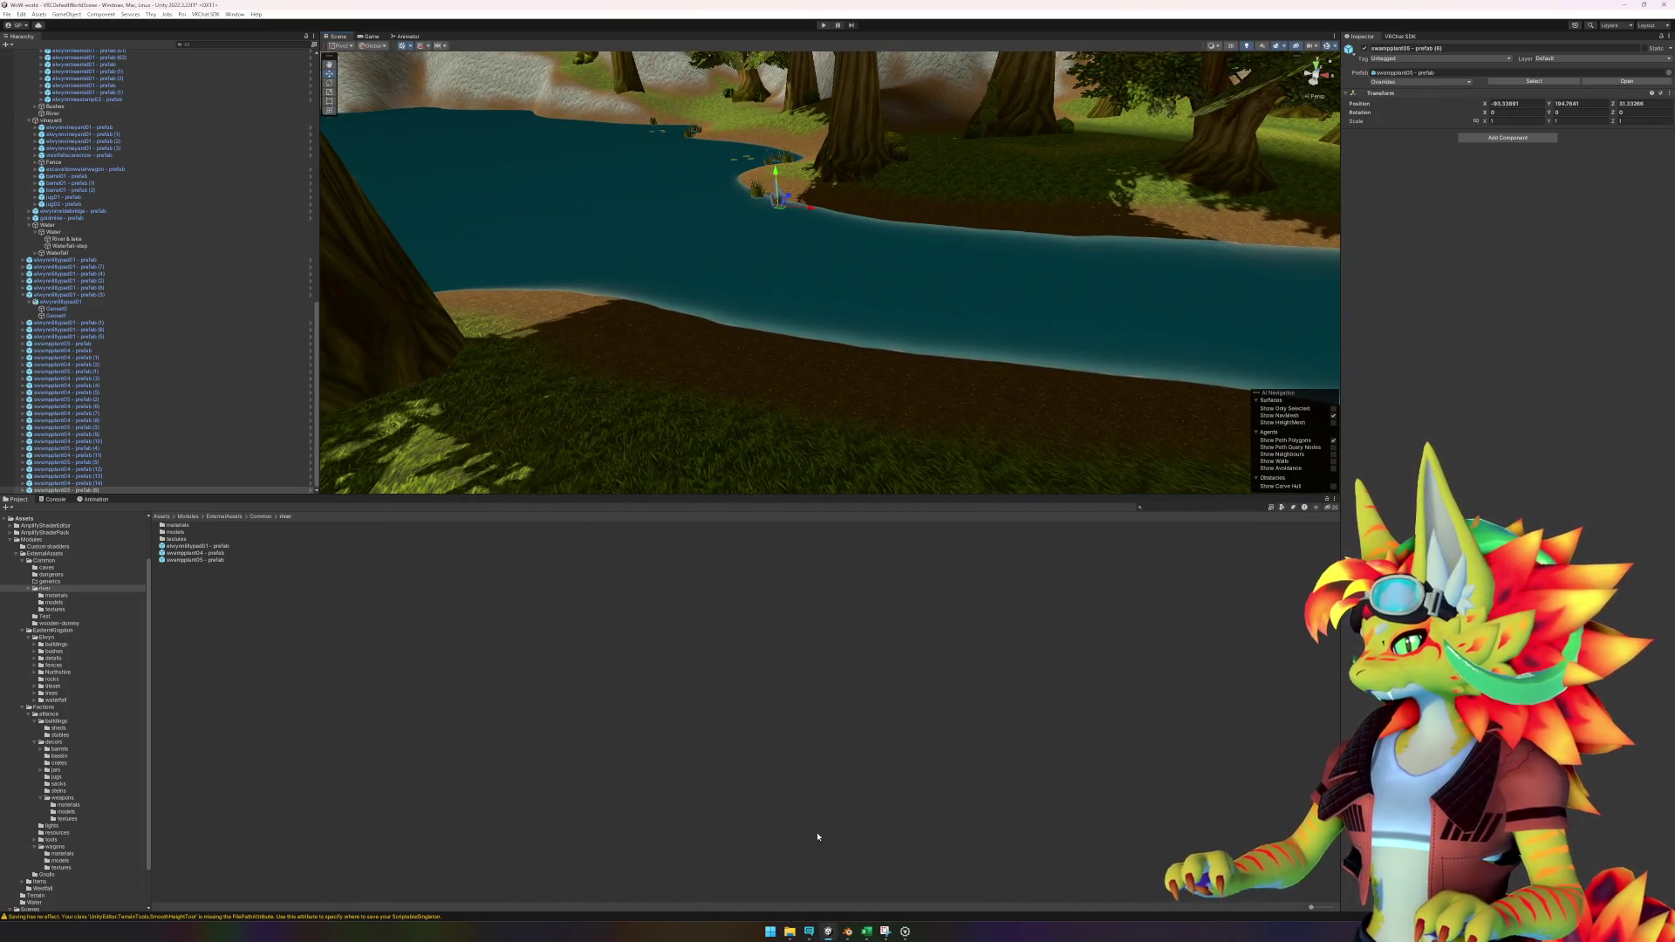
pyautogui.click(889, 932)
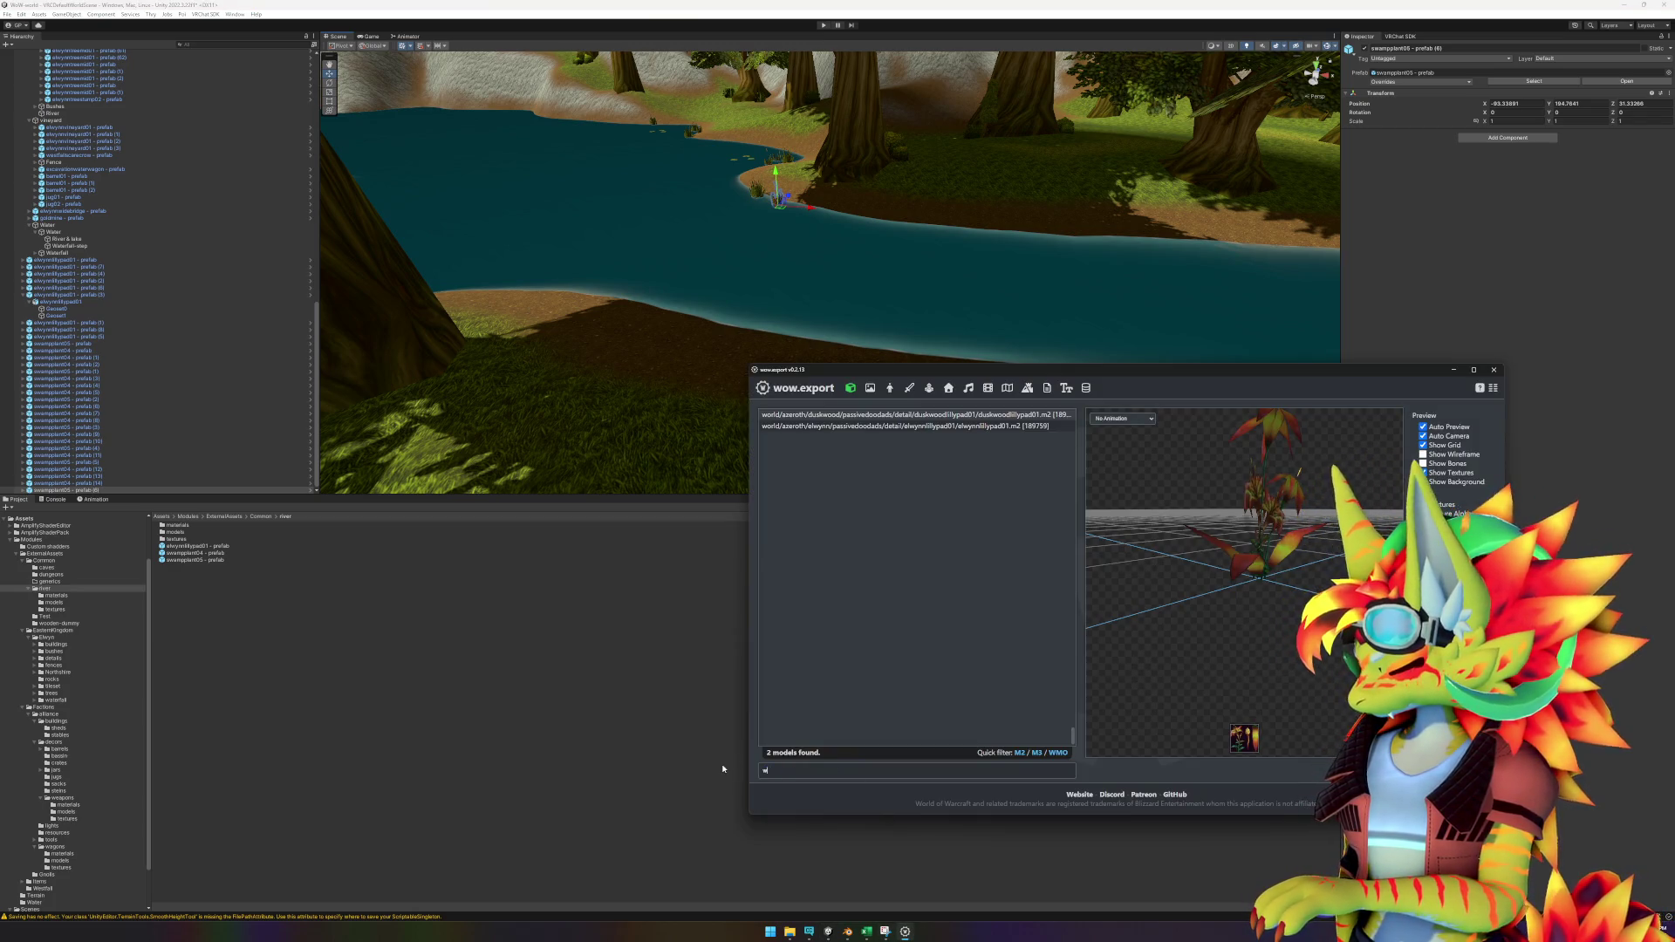
# Filter wow.export's model search to Barrens models and preview the barrensbush01 bushes.
pyautogui.write('ater')
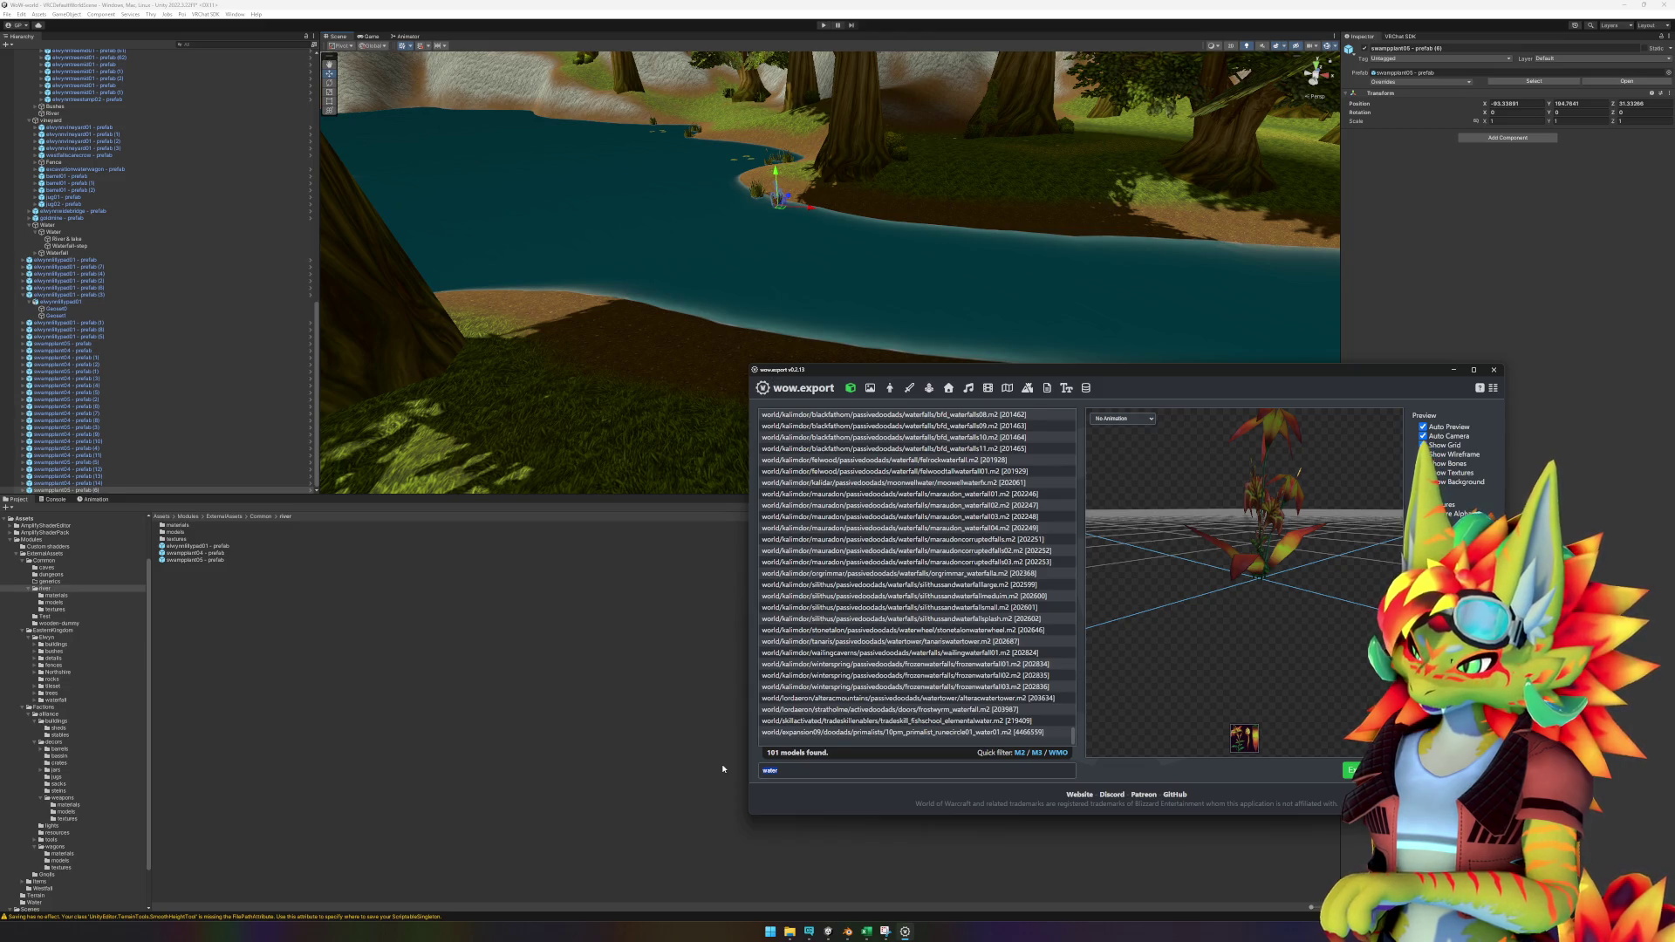
pyautogui.press('BackSpace')
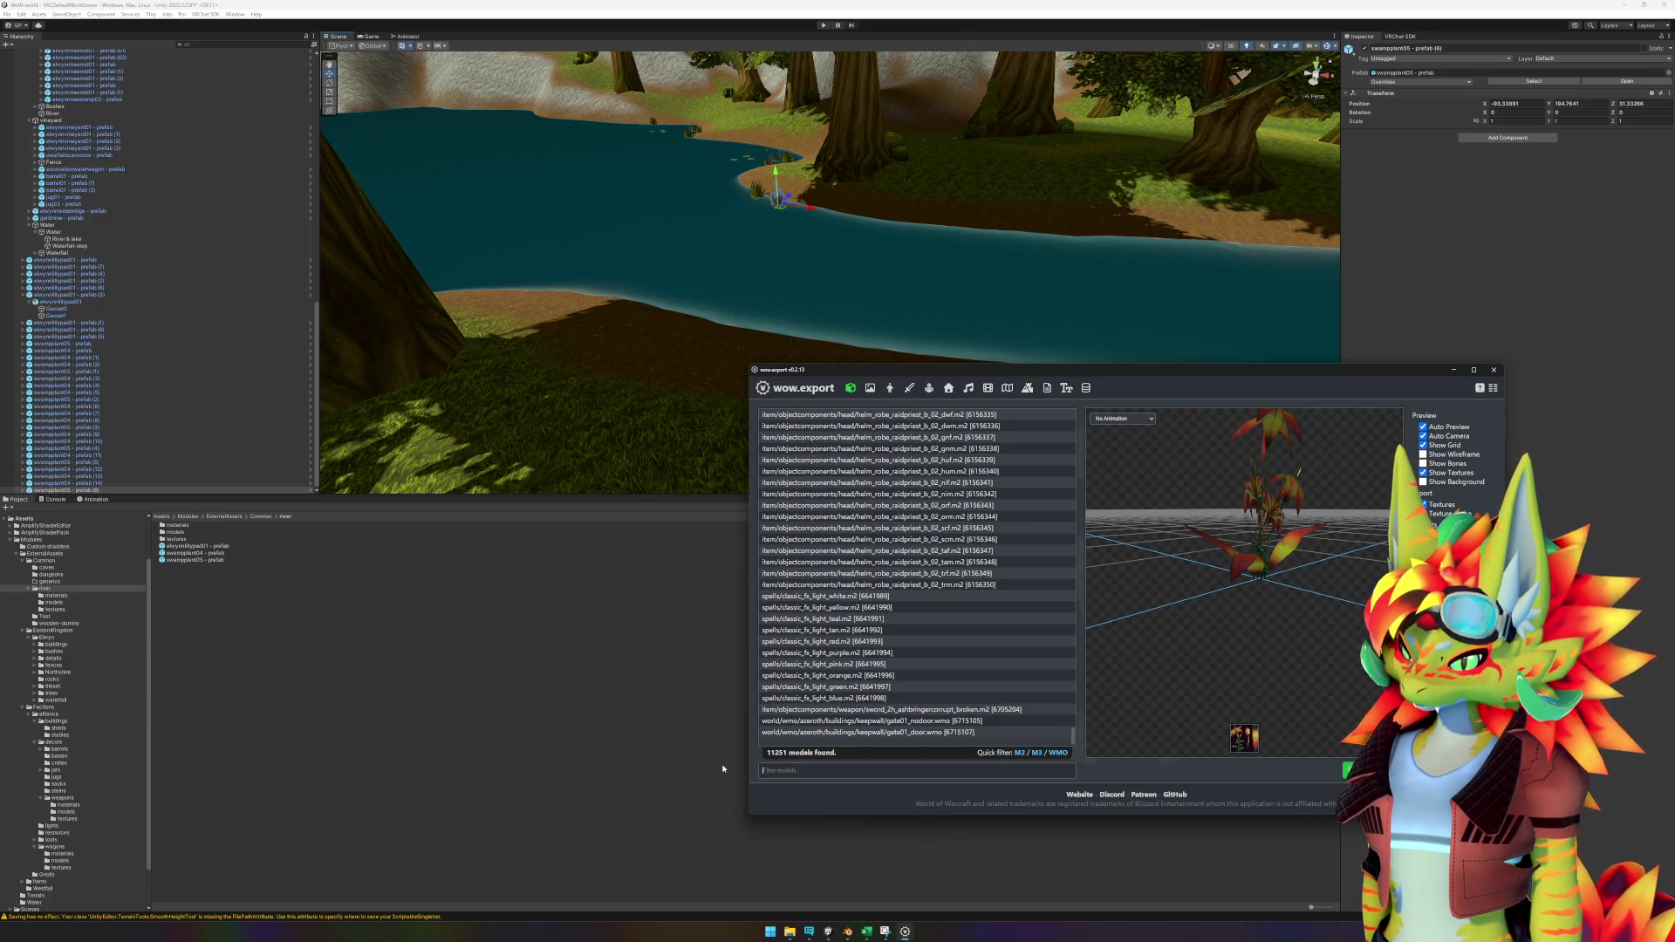
pyautogui.write('barrel')
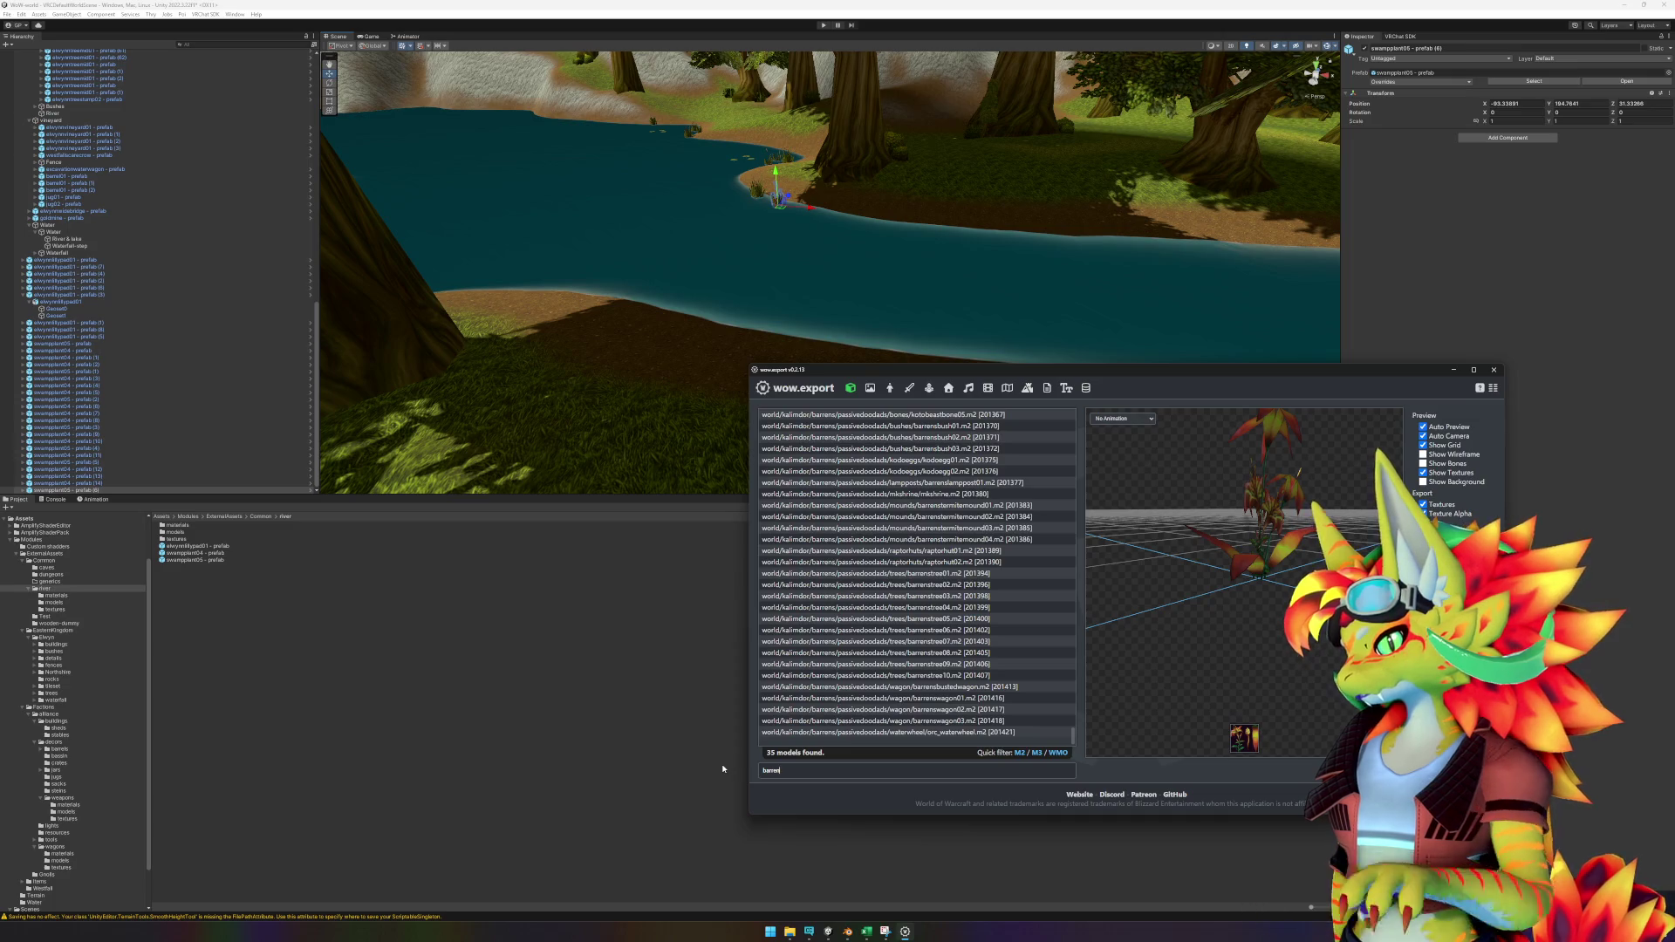
pyautogui.click(1002, 426)
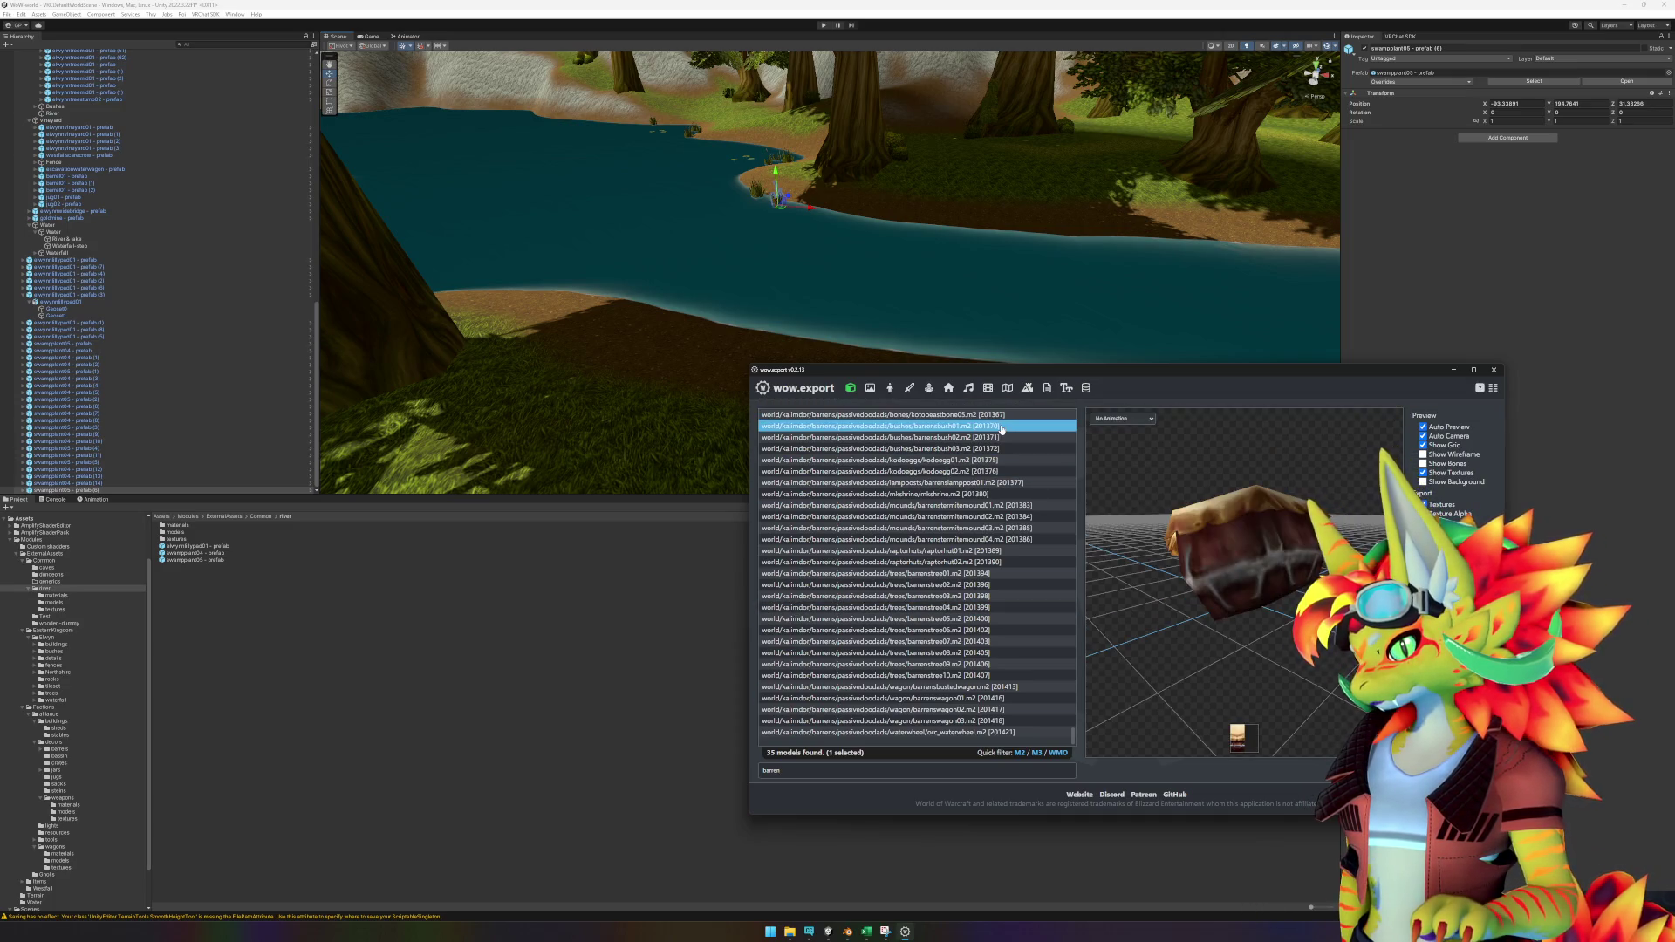
pyautogui.press('Down')
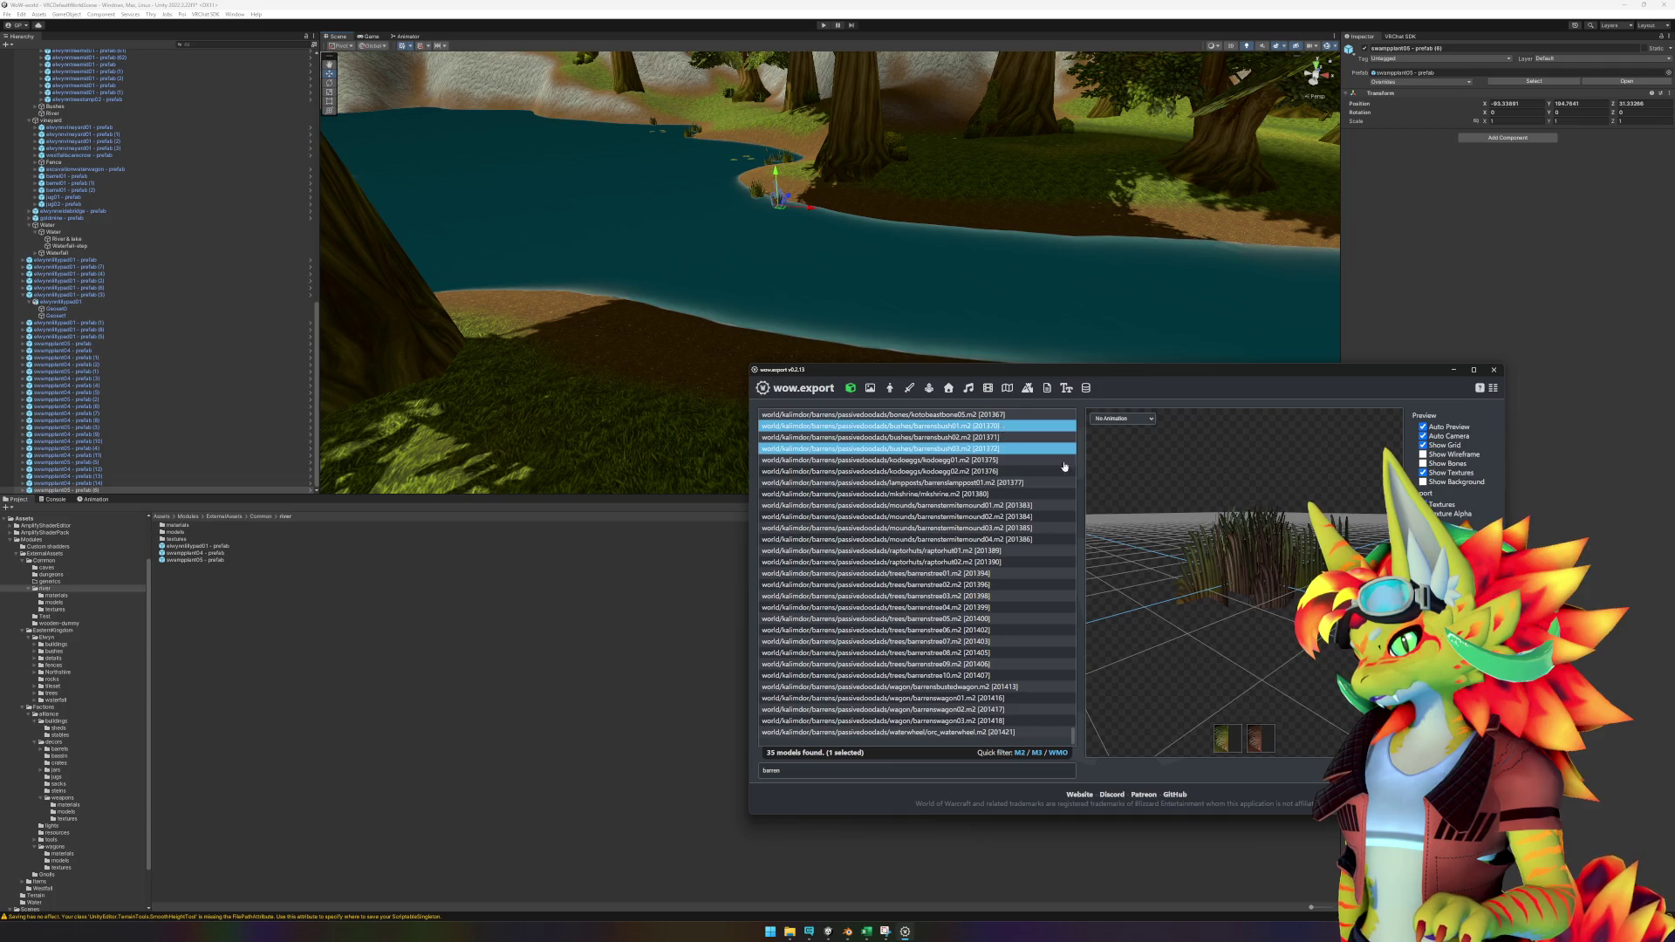
pyautogui.moveTo(1160, 602); pyautogui.dragTo(1205, 624)
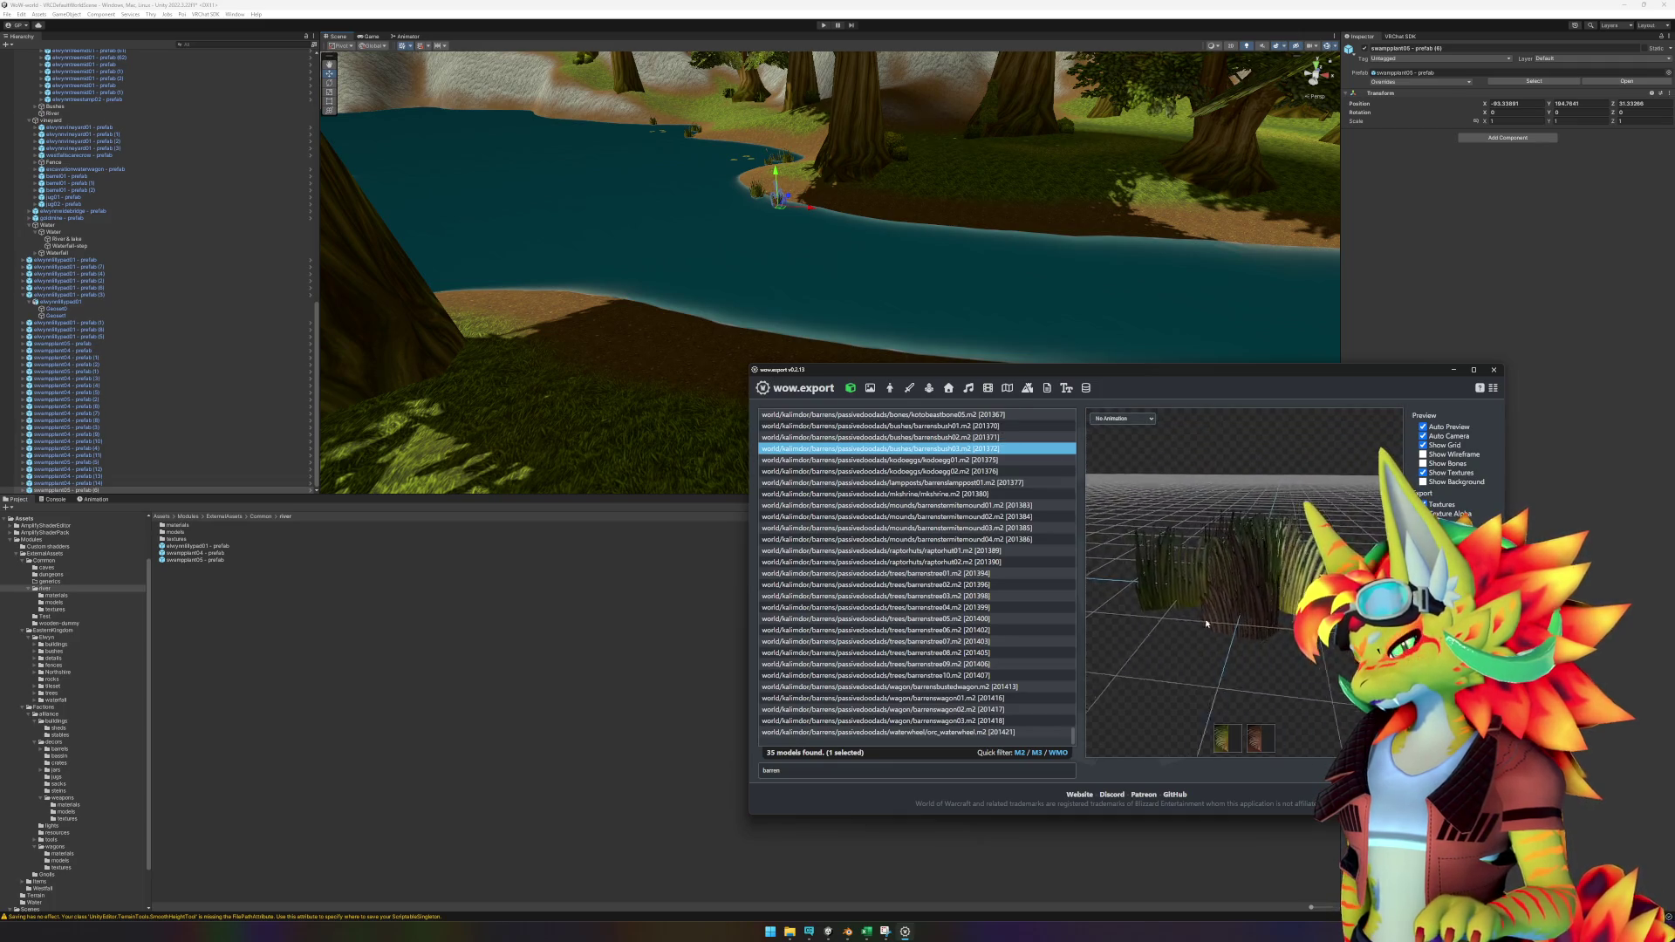
# Preview the kodo egg, lamppost and kotobeastbone01 models, then search 'ashenval'.
pyautogui.click(984, 461)
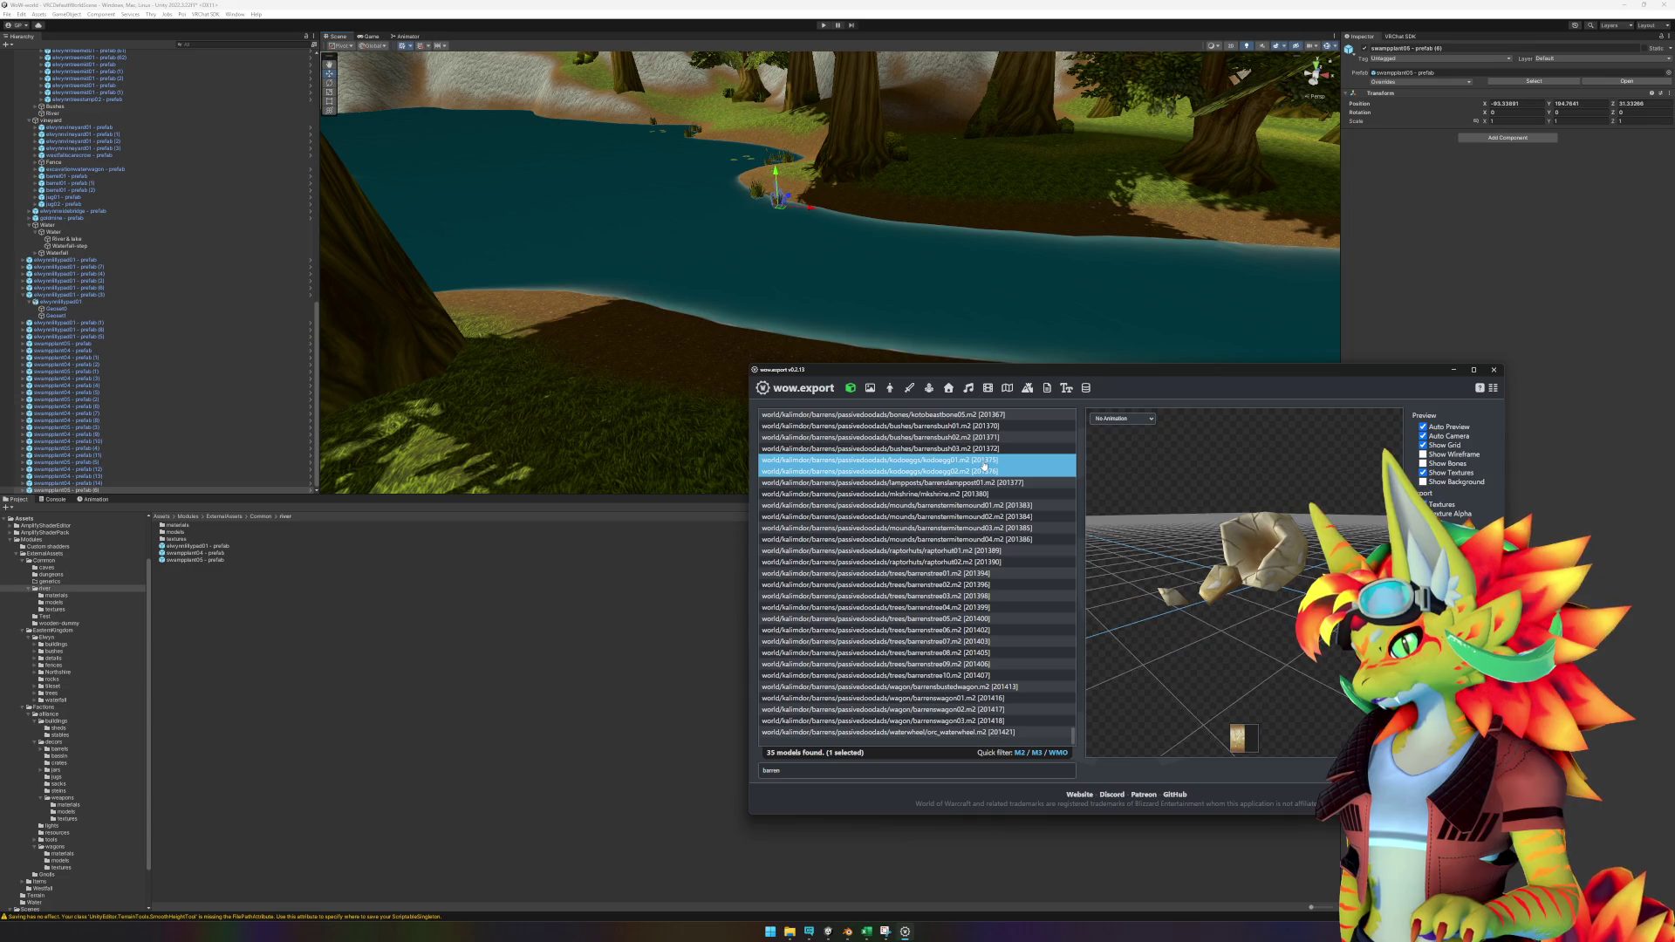
pyautogui.click(1011, 484)
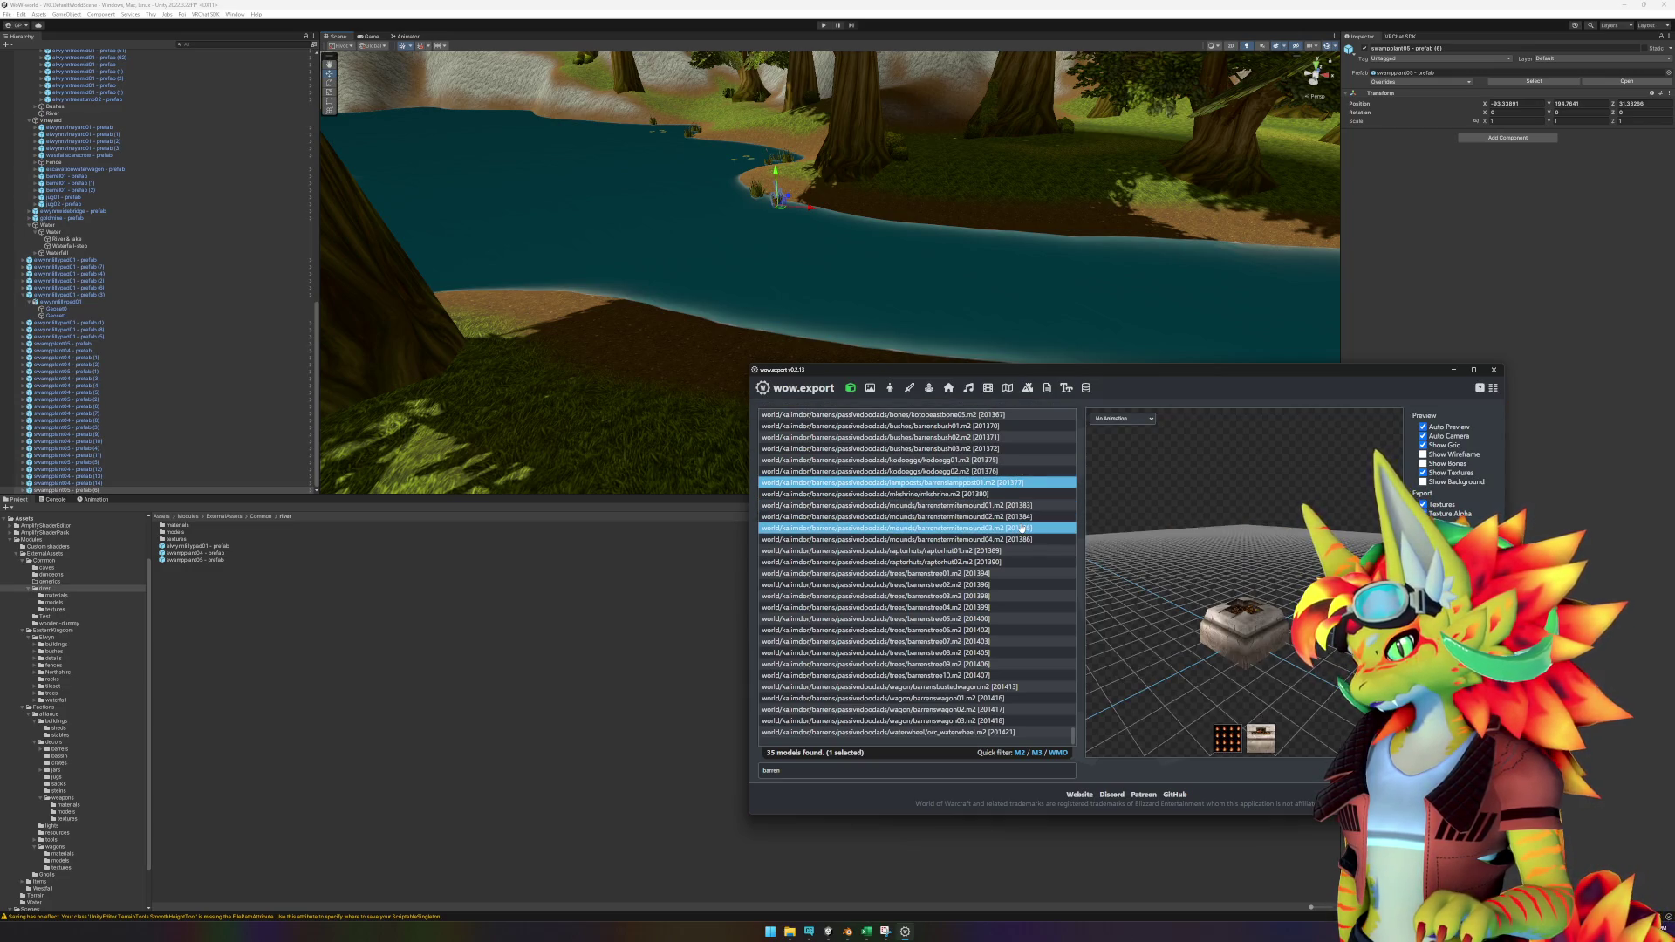
pyautogui.scroll(2, 994, 488)
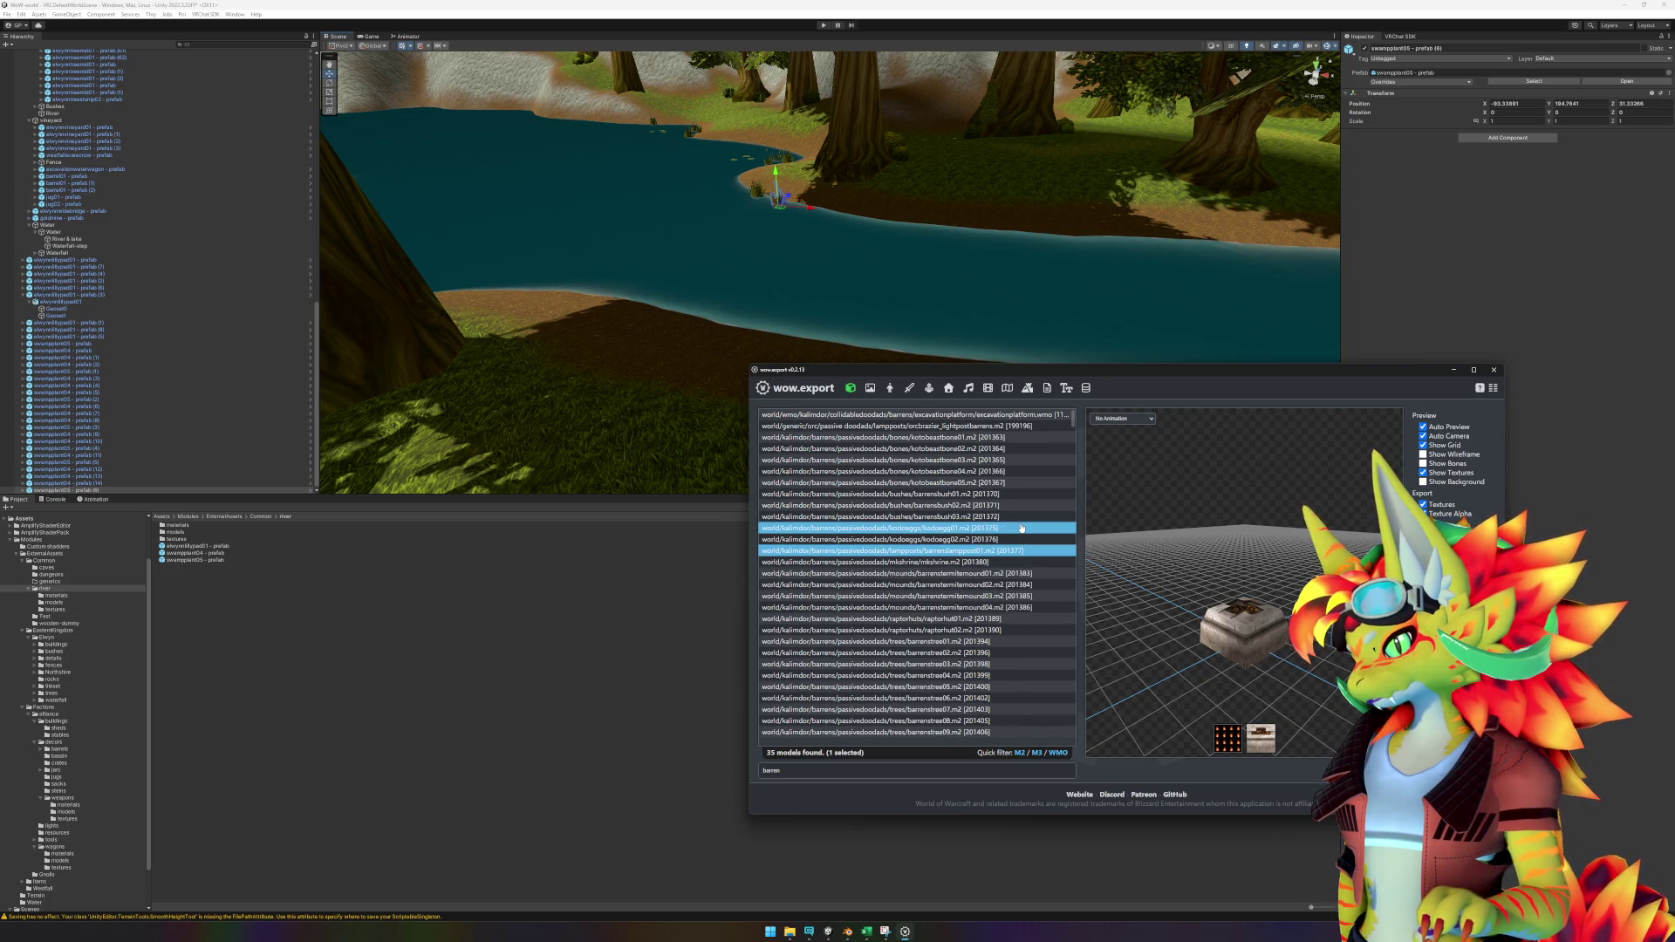
pyautogui.click(955, 437)
pyautogui.moveTo(790, 770); pyautogui.dragTo(721, 769)
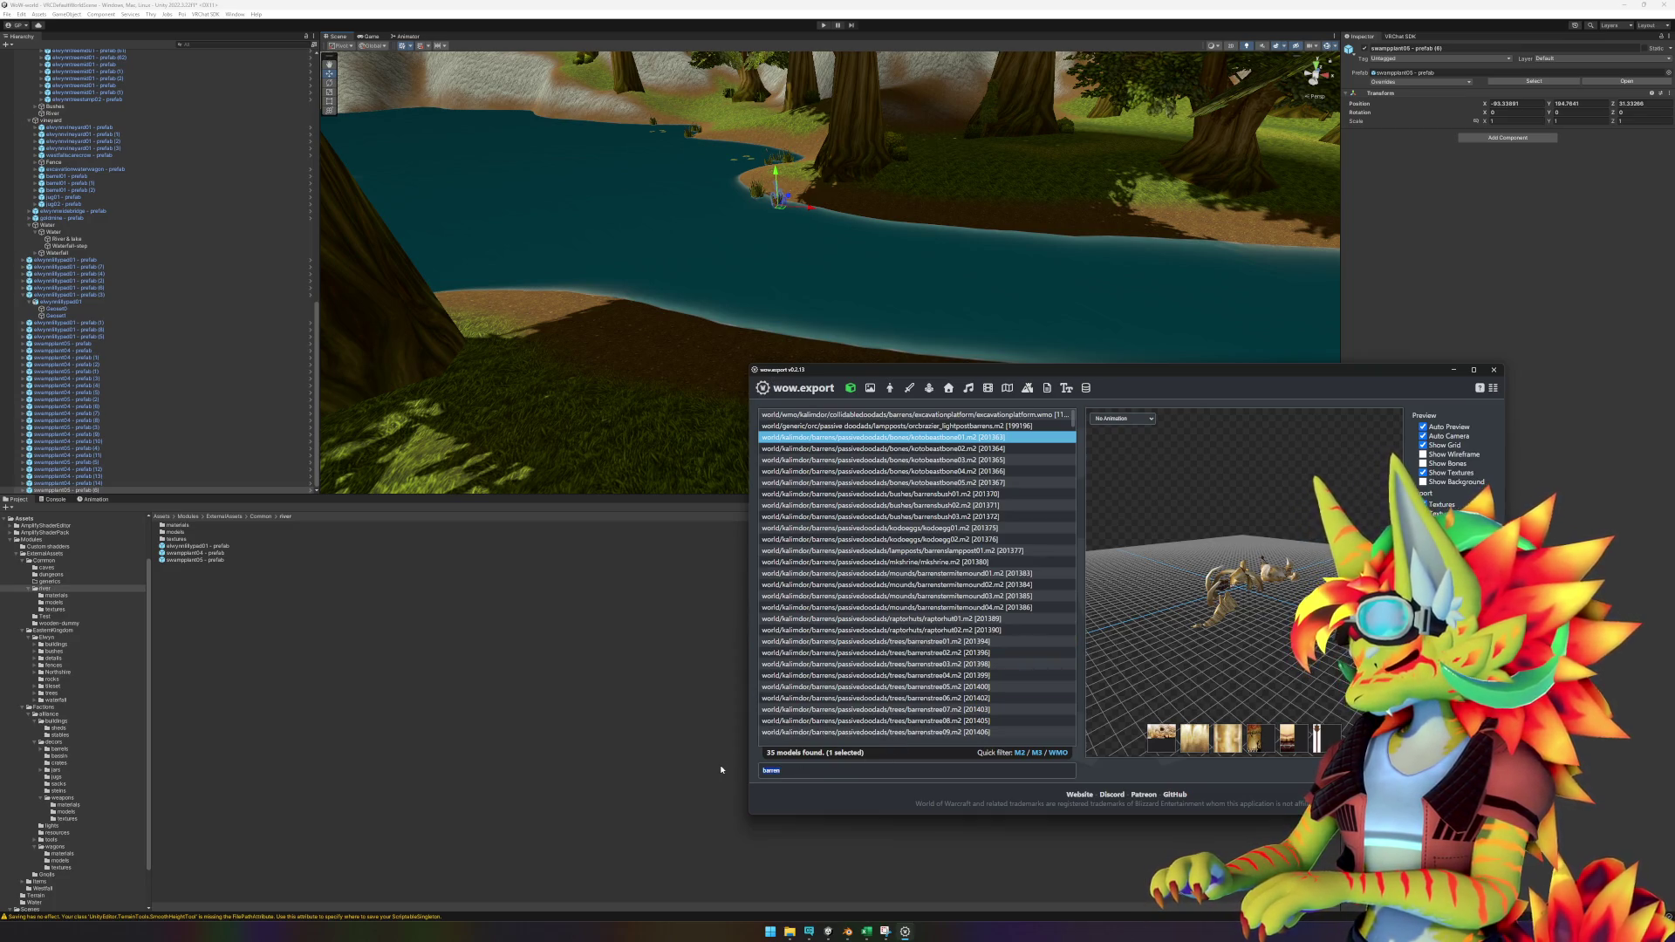
pyautogui.write('ash')
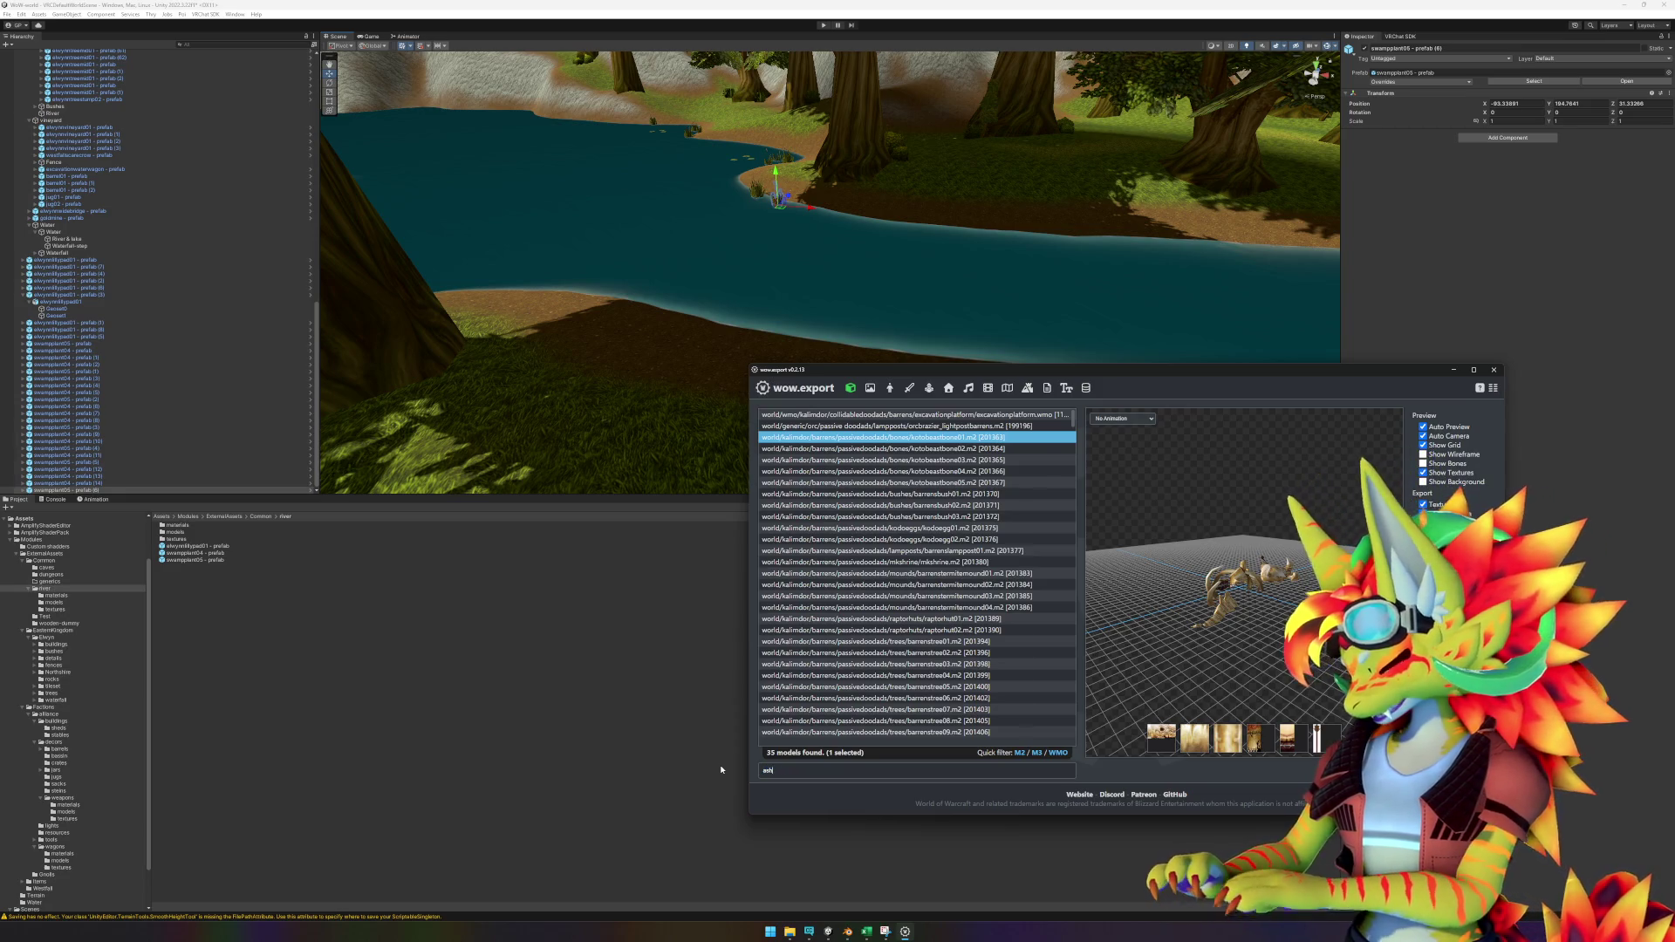
pyautogui.write('enval')
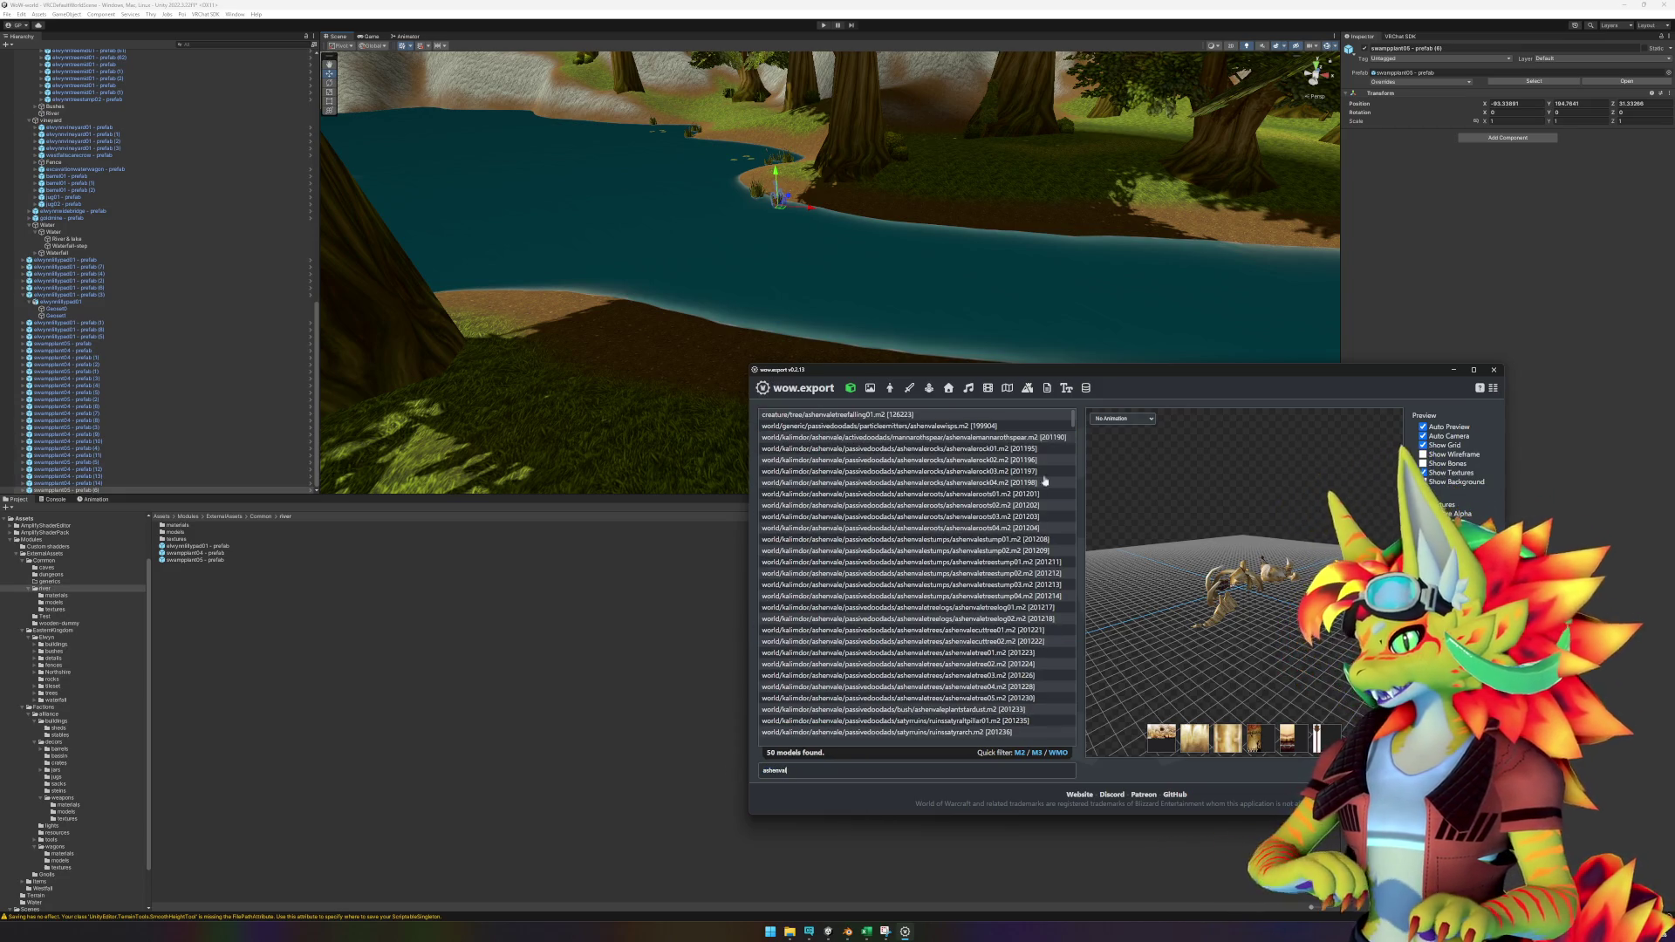
# Preview the Ashenvale rock, stump and mossy log models.
pyautogui.click(1024, 450)
pyautogui.moveTo(1030, 452); pyautogui.dragTo(1013, 545)
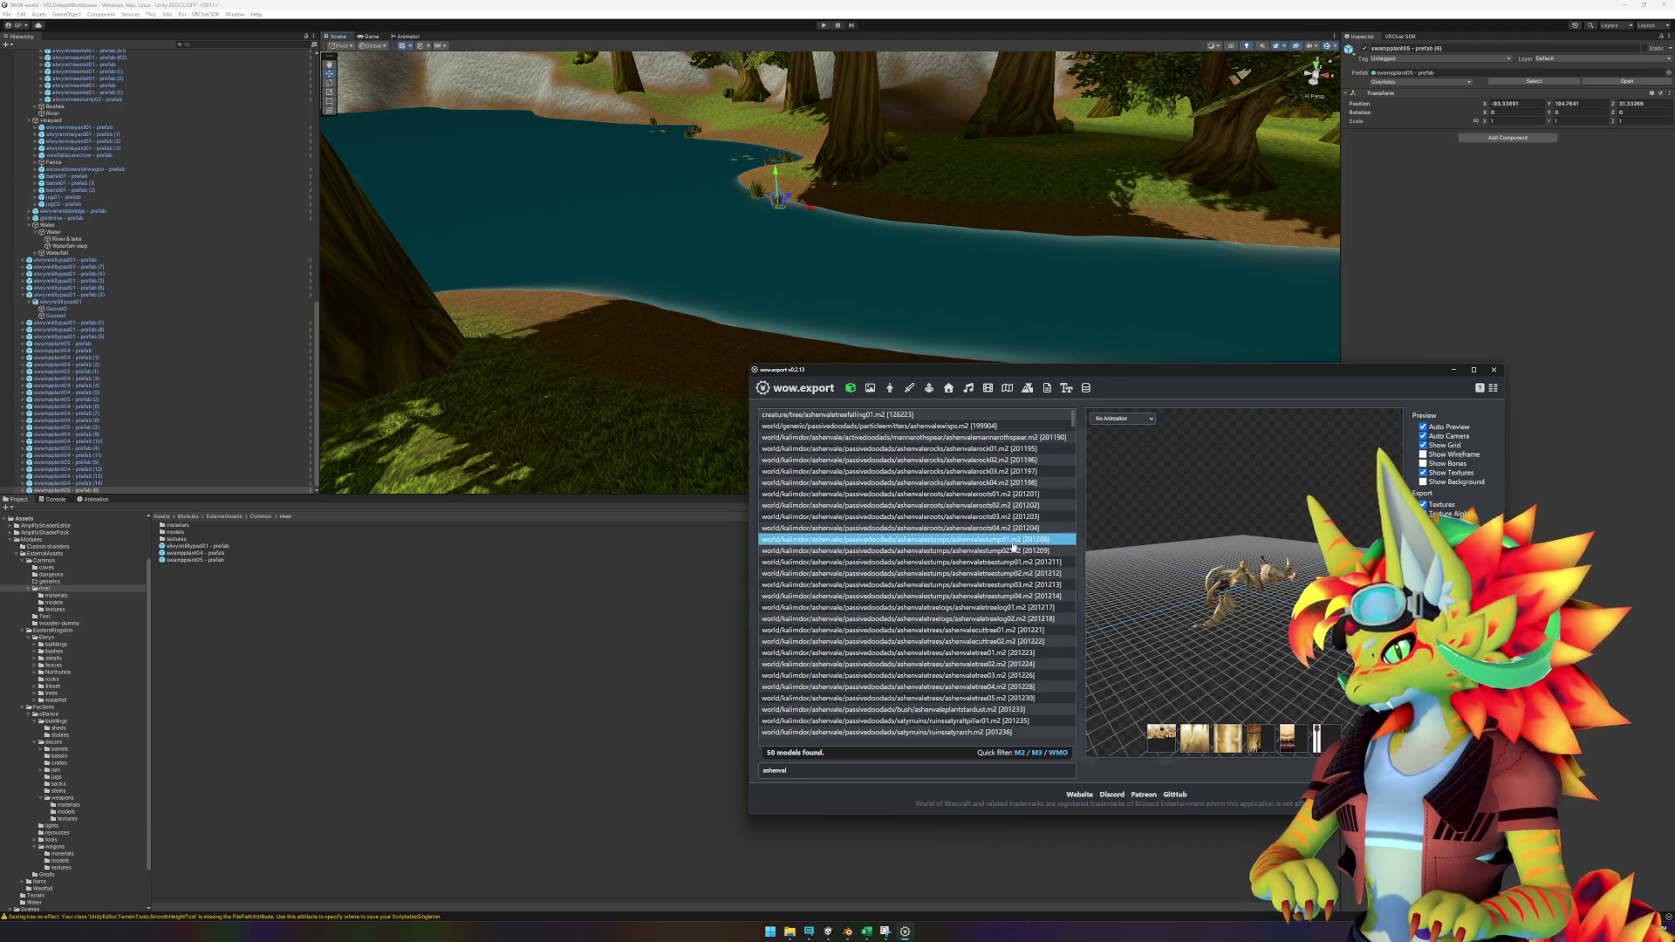
pyautogui.click(1012, 542)
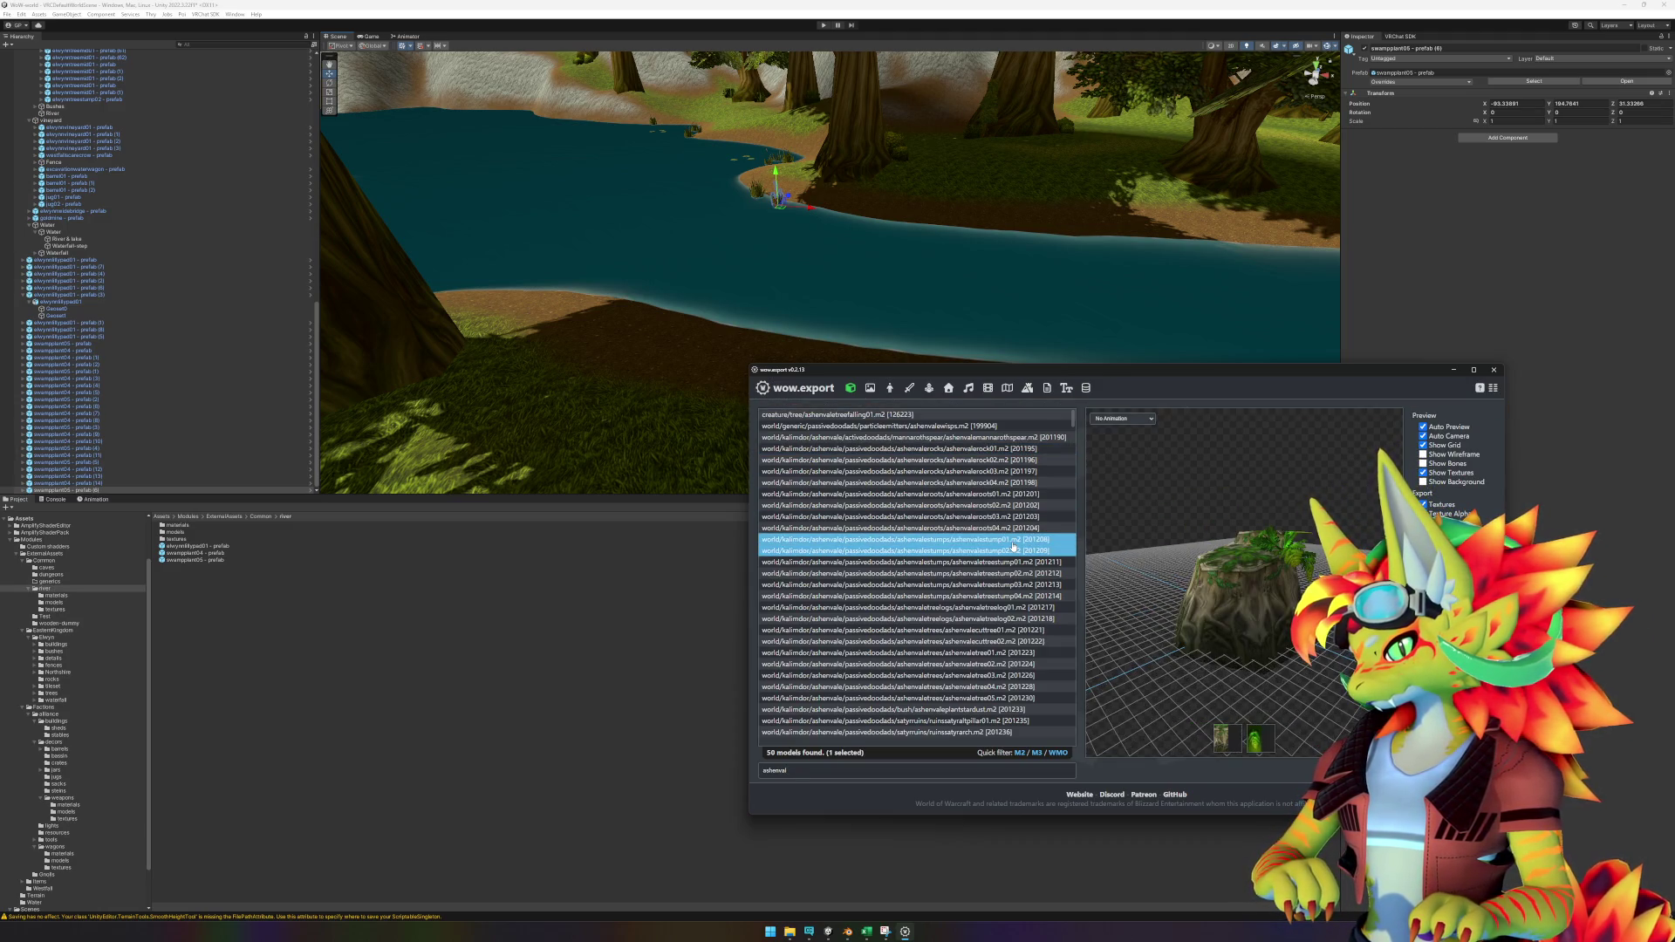
pyautogui.click(1013, 547)
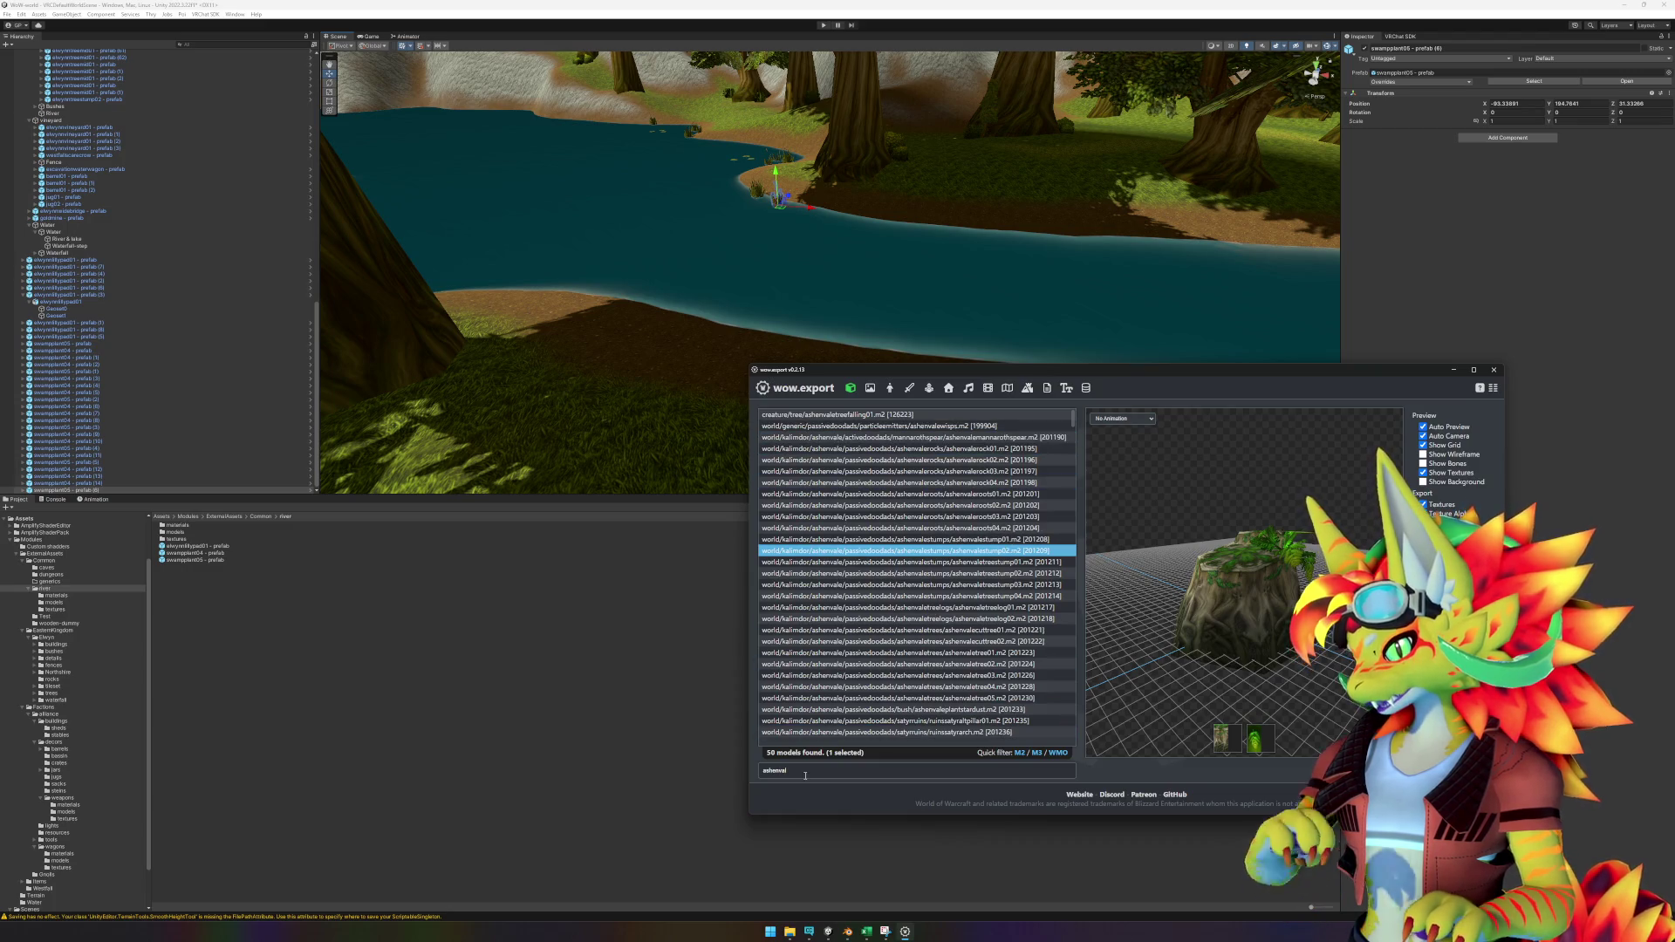
pyautogui.click(1029, 563)
pyautogui.press('Down')
pyautogui.press('Down')
pyautogui.press('Down')
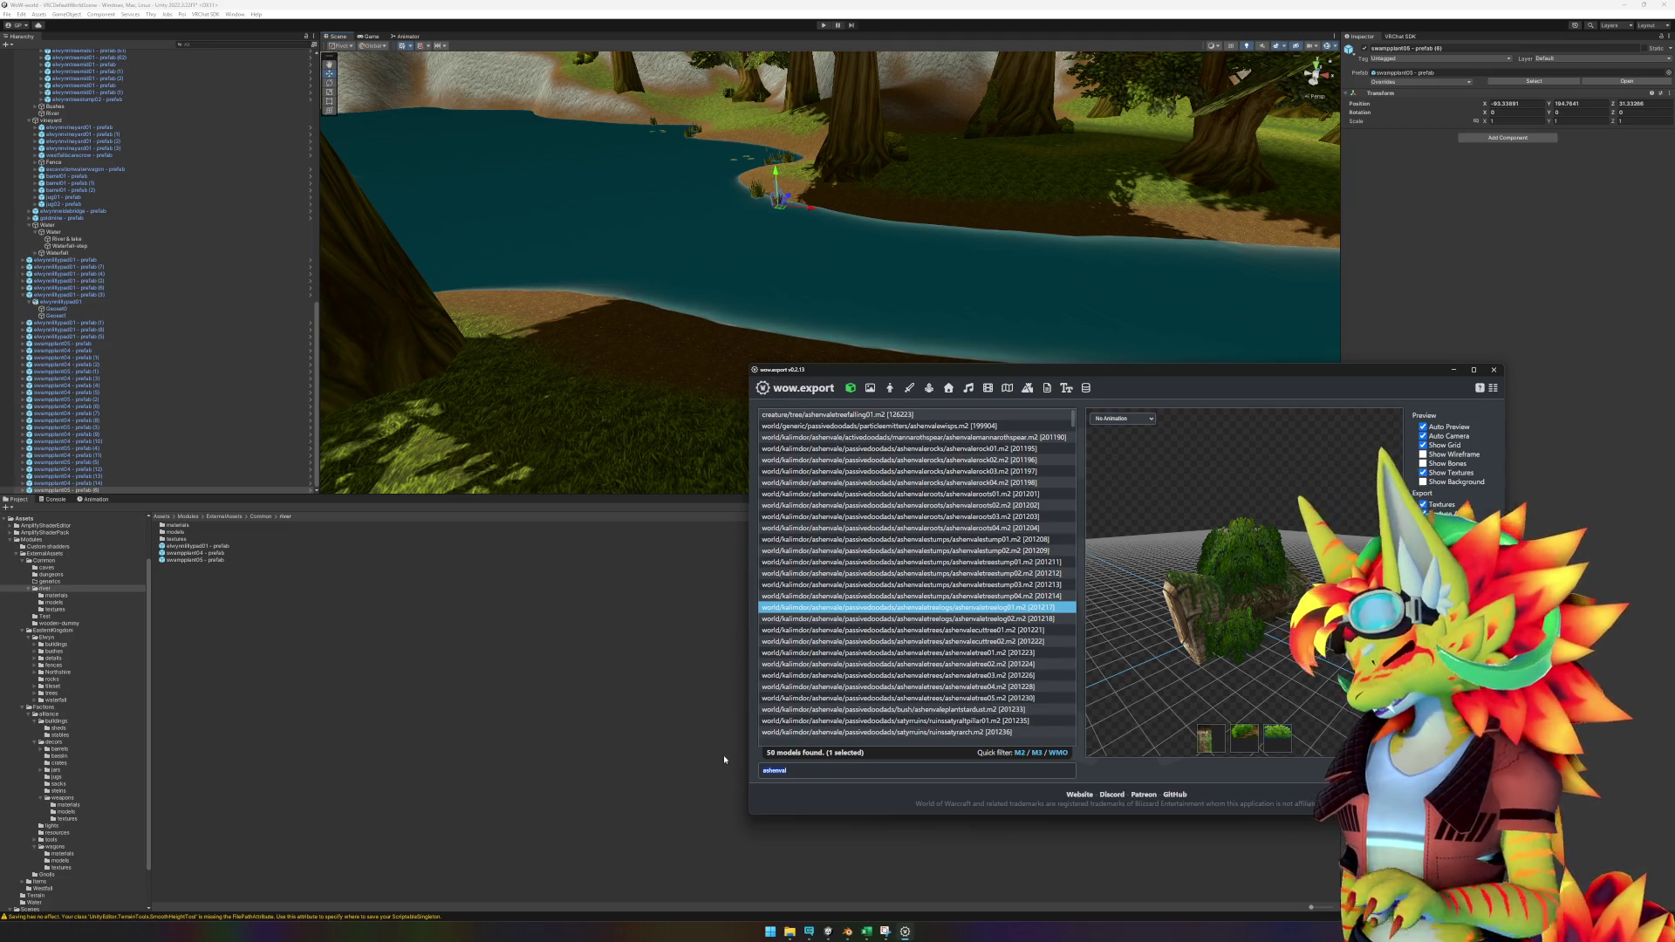
# Filter the list to 'darkshore' and preview the dock and bush models.
pyautogui.write('darkshore')
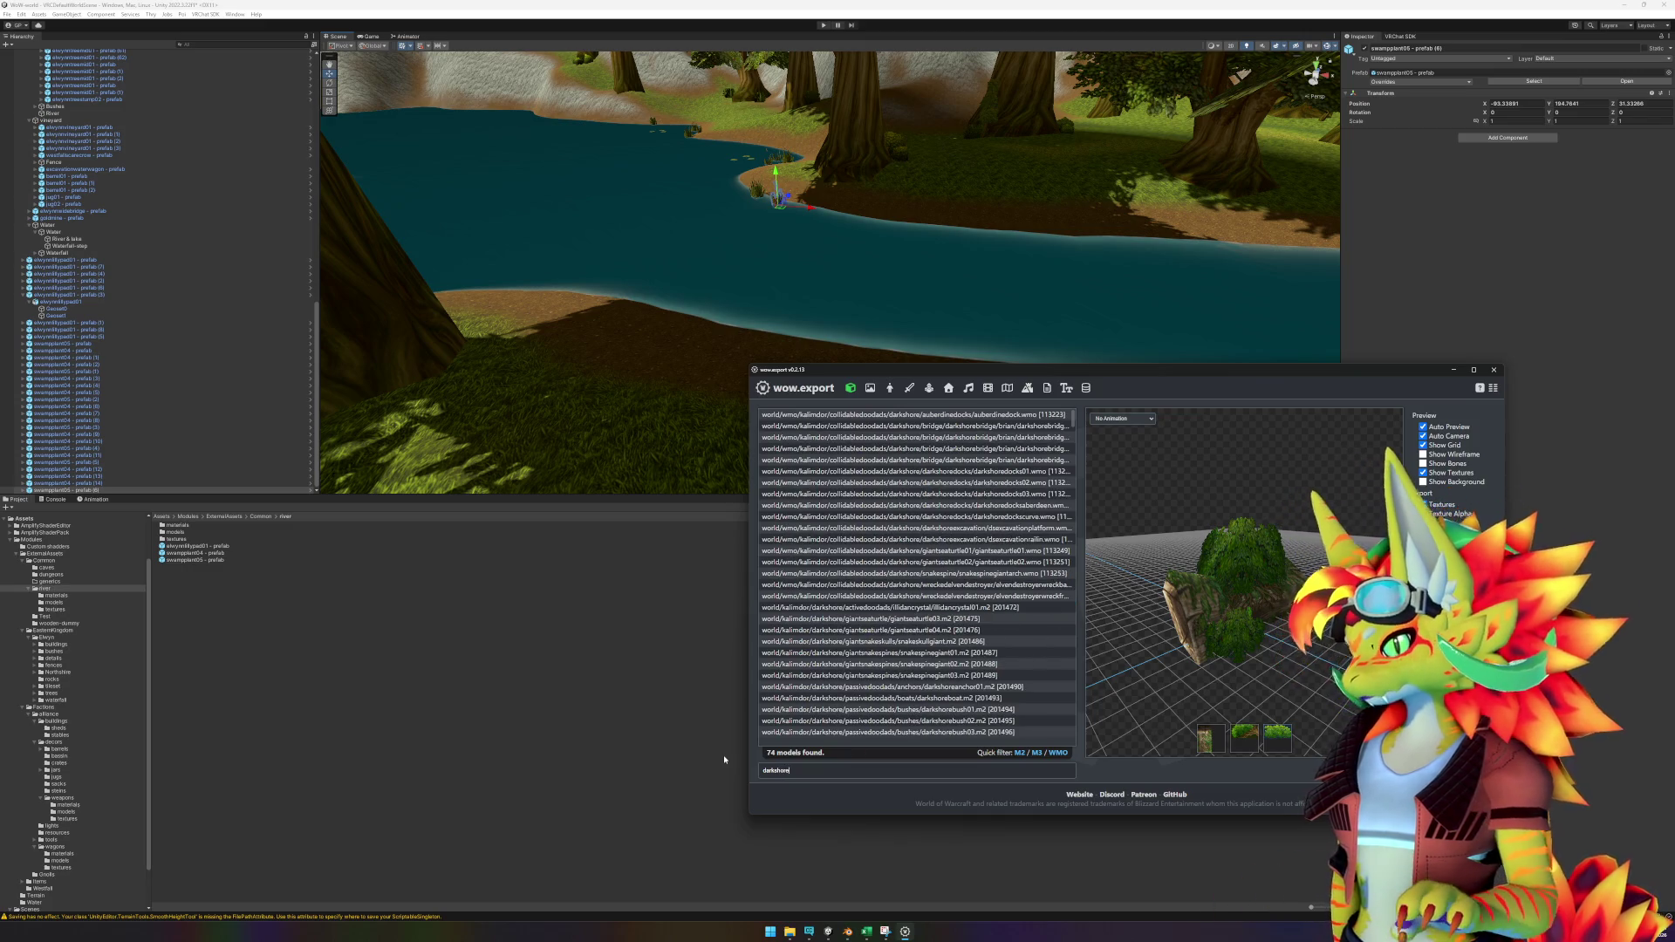
pyautogui.click(959, 471)
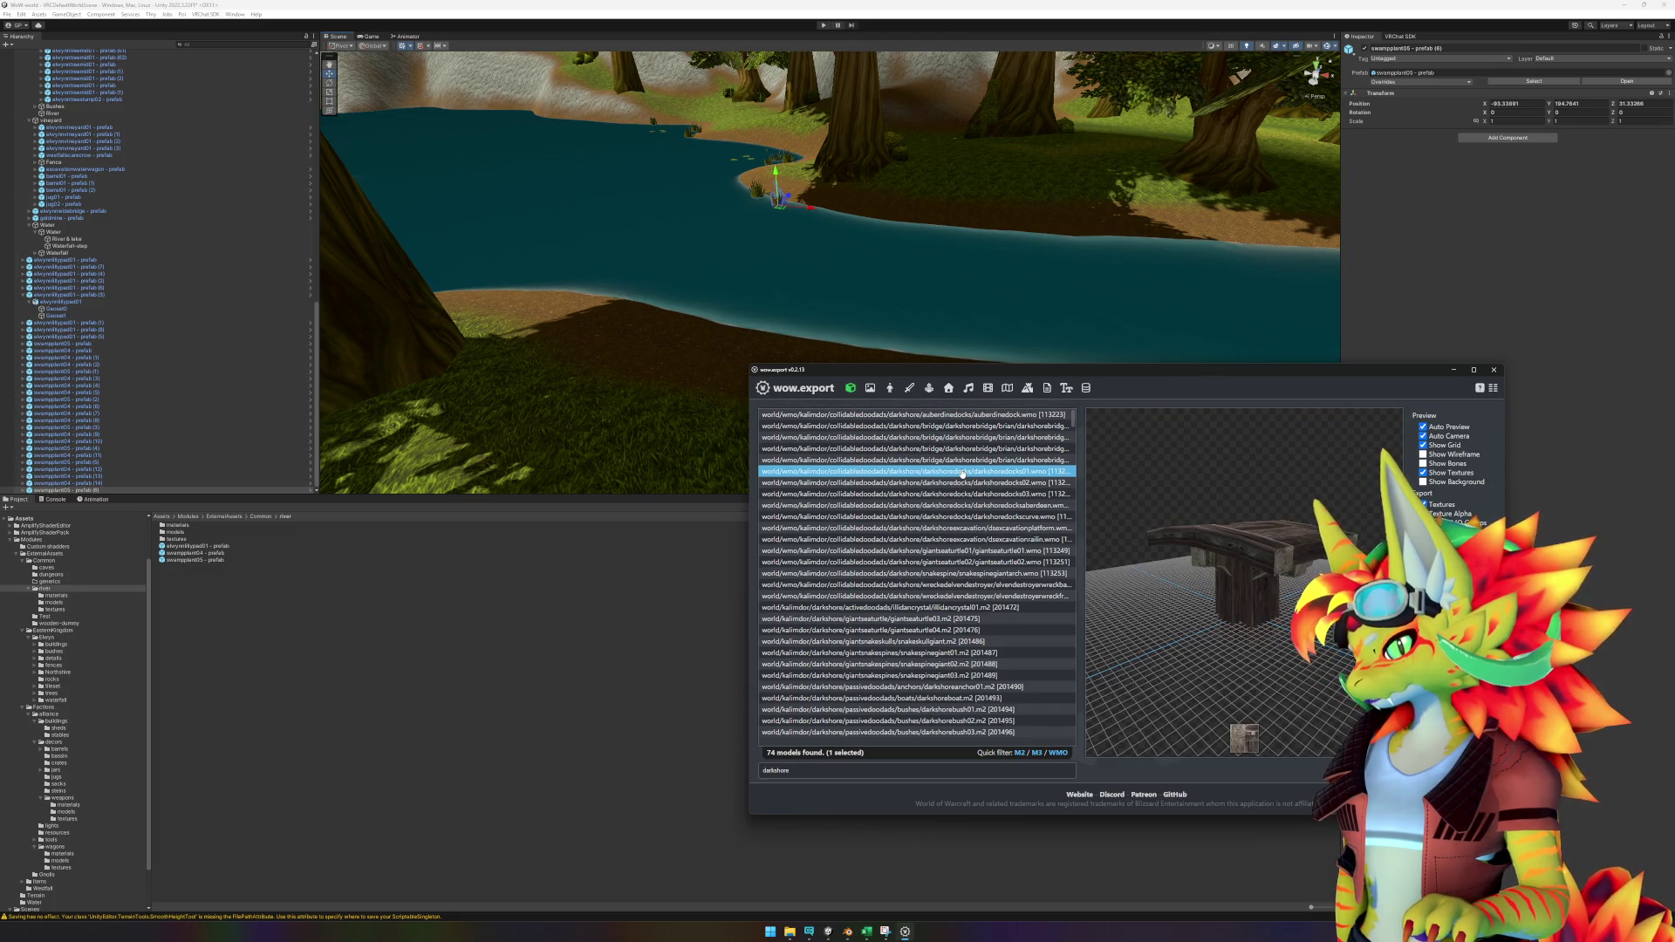
pyautogui.click(963, 482)
pyautogui.click(964, 494)
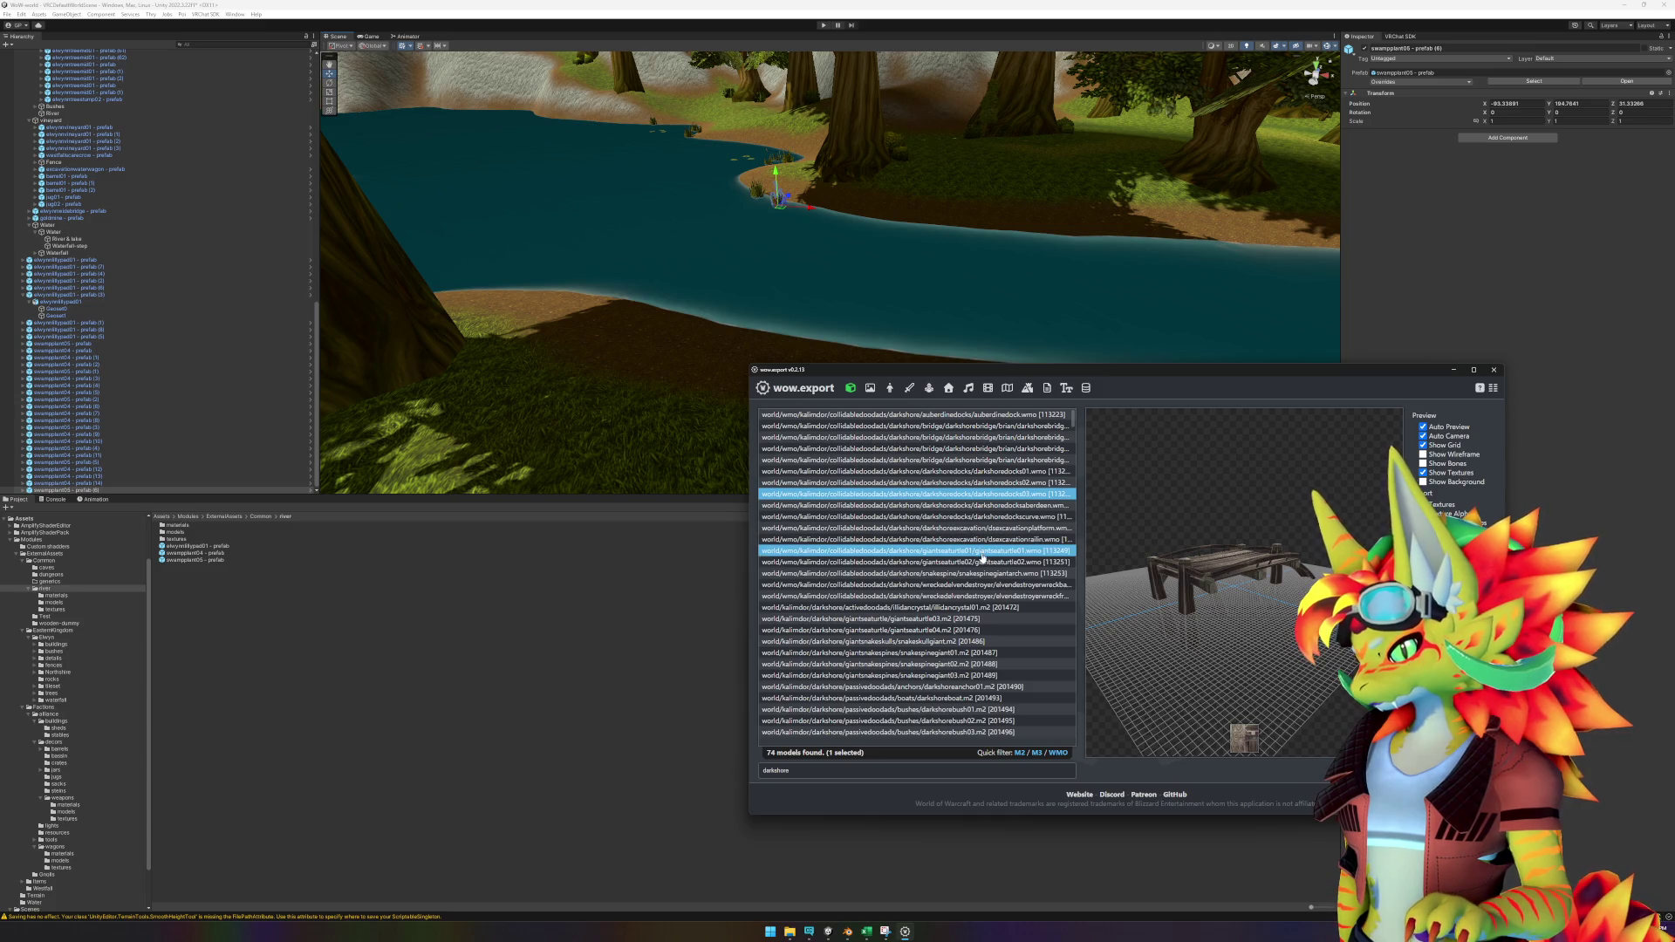
pyautogui.scroll(-2, 984, 586)
pyautogui.scroll(-3, 983, 587)
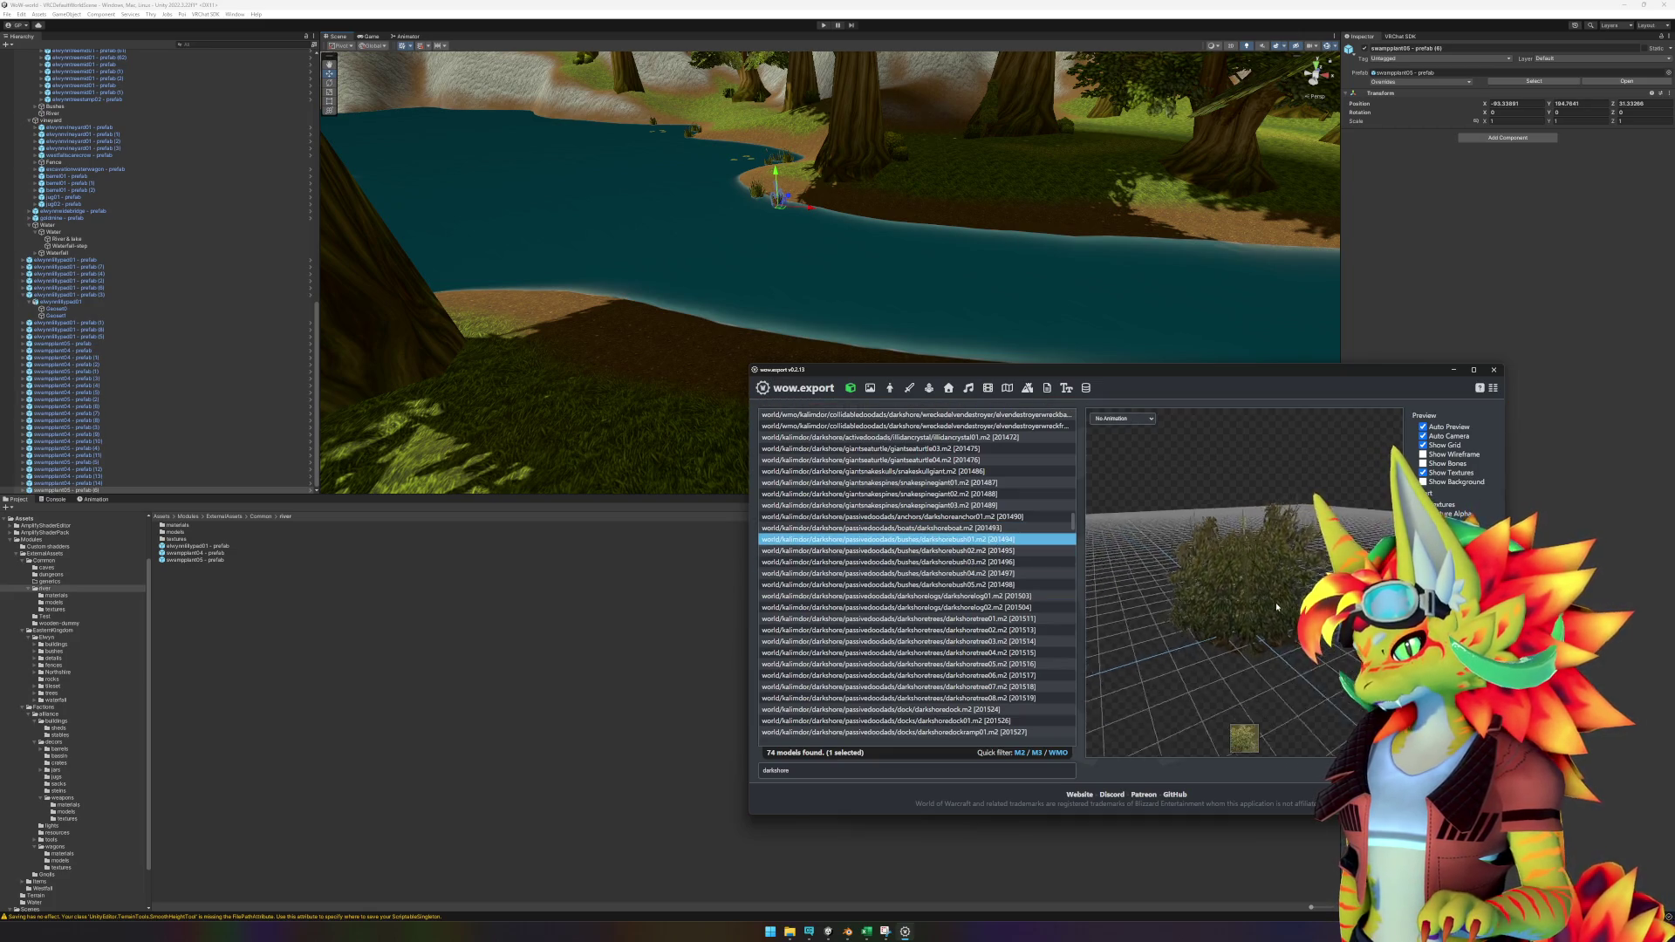
pyautogui.click(1037, 554)
pyautogui.press('Down')
pyautogui.press('Down')
pyautogui.moveTo(1198, 582); pyautogui.dragTo(1093, 589)
pyautogui.click(1019, 585)
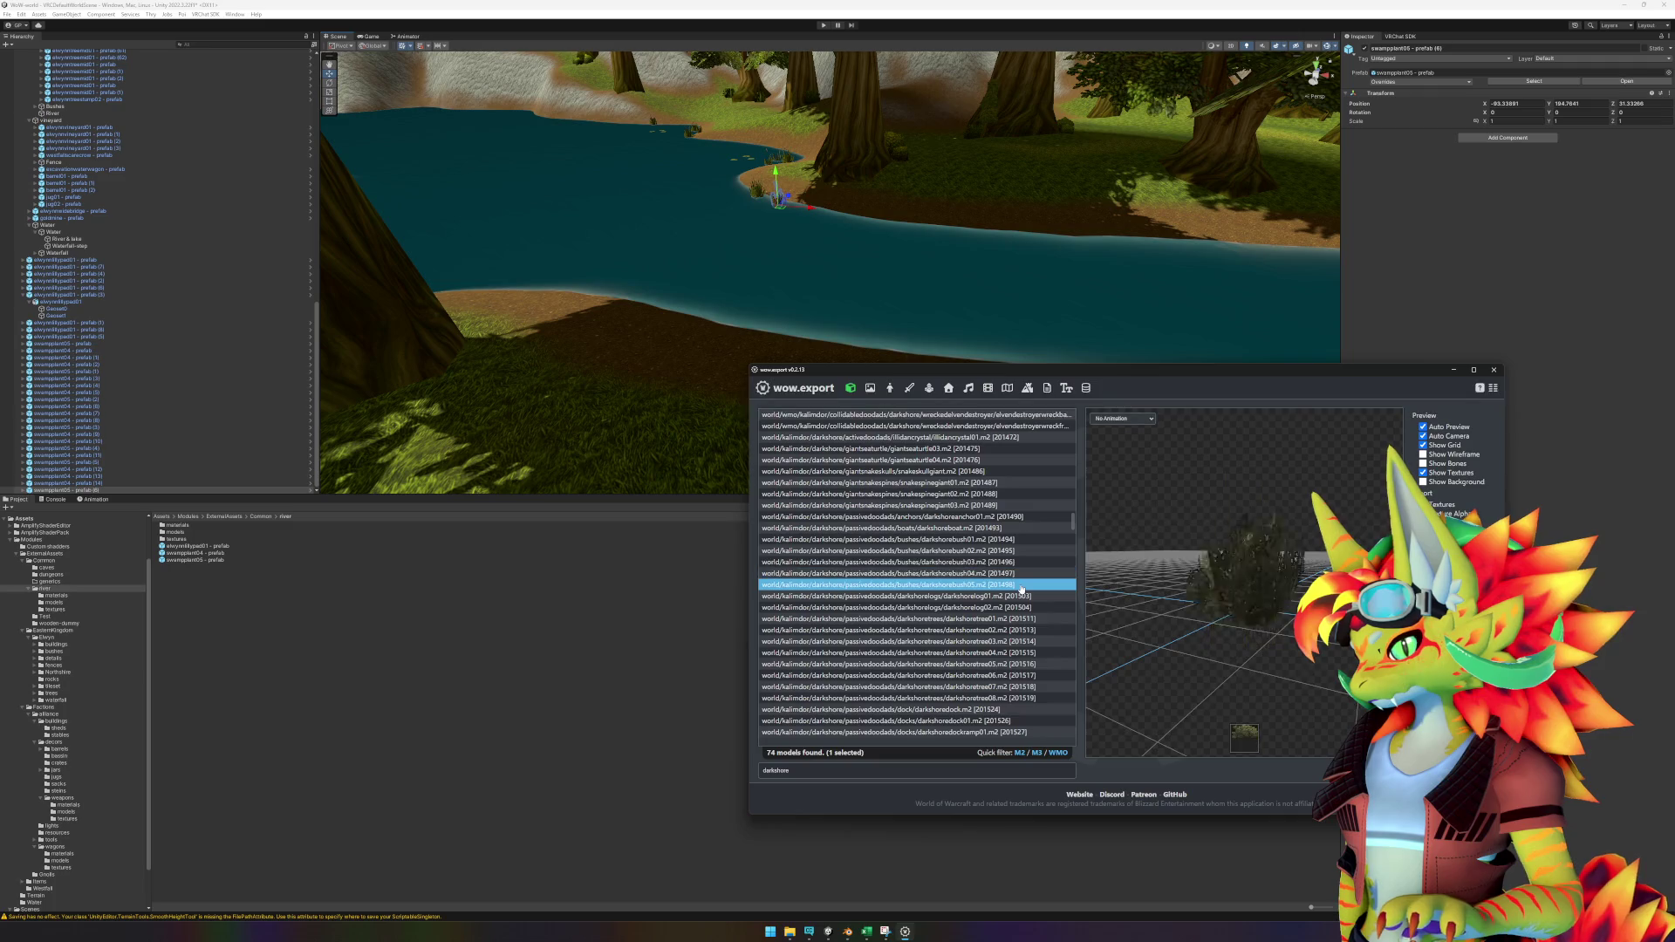
# Preview the Darkshore log and tree models up to darkshoretree08, then return to Unity.
pyautogui.press('Down')
pyautogui.press('Down')
pyautogui.press('Down')
pyautogui.press('Up')
pyautogui.press('Up')
pyautogui.press('Down')
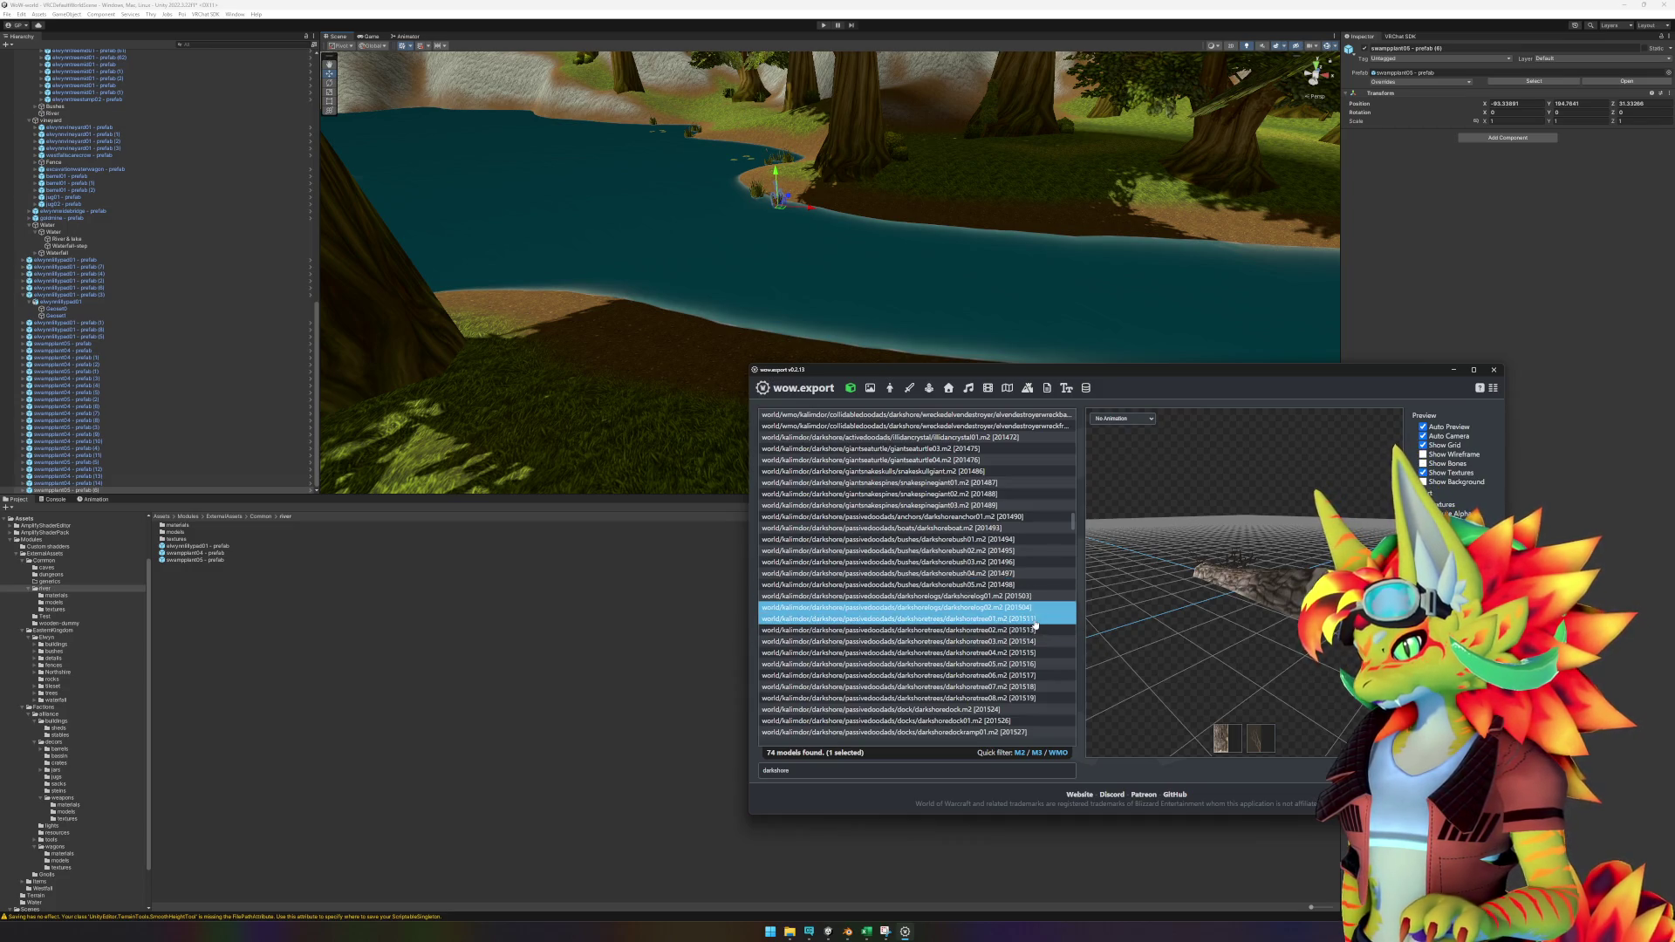
pyautogui.press('Down')
pyautogui.press('Down')
pyautogui.press('Down')
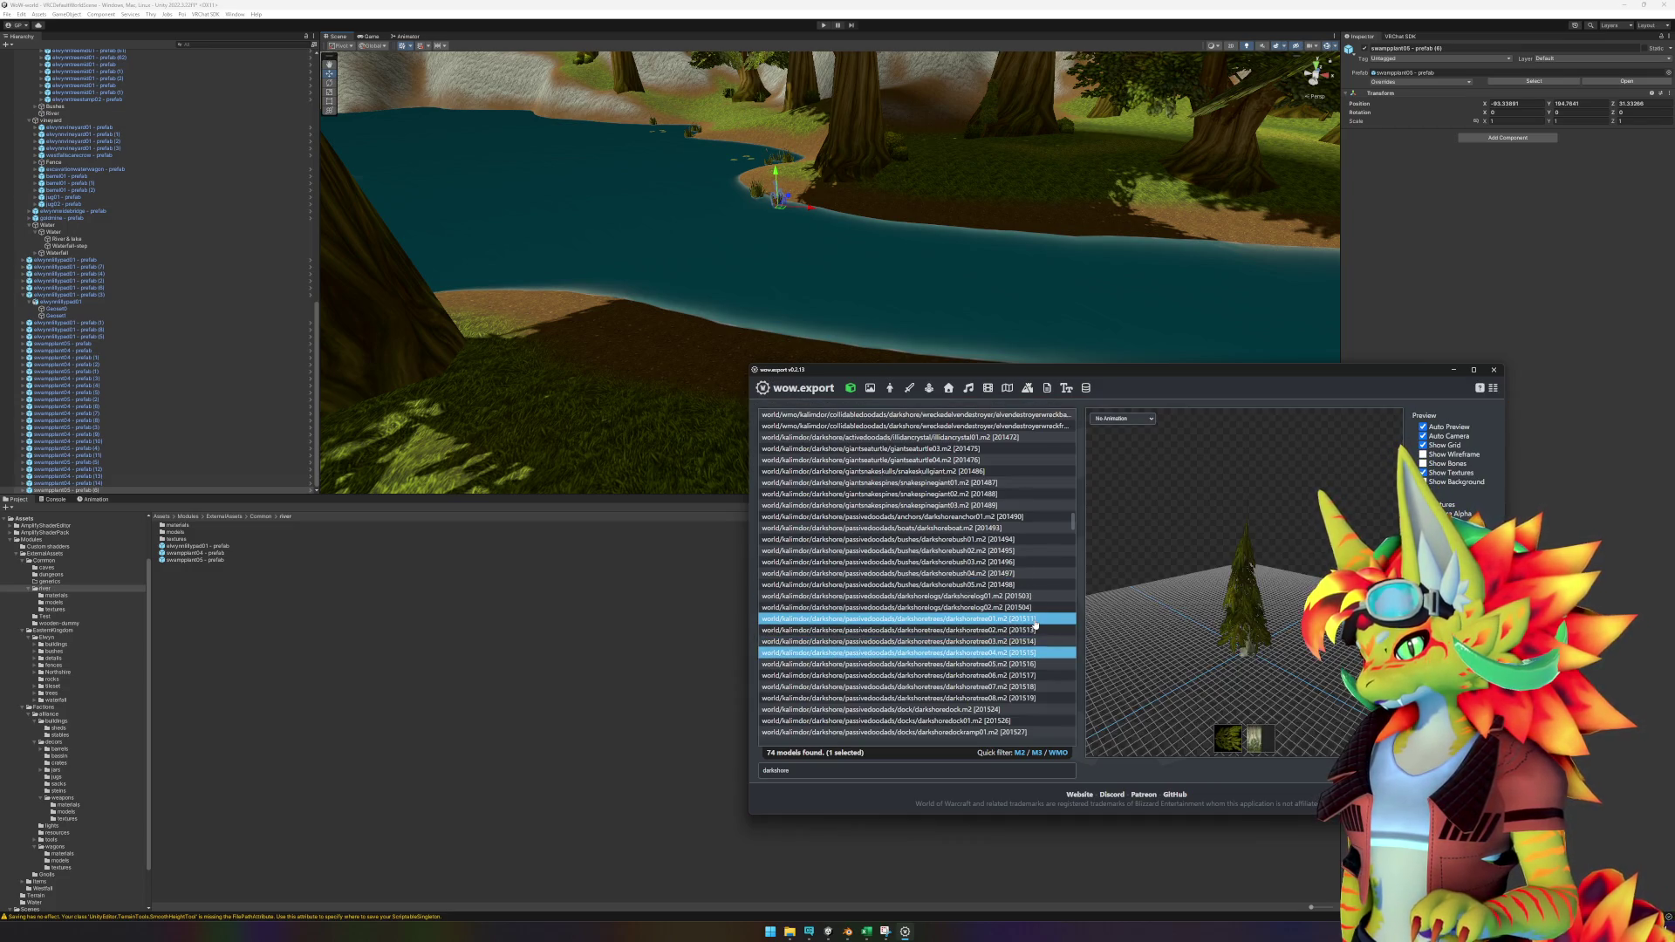
pyautogui.scroll(-1, 1035, 625)
pyautogui.press('Down')
pyautogui.press('Down')
pyautogui.press('Down')
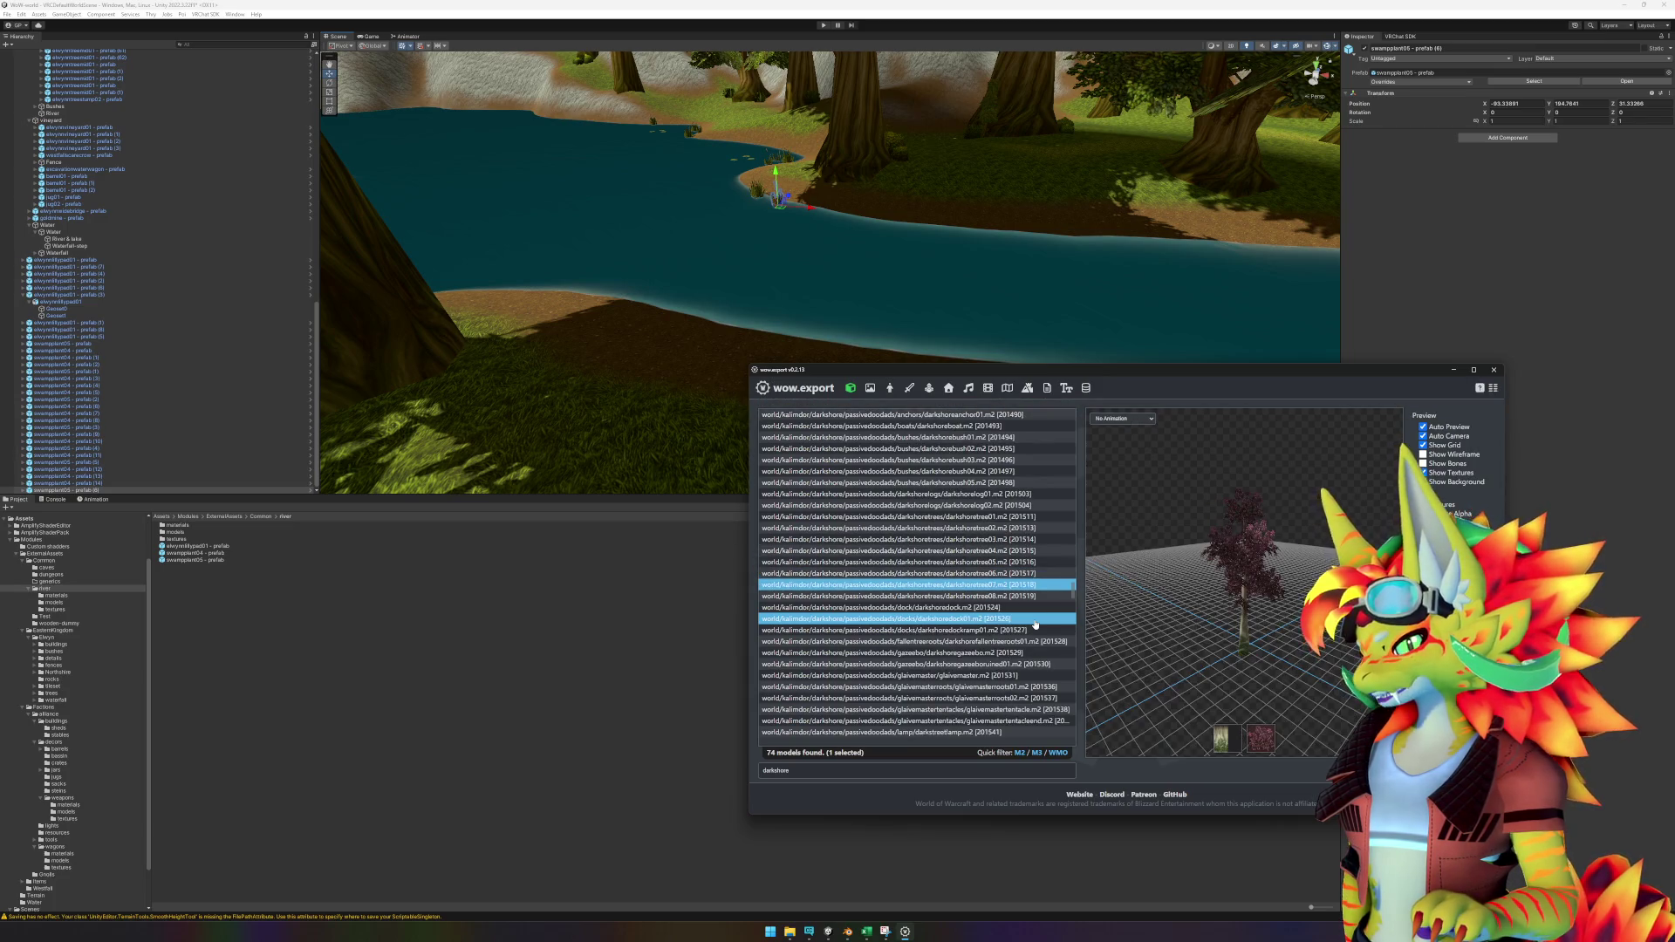
pyautogui.press('Down')
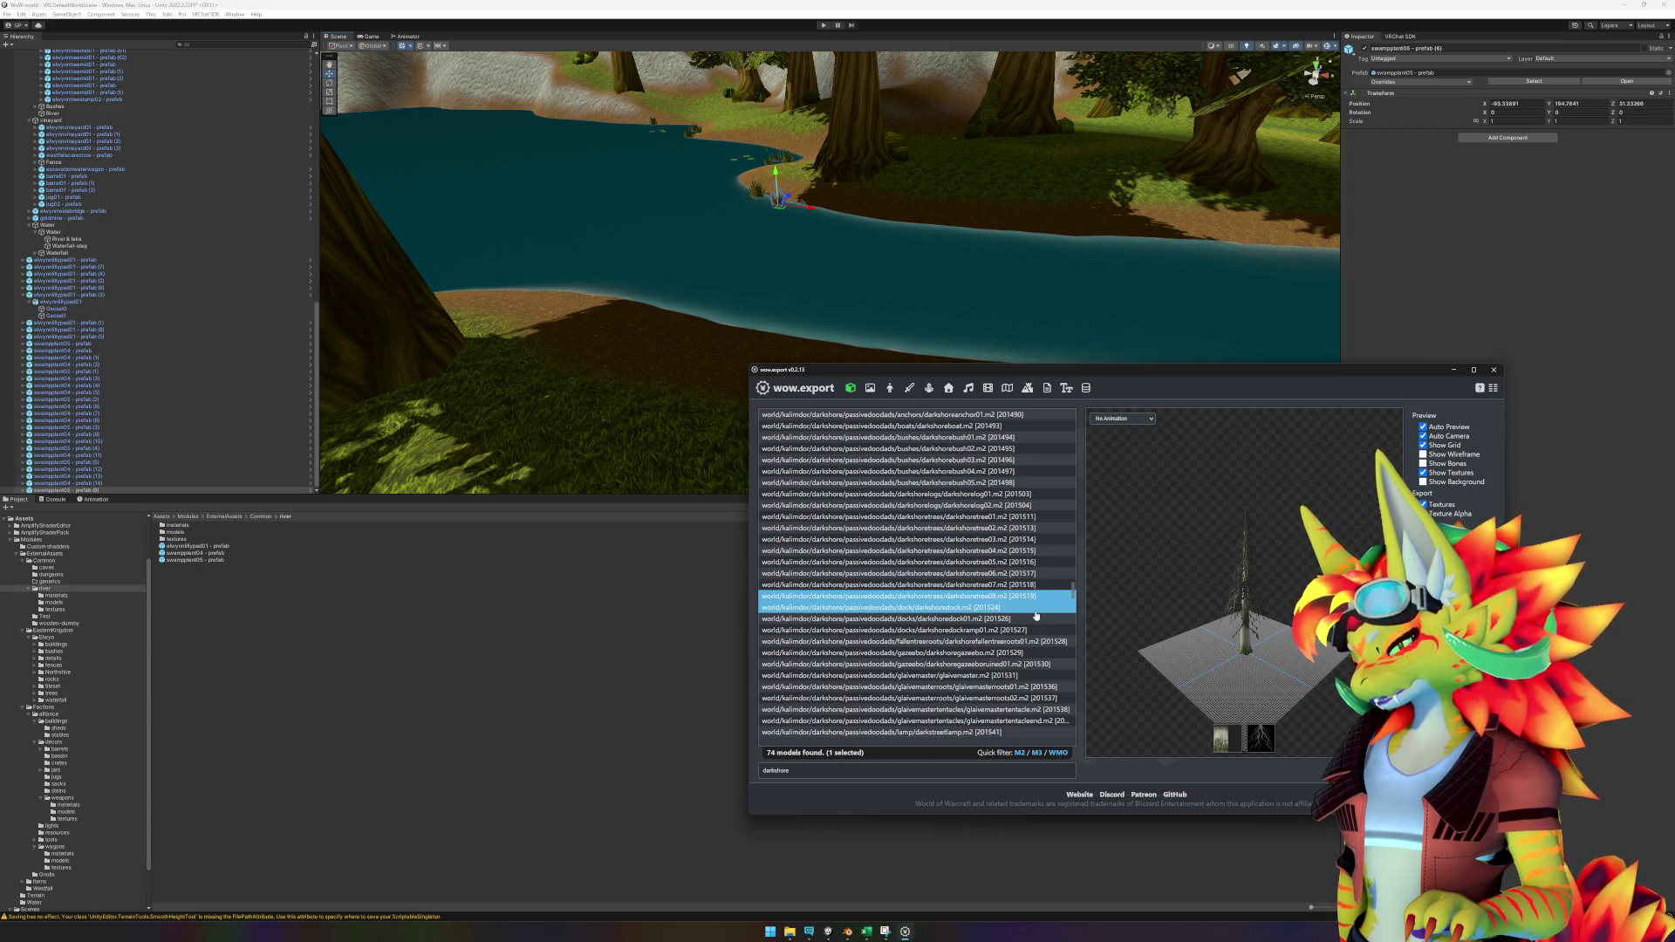
pyautogui.click(1399, 252)
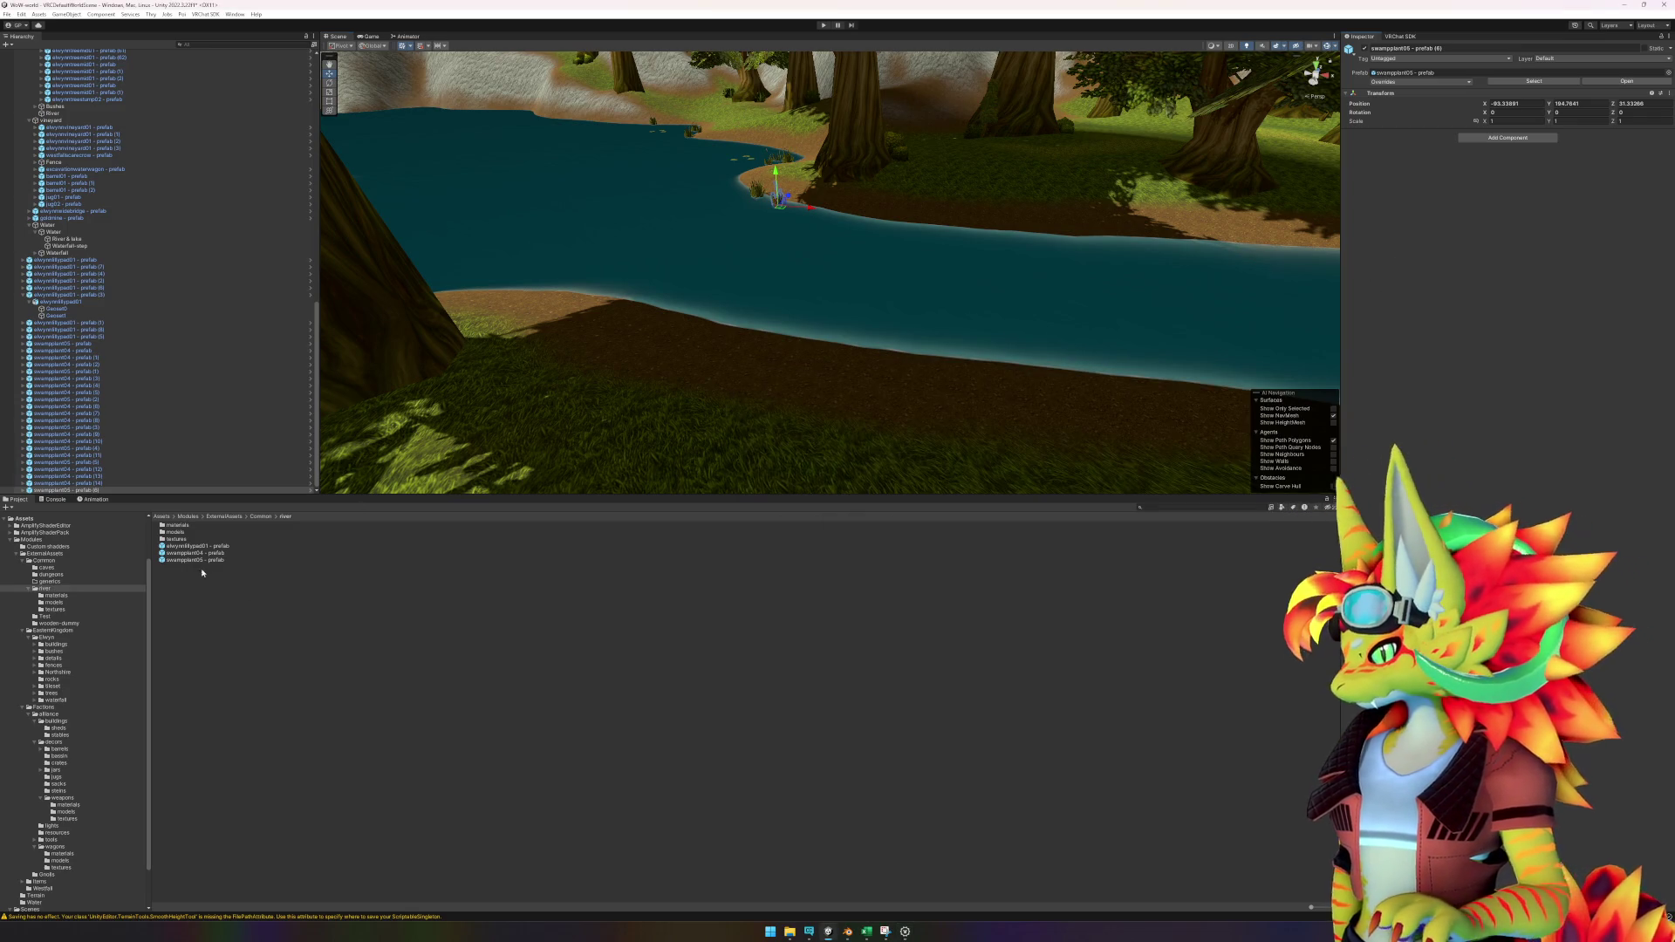
pyautogui.scroll(5, 724, 373)
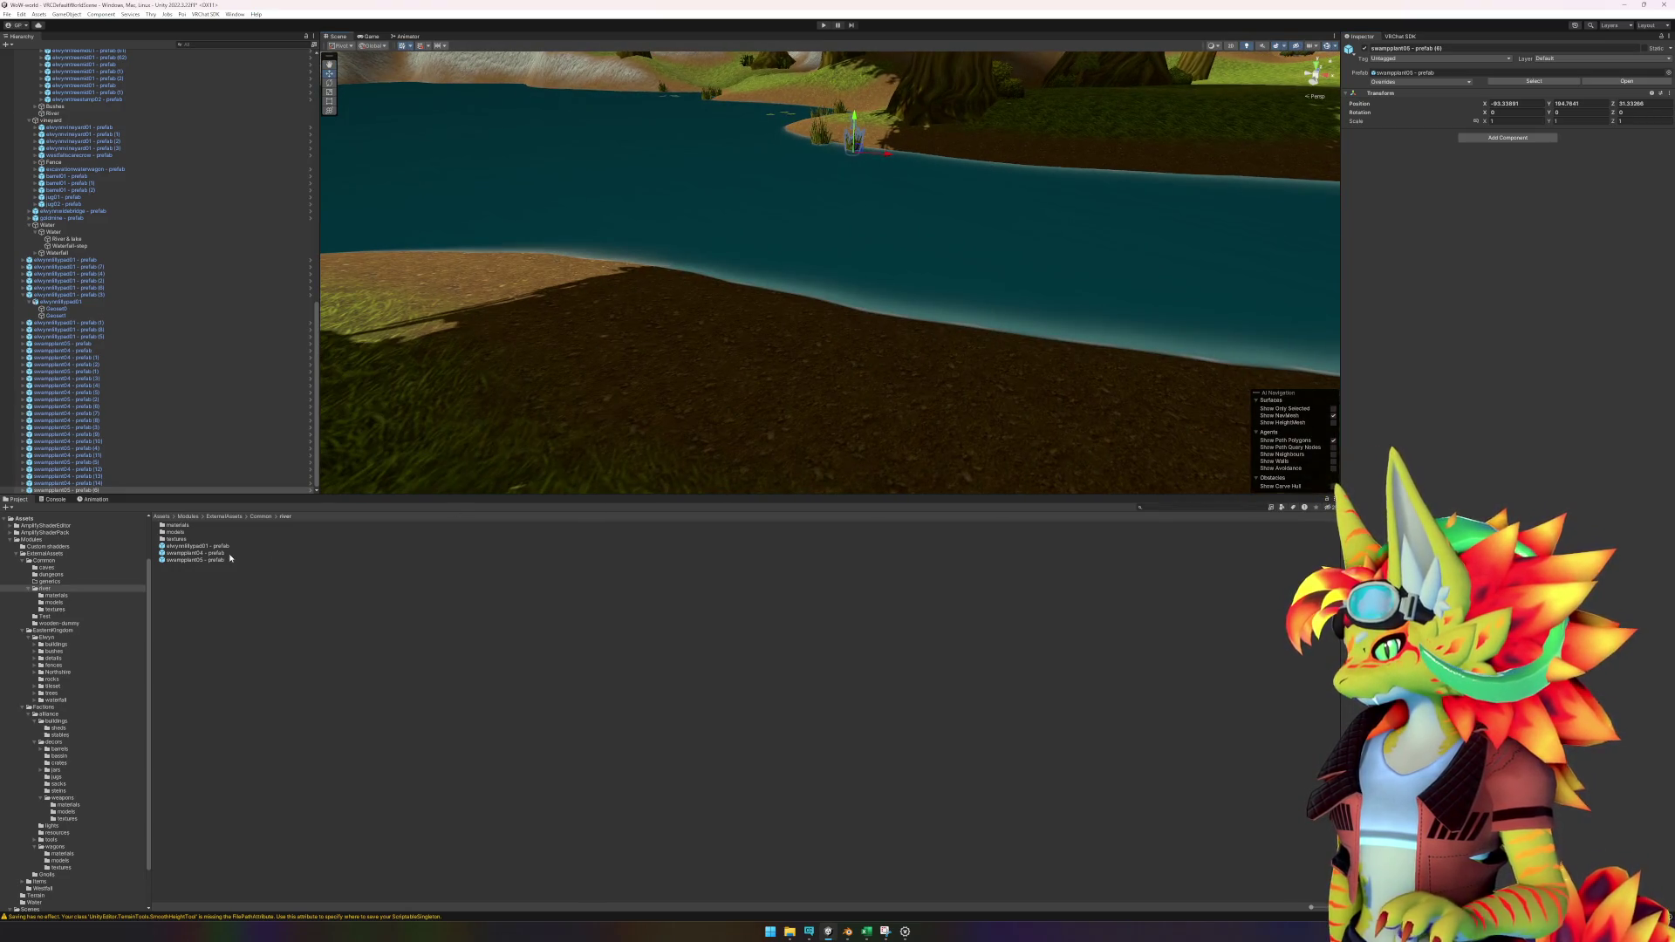
pyautogui.click(874, 933)
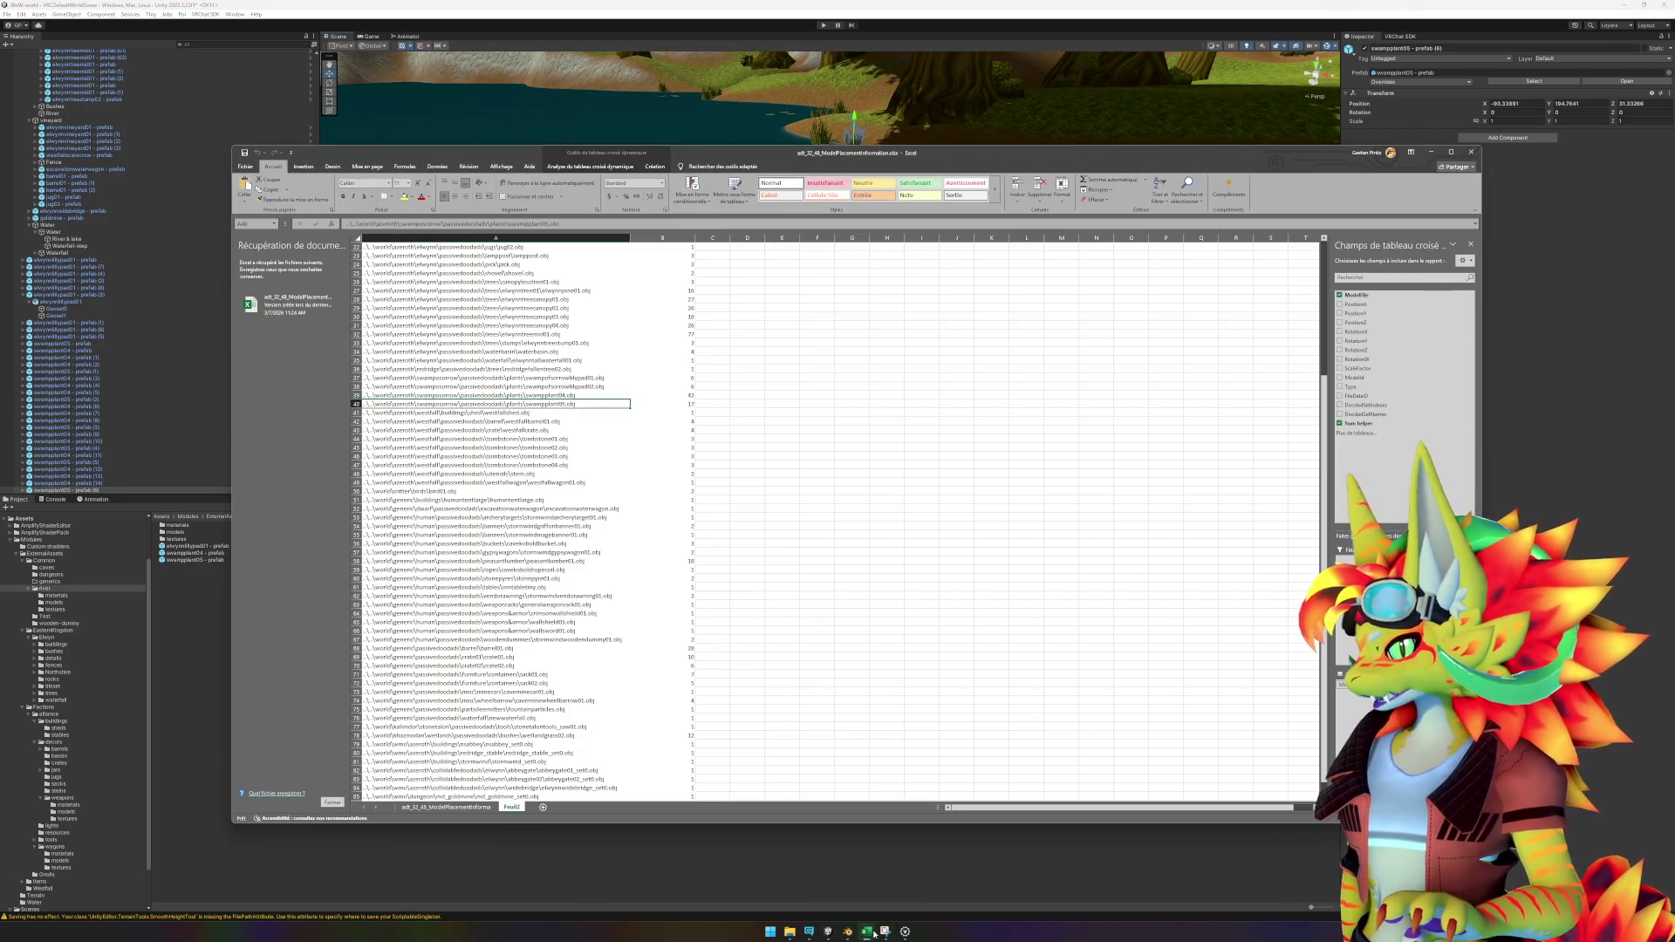
pyautogui.moveTo(571, 395); pyautogui.dragTo(681, 400)
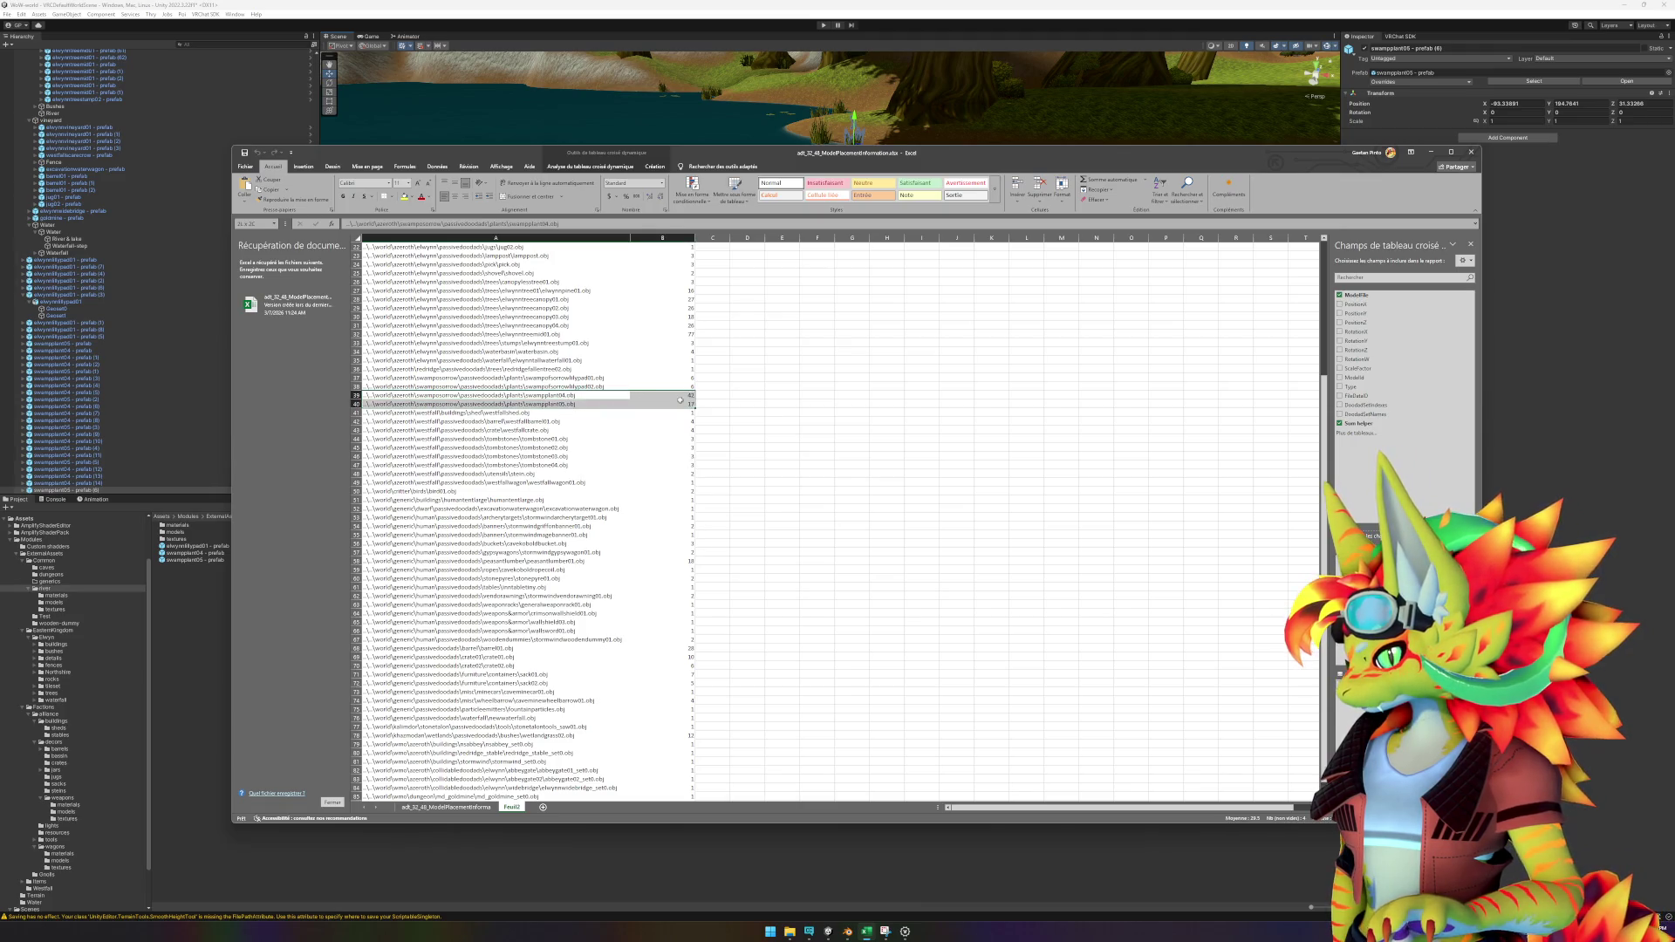
pyautogui.click(786, 4)
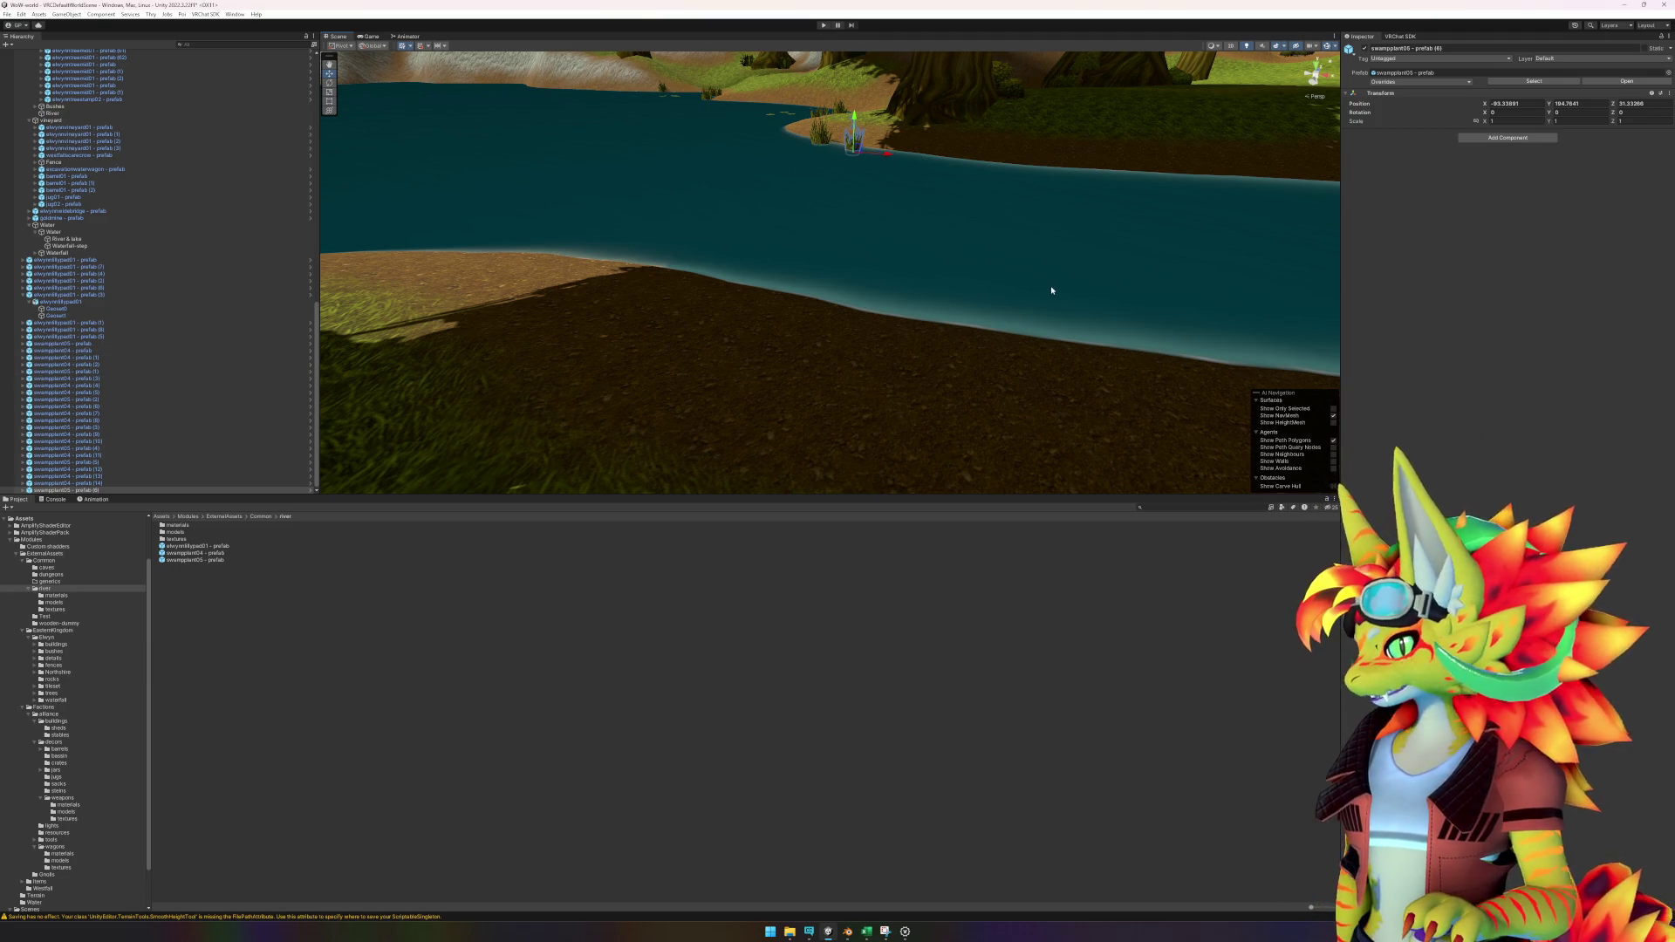
# Place three swampplant04 reeds along the near and far riverbanks.
pyautogui.press('f')
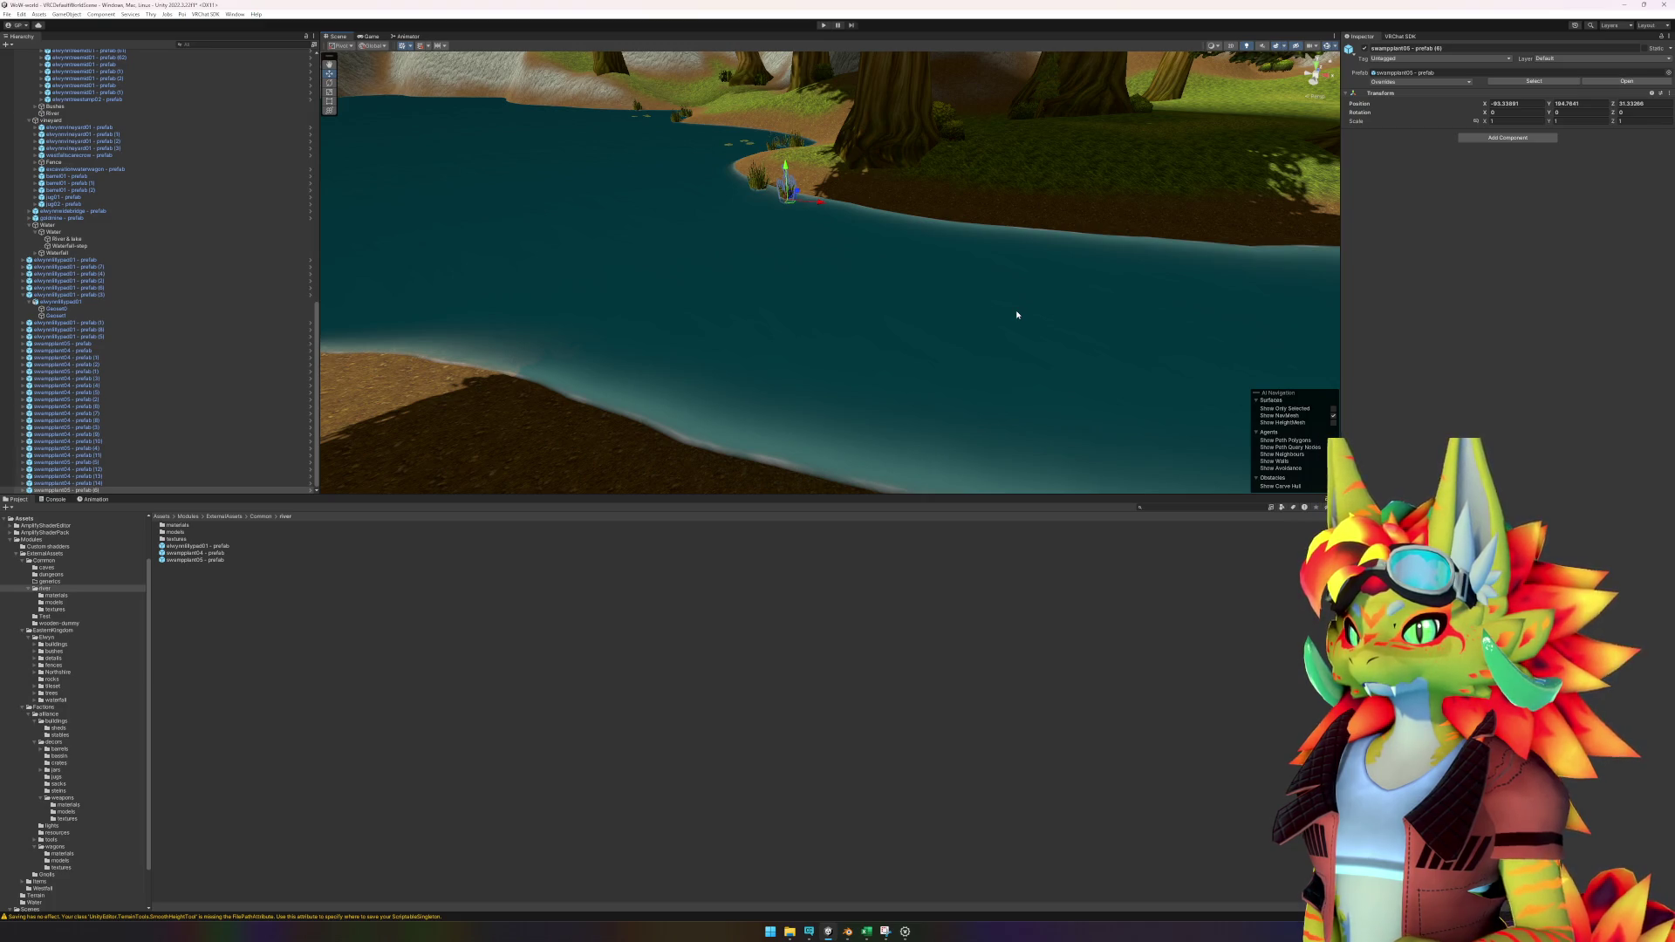
pyautogui.moveTo(207, 554)
pyautogui.mouseDown()
pyautogui.moveTo(798, 426)
pyautogui.moveTo(768, 458)
pyautogui.moveTo(807, 462)
pyautogui.mouseUp()
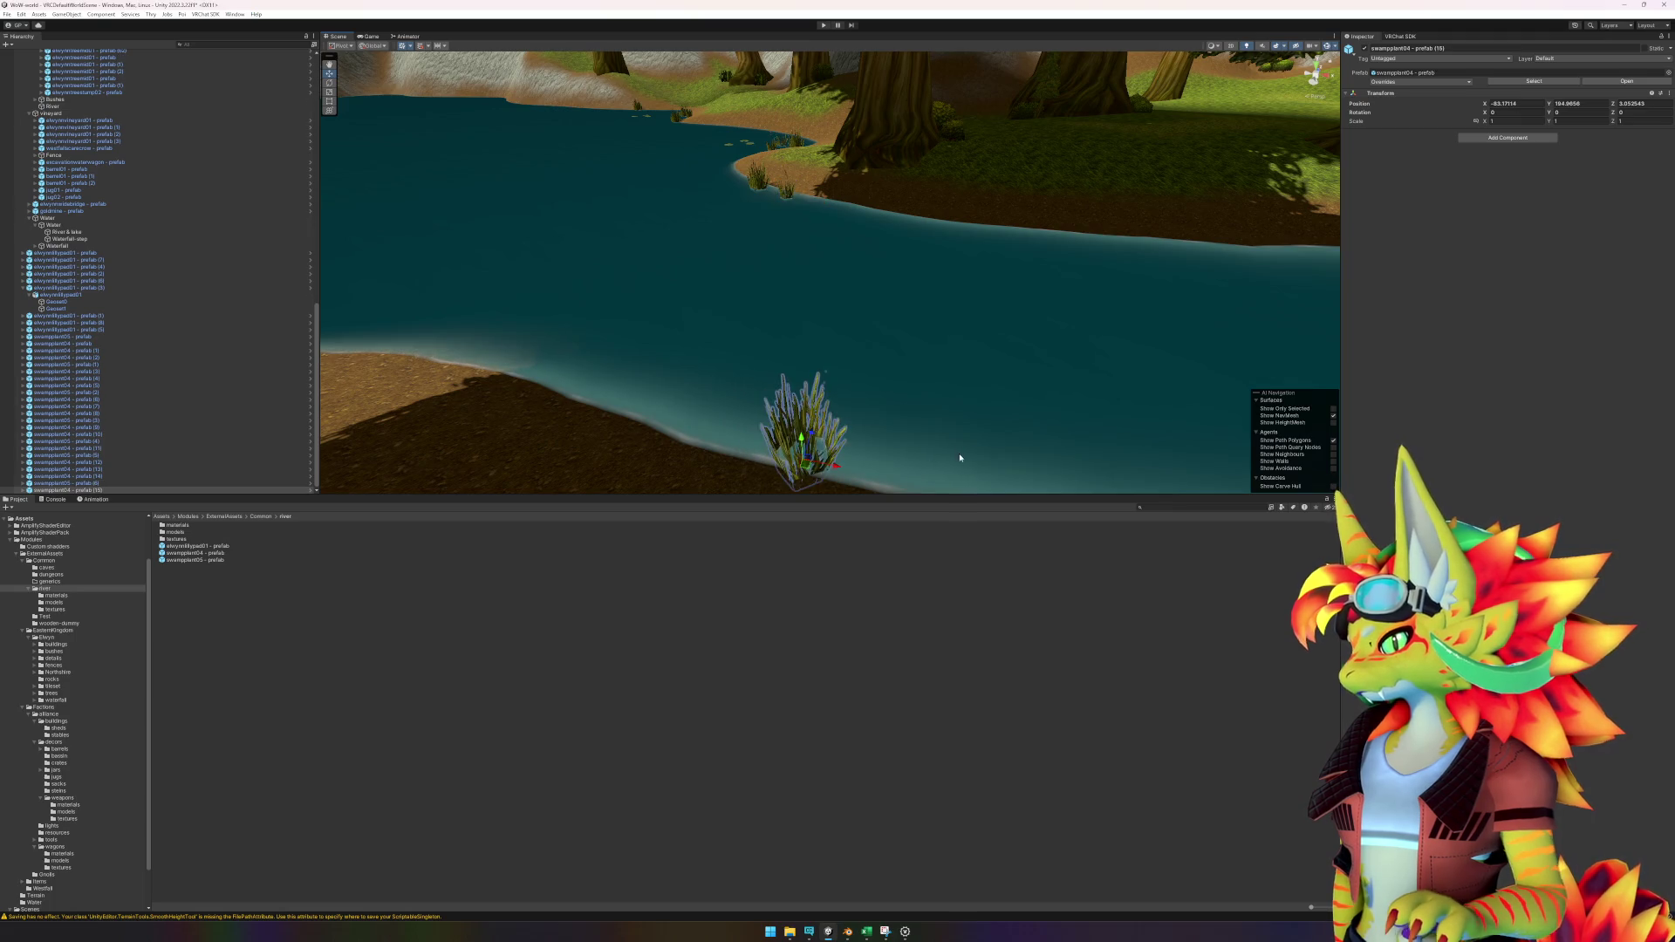
pyautogui.scroll(5, 822, 422)
pyautogui.scroll(-5, 890, 457)
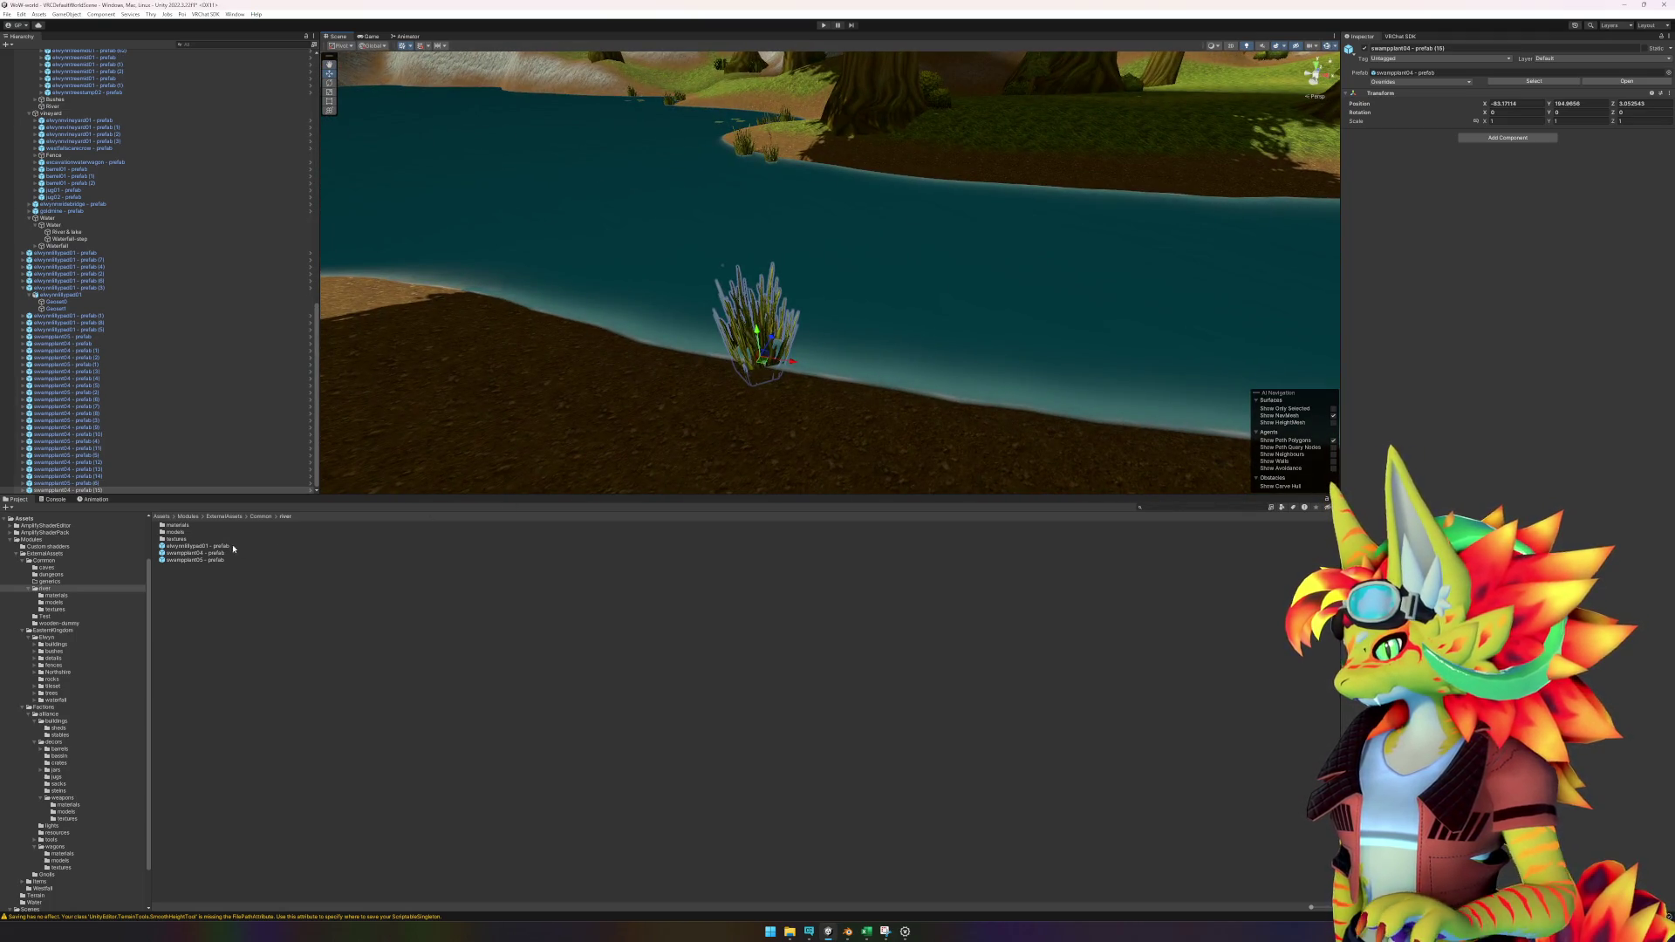
pyautogui.moveTo(233, 550)
pyautogui.mouseDown()
pyautogui.moveTo(523, 490)
pyautogui.moveTo(883, 367)
pyautogui.mouseUp()
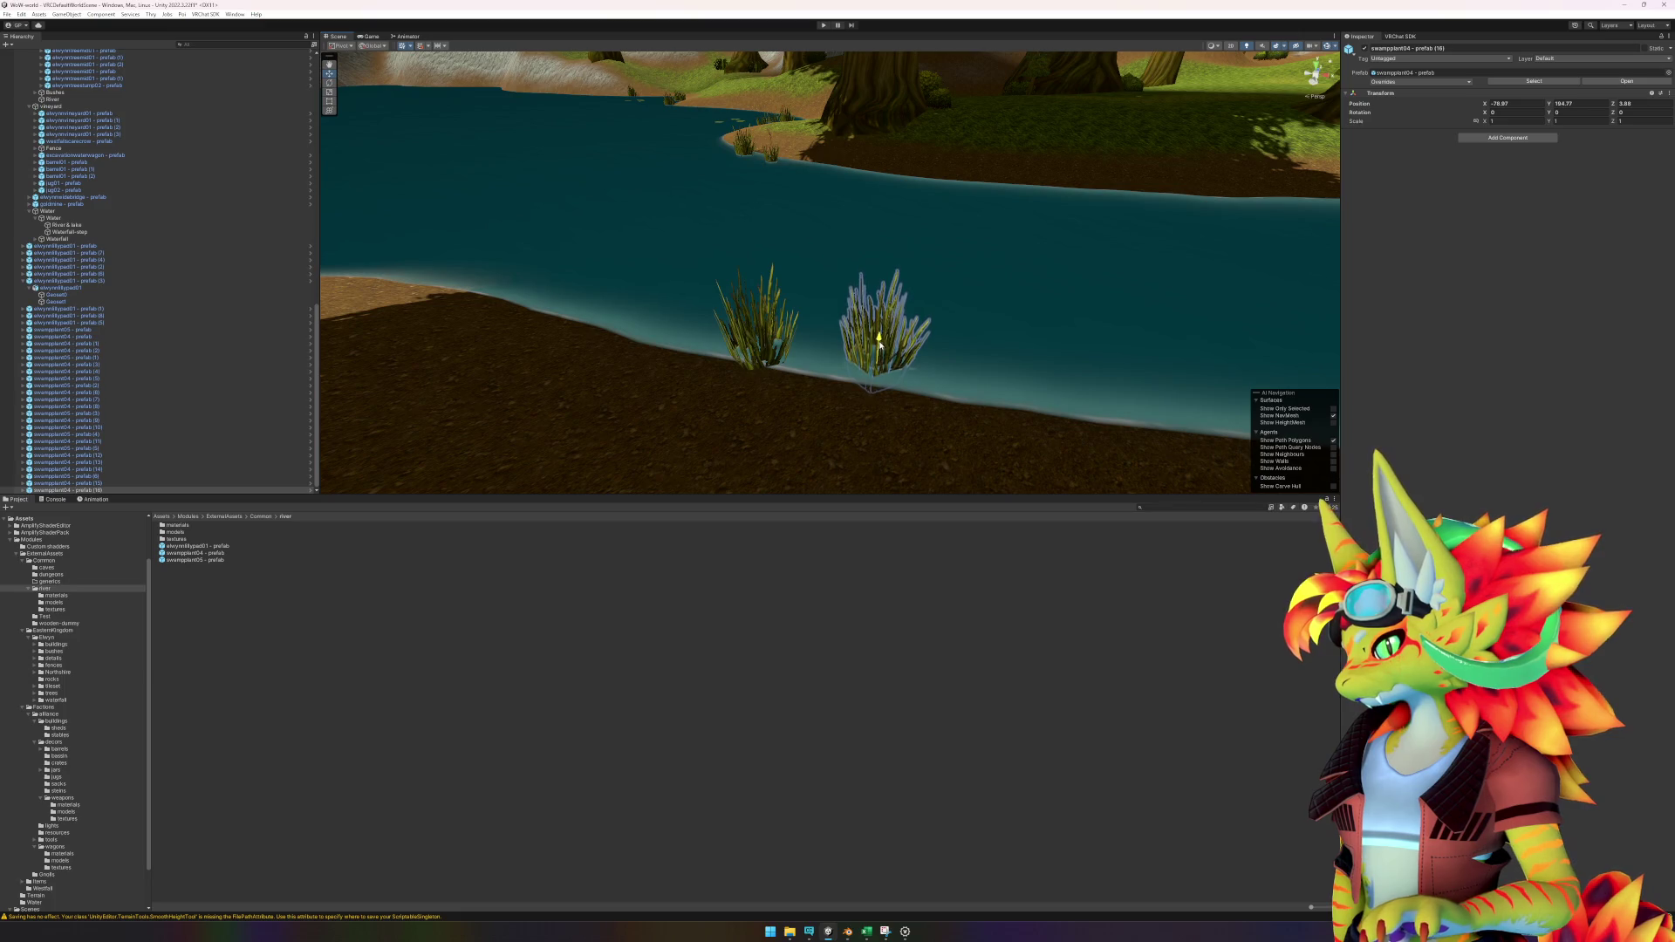
pyautogui.scroll(5, 1075, 375)
pyautogui.moveTo(216, 555); pyautogui.dragTo(943, 243)
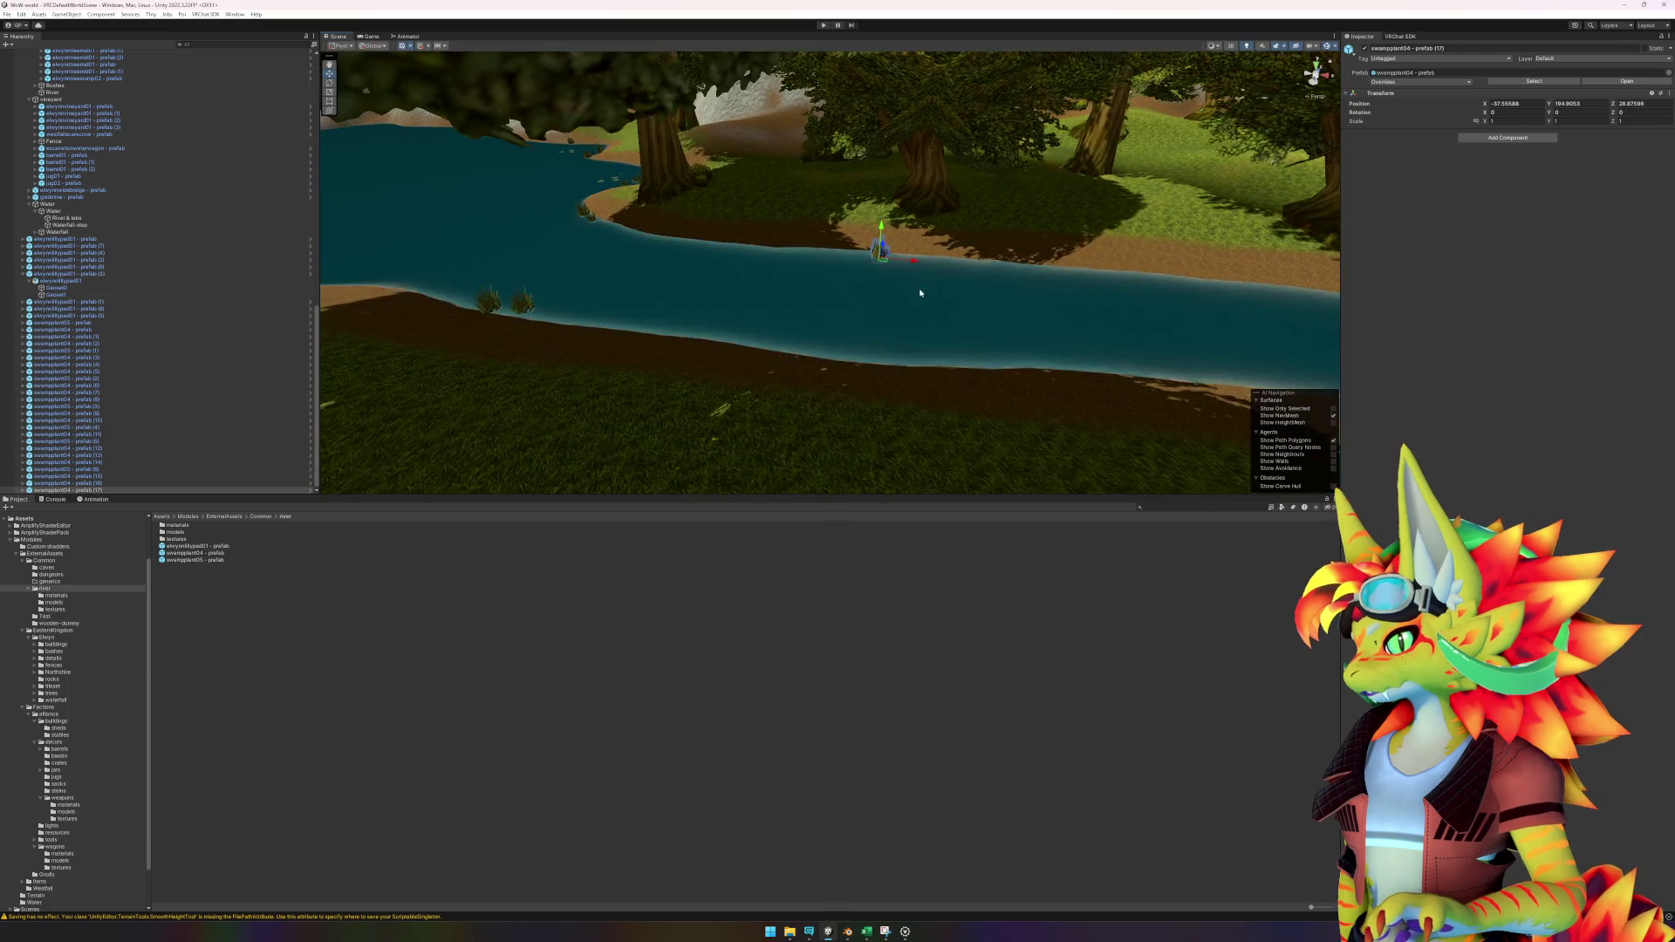
# Add a swampplant05 plant and another swampplant04 reed beside the first reed.
pyautogui.press('f')
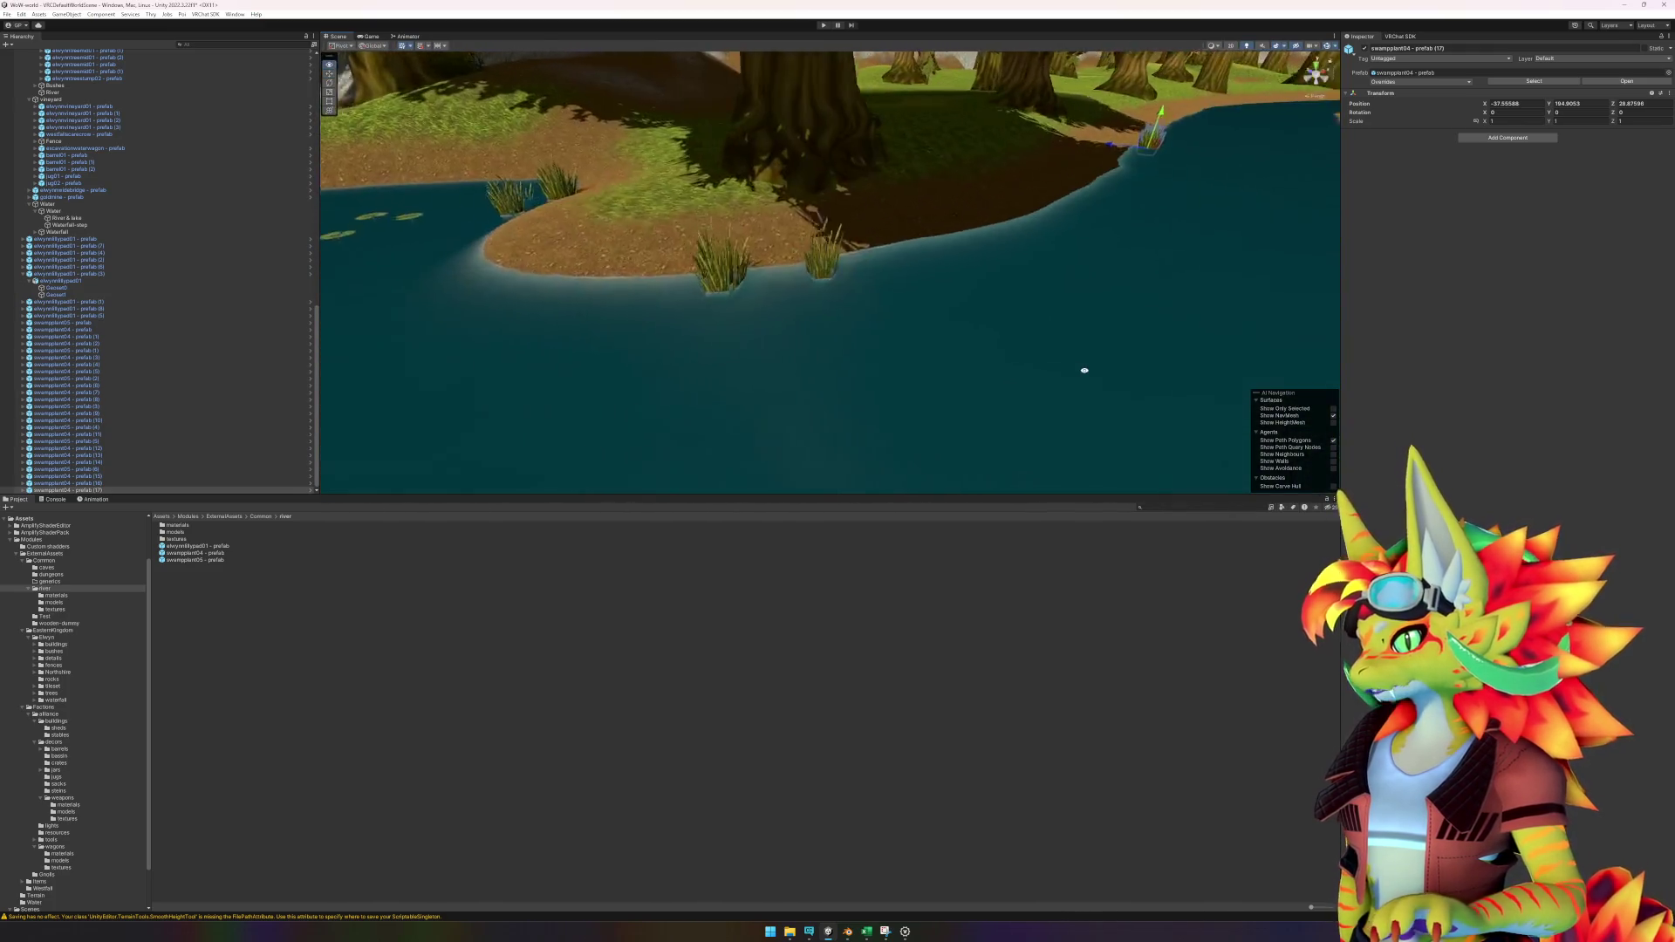
pyautogui.scroll(-3, 638, 463)
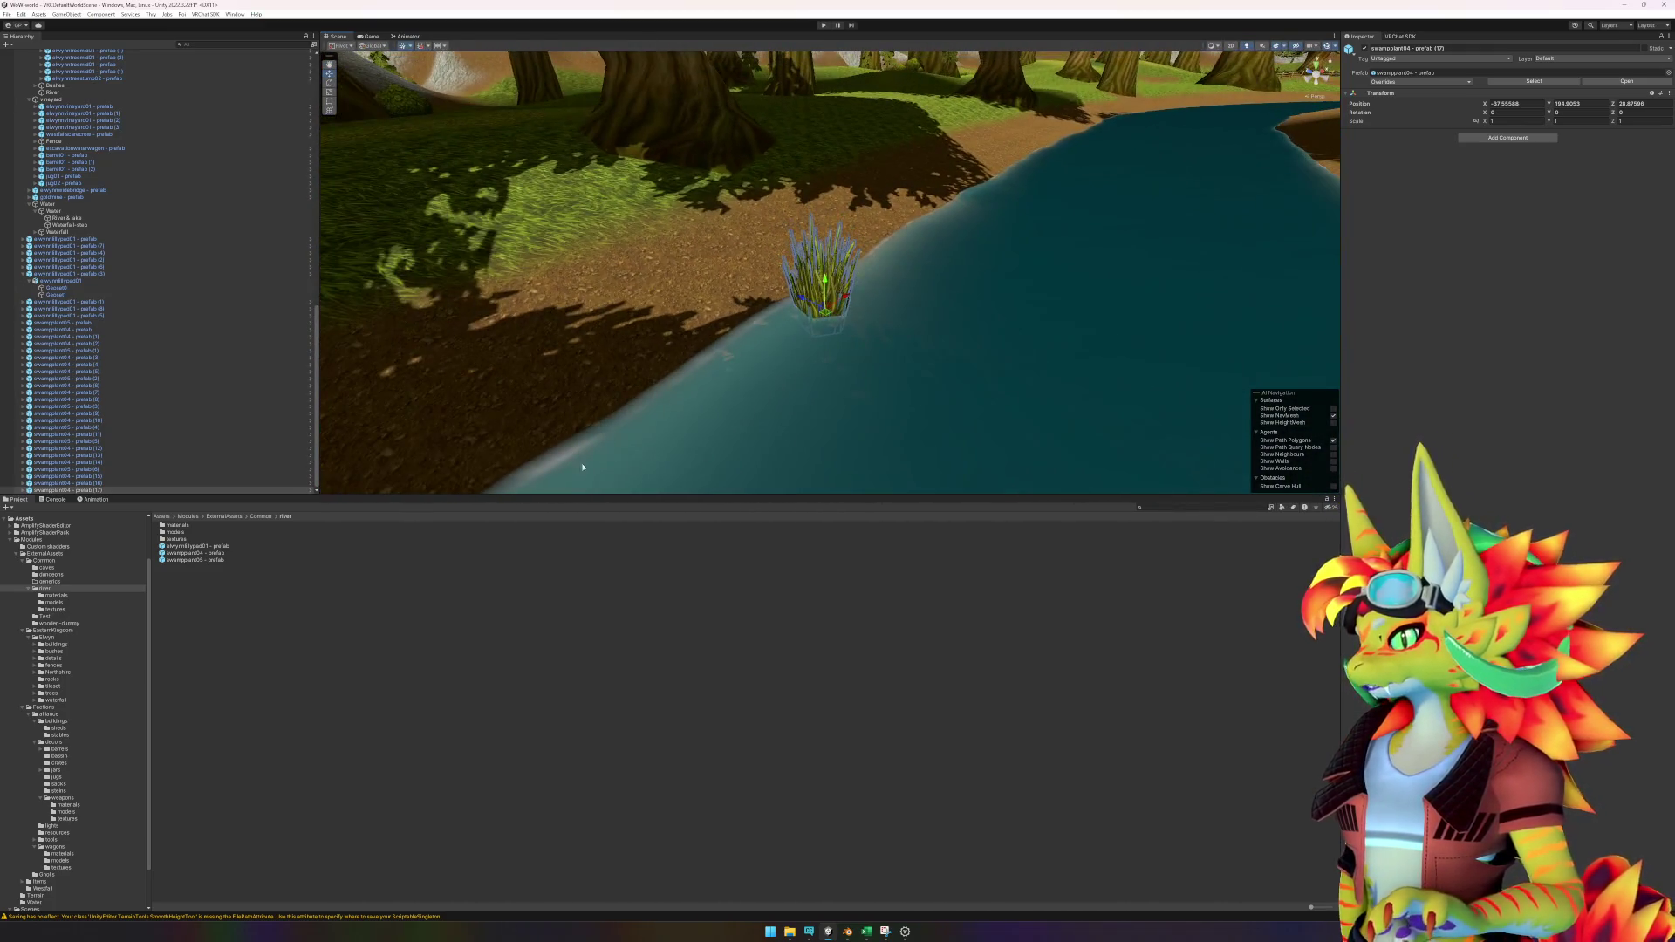
pyautogui.moveTo(230, 559)
pyautogui.mouseDown()
pyautogui.moveTo(707, 432)
pyautogui.moveTo(768, 362)
pyautogui.moveTo(749, 349)
pyautogui.moveTo(761, 356)
pyautogui.mouseUp()
pyautogui.moveTo(942, 374)
pyautogui.keyDown('alt'); pyautogui.mouseDown()
pyautogui.moveTo(625, 348)
pyautogui.moveTo(766, 422)
pyautogui.moveTo(789, 415)
pyautogui.moveTo(759, 344)
pyautogui.moveTo(756, 411)
pyautogui.moveTo(812, 400)
pyautogui.moveTo(875, 430)
pyautogui.moveTo(932, 358)
pyautogui.moveTo(899, 322)
pyautogui.mouseUp(); pyautogui.keyUp('alt')
pyautogui.moveTo(205, 554)
pyautogui.mouseDown()
pyautogui.moveTo(835, 289)
pyautogui.moveTo(210, 550)
pyautogui.moveTo(620, 352)
pyautogui.moveTo(641, 391)
pyautogui.moveTo(737, 446)
pyautogui.moveTo(499, 240)
pyautogui.mouseUp()
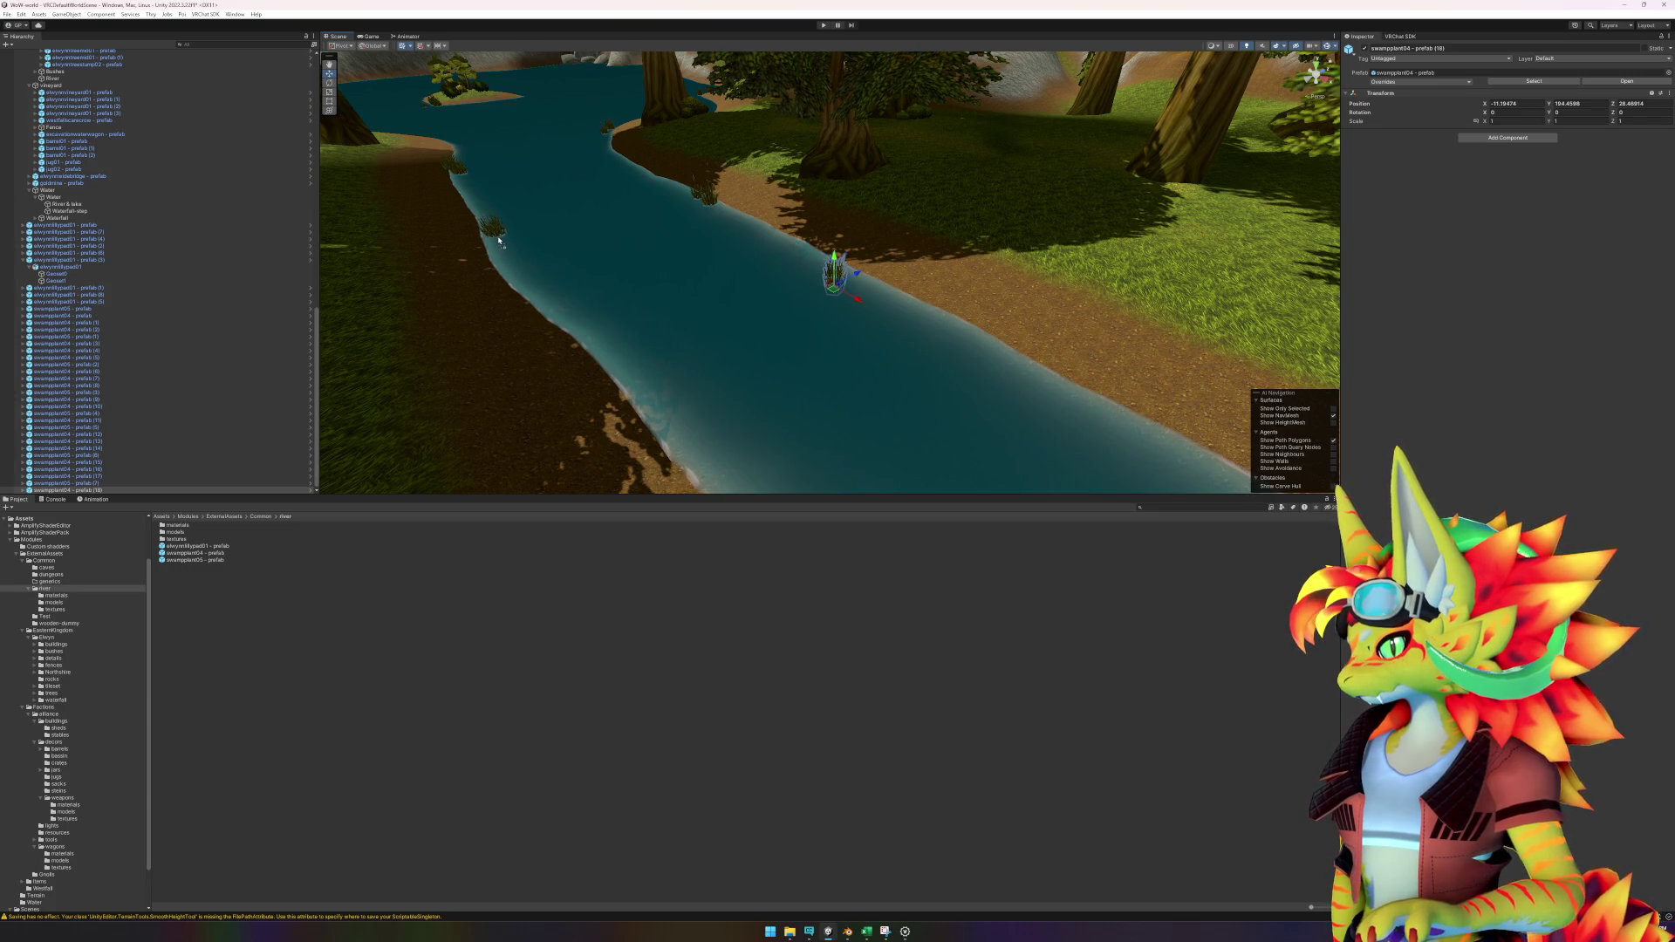
pyautogui.moveTo(885, 329); pyautogui.dragTo(877, 289)
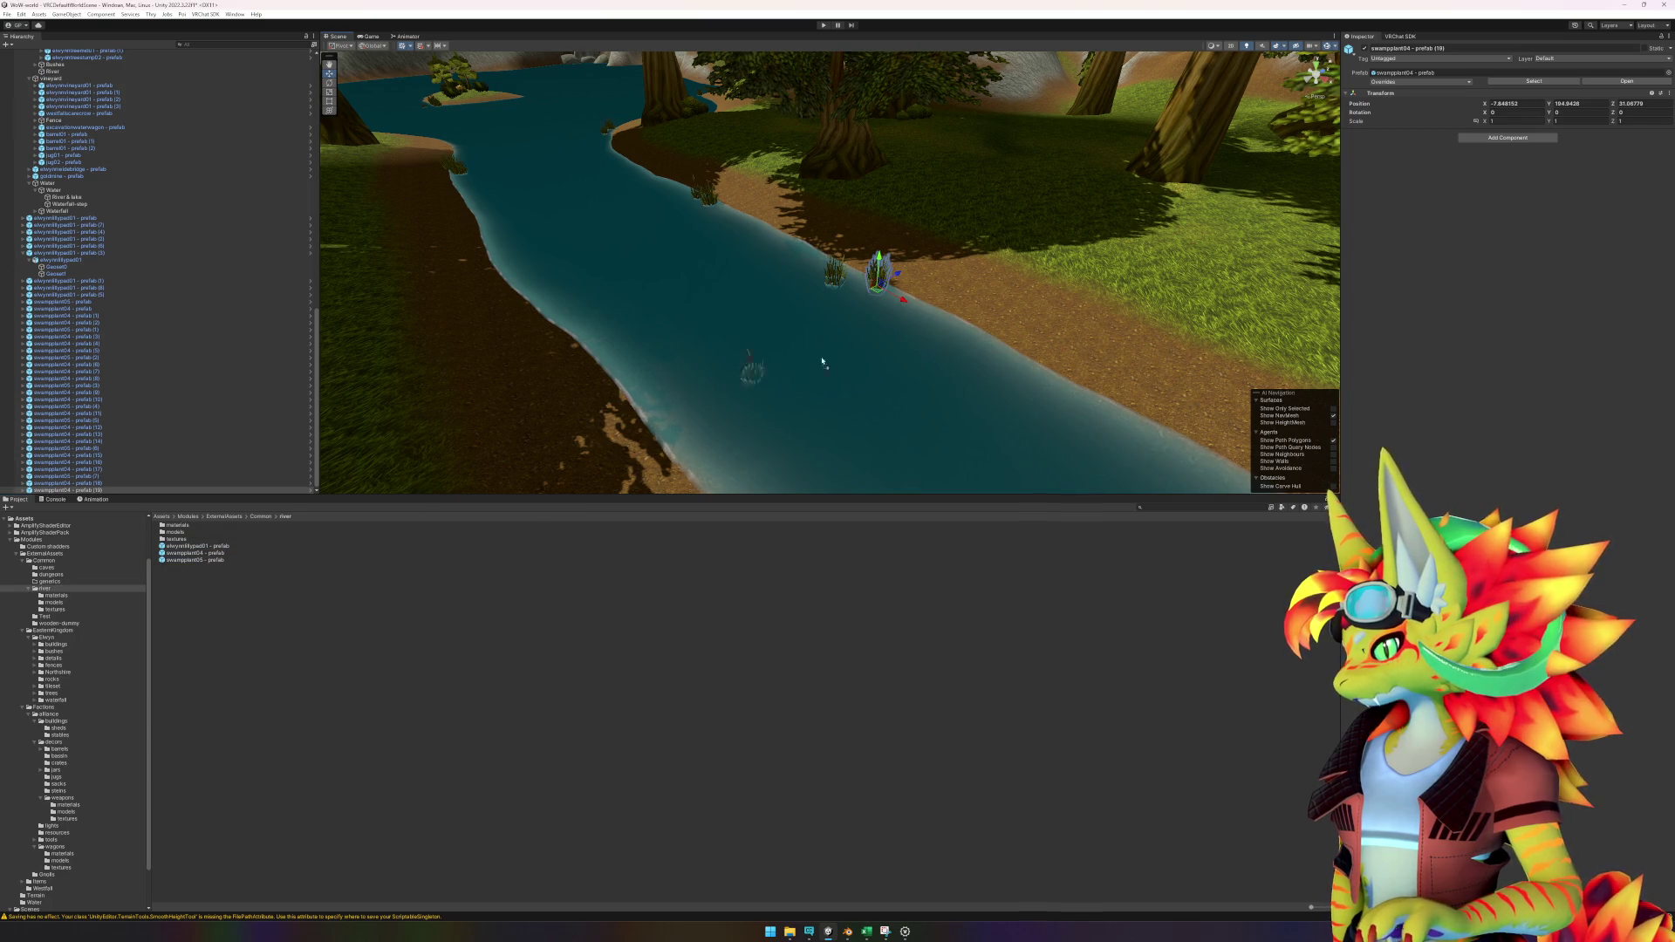
# Compare with the reference screenshot and orbit the view along the river.
pyautogui.moveTo(1053, 464)
pyautogui.mouseDown()
pyautogui.moveTo(991, 340)
pyautogui.moveTo(1003, 378)
pyautogui.moveTo(1050, 404)
pyautogui.moveTo(1039, 385)
pyautogui.moveTo(963, 809)
pyautogui.mouseUp()
pyautogui.click(884, 932)
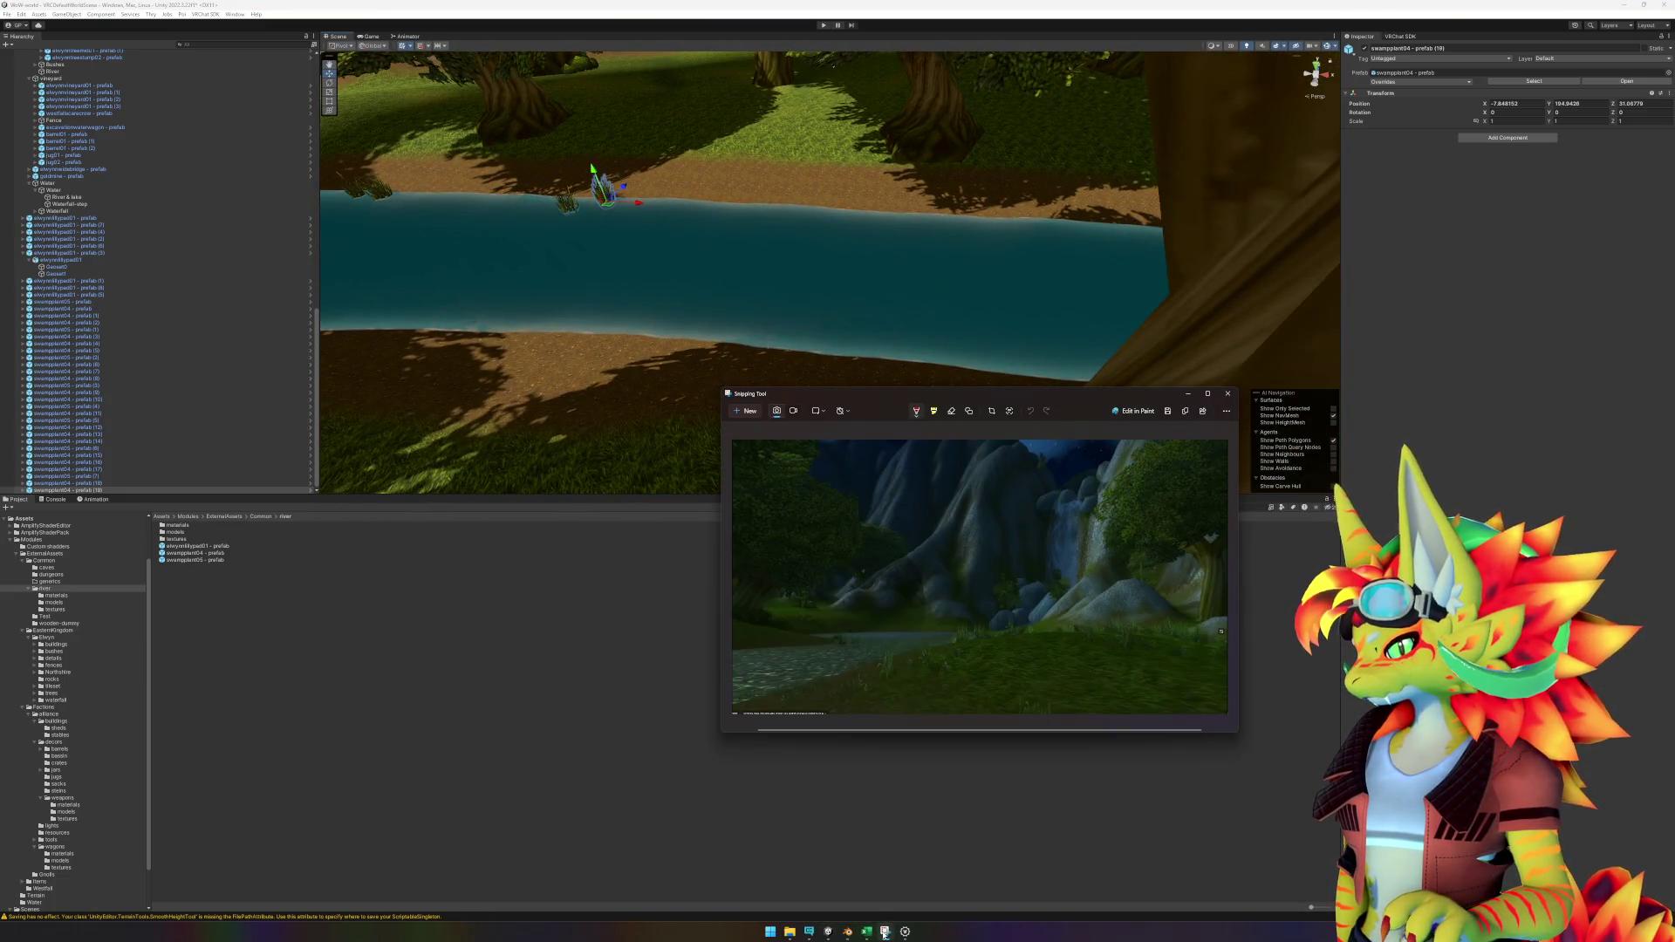
pyautogui.click(885, 932)
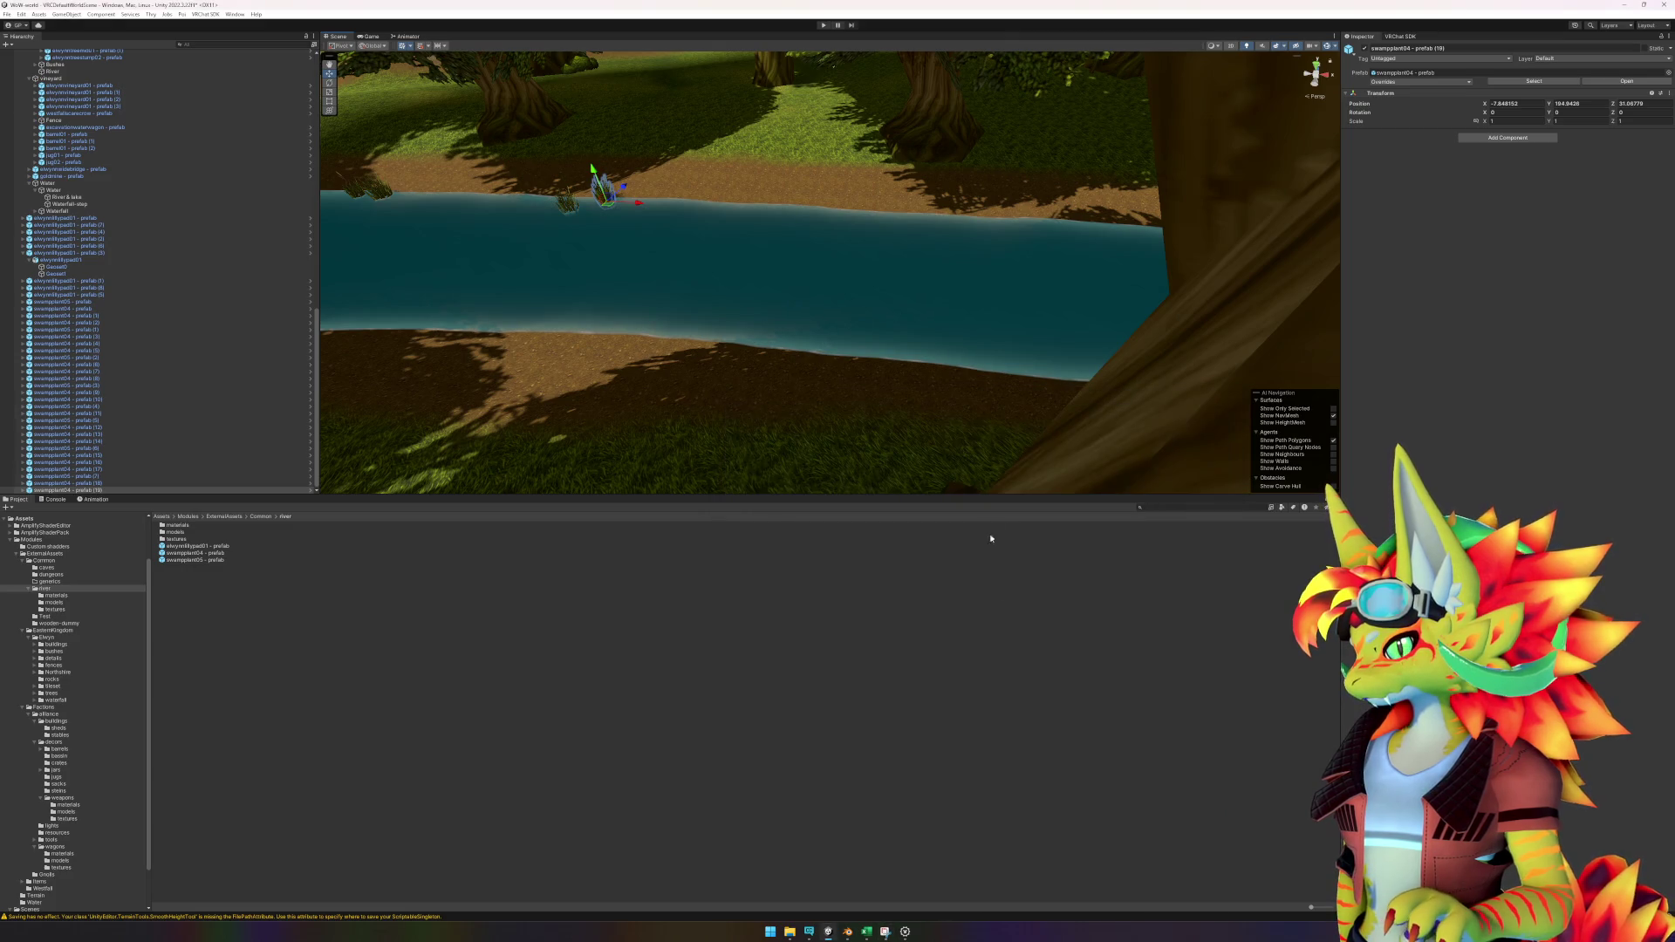
pyautogui.moveTo(977, 447)
pyautogui.mouseDown()
pyautogui.moveTo(991, 404)
pyautogui.moveTo(982, 449)
pyautogui.mouseUp()
# Place three more swamp plants, including swampplant05 grass clumps, along the river.
pyautogui.moveTo(190, 560)
pyautogui.mouseDown()
pyautogui.moveTo(703, 349)
pyautogui.moveTo(757, 336)
pyautogui.moveTo(844, 357)
pyautogui.mouseUp()
pyautogui.moveTo(845, 357)
pyautogui.mouseDown()
pyautogui.moveTo(942, 397)
pyautogui.moveTo(1065, 385)
pyautogui.moveTo(791, 397)
pyautogui.mouseUp()
pyautogui.moveTo(201, 553)
pyautogui.mouseDown()
pyautogui.moveTo(488, 454)
pyautogui.moveTo(790, 392)
pyautogui.moveTo(798, 349)
pyautogui.moveTo(901, 229)
pyautogui.moveTo(191, 553)
pyautogui.moveTo(864, 217)
pyautogui.moveTo(899, 233)
pyautogui.moveTo(822, 221)
pyautogui.mouseUp()
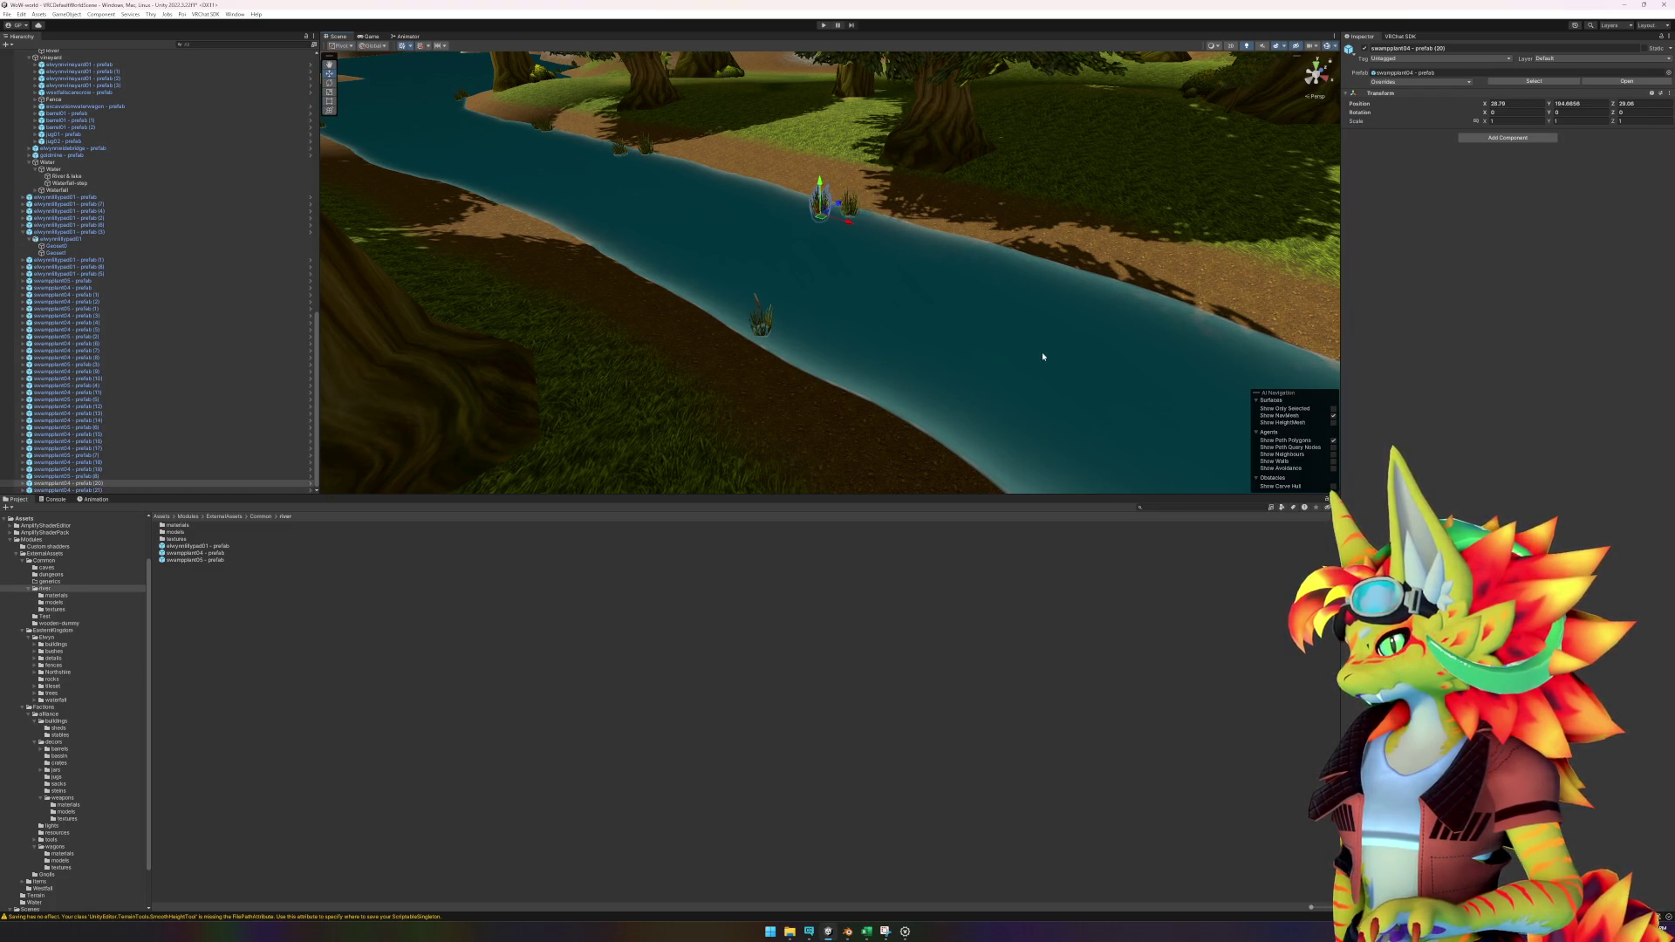
pyautogui.moveTo(1043, 357); pyautogui.dragTo(931, 311)
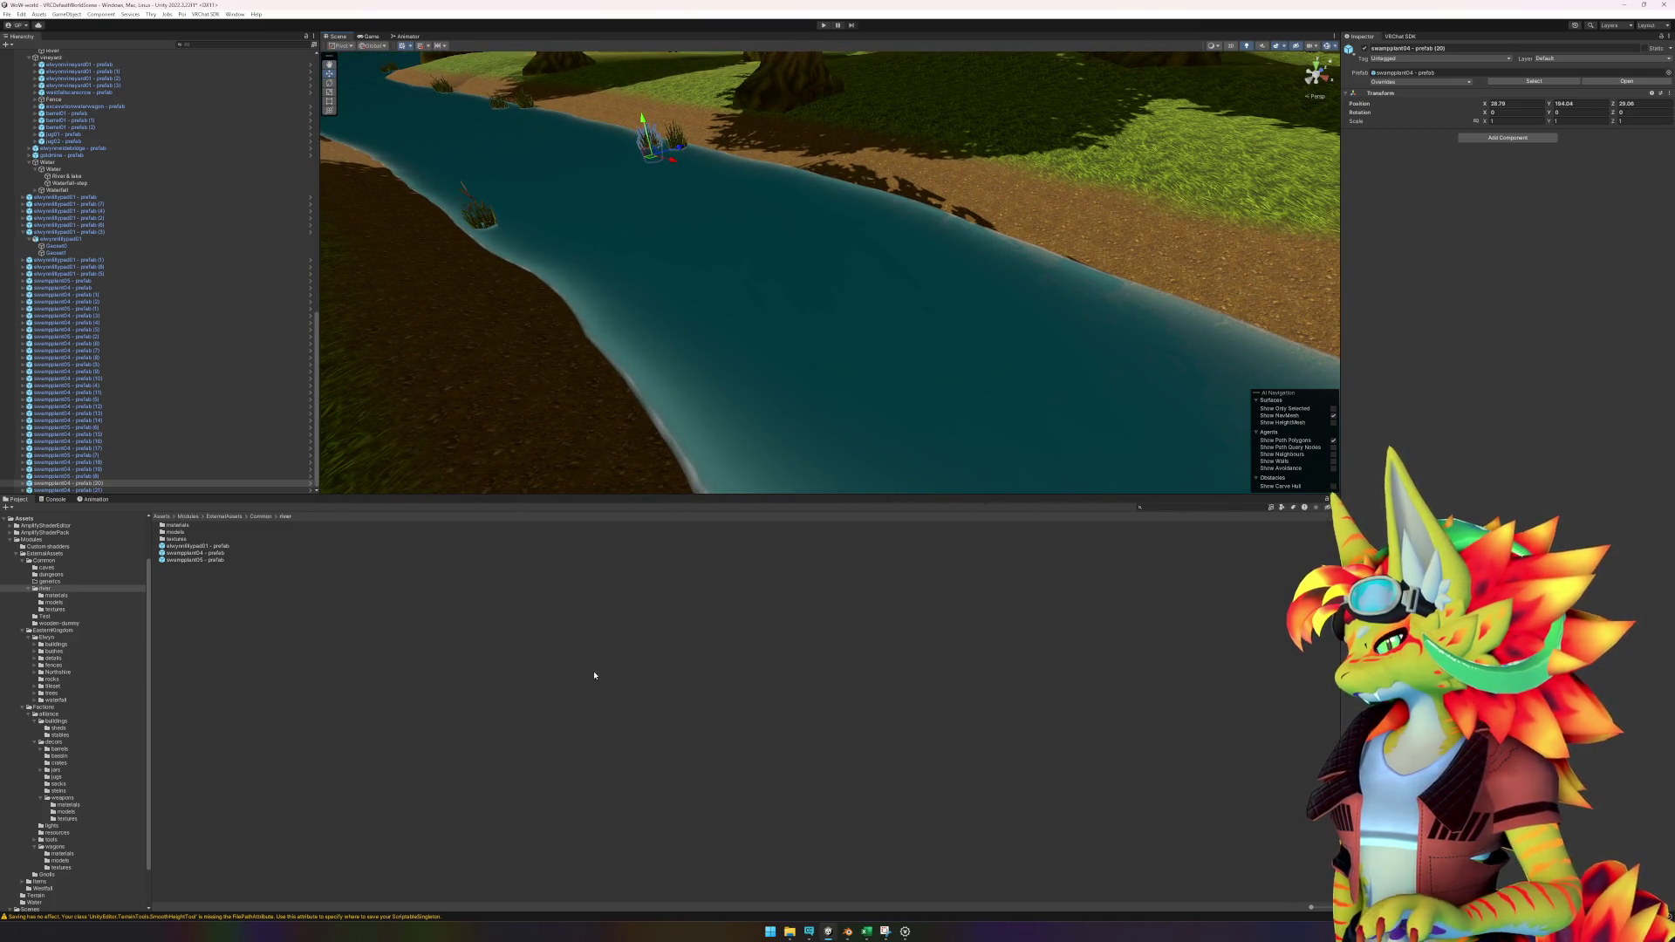
pyautogui.click(312, 602)
pyautogui.moveTo(217, 558)
pyautogui.mouseDown()
pyautogui.moveTo(1203, 306)
pyautogui.moveTo(1130, 266)
pyautogui.mouseUp()
pyautogui.moveTo(608, 454)
pyautogui.mouseDown()
pyautogui.moveTo(982, 353)
pyautogui.moveTo(1135, 288)
pyautogui.moveTo(1182, 295)
pyautogui.moveTo(720, 245)
pyautogui.mouseUp()
# Rotate the river reed, bank grass plant and upstream reed about 14-15 degrees on Y.
pyautogui.press('e')
pyautogui.click(674, 144)
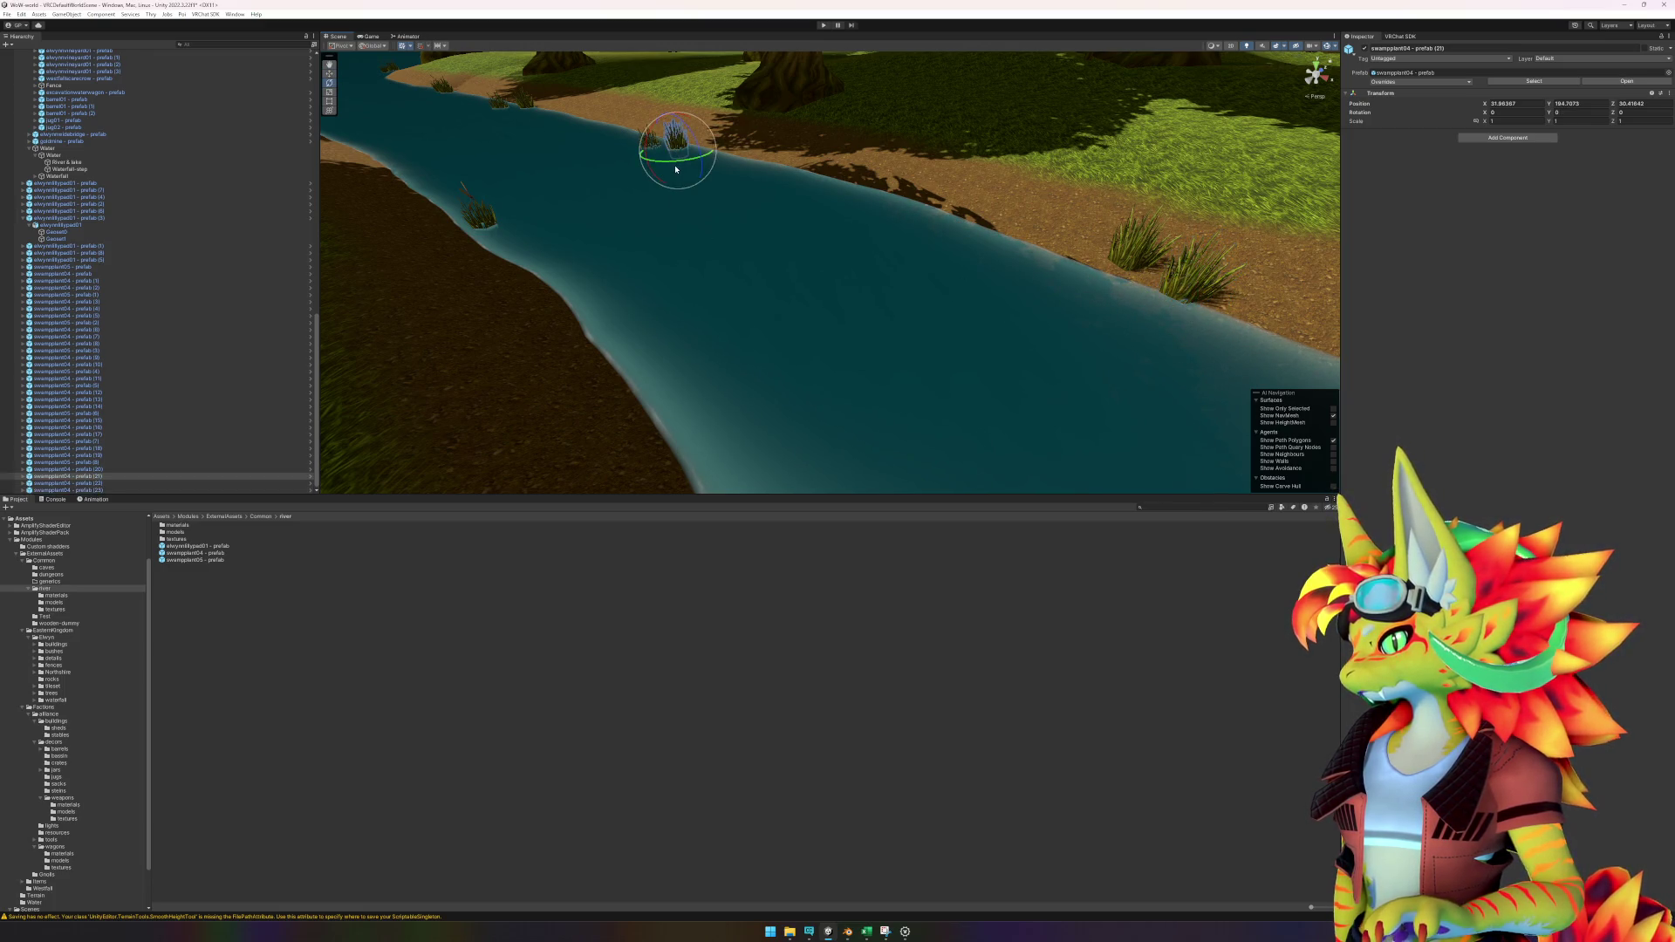
pyautogui.moveTo(676, 166); pyautogui.dragTo(687, 166)
pyautogui.click(502, 234)
pyautogui.moveTo(493, 248); pyautogui.dragTo(464, 250)
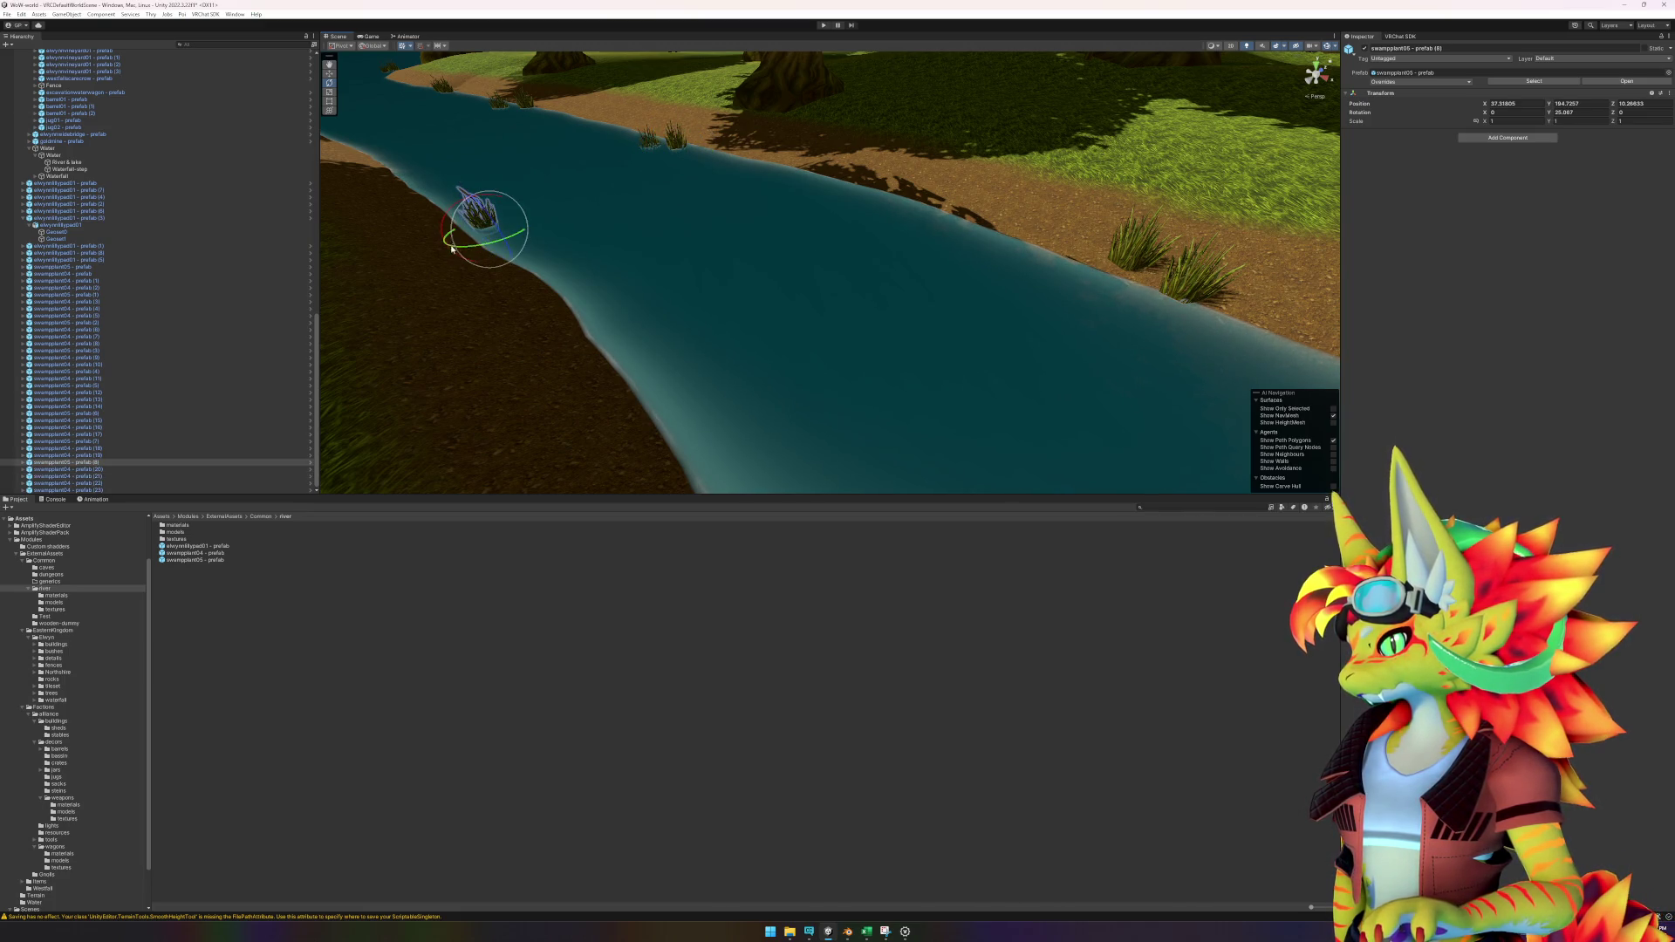
pyautogui.click(500, 113)
pyautogui.moveTo(510, 123); pyautogui.dragTo(488, 121)
# Add swampplant04 reeds on the near bank and beside the bridge.
pyautogui.scroll(-5, 870, 344)
pyautogui.moveTo(1047, 367)
pyautogui.mouseDown()
pyautogui.moveTo(736, 236)
pyautogui.moveTo(945, 314)
pyautogui.moveTo(1076, 325)
pyautogui.moveTo(1029, 316)
pyautogui.moveTo(960, 355)
pyautogui.moveTo(478, 410)
pyautogui.mouseUp()
pyautogui.moveTo(222, 555); pyautogui.dragTo(677, 216)
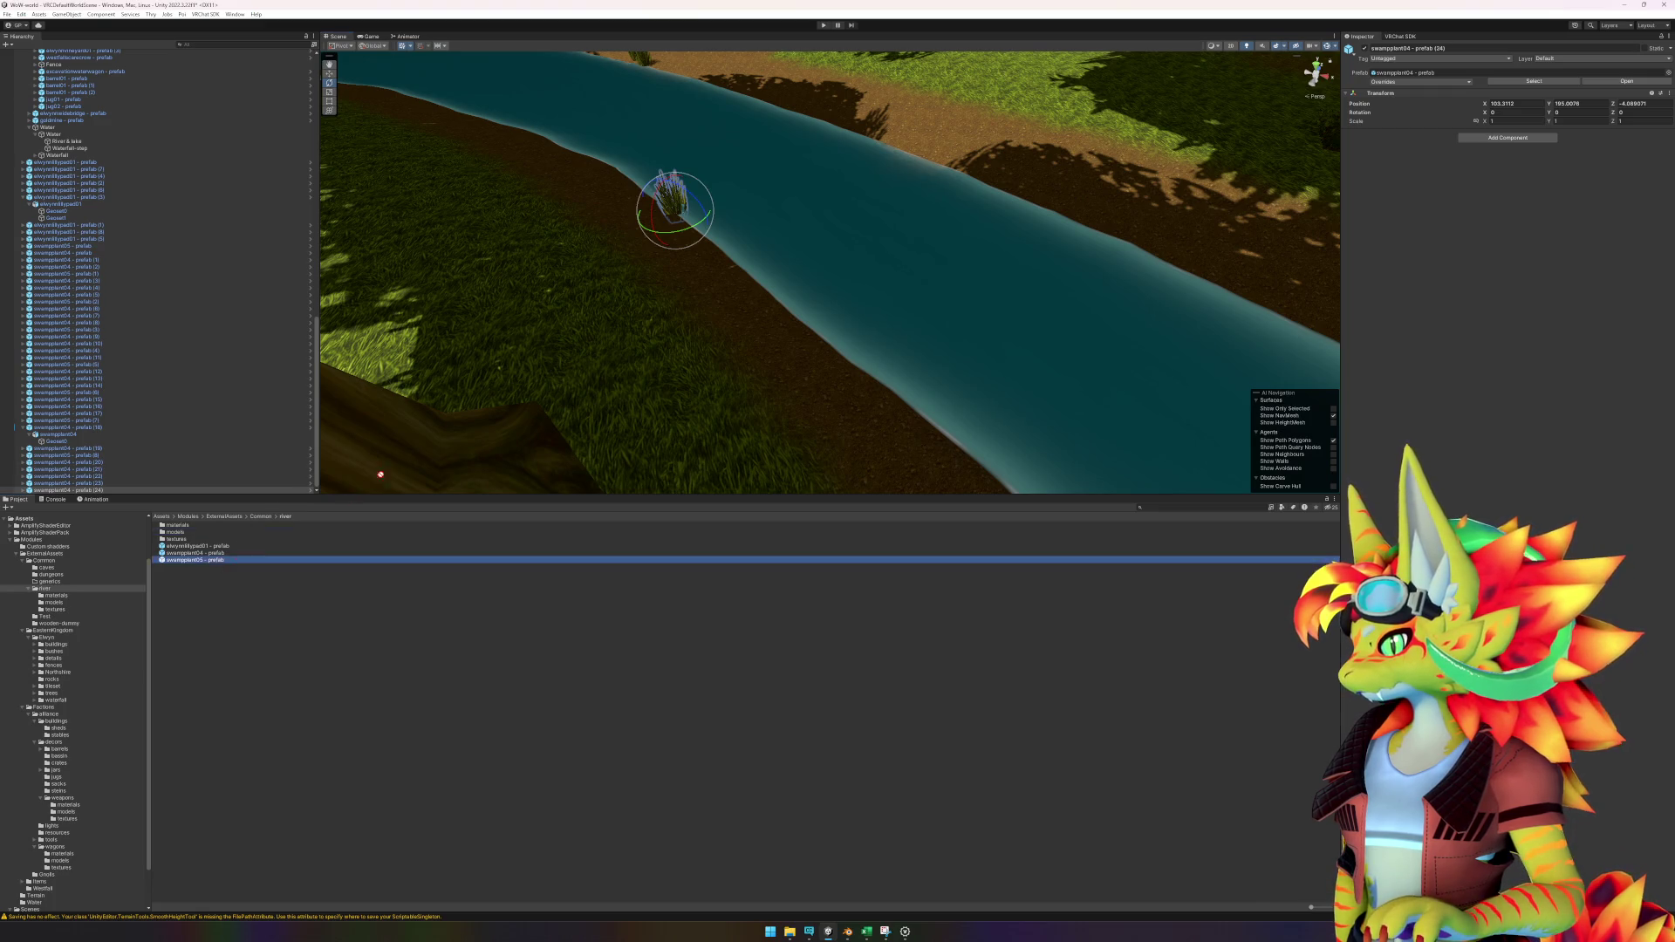
pyautogui.click(699, 221)
pyautogui.press('f')
pyautogui.moveTo(1029, 418)
pyautogui.mouseDown()
pyautogui.moveTo(1073, 366)
pyautogui.moveTo(1210, 404)
pyautogui.moveTo(838, 332)
pyautogui.mouseUp()
pyautogui.moveTo(198, 554)
pyautogui.mouseDown()
pyautogui.moveTo(523, 393)
pyautogui.moveTo(692, 340)
pyautogui.moveTo(693, 322)
pyautogui.mouseUp()
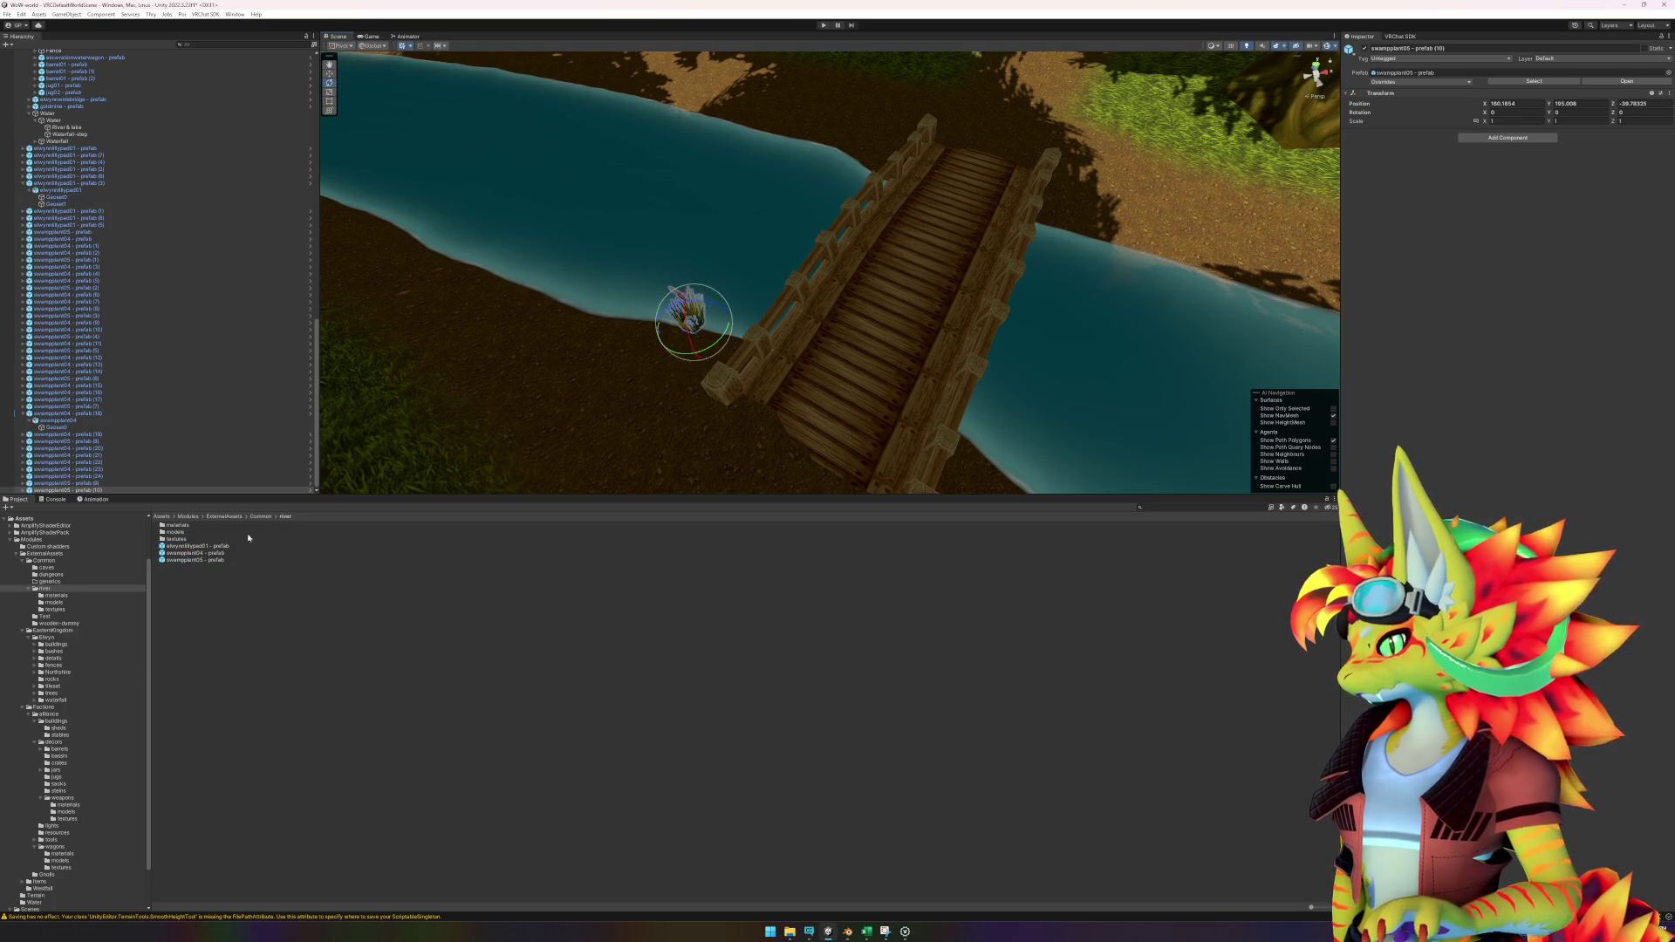
# Place five reed and swampplant05 clumps in the river left and right of the bridge.
pyautogui.moveTo(207, 559)
pyautogui.mouseDown()
pyautogui.moveTo(576, 307)
pyautogui.moveTo(672, 296)
pyautogui.mouseUp()
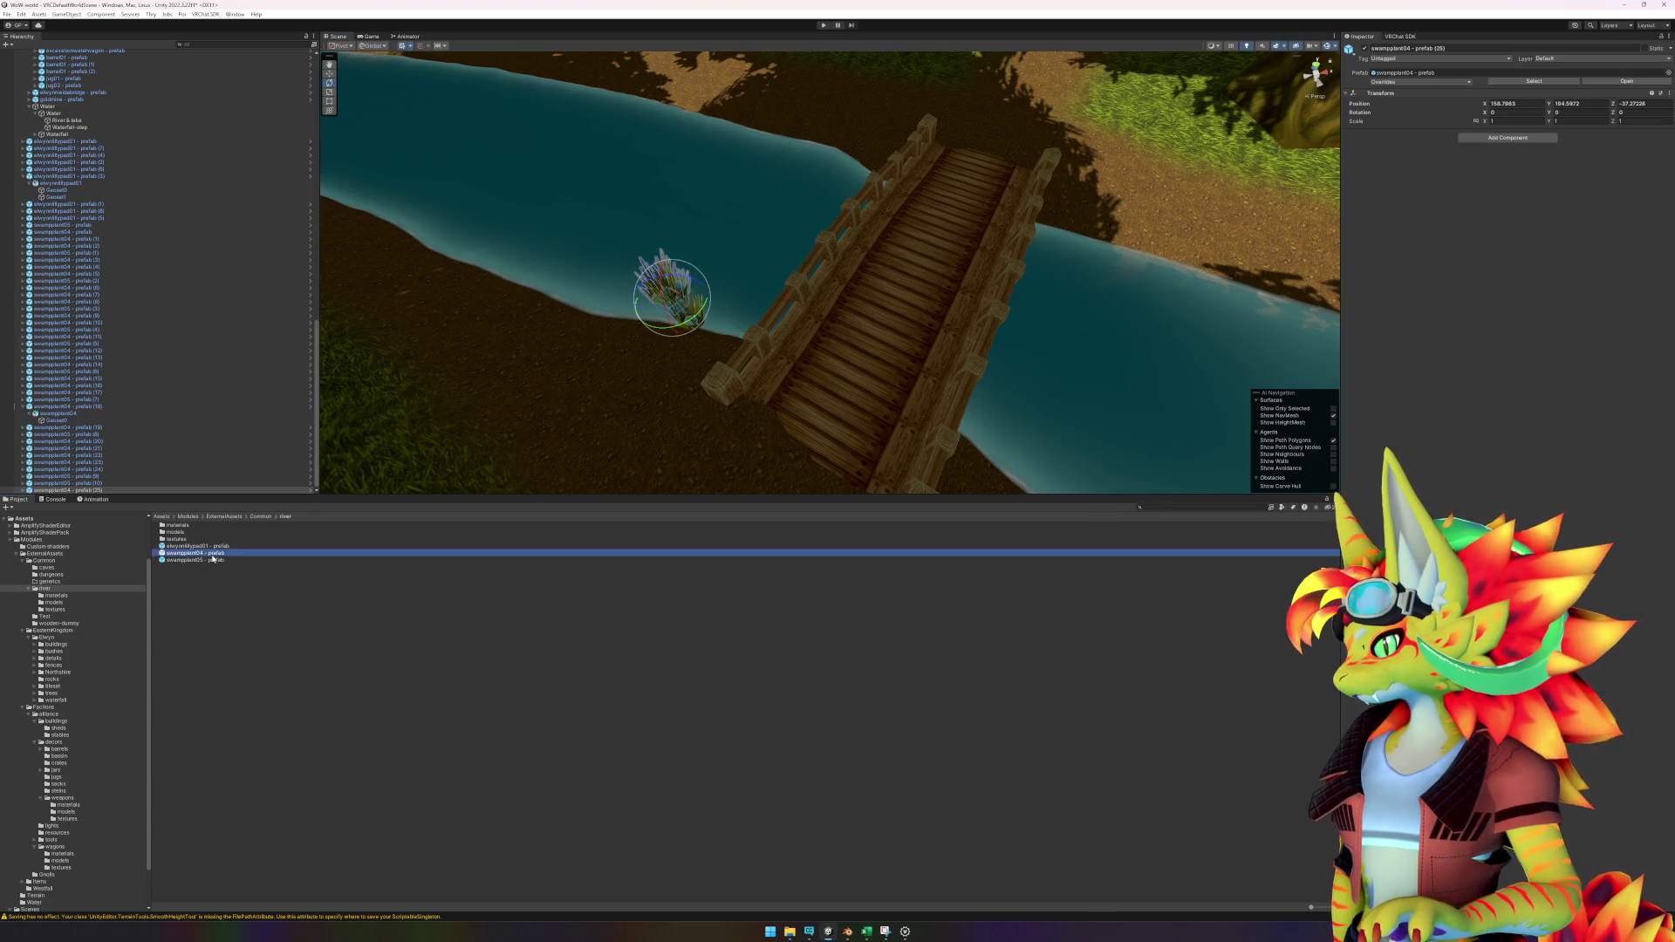
pyautogui.moveTo(195, 553)
pyautogui.mouseDown()
pyautogui.moveTo(859, 153)
pyautogui.moveTo(840, 164)
pyautogui.mouseUp()
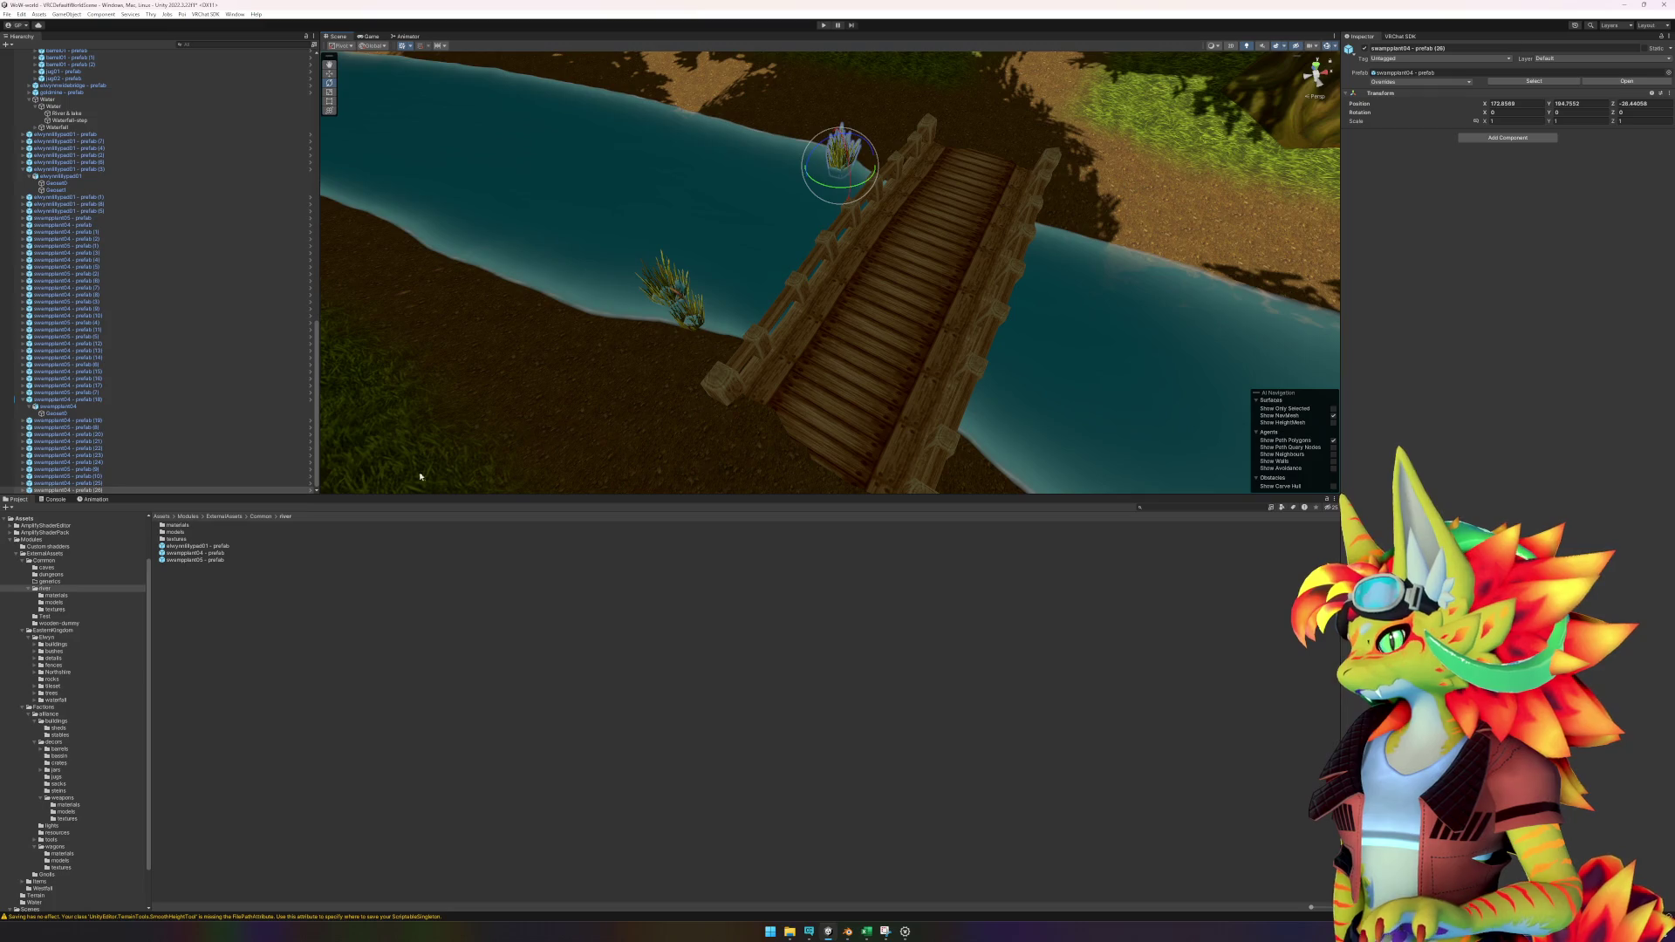
pyautogui.moveTo(201, 554); pyautogui.dragTo(1095, 253)
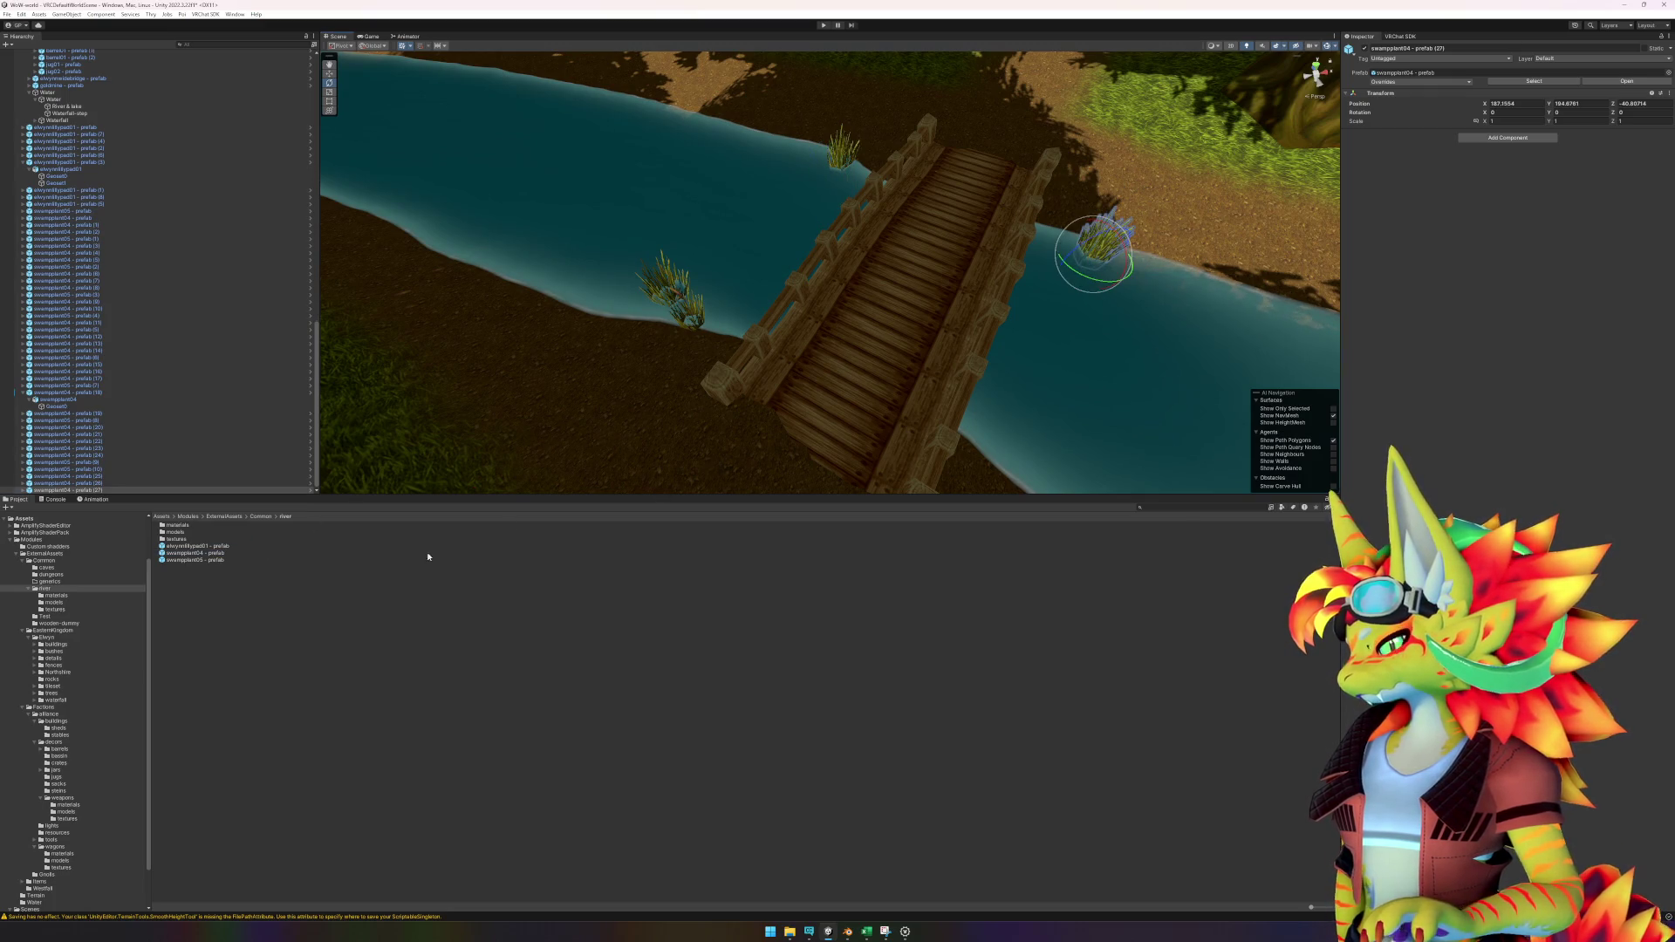
pyautogui.moveTo(223, 555)
pyautogui.mouseDown()
pyautogui.moveTo(1091, 296)
pyautogui.moveTo(1086, 266)
pyautogui.moveTo(1103, 286)
pyautogui.mouseUp()
pyautogui.moveTo(215, 555)
pyautogui.mouseDown()
pyautogui.moveTo(1151, 253)
pyautogui.moveTo(1173, 261)
pyautogui.mouseUp()
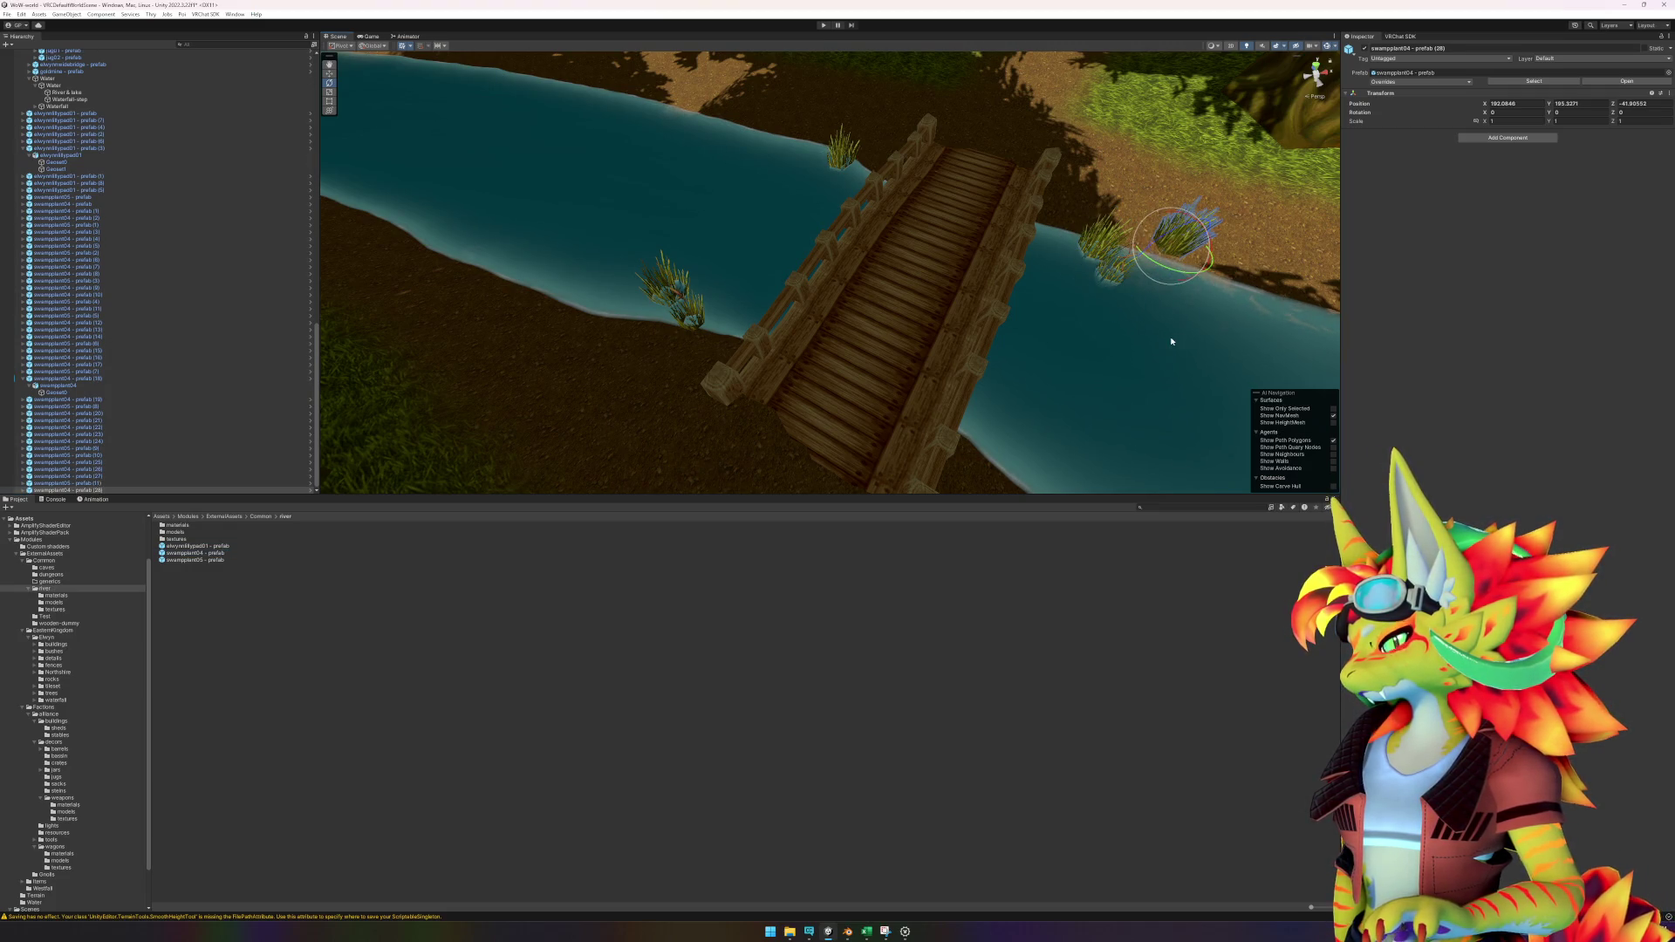
pyautogui.click(805, 720)
# Add three more reeds along the riverbank downstream.
pyautogui.scroll(5, 1095, 373)
pyautogui.moveTo(1068, 327)
pyautogui.mouseDown()
pyautogui.moveTo(706, 250)
pyautogui.moveTo(1002, 261)
pyautogui.moveTo(925, 249)
pyautogui.moveTo(812, 187)
pyautogui.moveTo(895, 243)
pyautogui.moveTo(692, 486)
pyautogui.mouseUp()
pyautogui.moveTo(210, 556)
pyautogui.mouseDown()
pyautogui.moveTo(823, 269)
pyautogui.moveTo(869, 197)
pyautogui.mouseUp()
pyautogui.moveTo(218, 551)
pyautogui.mouseDown()
pyautogui.moveTo(894, 221)
pyautogui.moveTo(912, 234)
pyautogui.mouseUp()
pyautogui.moveTo(218, 553); pyautogui.dragTo(885, 193)
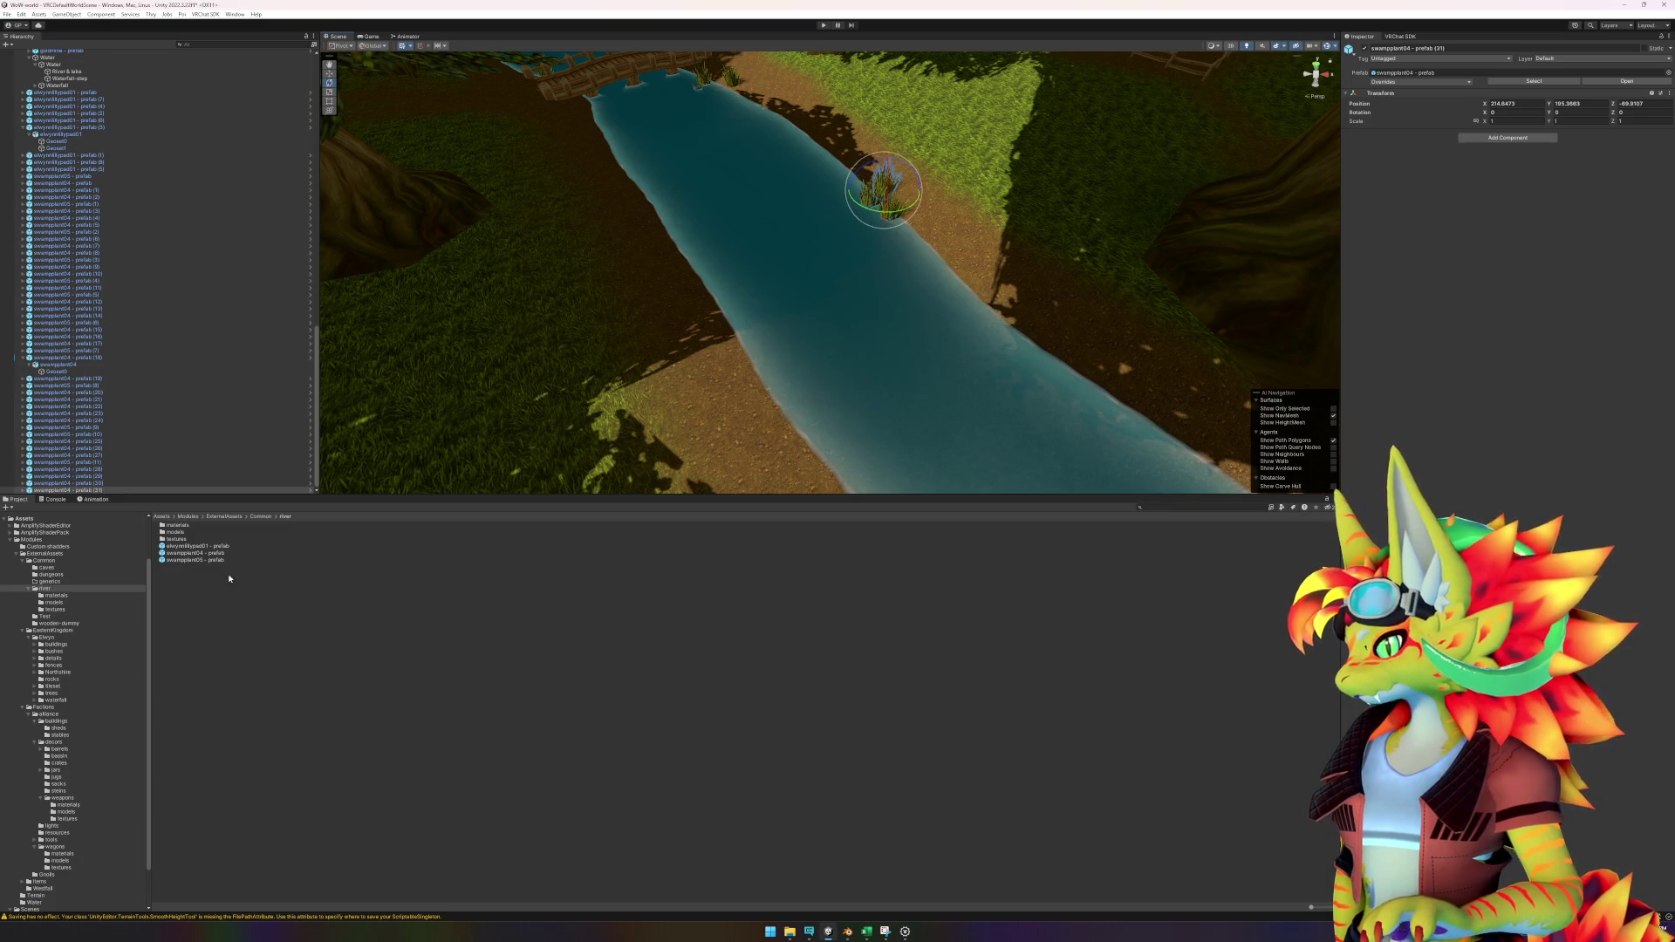
# Place a swampplant05 grass plant on the riverbank and turn it on Y.
pyautogui.moveTo(217, 563)
pyautogui.mouseDown()
pyautogui.moveTo(766, 387)
pyautogui.moveTo(743, 331)
pyautogui.mouseUp()
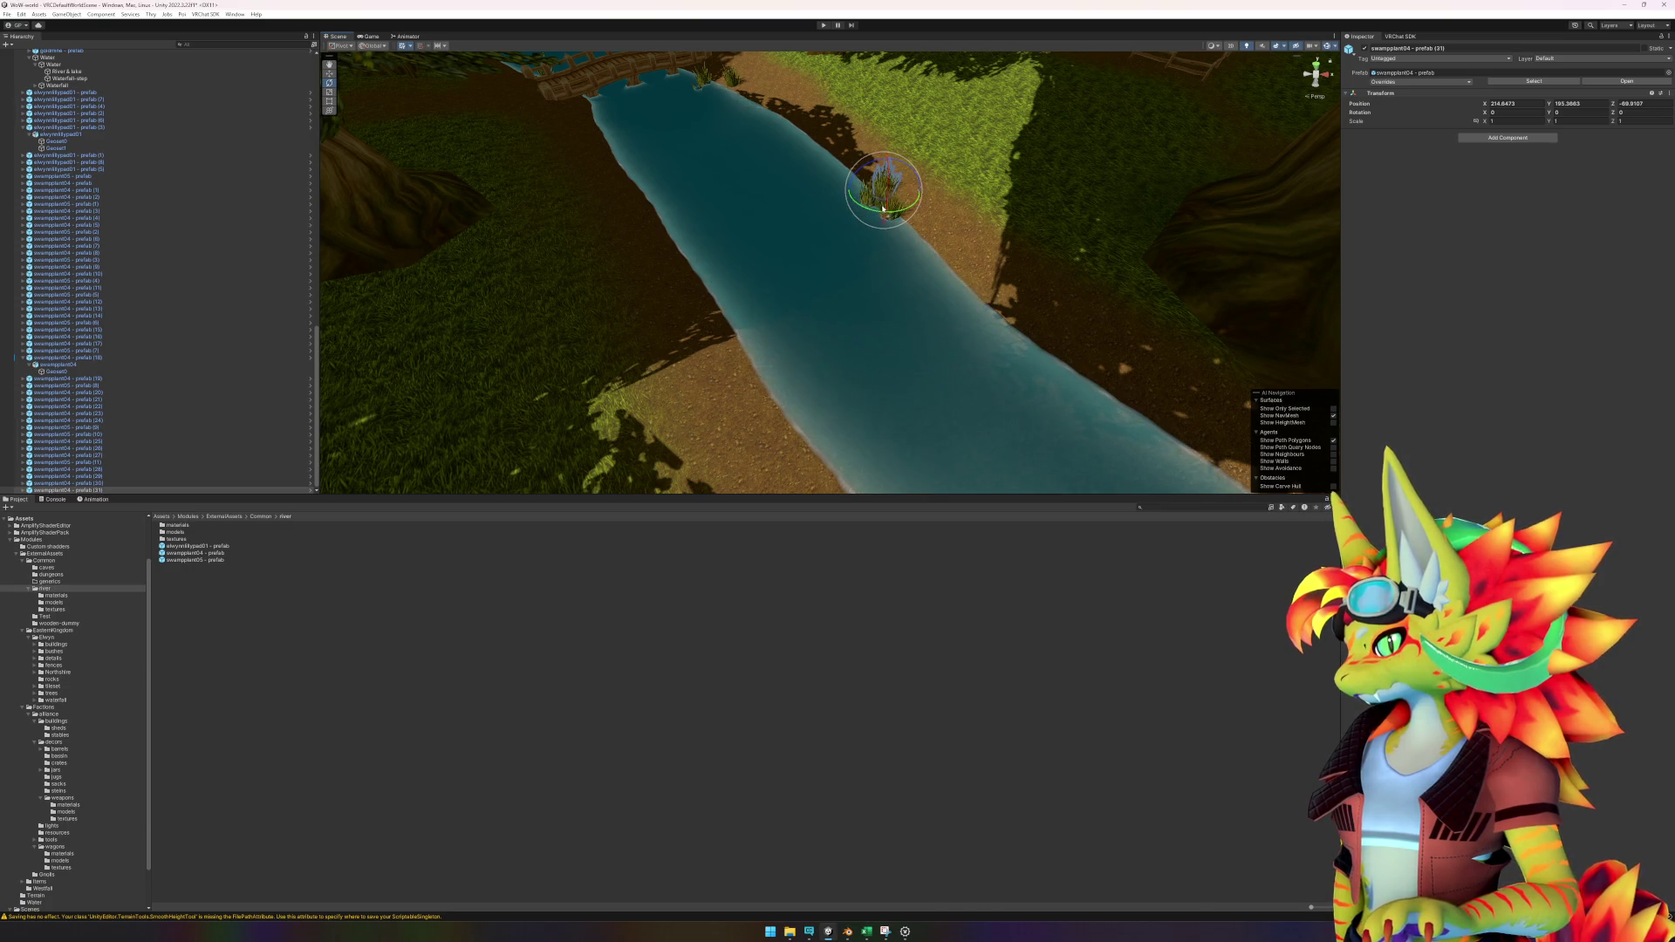
pyautogui.moveTo(883, 209); pyautogui.dragTo(885, 208)
pyautogui.moveTo(980, 400); pyautogui.dragTo(887, 310)
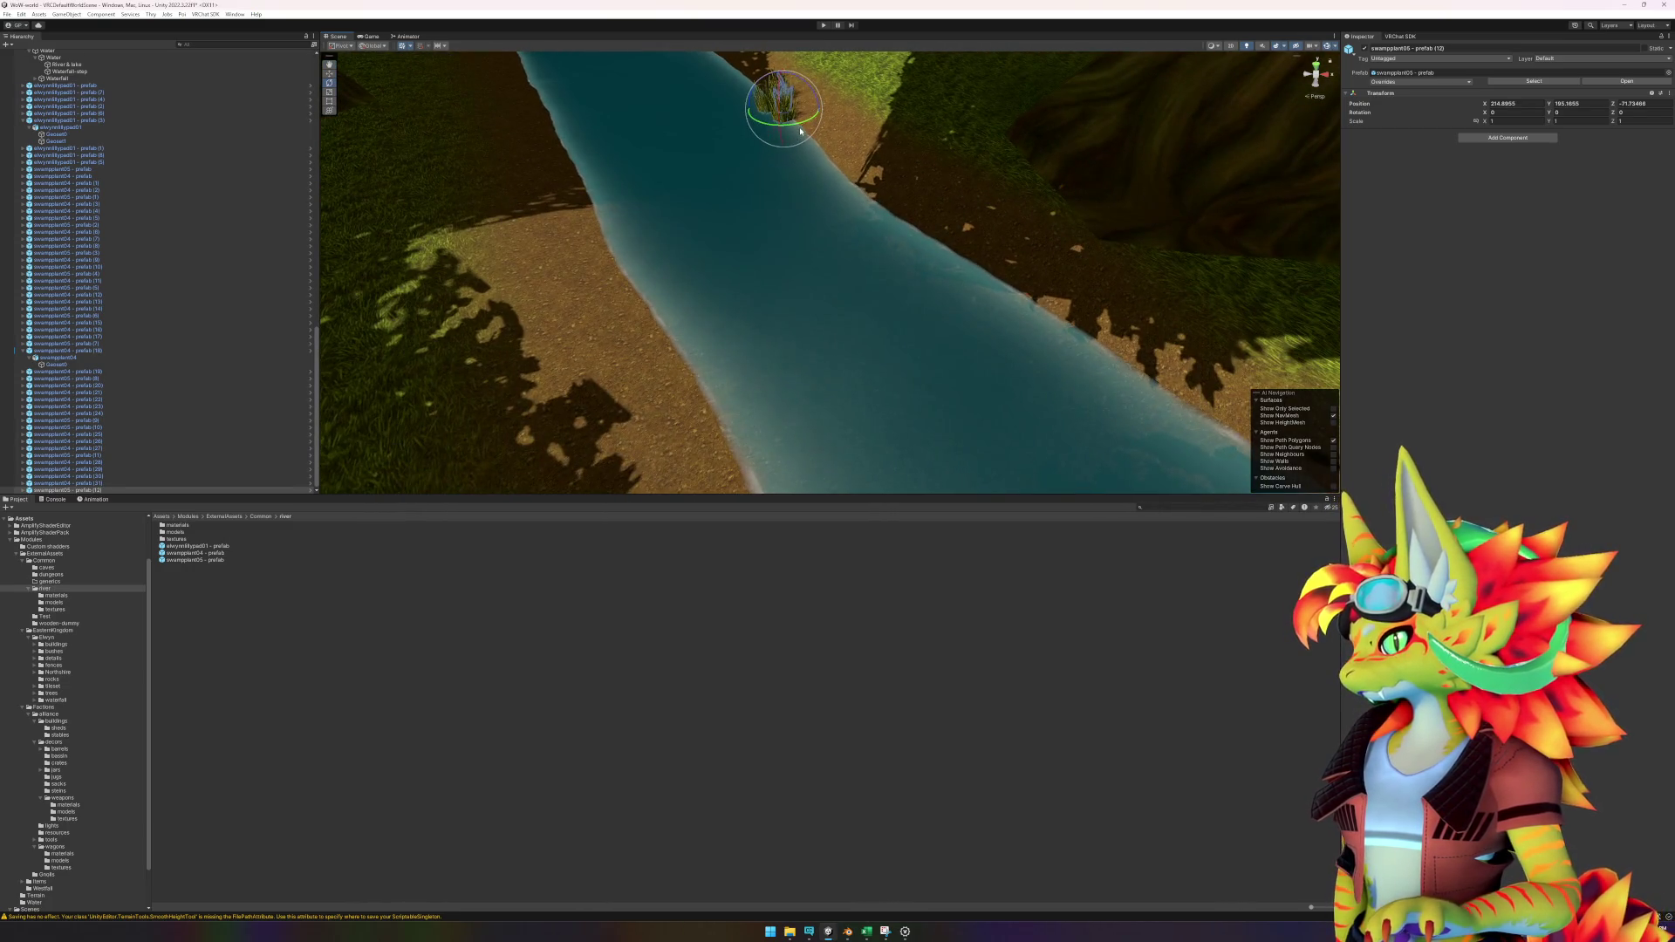
pyautogui.moveTo(694, 131); pyautogui.dragTo(760, 201)
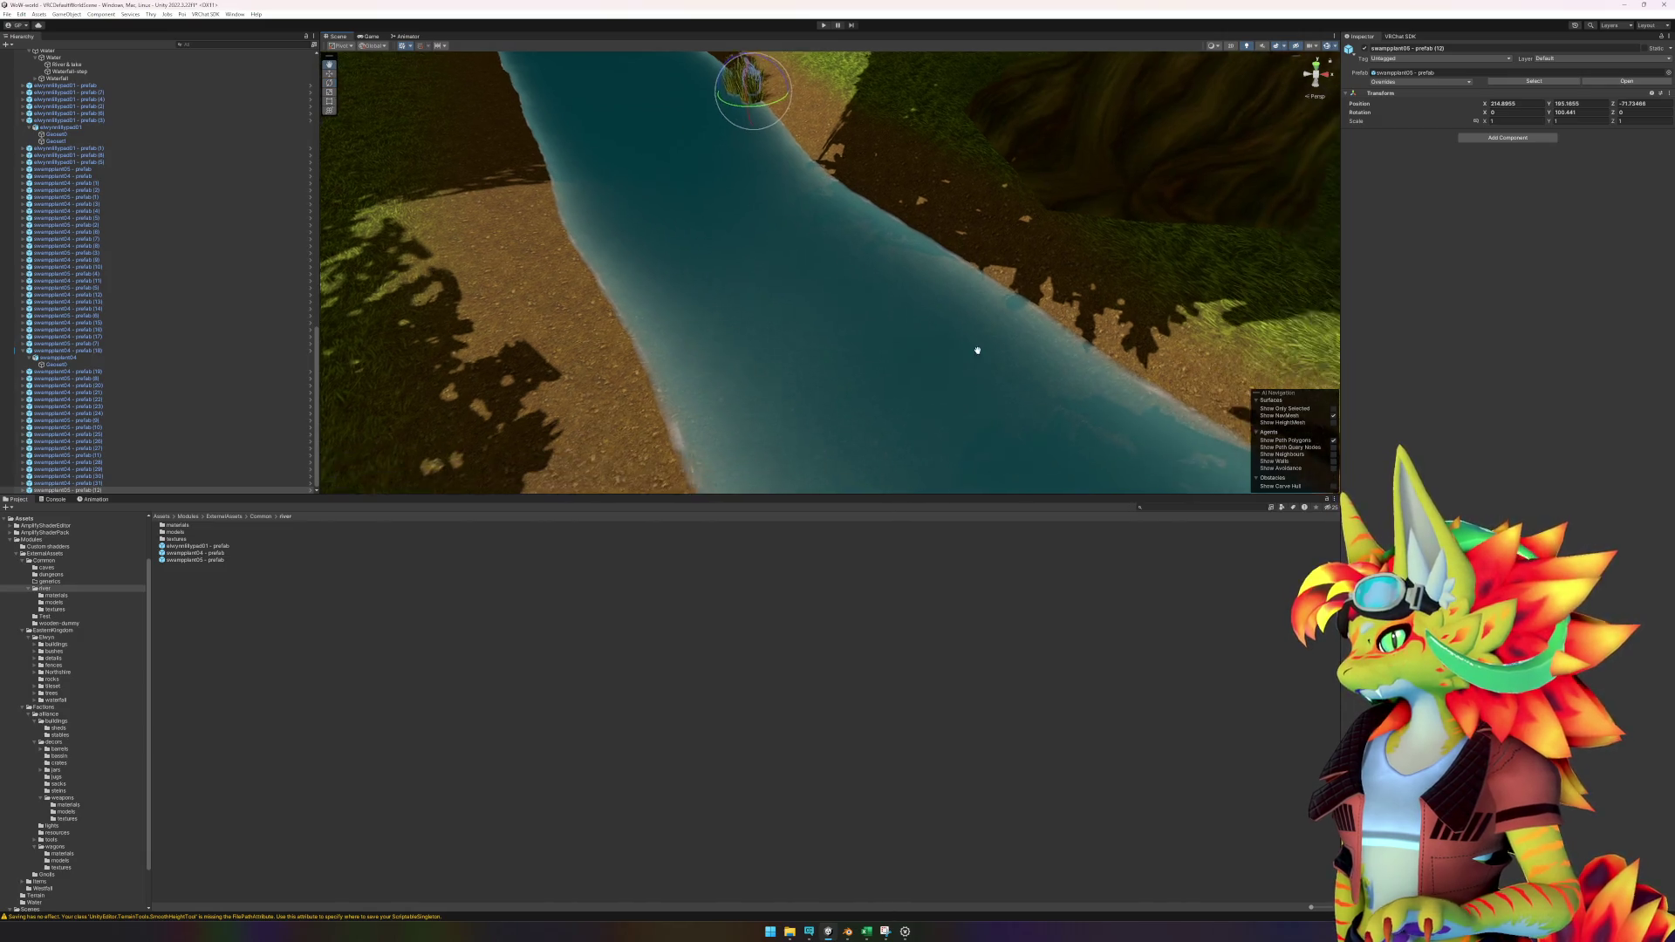
pyautogui.moveTo(990, 369)
pyautogui.mouseDown()
pyautogui.moveTo(1051, 404)
pyautogui.moveTo(256, 533)
pyautogui.moveTo(729, 340)
pyautogui.moveTo(698, 342)
pyautogui.moveTo(717, 367)
pyautogui.mouseUp()
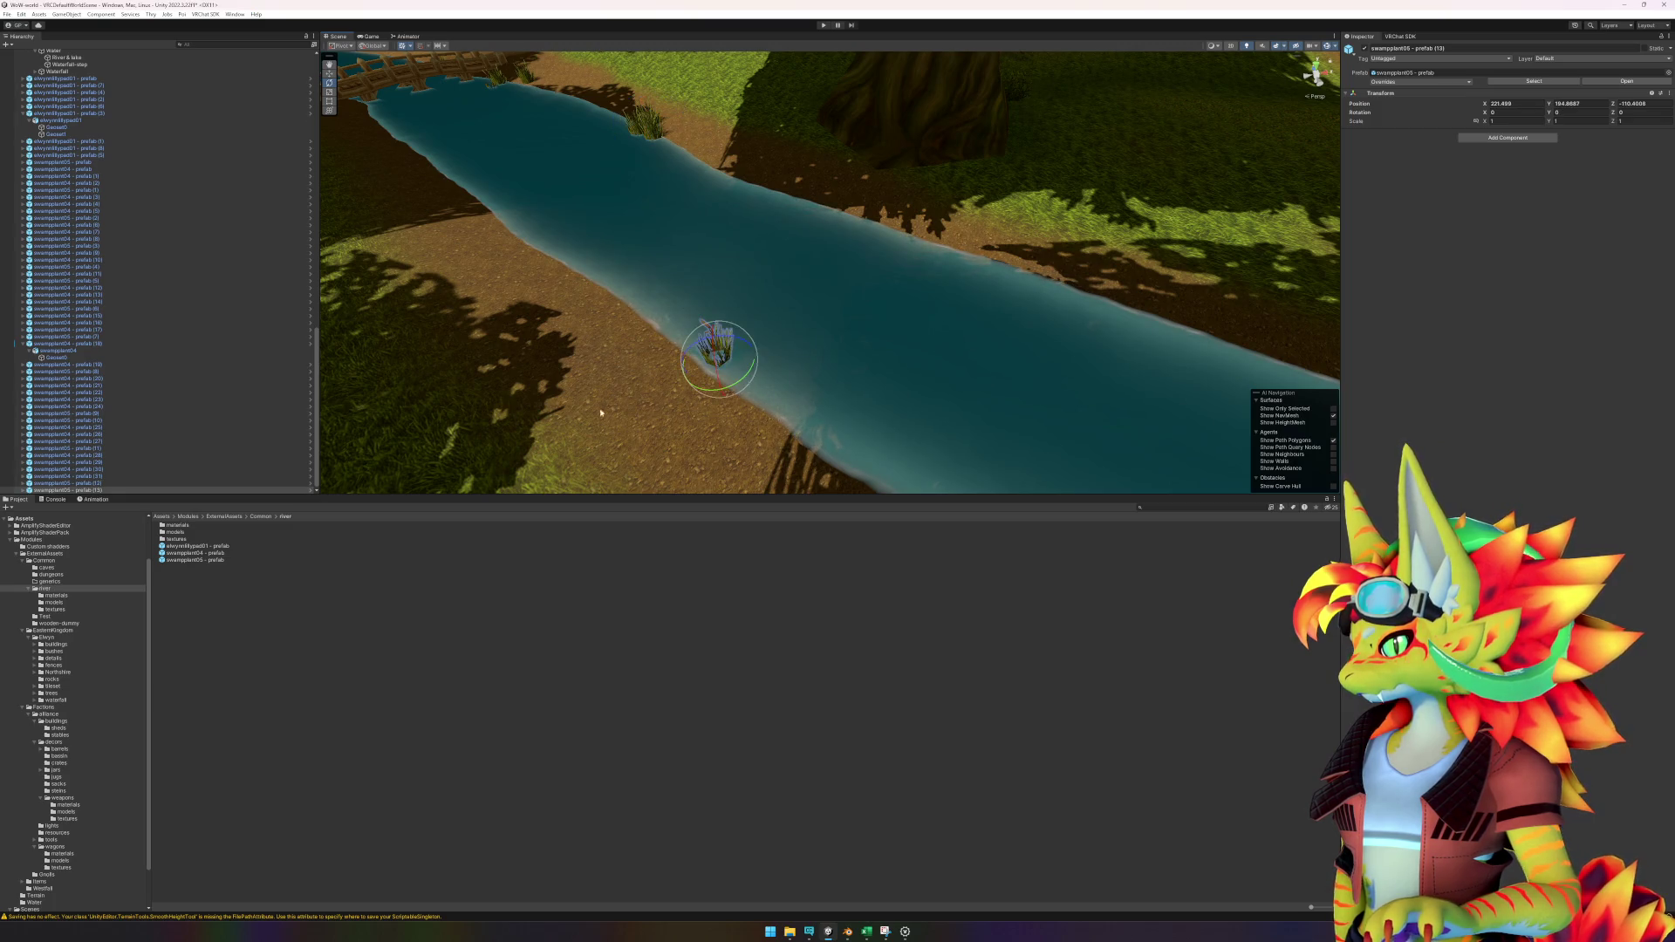
# Add reeds and a swampplant05 clump along the riverbank and far bank.
pyautogui.moveTo(214, 558)
pyautogui.mouseDown()
pyautogui.moveTo(680, 336)
pyautogui.moveTo(620, 354)
pyautogui.moveTo(641, 358)
pyautogui.mouseUp()
pyautogui.moveTo(202, 555); pyautogui.dragTo(697, 312)
pyautogui.moveTo(977, 411)
pyautogui.mouseDown()
pyautogui.moveTo(830, 340)
pyautogui.moveTo(984, 367)
pyautogui.moveTo(711, 427)
pyautogui.mouseUp()
pyautogui.moveTo(211, 555)
pyautogui.mouseDown()
pyautogui.moveTo(541, 428)
pyautogui.moveTo(848, 280)
pyautogui.moveTo(704, 254)
pyautogui.mouseUp()
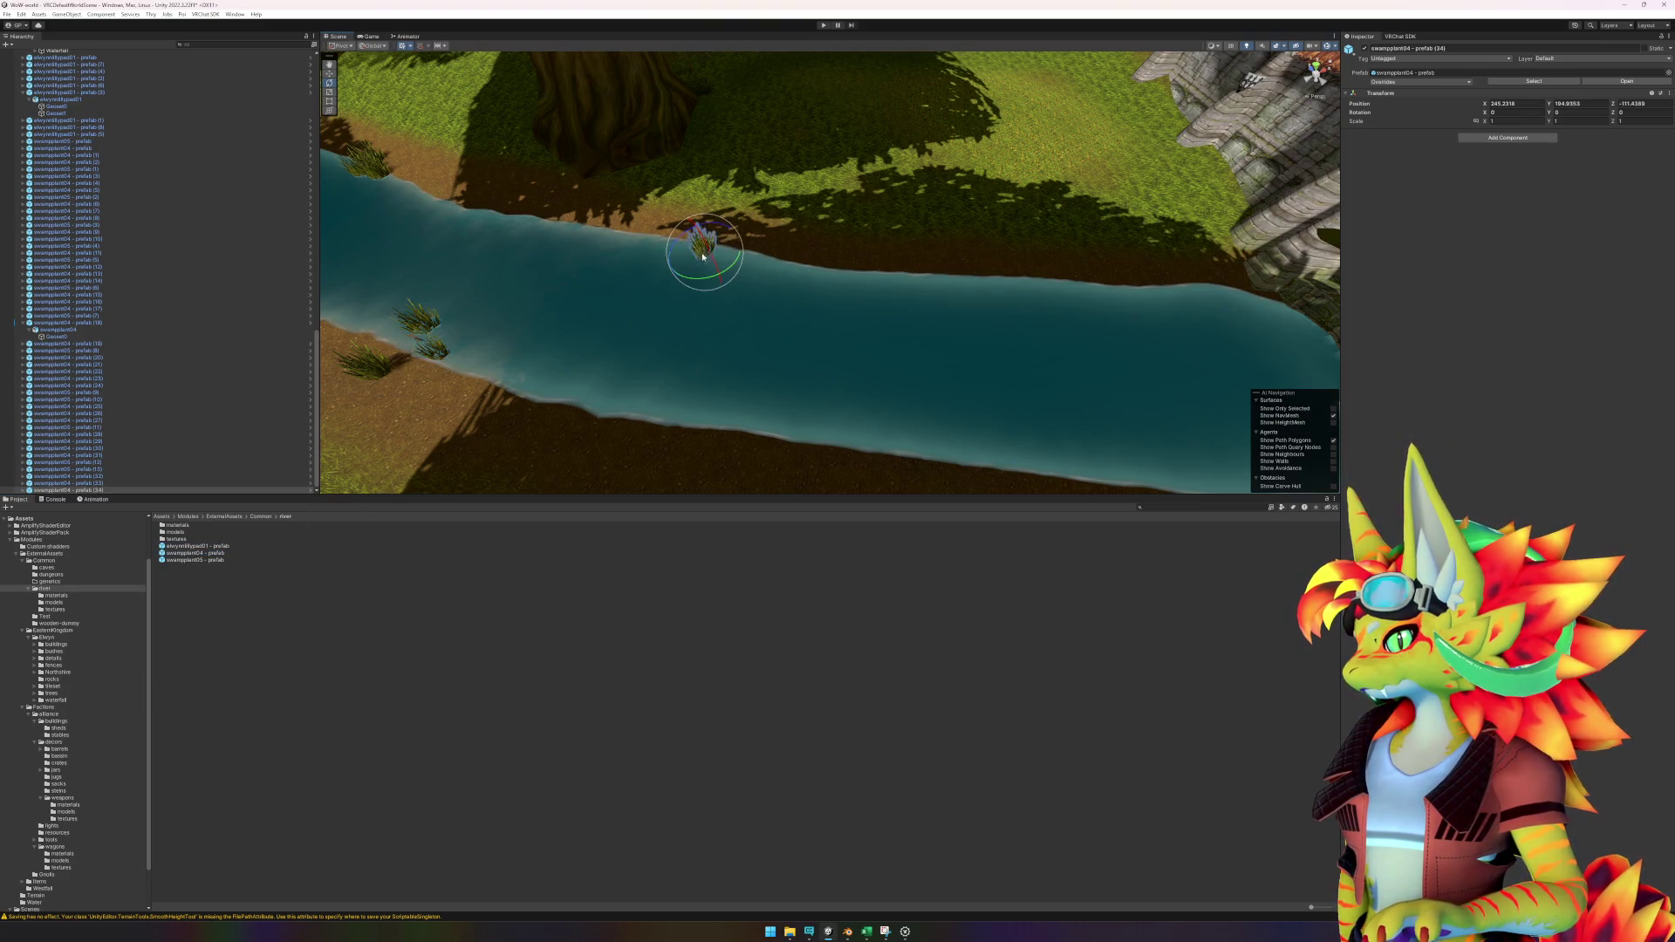
pyautogui.moveTo(210, 559); pyautogui.dragTo(733, 253)
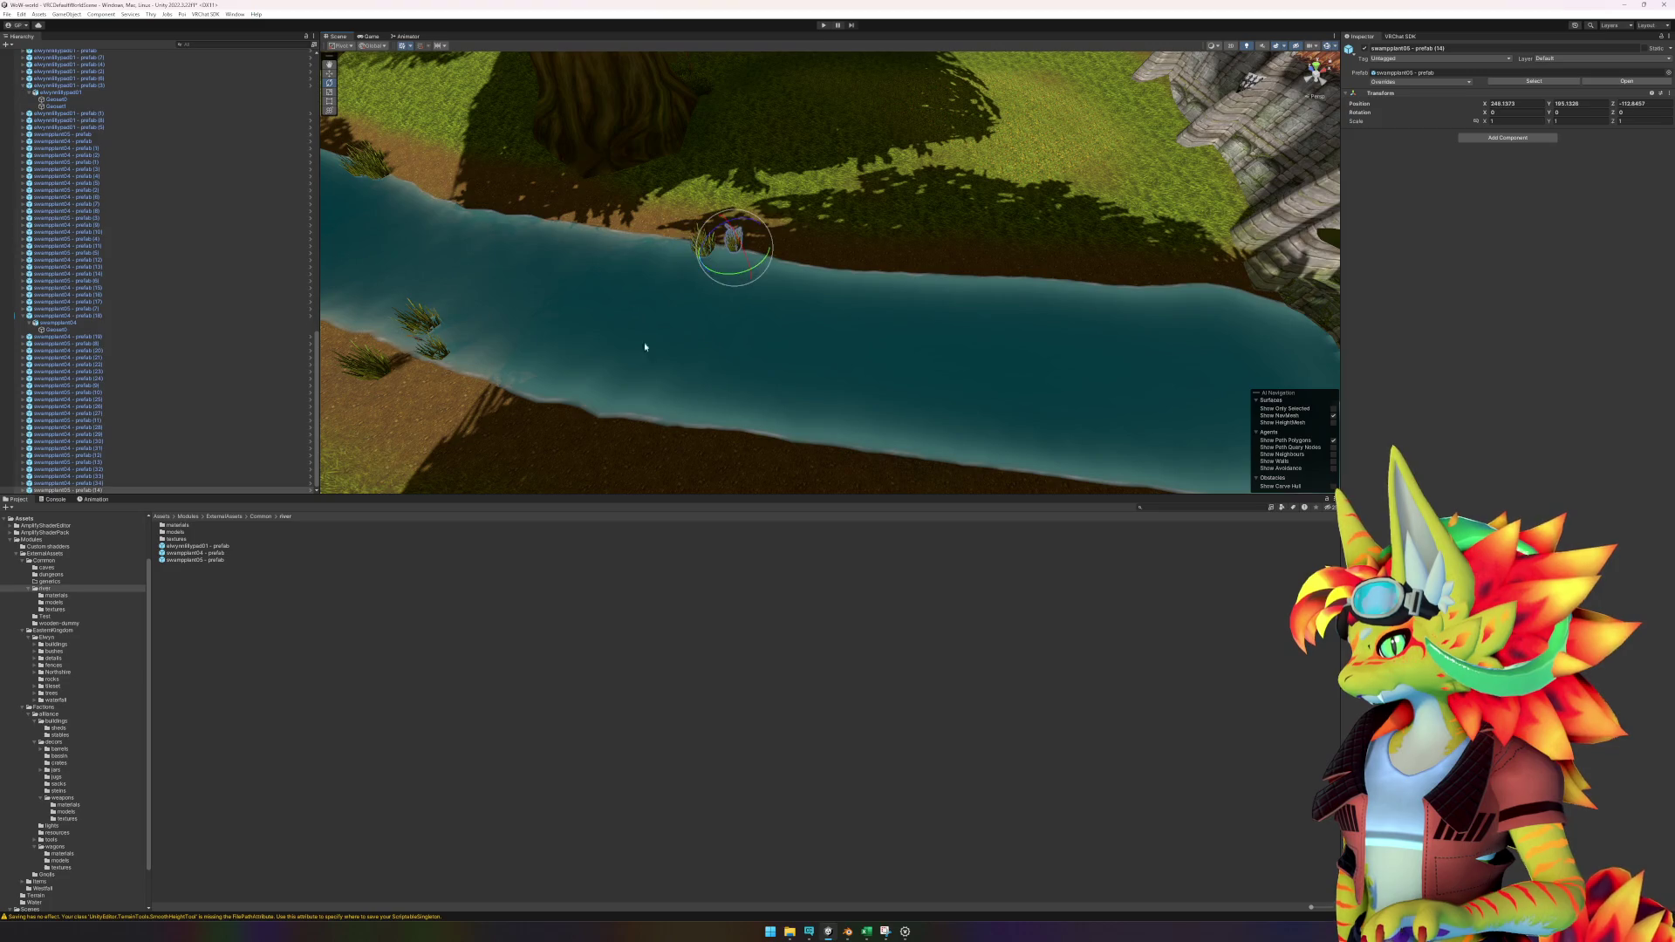
pyautogui.moveTo(192, 553)
pyautogui.mouseDown()
pyautogui.moveTo(392, 489)
pyautogui.moveTo(765, 255)
pyautogui.moveTo(852, 461)
pyautogui.moveTo(960, 449)
pyautogui.mouseUp()
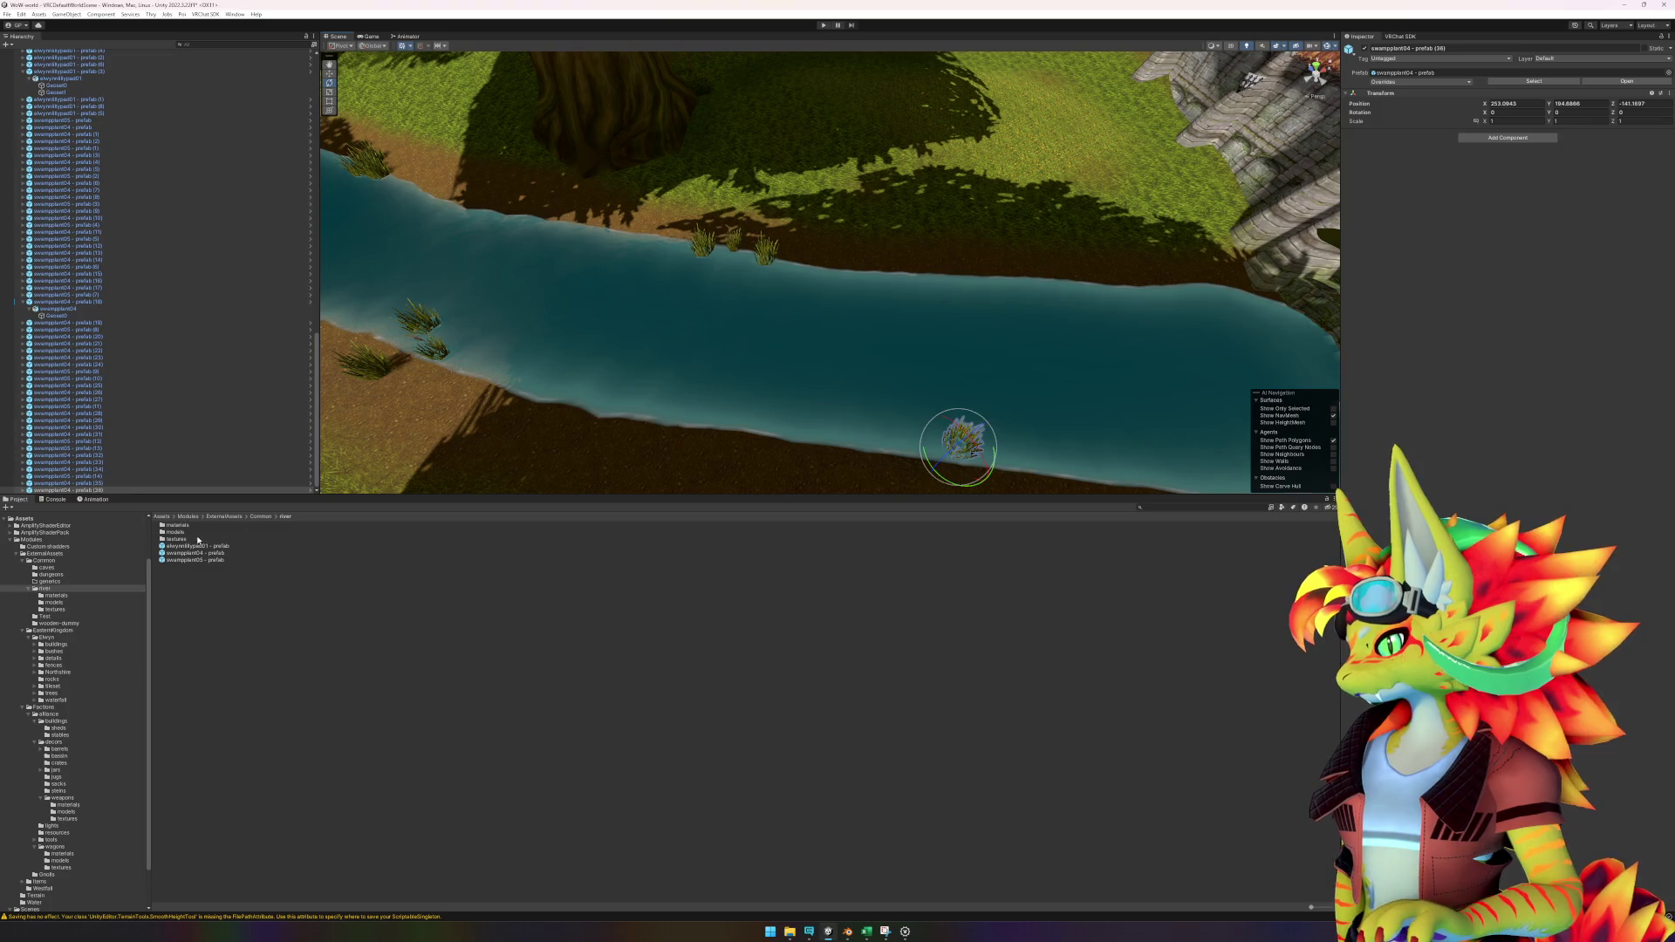
# Place reeds and a swampplant05 clump in the river by the near bank.
pyautogui.moveTo(204, 557)
pyautogui.mouseDown()
pyautogui.moveTo(1060, 436)
pyautogui.moveTo(1008, 447)
pyautogui.mouseUp()
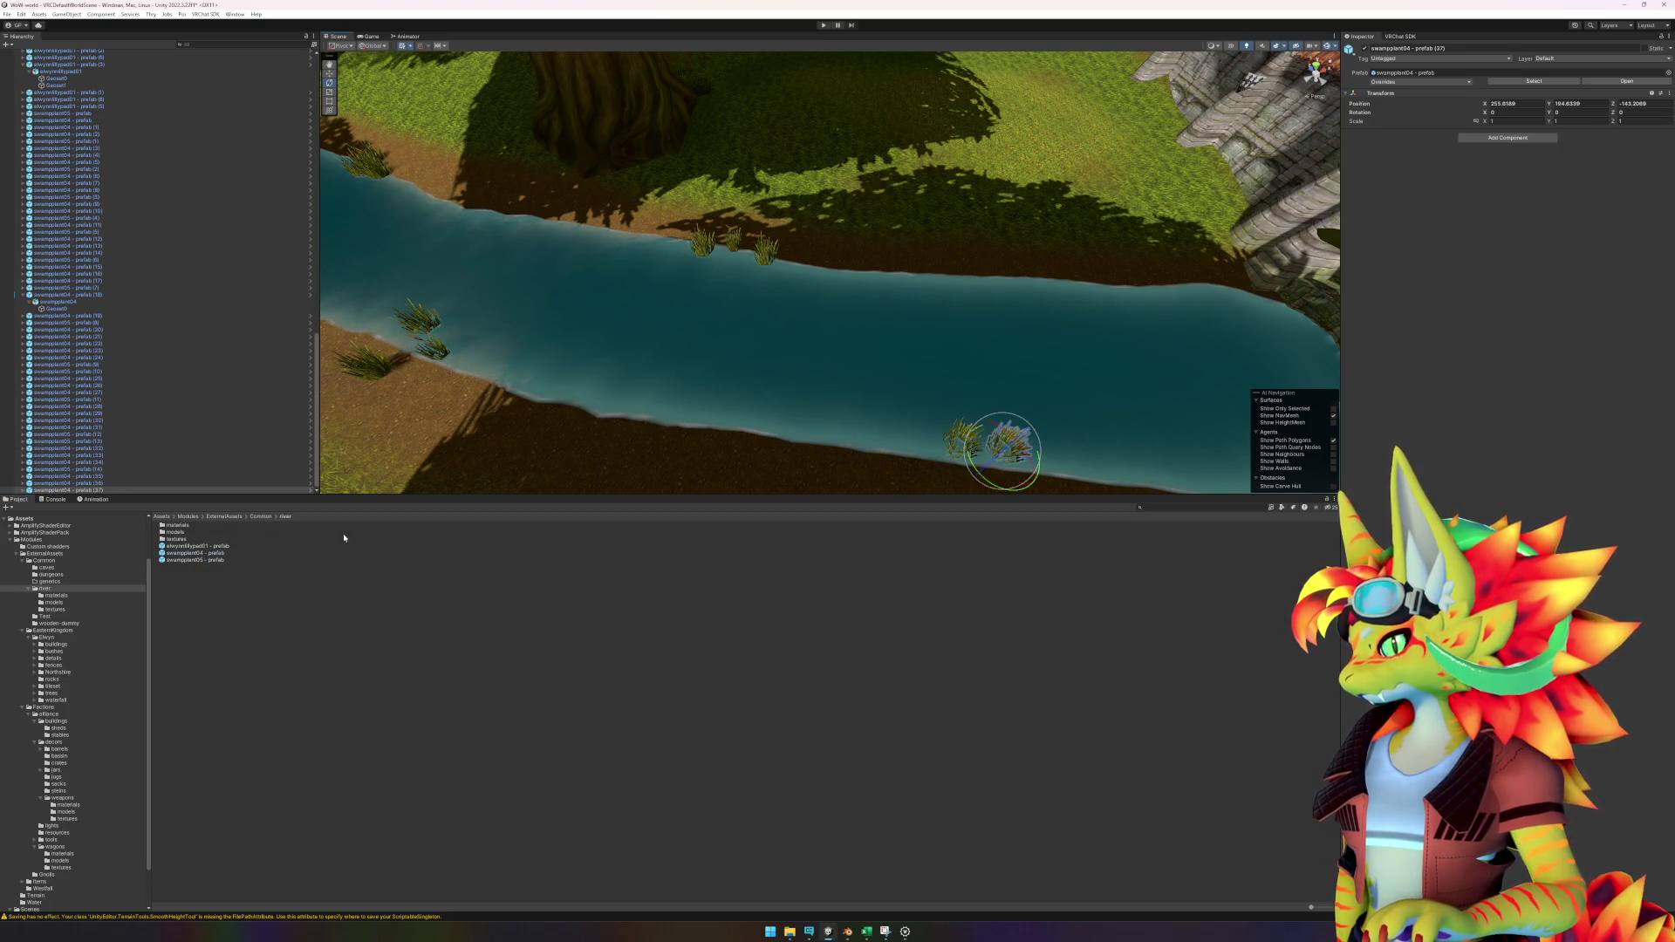
pyautogui.moveTo(221, 565)
pyautogui.mouseDown()
pyautogui.moveTo(1065, 490)
pyautogui.moveTo(991, 457)
pyautogui.moveTo(979, 471)
pyautogui.mouseUp()
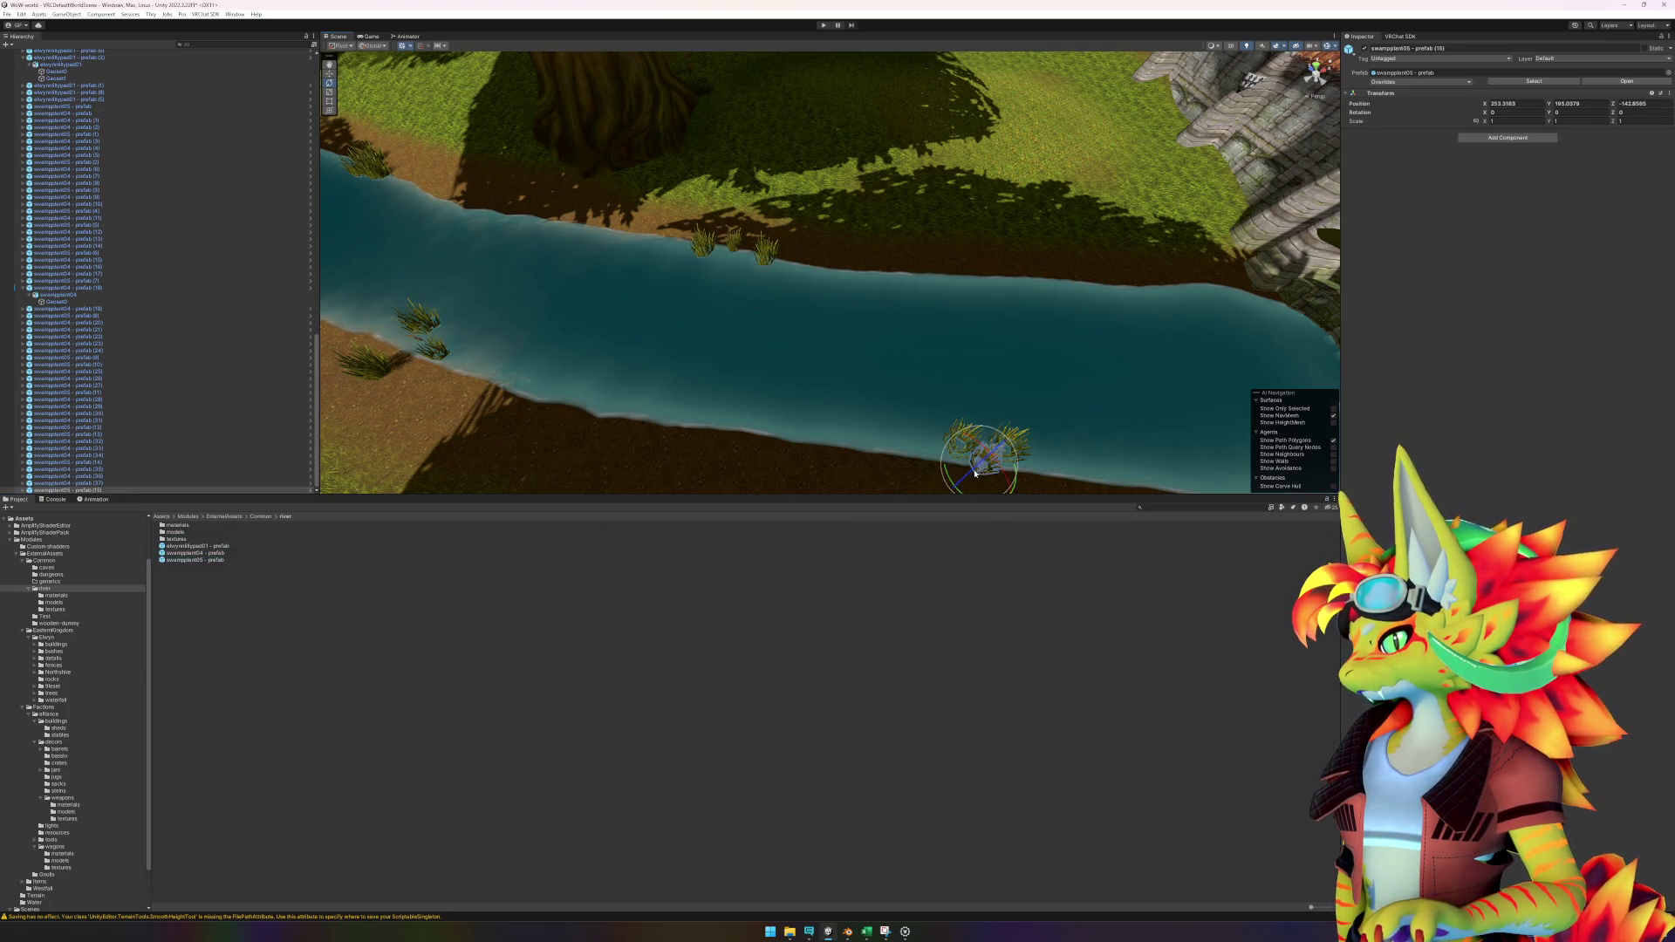
pyautogui.moveTo(174, 555)
pyautogui.mouseDown()
pyautogui.moveTo(643, 467)
pyautogui.moveTo(1065, 273)
pyautogui.moveTo(1114, 288)
pyautogui.moveTo(196, 558)
pyautogui.moveTo(1139, 295)
pyautogui.mouseUp()
pyautogui.moveTo(204, 553)
pyautogui.mouseDown()
pyautogui.moveTo(1166, 303)
pyautogui.moveTo(1138, 308)
pyautogui.mouseUp()
pyautogui.press('f')
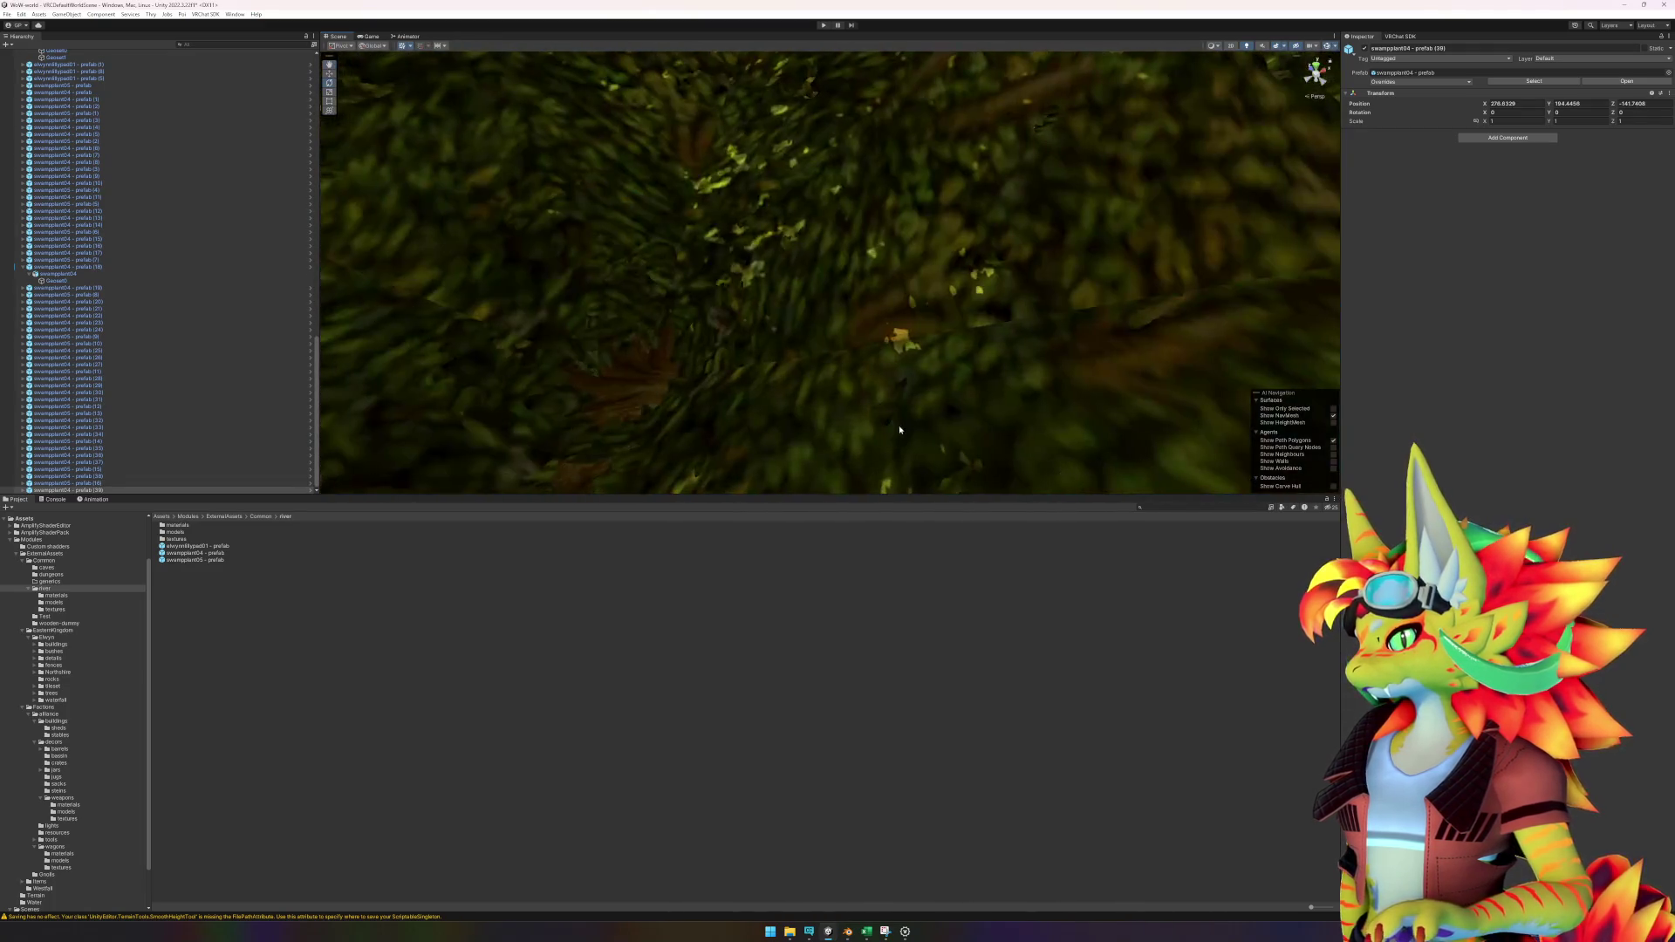
pyautogui.scroll(-10, 901, 430)
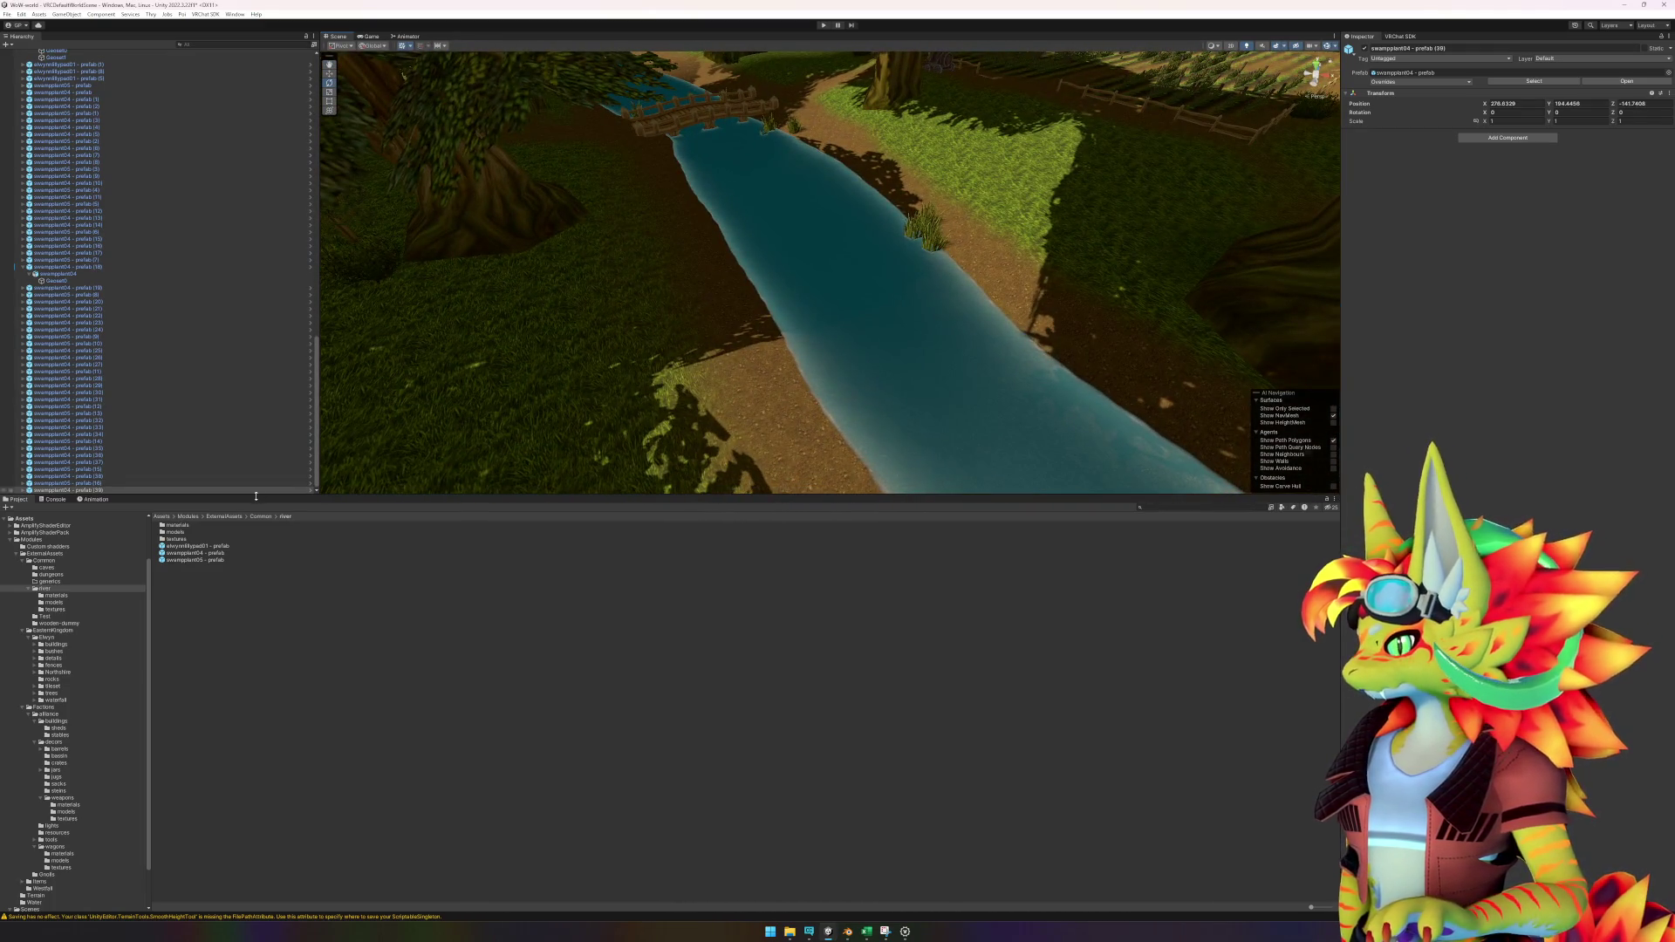
# Give the River & lake surface a Mesh Collider so props can land on it.
pyautogui.click(211, 548)
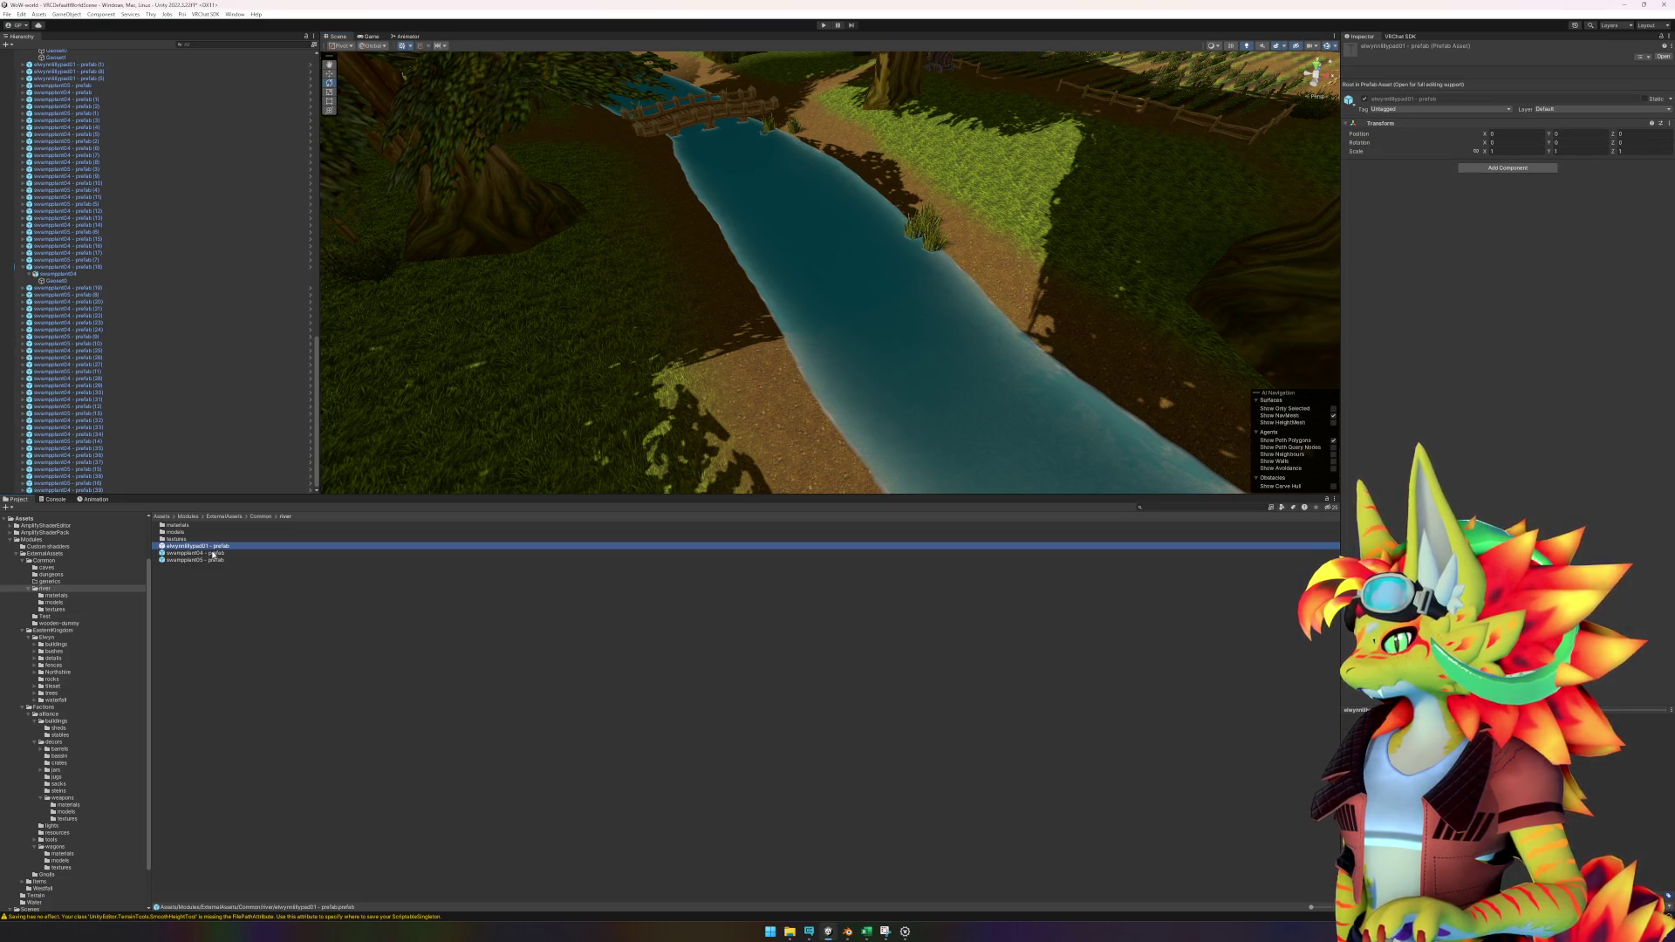
pyautogui.moveTo(219, 551); pyautogui.dragTo(527, 319)
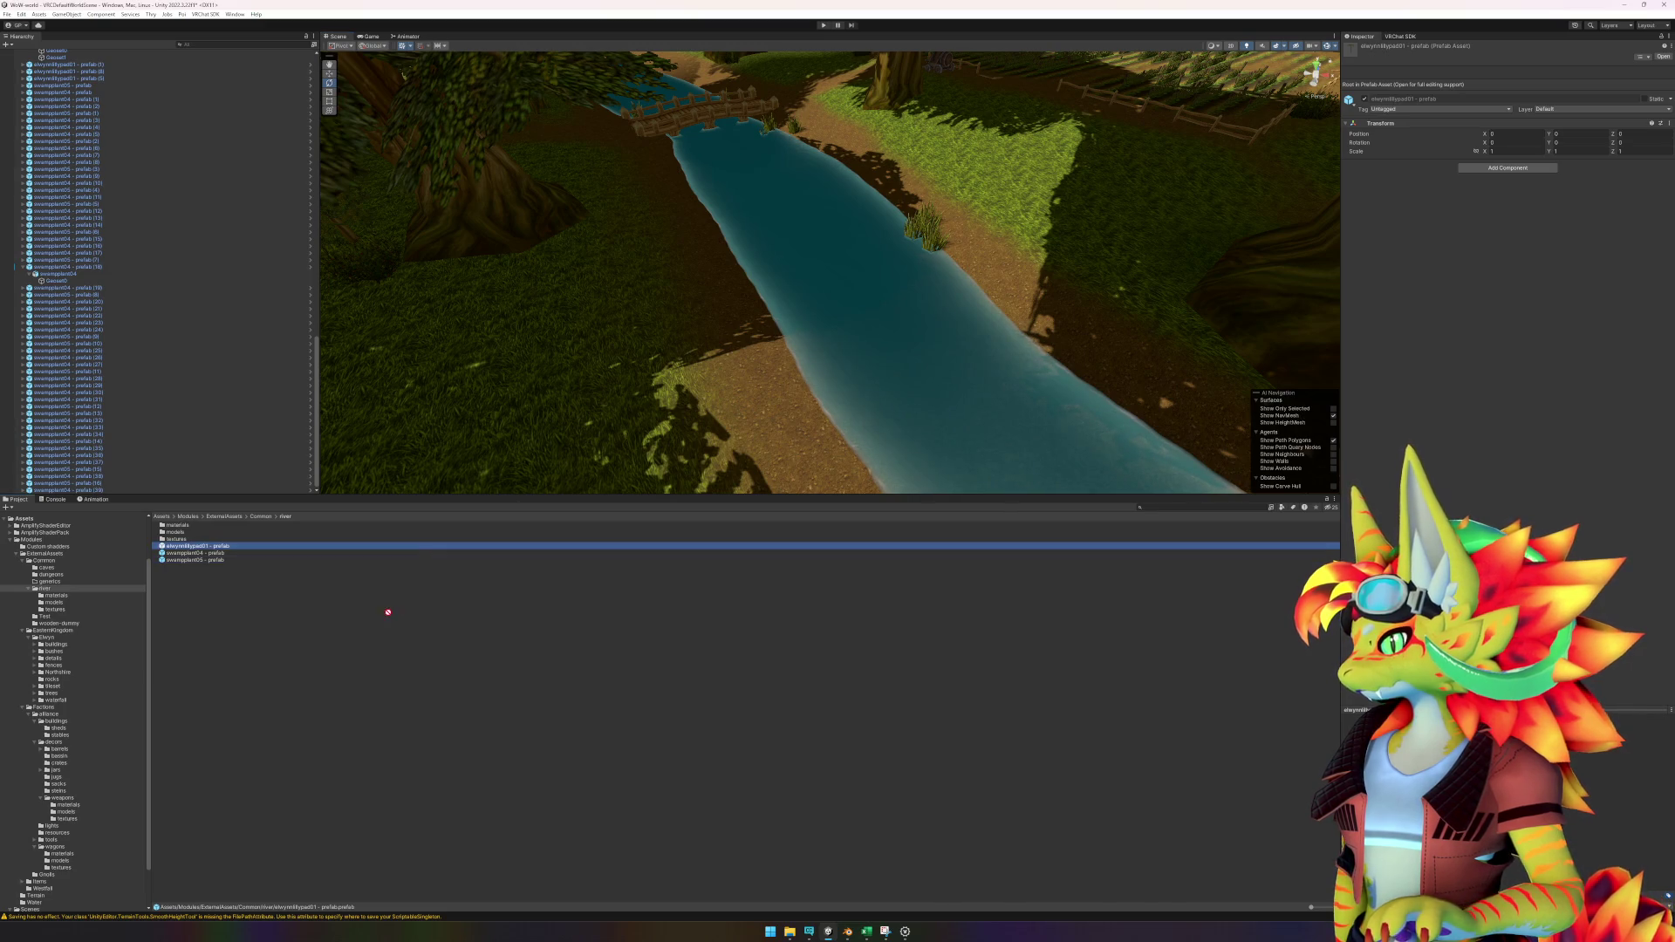
pyautogui.click(774, 201)
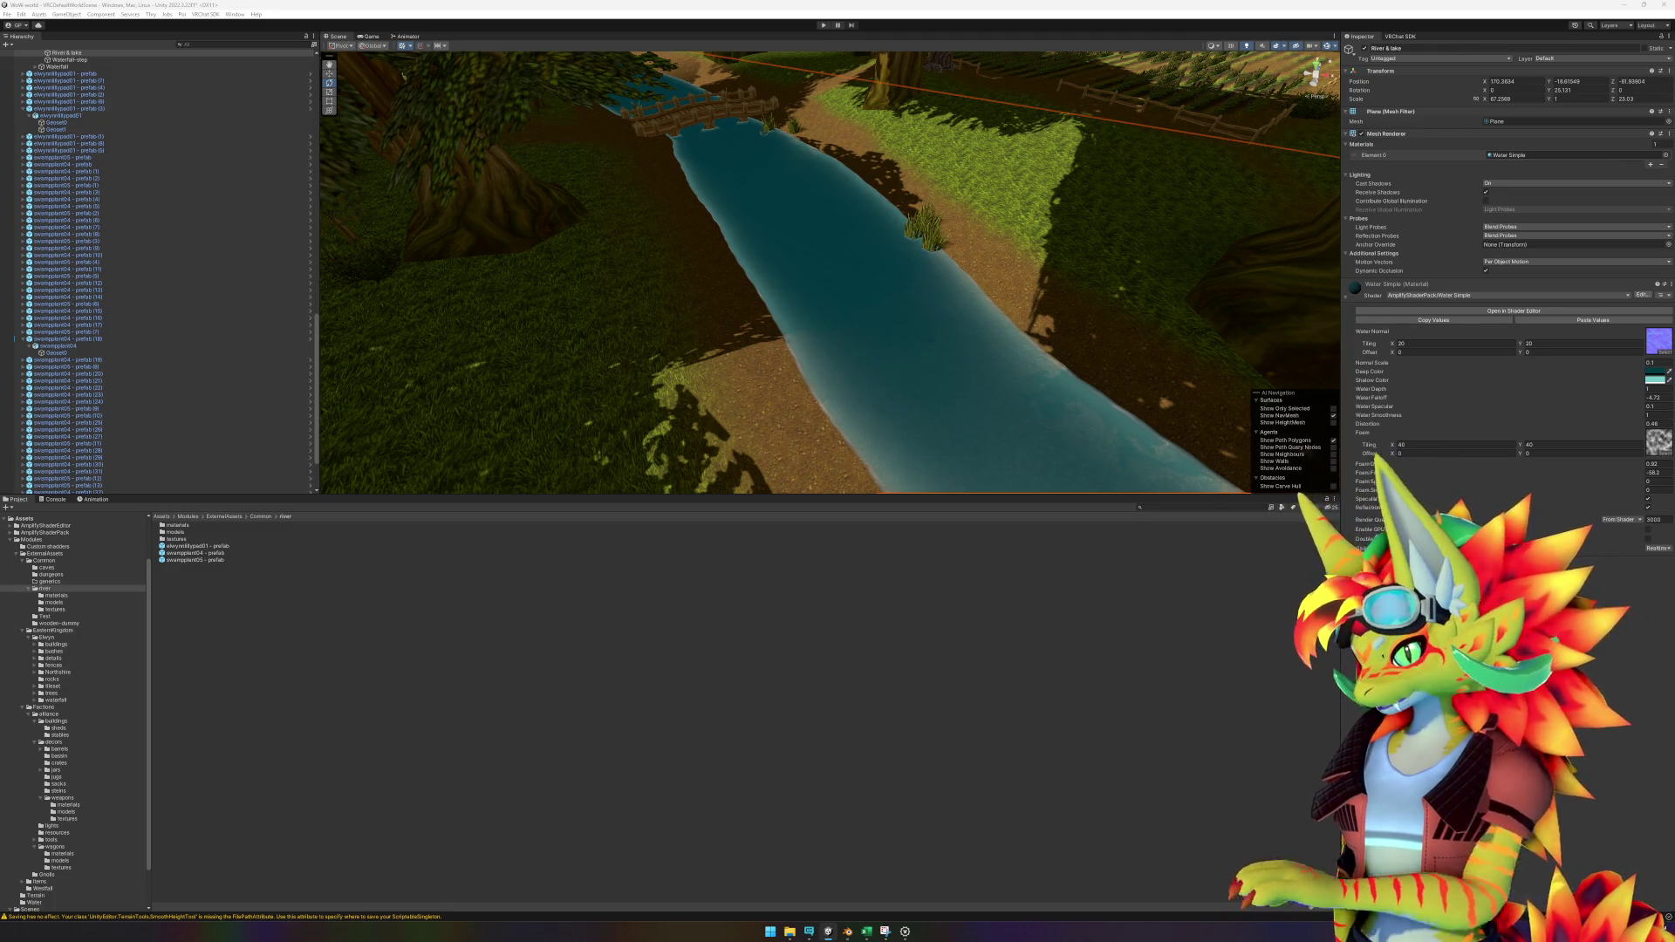
pyautogui.press('Return')
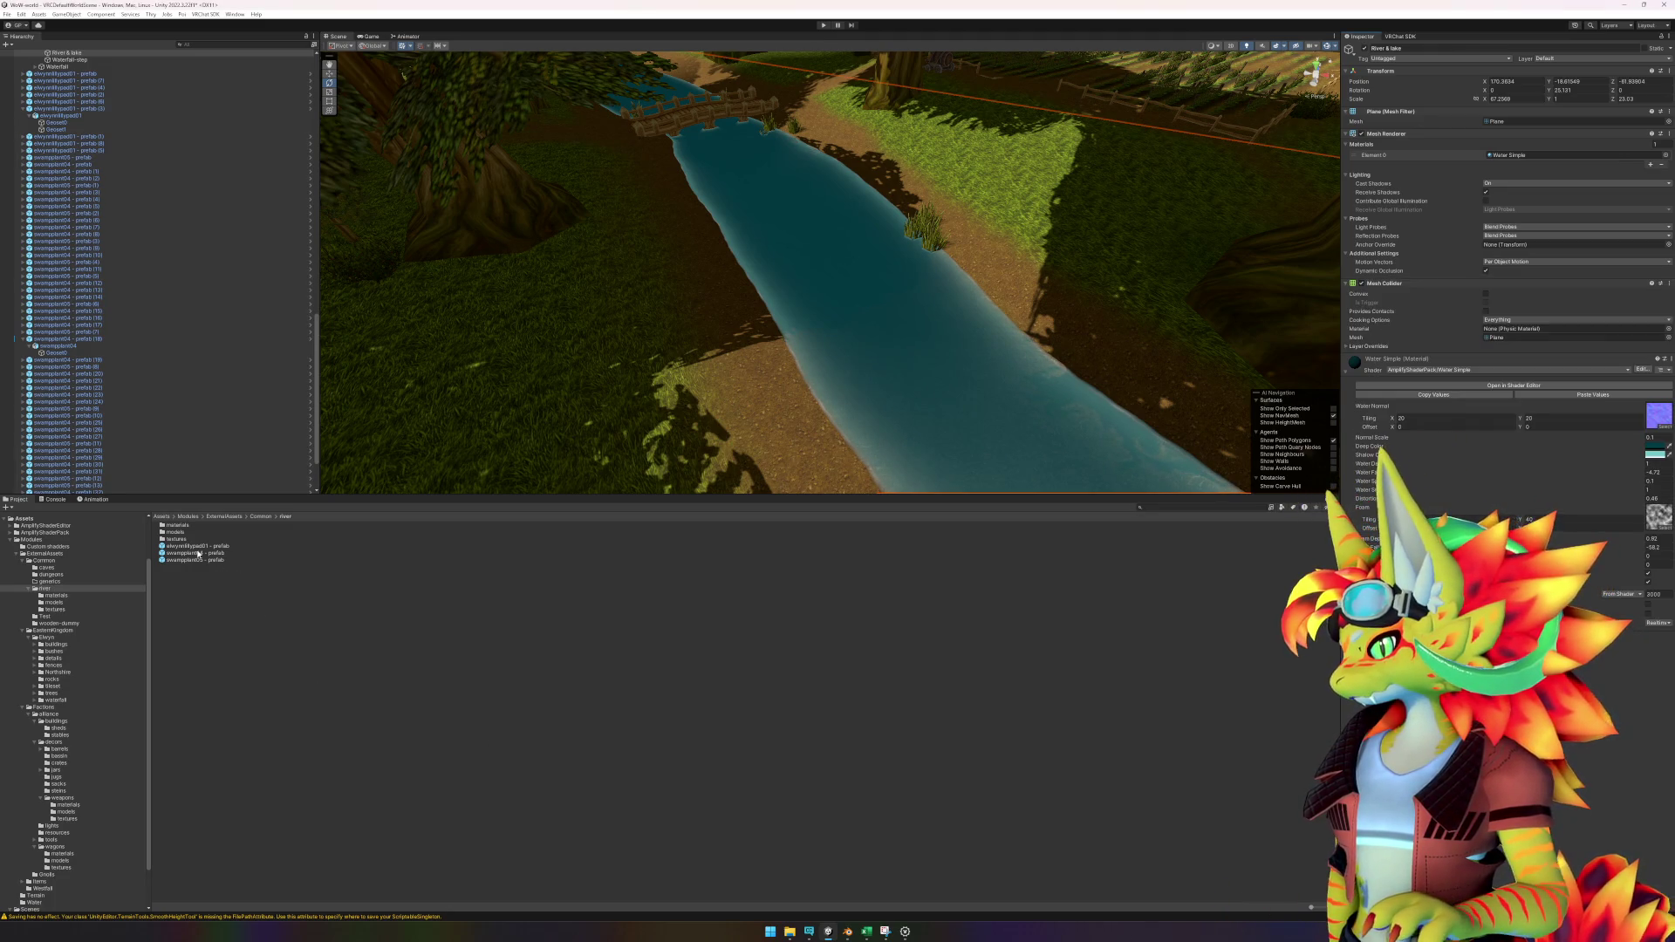
# Drop an elwynnlillypad01 lily pad onto the water beside the bridge.
pyautogui.moveTo(199, 552); pyautogui.dragTo(598, 319)
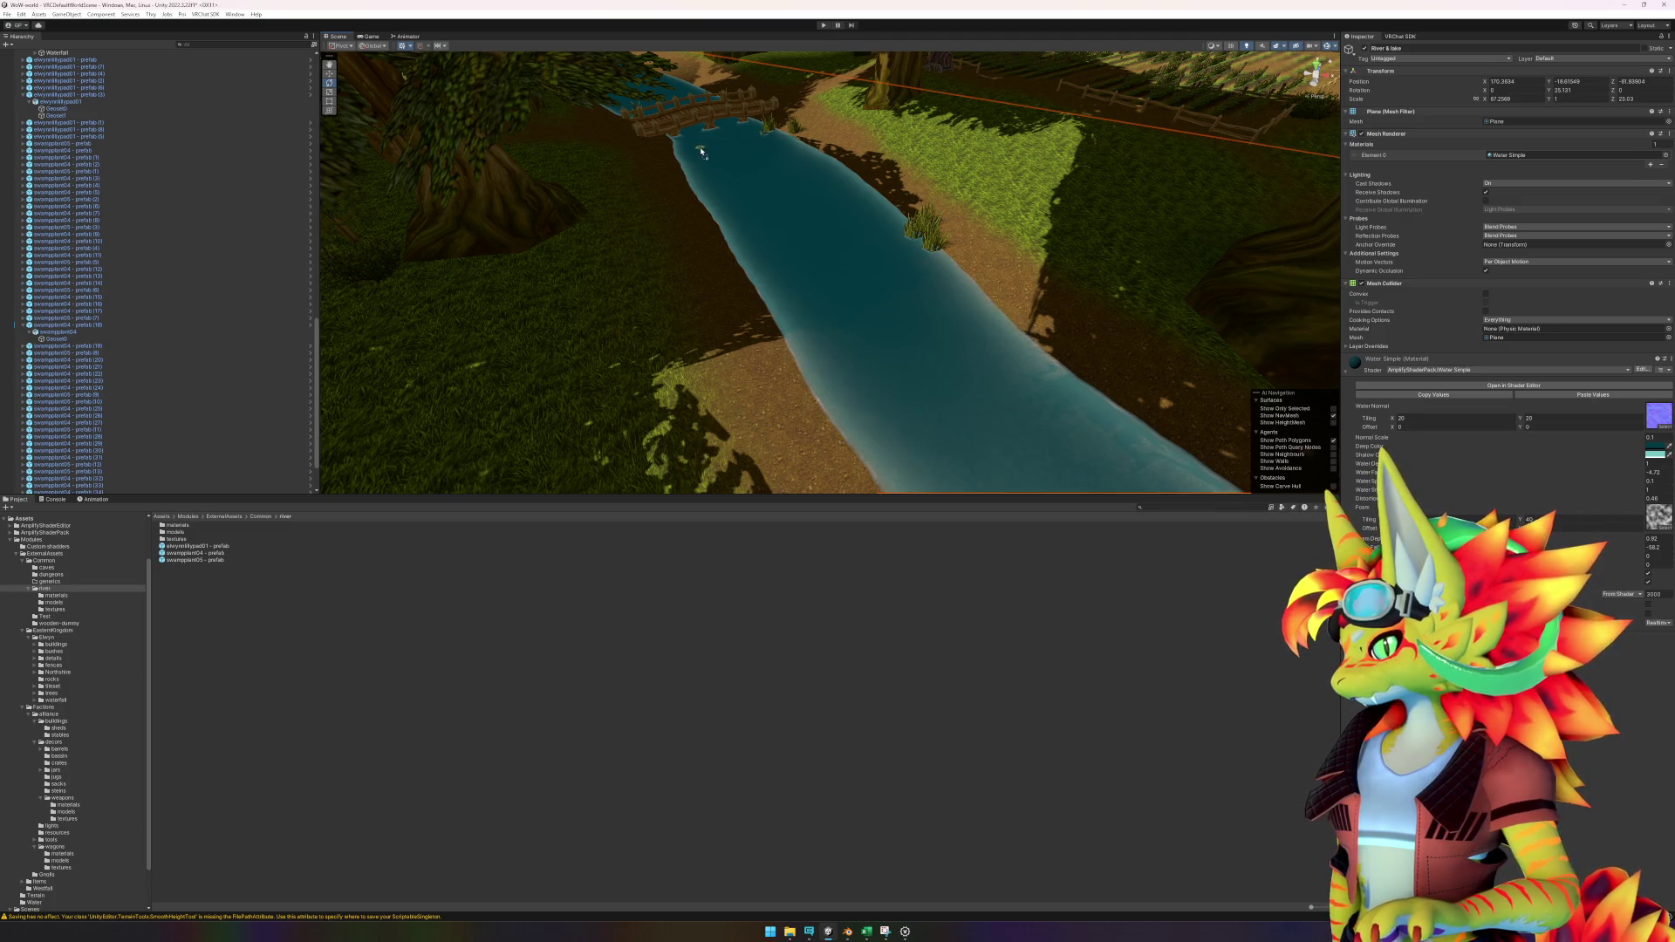
pyautogui.moveTo(701, 151); pyautogui.dragTo(700, 151)
pyautogui.press('f')
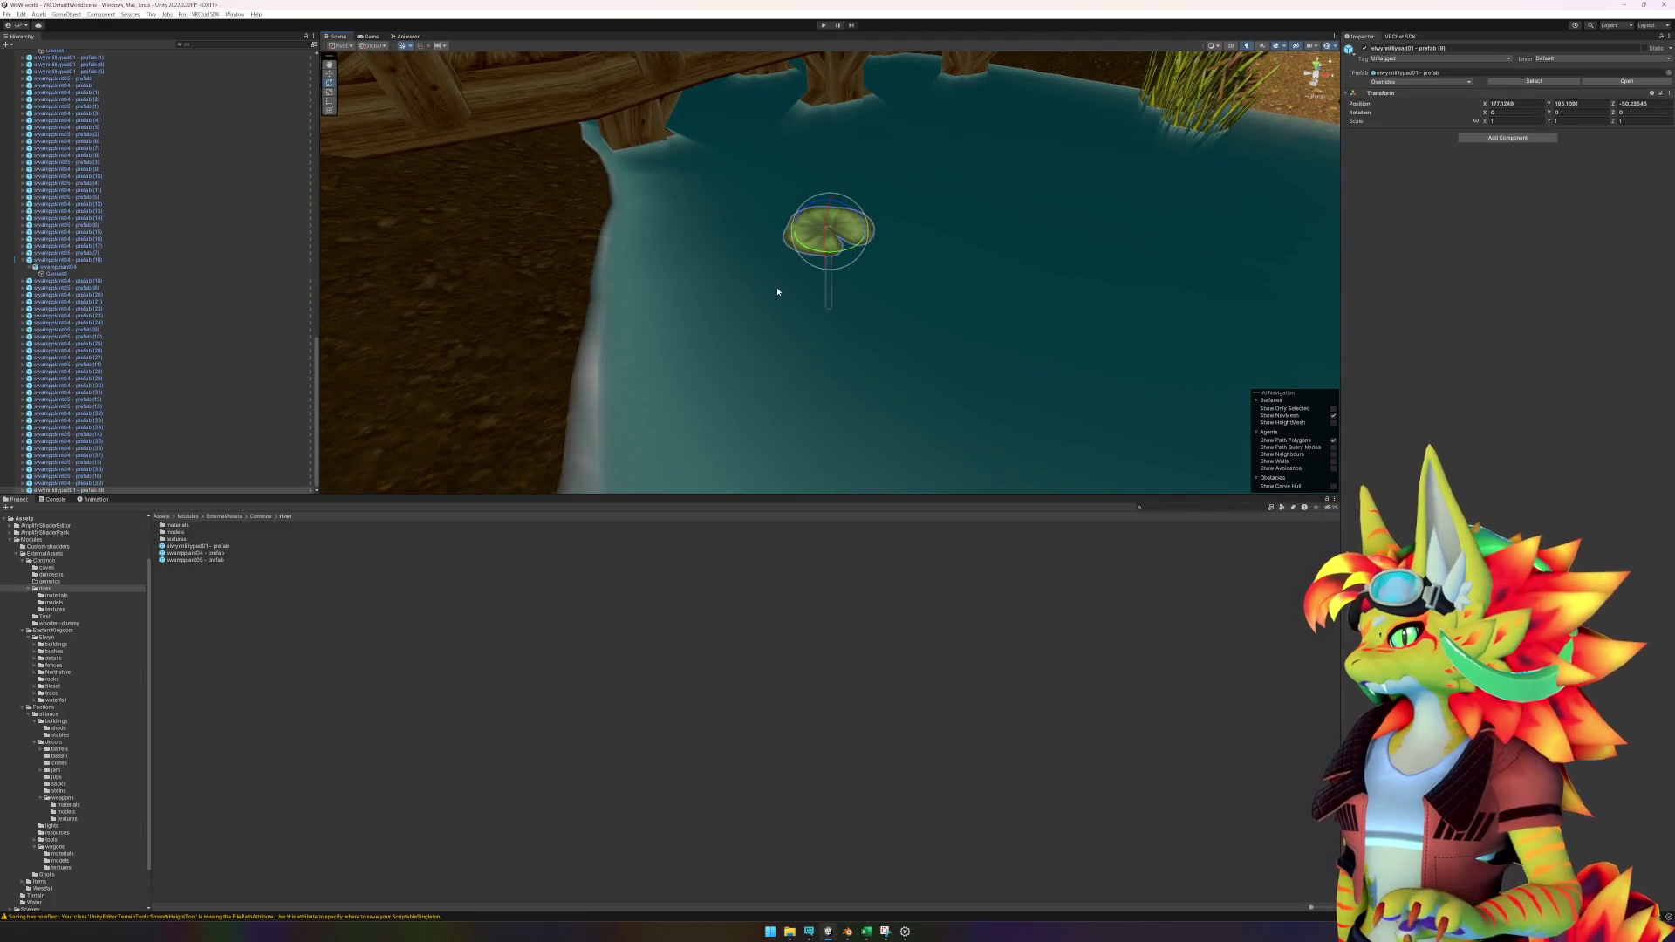
# Rotate the lily pad about 25 degrees, add two more, and resize them slightly.
pyautogui.moveTo(825, 292); pyautogui.dragTo(832, 290)
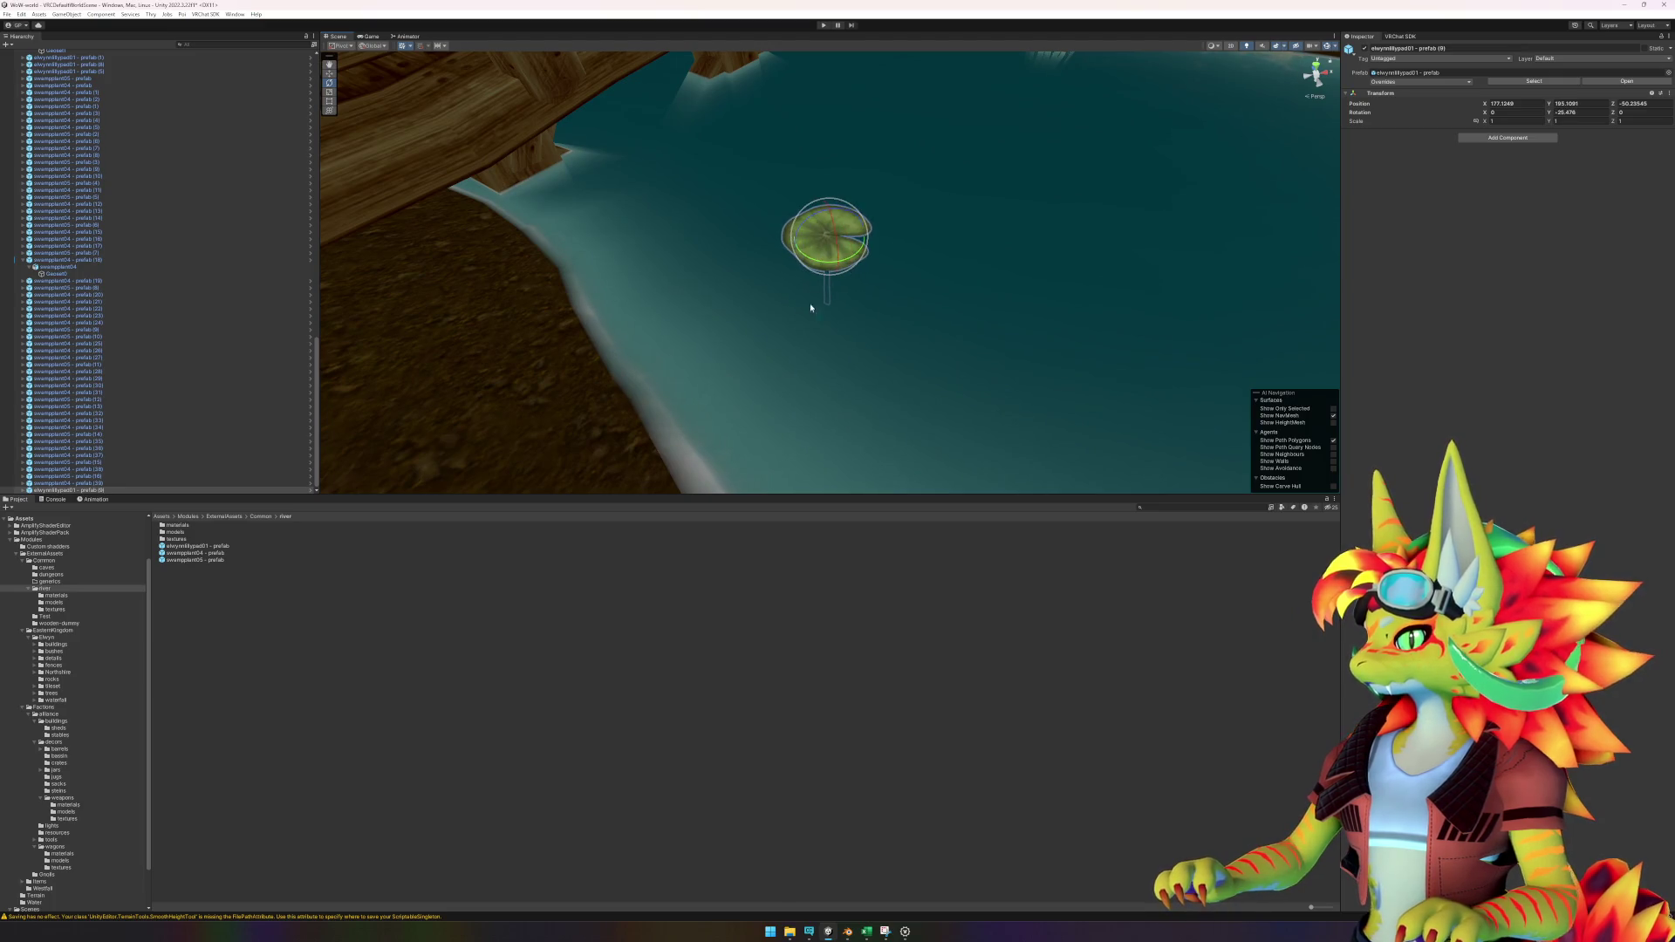
pyautogui.moveTo(215, 547)
pyautogui.mouseDown()
pyautogui.moveTo(970, 185)
pyautogui.moveTo(962, 210)
pyautogui.moveTo(737, 307)
pyautogui.mouseUp()
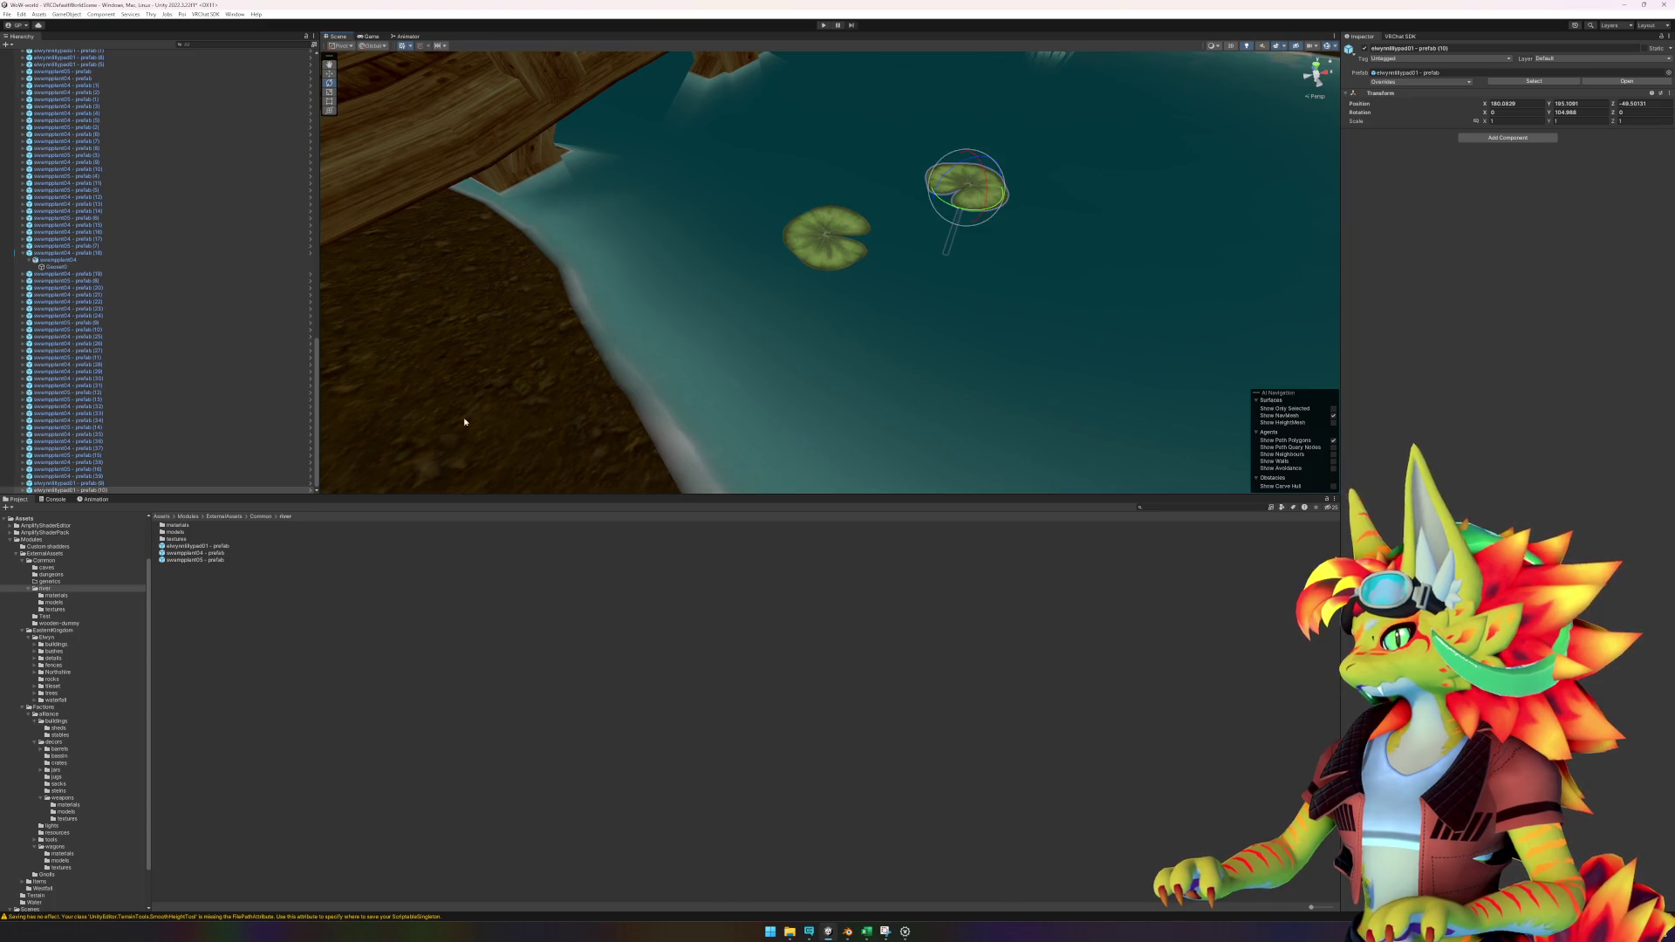
pyautogui.moveTo(245, 548)
pyautogui.mouseDown()
pyautogui.moveTo(486, 410)
pyautogui.moveTo(957, 257)
pyautogui.moveTo(920, 288)
pyautogui.moveTo(1022, 265)
pyautogui.moveTo(1047, 281)
pyautogui.moveTo(977, 297)
pyautogui.moveTo(807, 274)
pyautogui.mouseUp()
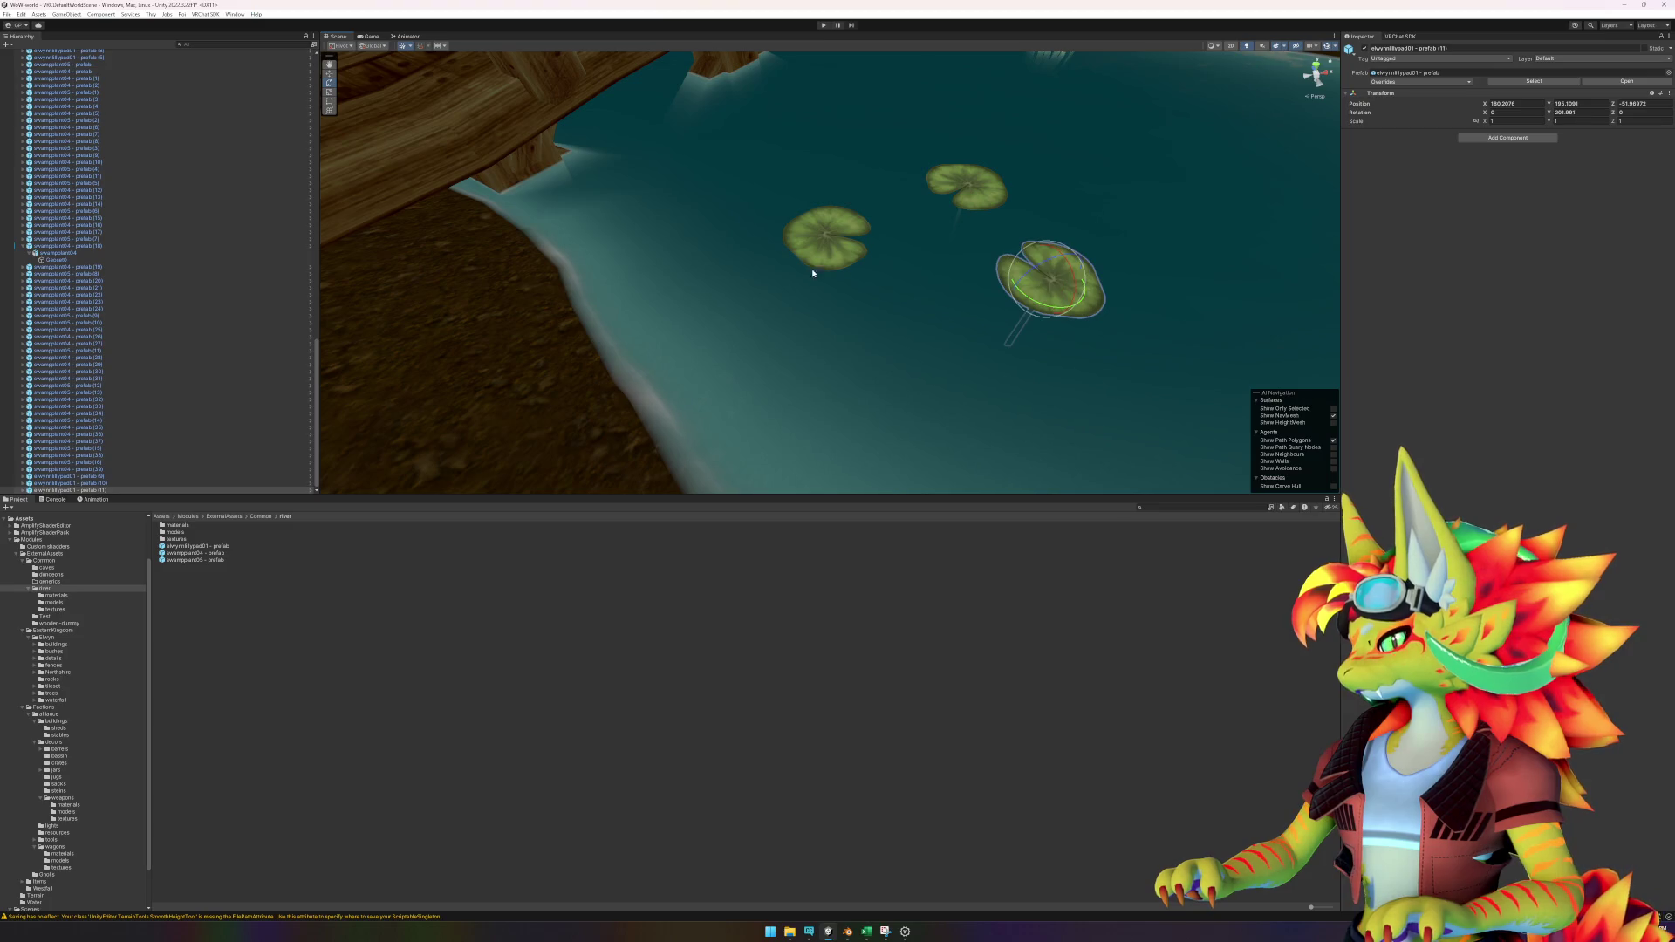
pyautogui.click(817, 231)
pyautogui.press('r')
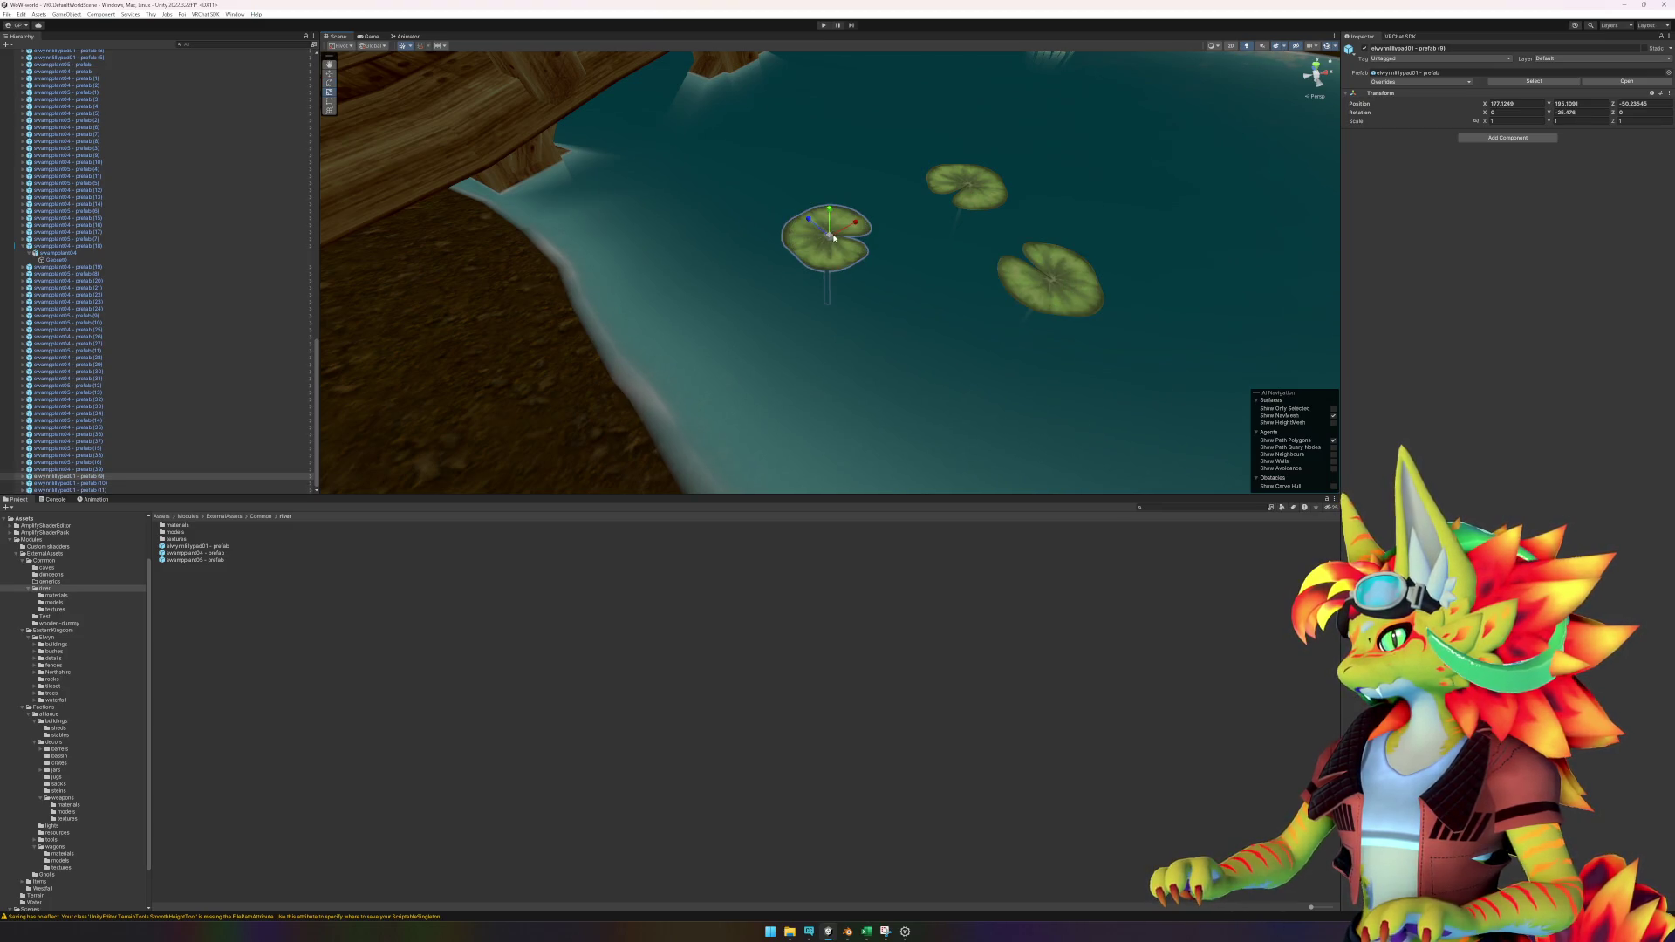
pyautogui.moveTo(833, 242); pyautogui.dragTo(833, 246)
pyautogui.click(984, 200)
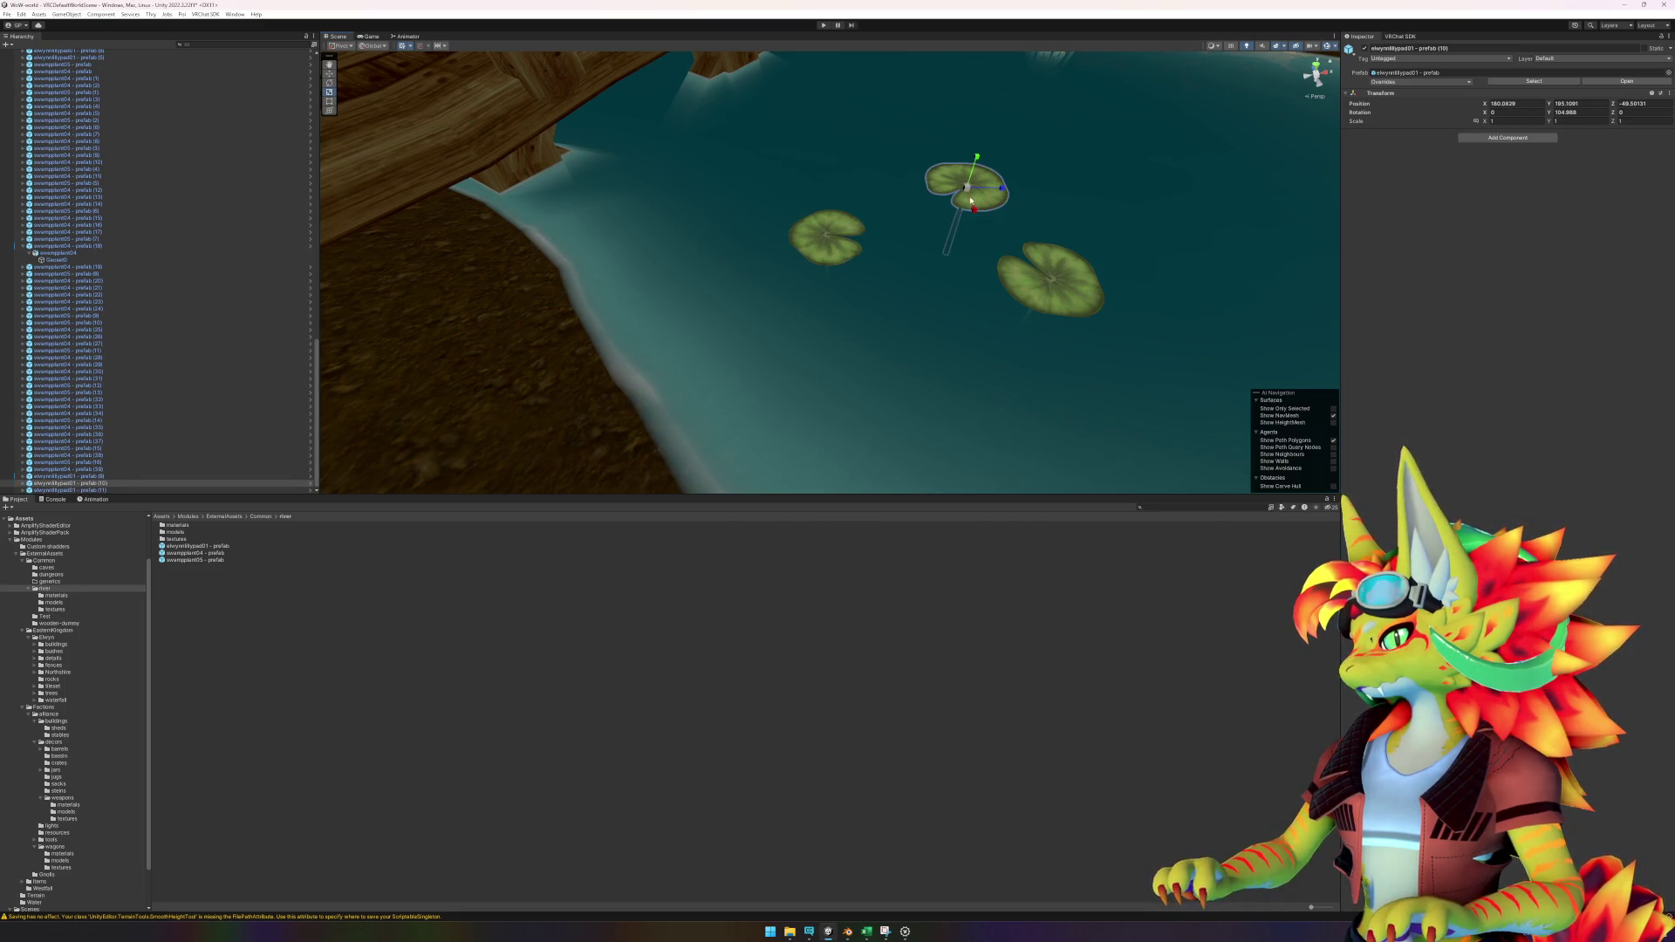
pyautogui.moveTo(967, 192); pyautogui.dragTo(971, 193)
pyautogui.click(845, 636)
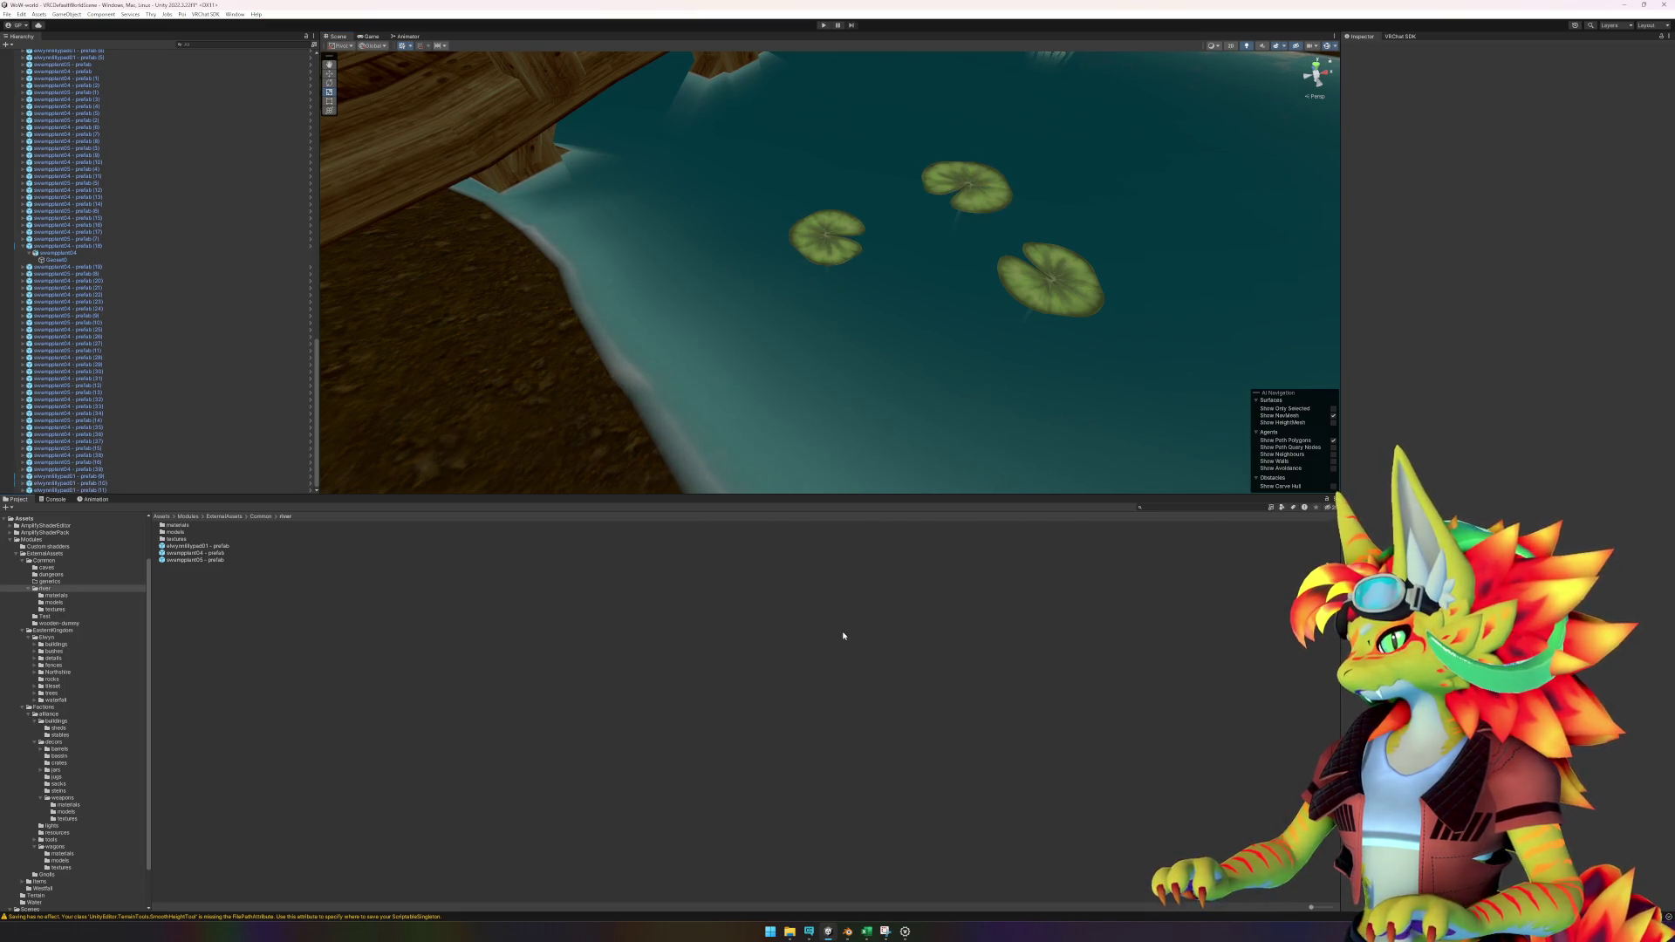
# Rescale the reed clumps near the bridge, shrinking two and enlarging one.
pyautogui.scroll(-5, 989, 334)
pyautogui.moveTo(981, 318)
pyautogui.mouseDown()
pyautogui.moveTo(1013, 381)
pyautogui.moveTo(973, 224)
pyautogui.mouseUp()
pyautogui.click(980, 211)
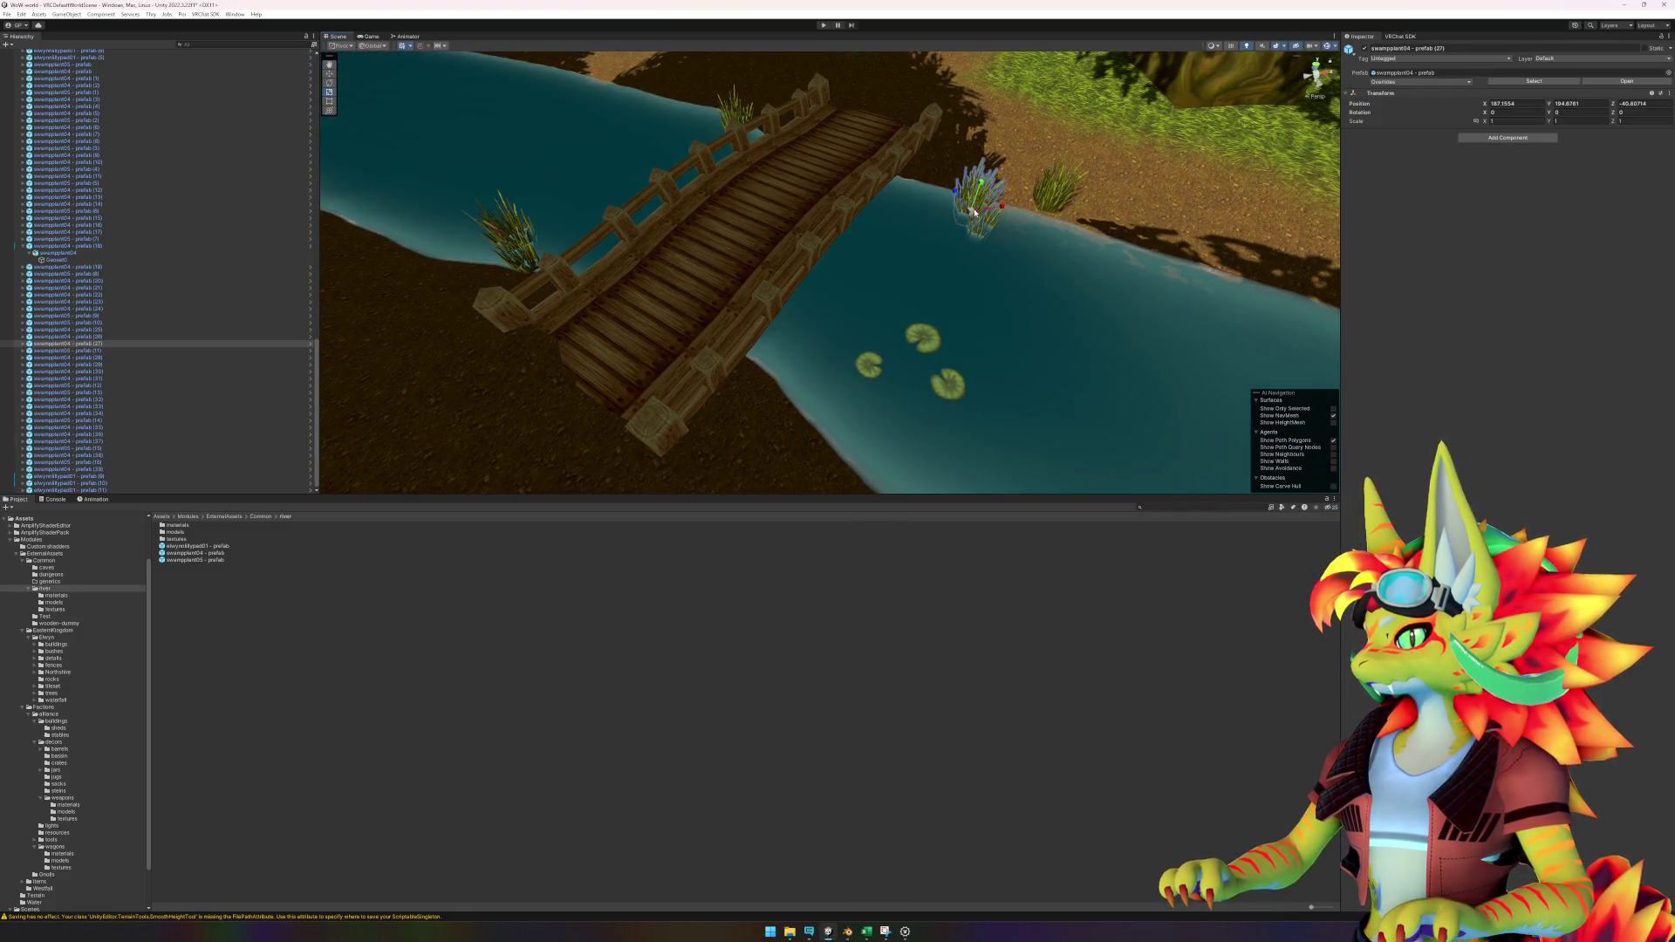
pyautogui.click(985, 228)
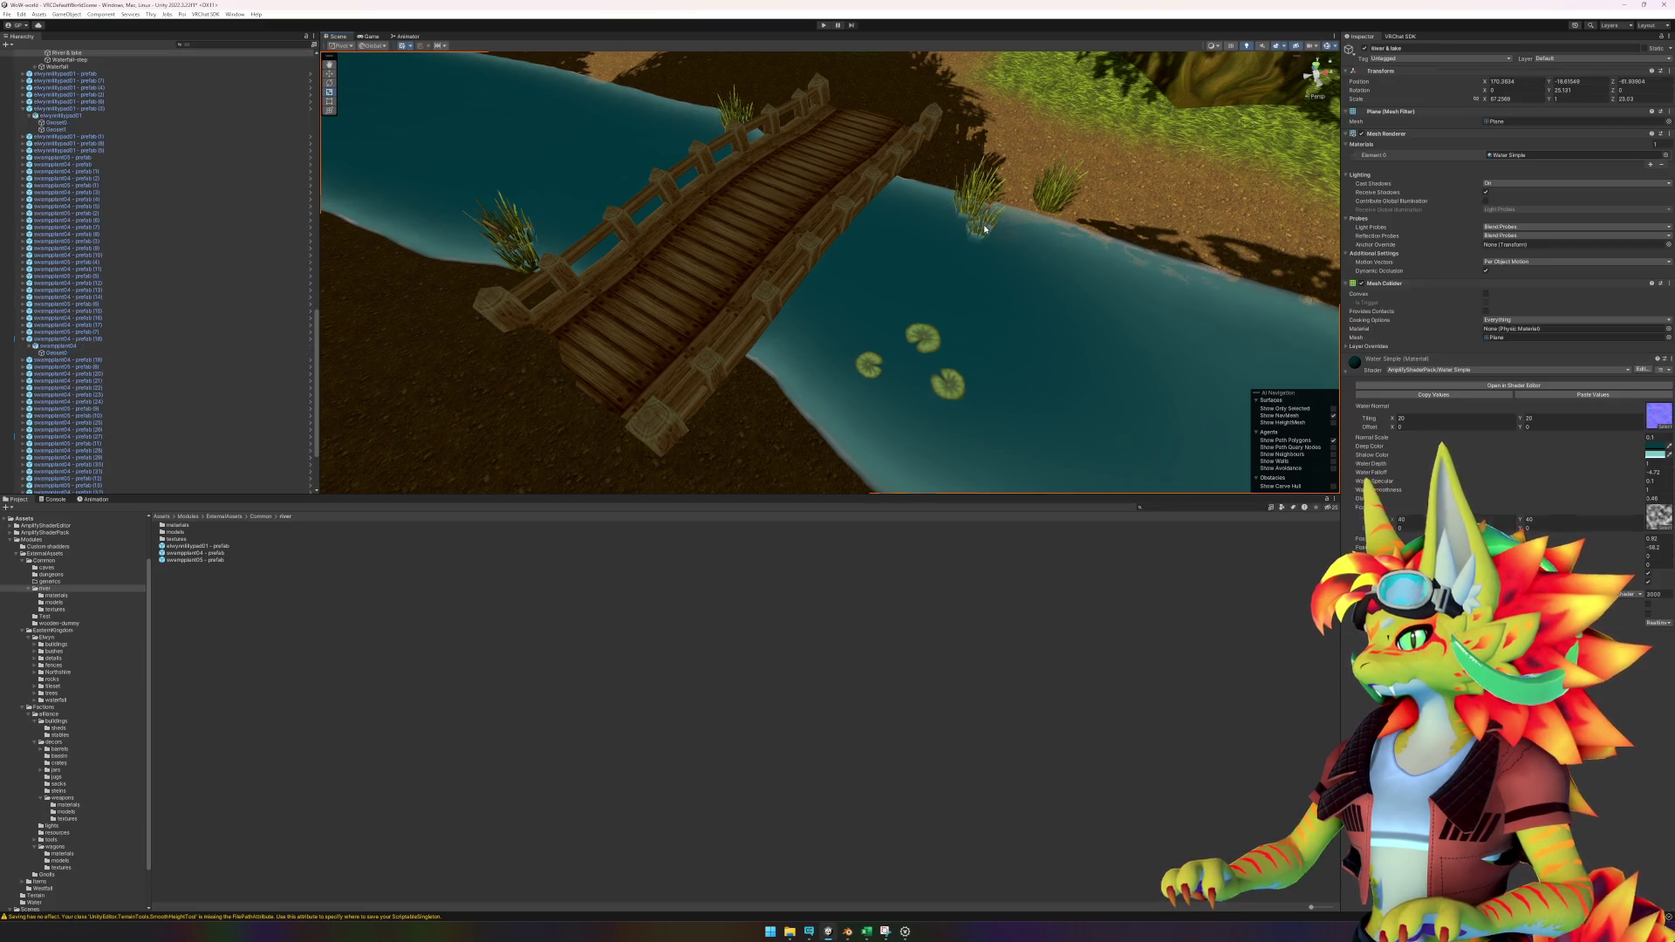
pyautogui.click(1051, 211)
pyautogui.moveTo(1051, 207); pyautogui.dragTo(887, 167)
pyautogui.click(639, 269)
pyautogui.moveTo(655, 273); pyautogui.dragTo(661, 274)
pyautogui.click(838, 138)
pyautogui.moveTo(837, 152); pyautogui.dragTo(836, 155)
# Place a swampplant04 and a swampplant05 reed on the riverbank.
pyautogui.scroll(5, 837, 254)
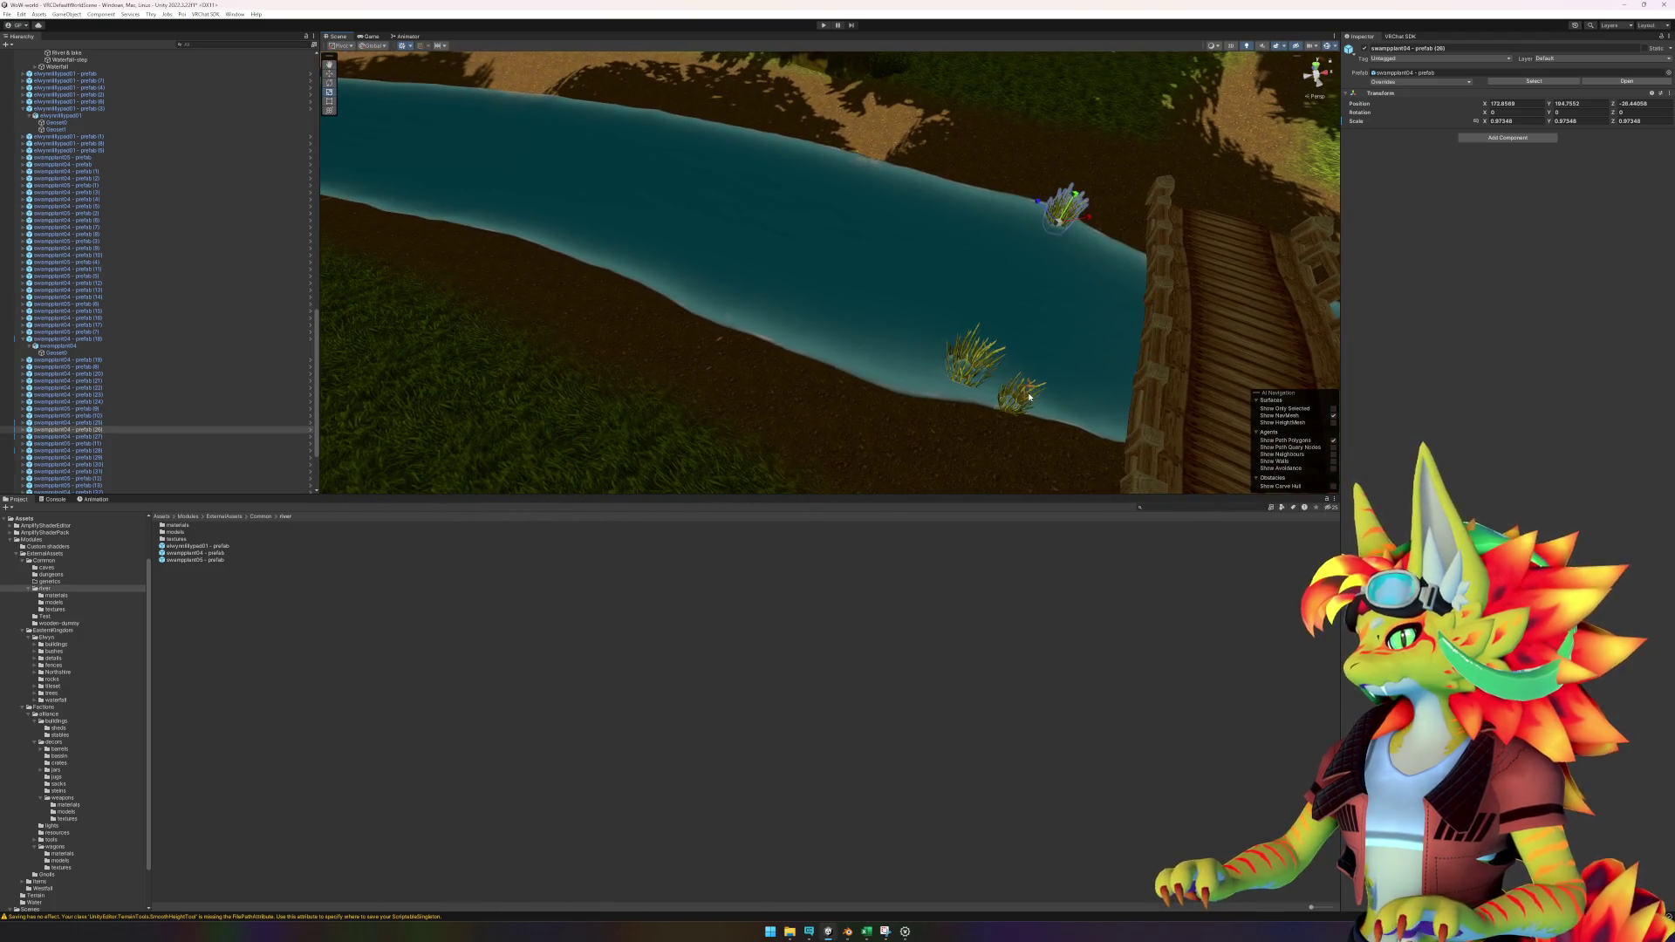
pyautogui.click(1030, 397)
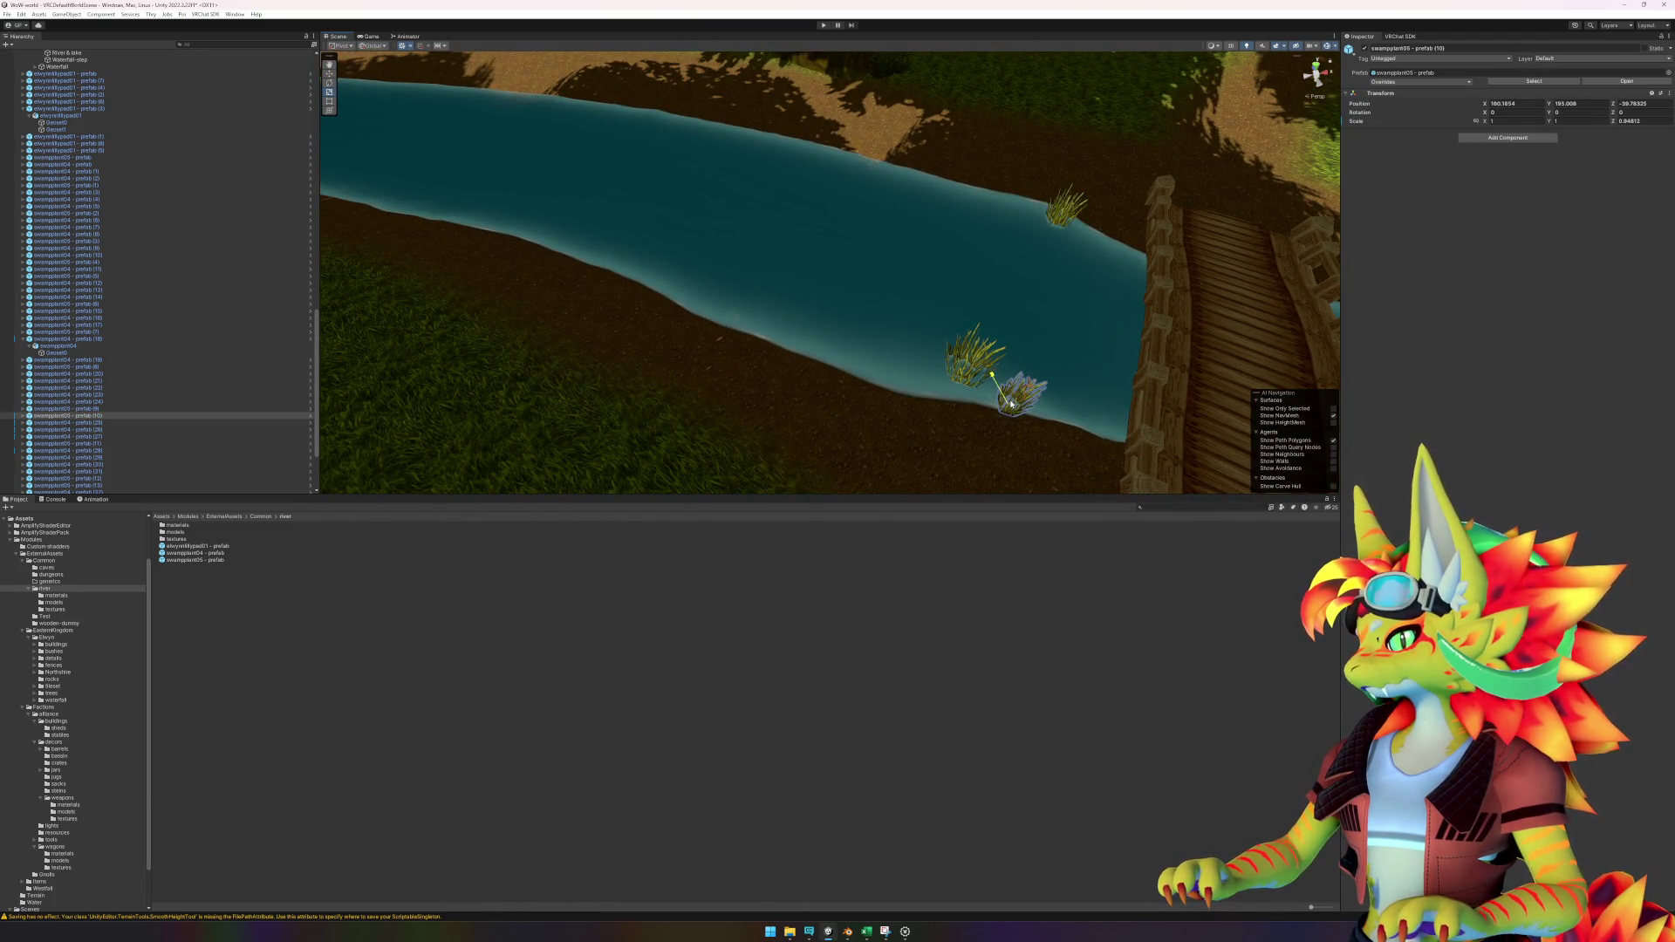
pyautogui.moveTo(1007, 408)
pyautogui.mouseDown()
pyautogui.moveTo(931, 337)
pyautogui.moveTo(582, 203)
pyautogui.mouseUp()
pyautogui.click(576, 205)
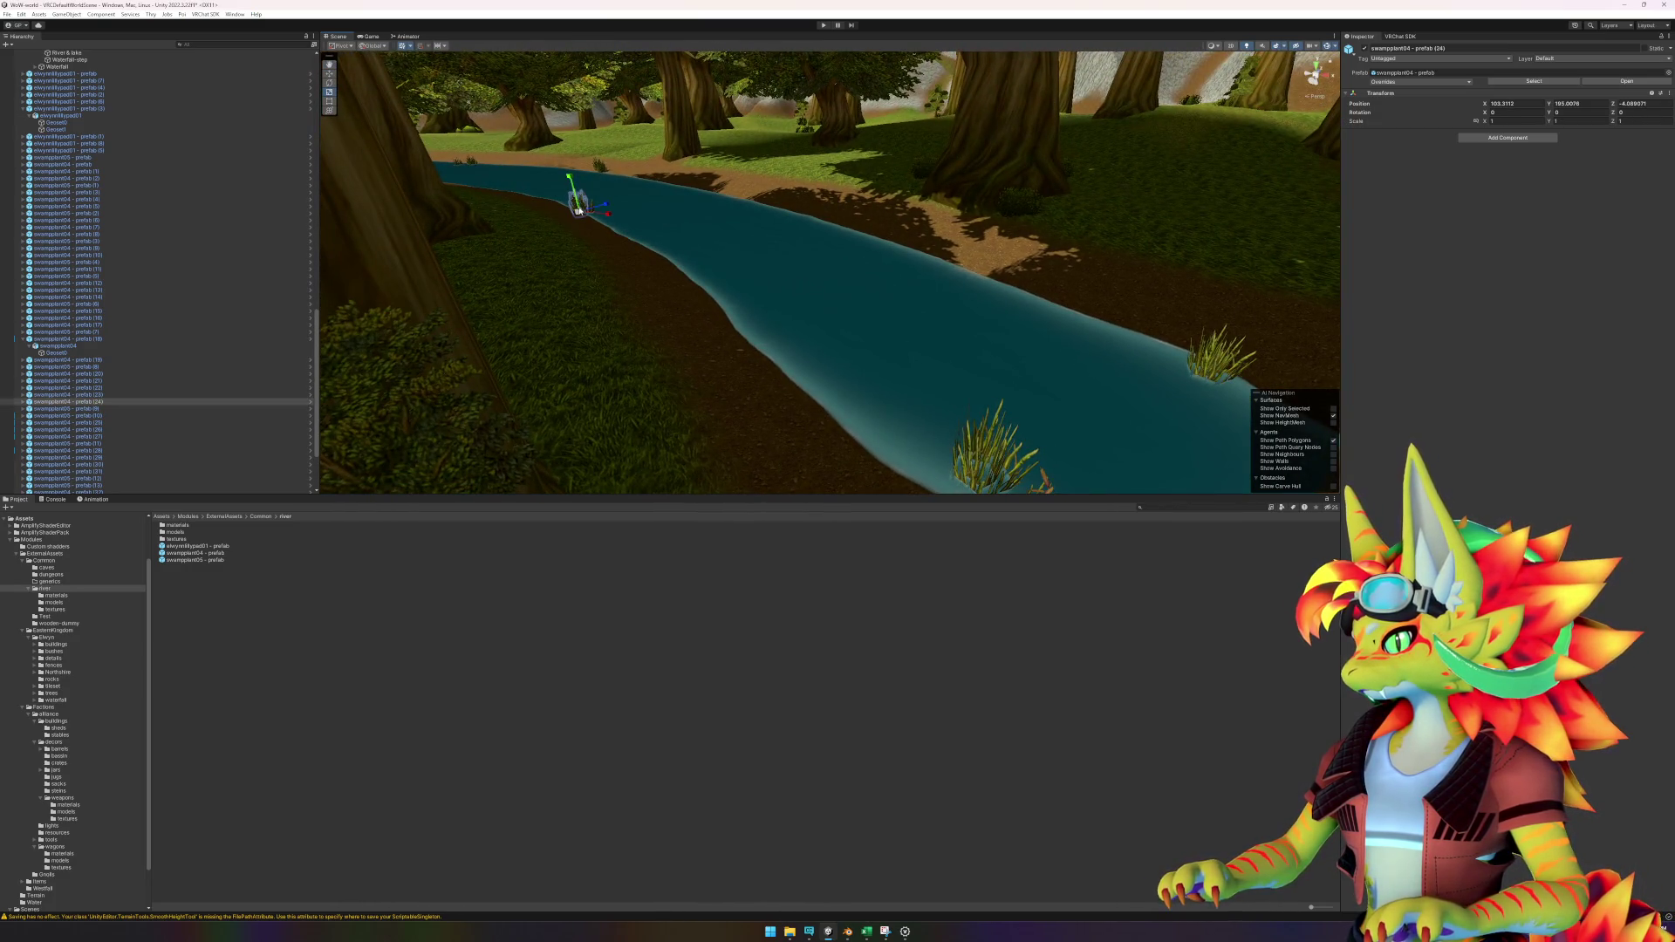
pyautogui.click(243, 615)
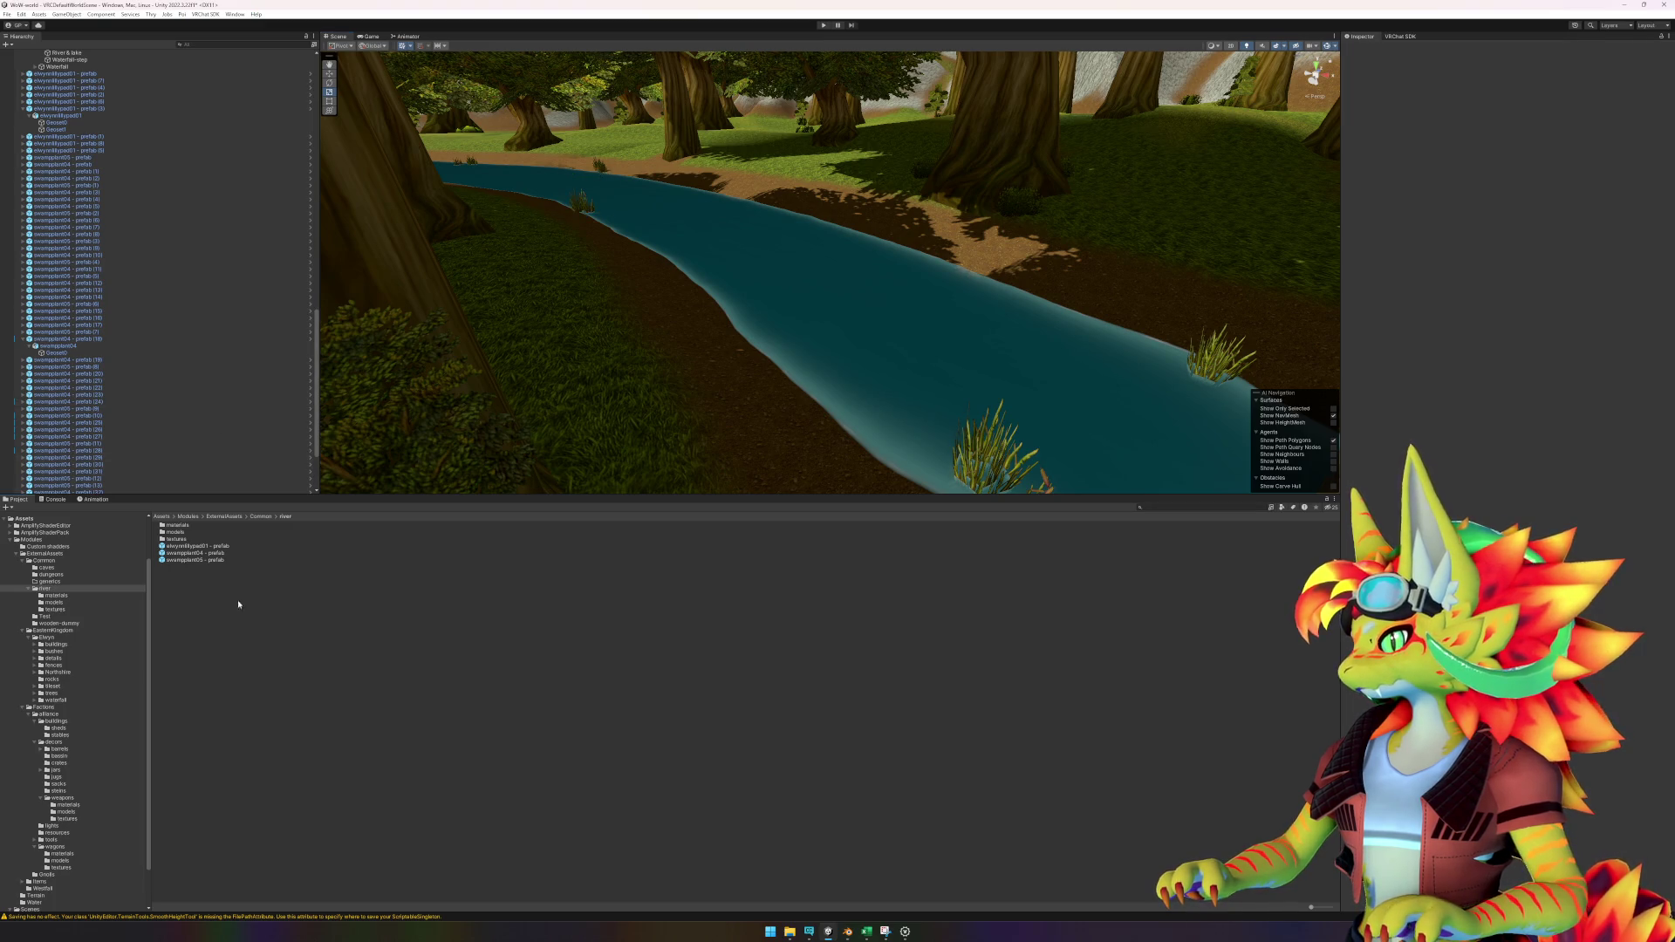
pyautogui.moveTo(222, 557)
pyautogui.mouseDown()
pyautogui.moveTo(609, 322)
pyautogui.moveTo(826, 219)
pyautogui.moveTo(812, 229)
pyautogui.mouseUp()
pyautogui.moveTo(218, 563)
pyautogui.mouseDown()
pyautogui.moveTo(457, 453)
pyautogui.moveTo(829, 237)
pyautogui.mouseUp()
pyautogui.press('f')
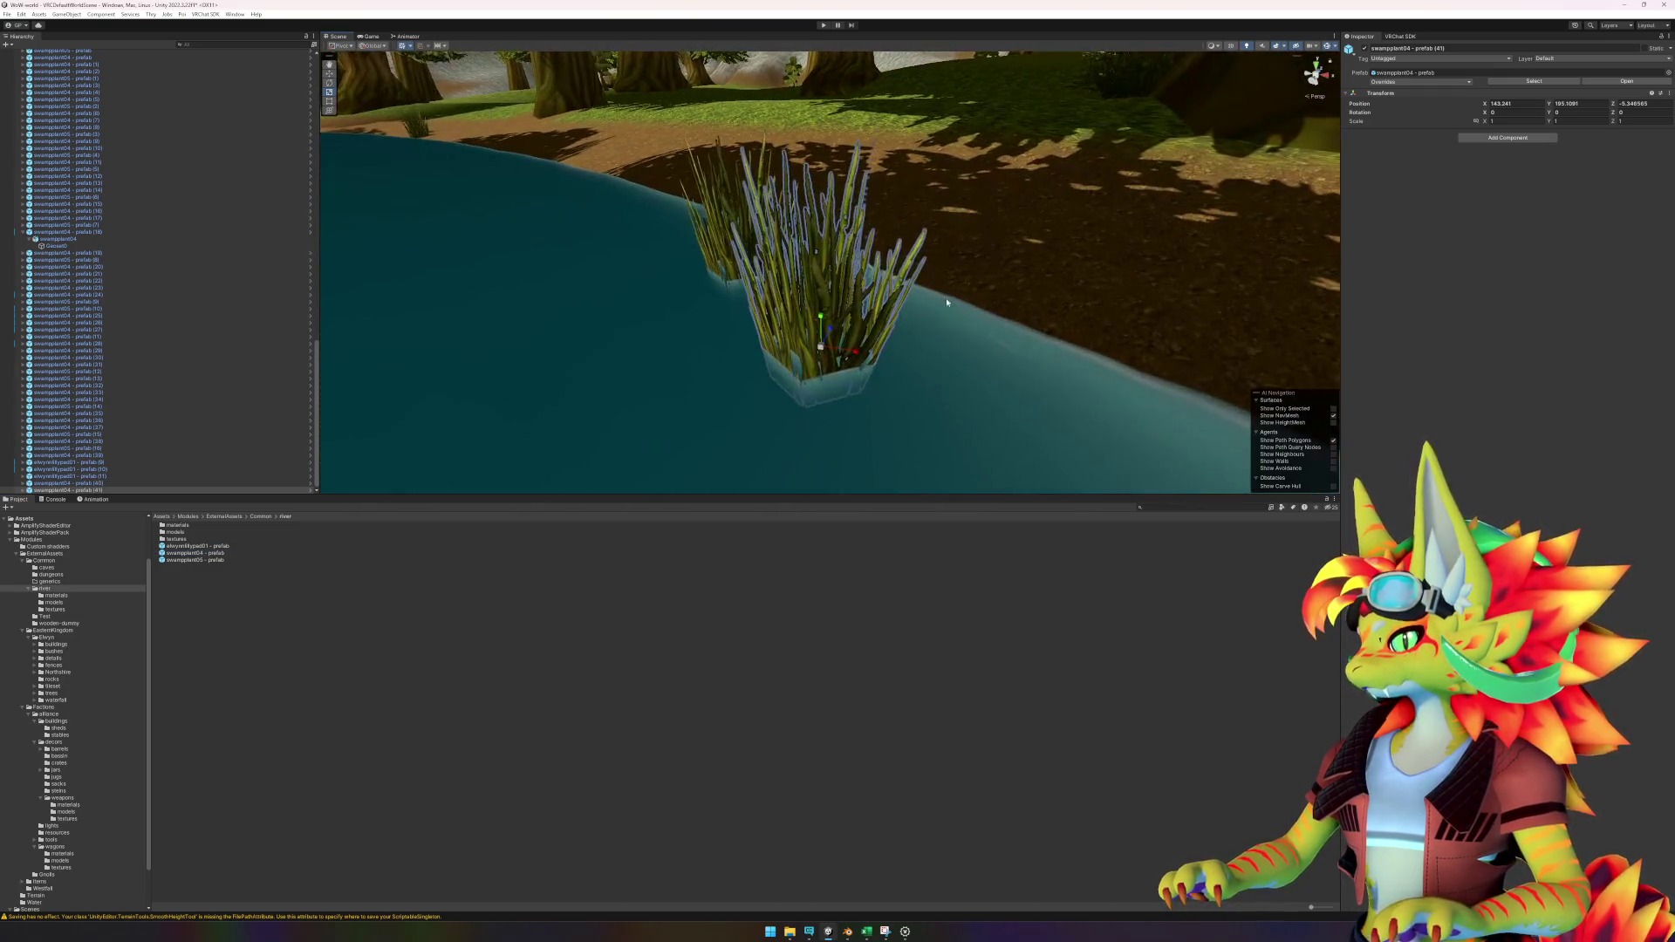
# Add a swampplant05 reed in the river and a swampplant04 reed on the far bank.
pyautogui.moveTo(207, 560); pyautogui.dragTo(868, 328)
pyautogui.scroll(-3, 867, 326)
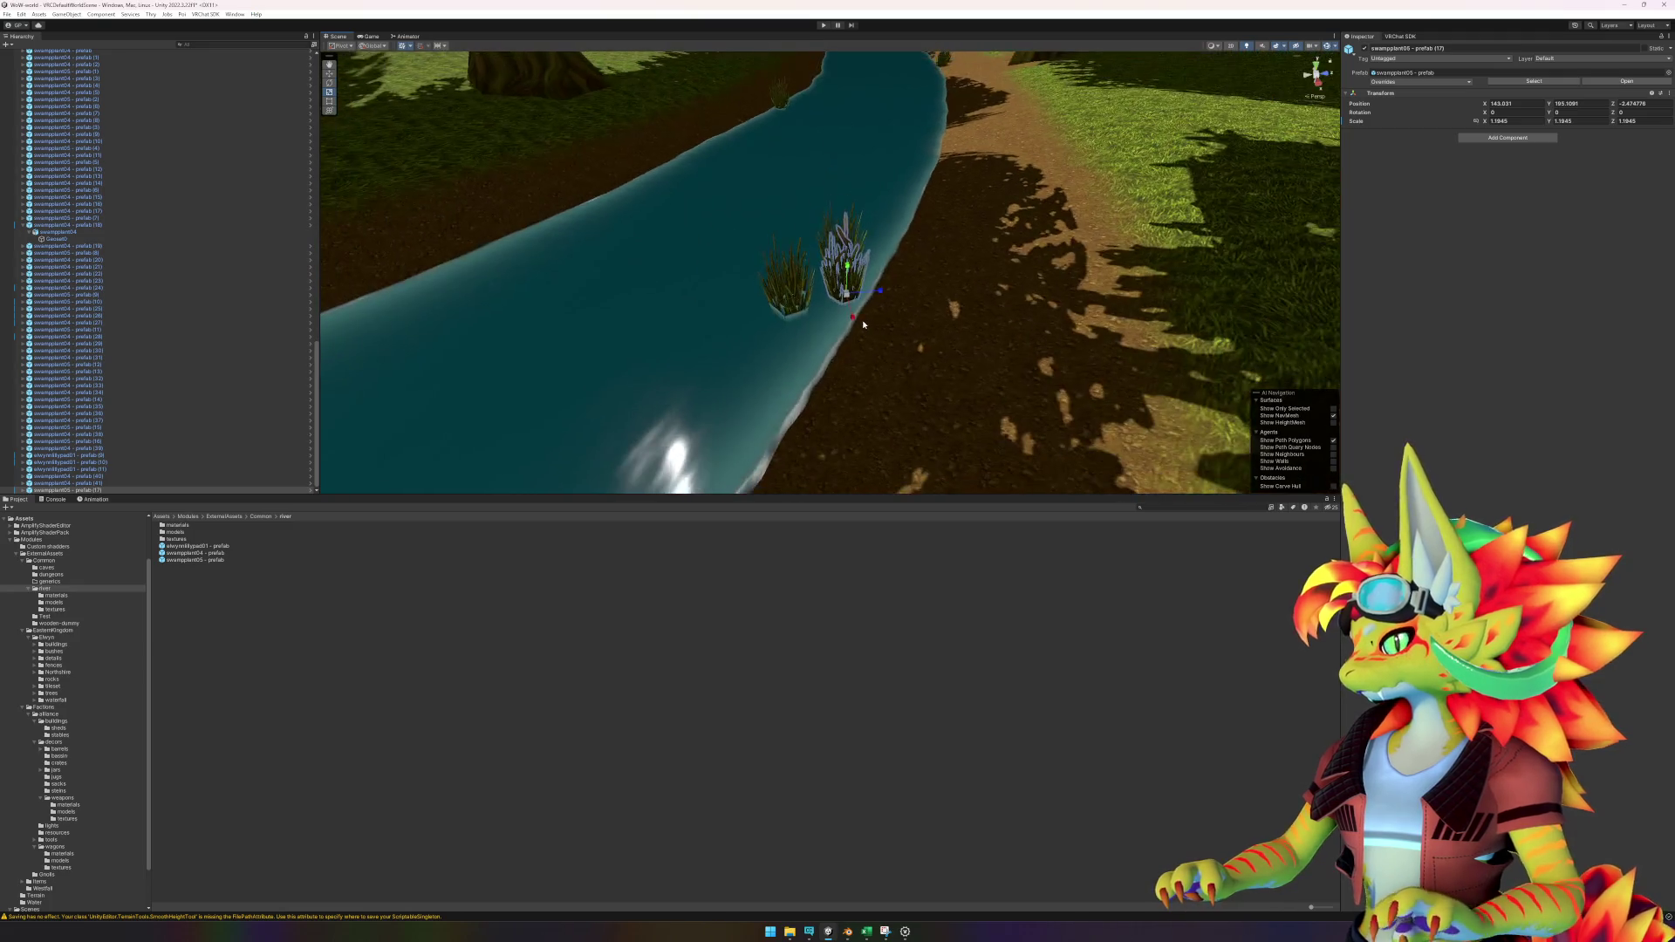
pyautogui.scroll(-5, 865, 325)
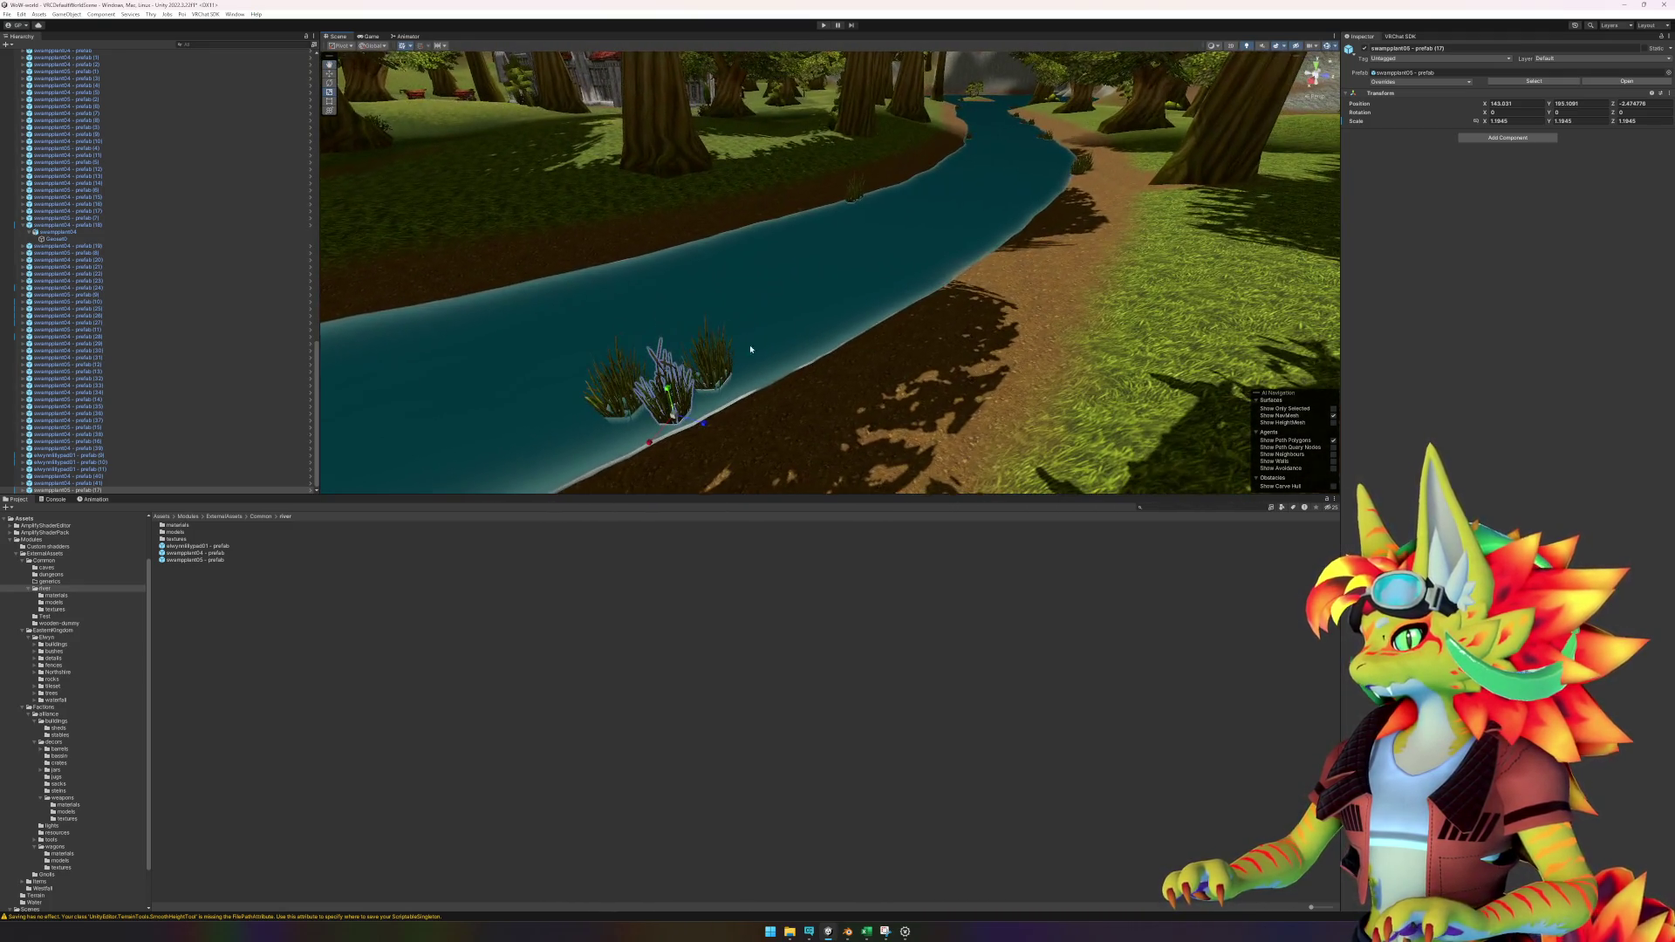
pyautogui.moveTo(216, 555)
pyautogui.mouseDown()
pyautogui.moveTo(929, 251)
pyautogui.moveTo(1071, 220)
pyautogui.mouseUp()
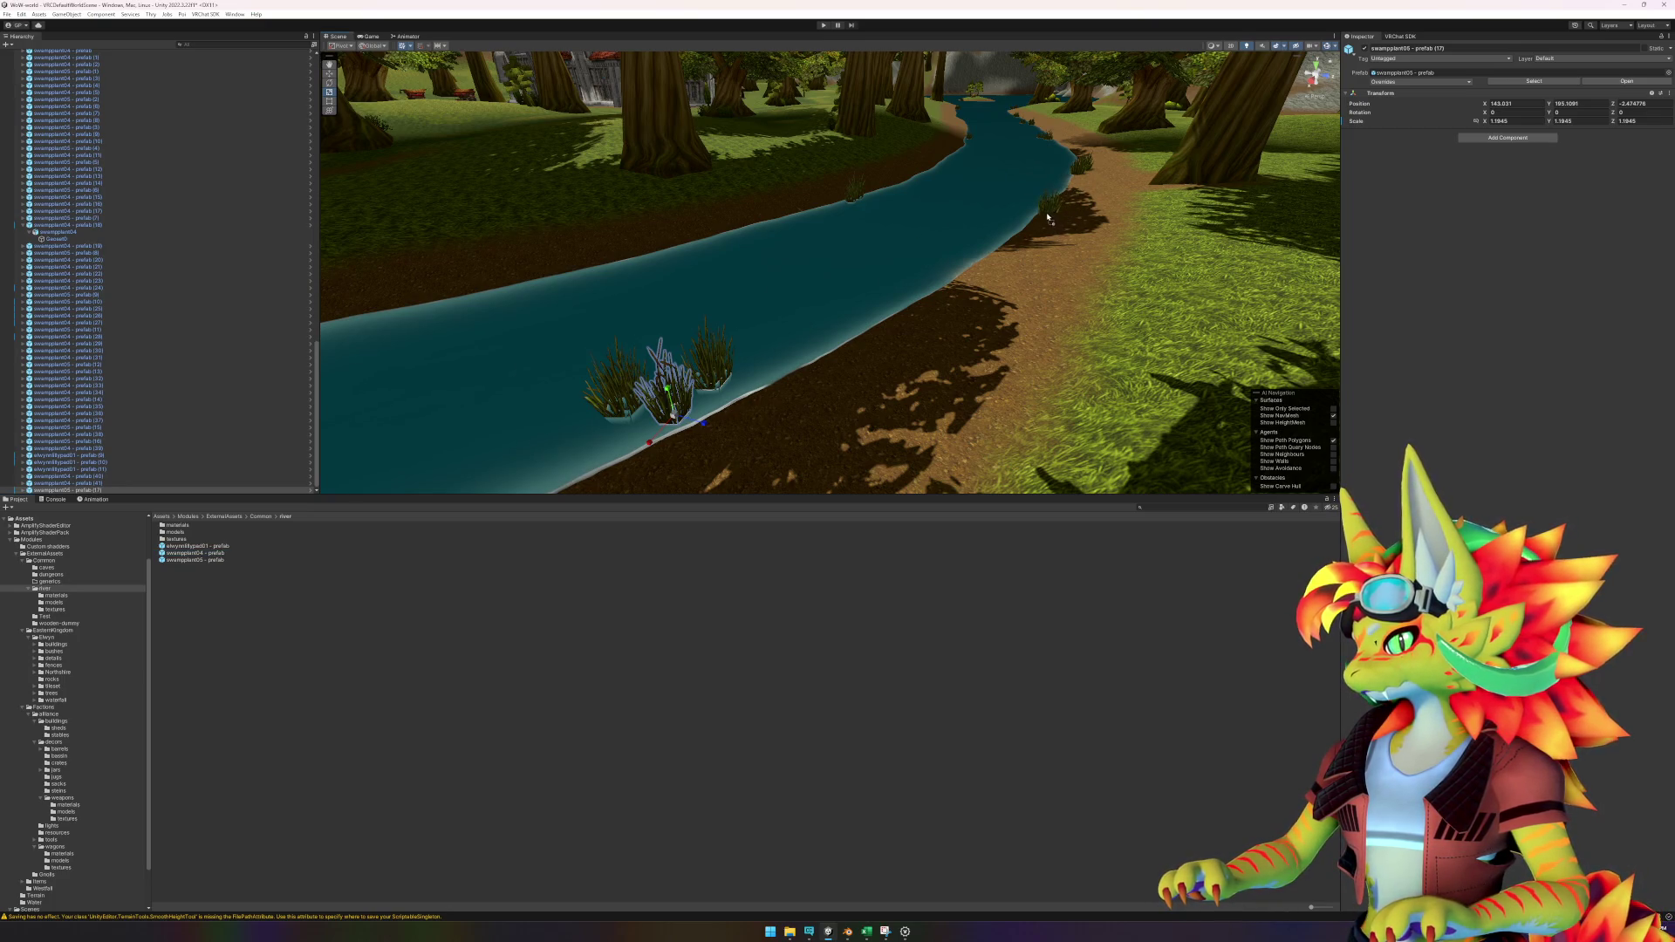
pyautogui.moveTo(1038, 215); pyautogui.dragTo(1038, 216)
pyautogui.moveTo(806, 331); pyautogui.dragTo(1024, 346)
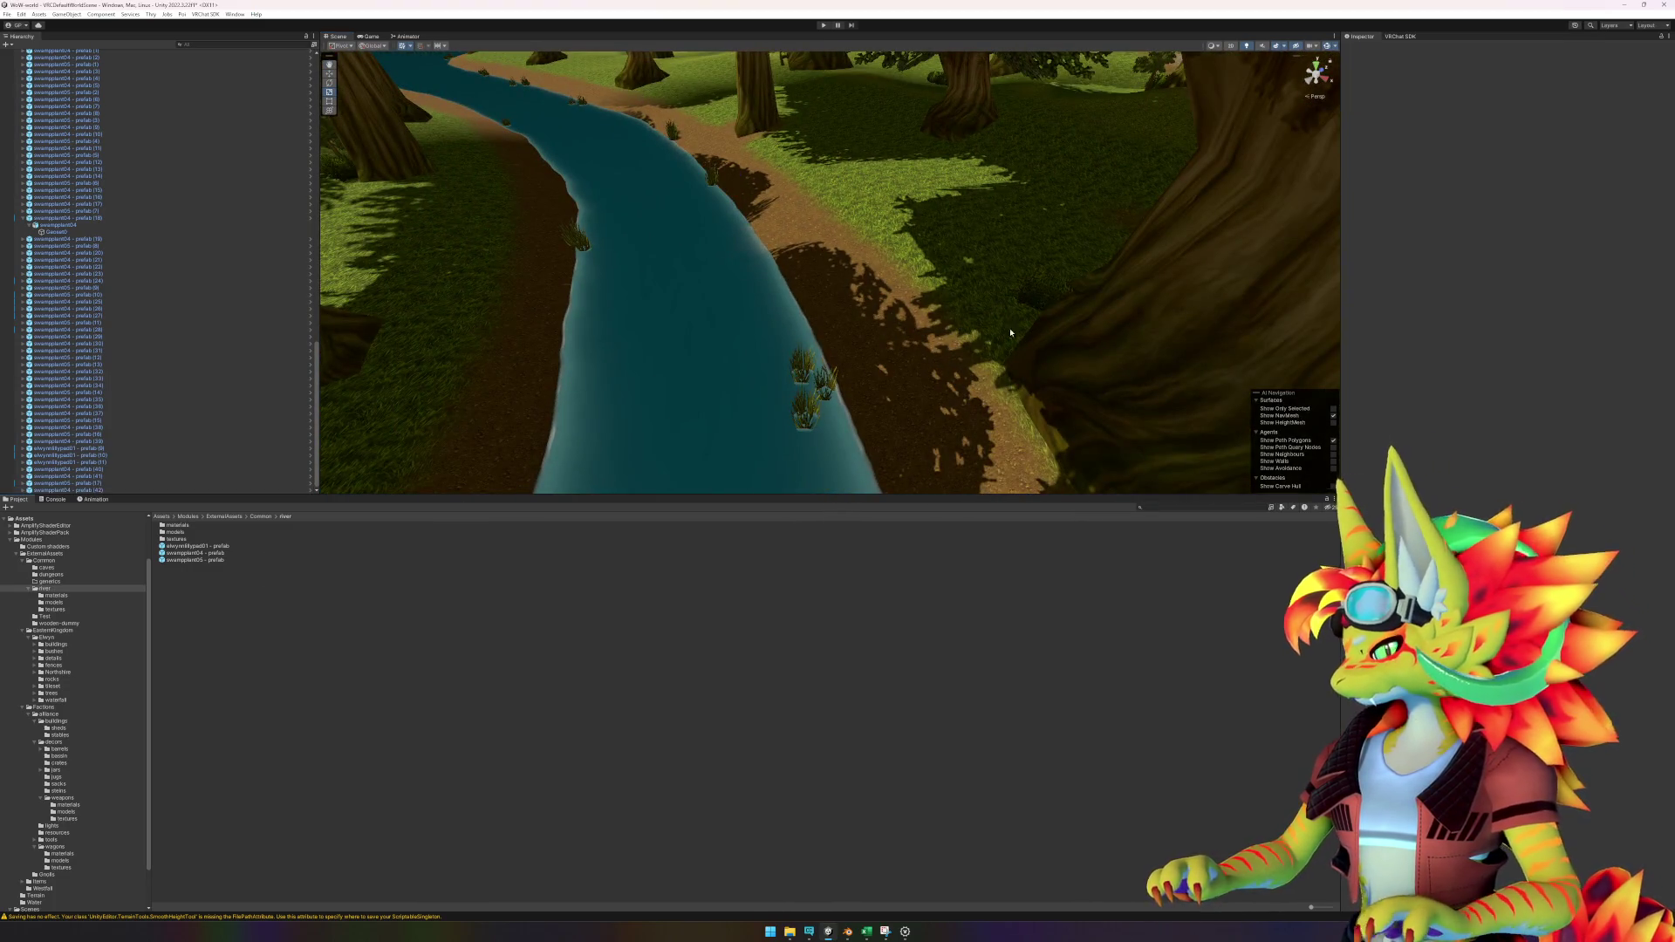
pyautogui.click(988, 301)
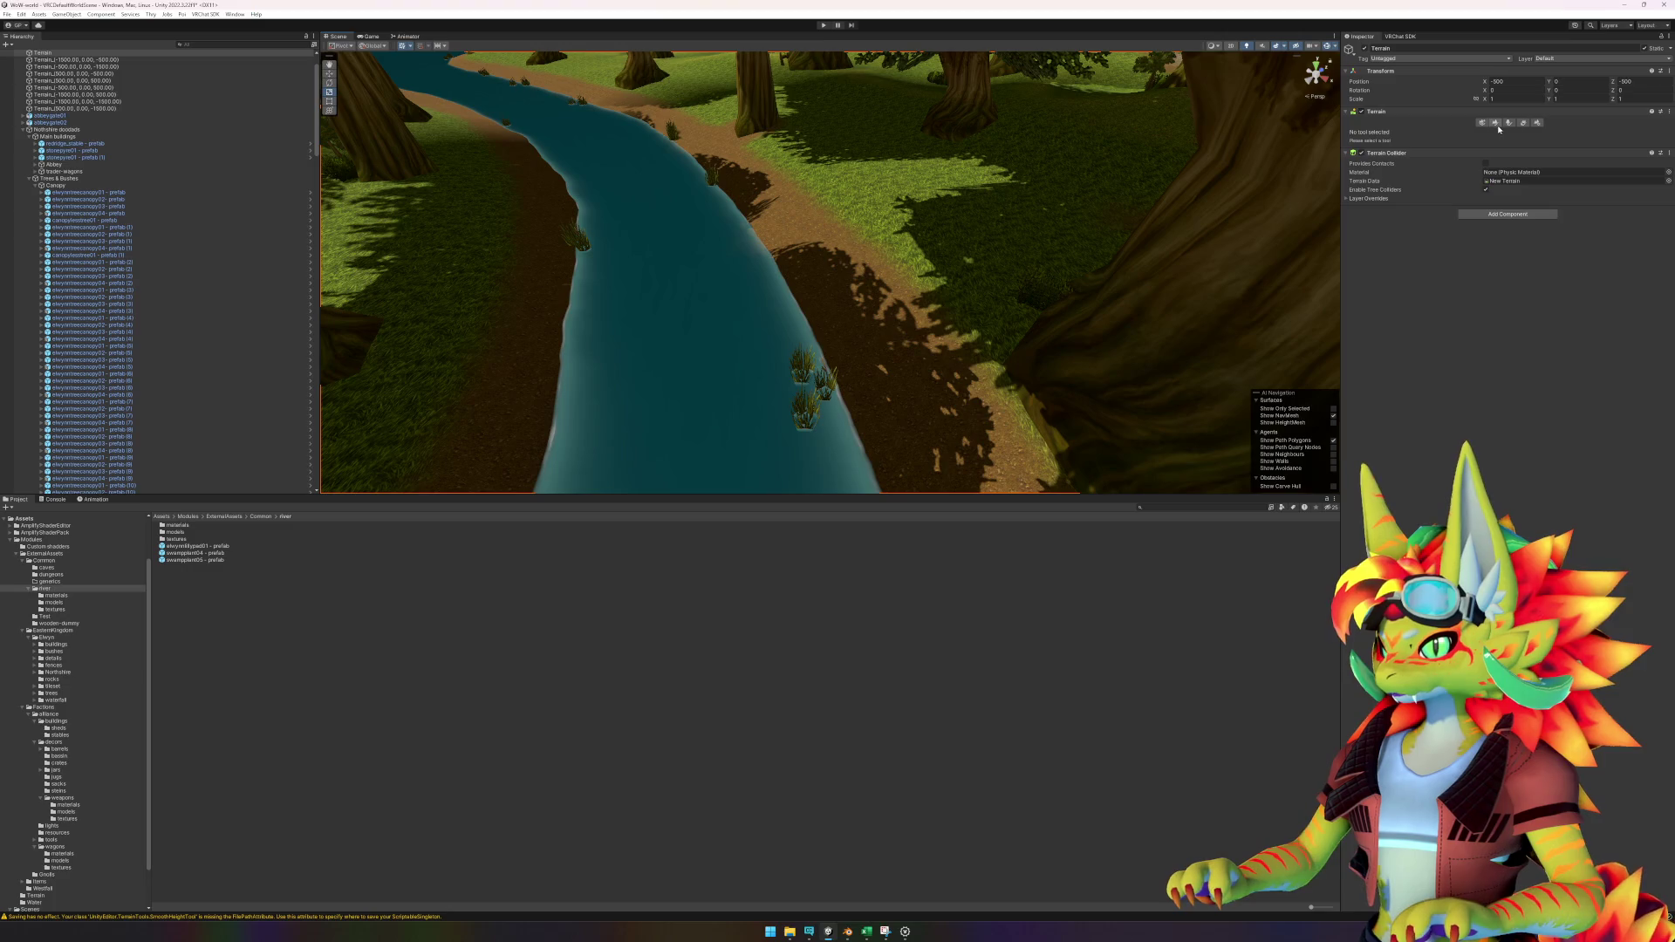
# Switch the terrain to Paint Texture with a soft round brush and frame the river.
pyautogui.click(1496, 124)
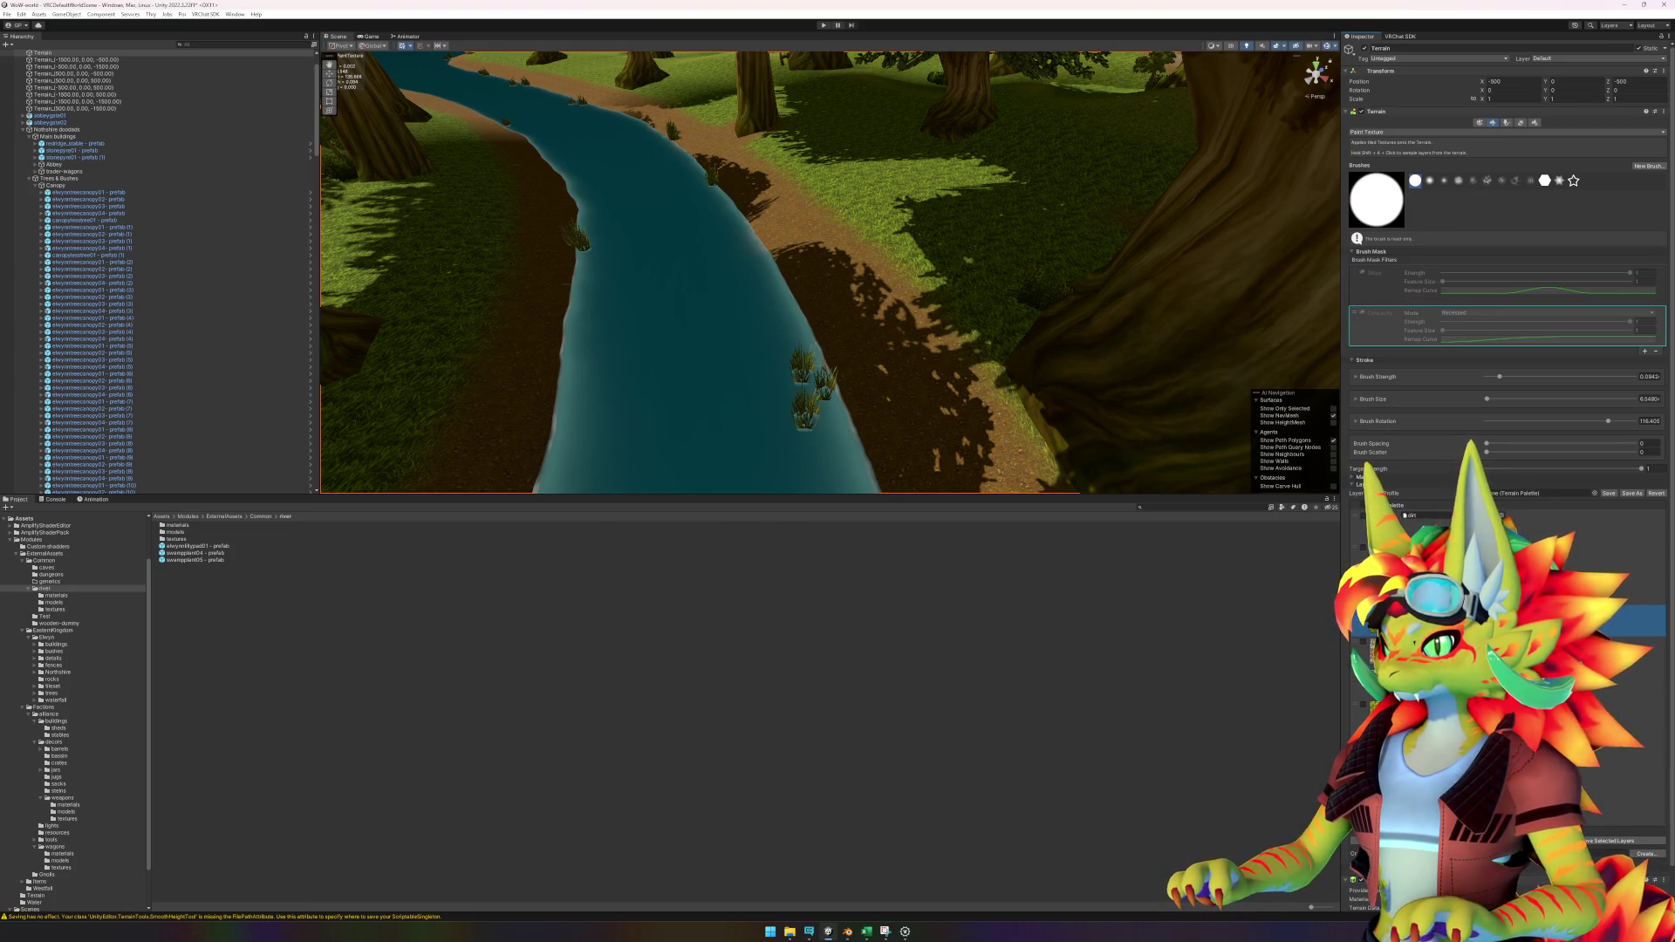
pyautogui.click(1430, 187)
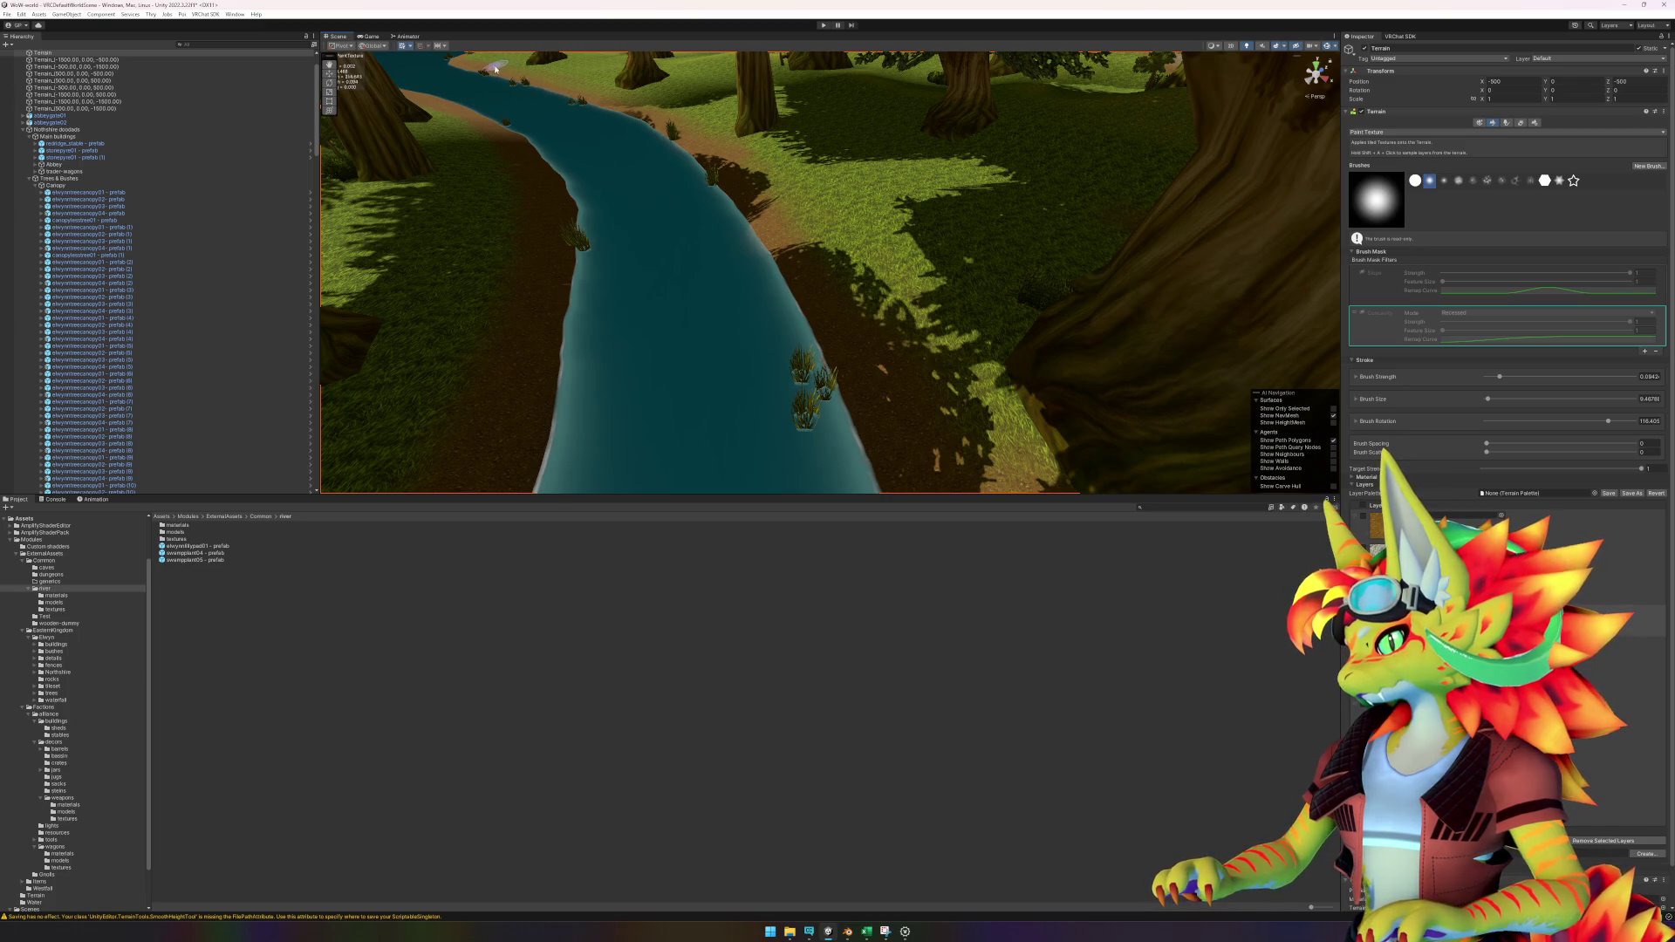
pyautogui.scroll(5, 602, 99)
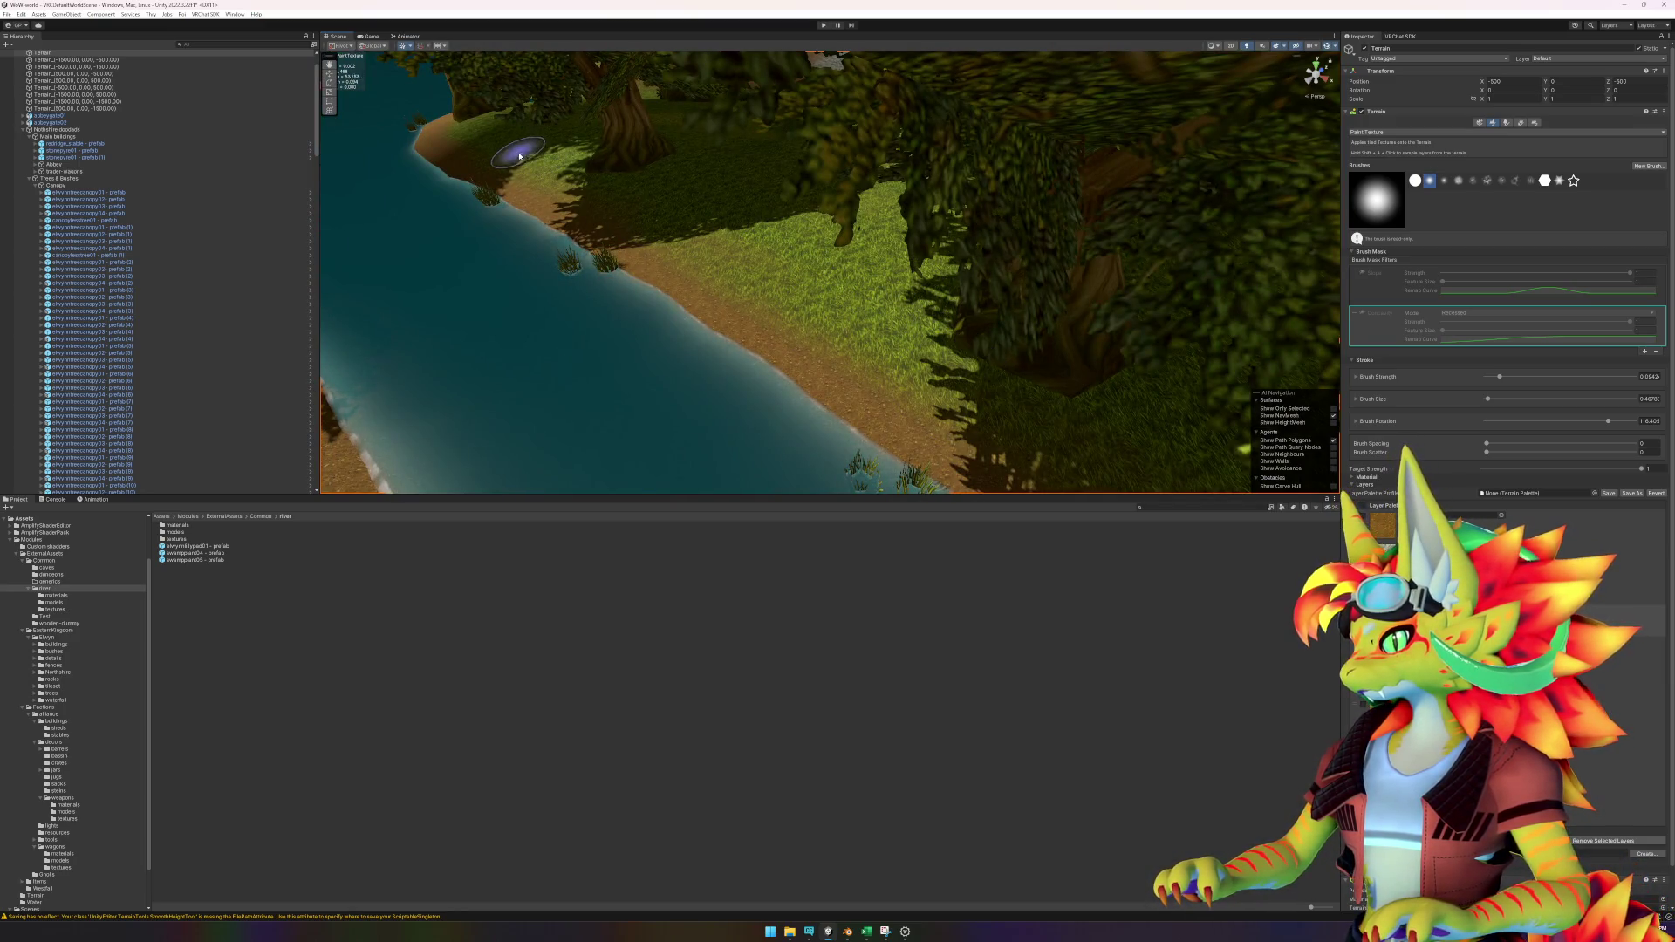
pyautogui.moveTo(488, 153)
pyautogui.mouseDown()
pyautogui.moveTo(674, 194)
pyautogui.moveTo(942, 191)
pyautogui.moveTo(673, 215)
pyautogui.mouseUp()
pyautogui.moveTo(874, 229)
pyautogui.mouseDown()
pyautogui.moveTo(927, 213)
pyautogui.moveTo(963, 155)
pyautogui.mouseUp()
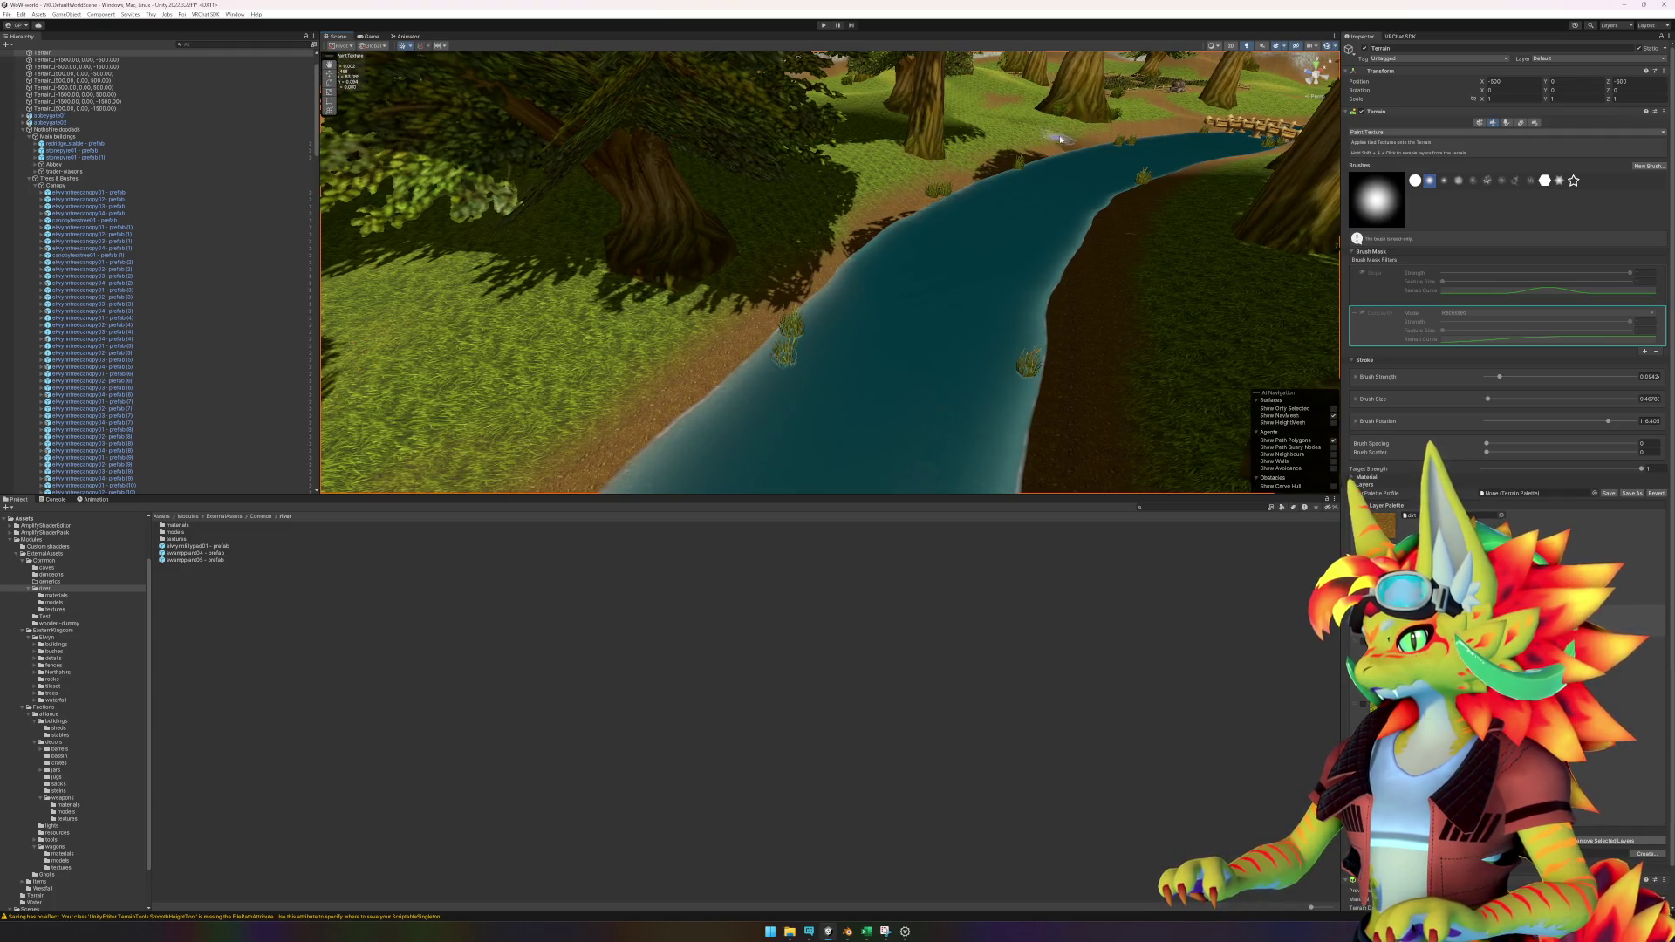
pyautogui.moveTo(1012, 191)
pyautogui.mouseDown()
pyautogui.moveTo(1085, 164)
pyautogui.moveTo(1140, 247)
pyautogui.moveTo(890, 201)
pyautogui.moveTo(862, 234)
pyautogui.mouseUp()
pyautogui.moveTo(980, 355)
pyautogui.mouseDown()
pyautogui.moveTo(1065, 385)
pyautogui.moveTo(730, 254)
pyautogui.mouseUp()
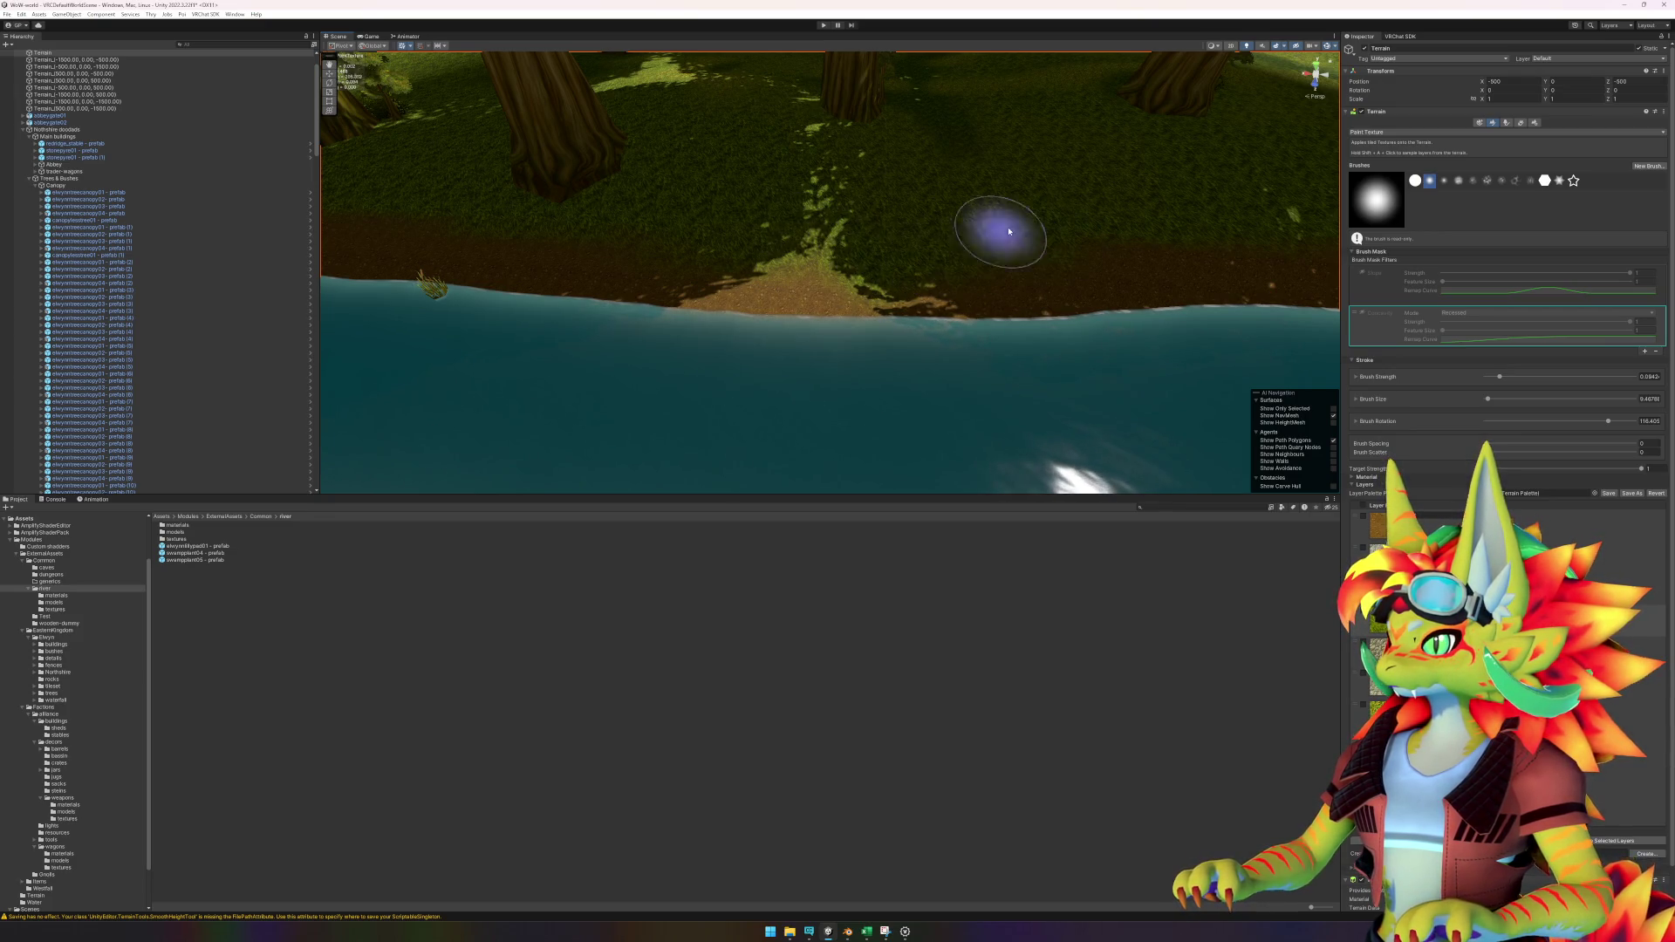
pyautogui.scroll(-3, 1047, 241)
pyautogui.scroll(4, 785, 251)
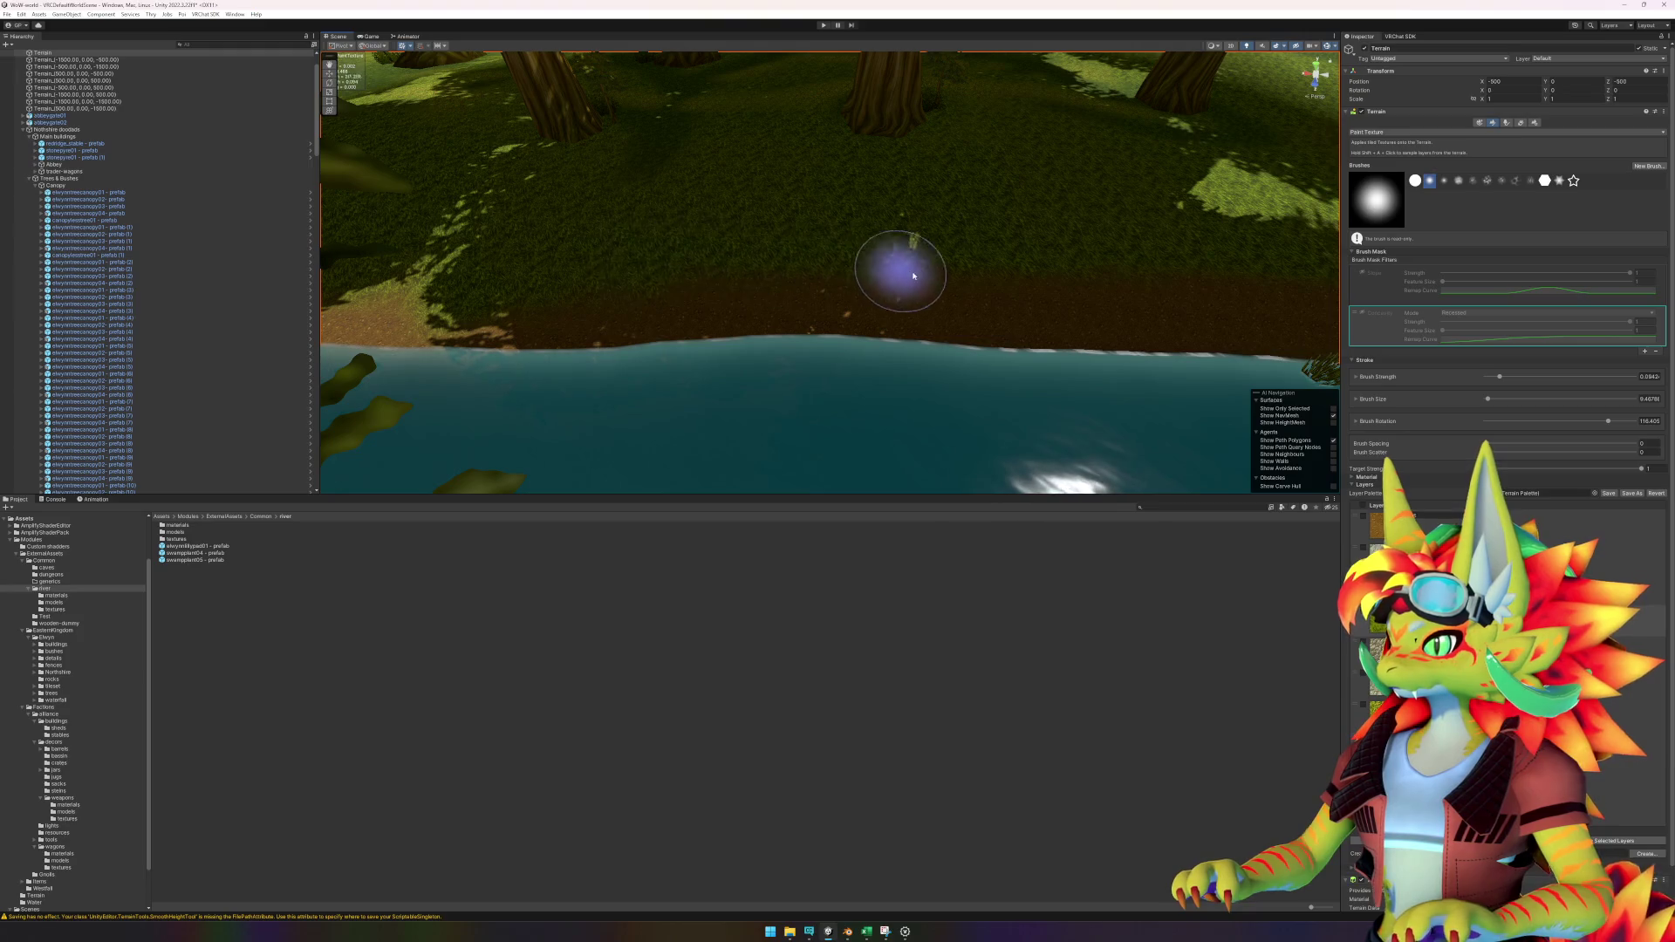
# Paint grass over the dirt path leading toward the bridge.
pyautogui.moveTo(1009, 291); pyautogui.dragTo(1216, 270)
pyautogui.scroll(-5, 1216, 270)
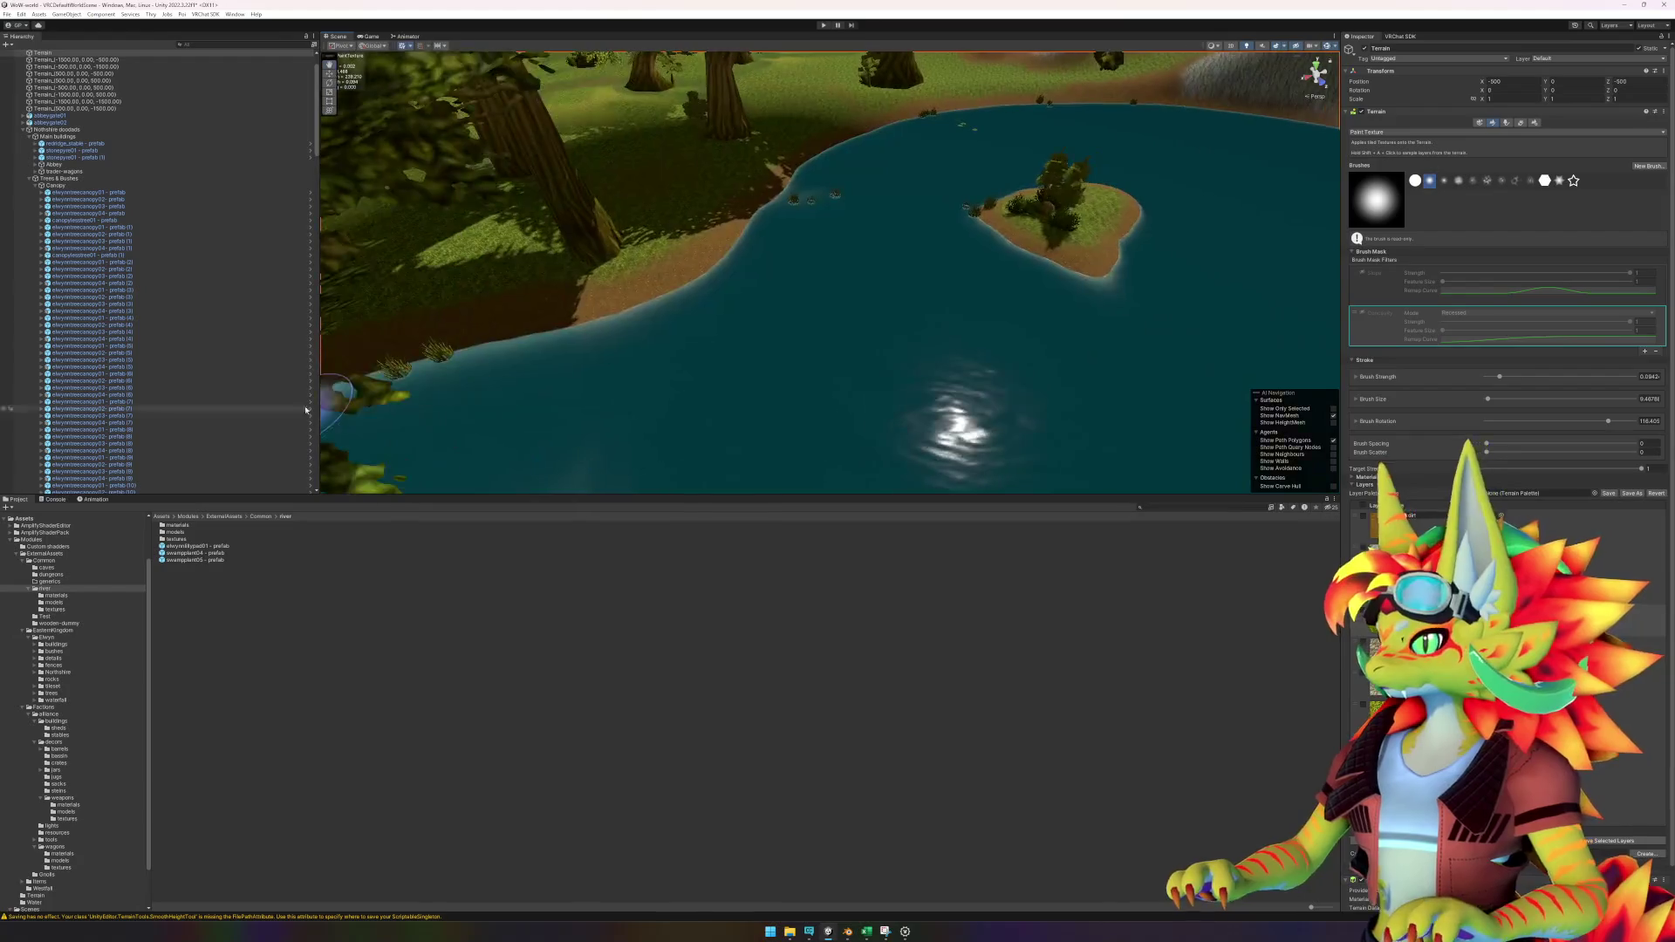
pyautogui.scroll(3, 541, 343)
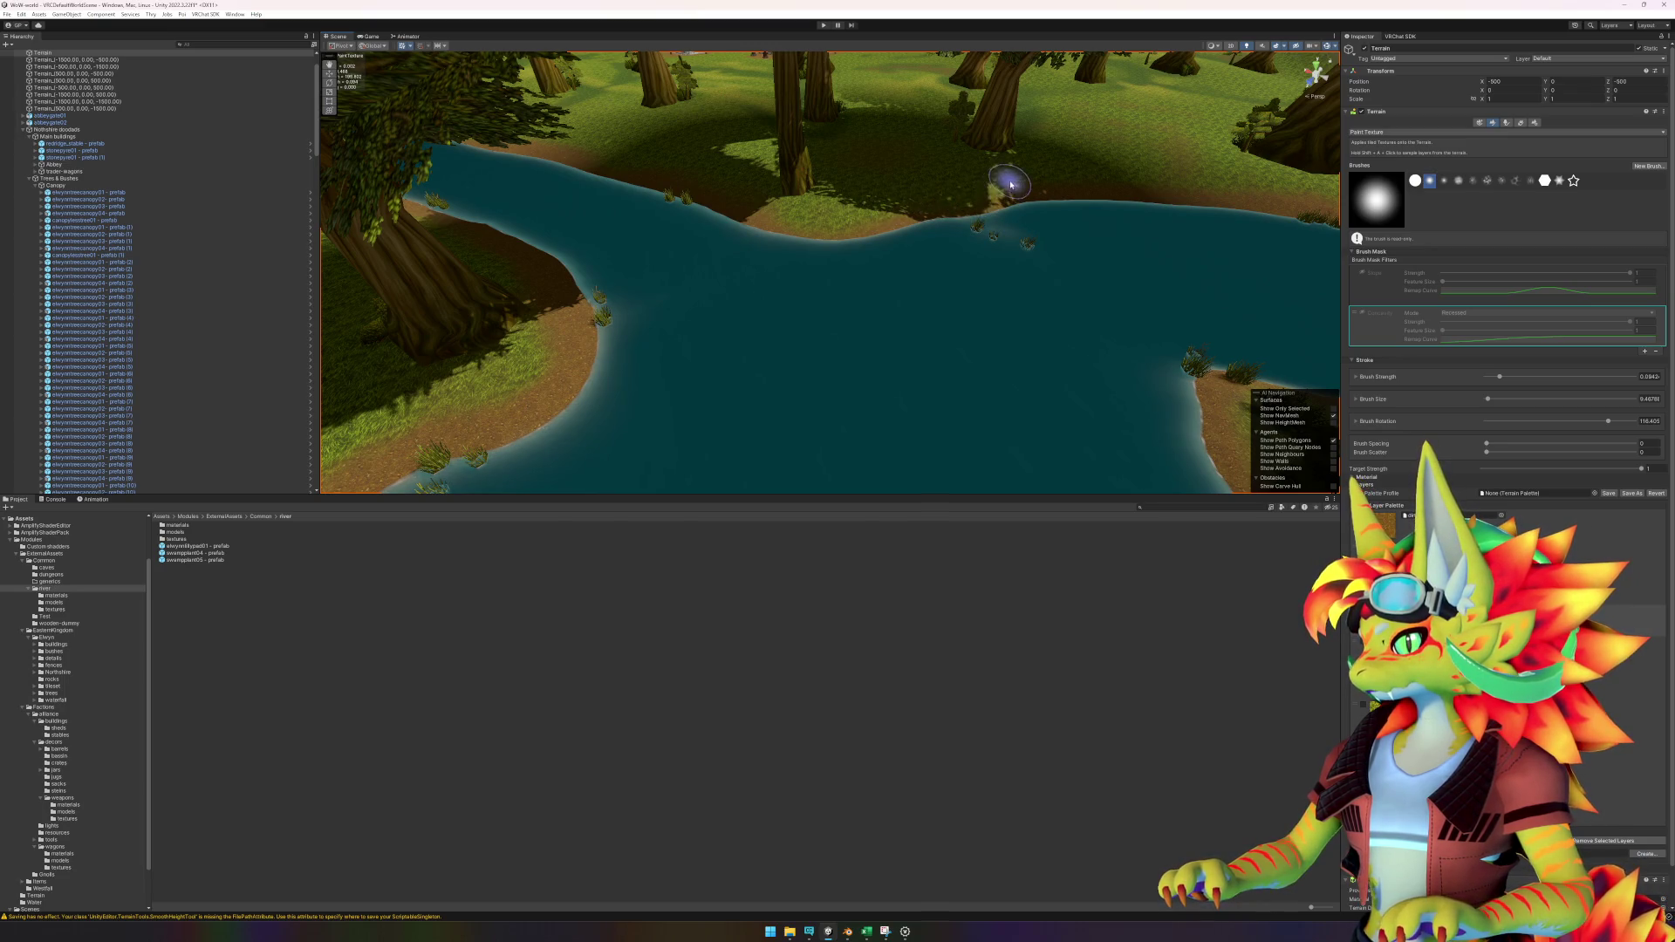
pyautogui.moveTo(837, 161); pyautogui.dragTo(716, 203)
pyautogui.scroll(10, 527, 164)
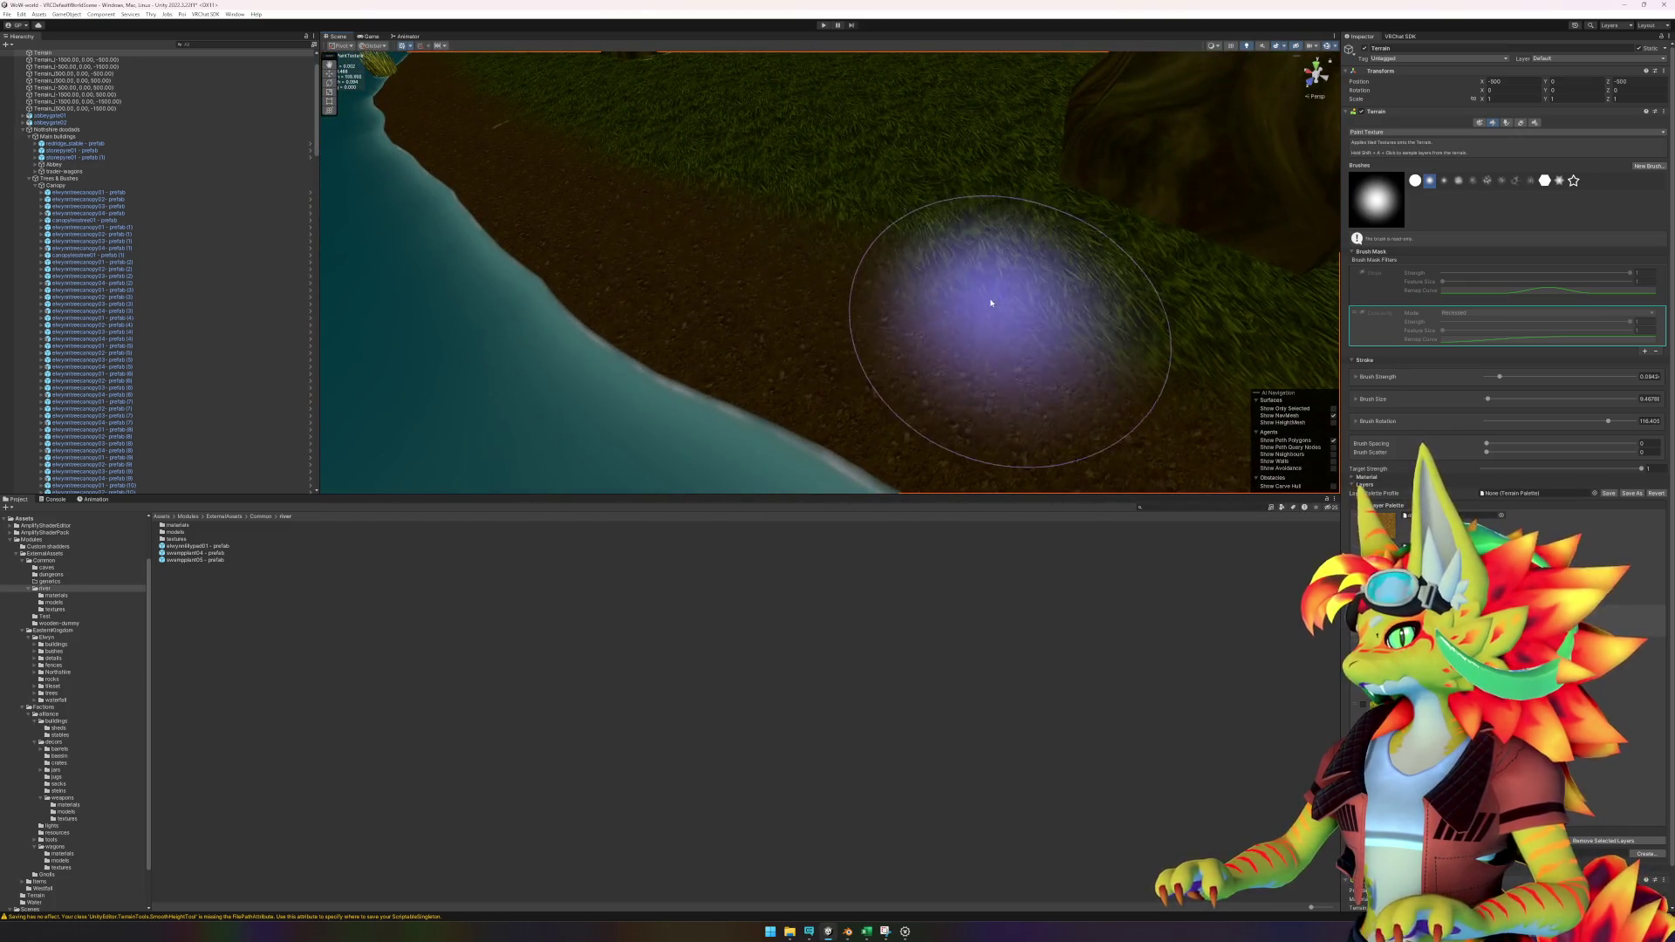
pyautogui.moveTo(713, 208)
pyautogui.mouseDown()
pyautogui.moveTo(486, 82)
pyautogui.moveTo(665, 142)
pyautogui.moveTo(672, 94)
pyautogui.moveTo(867, 180)
pyautogui.moveTo(820, 106)
pyautogui.moveTo(860, 187)
pyautogui.moveTo(945, 269)
pyautogui.moveTo(572, 270)
pyautogui.mouseUp()
pyautogui.scroll(-3, 855, 186)
pyautogui.moveTo(488, 365); pyautogui.dragTo(561, 227)
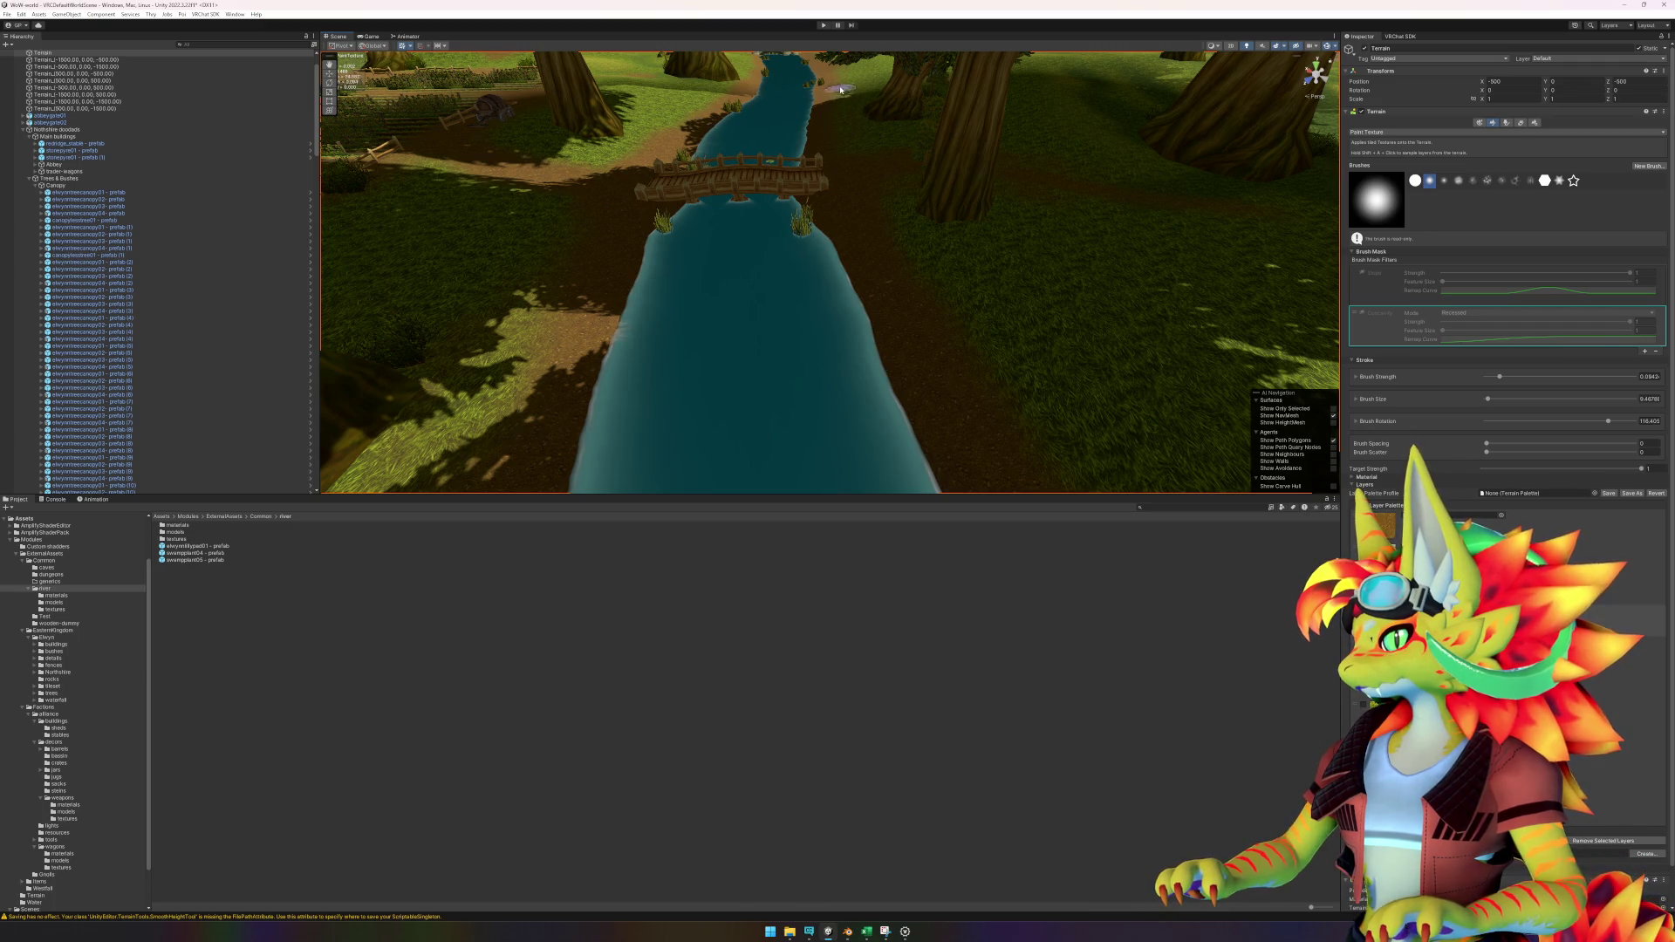
# Pan from the grassy bank to the arched wall over the water.
pyautogui.moveTo(834, 72)
pyautogui.mouseDown()
pyautogui.moveTo(815, 169)
pyautogui.moveTo(792, 168)
pyautogui.mouseUp()
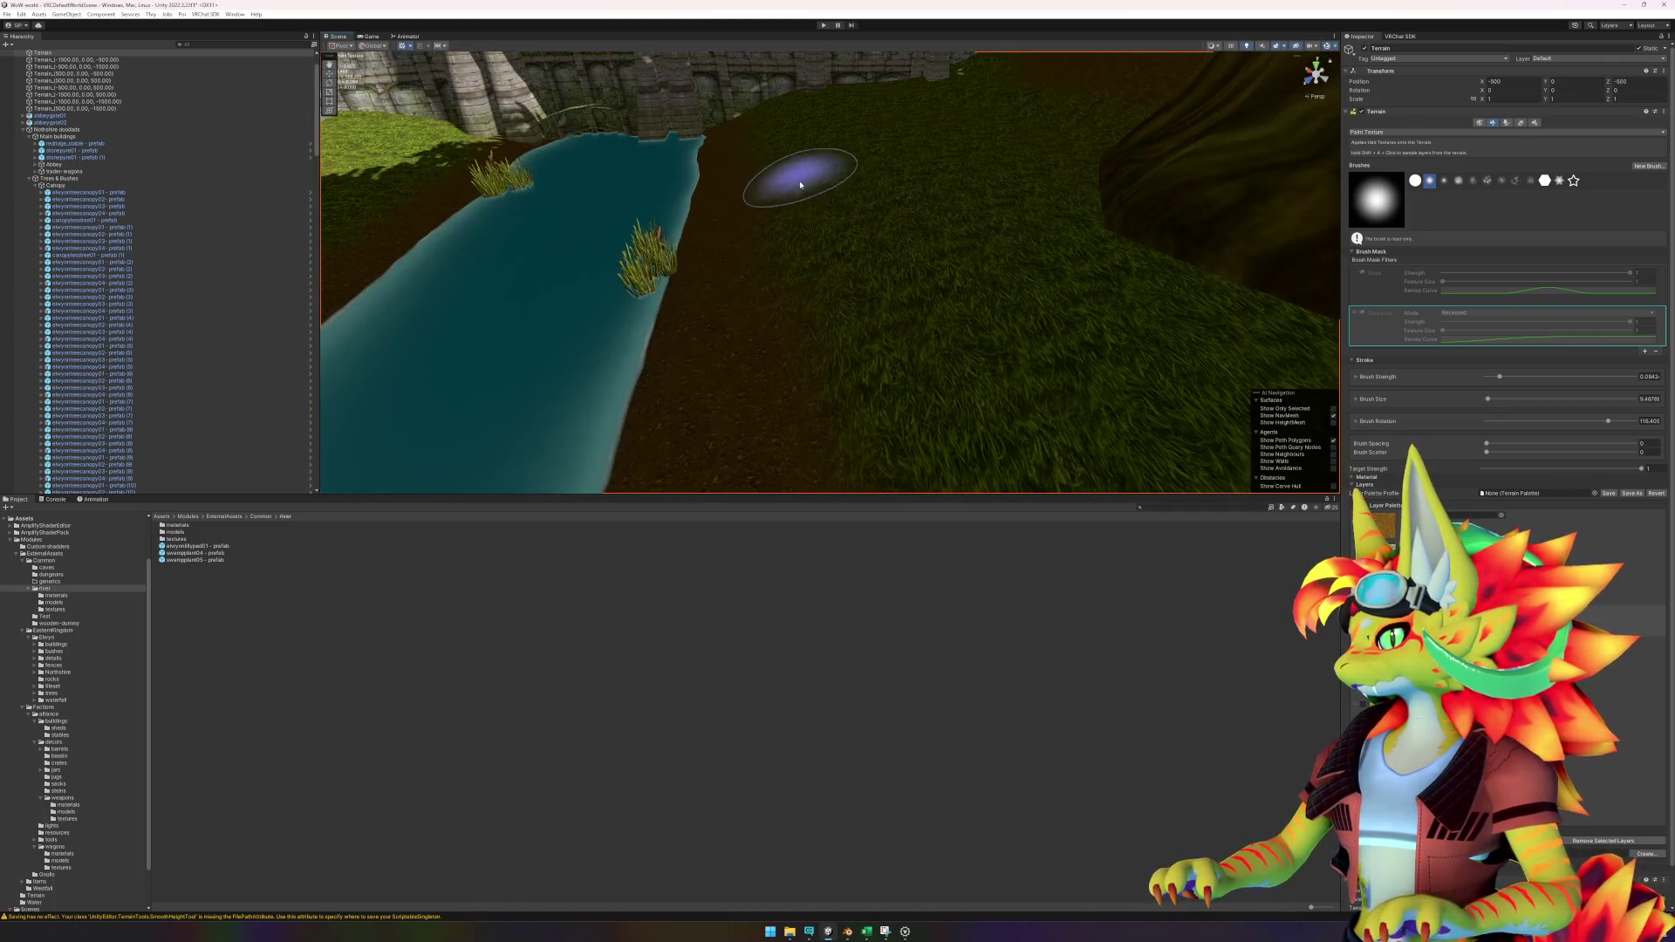
pyautogui.moveTo(810, 464)
pyautogui.mouseDown()
pyautogui.moveTo(748, 367)
pyautogui.moveTo(599, 381)
pyautogui.moveTo(957, 318)
pyautogui.moveTo(542, 449)
pyautogui.moveTo(859, 374)
pyautogui.moveTo(964, 291)
pyautogui.moveTo(684, 334)
pyautogui.moveTo(998, 244)
pyautogui.moveTo(568, 378)
pyautogui.moveTo(789, 358)
pyautogui.moveTo(764, 360)
pyautogui.moveTo(1009, 284)
pyautogui.mouseUp()
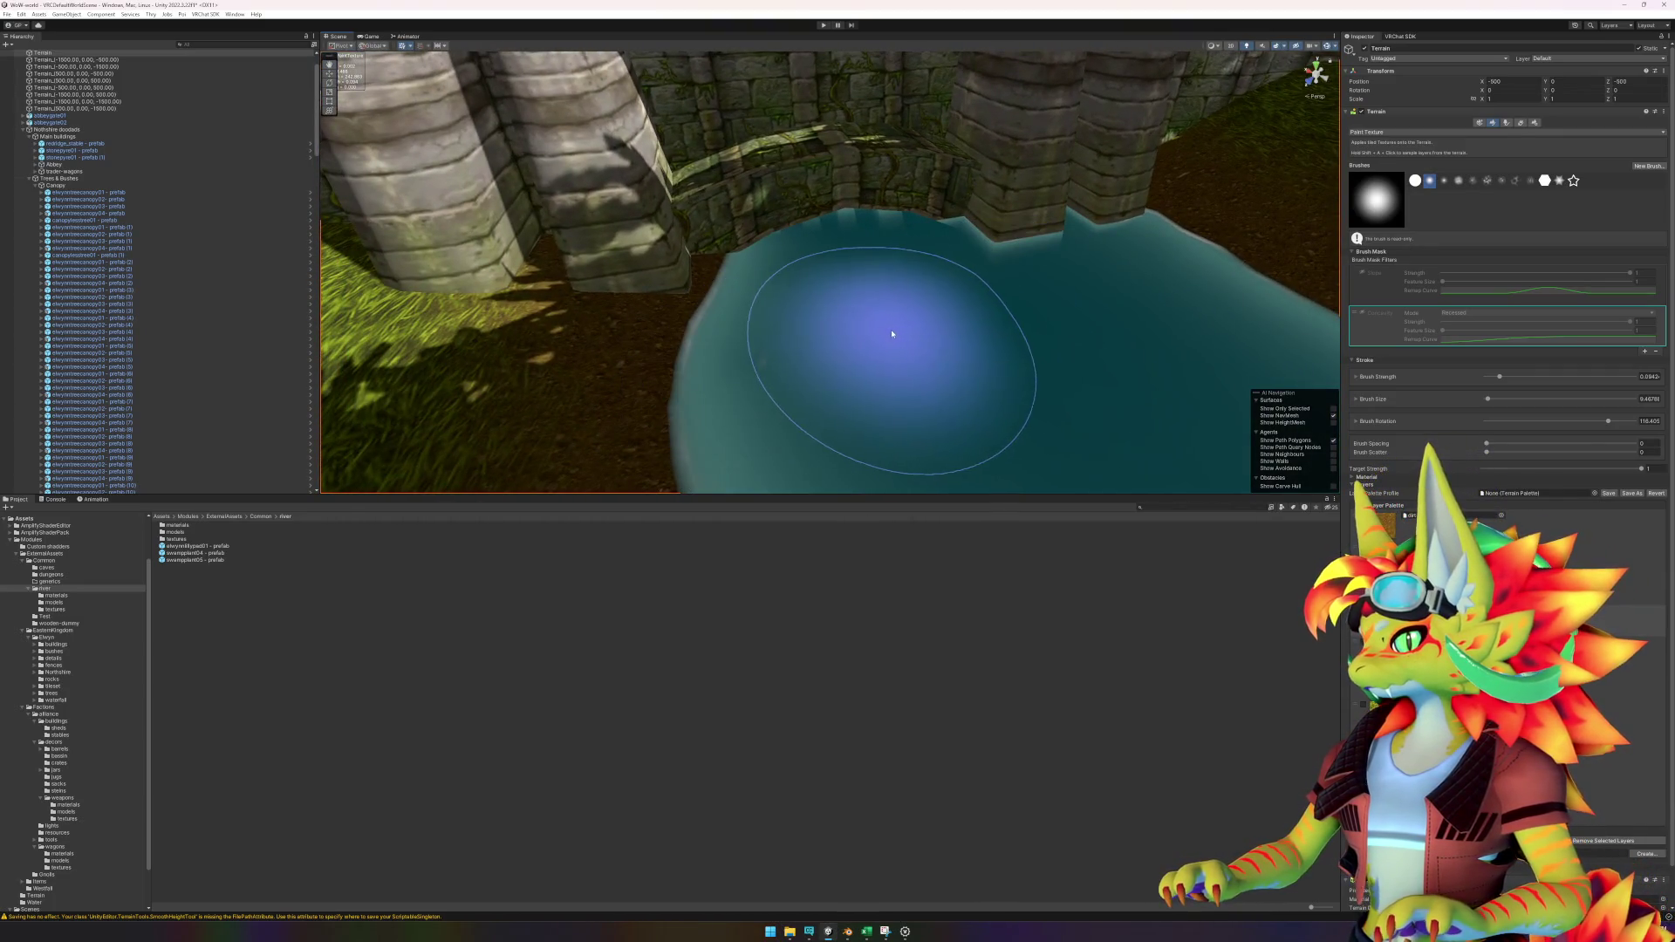
pyautogui.moveTo(890, 333); pyautogui.dragTo(857, 297)
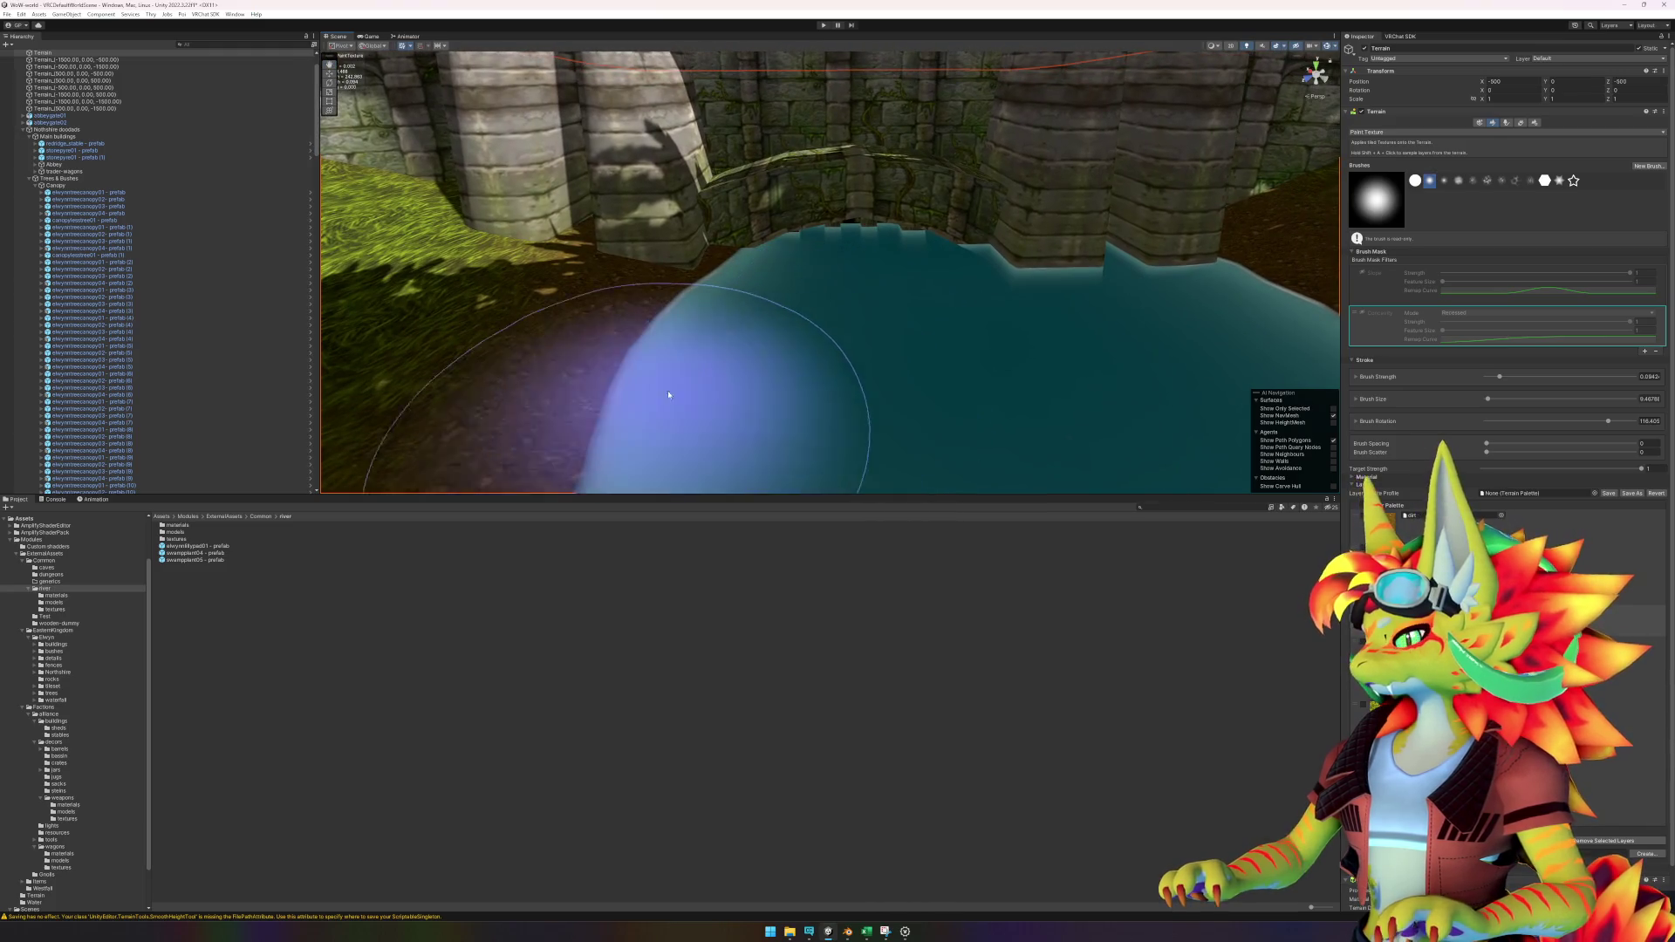
pyautogui.click(1395, 132)
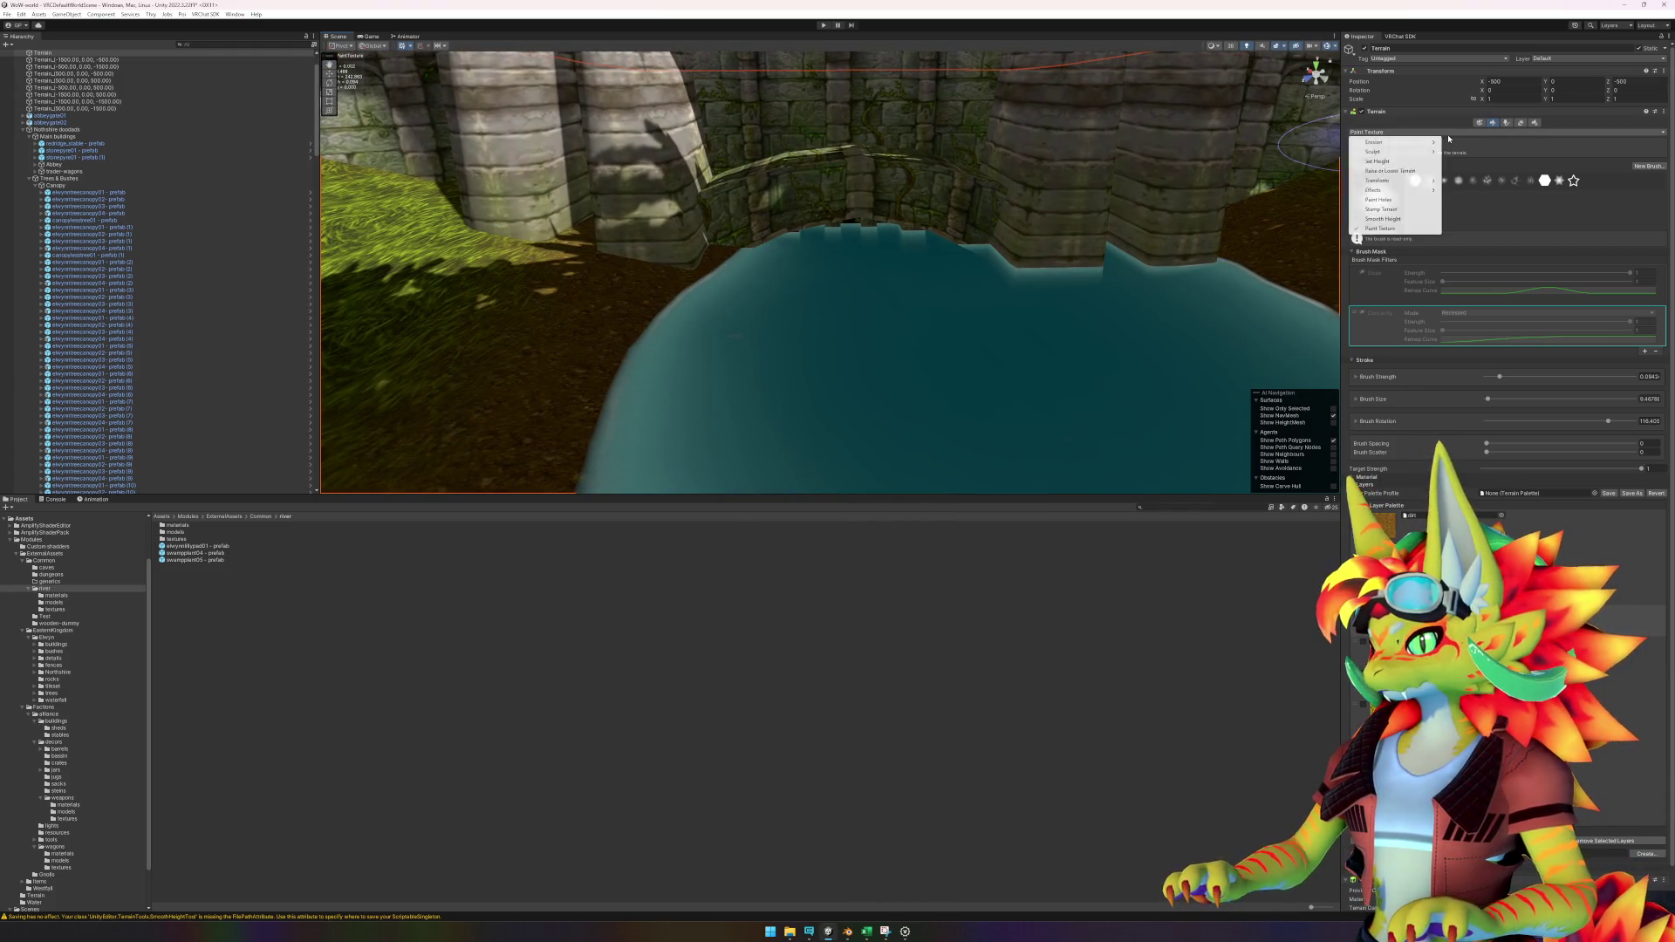
# Switch the Terrain tool to Smooth Height.
pyautogui.click(1397, 171)
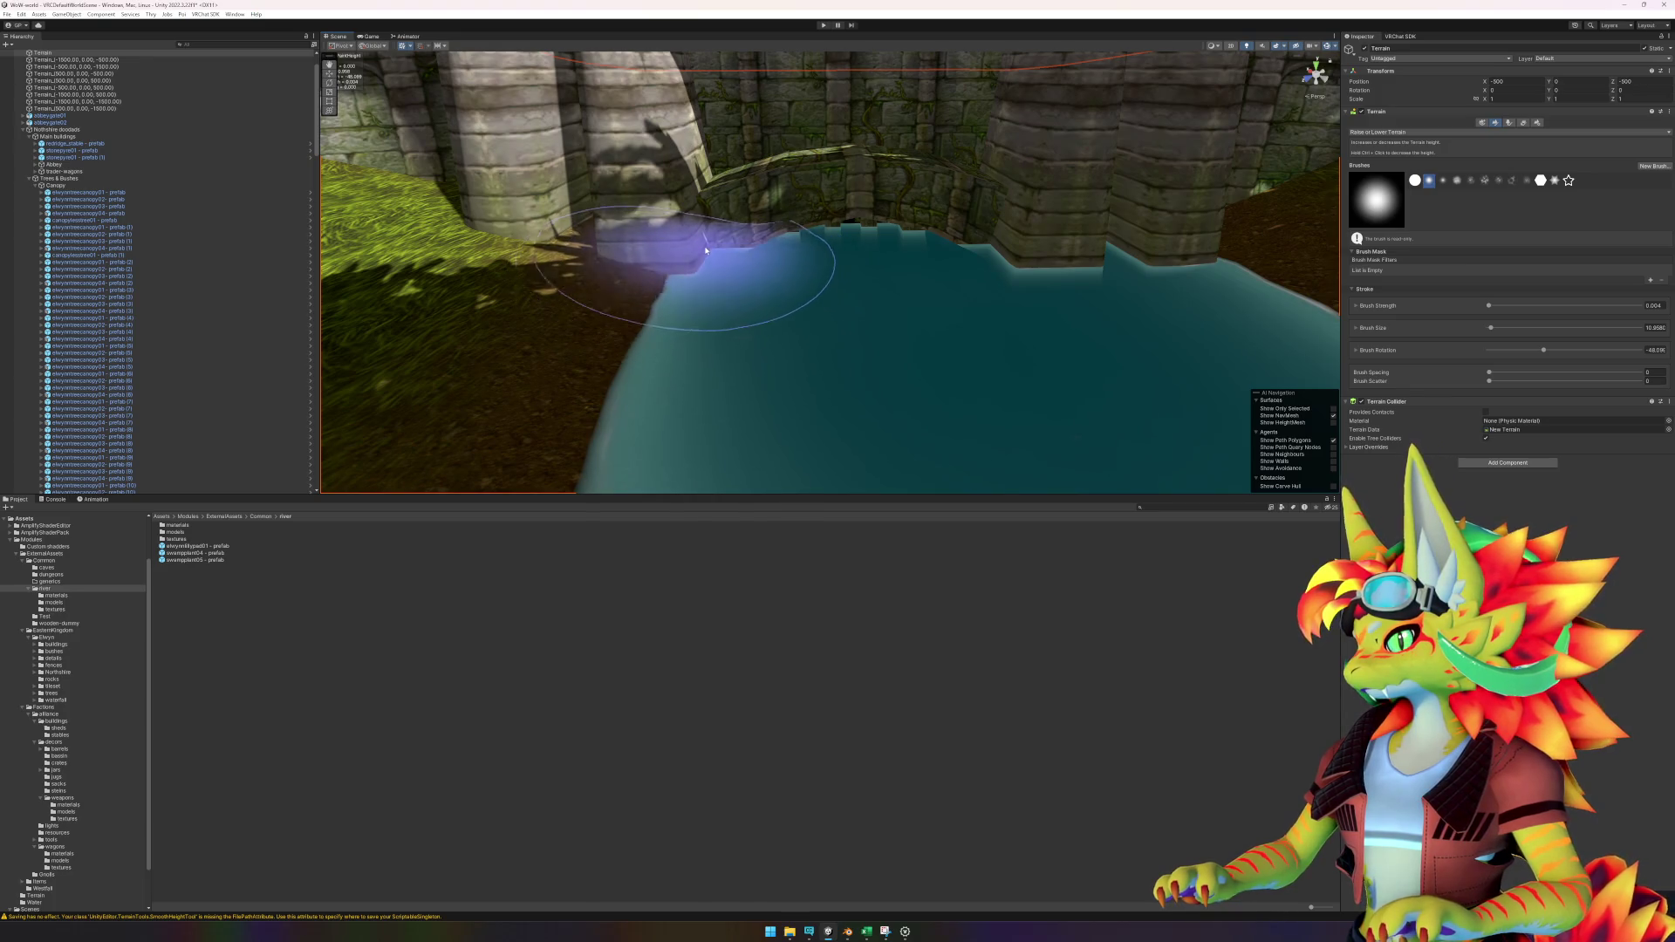
pyautogui.scroll(-3, 838, 336)
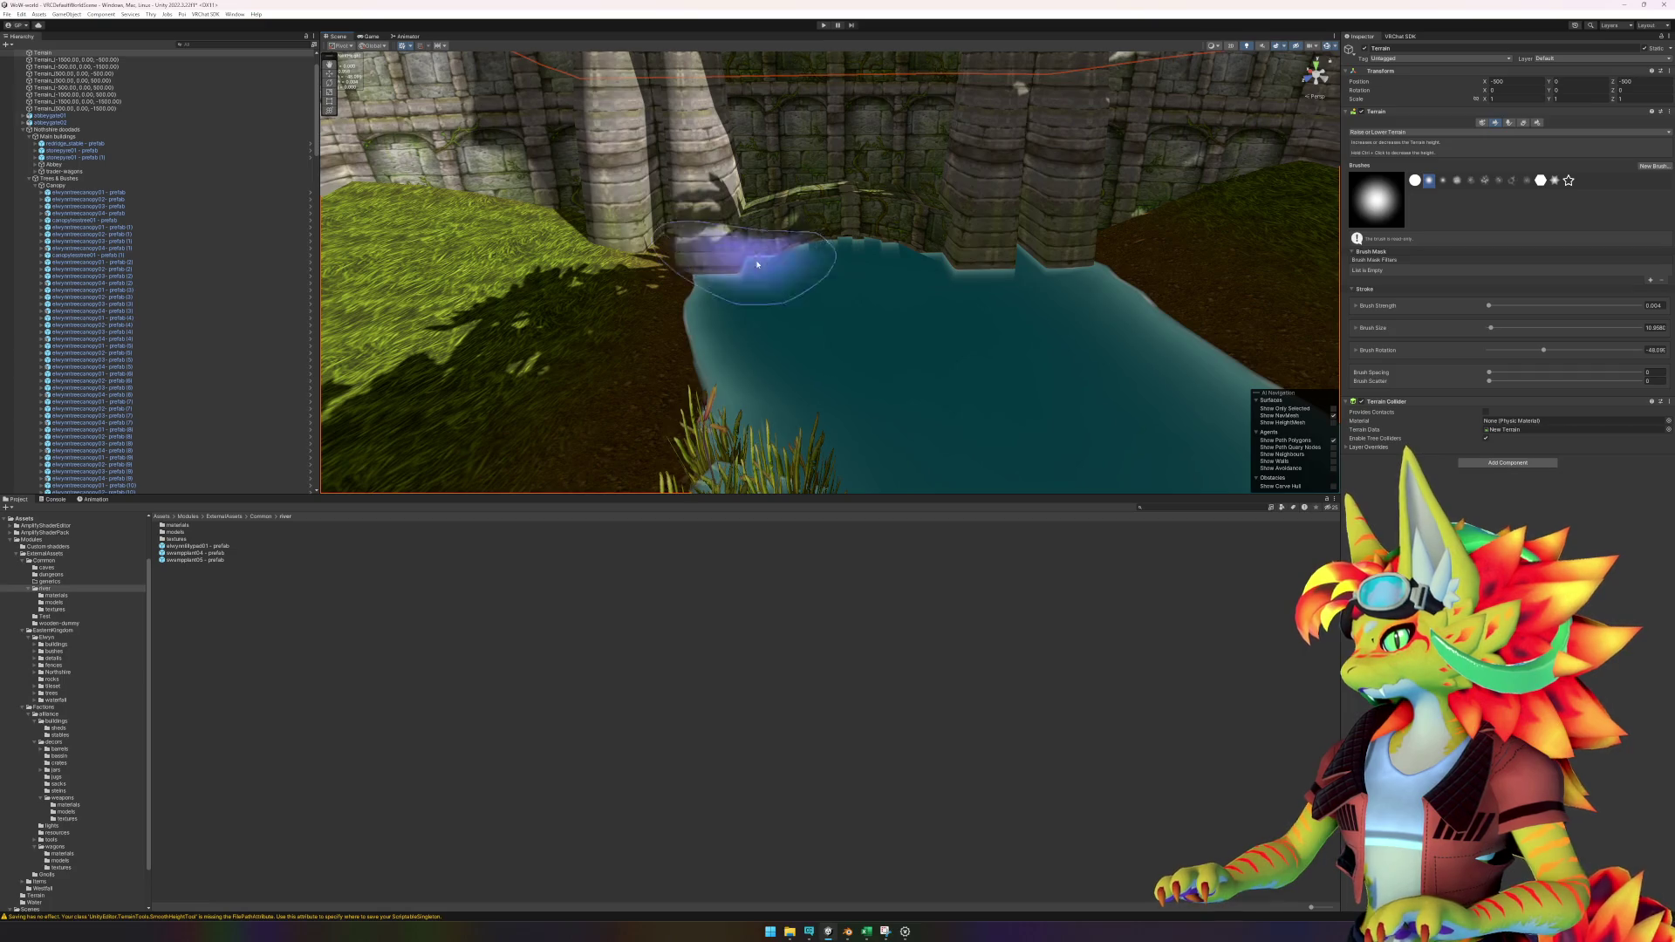
pyautogui.click(1399, 134)
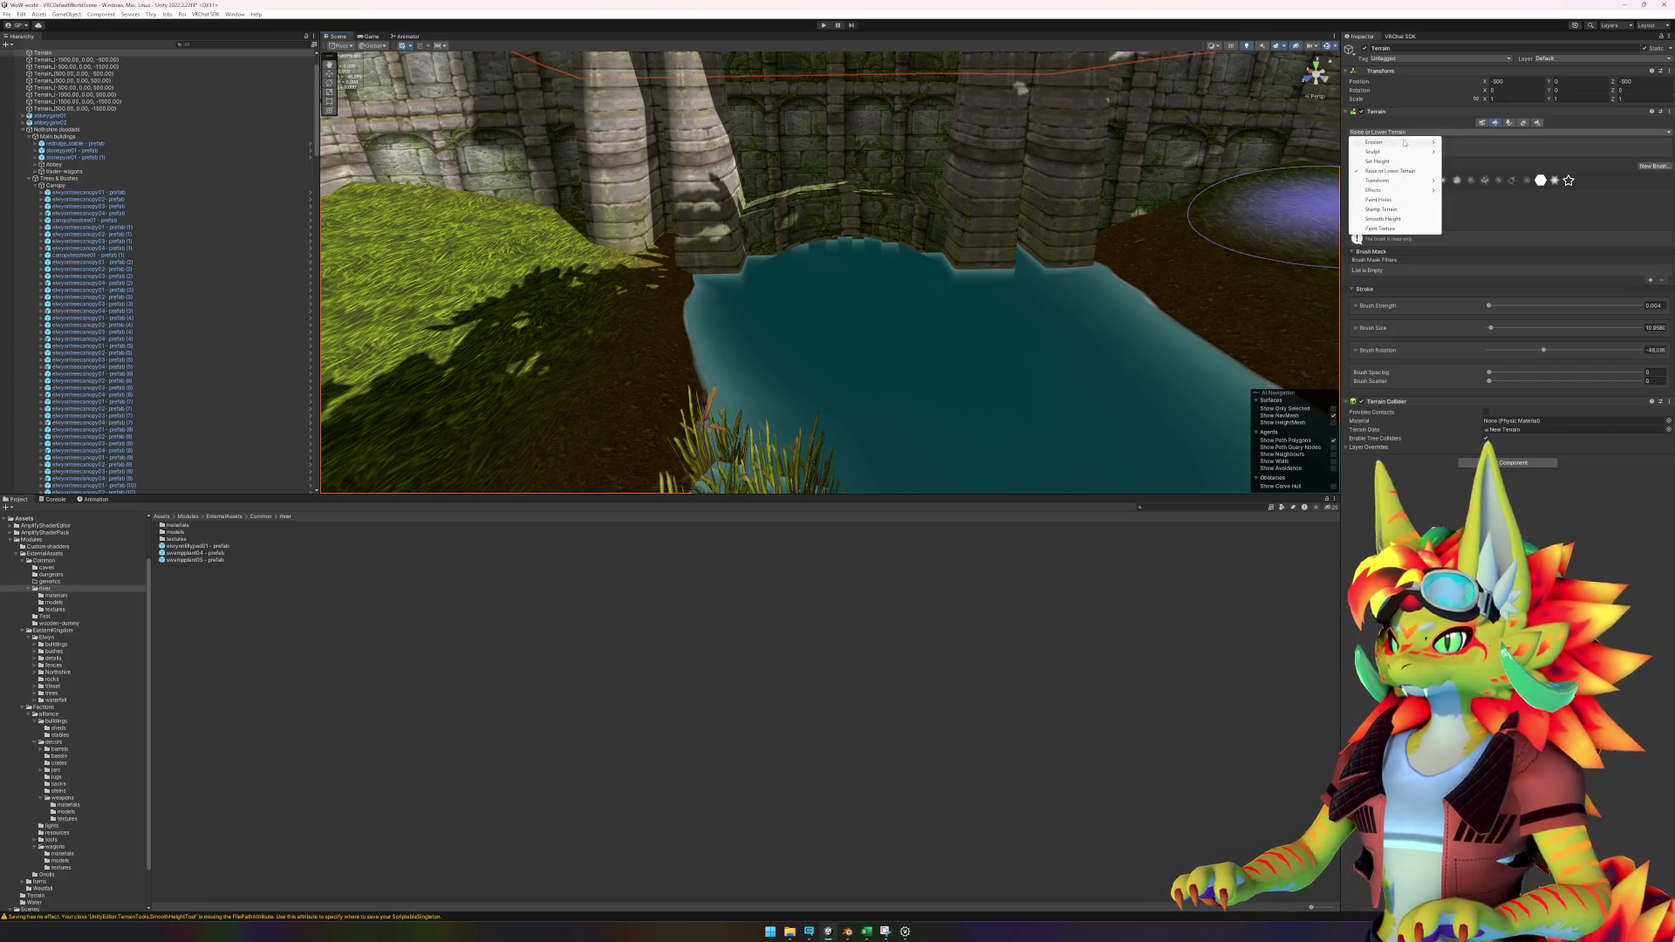
pyautogui.click(1387, 219)
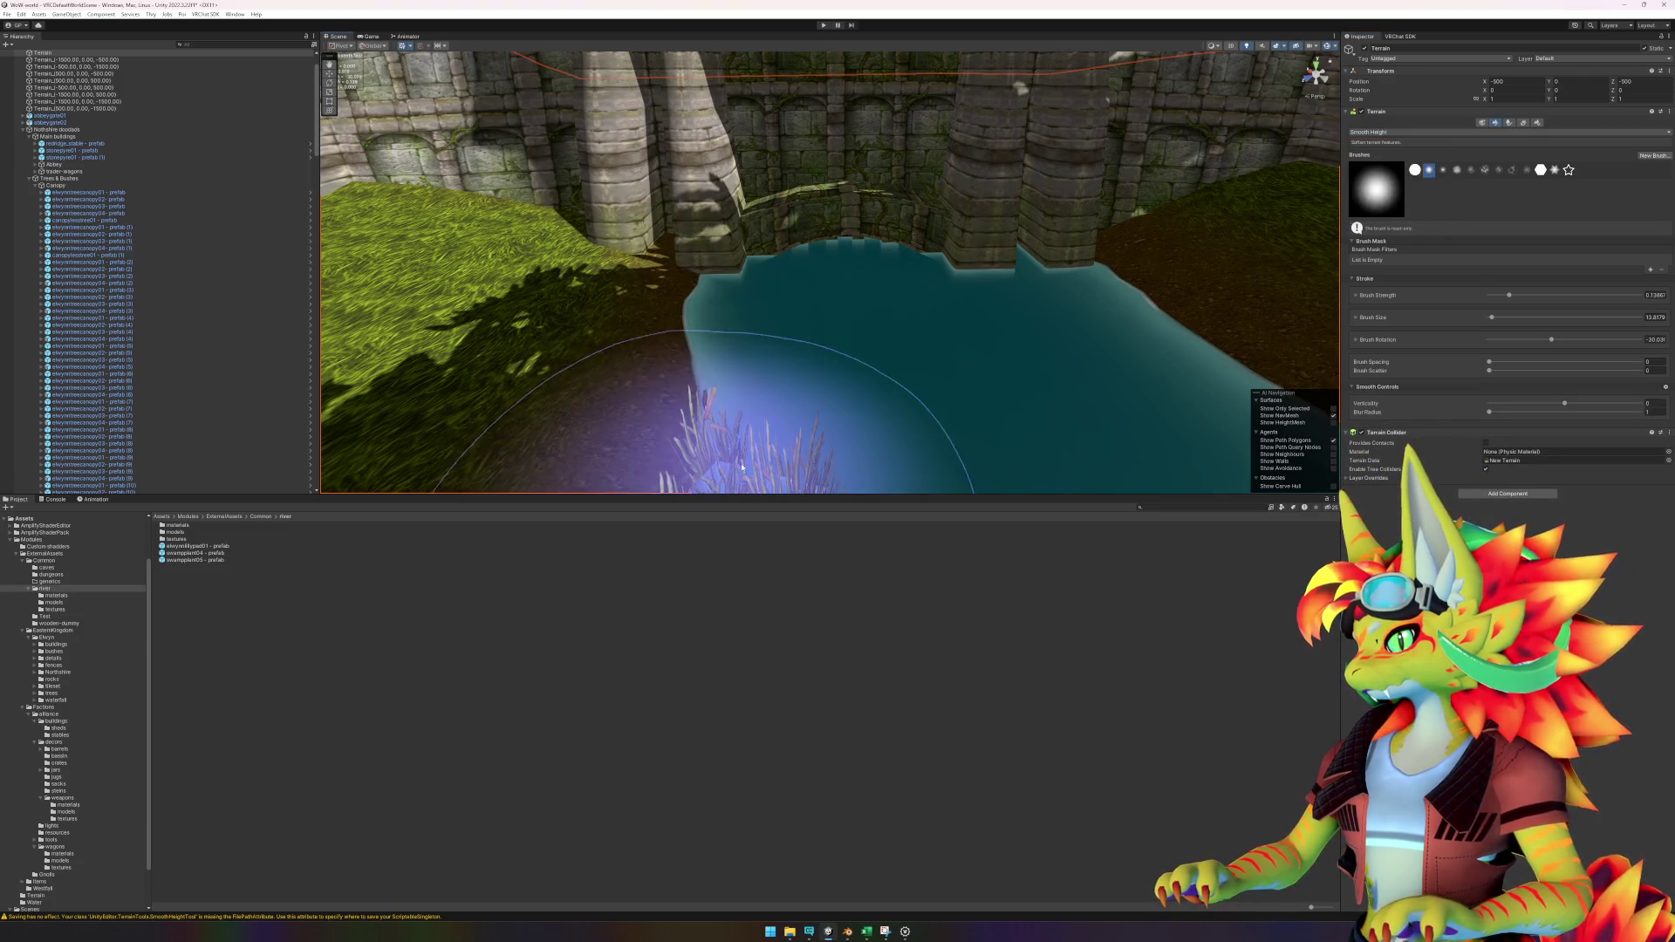
# Place a swampplant04 reed clump in the pond beside the castle wall.
pyautogui.moveTo(841, 411)
pyautogui.mouseDown()
pyautogui.moveTo(730, 419)
pyautogui.moveTo(481, 335)
pyautogui.mouseUp()
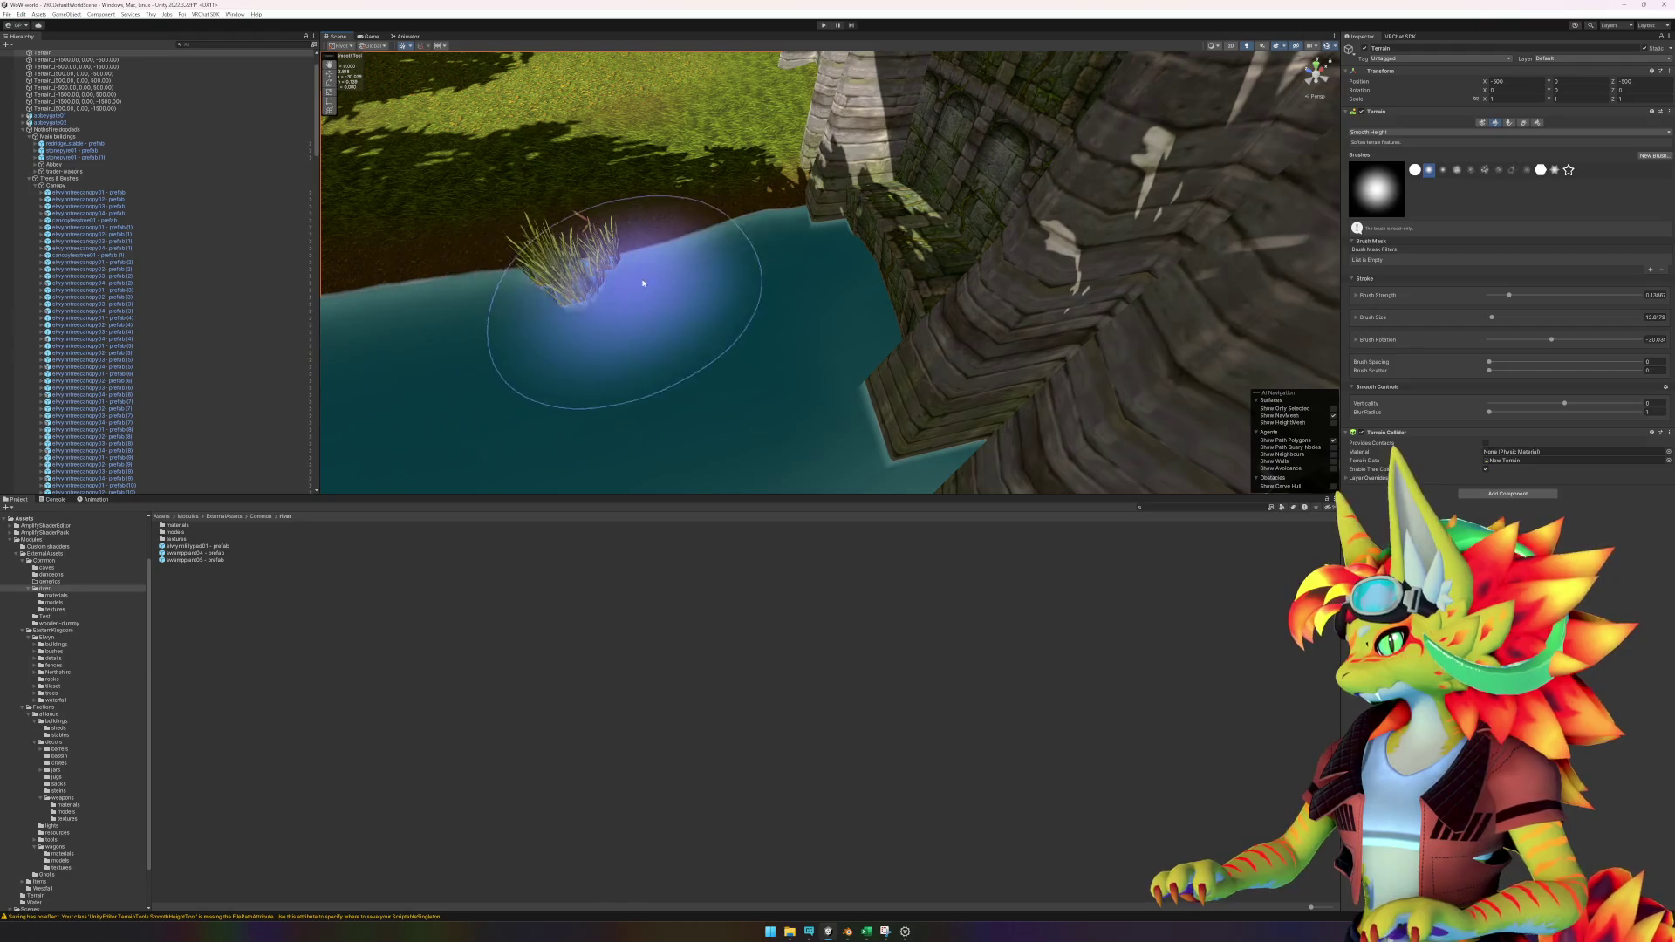
pyautogui.moveTo(705, 358)
pyautogui.mouseDown()
pyautogui.moveTo(897, 318)
pyautogui.moveTo(349, 639)
pyautogui.mouseUp()
pyautogui.click(222, 554)
pyautogui.moveTo(222, 554)
pyautogui.mouseDown()
pyautogui.moveTo(753, 321)
pyautogui.moveTo(755, 277)
pyautogui.mouseUp()
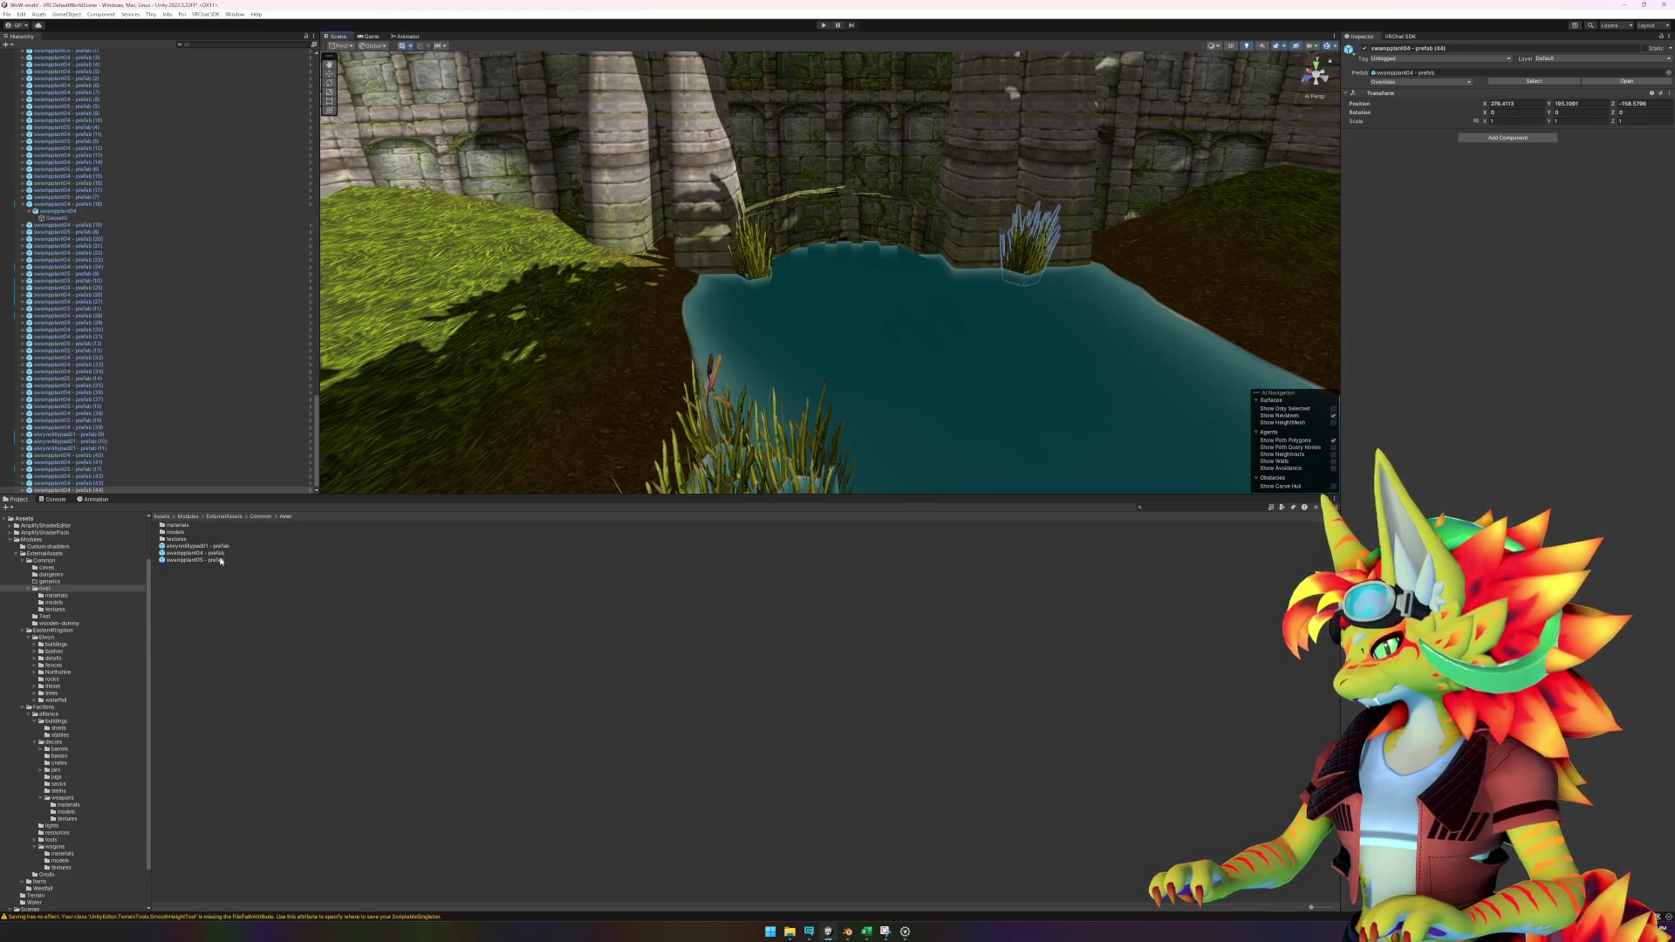
# Add swampplant04 reeds in the pond and along the river bank.
pyautogui.moveTo(223, 555); pyautogui.dragTo(948, 292)
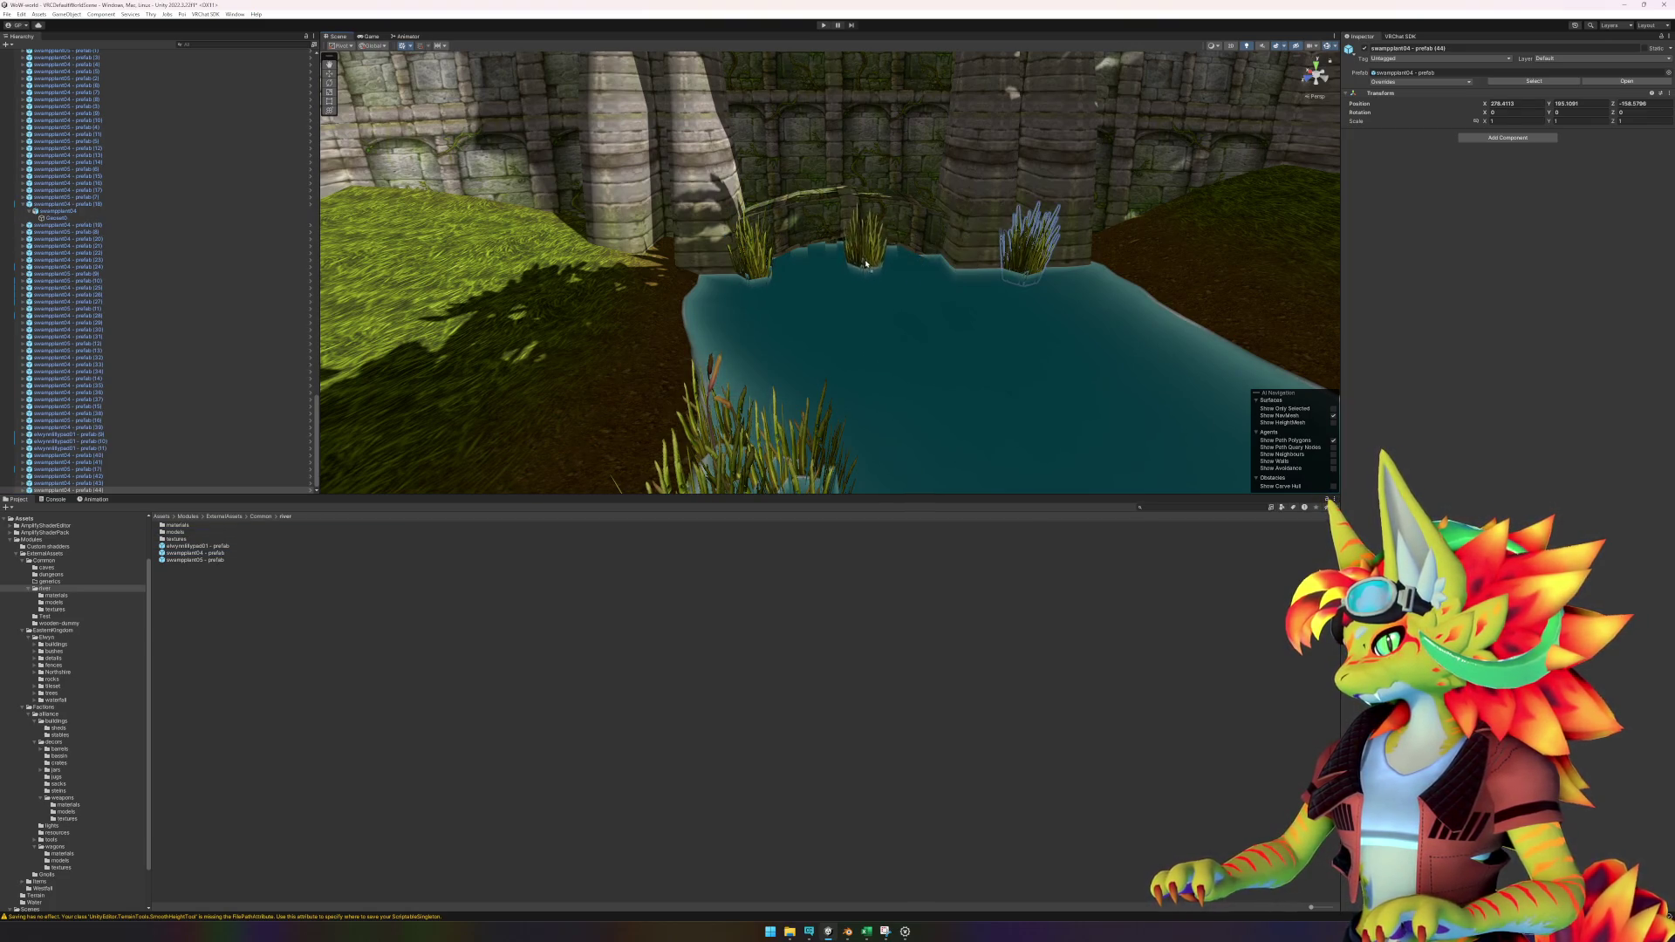
pyautogui.scroll(-5, 950, 363)
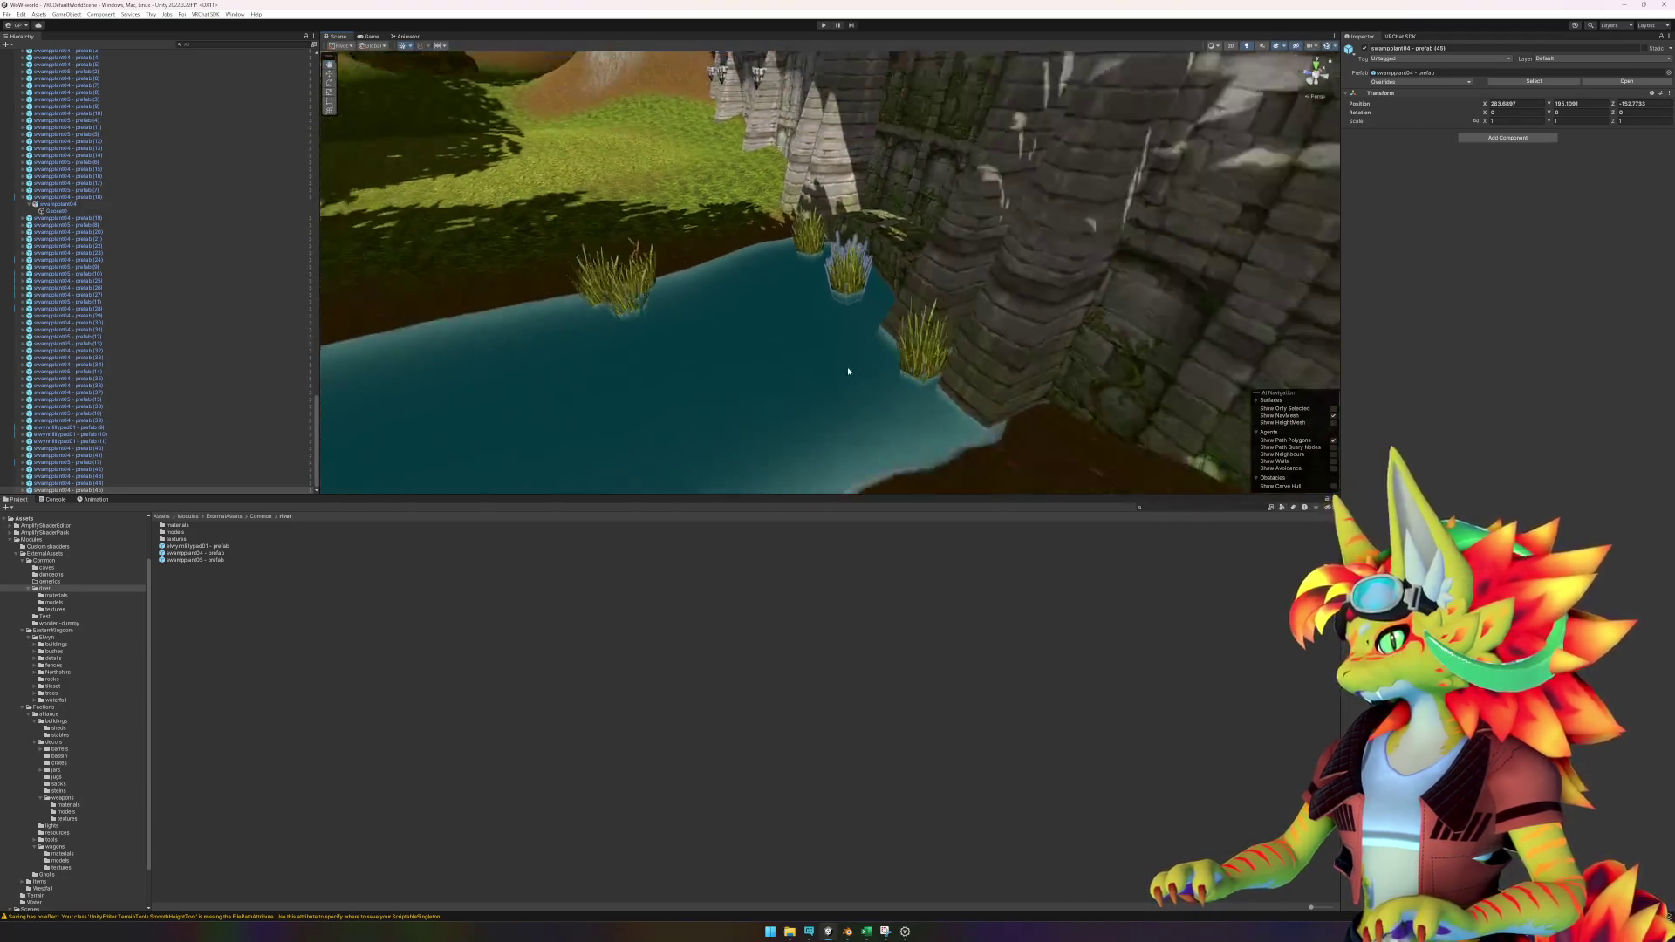
pyautogui.click(876, 441)
pyautogui.moveTo(876, 441)
pyautogui.mouseDown()
pyautogui.moveTo(890, 373)
pyautogui.moveTo(972, 370)
pyautogui.moveTo(978, 427)
pyautogui.mouseUp()
pyautogui.scroll(3, 910, 323)
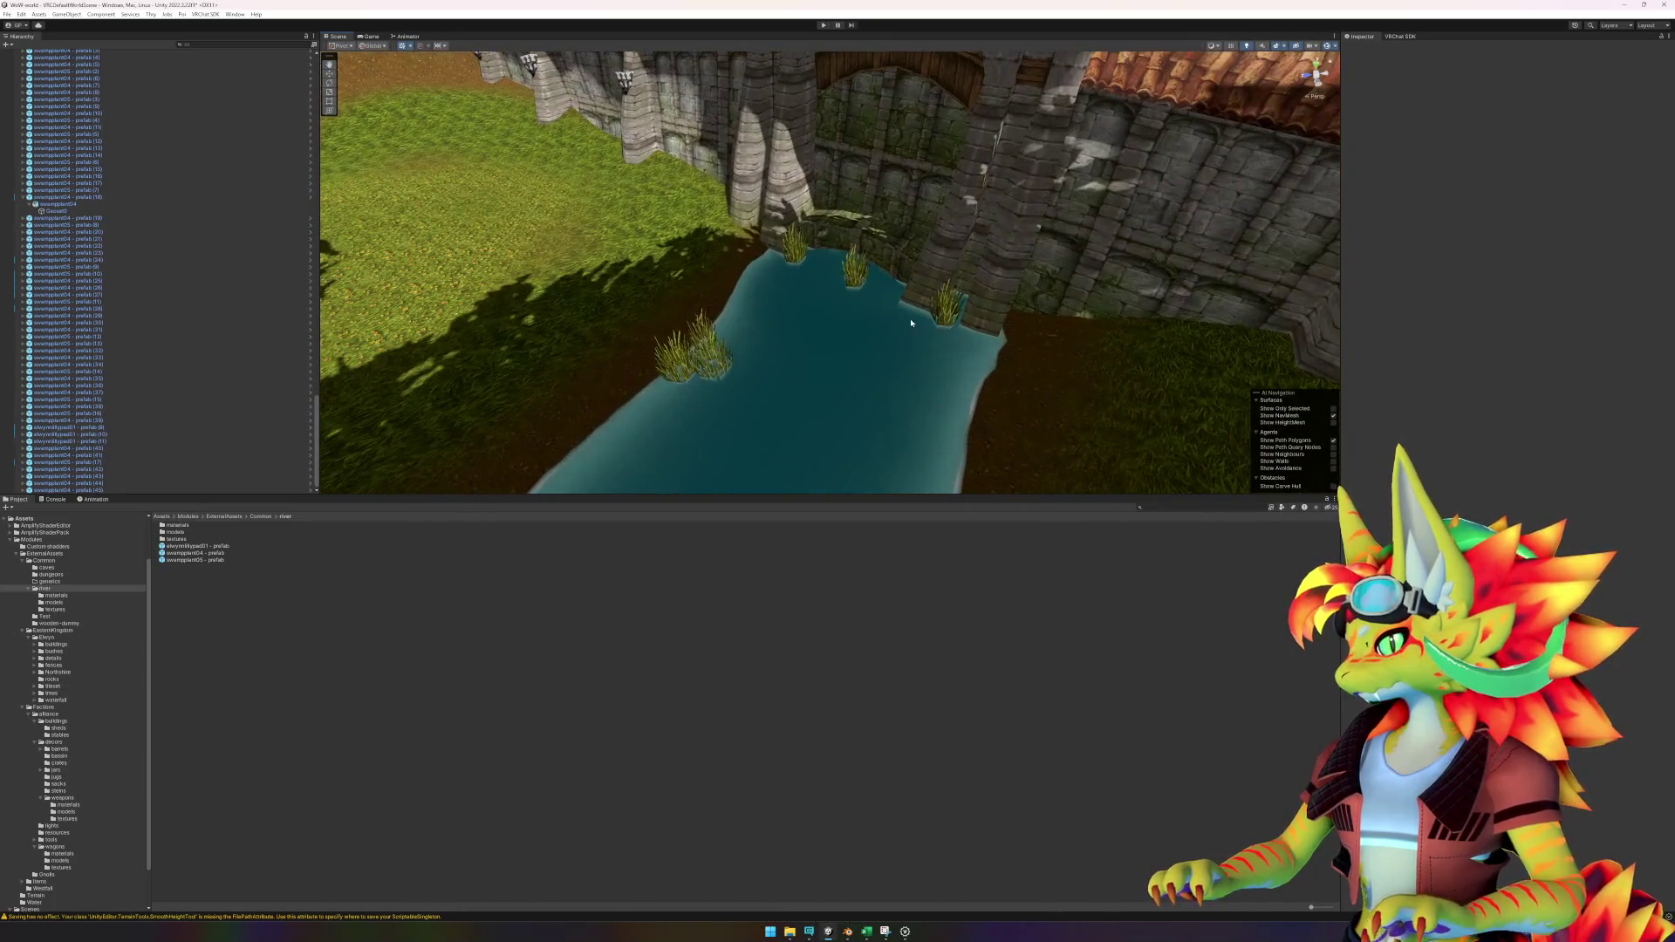
pyautogui.click(806, 269)
pyautogui.click(788, 262)
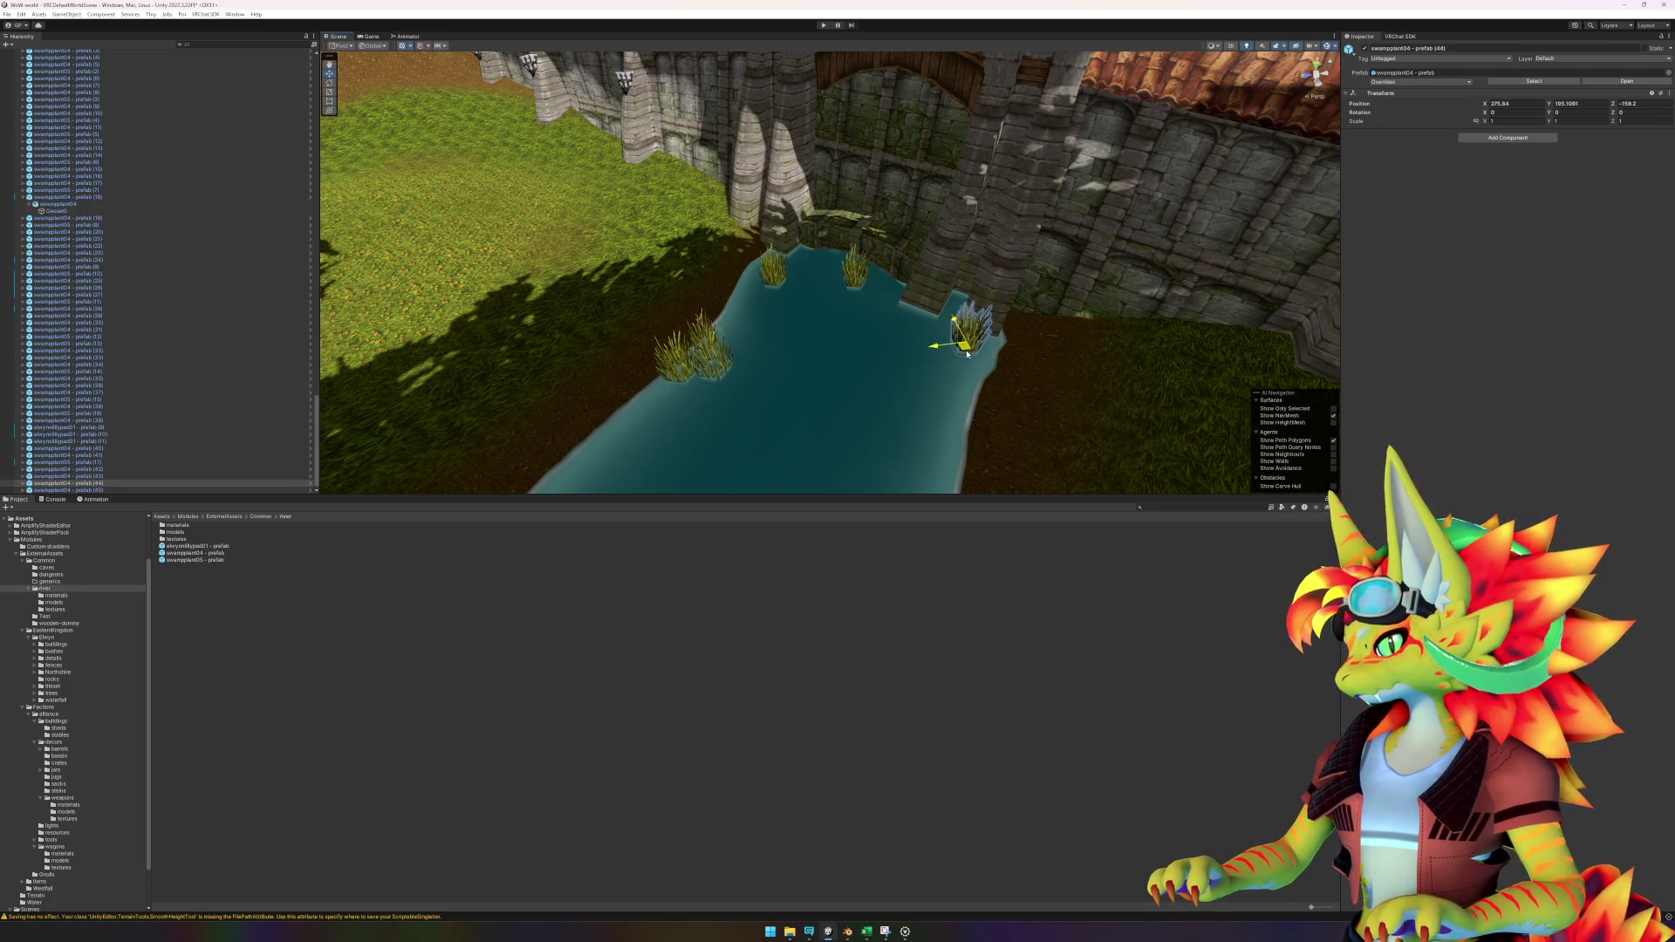
pyautogui.moveTo(917, 392)
pyautogui.mouseDown()
pyautogui.moveTo(788, 396)
pyautogui.moveTo(886, 299)
pyautogui.moveTo(918, 328)
pyautogui.mouseUp()
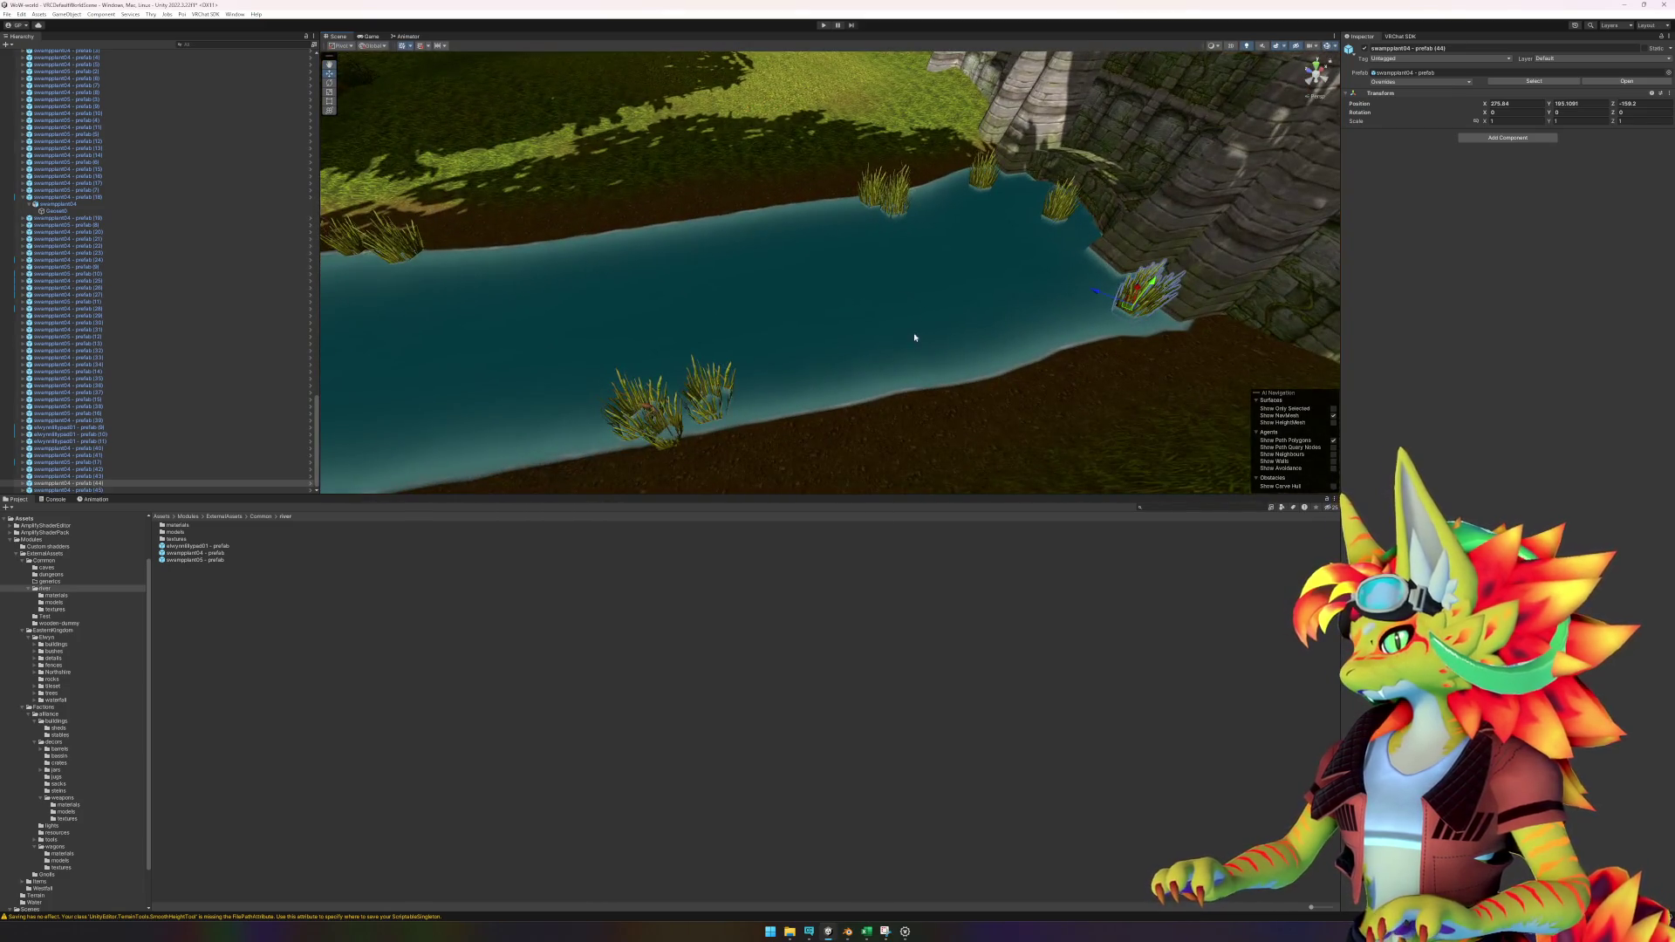
pyautogui.moveTo(199, 559); pyautogui.dragTo(1208, 334)
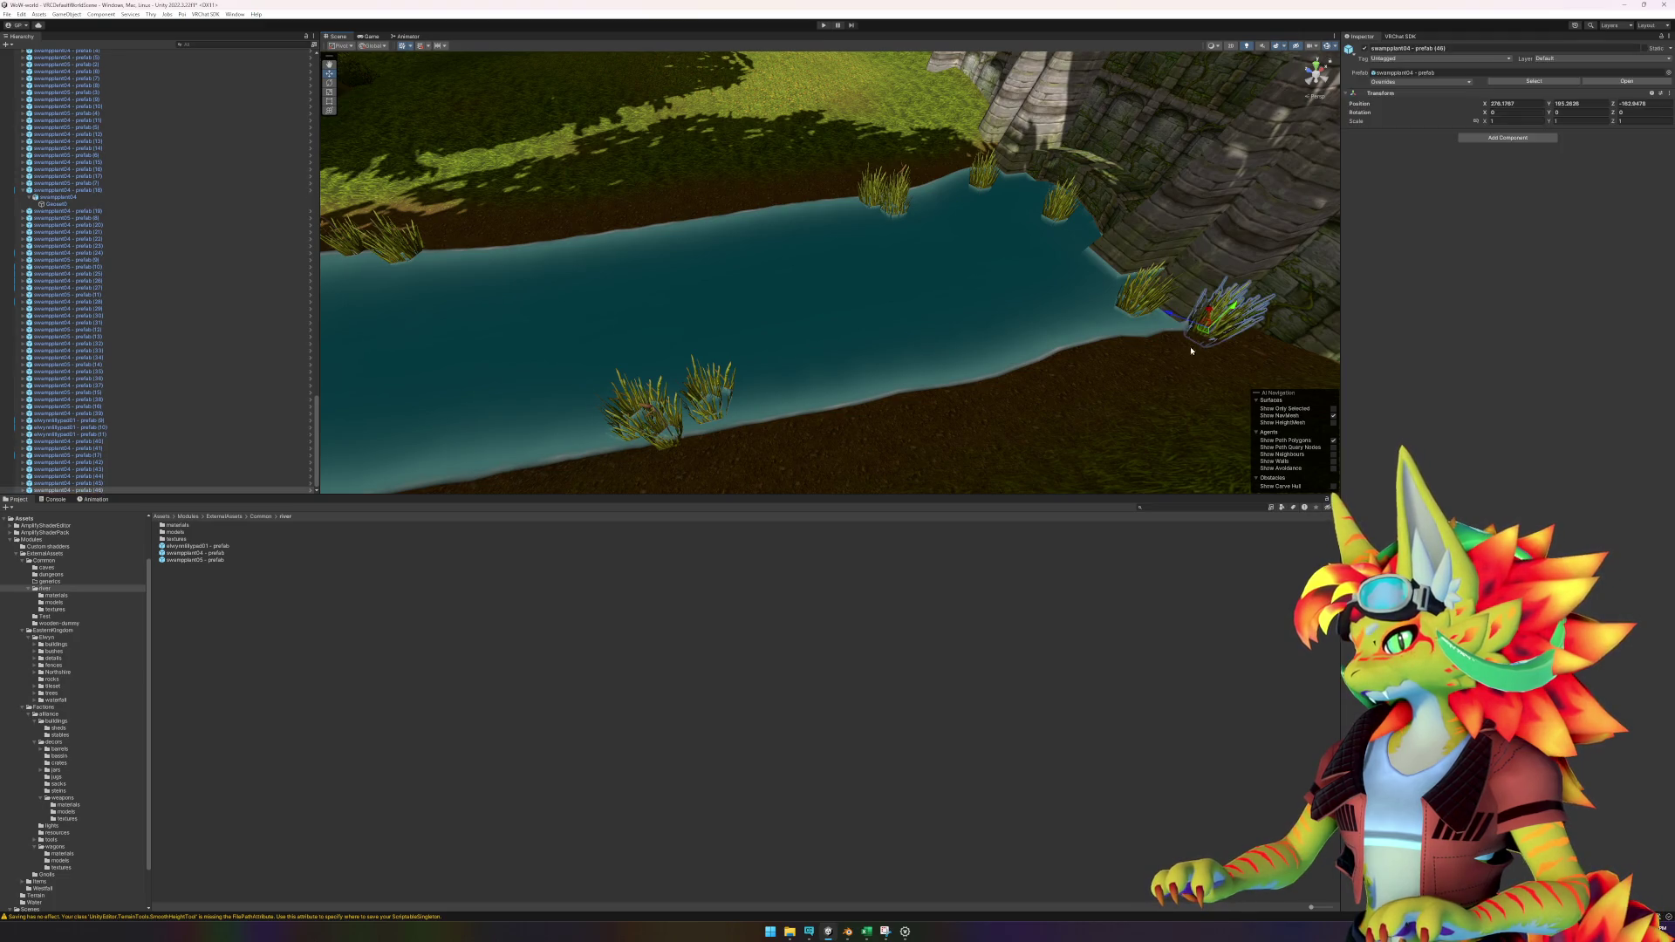
pyautogui.click(975, 563)
# Place several more swampplant04 reeds around the rocky pool and beside the rock, then select the Terrain.
pyautogui.moveTo(1078, 392)
pyautogui.mouseDown()
pyautogui.moveTo(901, 343)
pyautogui.moveTo(1032, 348)
pyautogui.moveTo(838, 317)
pyautogui.moveTo(521, 365)
pyautogui.mouseUp()
pyautogui.moveTo(1092, 304)
pyautogui.mouseDown()
pyautogui.moveTo(822, 280)
pyautogui.moveTo(1091, 355)
pyautogui.moveTo(1227, 326)
pyautogui.moveTo(897, 265)
pyautogui.moveTo(935, 348)
pyautogui.moveTo(875, 265)
pyautogui.moveTo(906, 279)
pyautogui.moveTo(932, 218)
pyautogui.moveTo(930, 303)
pyautogui.moveTo(991, 270)
pyautogui.moveTo(1003, 344)
pyautogui.moveTo(982, 347)
pyautogui.mouseUp()
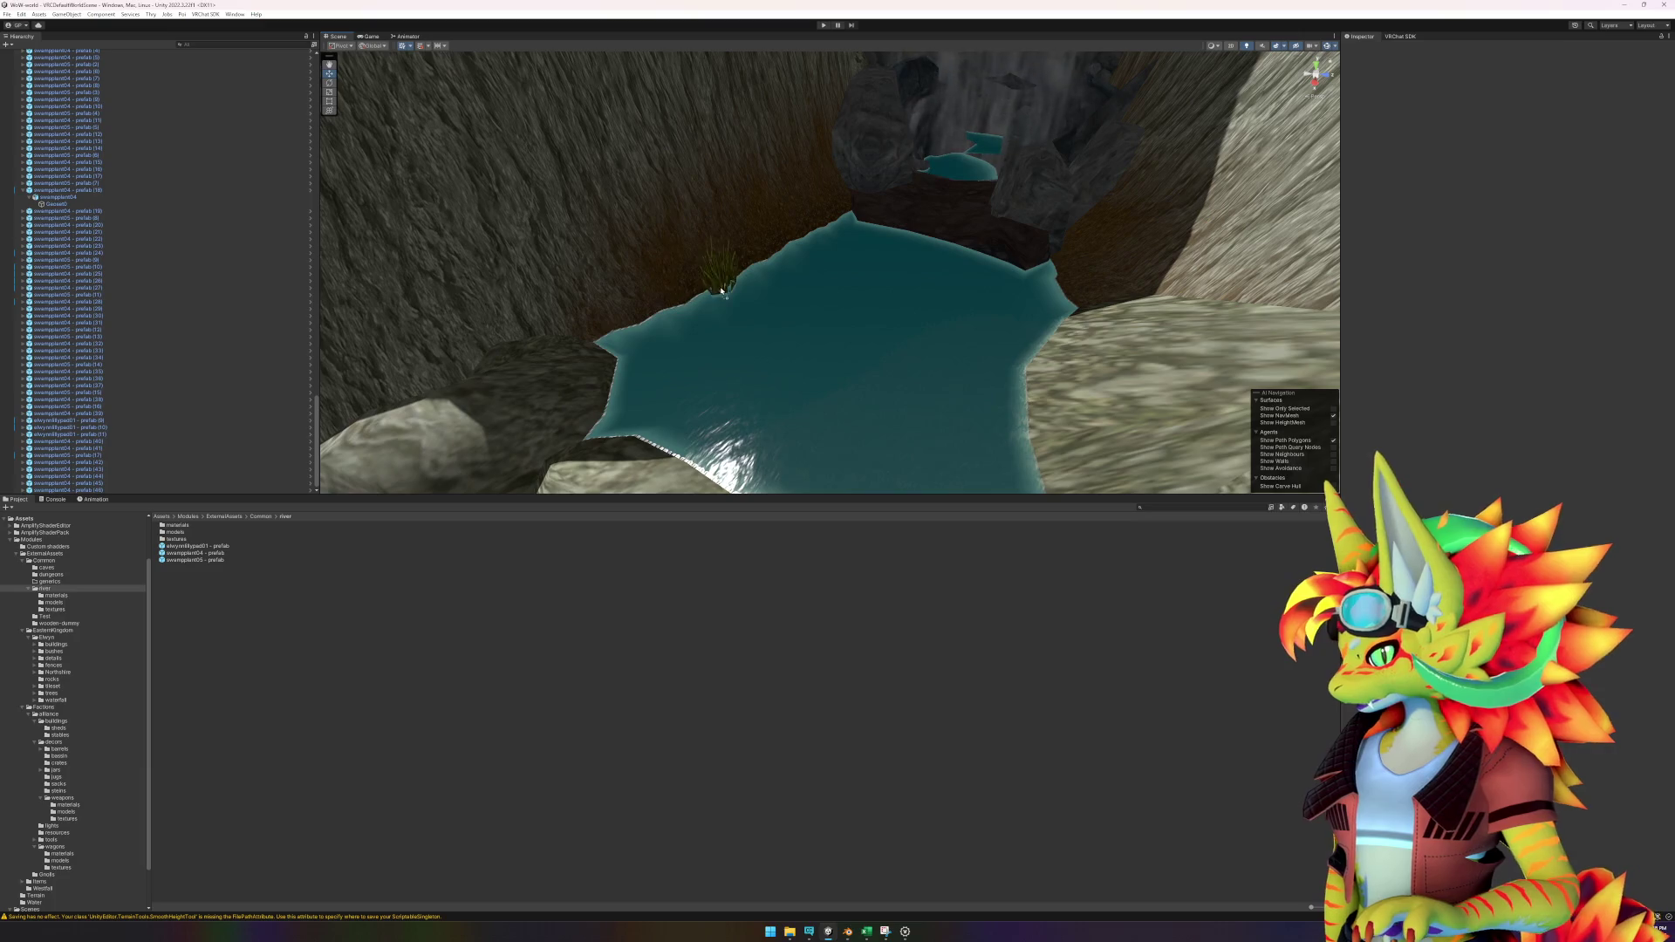
pyautogui.moveTo(752, 272); pyautogui.dragTo(752, 273)
pyautogui.moveTo(217, 560); pyautogui.dragTo(760, 326)
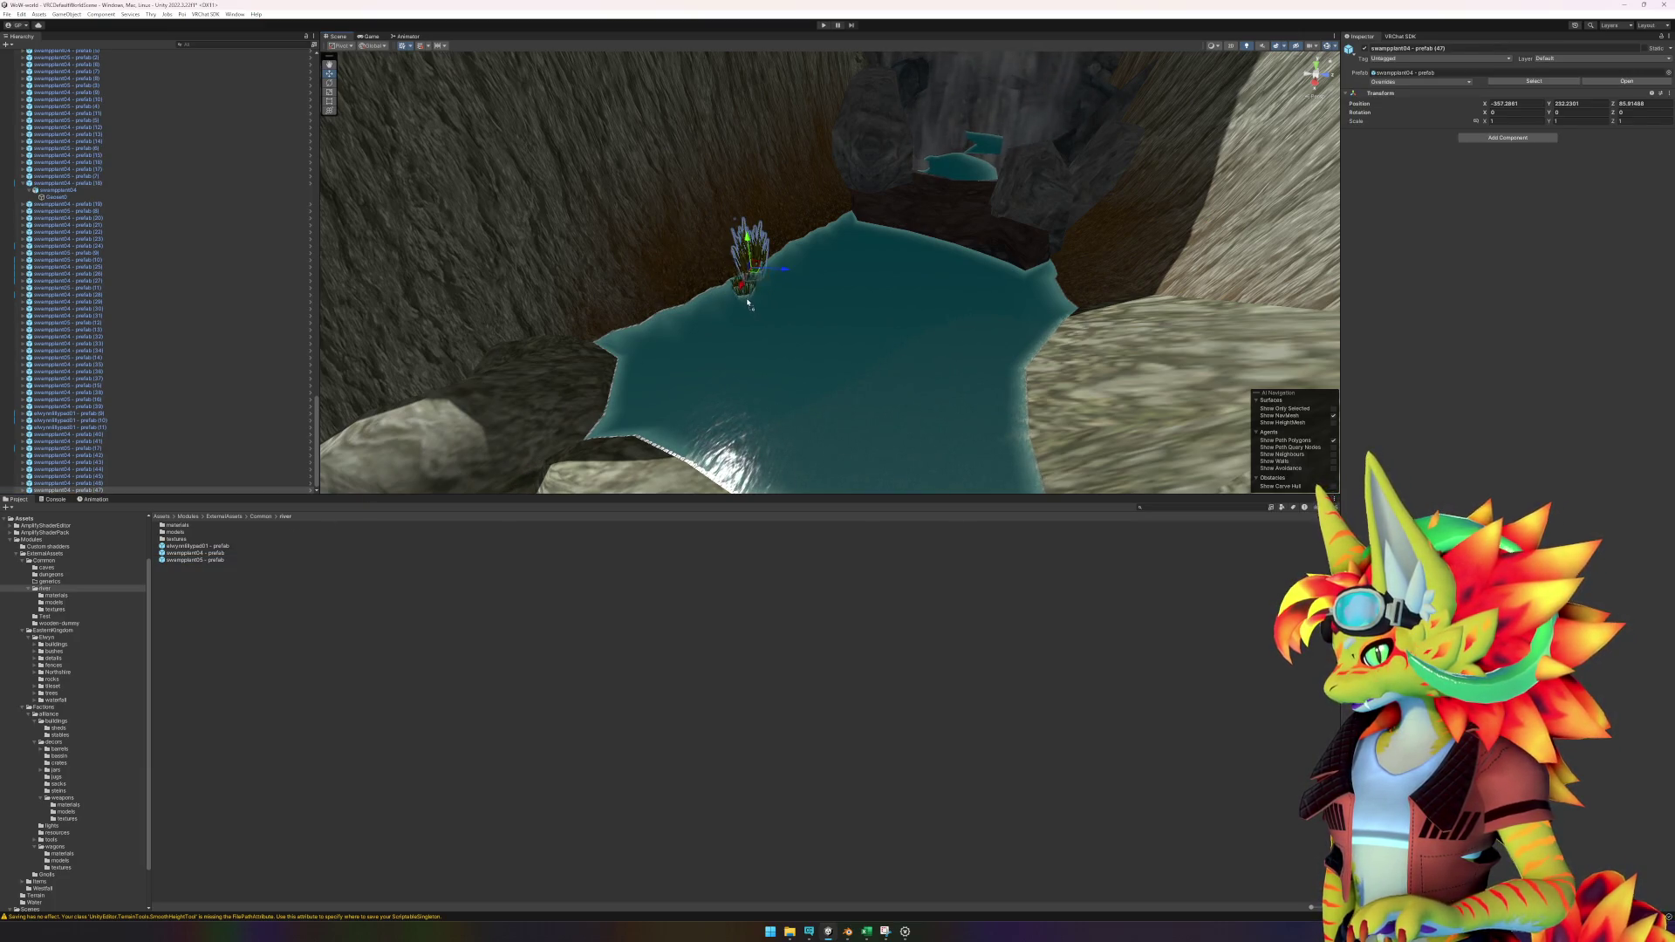
pyautogui.moveTo(224, 557); pyautogui.dragTo(746, 359)
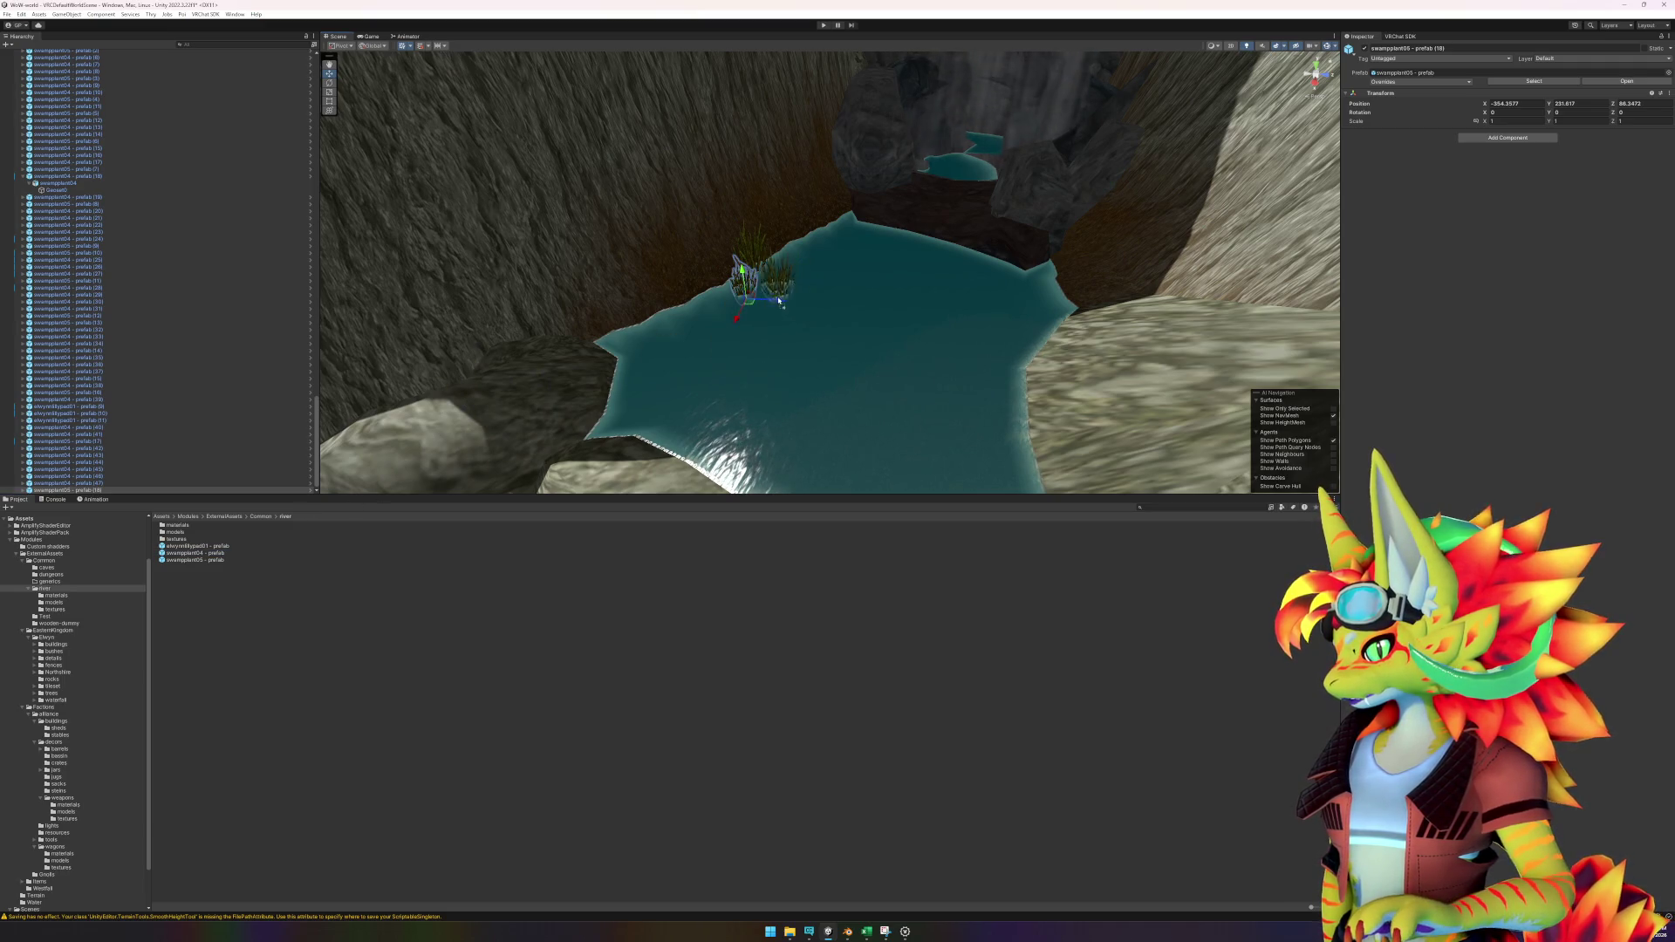
pyautogui.moveTo(865, 371); pyautogui.dragTo(750, 419)
pyautogui.moveTo(206, 552)
pyautogui.mouseDown()
pyautogui.moveTo(924, 324)
pyautogui.moveTo(932, 382)
pyautogui.mouseUp()
pyautogui.click(208, 590)
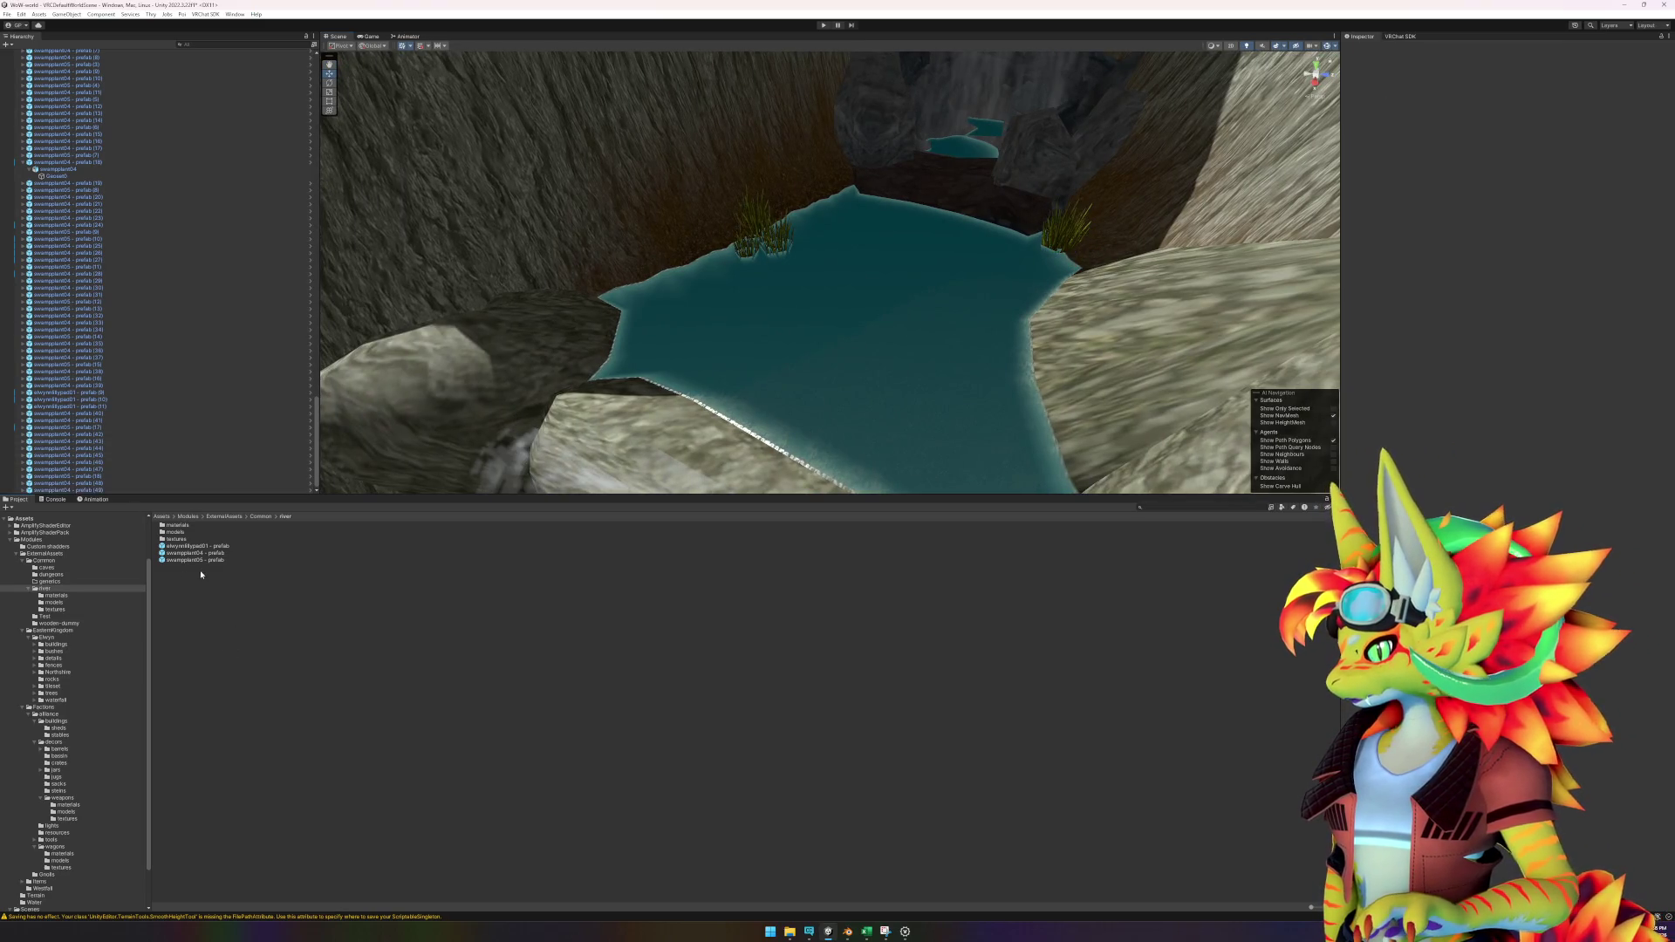
pyautogui.click(675, 209)
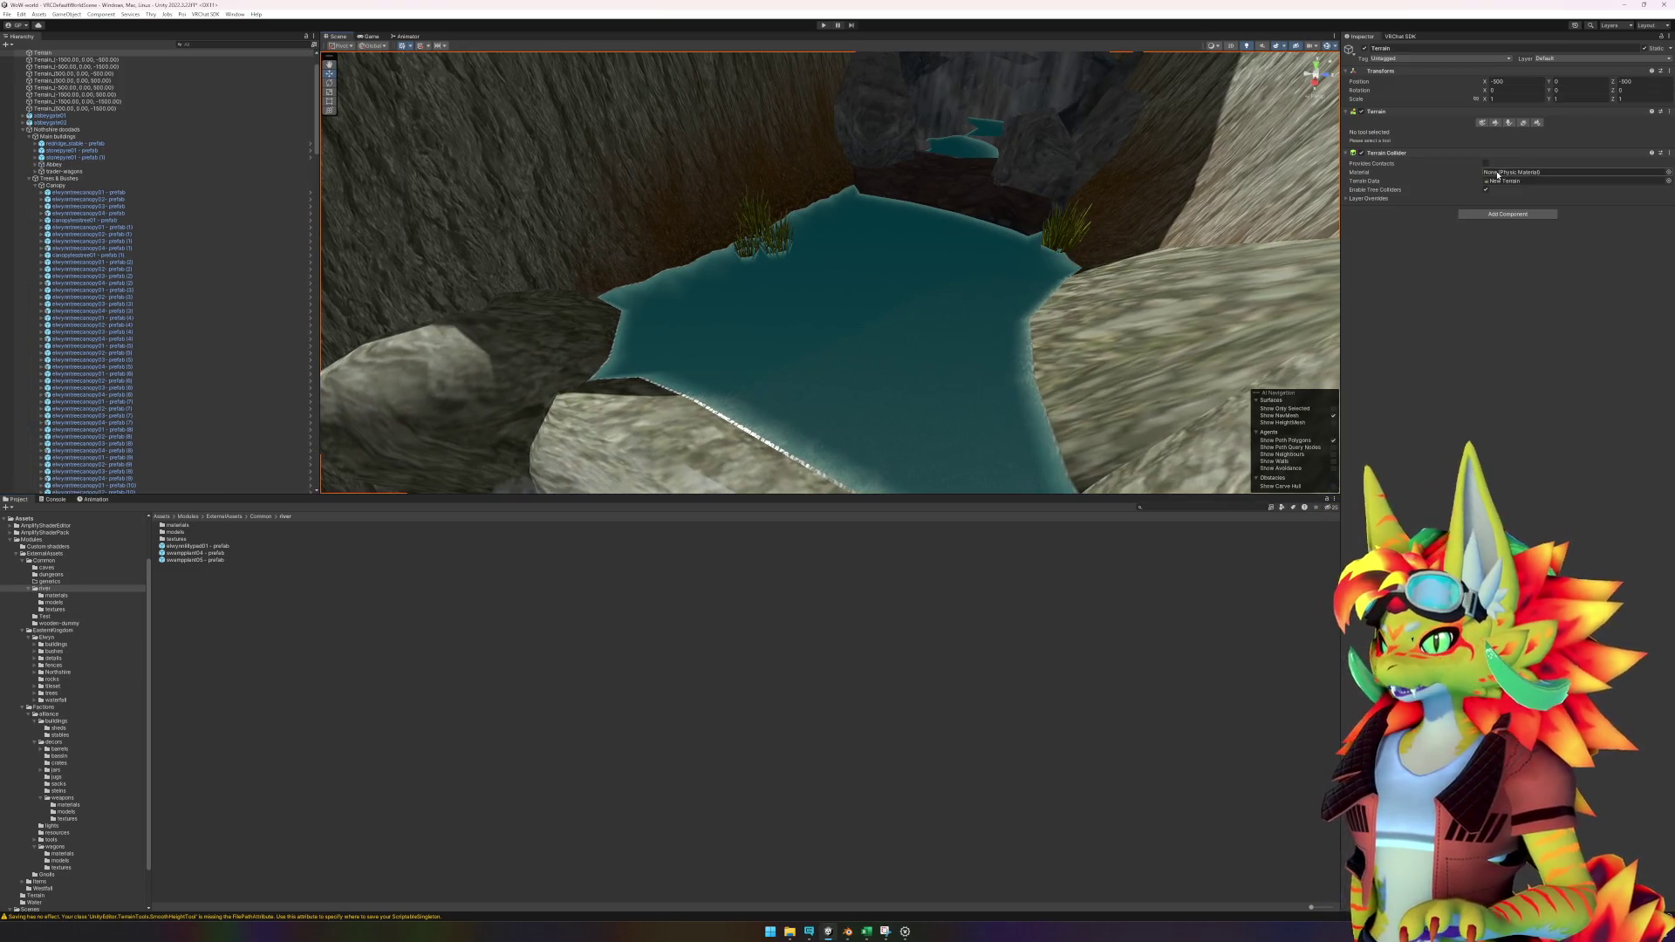
# Switch the terrain to Paint Texture and reduce the brush size to about 5.07.
pyautogui.click(1492, 123)
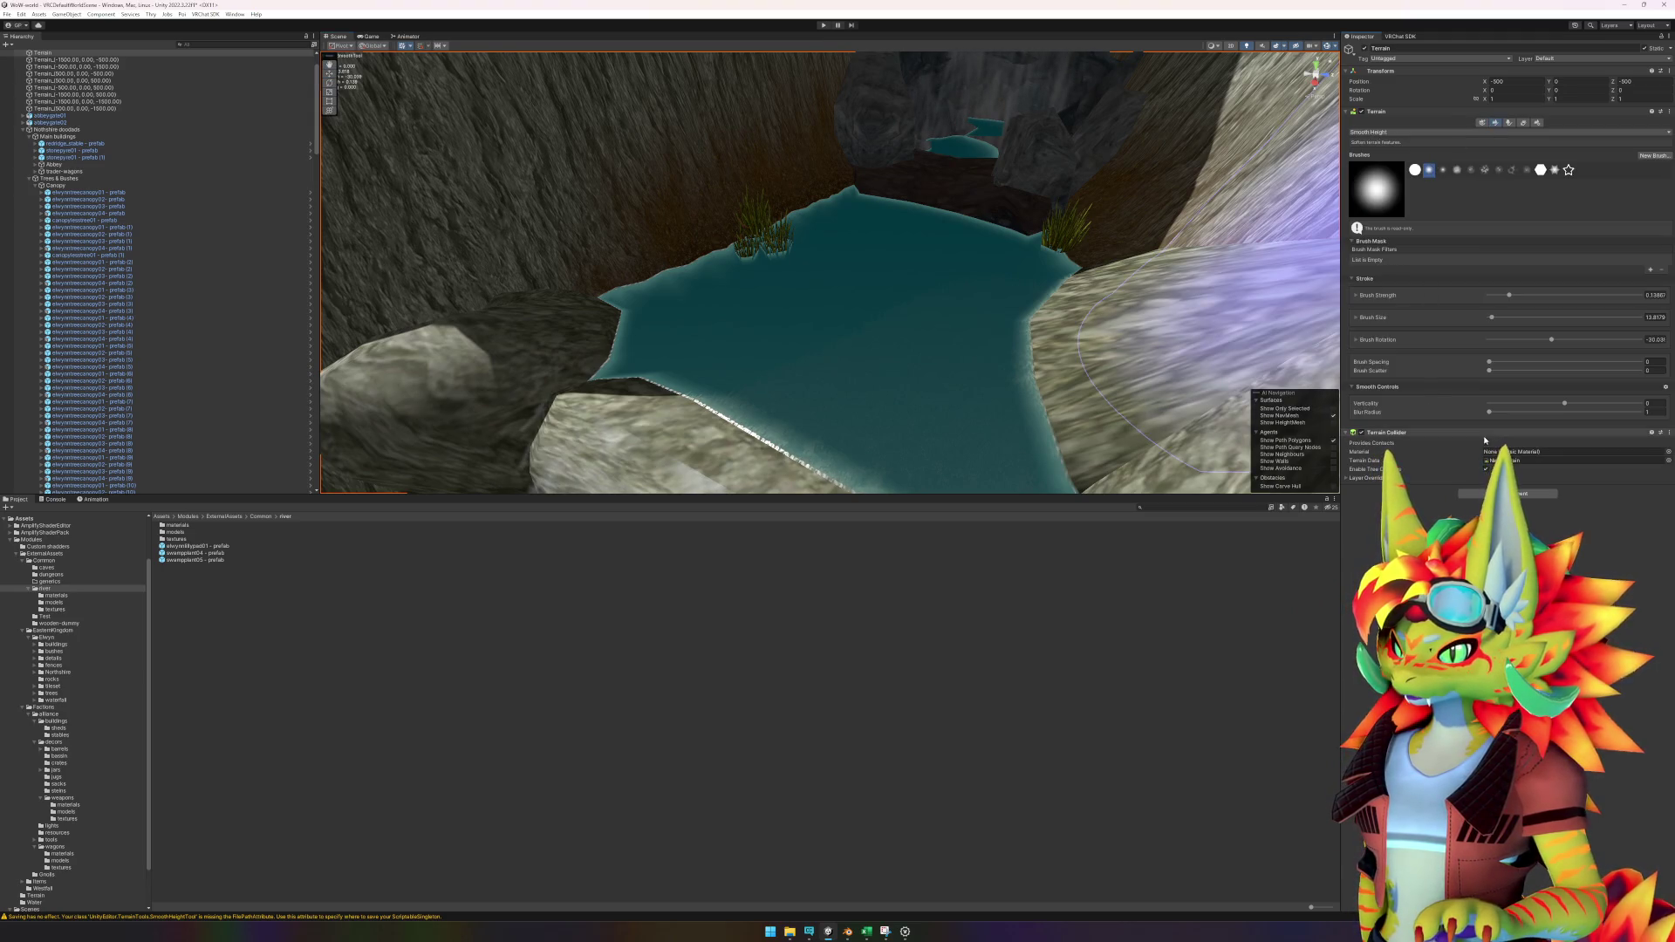
pyautogui.click(1476, 133)
pyautogui.click(1392, 232)
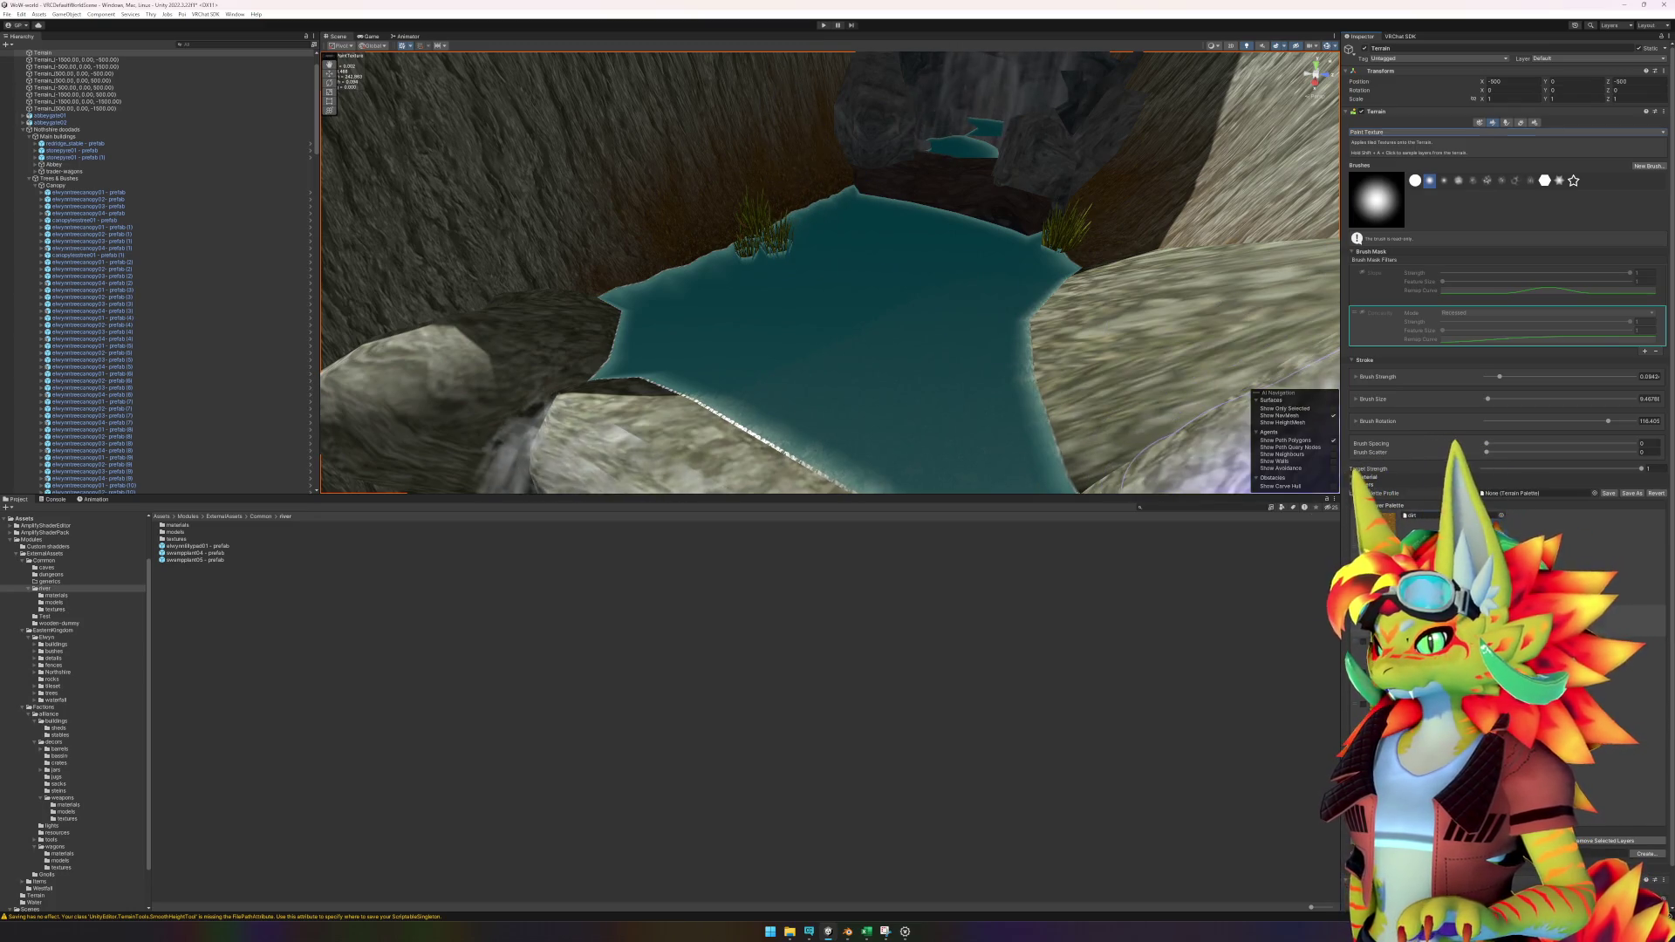
pyautogui.moveTo(1486, 399); pyautogui.dragTo(1484, 400)
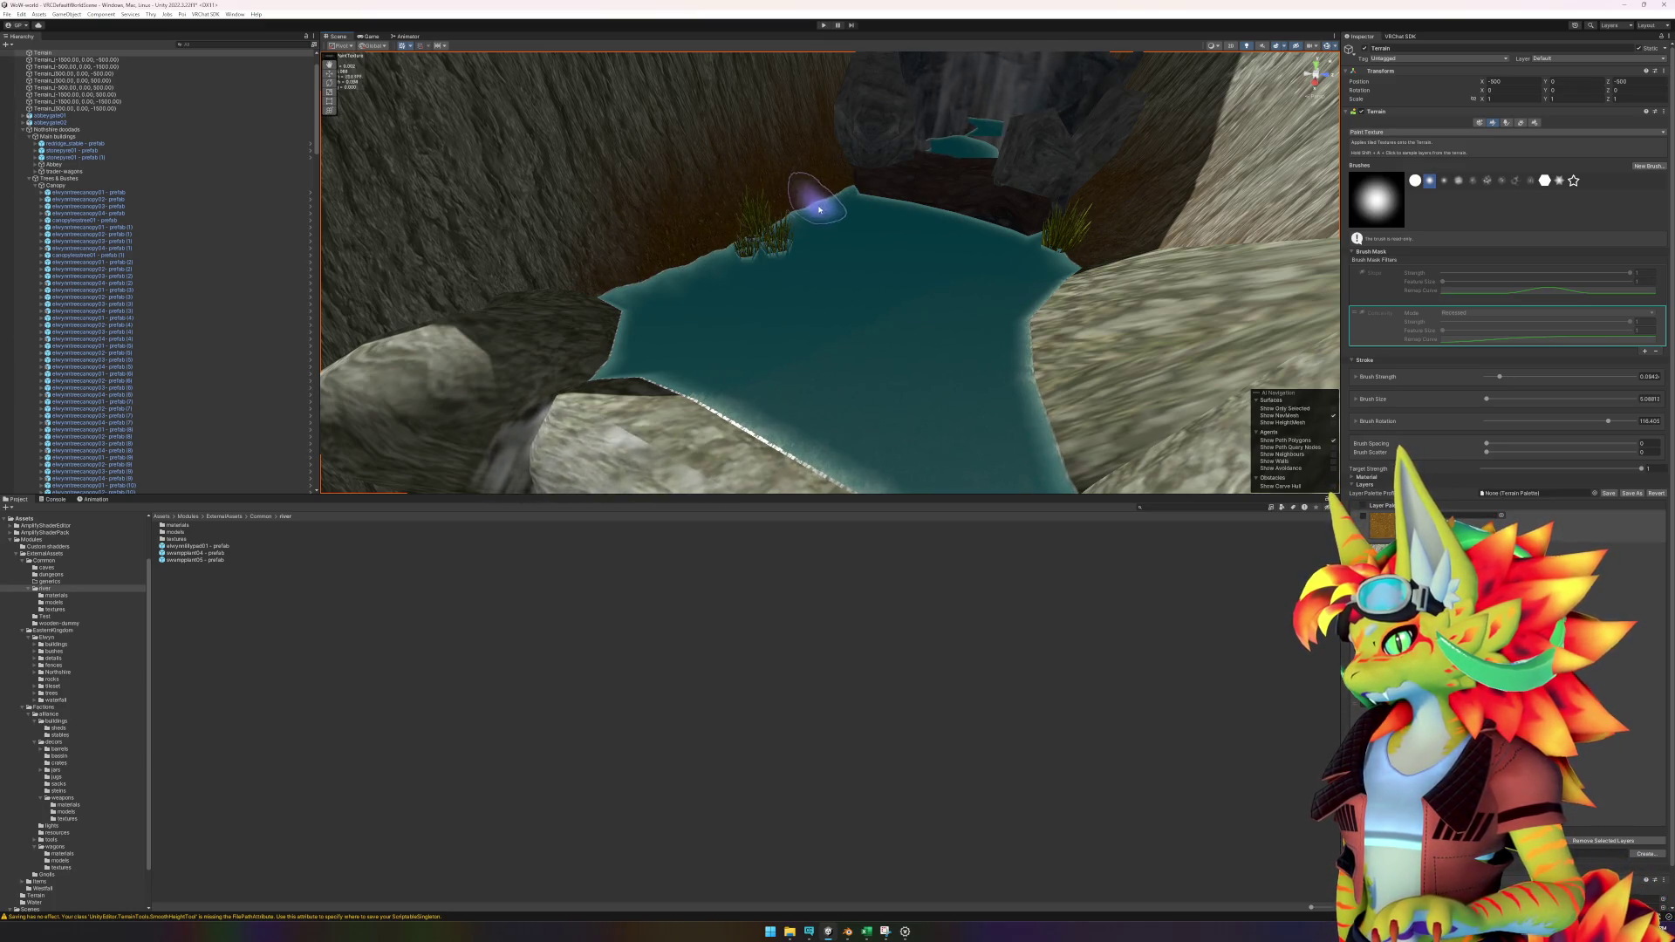
pyautogui.moveTo(837, 182)
pyautogui.mouseDown()
pyautogui.moveTo(859, 244)
pyautogui.moveTo(1122, 337)
pyautogui.moveTo(1065, 310)
pyautogui.mouseUp()
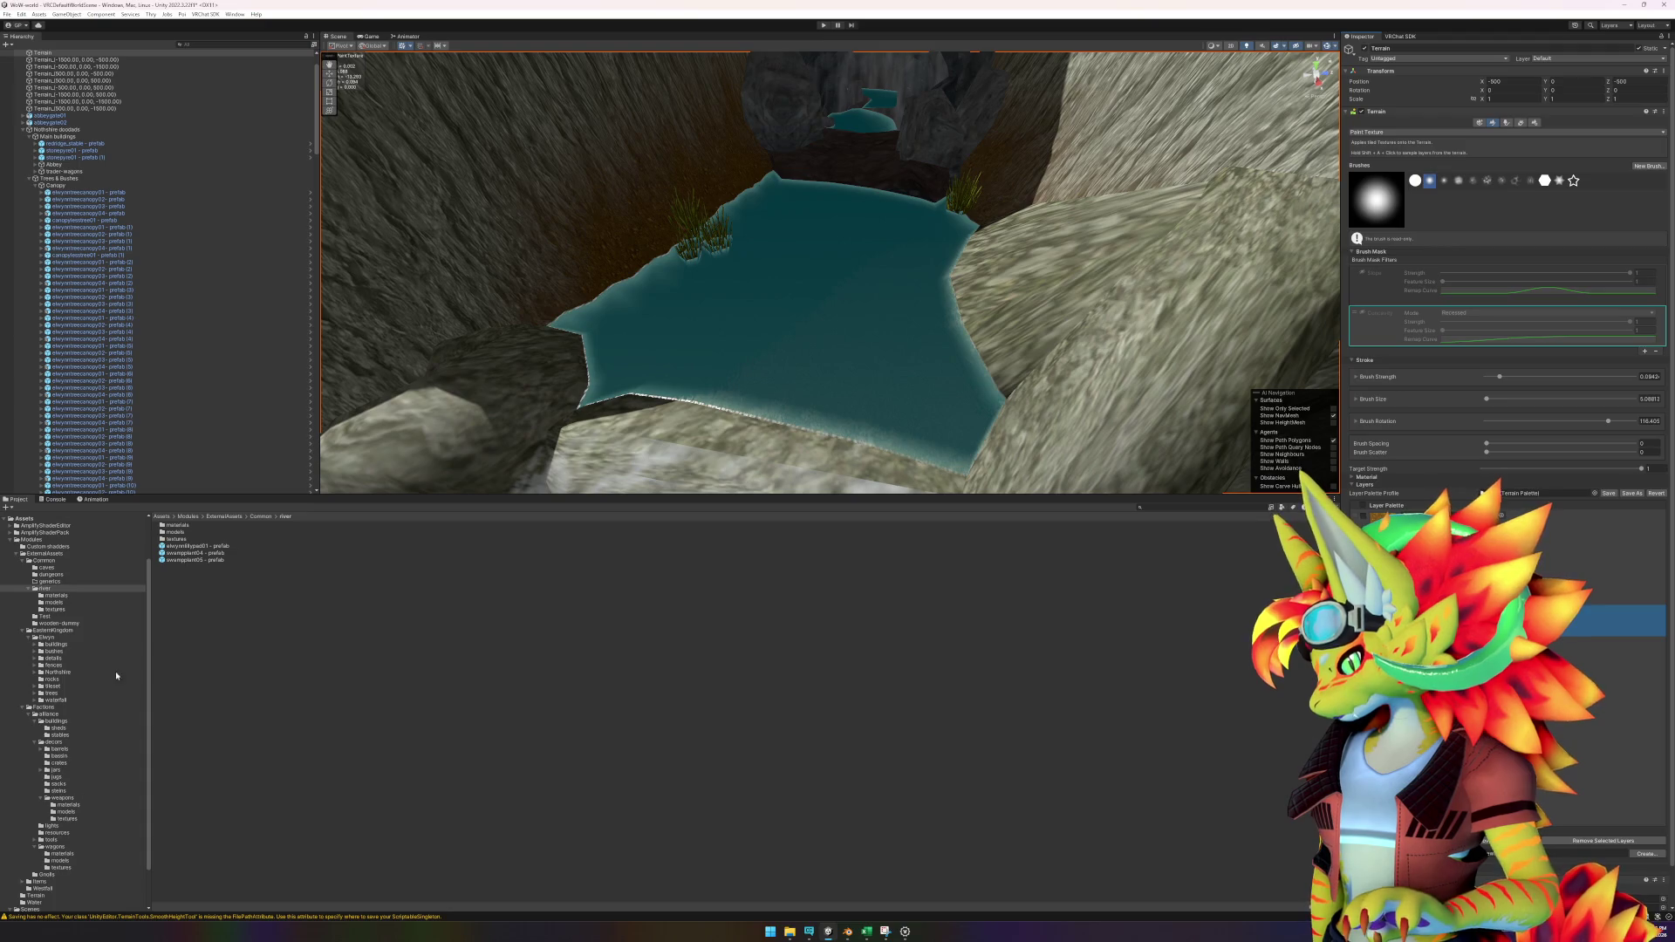
pyautogui.click(54, 687)
pyautogui.doubleClick(177, 525)
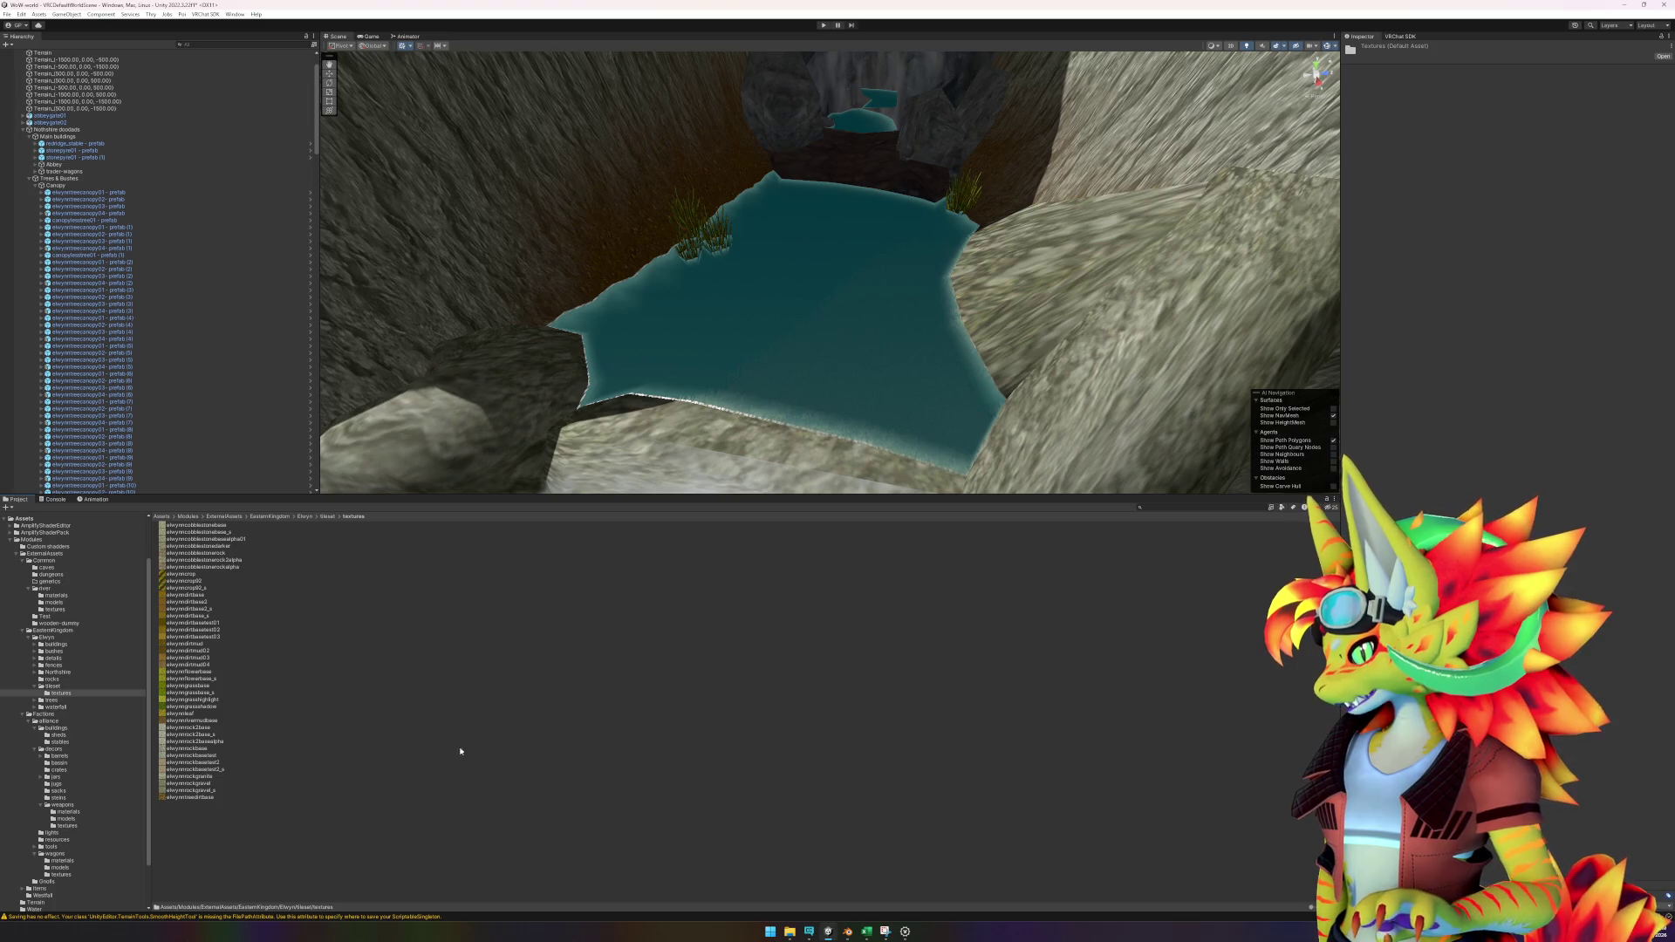
pyautogui.click(209, 799)
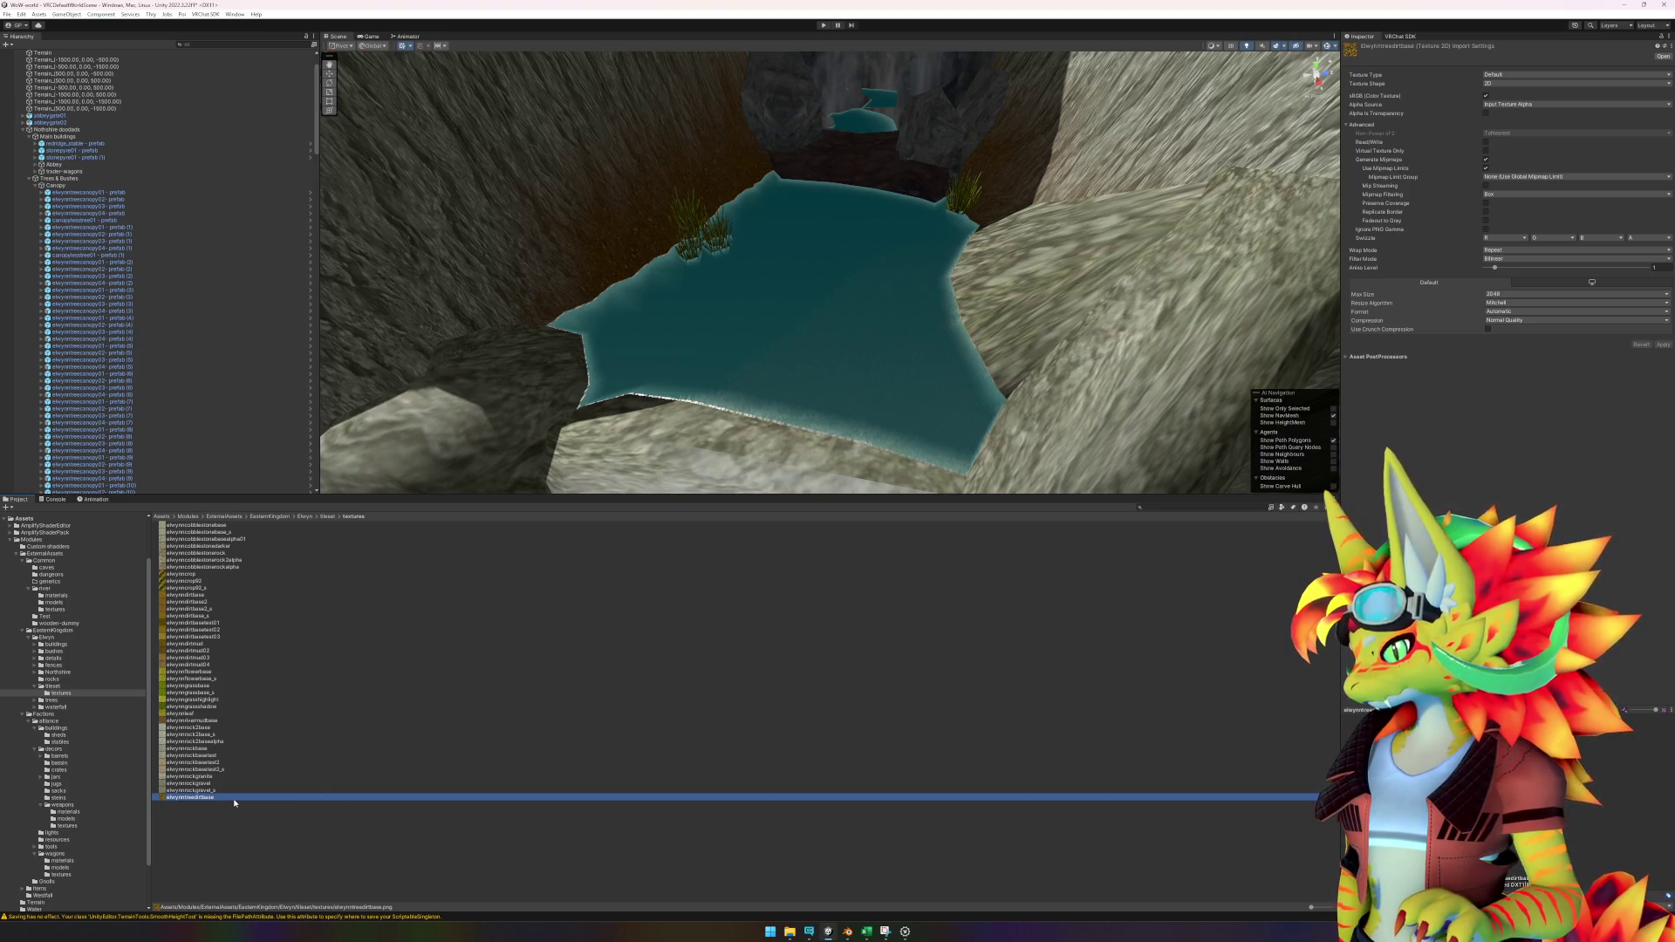
pyautogui.click(61, 687)
pyautogui.click(627, 232)
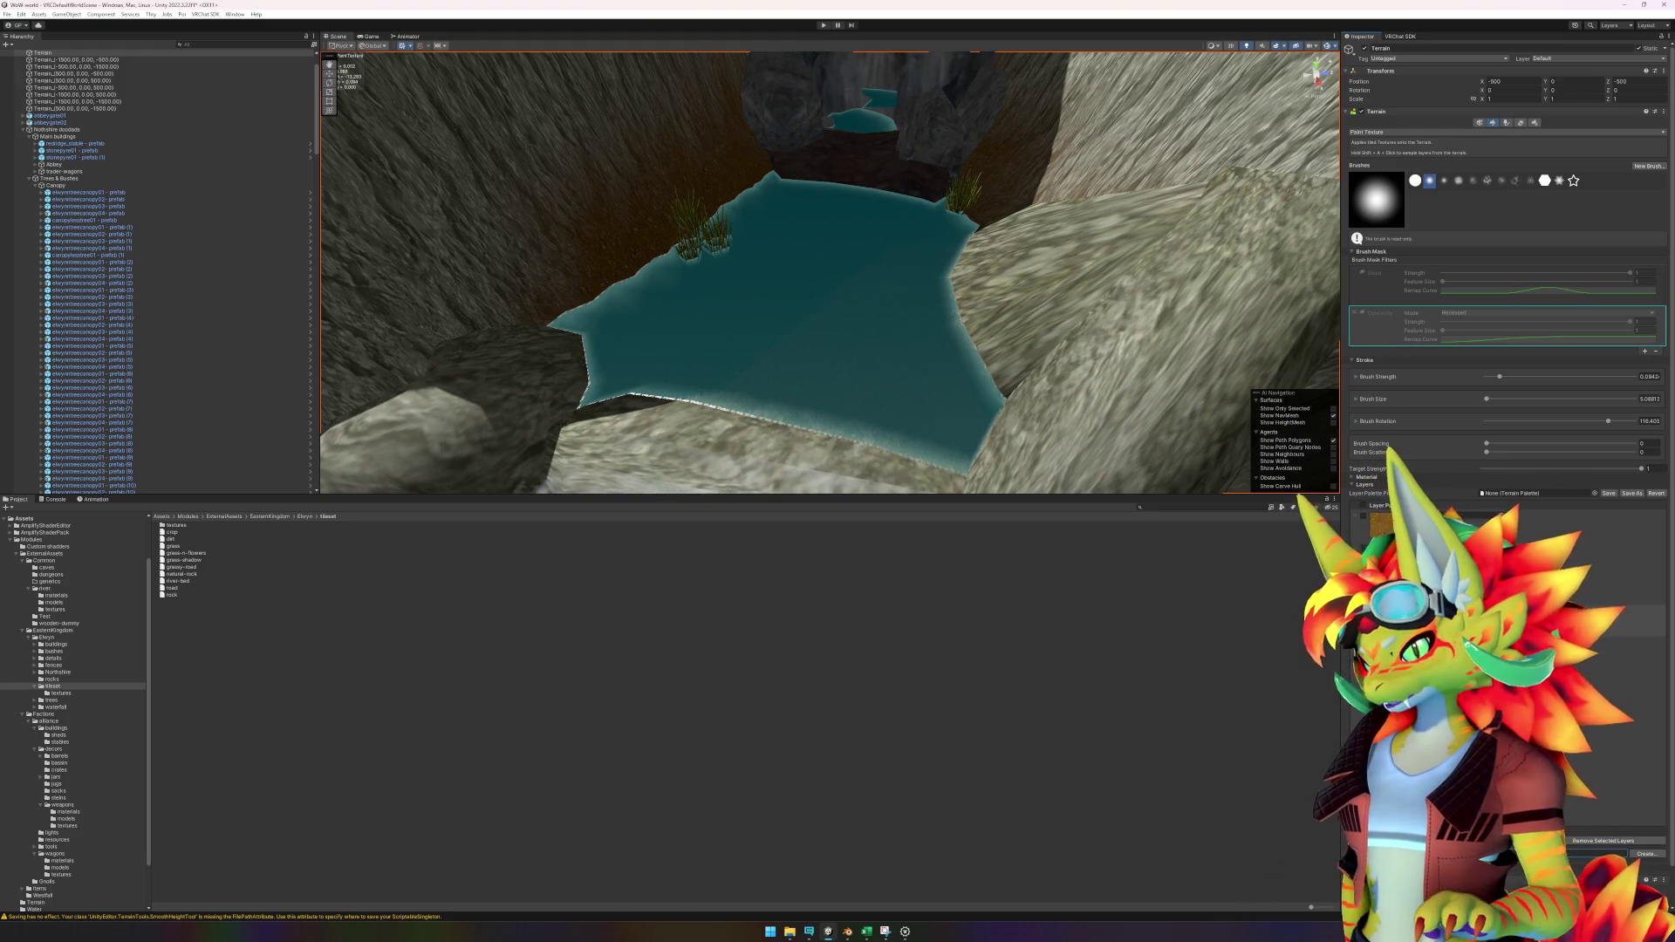
# Create a new terrain layer from the tree dirt texture found by searching 'tree'.
pyautogui.click(1646, 854)
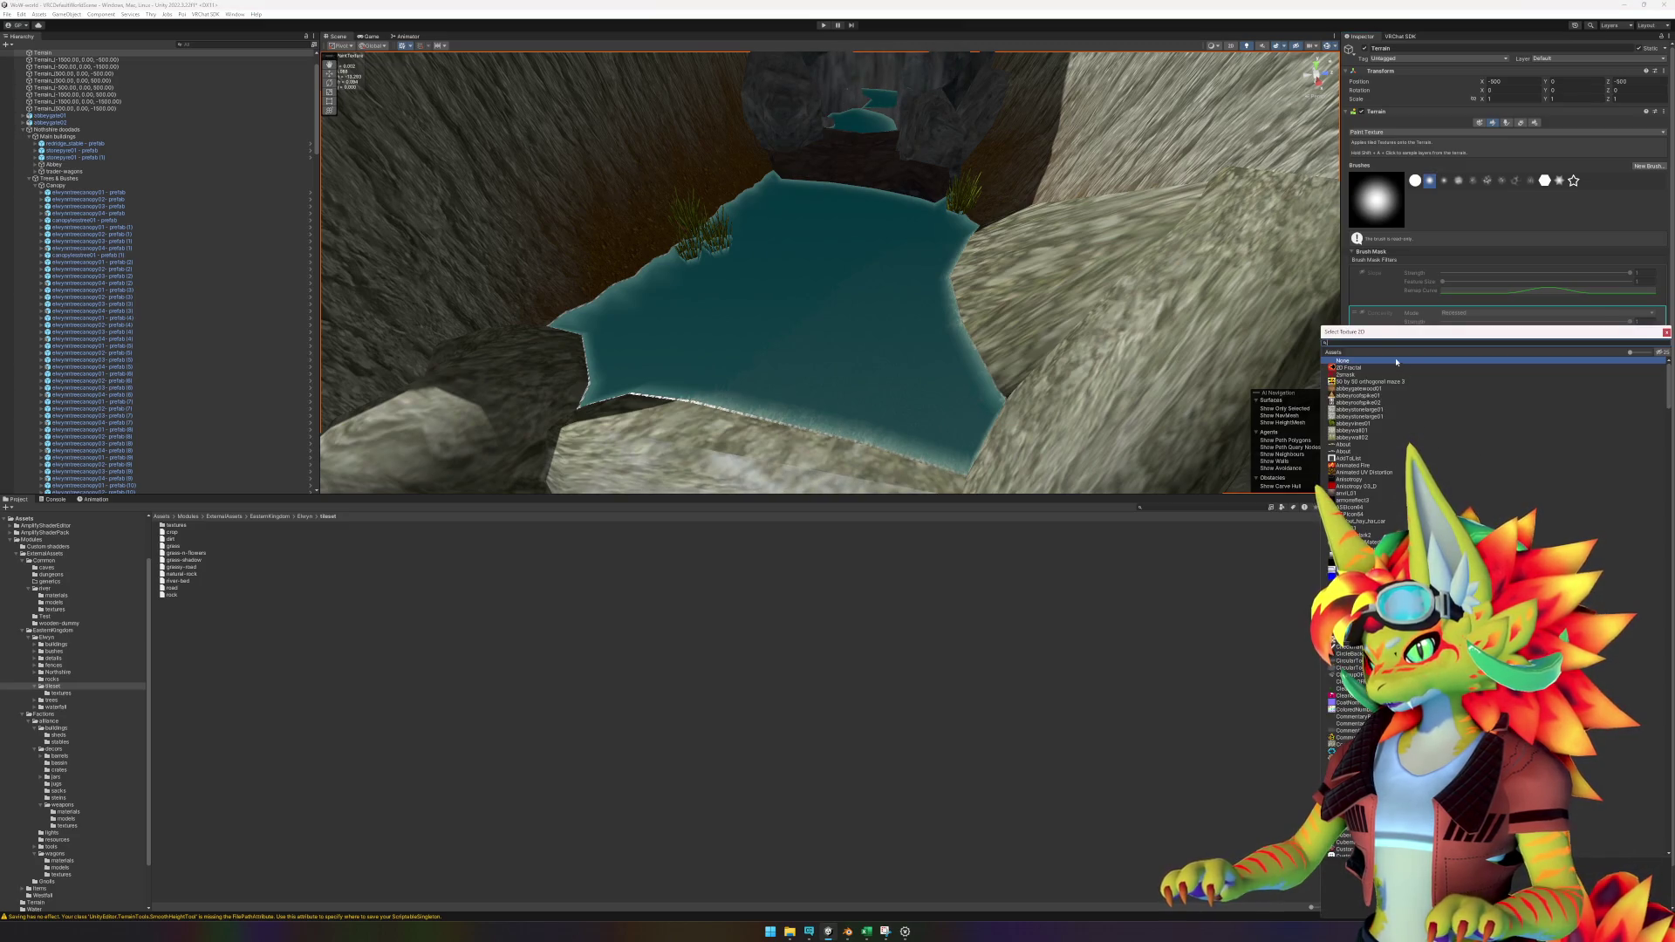
pyautogui.write('tree')
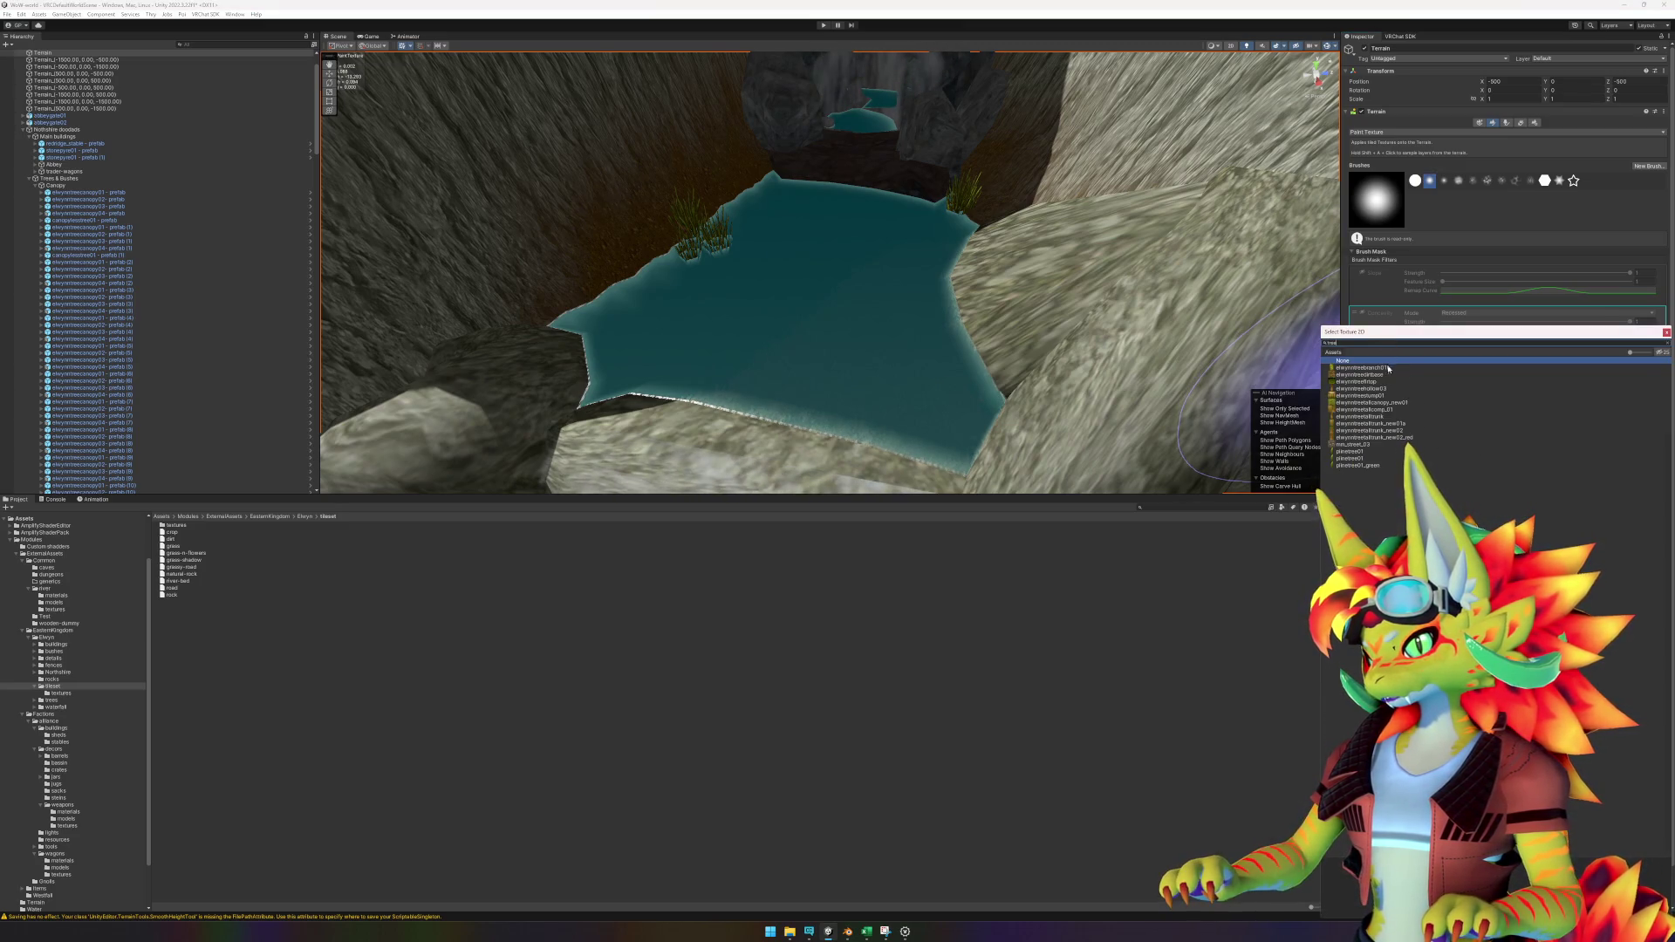
pyautogui.doubleClick(1384, 377)
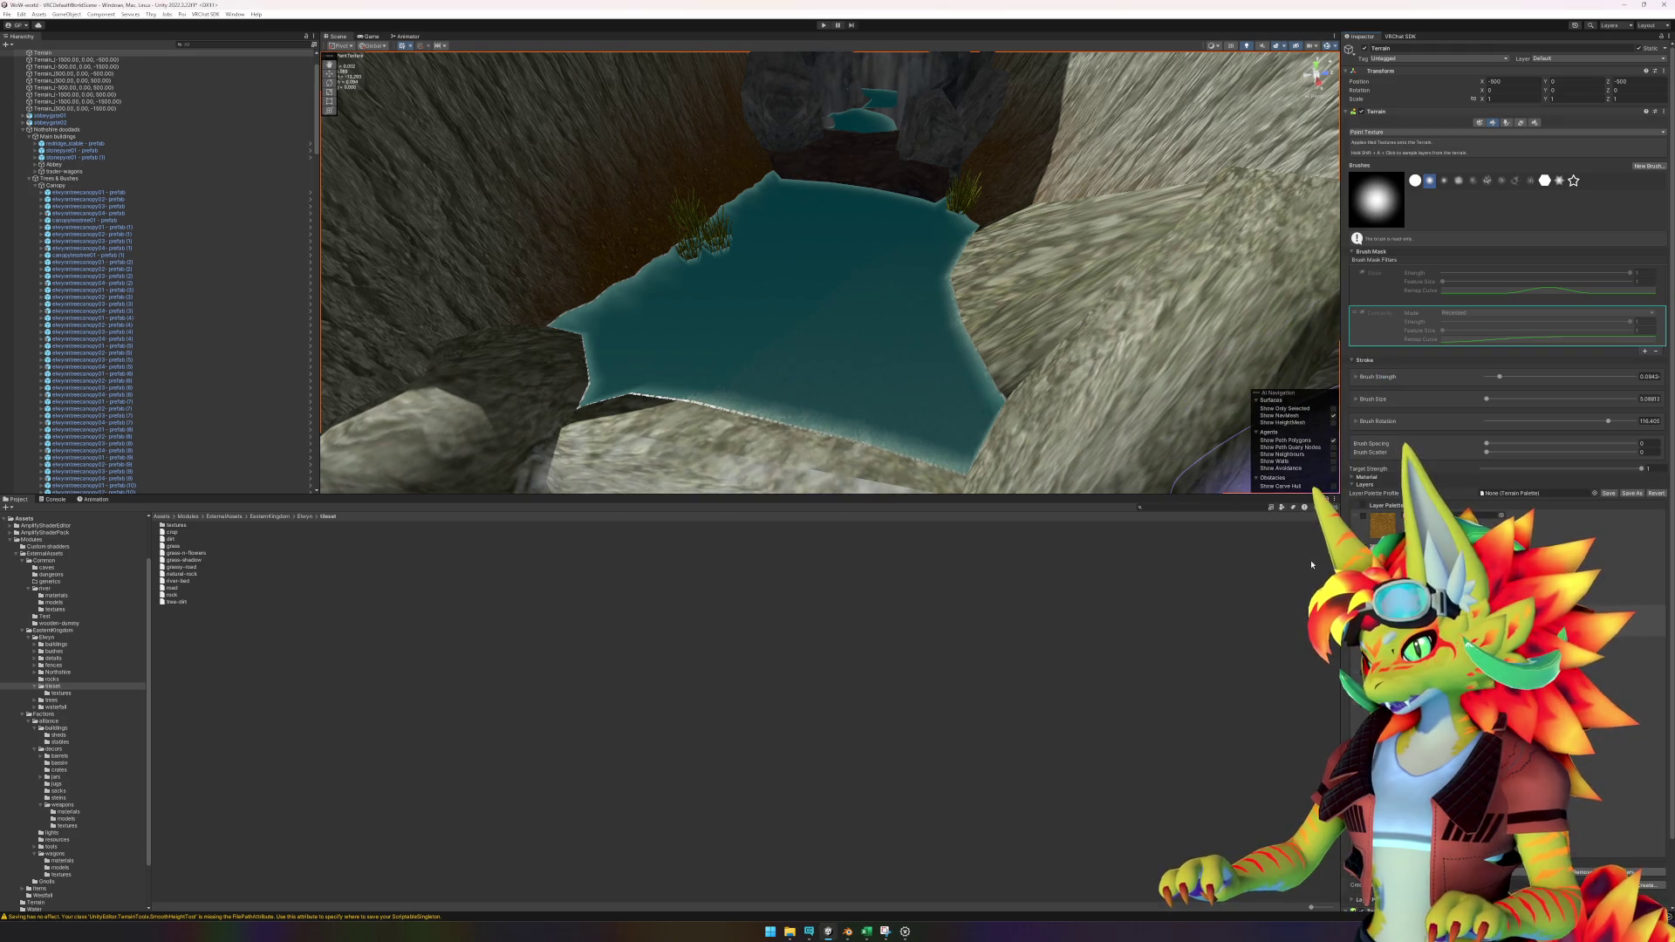
pyautogui.moveTo(886, 441)
pyautogui.mouseDown()
pyautogui.moveTo(849, 355)
pyautogui.moveTo(1025, 316)
pyautogui.moveTo(984, 373)
pyautogui.moveTo(1065, 355)
pyautogui.moveTo(1071, 401)
pyautogui.moveTo(916, 381)
pyautogui.moveTo(696, 389)
pyautogui.moveTo(811, 326)
pyautogui.moveTo(929, 302)
pyautogui.mouseUp()
pyautogui.scroll(5, 908, 328)
pyautogui.scroll(-4, 906, 338)
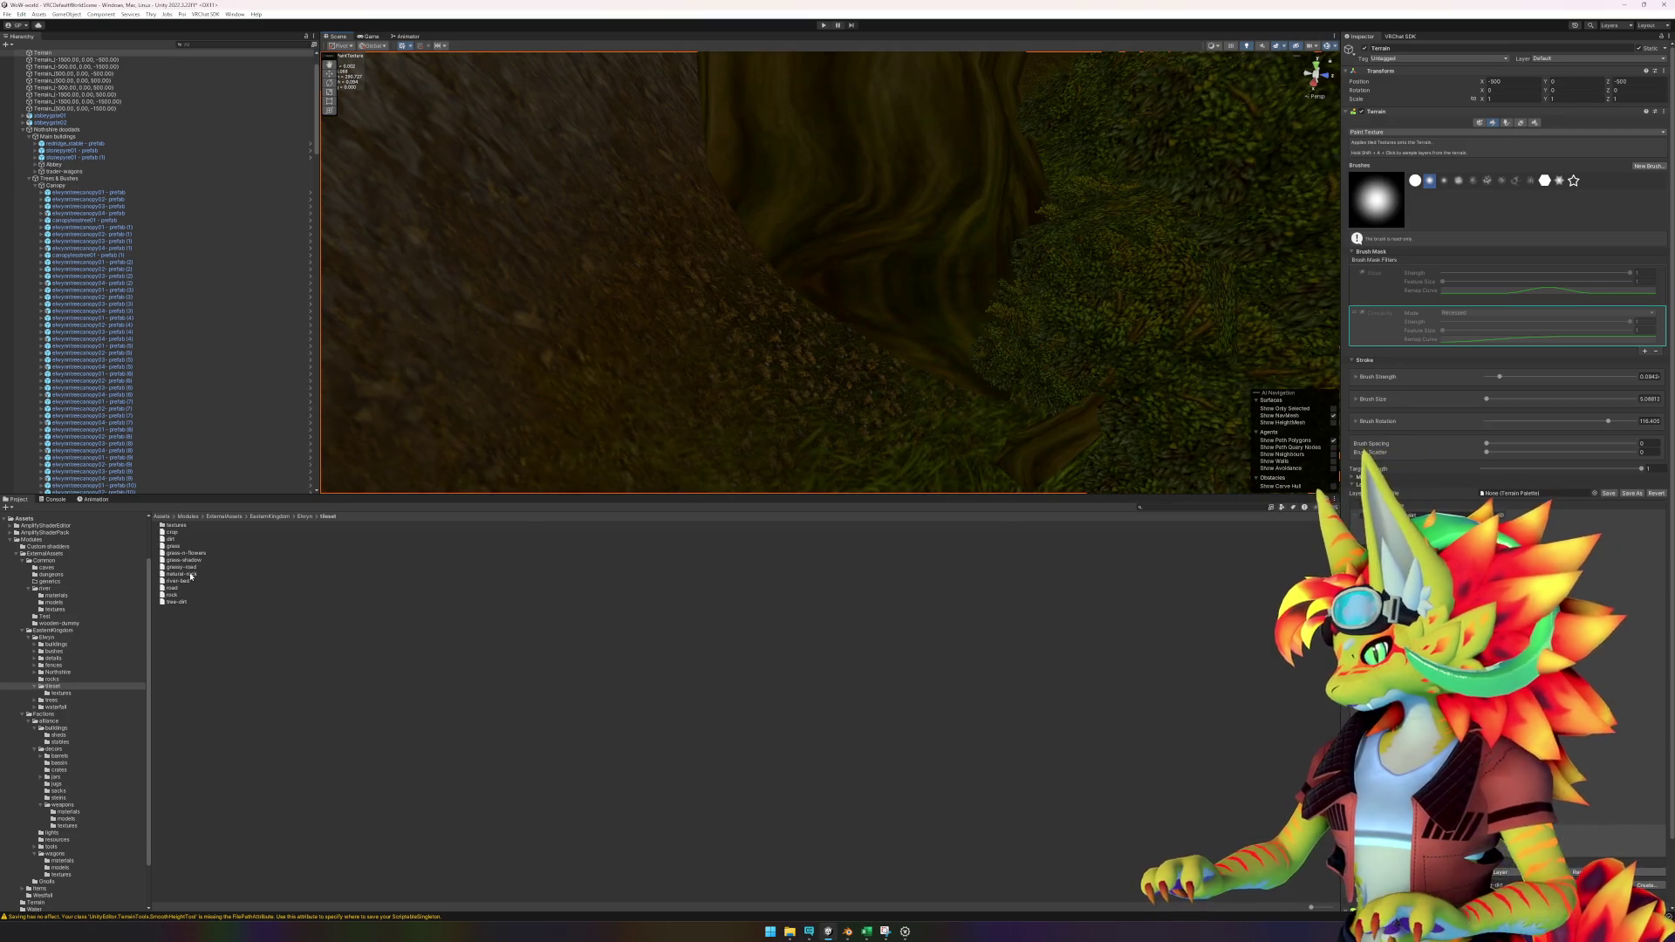
pyautogui.click(258, 602)
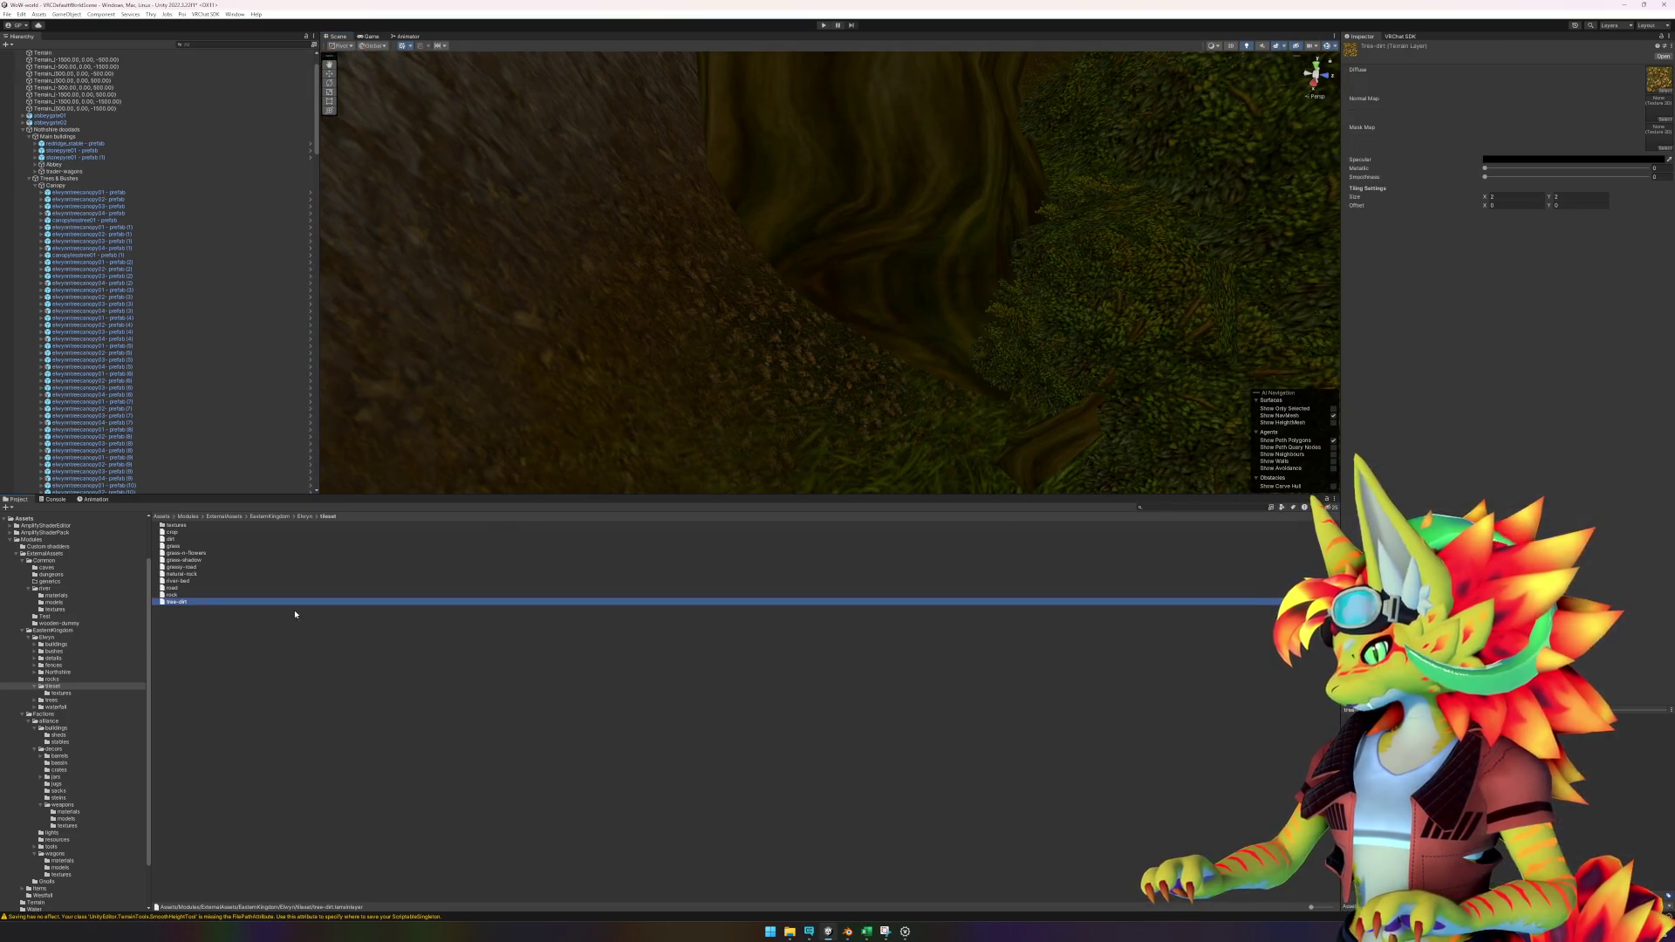
pyautogui.click(1512, 195)
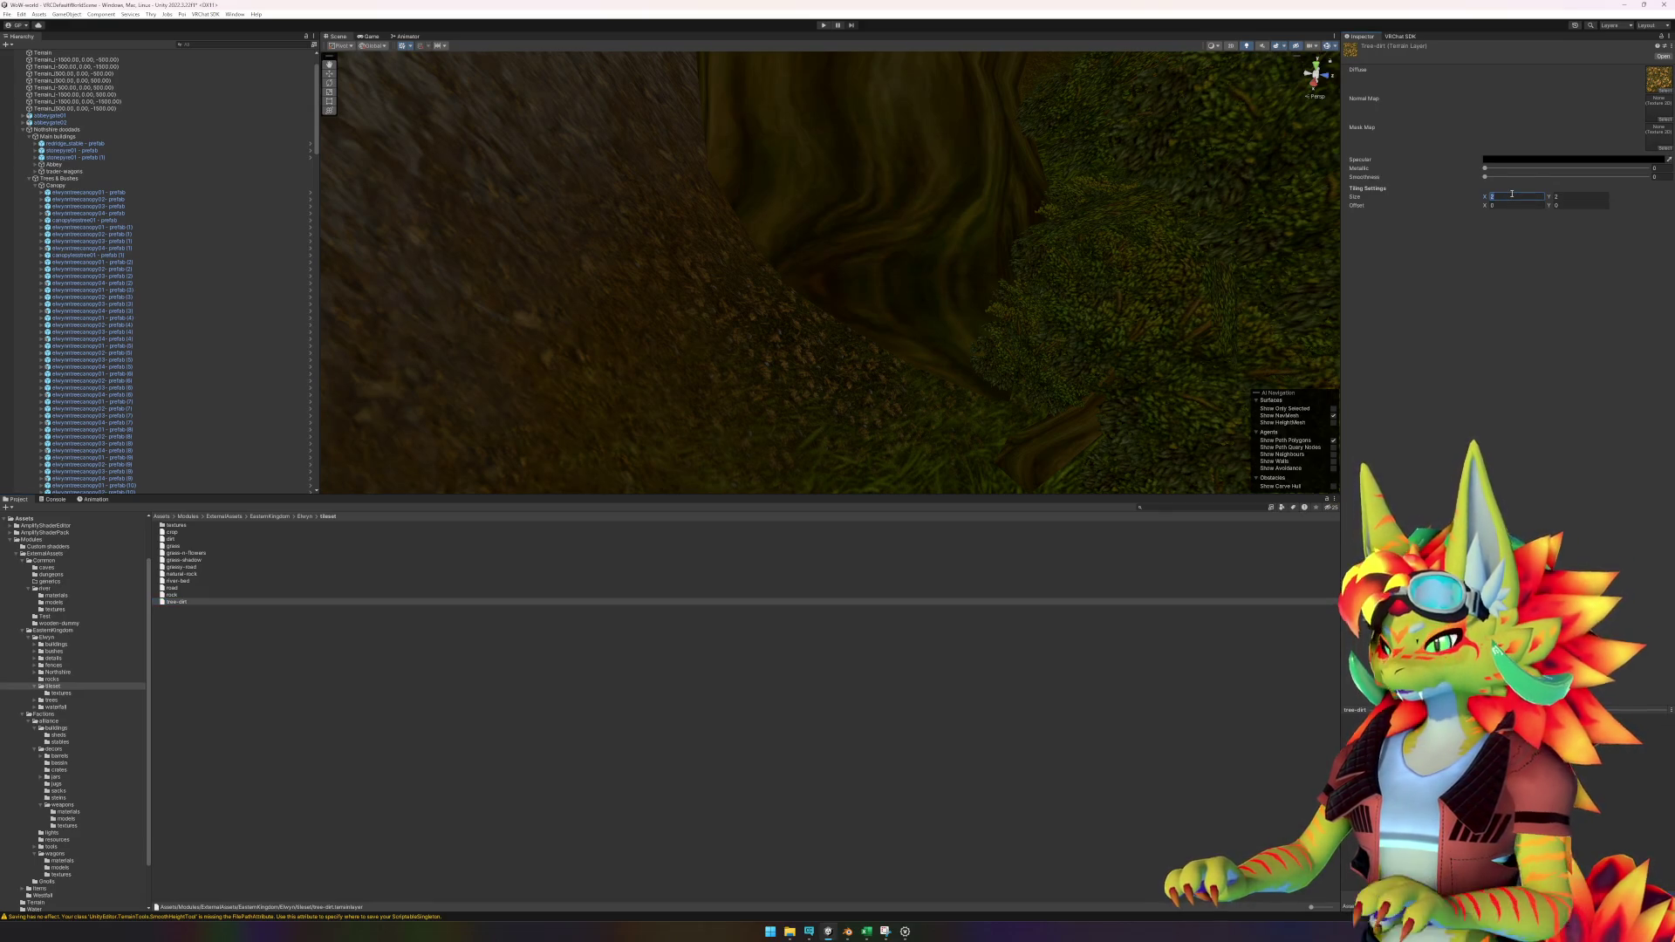
pyautogui.click(845, 401)
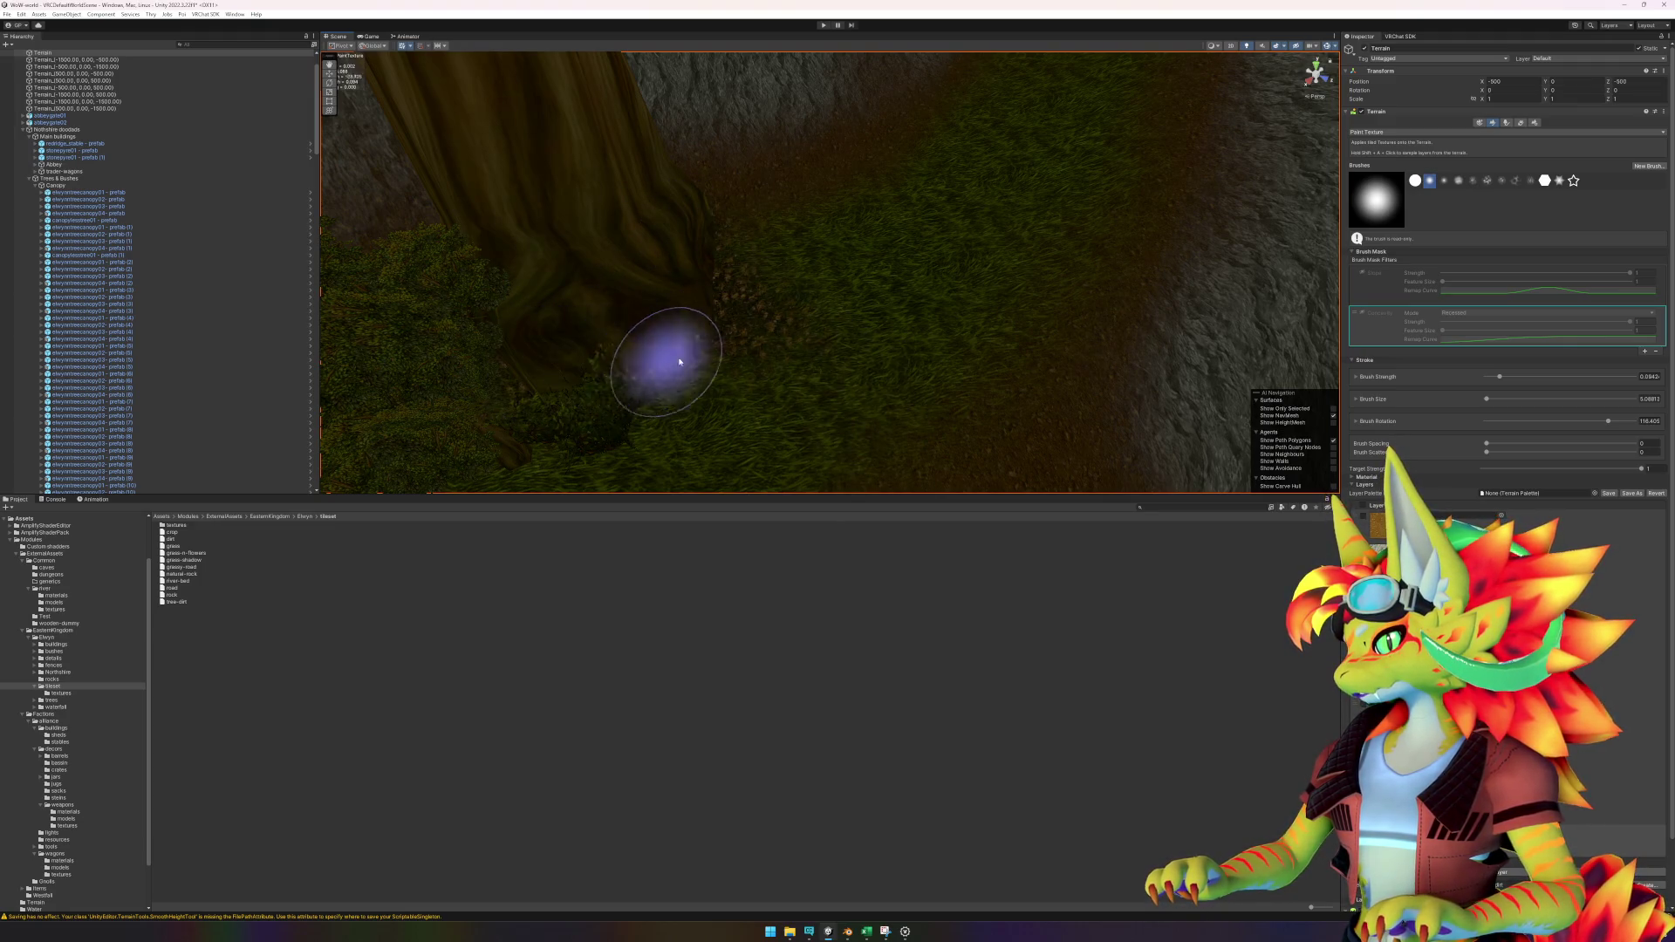
# Paint a dirt stroke along the grassy terrain crest.
pyautogui.scroll(5, 593, 441)
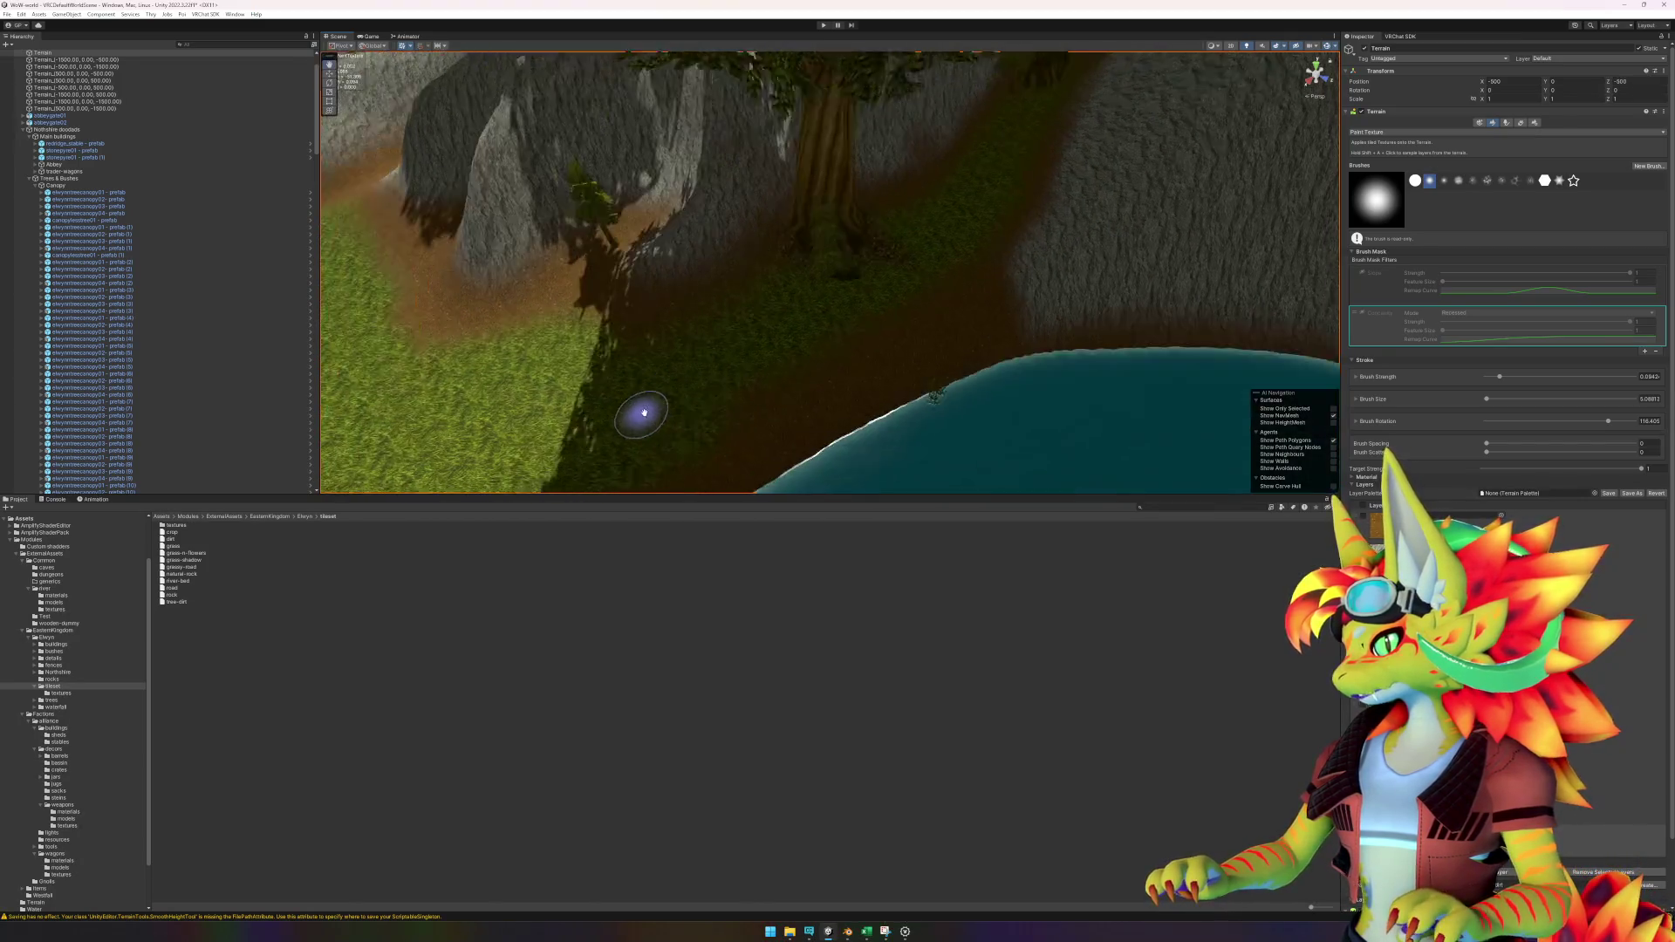
pyautogui.scroll(-8, 698, 406)
pyautogui.scroll(6, 770, 397)
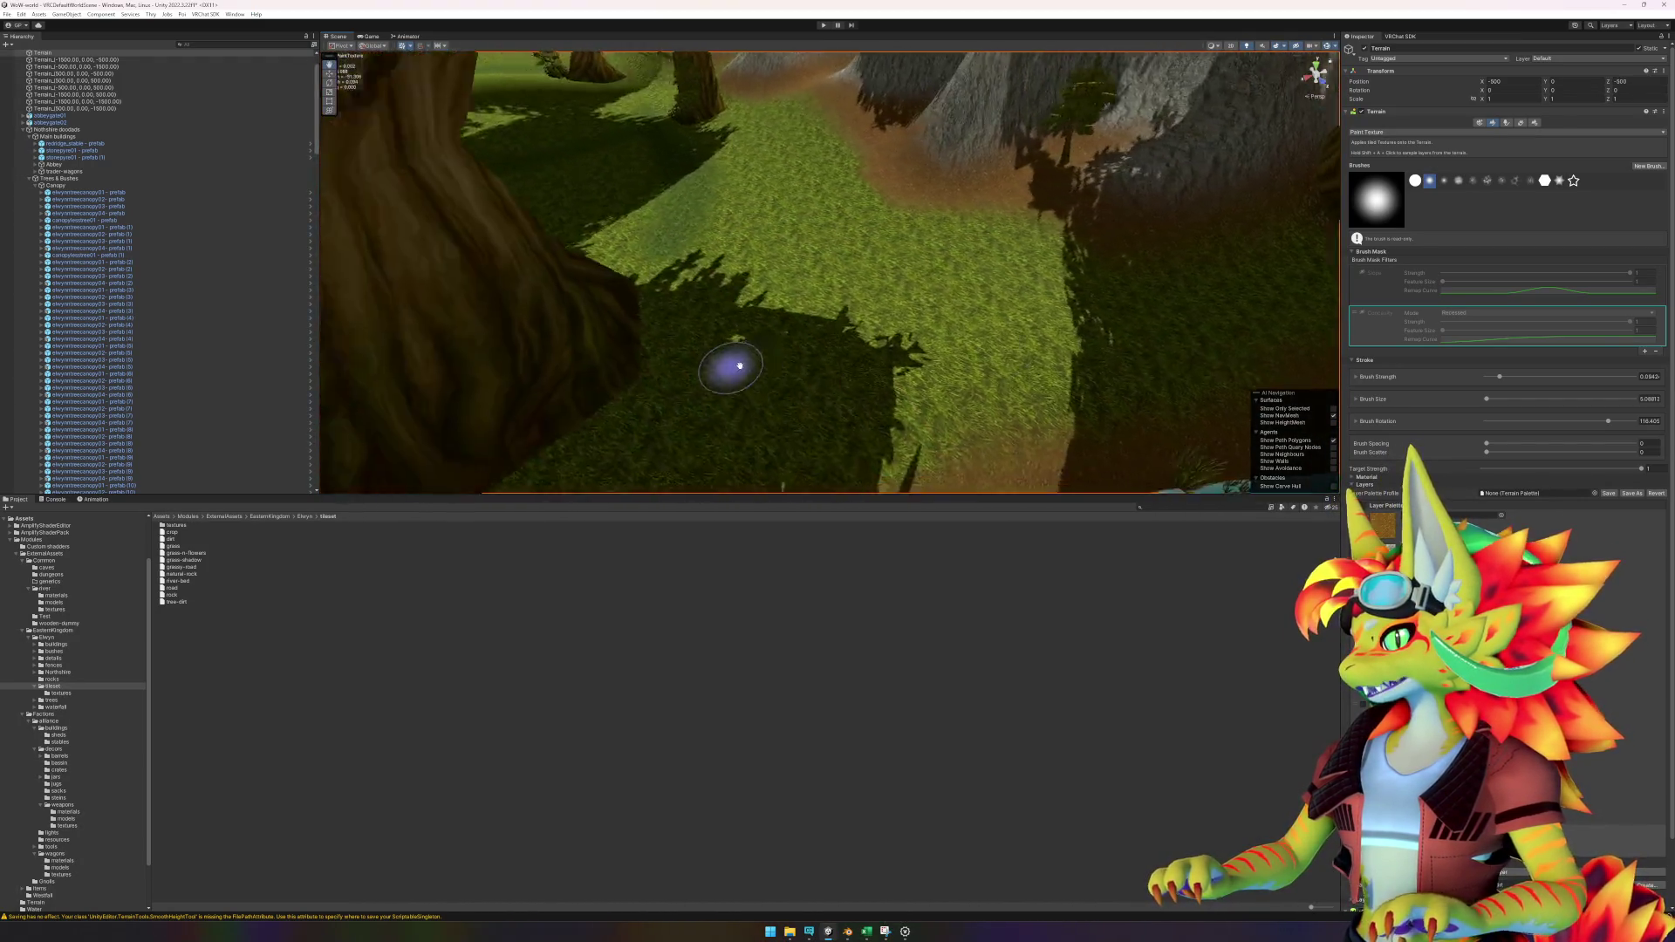
pyautogui.scroll(-2, 684, 385)
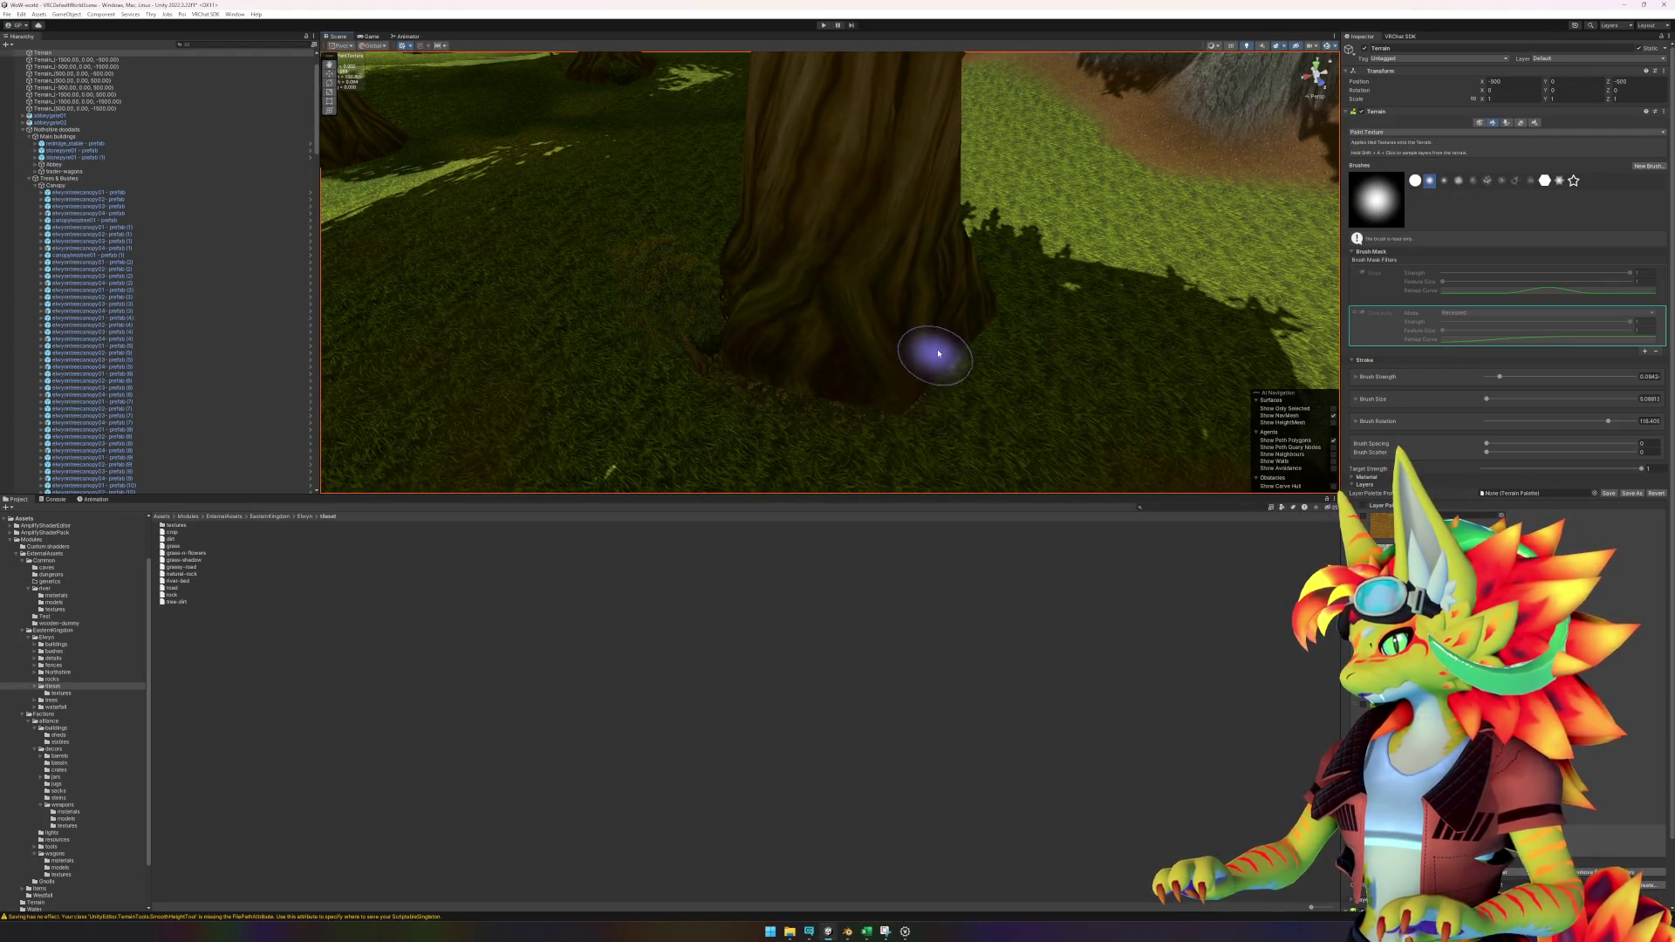
pyautogui.scroll(-5, 714, 262)
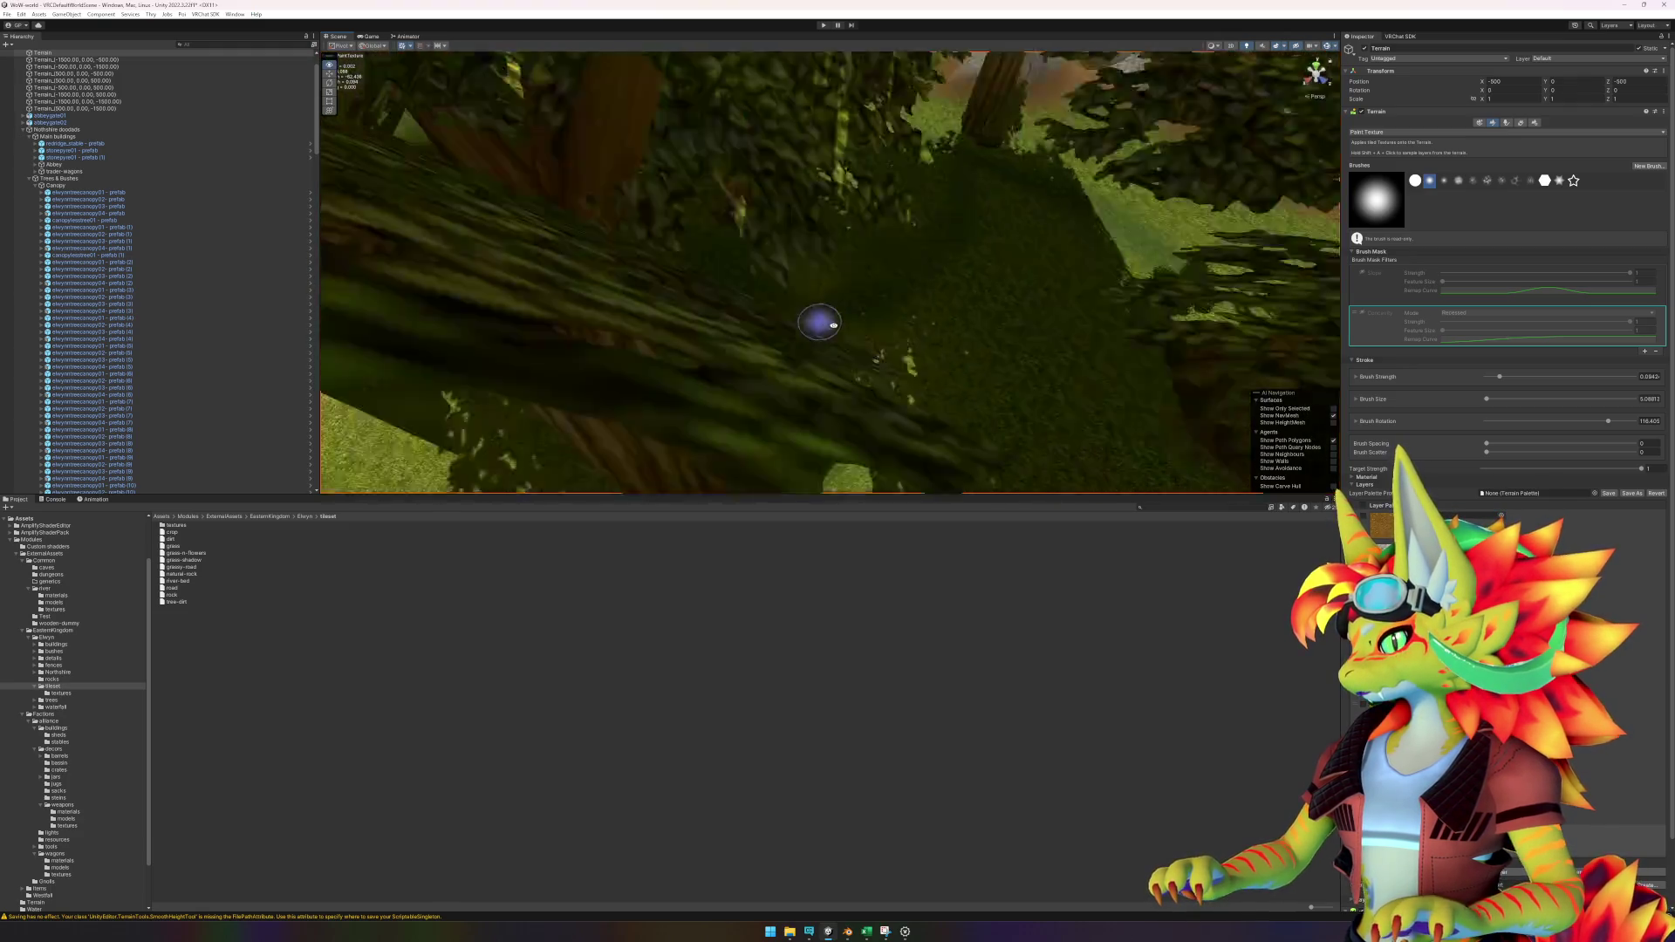
pyautogui.scroll(3, 891, 234)
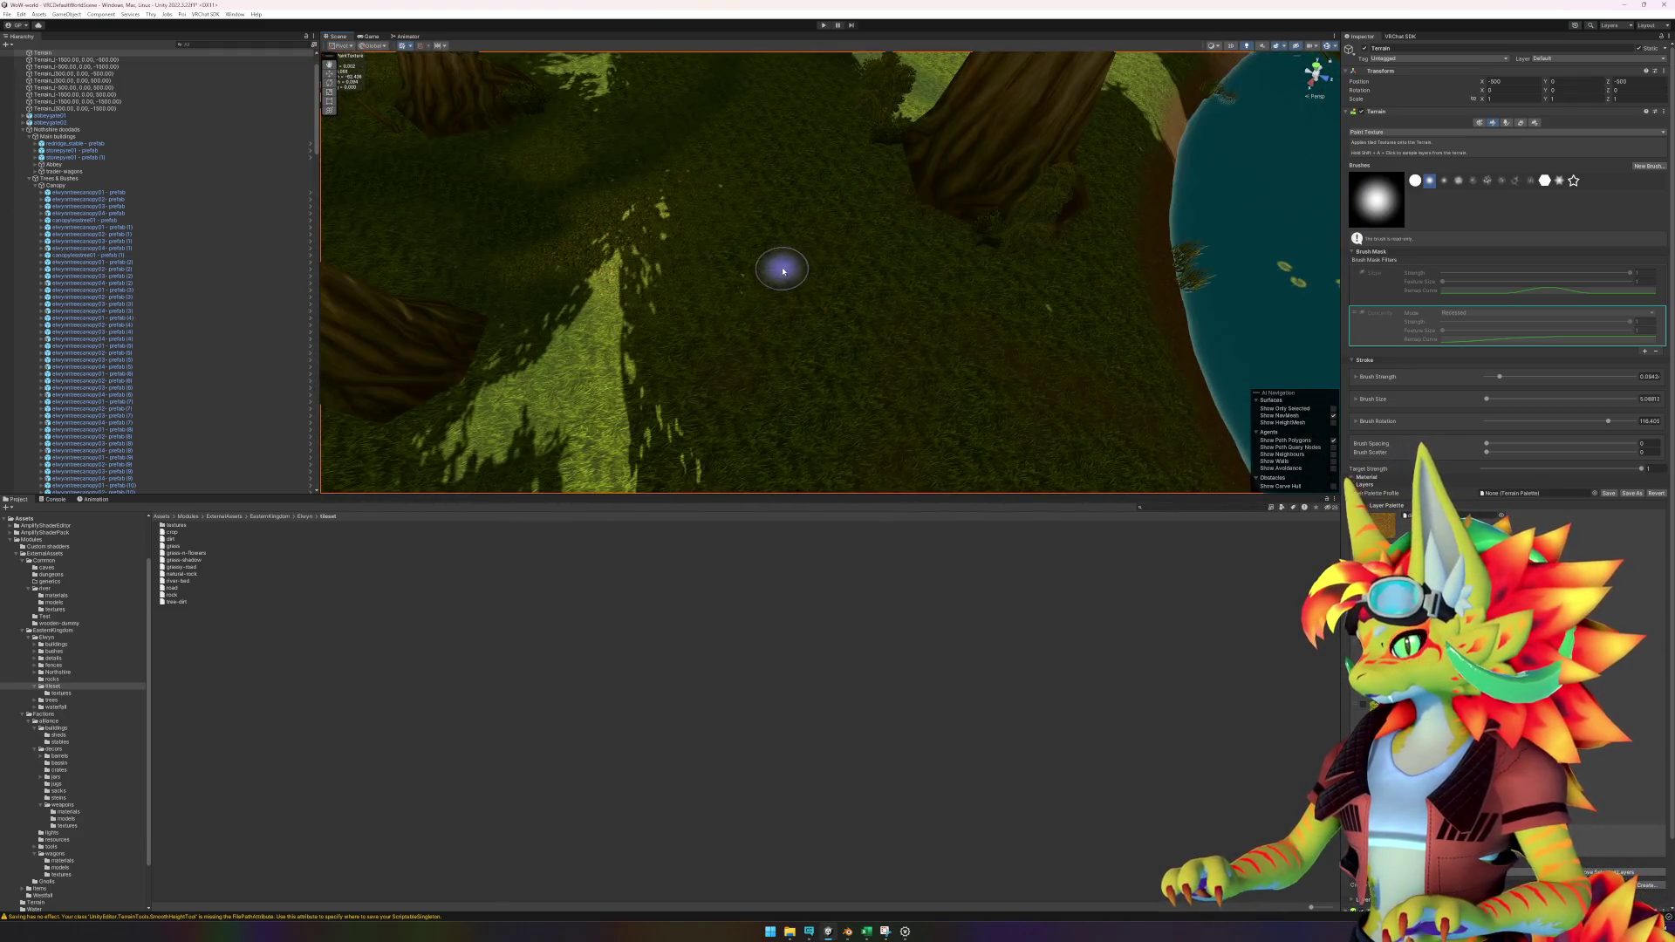
pyautogui.scroll(-4, 898, 239)
pyautogui.scroll(5, 682, 349)
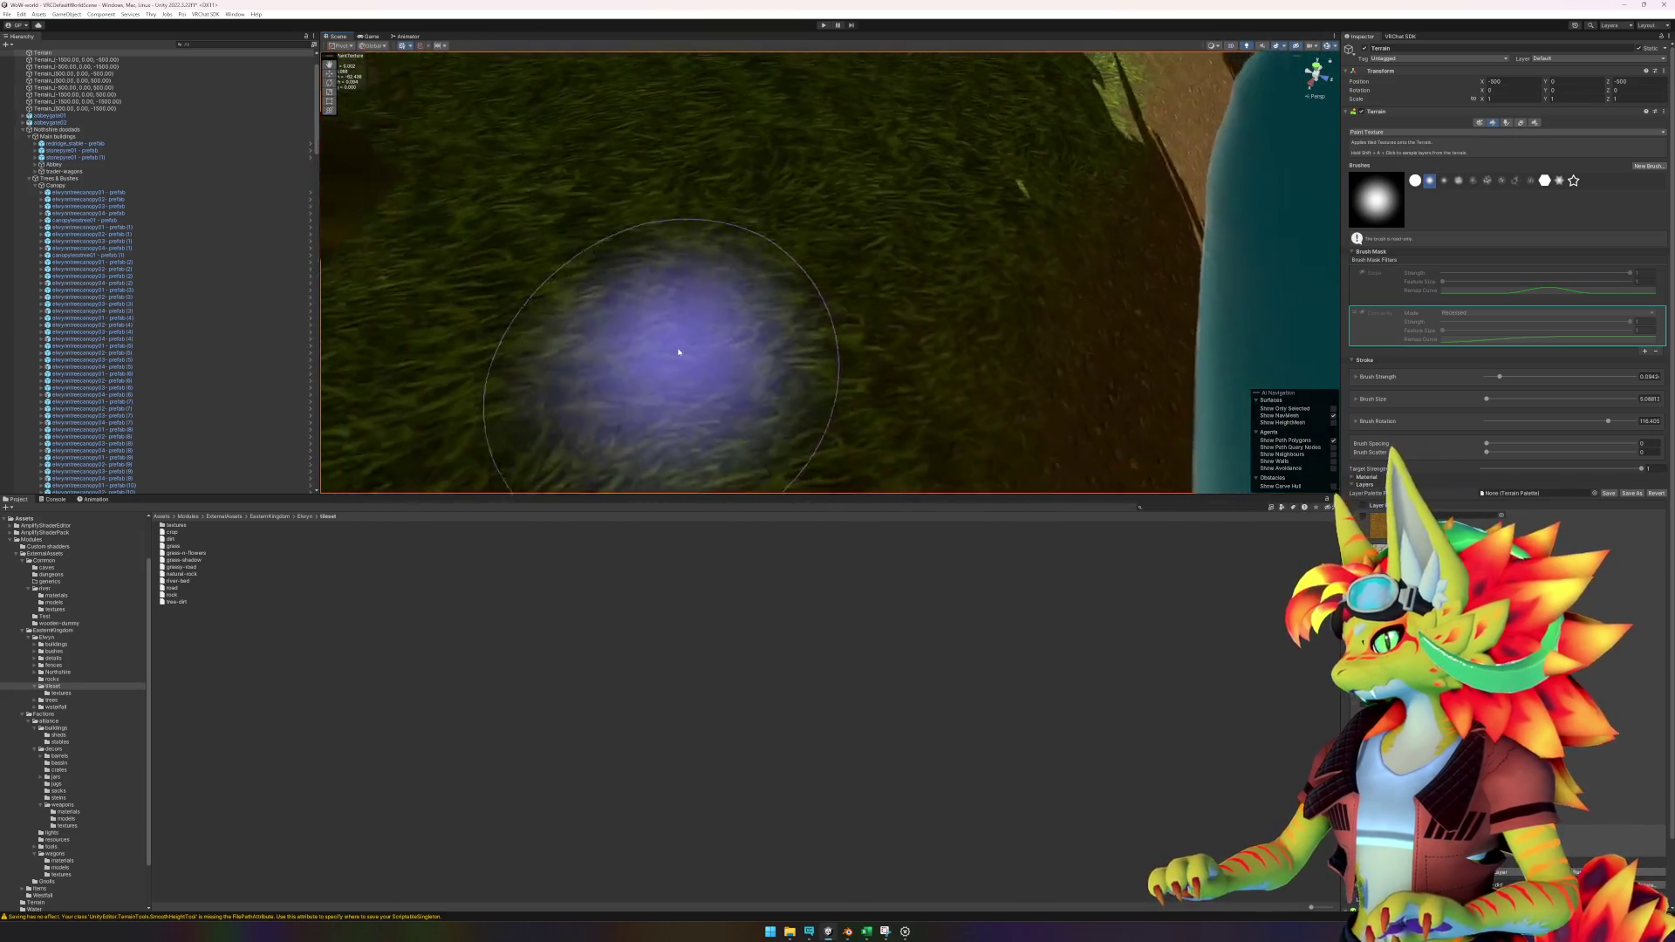
pyautogui.scroll(4, 680, 271)
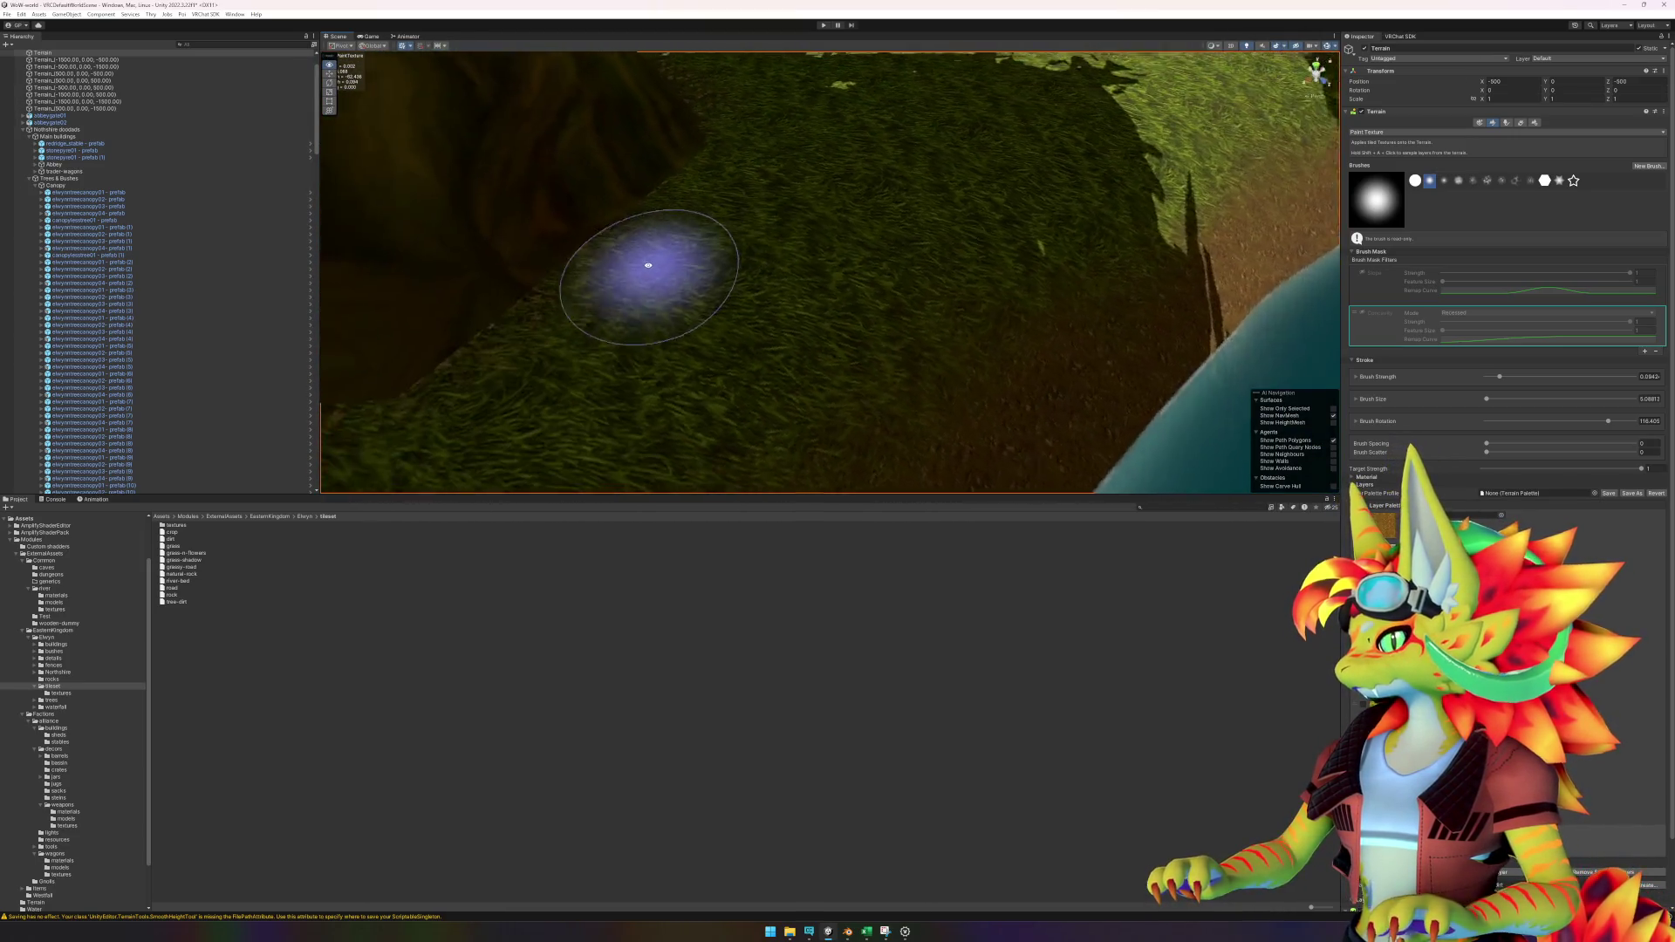
pyautogui.moveTo(465, 248); pyautogui.dragTo(729, 187)
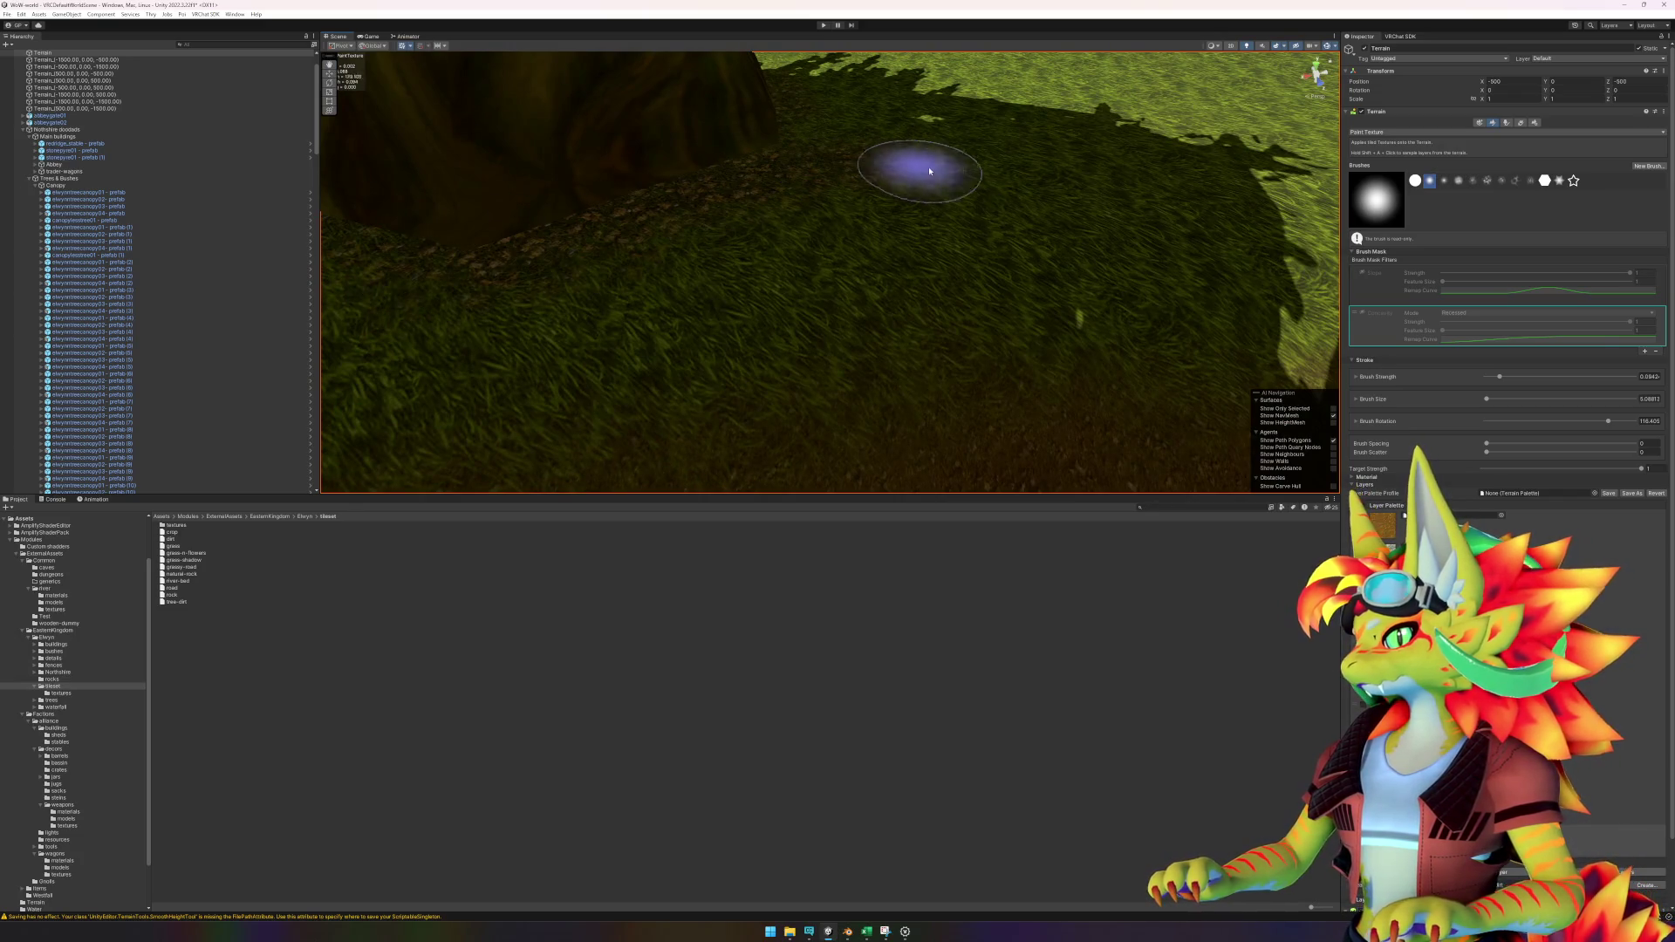
pyautogui.moveTo(883, 195)
pyautogui.mouseDown()
pyautogui.moveTo(954, 213)
pyautogui.moveTo(860, 329)
pyautogui.mouseUp()
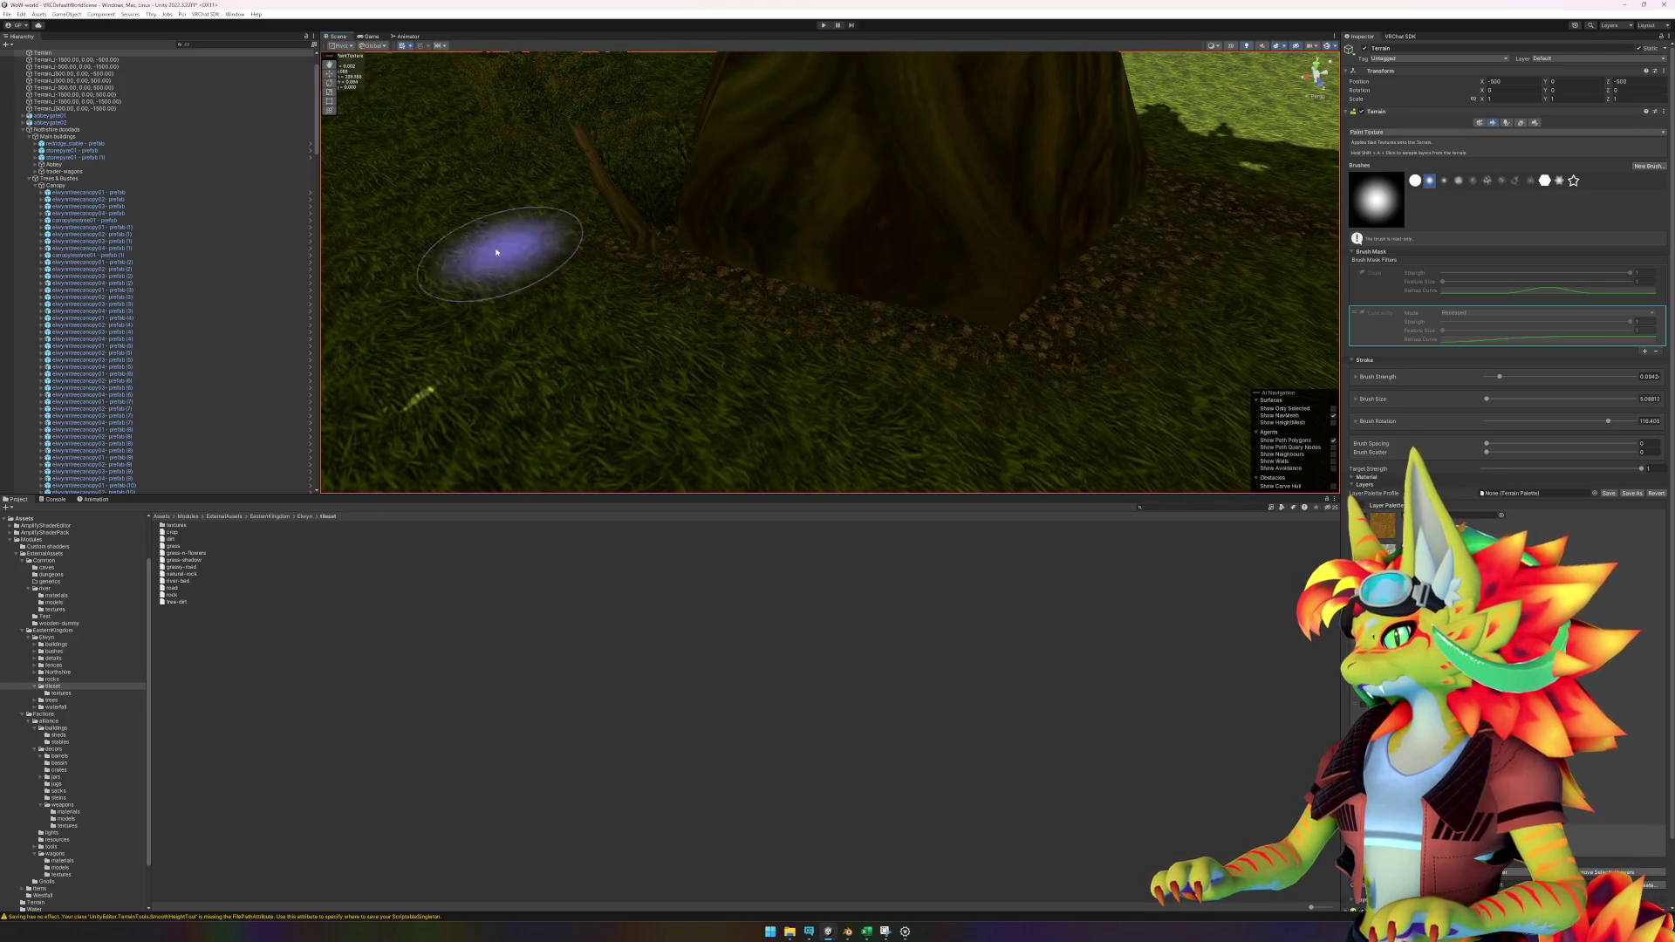
pyautogui.moveTo(748, 270)
pyautogui.mouseDown()
pyautogui.moveTo(643, 288)
pyautogui.moveTo(643, 337)
pyautogui.moveTo(497, 269)
pyautogui.moveTo(796, 180)
pyautogui.mouseUp()
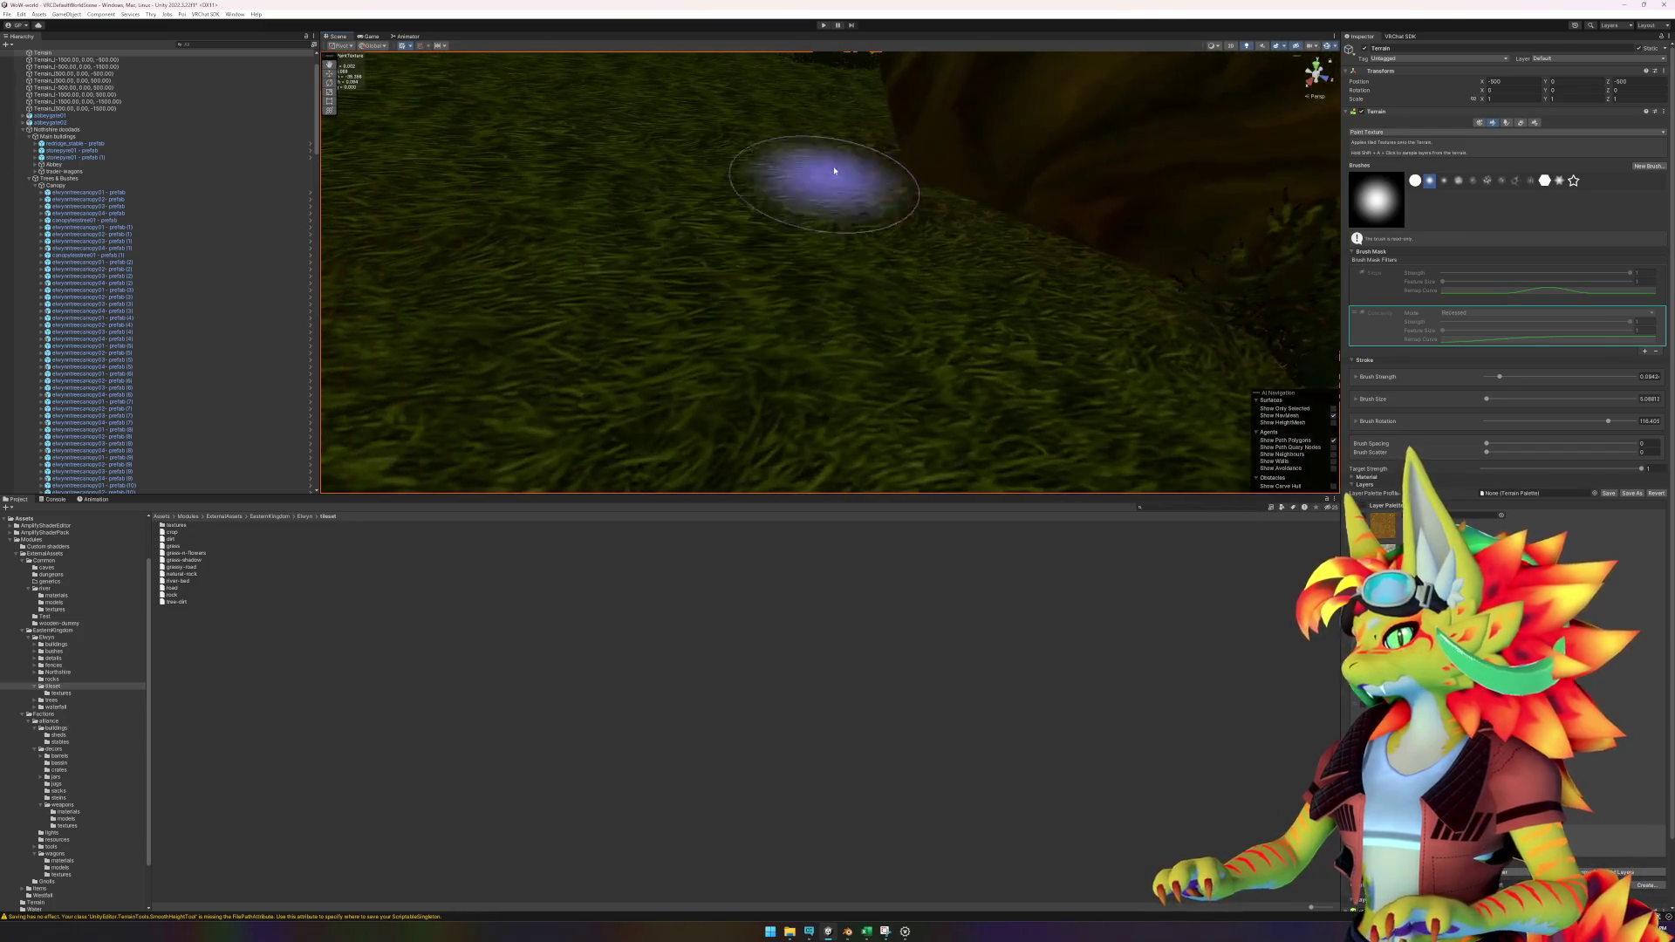
# Paint dirt across the grass up to the base of the large tree.
pyautogui.moveTo(905, 184)
pyautogui.mouseDown()
pyautogui.moveTo(844, 69)
pyautogui.moveTo(830, 273)
pyautogui.moveTo(767, 393)
pyautogui.moveTo(1033, 384)
pyautogui.moveTo(1122, 363)
pyautogui.moveTo(705, 103)
pyautogui.mouseUp()
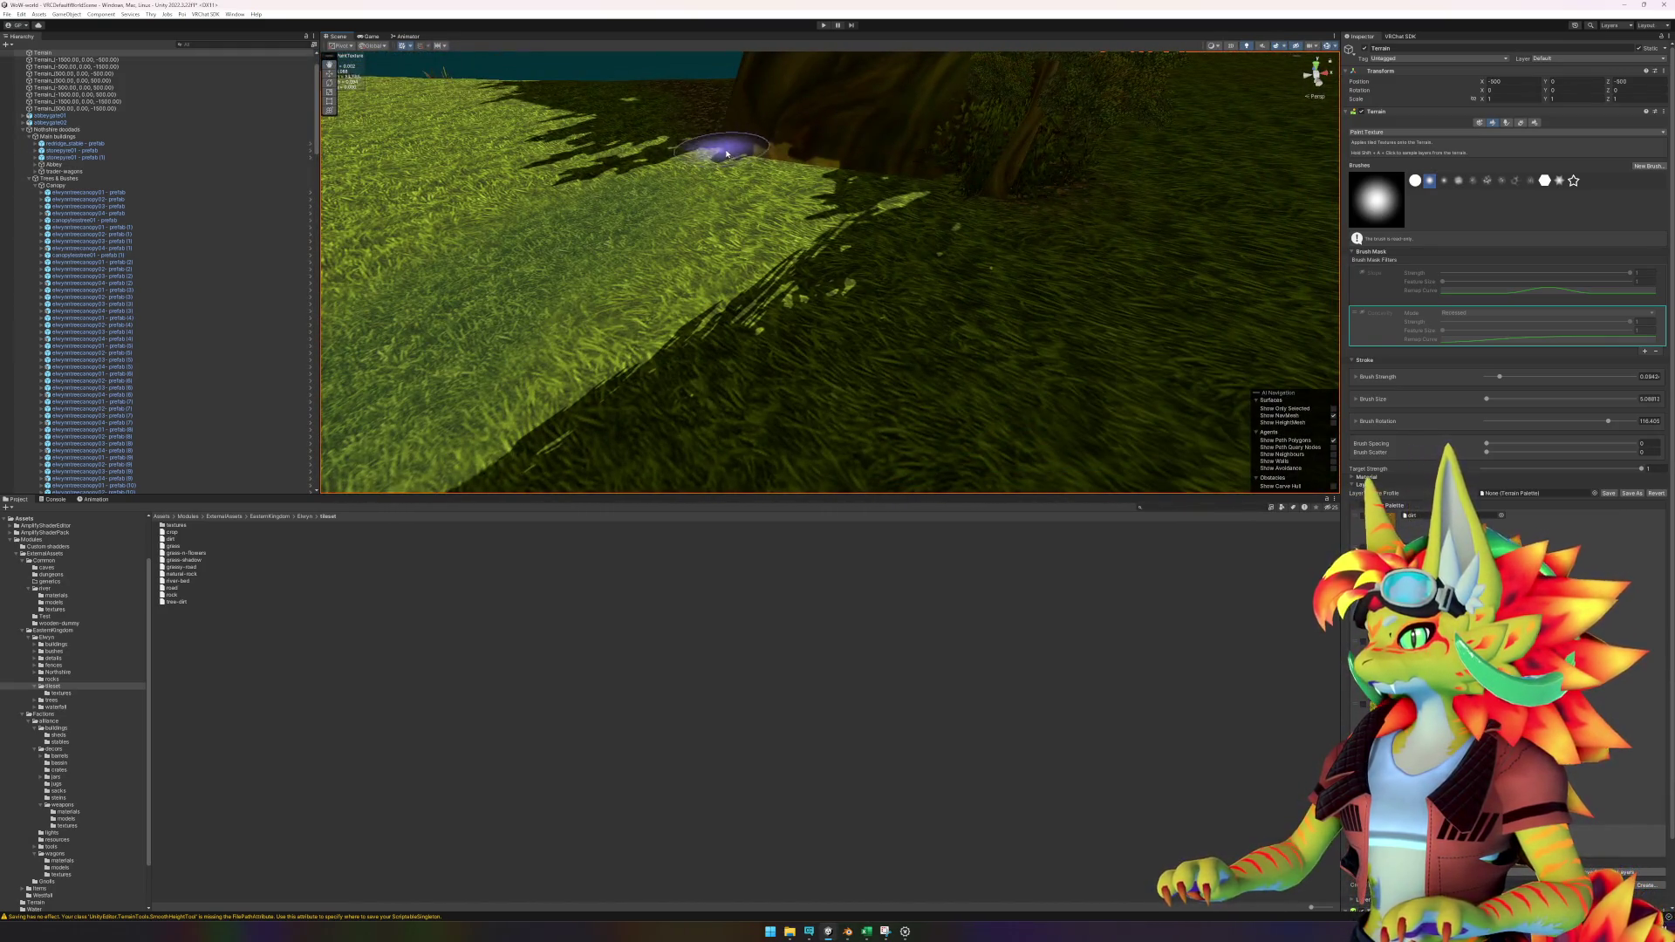
pyautogui.moveTo(1028, 209)
pyautogui.mouseDown()
pyautogui.moveTo(1159, 280)
pyautogui.moveTo(1051, 137)
pyautogui.mouseUp()
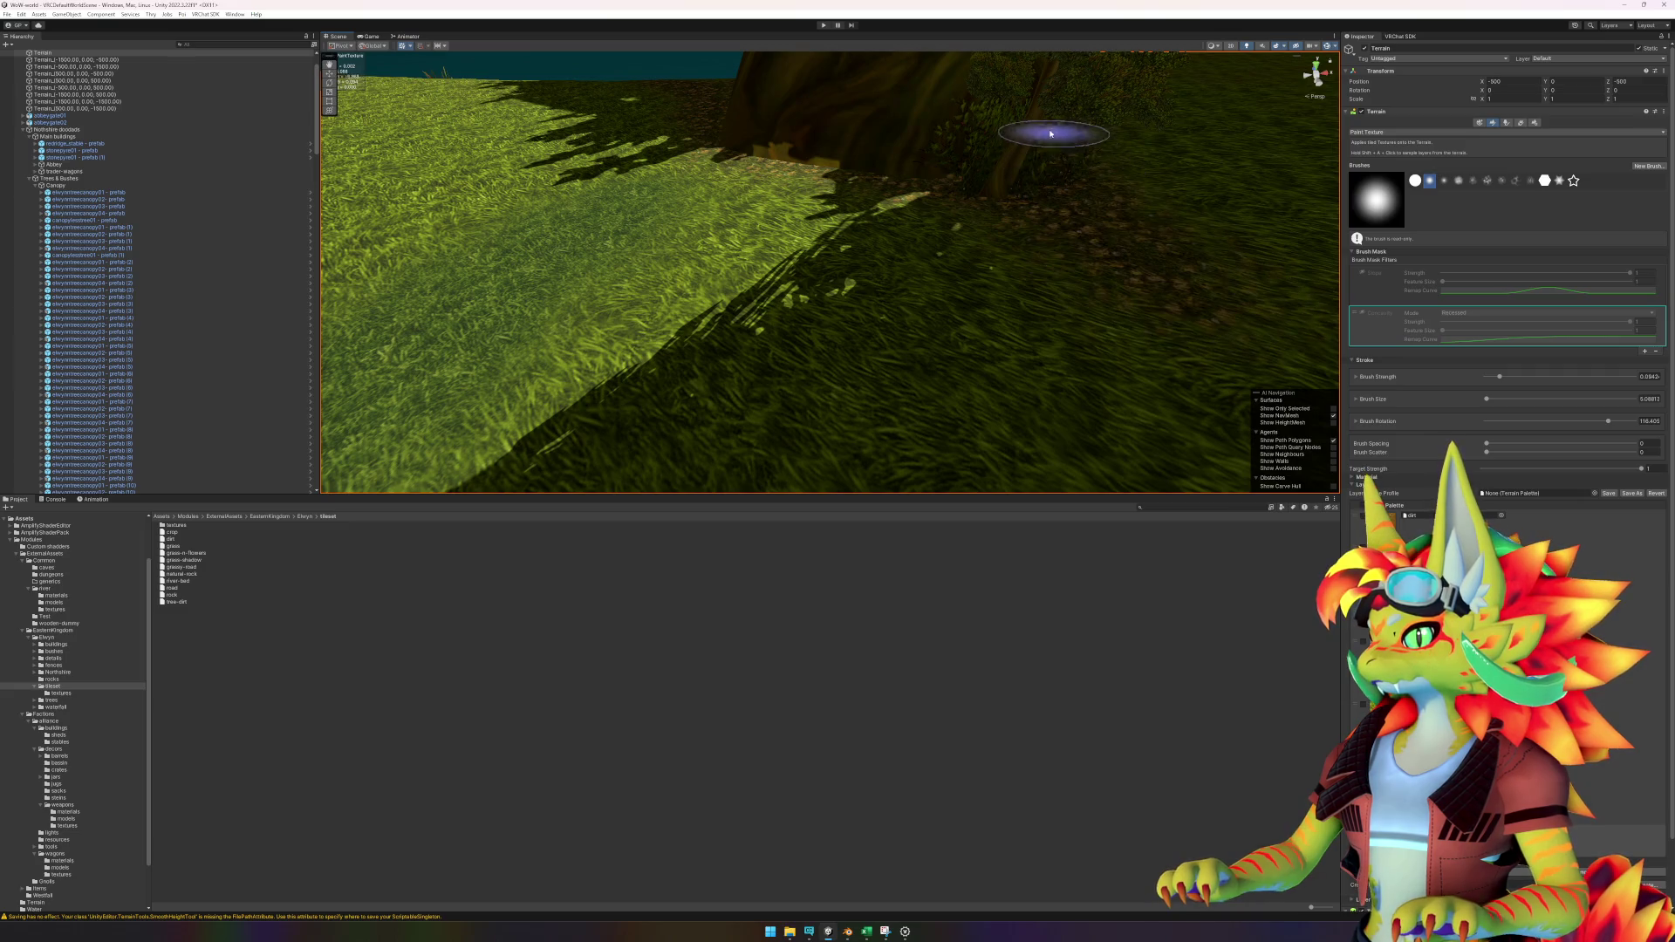
pyautogui.moveTo(1027, 213)
pyautogui.mouseDown()
pyautogui.moveTo(1065, 214)
pyautogui.moveTo(1039, 65)
pyautogui.moveTo(837, 277)
pyautogui.moveTo(770, 378)
pyautogui.moveTo(623, 388)
pyautogui.moveTo(902, 299)
pyautogui.moveTo(722, 280)
pyautogui.moveTo(786, 329)
pyautogui.moveTo(672, 358)
pyautogui.moveTo(553, 468)
pyautogui.moveTo(761, 285)
pyautogui.mouseUp()
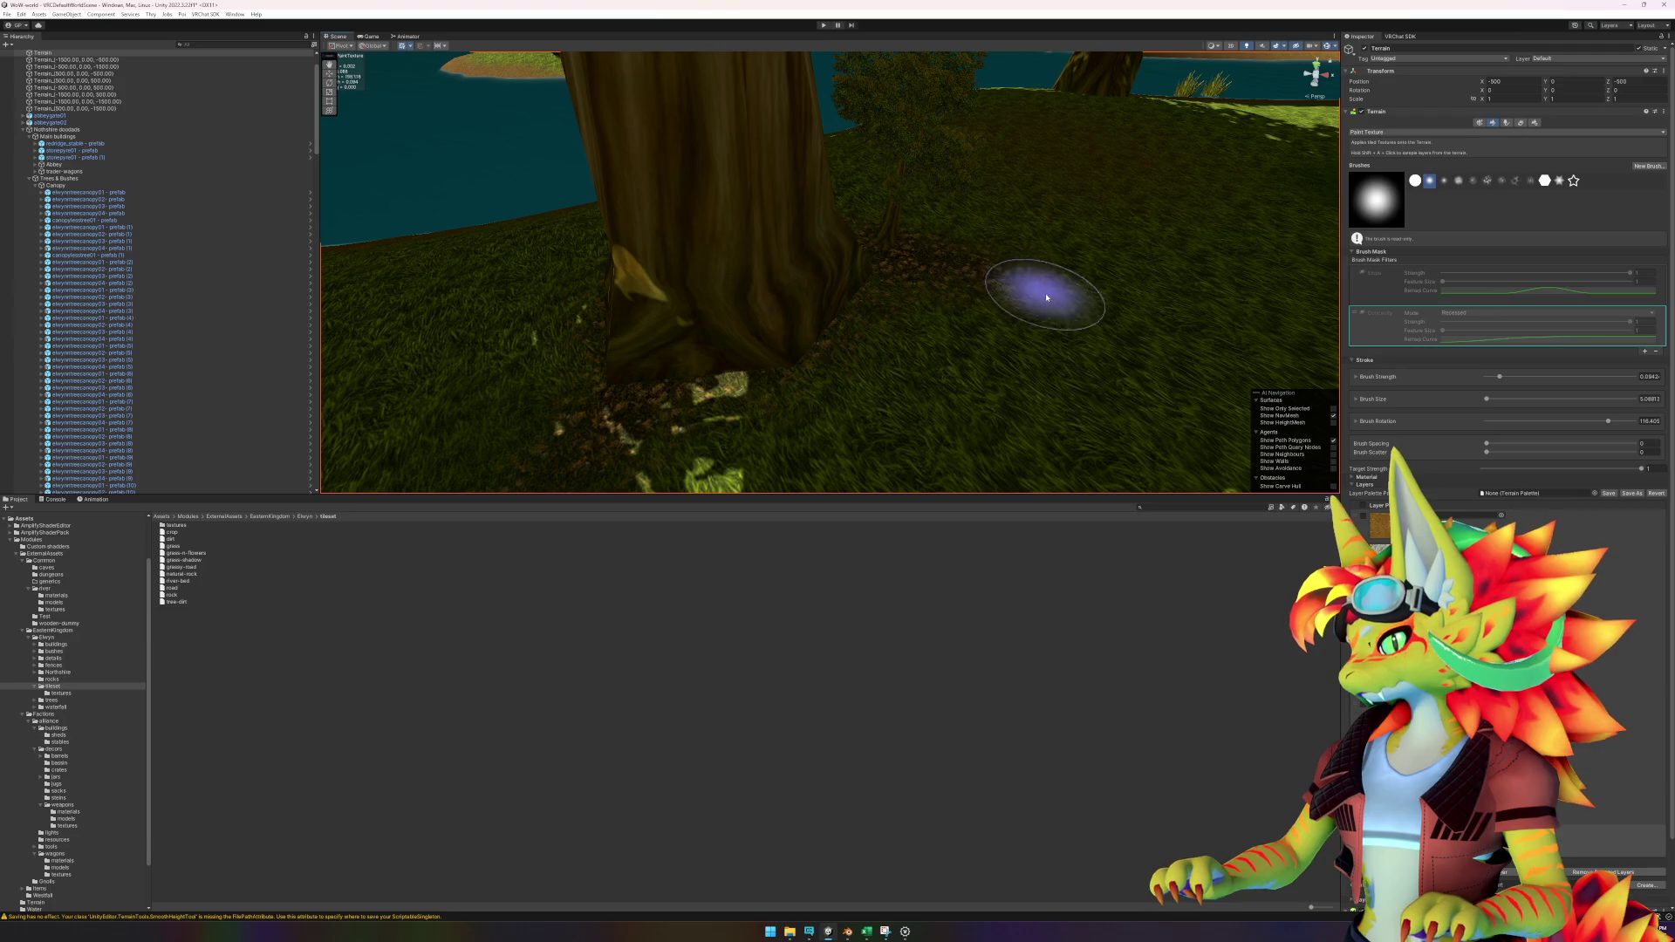
pyautogui.moveTo(680, 344)
pyautogui.mouseDown()
pyautogui.moveTo(904, 325)
pyautogui.moveTo(965, 419)
pyautogui.mouseUp()
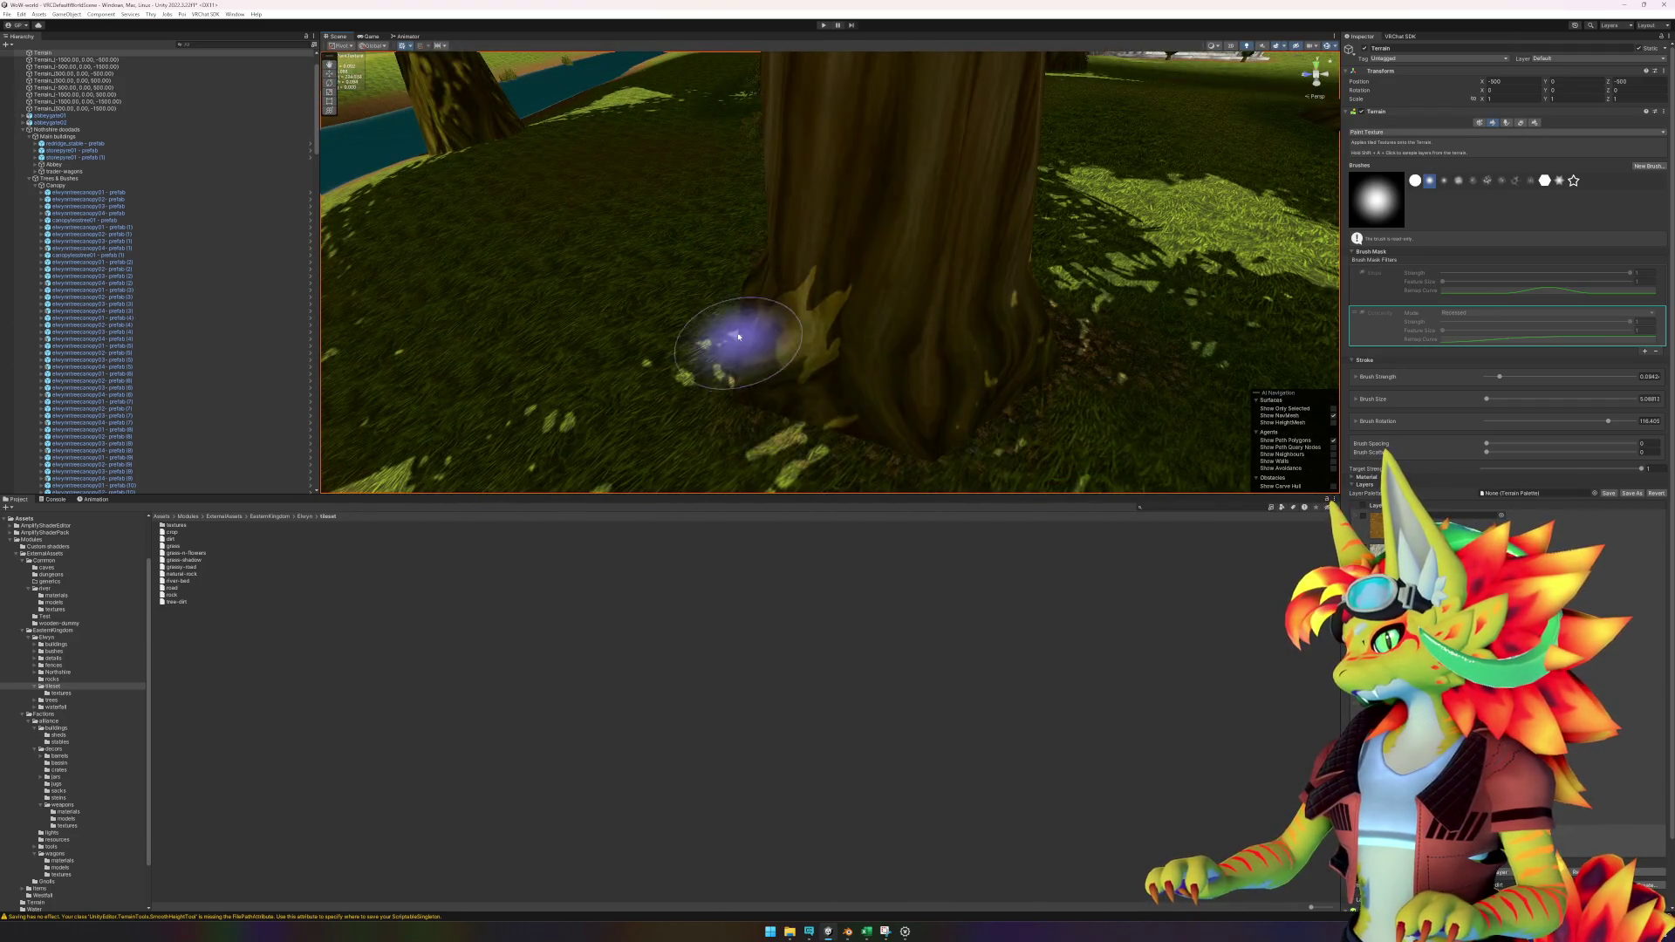
pyautogui.scroll(-10, 678, 350)
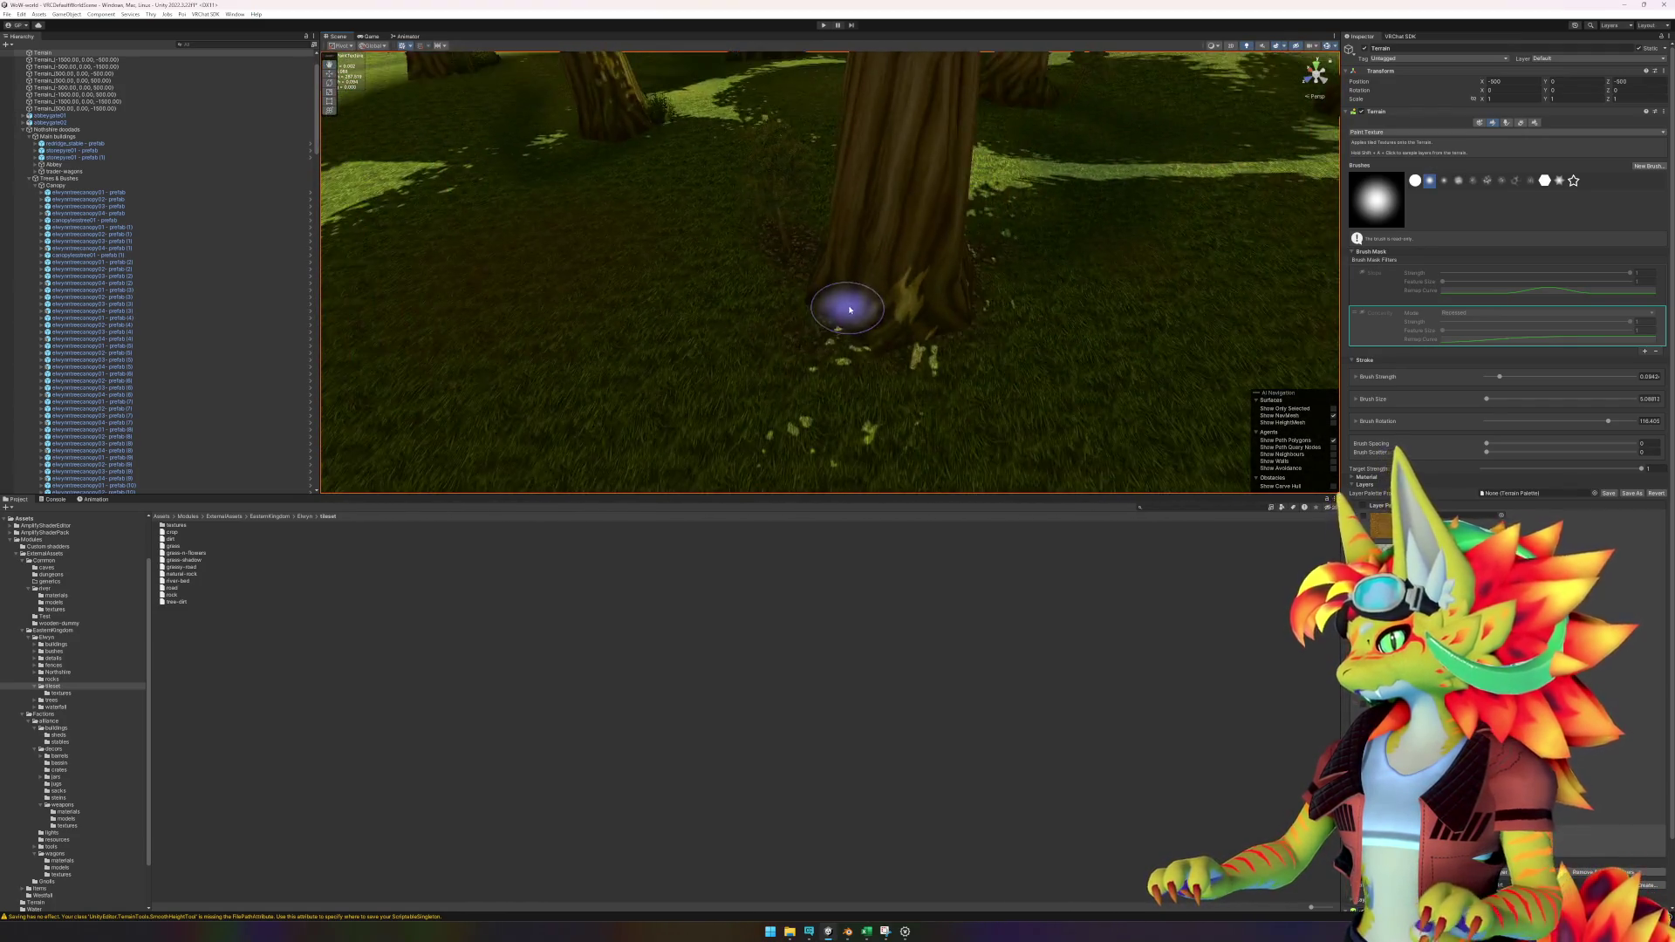
pyautogui.moveTo(897, 294); pyautogui.dragTo(883, 298)
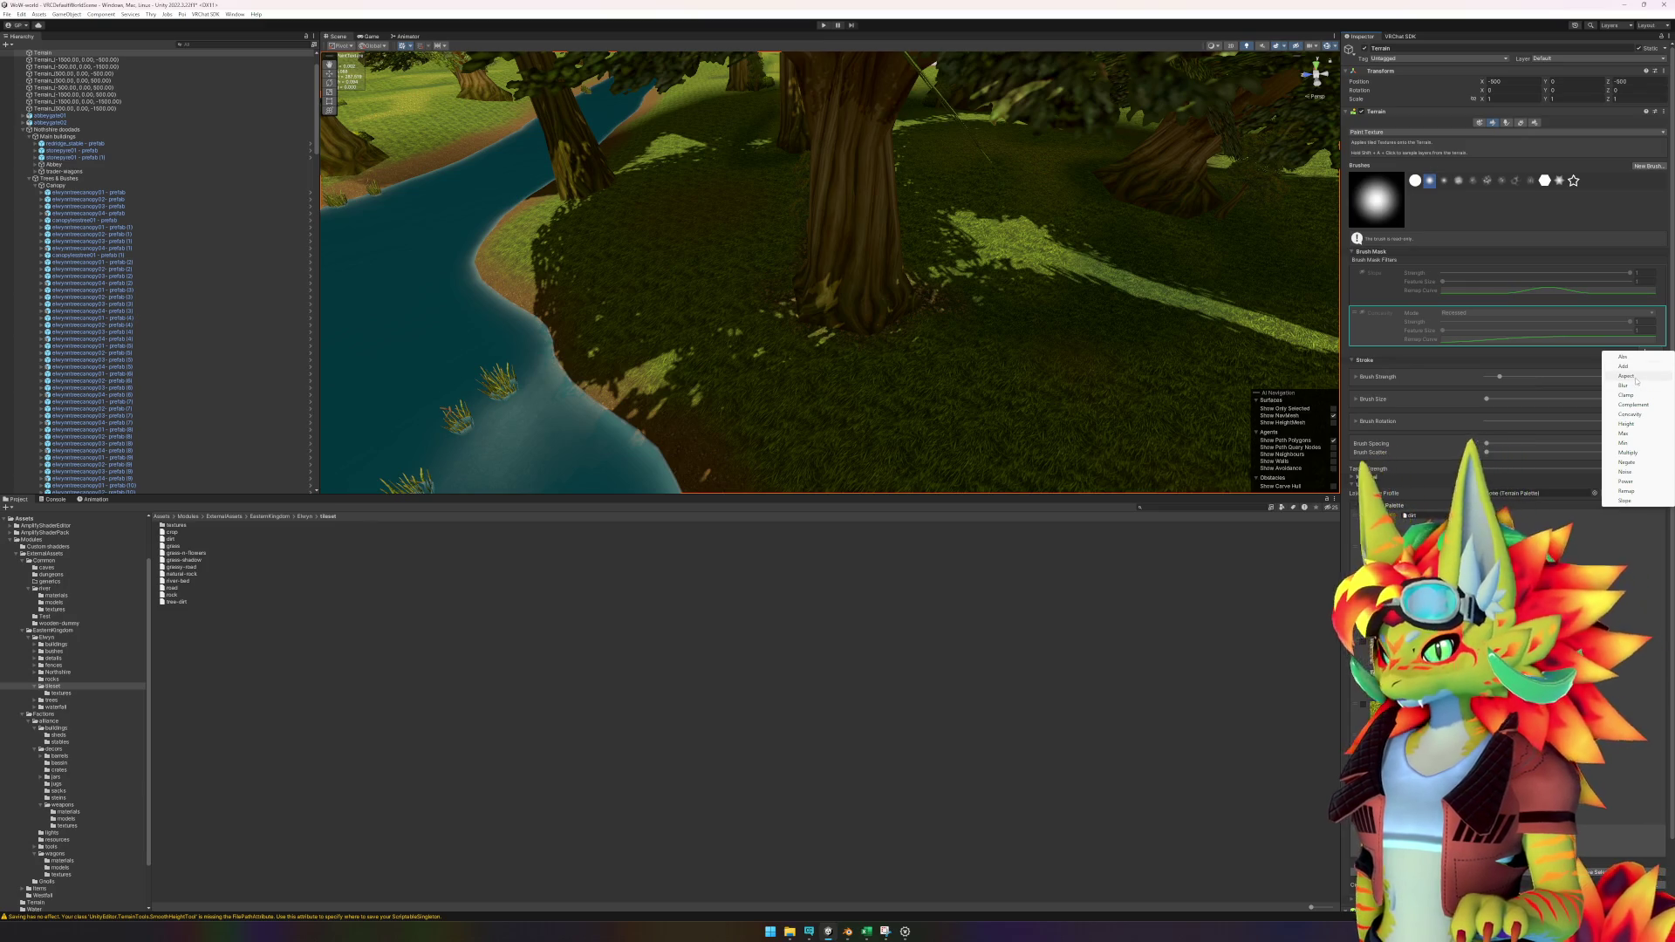
# Close the brush mask filter list and orbit the view around a riverside tree trunk.
pyautogui.click(1445, 352)
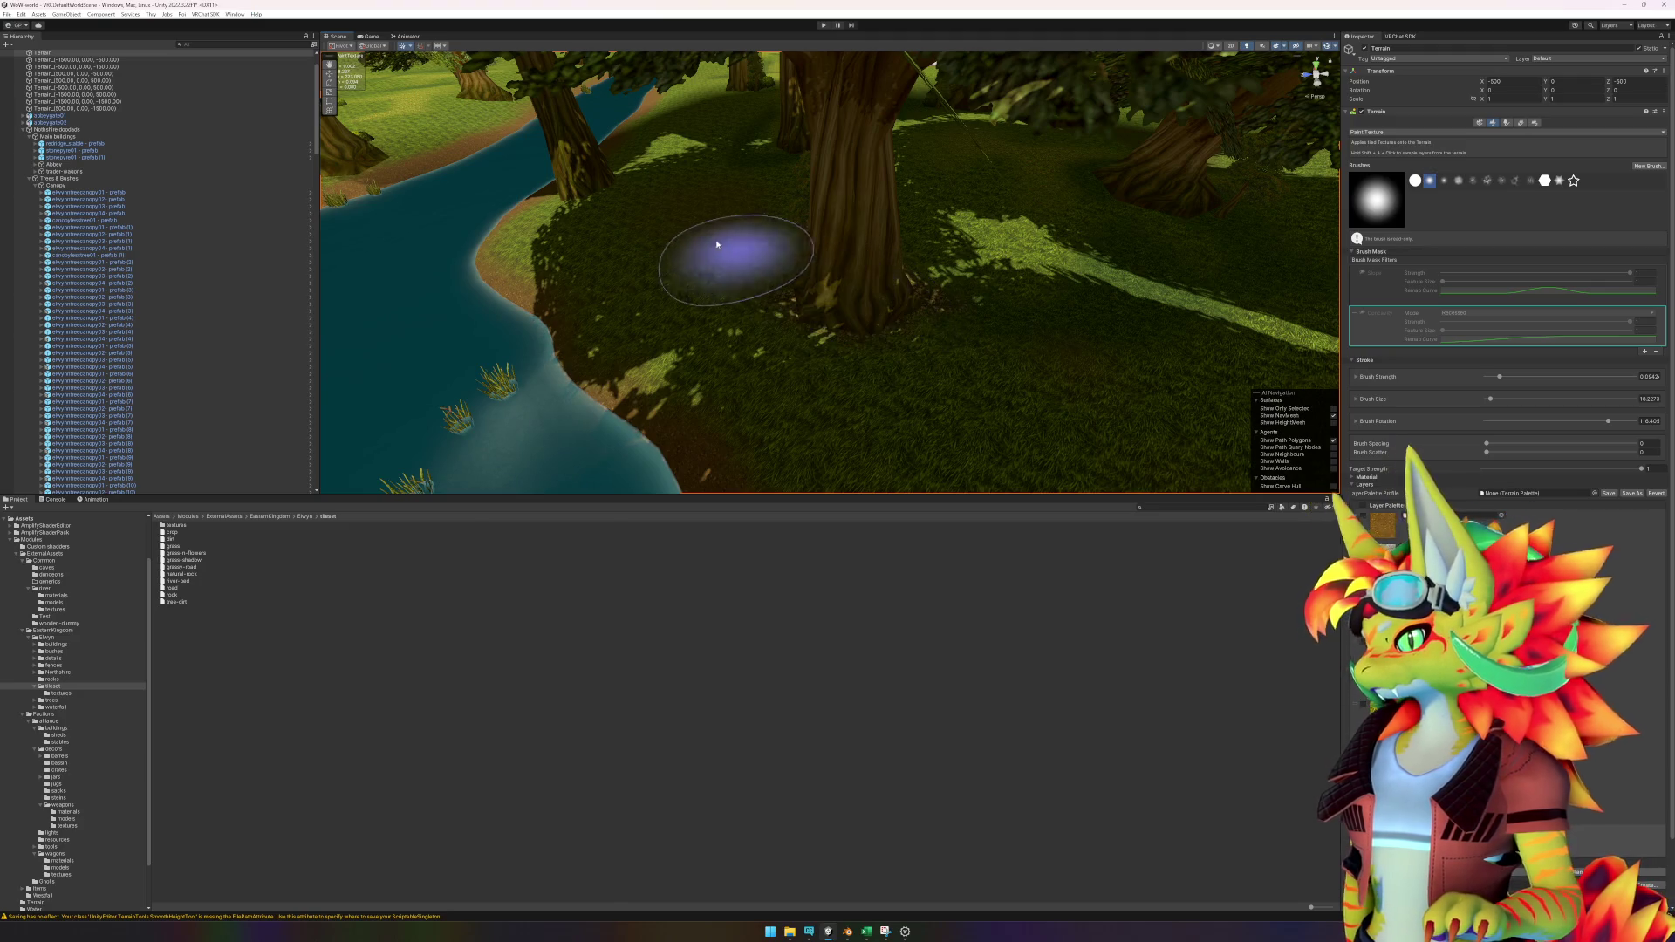
pyautogui.scroll(3, 646, 244)
pyautogui.scroll(2, 846, 324)
pyautogui.moveTo(846, 324); pyautogui.dragTo(697, 330)
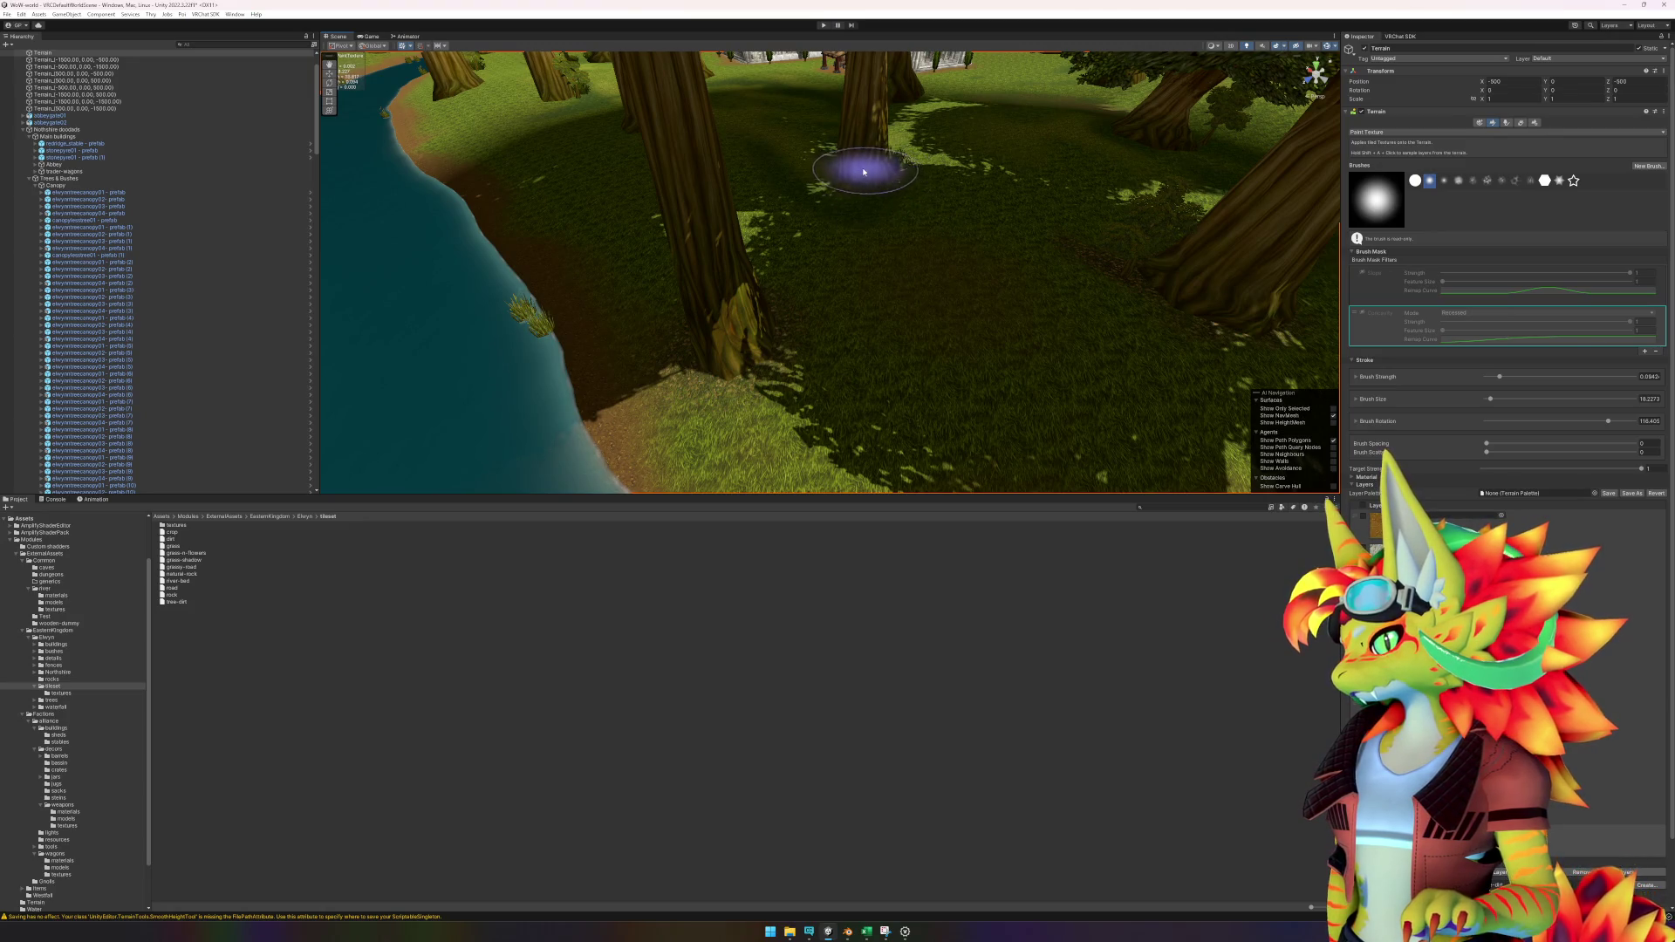
pyautogui.moveTo(1150, 138)
pyautogui.mouseDown()
pyautogui.moveTo(861, 329)
pyautogui.moveTo(672, 329)
pyautogui.moveTo(665, 233)
pyautogui.mouseUp()
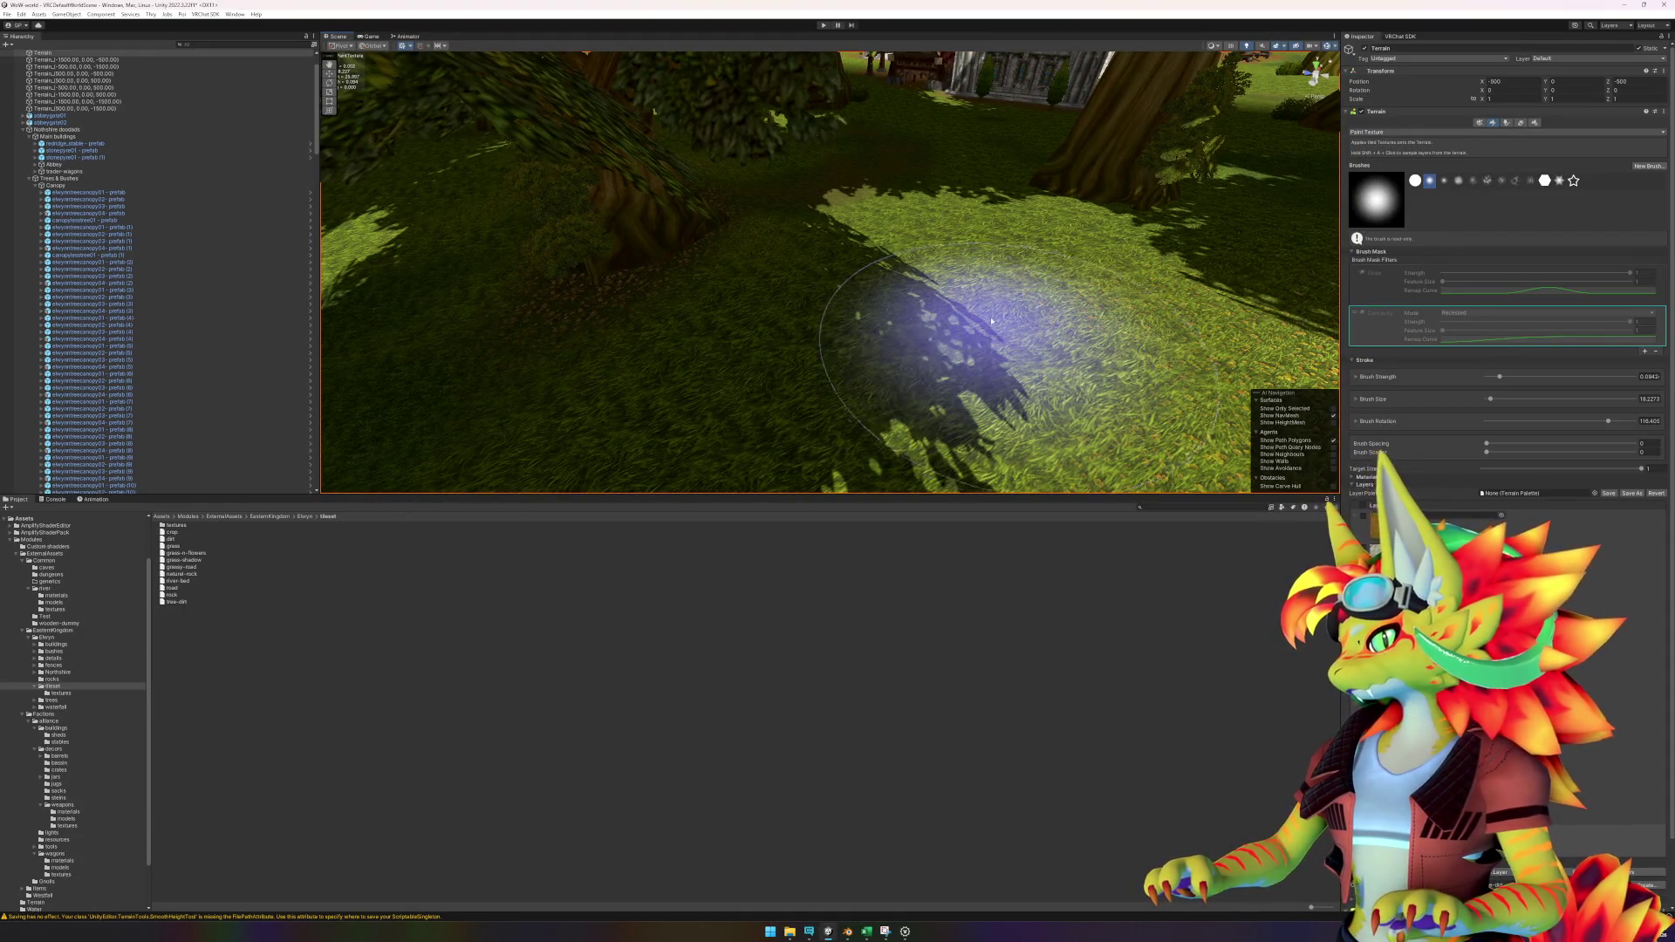
pyautogui.moveTo(1091, 192)
pyautogui.mouseDown()
pyautogui.moveTo(980, 232)
pyautogui.moveTo(1189, 280)
pyautogui.moveTo(1164, 290)
pyautogui.mouseUp()
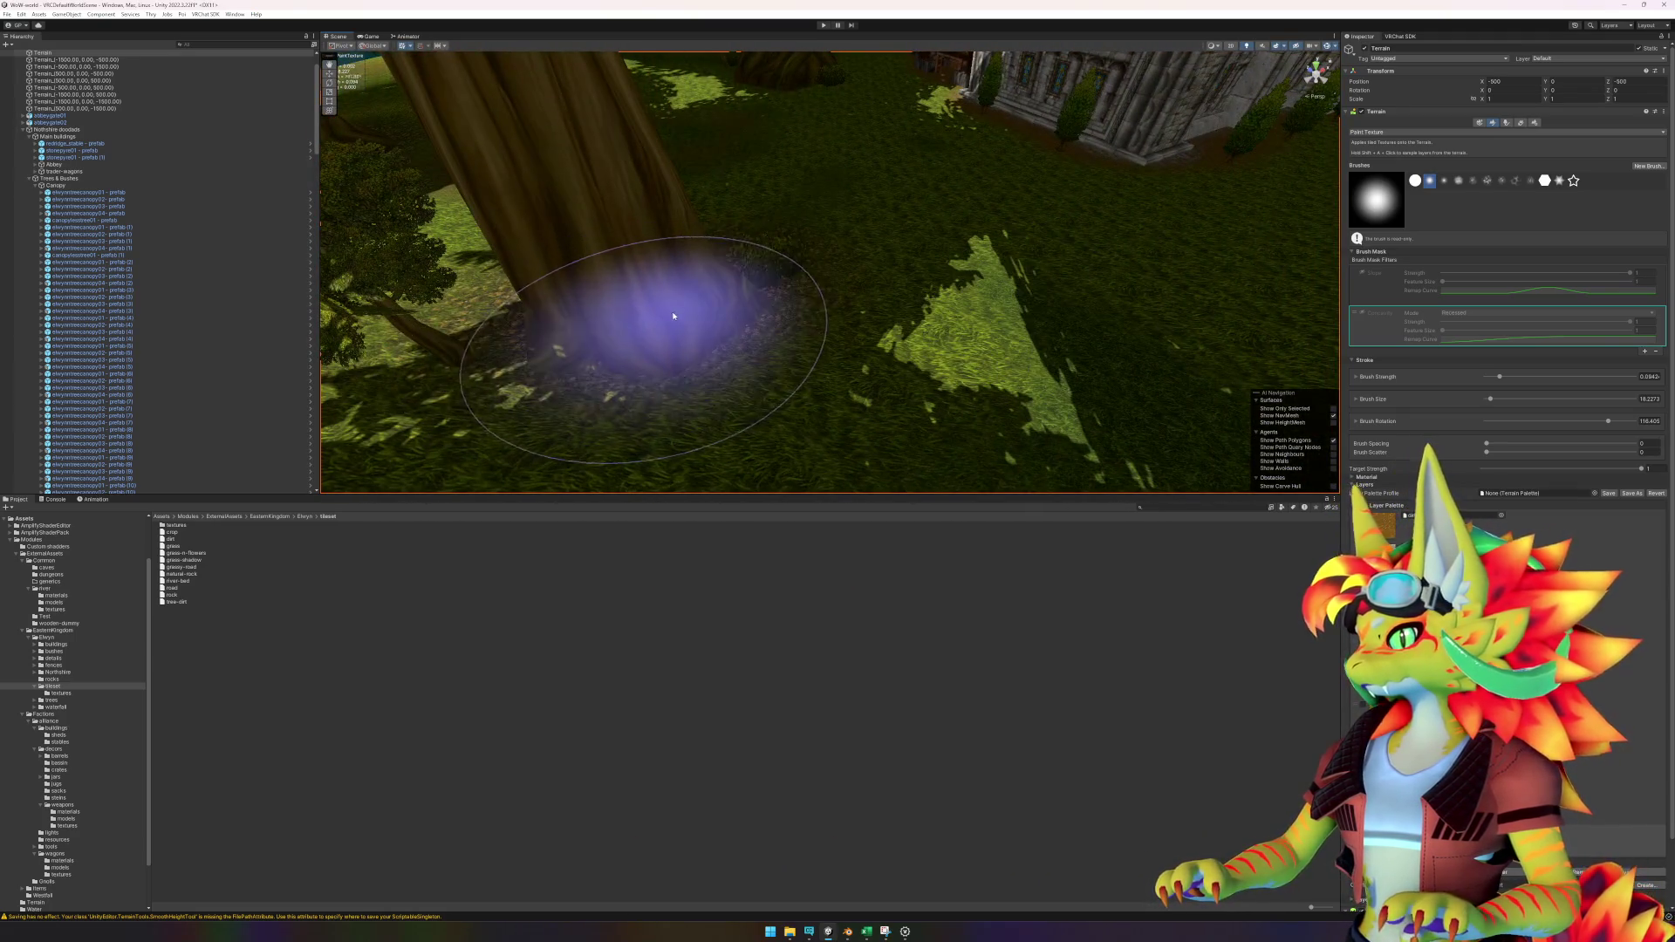
pyautogui.scroll(5, 804, 298)
pyautogui.moveTo(804, 299)
pyautogui.mouseDown()
pyautogui.moveTo(845, 373)
pyautogui.moveTo(998, 401)
pyautogui.moveTo(1055, 389)
pyautogui.moveTo(795, 406)
pyautogui.moveTo(767, 318)
pyautogui.moveTo(692, 430)
pyautogui.moveTo(853, 318)
pyautogui.moveTo(849, 377)
pyautogui.moveTo(718, 363)
pyautogui.moveTo(965, 336)
pyautogui.moveTo(772, 325)
pyautogui.moveTo(602, 278)
pyautogui.moveTo(693, 260)
pyautogui.moveTo(478, 232)
pyautogui.moveTo(1002, 291)
pyautogui.moveTo(924, 329)
pyautogui.moveTo(1010, 285)
pyautogui.moveTo(845, 285)
pyautogui.moveTo(816, 175)
pyautogui.moveTo(900, 252)
pyautogui.moveTo(976, 286)
pyautogui.moveTo(1055, 107)
pyautogui.mouseUp()
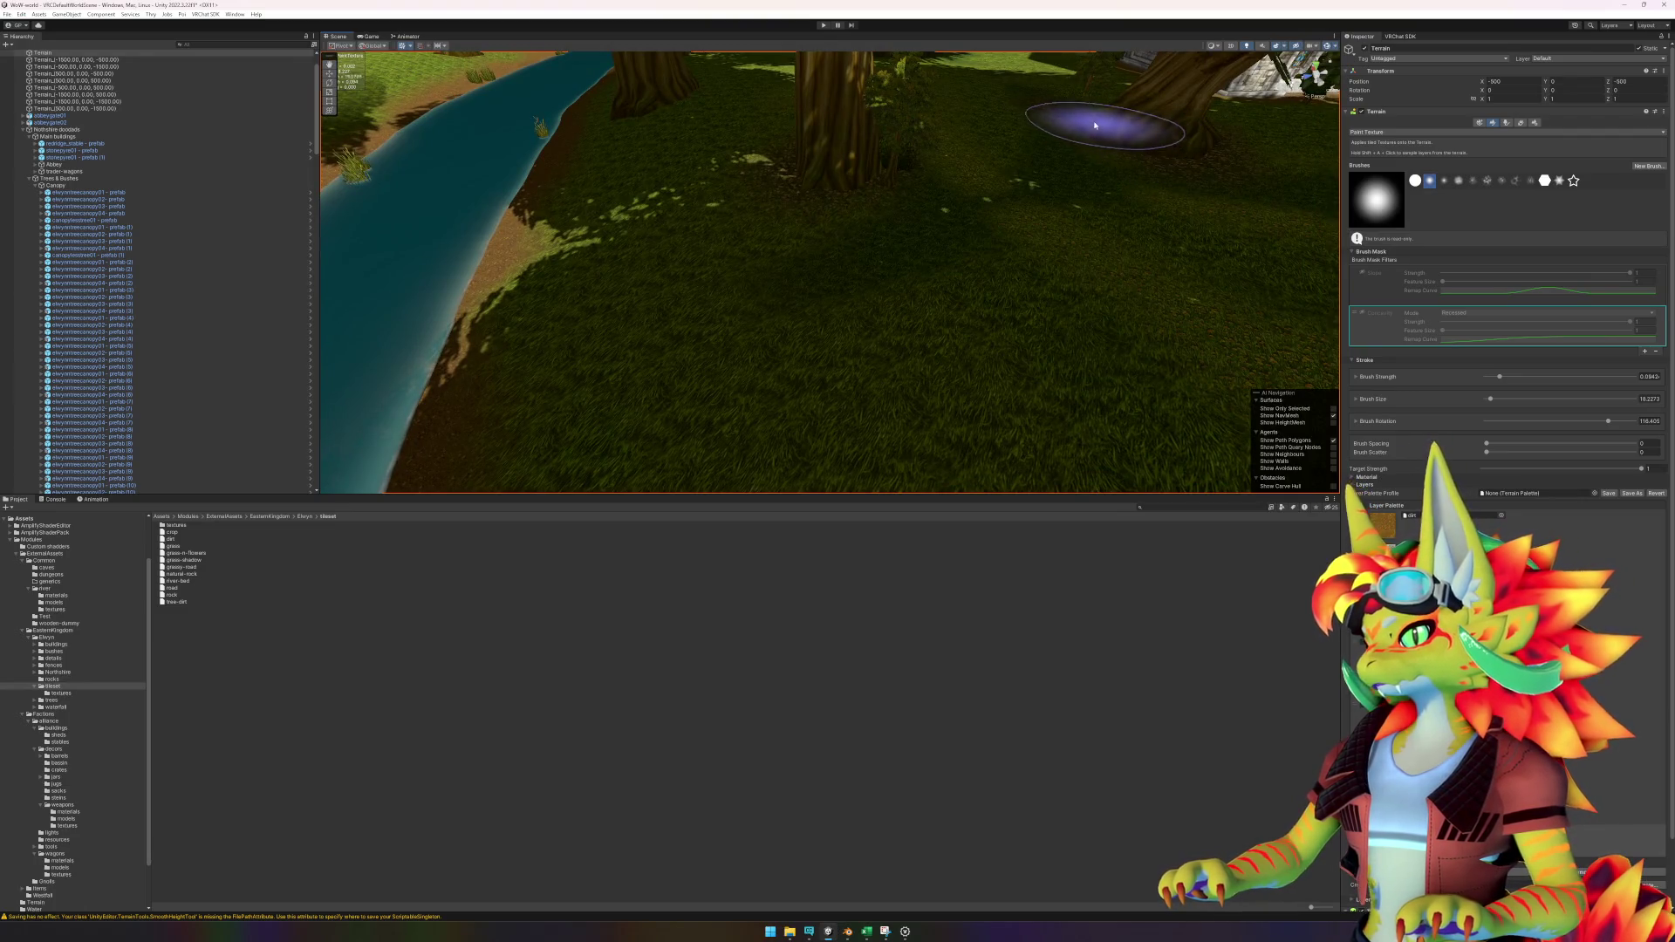
pyautogui.moveTo(673, 82)
pyautogui.mouseDown()
pyautogui.moveTo(920, 310)
pyautogui.moveTo(1111, 344)
pyautogui.moveTo(837, 336)
pyautogui.moveTo(796, 176)
pyautogui.moveTo(969, 185)
pyautogui.moveTo(945, 251)
pyautogui.moveTo(692, 288)
pyautogui.moveTo(616, 266)
pyautogui.moveTo(854, 255)
pyautogui.moveTo(638, 187)
pyautogui.moveTo(628, 235)
pyautogui.moveTo(927, 262)
pyautogui.moveTo(654, 176)
pyautogui.moveTo(683, 188)
pyautogui.moveTo(748, 168)
pyautogui.moveTo(878, 231)
pyautogui.moveTo(579, 149)
pyautogui.moveTo(666, 194)
pyautogui.moveTo(747, 161)
pyautogui.moveTo(601, 156)
pyautogui.moveTo(991, 299)
pyautogui.moveTo(1009, 363)
pyautogui.moveTo(1125, 380)
pyautogui.moveTo(890, 322)
pyautogui.moveTo(987, 280)
pyautogui.moveTo(853, 250)
pyautogui.moveTo(934, 310)
pyautogui.moveTo(695, 337)
pyautogui.moveTo(979, 143)
pyautogui.moveTo(914, 346)
pyautogui.moveTo(654, 344)
pyautogui.moveTo(953, 319)
pyautogui.moveTo(820, 316)
pyautogui.mouseUp()
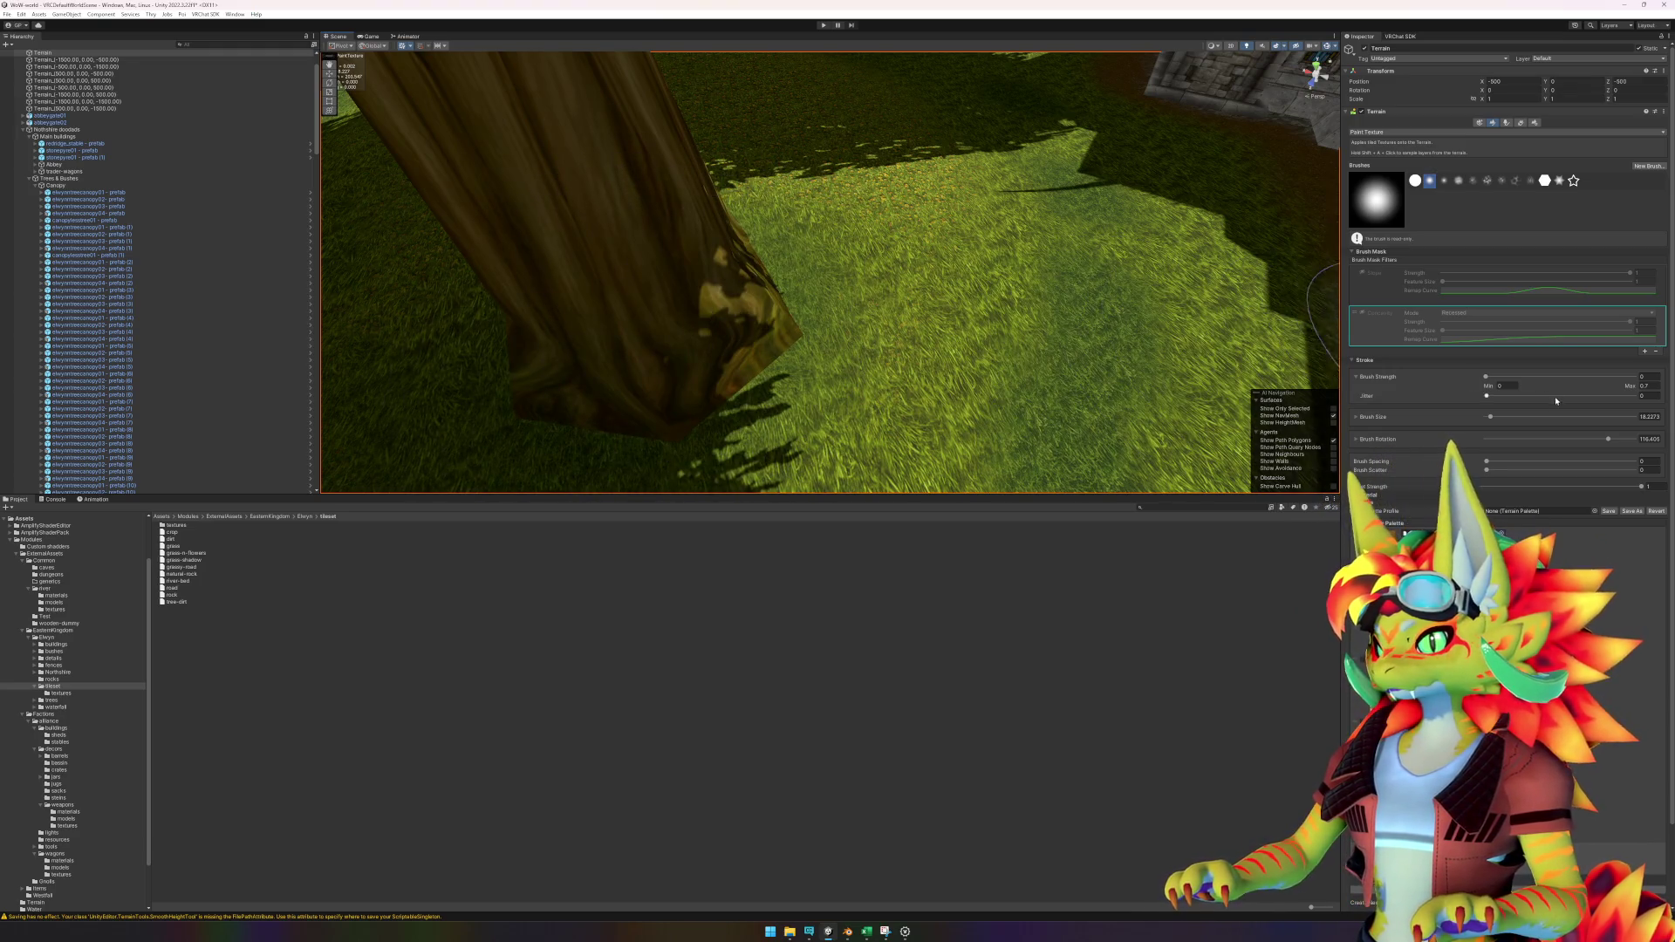
# Paint the dirt layer around the nearby tree's base with jittered brush strength.
pyautogui.scroll(-5, 959, 366)
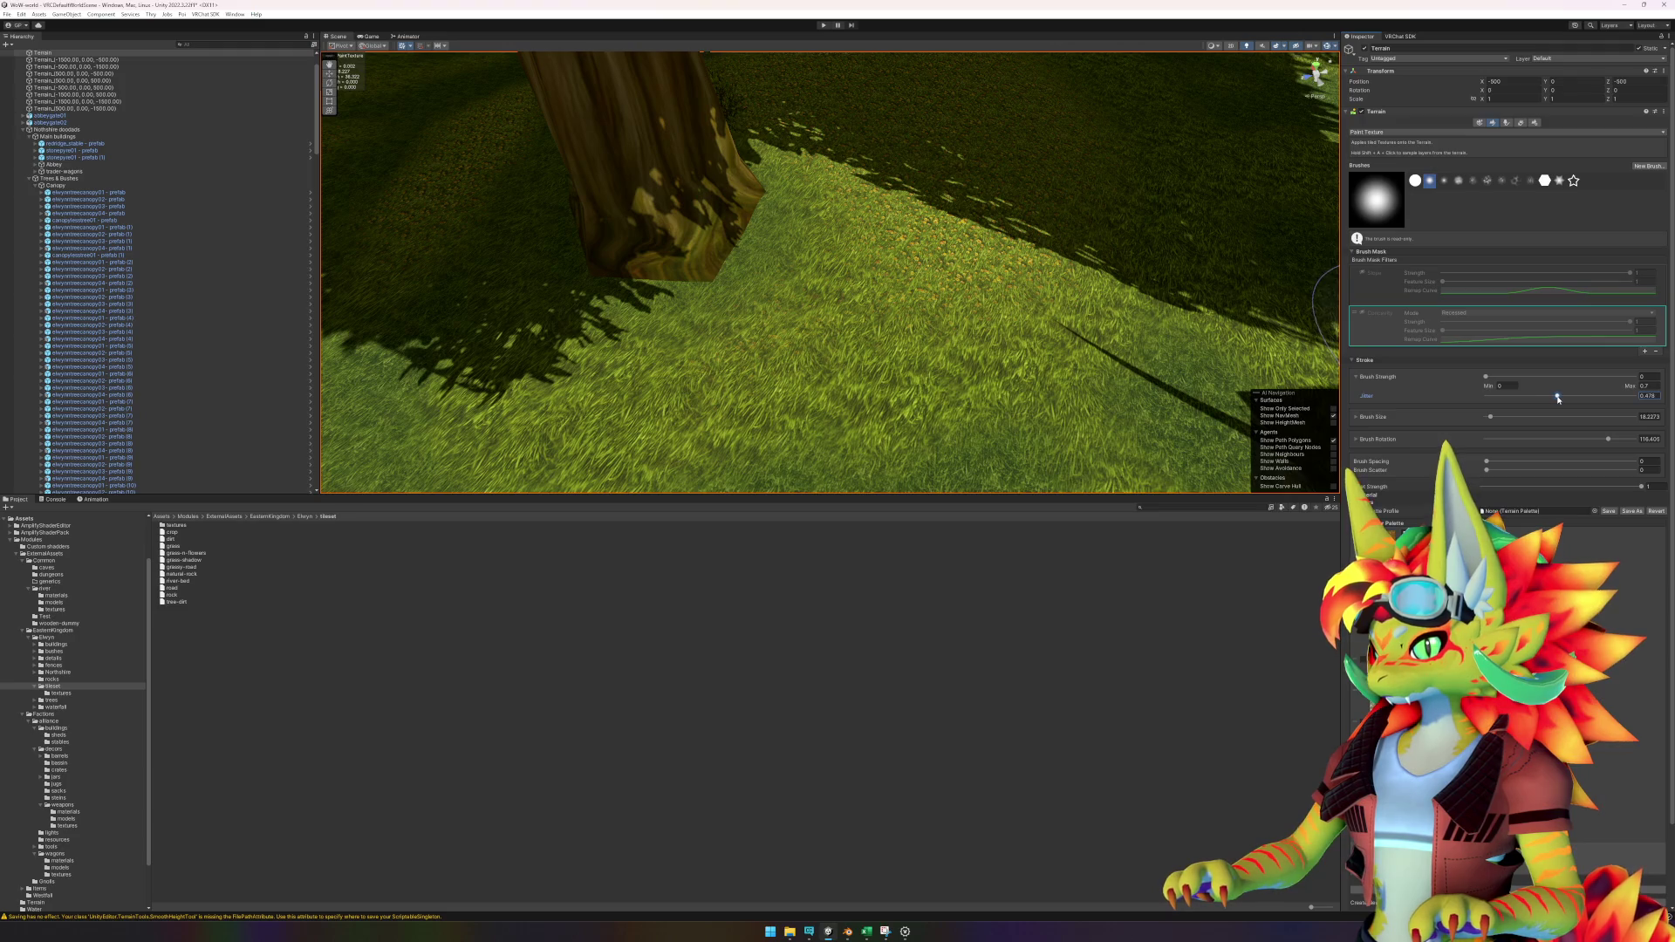
pyautogui.moveTo(804, 243)
pyautogui.mouseDown()
pyautogui.moveTo(617, 224)
pyautogui.moveTo(935, 262)
pyautogui.moveTo(849, 259)
pyautogui.moveTo(654, 168)
pyautogui.moveTo(691, 243)
pyautogui.moveTo(636, 317)
pyautogui.moveTo(630, 231)
pyautogui.mouseUp()
pyautogui.scroll(-5, 698, 192)
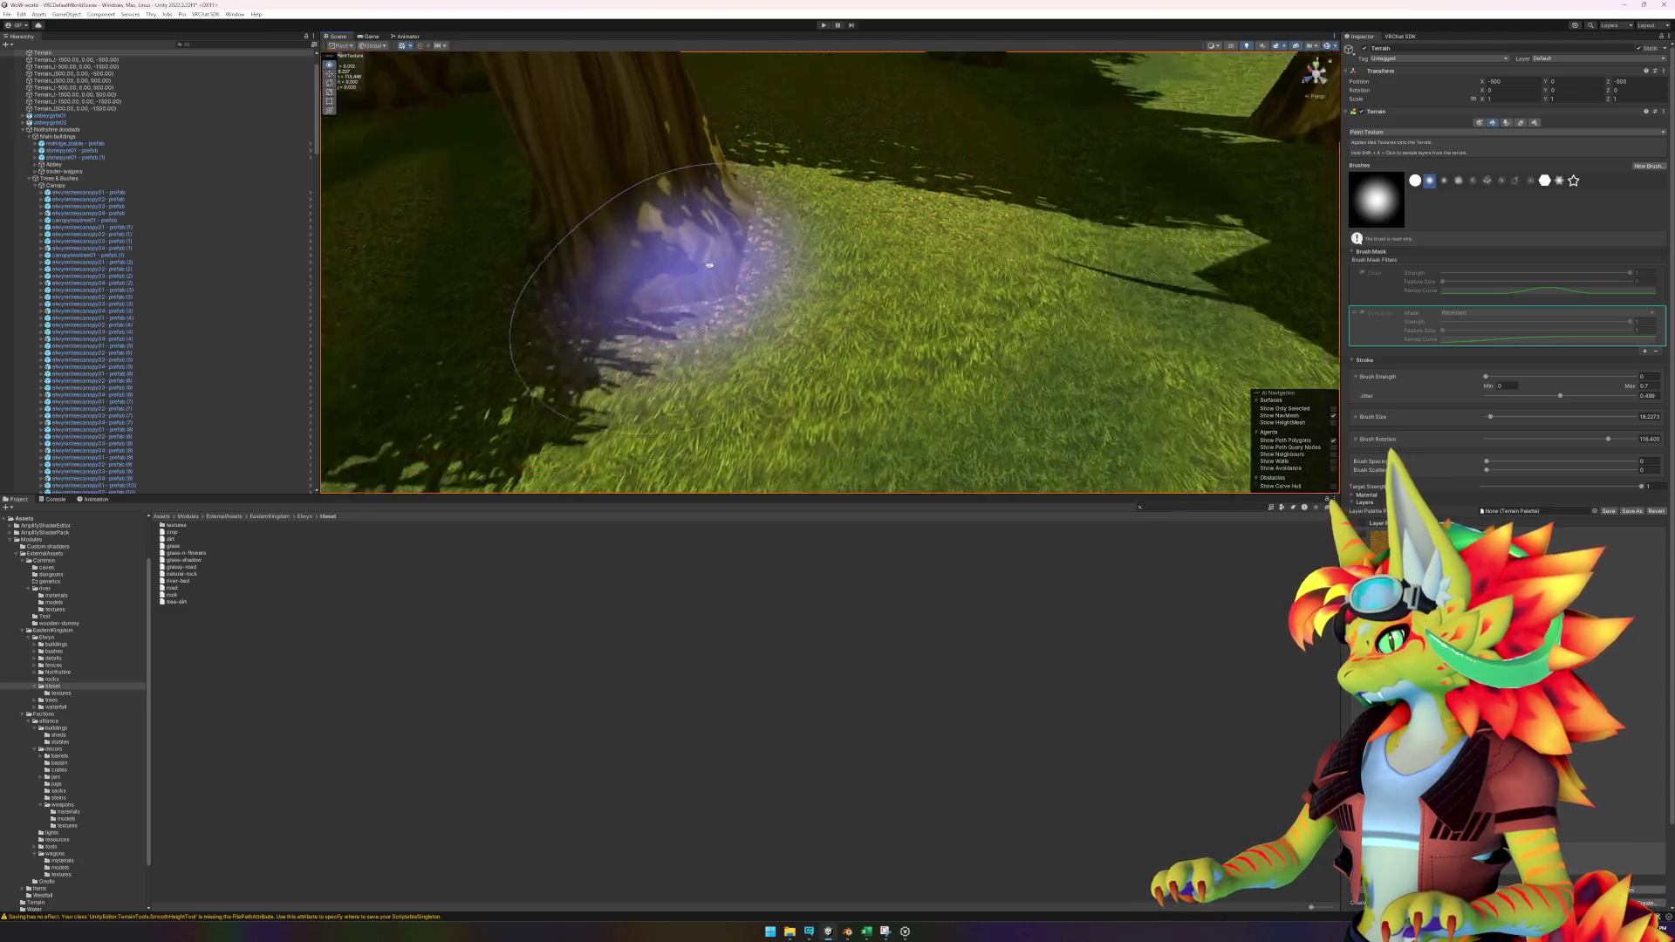
pyautogui.scroll(-5, 808, 91)
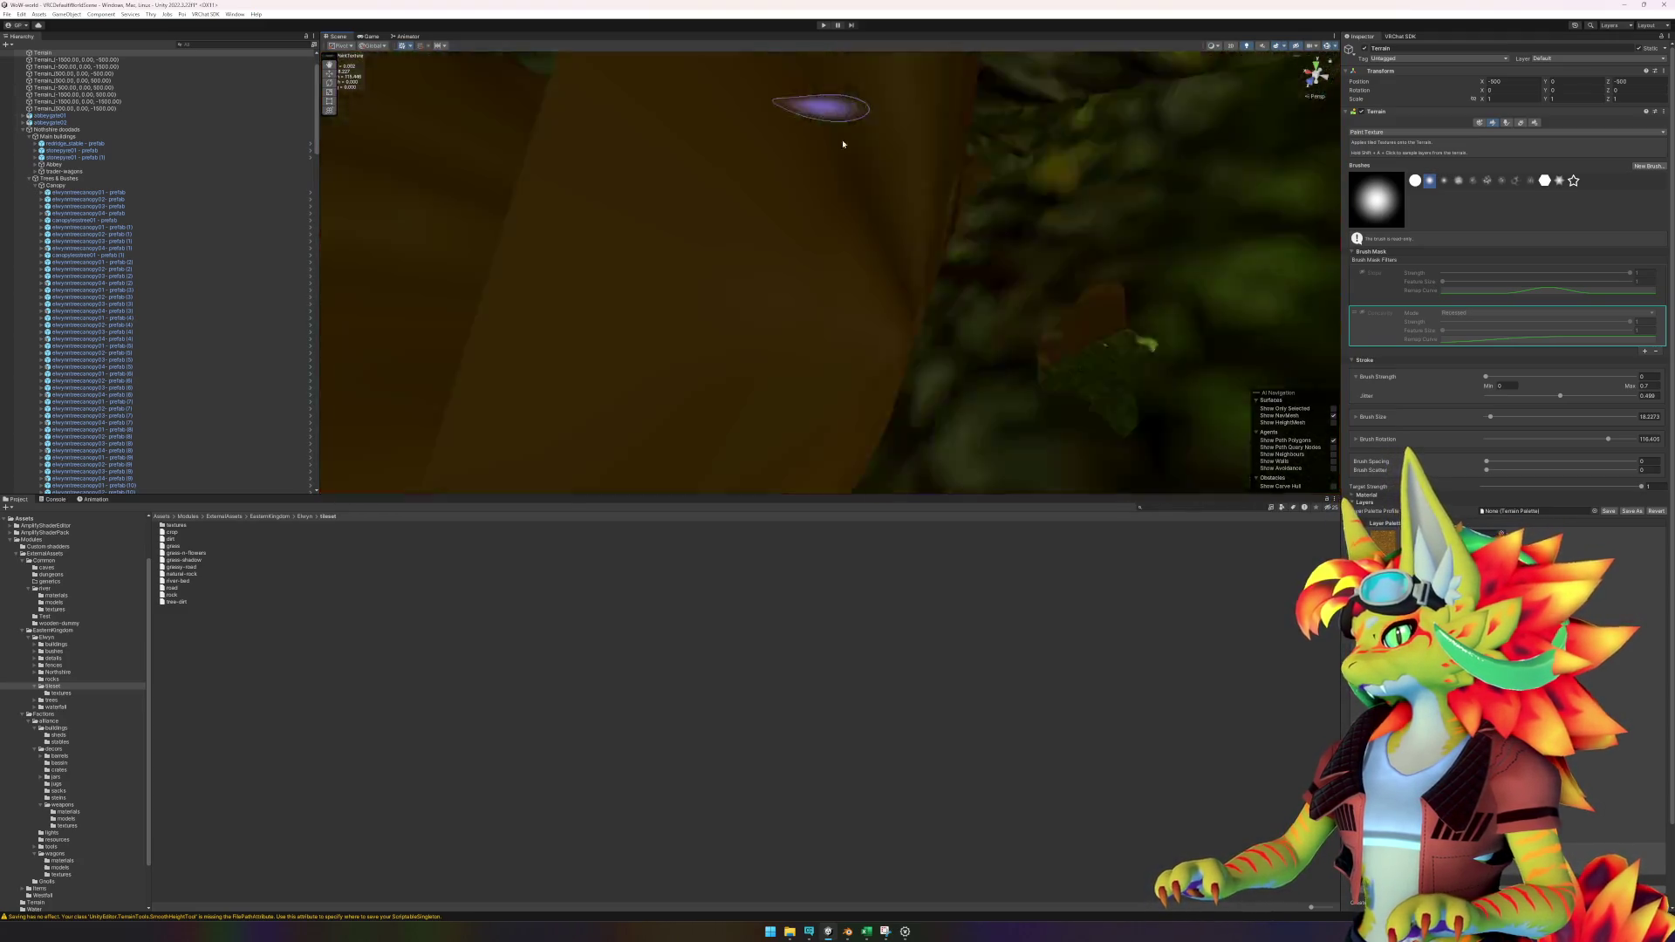
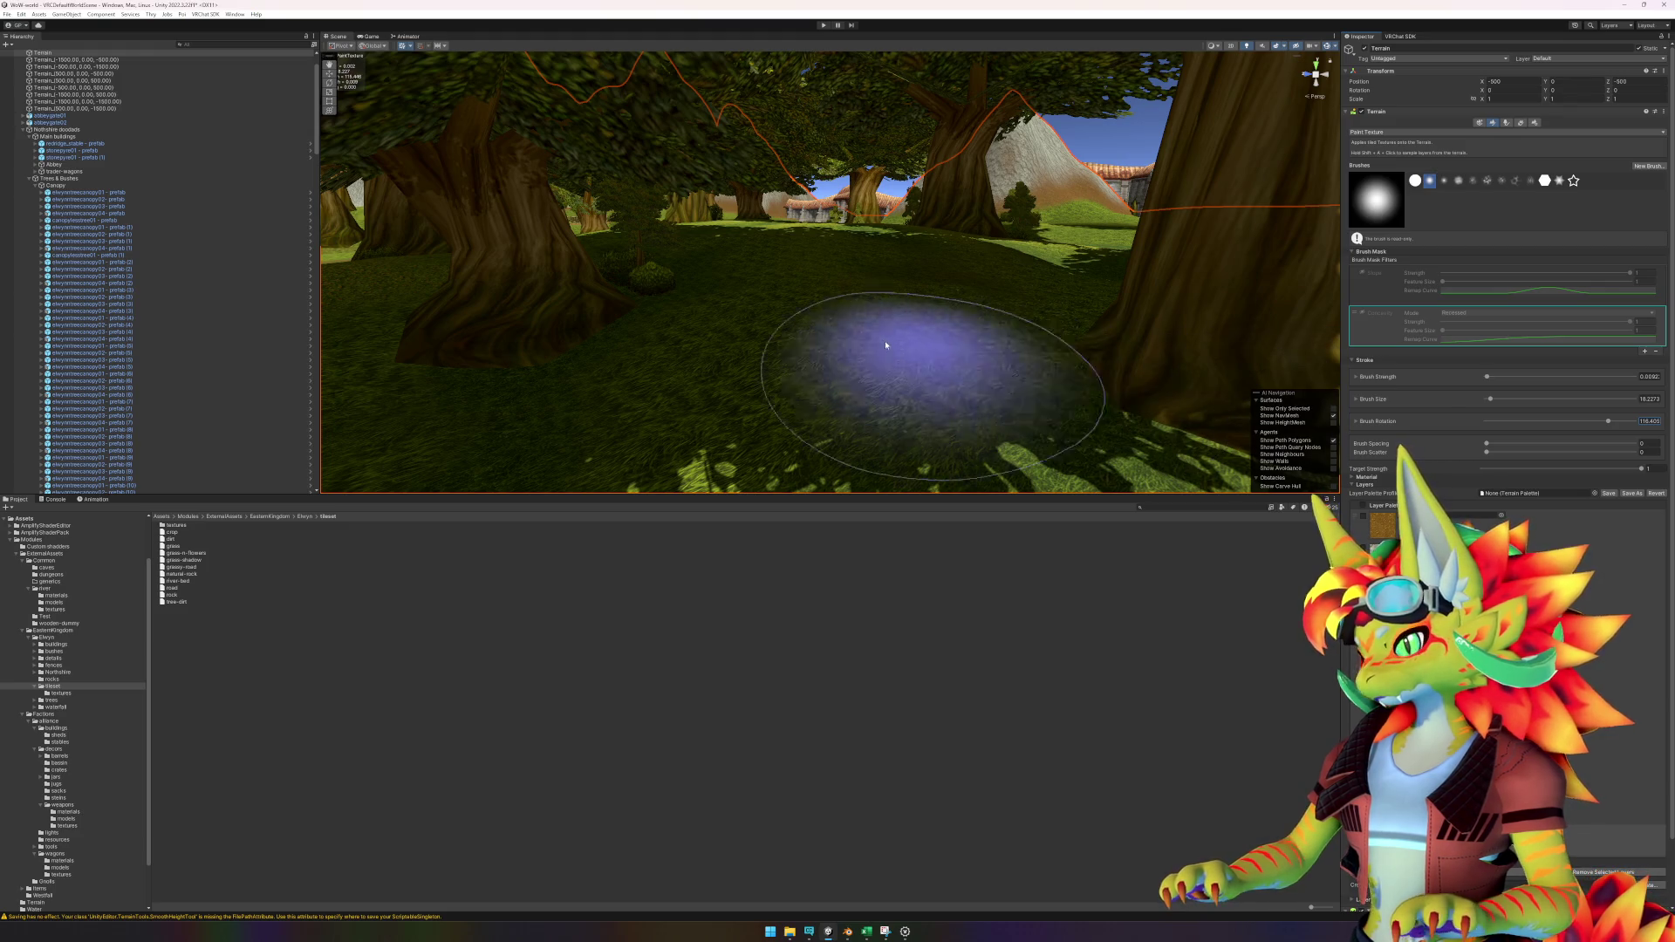
# Fly the Scene view through the forest toward the river and a tree trunk.
pyautogui.scroll(3, 710, 374)
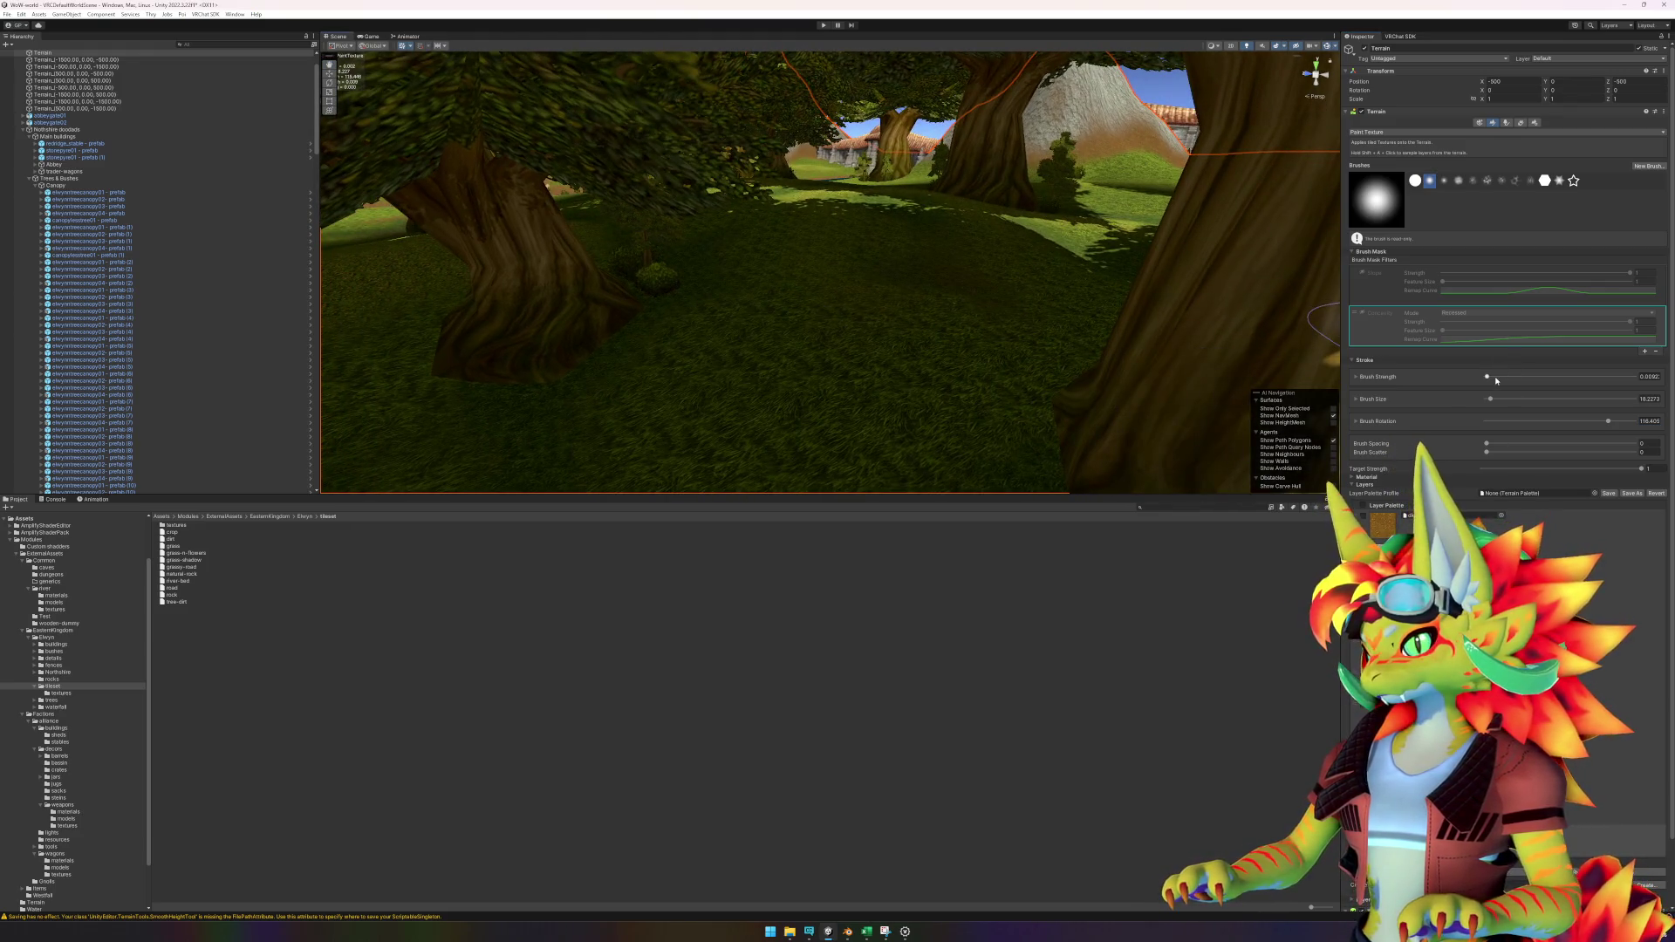
pyautogui.press('Left')
pyautogui.press('Left')
pyautogui.press('Left')
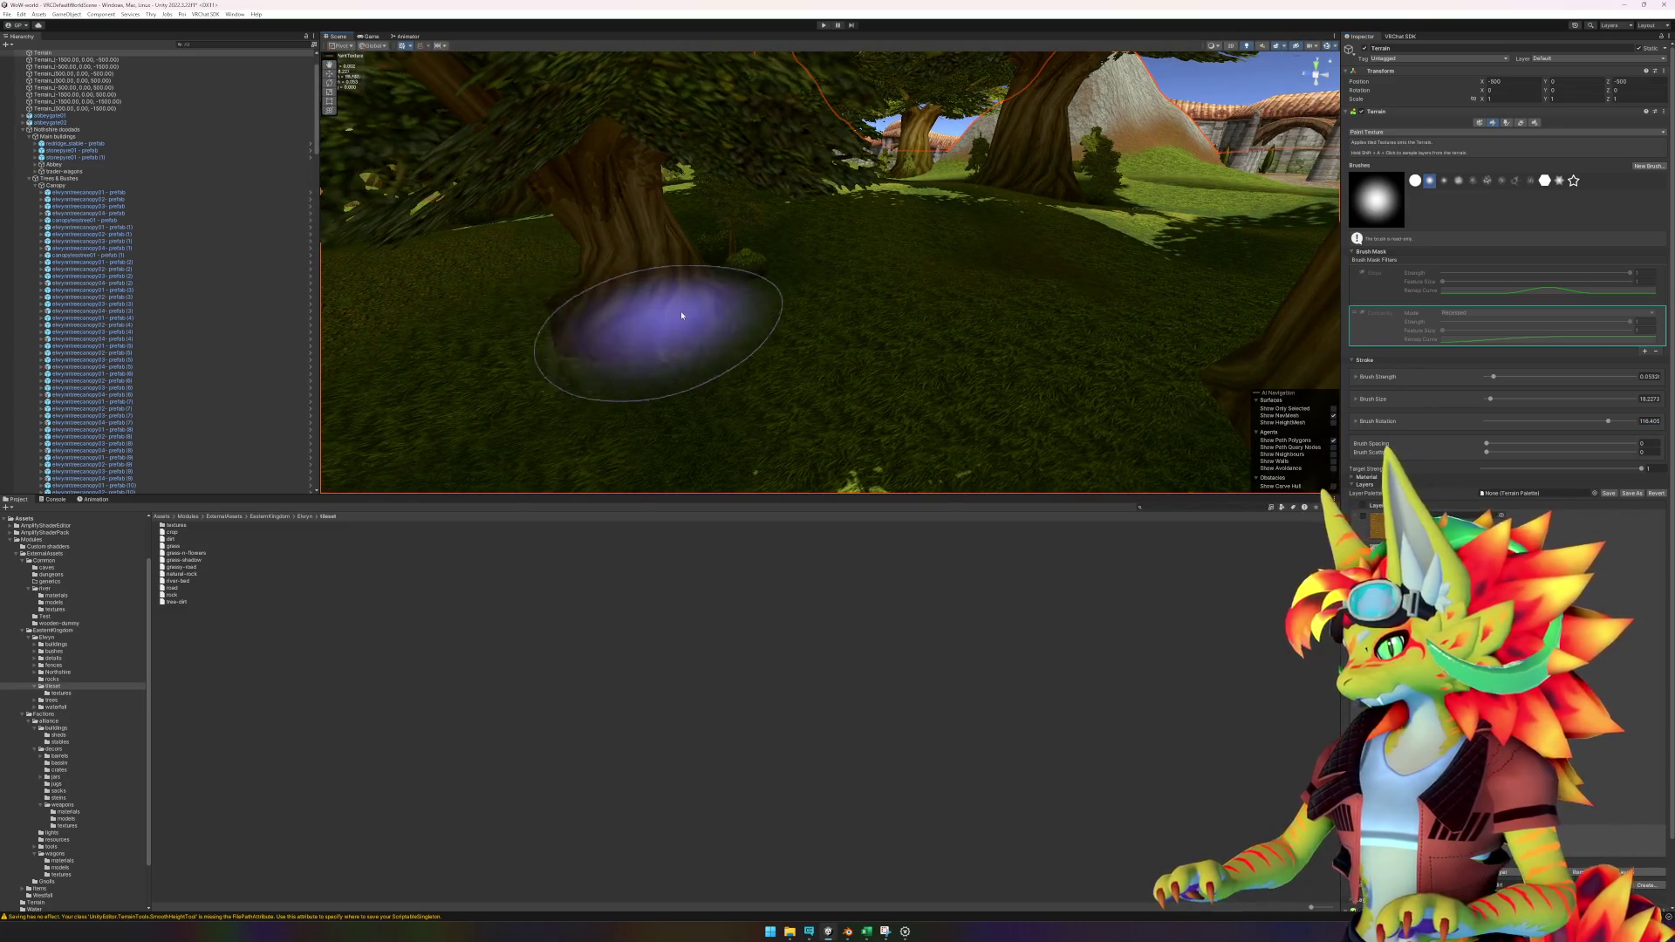
pyautogui.press('Up')
pyautogui.press('Up')
pyautogui.press('Up')
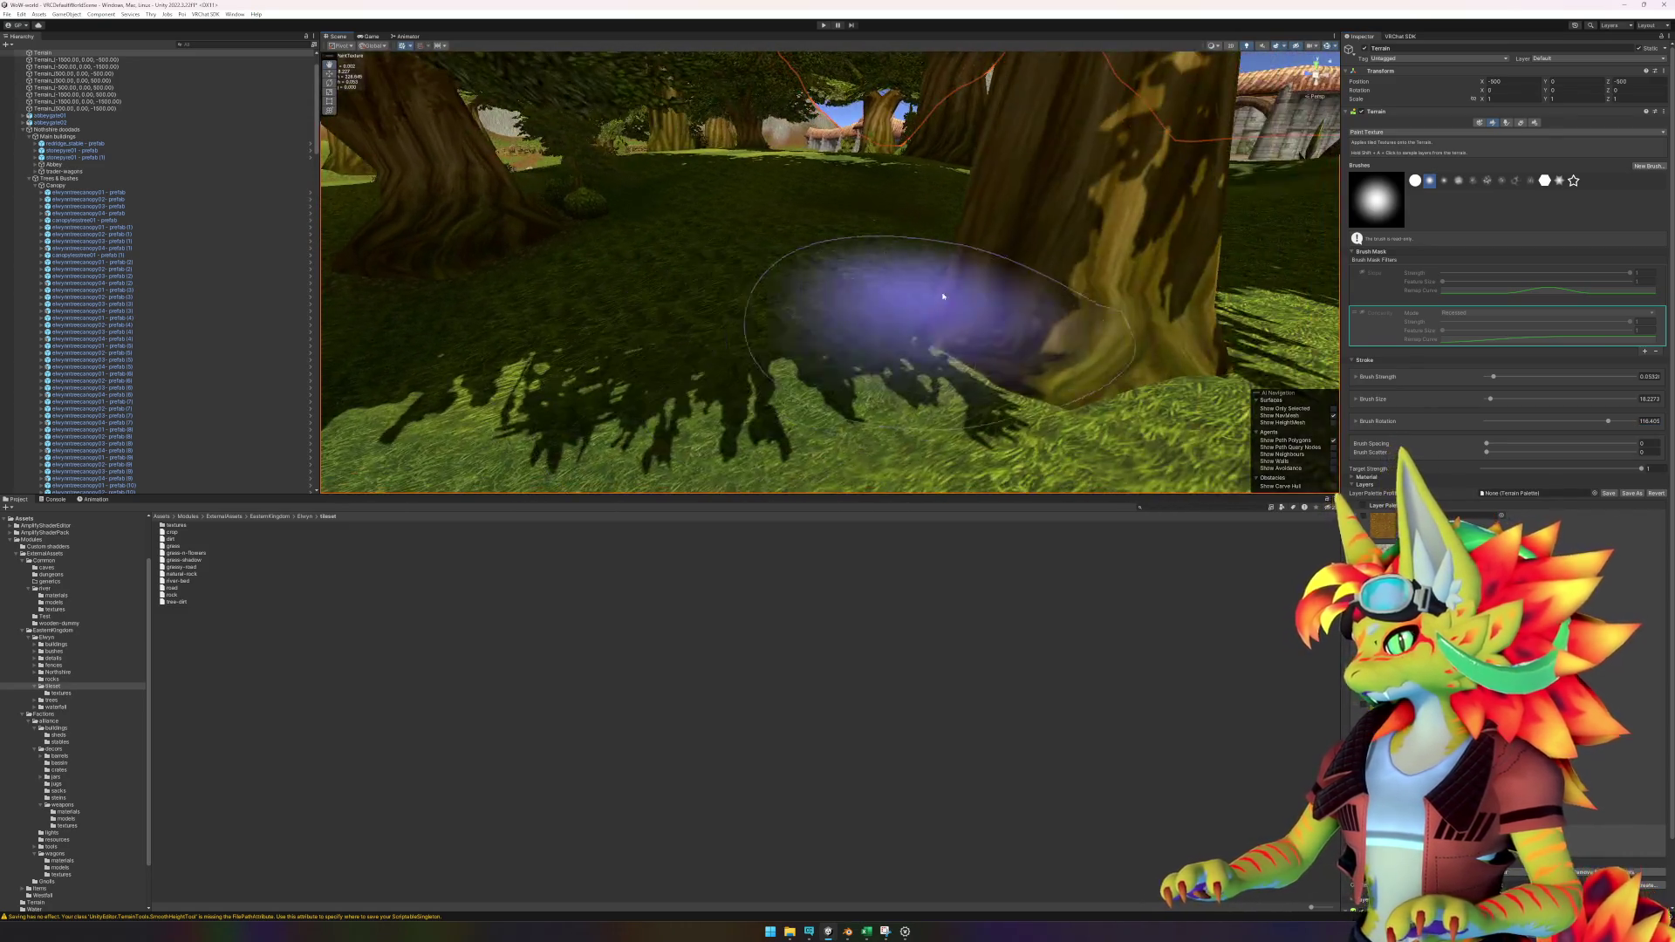
pyautogui.press('Up')
pyautogui.press('Up')
pyautogui.press('Up')
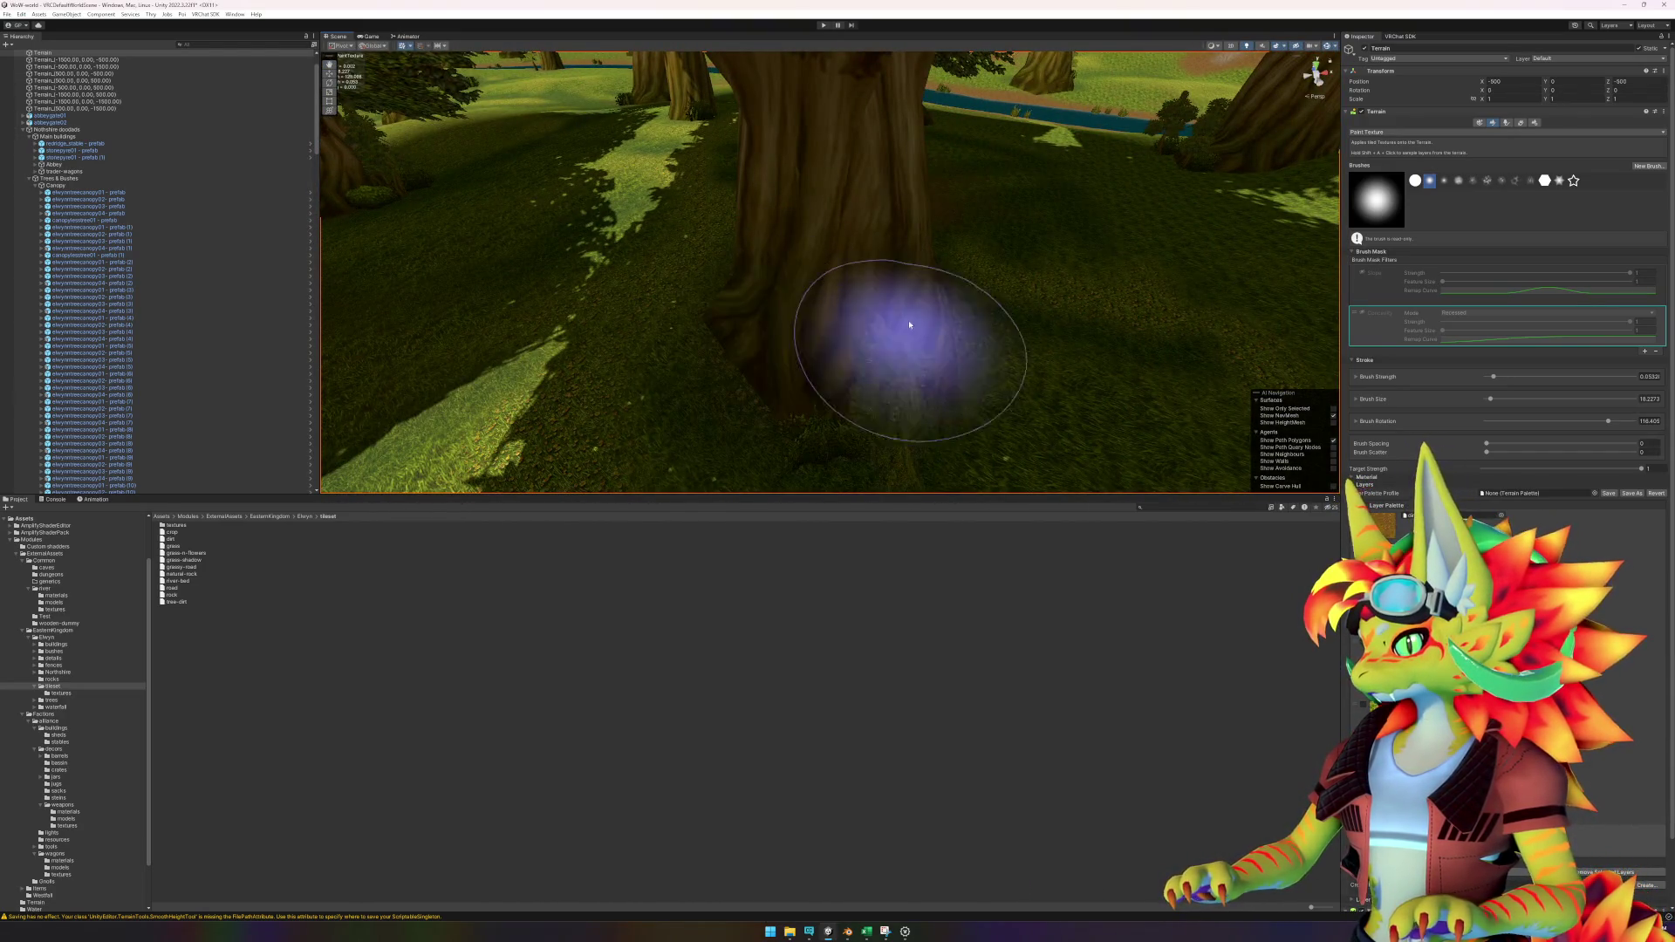
pyautogui.press('Right')
pyautogui.press('Right')
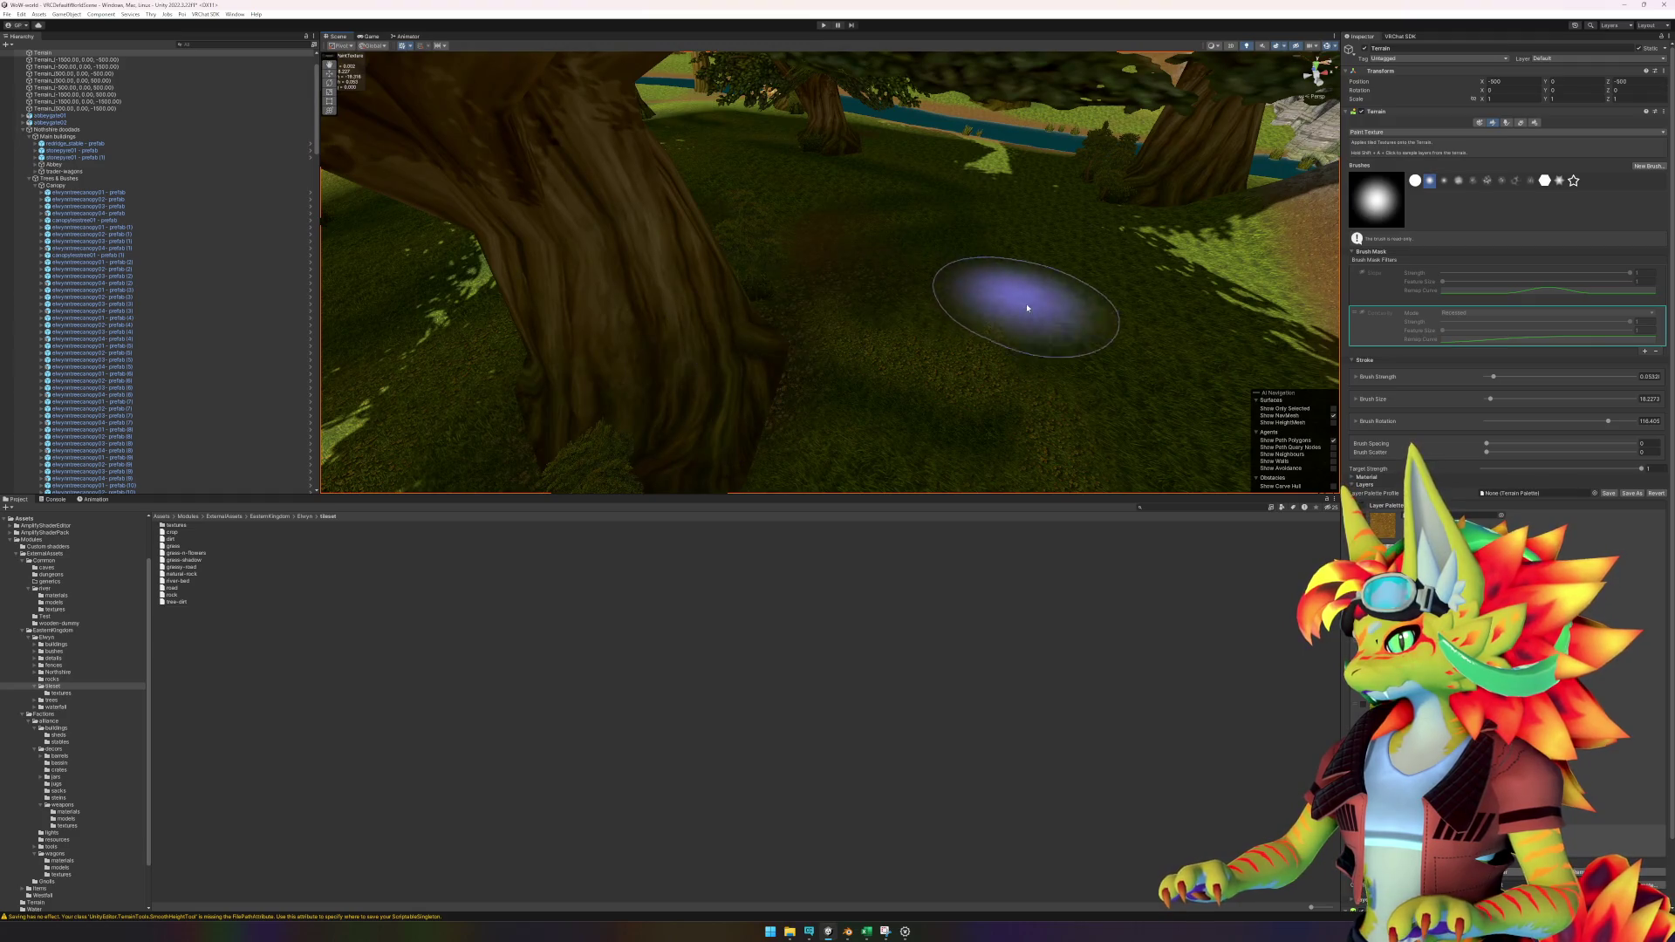
pyautogui.press('Down')
pyautogui.press('Down')
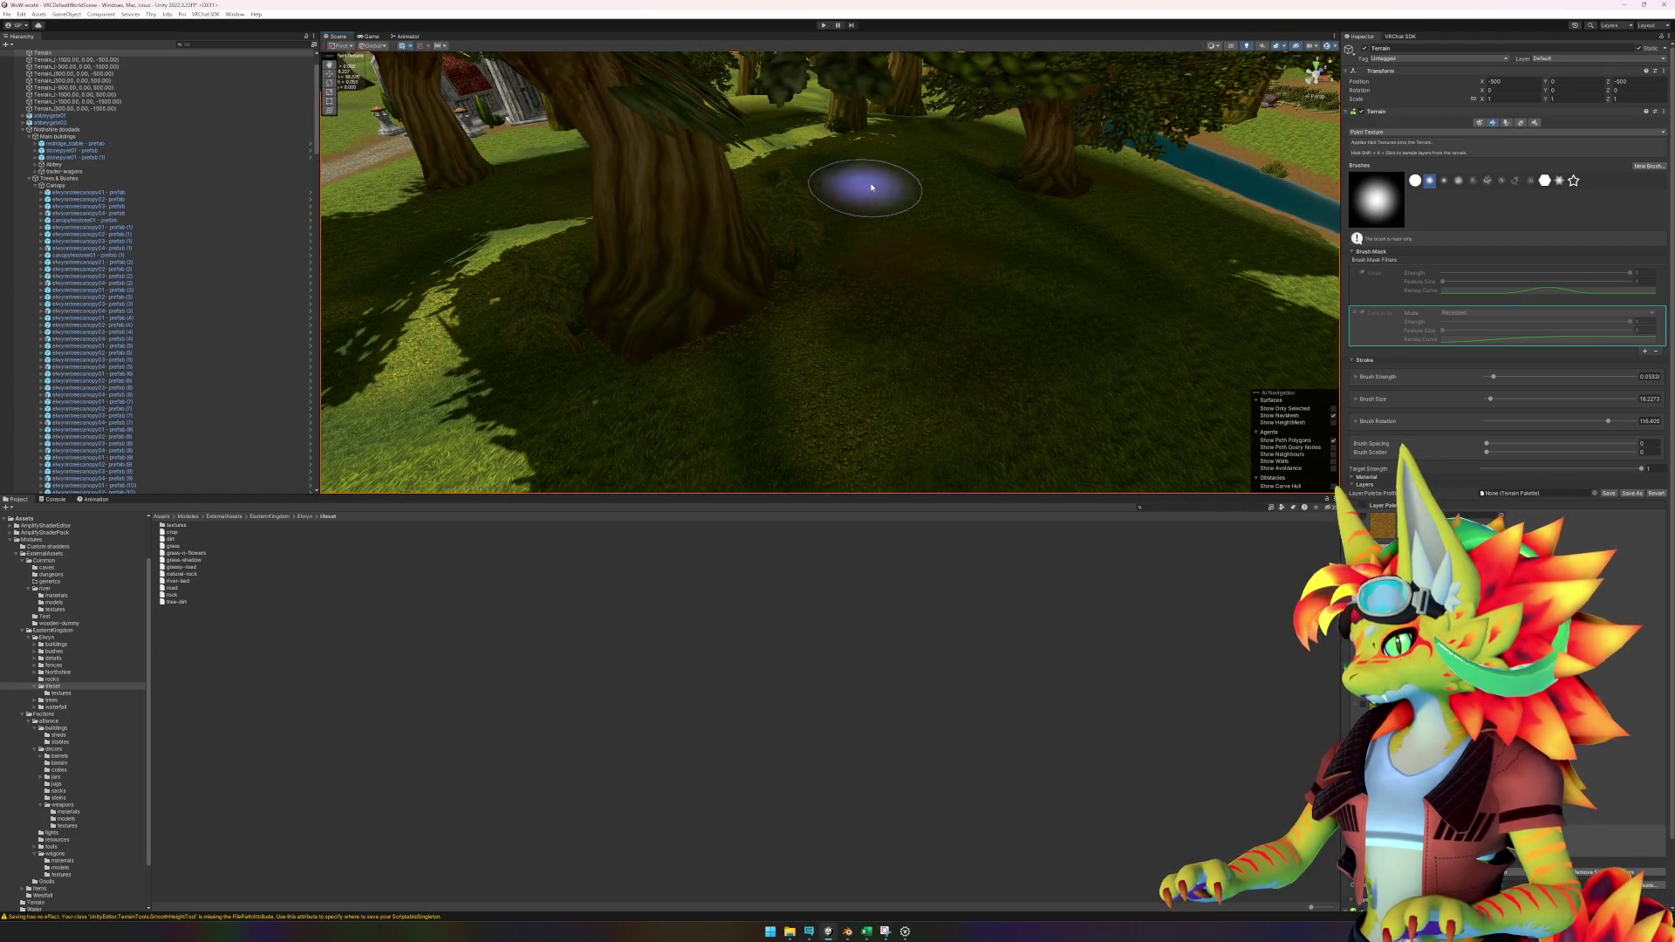
pyautogui.press('Up')
pyautogui.press('Up')
pyautogui.press('Up')
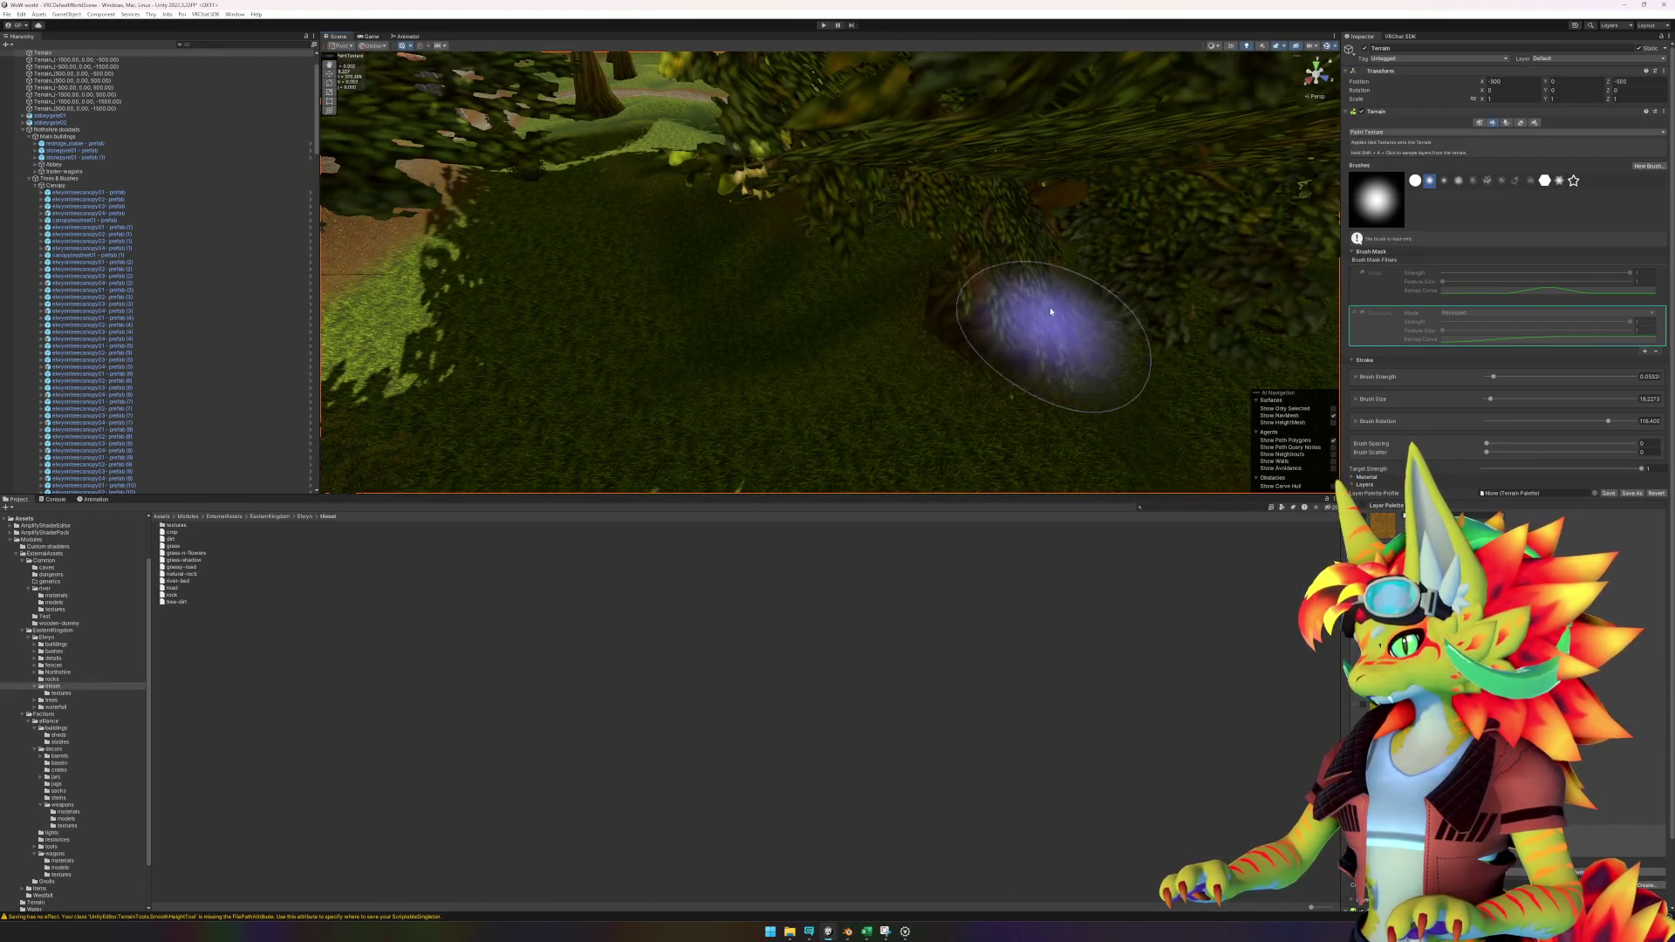
pyautogui.press('Up')
pyautogui.press('Up')
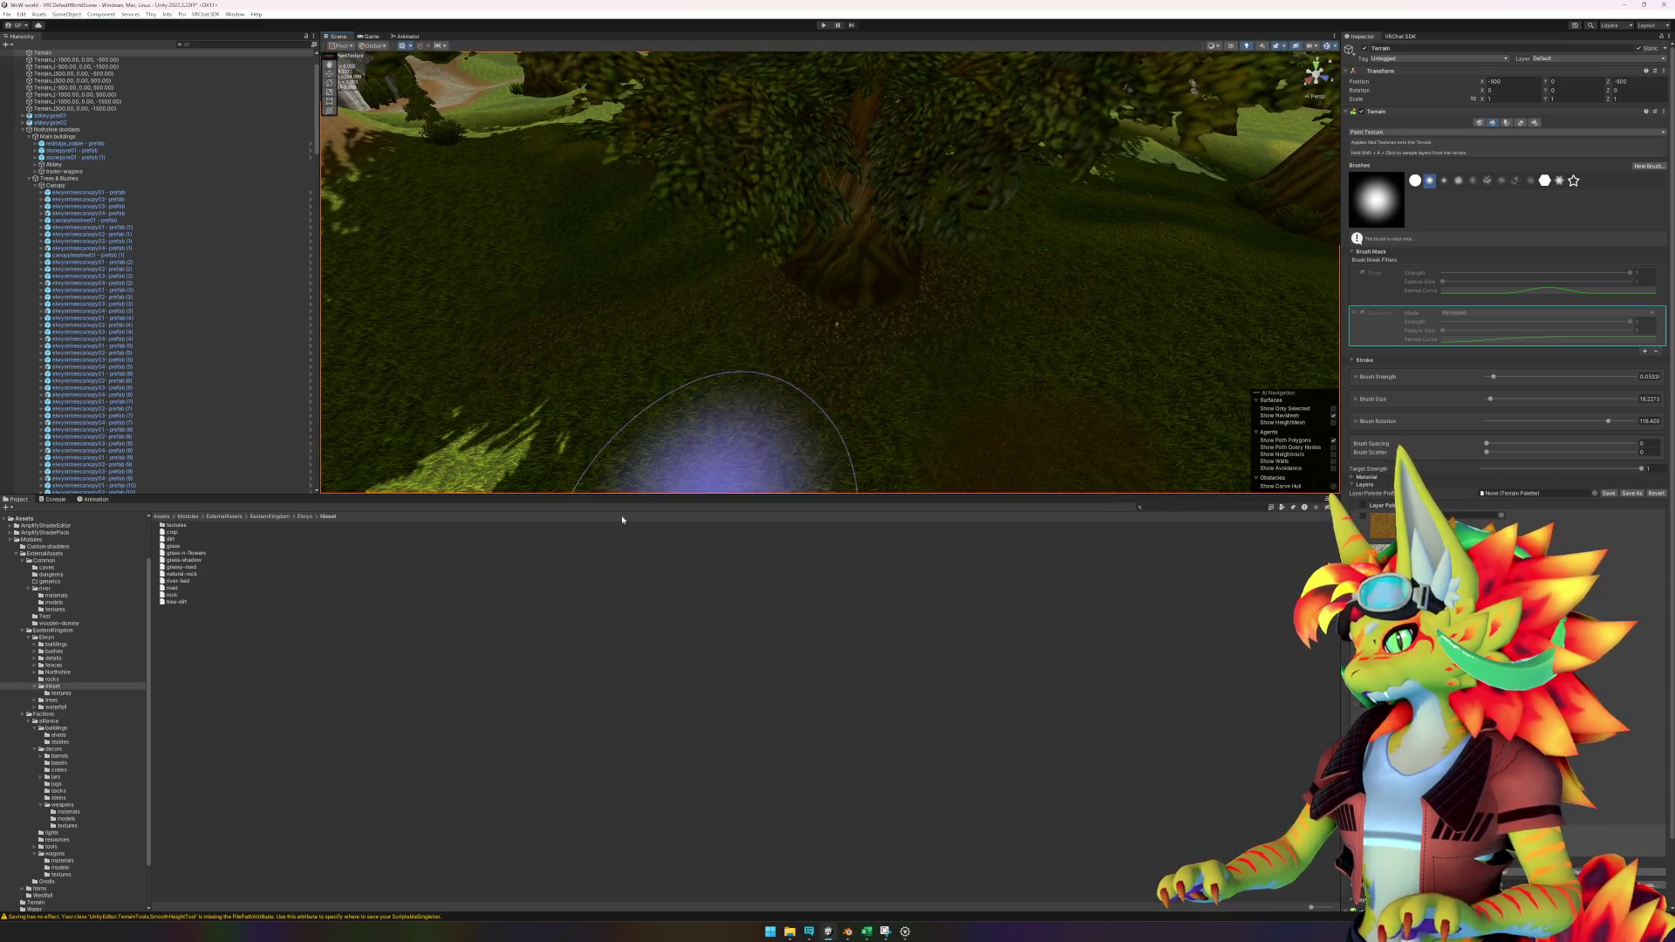
pyautogui.press('Up')
pyautogui.press('Up')
pyautogui.press('Up')
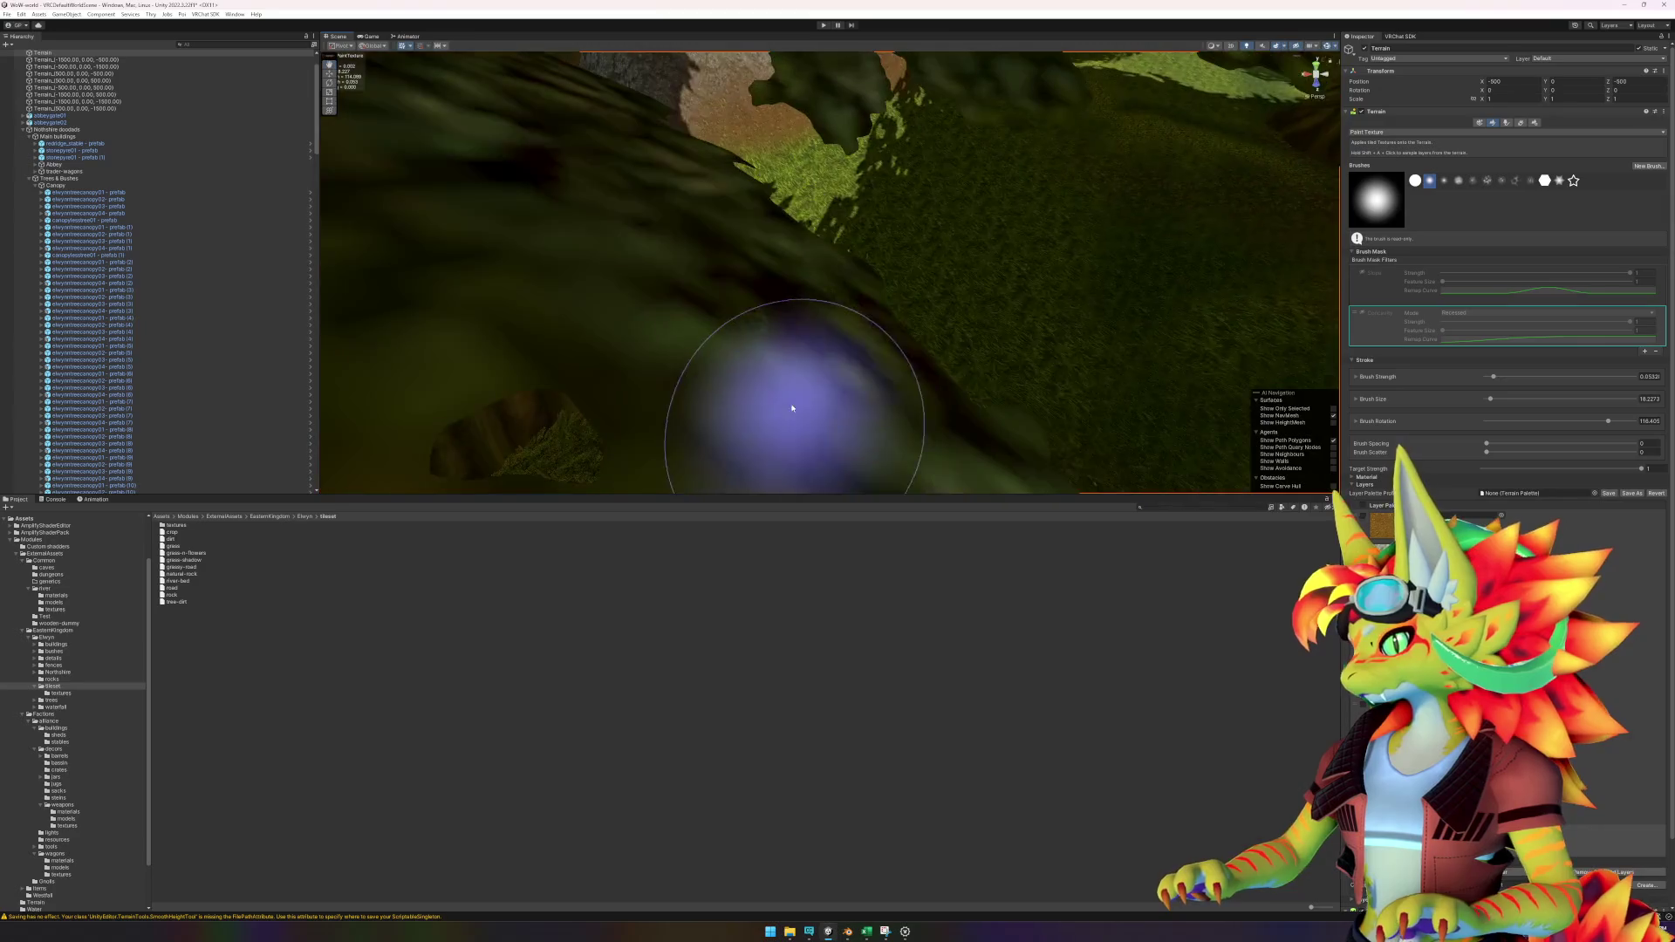
pyautogui.press('Up')
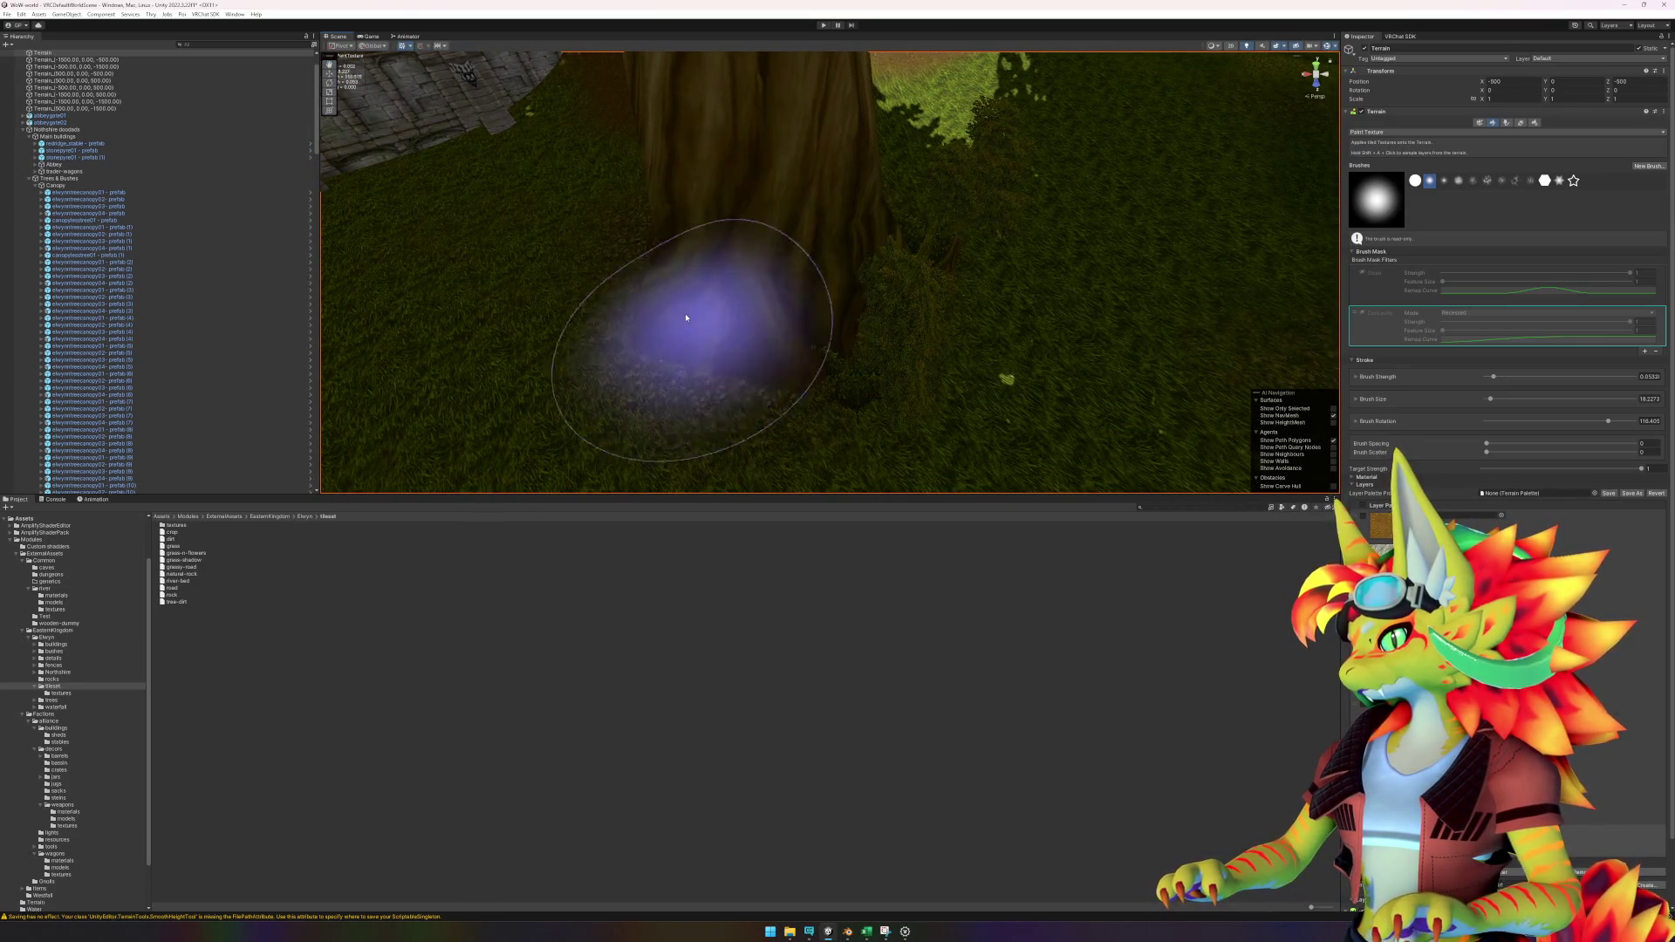
pyautogui.press('Down')
pyautogui.press('Down')
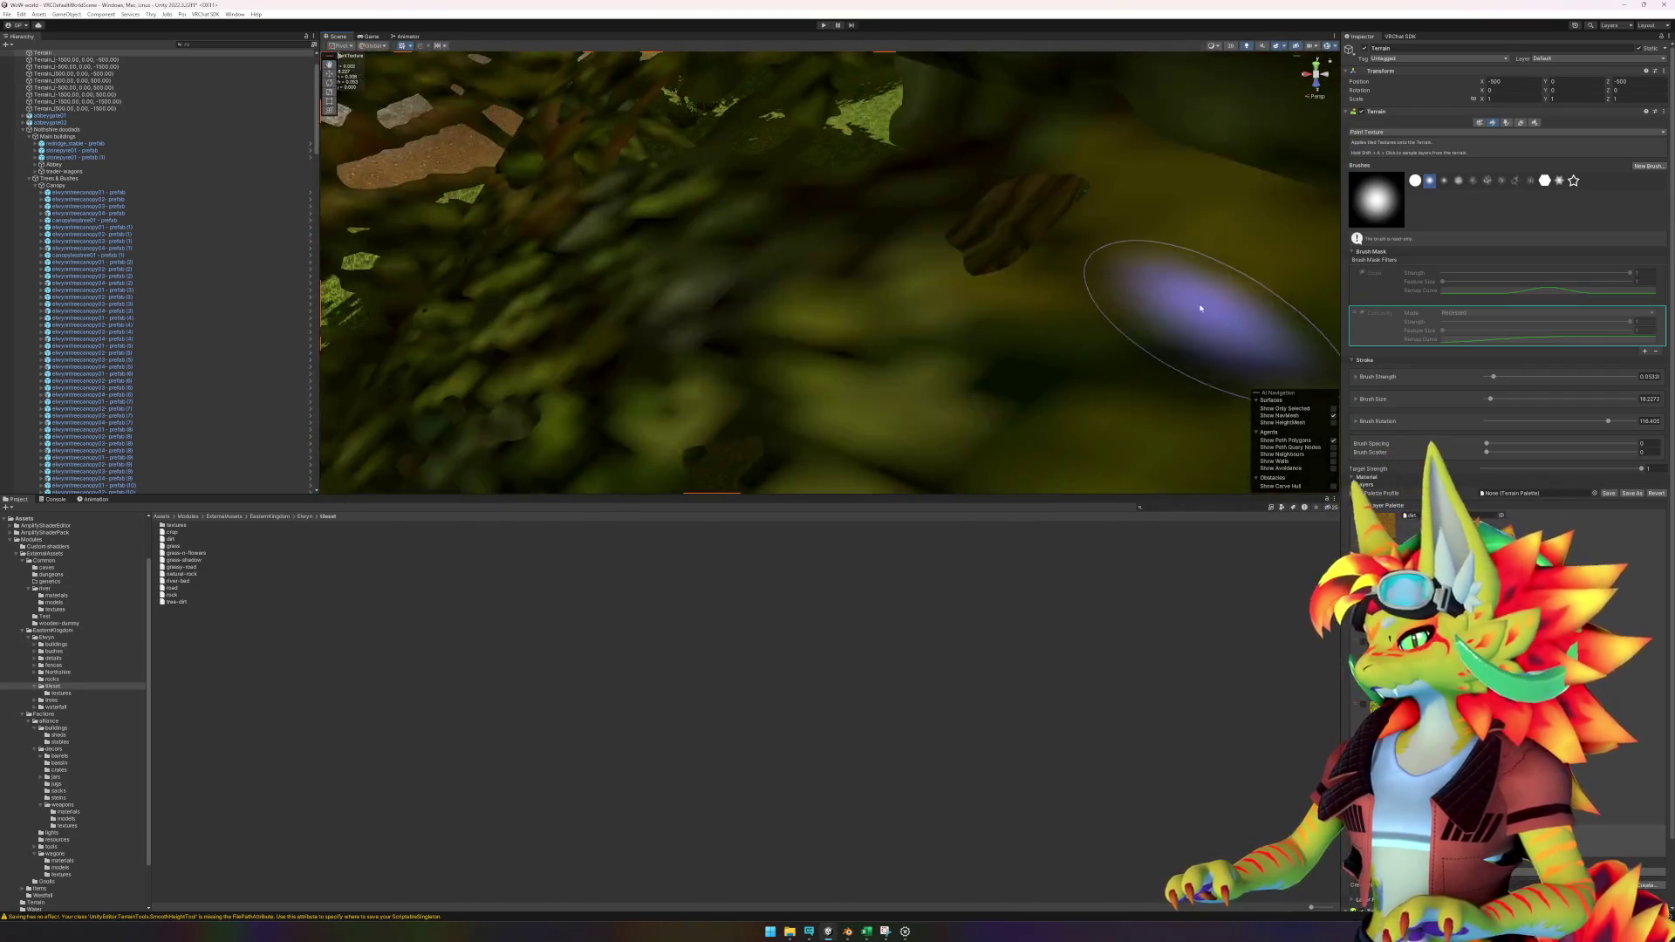
pyautogui.press('Up')
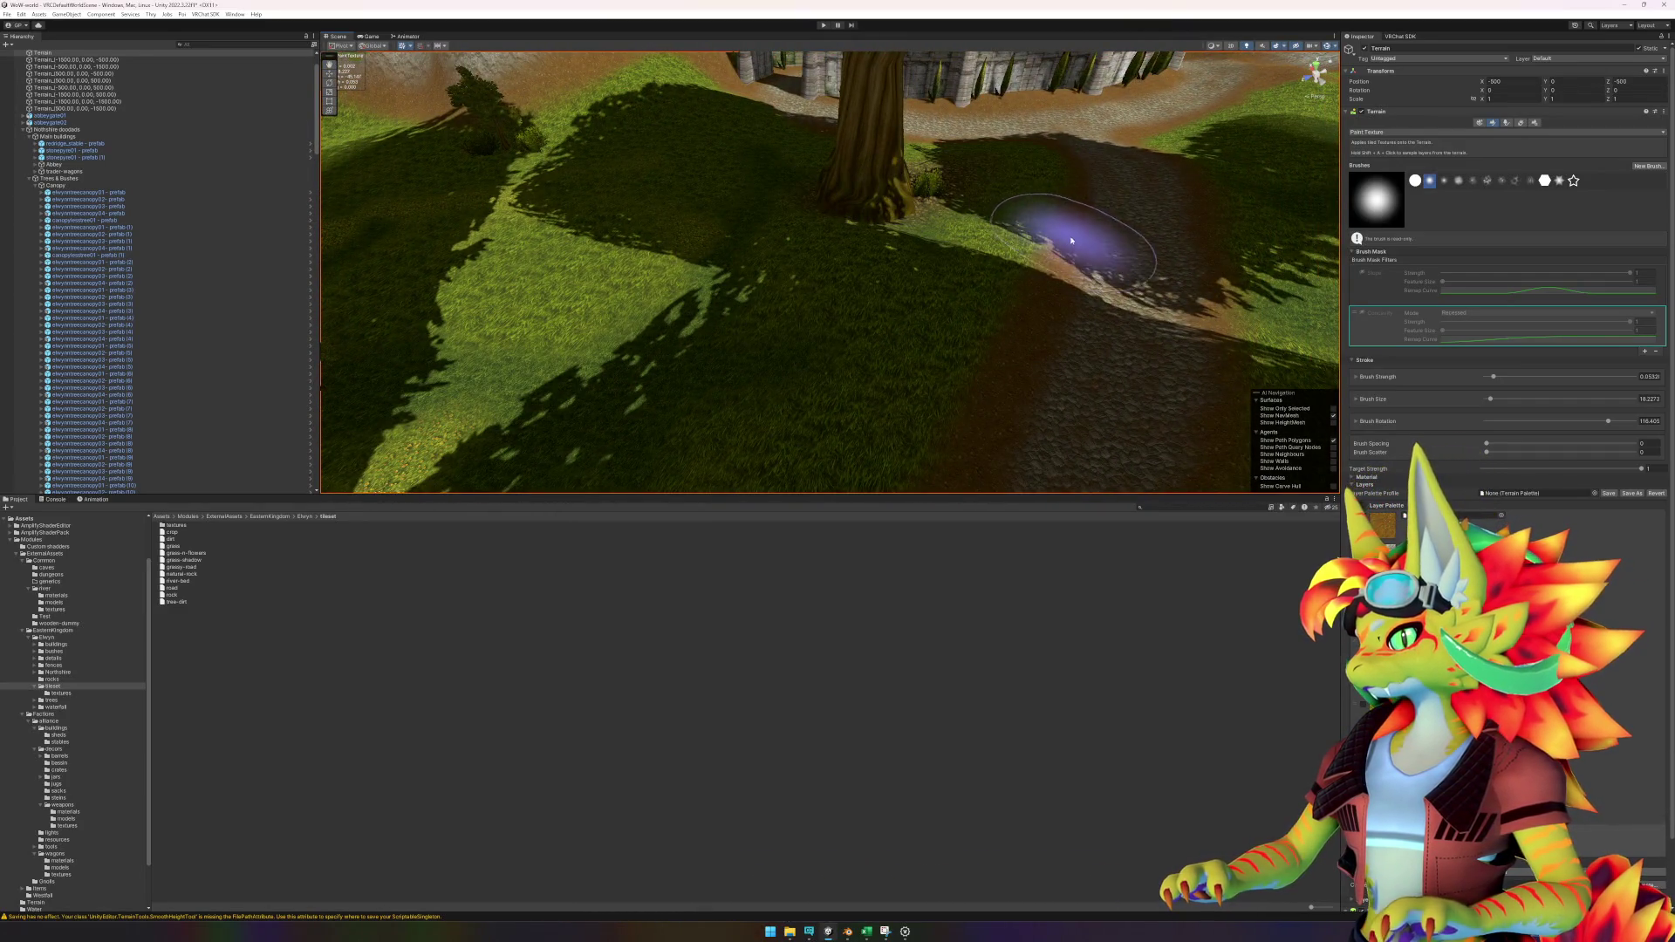
pyautogui.press('Down')
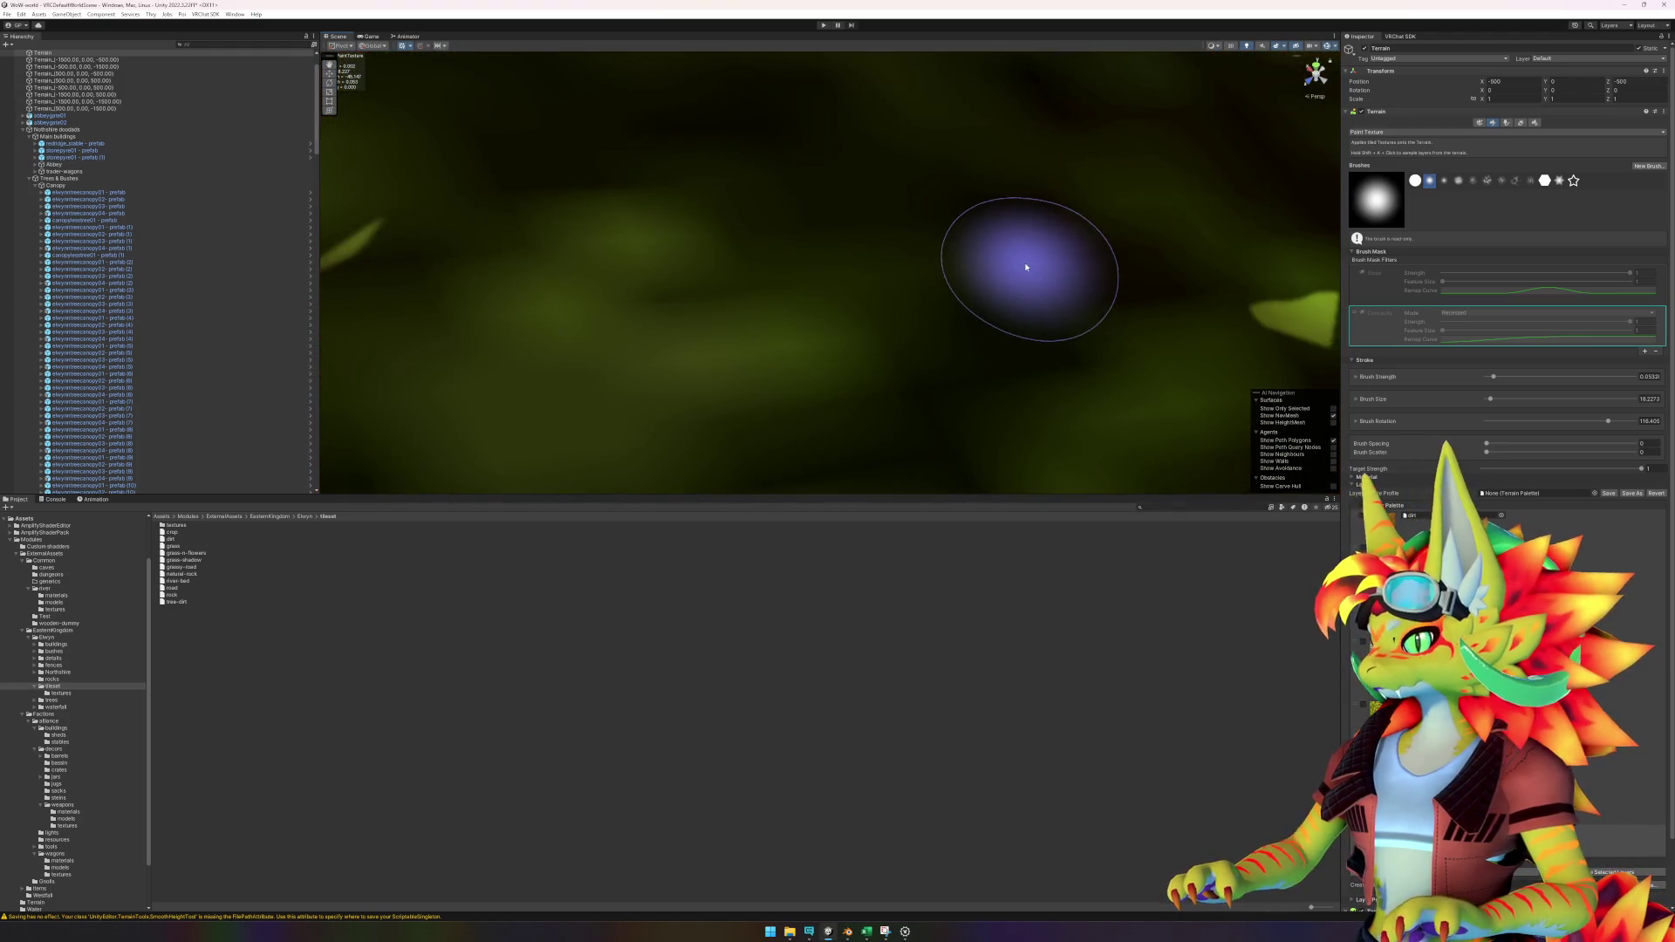
pyautogui.press('Up')
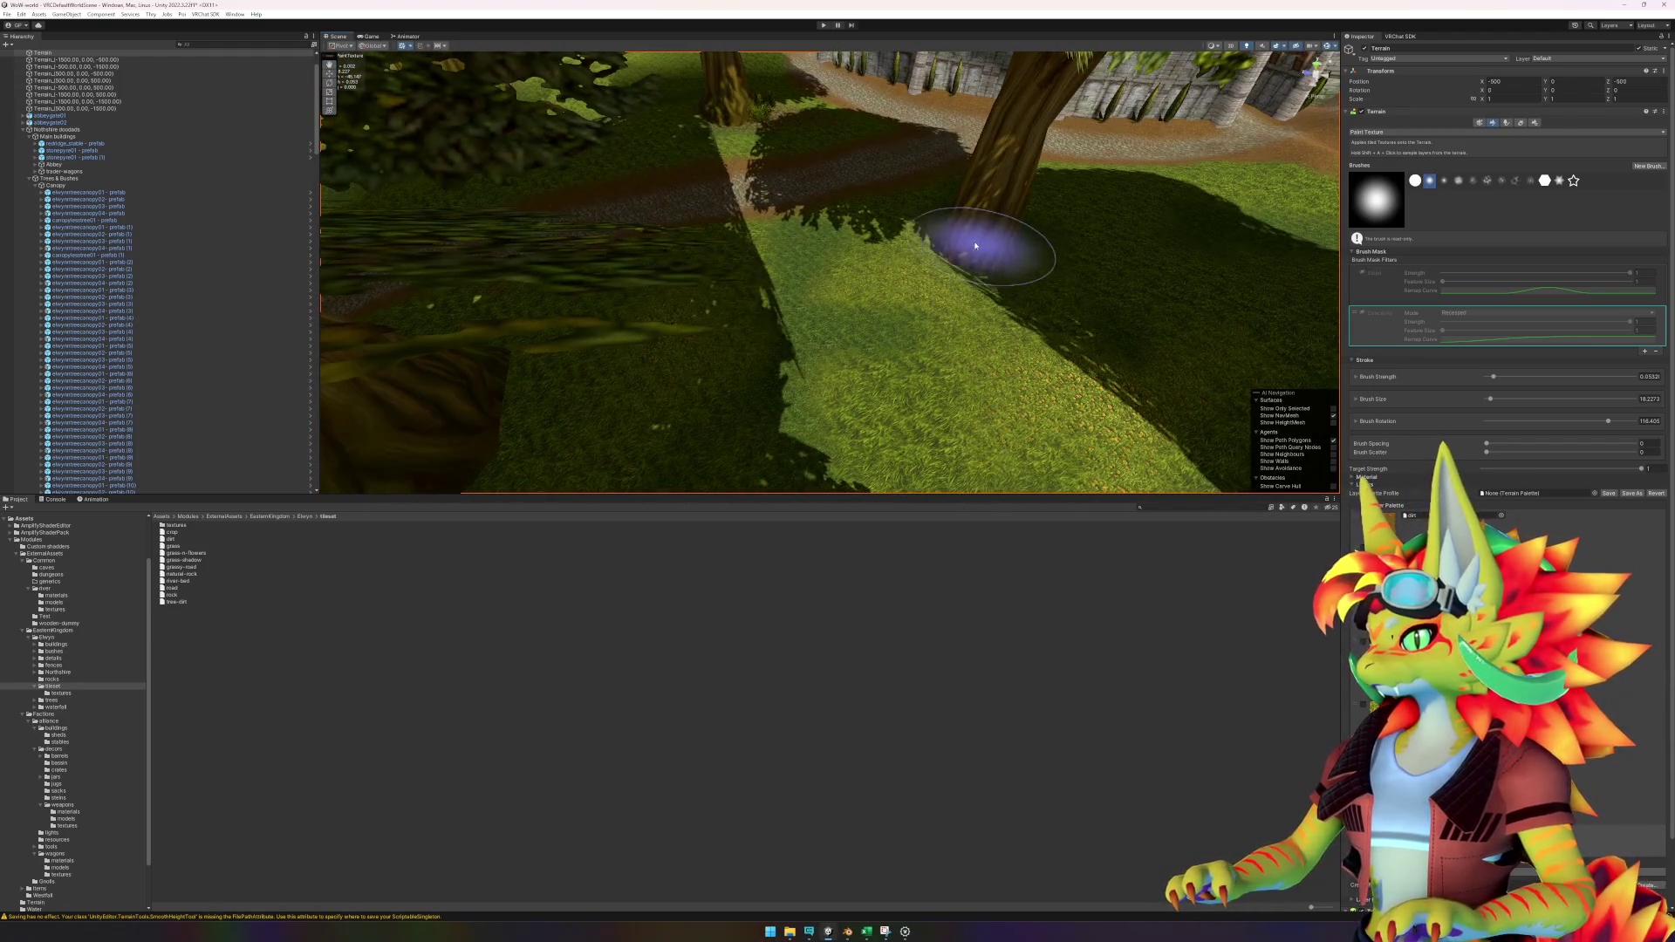
pyautogui.press('Up')
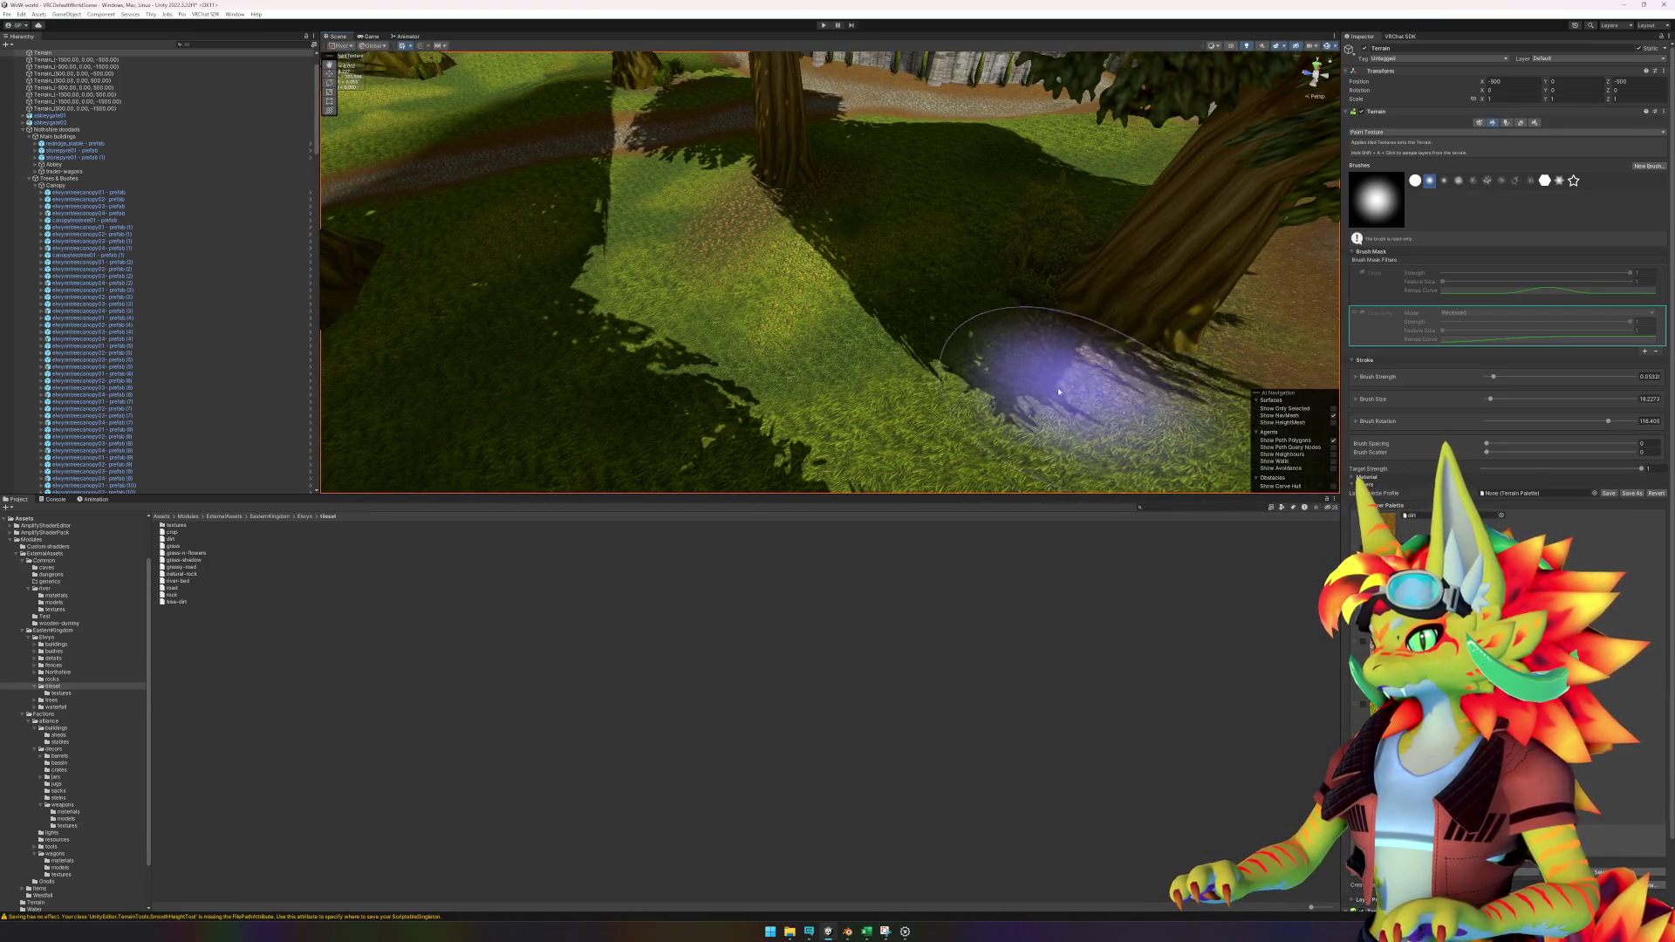
pyautogui.press('Down')
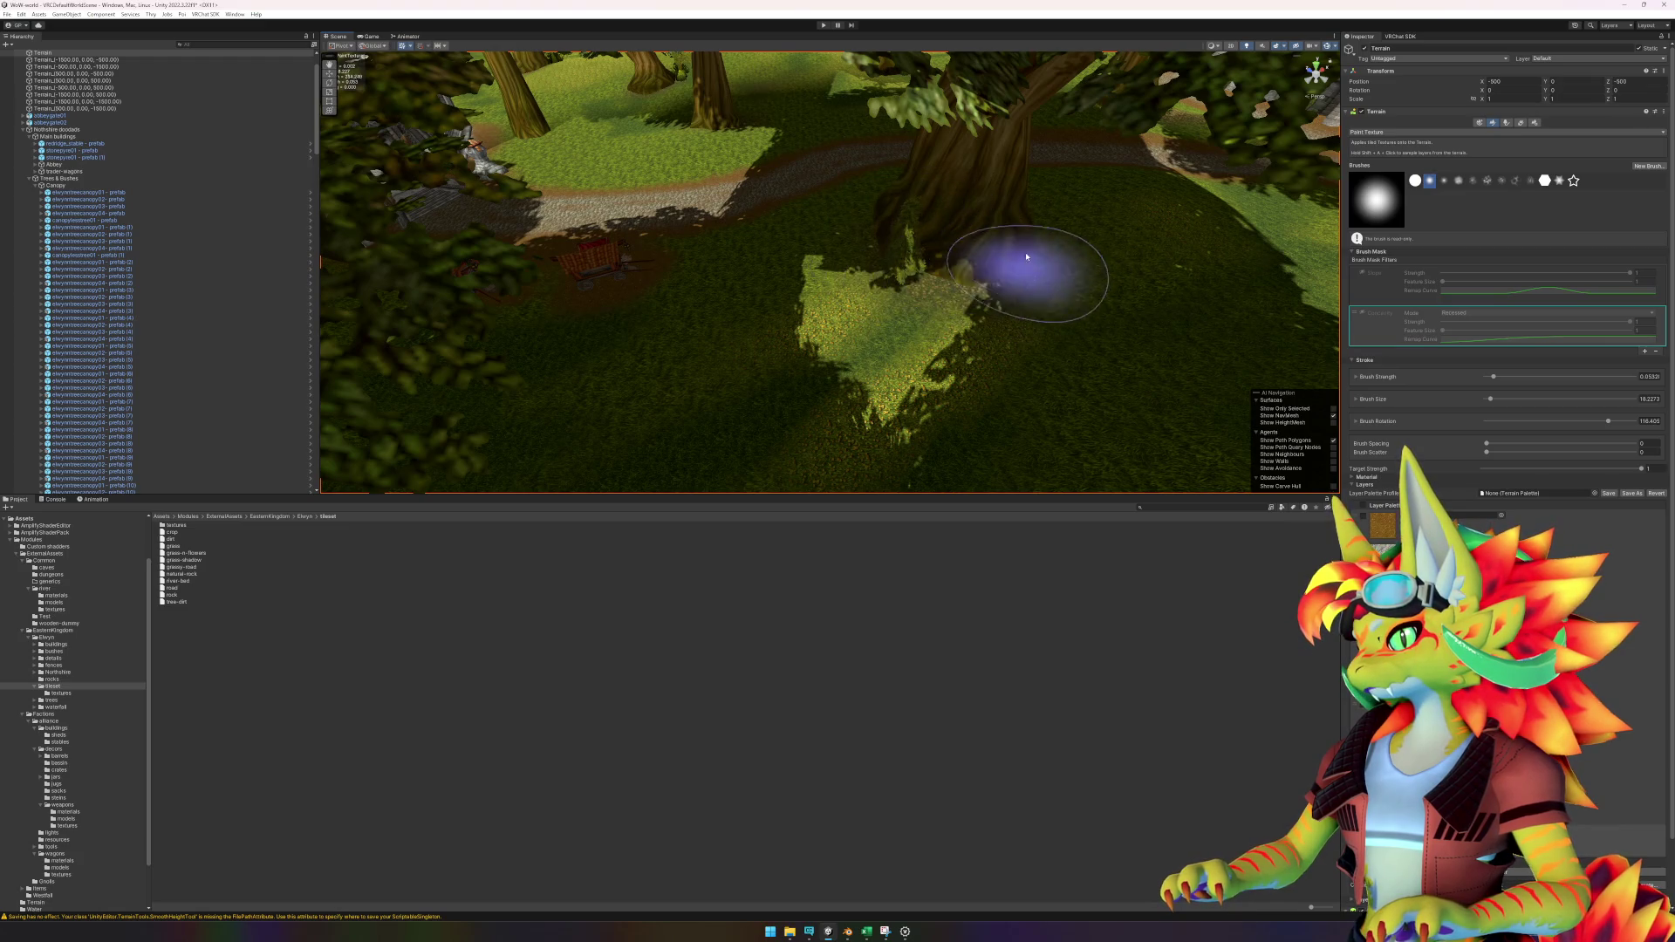
pyautogui.moveTo(896, 246); pyautogui.dragTo(973, 304)
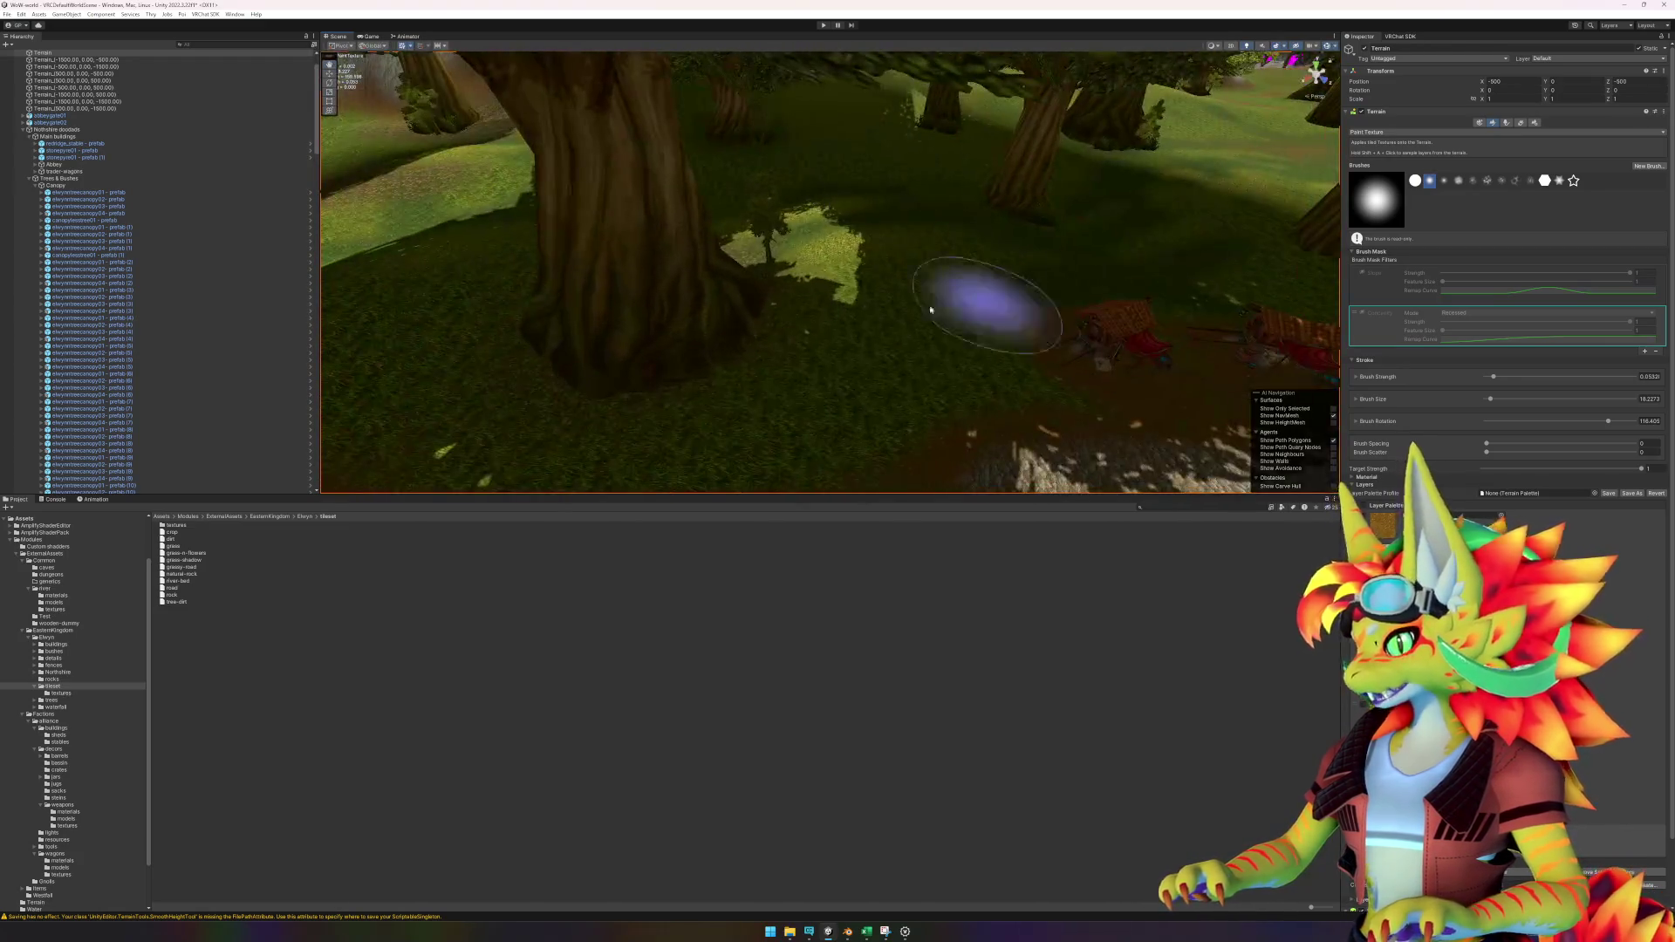
pyautogui.moveTo(724, 356)
pyautogui.mouseDown()
pyautogui.moveTo(953, 336)
pyautogui.moveTo(890, 415)
pyautogui.moveTo(766, 422)
pyautogui.moveTo(963, 354)
pyautogui.mouseUp()
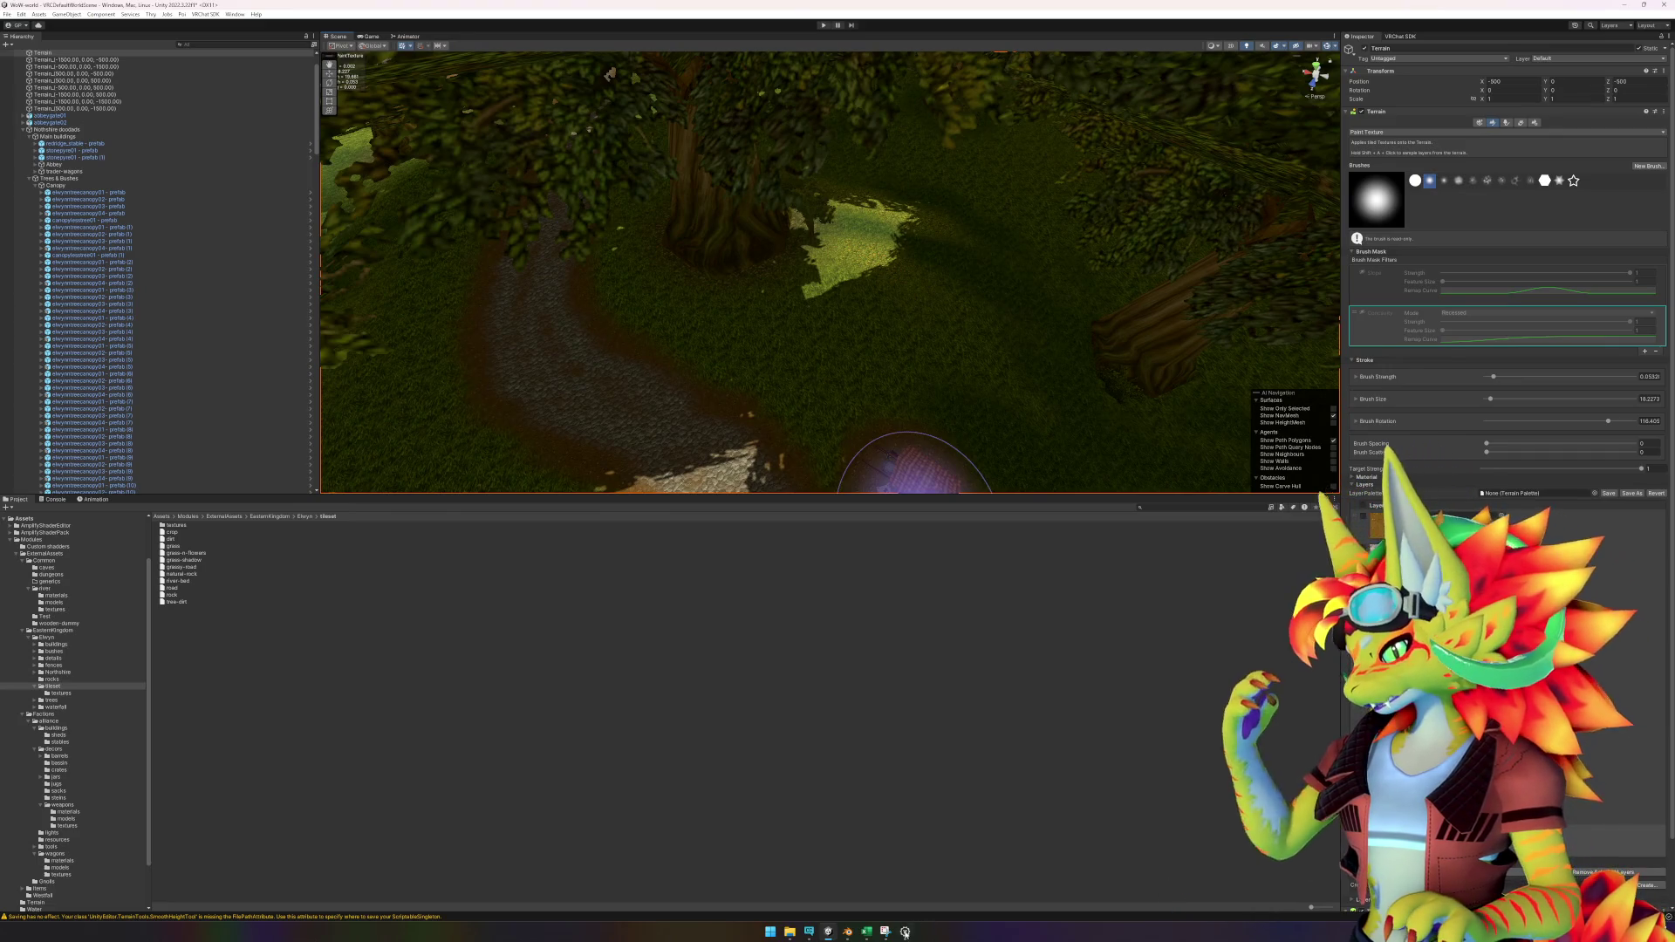
# Compare the scene with the reference forest screenshot, then return to Unity.
pyautogui.click(905, 931)
pyautogui.click(884, 934)
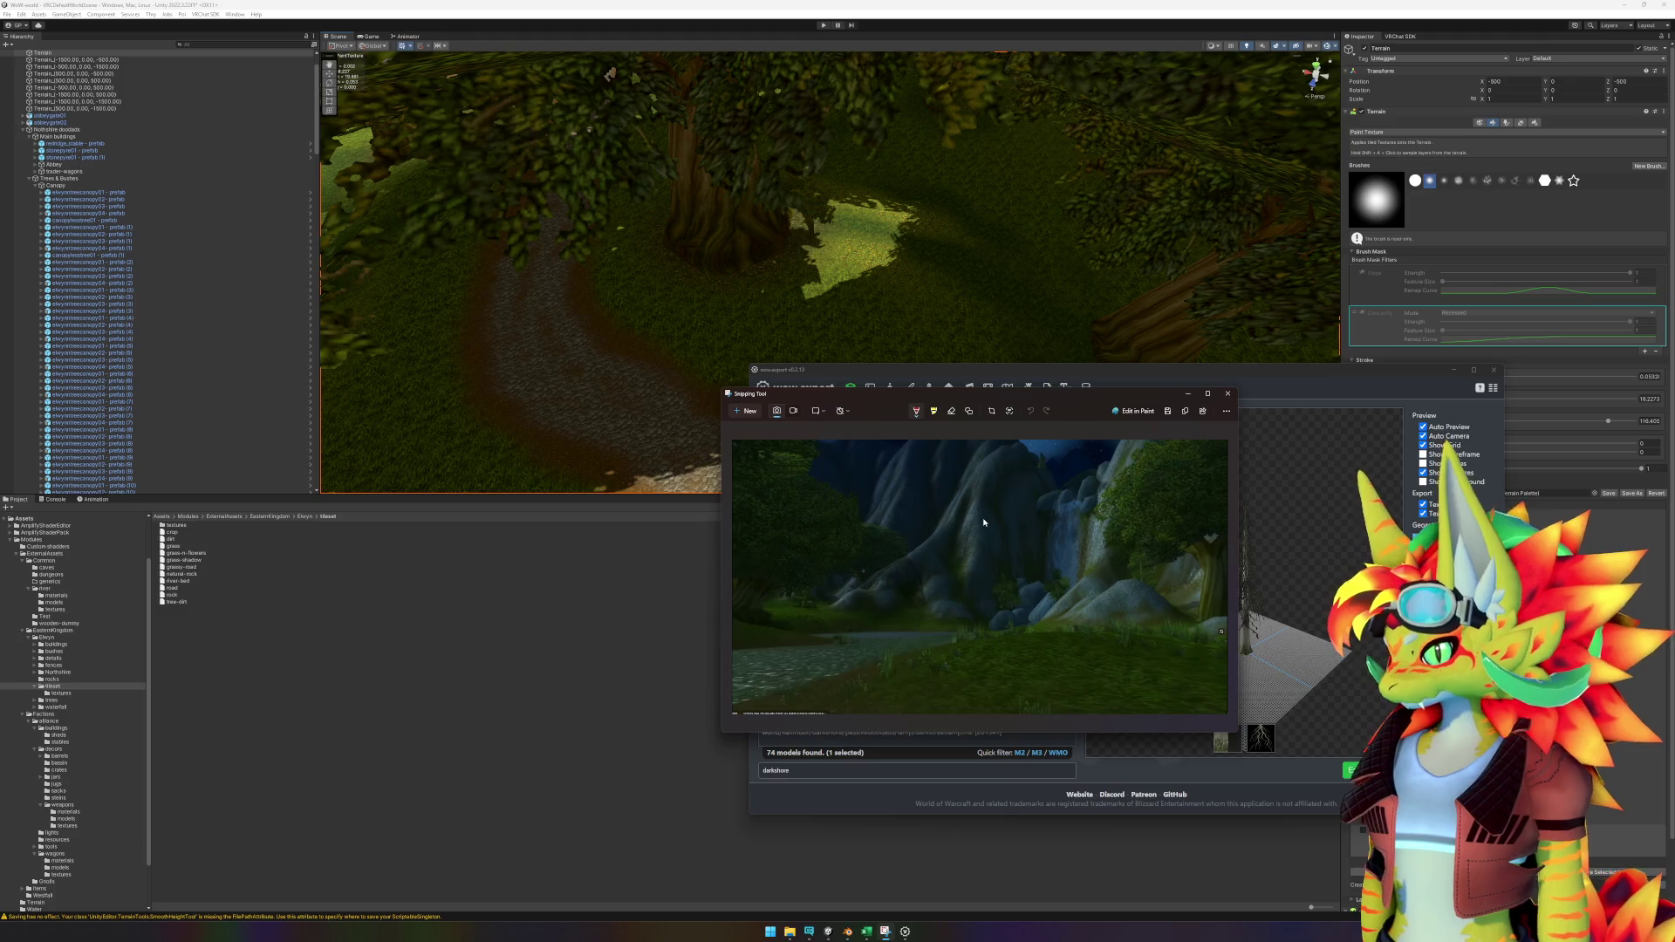
pyautogui.click(579, 679)
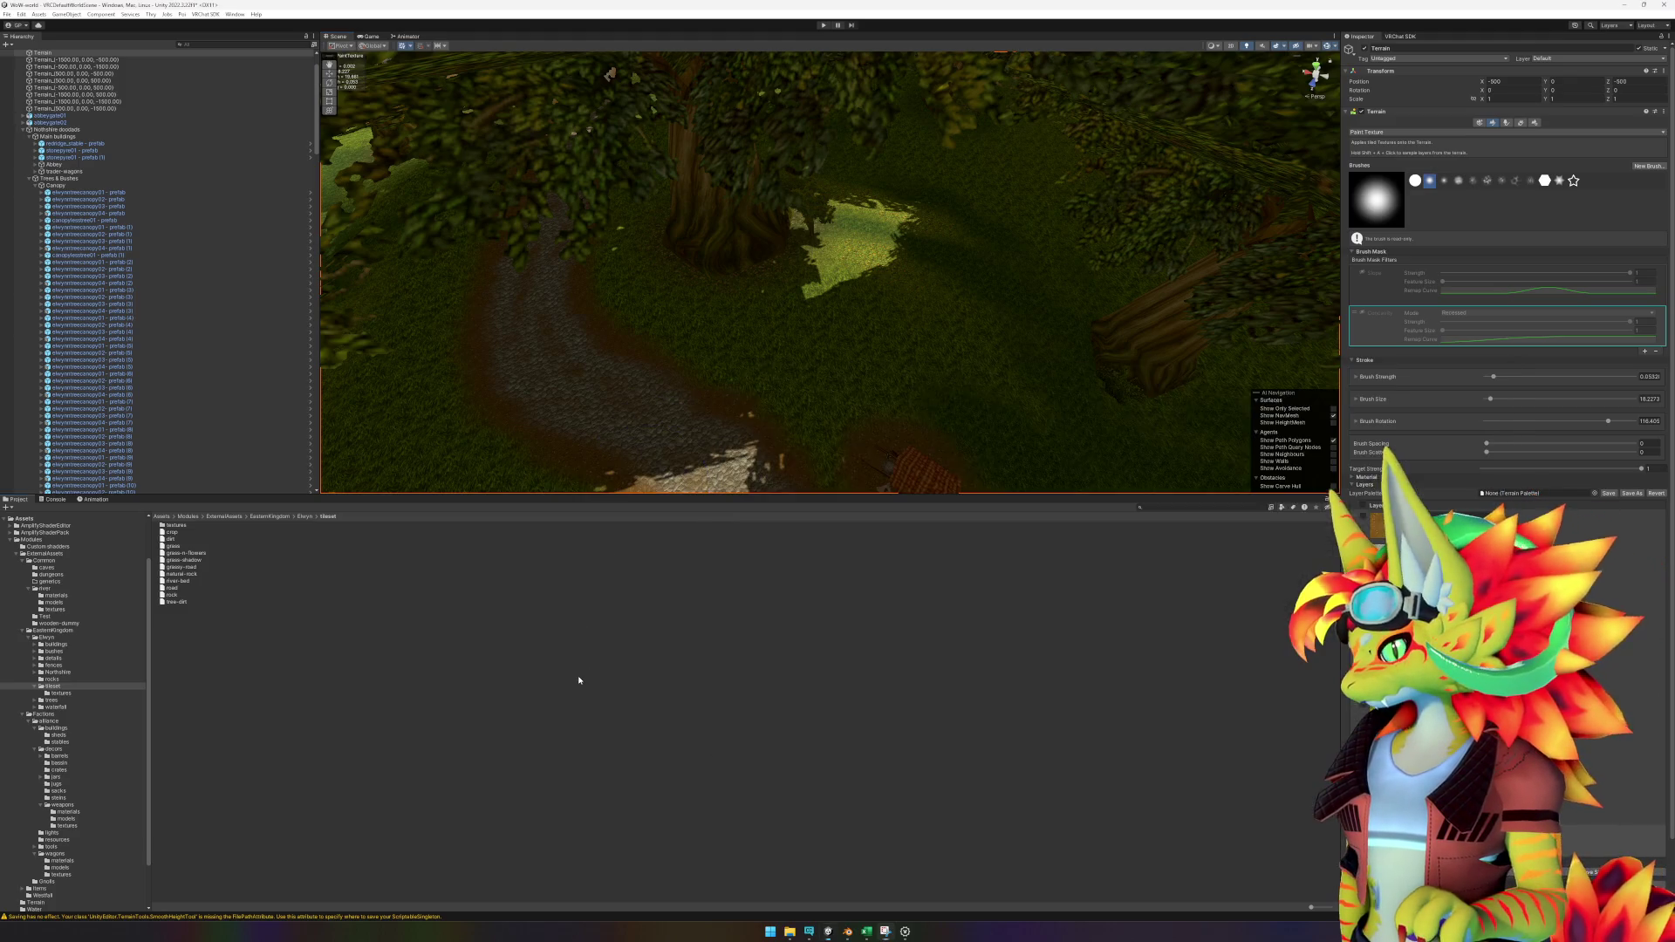
# Orbit and zoom around the tree trunks, grassy slope, abbey lawn and lake.
pyautogui.scroll(10, 989, 430)
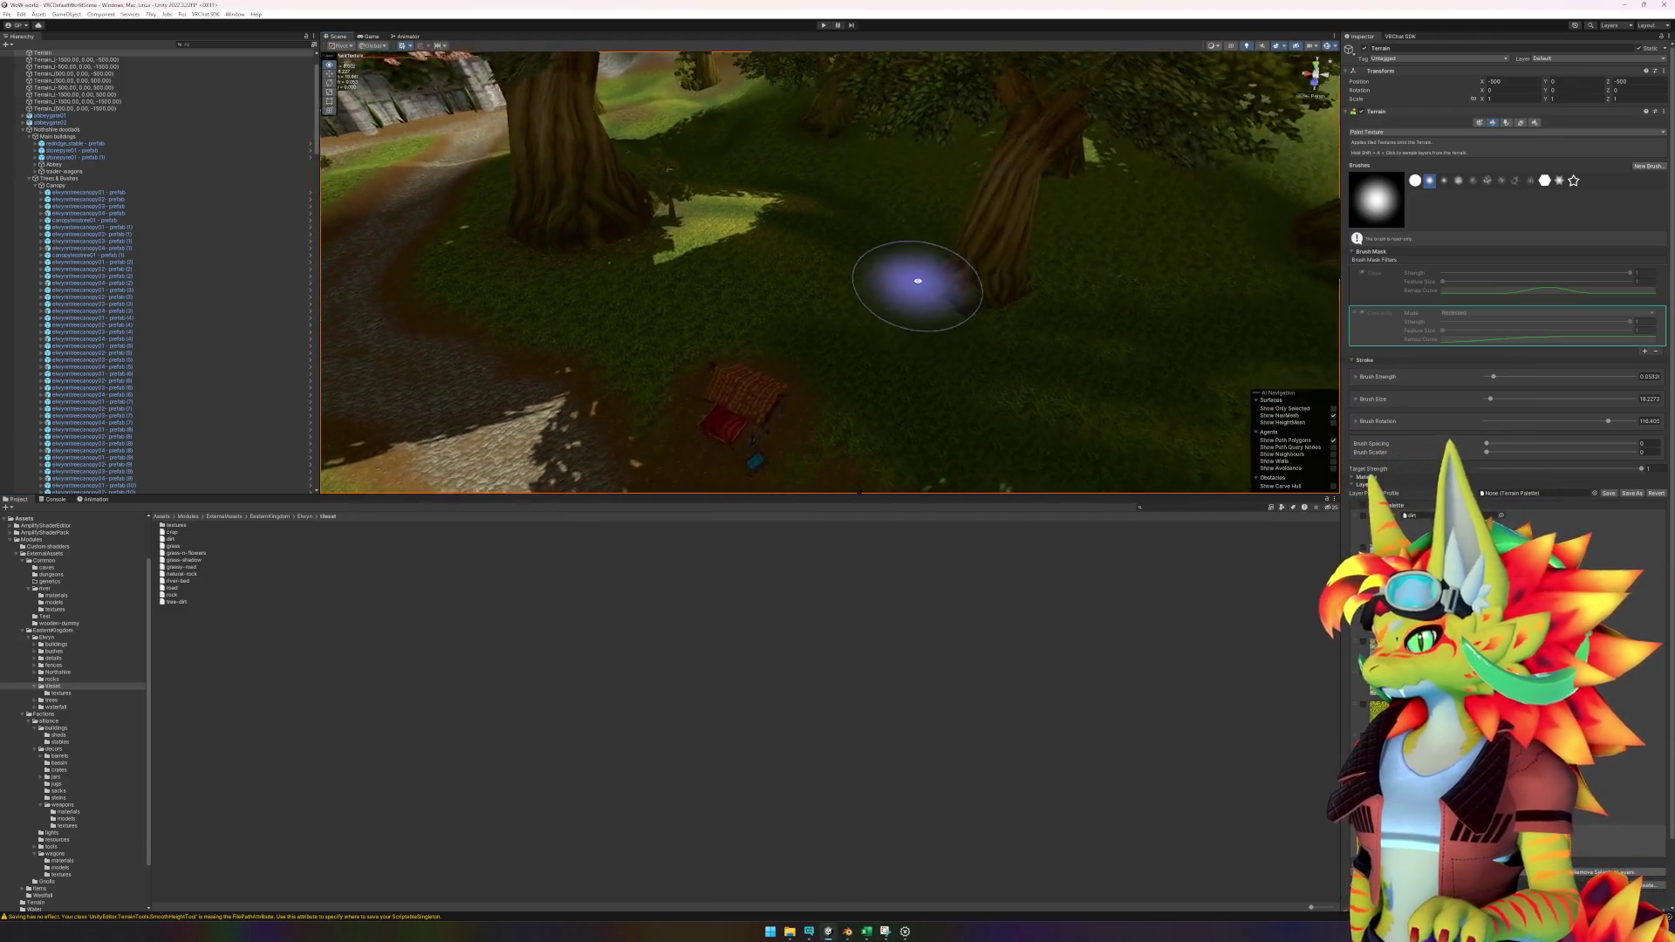
pyautogui.scroll(8, 916, 331)
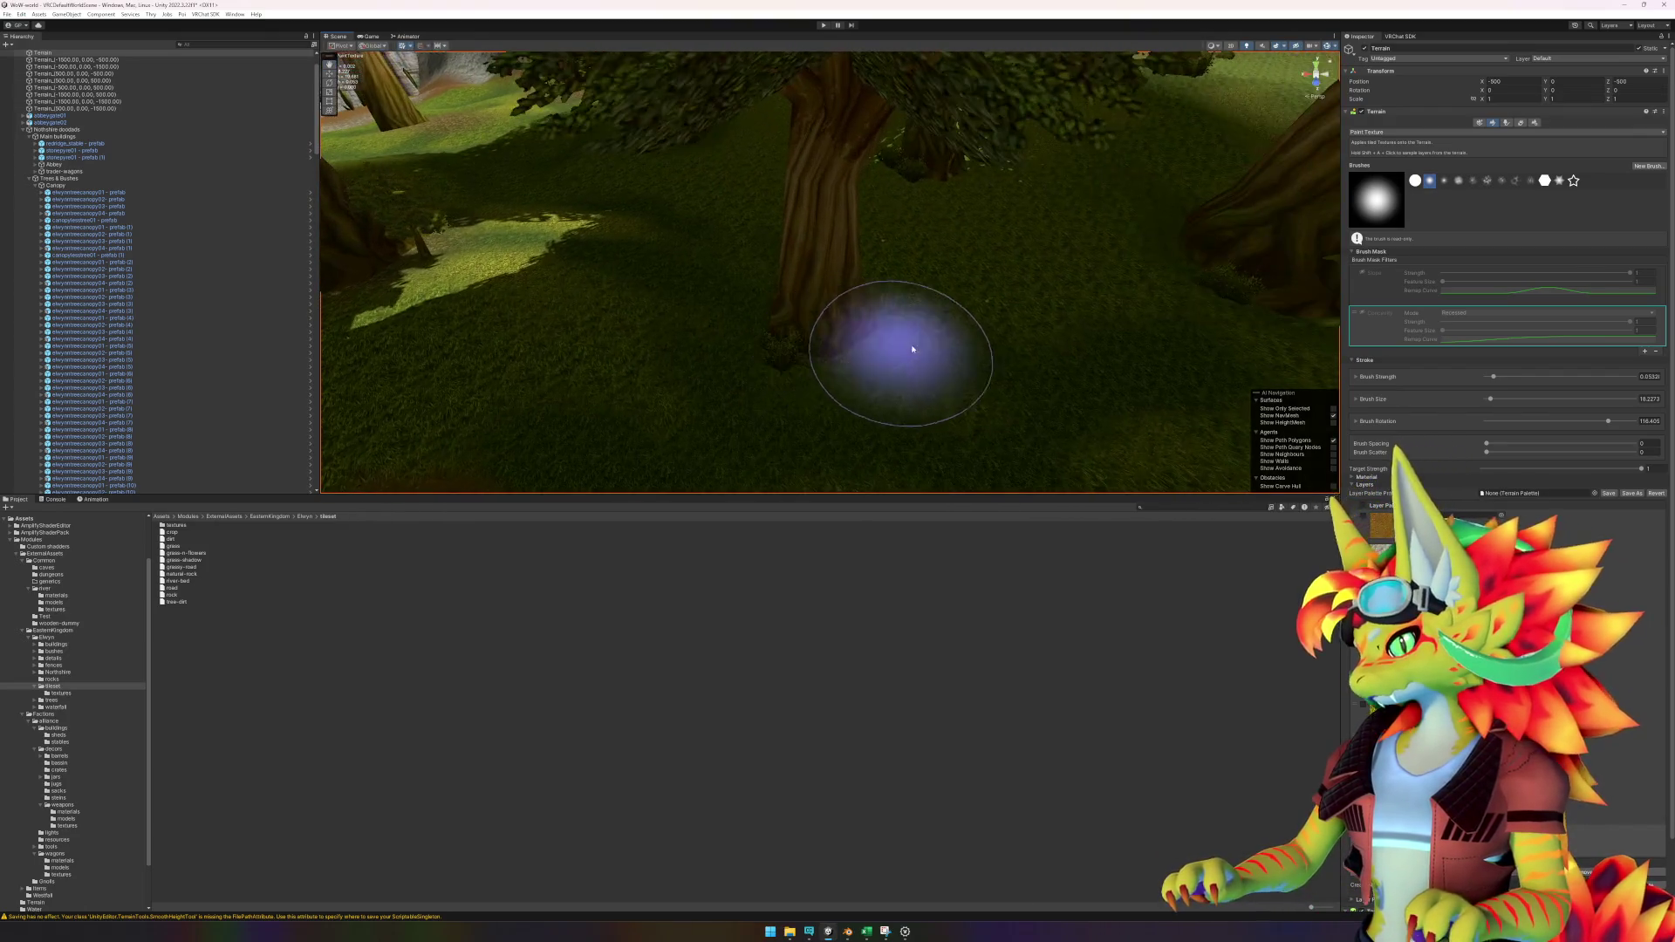
pyautogui.scroll(-5, 842, 364)
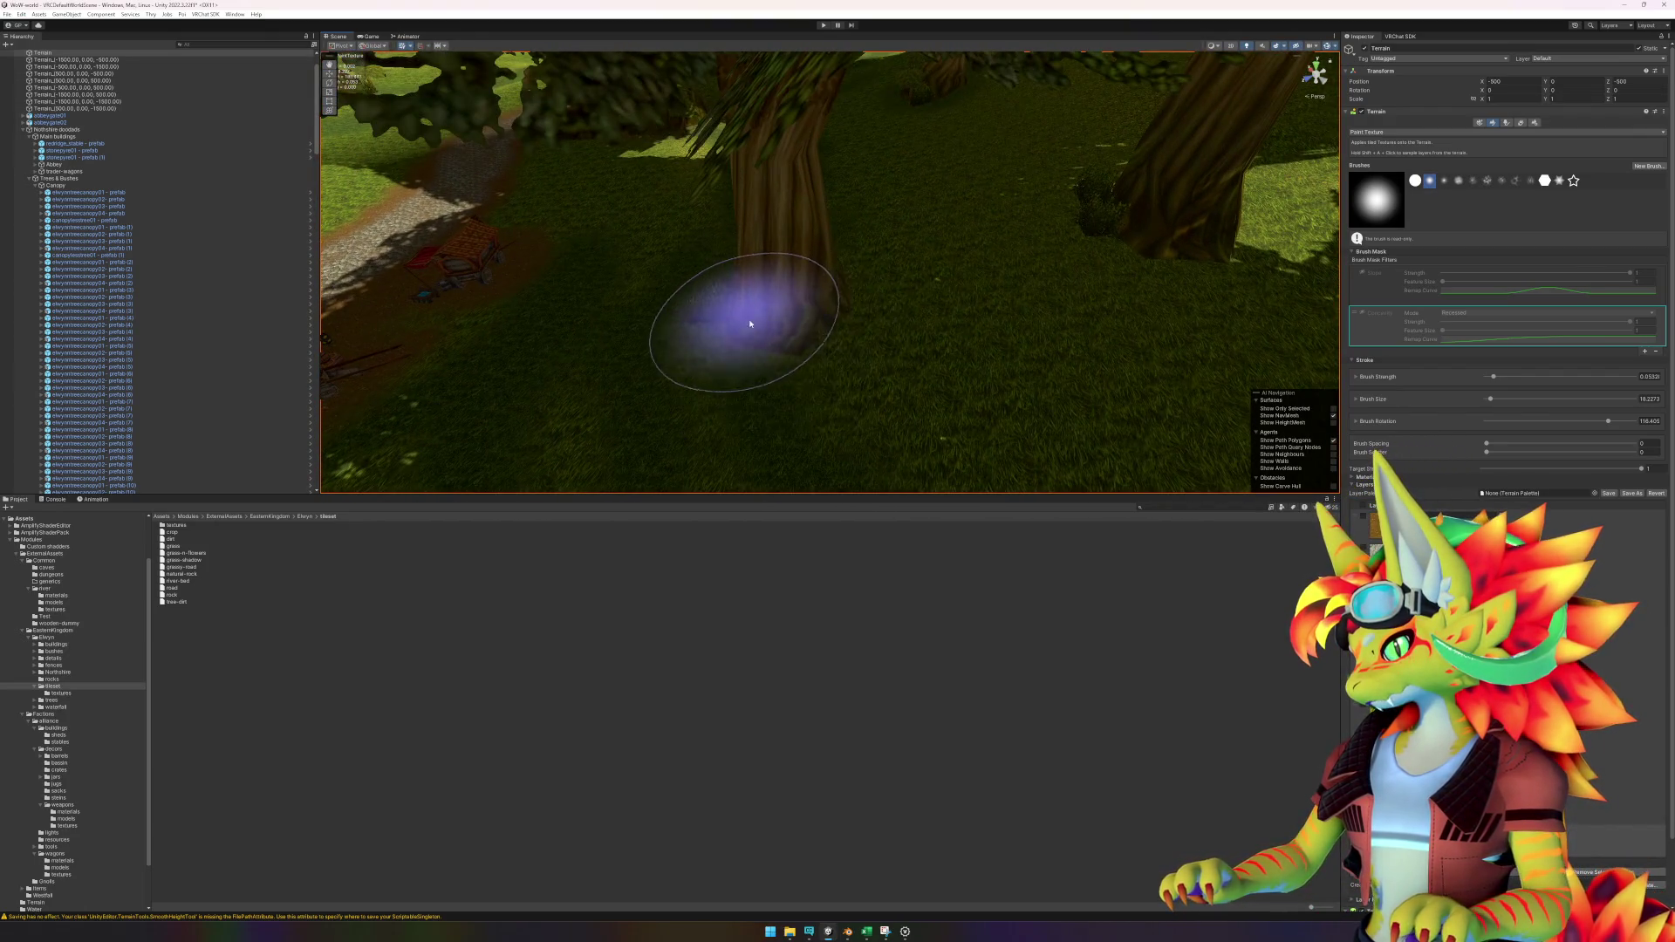
pyautogui.scroll(-5, 873, 299)
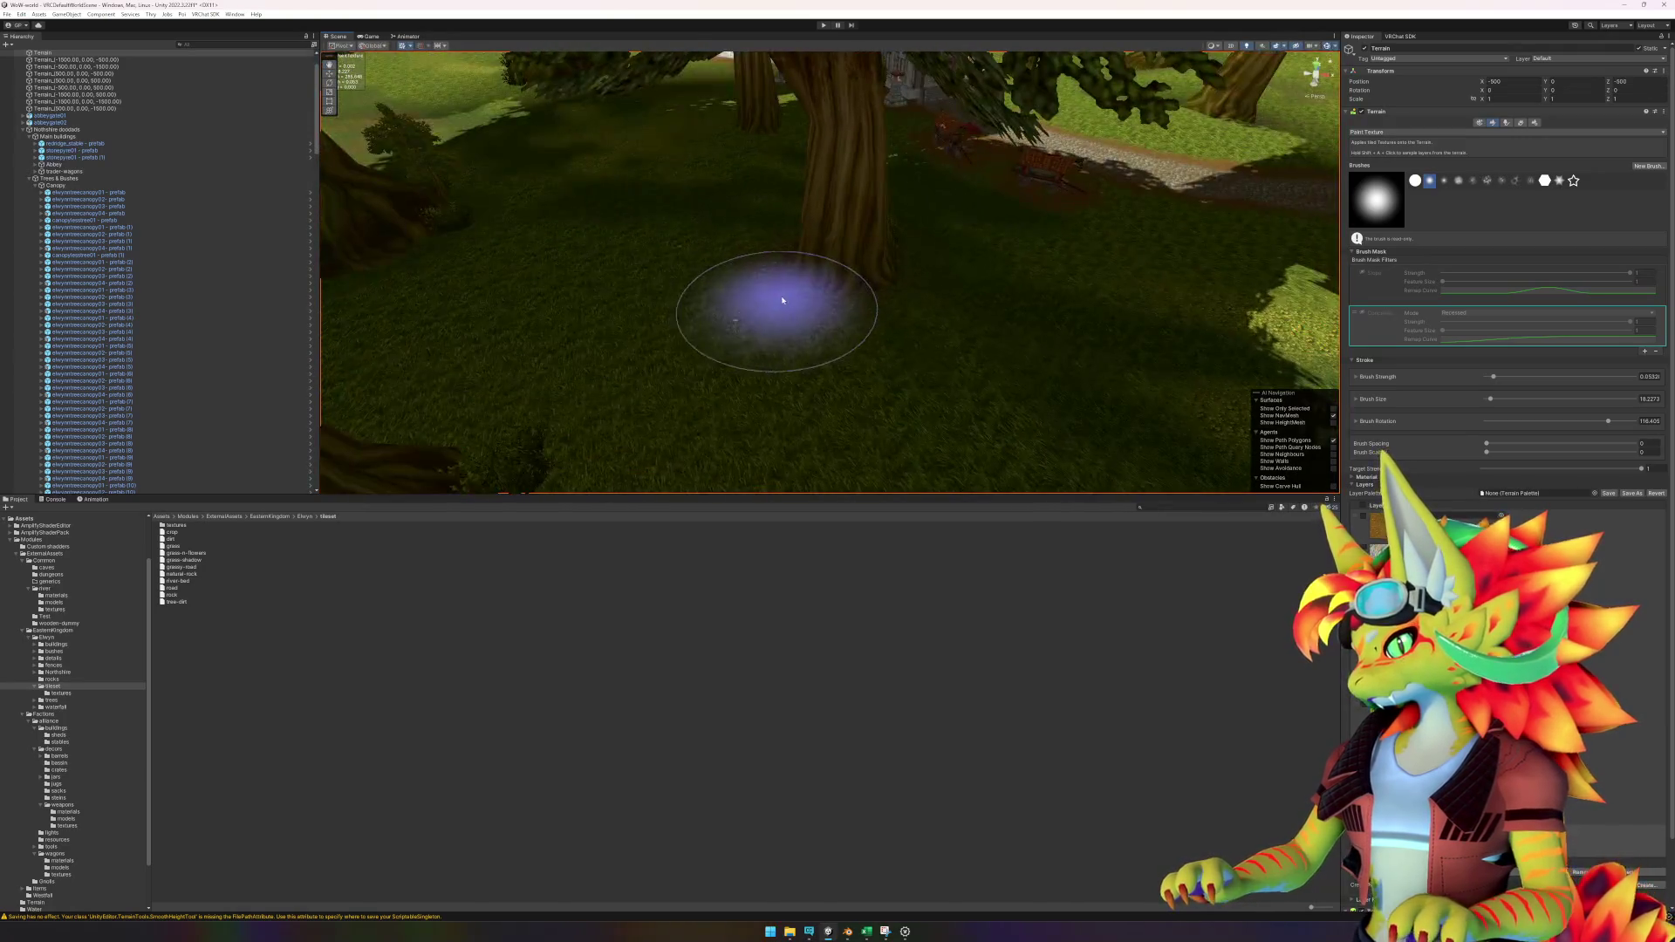
pyautogui.scroll(5, 704, 325)
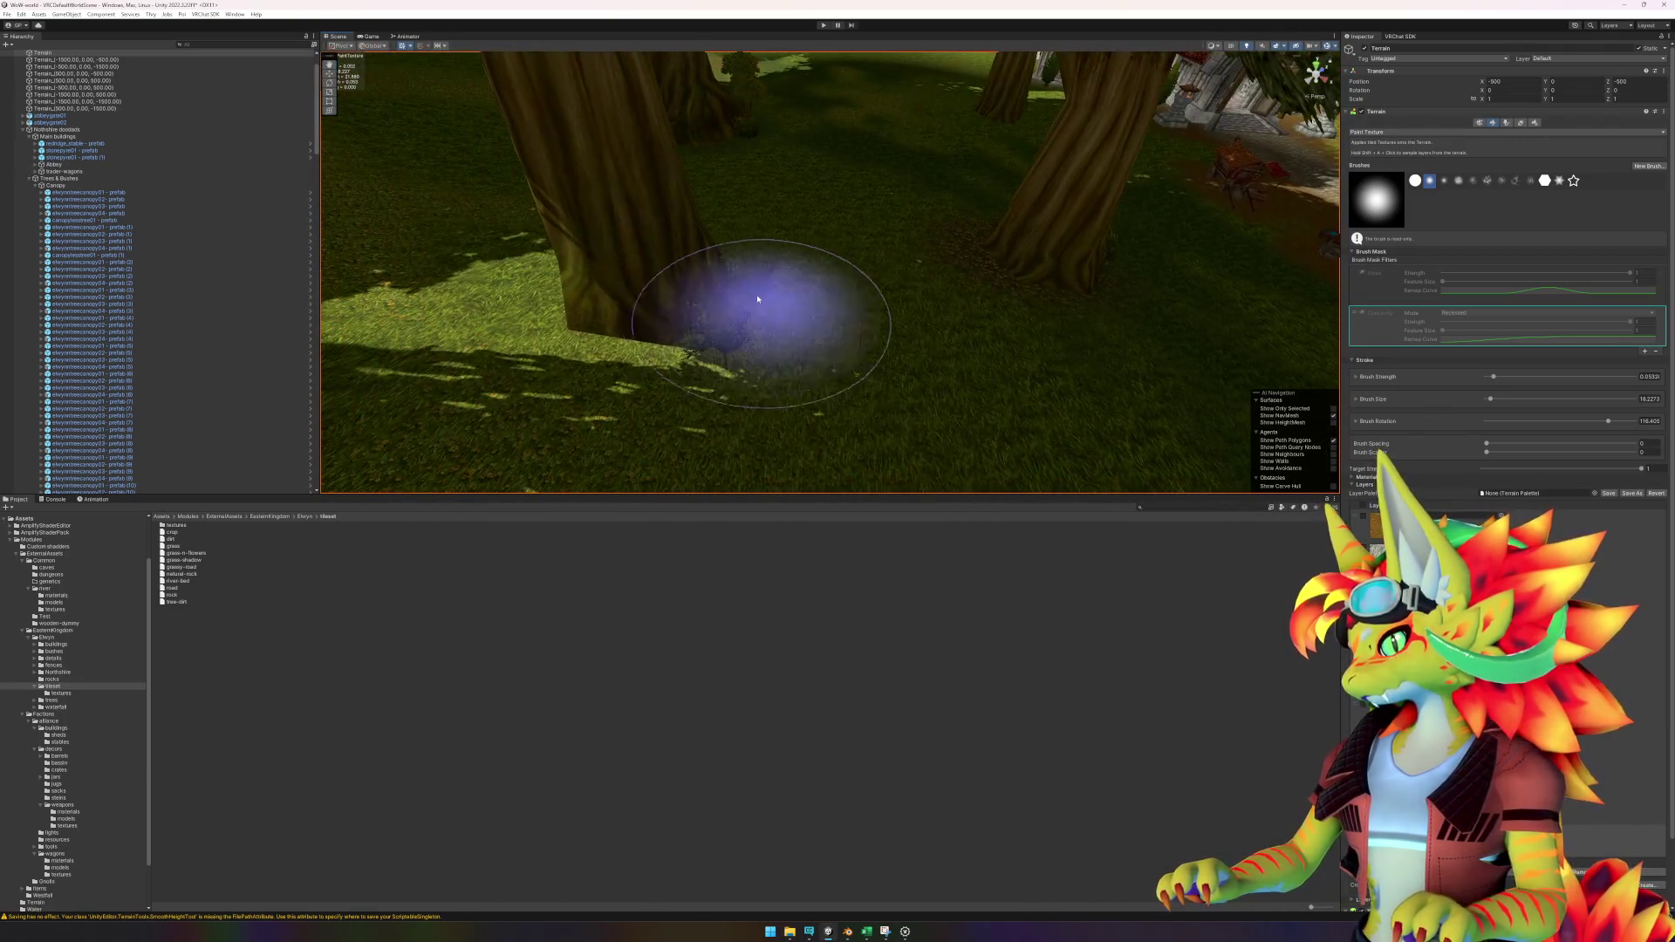
pyautogui.scroll(-5, 738, 288)
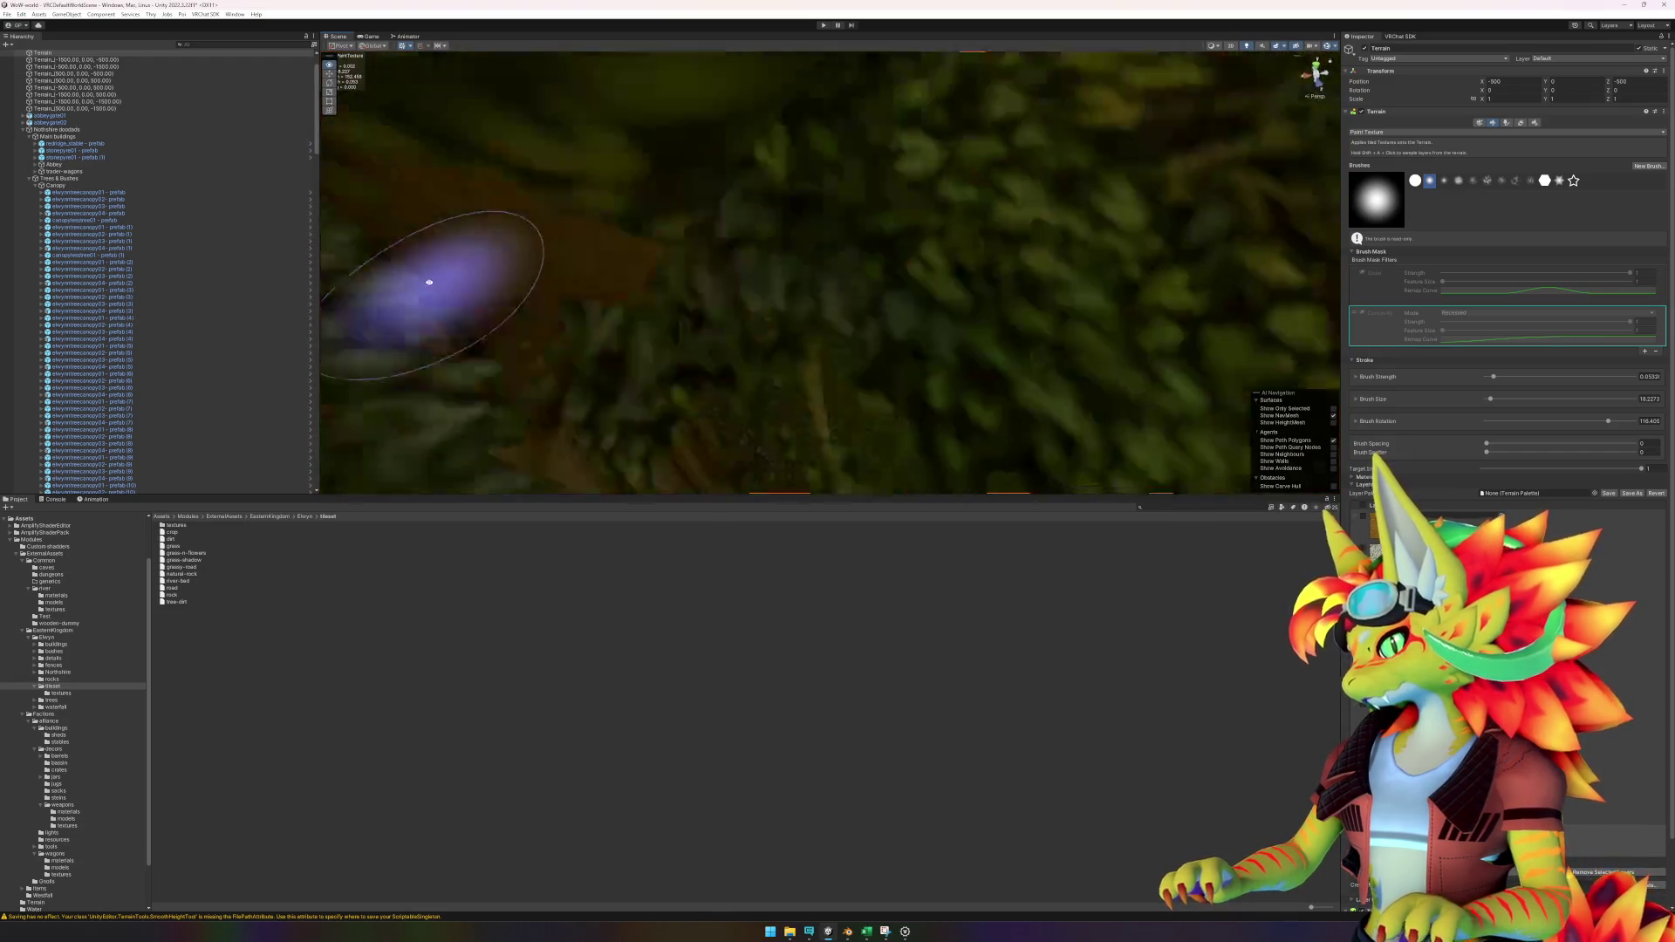
pyautogui.moveTo(806, 248)
pyautogui.mouseDown()
pyautogui.moveTo(916, 273)
pyautogui.moveTo(1021, 349)
pyautogui.moveTo(806, 240)
pyautogui.mouseUp()
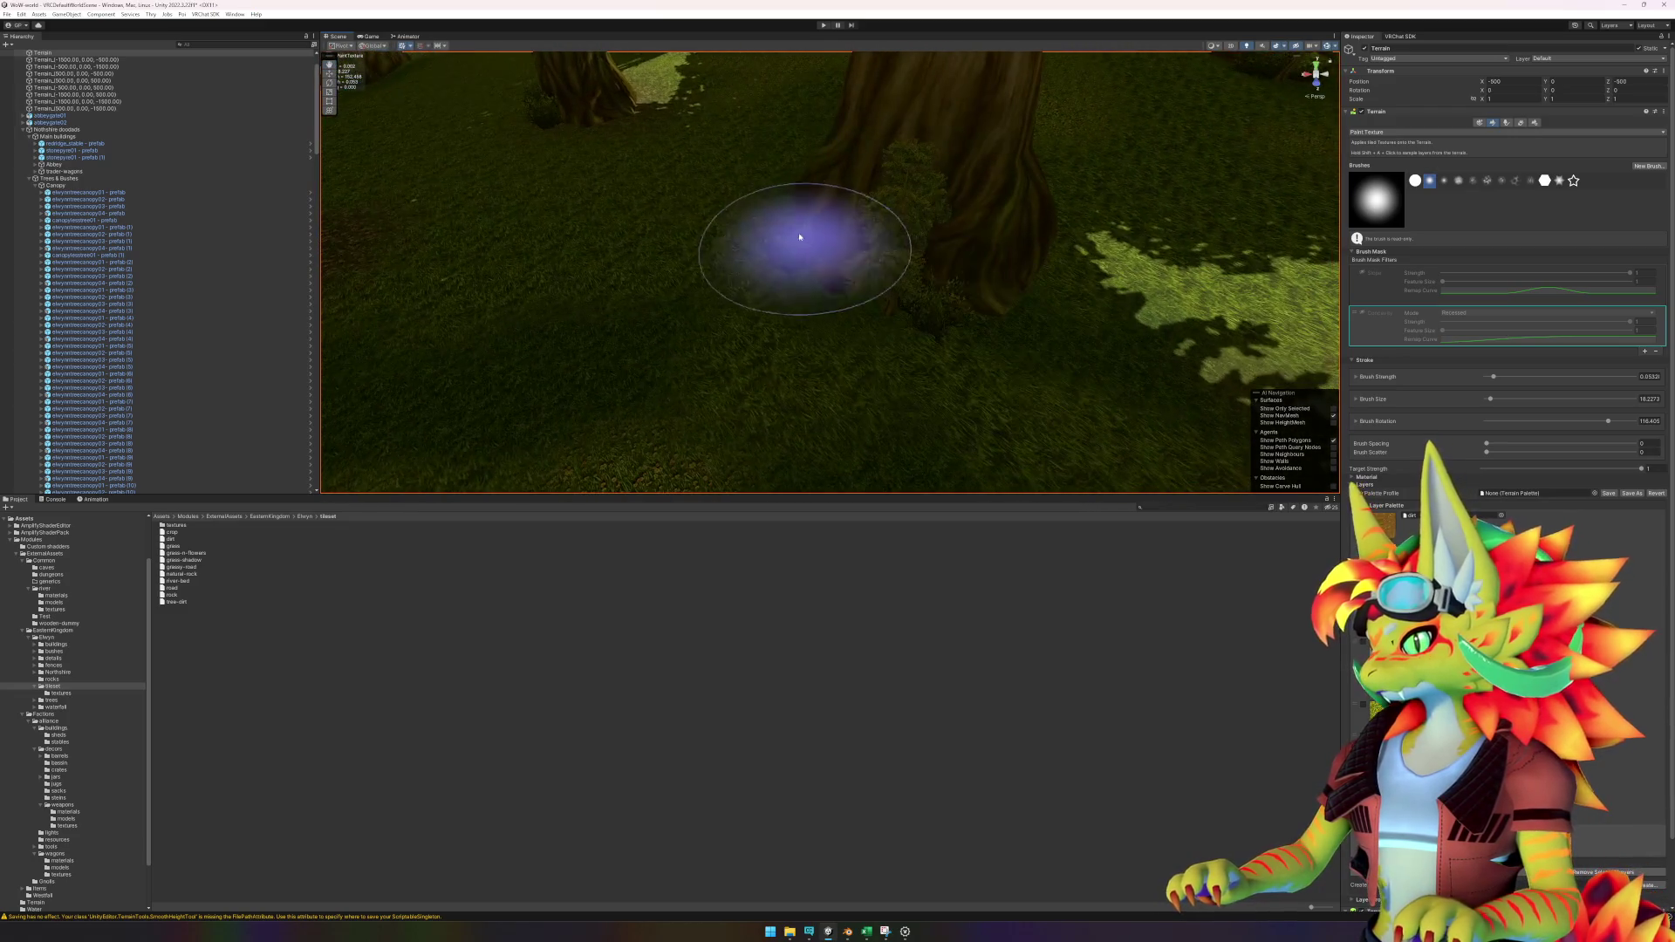
pyautogui.moveTo(1003, 261)
pyautogui.mouseDown()
pyautogui.moveTo(1084, 270)
pyautogui.moveTo(898, 280)
pyautogui.moveTo(812, 318)
pyautogui.moveTo(715, 311)
pyautogui.mouseUp()
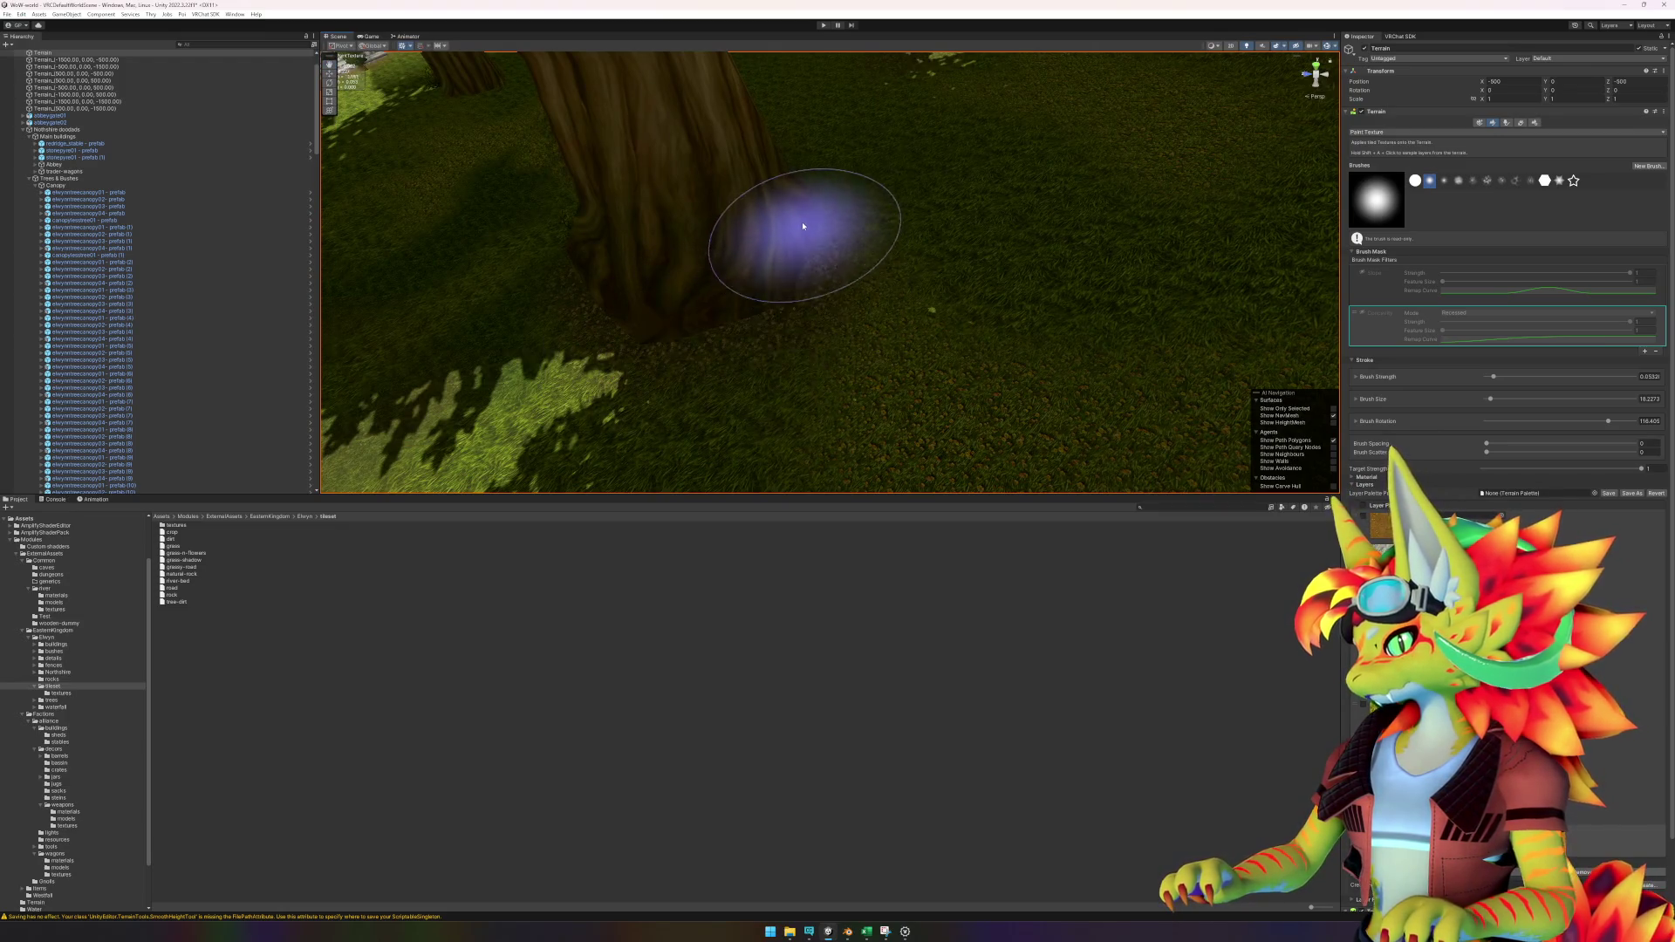
pyautogui.scroll(5, 935, 329)
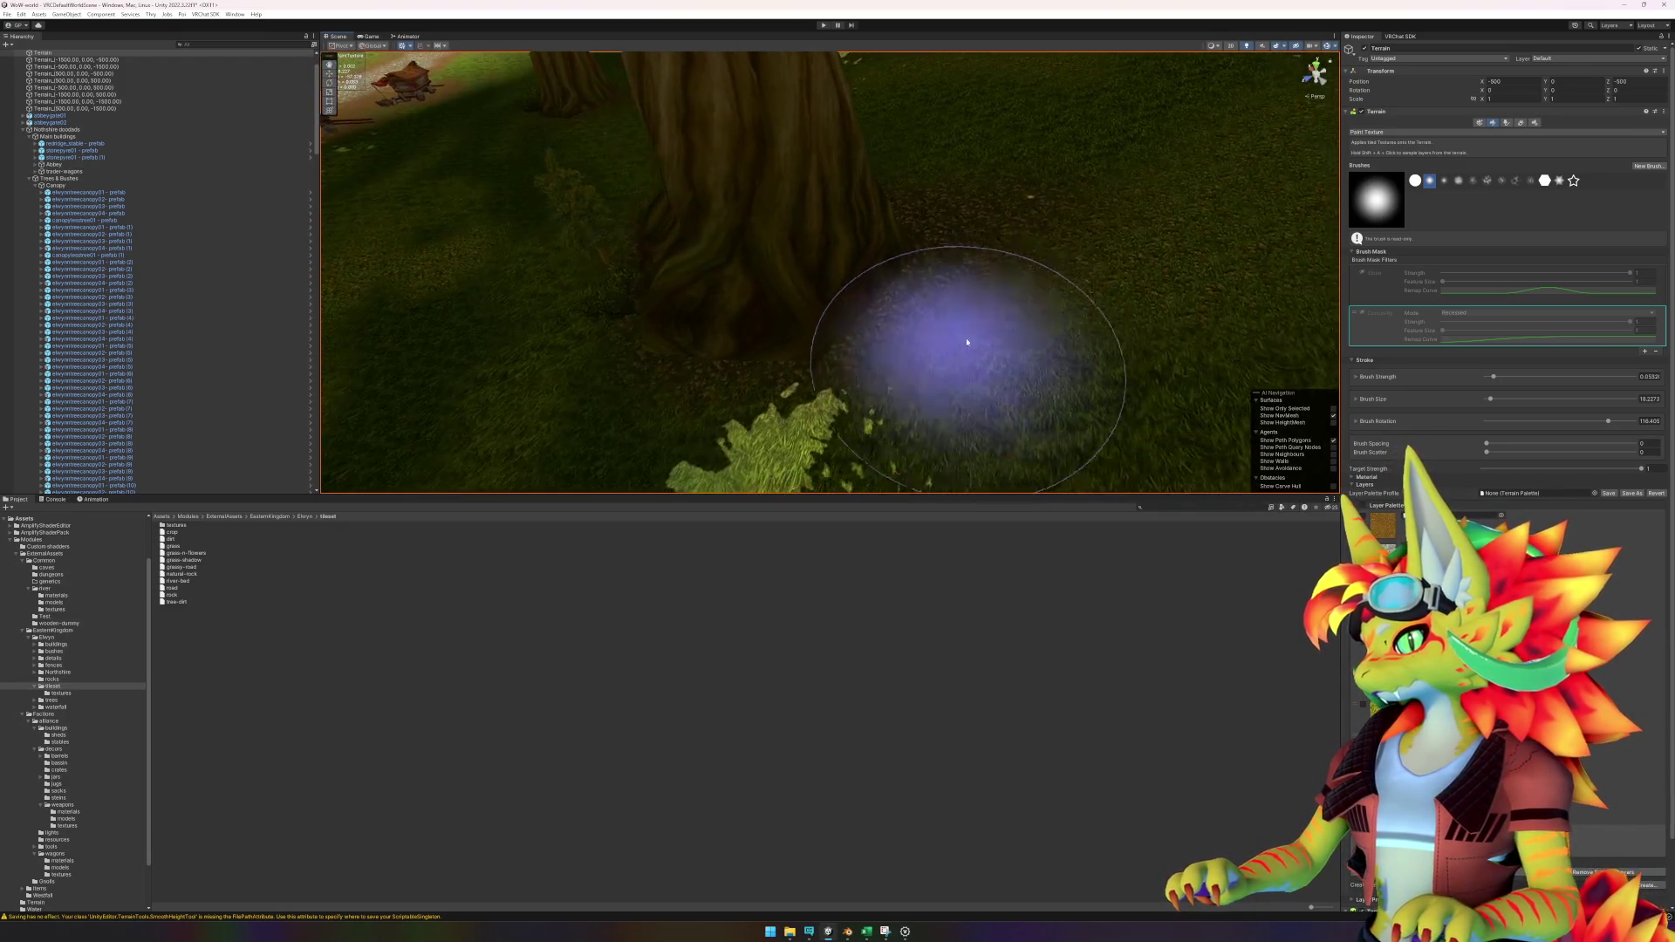
pyautogui.moveTo(924, 345)
pyautogui.mouseDown()
pyautogui.moveTo(866, 373)
pyautogui.moveTo(915, 336)
pyautogui.moveTo(1038, 318)
pyautogui.moveTo(885, 303)
pyautogui.moveTo(957, 374)
pyautogui.moveTo(943, 343)
pyautogui.moveTo(592, 234)
pyautogui.mouseUp()
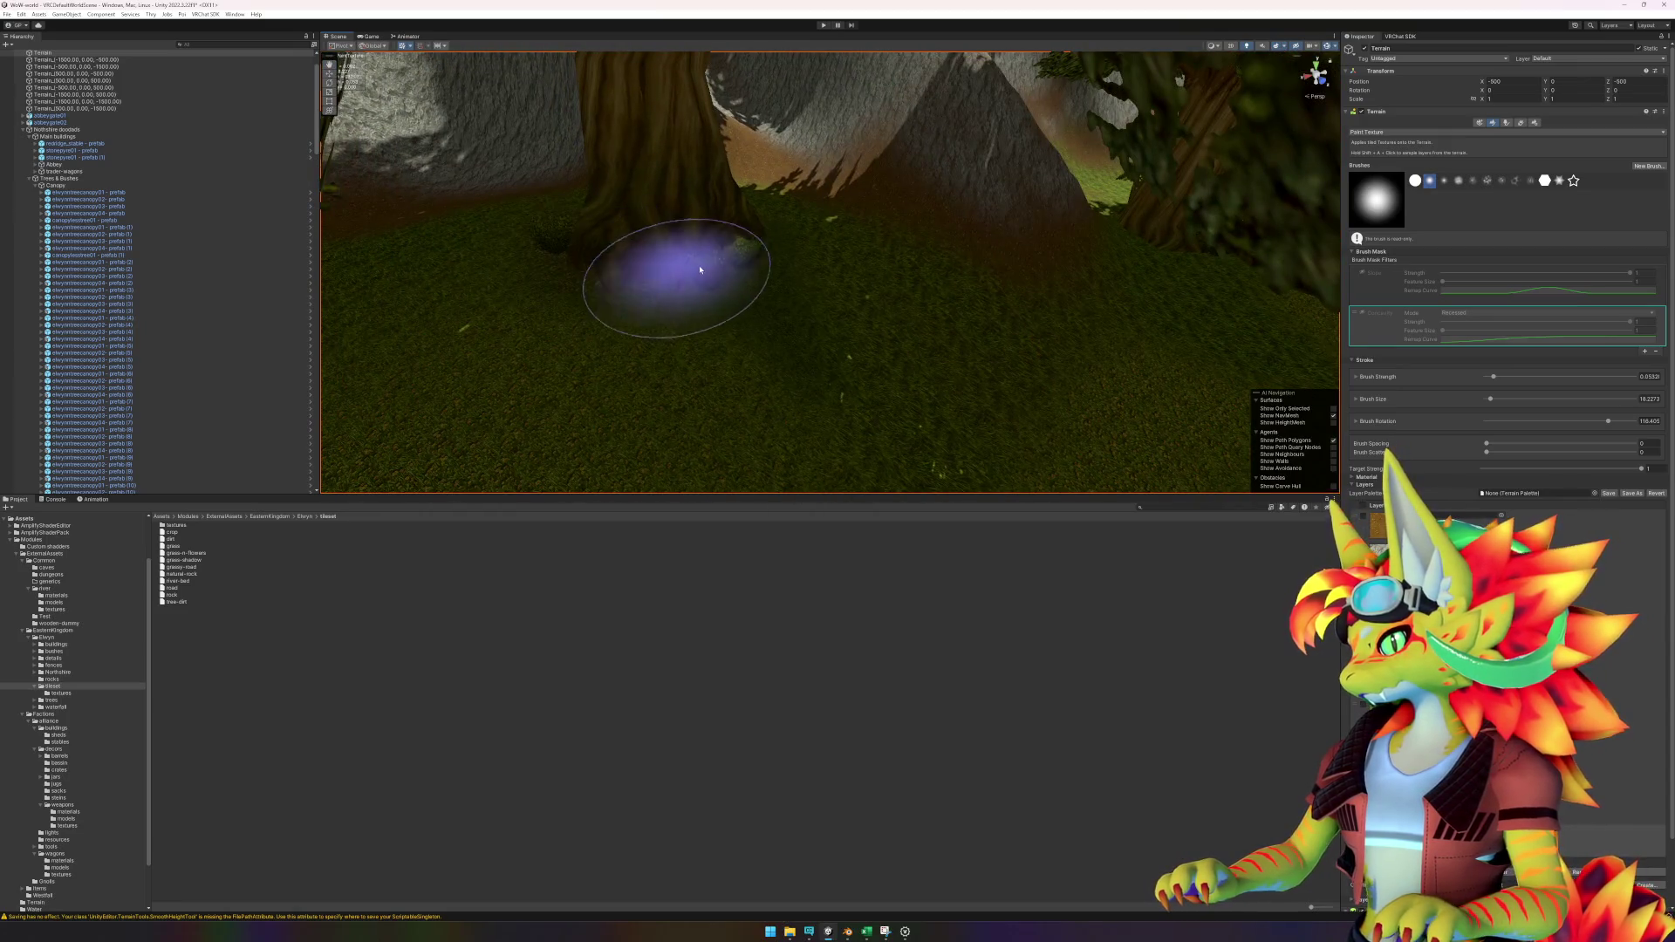
pyautogui.moveTo(732, 197)
pyautogui.mouseDown()
pyautogui.moveTo(774, 261)
pyautogui.moveTo(703, 292)
pyautogui.mouseUp()
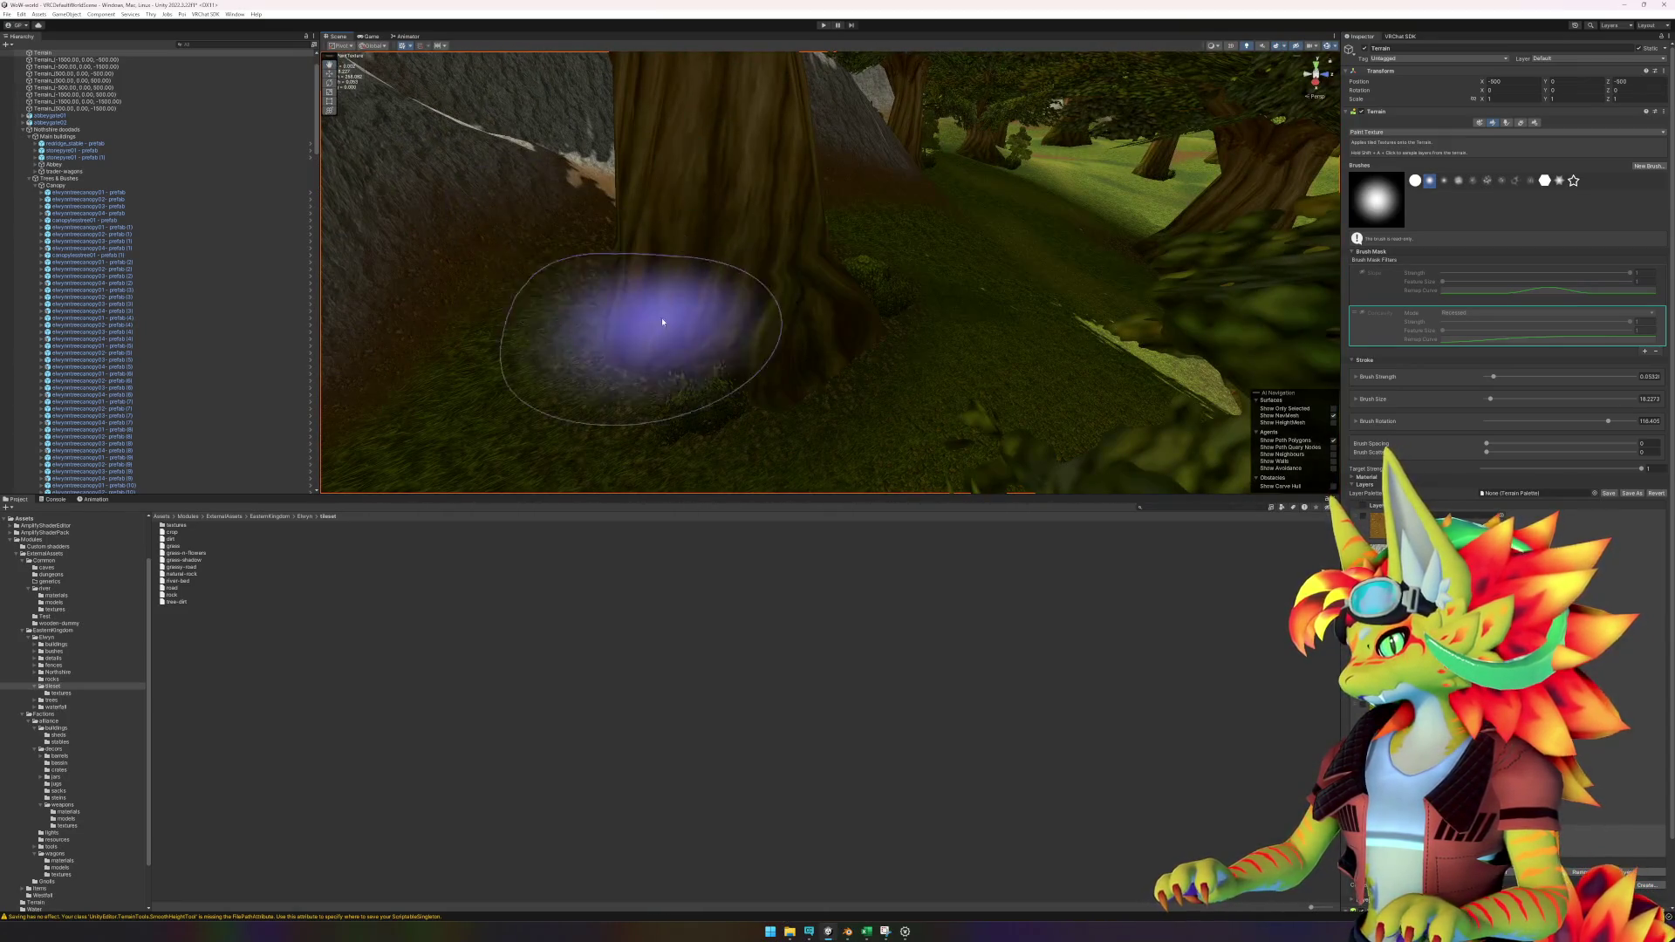
pyautogui.moveTo(888, 294)
pyautogui.mouseDown()
pyautogui.moveTo(666, 317)
pyautogui.moveTo(643, 349)
pyautogui.moveTo(584, 297)
pyautogui.moveTo(640, 273)
pyautogui.moveTo(566, 239)
pyautogui.mouseUp()
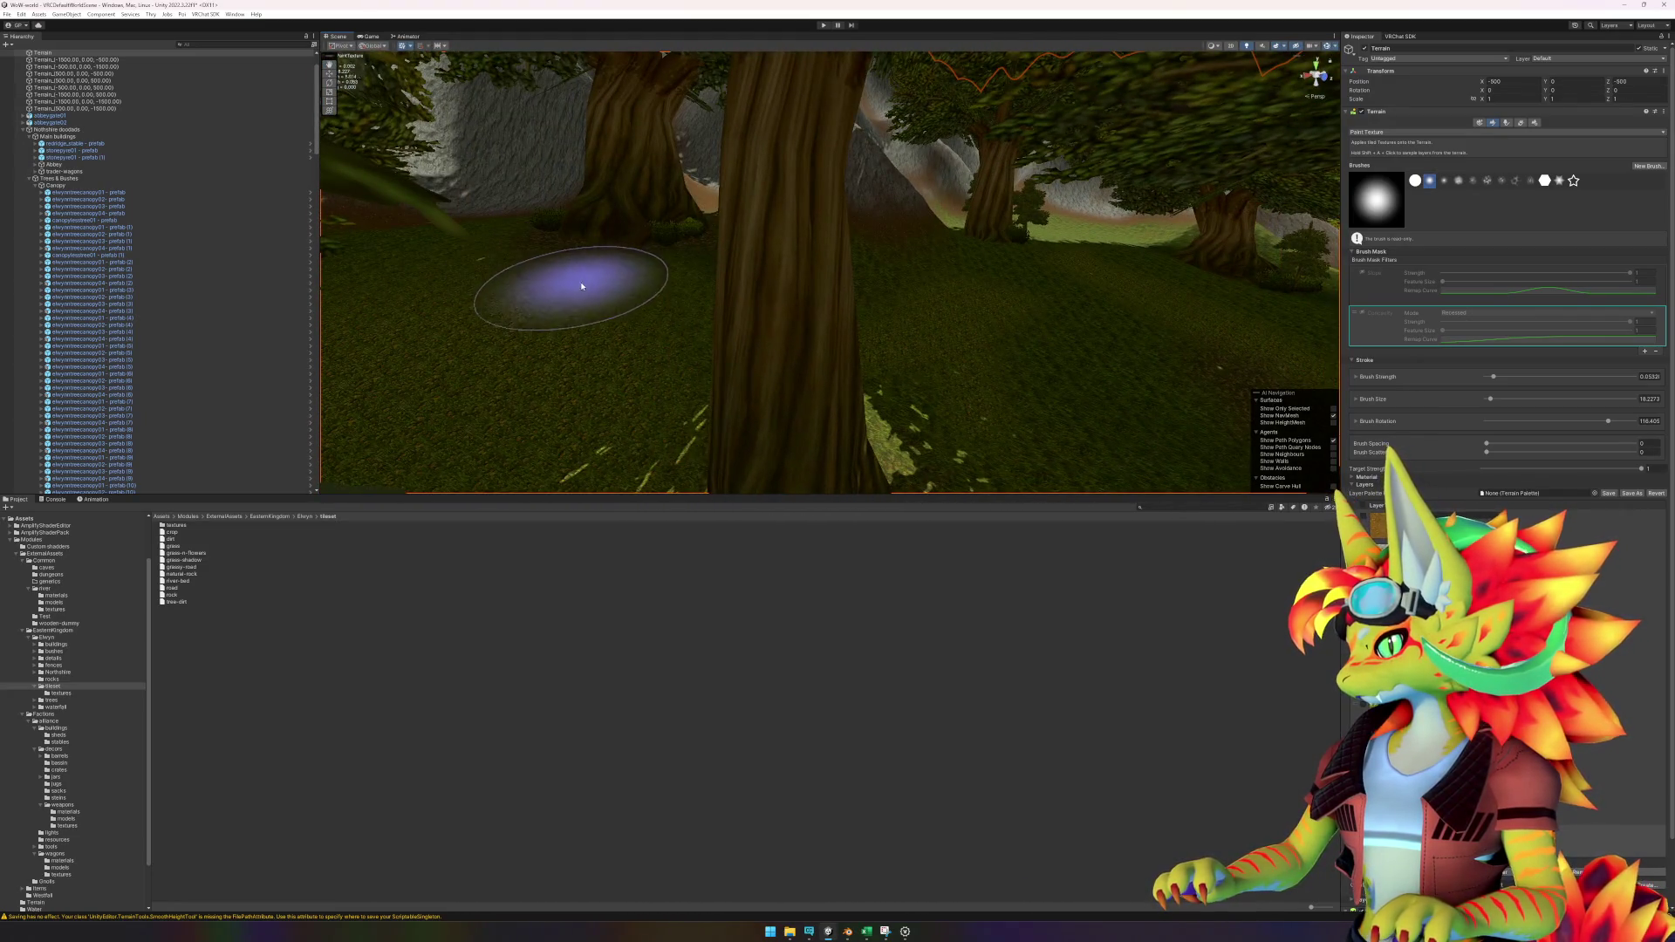
pyautogui.moveTo(852, 363)
pyautogui.mouseDown()
pyautogui.moveTo(636, 366)
pyautogui.moveTo(976, 422)
pyautogui.mouseUp()
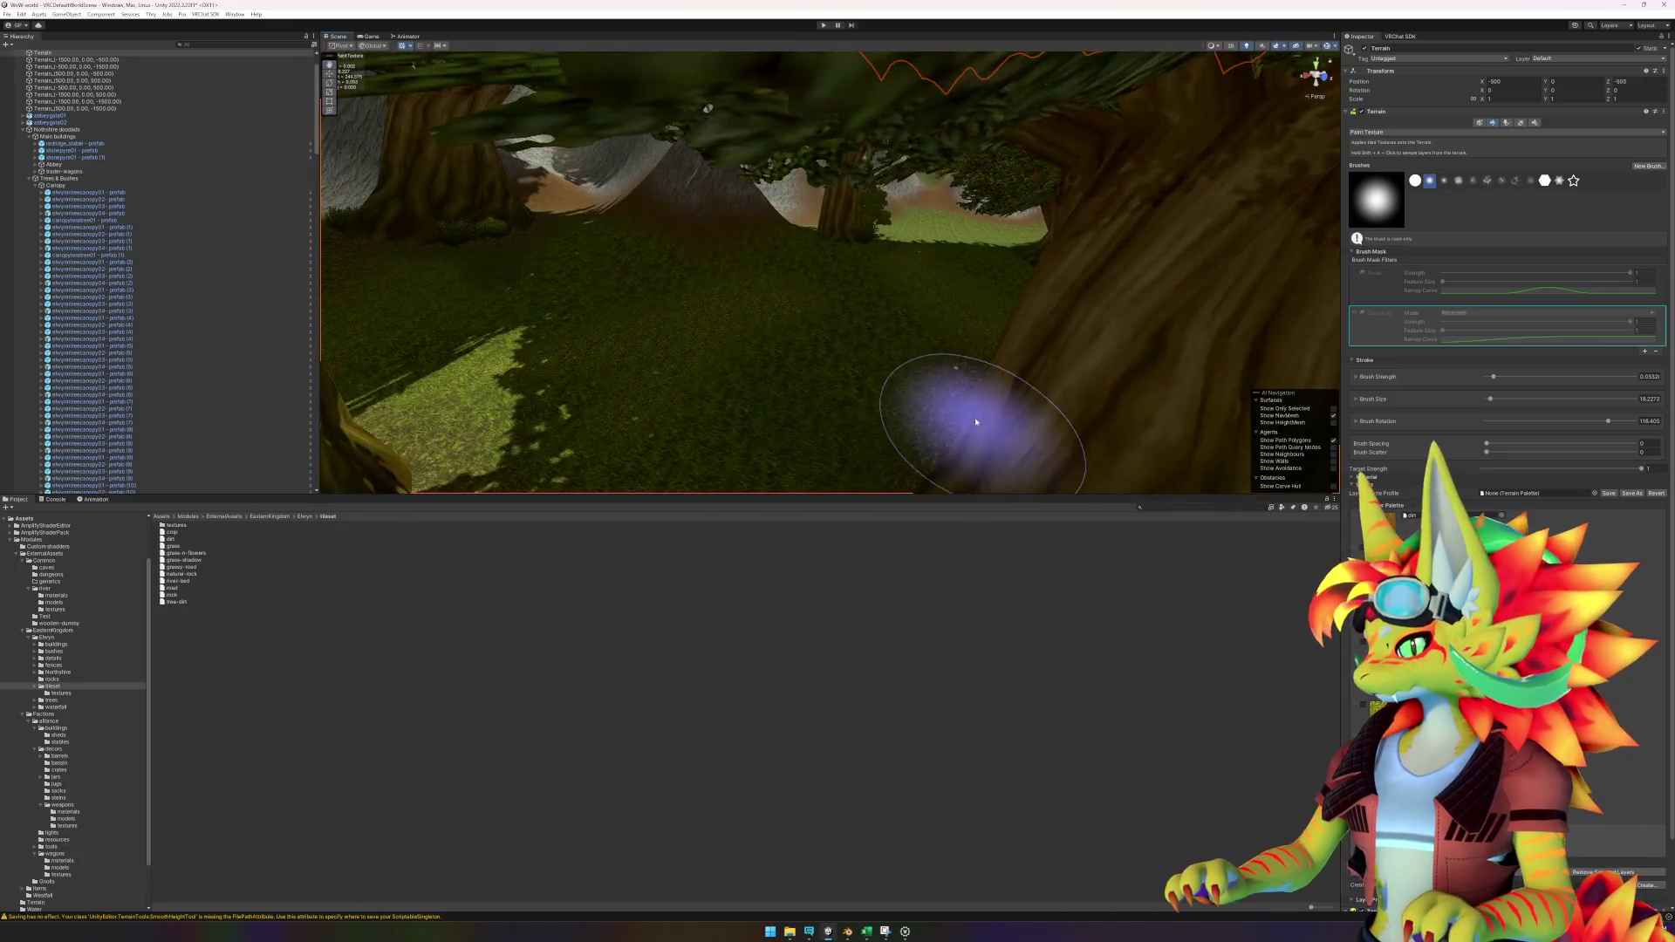
pyautogui.moveTo(890, 284)
pyautogui.mouseDown()
pyautogui.moveTo(811, 241)
pyautogui.moveTo(599, 299)
pyautogui.moveTo(916, 337)
pyautogui.moveTo(644, 354)
pyautogui.moveTo(1112, 299)
pyautogui.moveTo(811, 385)
pyautogui.moveTo(823, 402)
pyautogui.mouseUp()
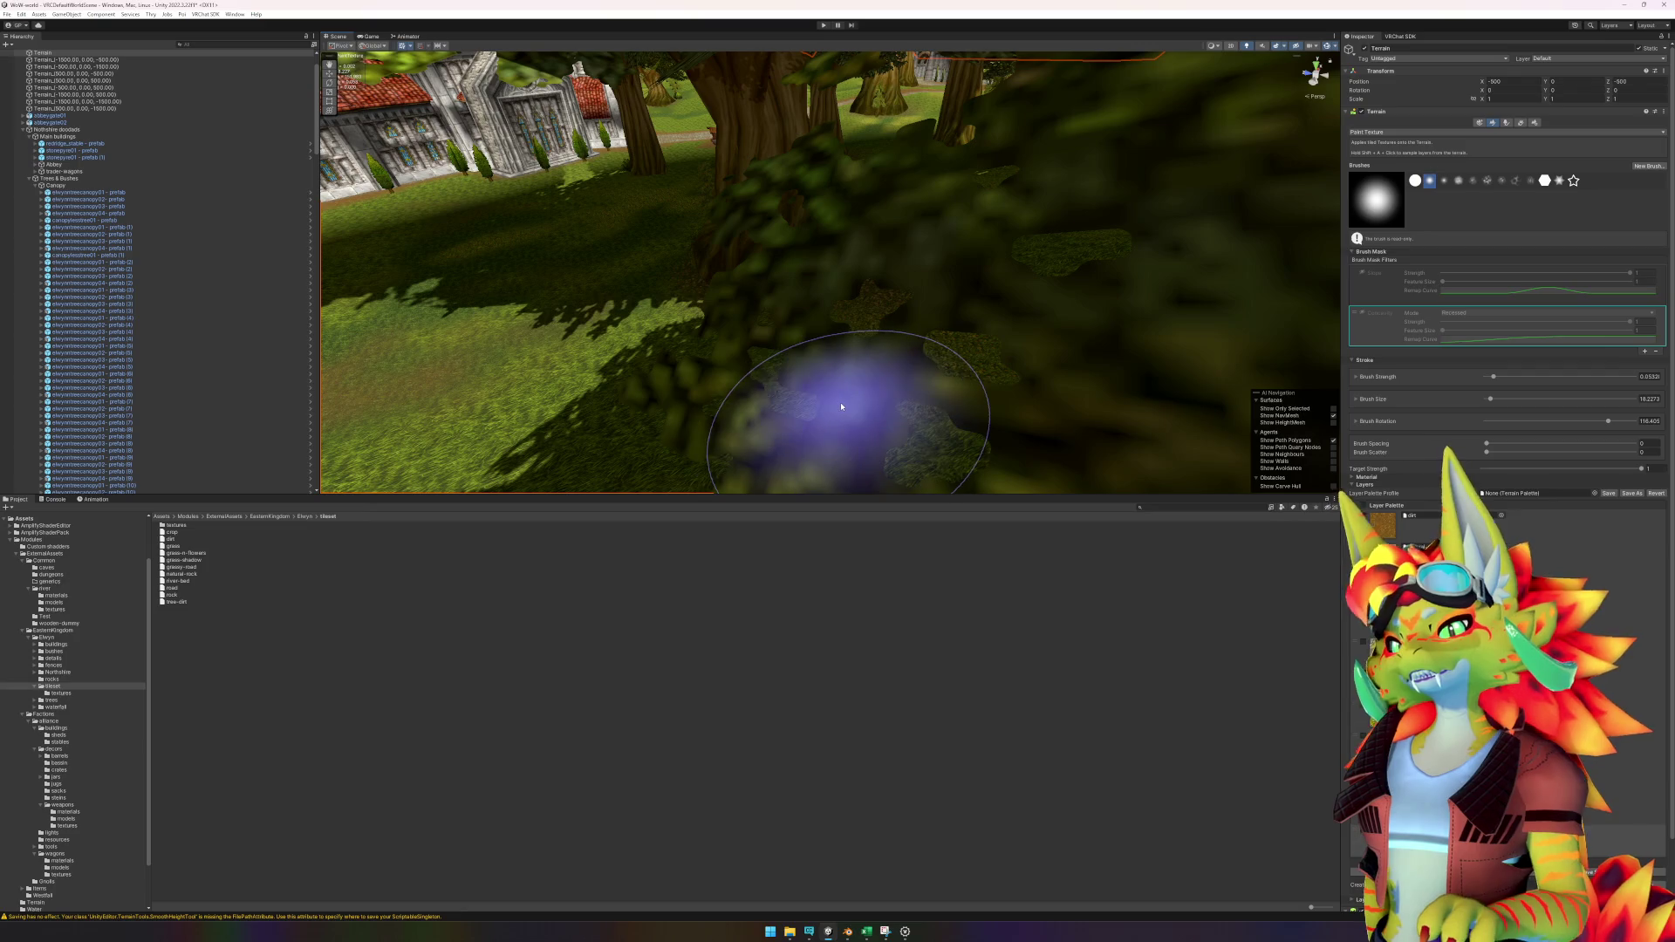
pyautogui.scroll(-5, 891, 412)
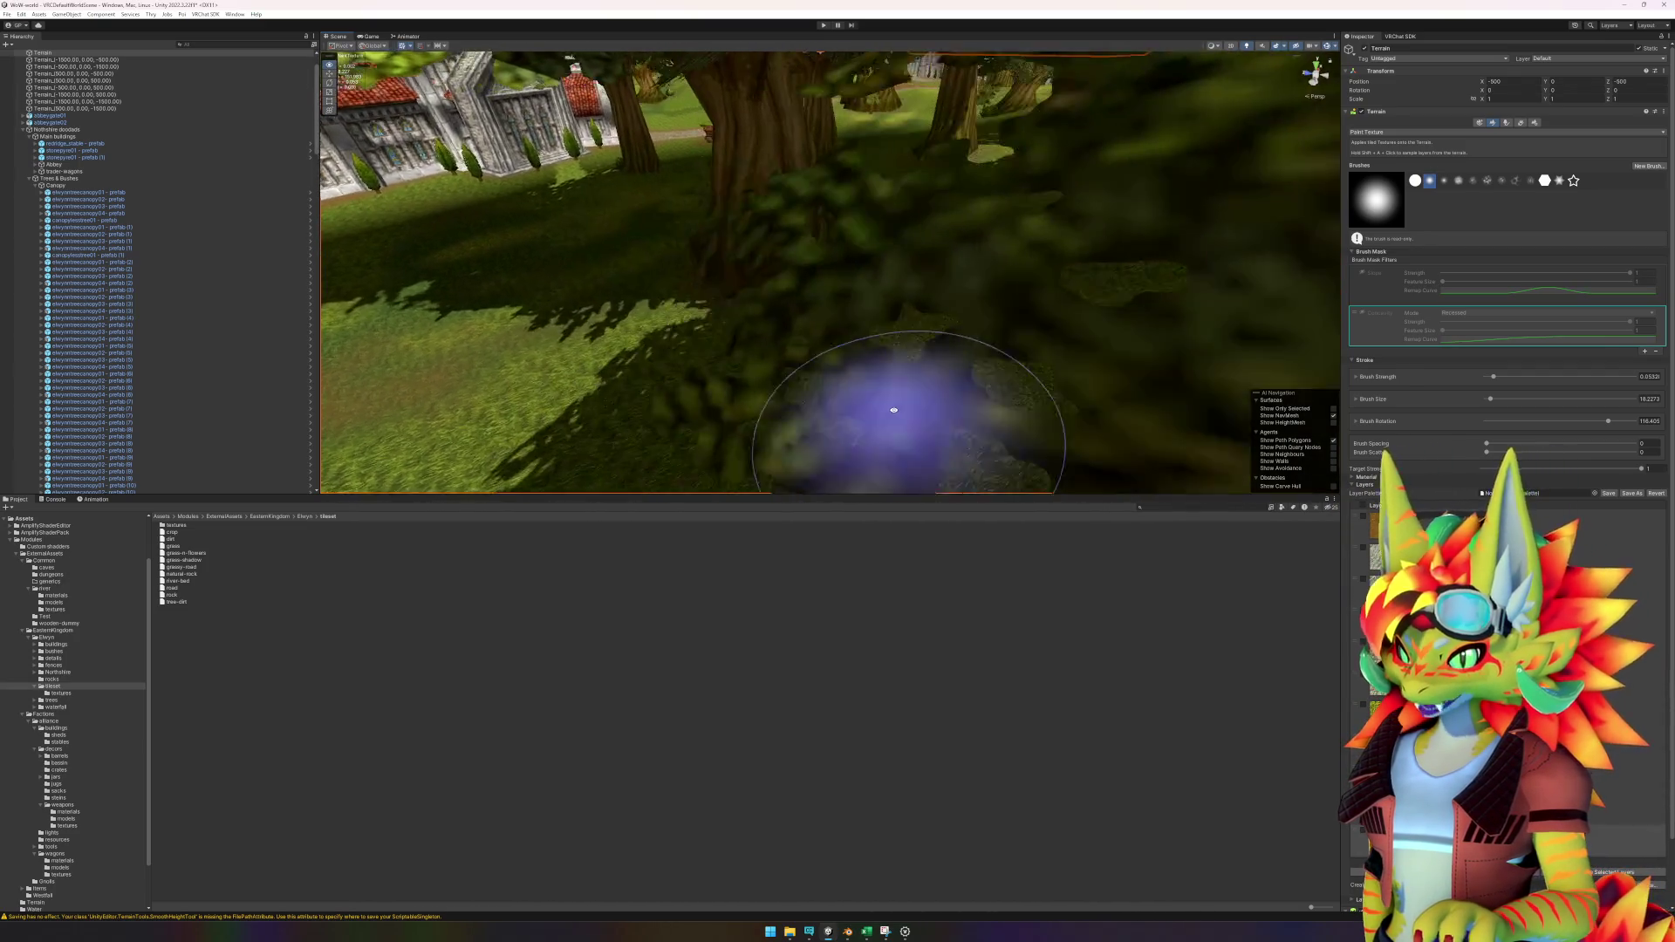
pyautogui.moveTo(935, 392)
pyautogui.mouseDown()
pyautogui.moveTo(561, 373)
pyautogui.moveTo(675, 356)
pyautogui.moveTo(983, 373)
pyautogui.mouseUp()
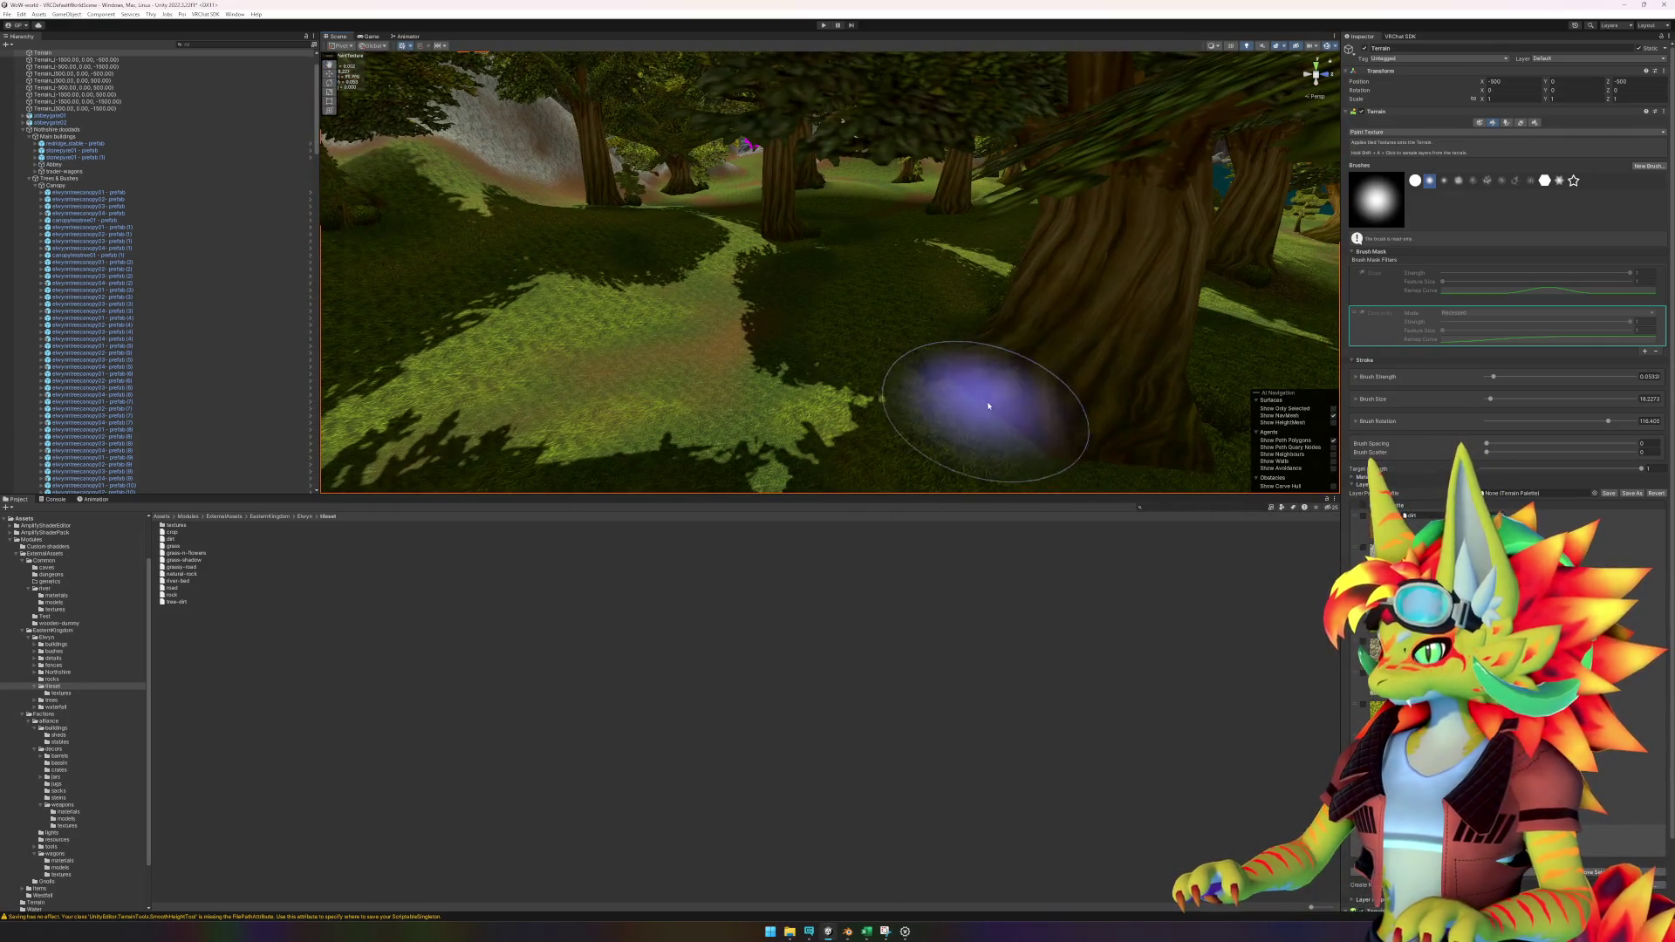
pyautogui.scroll(5, 927, 393)
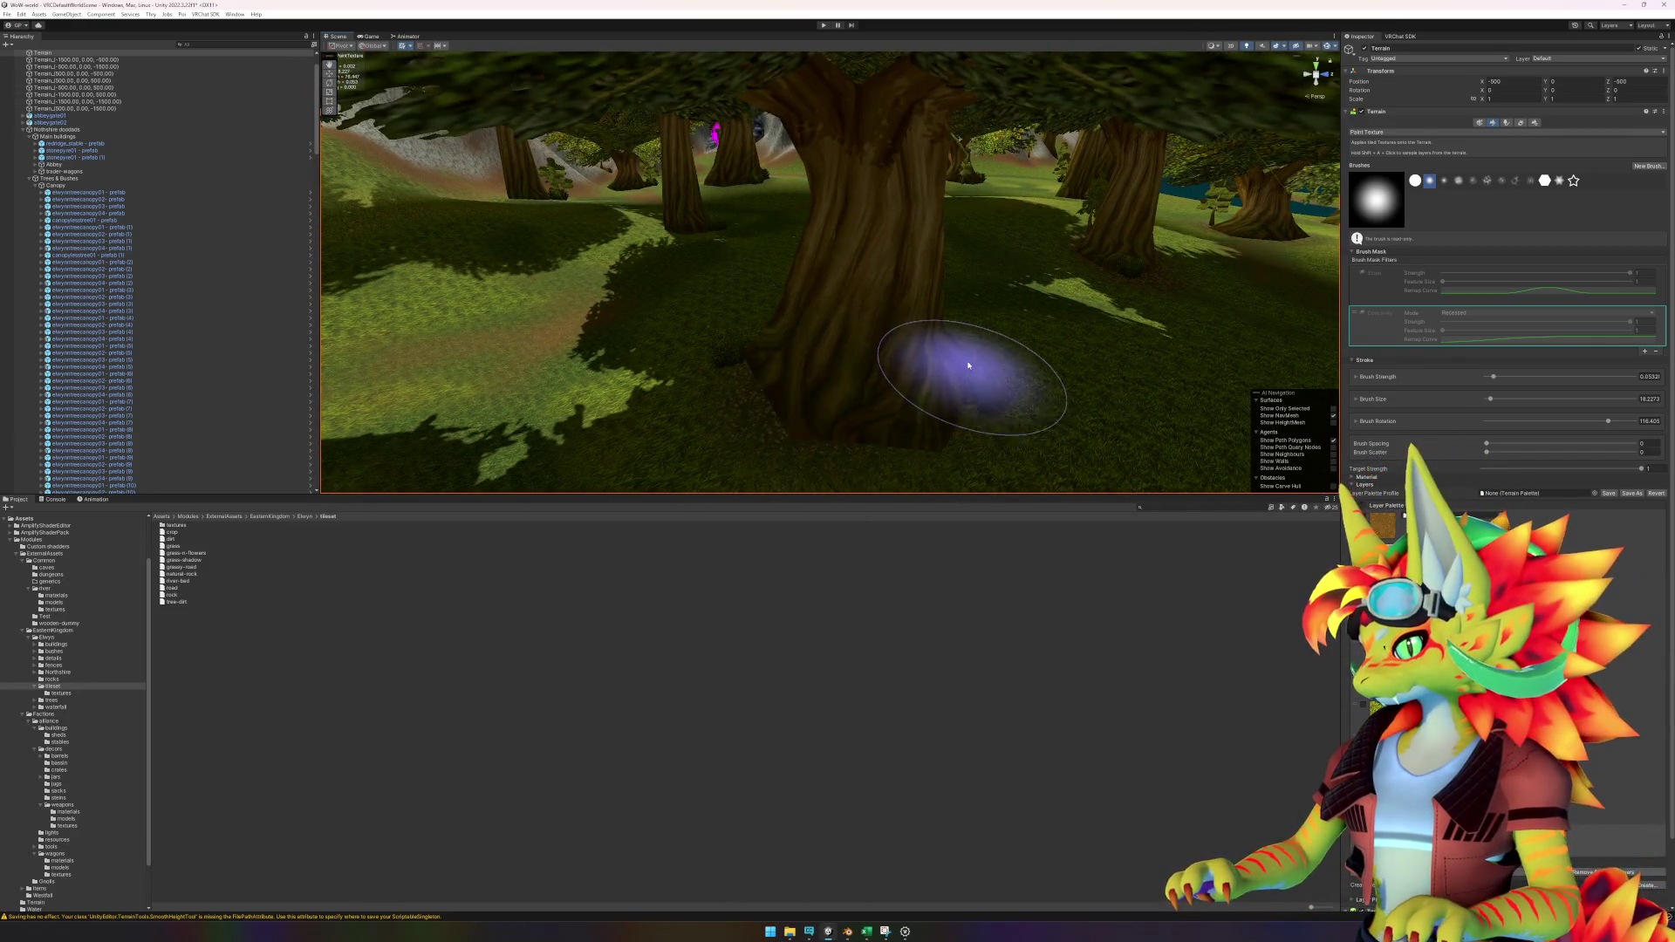
pyautogui.moveTo(1163, 373); pyautogui.dragTo(745, 363)
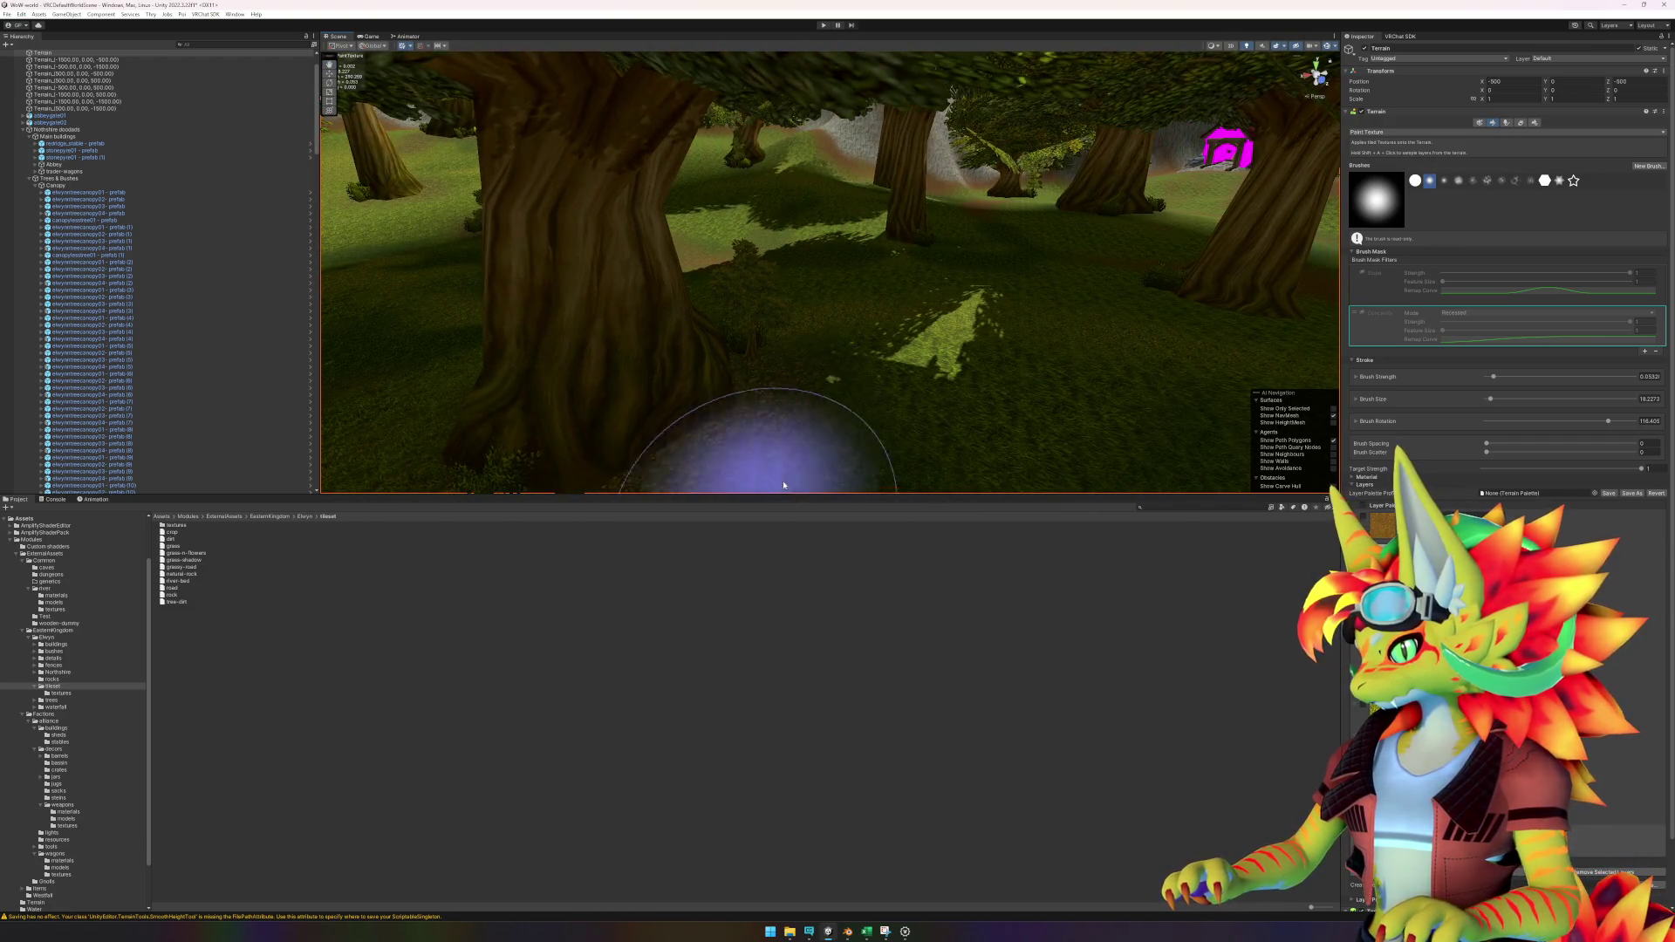
pyautogui.moveTo(1037, 356); pyautogui.dragTo(827, 387)
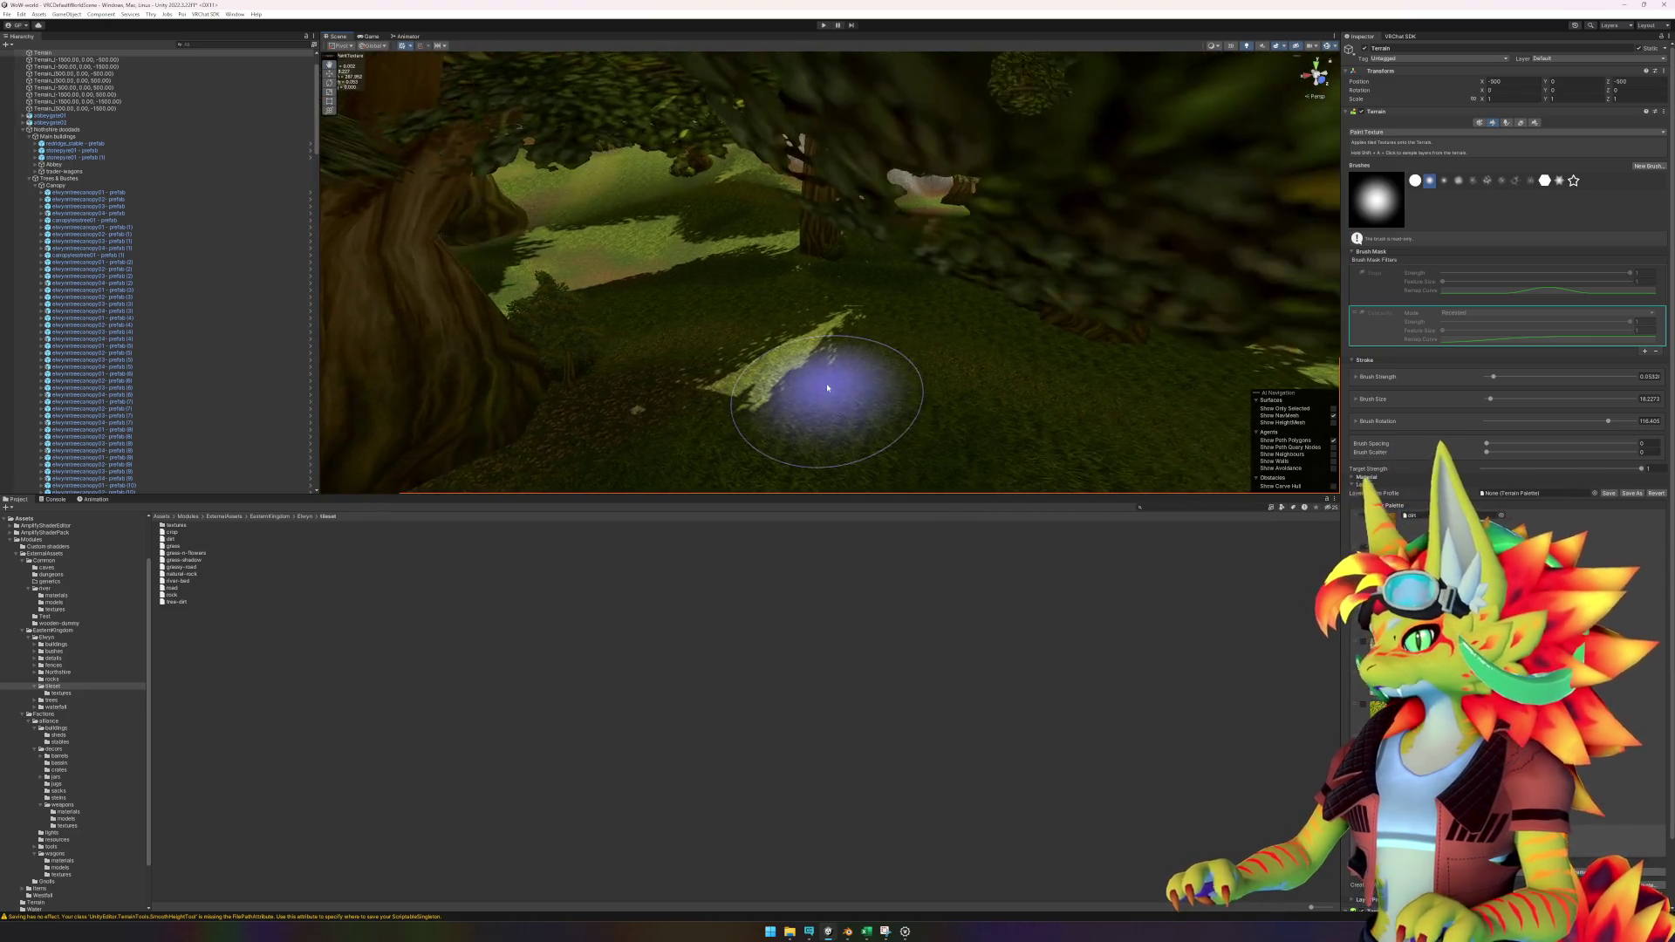
pyautogui.moveTo(836, 305); pyautogui.dragTo(797, 254)
pyautogui.scroll(5, 797, 254)
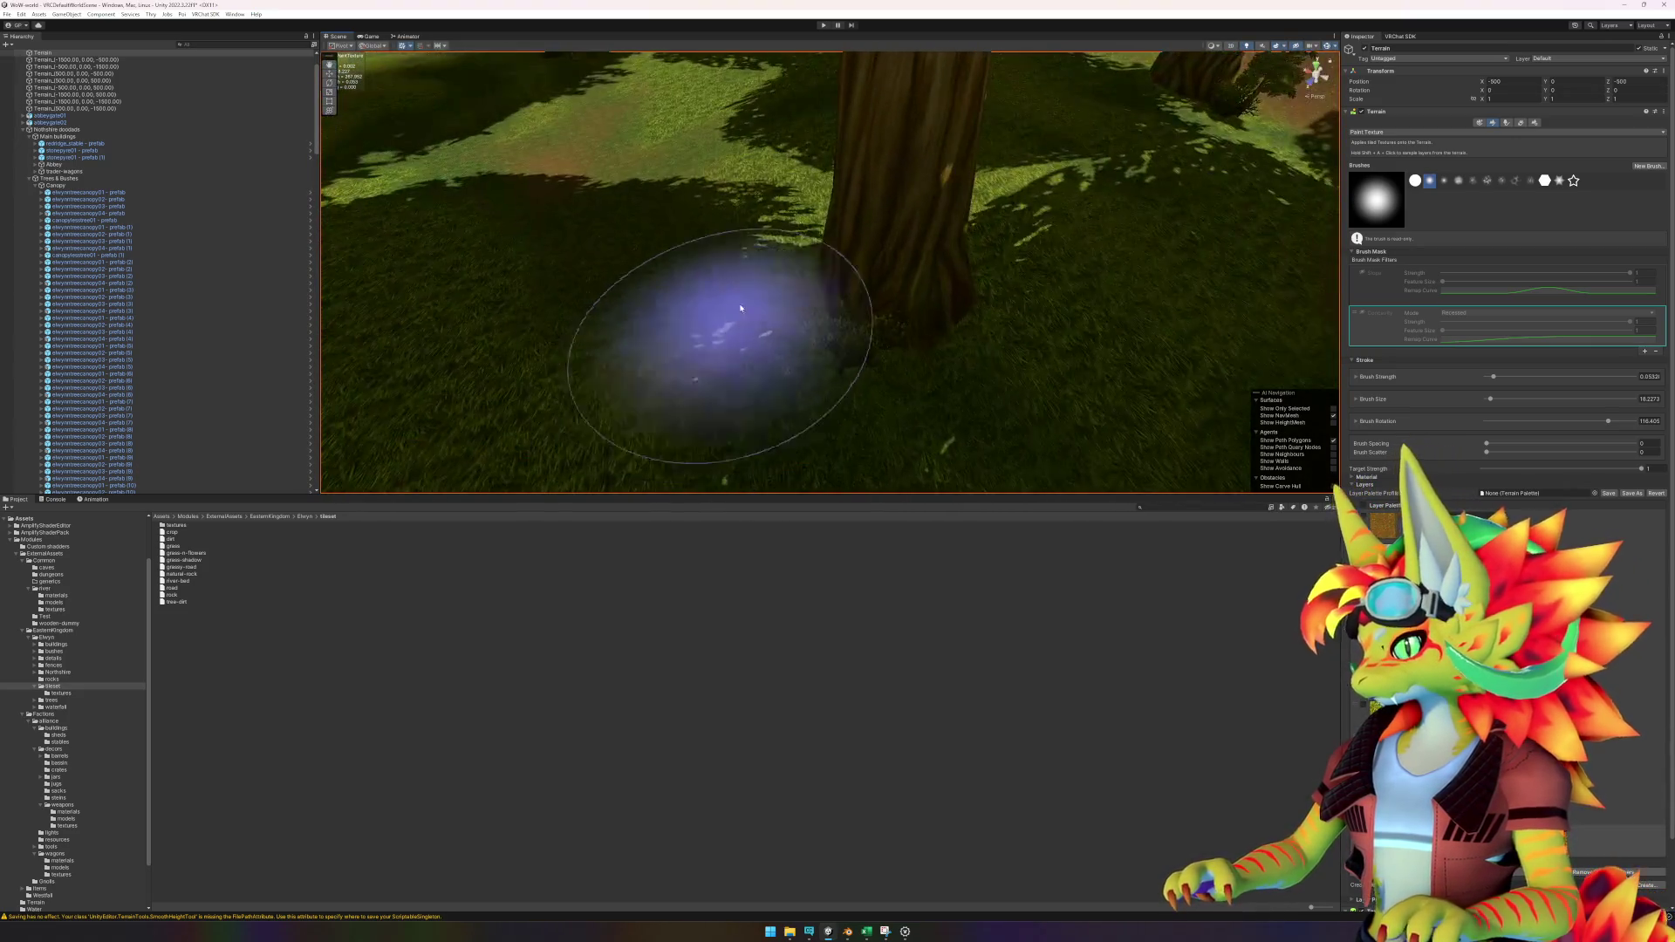
pyautogui.scroll(-3, 888, 326)
pyautogui.moveTo(945, 233)
pyautogui.mouseDown()
pyautogui.moveTo(1122, 288)
pyautogui.moveTo(841, 291)
pyautogui.moveTo(573, 170)
pyautogui.moveTo(580, 132)
pyautogui.moveTo(1084, 419)
pyautogui.moveTo(716, 329)
pyautogui.mouseUp()
pyautogui.moveTo(598, 291); pyautogui.dragTo(888, 346)
pyautogui.moveTo(1029, 280); pyautogui.dragTo(699, 308)
pyautogui.moveTo(693, 147)
pyautogui.mouseDown()
pyautogui.moveTo(960, 318)
pyautogui.moveTo(838, 326)
pyautogui.moveTo(1047, 430)
pyautogui.moveTo(591, 336)
pyautogui.moveTo(785, 235)
pyautogui.moveTo(646, 280)
pyautogui.moveTo(767, 194)
pyautogui.moveTo(774, 292)
pyautogui.moveTo(868, 337)
pyautogui.moveTo(843, 299)
pyautogui.moveTo(643, 344)
pyautogui.moveTo(830, 311)
pyautogui.moveTo(763, 169)
pyautogui.moveTo(594, 173)
pyautogui.moveTo(982, 216)
pyautogui.moveTo(1019, 181)
pyautogui.moveTo(746, 221)
pyautogui.mouseUp()
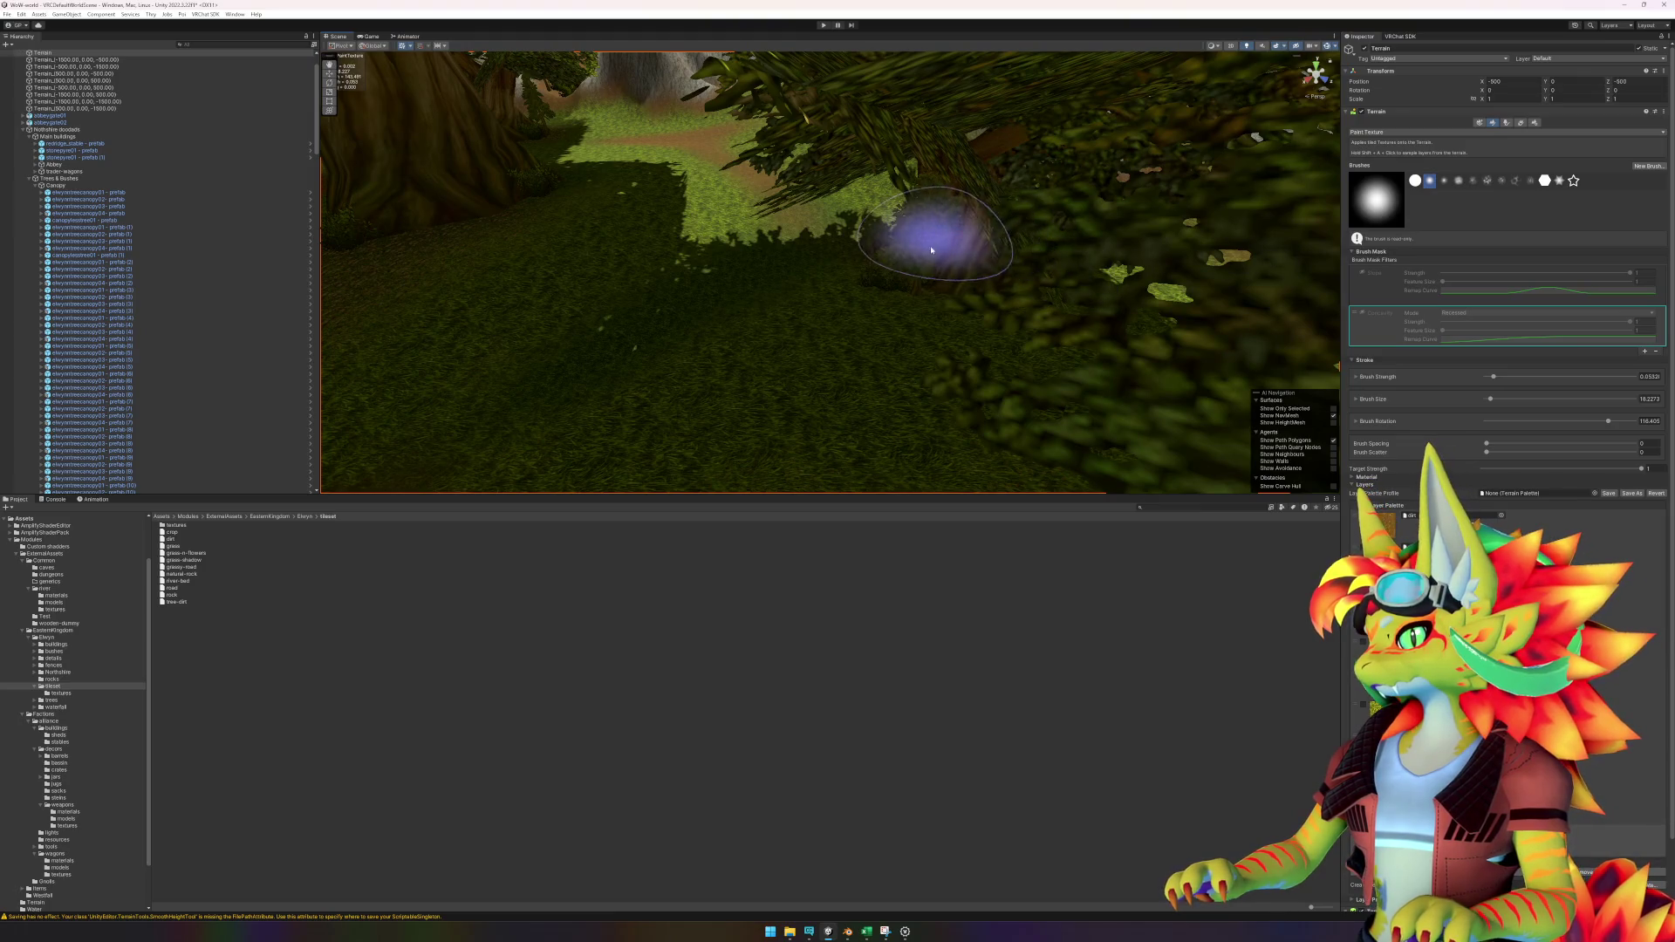
pyautogui.moveTo(957, 288)
pyautogui.mouseDown()
pyautogui.moveTo(793, 288)
pyautogui.moveTo(1009, 306)
pyautogui.moveTo(860, 254)
pyautogui.moveTo(1009, 366)
pyautogui.moveTo(617, 269)
pyautogui.moveTo(1010, 288)
pyautogui.moveTo(908, 280)
pyautogui.moveTo(1036, 343)
pyautogui.moveTo(844, 487)
pyautogui.mouseUp()
pyautogui.moveTo(745, 374); pyautogui.dragTo(1103, 363)
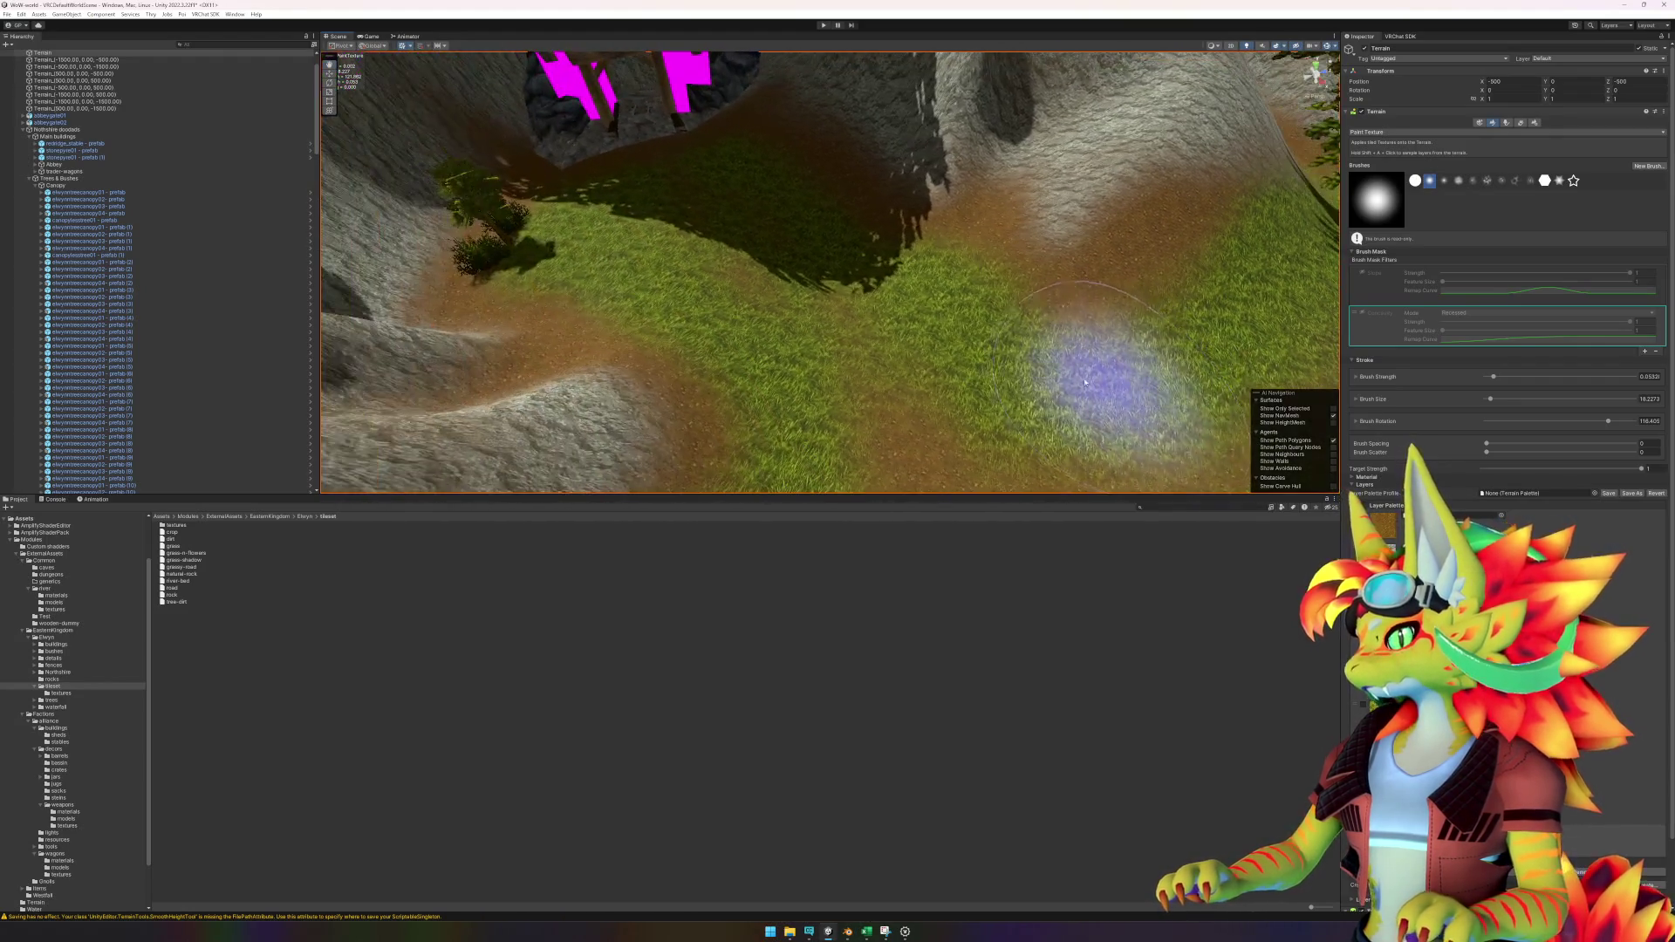
pyautogui.moveTo(830, 349)
pyautogui.mouseDown()
pyautogui.moveTo(654, 318)
pyautogui.moveTo(1141, 317)
pyautogui.moveTo(767, 254)
pyautogui.moveTo(1007, 262)
pyautogui.moveTo(1010, 280)
pyautogui.moveTo(1111, 258)
pyautogui.moveTo(980, 244)
pyautogui.moveTo(886, 332)
pyautogui.moveTo(1055, 336)
pyautogui.moveTo(802, 345)
pyautogui.mouseUp()
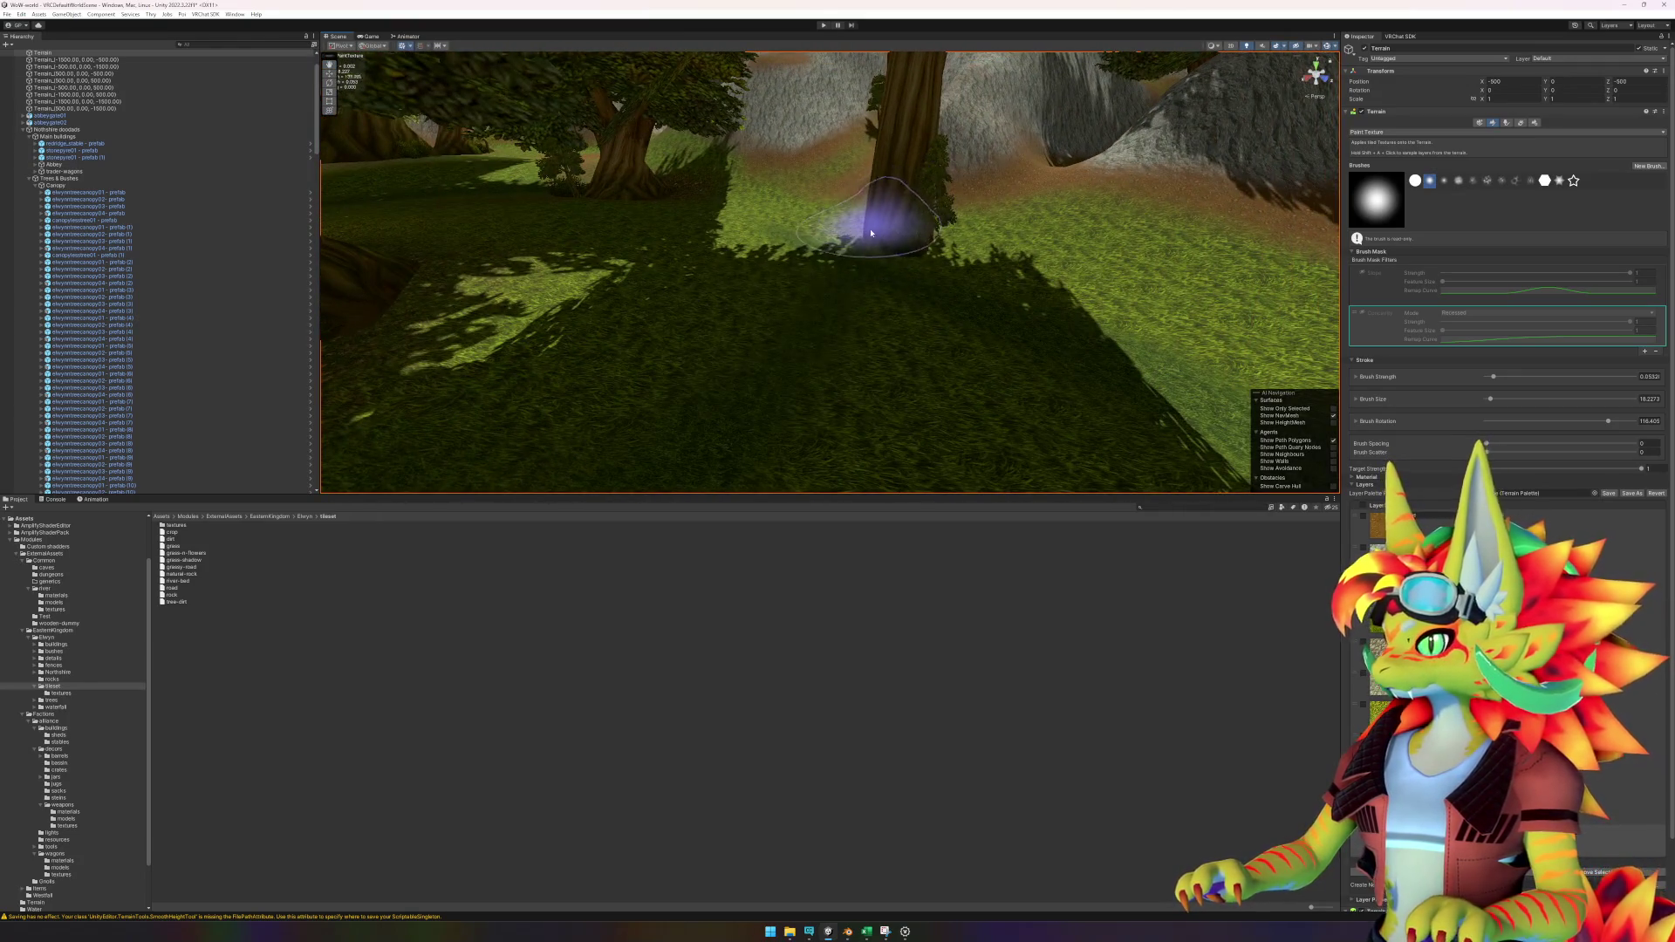
pyautogui.moveTo(1062, 230)
pyautogui.mouseDown()
pyautogui.moveTo(692, 430)
pyautogui.moveTo(878, 318)
pyautogui.moveTo(1122, 332)
pyautogui.moveTo(748, 393)
pyautogui.moveTo(548, 364)
pyautogui.mouseUp()
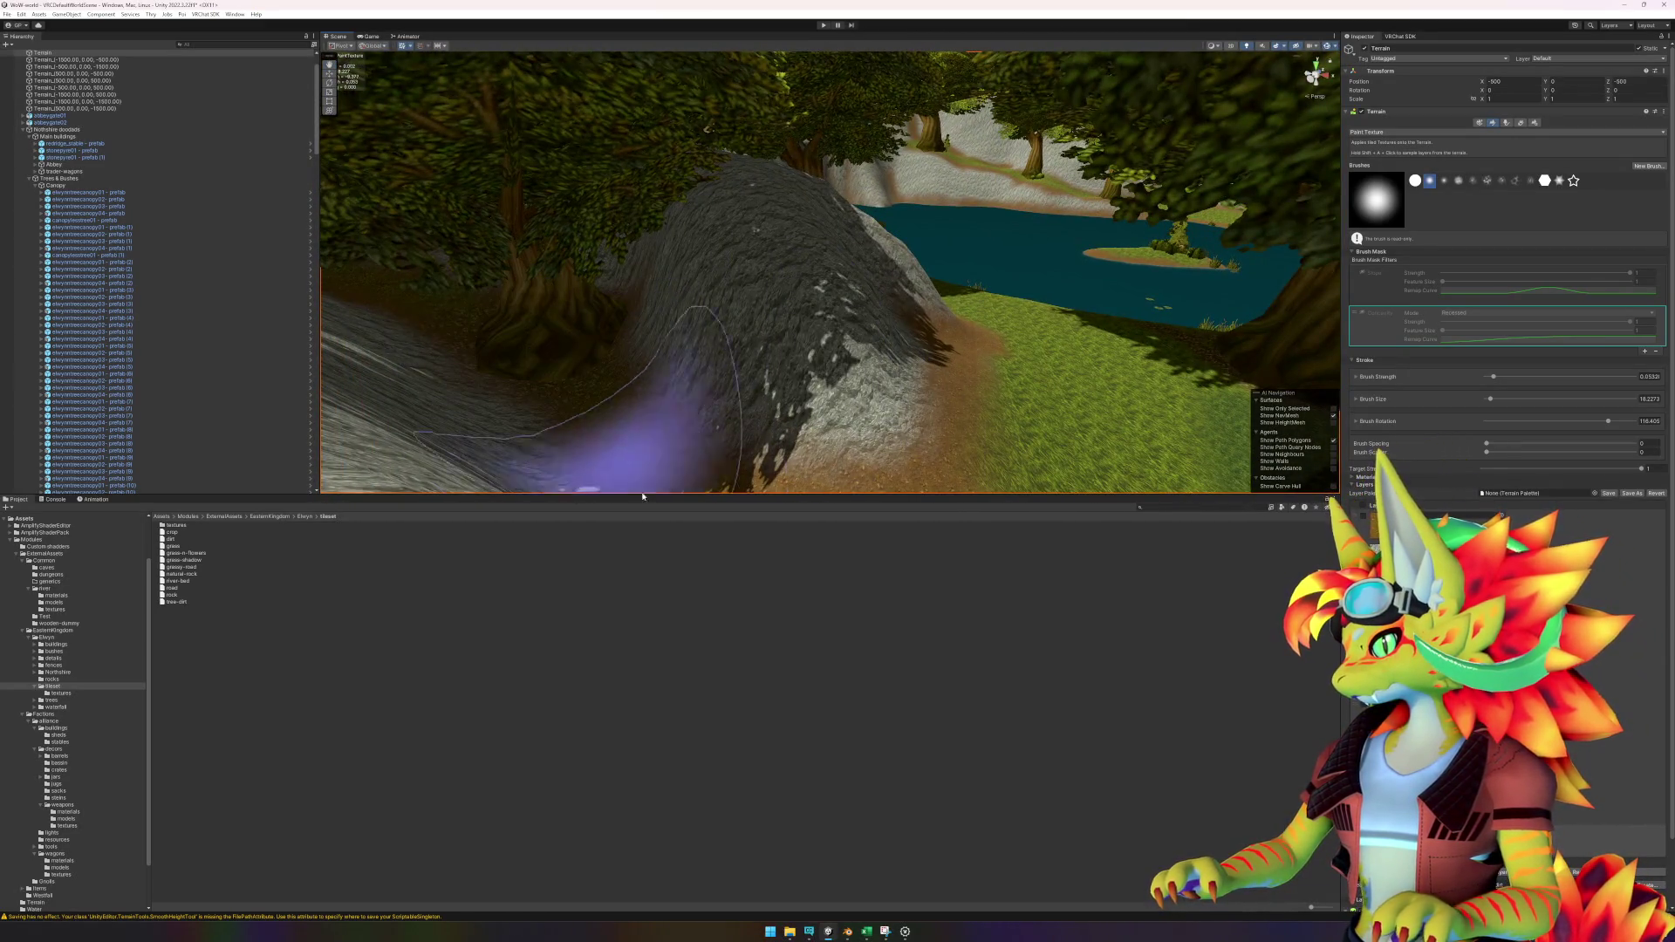
pyautogui.moveTo(1142, 371)
pyautogui.mouseDown()
pyautogui.moveTo(767, 292)
pyautogui.moveTo(1153, 230)
pyautogui.moveTo(748, 374)
pyautogui.moveTo(948, 303)
pyautogui.mouseUp()
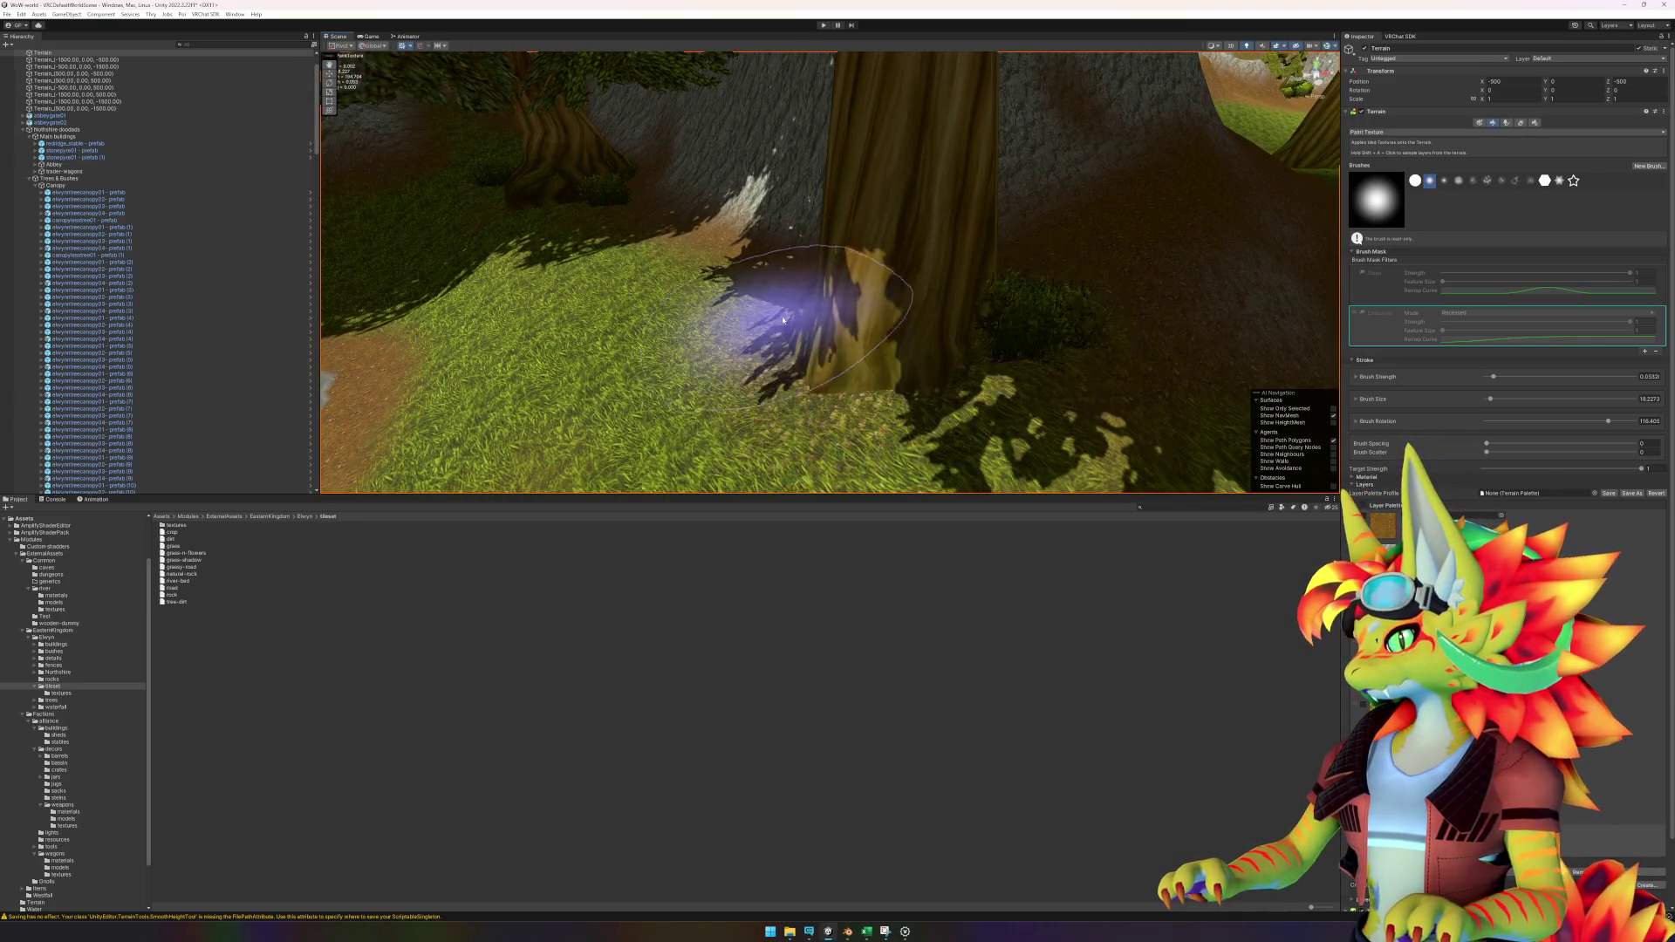
# Survey the river bank, clearing, flower meadow and crop rows from several angles.
pyautogui.scroll(-5, 747, 337)
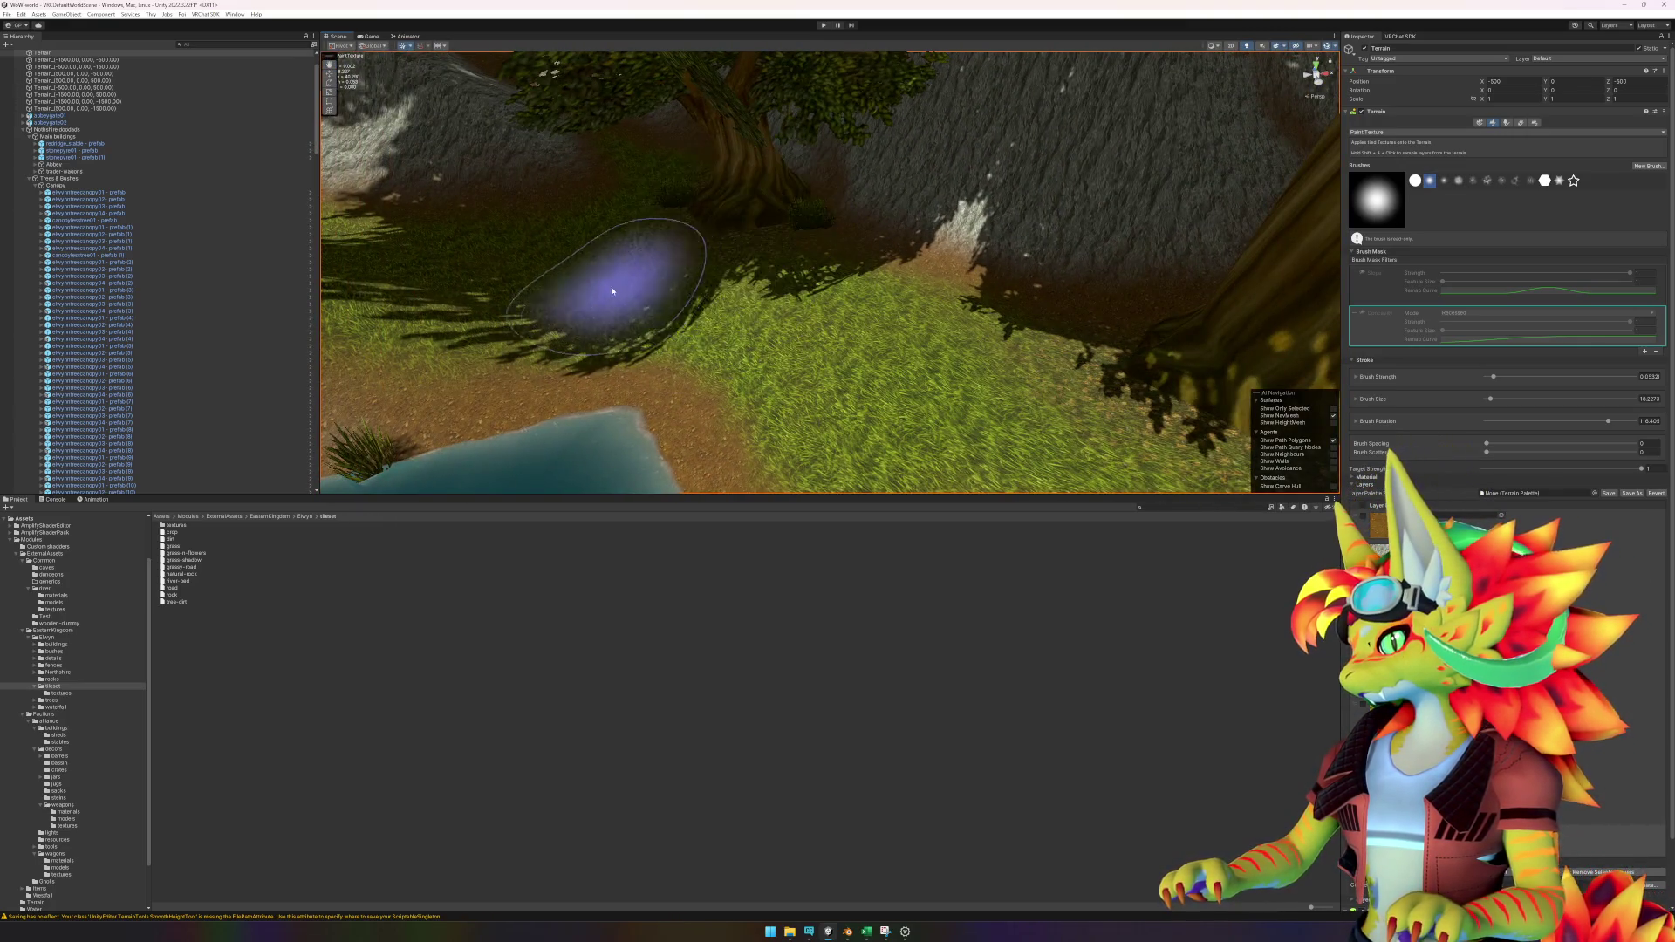
pyautogui.scroll(3, 614, 286)
pyautogui.scroll(3, 694, 316)
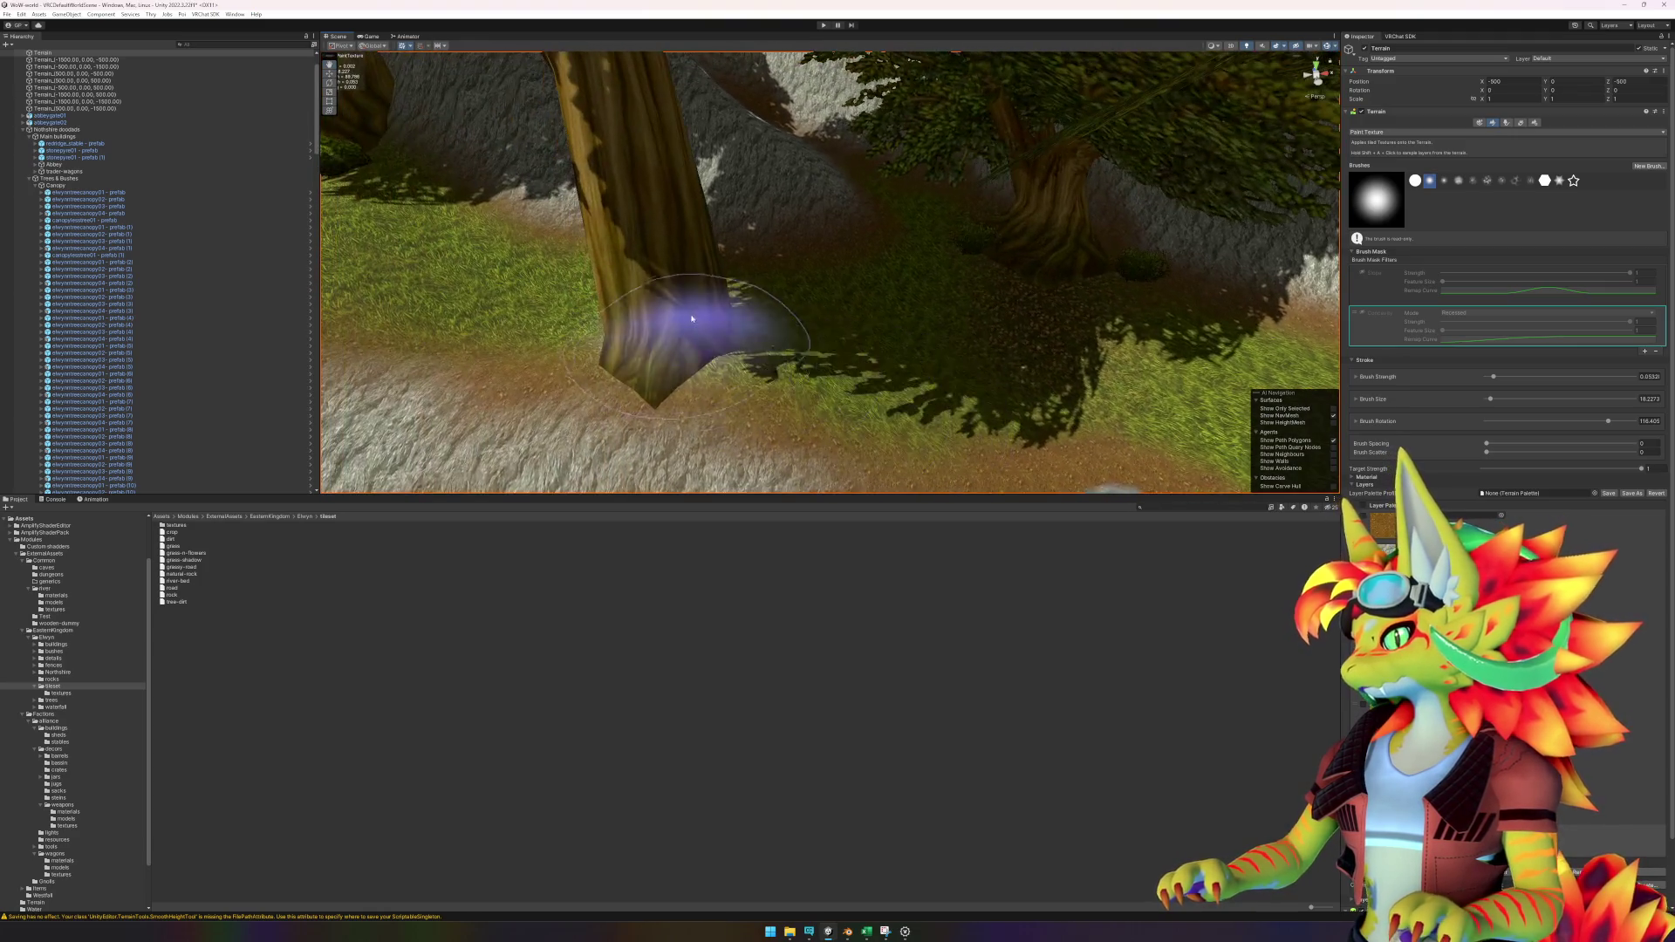
pyautogui.scroll(-5, 673, 336)
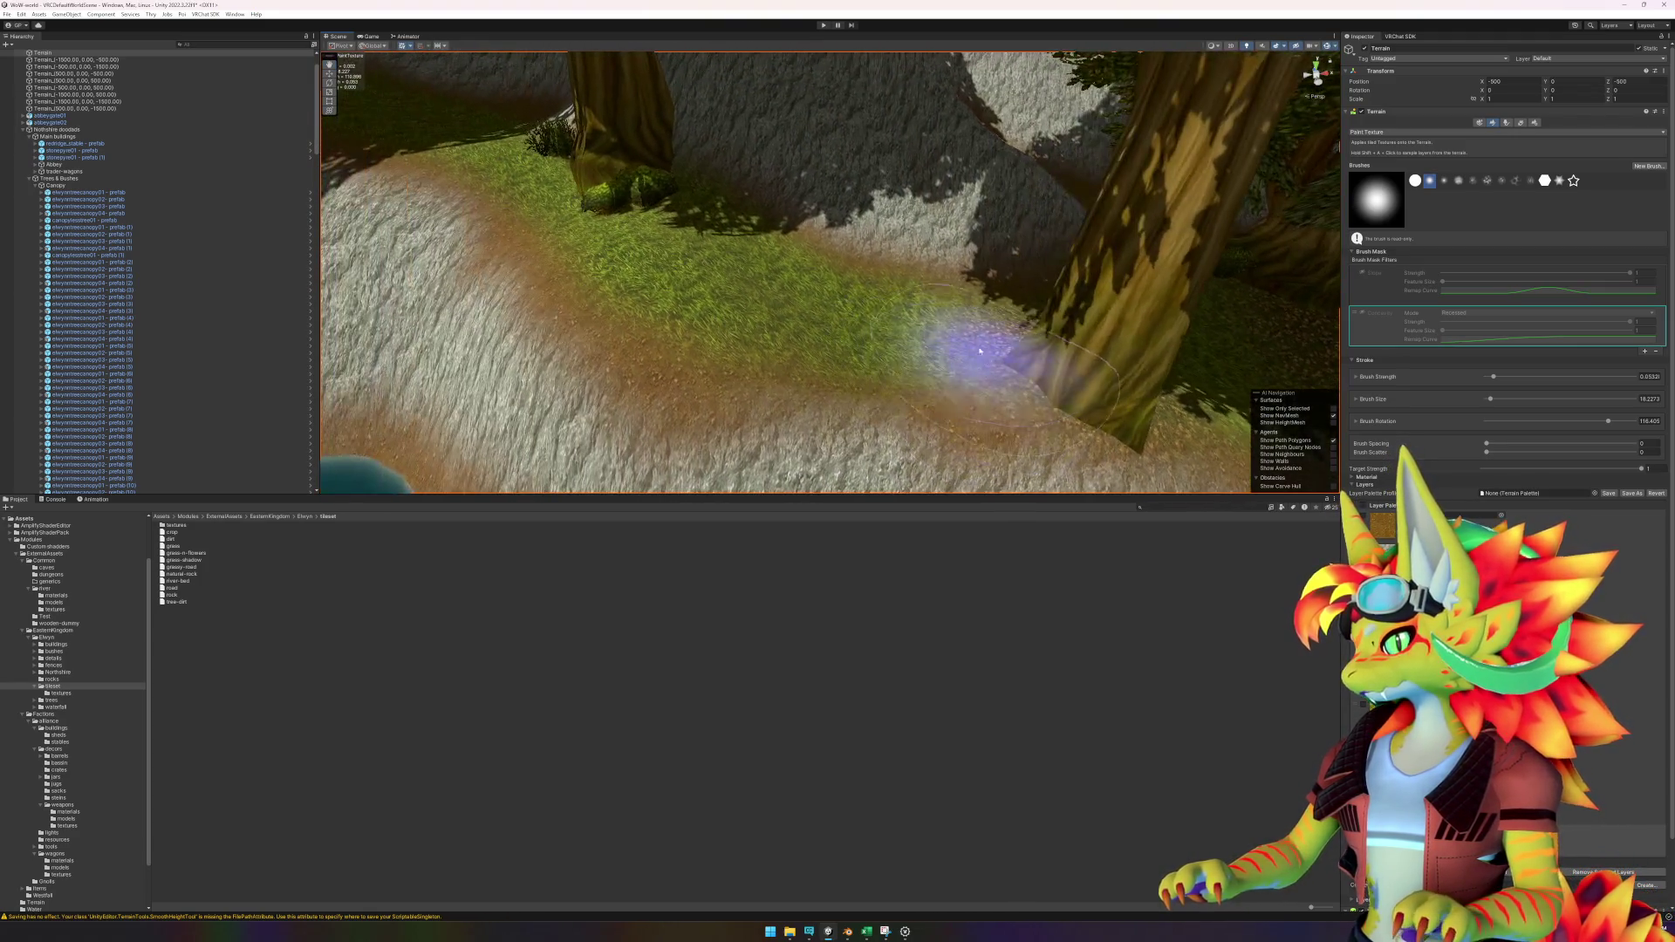
pyautogui.moveTo(929, 330); pyautogui.dragTo(1085, 393)
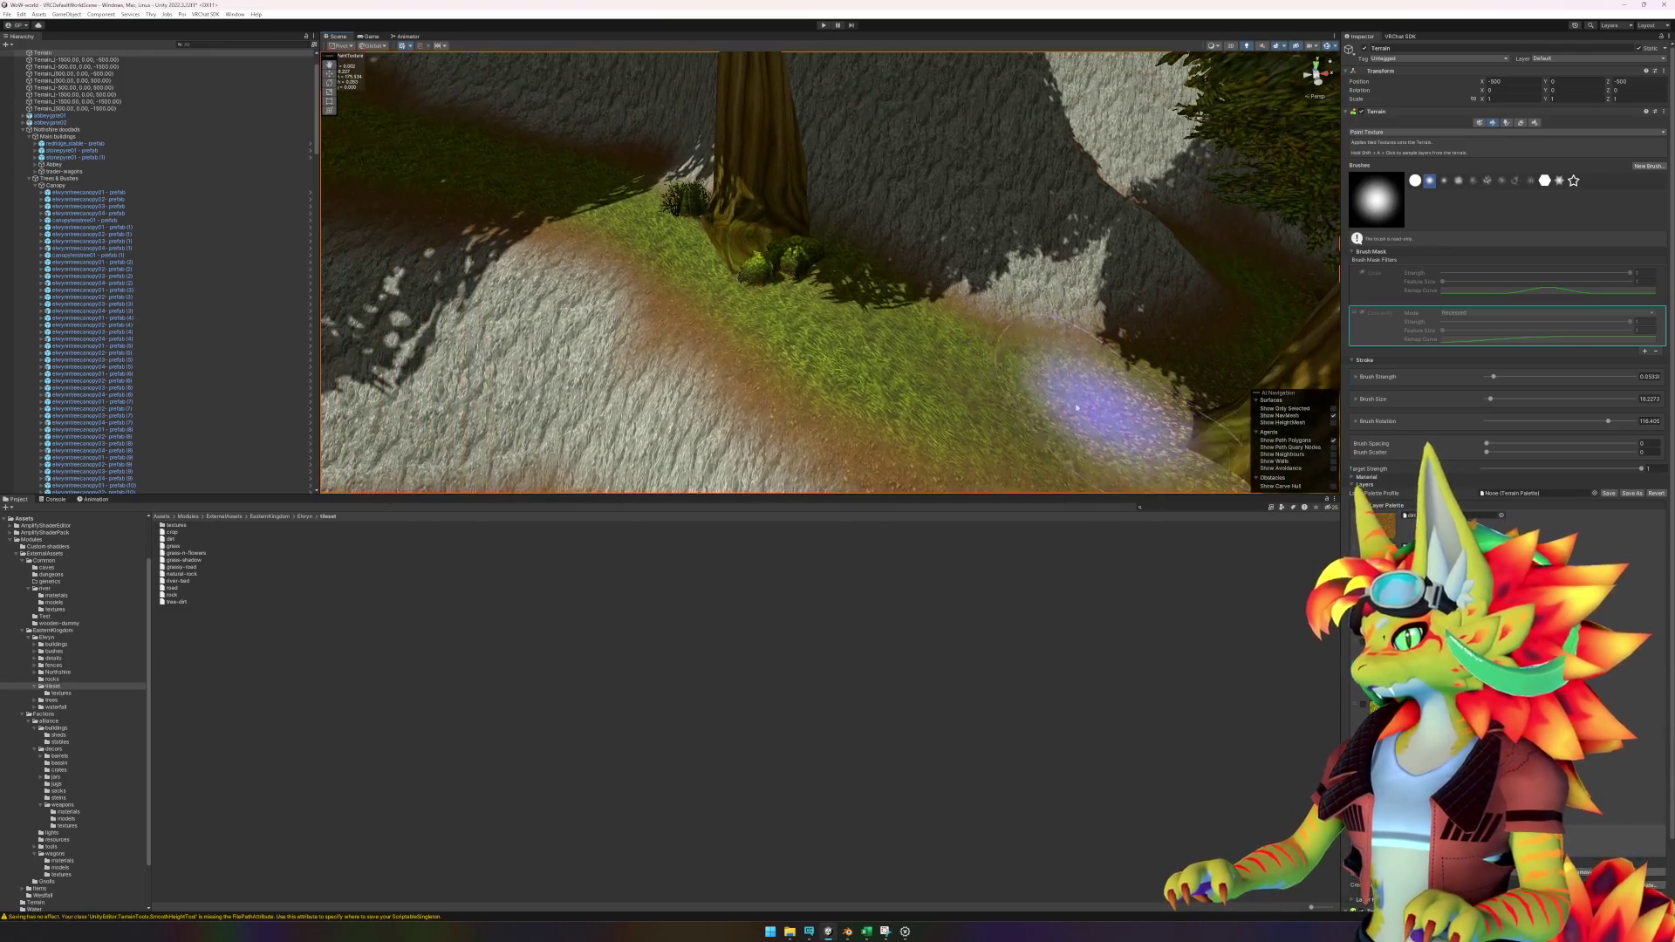
pyautogui.scroll(-3, 663, 268)
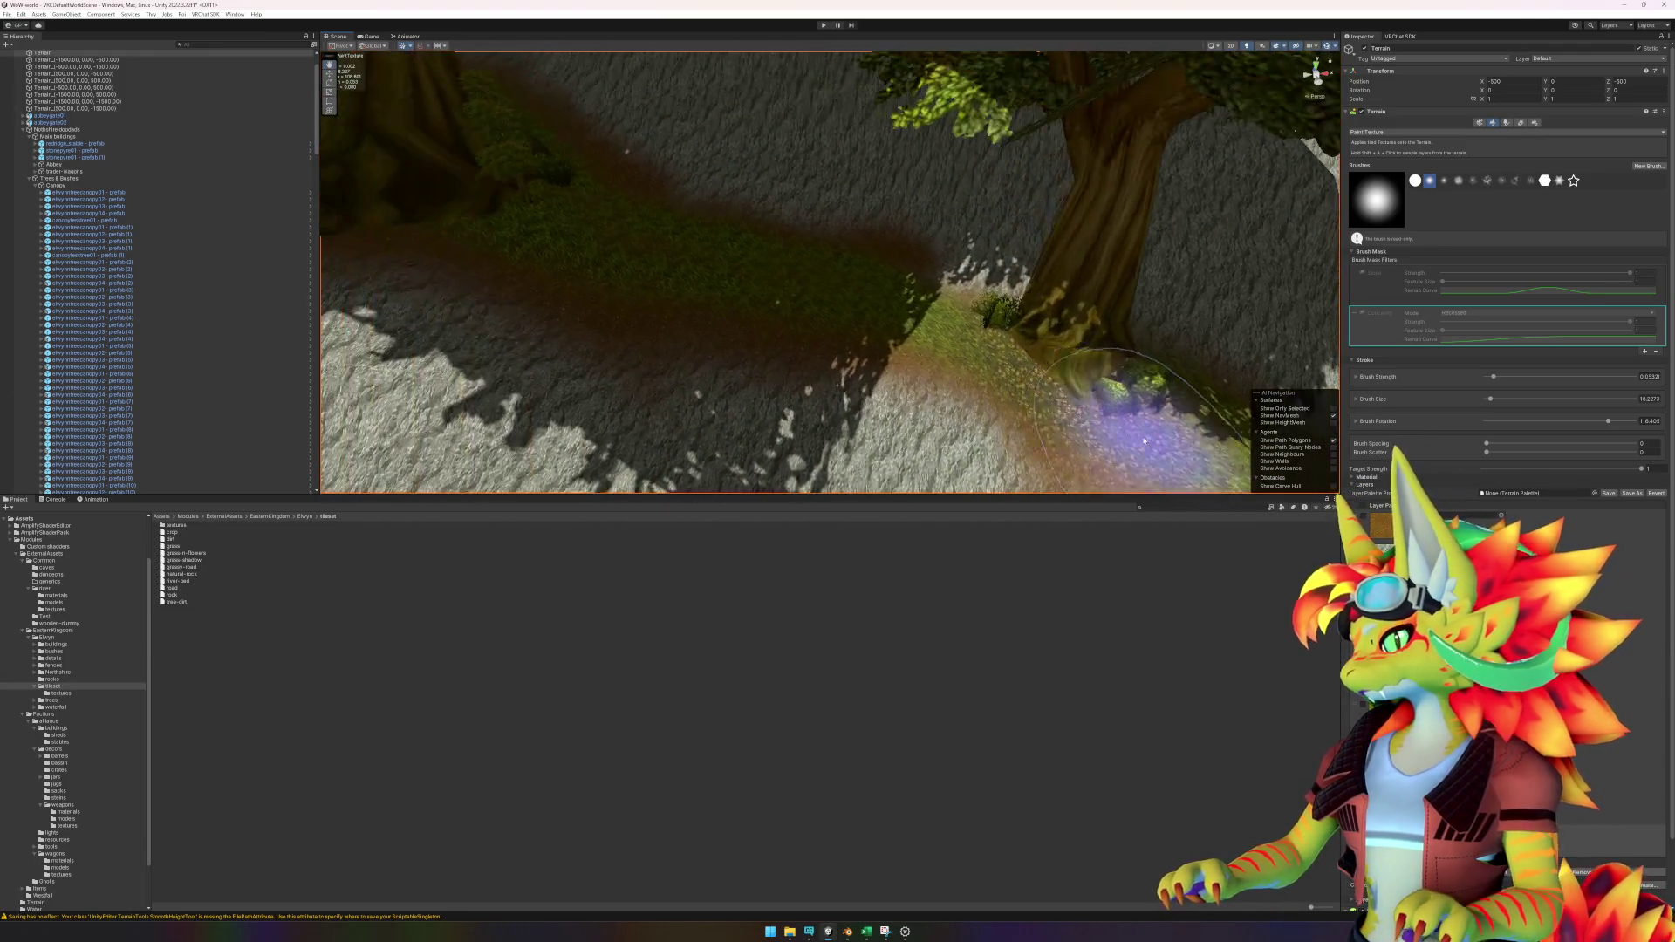
pyautogui.scroll(3, 747, 329)
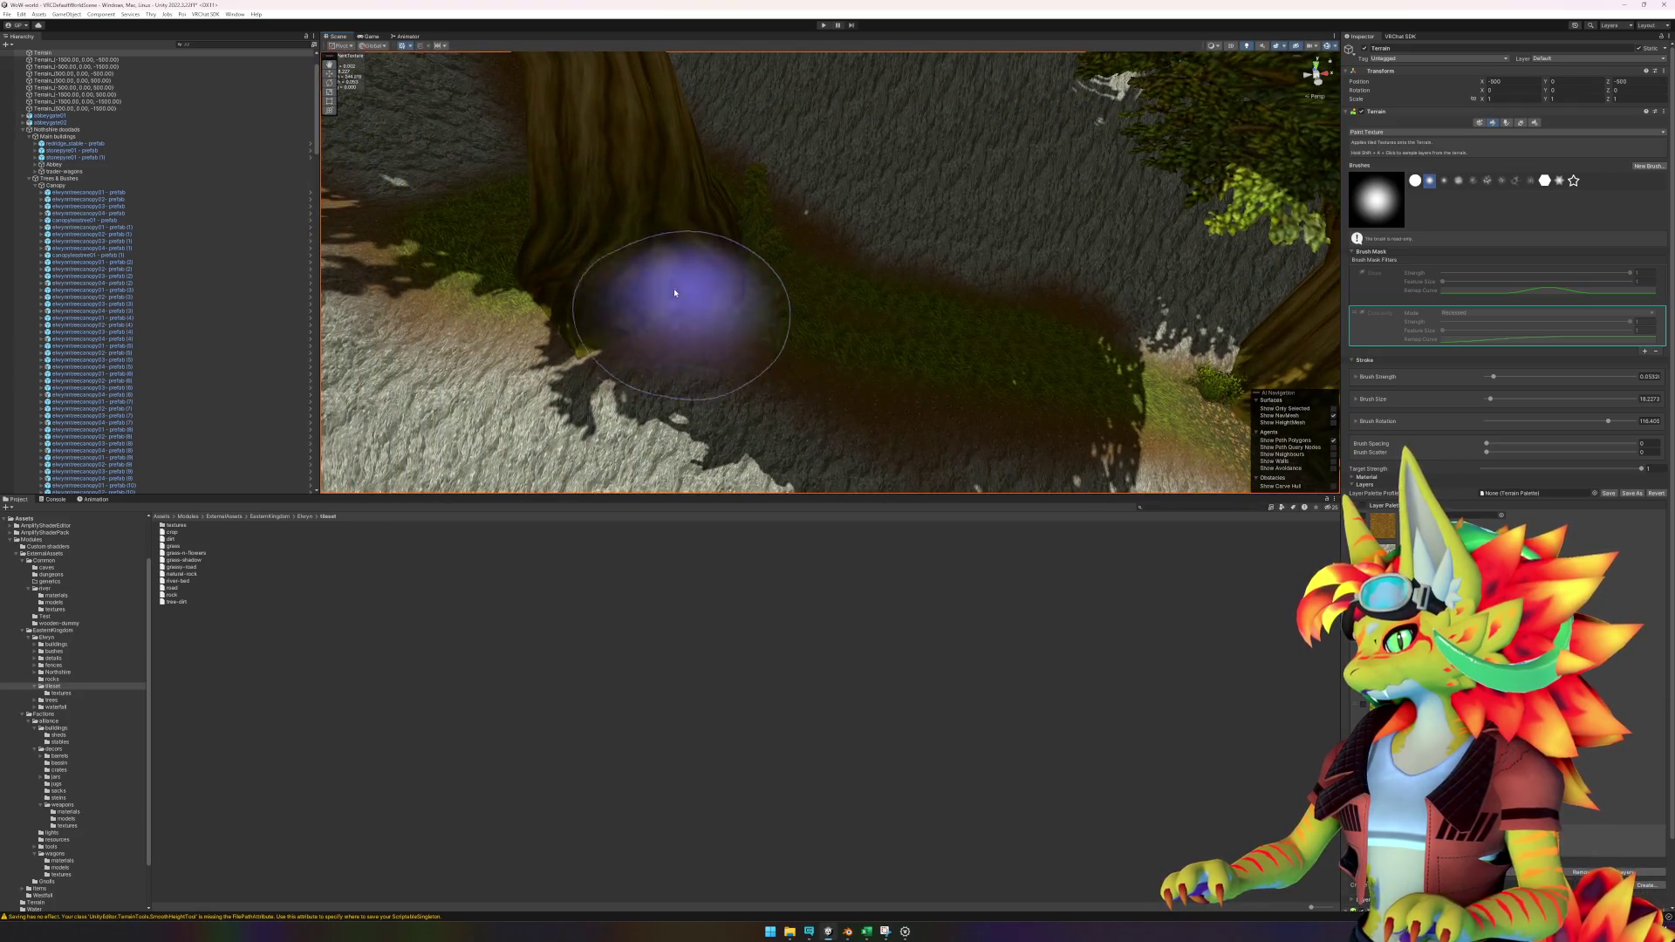
pyautogui.scroll(-3, 706, 280)
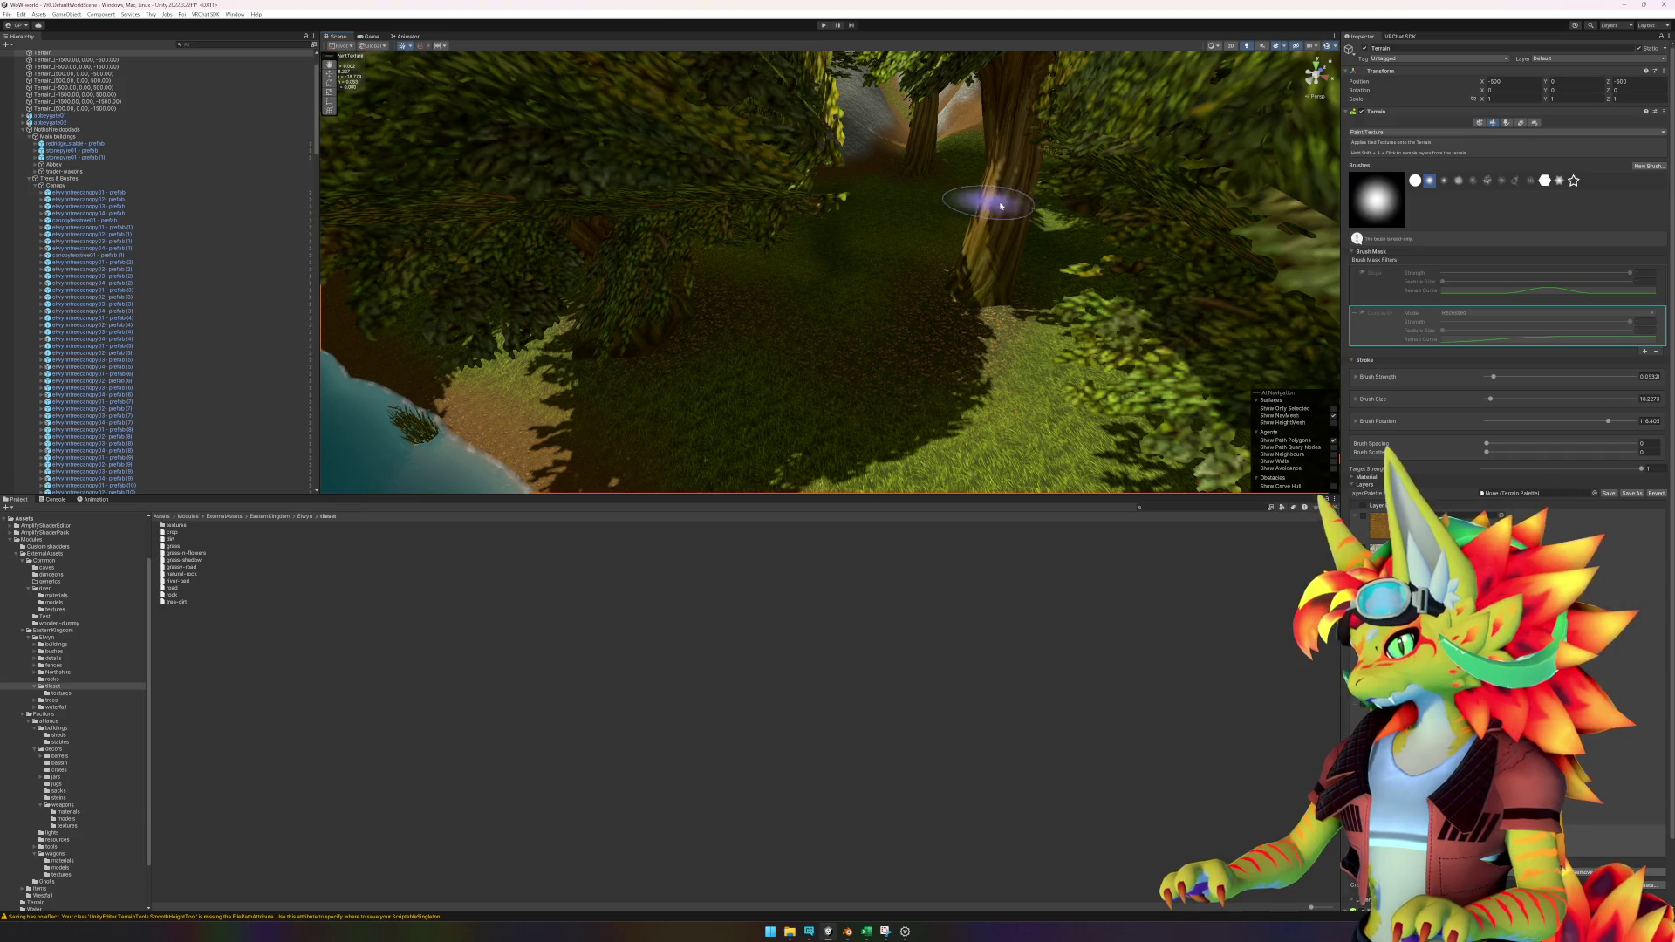
pyautogui.scroll(10, 1001, 206)
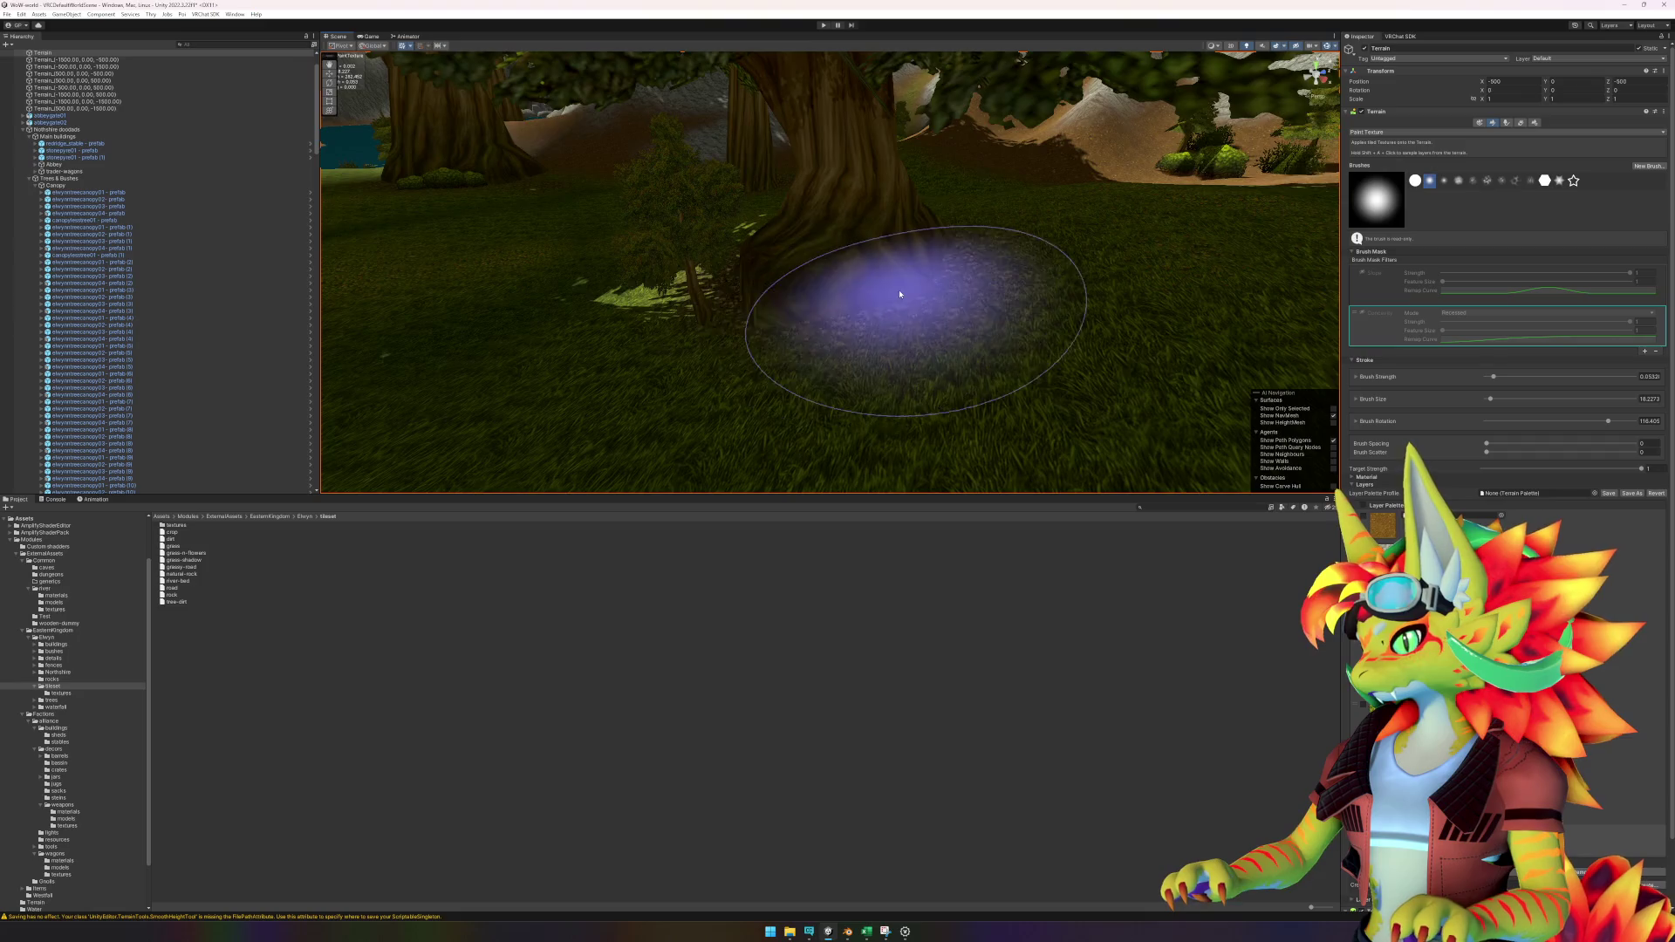
pyautogui.scroll(-3, 685, 300)
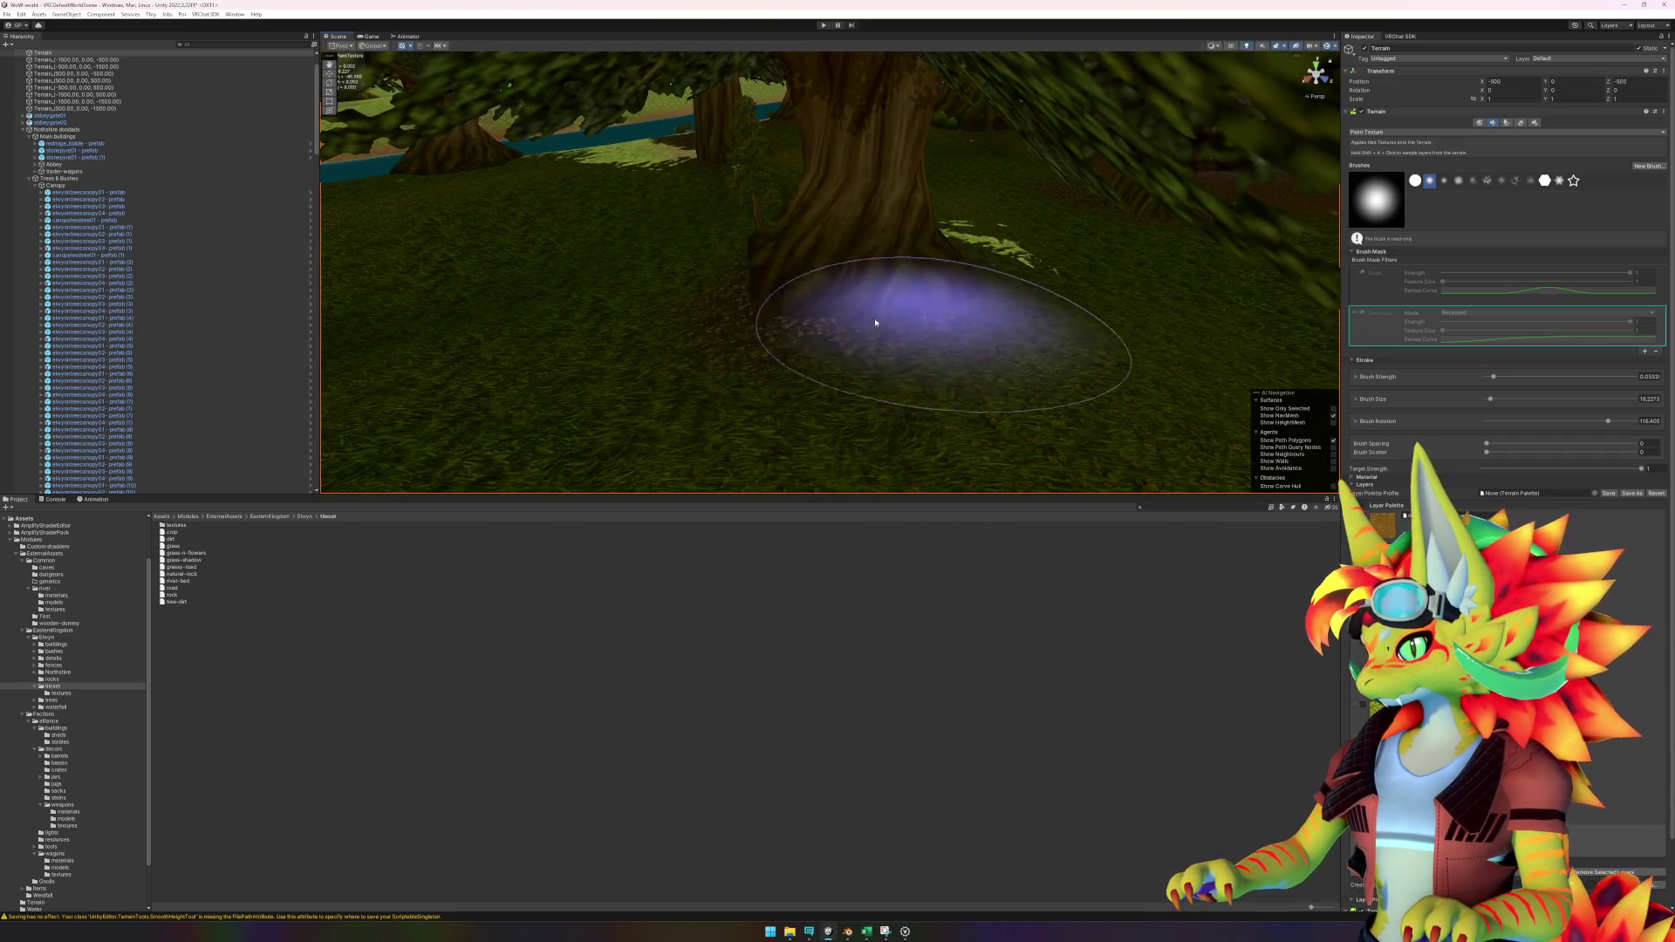
pyautogui.scroll(5, 713, 354)
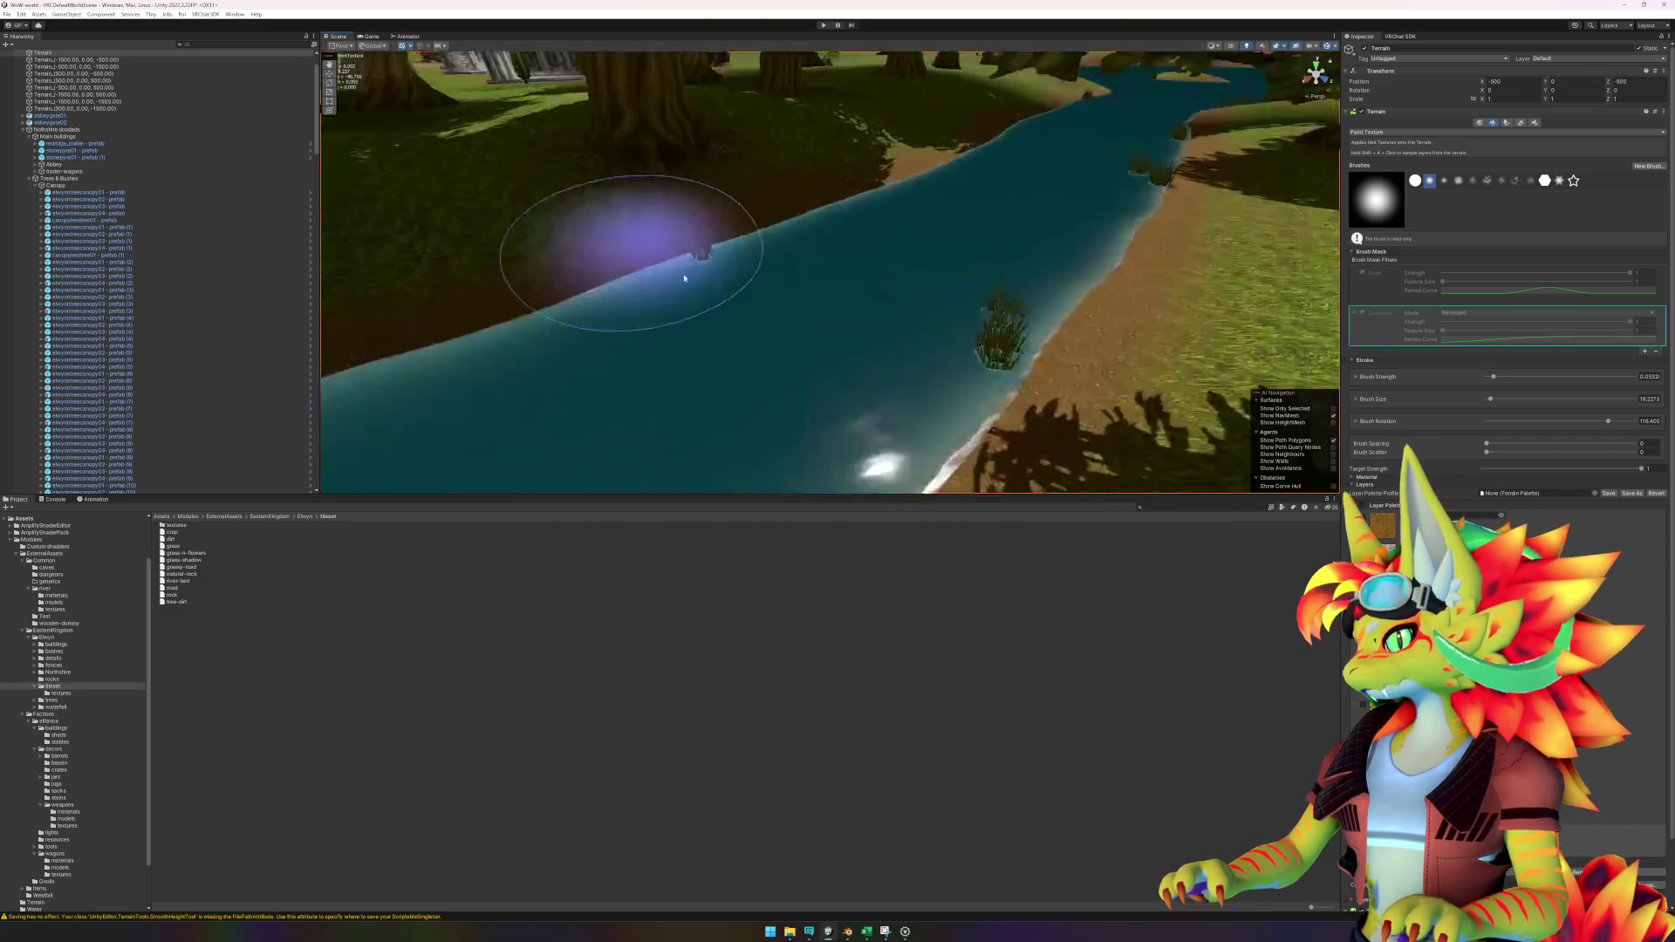
pyautogui.moveTo(1164, 415)
pyautogui.mouseDown()
pyautogui.moveTo(766, 280)
pyautogui.moveTo(804, 355)
pyautogui.moveTo(990, 373)
pyautogui.moveTo(681, 166)
pyautogui.mouseUp()
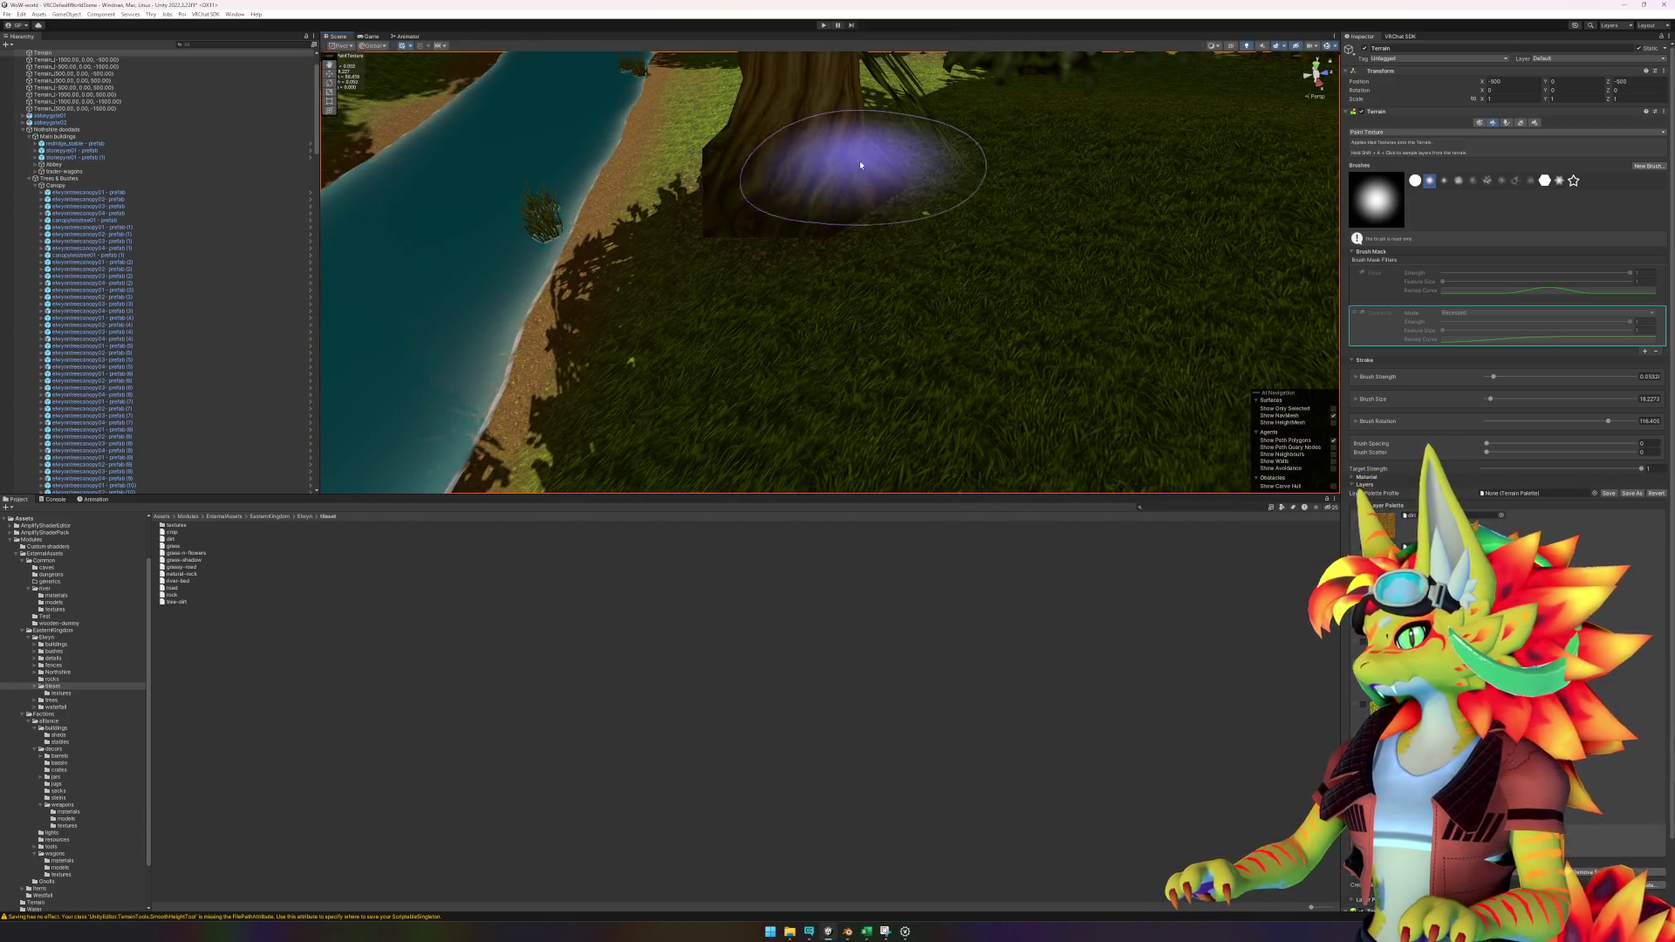
pyautogui.moveTo(1165, 264)
pyautogui.mouseDown()
pyautogui.moveTo(1046, 288)
pyautogui.moveTo(953, 355)
pyautogui.moveTo(1002, 329)
pyautogui.moveTo(849, 343)
pyautogui.moveTo(879, 337)
pyautogui.moveTo(796, 329)
pyautogui.mouseUp()
pyautogui.moveTo(792, 257)
pyautogui.mouseDown()
pyautogui.moveTo(954, 243)
pyautogui.moveTo(724, 296)
pyautogui.mouseUp()
pyautogui.moveTo(642, 462)
pyautogui.mouseDown()
pyautogui.moveTo(639, 389)
pyautogui.moveTo(852, 377)
pyautogui.moveTo(901, 179)
pyautogui.mouseUp()
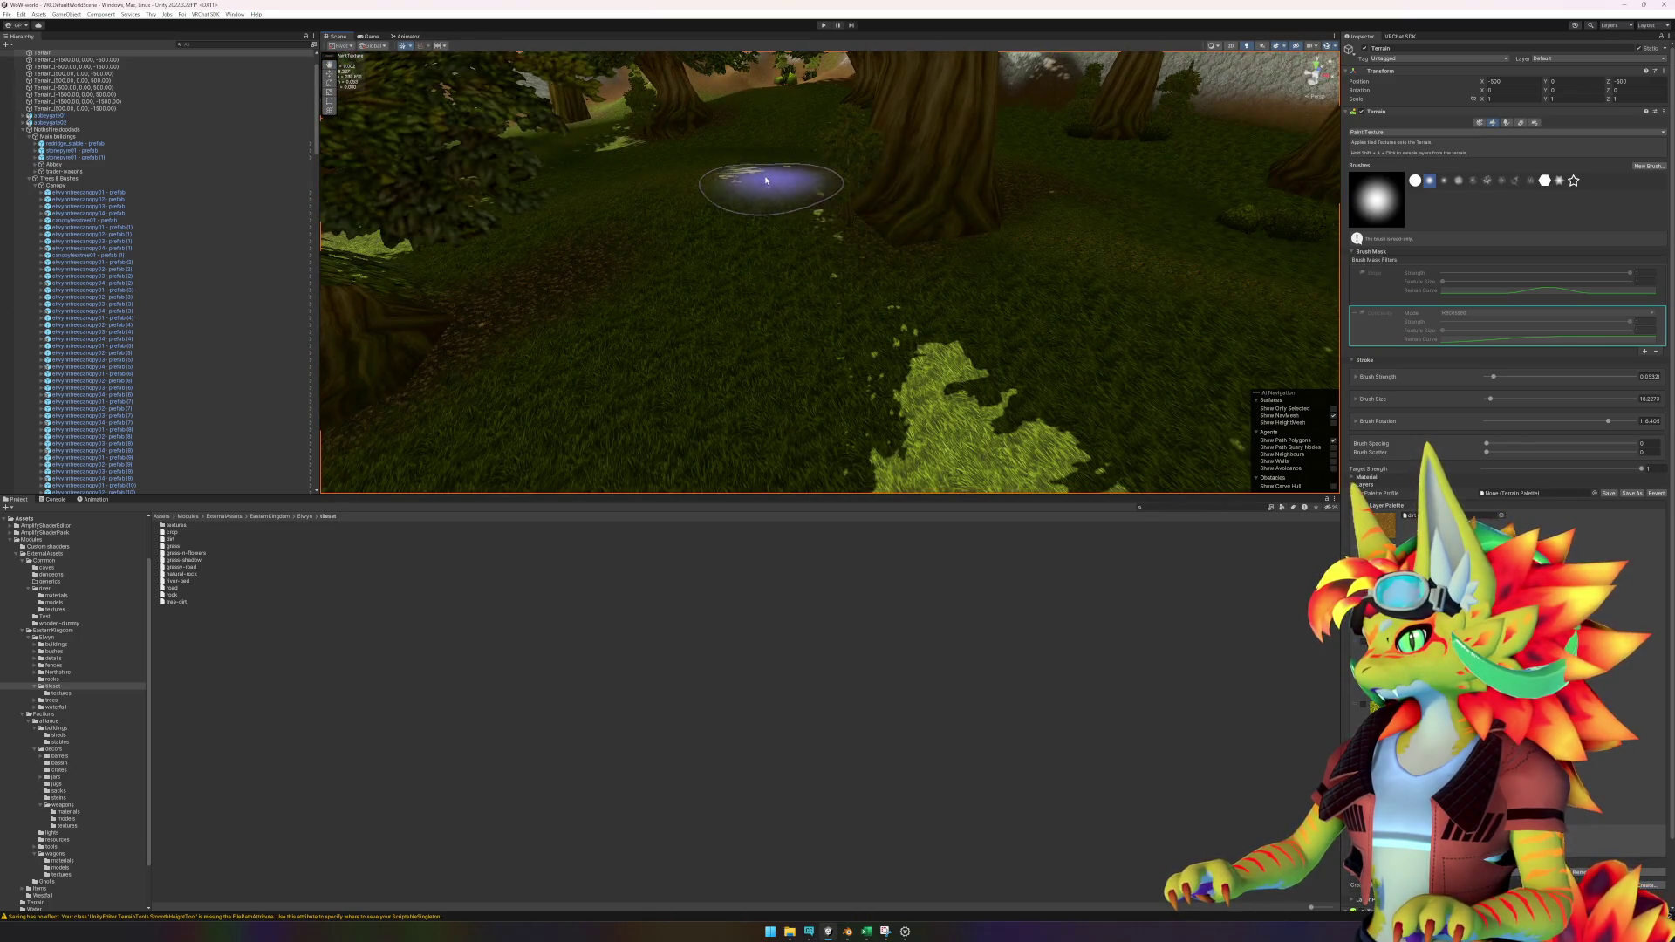
pyautogui.moveTo(1058, 299)
pyautogui.mouseDown()
pyautogui.moveTo(729, 317)
pyautogui.moveTo(636, 411)
pyautogui.moveTo(790, 388)
pyautogui.moveTo(646, 227)
pyautogui.moveTo(733, 389)
pyautogui.moveTo(887, 326)
pyautogui.moveTo(845, 344)
pyautogui.moveTo(1068, 411)
pyautogui.moveTo(916, 335)
pyautogui.moveTo(671, 283)
pyautogui.mouseUp()
pyautogui.moveTo(1000, 320)
pyautogui.mouseDown()
pyautogui.moveTo(1122, 318)
pyautogui.moveTo(710, 317)
pyautogui.moveTo(803, 337)
pyautogui.moveTo(668, 250)
pyautogui.mouseUp()
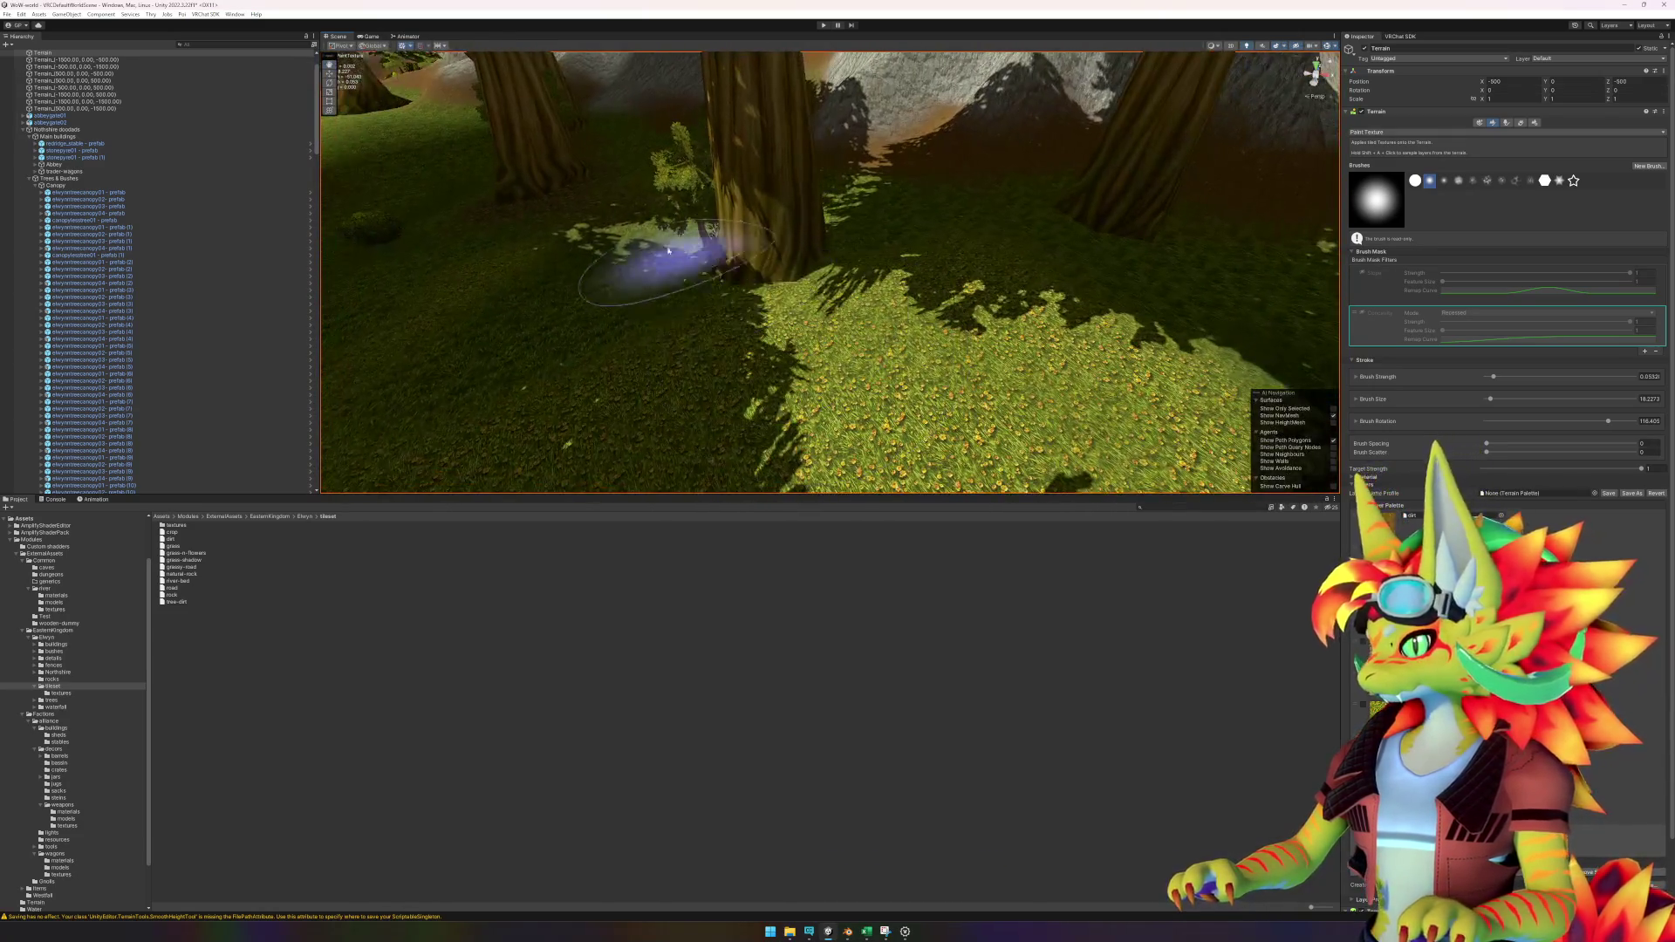
pyautogui.moveTo(972, 269); pyautogui.dragTo(867, 299)
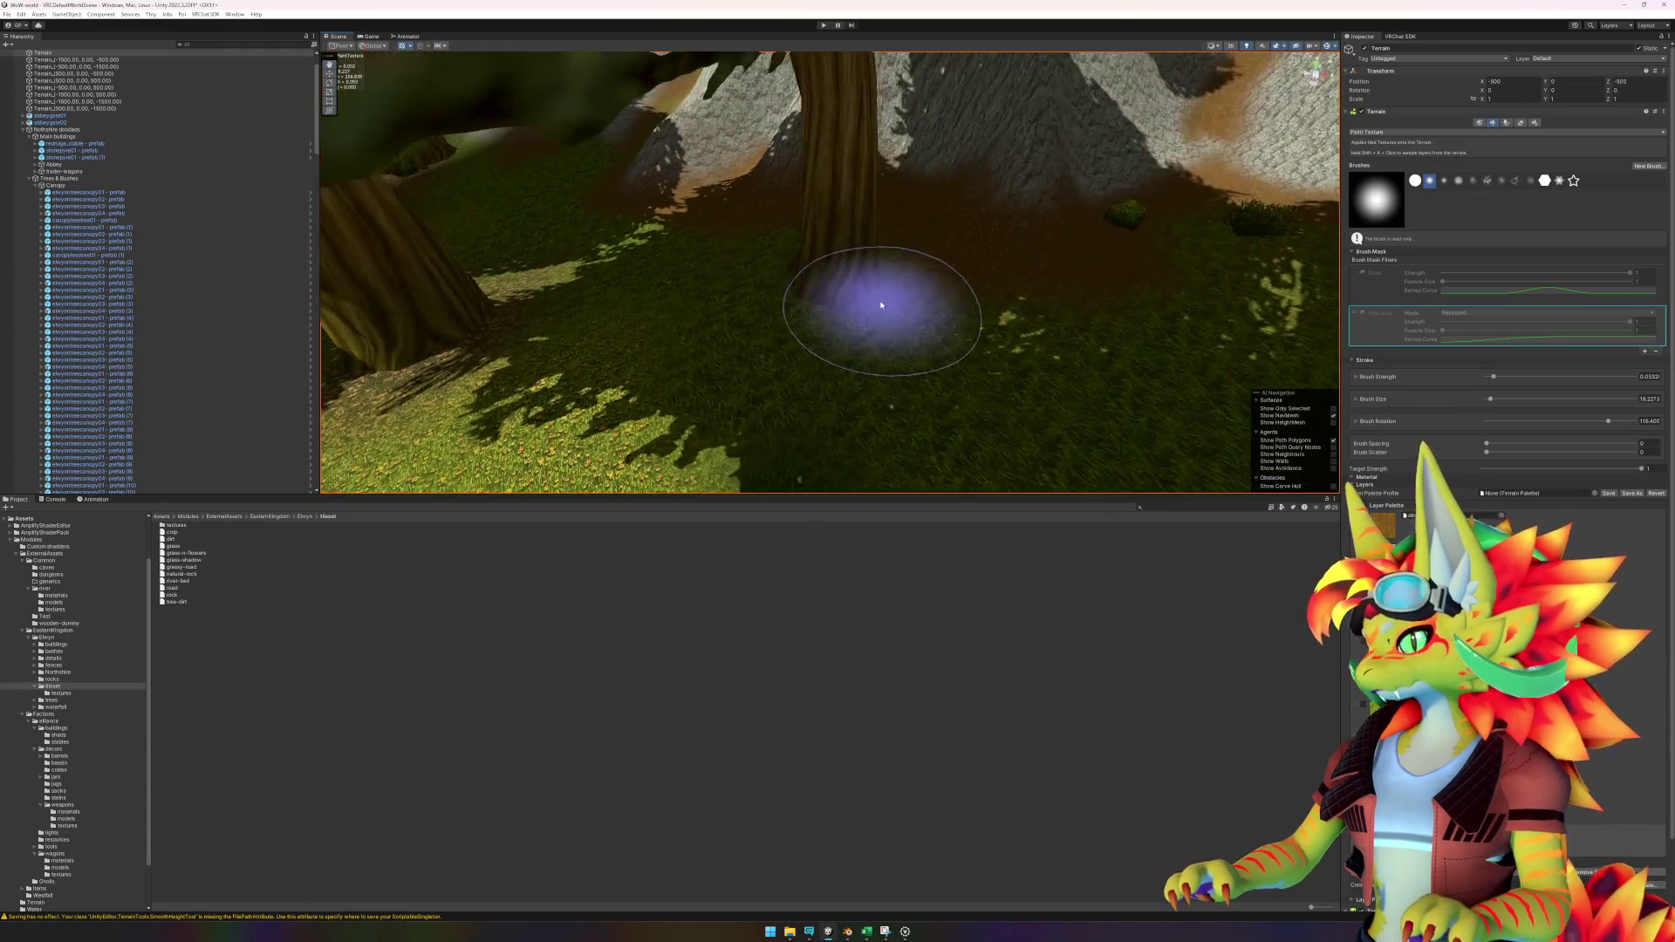
pyautogui.moveTo(703, 385)
pyautogui.mouseDown()
pyautogui.moveTo(585, 381)
pyautogui.moveTo(1090, 397)
pyautogui.moveTo(727, 244)
pyautogui.moveTo(730, 348)
pyautogui.mouseUp()
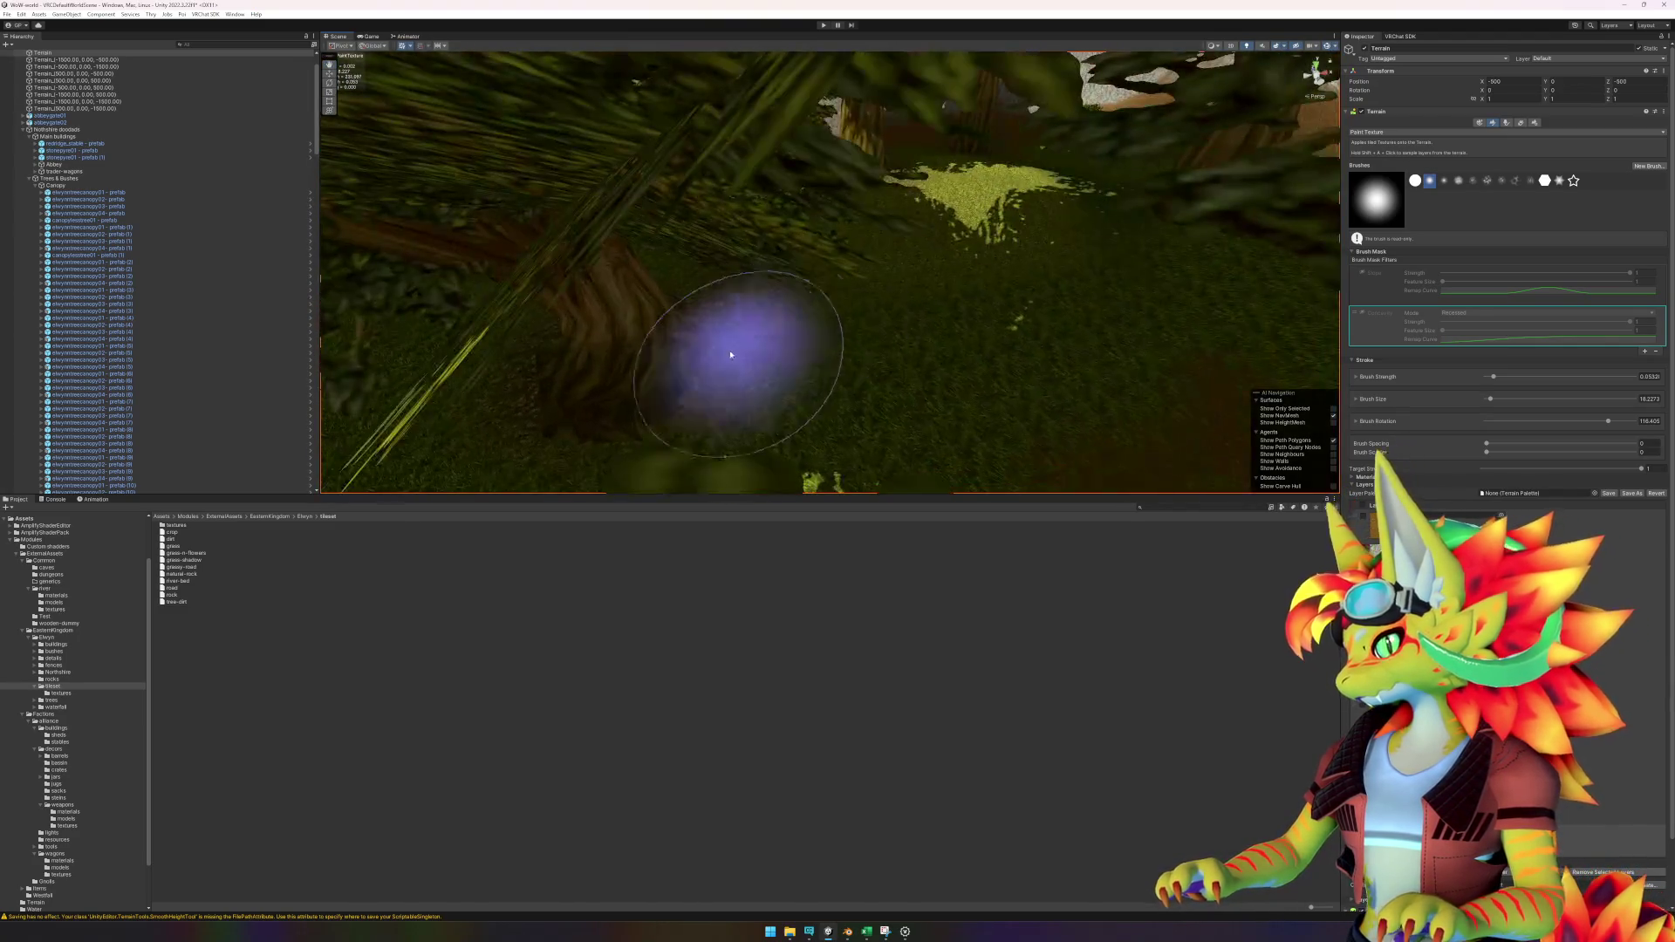
pyautogui.moveTo(986, 371)
pyautogui.mouseDown()
pyautogui.moveTo(852, 373)
pyautogui.moveTo(977, 394)
pyautogui.moveTo(767, 336)
pyautogui.moveTo(928, 363)
pyautogui.moveTo(879, 217)
pyautogui.moveTo(954, 187)
pyautogui.moveTo(823, 232)
pyautogui.moveTo(984, 268)
pyautogui.moveTo(943, 329)
pyautogui.moveTo(965, 355)
pyautogui.moveTo(710, 232)
pyautogui.moveTo(950, 318)
pyautogui.moveTo(867, 269)
pyautogui.moveTo(747, 274)
pyautogui.moveTo(860, 206)
pyautogui.moveTo(692, 291)
pyautogui.moveTo(861, 229)
pyautogui.mouseUp()
pyautogui.moveTo(1133, 232)
pyautogui.mouseDown()
pyautogui.moveTo(885, 253)
pyautogui.moveTo(916, 187)
pyautogui.moveTo(980, 191)
pyautogui.moveTo(912, 260)
pyautogui.moveTo(1103, 221)
pyautogui.moveTo(898, 233)
pyautogui.moveTo(845, 297)
pyautogui.mouseUp()
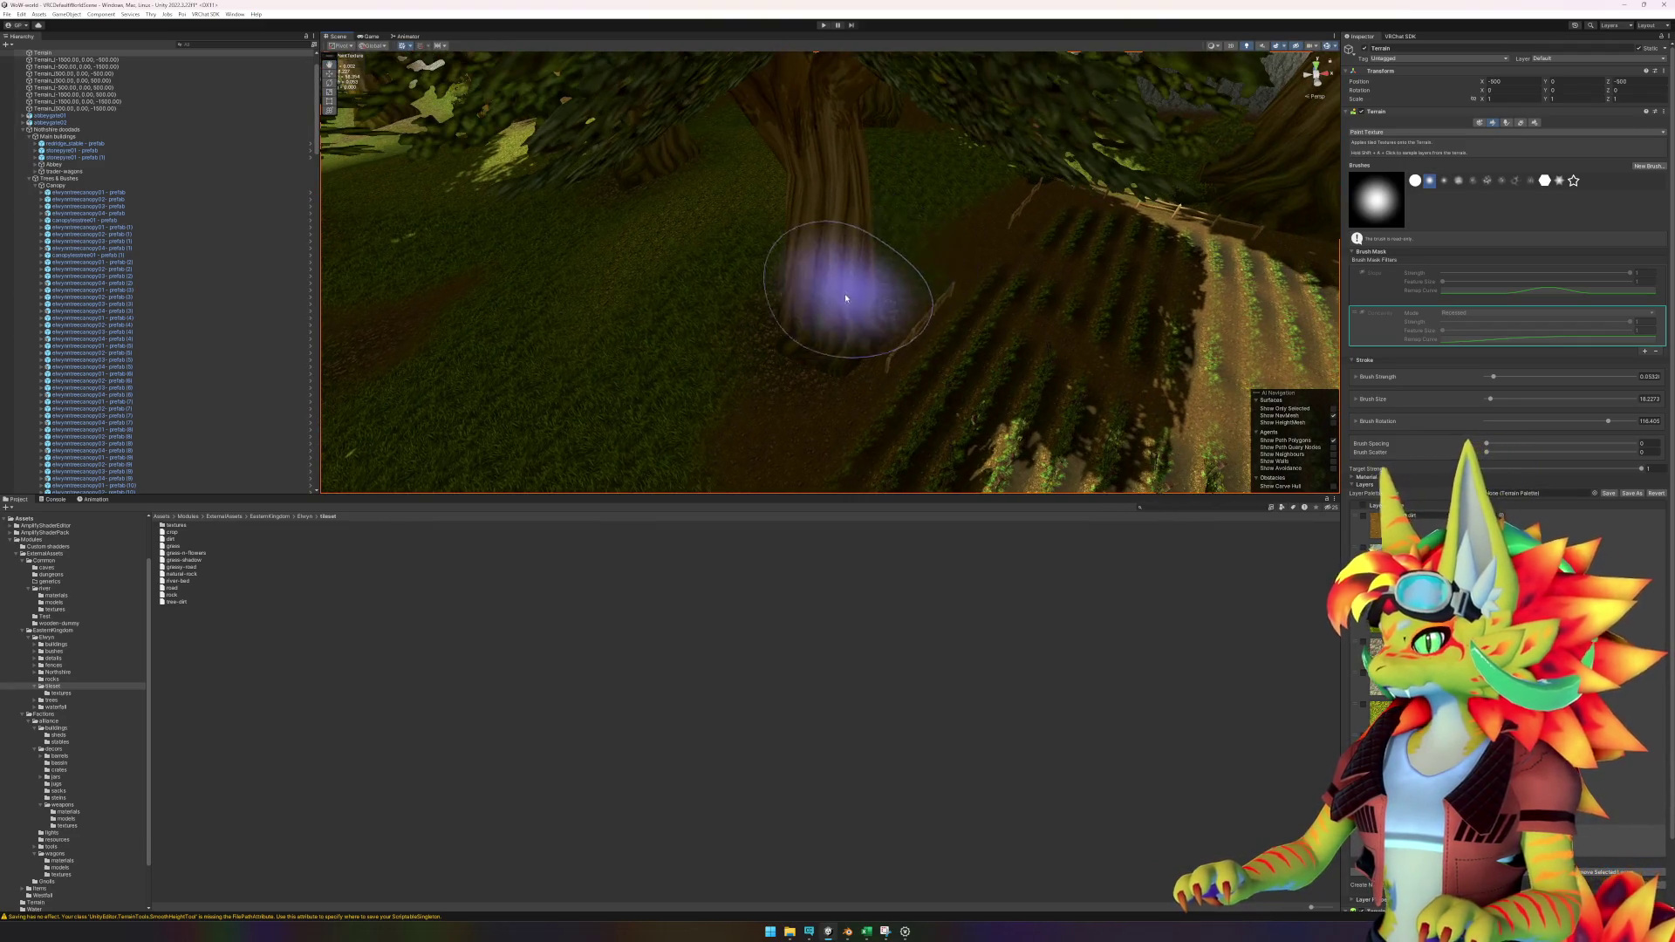
pyautogui.moveTo(962, 225); pyautogui.dragTo(770, 240)
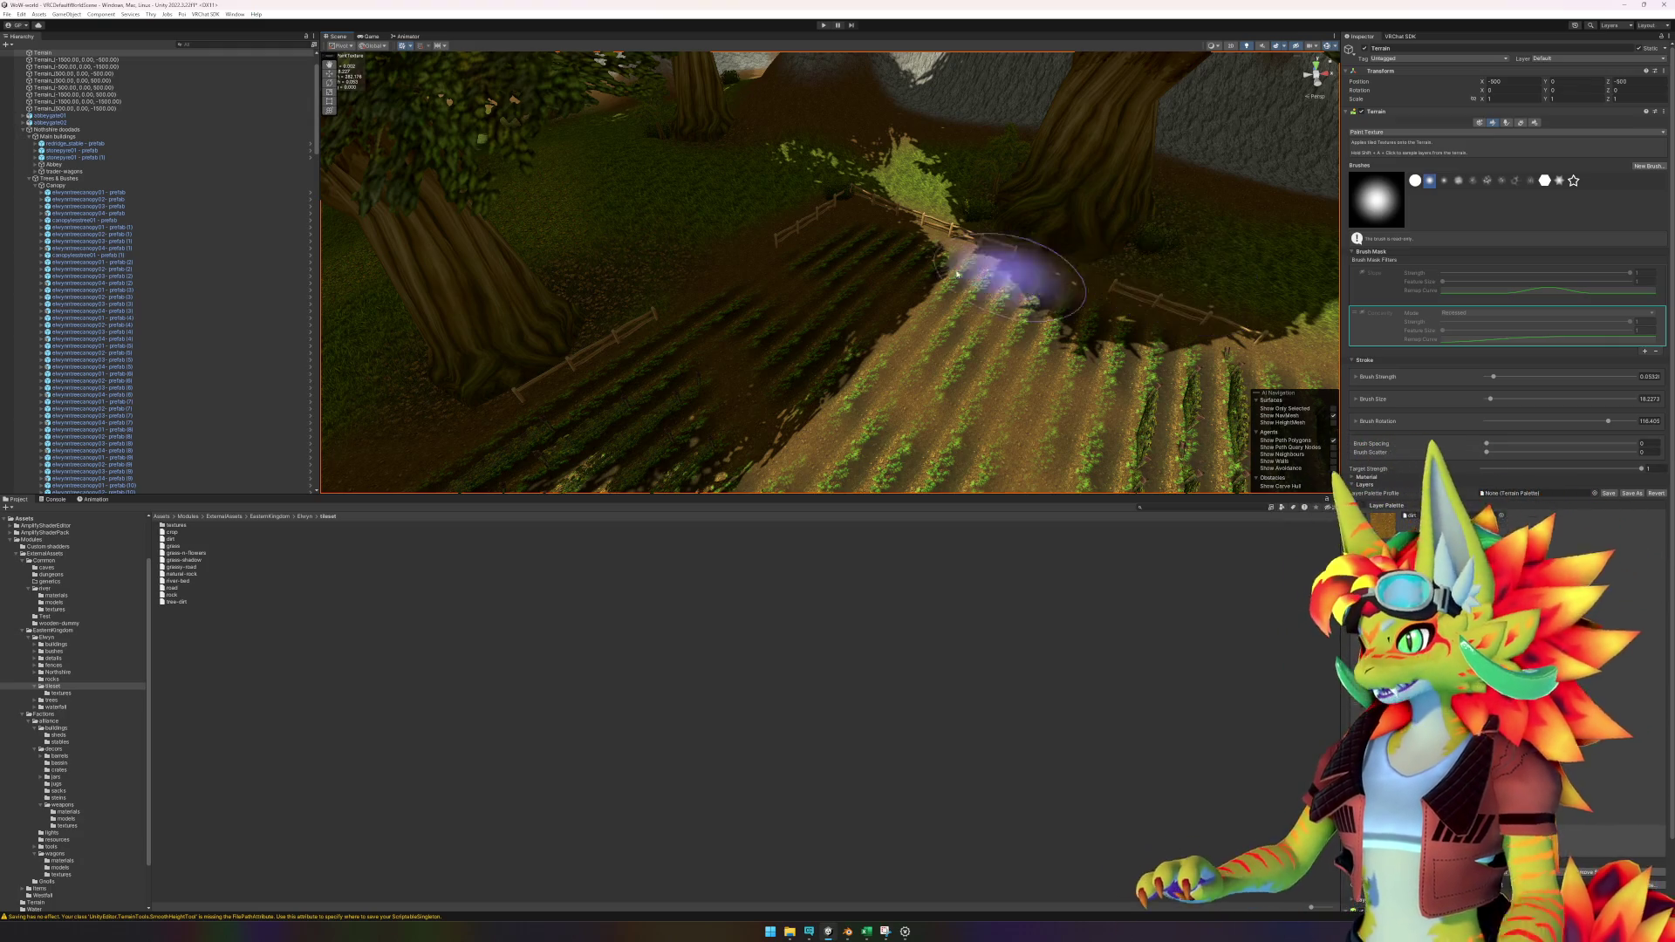
# Swing over the tree, pond and wall, and show the trees prefab folder in Project.
pyautogui.scroll(10, 1002, 299)
pyautogui.scroll(-10, 722, 305)
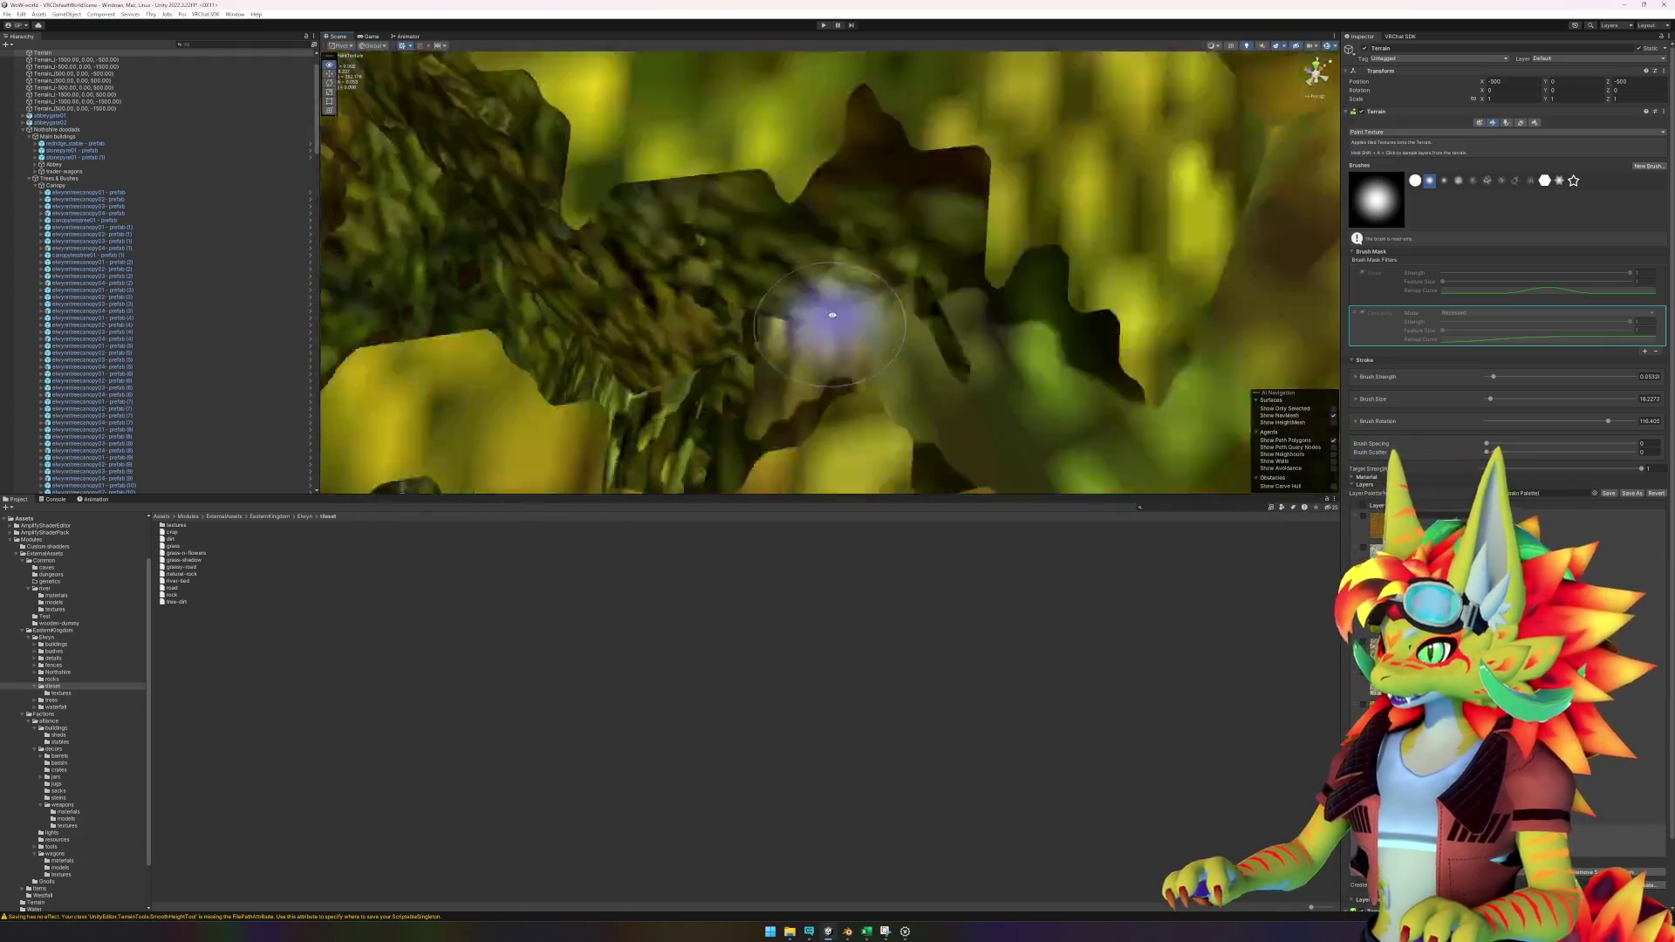
pyautogui.scroll(-5, 725, 285)
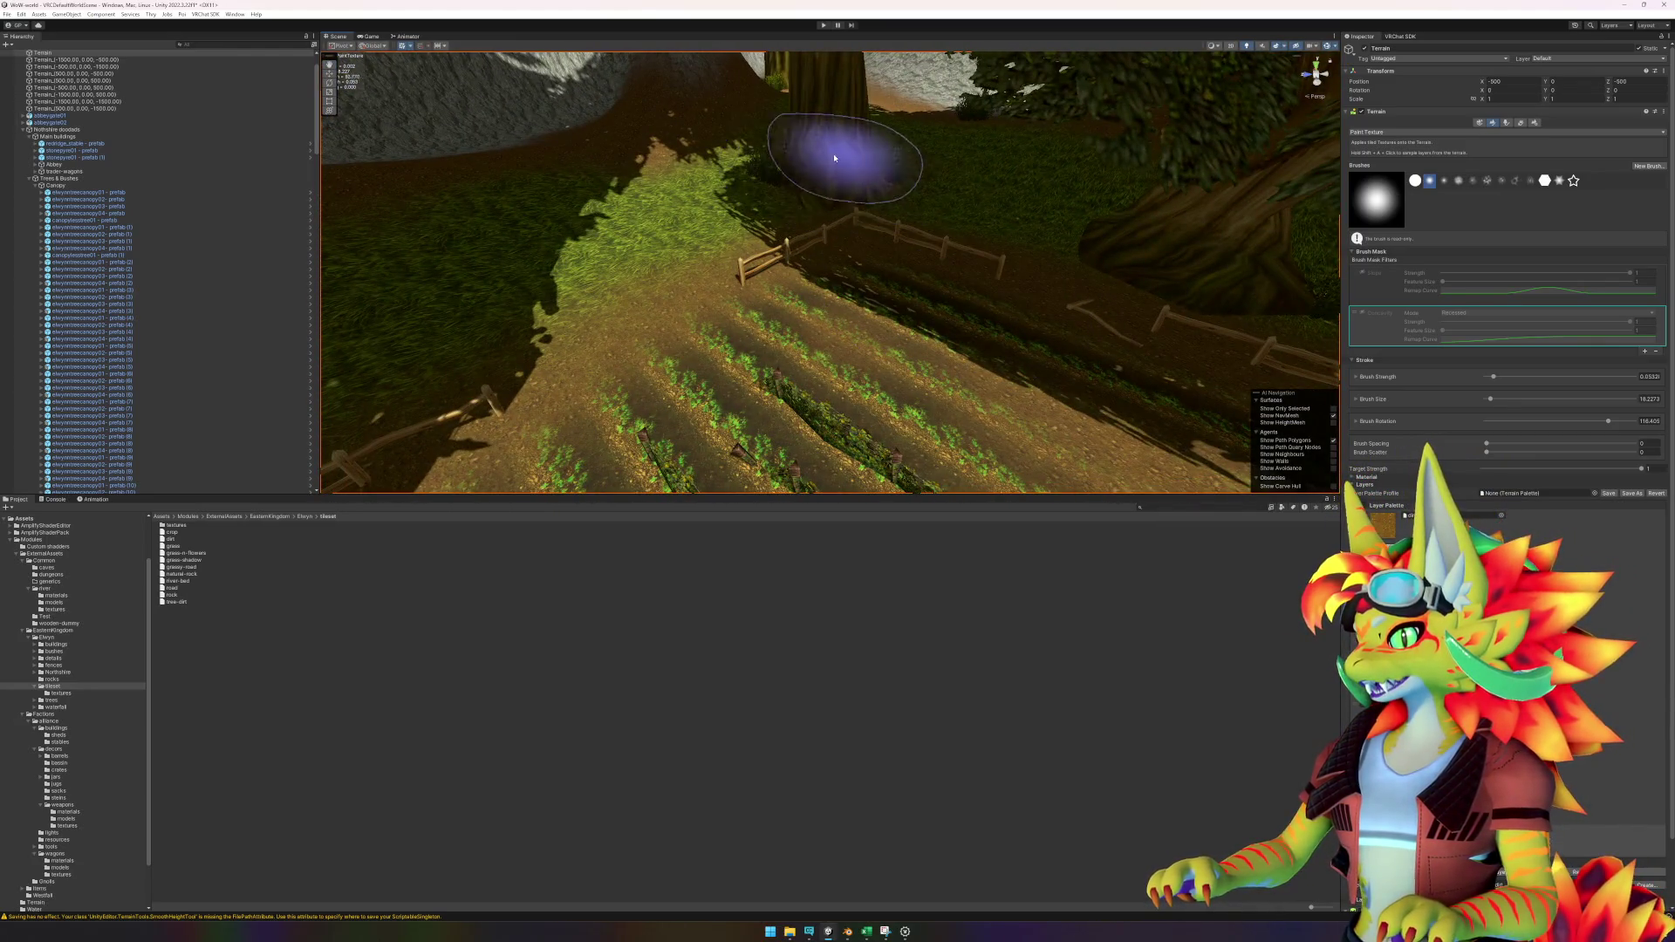
pyautogui.scroll(10, 883, 158)
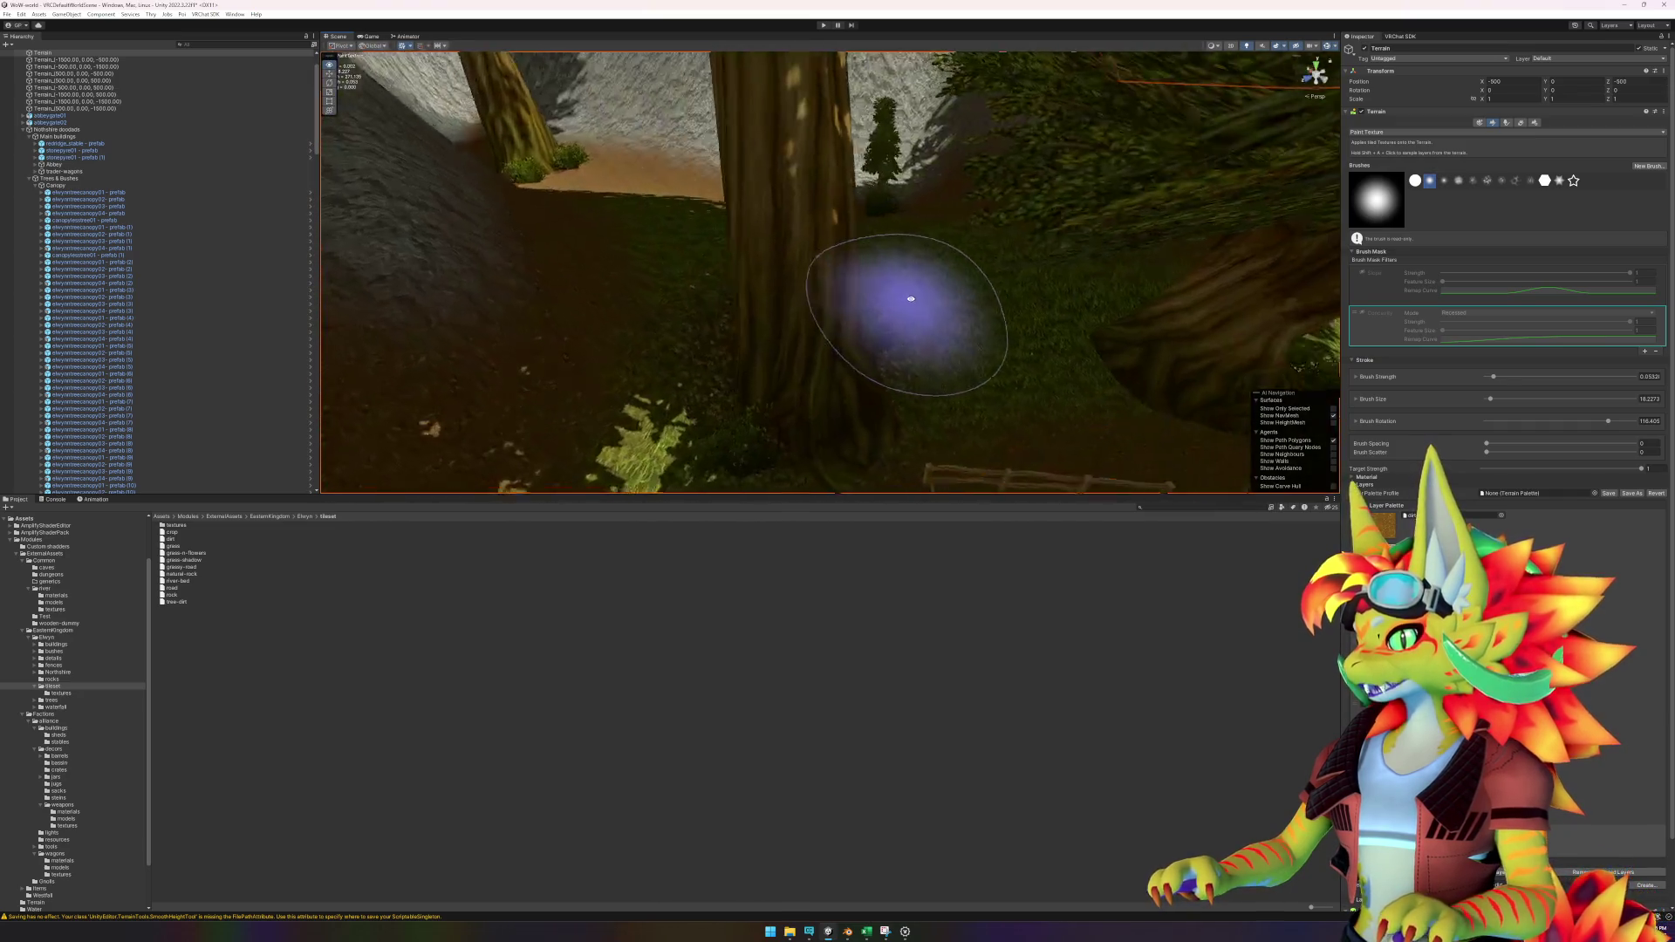
pyautogui.scroll(10, 689, 237)
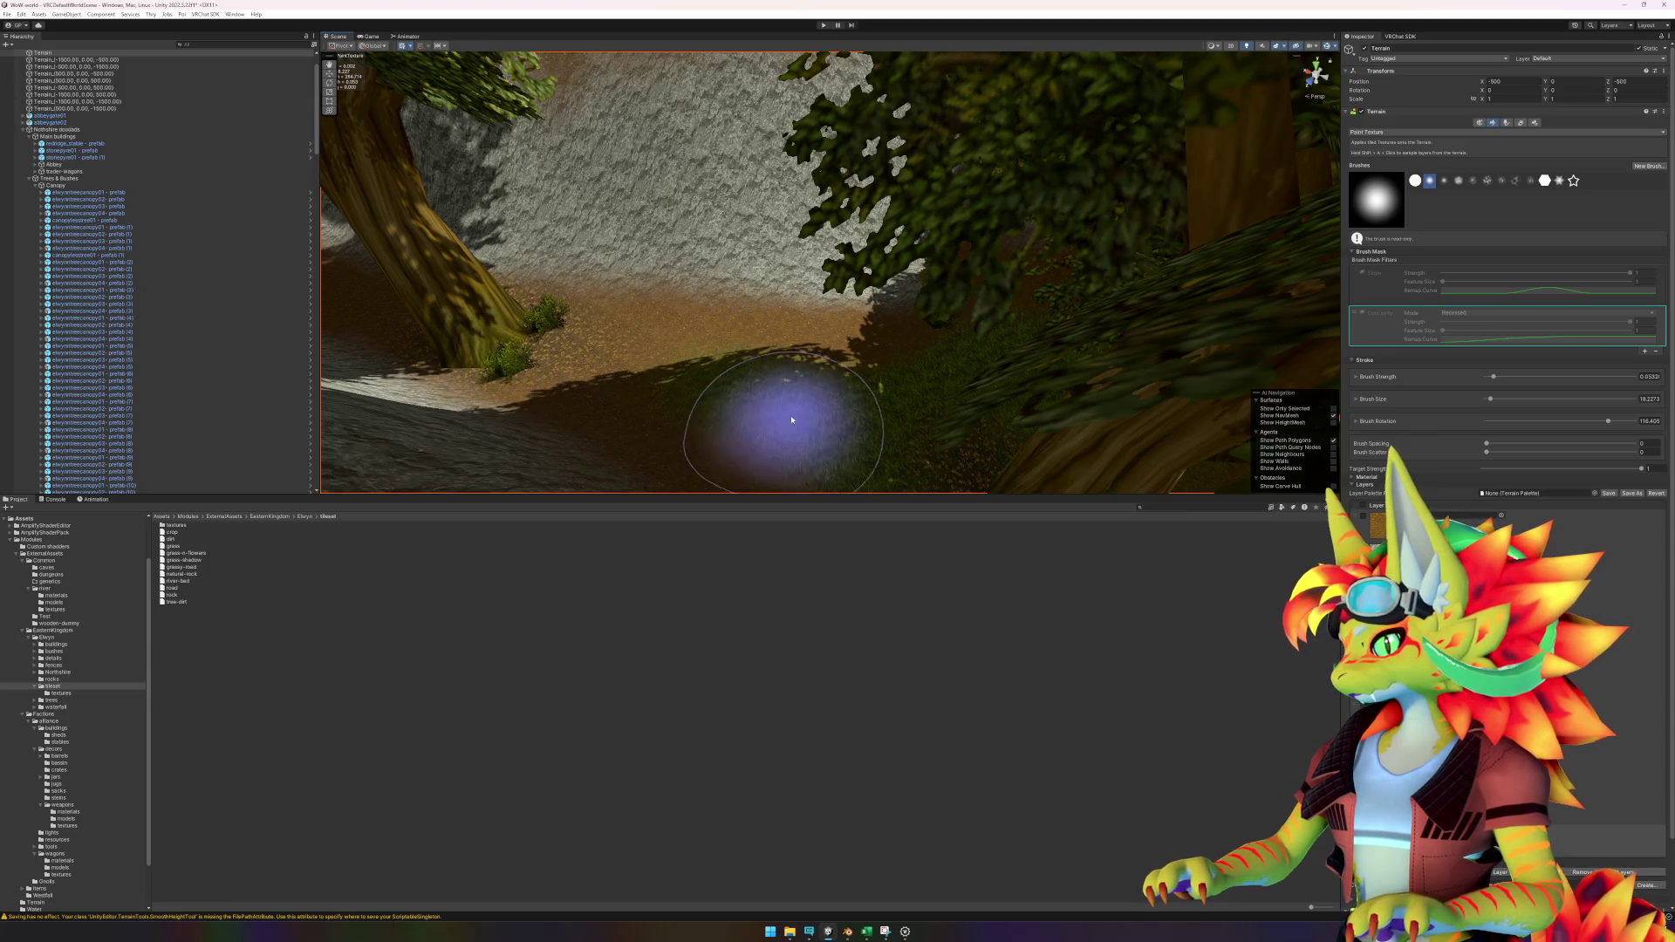
pyautogui.scroll(-10, 791, 420)
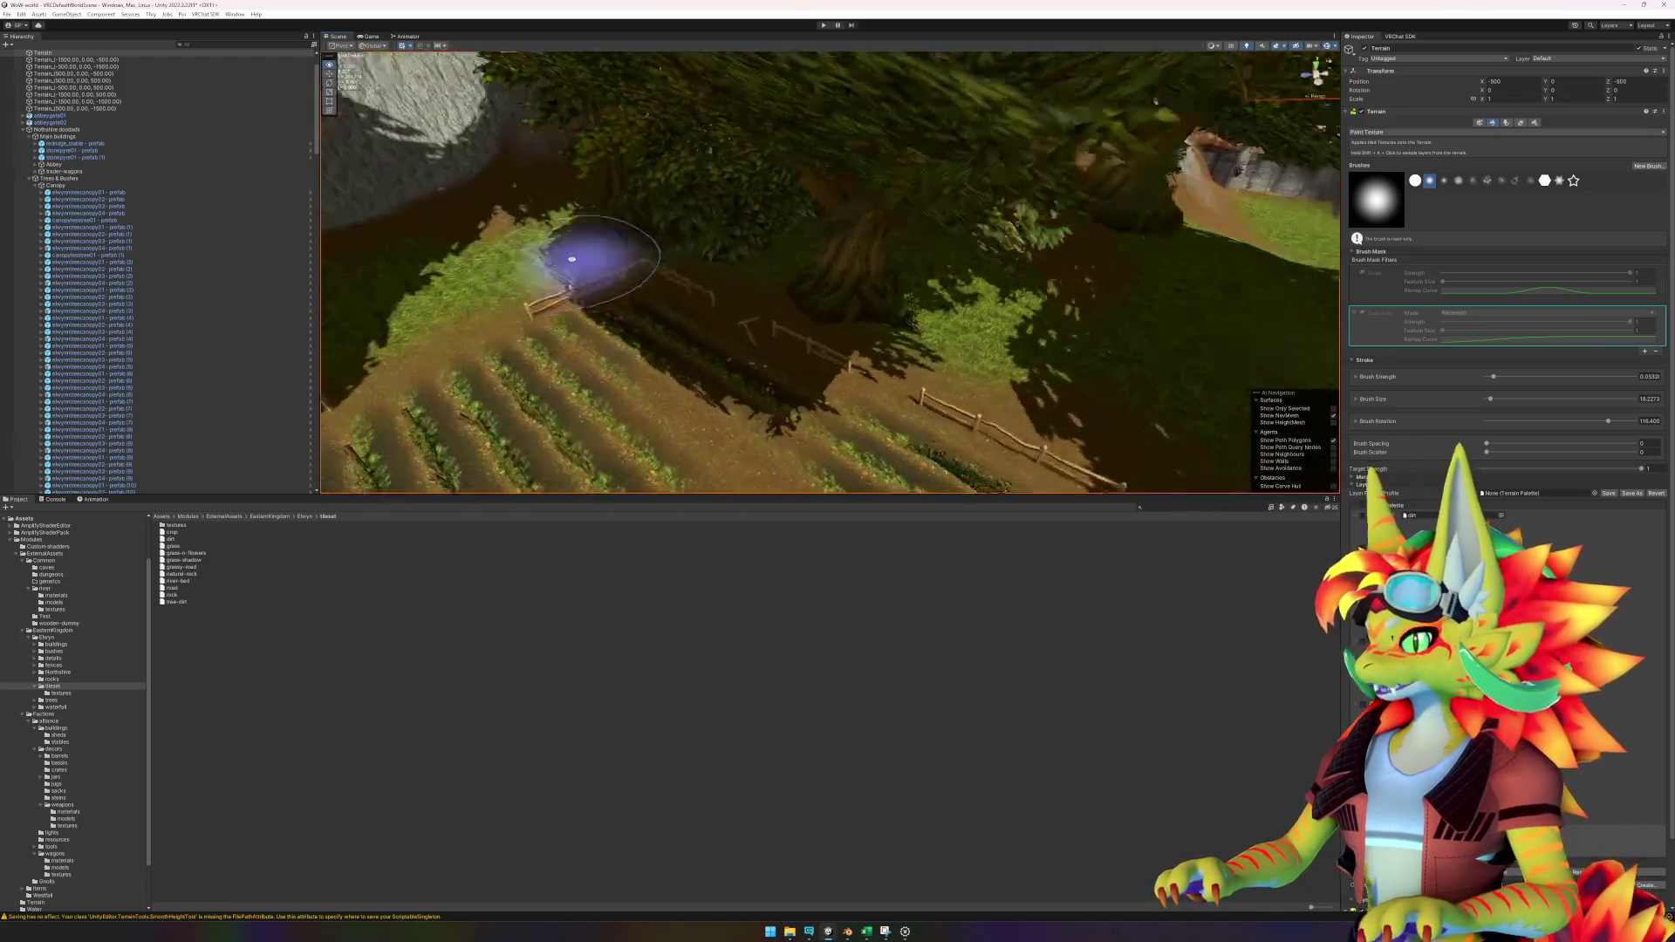
pyautogui.scroll(-5, 900, 292)
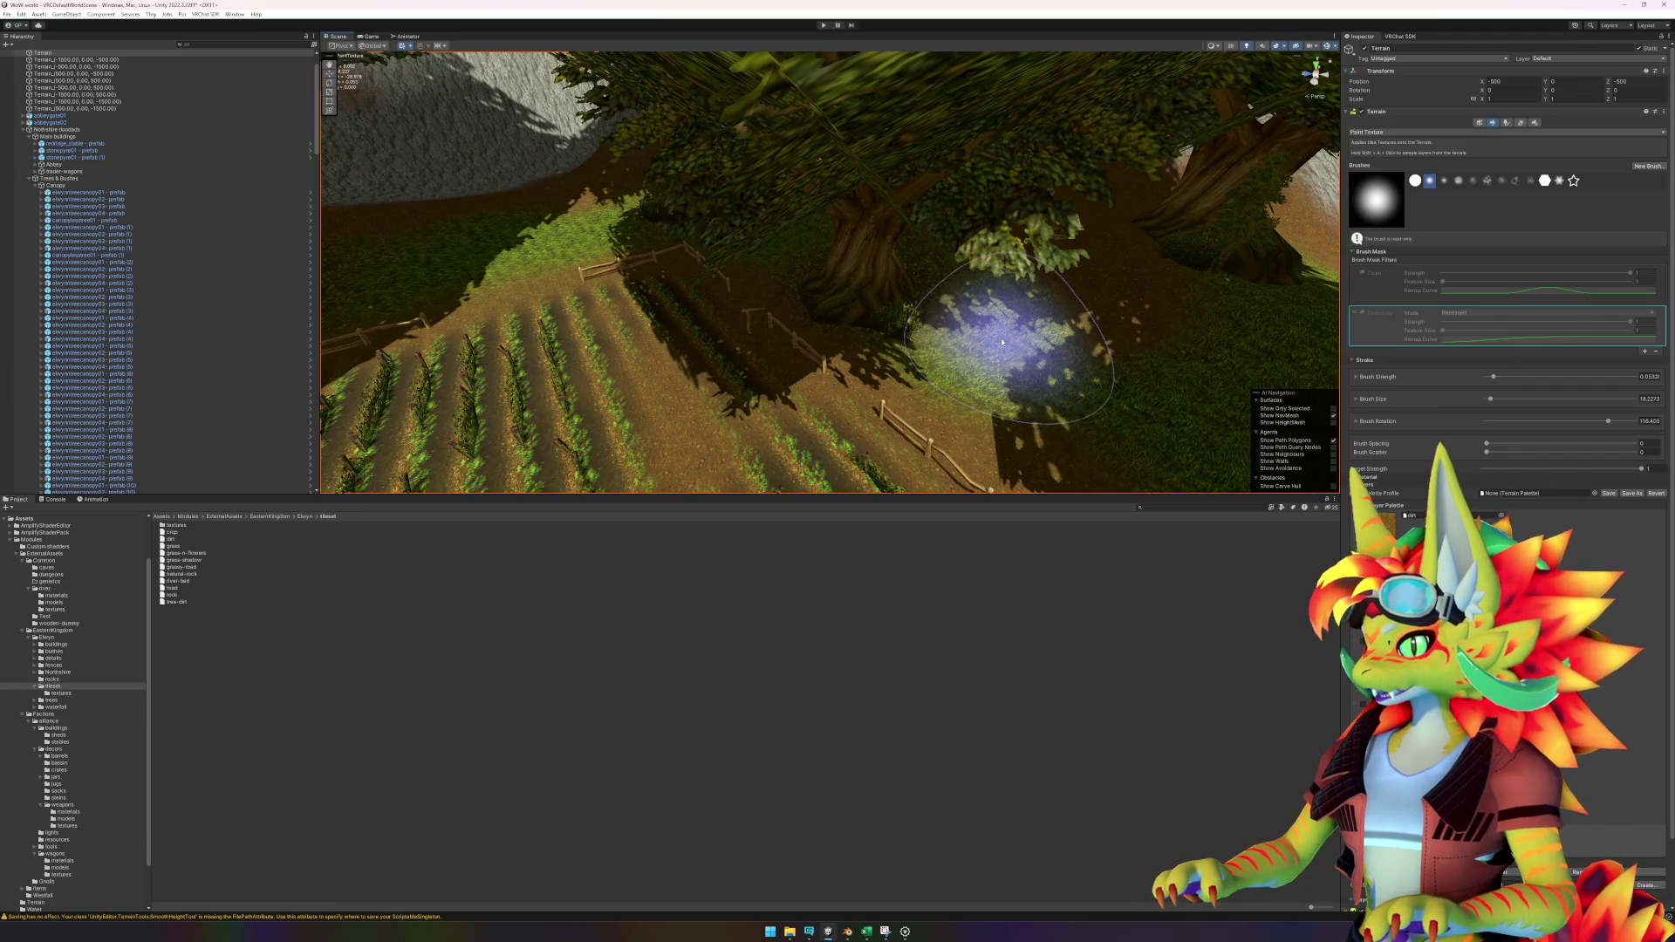
pyautogui.scroll(5, 907, 322)
pyautogui.scroll(5, 872, 367)
pyautogui.scroll(-5, 762, 388)
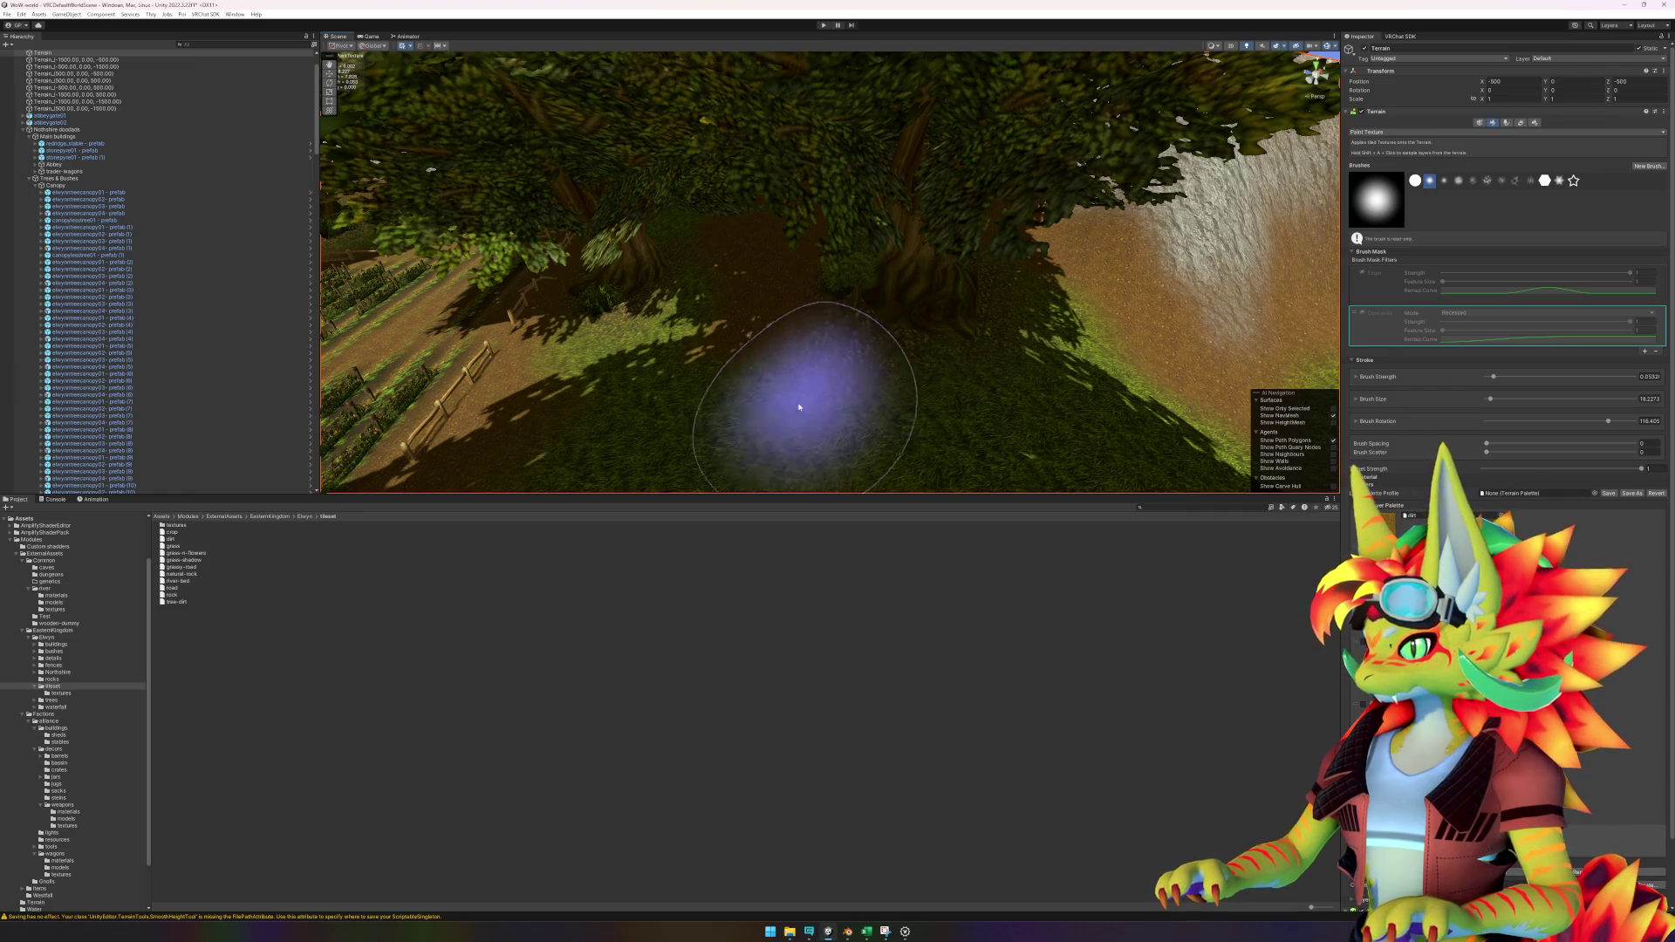
pyautogui.scroll(5, 804, 393)
pyautogui.moveTo(873, 354)
pyautogui.mouseDown()
pyautogui.moveTo(692, 363)
pyautogui.moveTo(889, 273)
pyautogui.moveTo(930, 310)
pyautogui.mouseUp()
pyautogui.scroll(5, 930, 310)
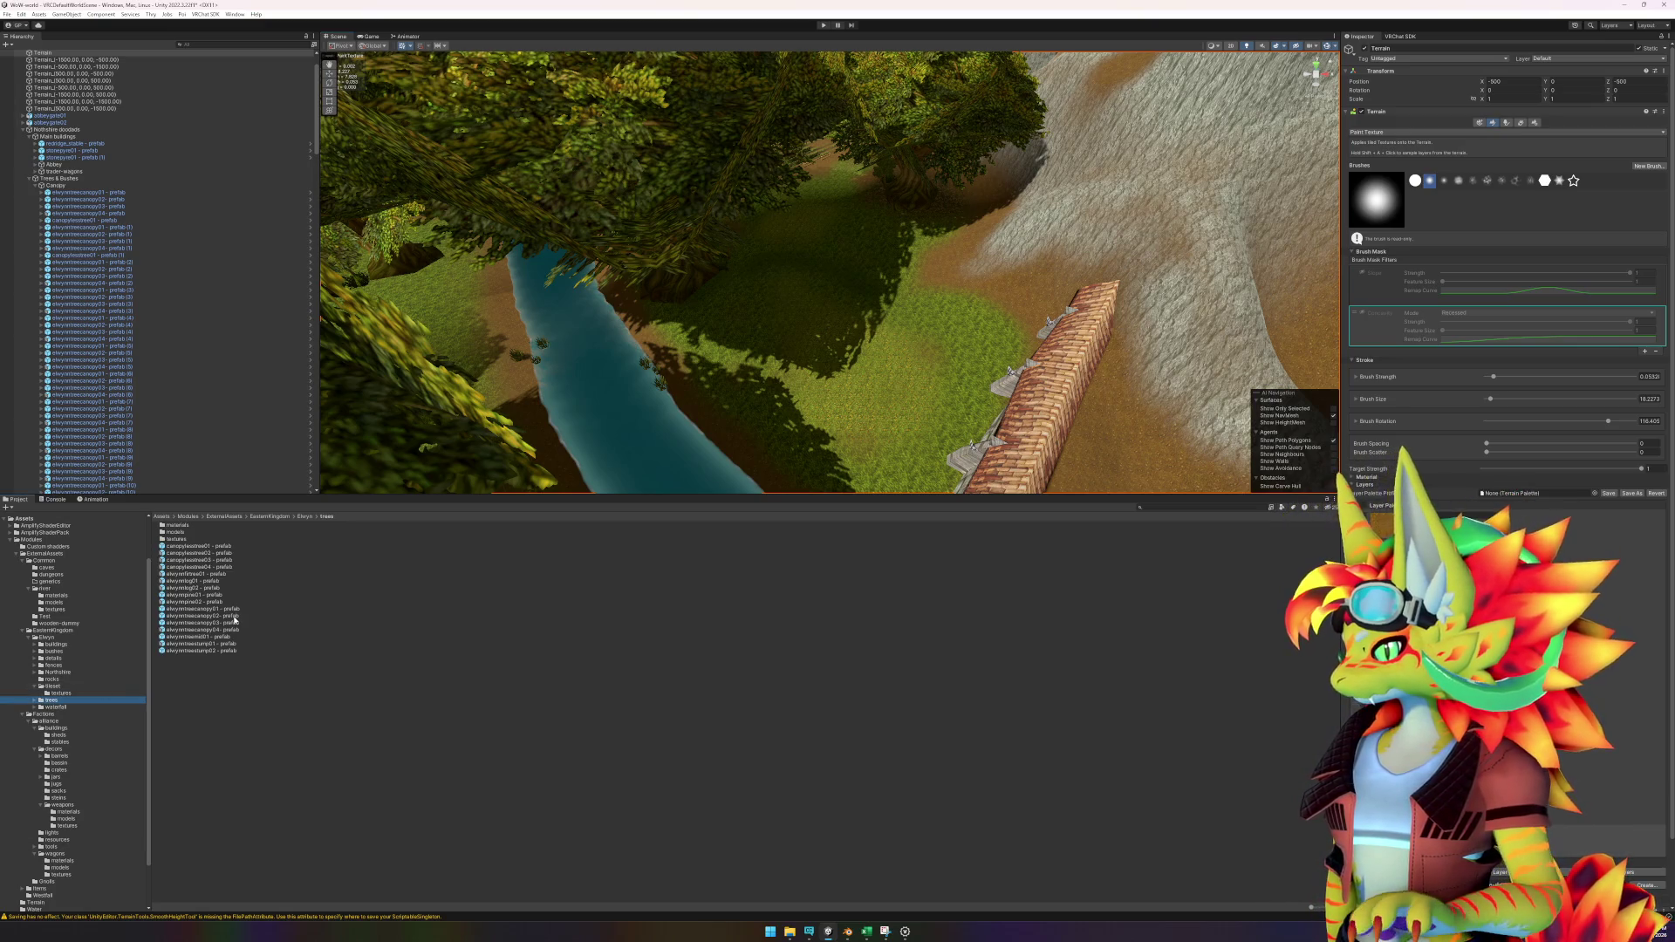
pyautogui.scroll(5, 990, 373)
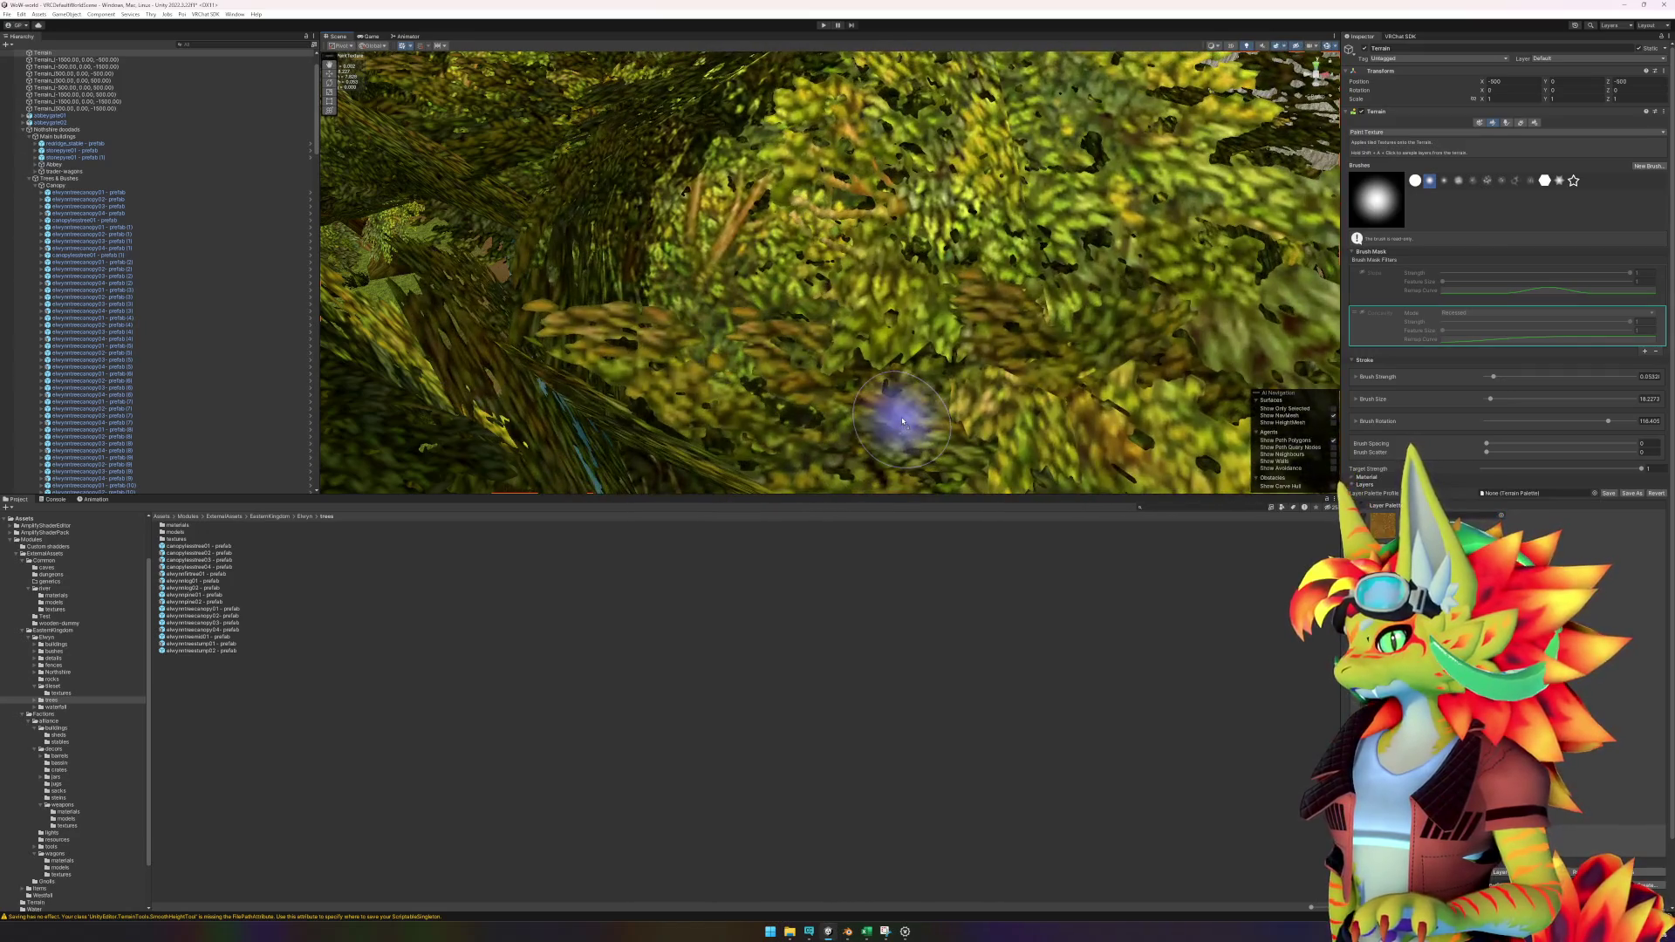
# Move the elwynntreecanopy03 canopy to about X 299.39, Z -120.75 and frame it.
pyautogui.click(903, 415)
pyautogui.scroll(5, 933, 384)
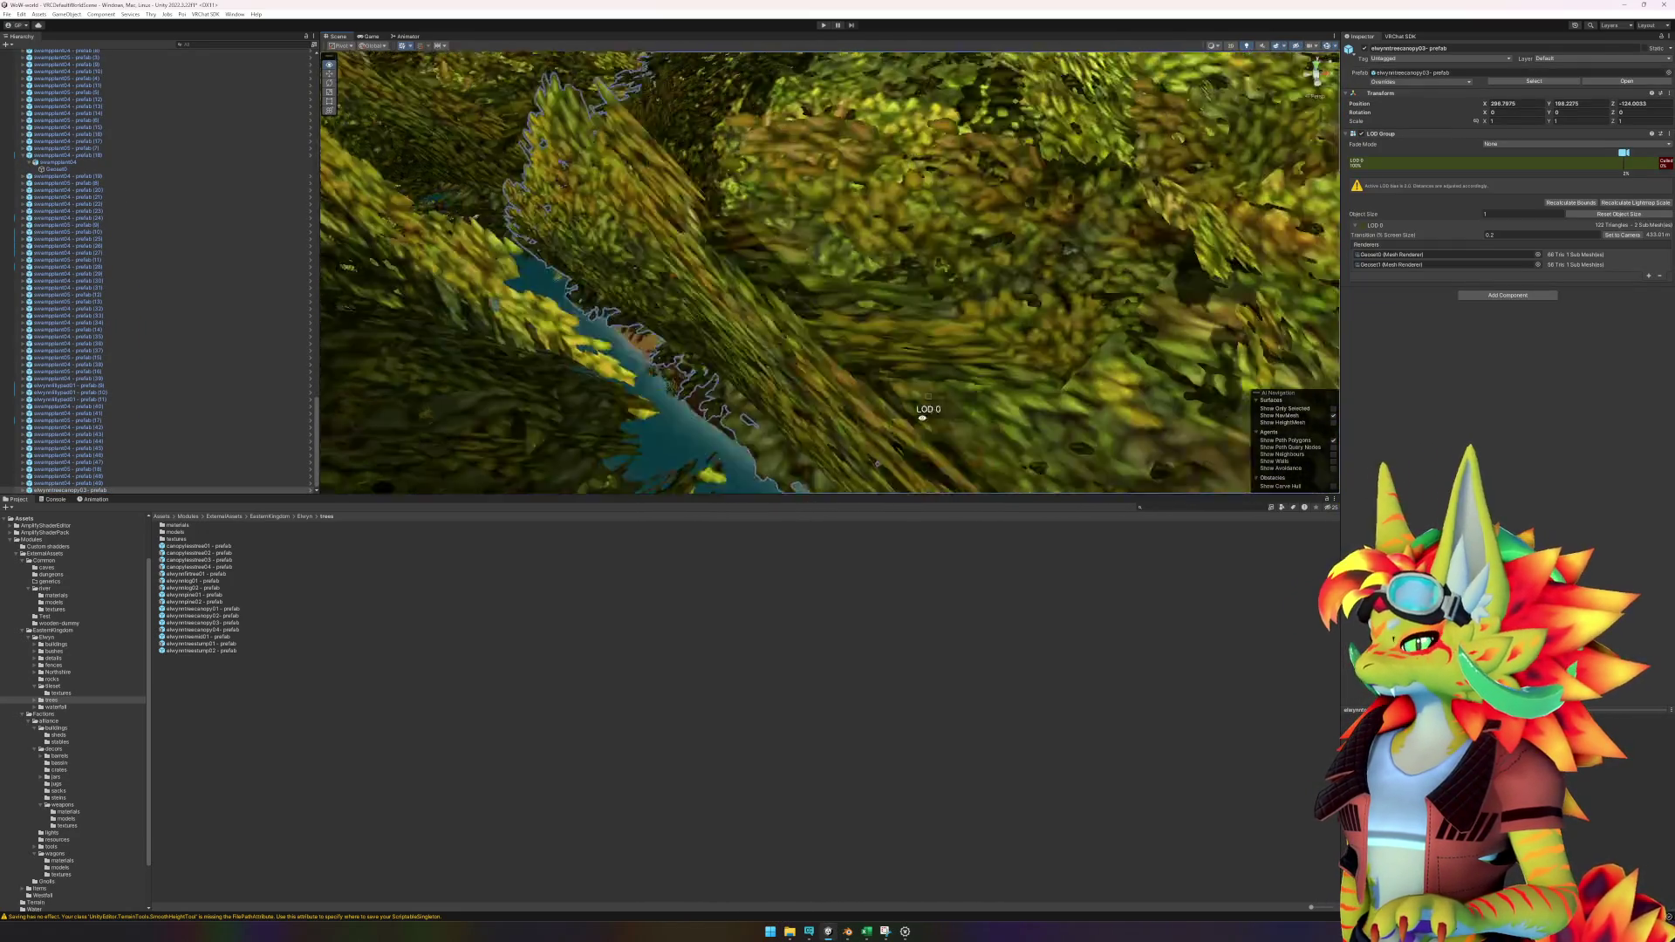
pyautogui.scroll(-3, 963, 365)
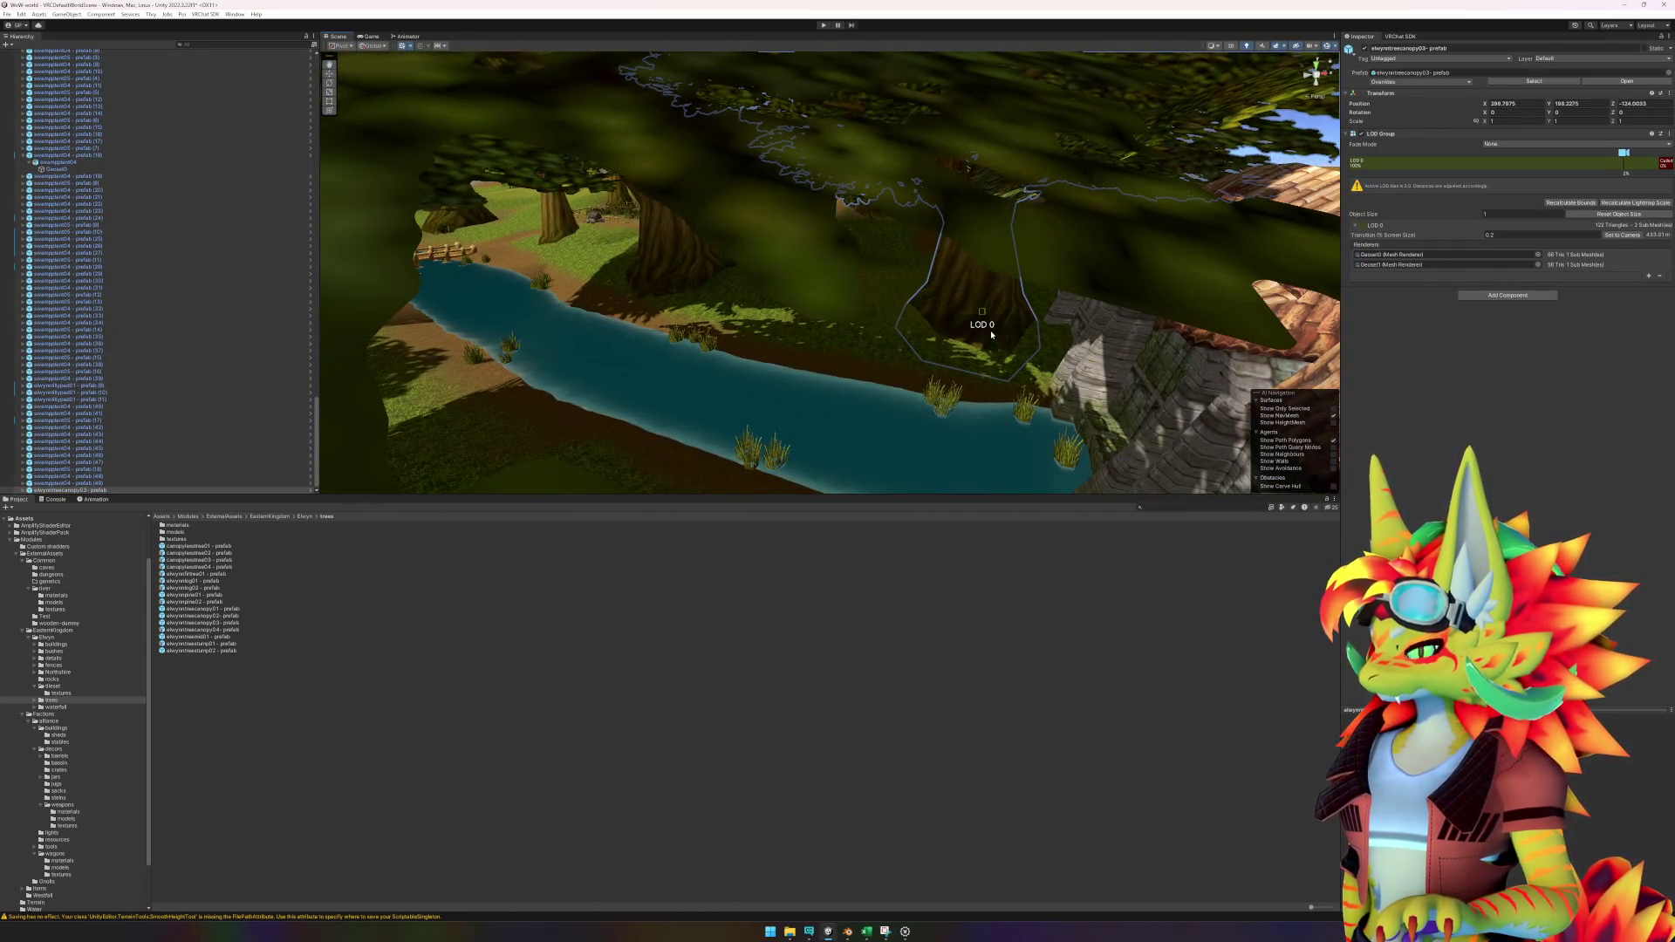
pyautogui.moveTo(981, 312); pyautogui.dragTo(981, 305)
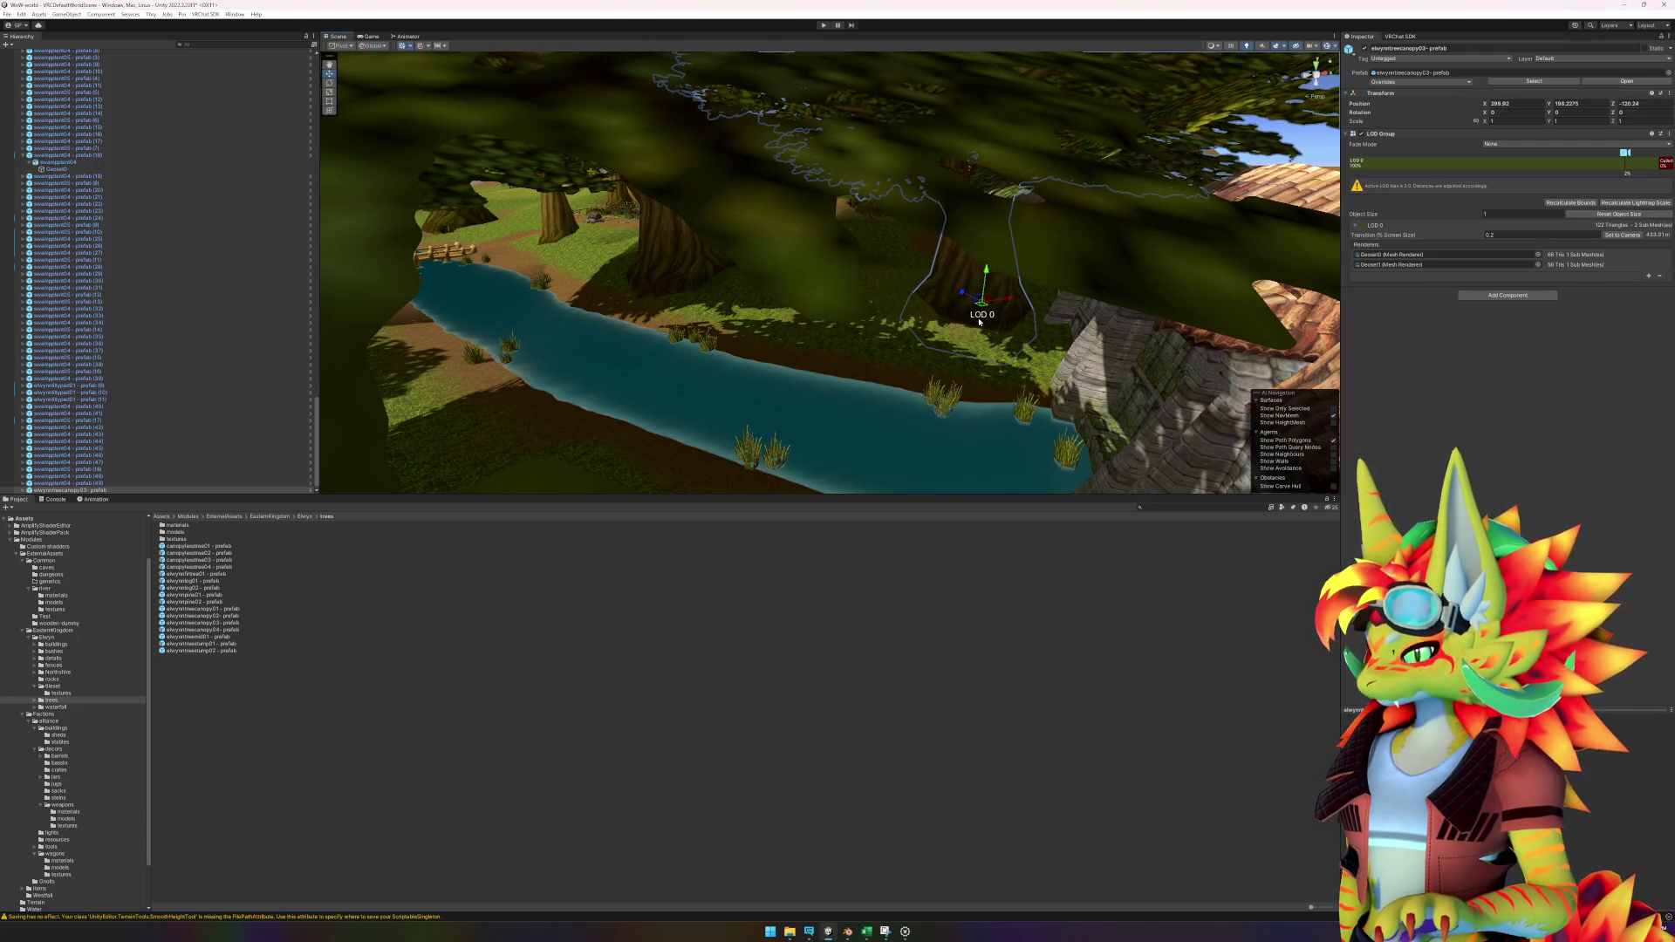
pyautogui.press('f')
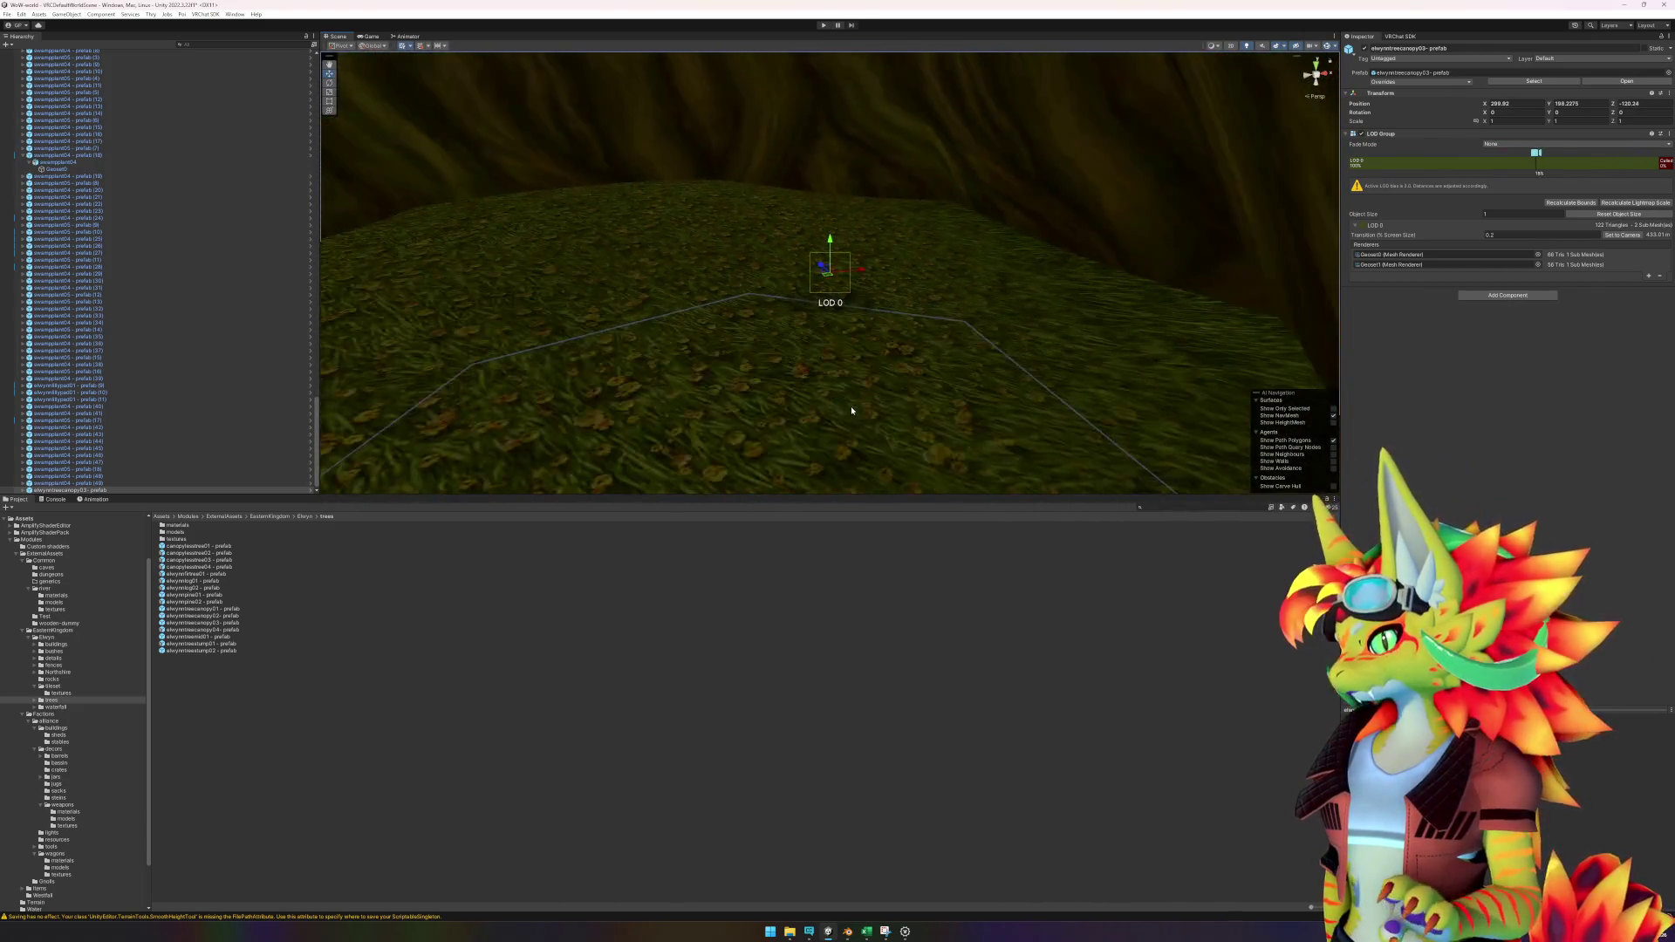
# Select the Terrain and switch it to texture-painting mode.
pyautogui.click(610, 587)
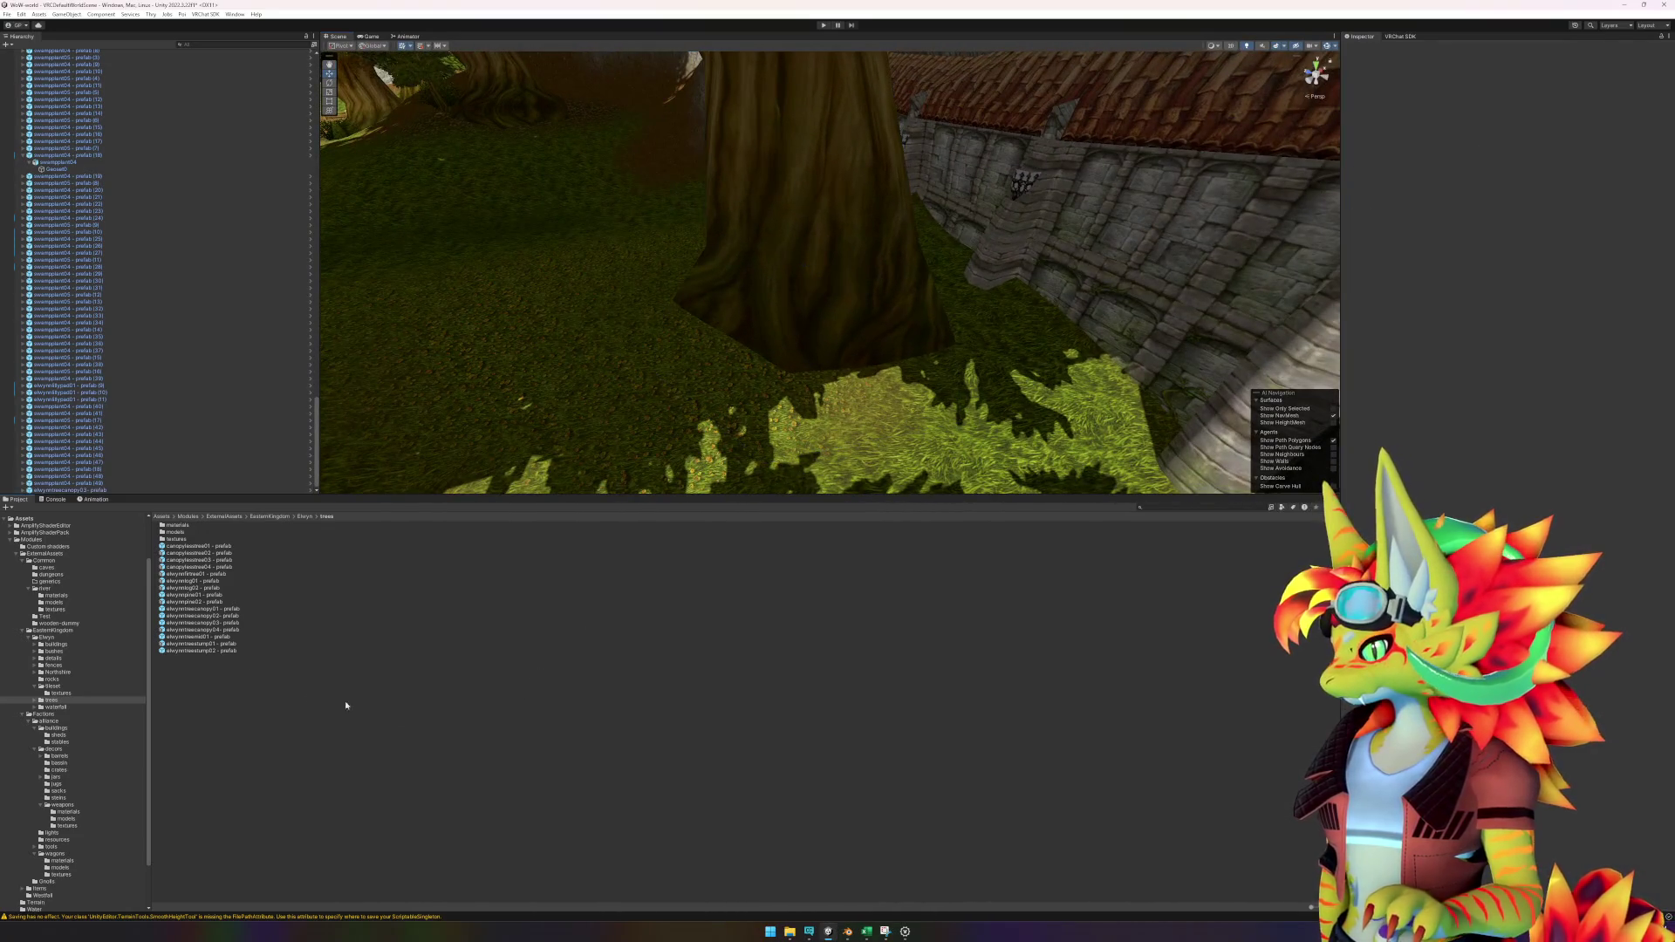
pyautogui.click(578, 385)
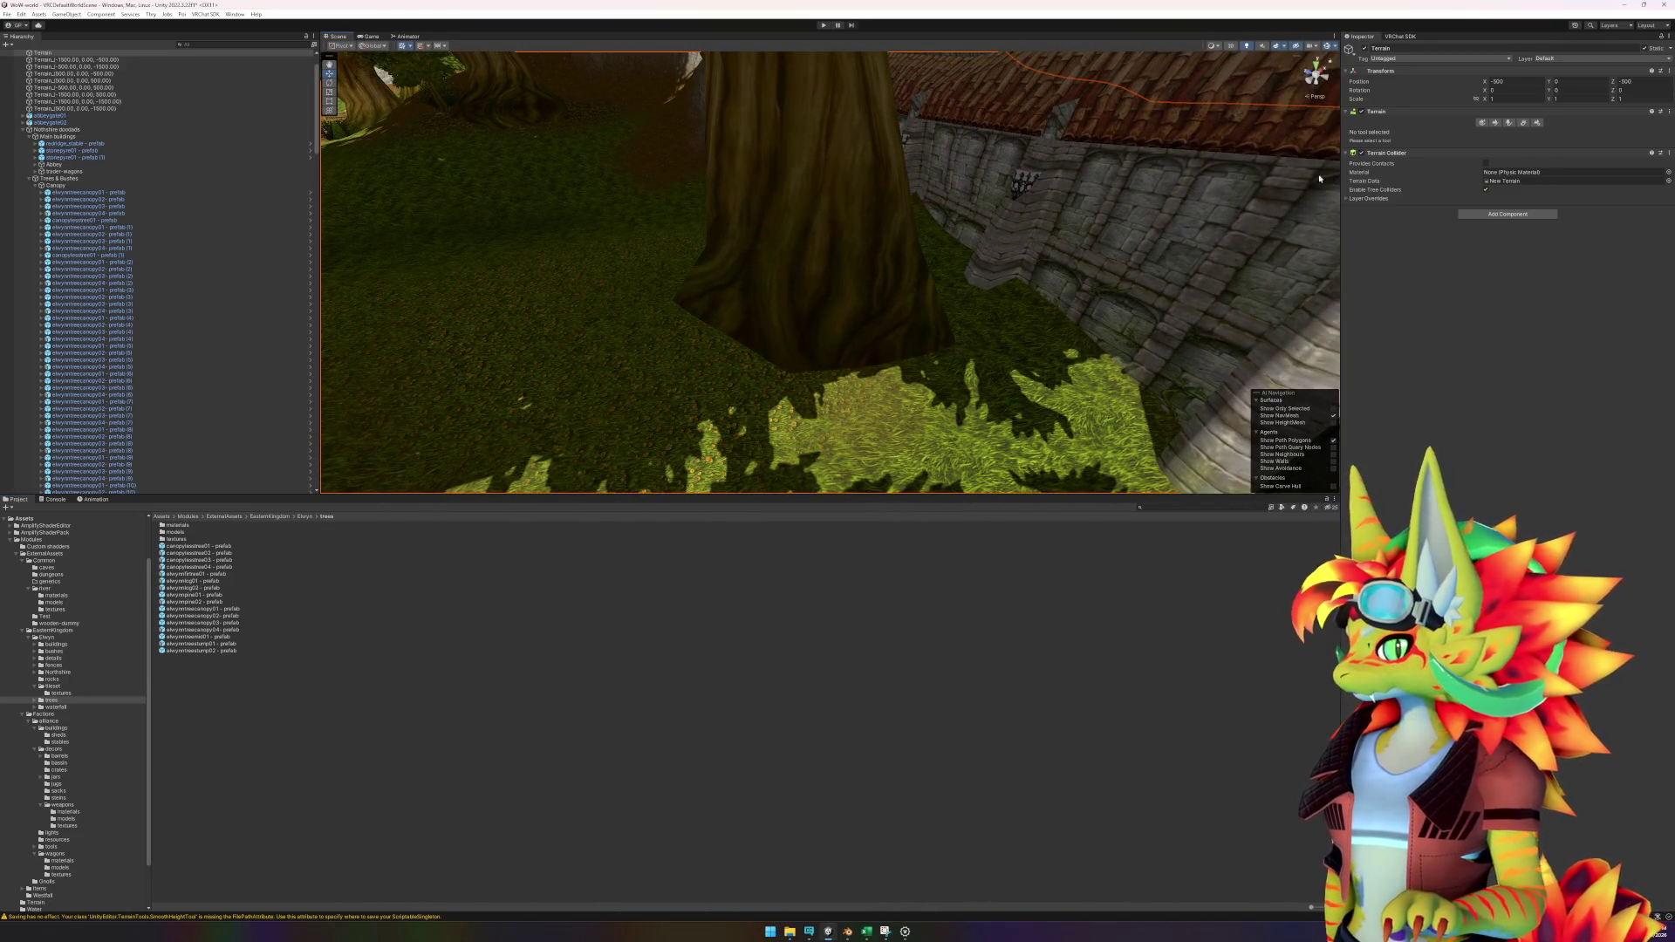
pyautogui.click(1498, 123)
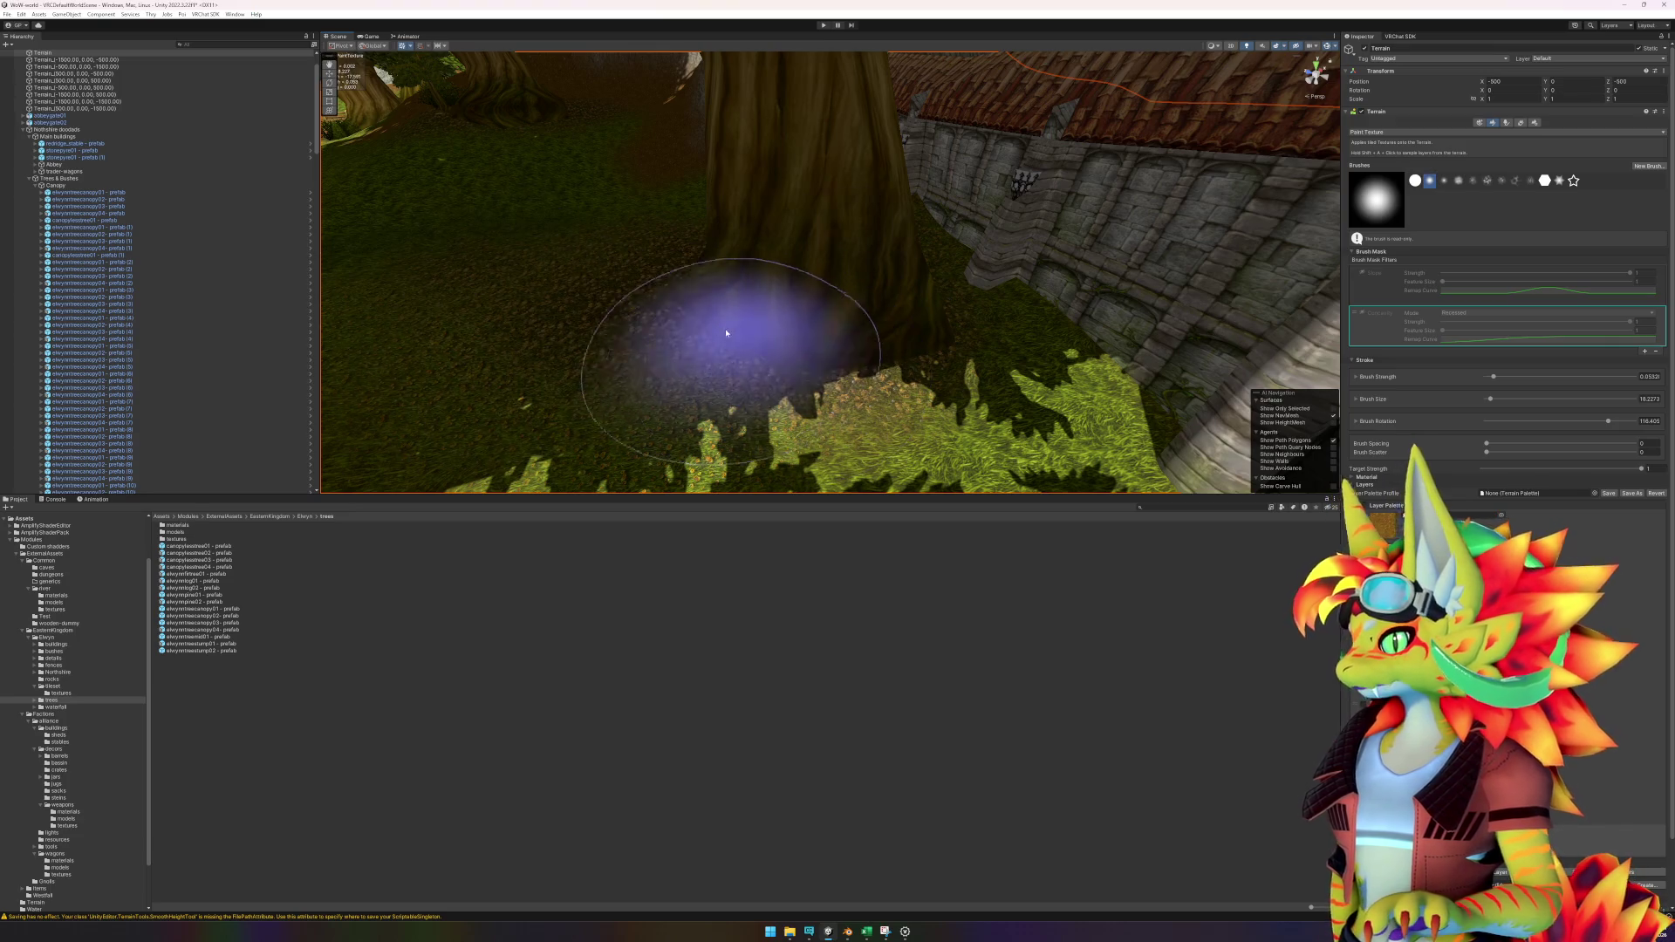
# Brush the dark dirt layer around the tree base, then collapse the Medium trees group.
pyautogui.scroll(-5, 580, 249)
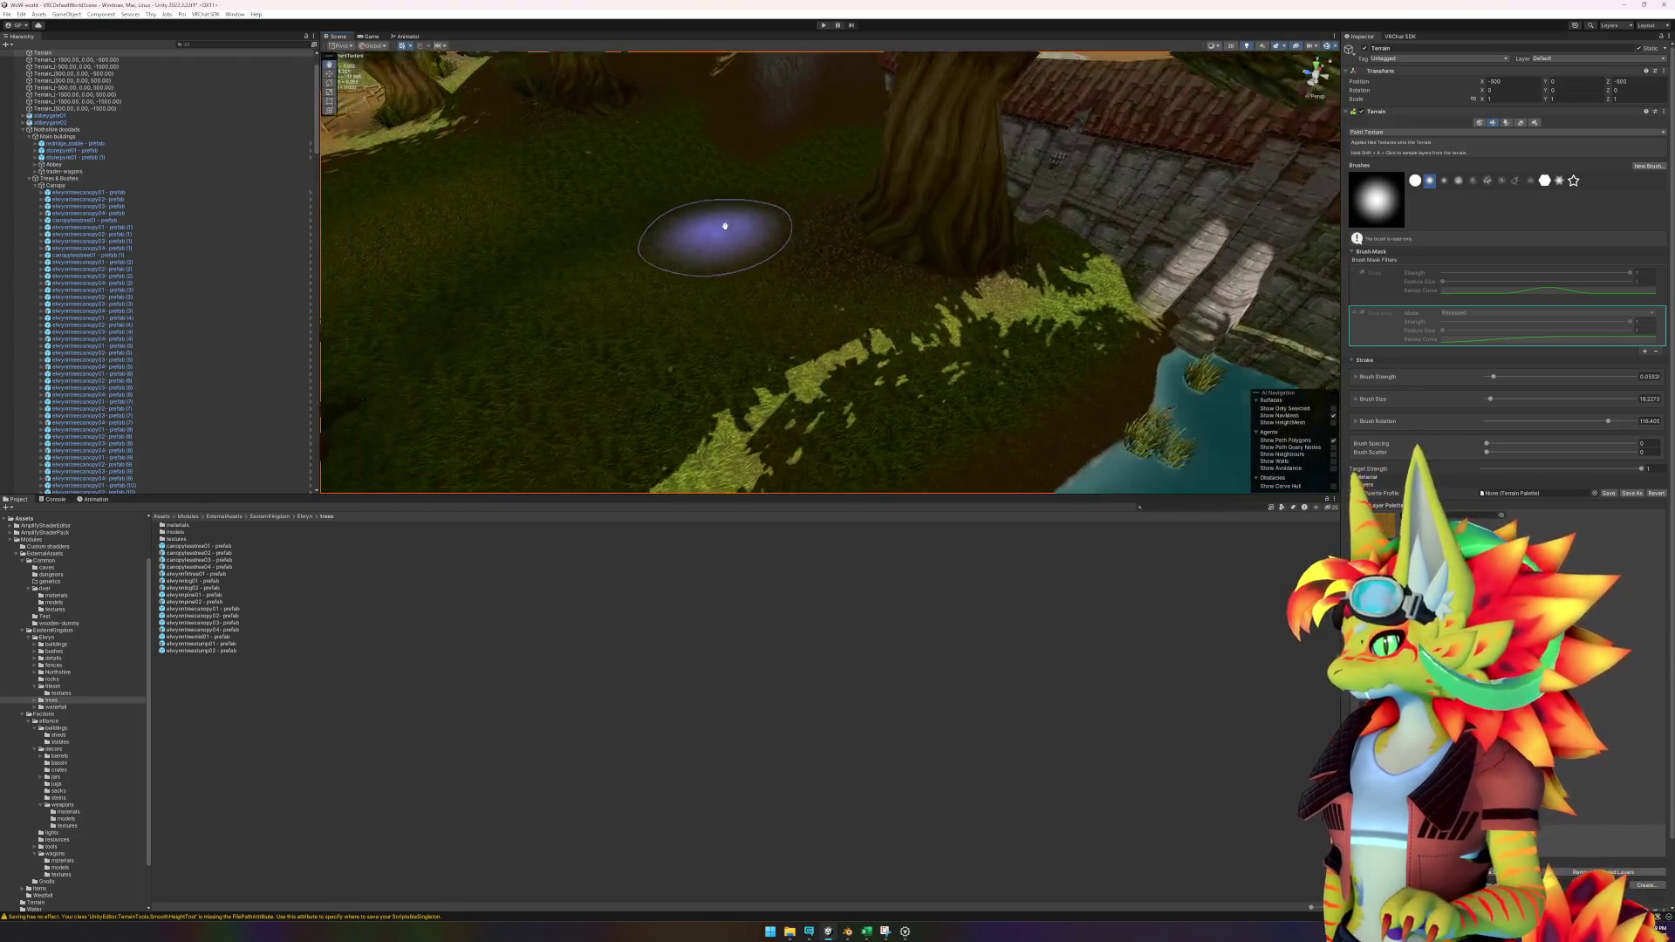
pyautogui.scroll(5, 761, 266)
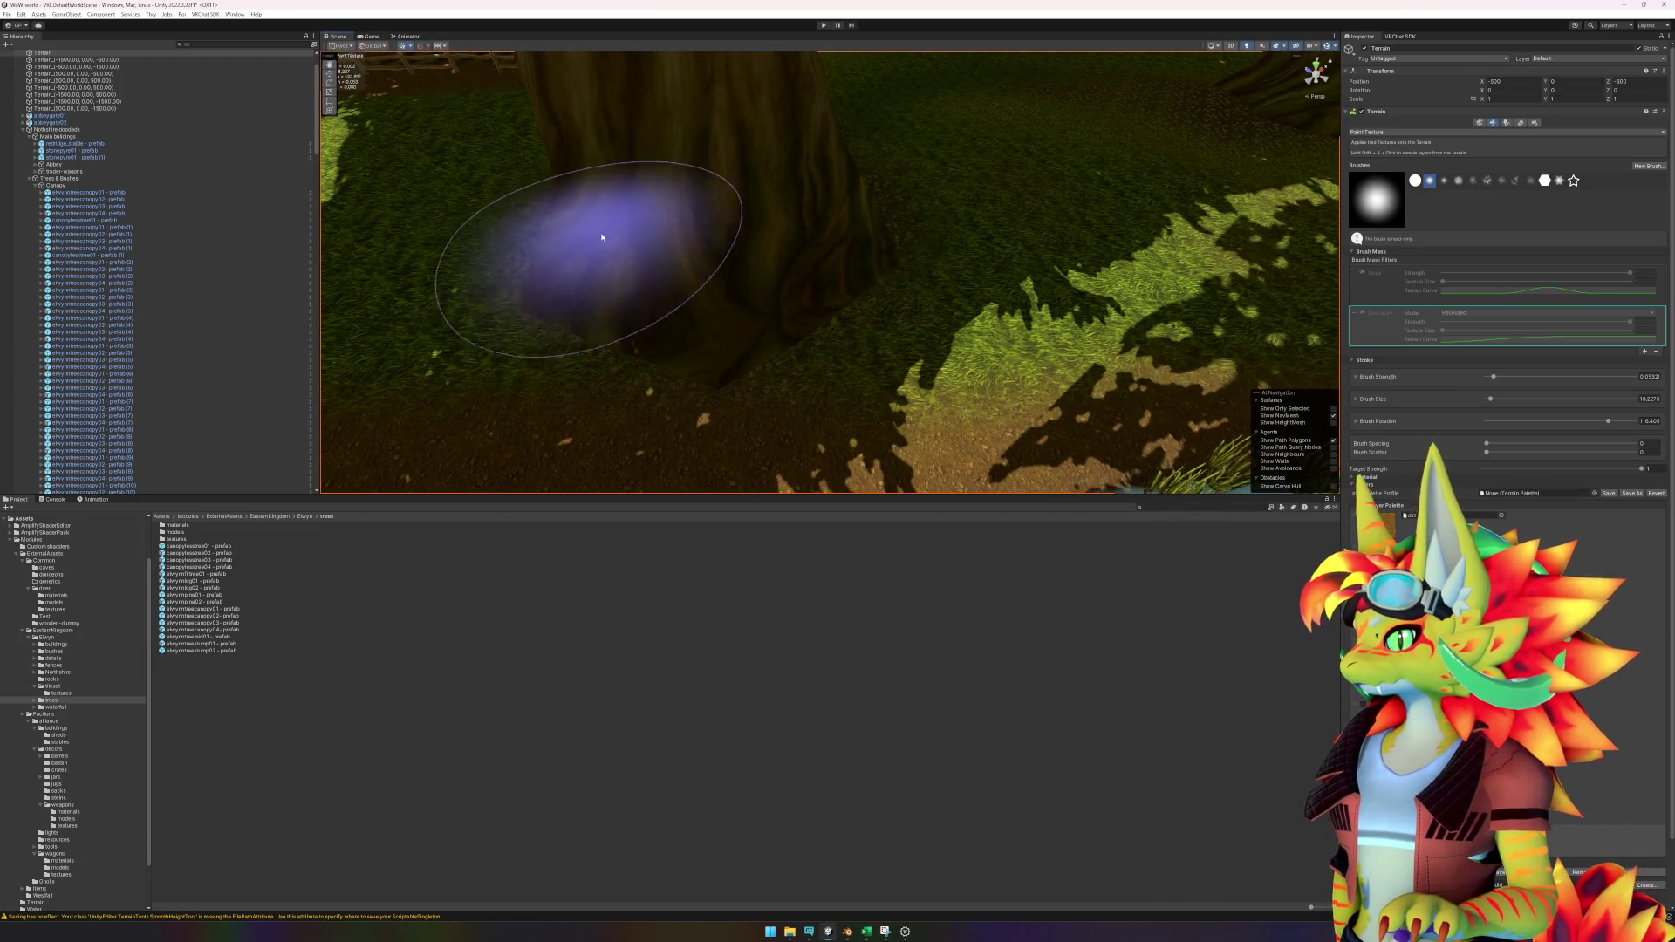
pyautogui.scroll(-3, 703, 265)
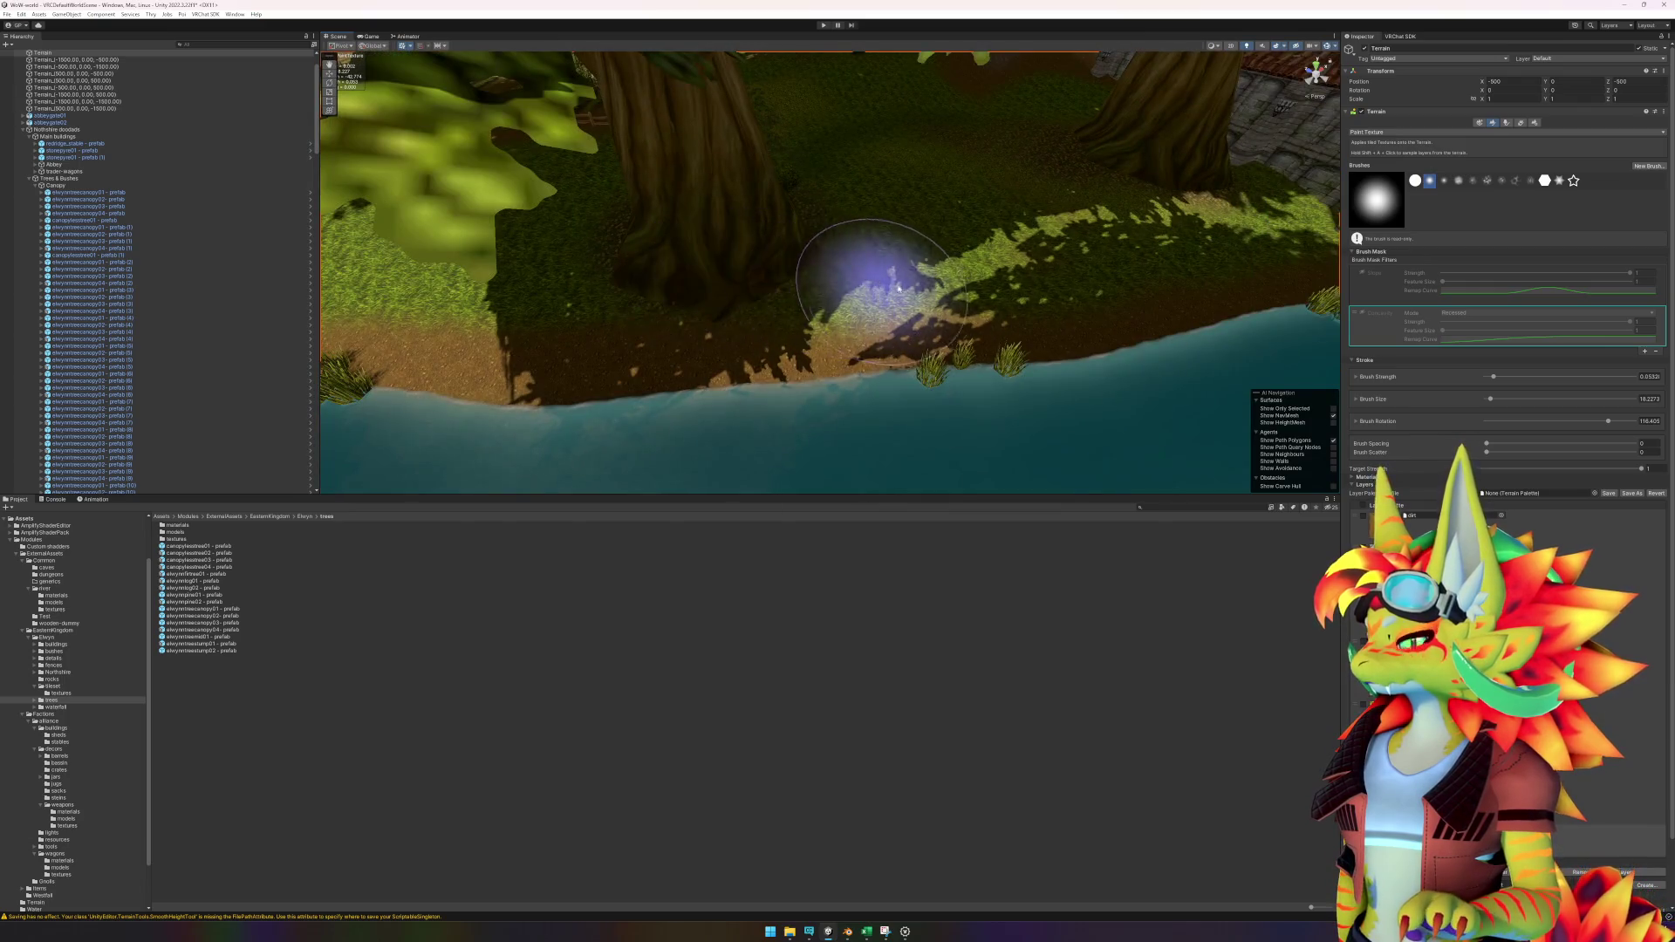
pyautogui.moveTo(898, 288)
pyautogui.mouseDown()
pyautogui.moveTo(692, 270)
pyautogui.moveTo(1010, 262)
pyautogui.moveTo(882, 262)
pyautogui.moveTo(882, 171)
pyautogui.moveTo(1009, 217)
pyautogui.moveTo(883, 236)
pyautogui.moveTo(994, 280)
pyautogui.moveTo(673, 243)
pyautogui.moveTo(767, 280)
pyautogui.moveTo(923, 249)
pyautogui.mouseUp()
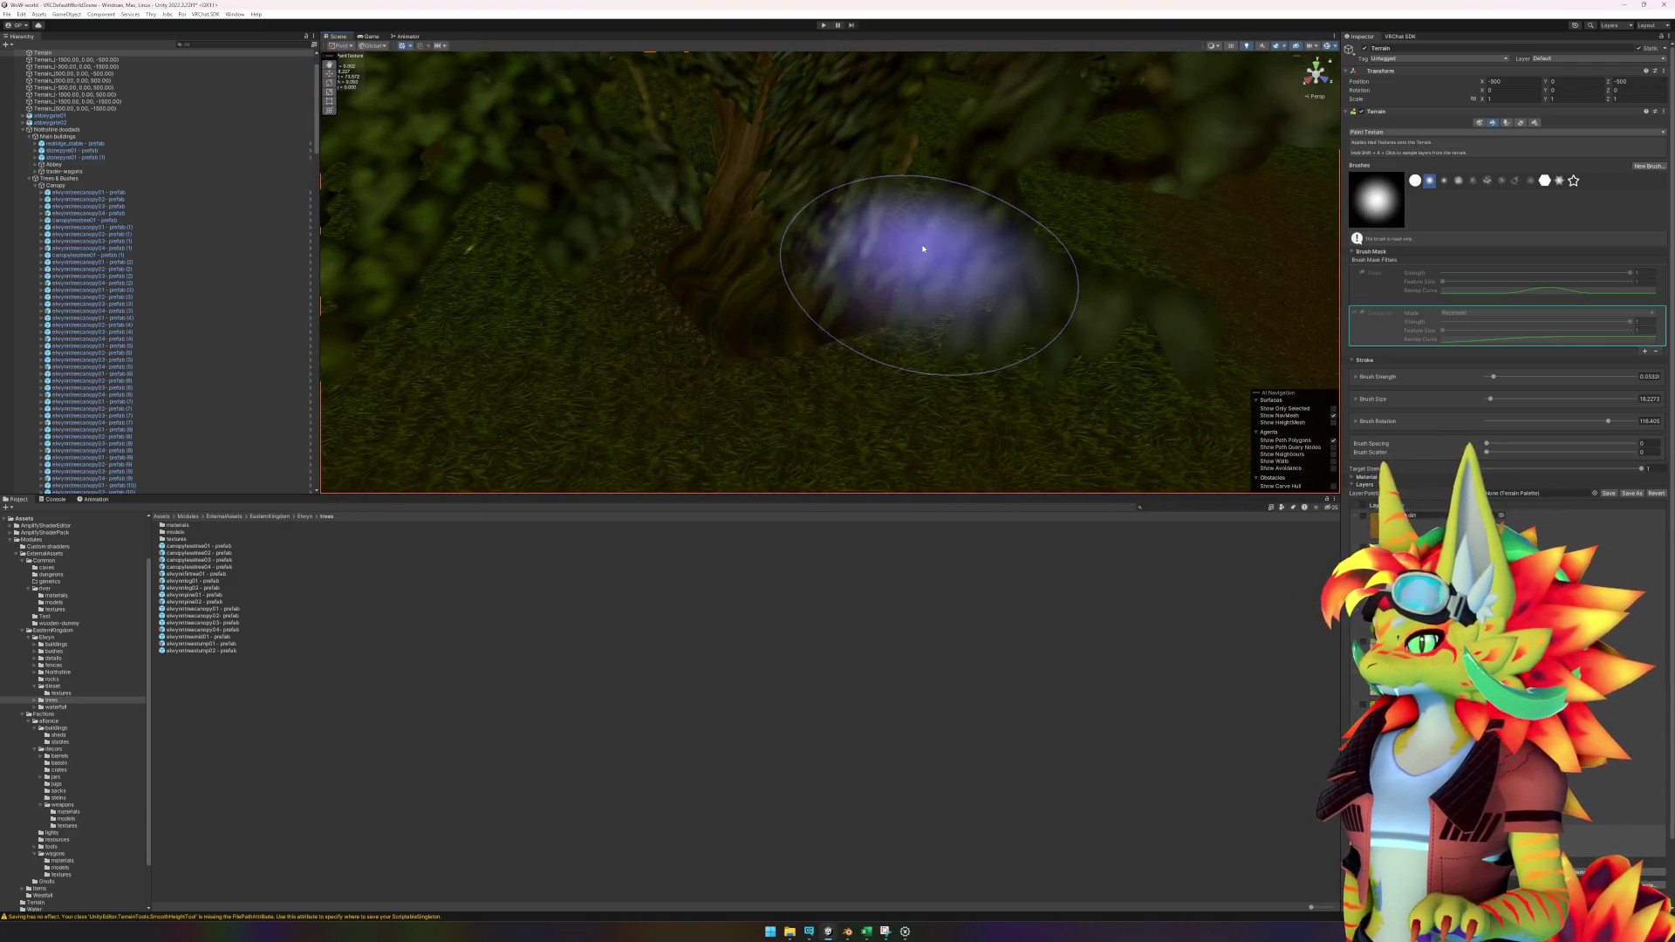
pyautogui.scroll(-5, 923, 249)
pyautogui.scroll(3, 991, 337)
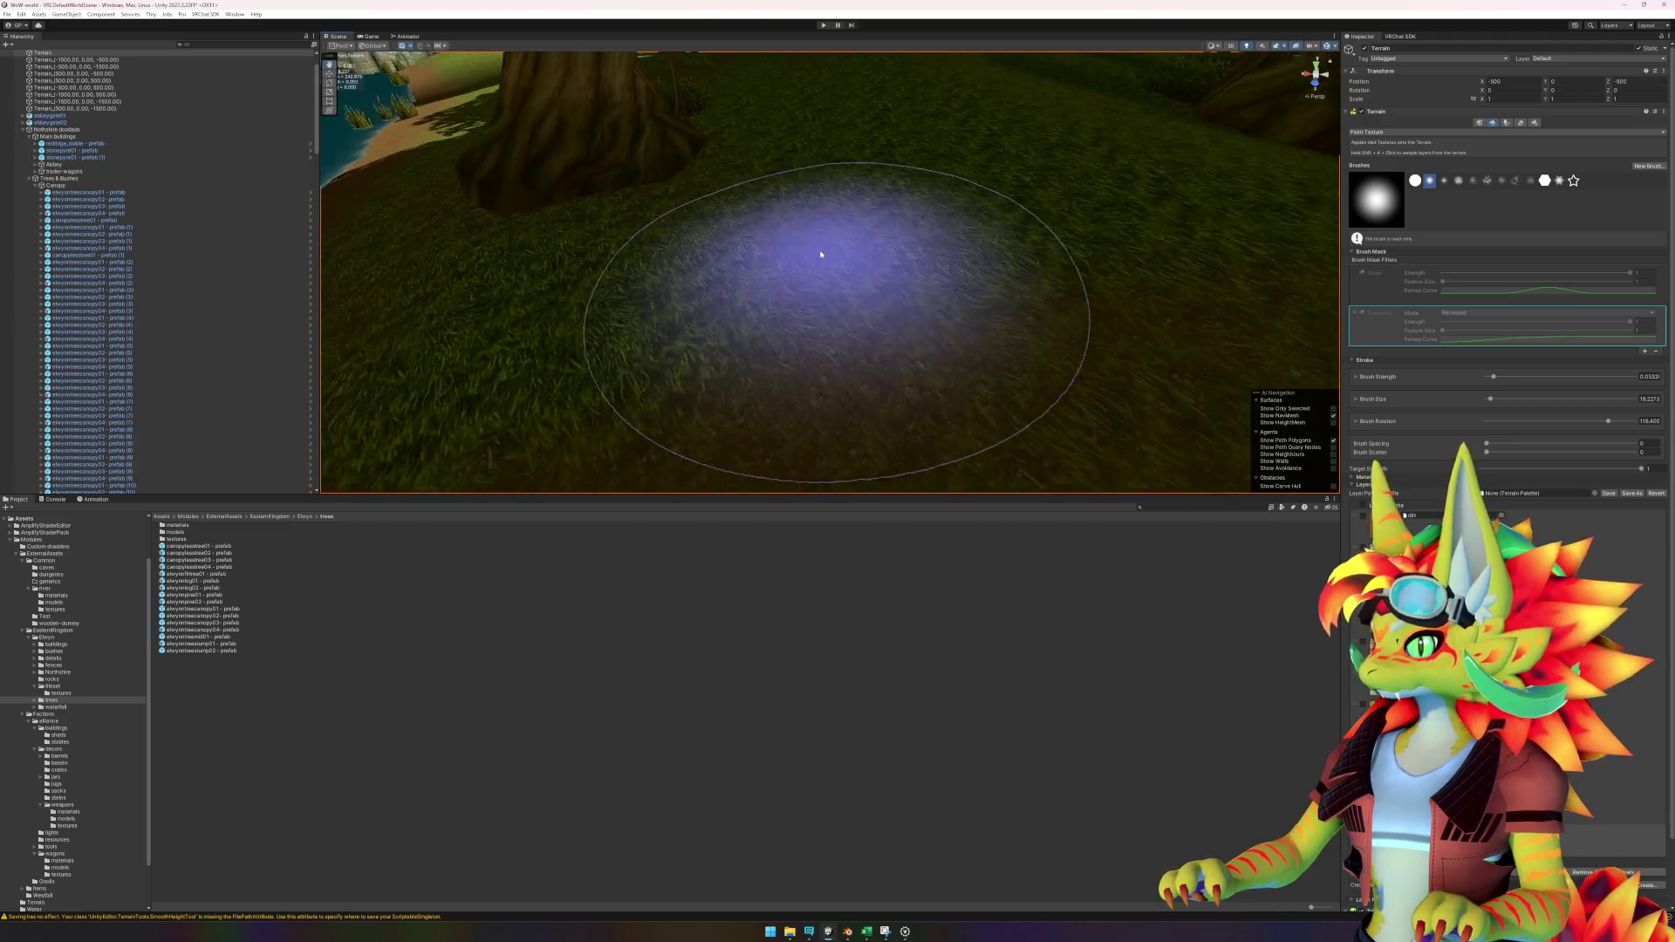
pyautogui.scroll(2, 820, 253)
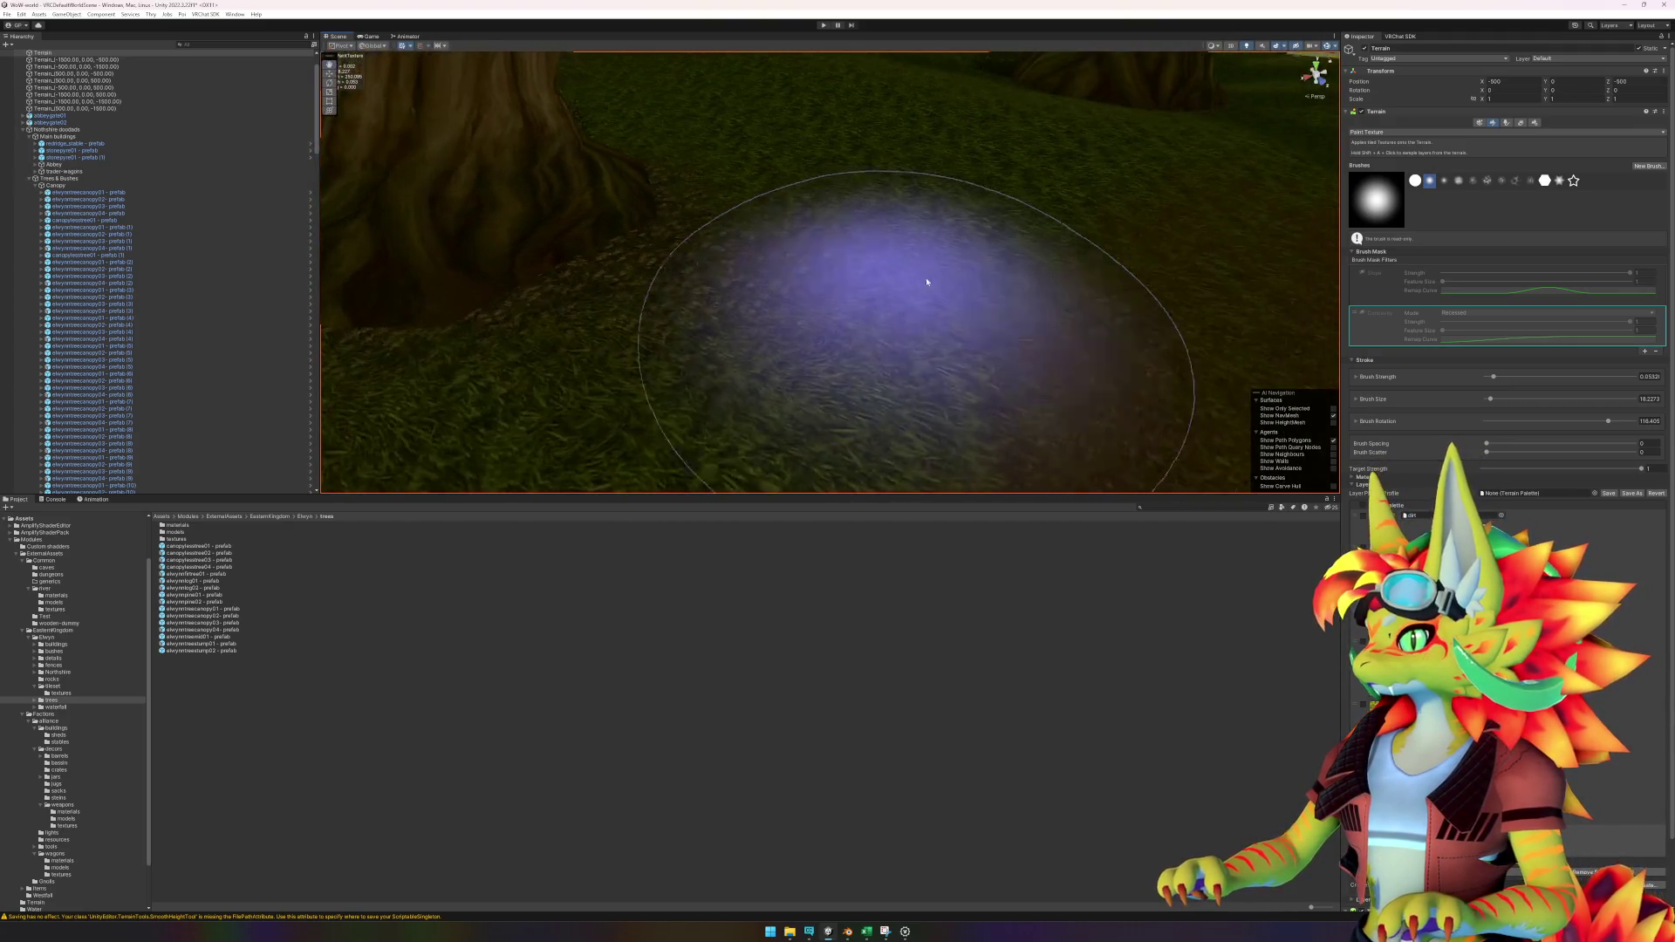
pyautogui.scroll(-5, 927, 282)
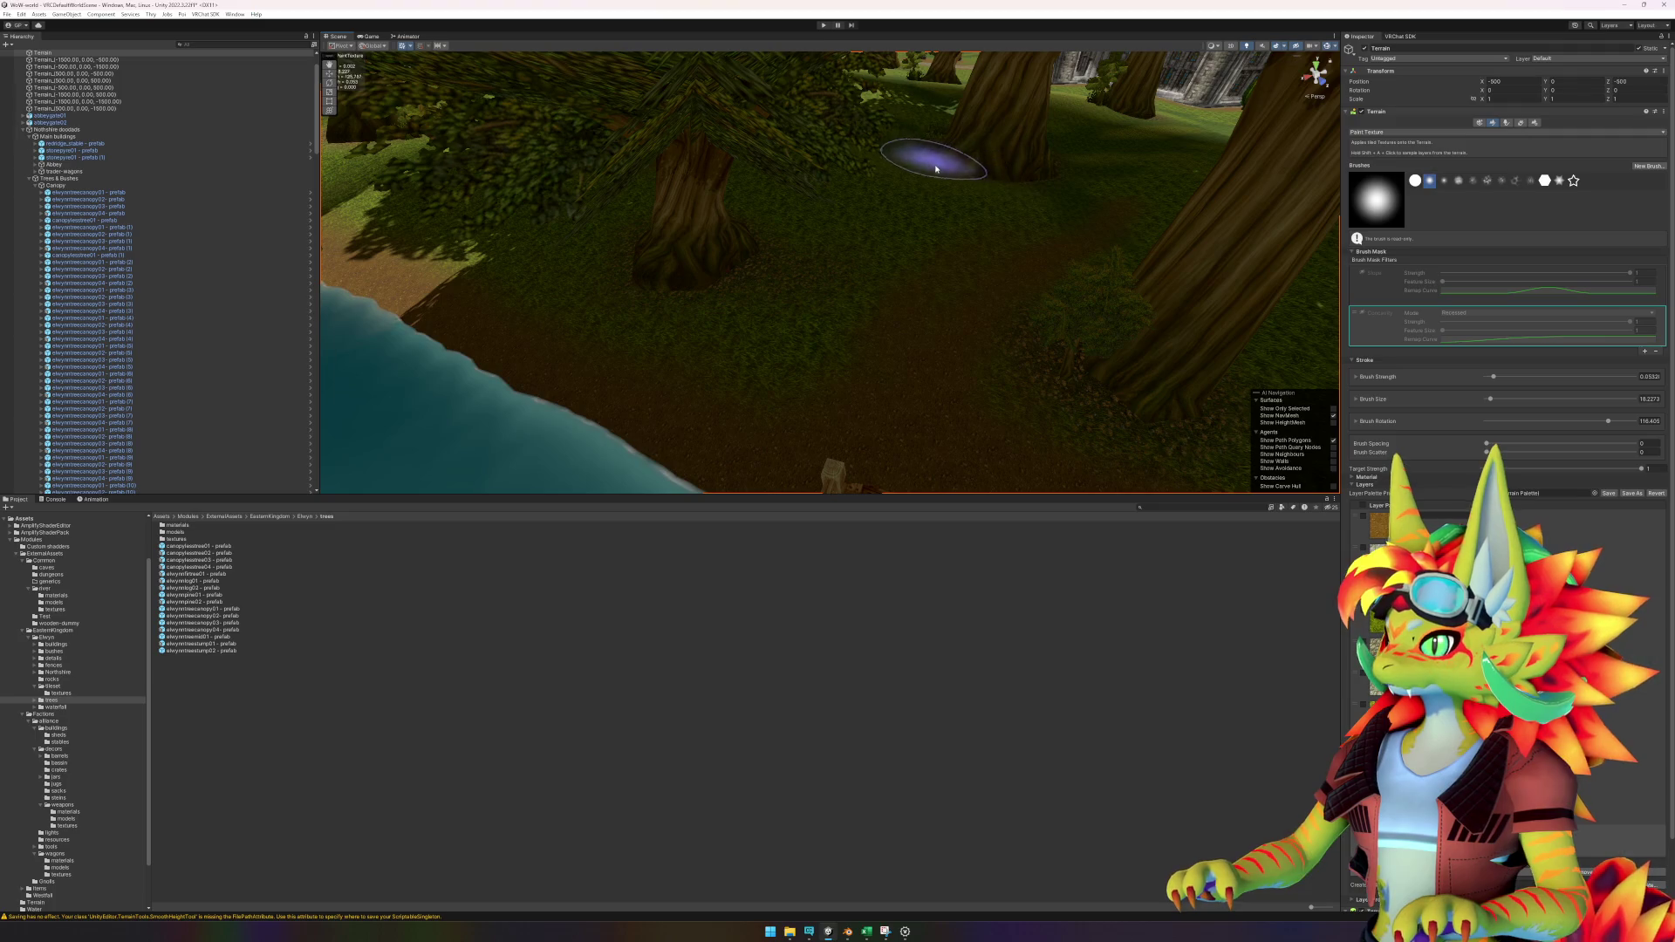
pyautogui.scroll(3, 1109, 271)
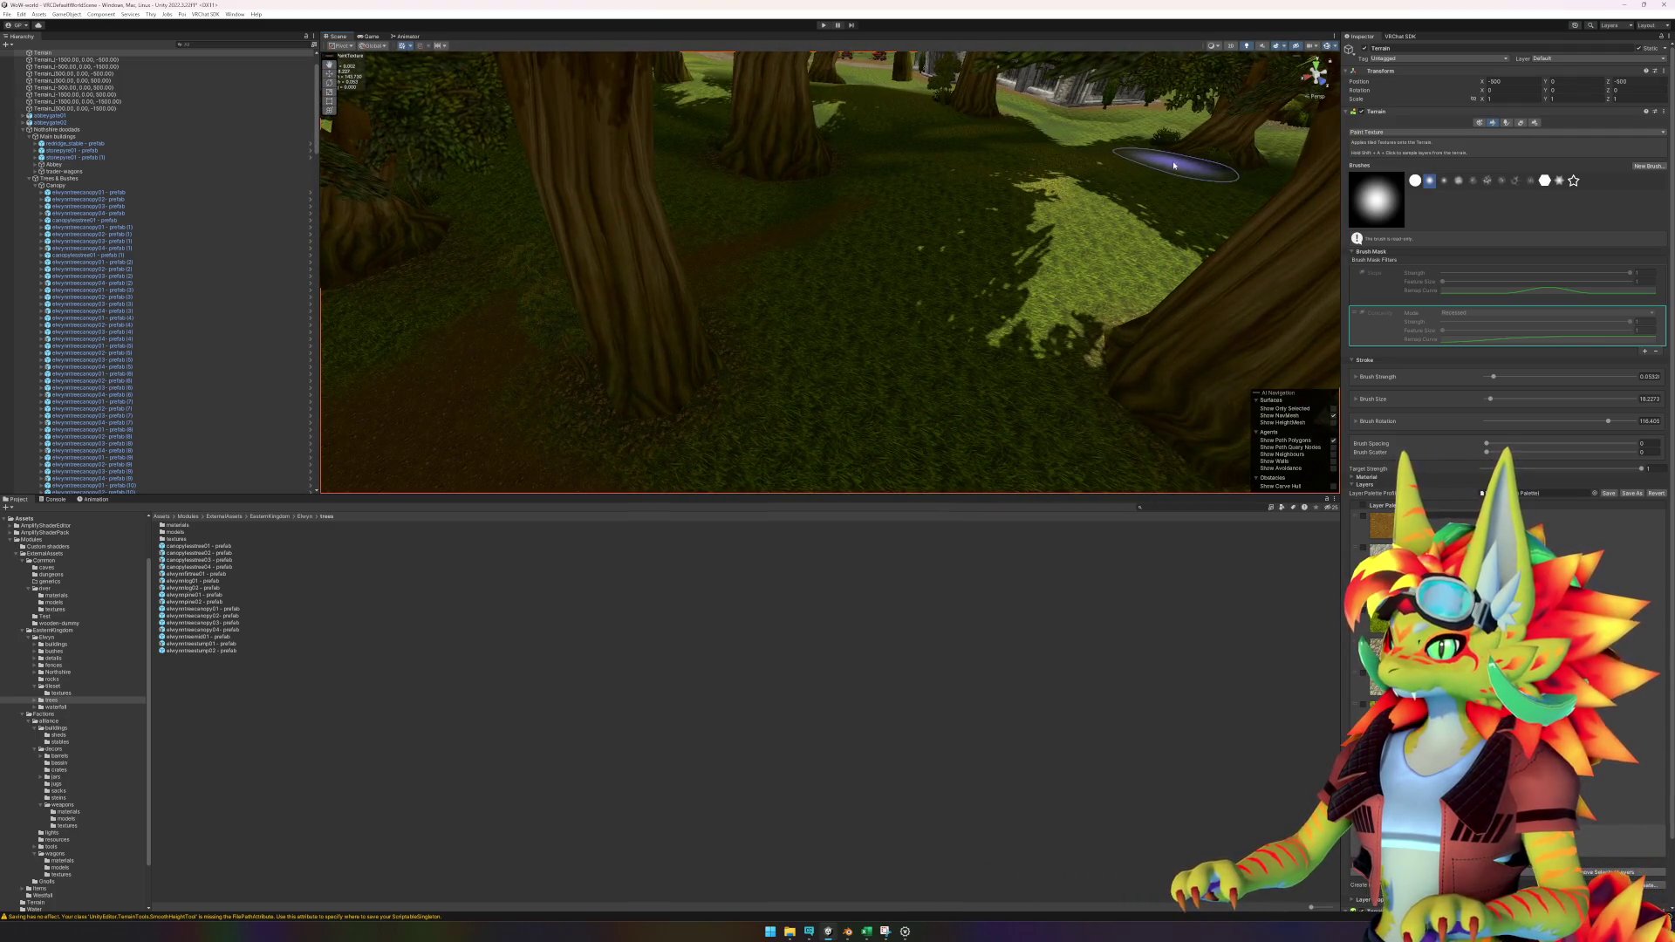
pyautogui.scroll(5, 1061, 137)
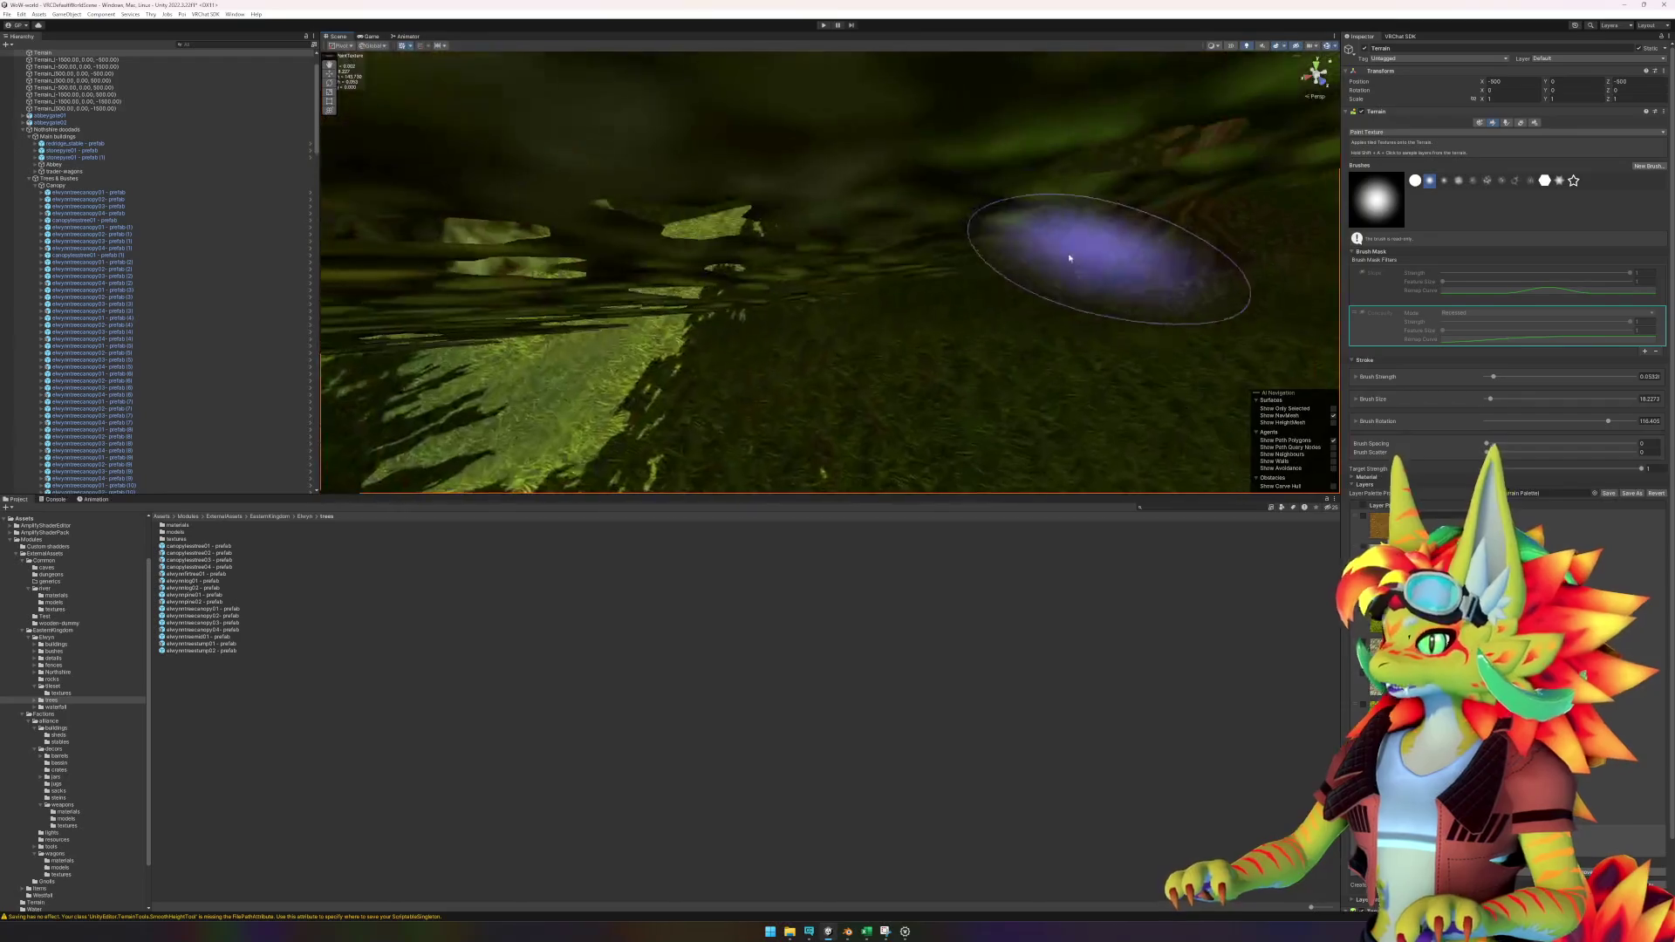
pyautogui.scroll(6, 938, 193)
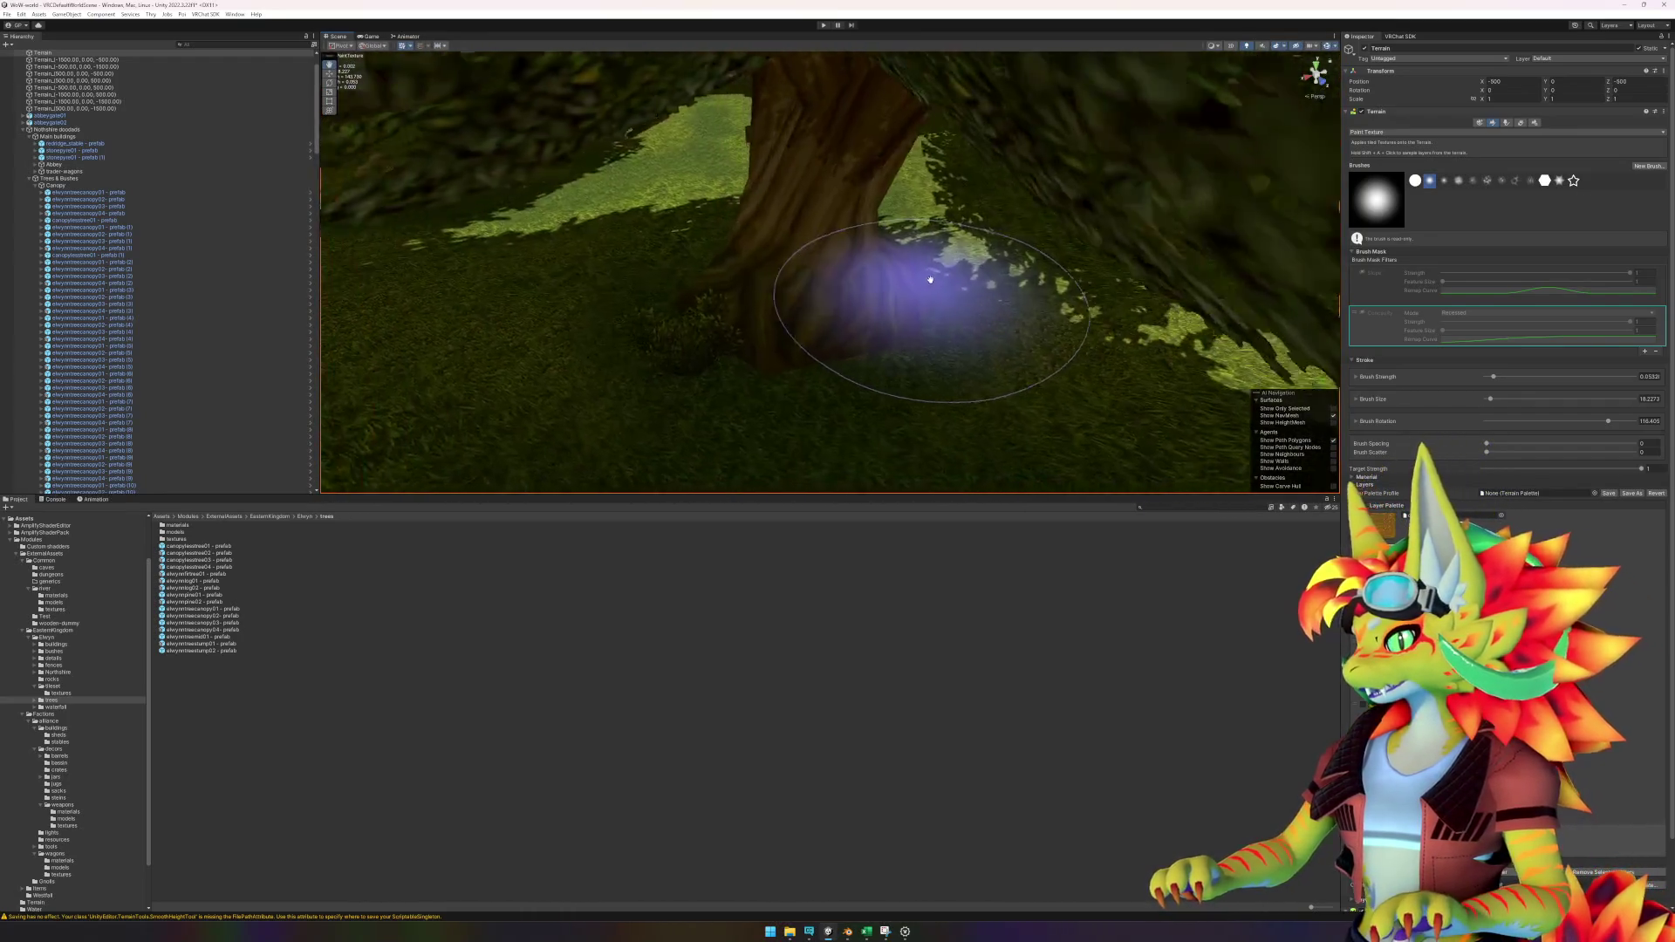
pyautogui.moveTo(880, 312)
pyautogui.mouseDown()
pyautogui.moveTo(855, 261)
pyautogui.moveTo(936, 296)
pyautogui.moveTo(703, 368)
pyautogui.moveTo(520, 275)
pyautogui.moveTo(719, 330)
pyautogui.mouseUp()
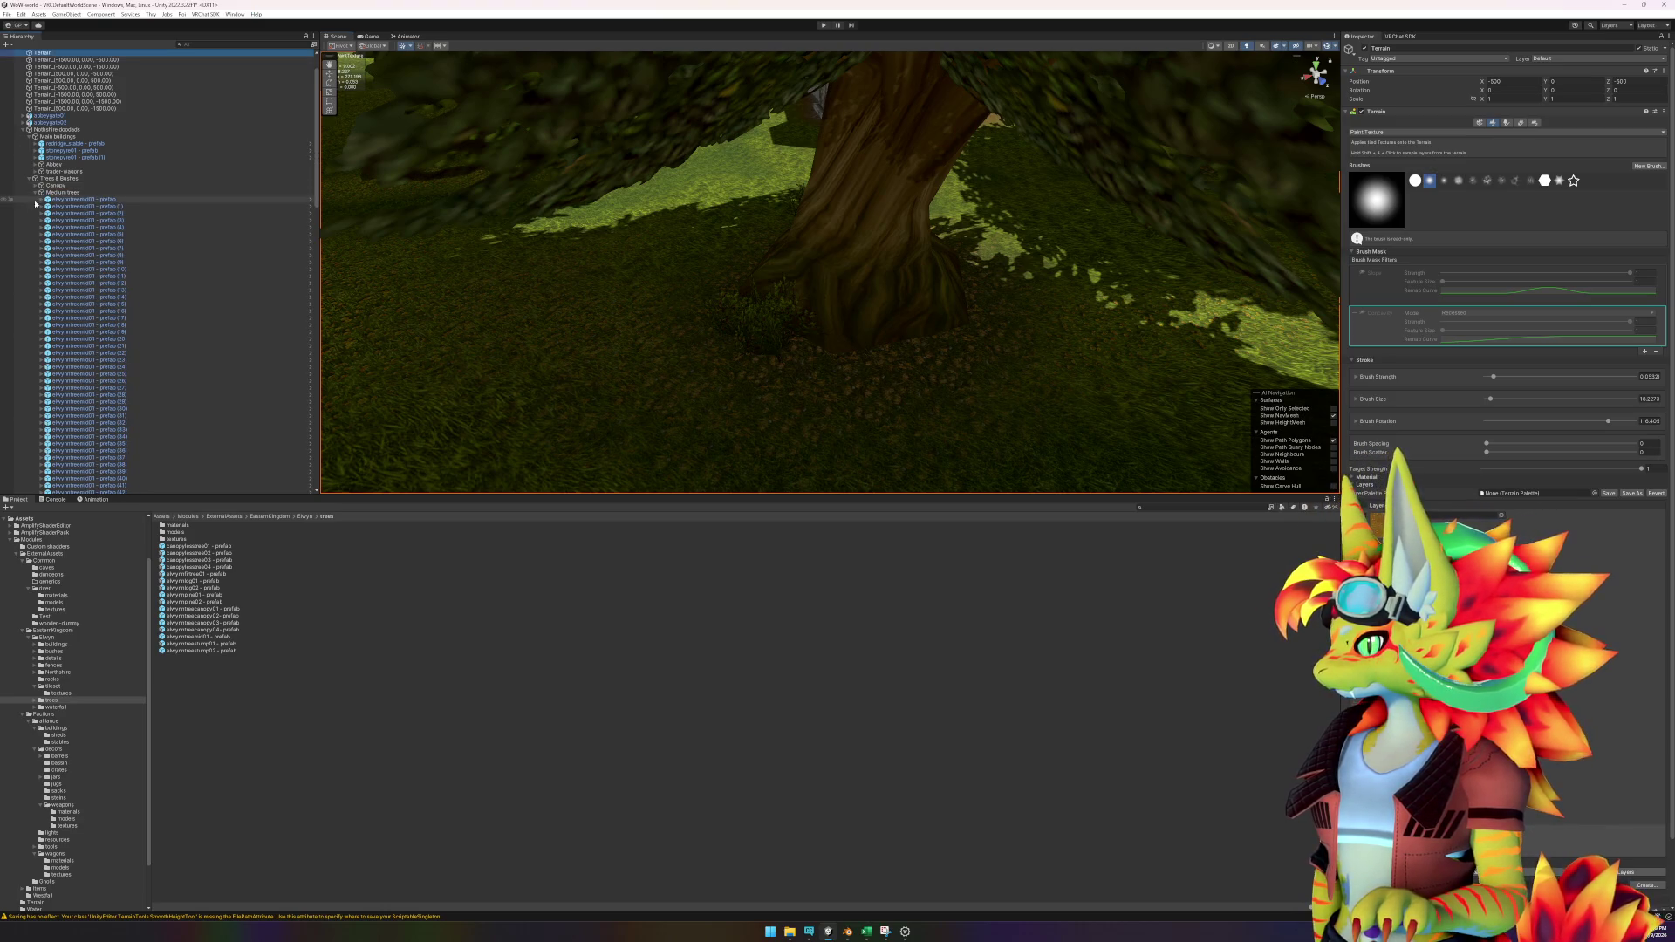
pyautogui.click(36, 192)
# Collapse the vineyard group and open the context menu for the Water object.
pyautogui.click(30, 214)
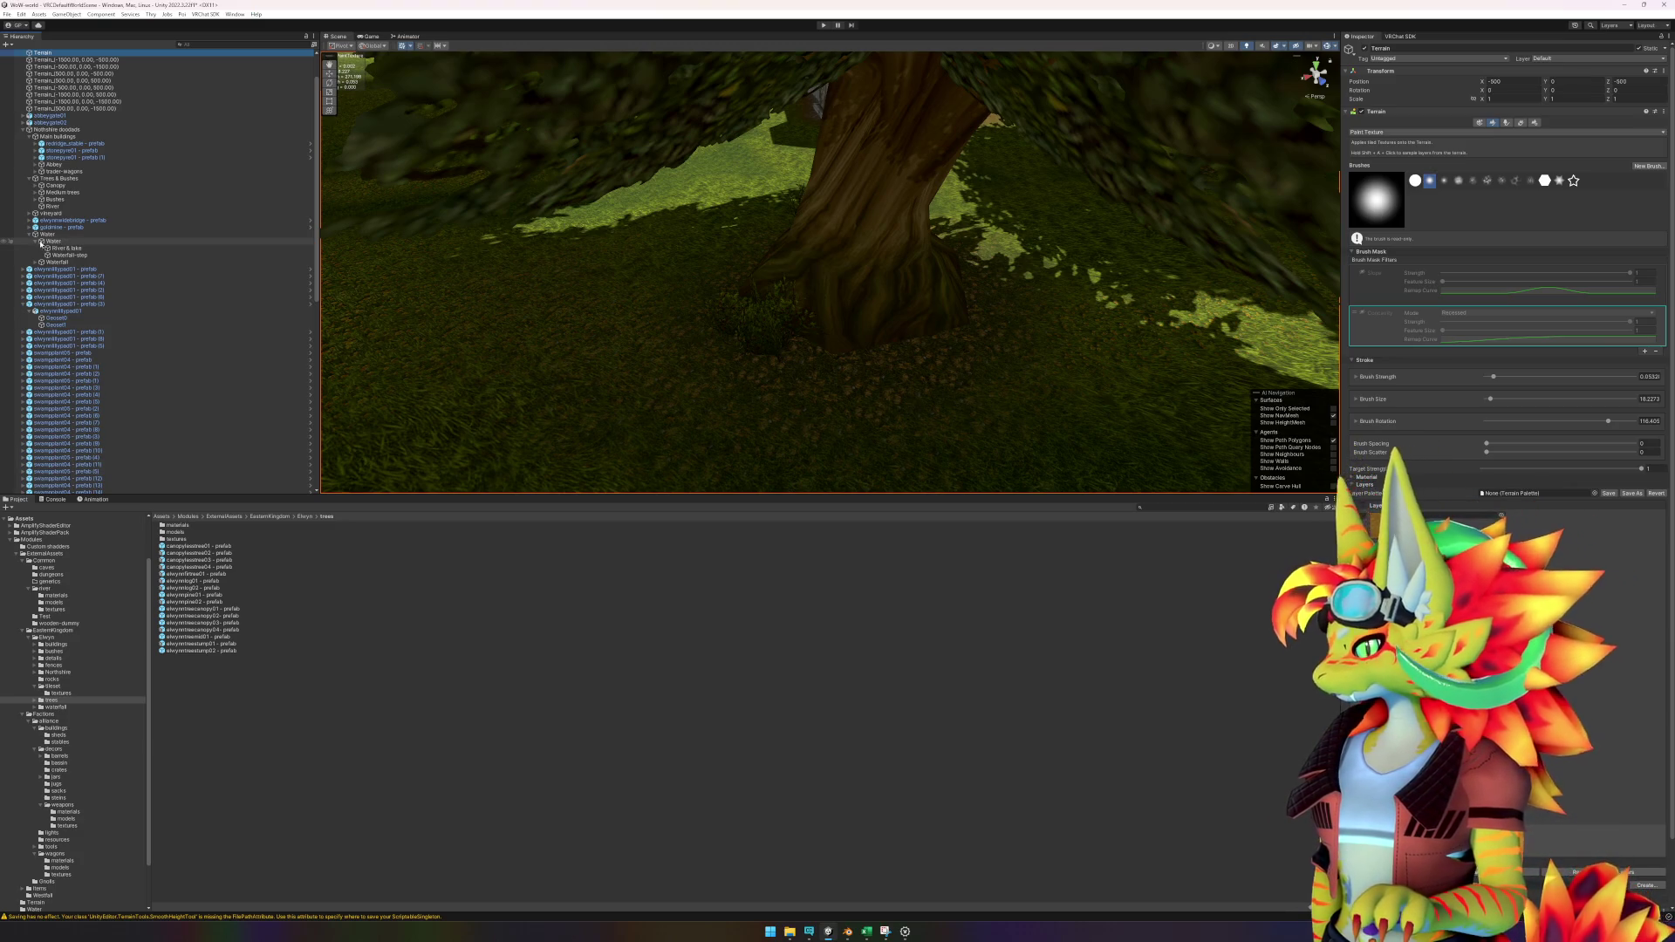
pyautogui.click(48, 234)
pyautogui.rightClick(69, 236)
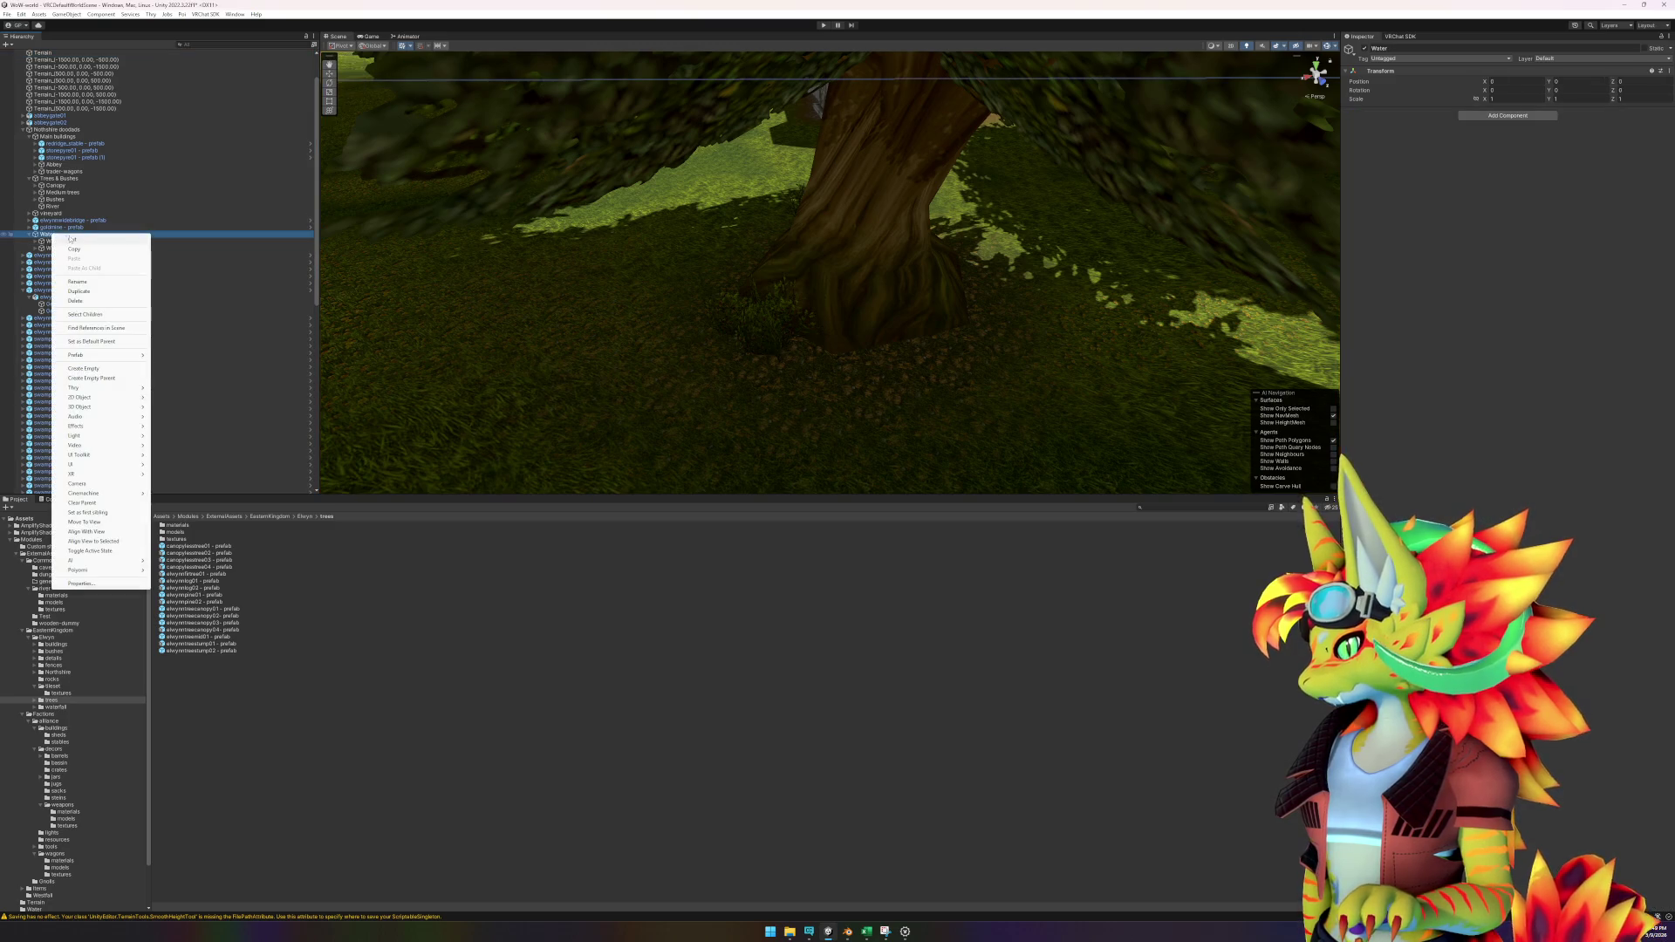
# Add an empty child under Water named 'Water plants'.
pyautogui.click(83, 368)
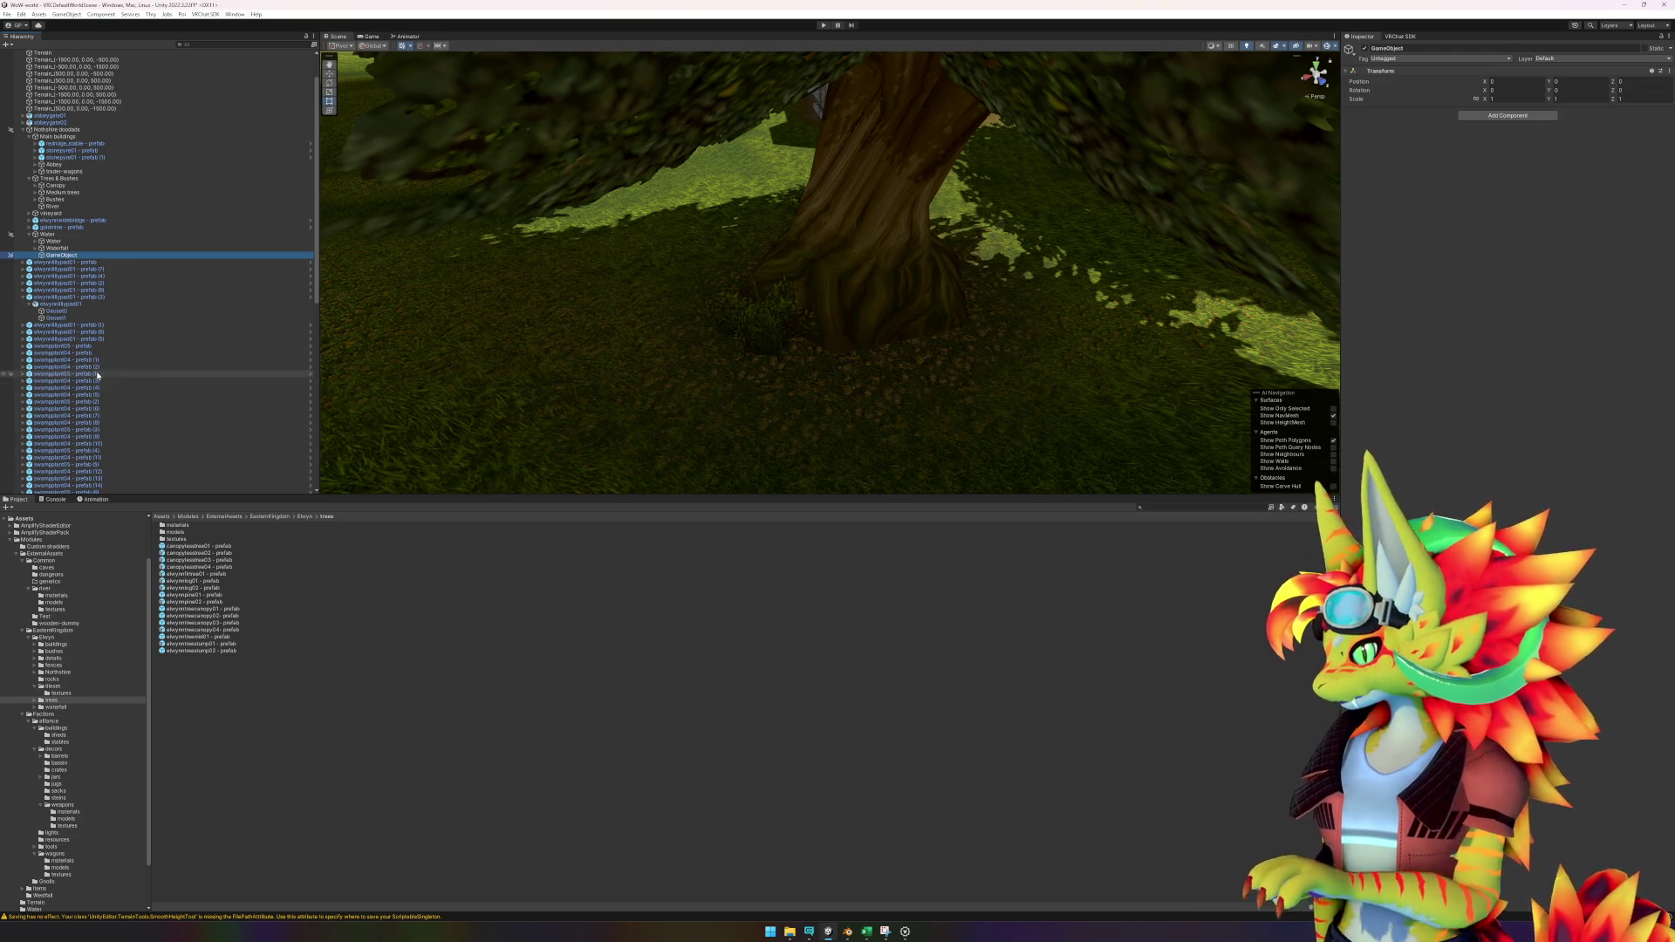
pyautogui.press('F2')
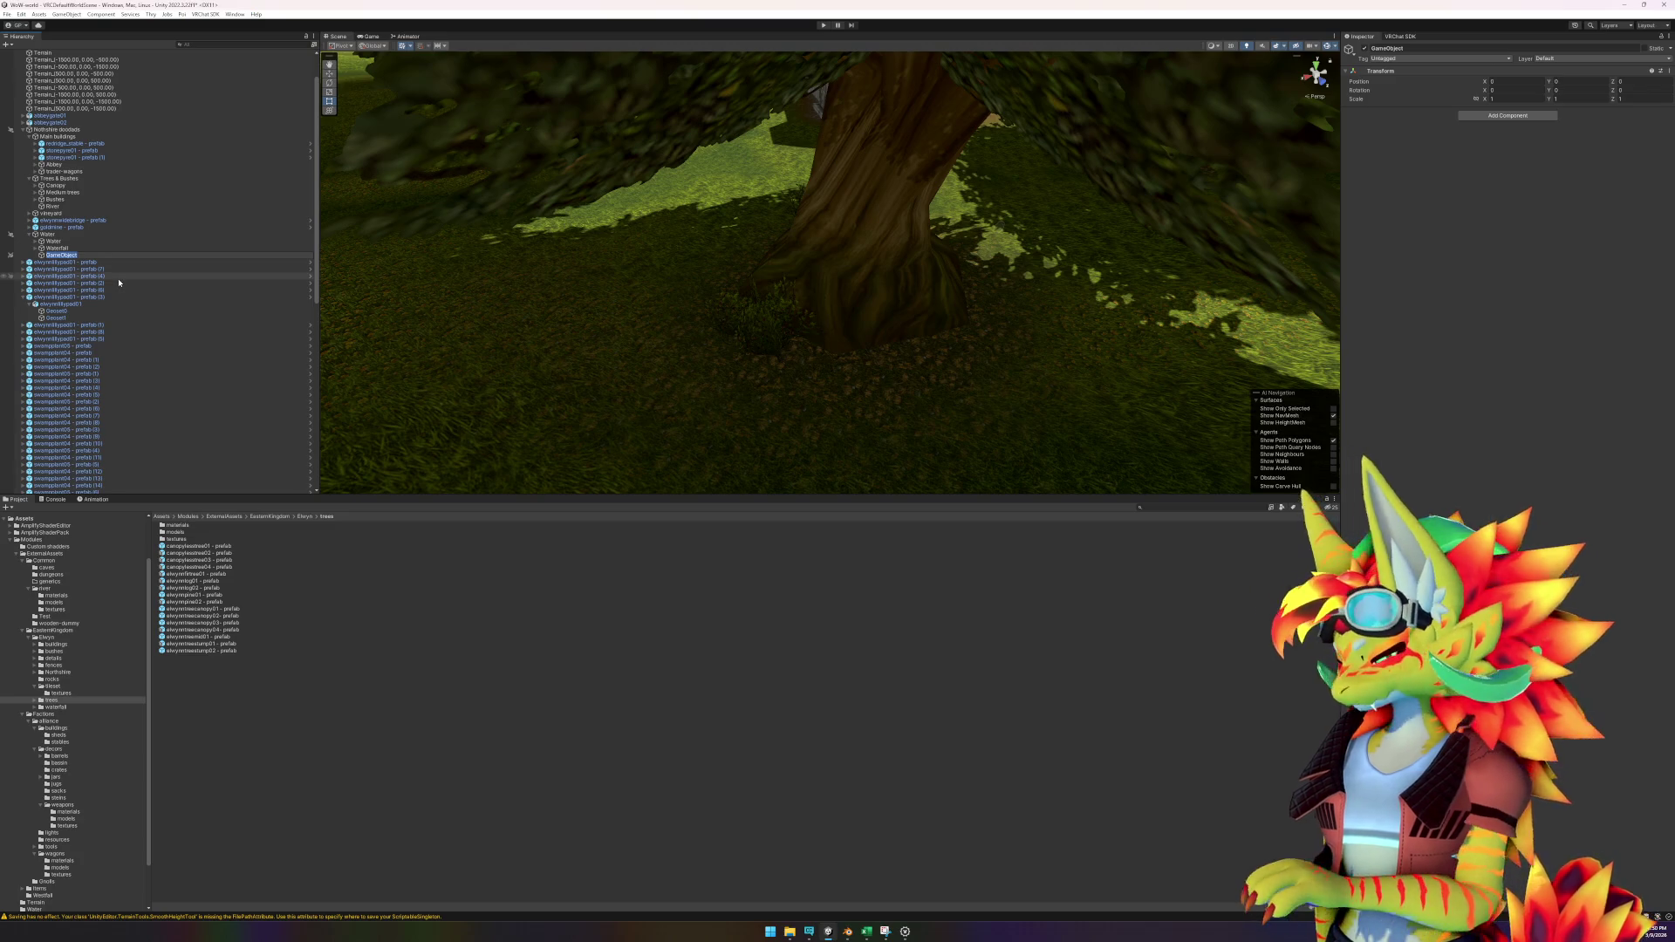
pyautogui.write('Water plants')
pyautogui.press('Return')
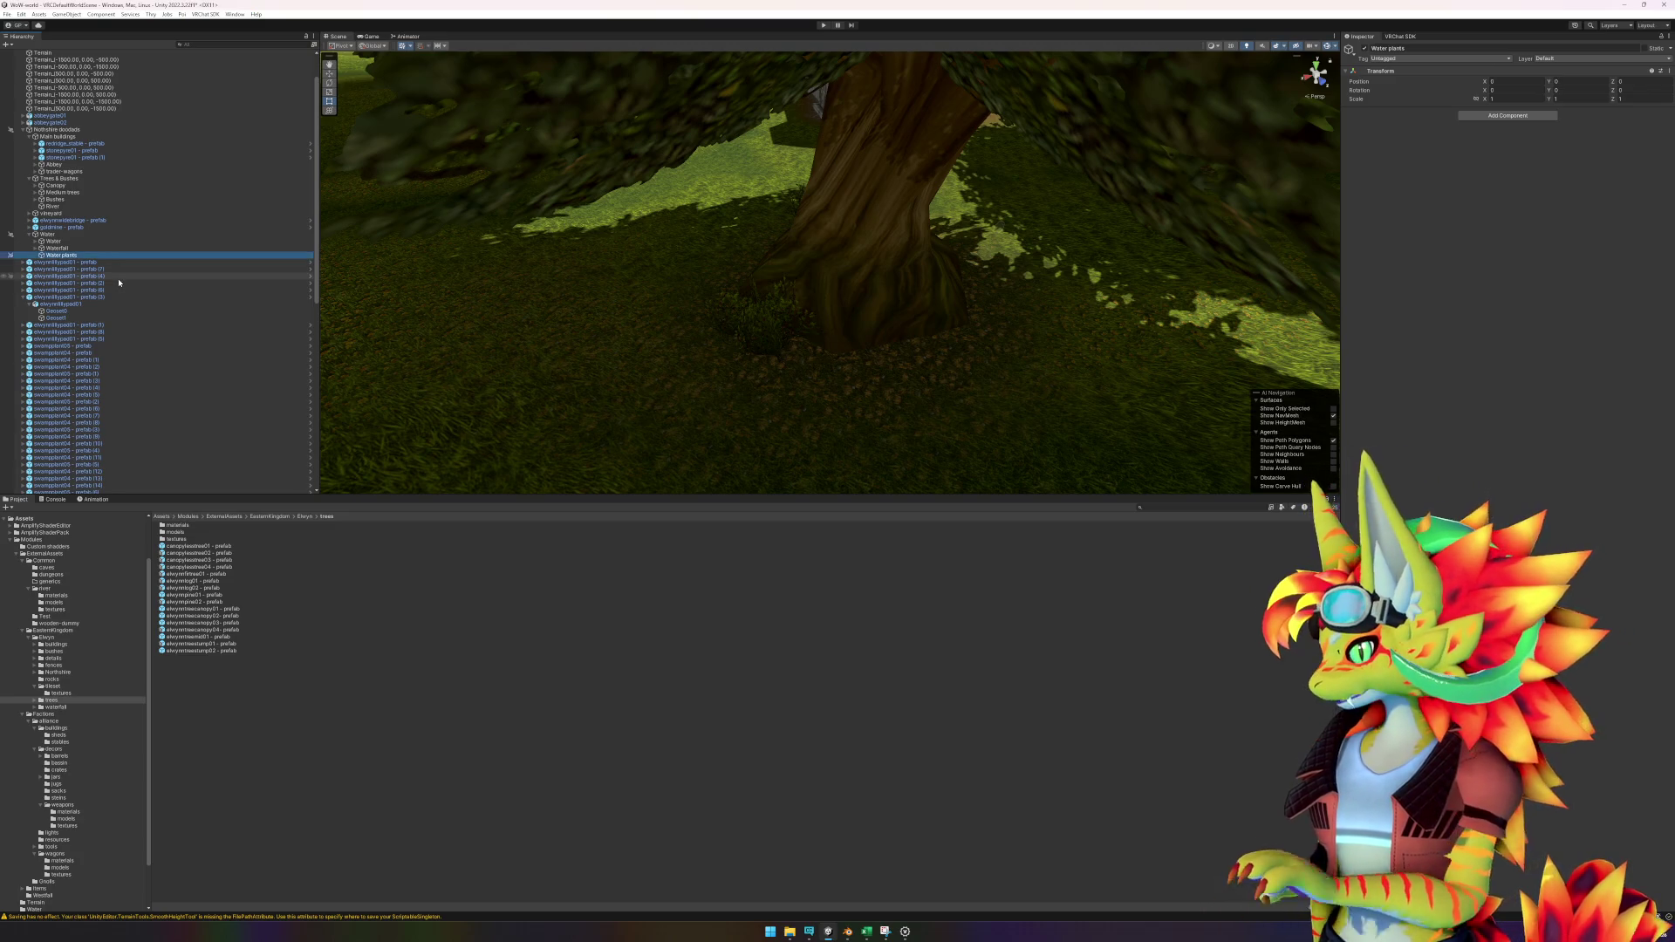
pyautogui.click(23, 296)
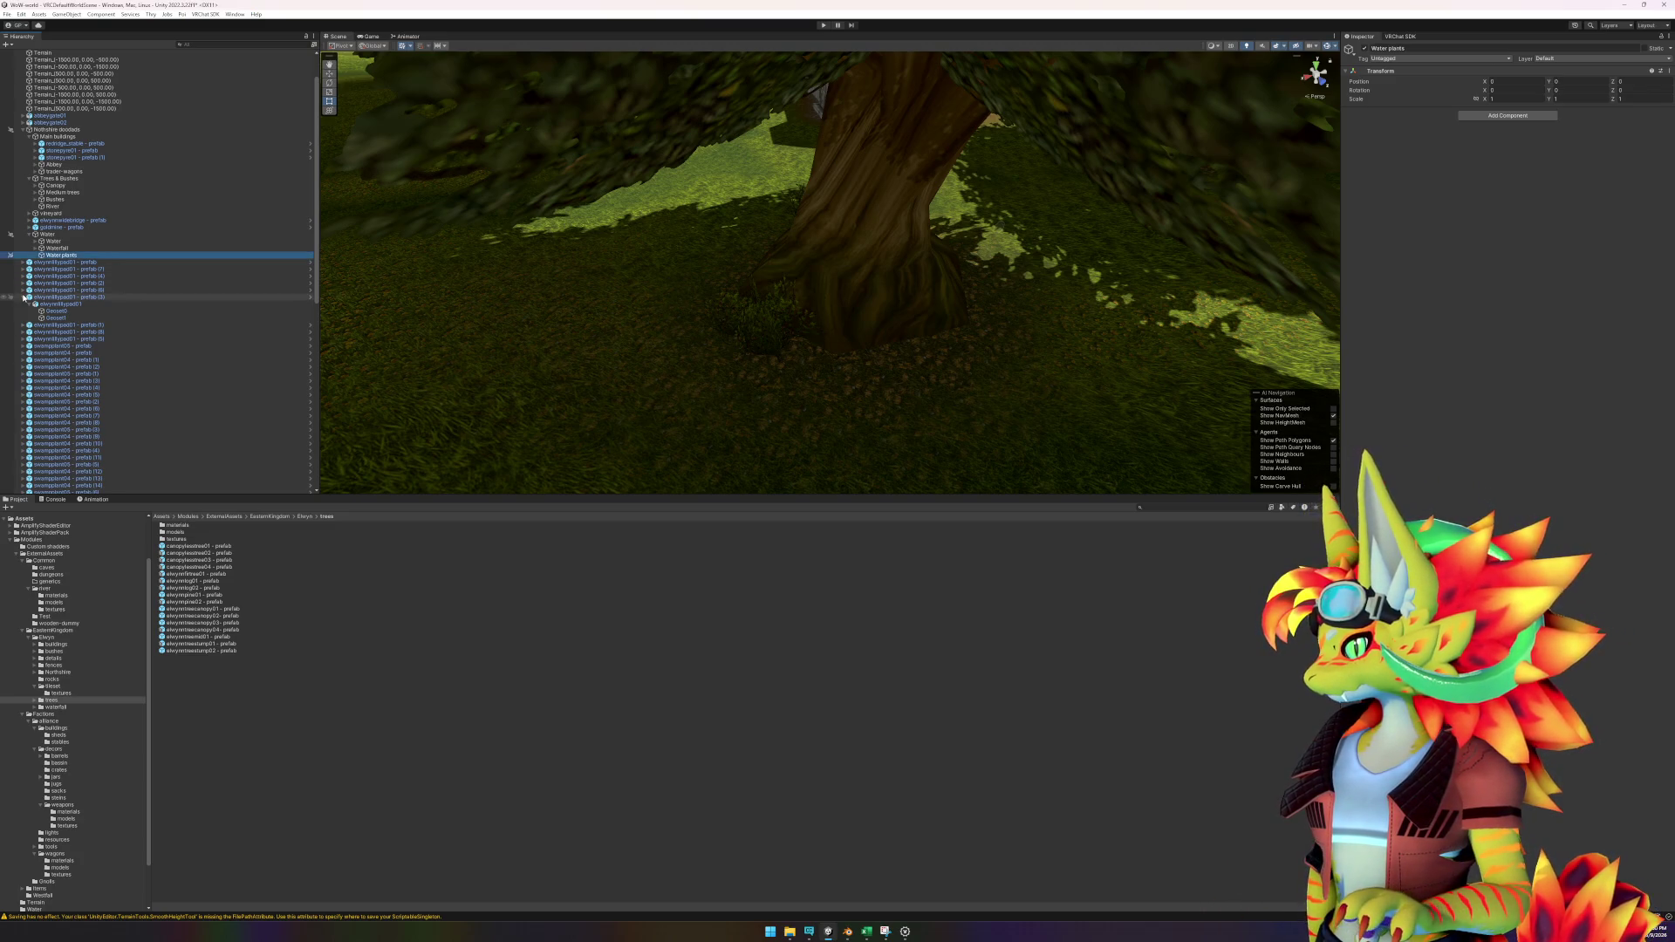
# Move all lilypad and swampplant prefabs under Water plants, then collapse the group.
pyautogui.click(66, 262)
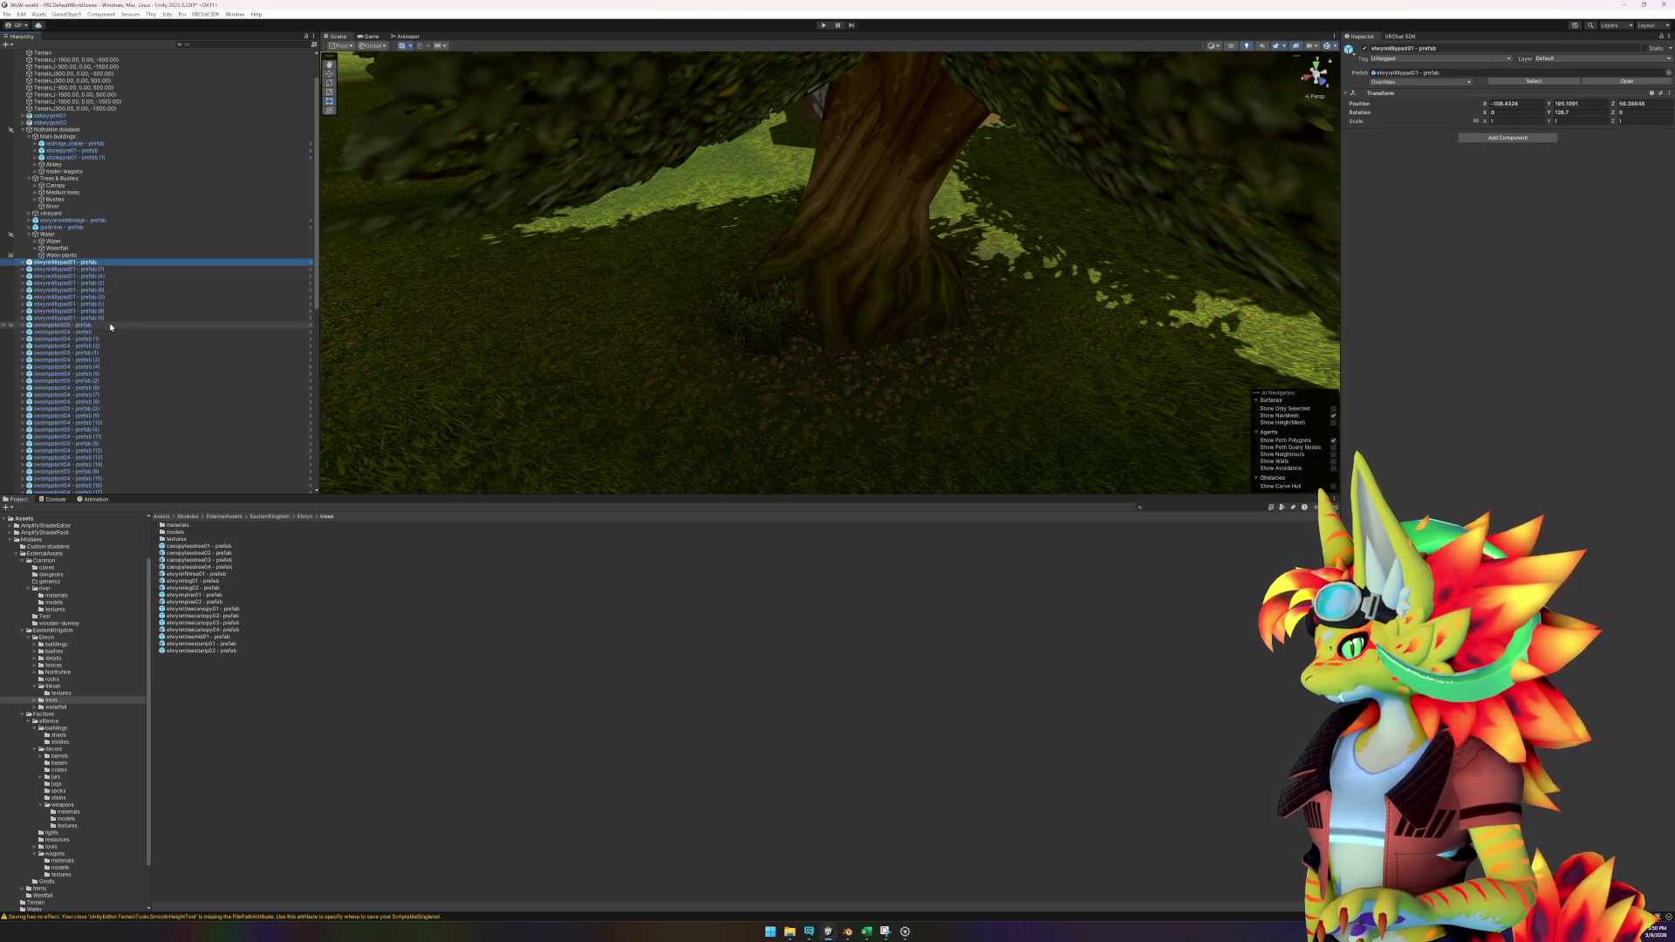
pyautogui.scroll(-10, 111, 327)
pyautogui.click(22, 298)
pyautogui.click(22, 297)
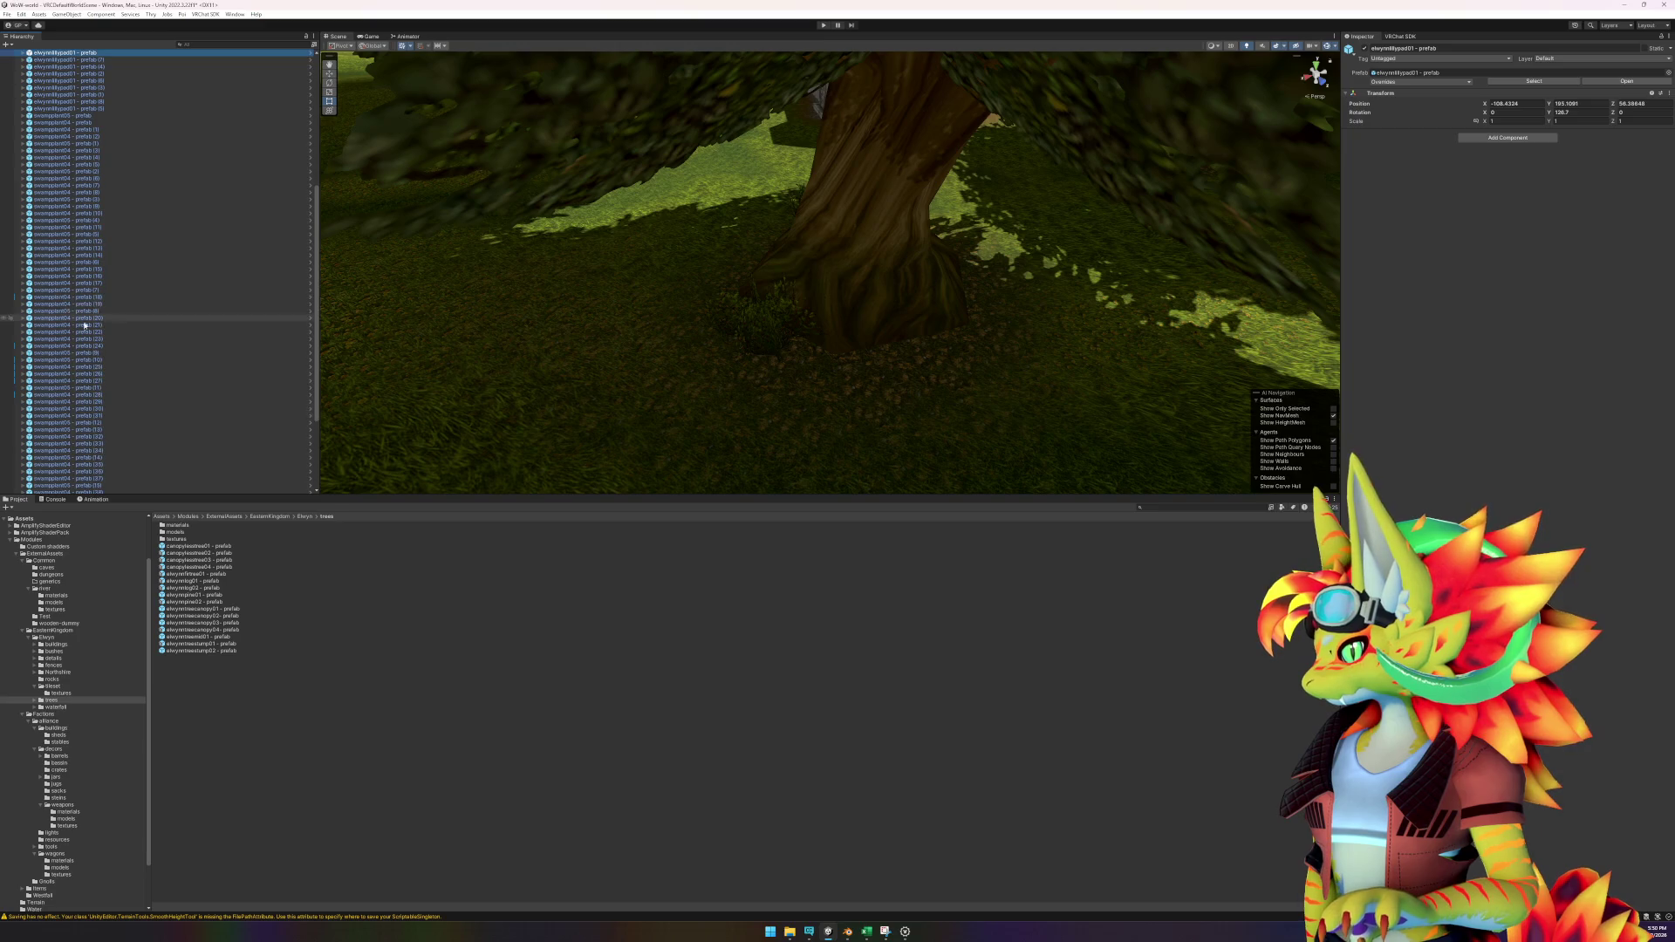
pyautogui.scroll(-5, 121, 295)
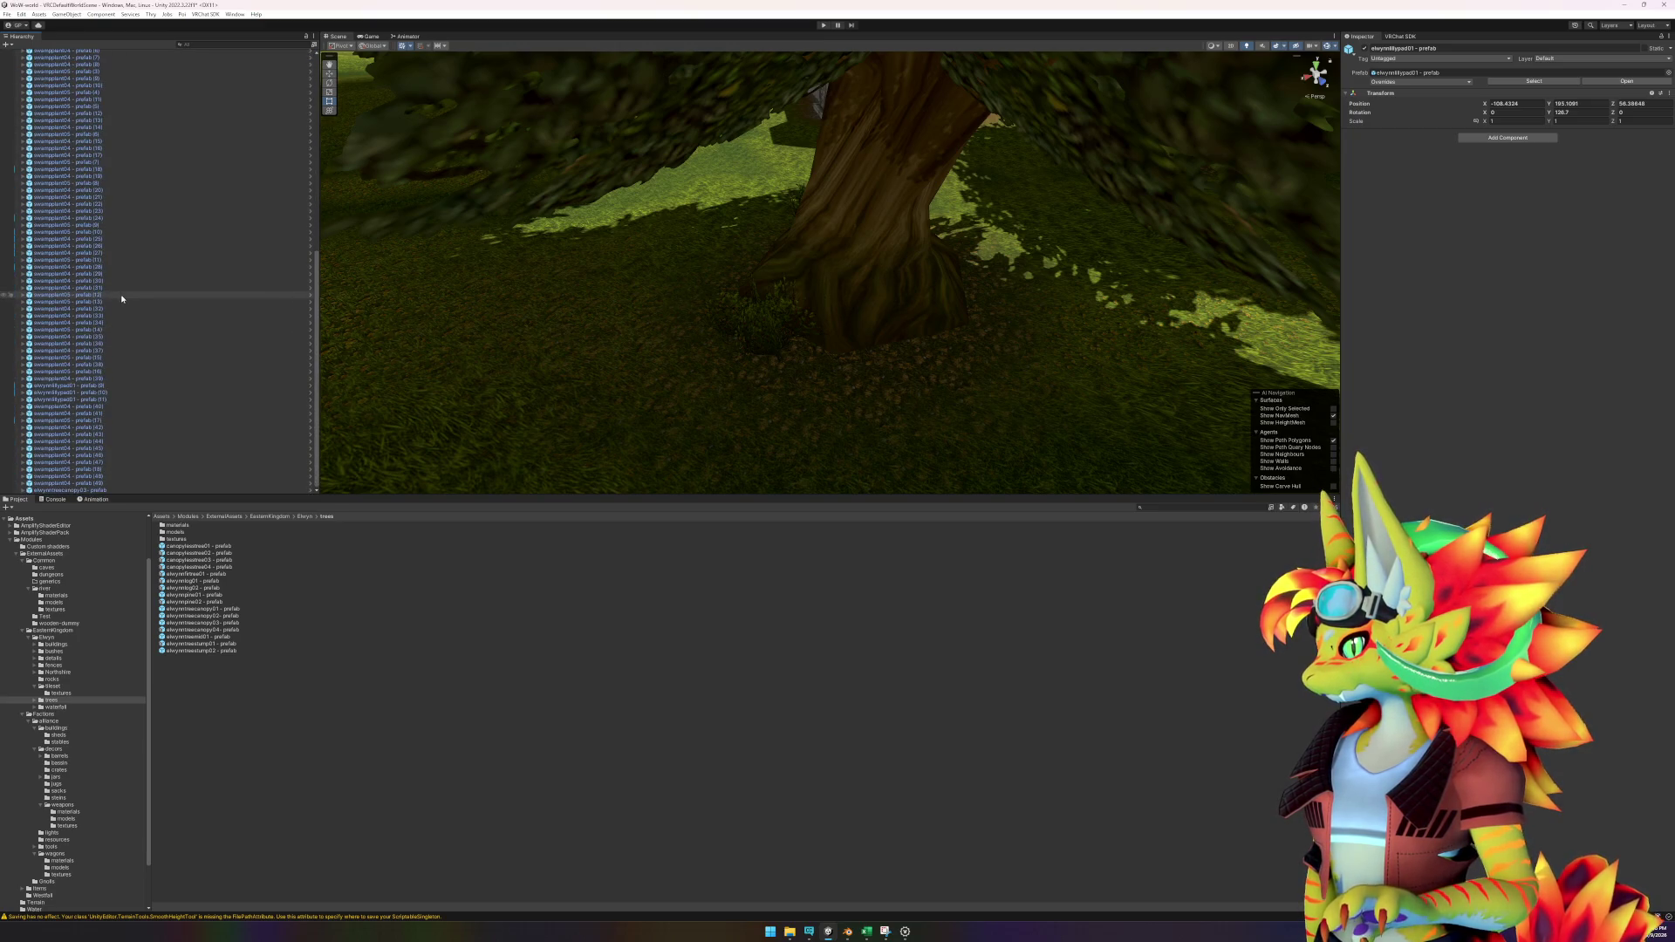
pyautogui.keyDown('shift'); pyautogui.click(119, 485); pyautogui.keyUp('shift')
pyautogui.scroll(12, 120, 319)
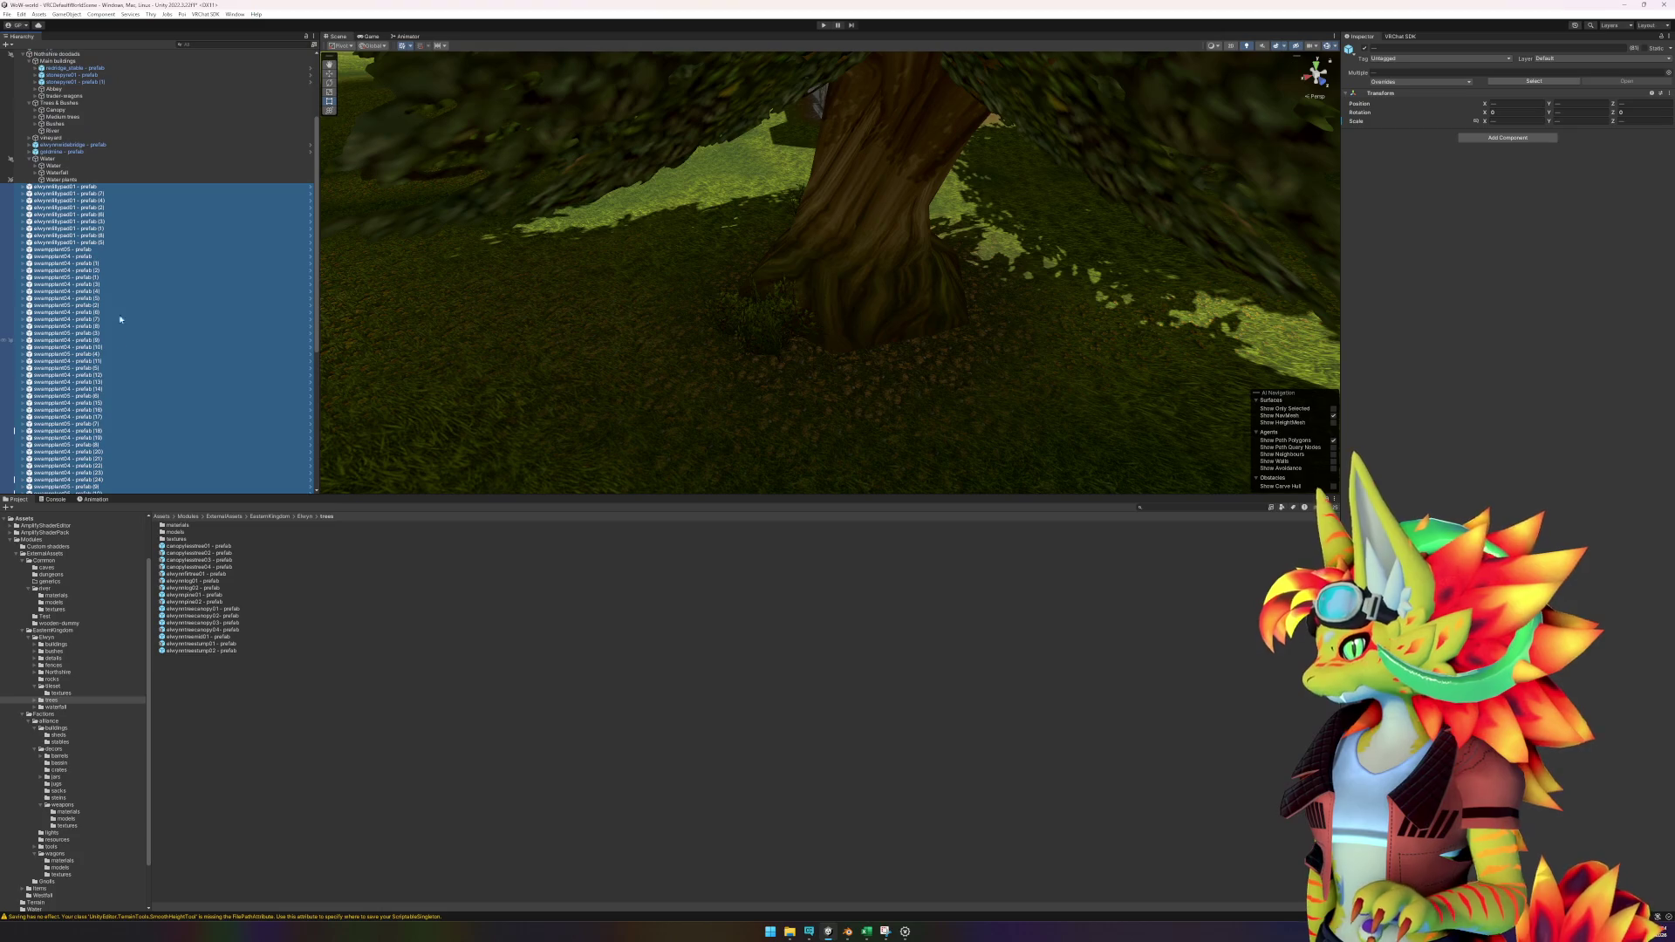
pyautogui.moveTo(68, 189); pyautogui.dragTo(74, 180)
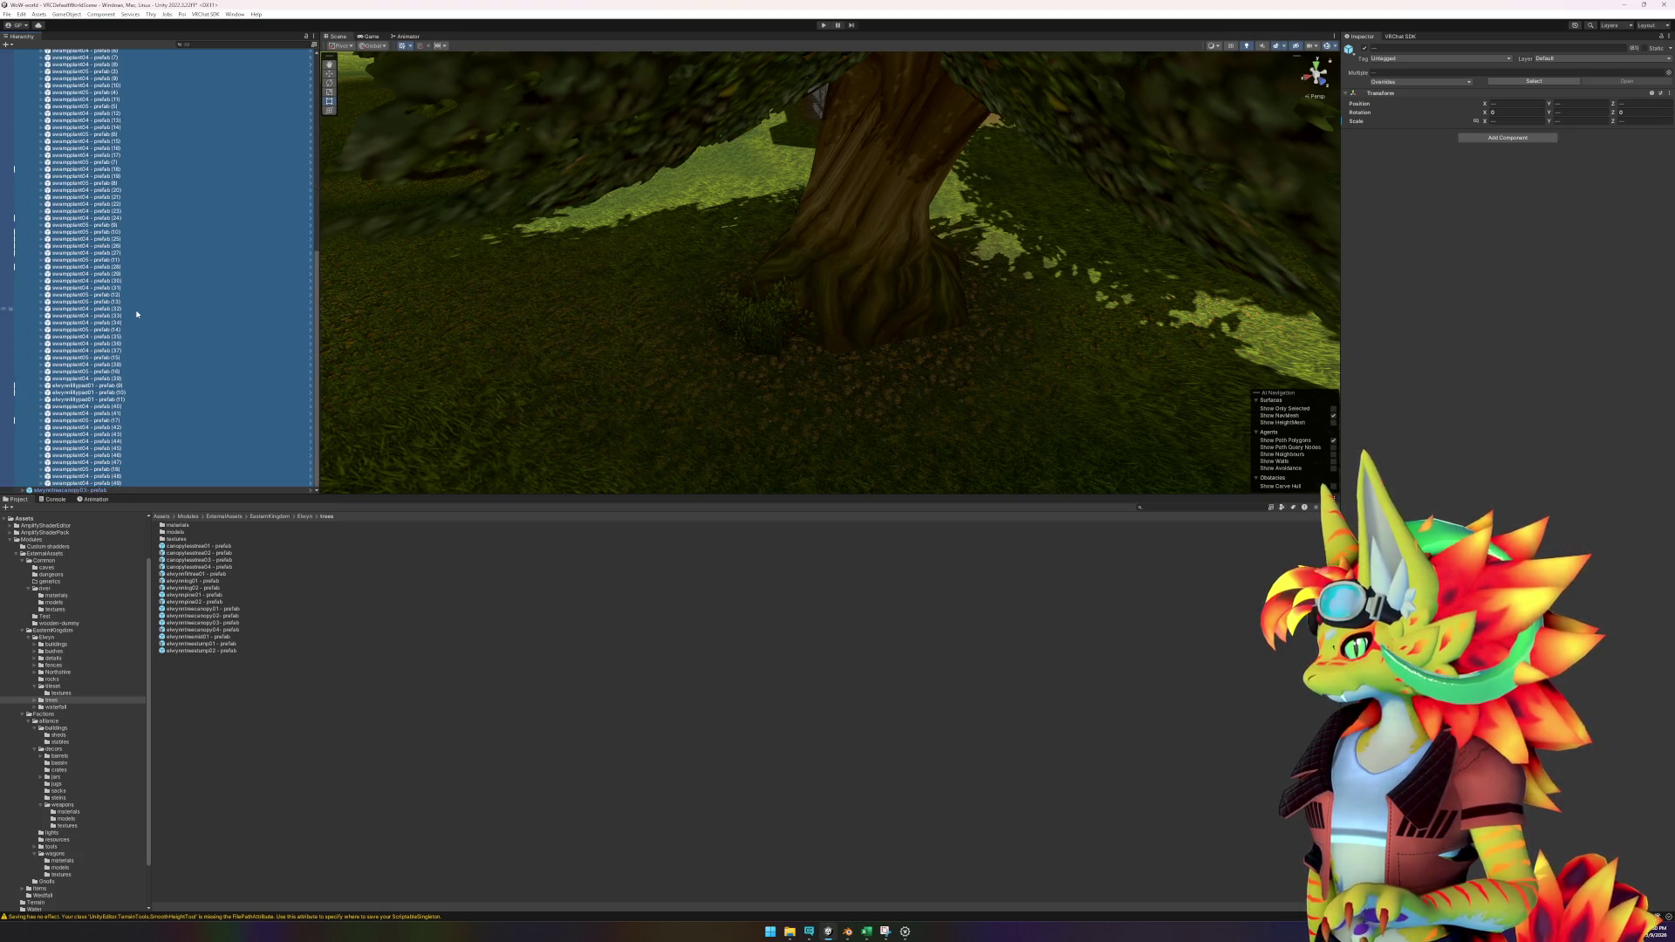
pyautogui.click(36, 208)
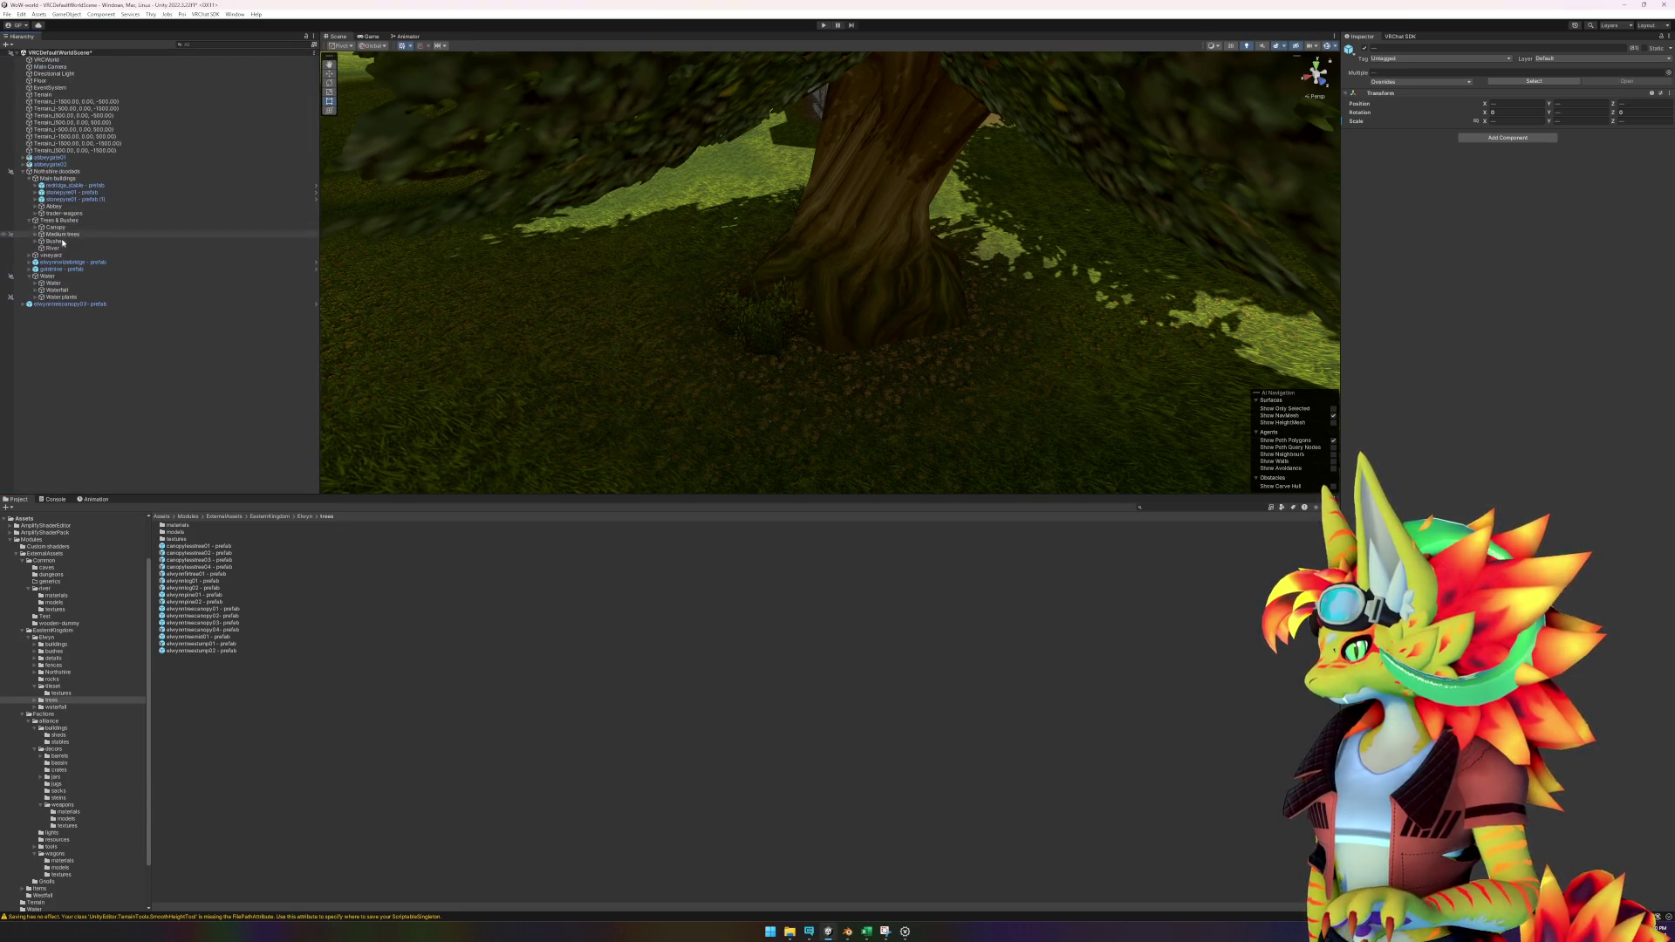
# Move Water plants to the current view position with GameObject > Move To View.
pyautogui.click(79, 296)
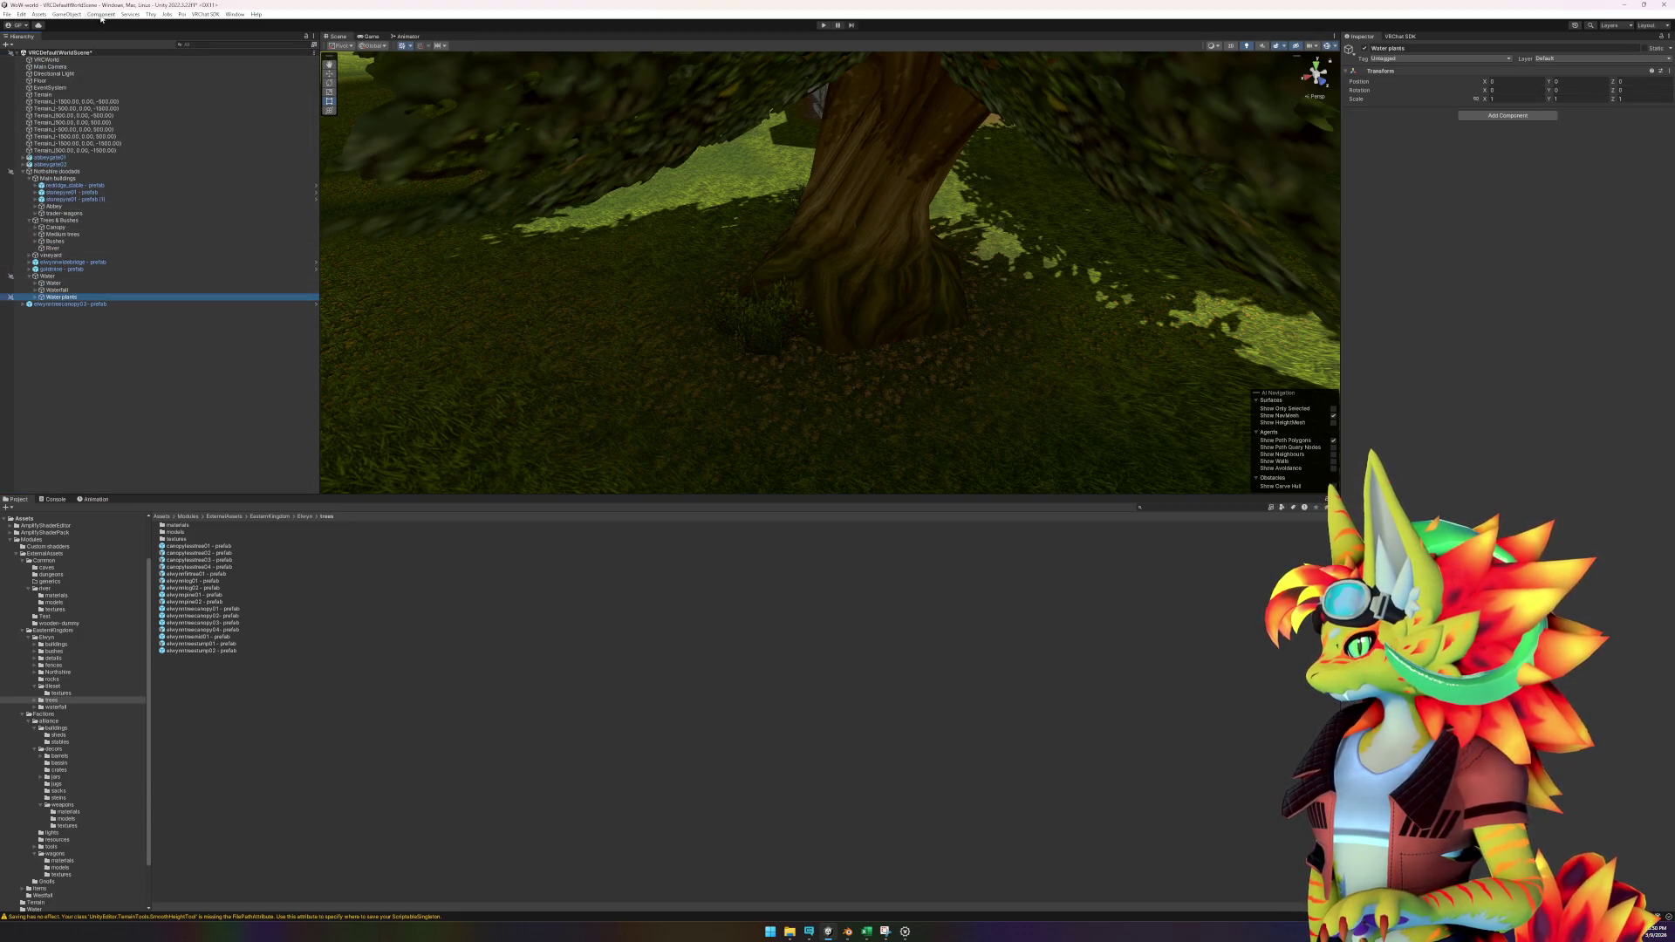
pyautogui.click(74, 16)
pyautogui.click(87, 173)
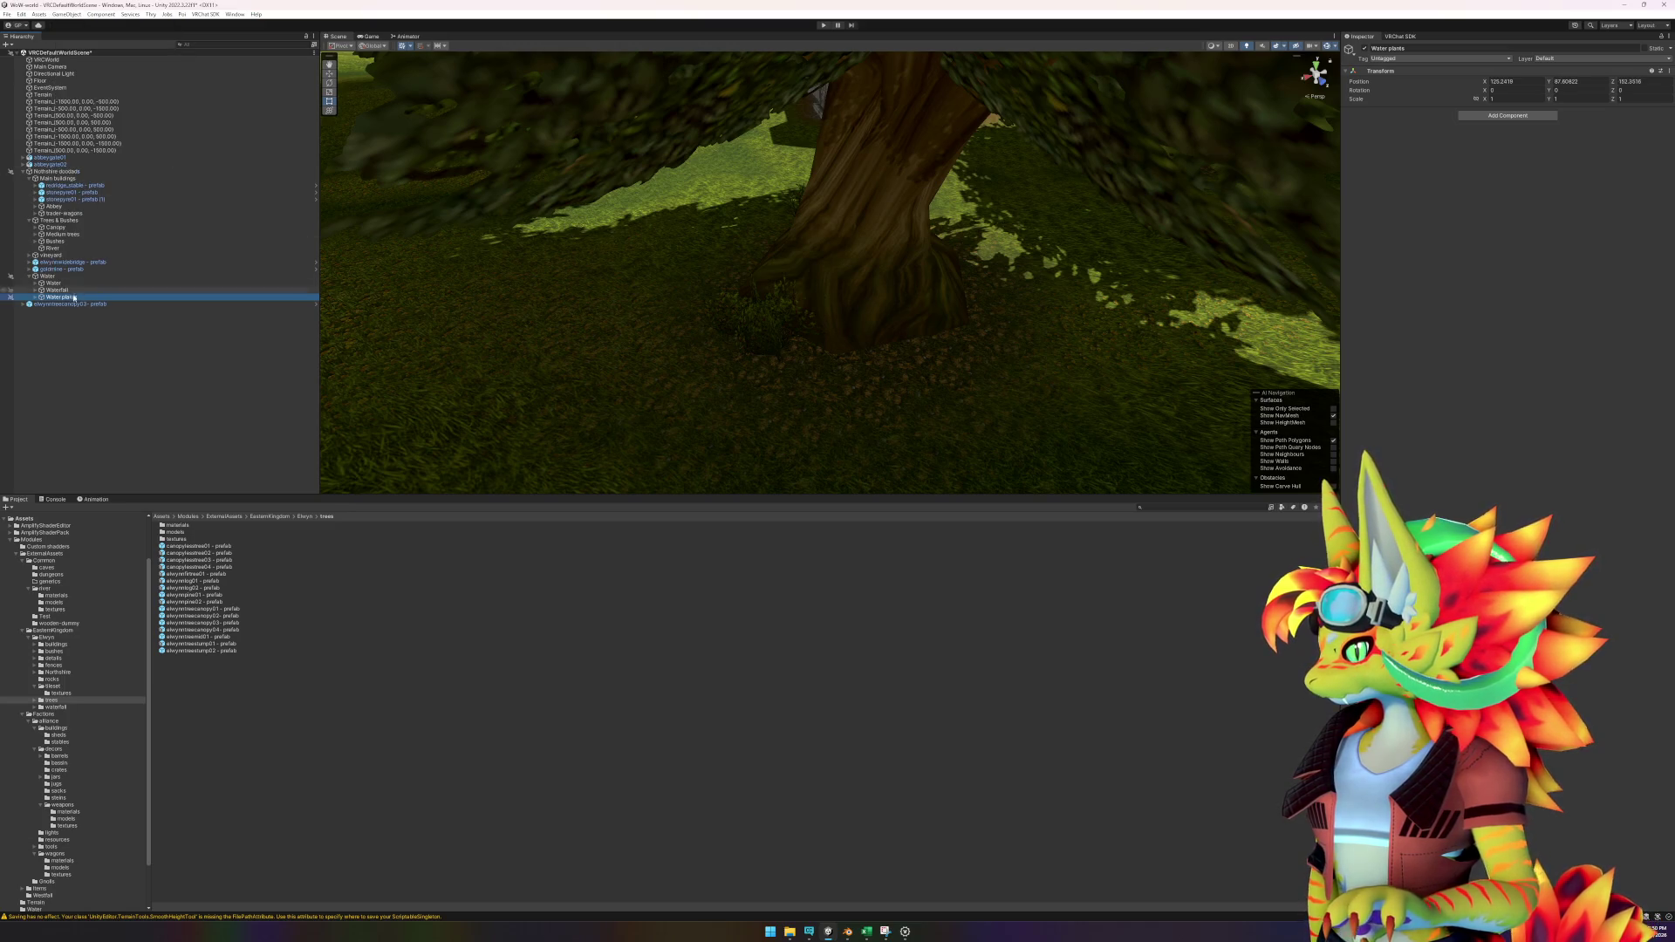
# Put elwynntreecanopy03 into Medium trees, collapse Canopy and clear the selection.
pyautogui.moveTo(69, 306); pyautogui.dragTo(170, 235)
pyautogui.scroll(20, 86, 284)
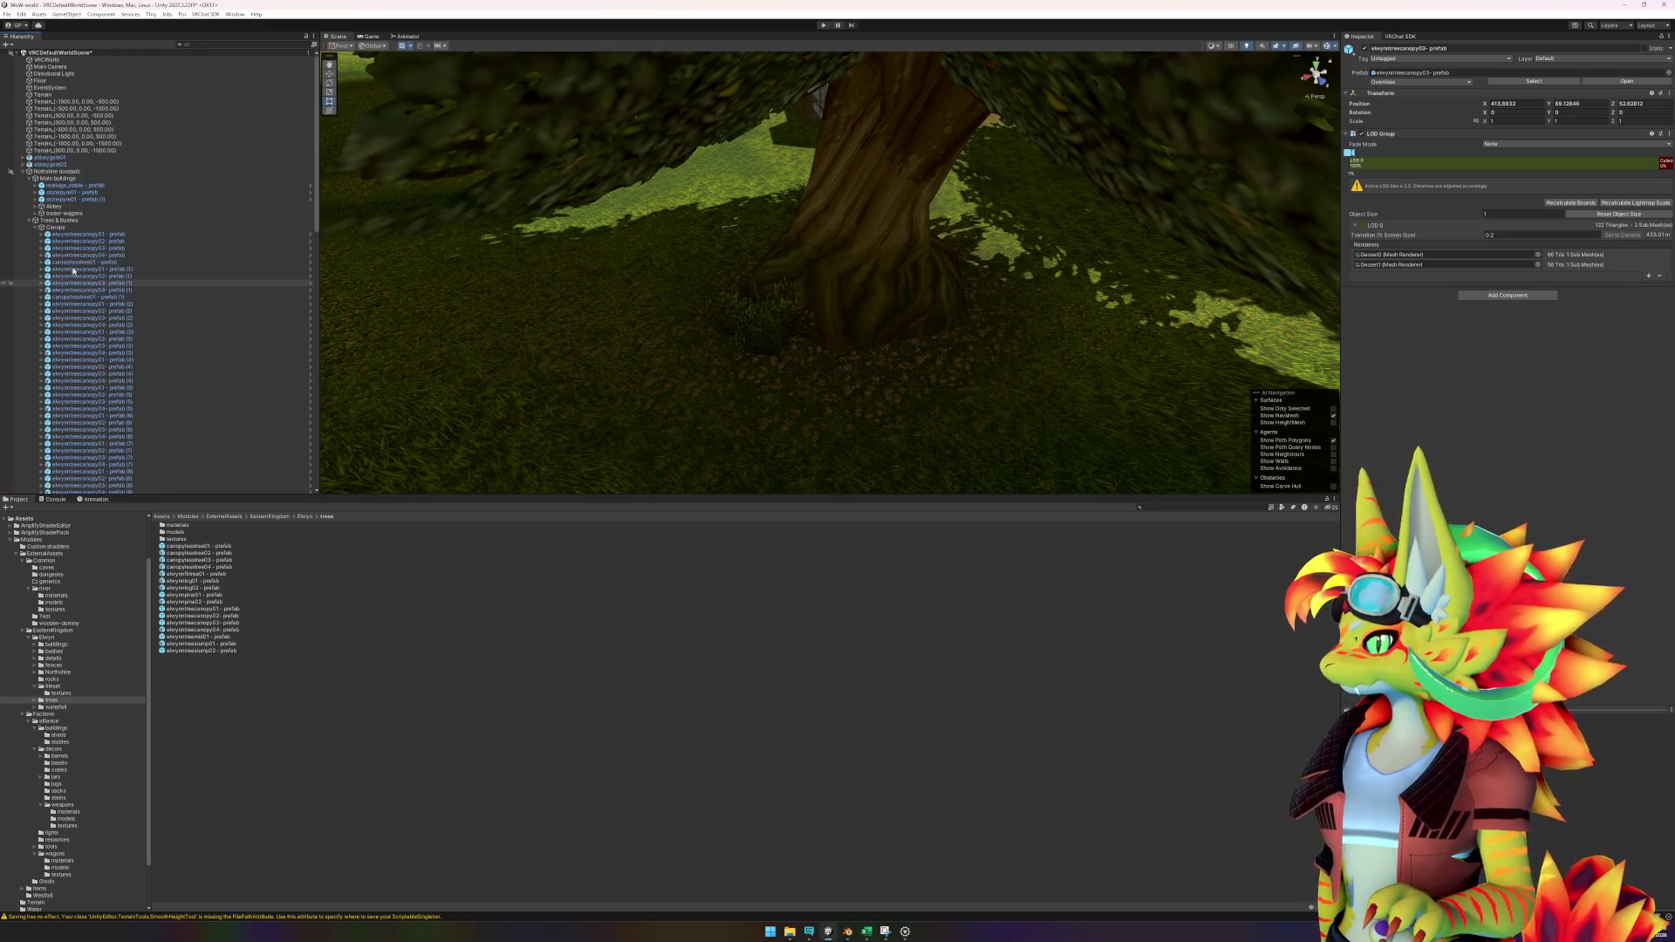
pyautogui.click(35, 228)
pyautogui.click(171, 374)
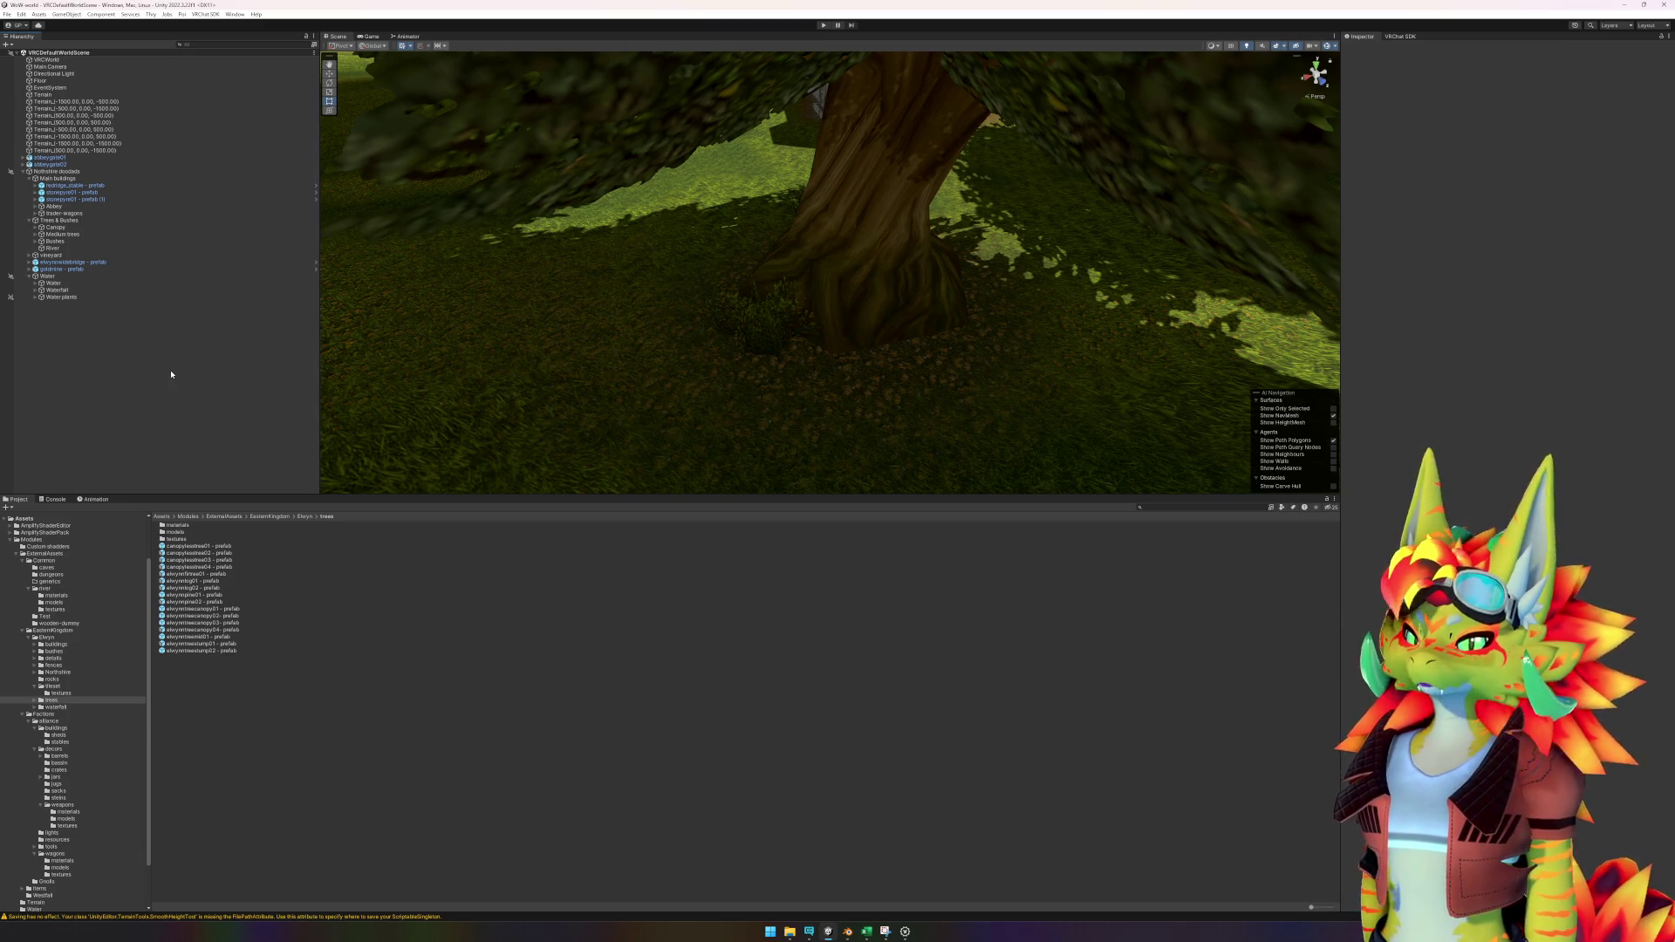
# Look around the tree trunk, path and foliage, then switch to the YouTube WoW Classic video.
pyautogui.moveTo(1031, 325)
pyautogui.mouseDown()
pyautogui.moveTo(1050, 299)
pyautogui.moveTo(908, 307)
pyautogui.moveTo(392, 703)
pyautogui.mouseUp()
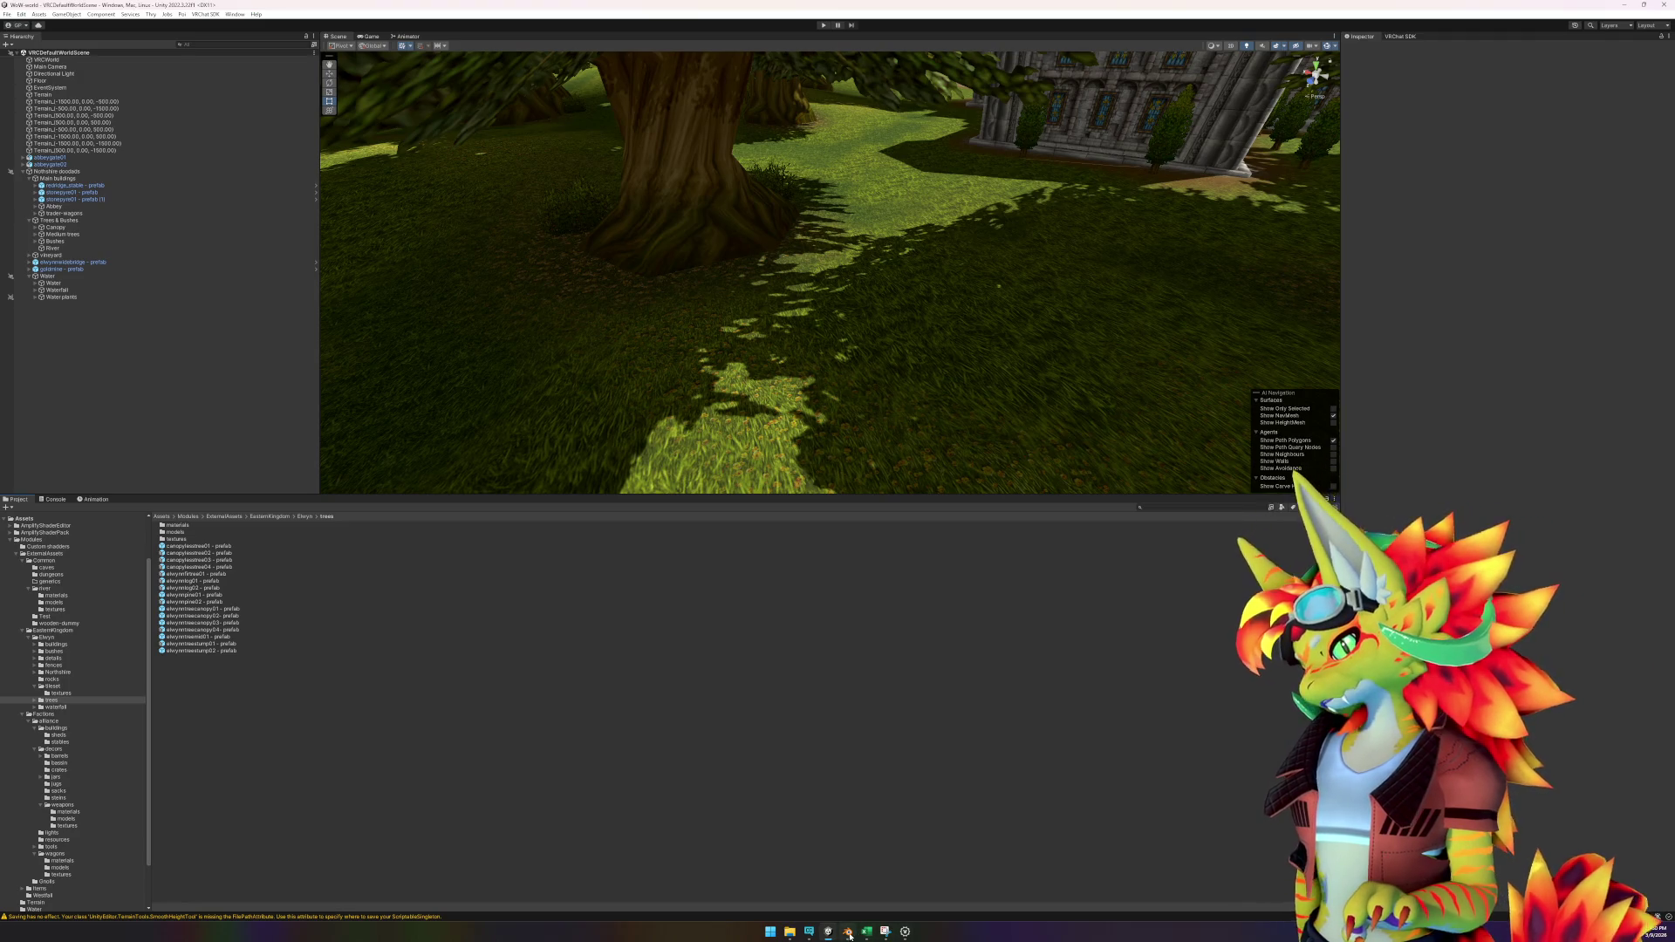
pyautogui.moveTo(848, 935)
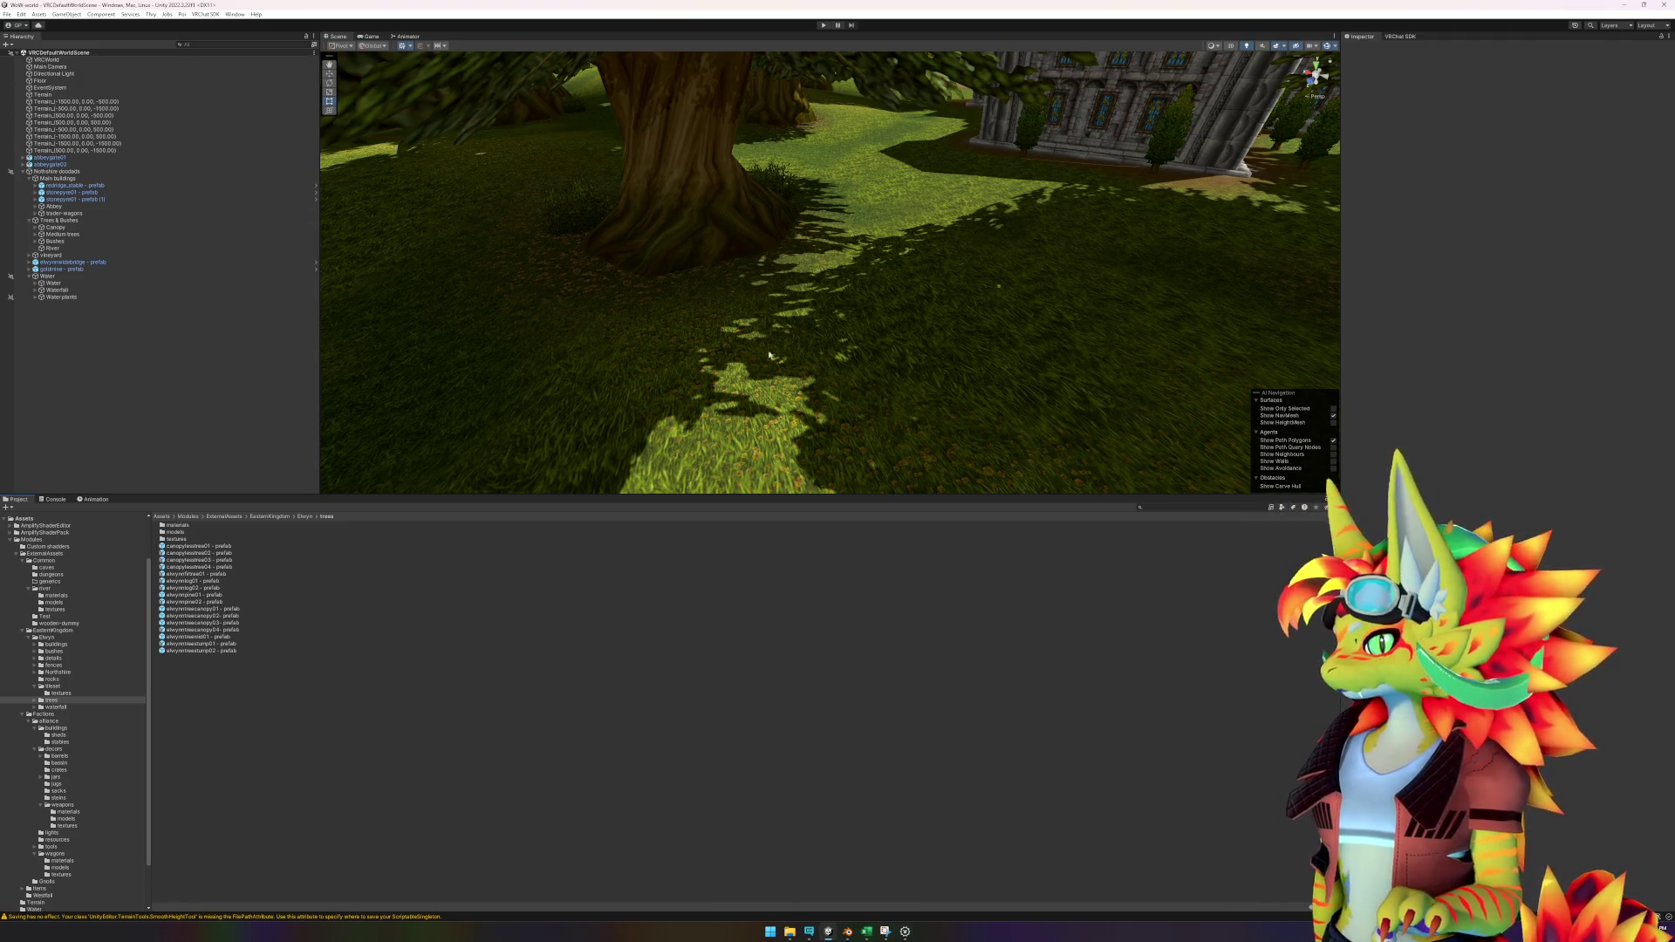
pyautogui.moveTo(878, 188)
pyautogui.mouseDown()
pyautogui.moveTo(703, 260)
pyautogui.moveTo(759, 245)
pyautogui.moveTo(945, 299)
pyautogui.moveTo(781, 340)
pyautogui.moveTo(1064, 285)
pyautogui.moveTo(916, 367)
pyautogui.mouseUp()
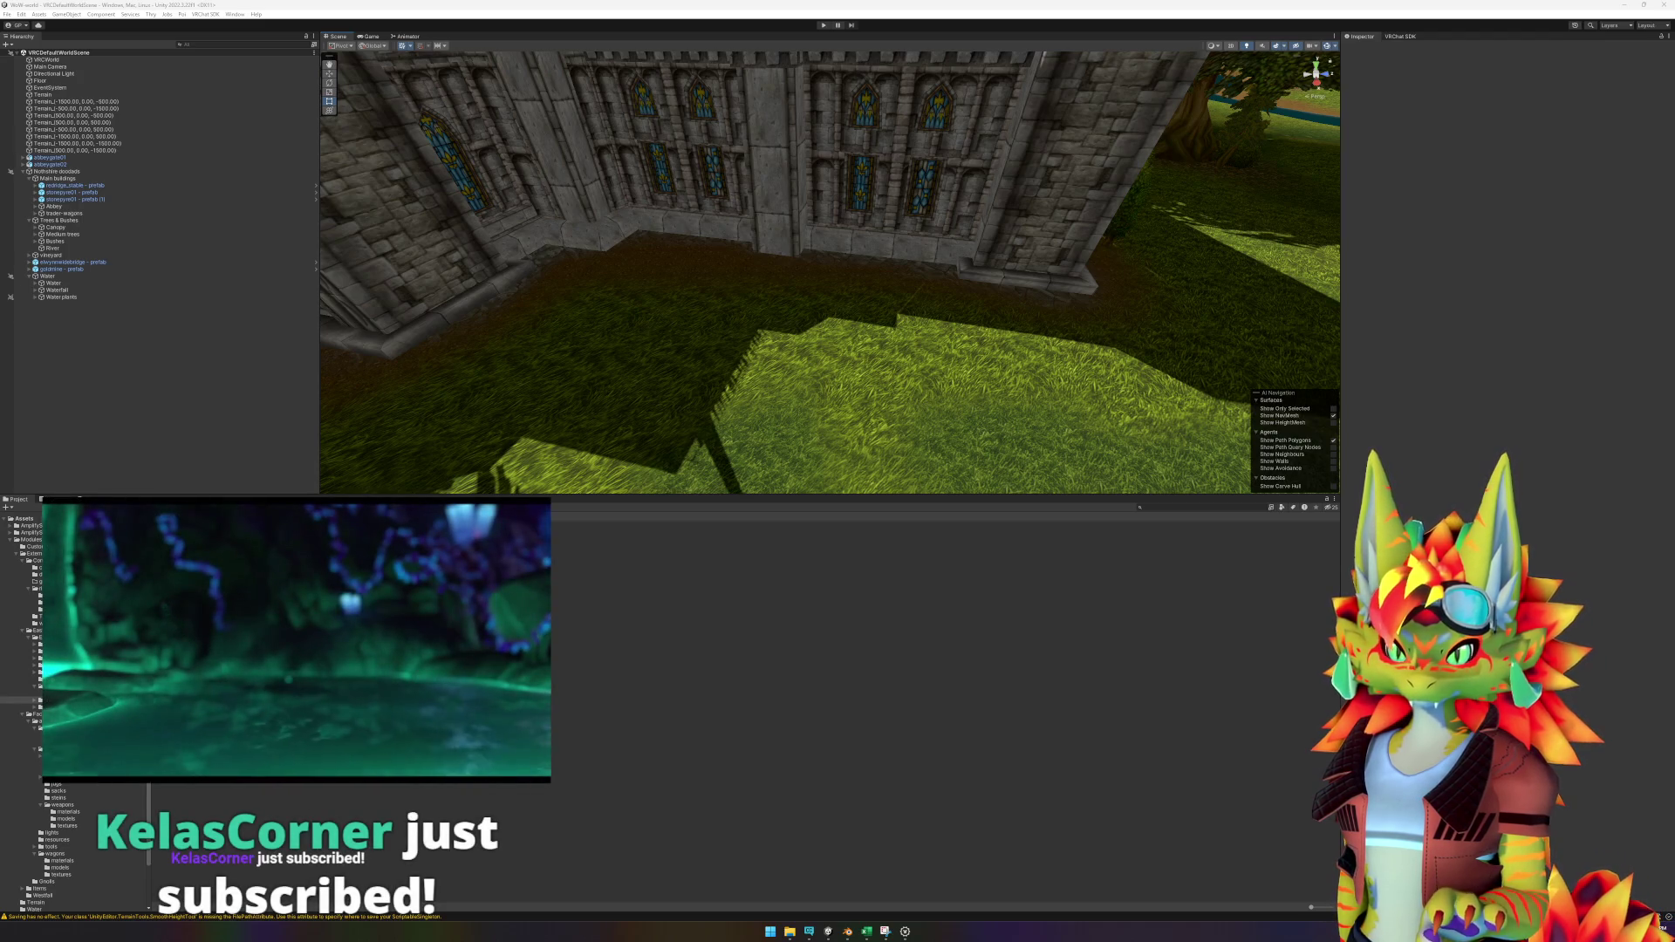
pyautogui.hotkey('alt', 'Tab')
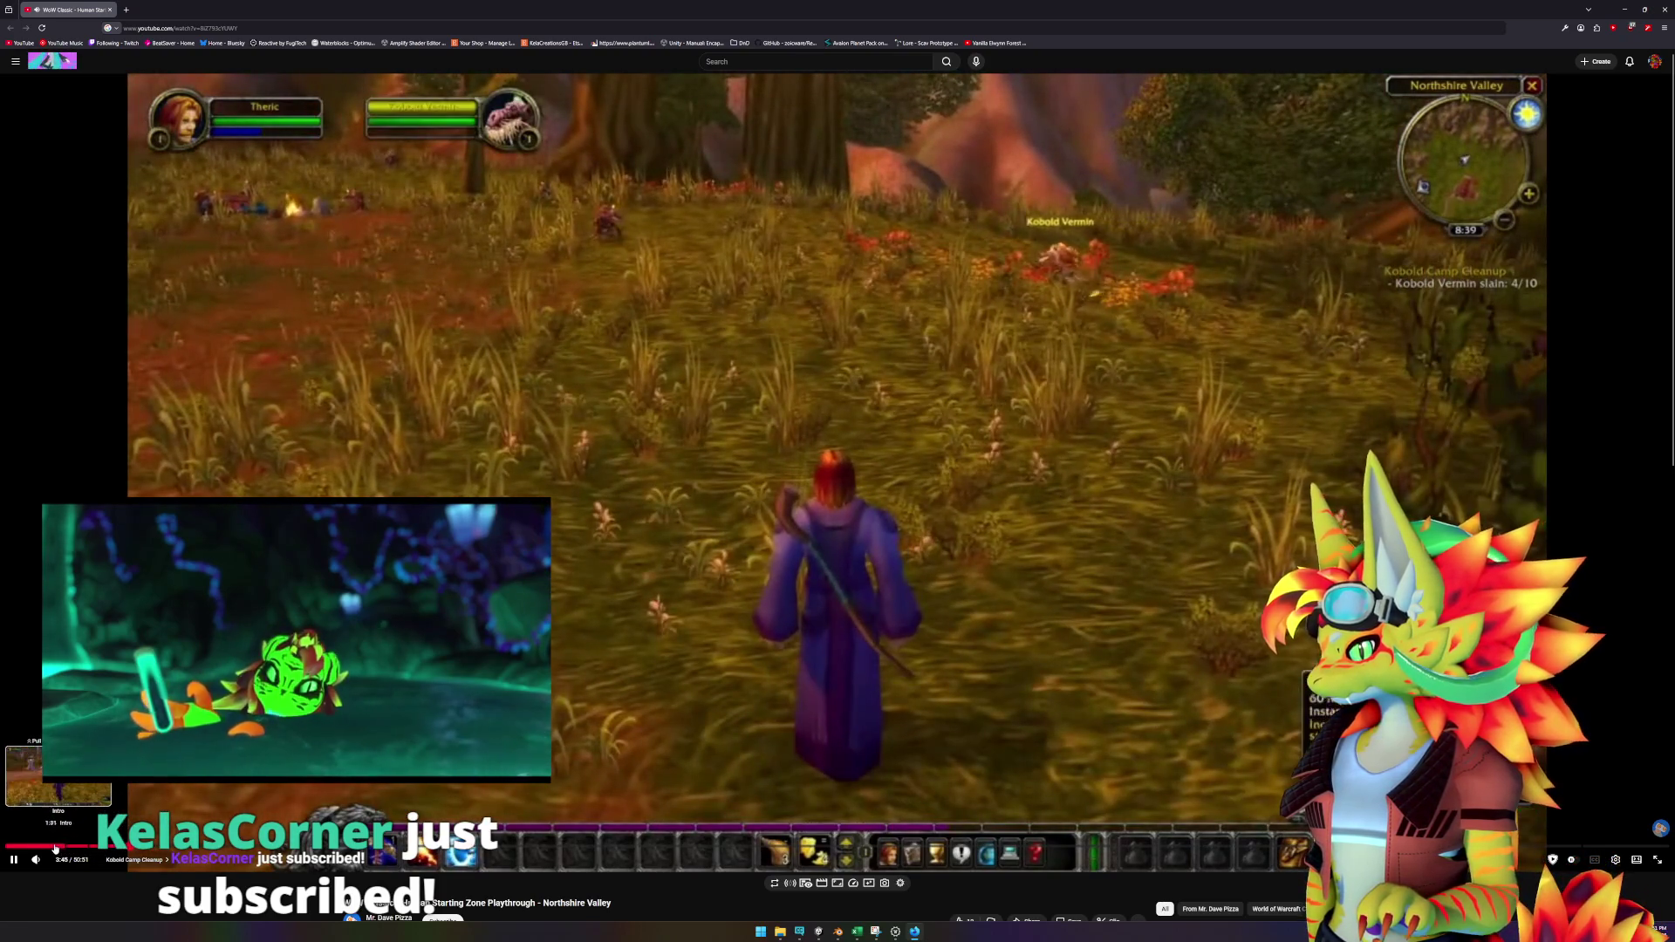
# Skip through the Northshire Valley playthrough, past 3:17 and Echo Ridge, to around 25:44.
pyautogui.click(53, 847)
pyautogui.click(115, 847)
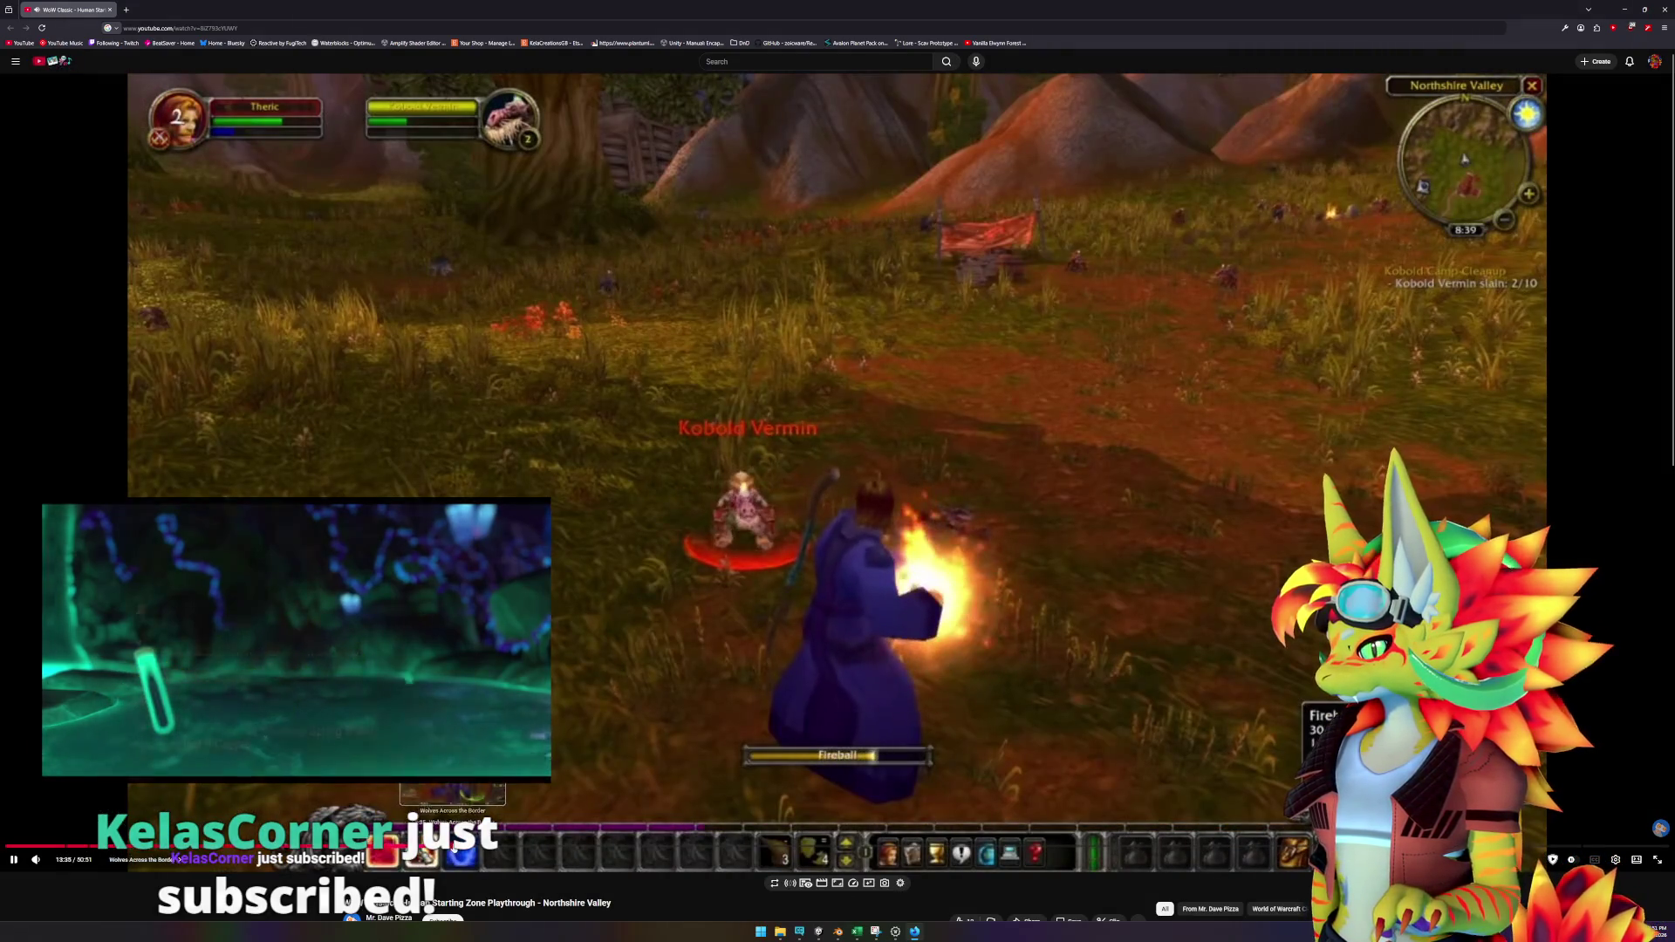
pyautogui.click(449, 847)
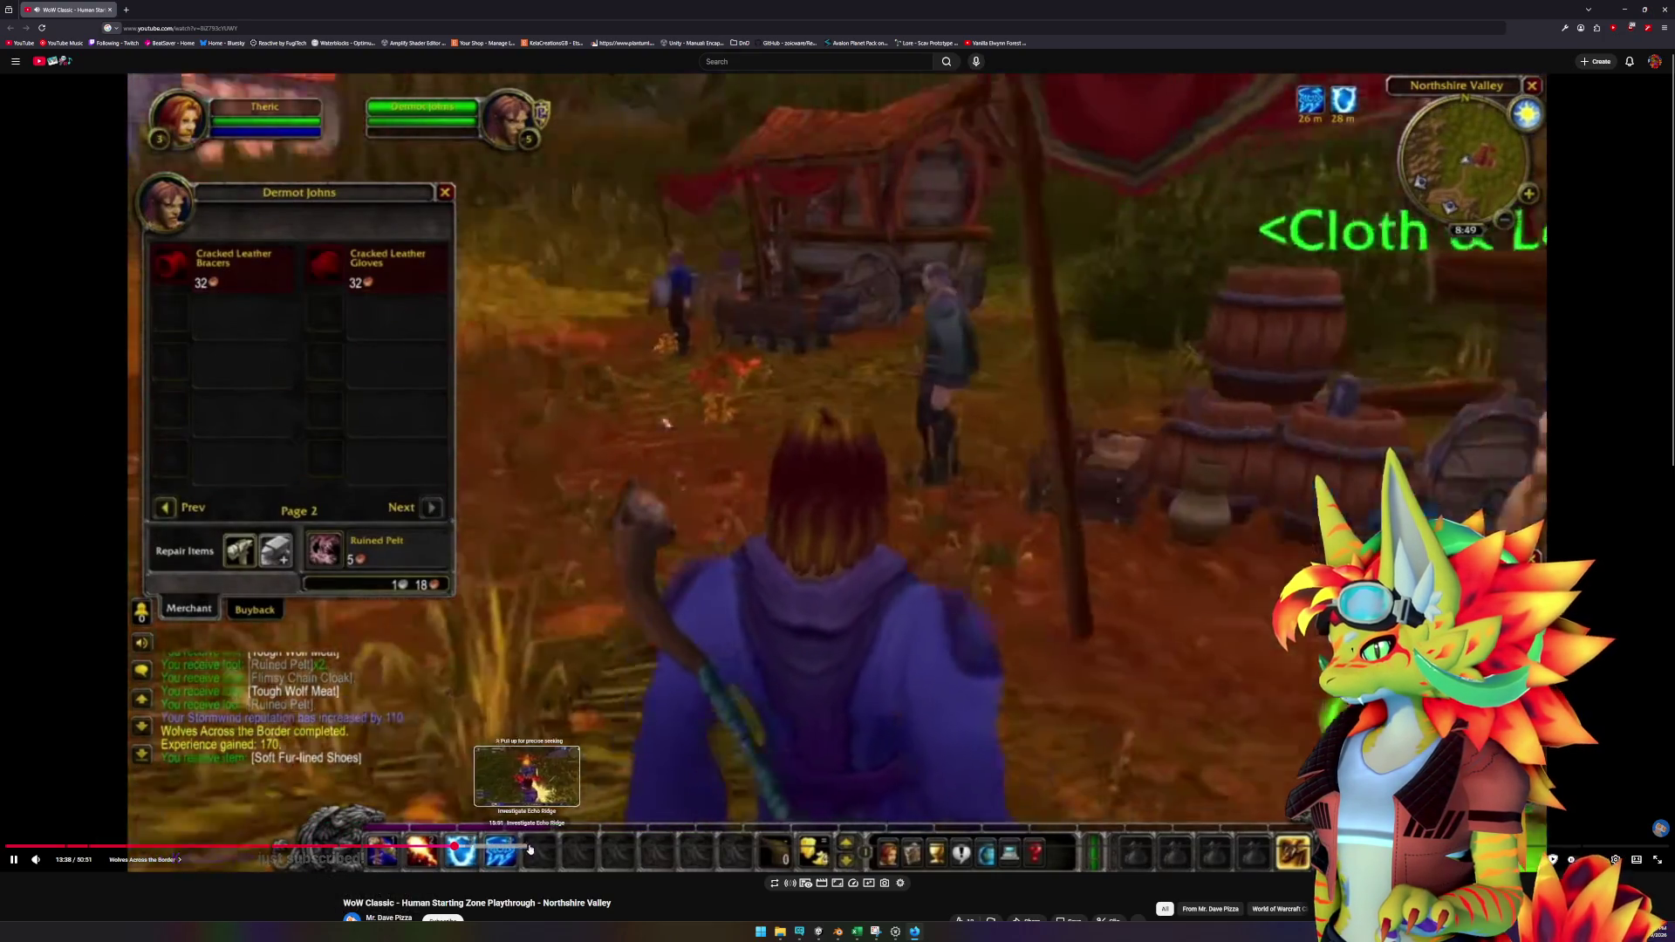
pyautogui.click(652, 846)
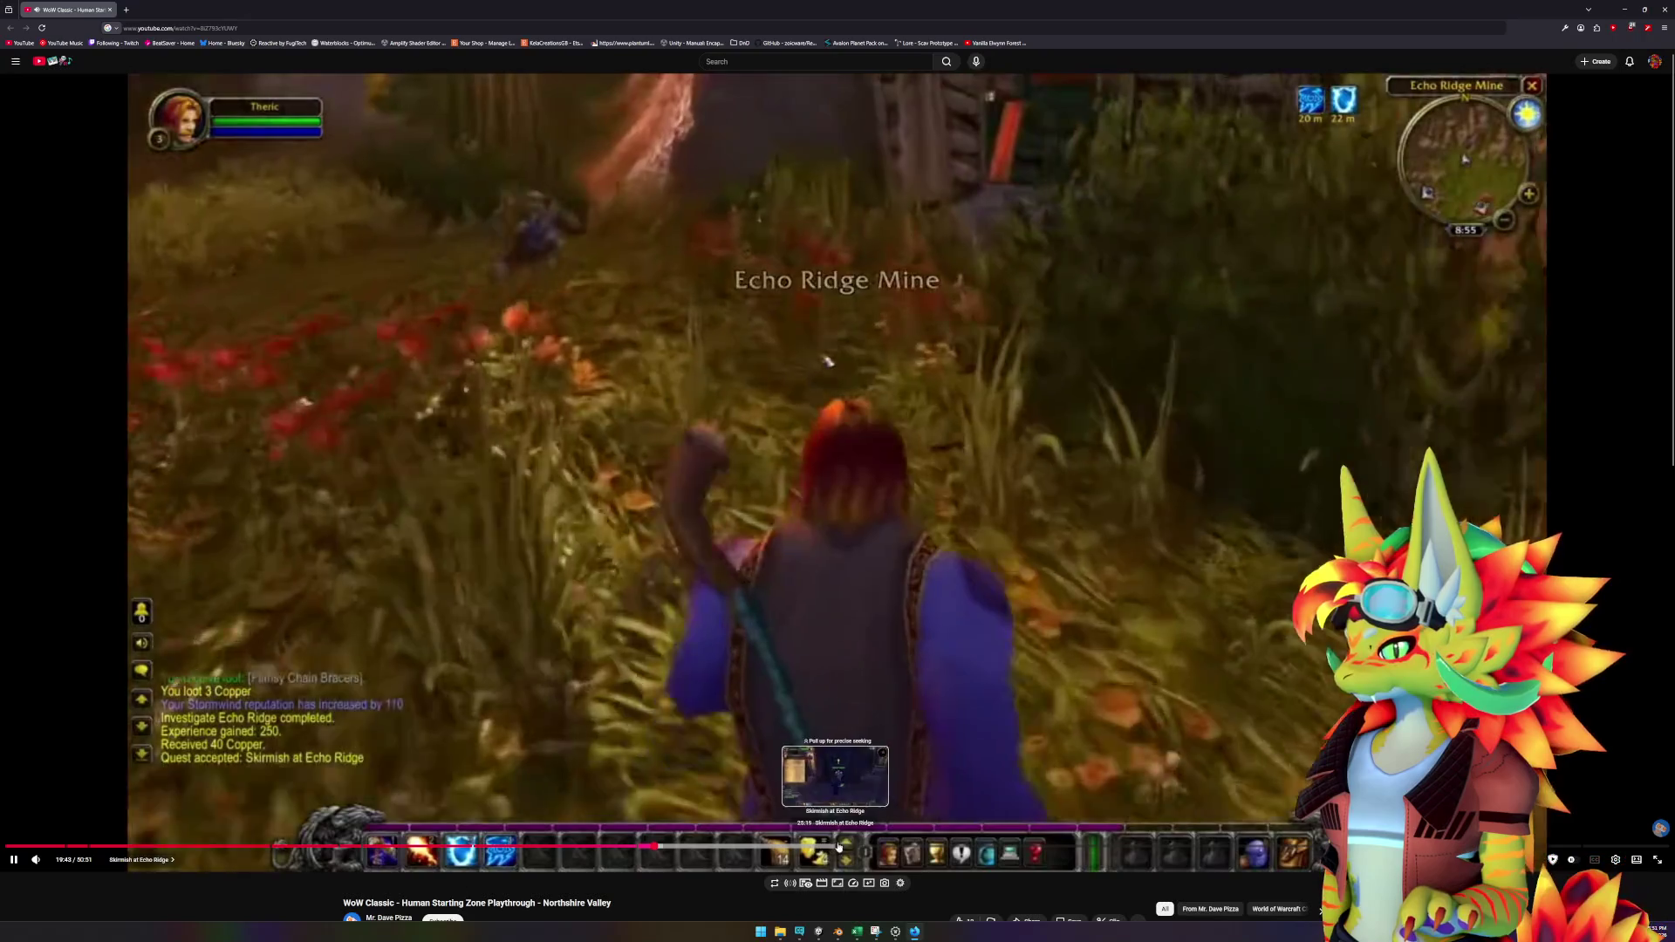
pyautogui.click(847, 847)
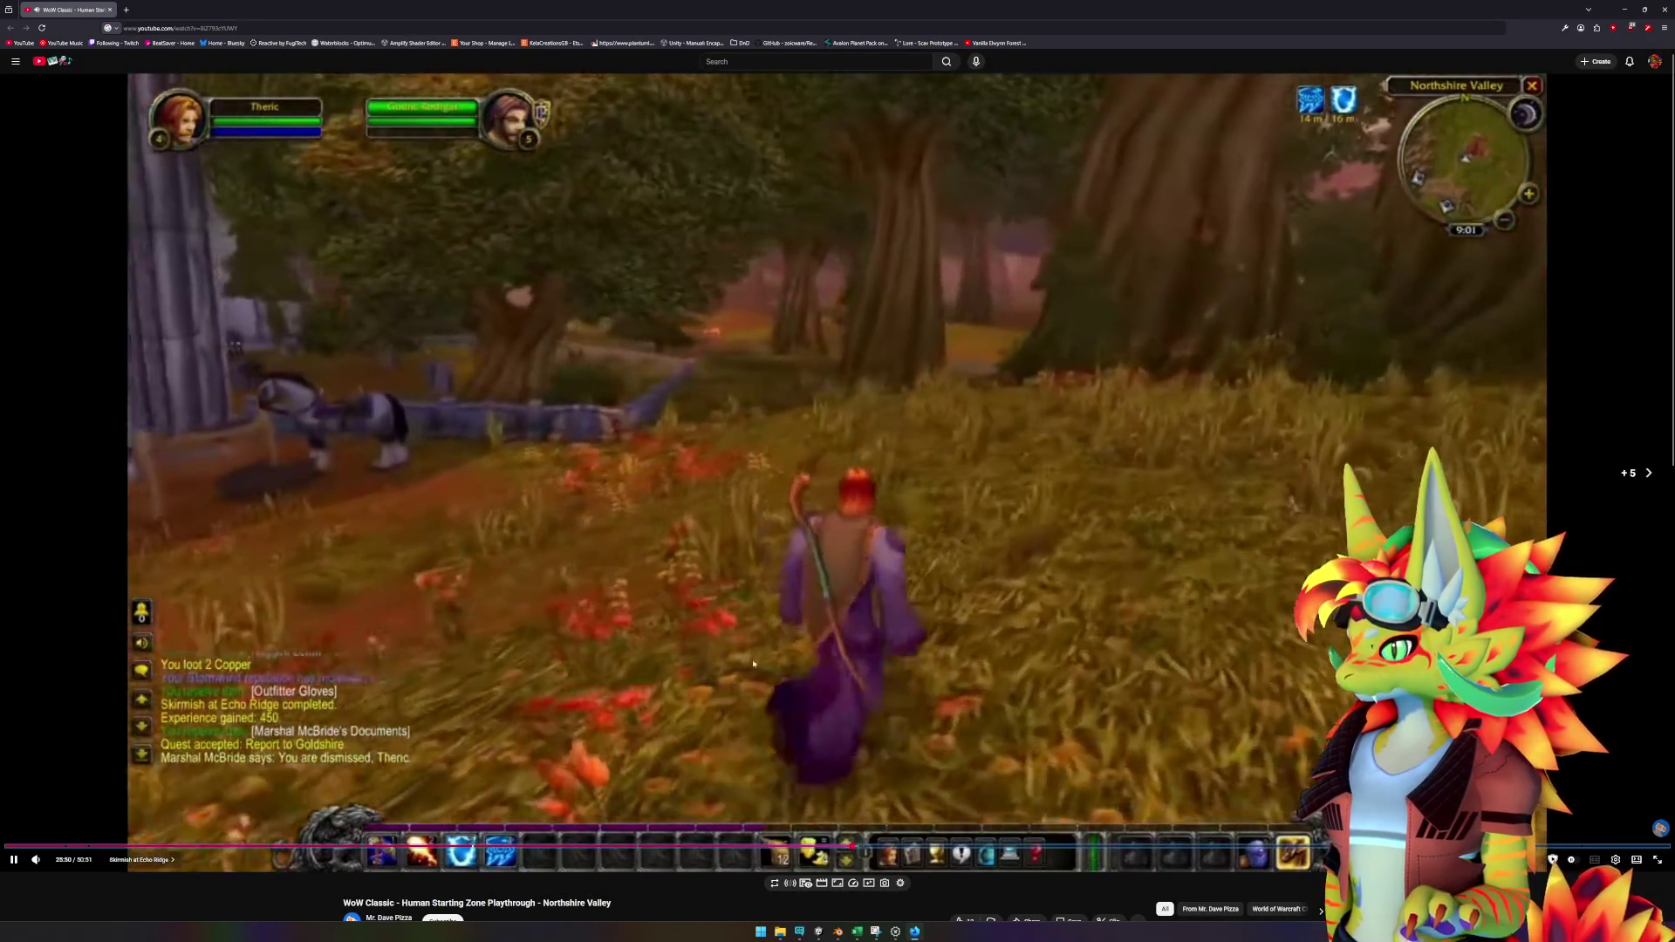
# Toggle the video between play and pause several times, stepping back a few seconds.
pyautogui.click(696, 544)
pyautogui.click(703, 546)
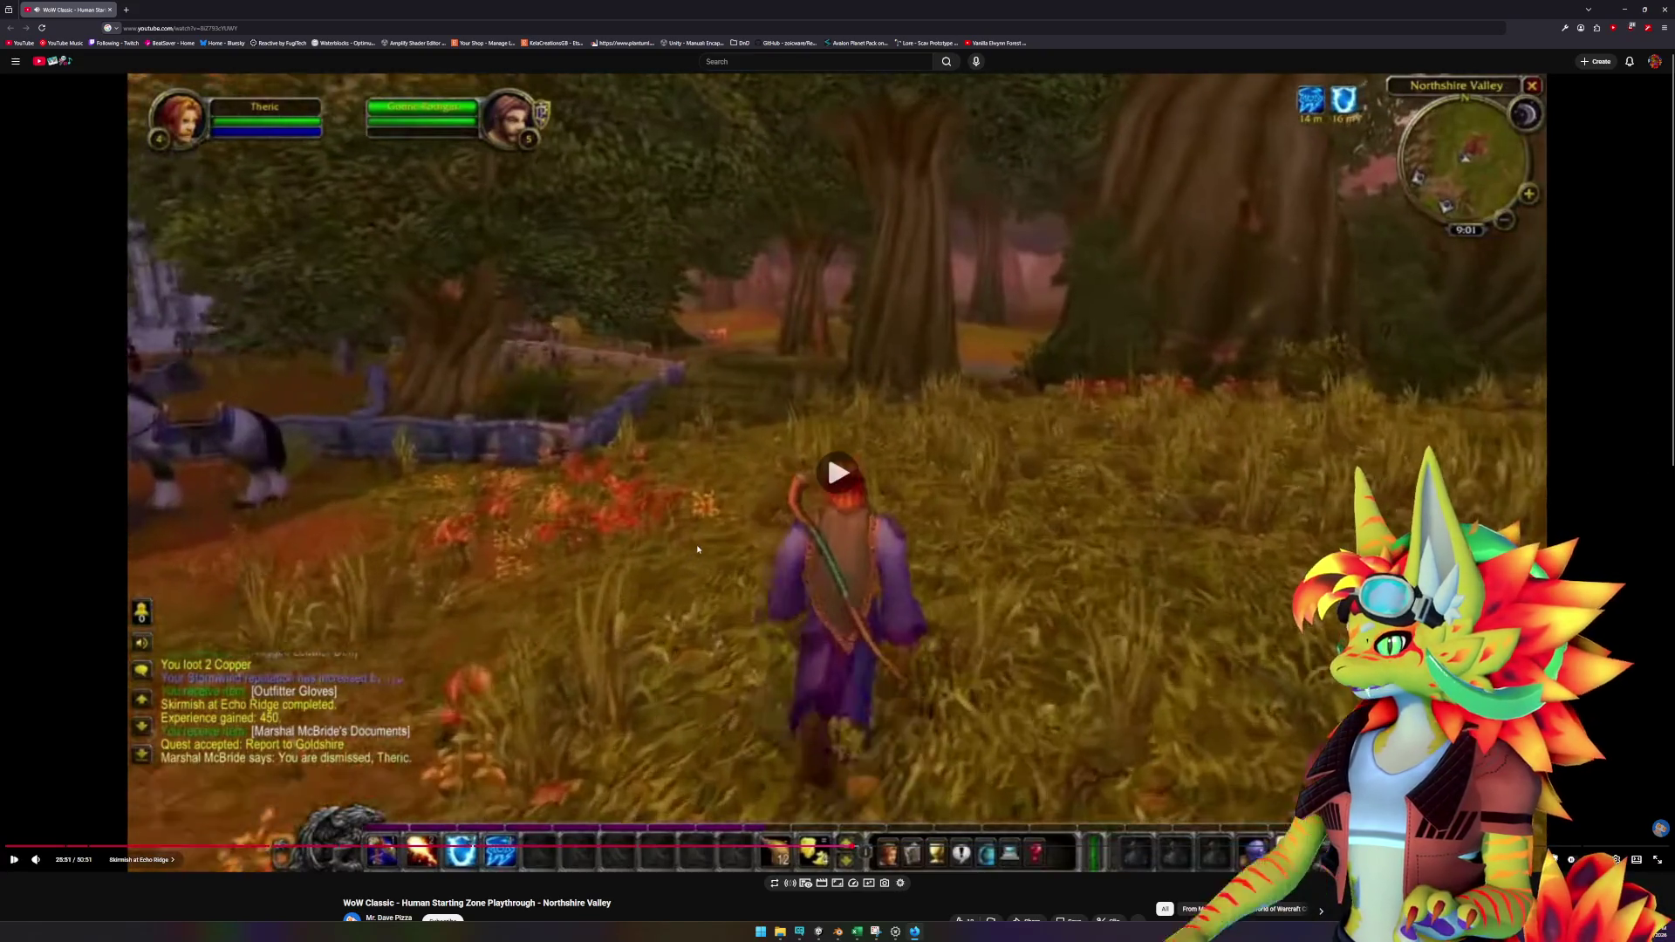
pyautogui.click(710, 548)
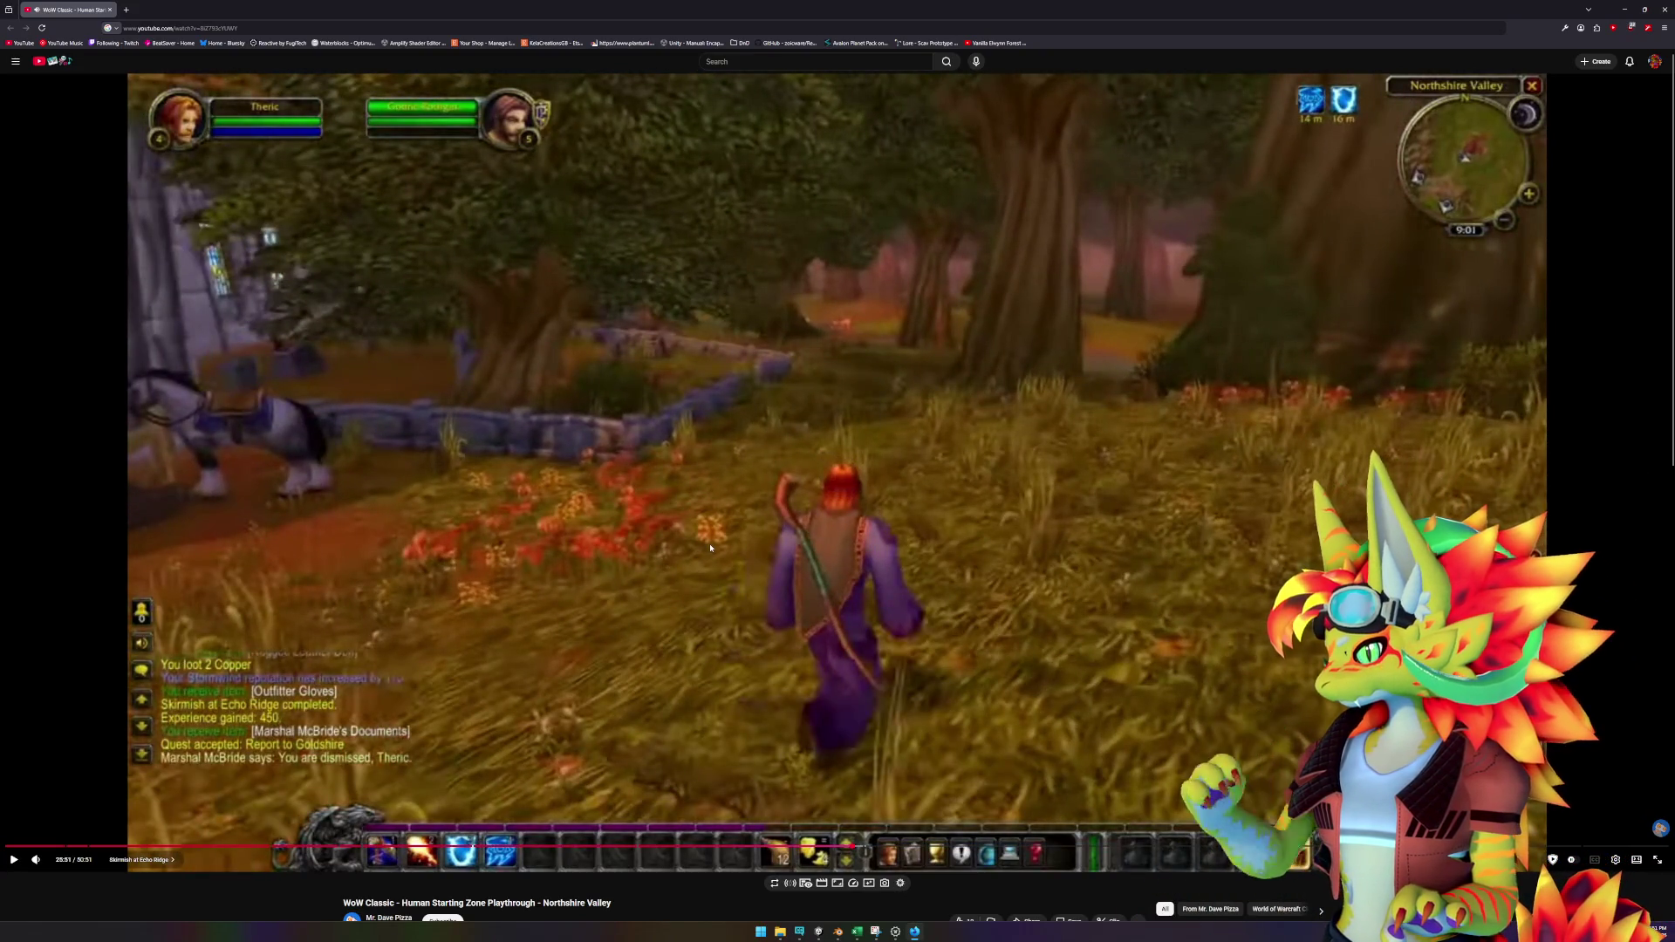
pyautogui.click(710, 547)
pyautogui.click(710, 548)
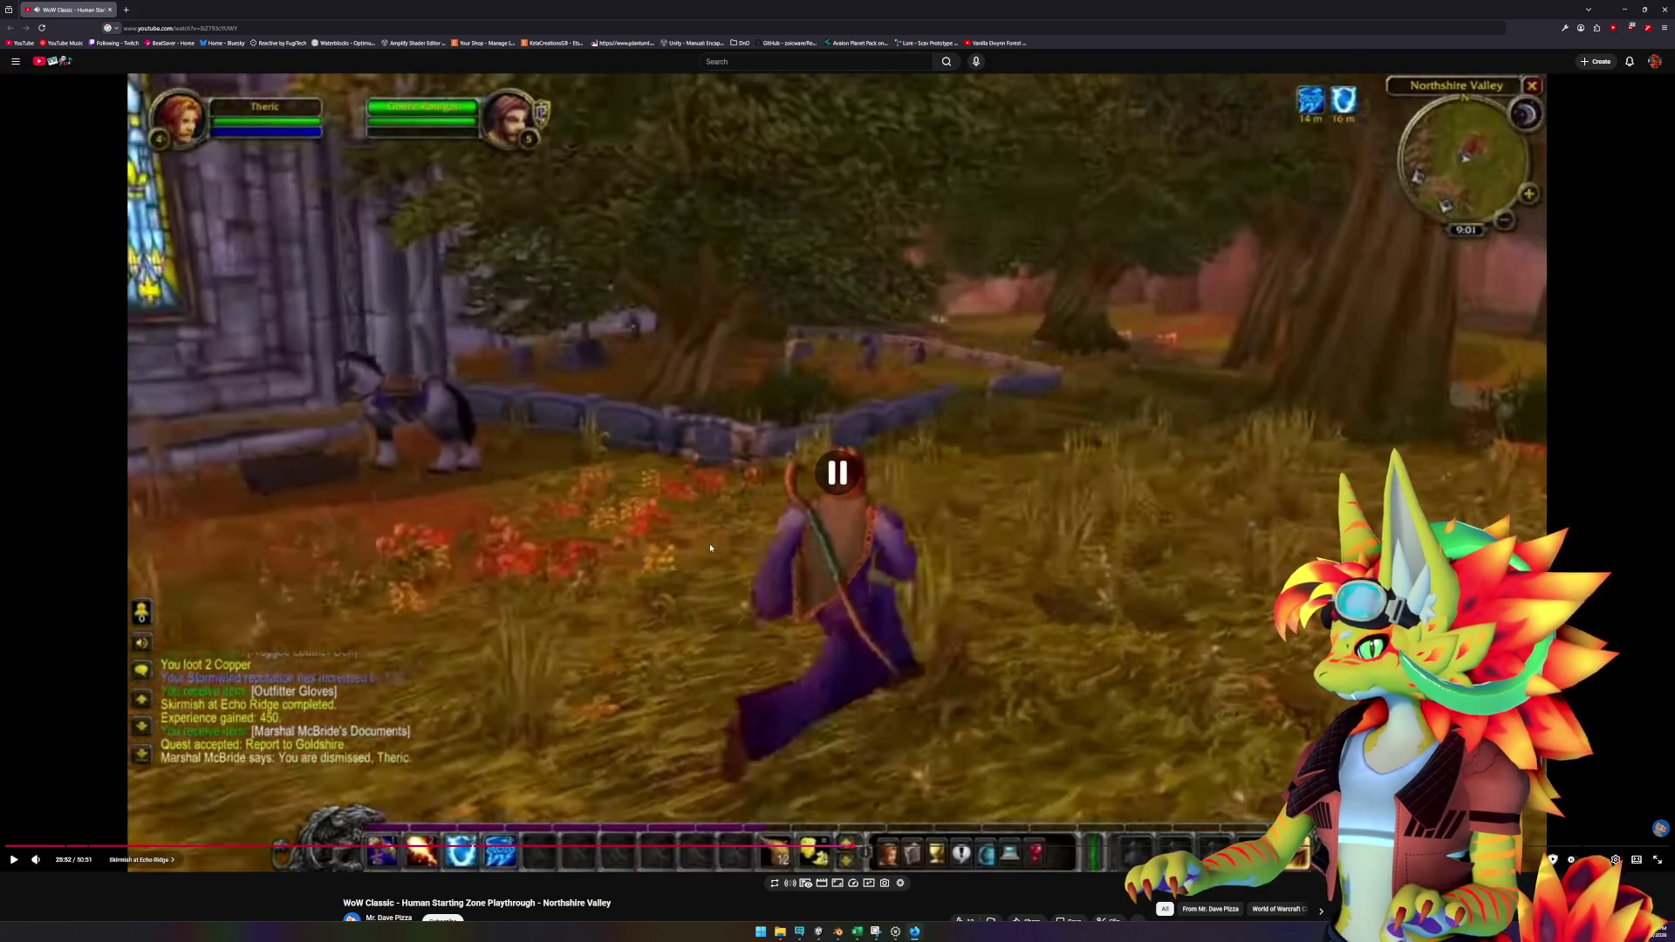
pyautogui.click(710, 548)
pyautogui.click(710, 548)
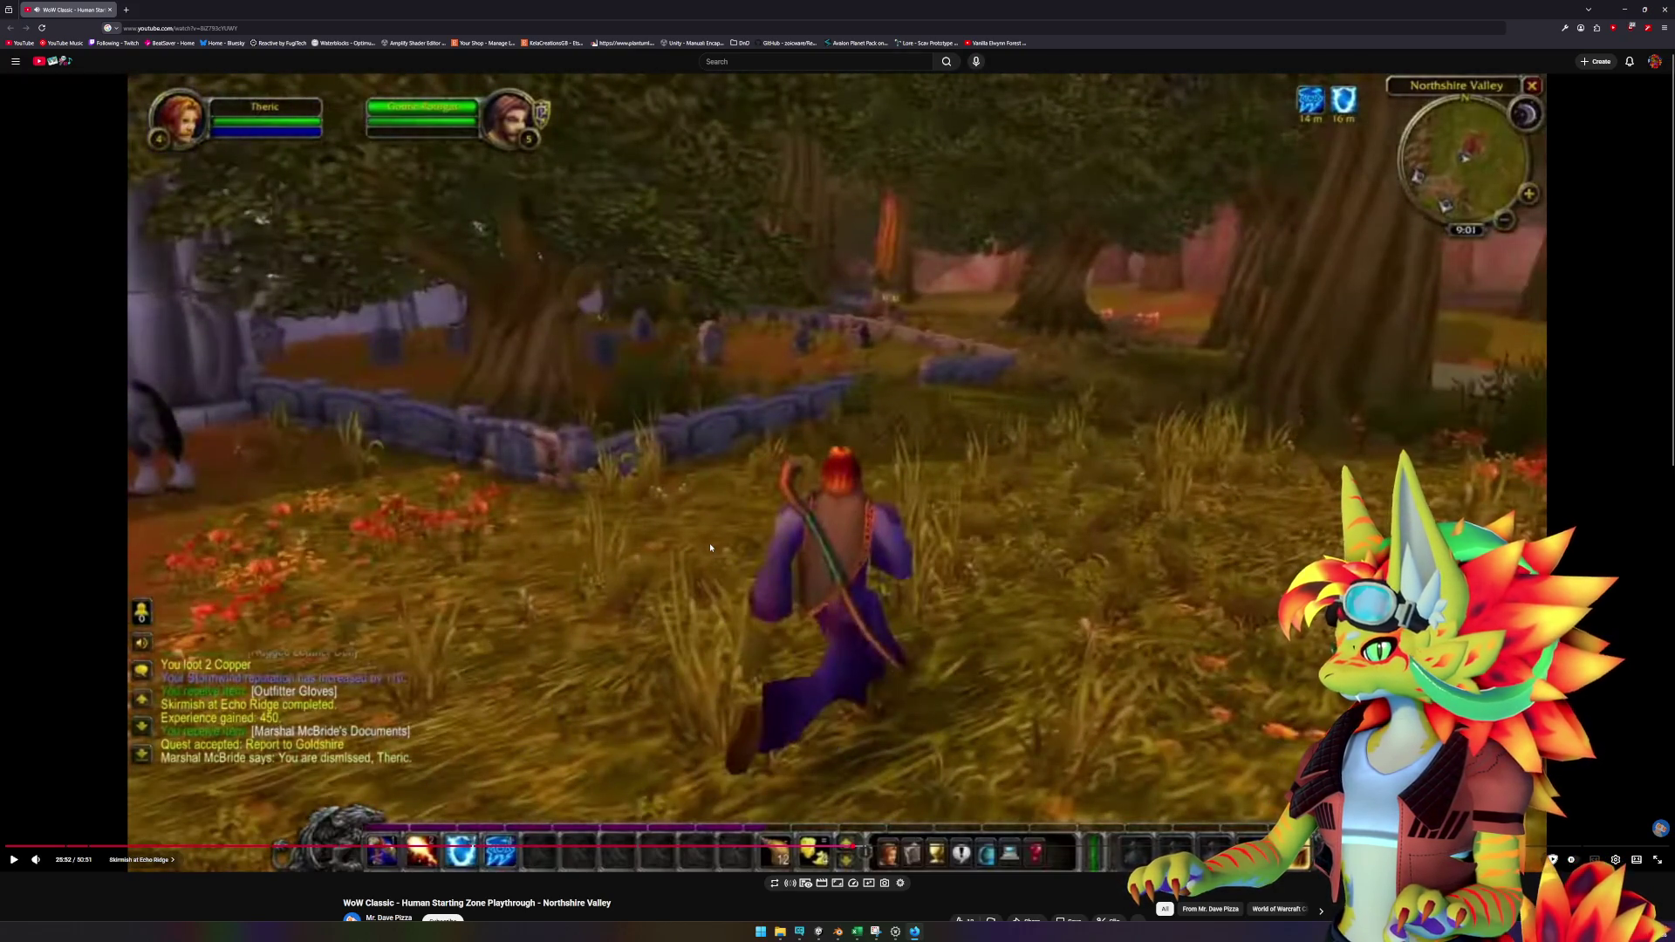
pyautogui.click(717, 577)
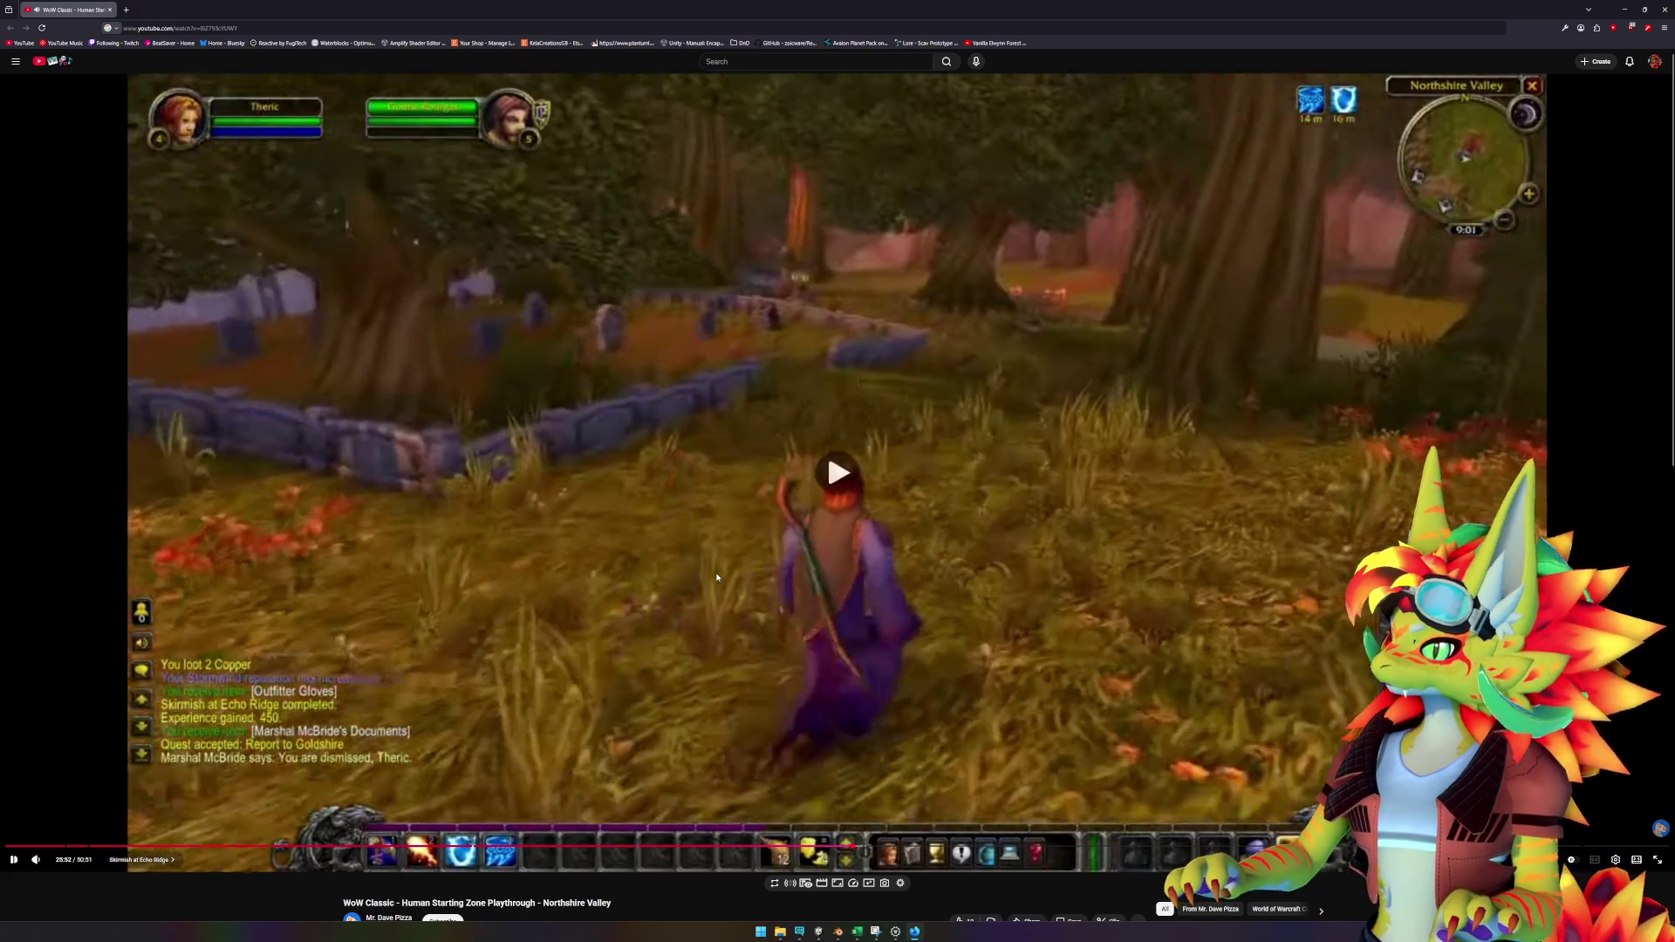
pyautogui.click(718, 577)
pyautogui.press('Left')
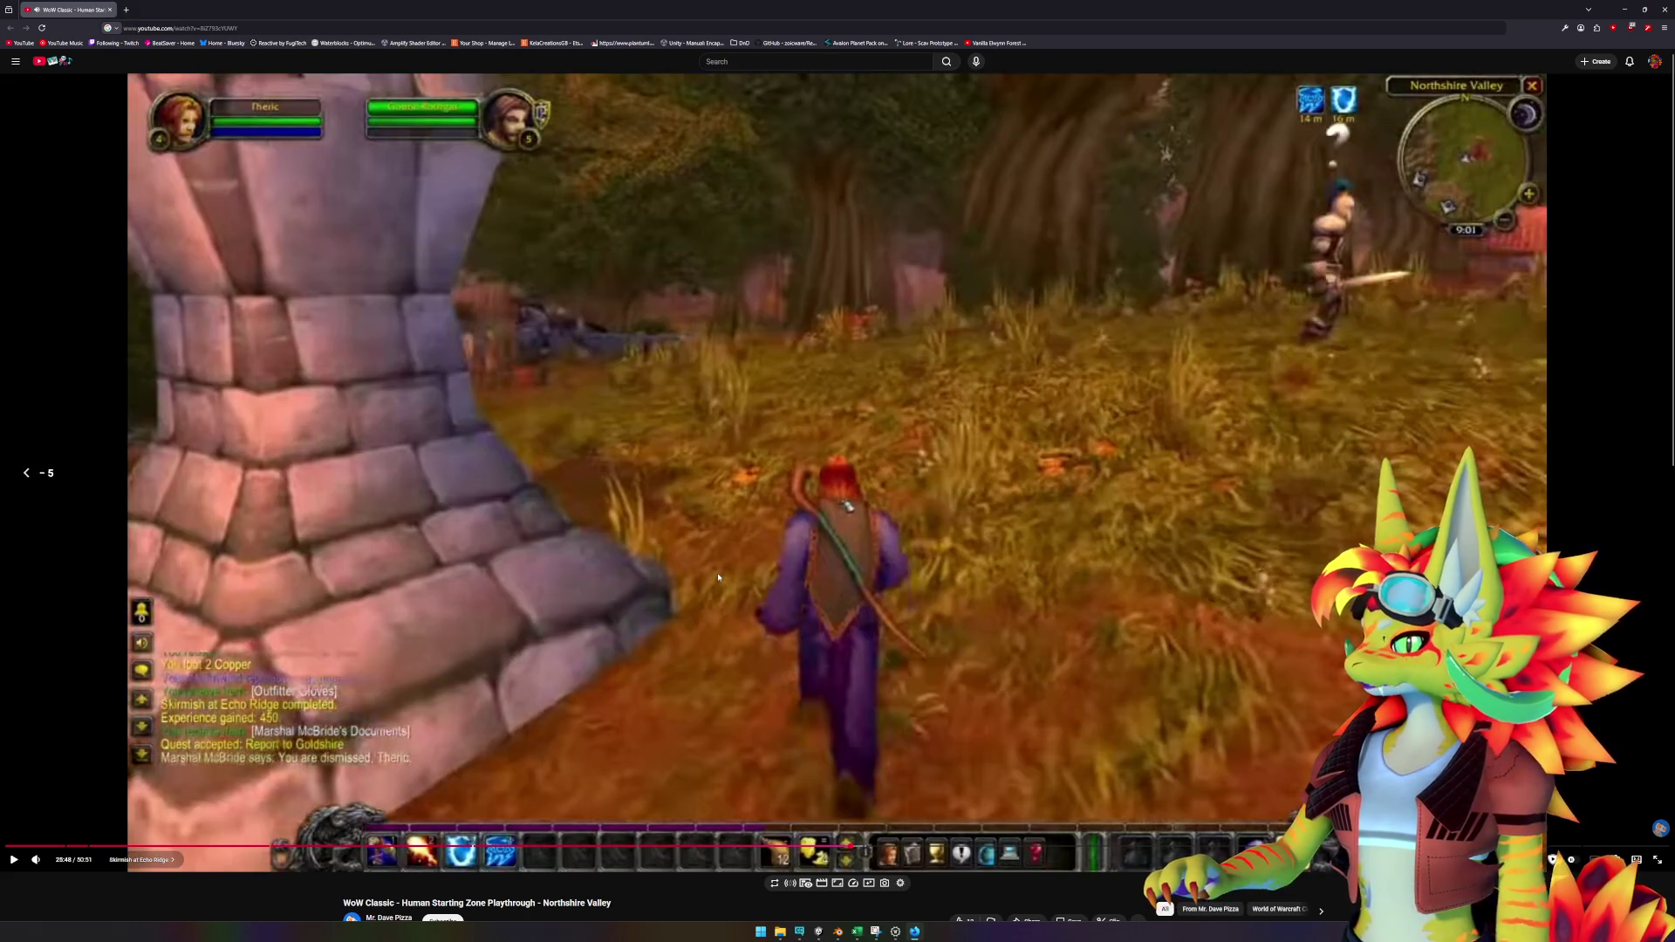
pyautogui.click(717, 573)
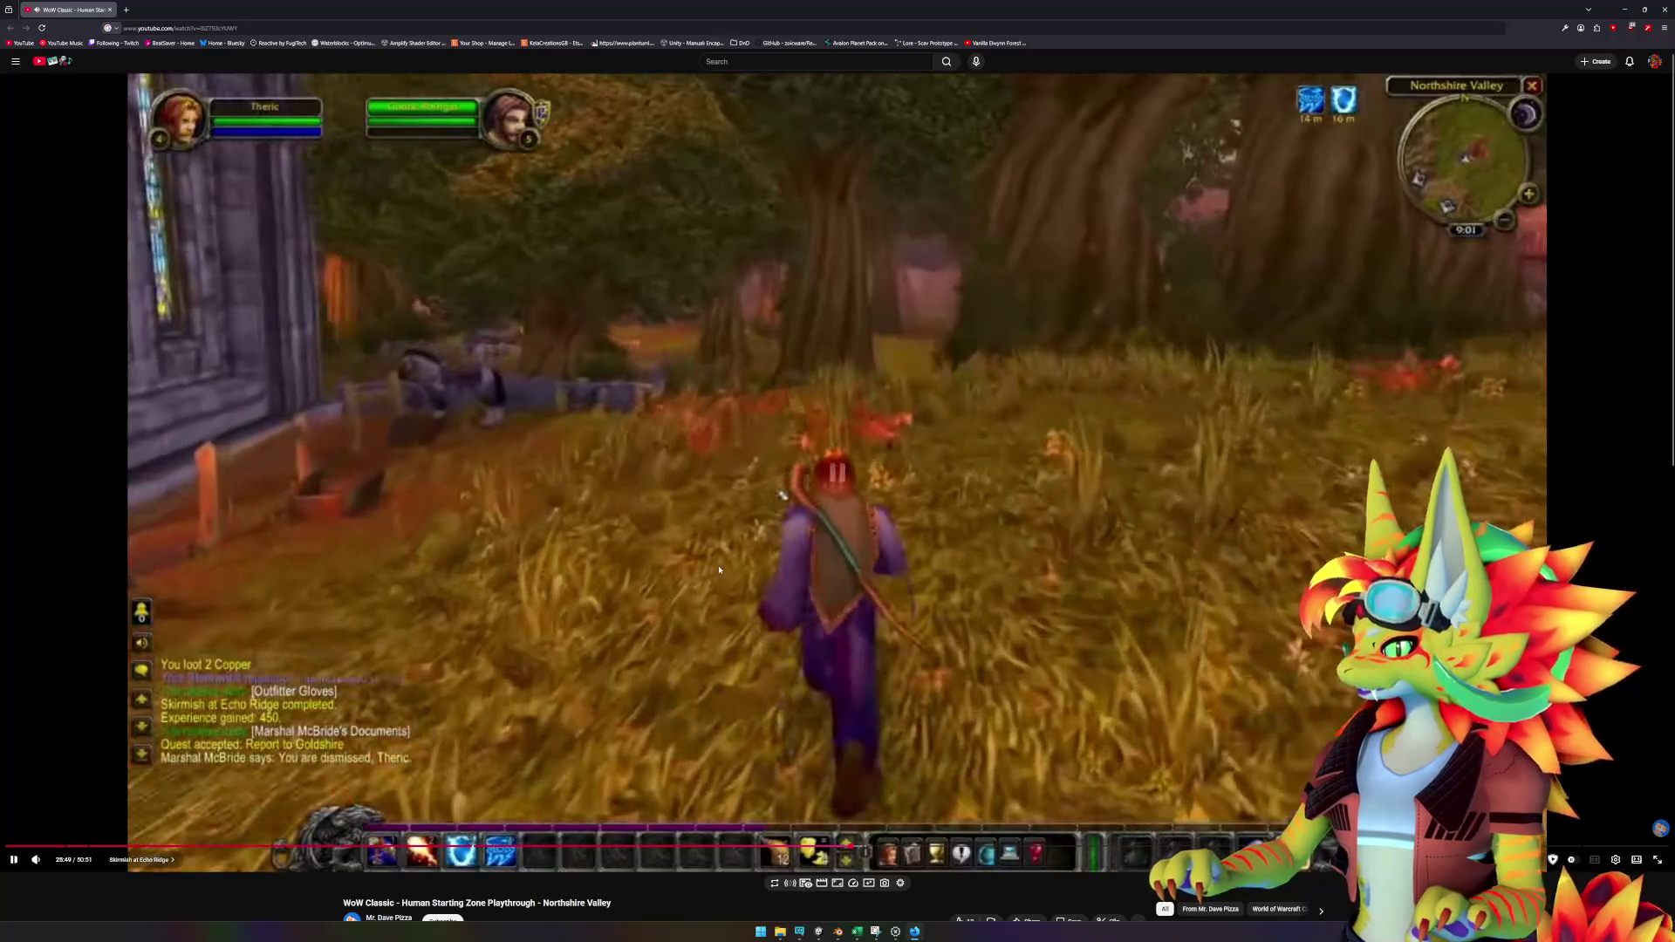
pyautogui.click(718, 571)
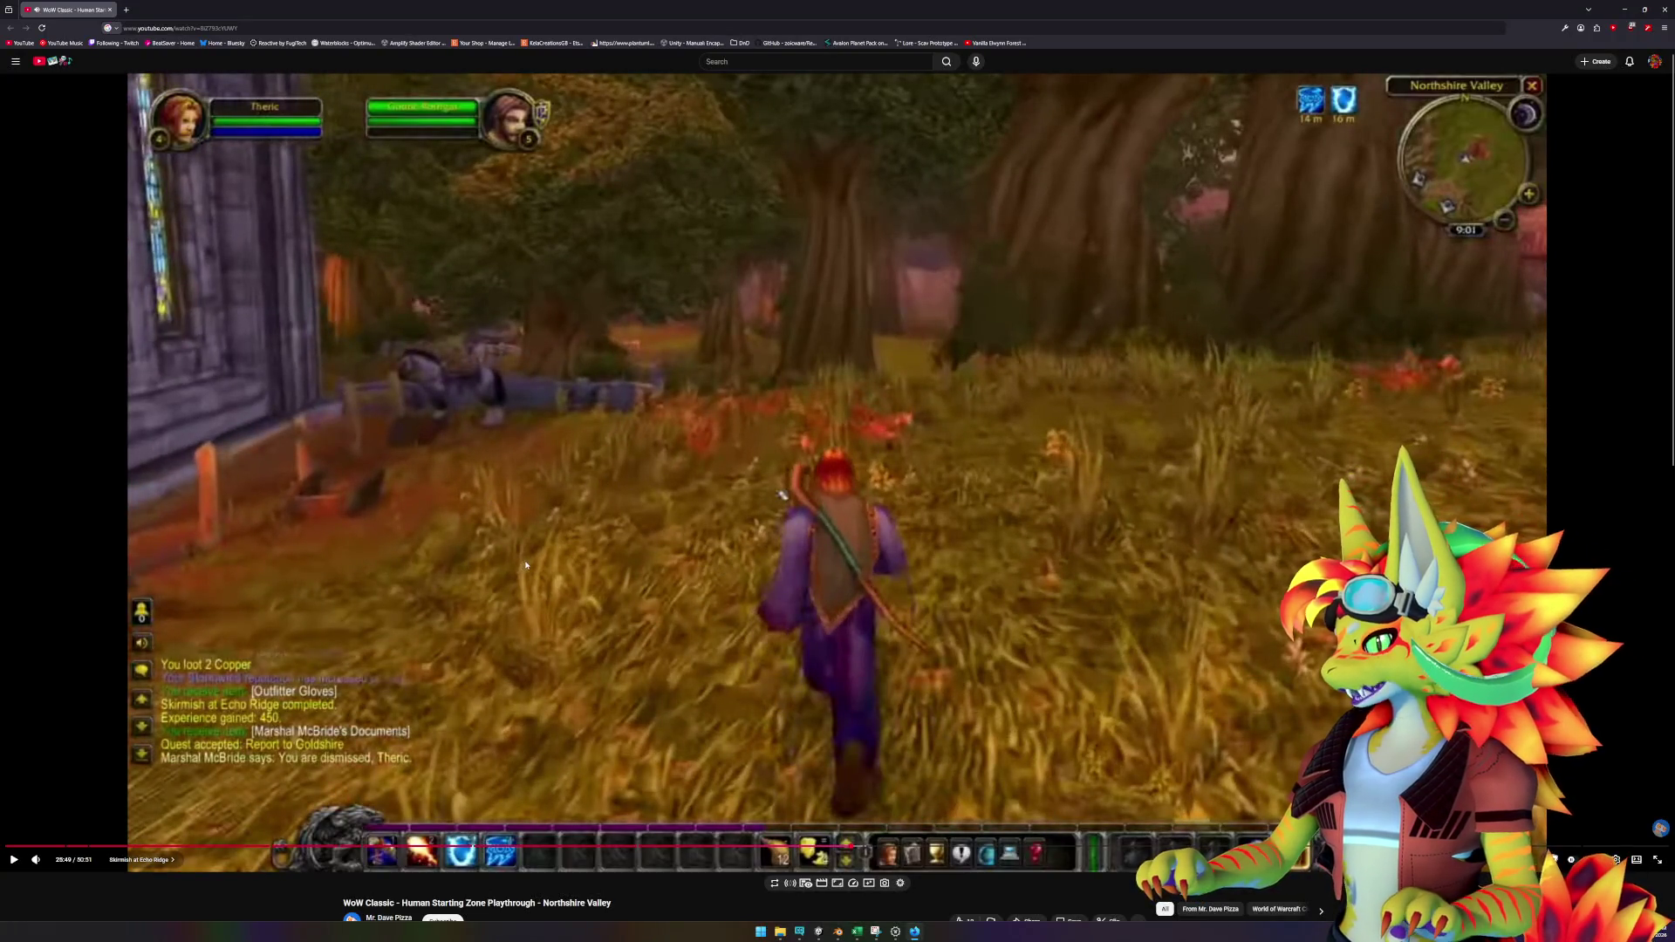
# Mute the video, leave it paused, and return to the Unity editor.
pyautogui.press('Down')
pyautogui.press('Down')
pyautogui.press('Down')
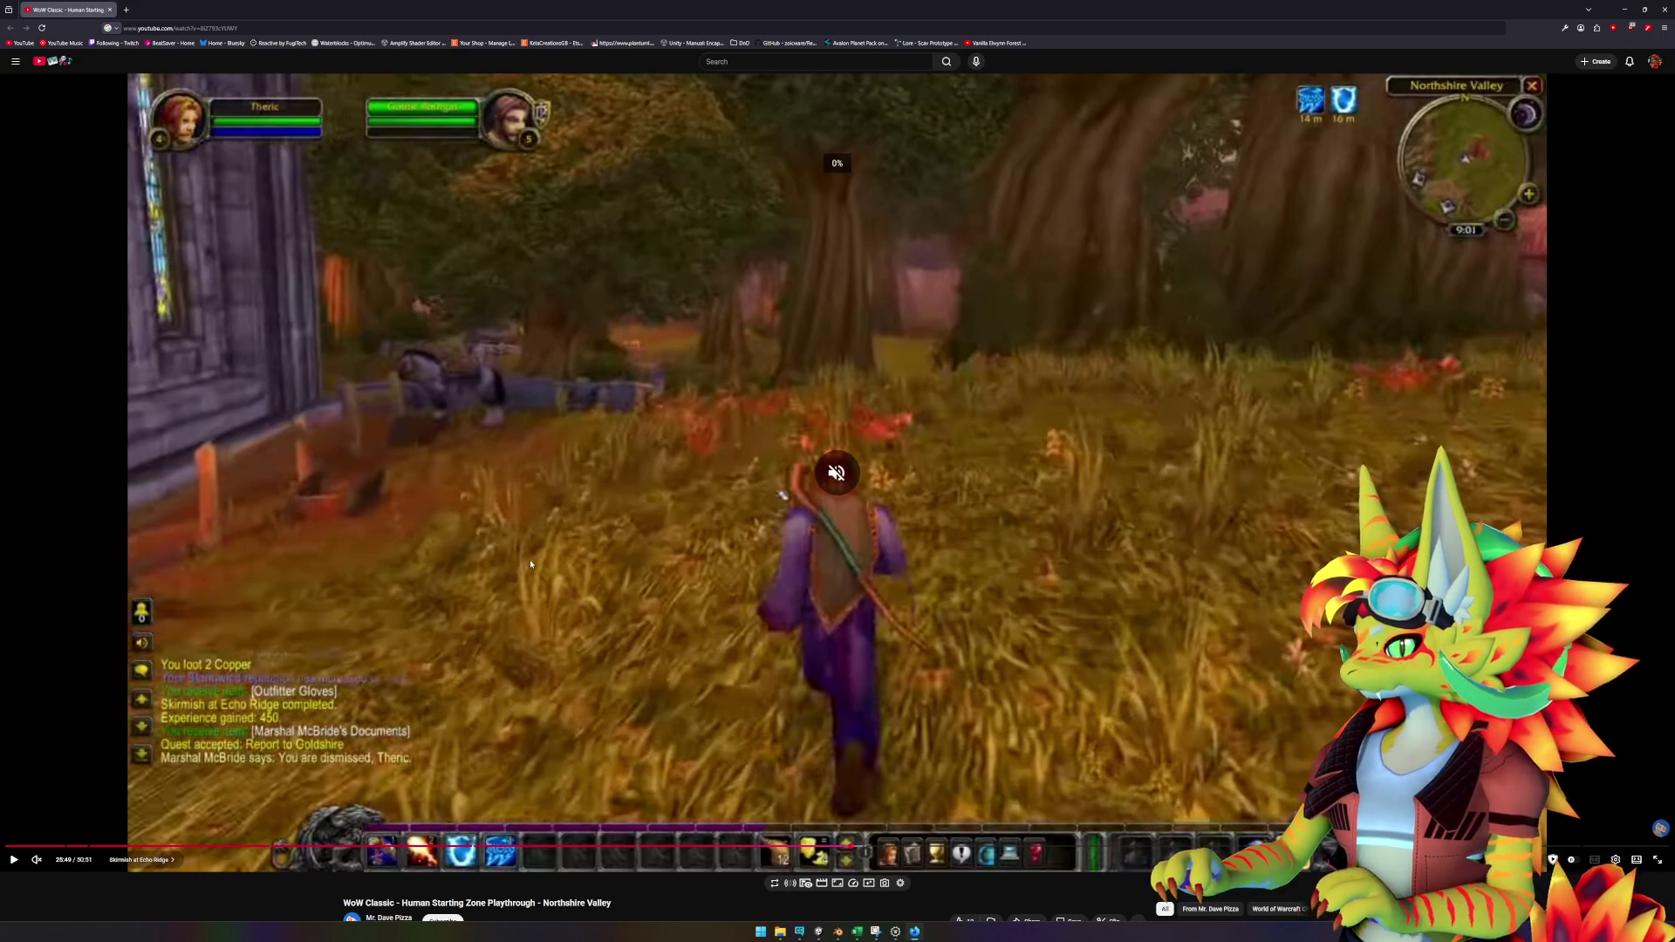
pyautogui.press('Down')
pyautogui.press('Down')
pyautogui.press('Down')
pyautogui.press('Left')
pyautogui.press('space')
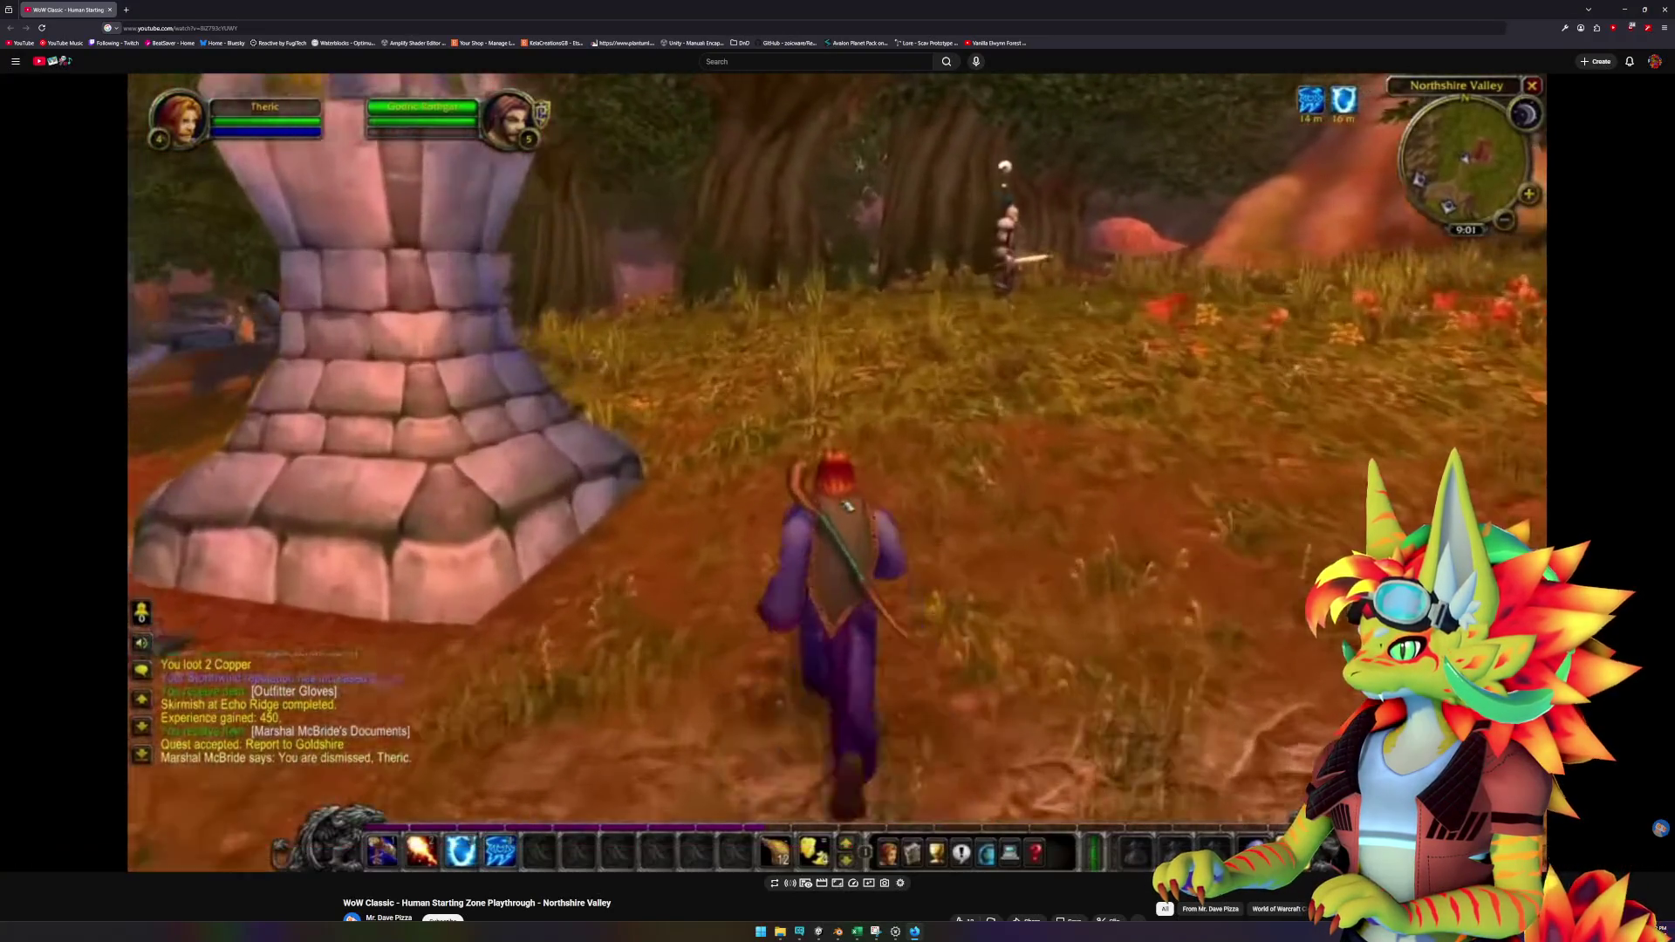
pyautogui.press('space')
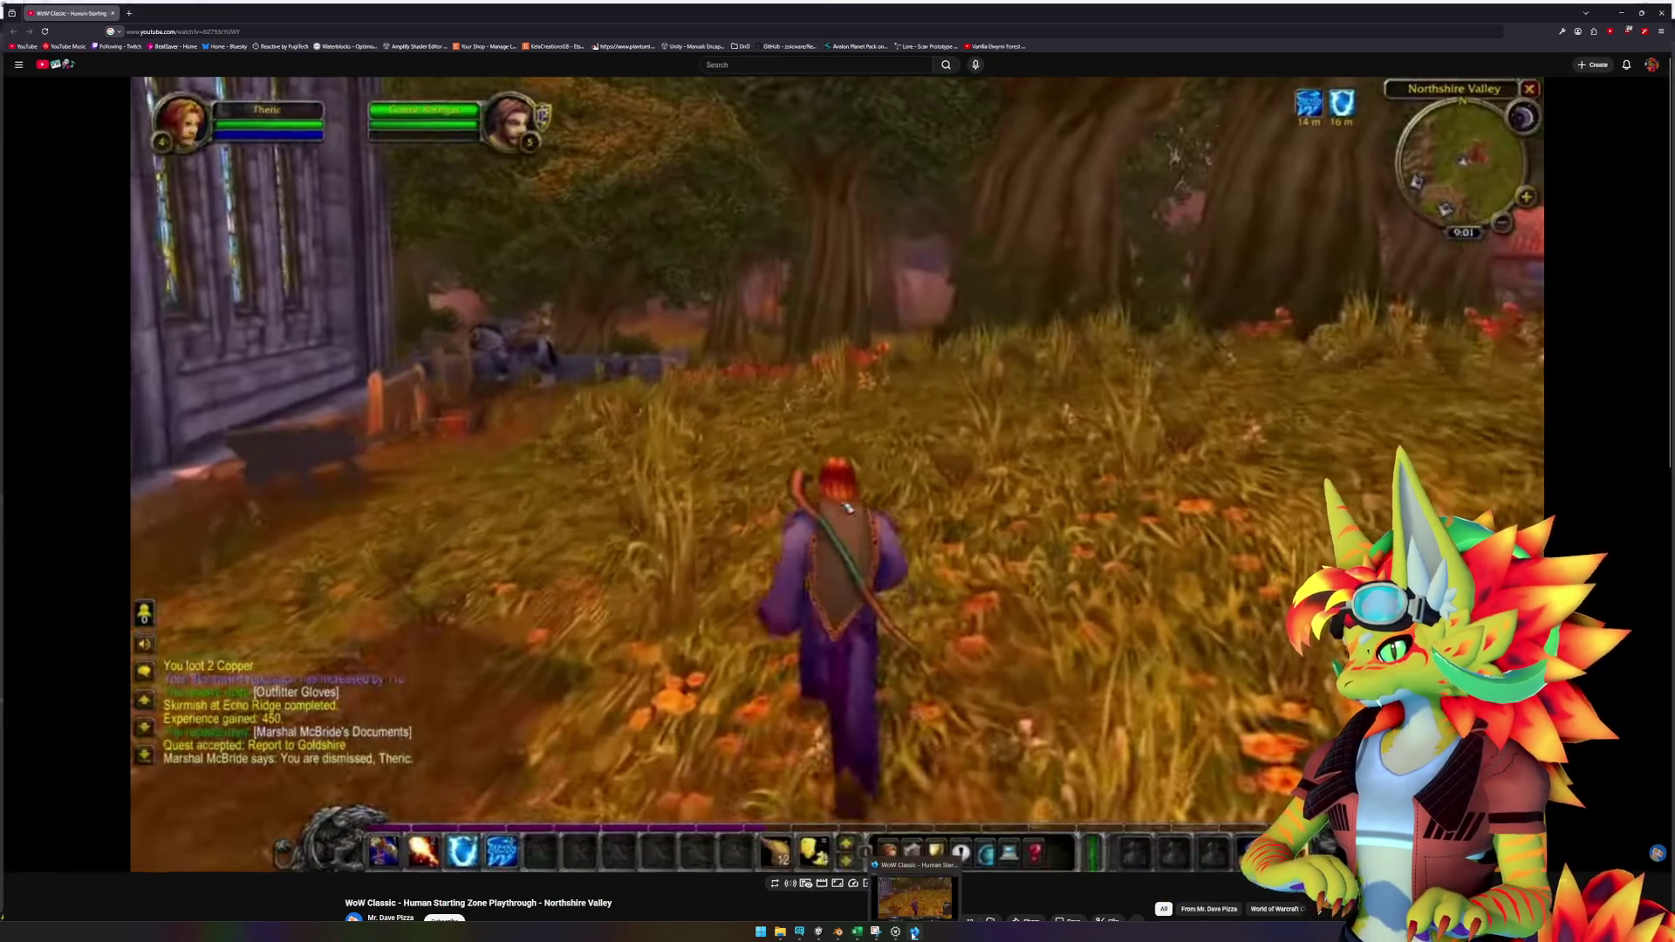
pyautogui.hotkey('alt', 'Tab')
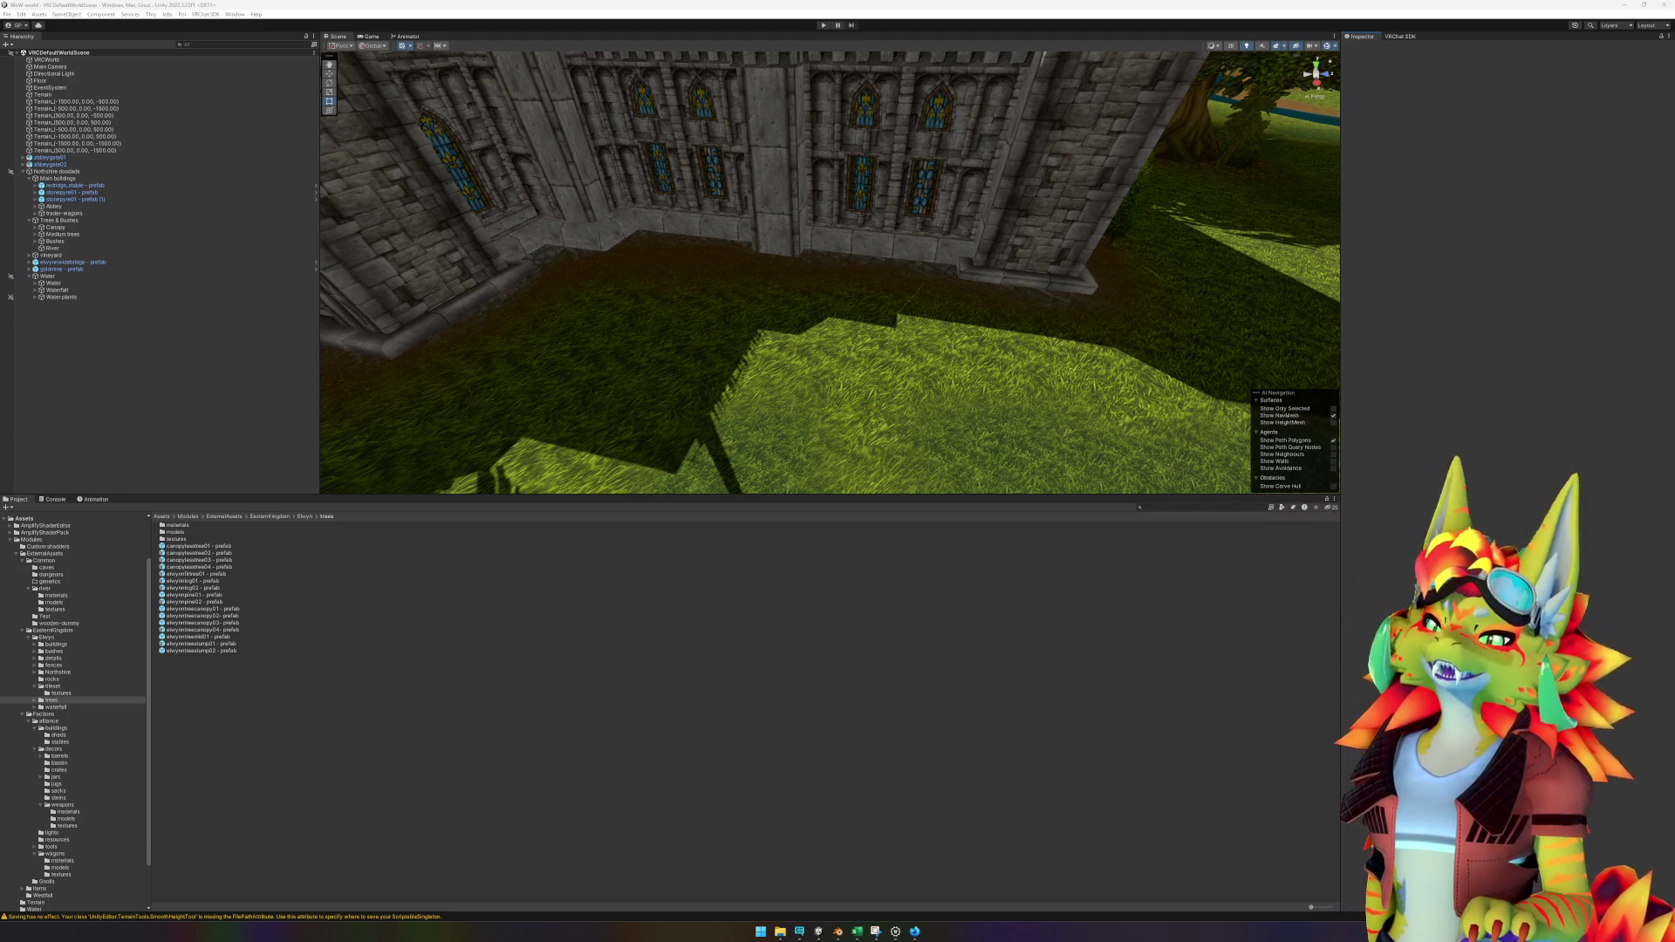
# Inspect the canopyless tree trunk by the abbey wall and fold up the Canopy group.
pyautogui.moveTo(834, 335)
pyautogui.mouseDown()
pyautogui.moveTo(797, 299)
pyautogui.moveTo(732, 329)
pyautogui.moveTo(871, 343)
pyautogui.moveTo(820, 346)
pyautogui.moveTo(838, 329)
pyautogui.moveTo(868, 344)
pyautogui.moveTo(826, 390)
pyautogui.moveTo(979, 292)
pyautogui.mouseUp()
pyautogui.click(825, 390)
pyautogui.press('w')
pyautogui.click(865, 627)
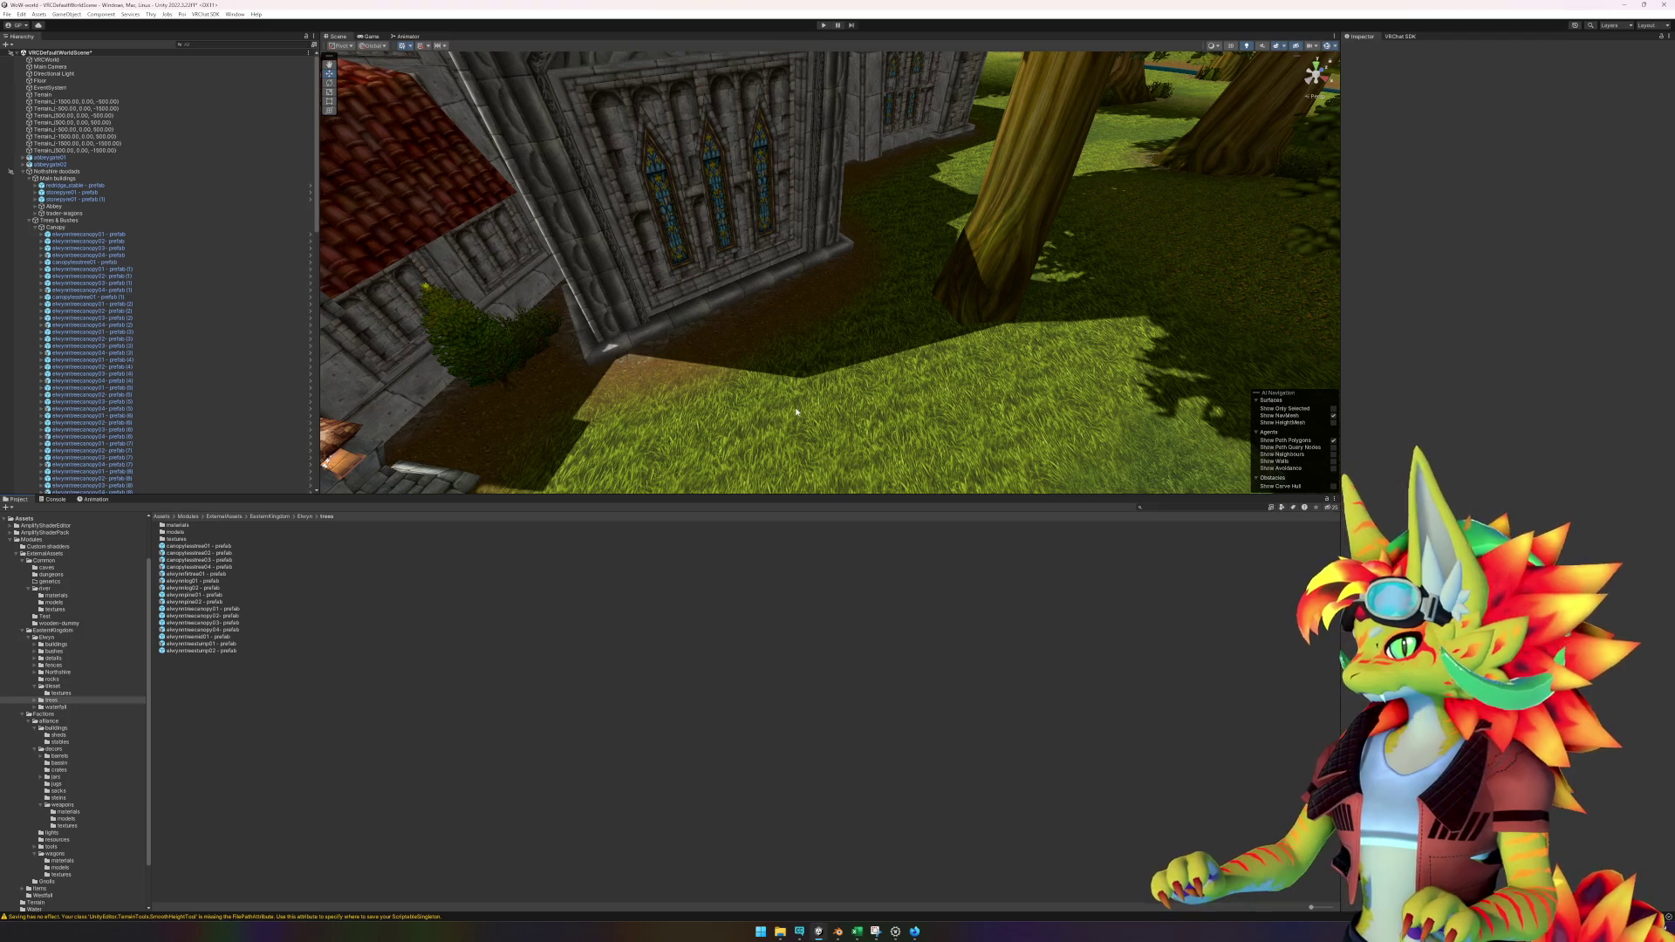
pyautogui.click(36, 228)
# Check the reference gameplay video and fly the Scene view close to the church wall.
pyautogui.moveTo(722, 388); pyautogui.dragTo(729, 410)
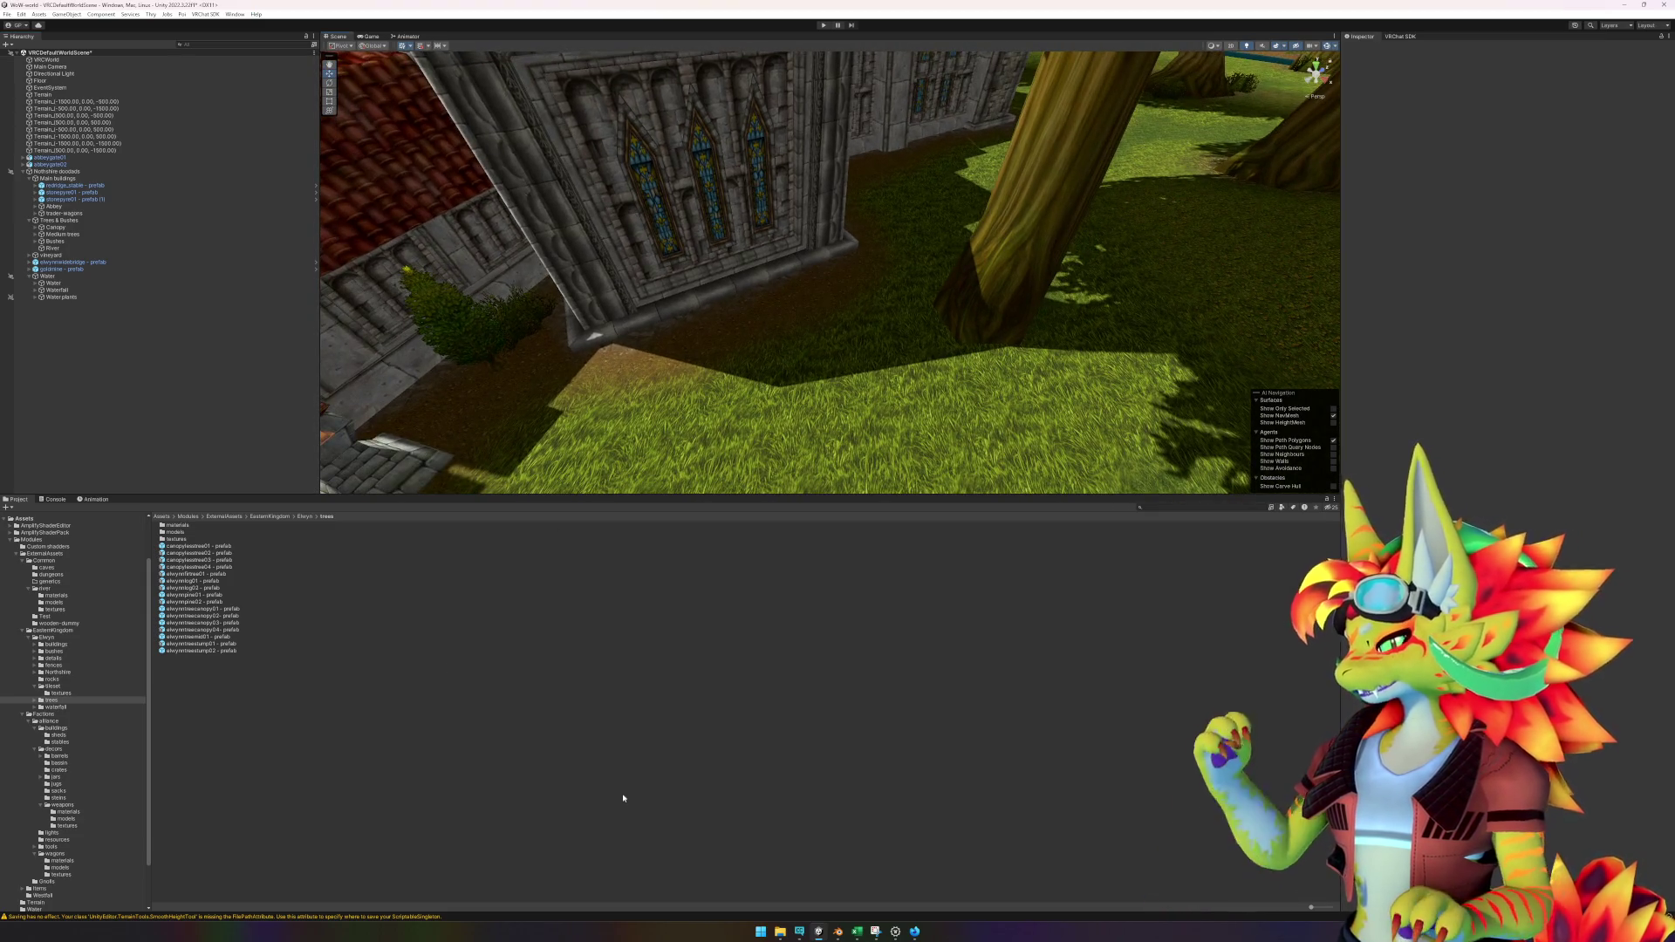
pyautogui.click(916, 933)
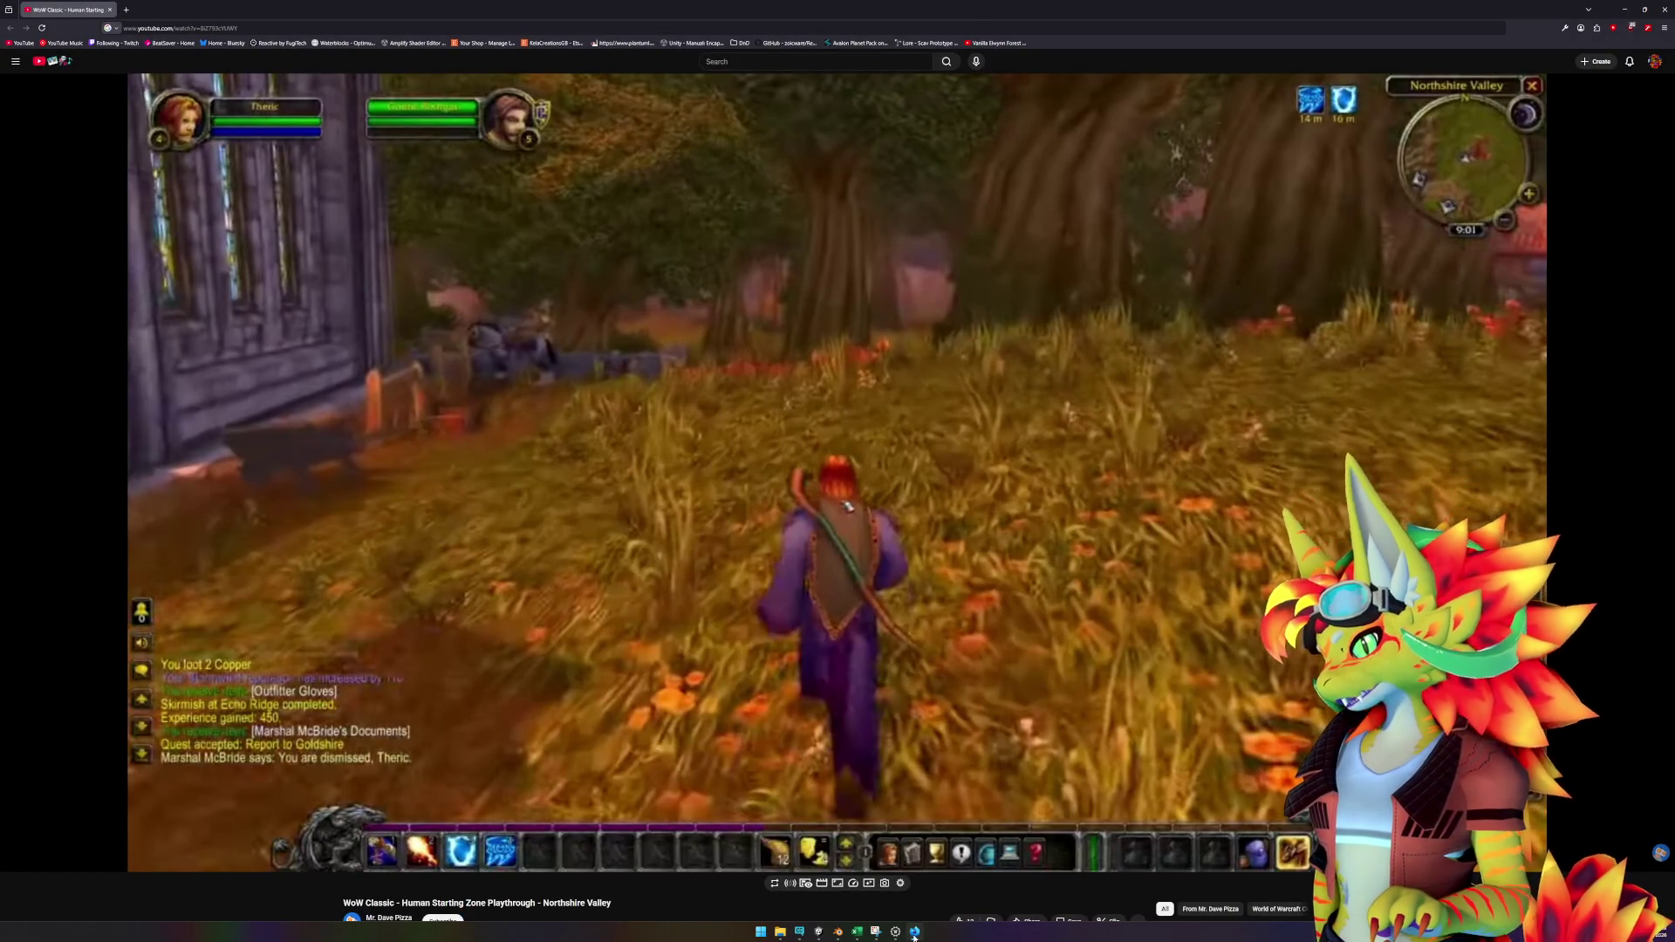
pyautogui.click(915, 933)
pyautogui.moveTo(747, 475); pyautogui.dragTo(445, 694)
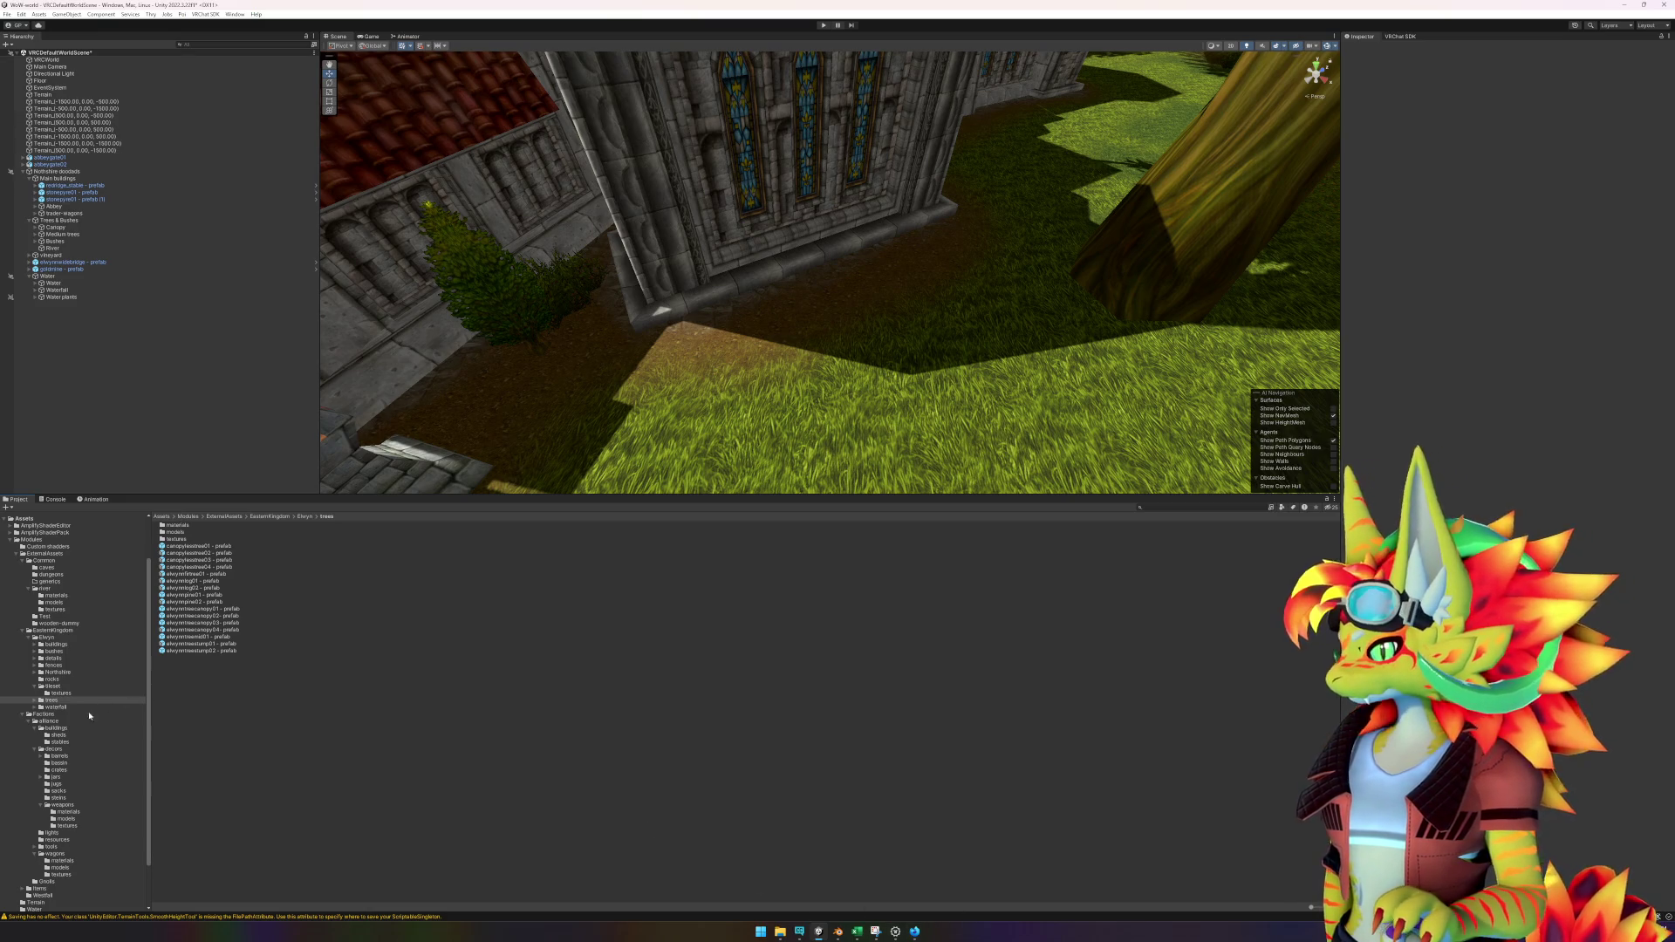
# Open the crates folder and compare the westfallcrate, crate02 and crate01 prefabs.
pyautogui.click(70, 768)
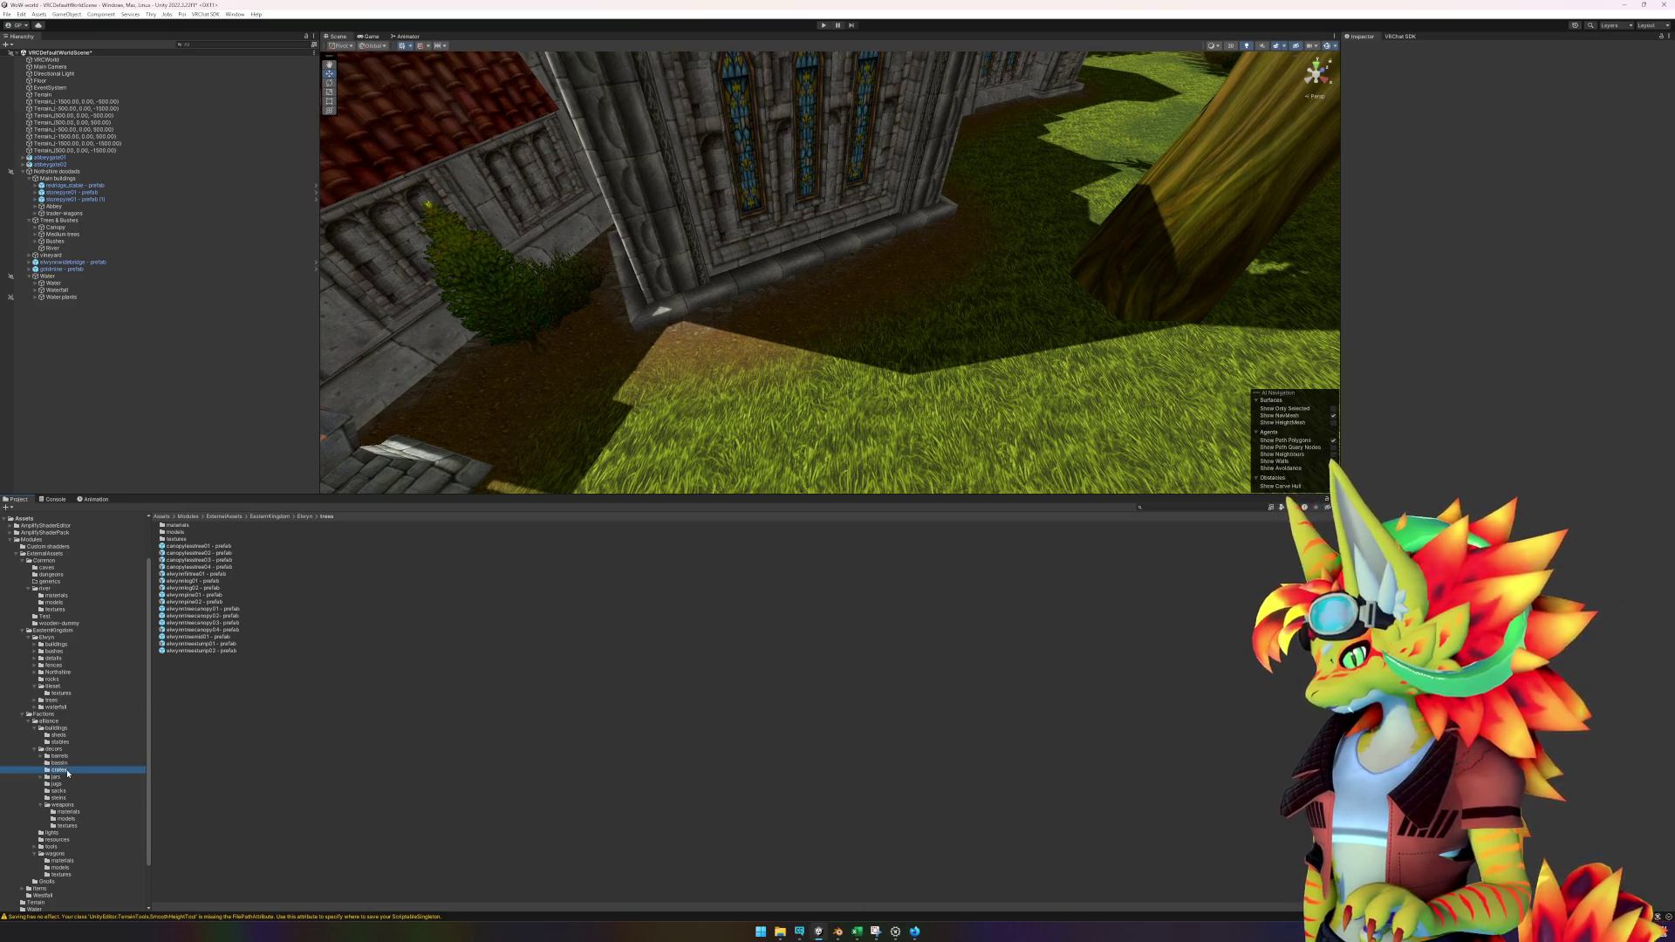
pyautogui.click(190, 645)
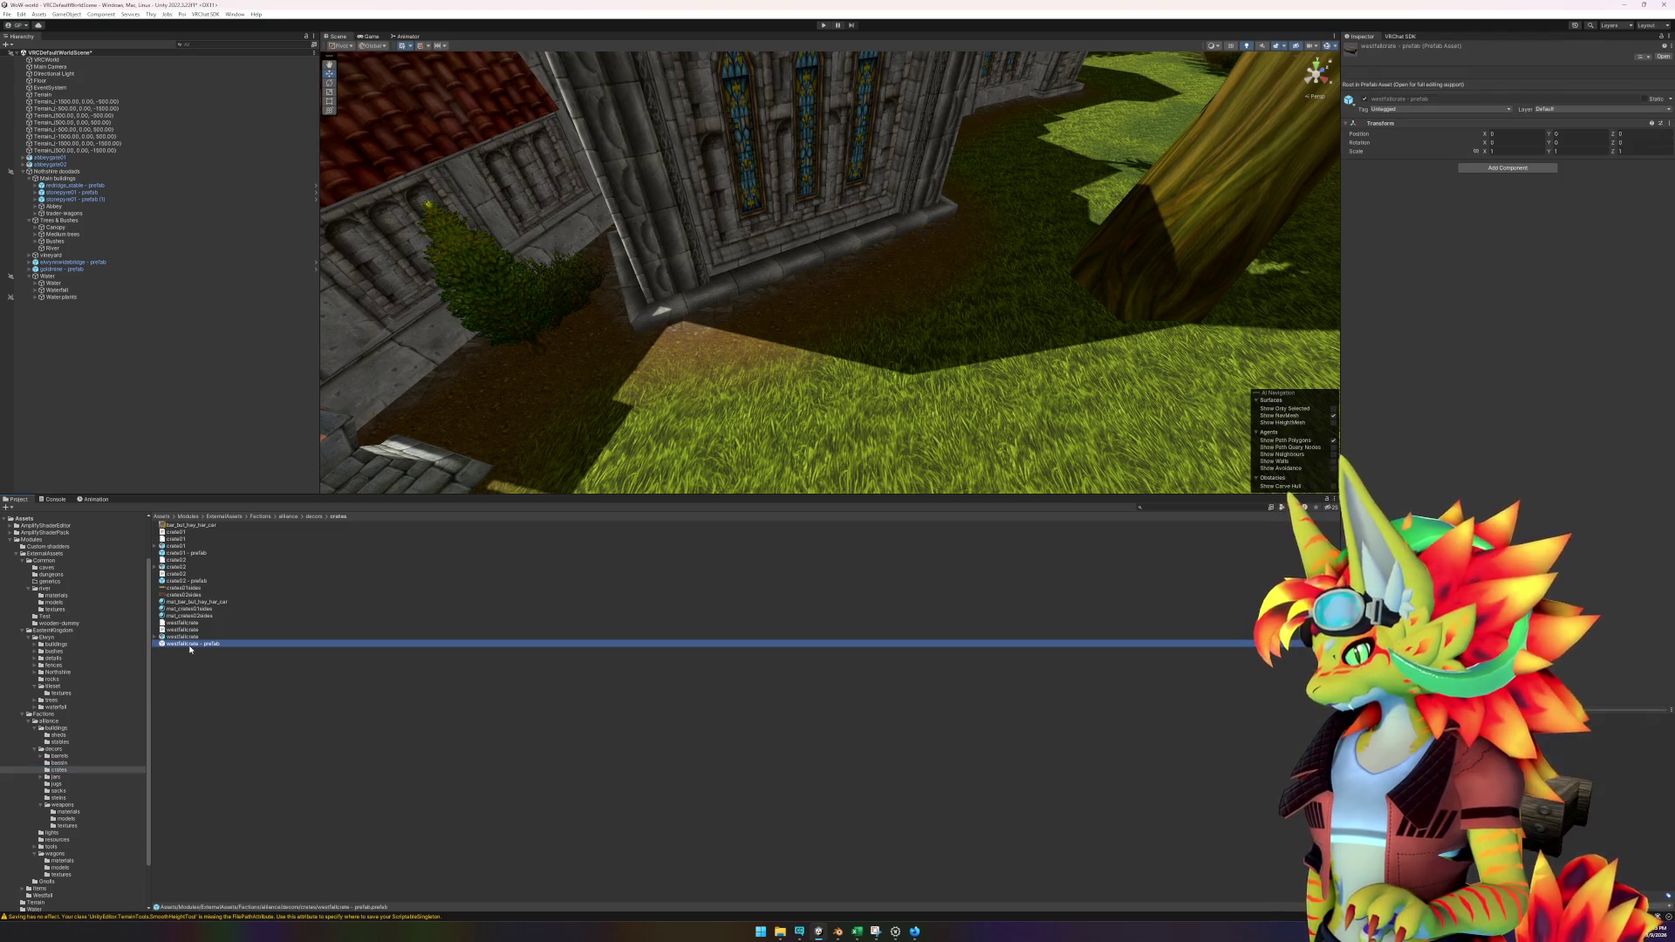
pyautogui.click(186, 581)
pyautogui.click(187, 553)
pyautogui.click(197, 643)
# Place the westfallcrate prefab beside the church wall and rotate it about 11 degrees.
pyautogui.moveTo(197, 647)
pyautogui.mouseDown()
pyautogui.moveTo(679, 358)
pyautogui.moveTo(785, 318)
pyautogui.moveTo(772, 329)
pyautogui.mouseUp()
pyautogui.press('f')
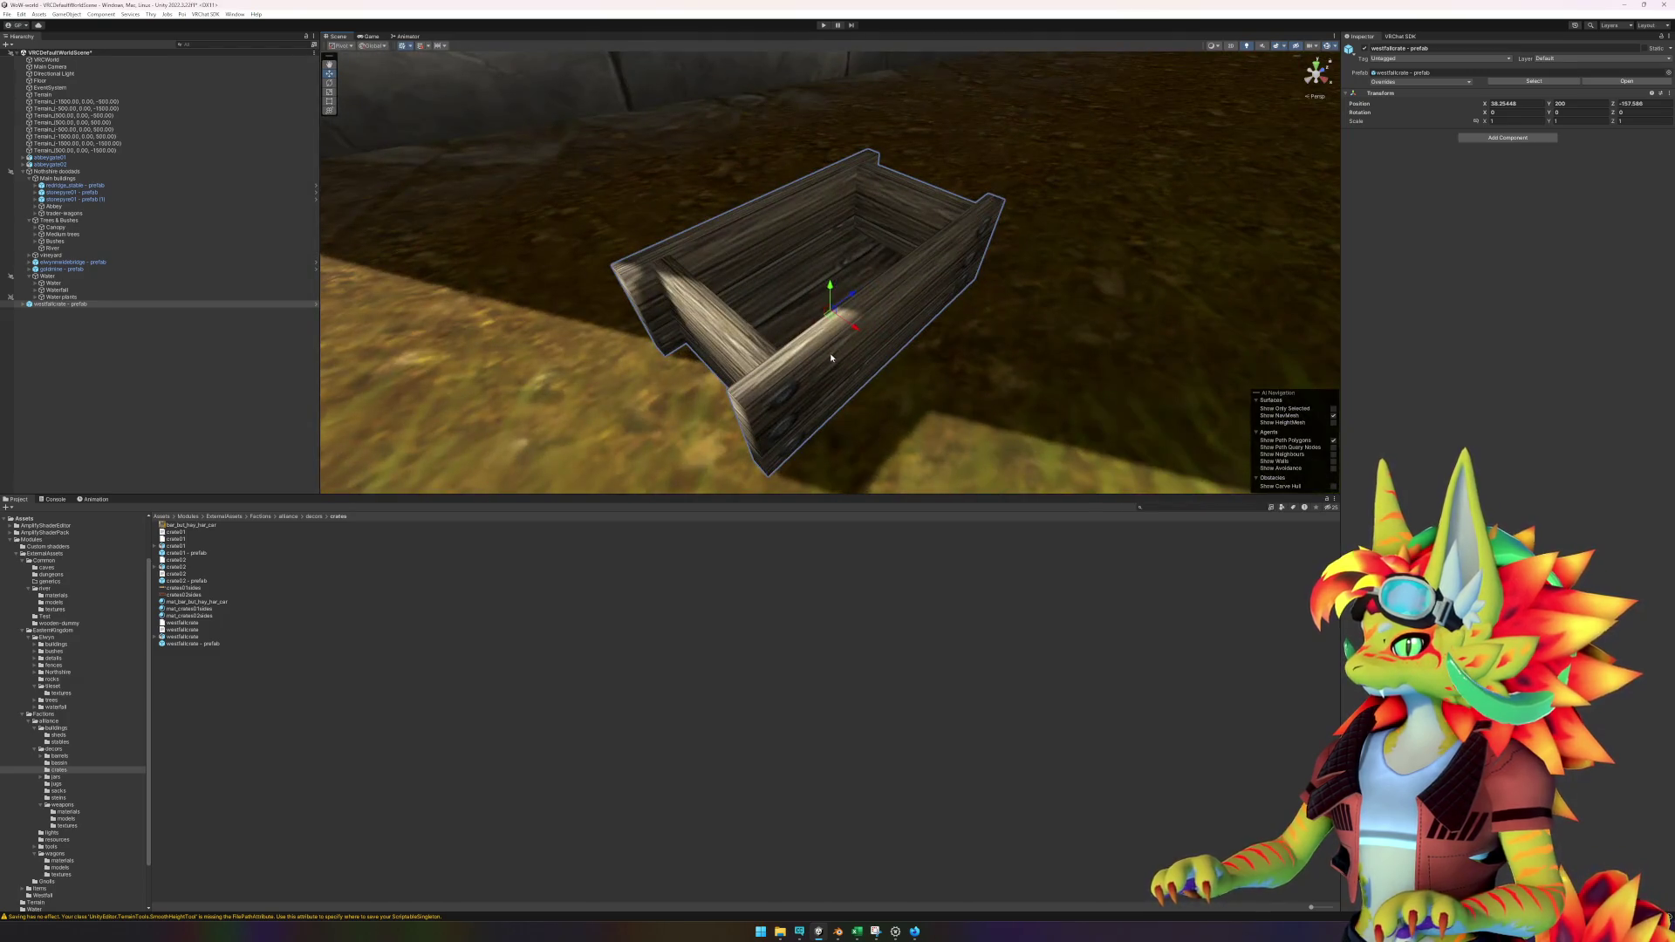
pyautogui.press('e')
pyautogui.moveTo(831, 338); pyautogui.dragTo(813, 343)
pyautogui.scroll(-5, 894, 347)
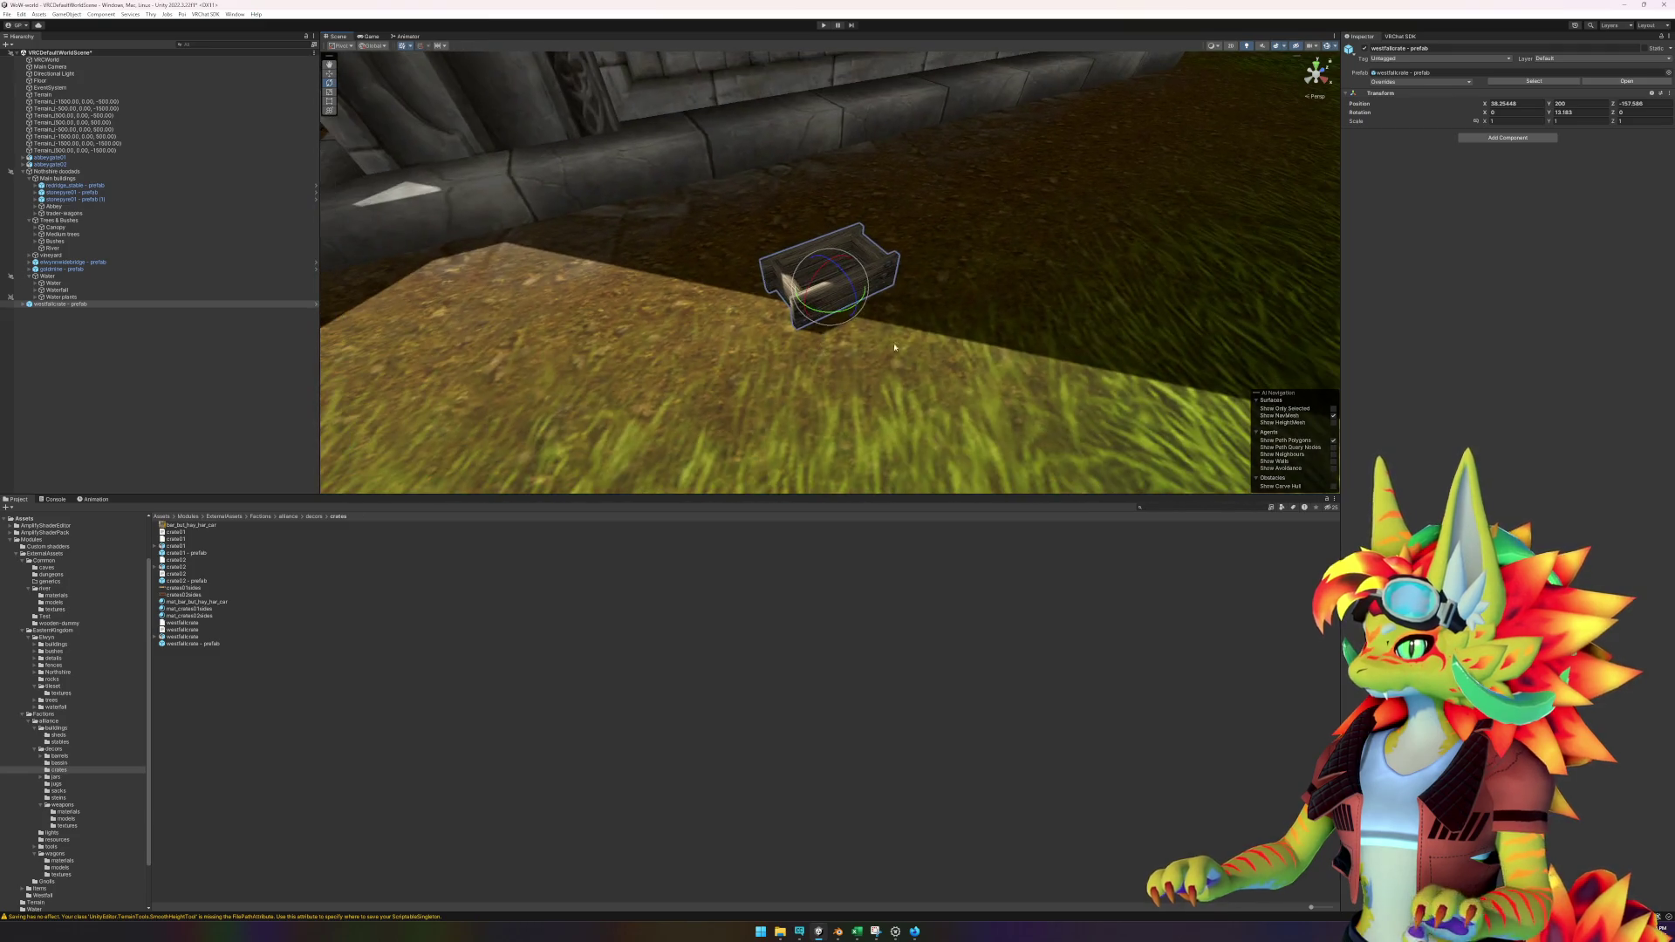
pyautogui.scroll(-4, 907, 314)
pyautogui.click(272, 747)
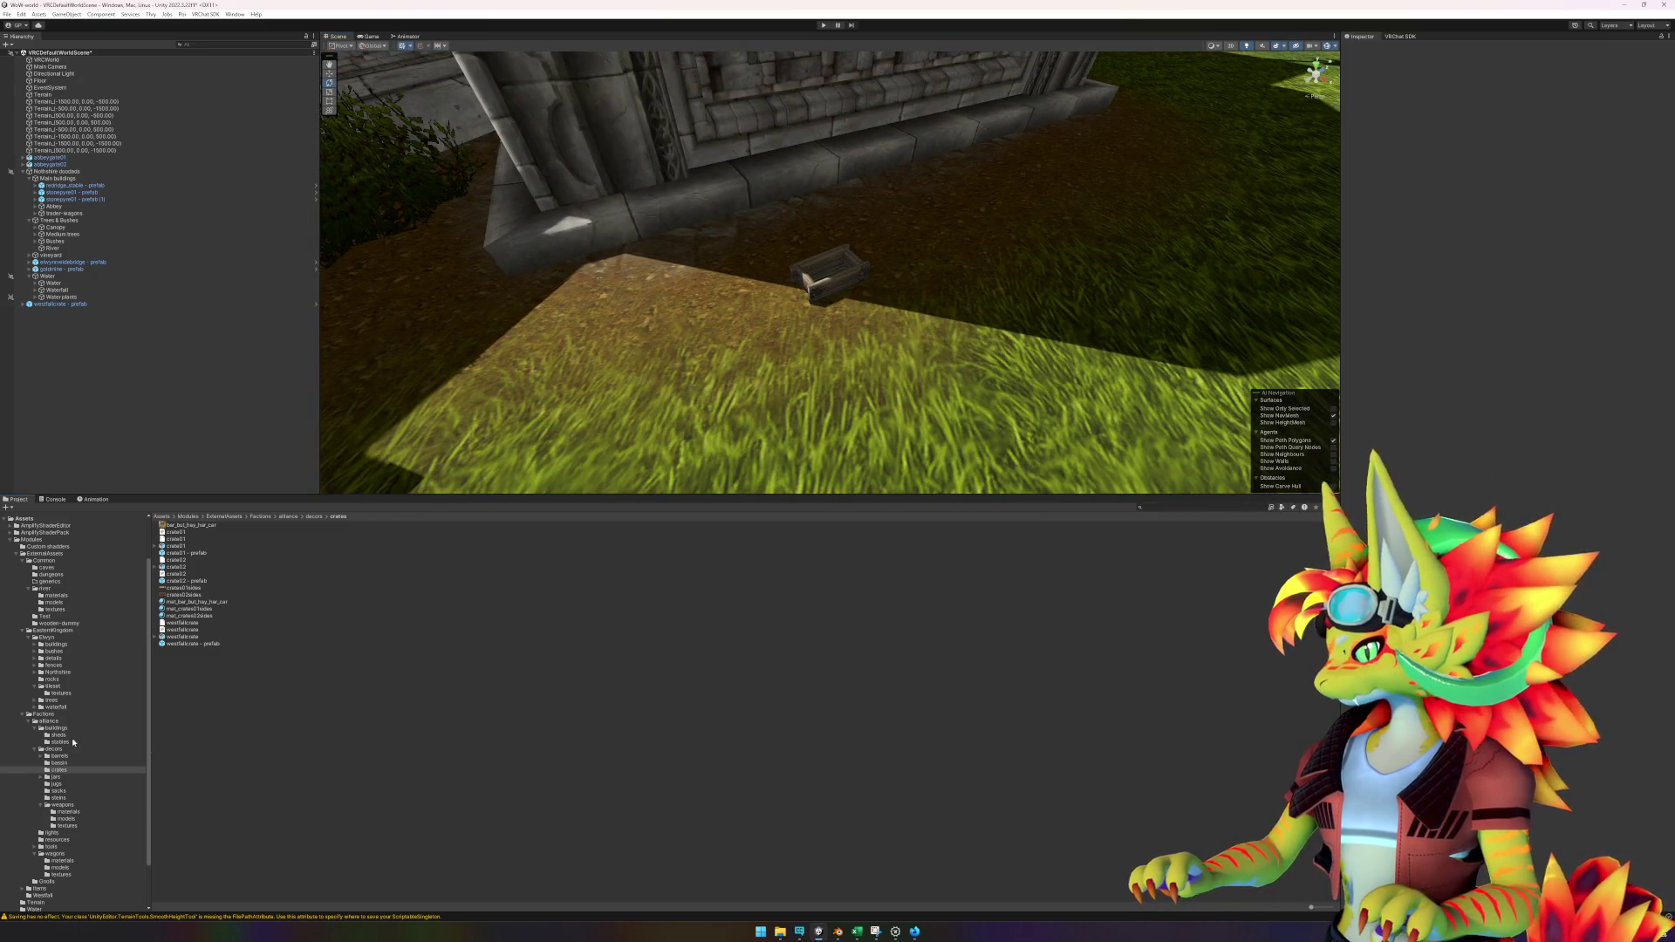
pyautogui.rightClick(89, 320)
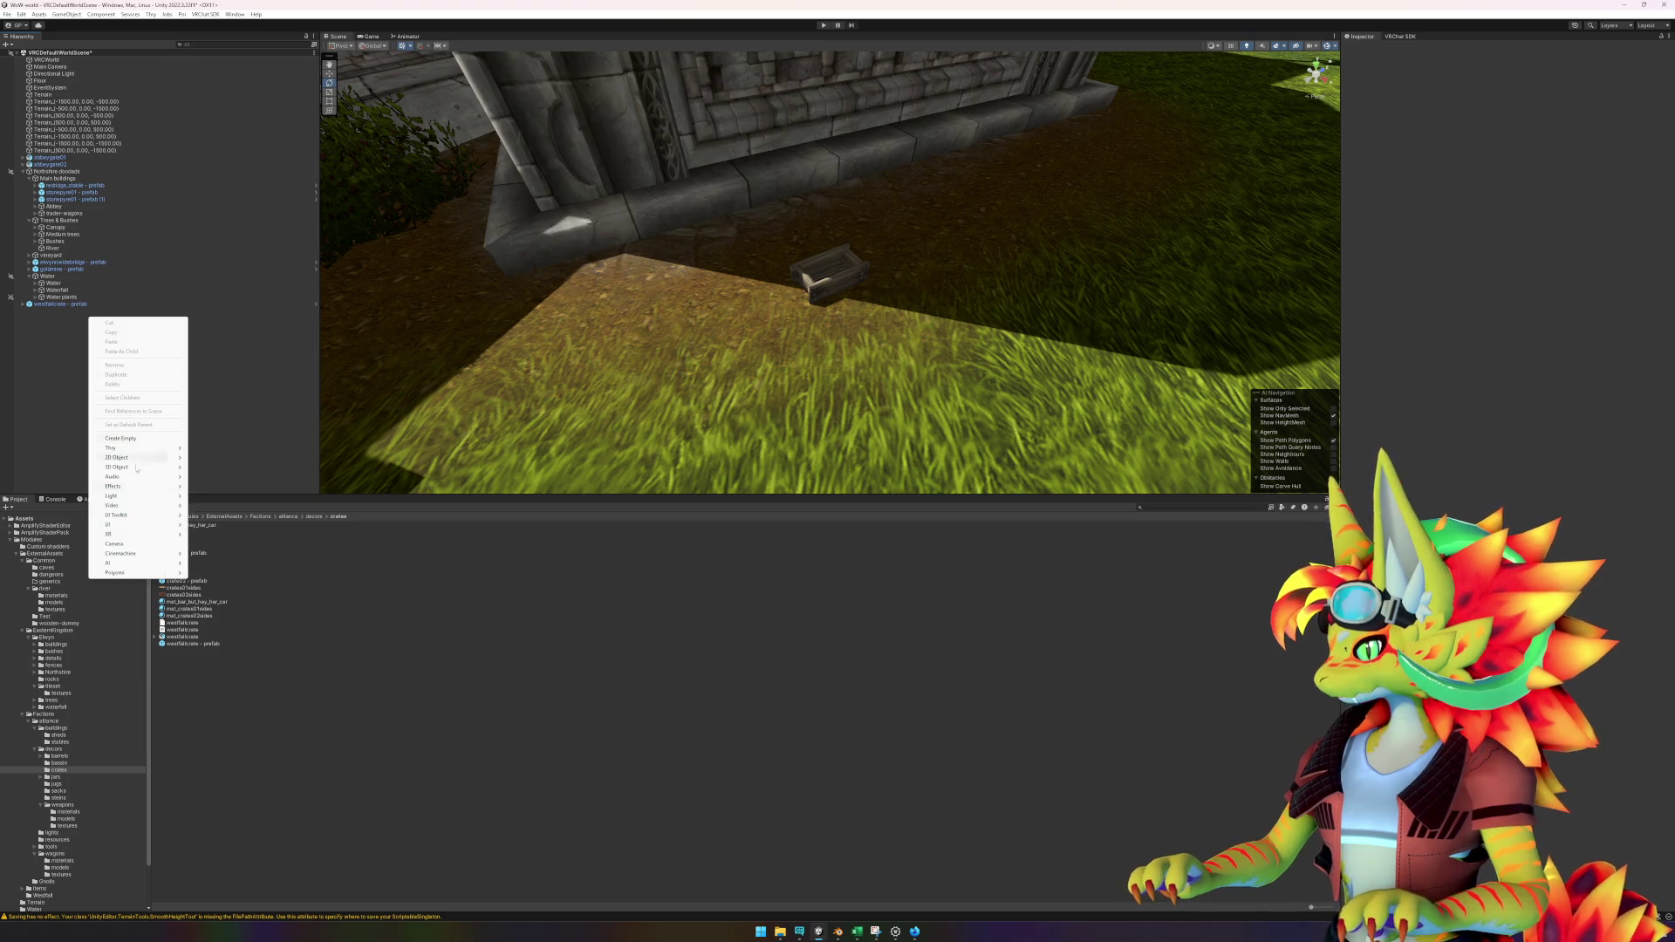
# Add an empty object named 'side stables' and drag it under Main buildings.
pyautogui.click(141, 443)
pyautogui.write('S')
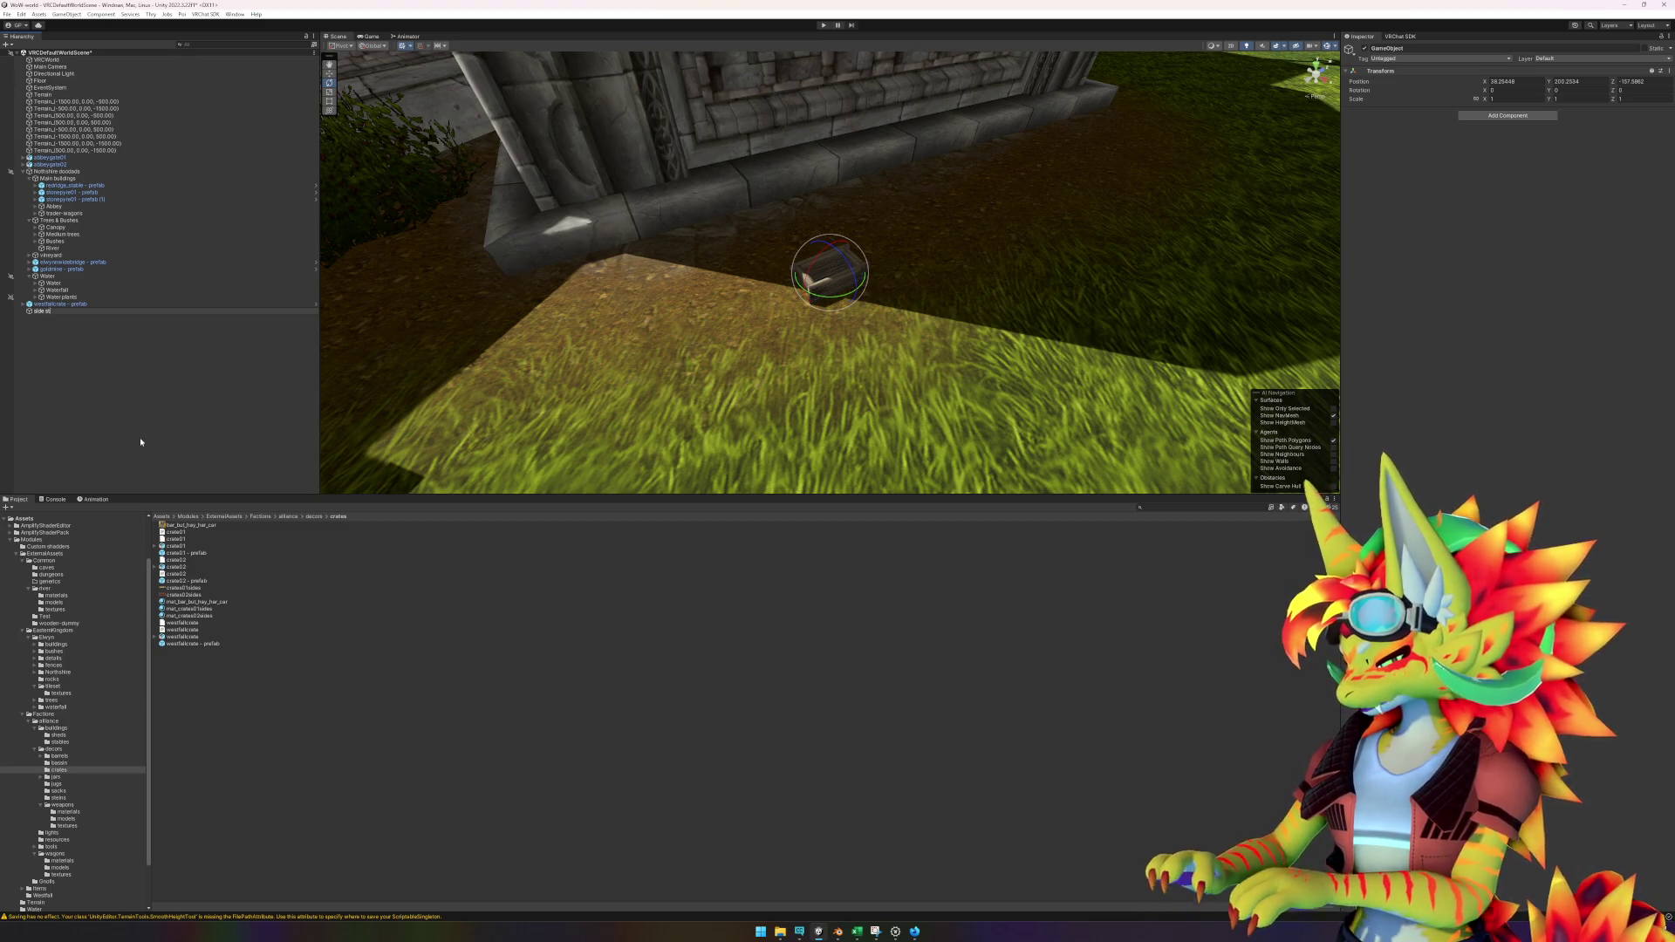
pyautogui.write('les')
pyautogui.press('Return')
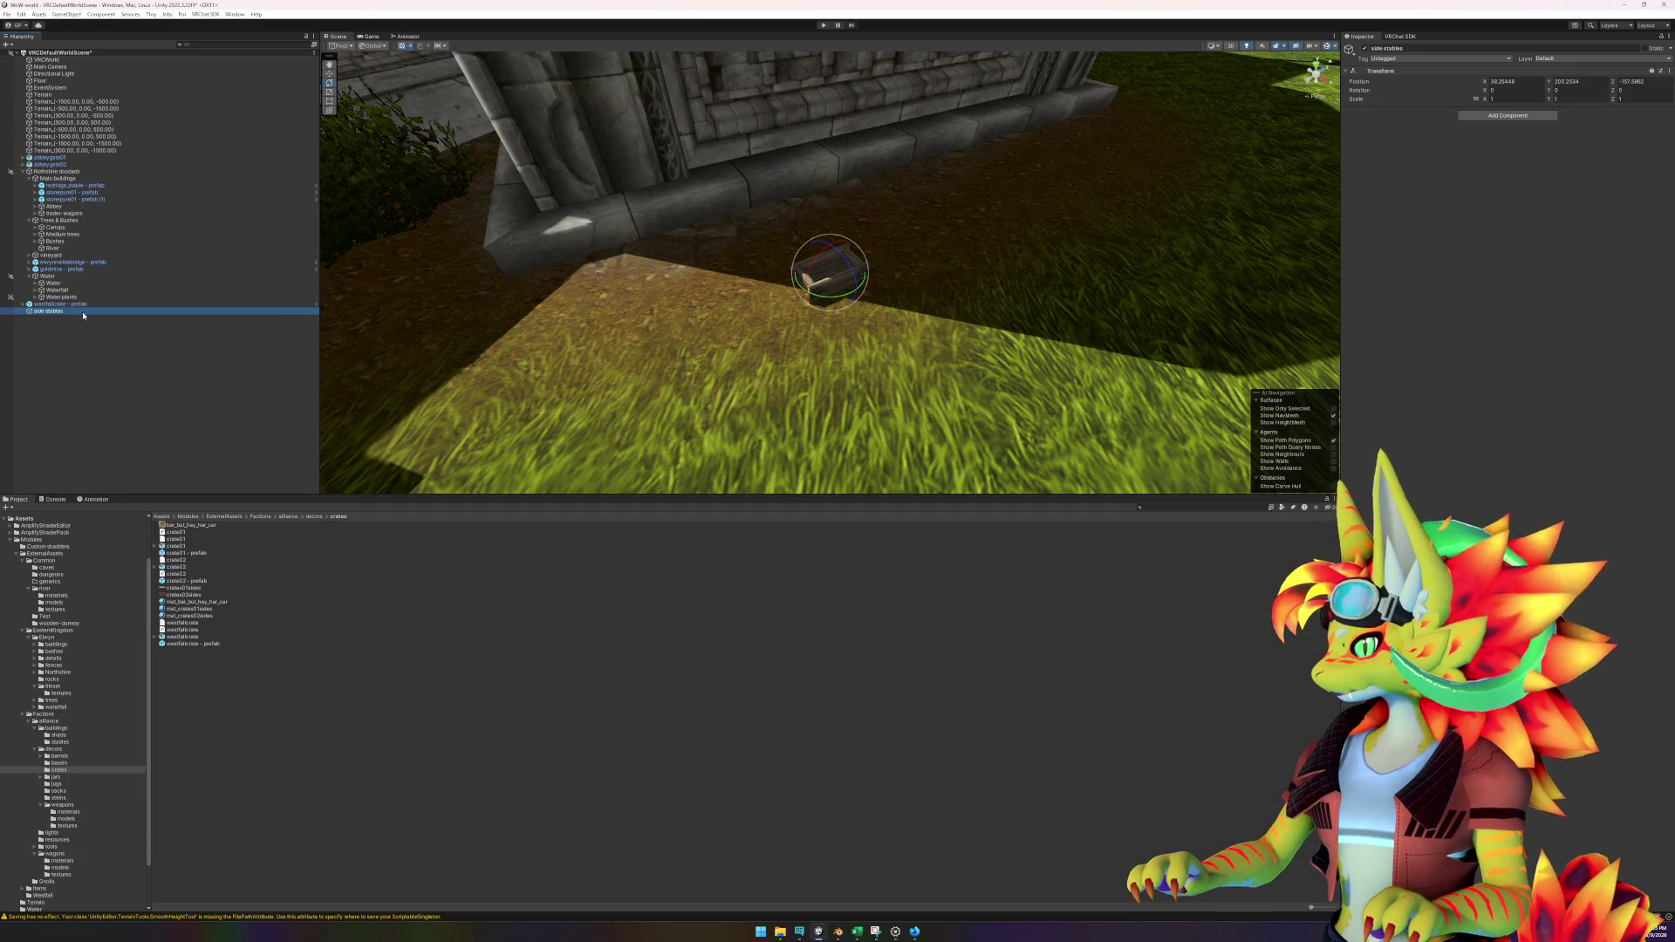
pyautogui.click(29, 220)
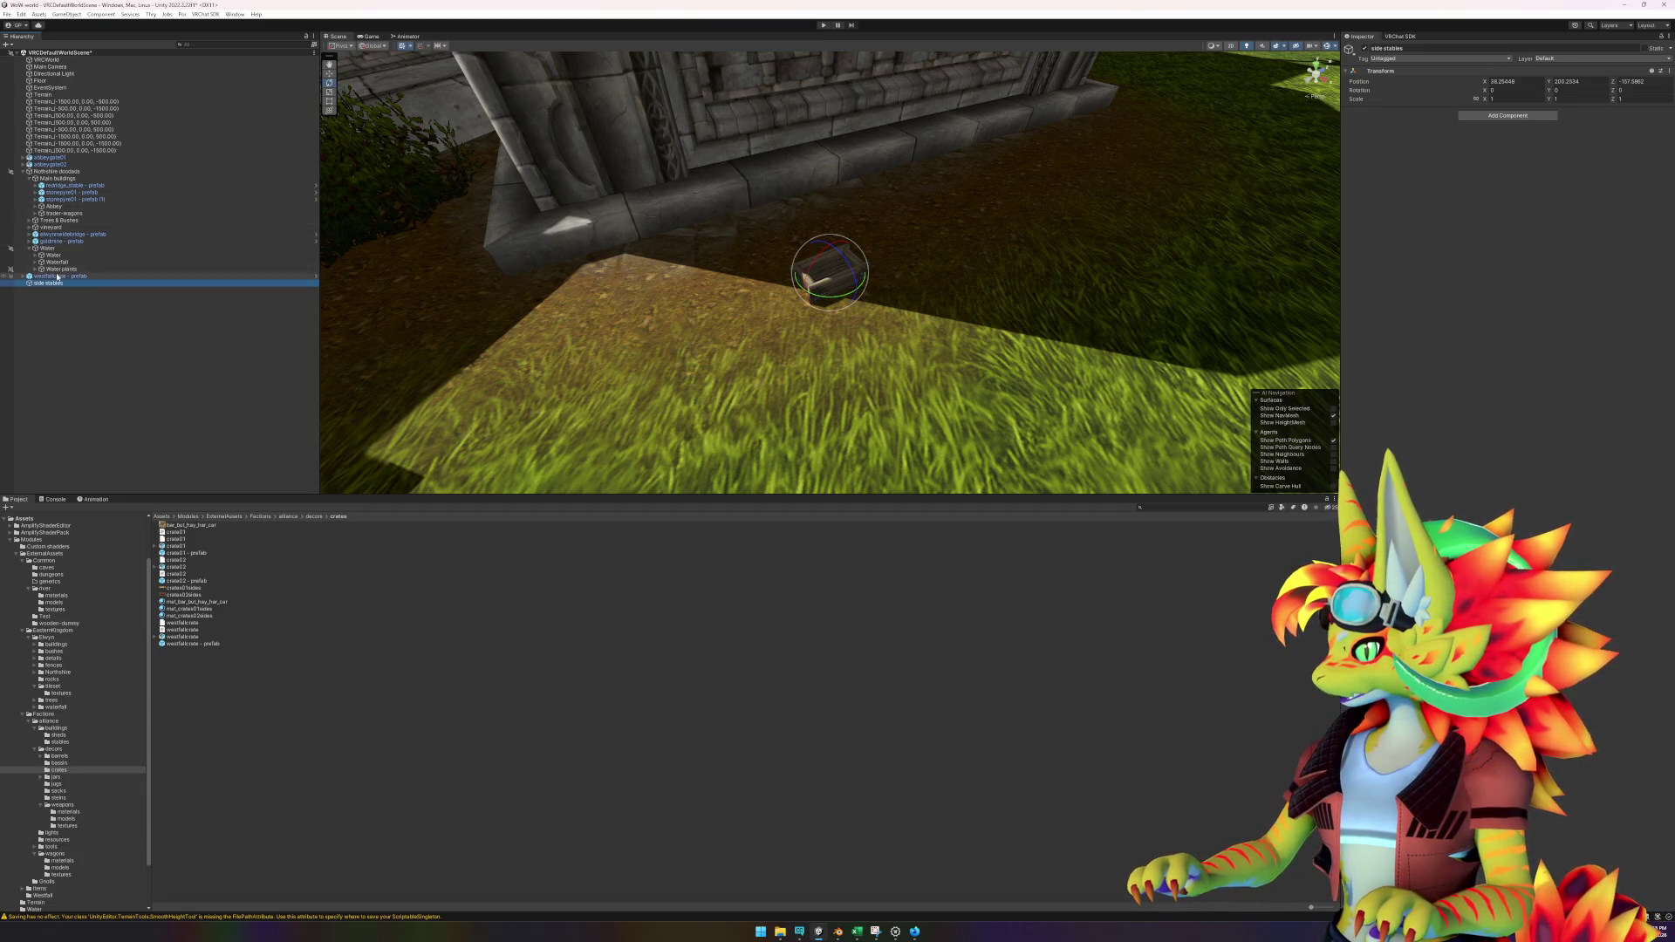
pyautogui.moveTo(57, 285); pyautogui.dragTo(62, 179)
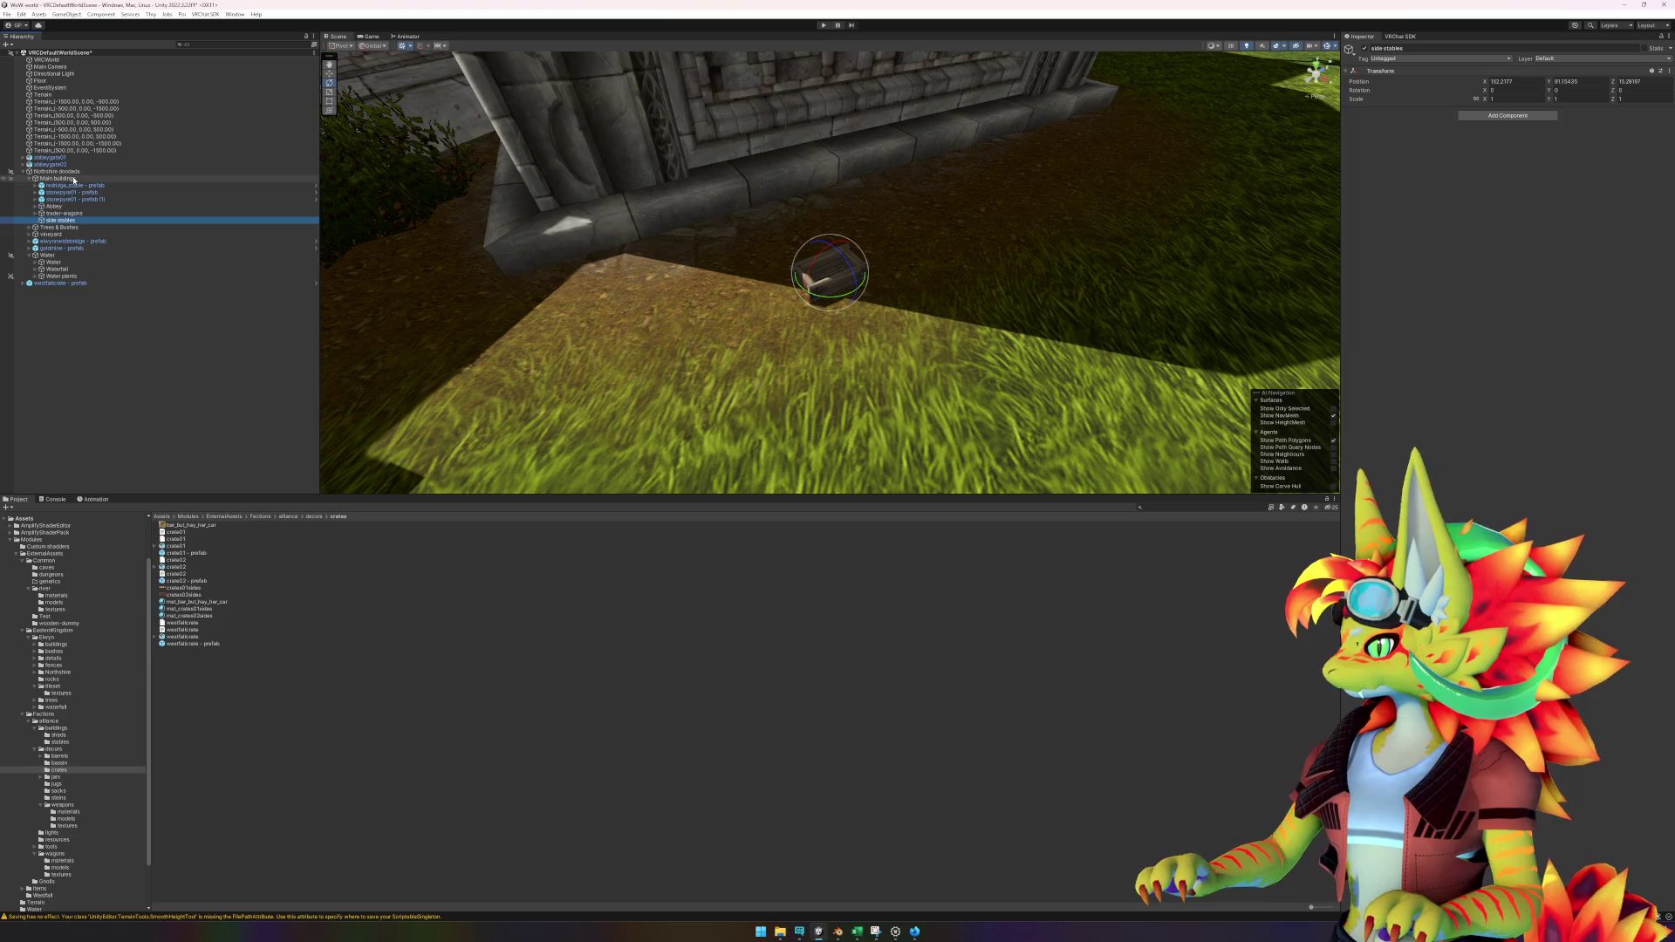
pyautogui.click(343, 794)
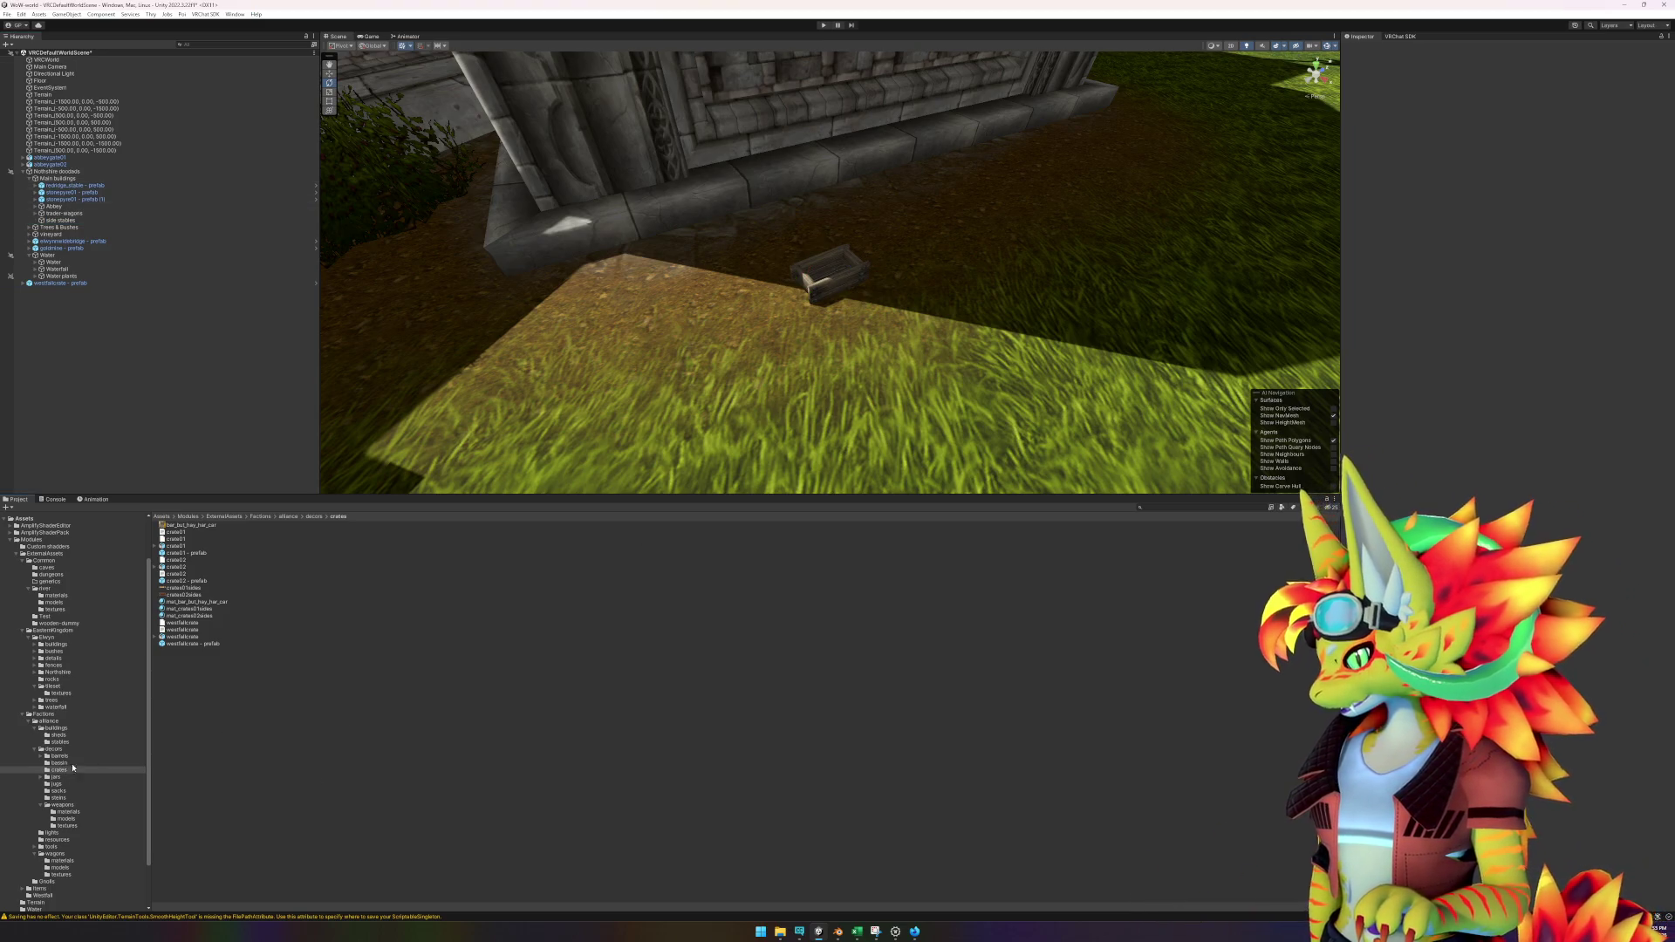
pyautogui.click(59, 666)
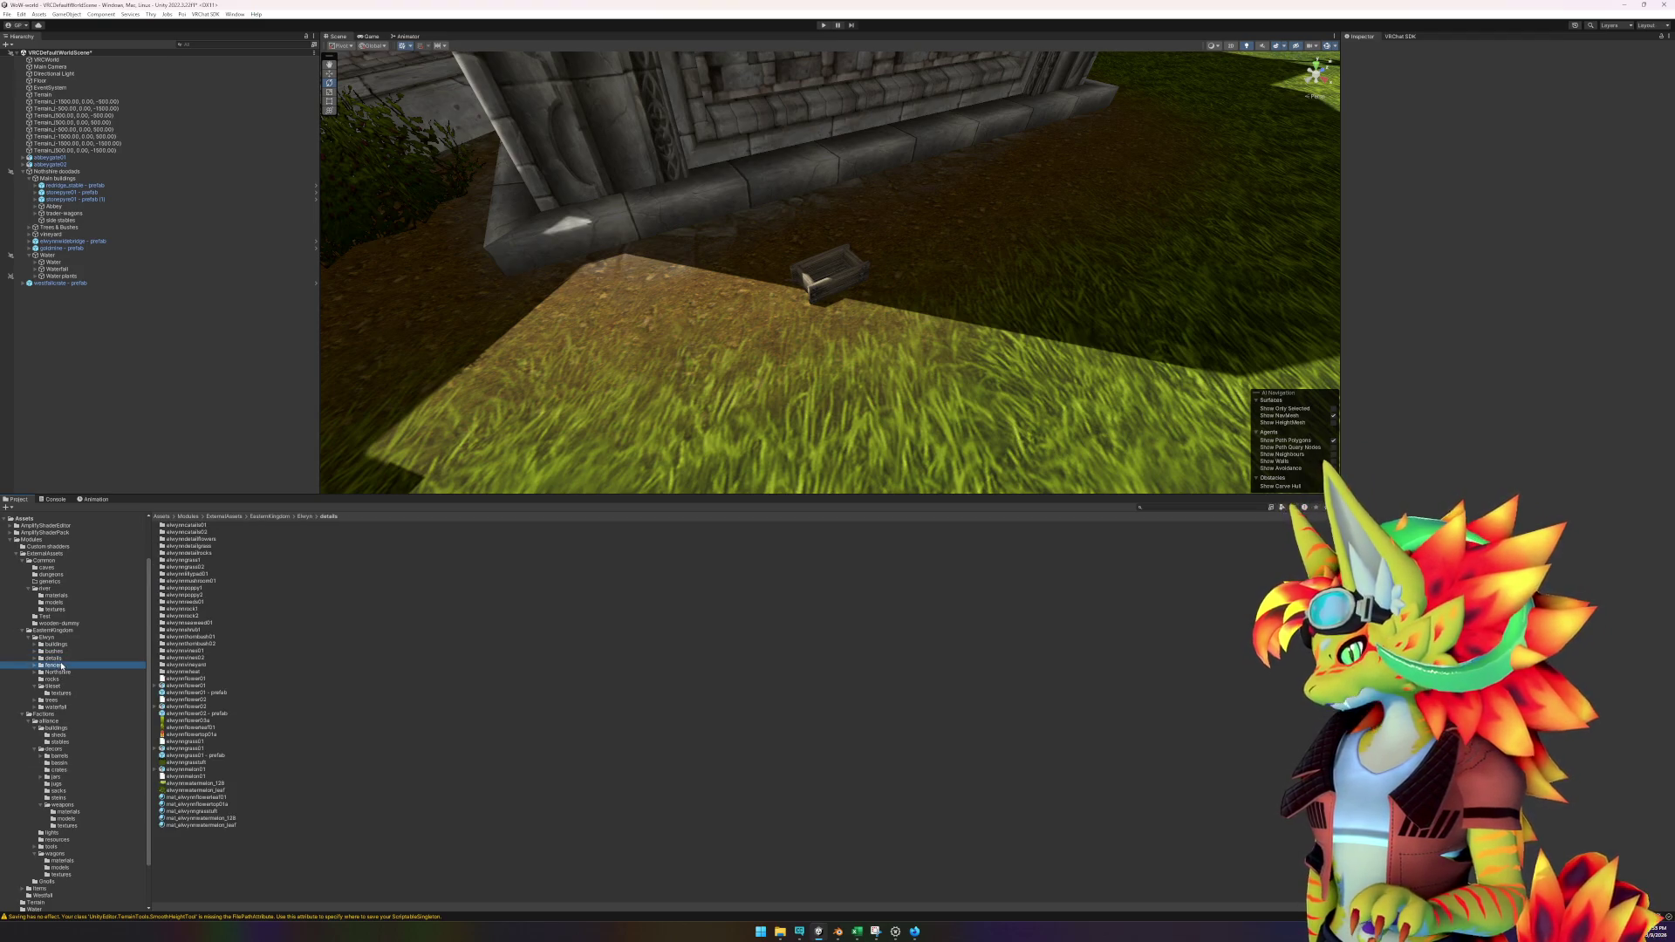
# Place the elwynnwoodfence01 prefab in the scene and set its Y rotation to 110.
pyautogui.click(231, 568)
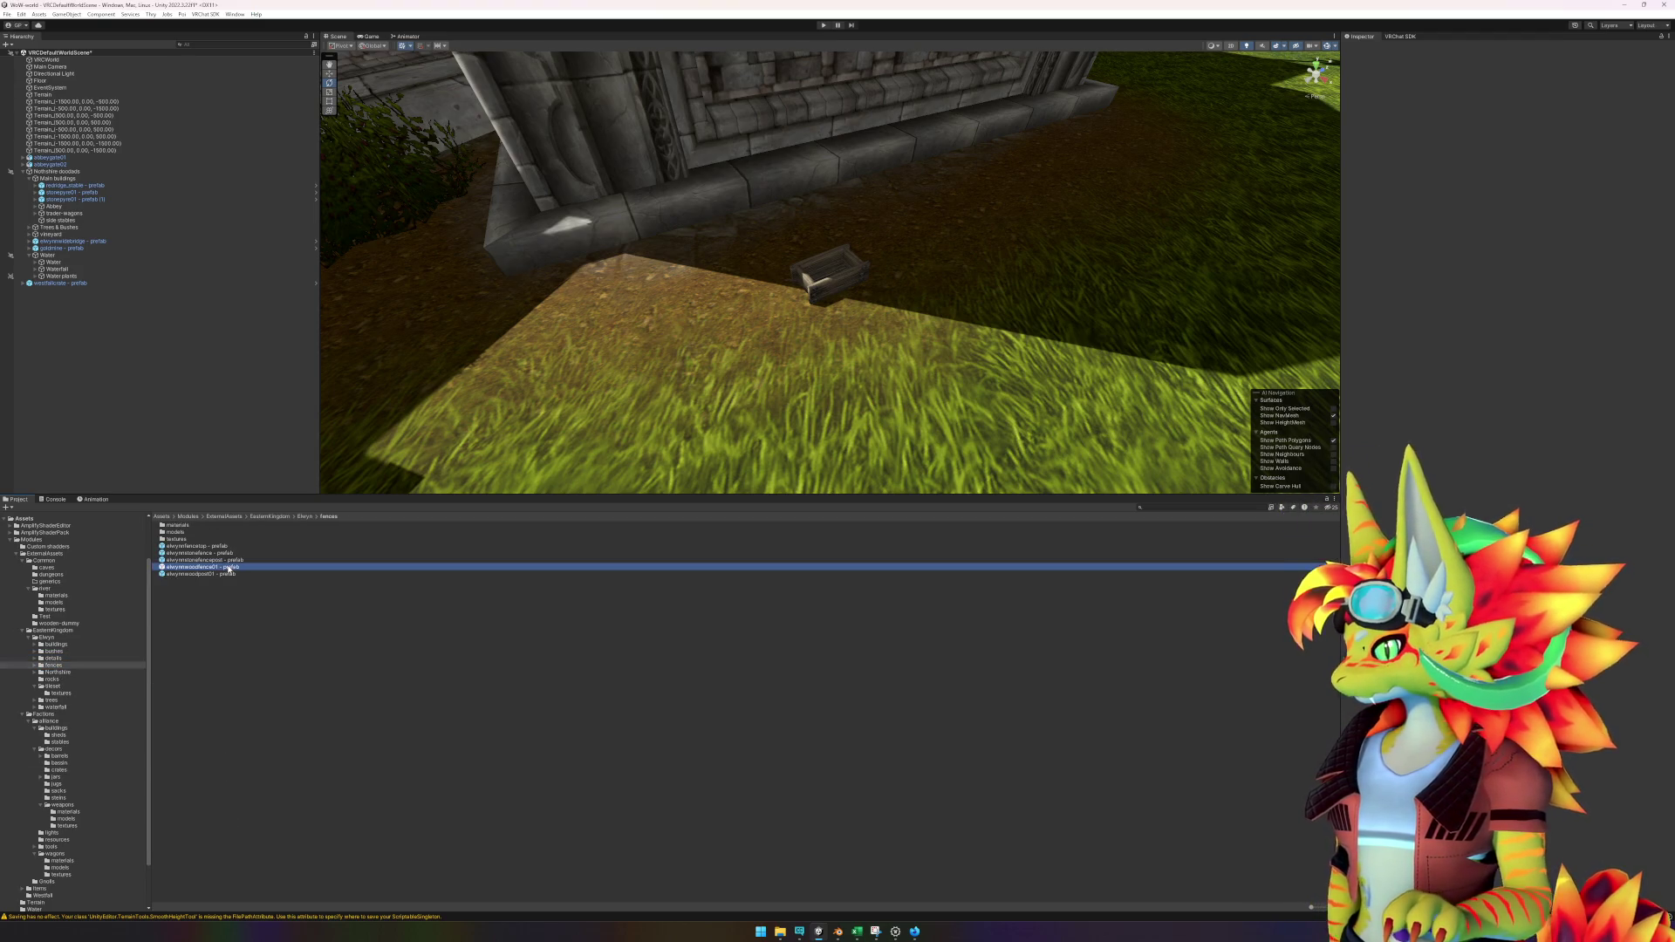
pyautogui.moveTo(230, 569)
pyautogui.mouseDown()
pyautogui.moveTo(454, 419)
pyautogui.moveTo(768, 262)
pyautogui.moveTo(720, 267)
pyautogui.mouseUp()
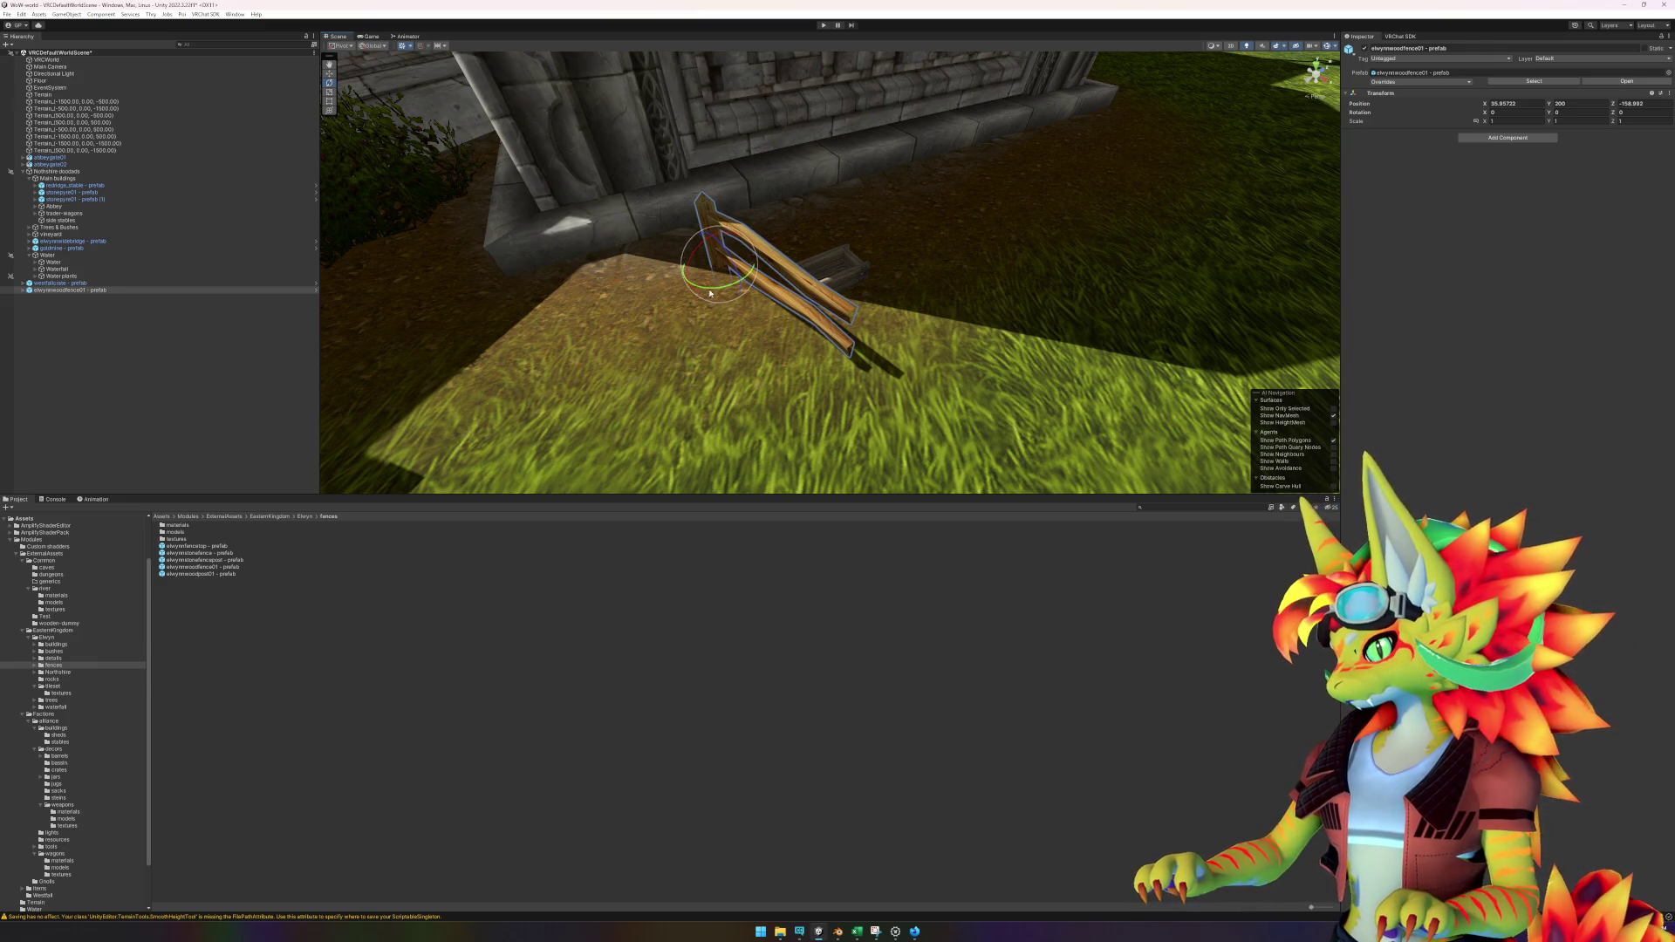
pyautogui.click(1566, 114)
pyautogui.write('45')
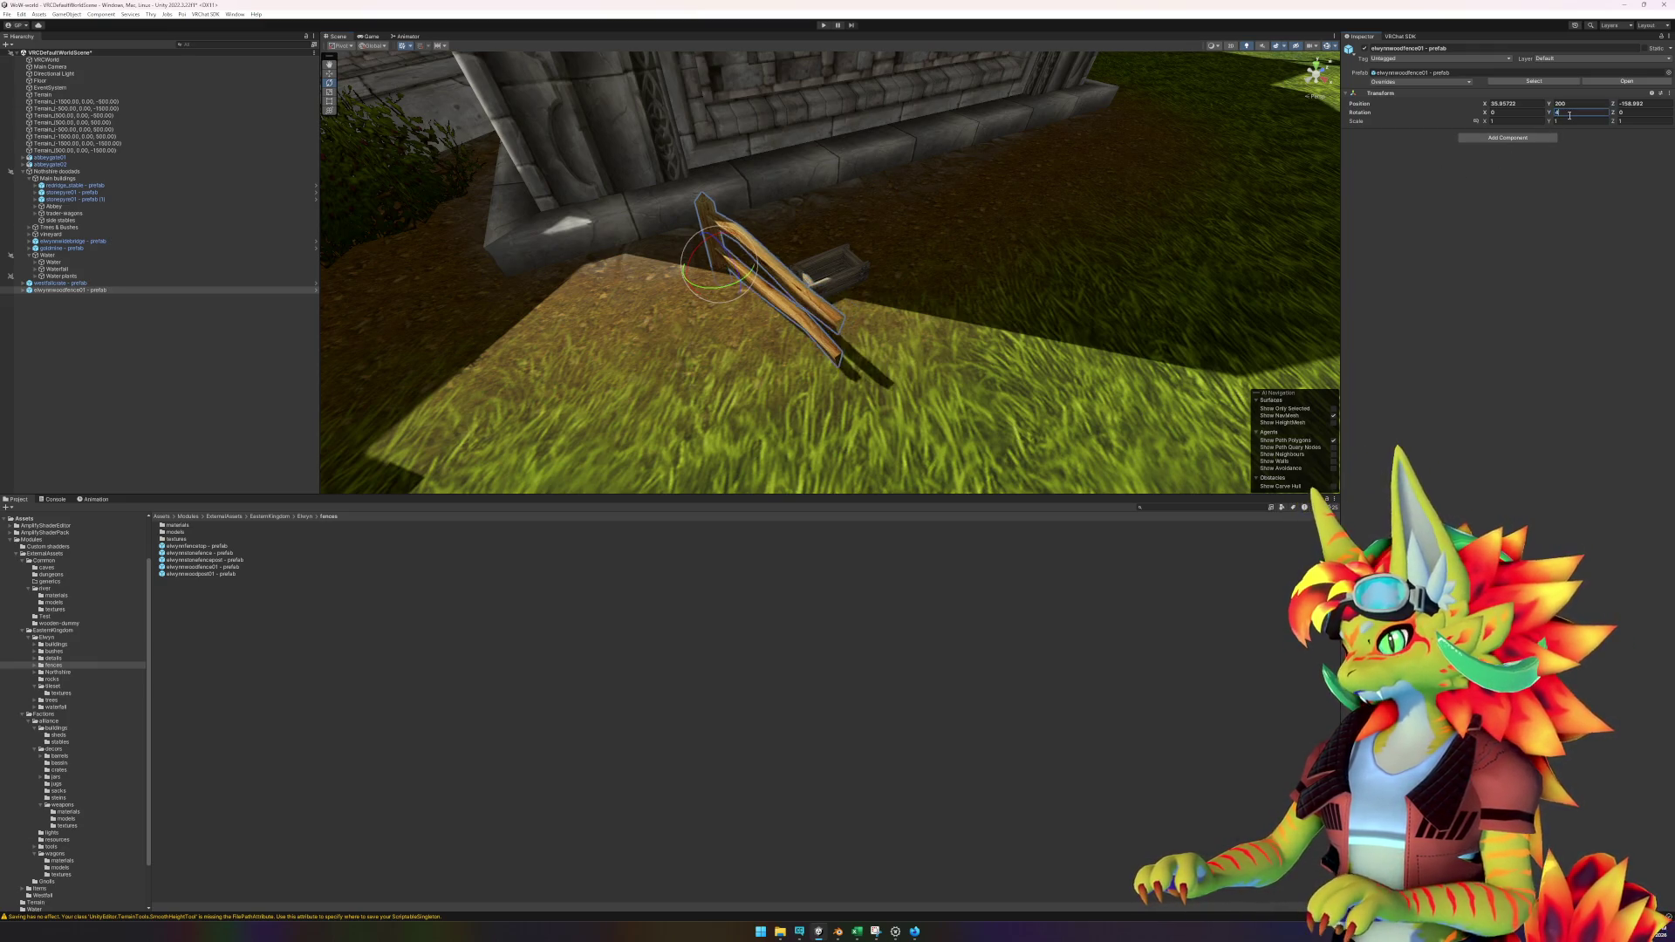
pyautogui.press('BackSpace')
pyautogui.press('BackSpace')
pyautogui.write('90')
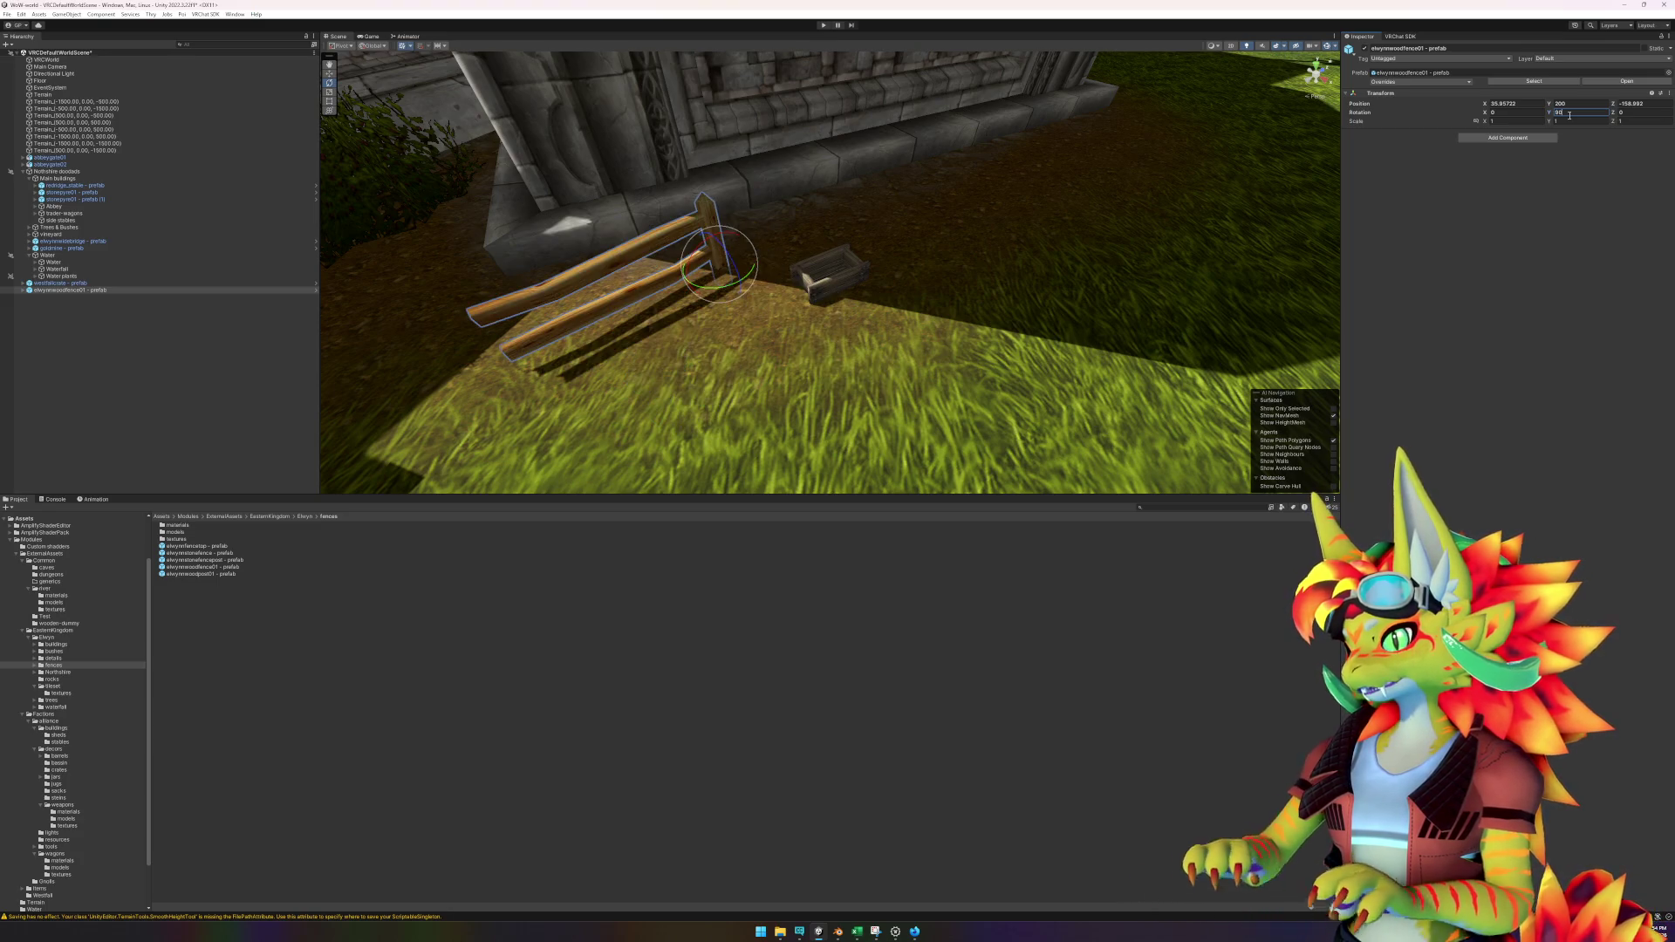
pyautogui.moveTo(779, 276)
pyautogui.mouseDown()
pyautogui.moveTo(718, 358)
pyautogui.moveTo(733, 354)
pyautogui.mouseUp()
pyautogui.moveTo(785, 262); pyautogui.dragTo(942, 244)
pyautogui.click(1582, 112)
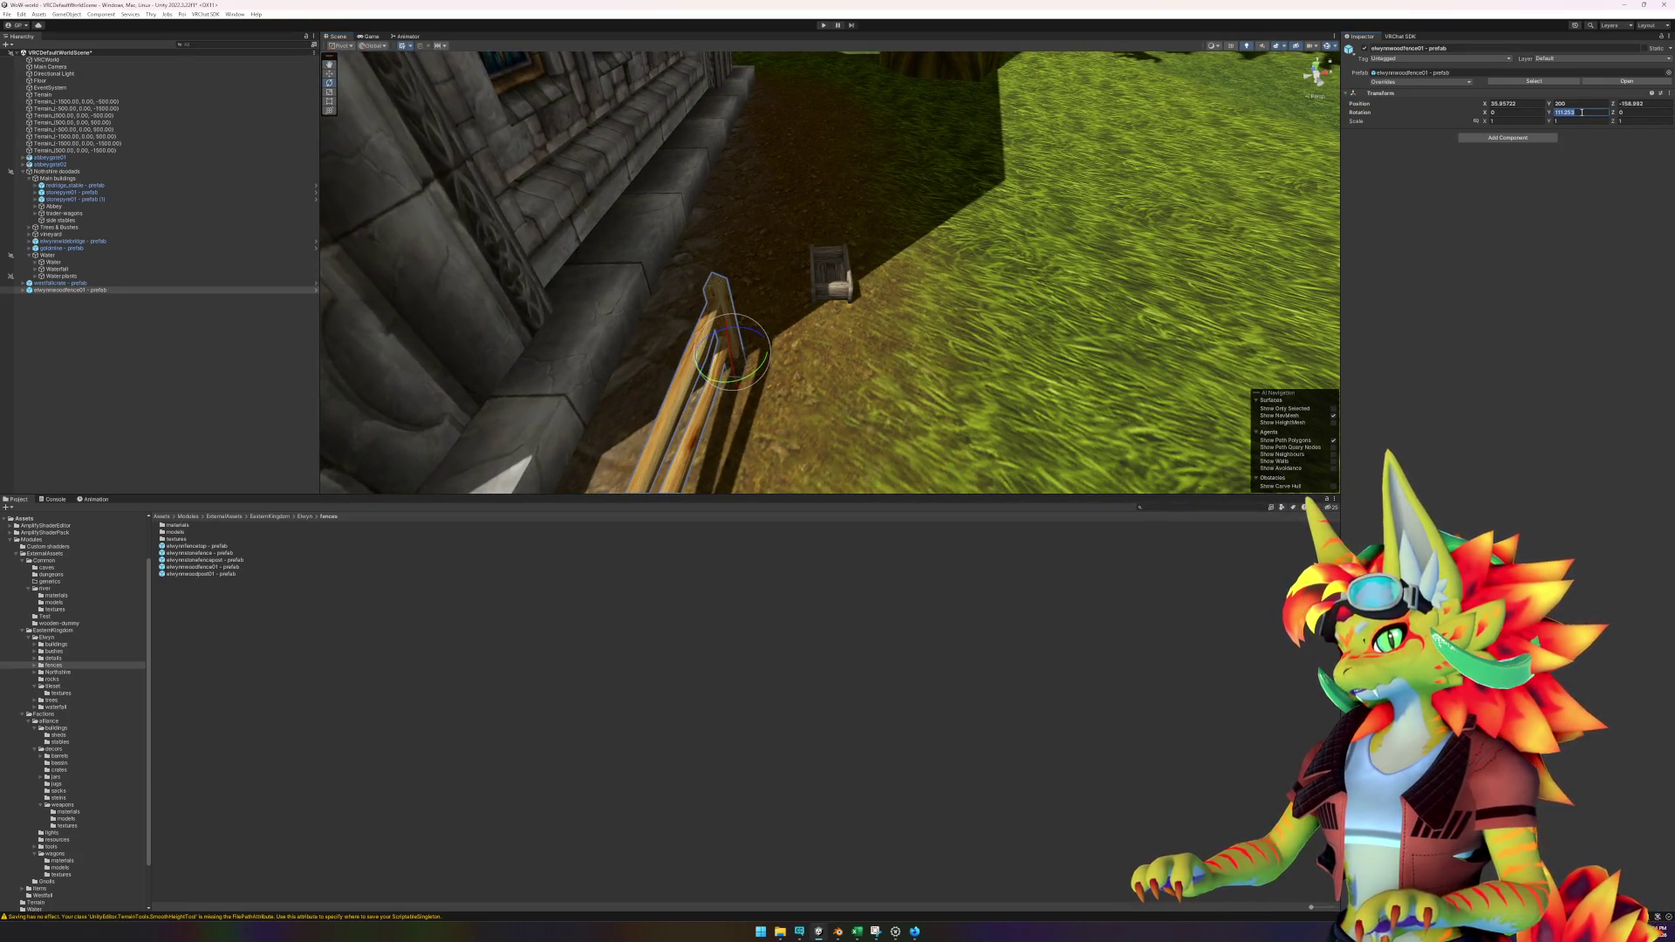
pyautogui.write('110')
pyautogui.moveTo(1189, 250); pyautogui.dragTo(884, 408)
# Move the fence toward the wall and adjust its Y rotation to 105.
pyautogui.press('w')
pyautogui.moveTo(720, 236)
pyautogui.mouseDown()
pyautogui.moveTo(916, 175)
pyautogui.moveTo(890, 181)
pyautogui.moveTo(881, 209)
pyautogui.moveTo(942, 244)
pyautogui.moveTo(969, 236)
pyautogui.mouseUp()
pyautogui.press('e')
pyautogui.click(1582, 114)
pyautogui.write('105')
pyautogui.moveTo(907, 288); pyautogui.dragTo(1047, 314)
pyautogui.press('w')
pyautogui.moveTo(789, 223)
pyautogui.mouseDown()
pyautogui.moveTo(965, 262)
pyautogui.moveTo(950, 268)
pyautogui.mouseUp()
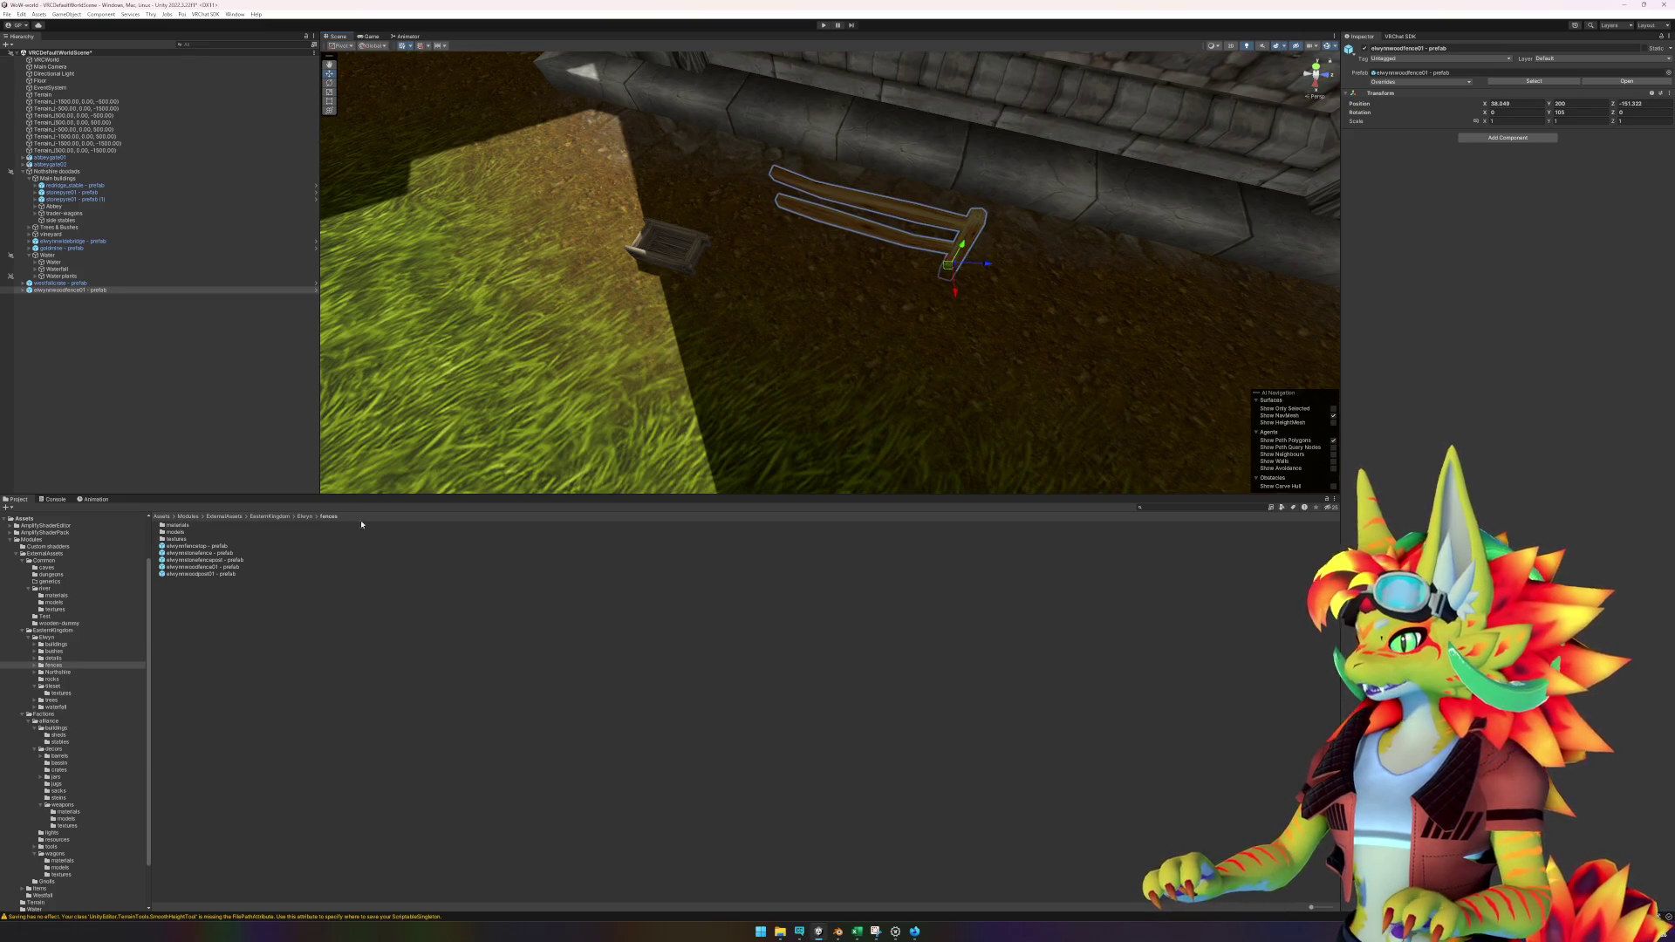
# Add an elwynnwoodpost01 post beside the fence, then delete the trial wooden fence.
pyautogui.moveTo(225, 573)
pyautogui.mouseDown()
pyautogui.moveTo(667, 358)
pyautogui.moveTo(775, 219)
pyautogui.mouseUp()
pyautogui.click(773, 210)
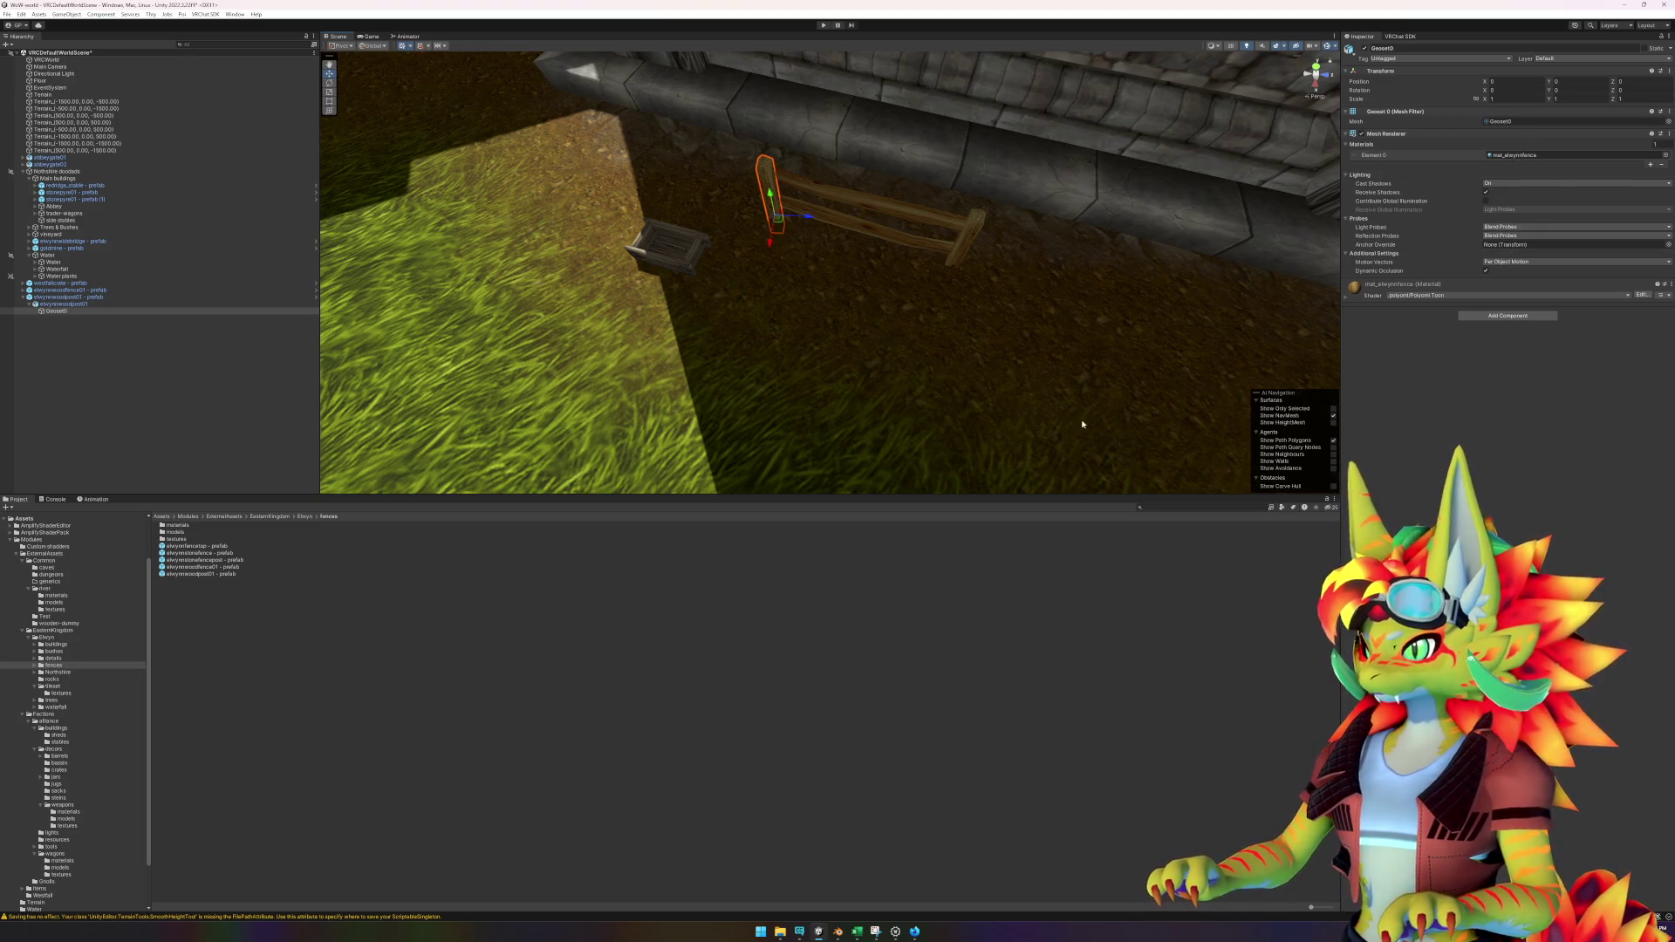
pyautogui.click(913, 932)
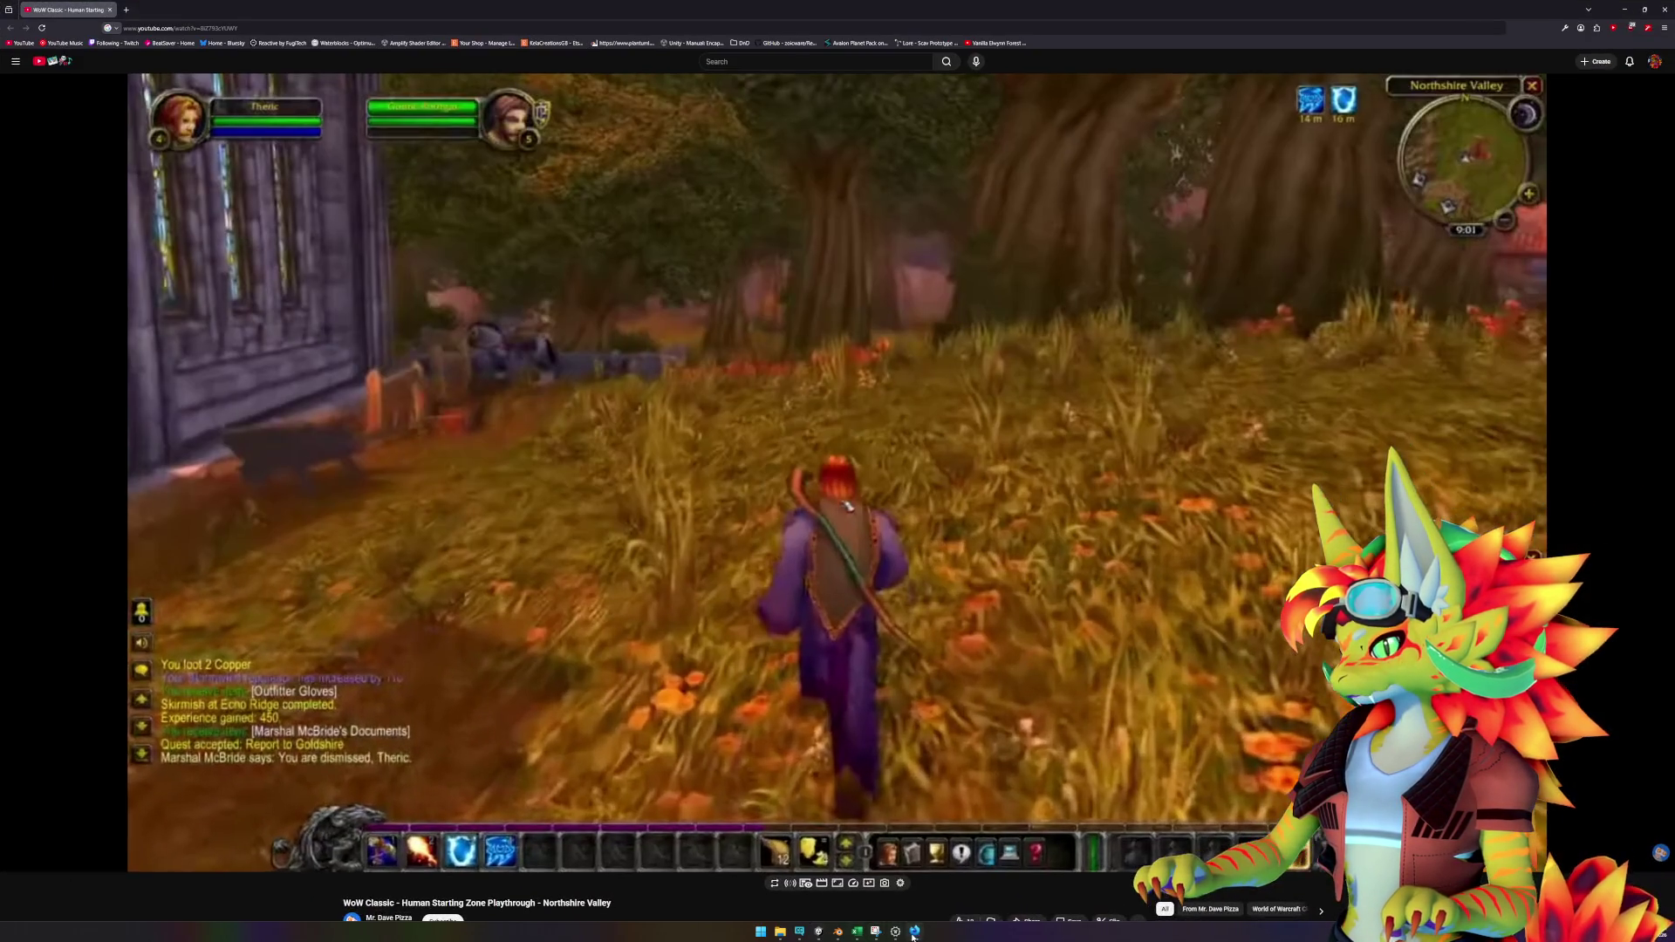
pyautogui.click(913, 932)
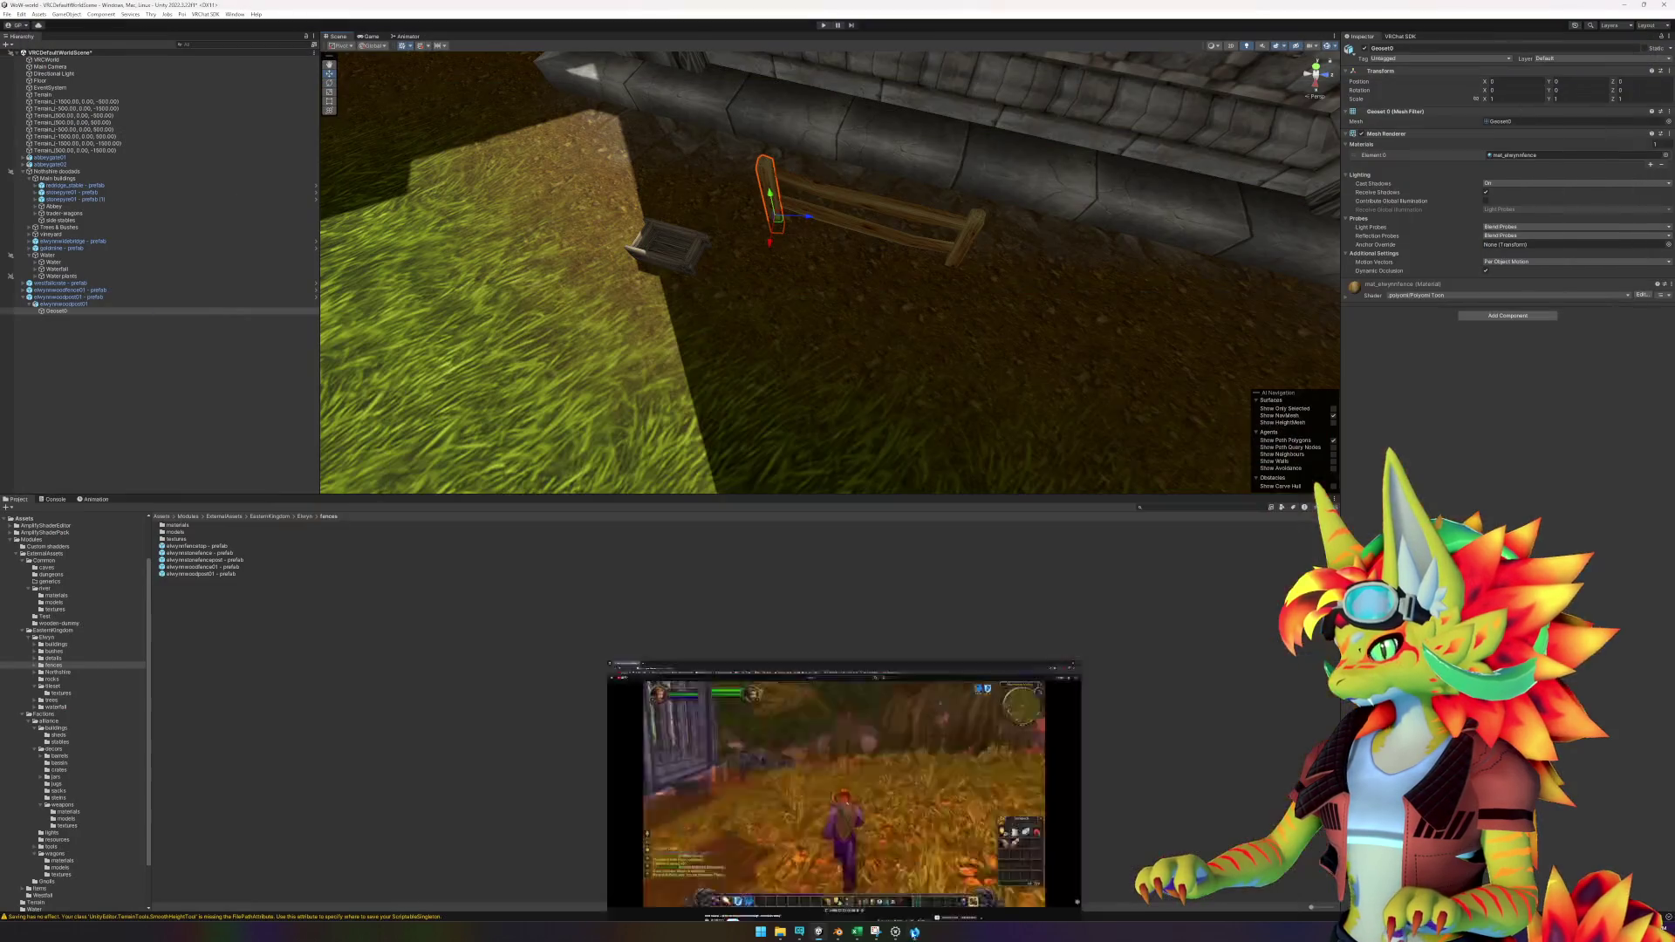
pyautogui.click(877, 214)
pyautogui.press('Delete')
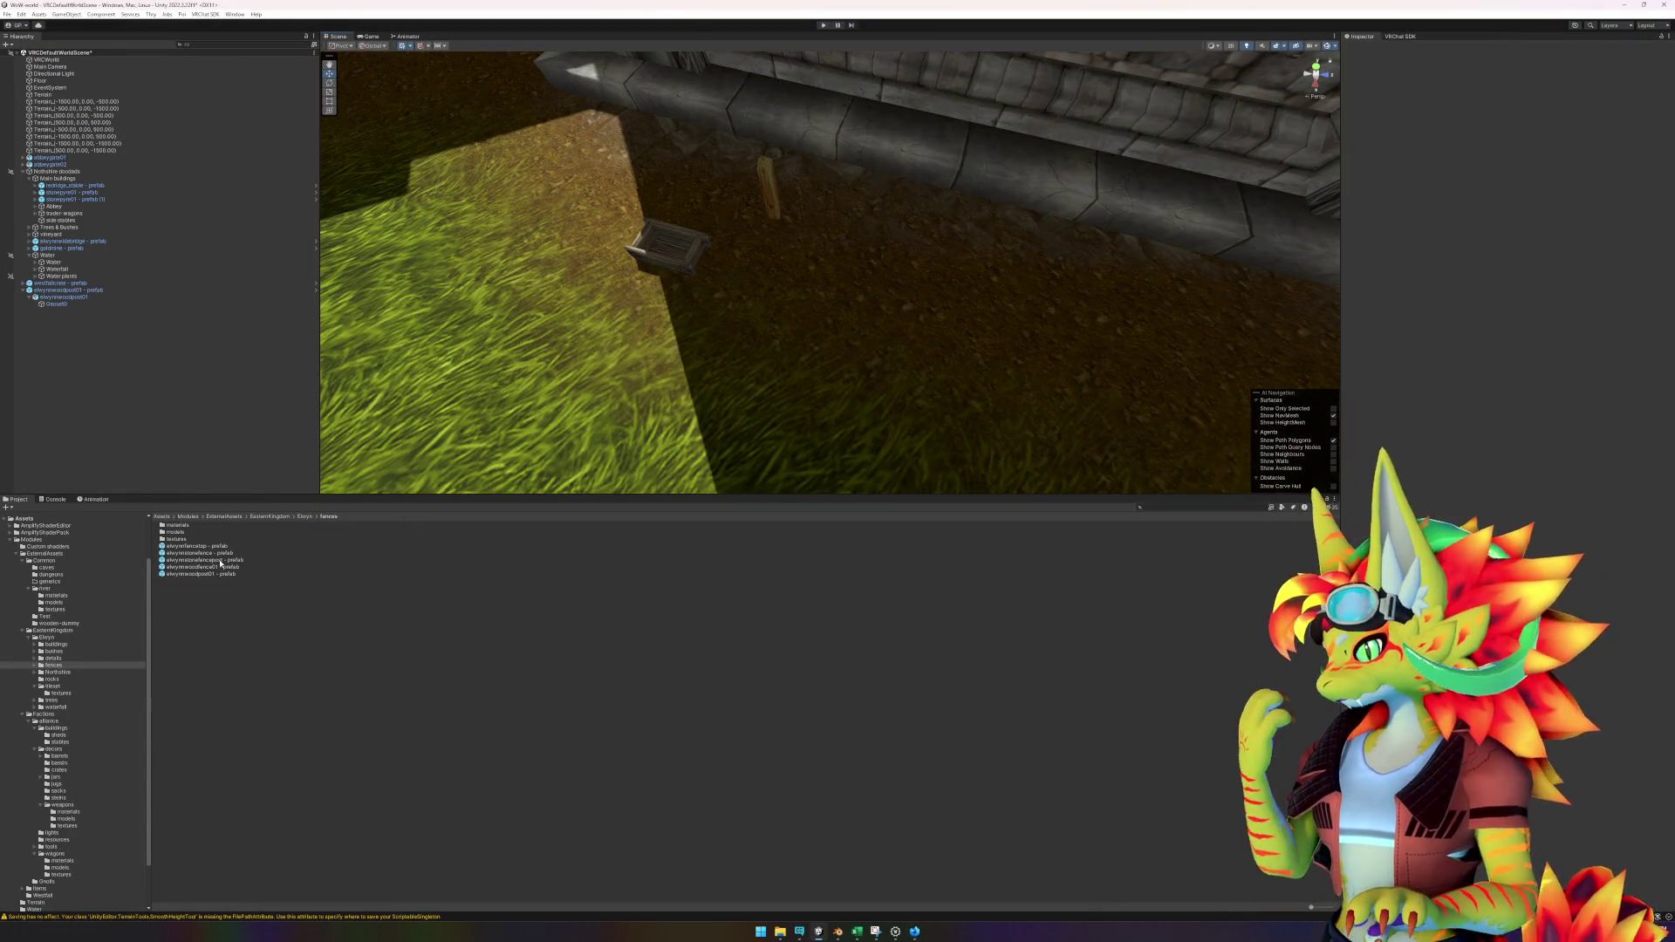
# Add an elwynnfencetop rail at Y rotation 110, zero the post's rotation, and seat the rail on it.
pyautogui.moveTo(215, 549); pyautogui.dragTo(916, 272)
pyautogui.click(1569, 112)
pyautogui.write('110')
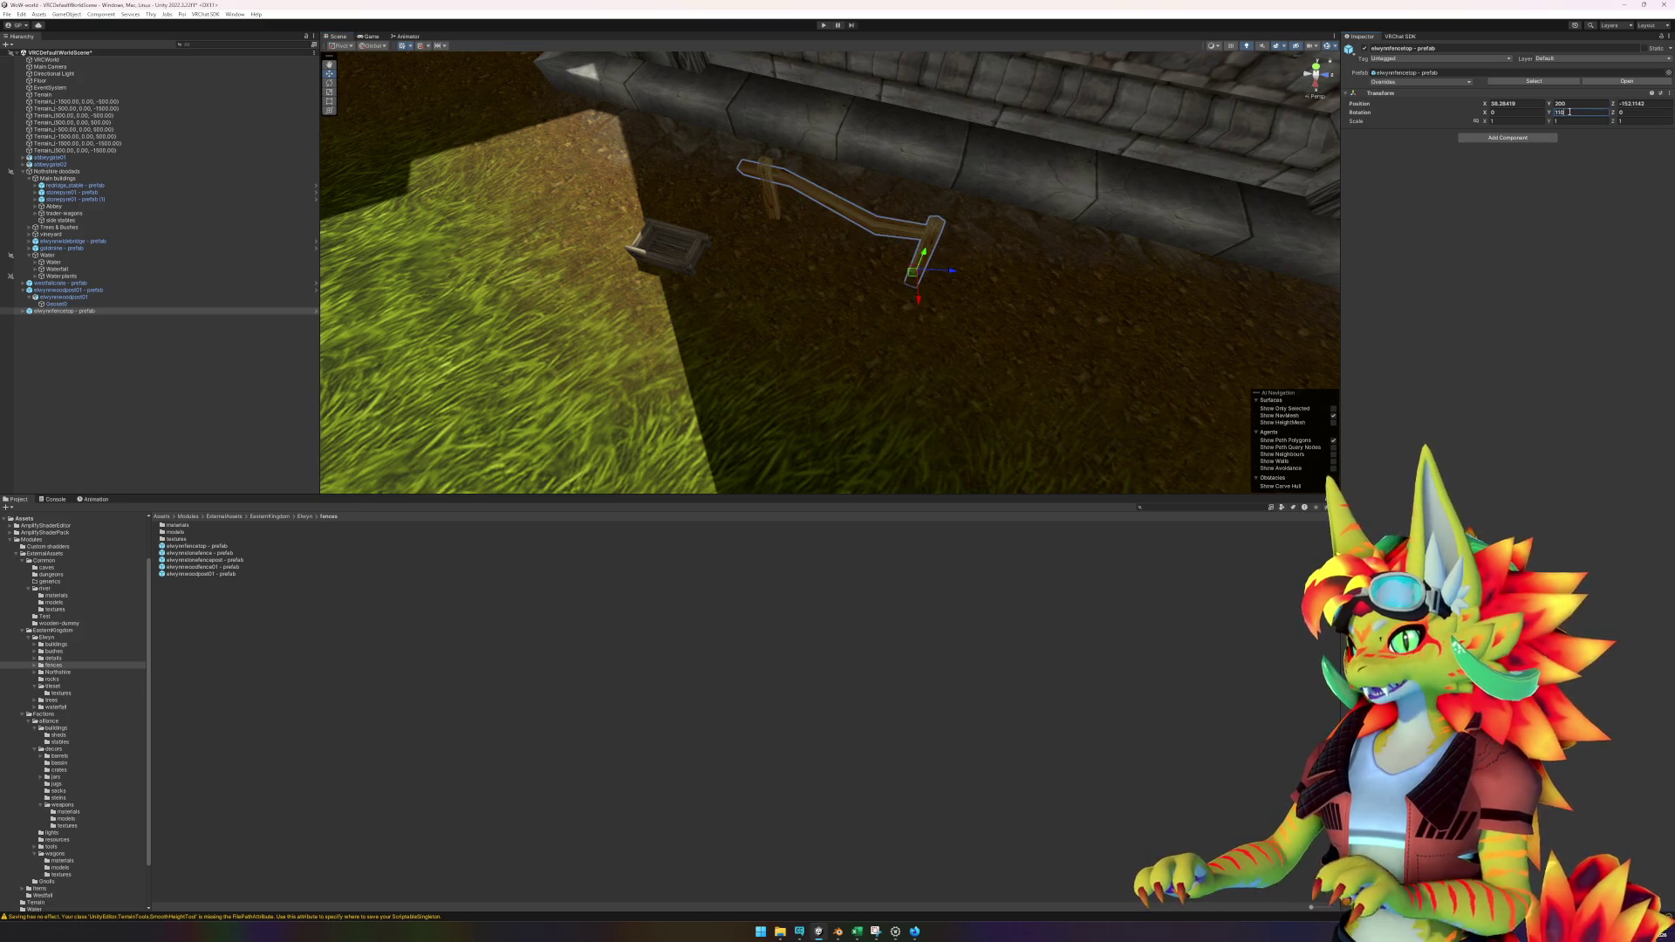
pyautogui.click(771, 194)
pyautogui.click(1575, 112)
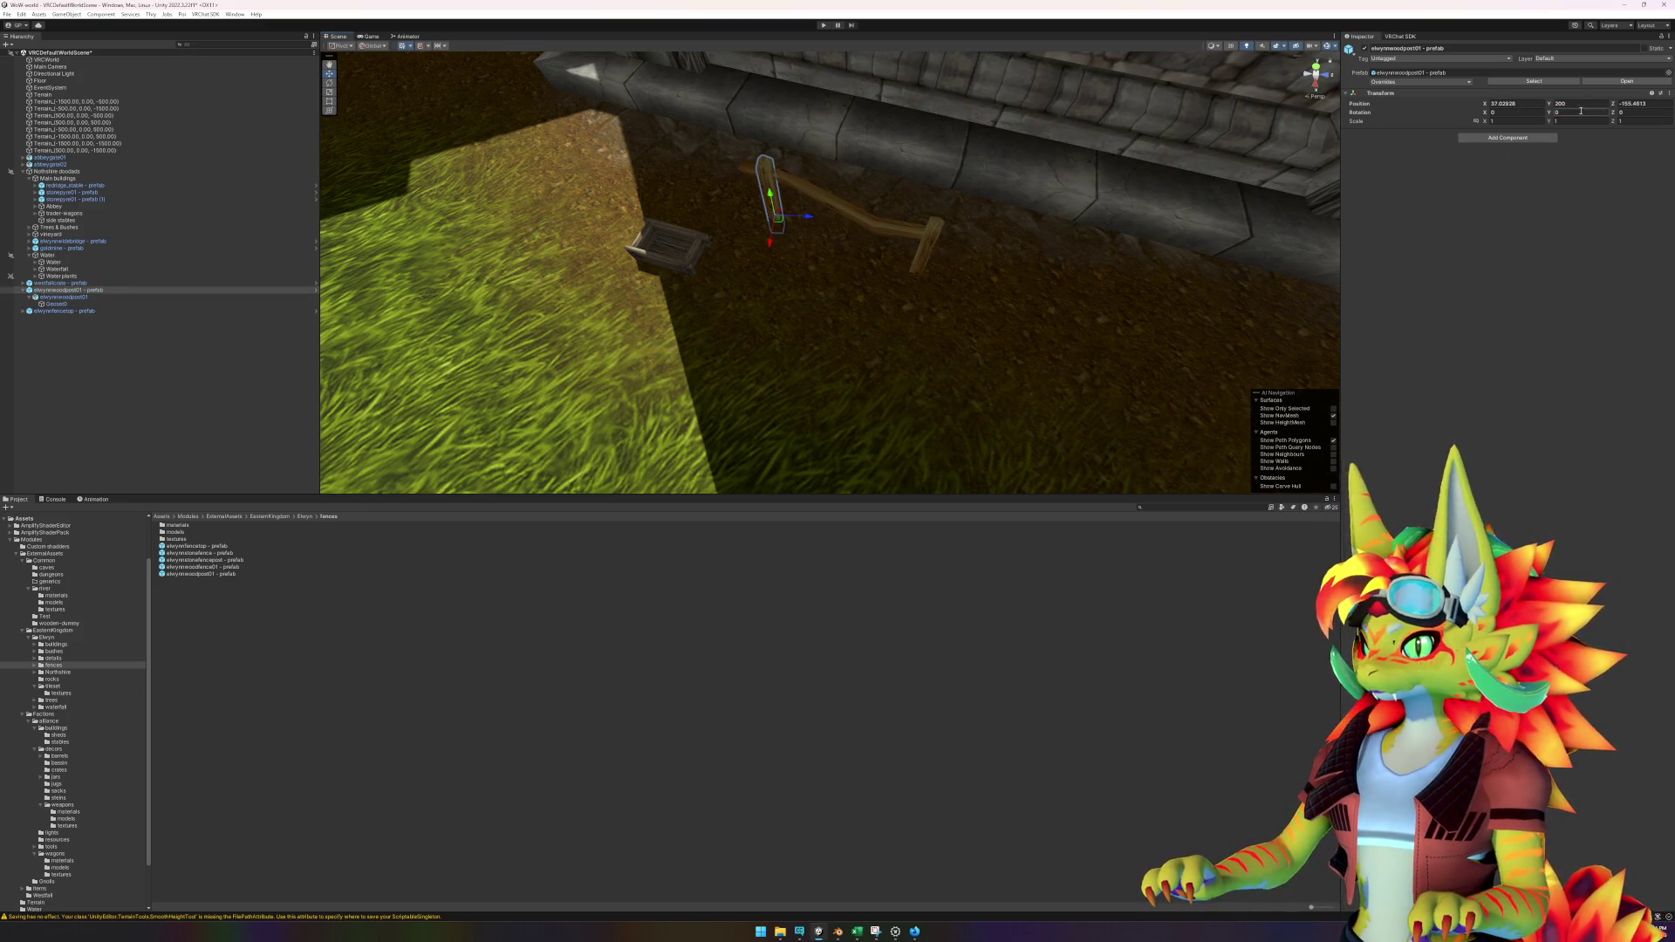
pyautogui.write('150')
pyautogui.click(916, 278)
pyautogui.moveTo(910, 277)
pyautogui.mouseDown()
pyautogui.moveTo(951, 280)
pyautogui.moveTo(878, 299)
pyautogui.moveTo(696, 262)
pyautogui.mouseUp()
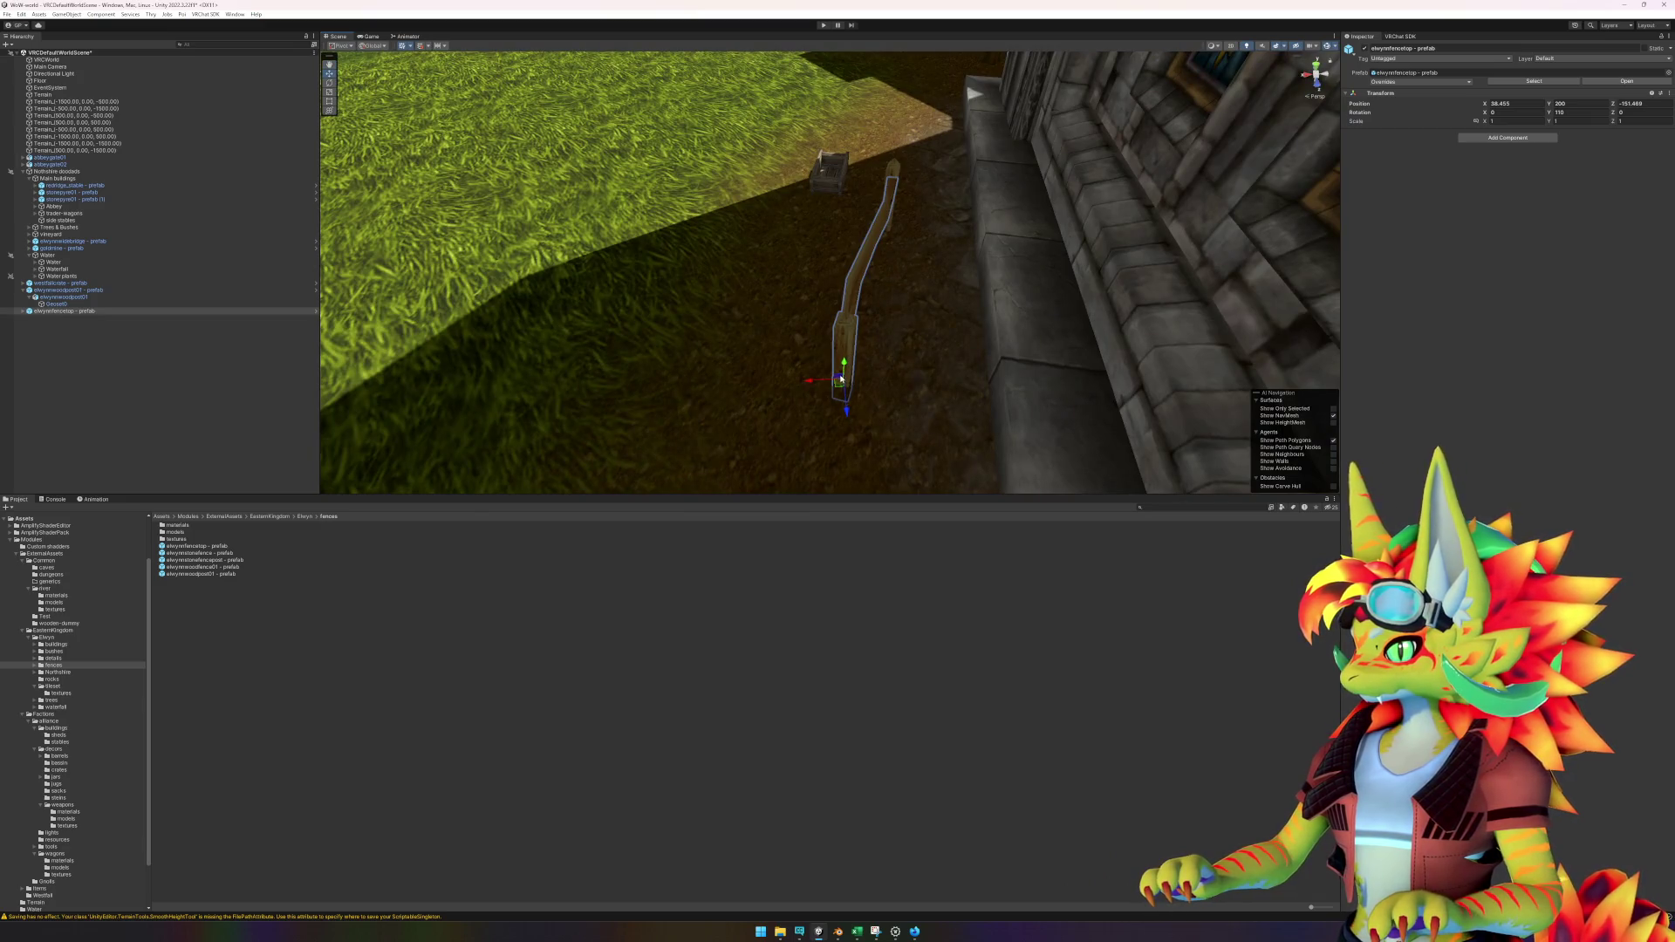
pyautogui.moveTo(840, 379); pyautogui.dragTo(663, 366)
# Duplicate the post and rail together and move the copy further along the wall.
pyautogui.click(86, 304)
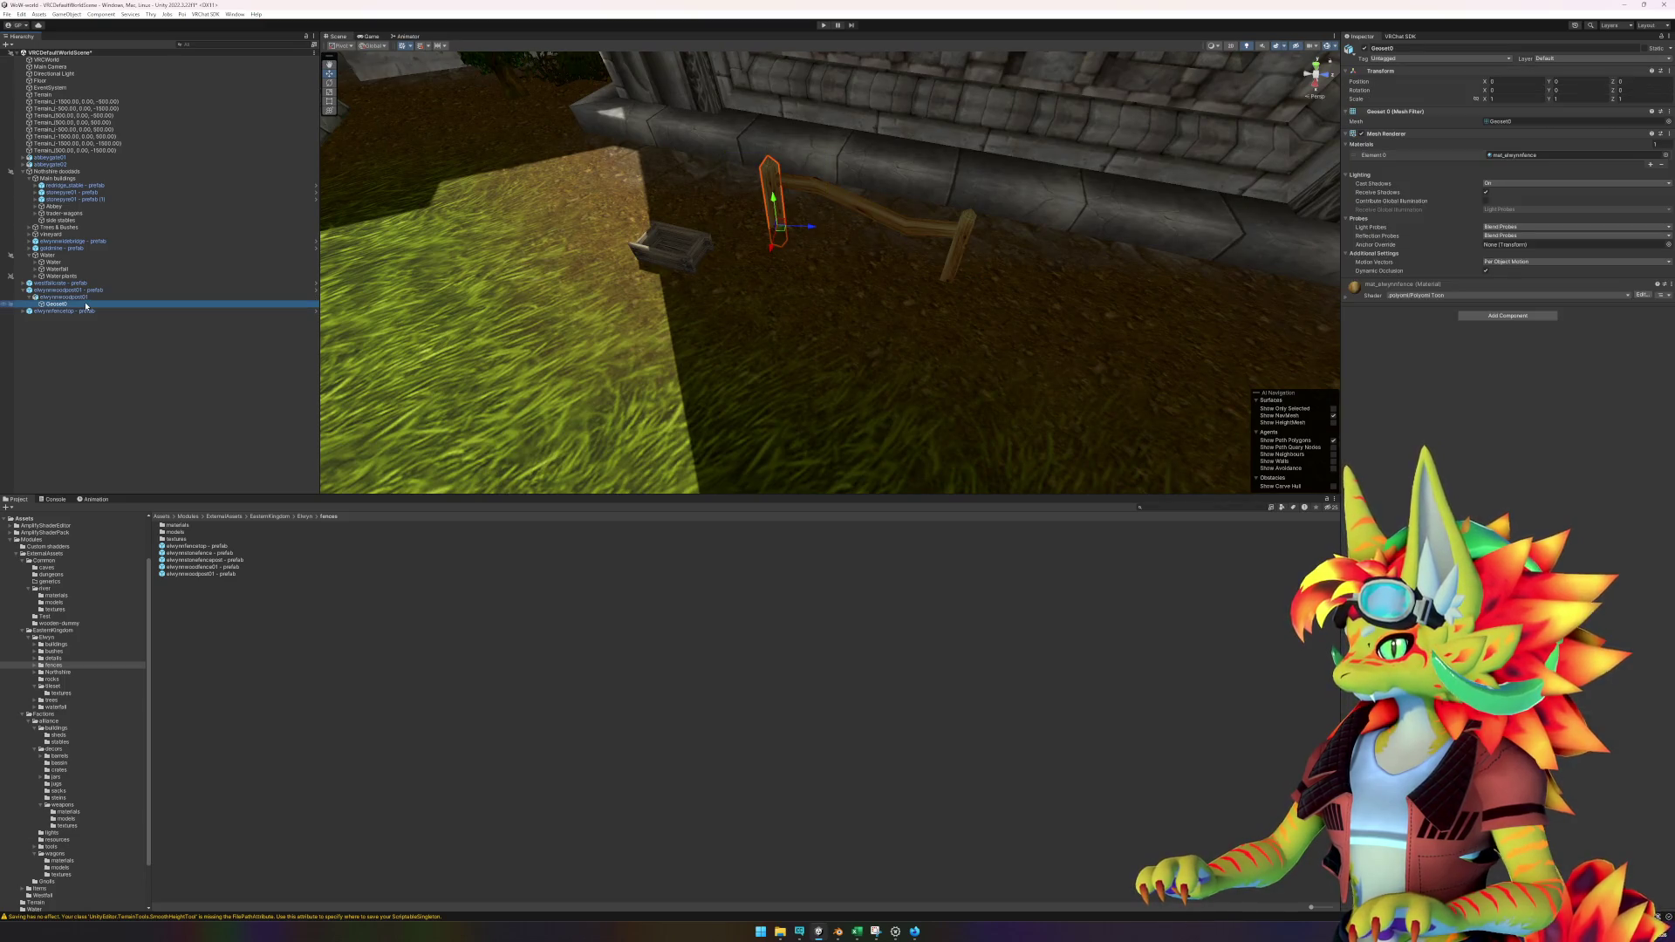
pyautogui.click(809, 650)
pyautogui.click(769, 192)
pyautogui.keyDown('shift'); pyautogui.click(825, 201); pyautogui.keyUp('shift')
pyautogui.hotkey('ctrl', 'd')
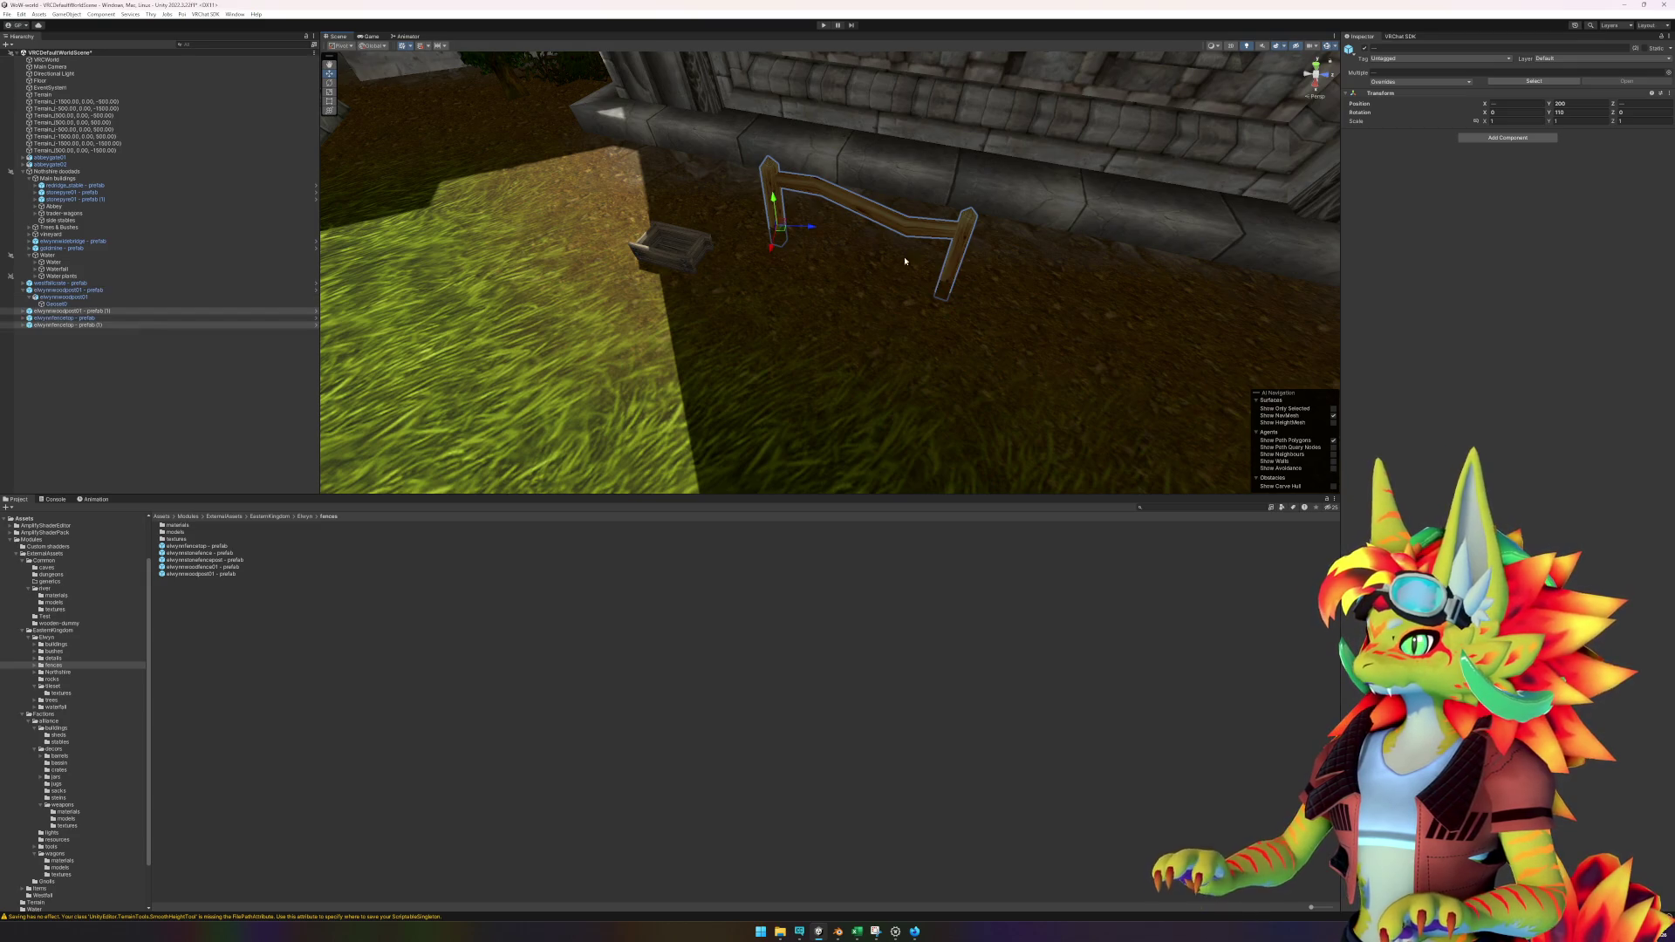
pyautogui.moveTo(782, 231)
pyautogui.mouseDown()
pyautogui.moveTo(1062, 321)
pyautogui.moveTo(1122, 304)
pyautogui.moveTo(1141, 318)
pyautogui.moveTo(1168, 294)
pyautogui.moveTo(1159, 254)
pyautogui.moveTo(1175, 289)
pyautogui.moveTo(1253, 310)
pyautogui.moveTo(621, 365)
pyautogui.mouseUp()
pyautogui.click(673, 357)
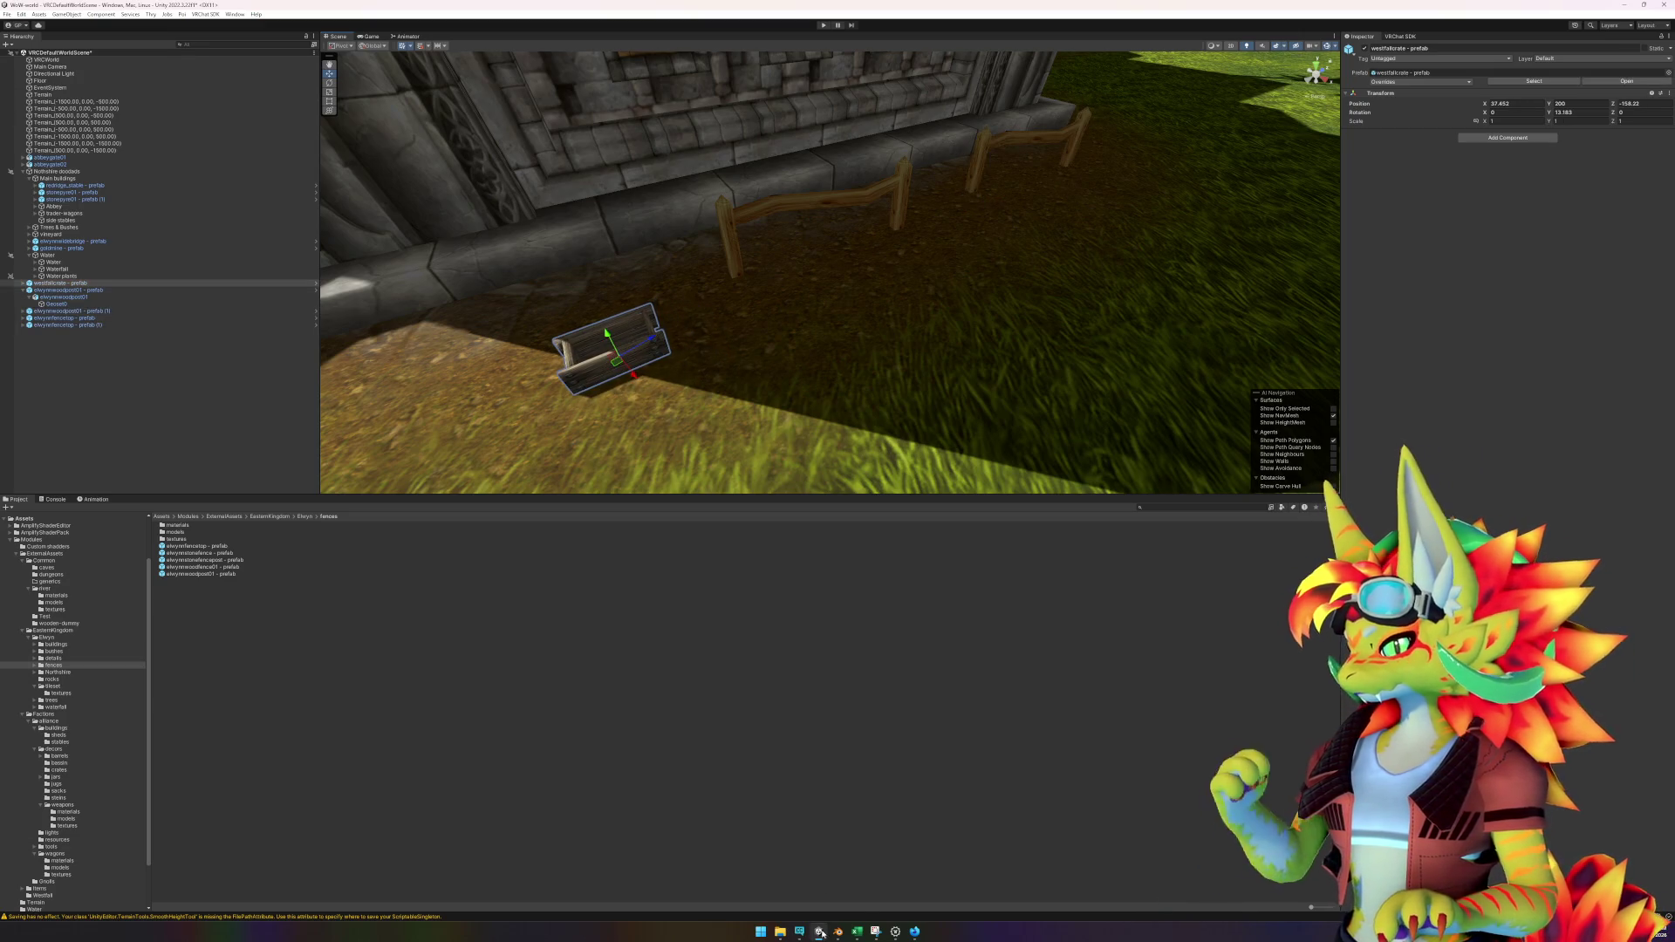
# Check the reference video, then duplicate the crate and move the copy past the fence.
pyautogui.click(914, 933)
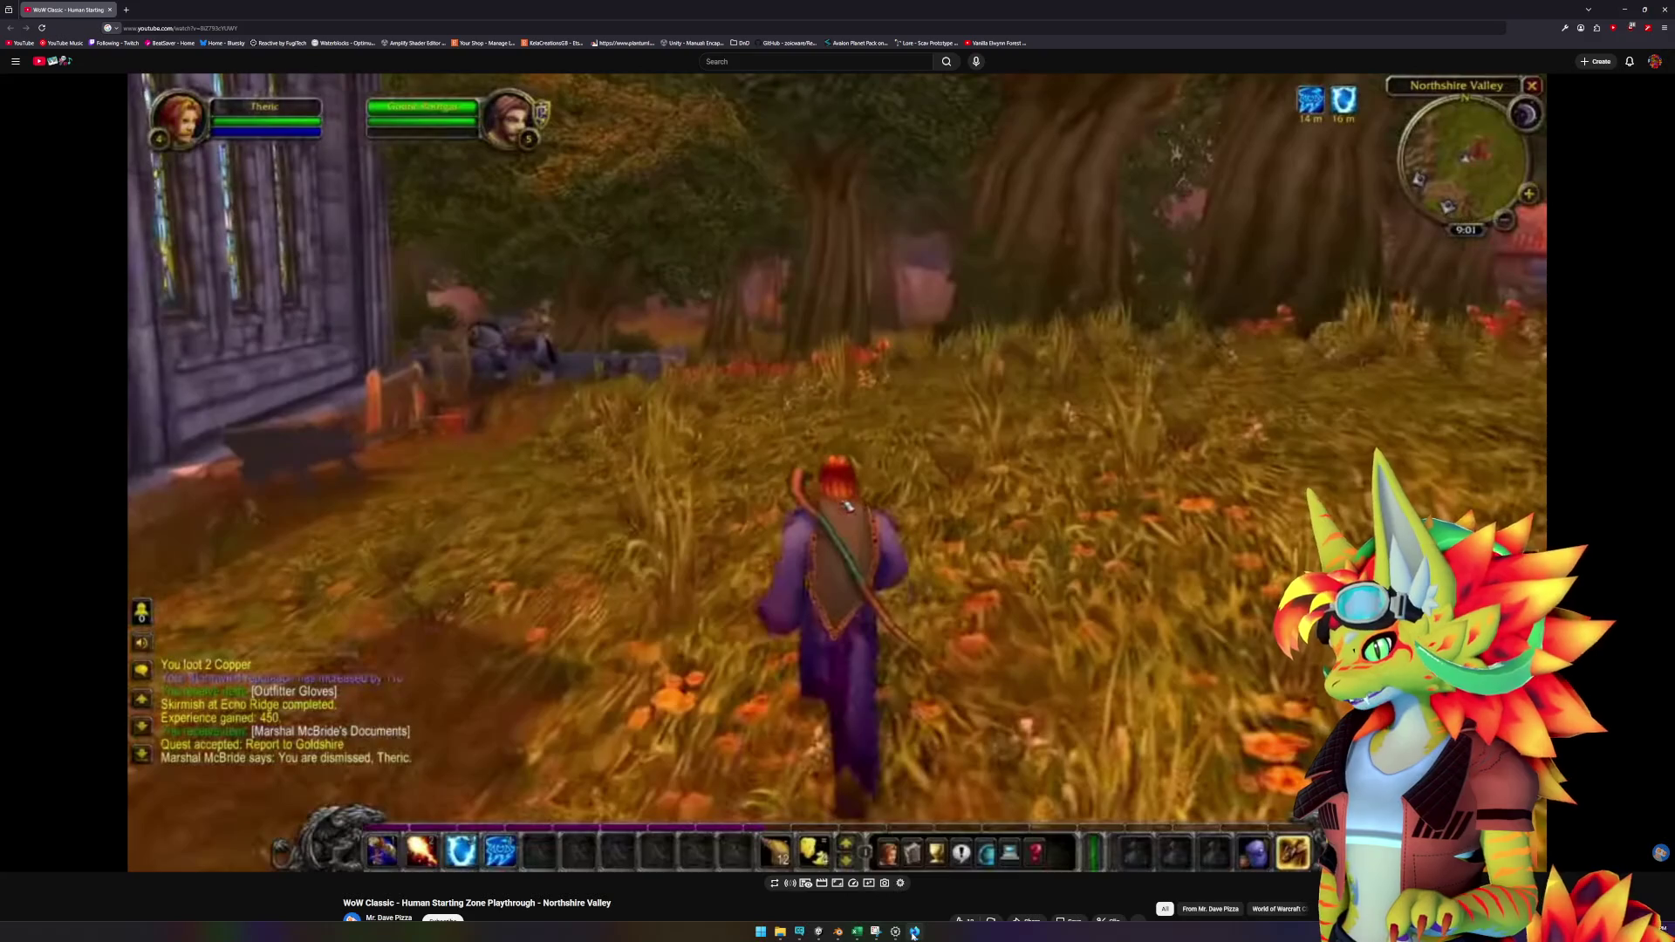
pyautogui.click(913, 934)
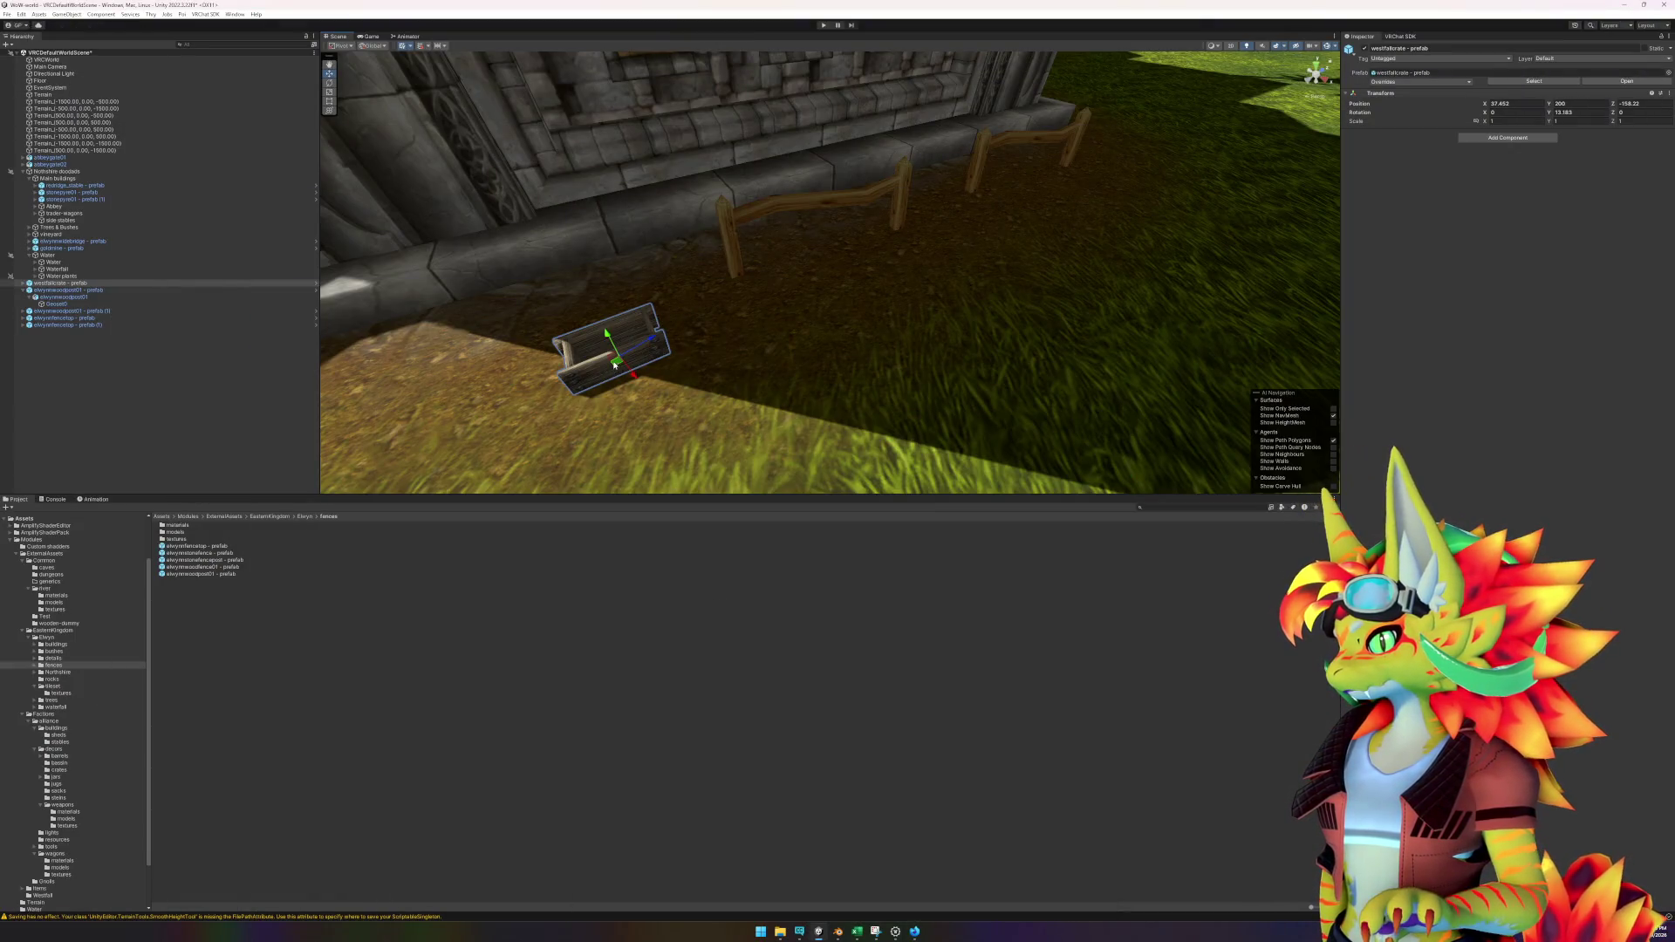
pyautogui.click(915, 933)
pyautogui.click(916, 936)
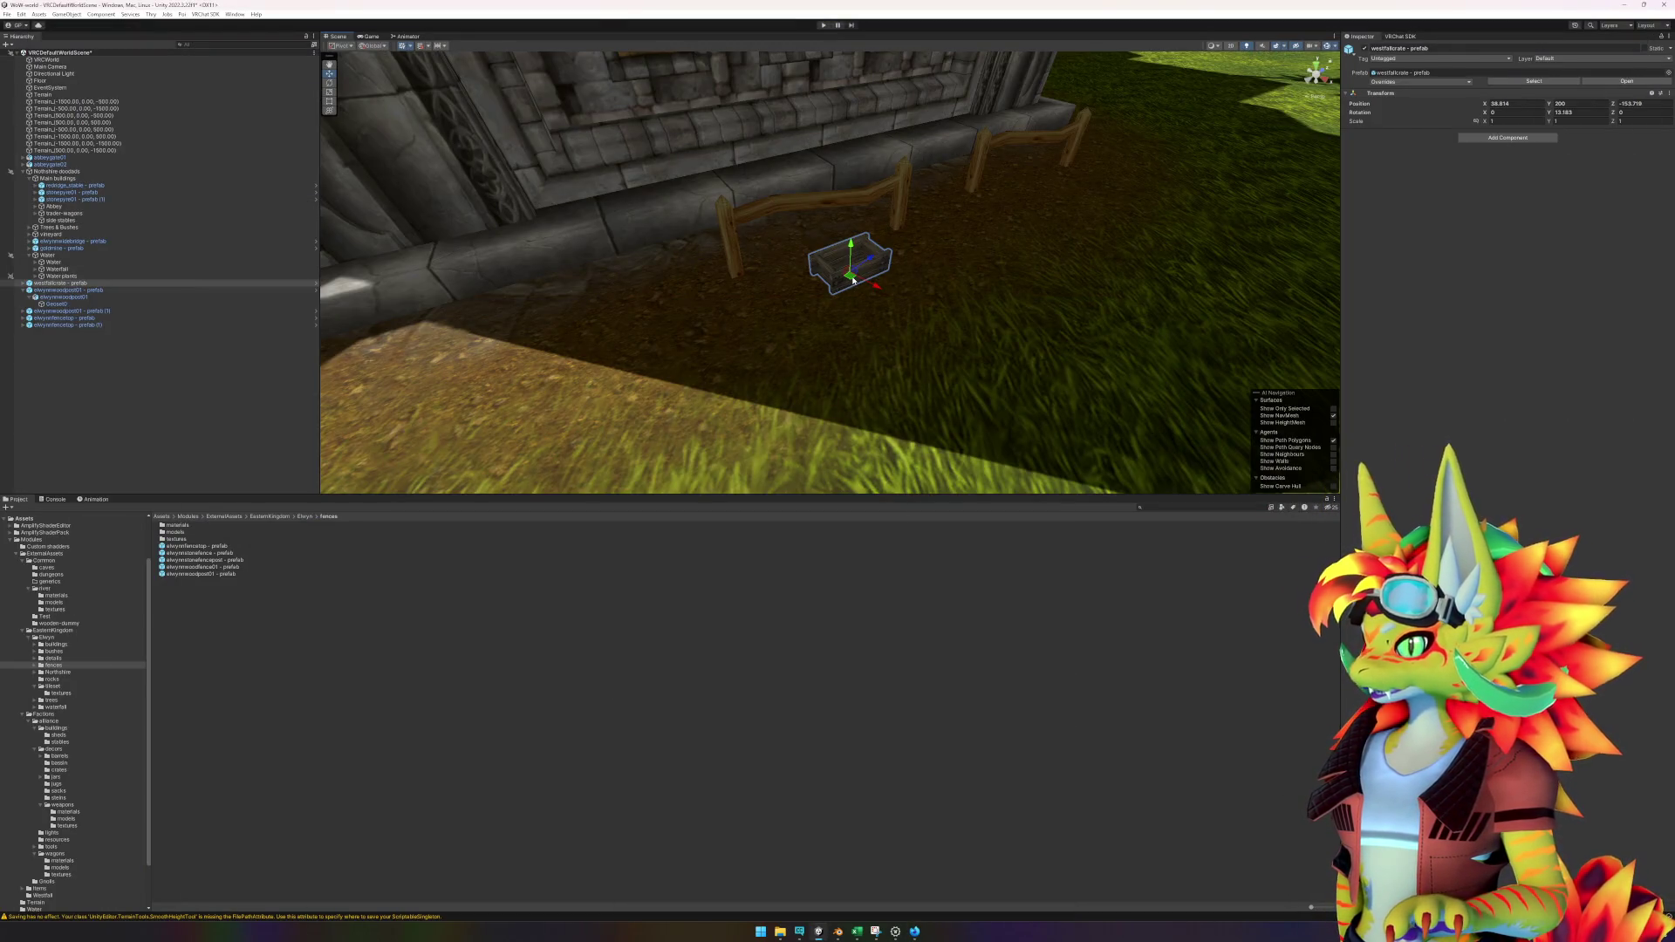
pyautogui.hotkey('ctrl', 'd')
pyautogui.moveTo(852, 279)
pyautogui.mouseDown()
pyautogui.moveTo(1073, 195)
pyautogui.moveTo(1032, 265)
pyautogui.moveTo(965, 280)
pyautogui.moveTo(934, 215)
pyautogui.moveTo(963, 154)
pyautogui.moveTo(931, 217)
pyautogui.moveTo(983, 299)
pyautogui.moveTo(786, 321)
pyautogui.moveTo(741, 370)
pyautogui.mouseUp()
pyautogui.press('w')
pyautogui.moveTo(868, 373)
pyautogui.mouseDown()
pyautogui.moveTo(885, 368)
pyautogui.moveTo(785, 363)
pyautogui.moveTo(1182, 262)
pyautogui.mouseUp()
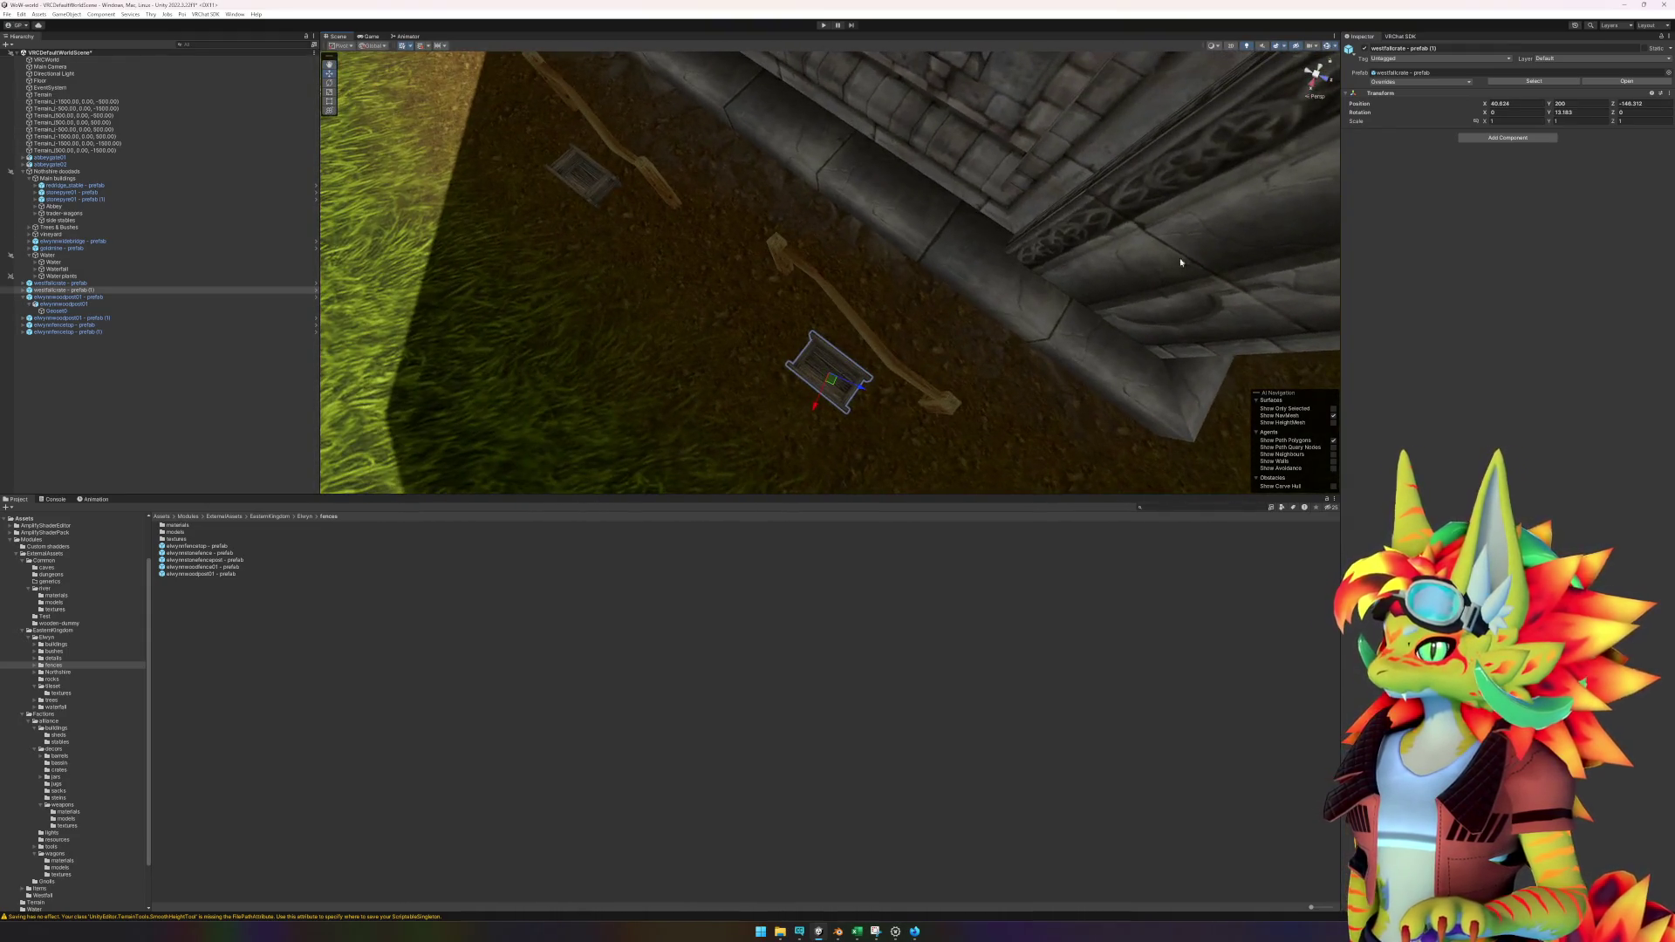
# Zero the copied crate's Y rotation, then angle it slightly to match the first crate.
pyautogui.click(1579, 112)
pyautogui.write('0')
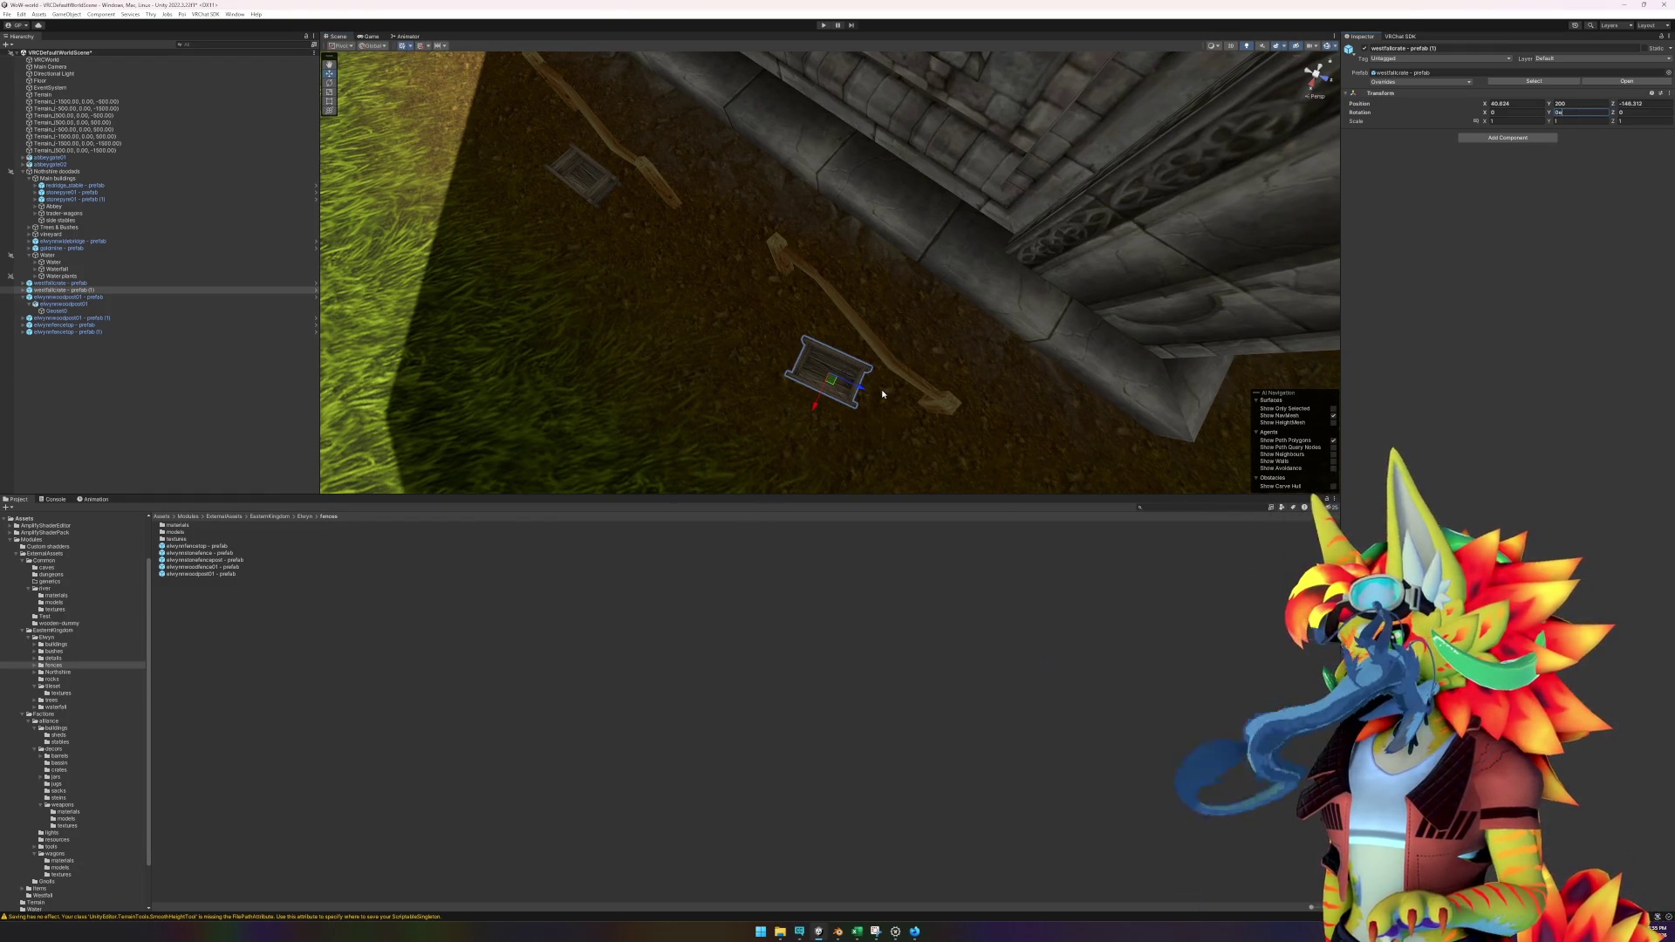
pyautogui.write('e')
pyautogui.moveTo(859, 397); pyautogui.dragTo(843, 412)
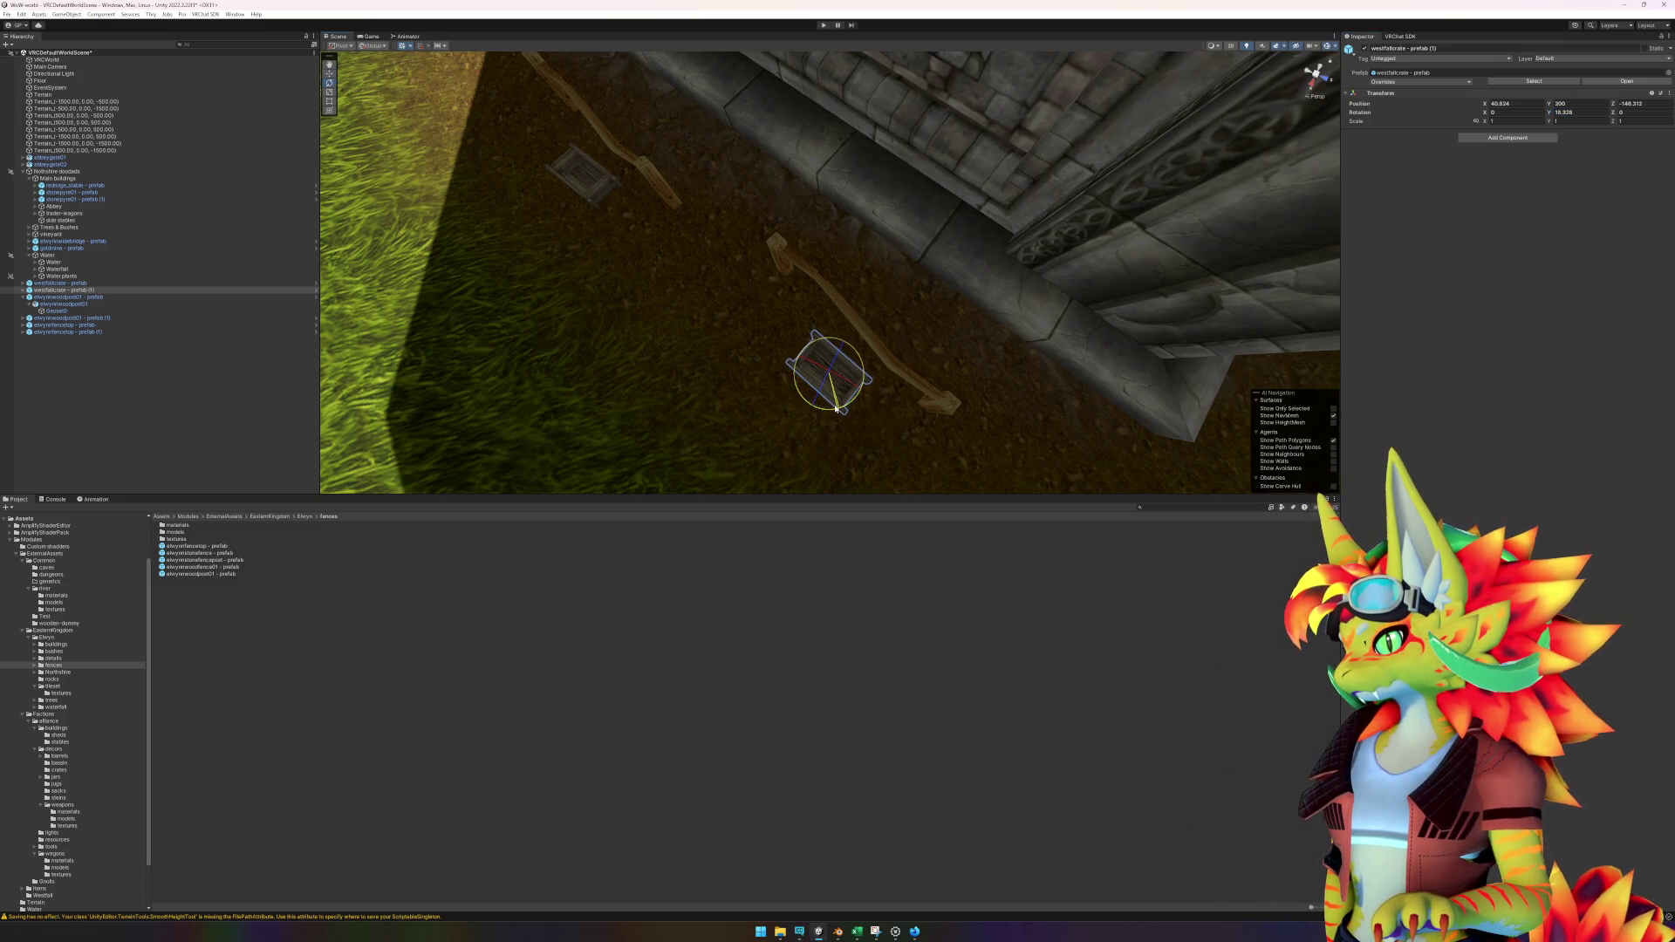
pyautogui.click(588, 189)
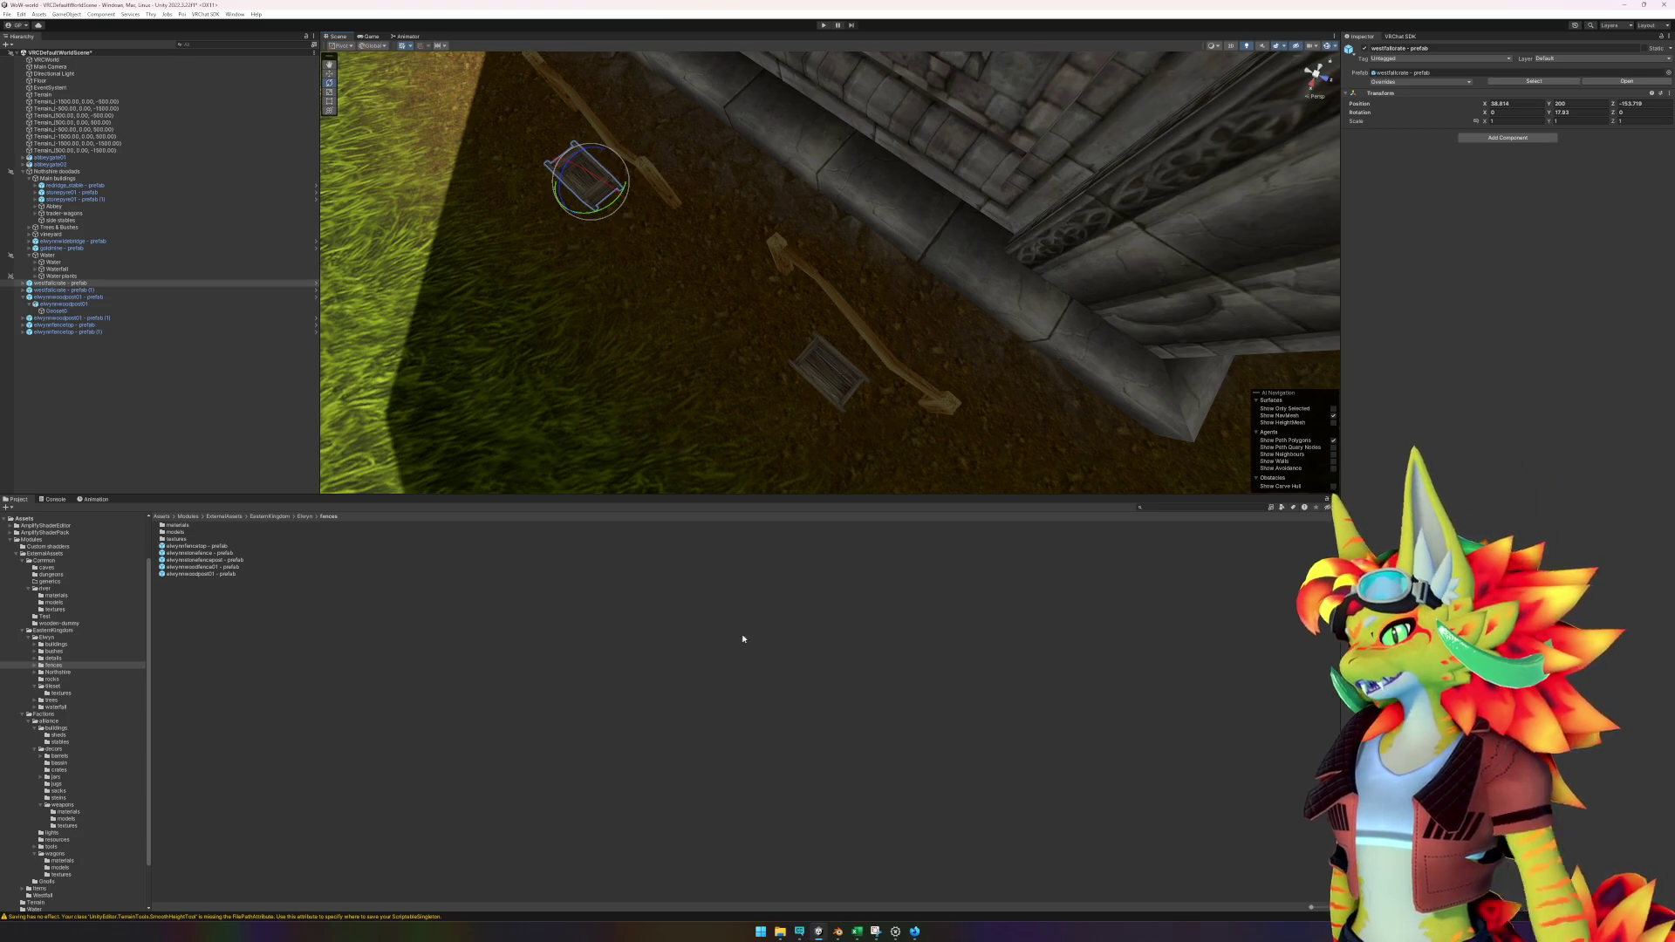
pyautogui.click(755, 755)
pyautogui.moveTo(671, 396)
pyautogui.mouseDown()
pyautogui.moveTo(796, 299)
pyautogui.moveTo(838, 310)
pyautogui.moveTo(839, 332)
pyautogui.mouseUp()
# Search the model placement sheet for 'wheel' to locate the wheelbarrow model row.
pyautogui.click(859, 933)
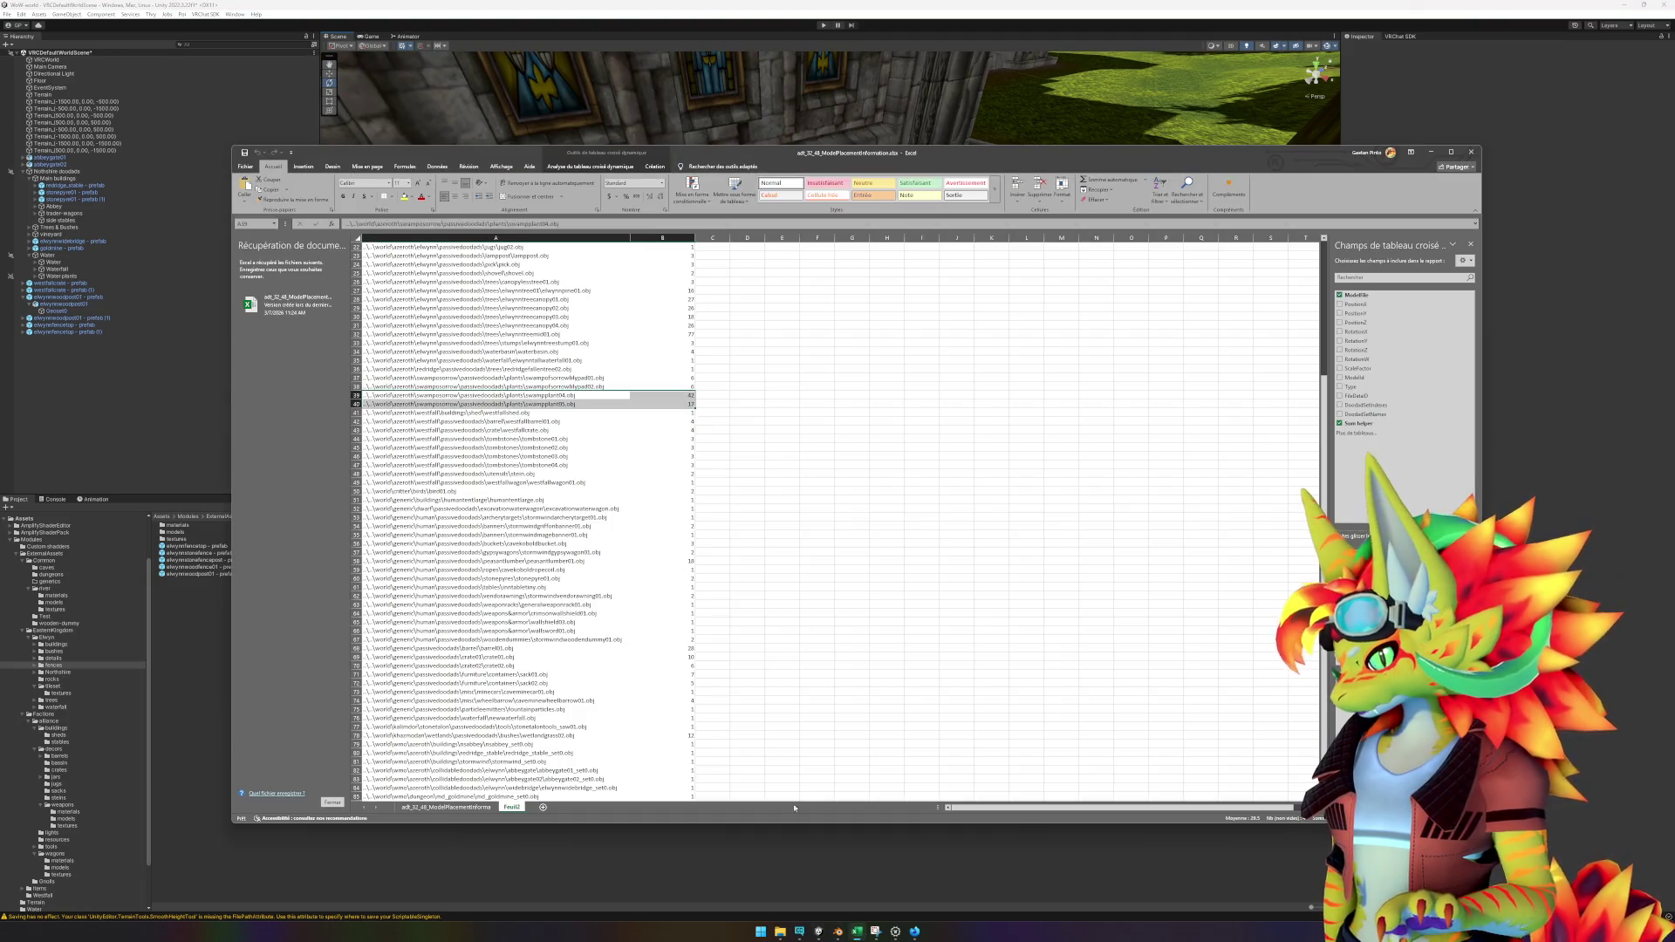
pyautogui.click(772, 599)
pyautogui.hotkey('ctrl', 'f')
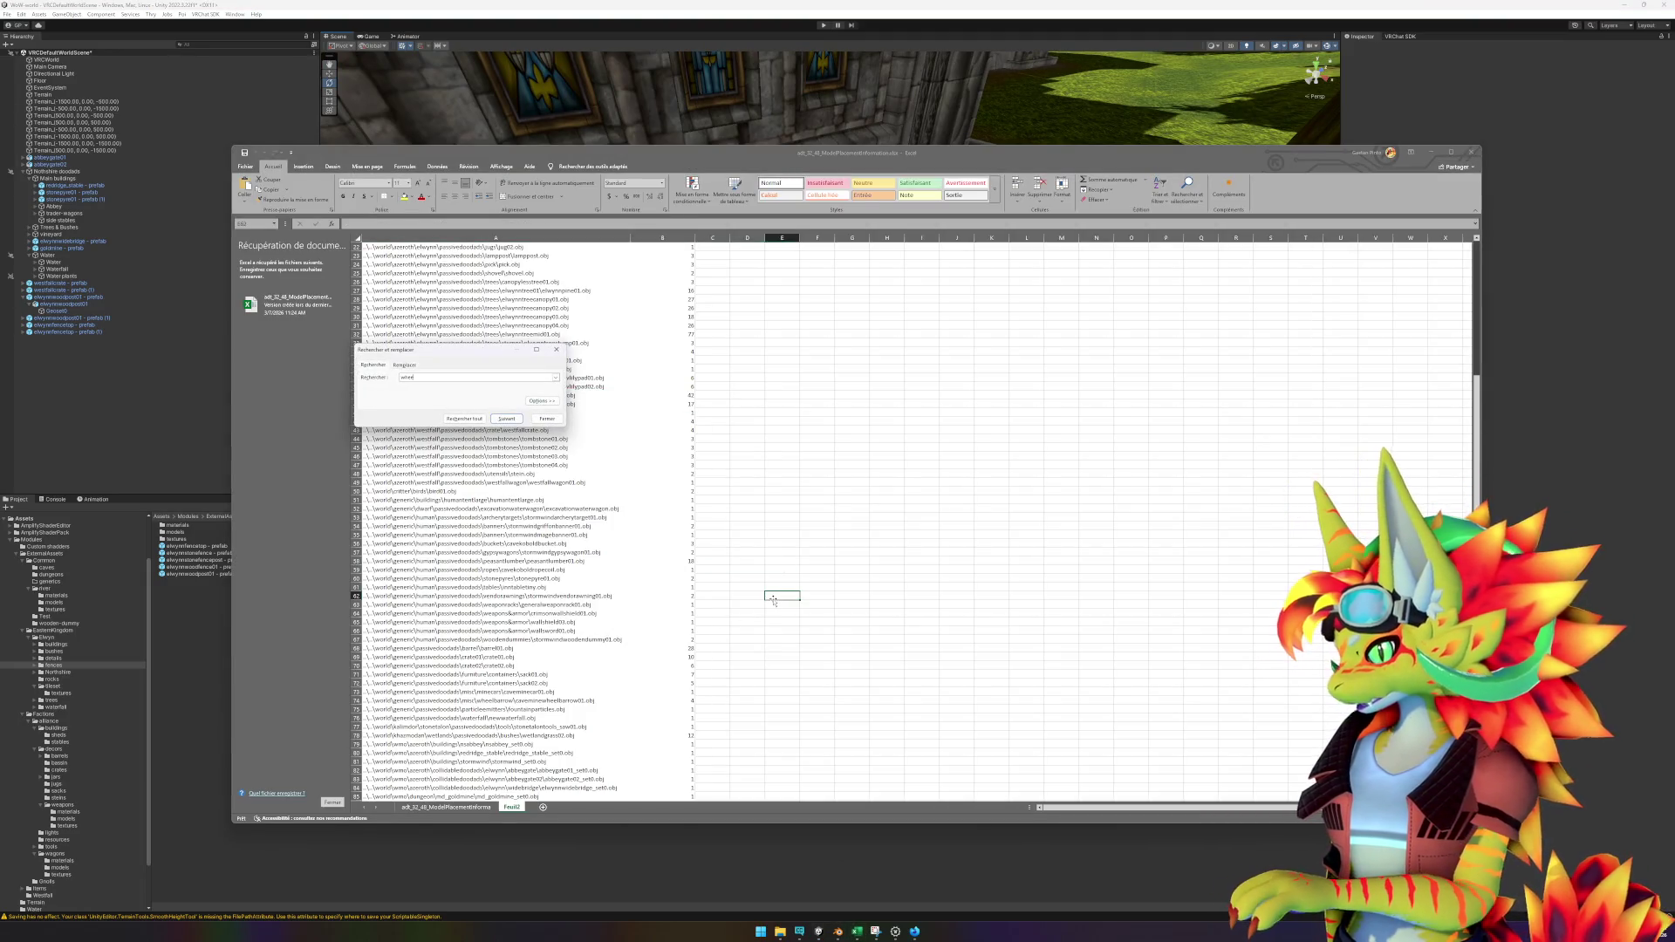
pyautogui.press('Return')
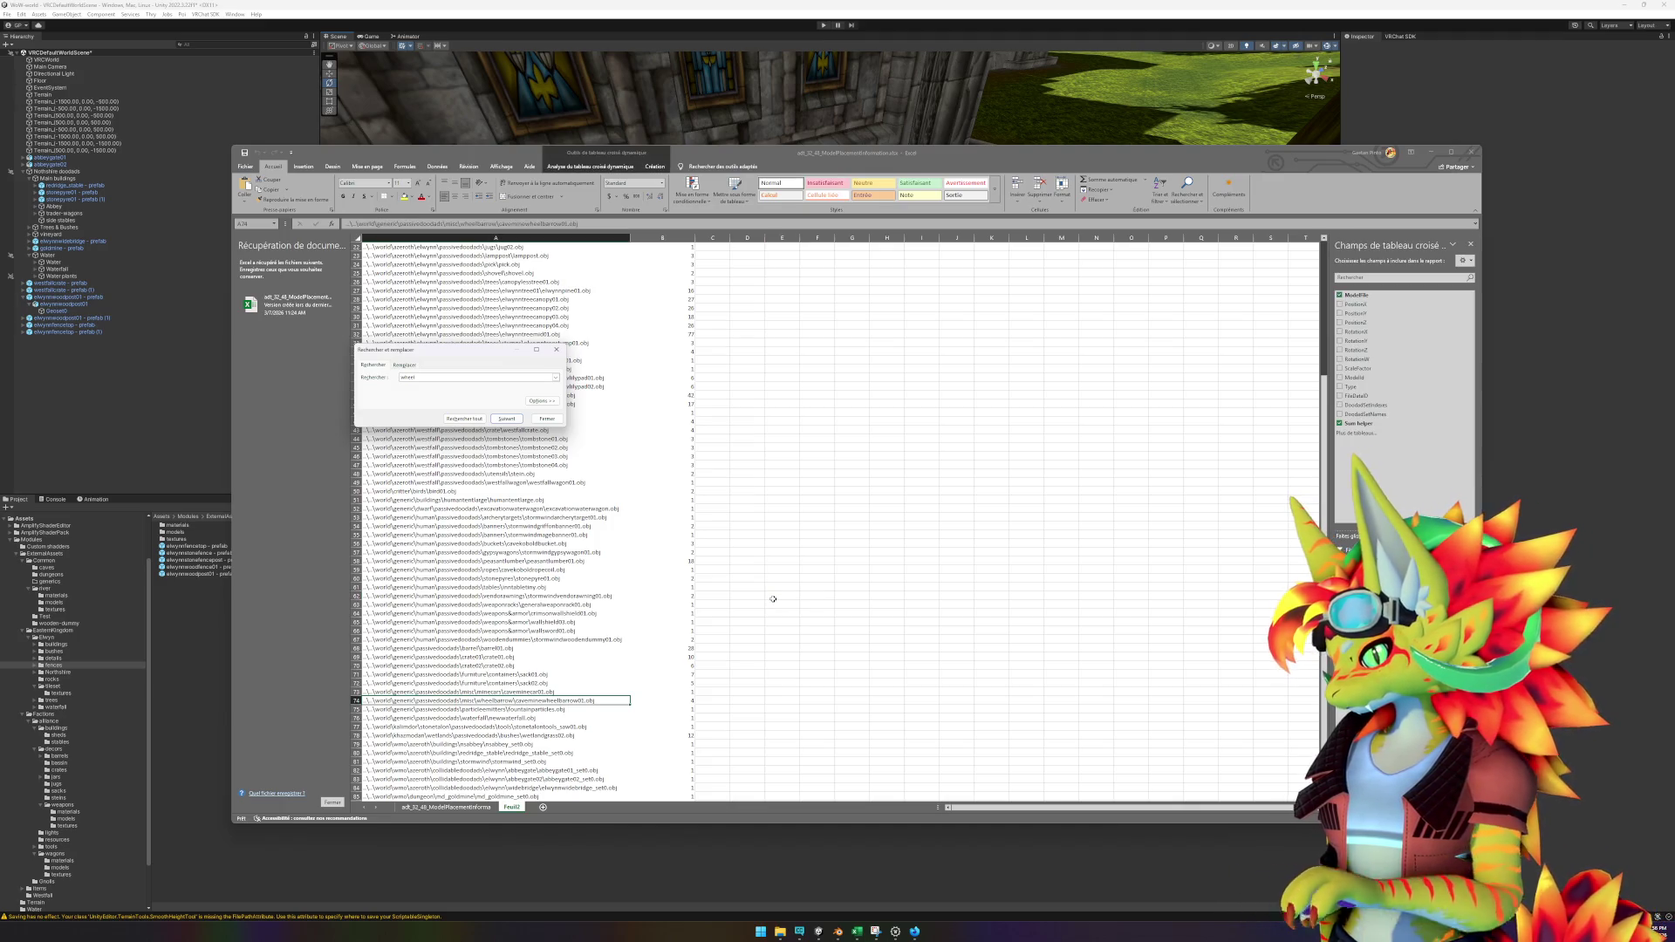
pyautogui.press('Escape')
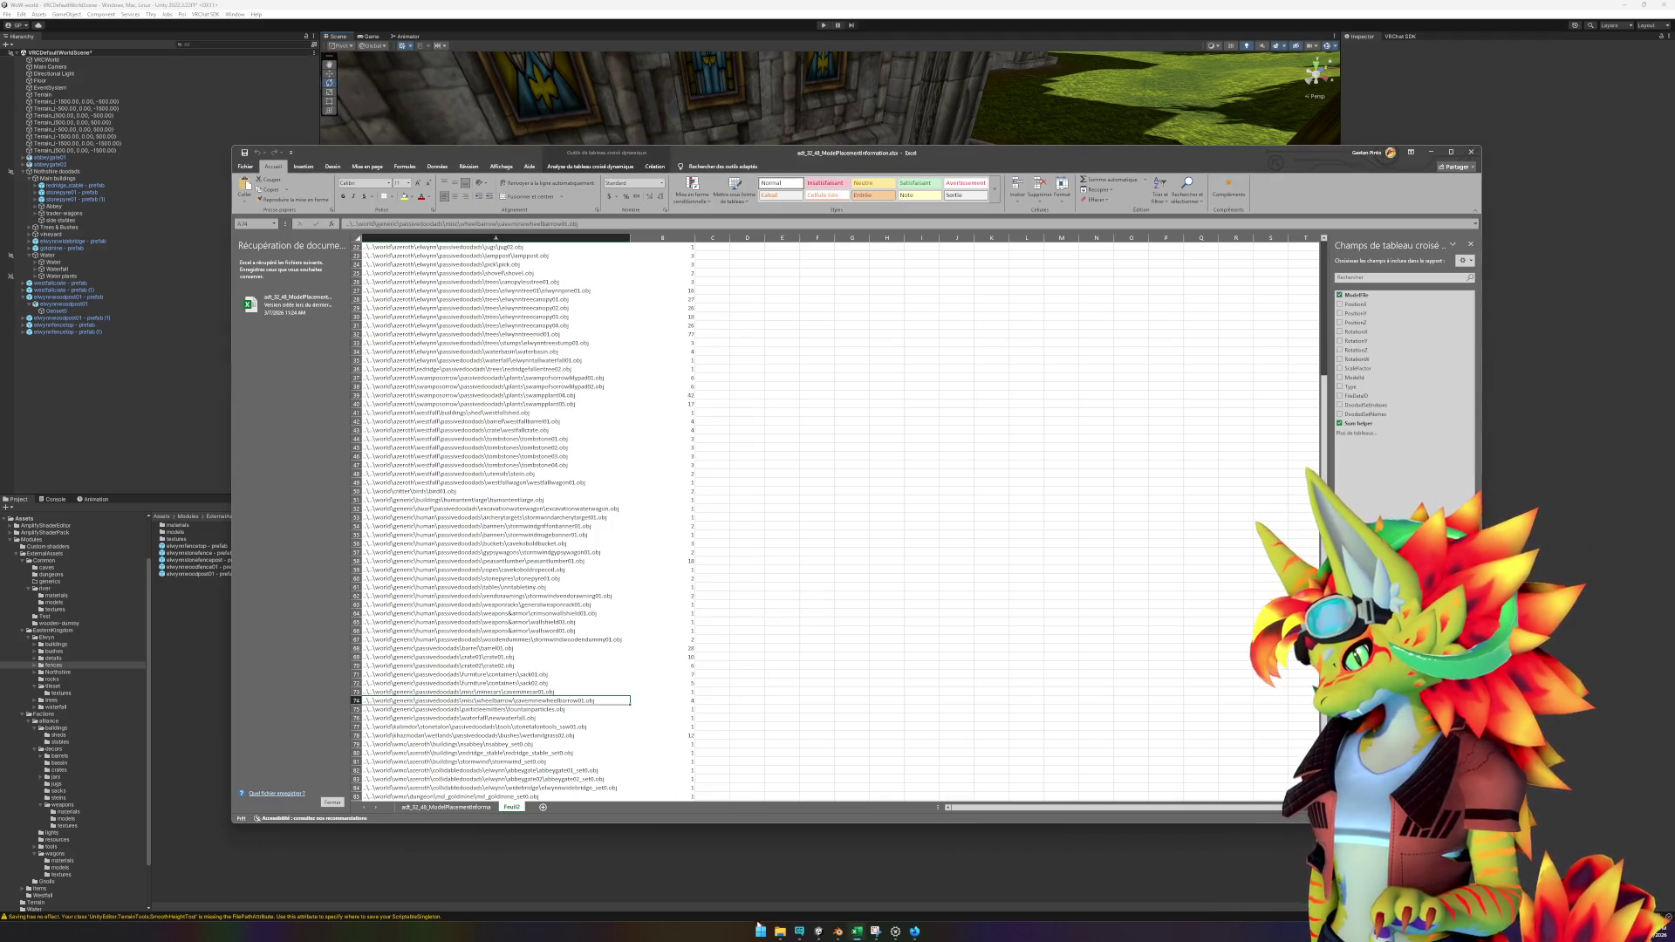
pyautogui.click(895, 931)
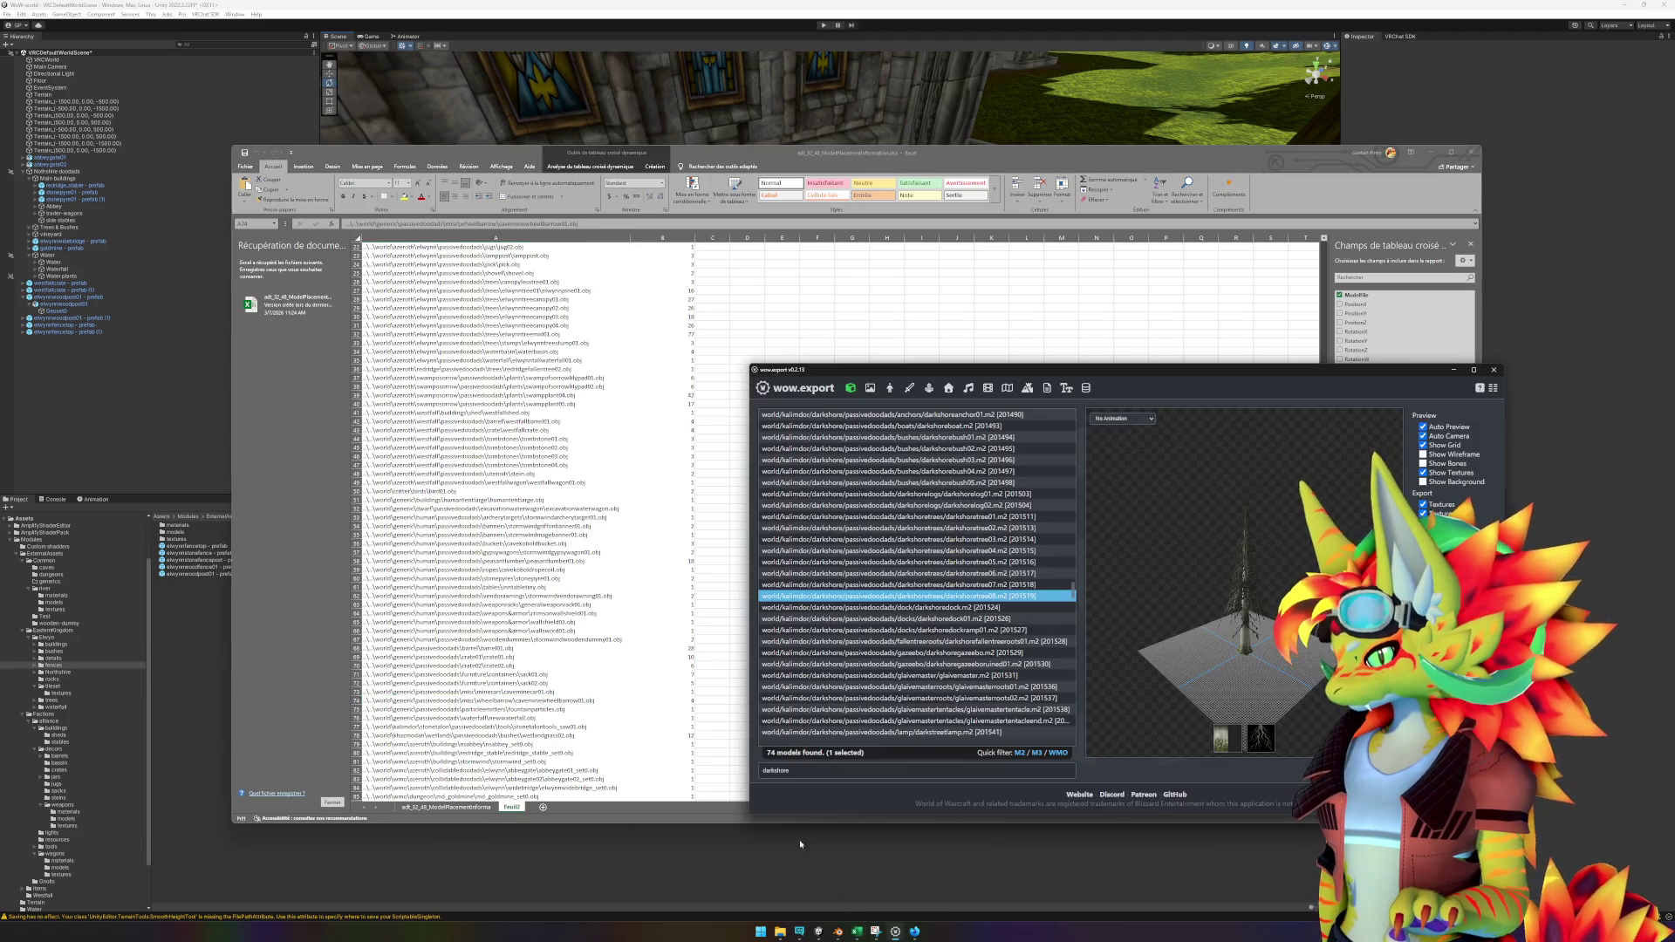
# Search wow.export for 'wheelb', preview the cave mine wheelbarrow, and export it as OBJ.
pyautogui.write('whee')
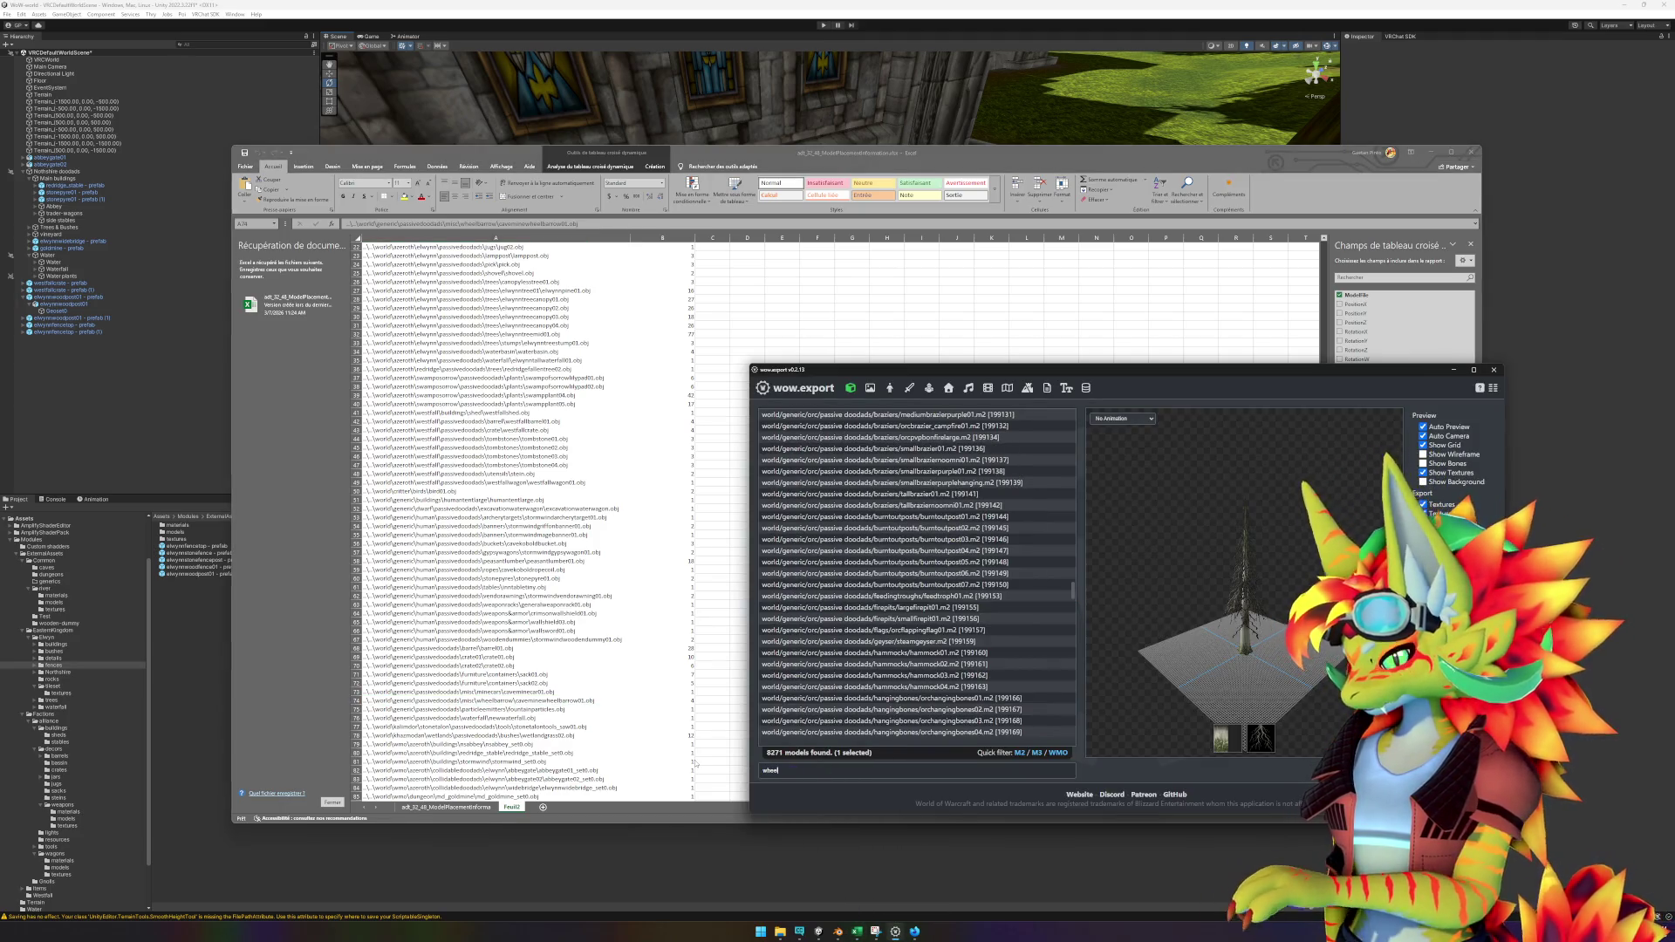
pyautogui.write('lb')
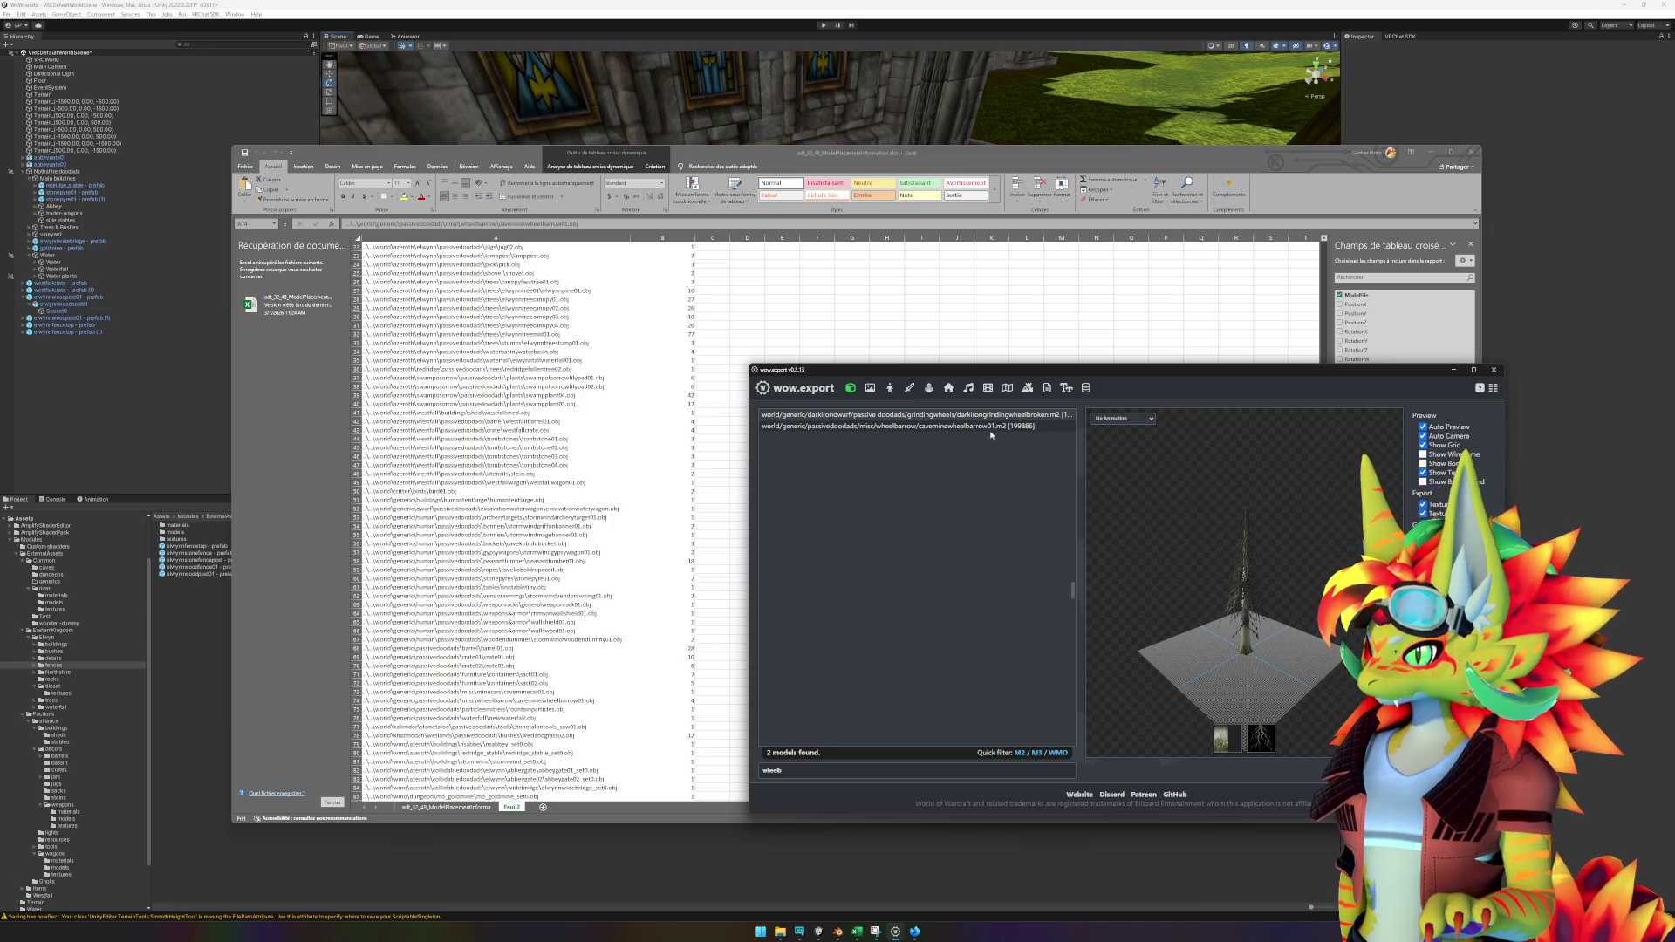
pyautogui.click(991, 430)
pyautogui.moveTo(1275, 611)
pyautogui.mouseDown()
pyautogui.moveTo(1252, 599)
pyautogui.moveTo(1325, 748)
pyautogui.mouseUp()
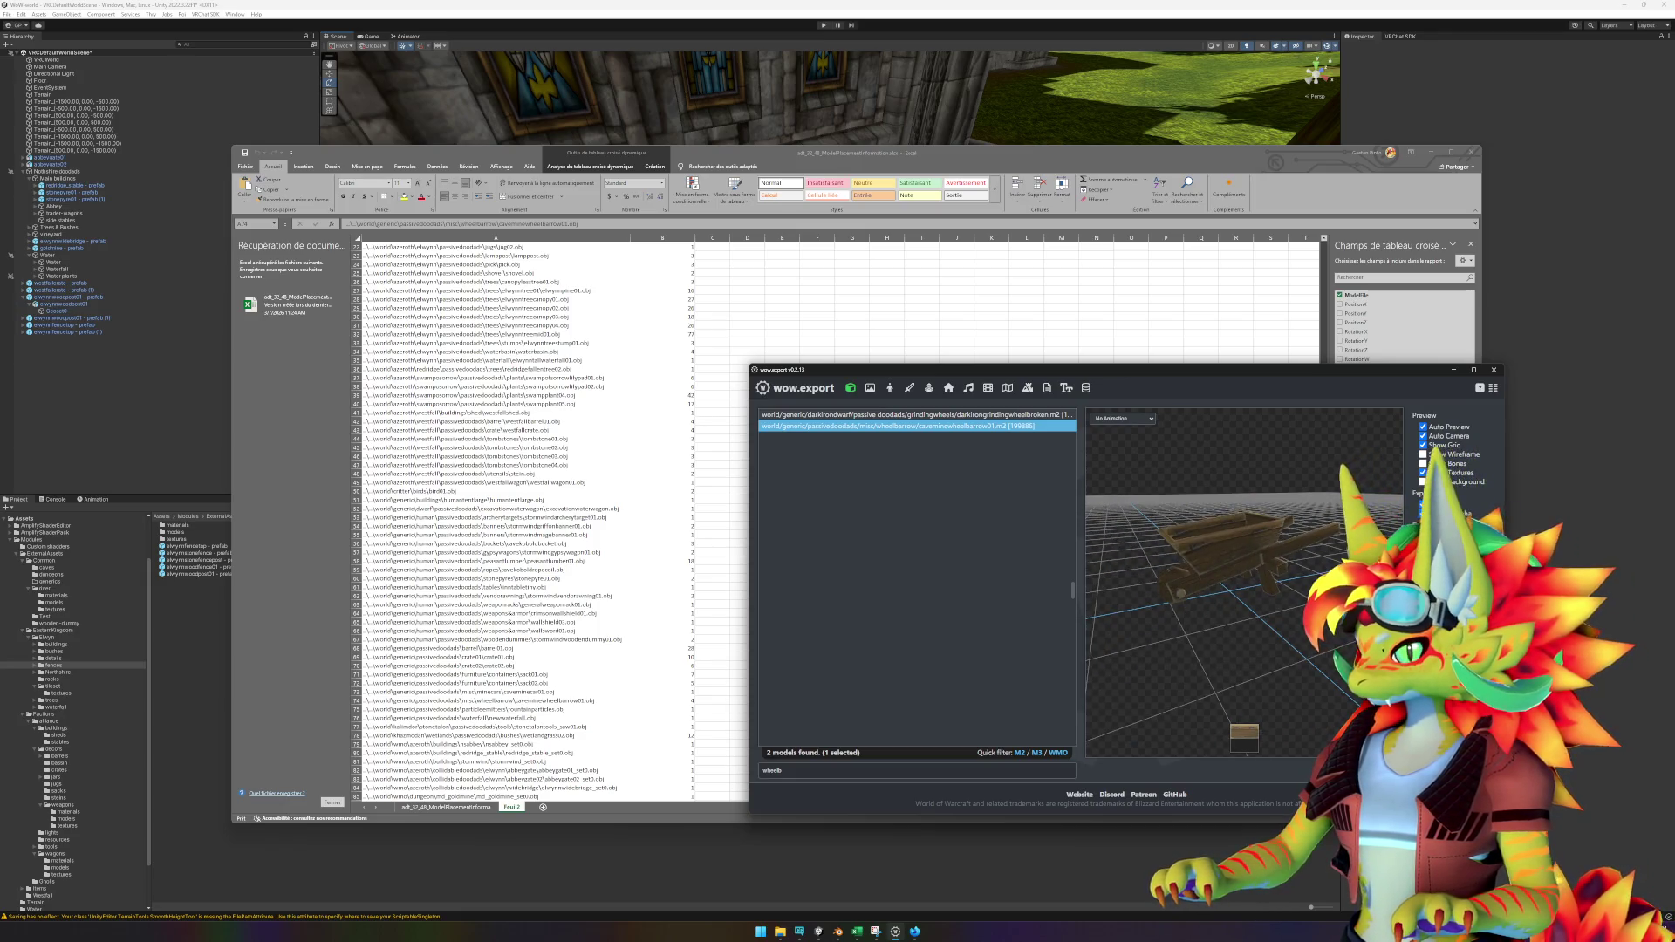
pyautogui.click(1304, 752)
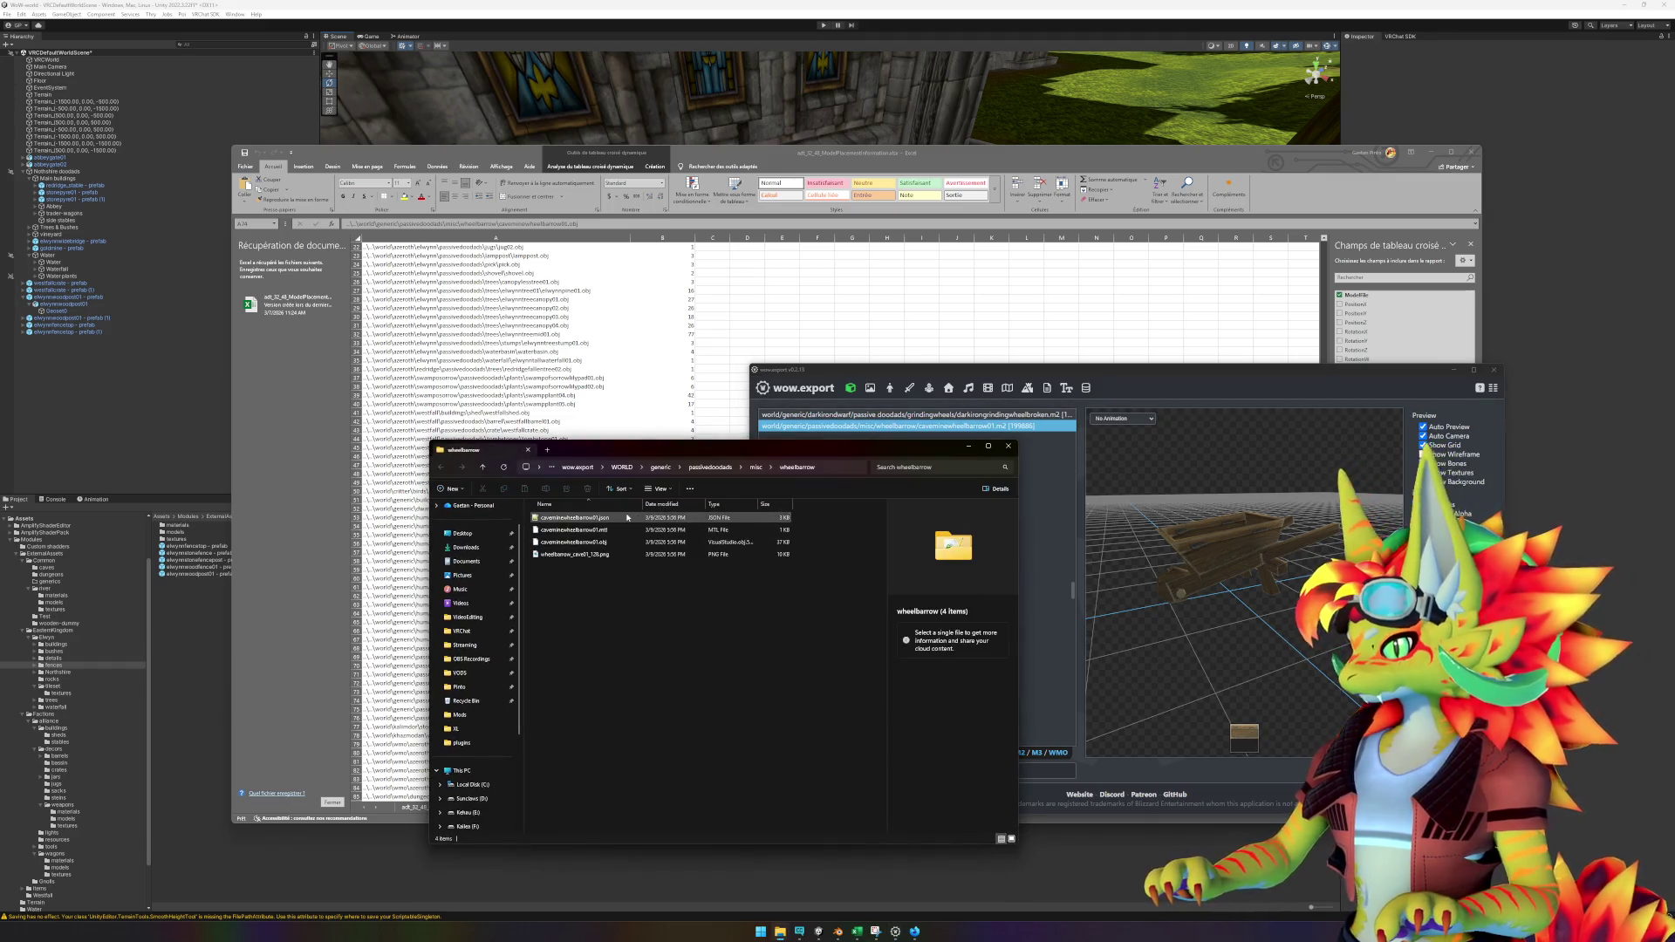
# Select all four exported files in the wheelbarrow folder, starting from the PNG texture.
pyautogui.click(610, 554)
pyautogui.keyDown('shift'); pyautogui.click(604, 520); pyautogui.keyUp('shift')
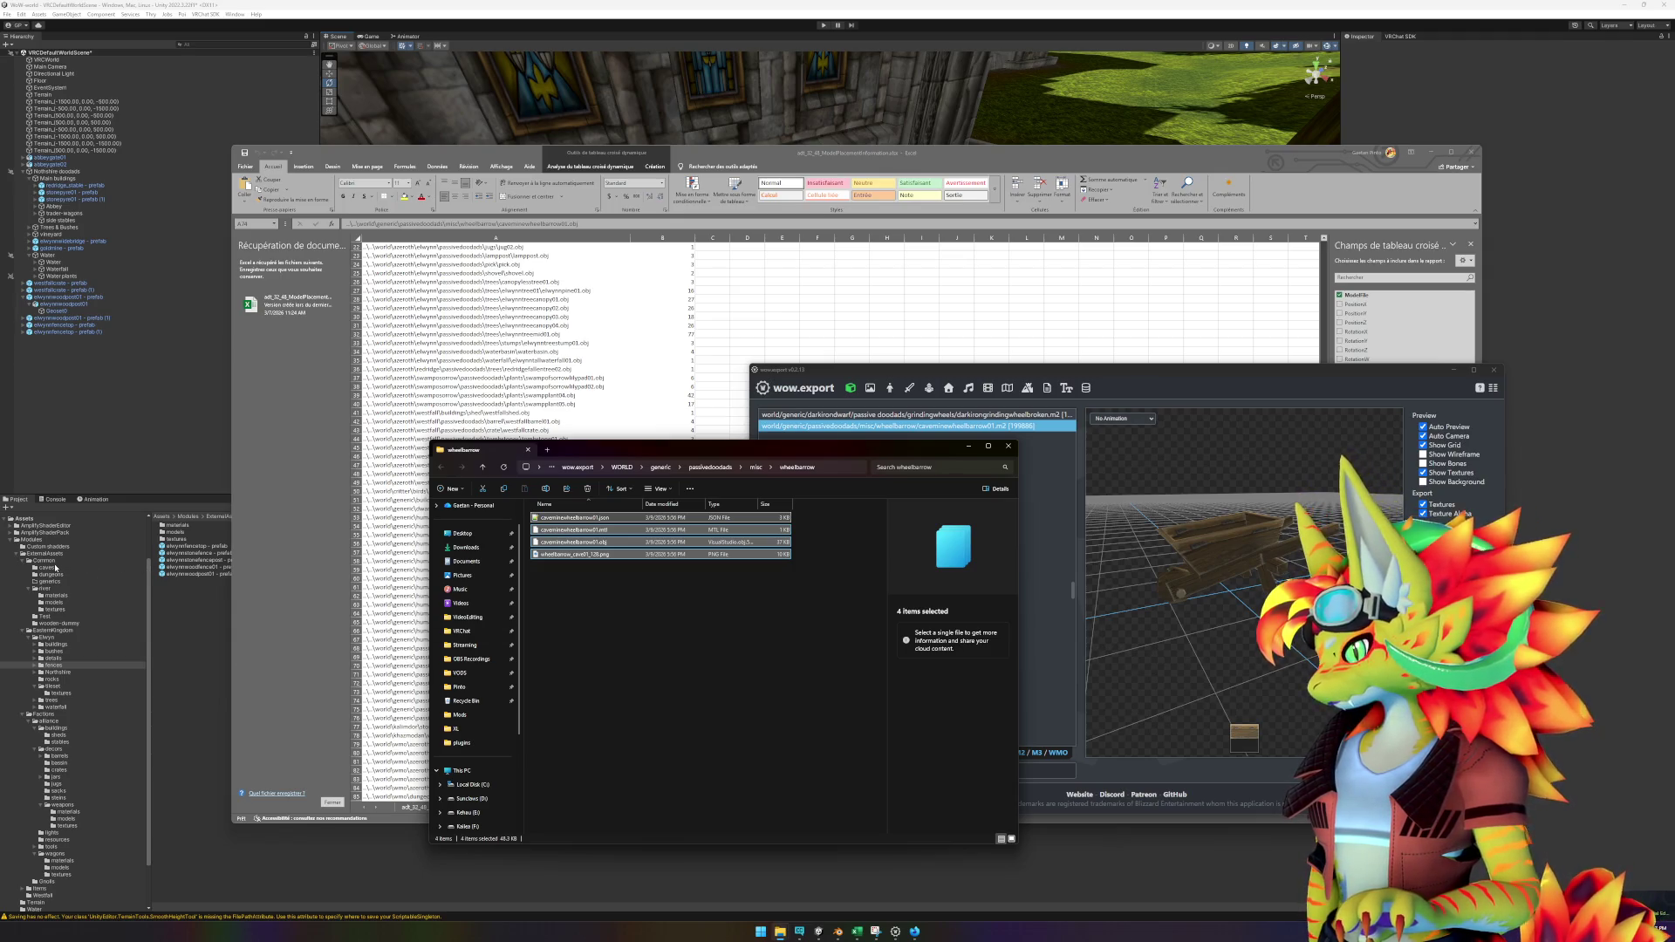
pyautogui.click(30, 590)
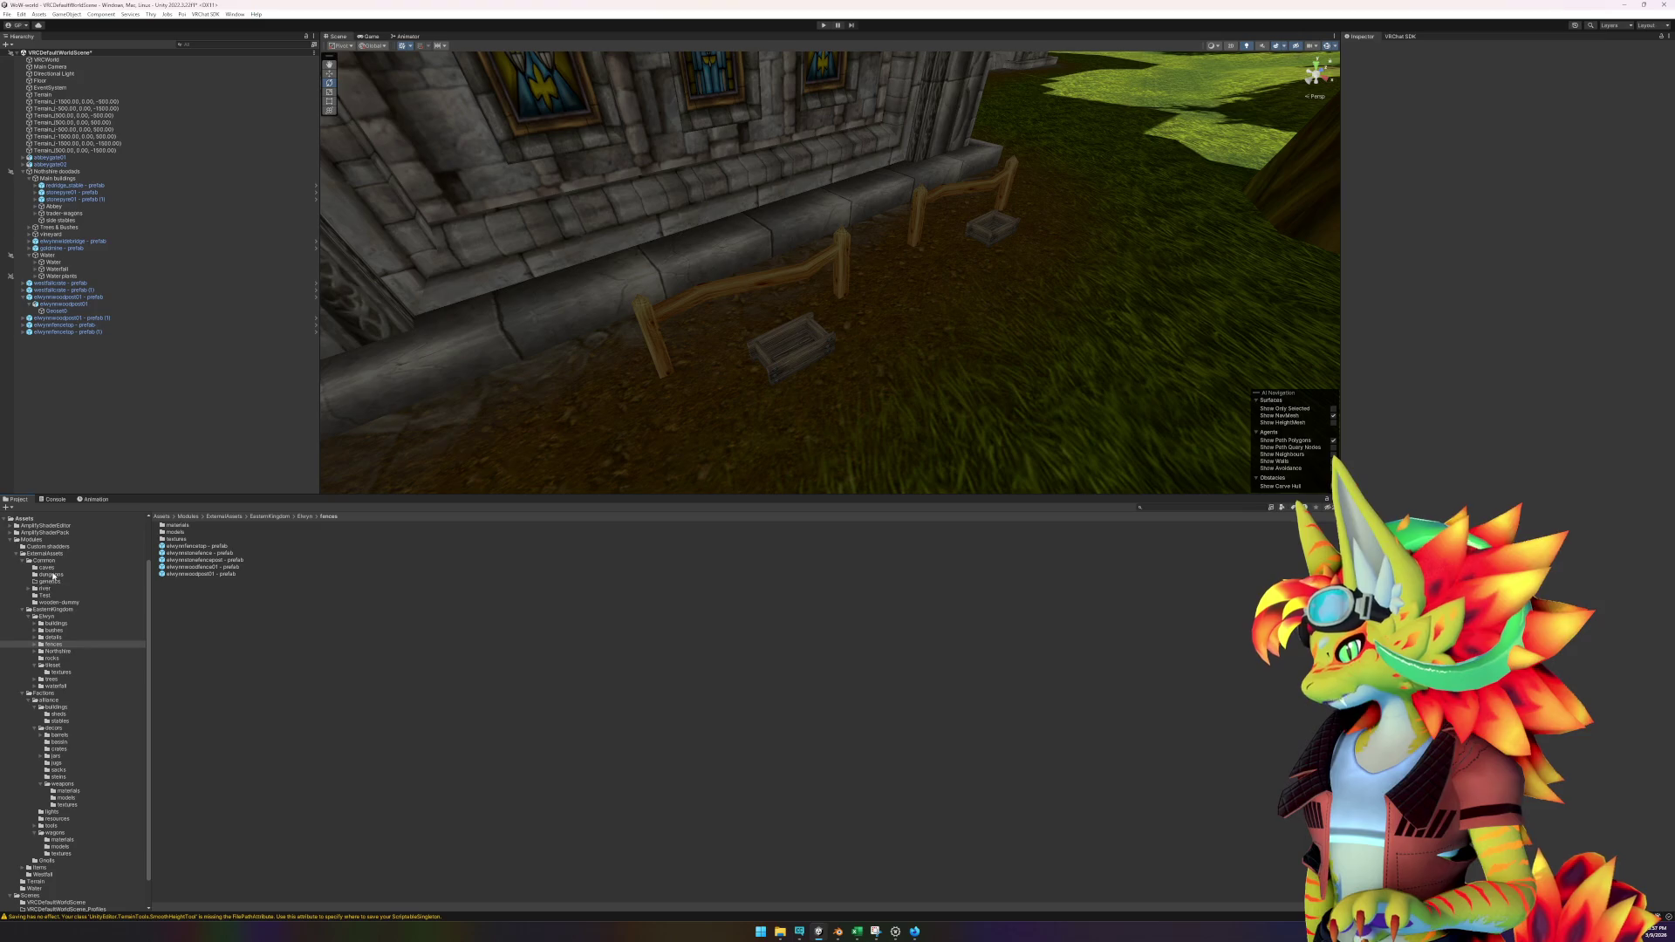
# Create a new folder named 'tools' inside the Common folder.
pyautogui.rightClick(49, 563)
pyautogui.moveTo(87, 565)
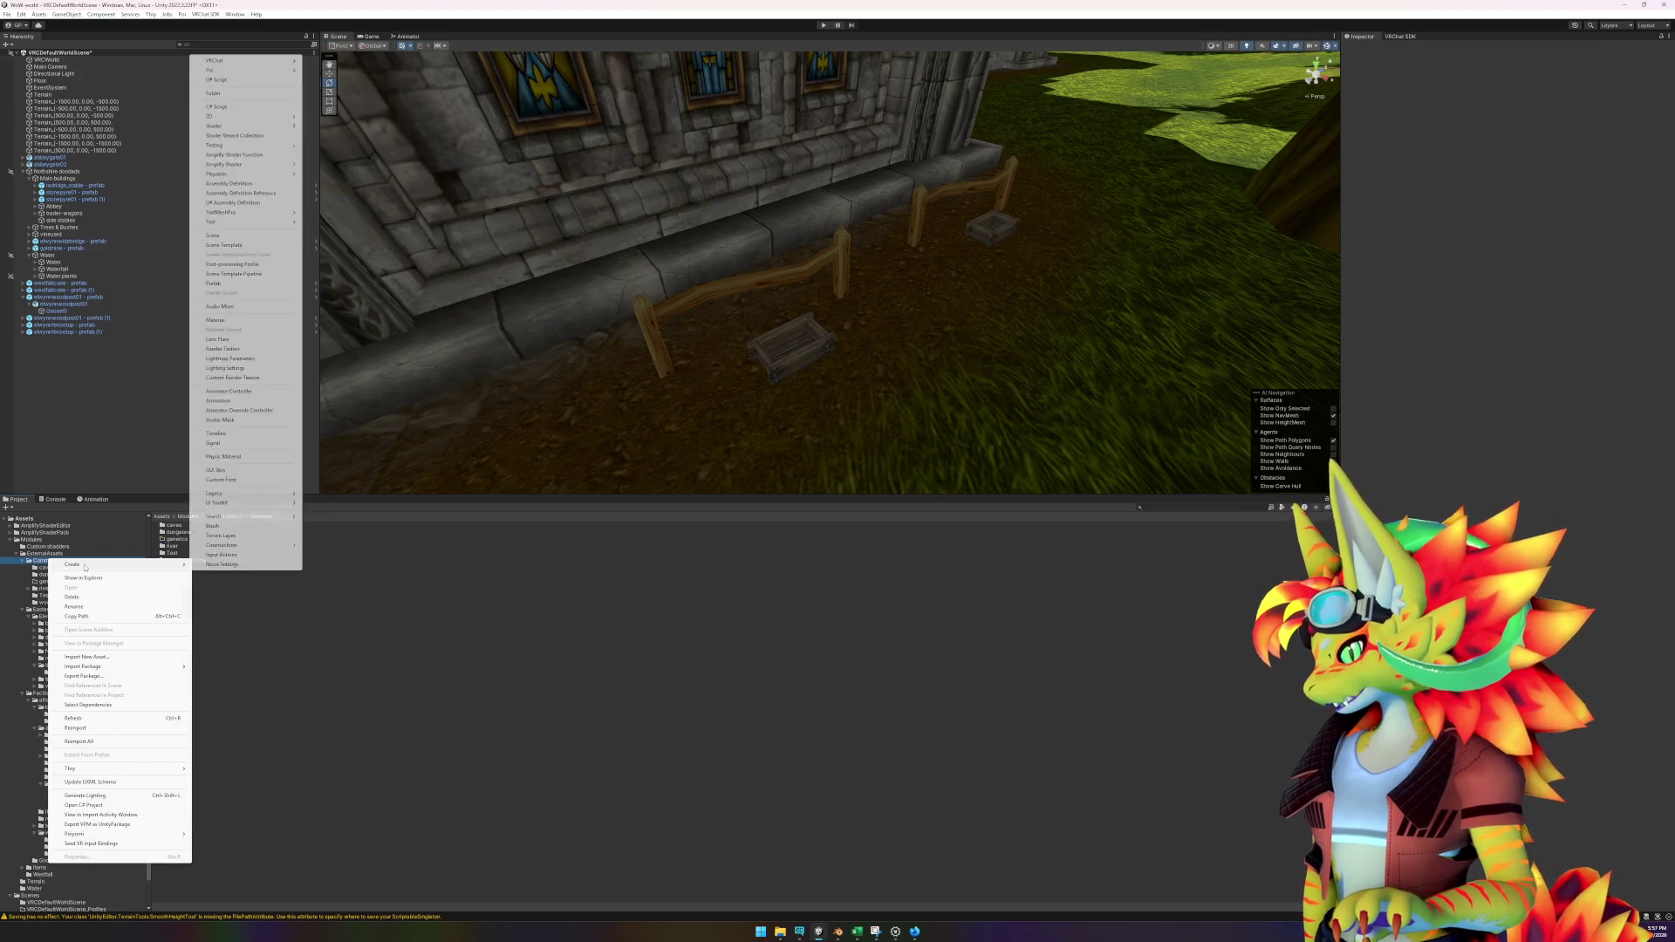
pyautogui.click(235, 94)
pyautogui.write('tools')
pyautogui.press('Return')
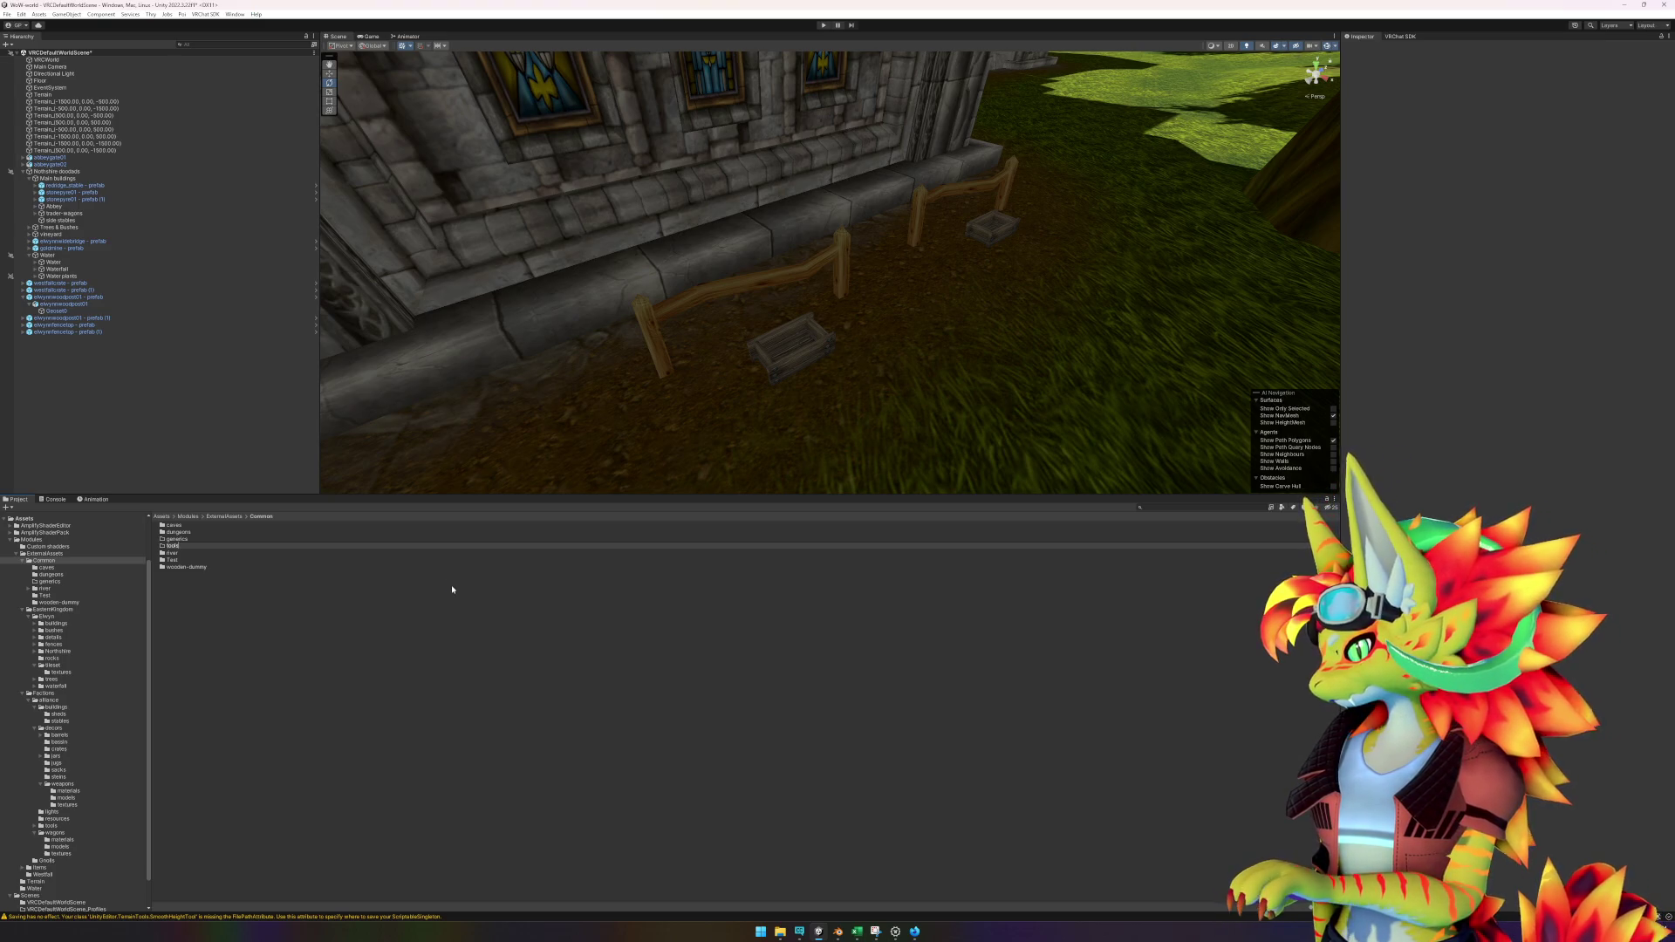
pyautogui.press('Return')
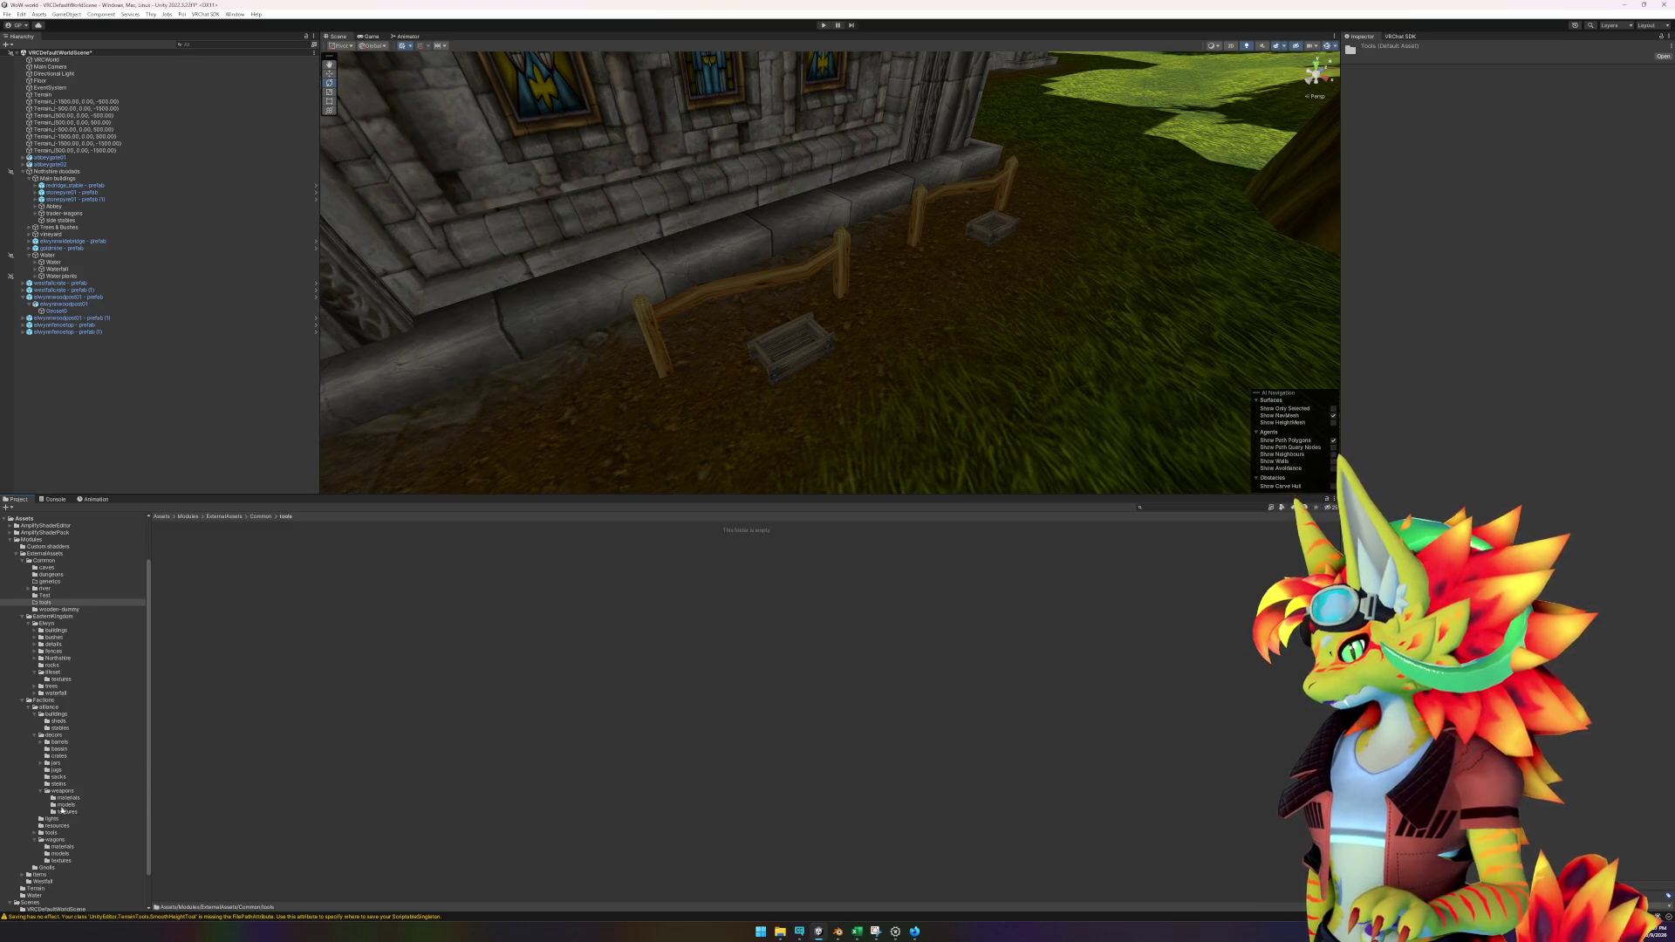
# Delete the empty Common tools folder and use the alliance tools folder instead.
pyautogui.click(52, 833)
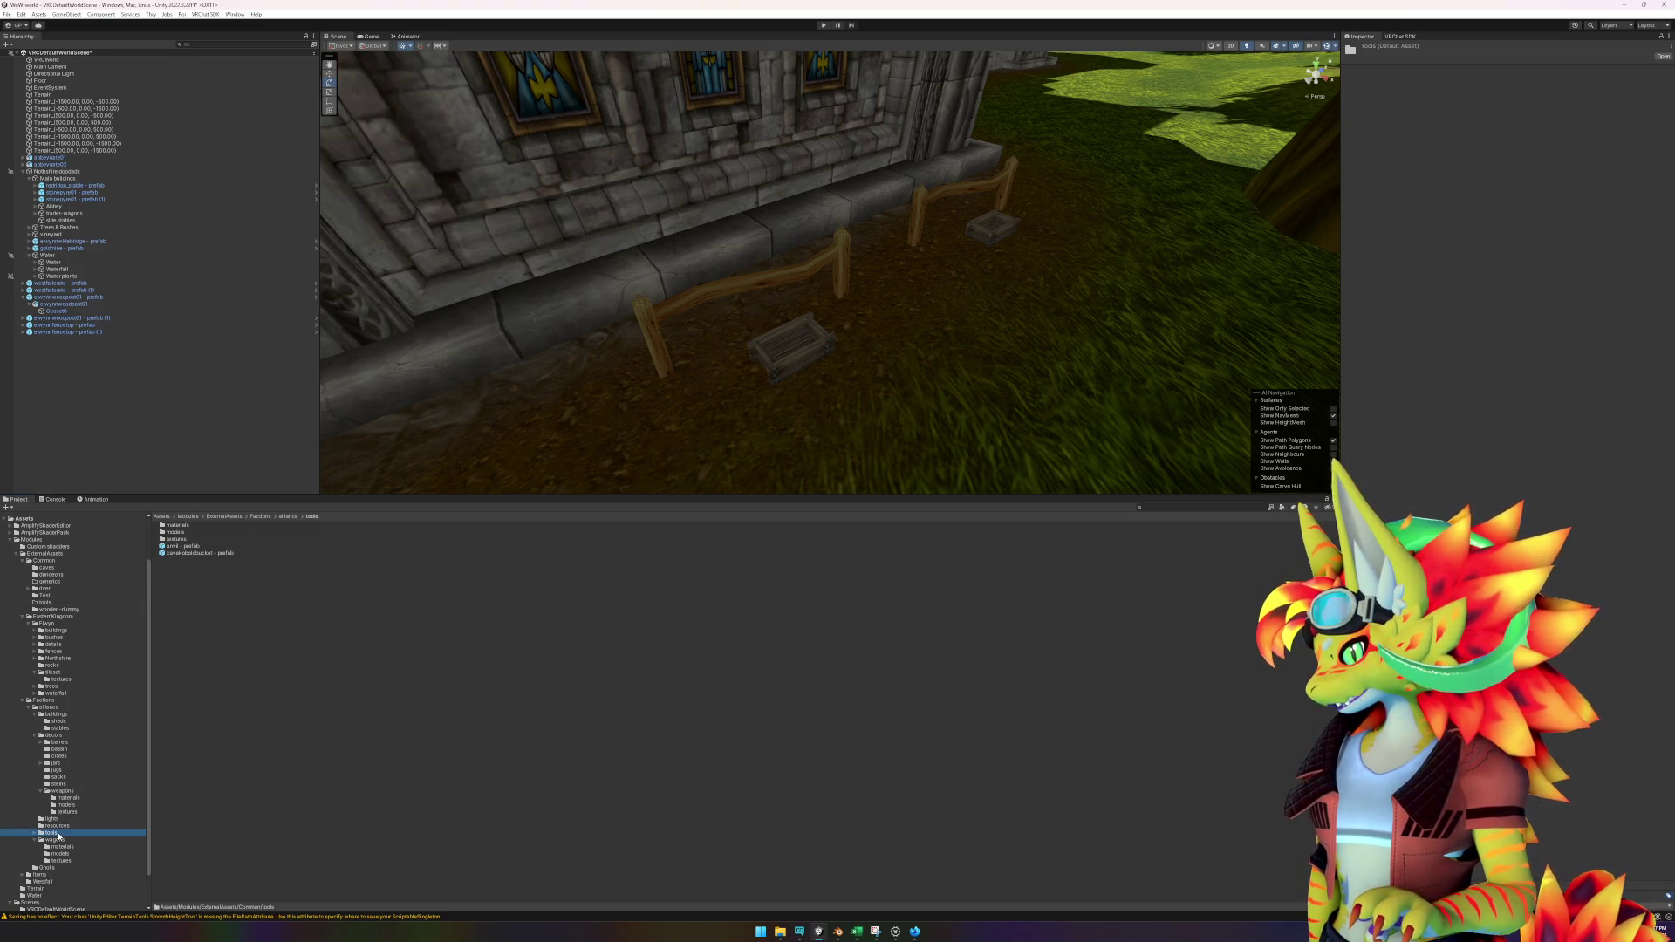
pyautogui.click(46, 603)
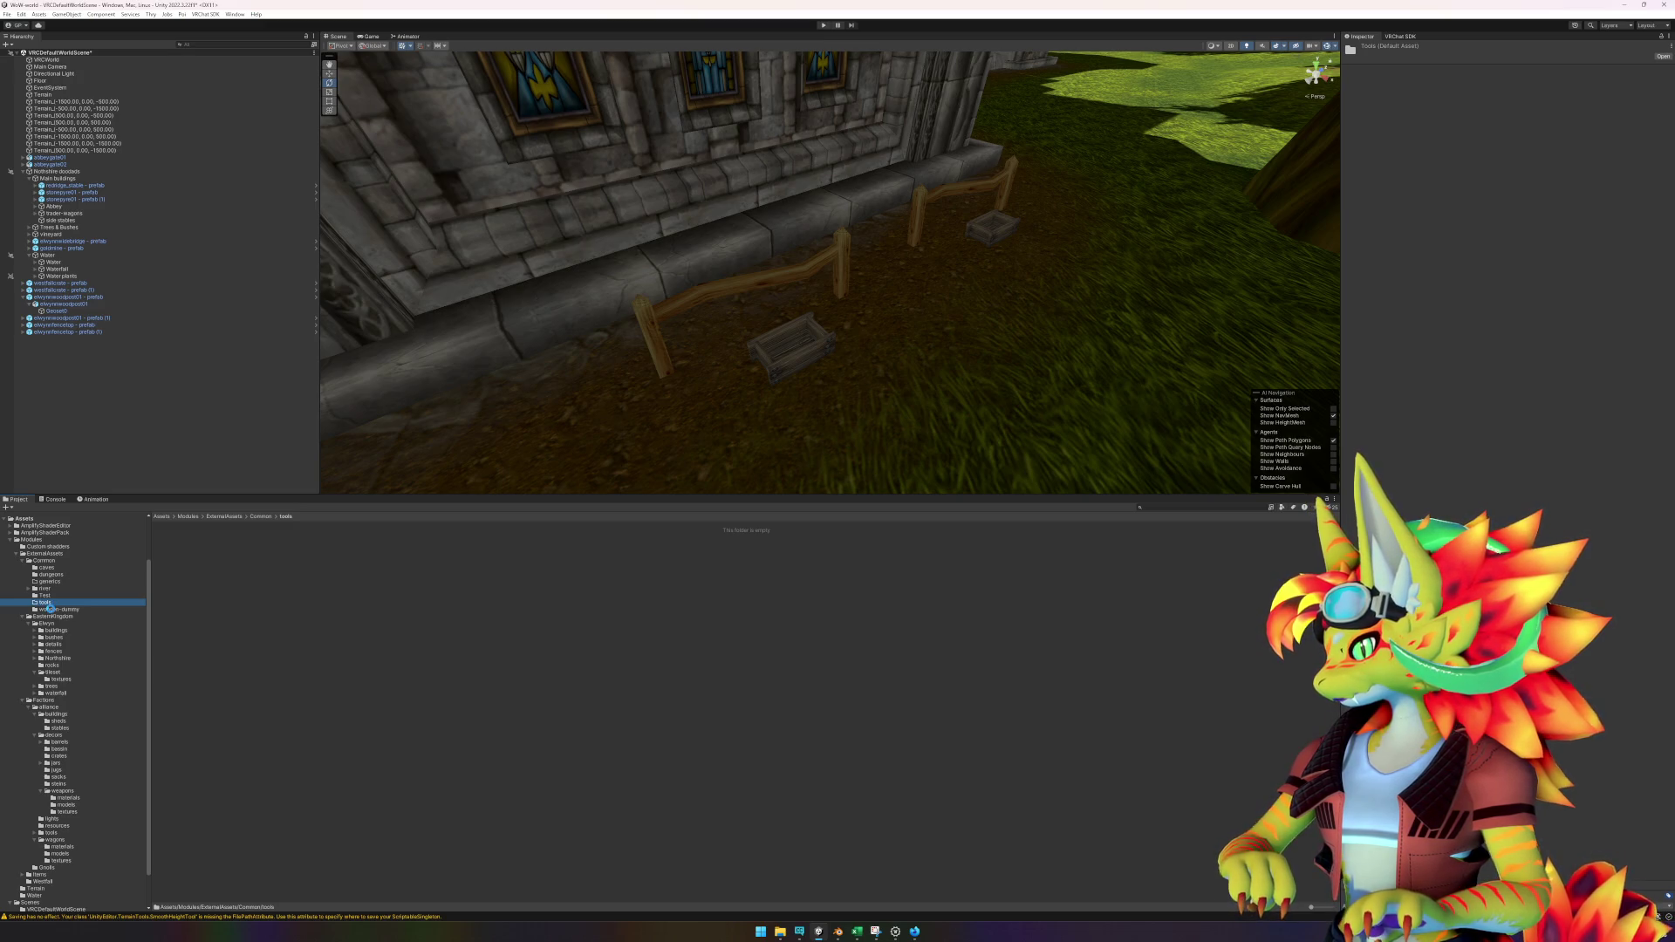
pyautogui.hotkey('shift', 'Delete')
pyautogui.click(51, 609)
pyautogui.click(53, 826)
# Import the three wheelbarrow files into alliance tools and move them into its models folder.
pyautogui.moveTo(881, 935)
pyautogui.moveTo(777, 935)
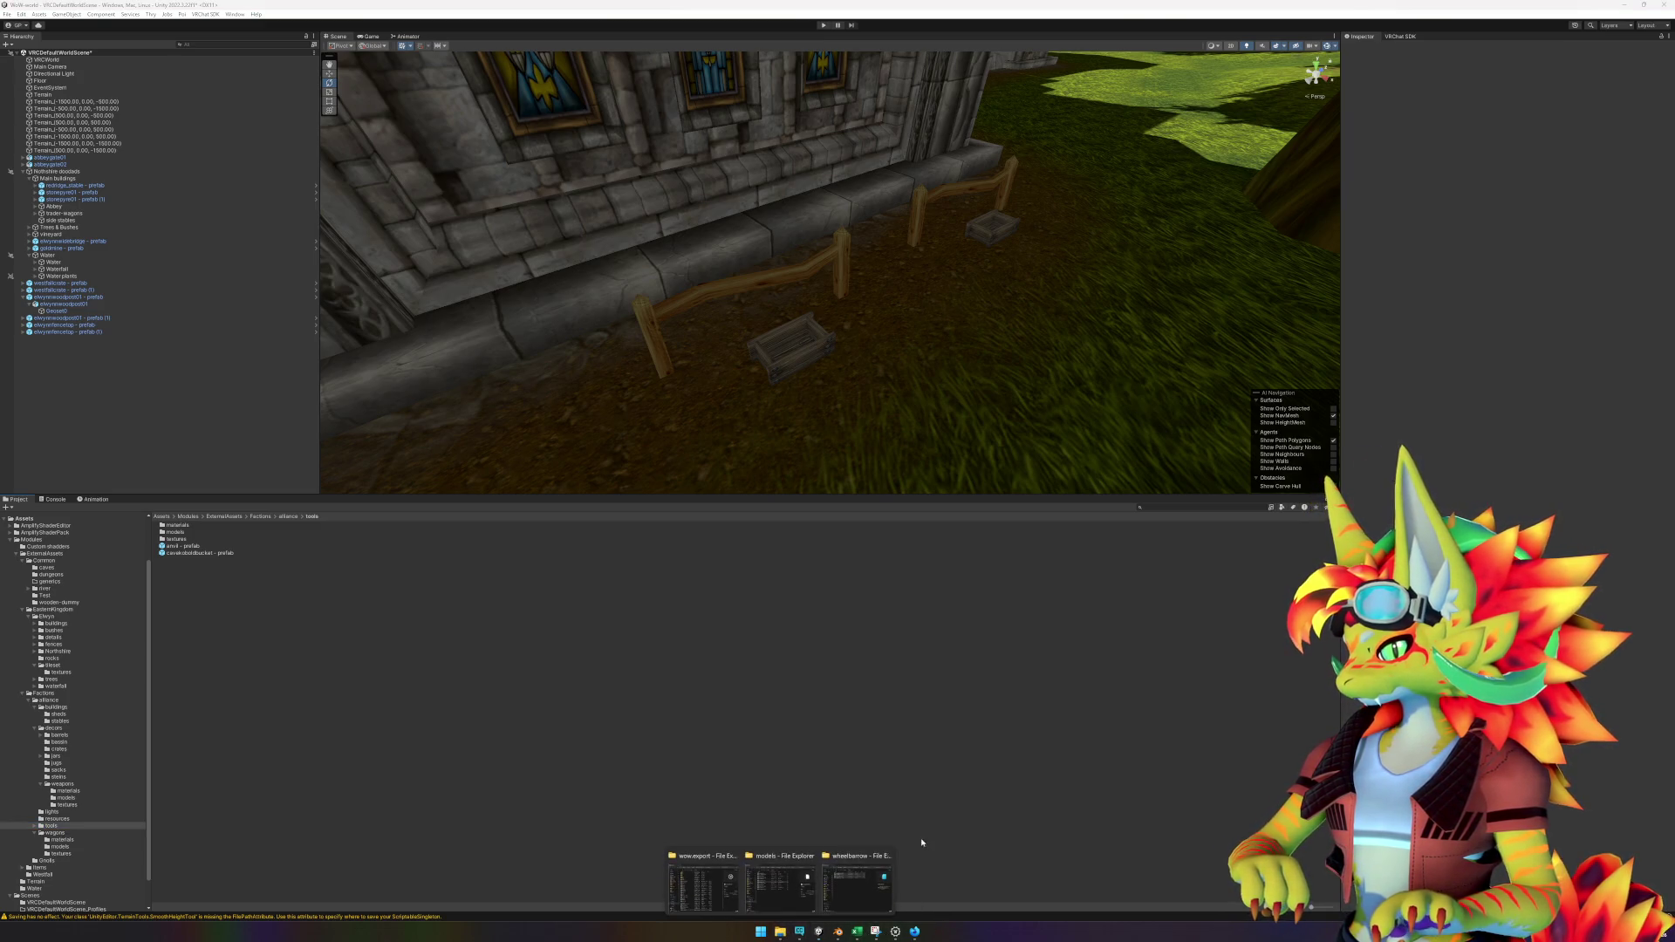
pyautogui.click(864, 881)
pyautogui.moveTo(576, 554)
pyautogui.mouseDown()
pyautogui.moveTo(471, 650)
pyautogui.moveTo(348, 689)
pyautogui.mouseUp()
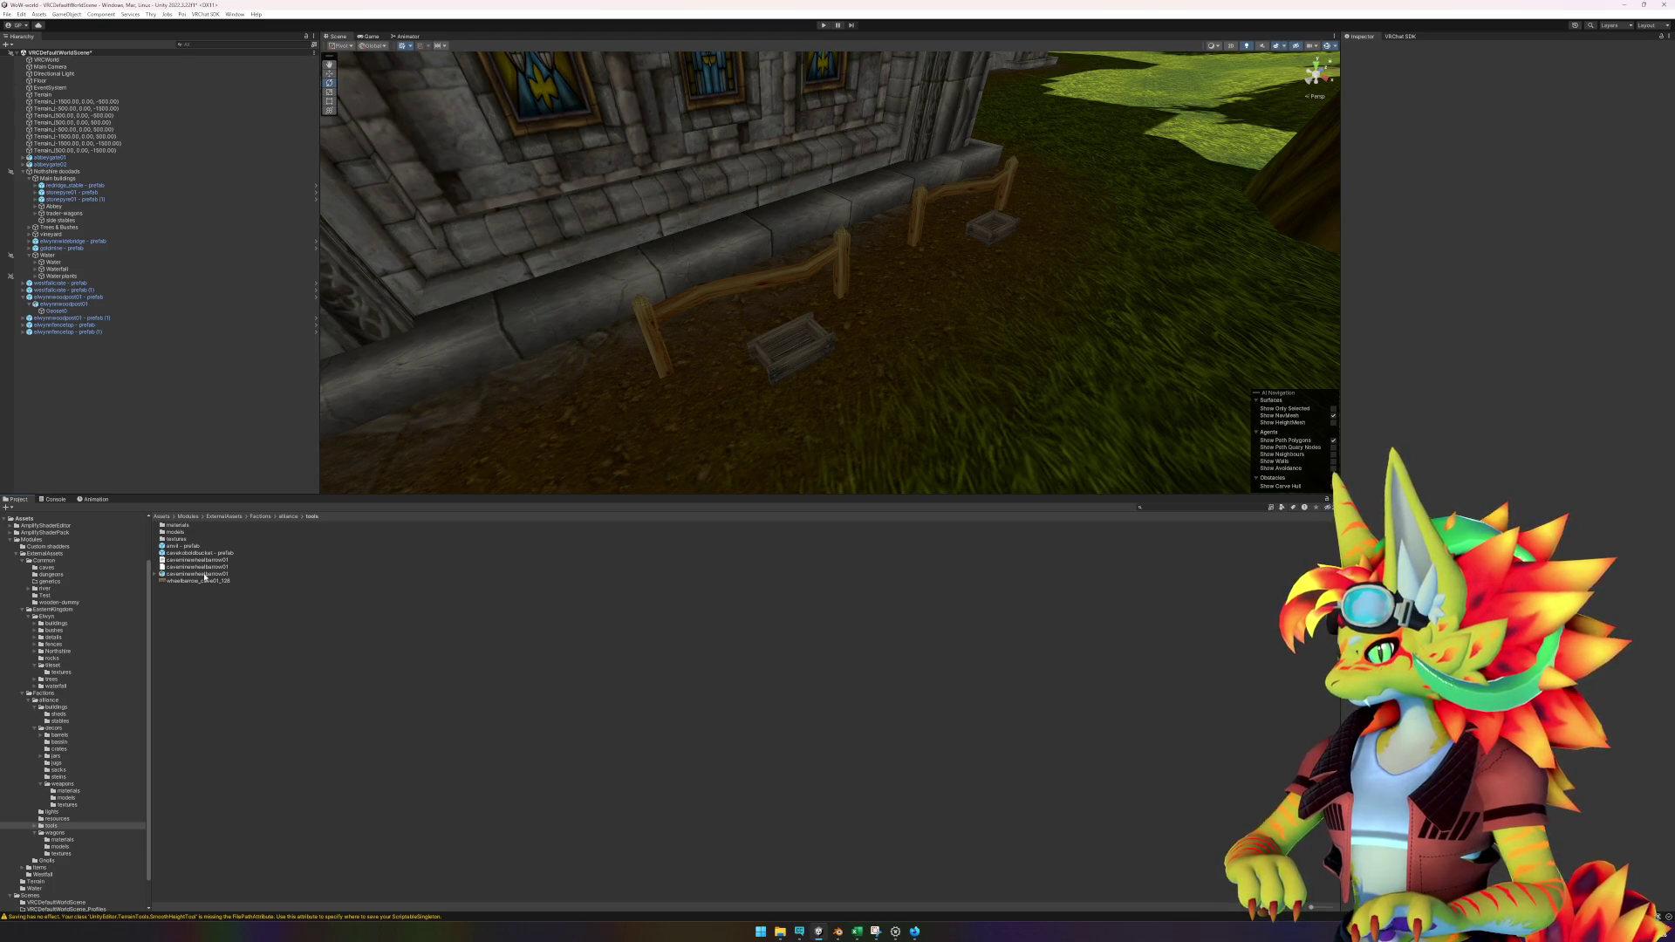
pyautogui.click(204, 574)
pyautogui.keyDown('shift'); pyautogui.click(199, 560); pyautogui.keyUp('shift')
pyautogui.moveTo(199, 560)
pyautogui.mouseDown()
pyautogui.moveTo(182, 527)
pyautogui.moveTo(185, 542)
pyautogui.moveTo(629, 453)
pyautogui.mouseUp()
# Move the placed wheelbarrow along the church wall, nudging it slightly left.
pyautogui.doubleClick(184, 533)
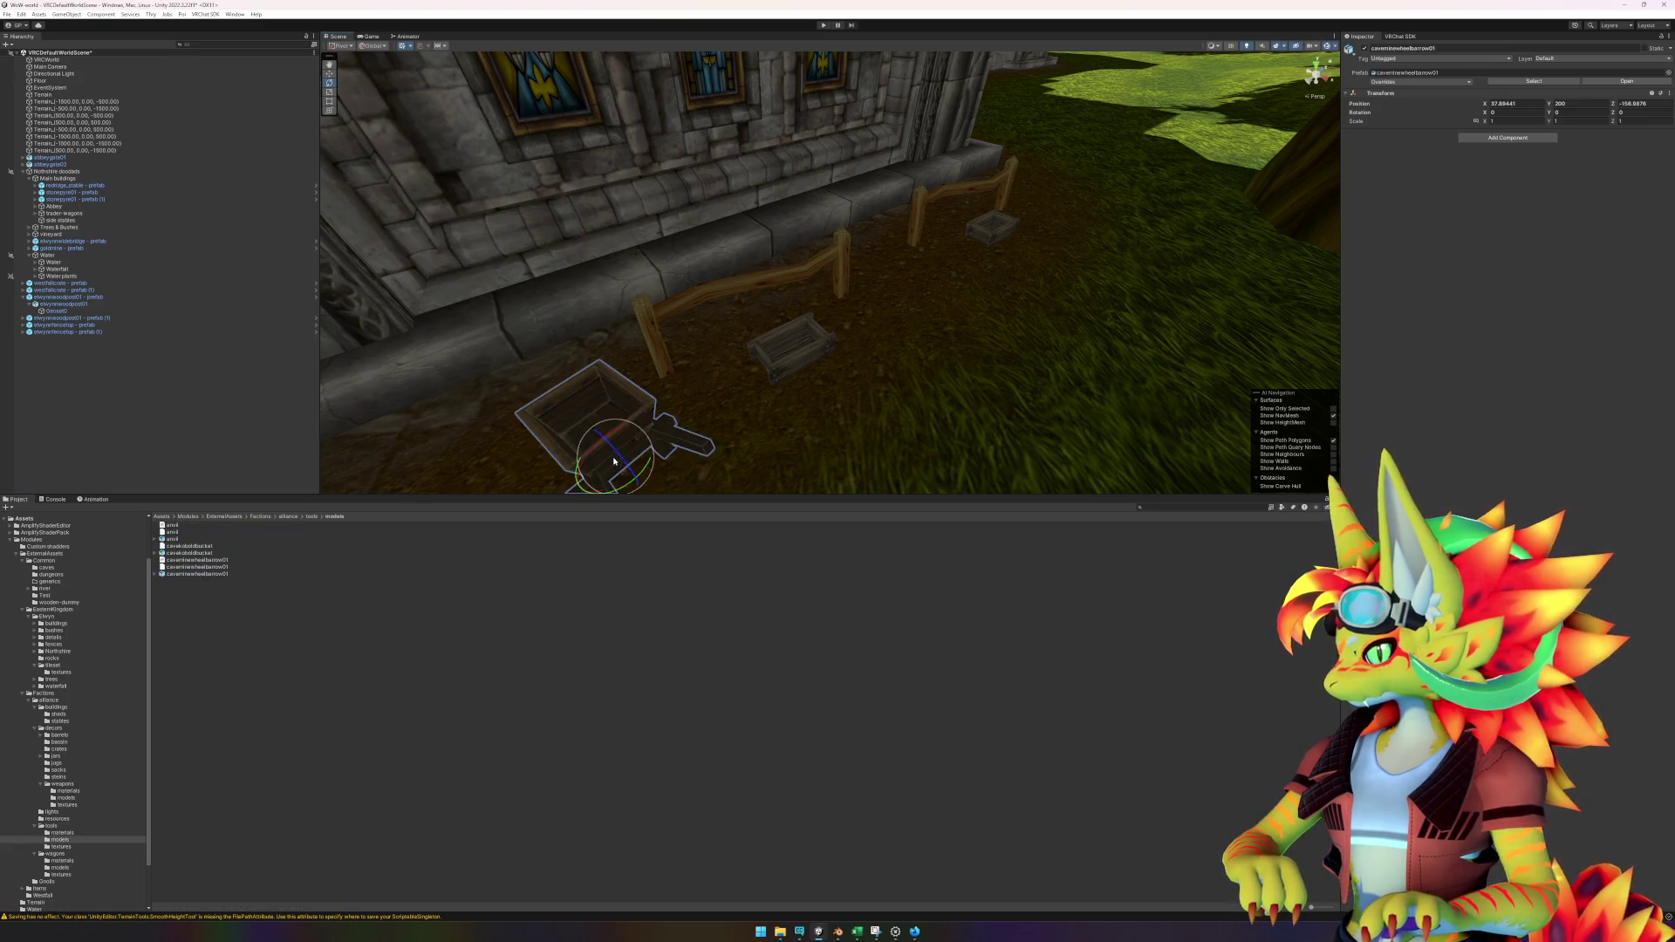
pyautogui.press('f')
pyautogui.press('w')
pyautogui.moveTo(880, 303)
pyautogui.mouseDown()
pyautogui.moveTo(768, 391)
pyautogui.moveTo(758, 420)
pyautogui.mouseUp()
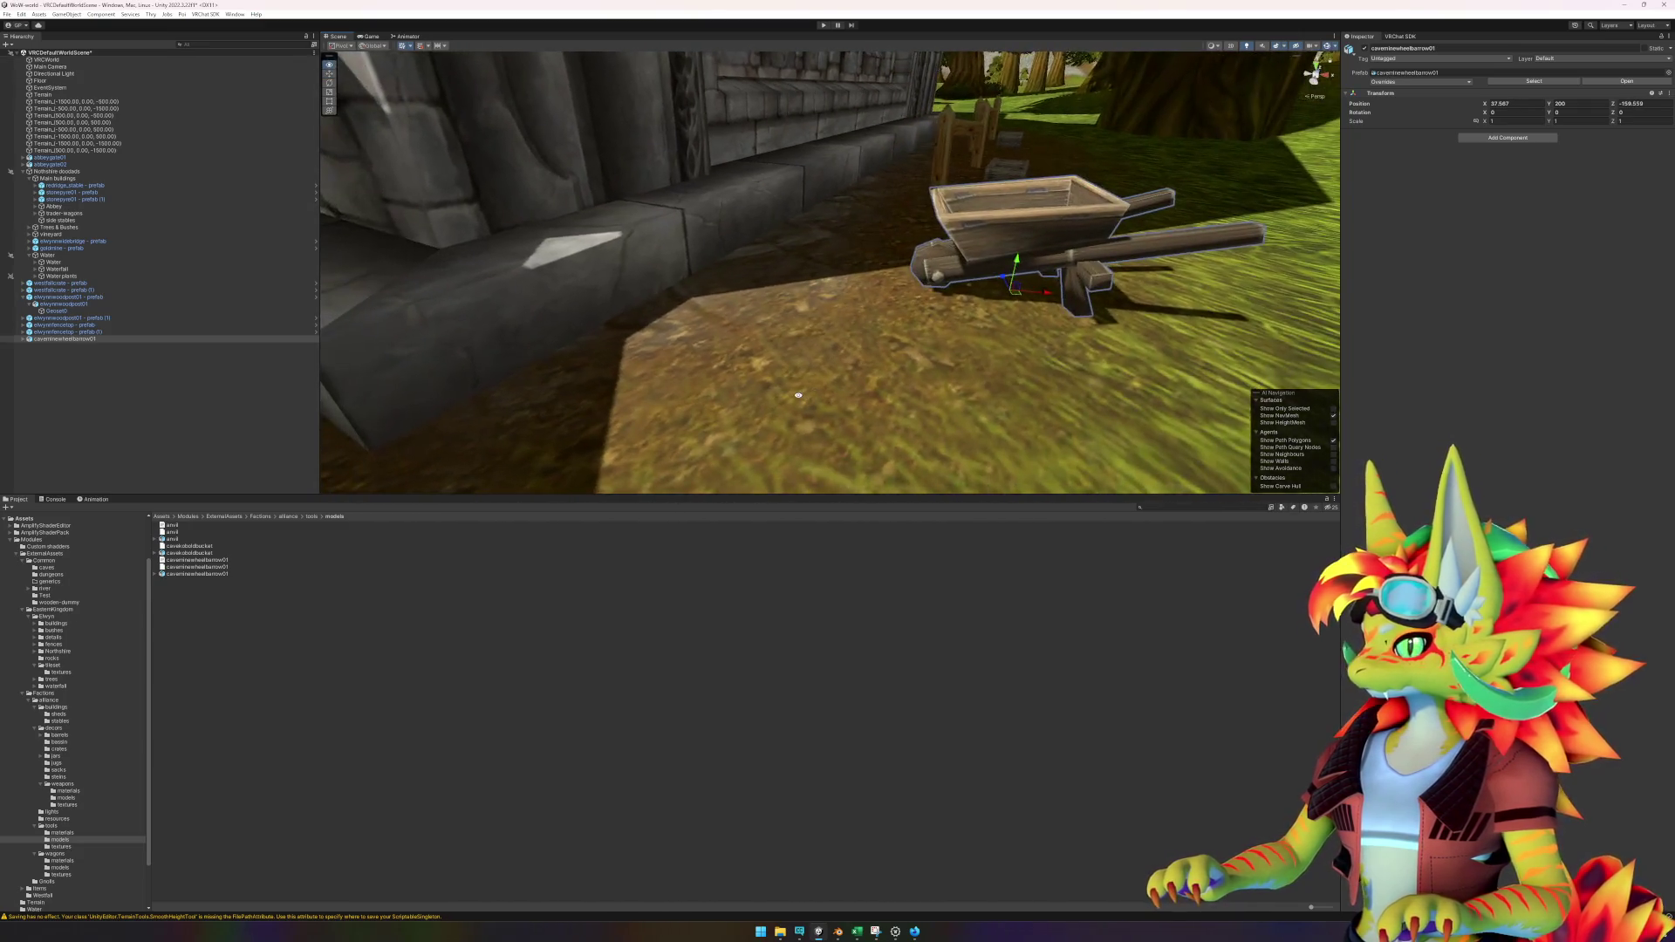
pyautogui.moveTo(842, 405); pyautogui.dragTo(810, 396)
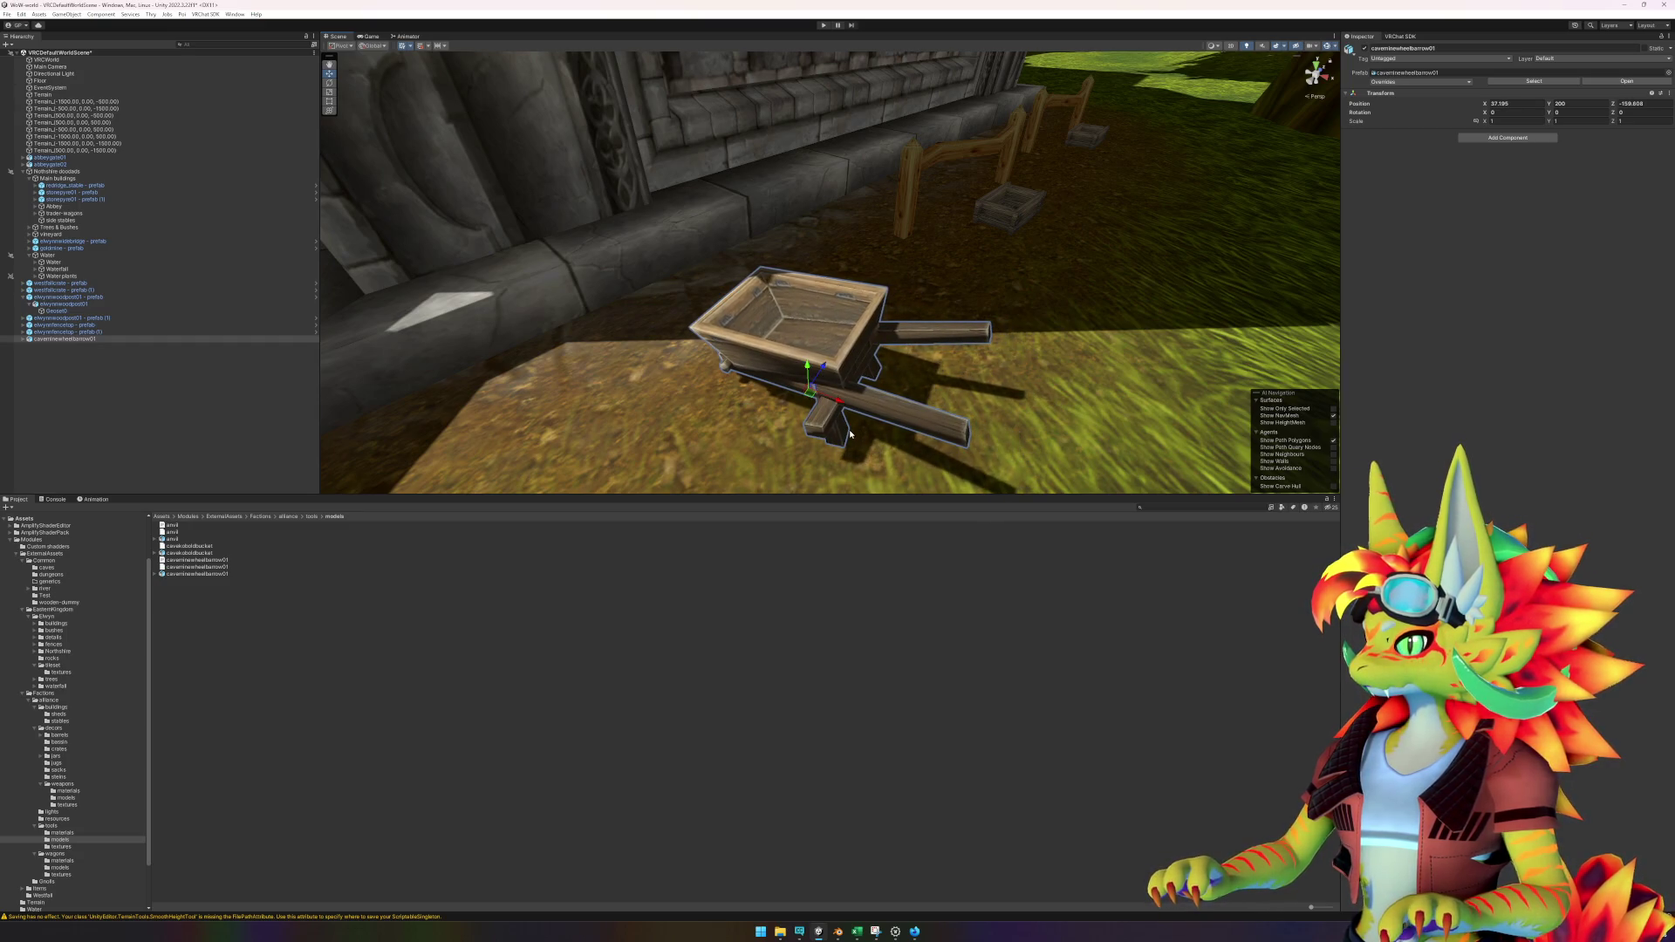
# Parent the wheelbarrow under an empty object named 'caveminewheelbarrow01 - prefab' and save it as a prefab in tools.
pyautogui.rightClick(113, 409)
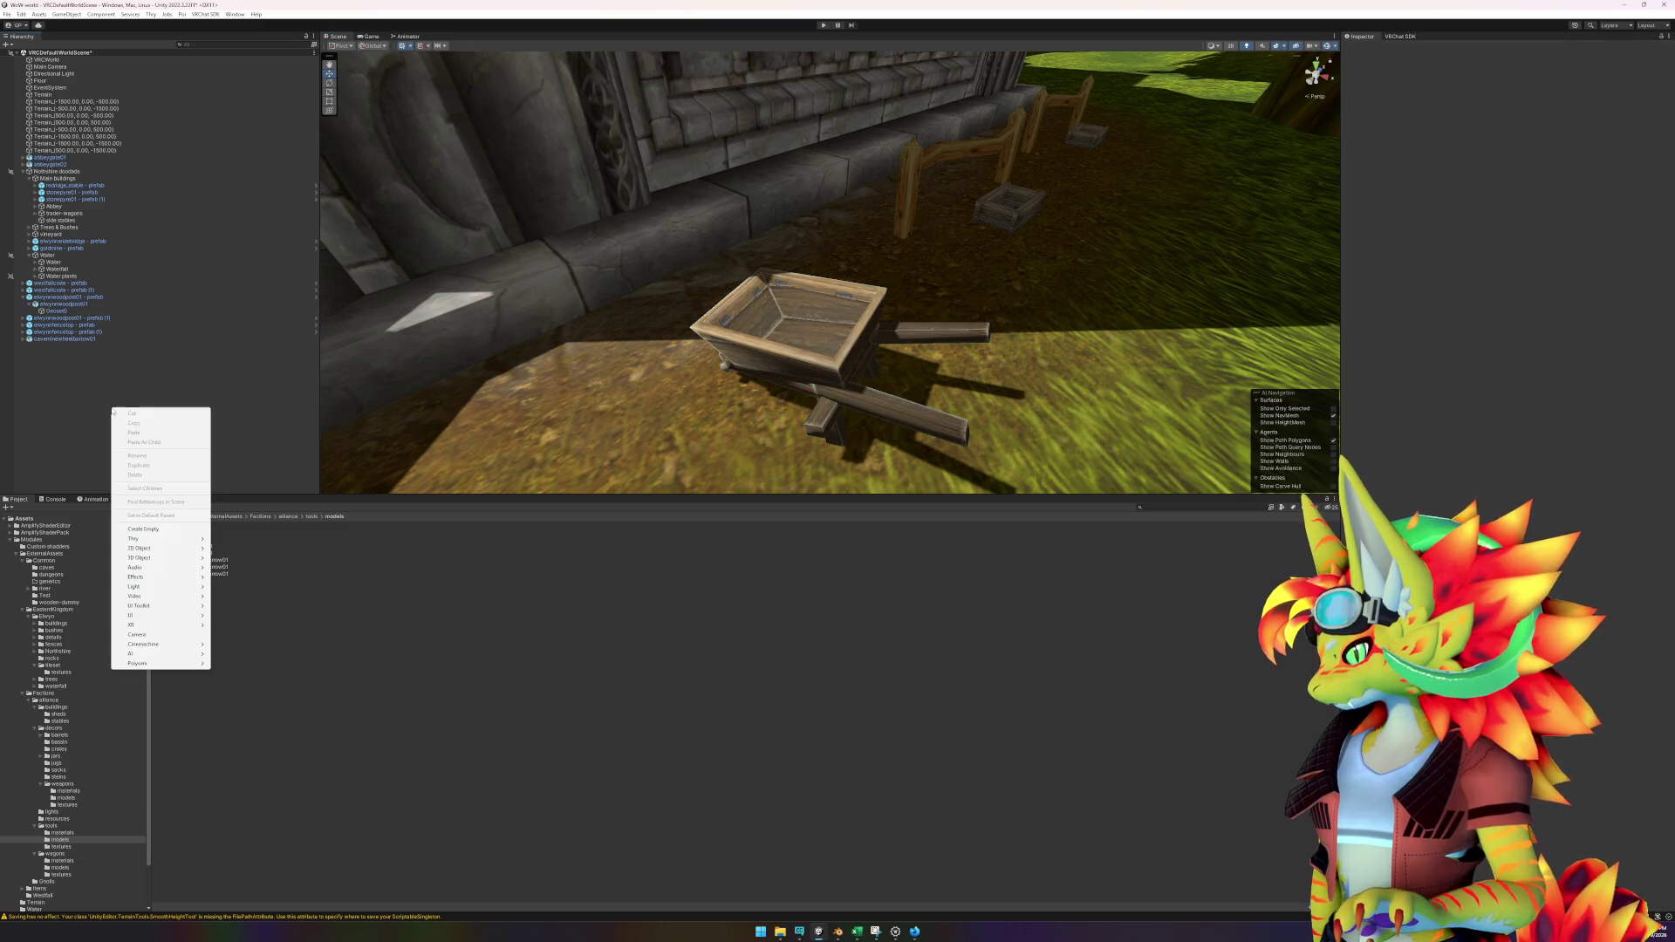
pyautogui.click(155, 529)
pyautogui.moveTo(70, 339); pyautogui.dragTo(69, 347)
pyautogui.click(66, 340)
pyautogui.click(108, 340)
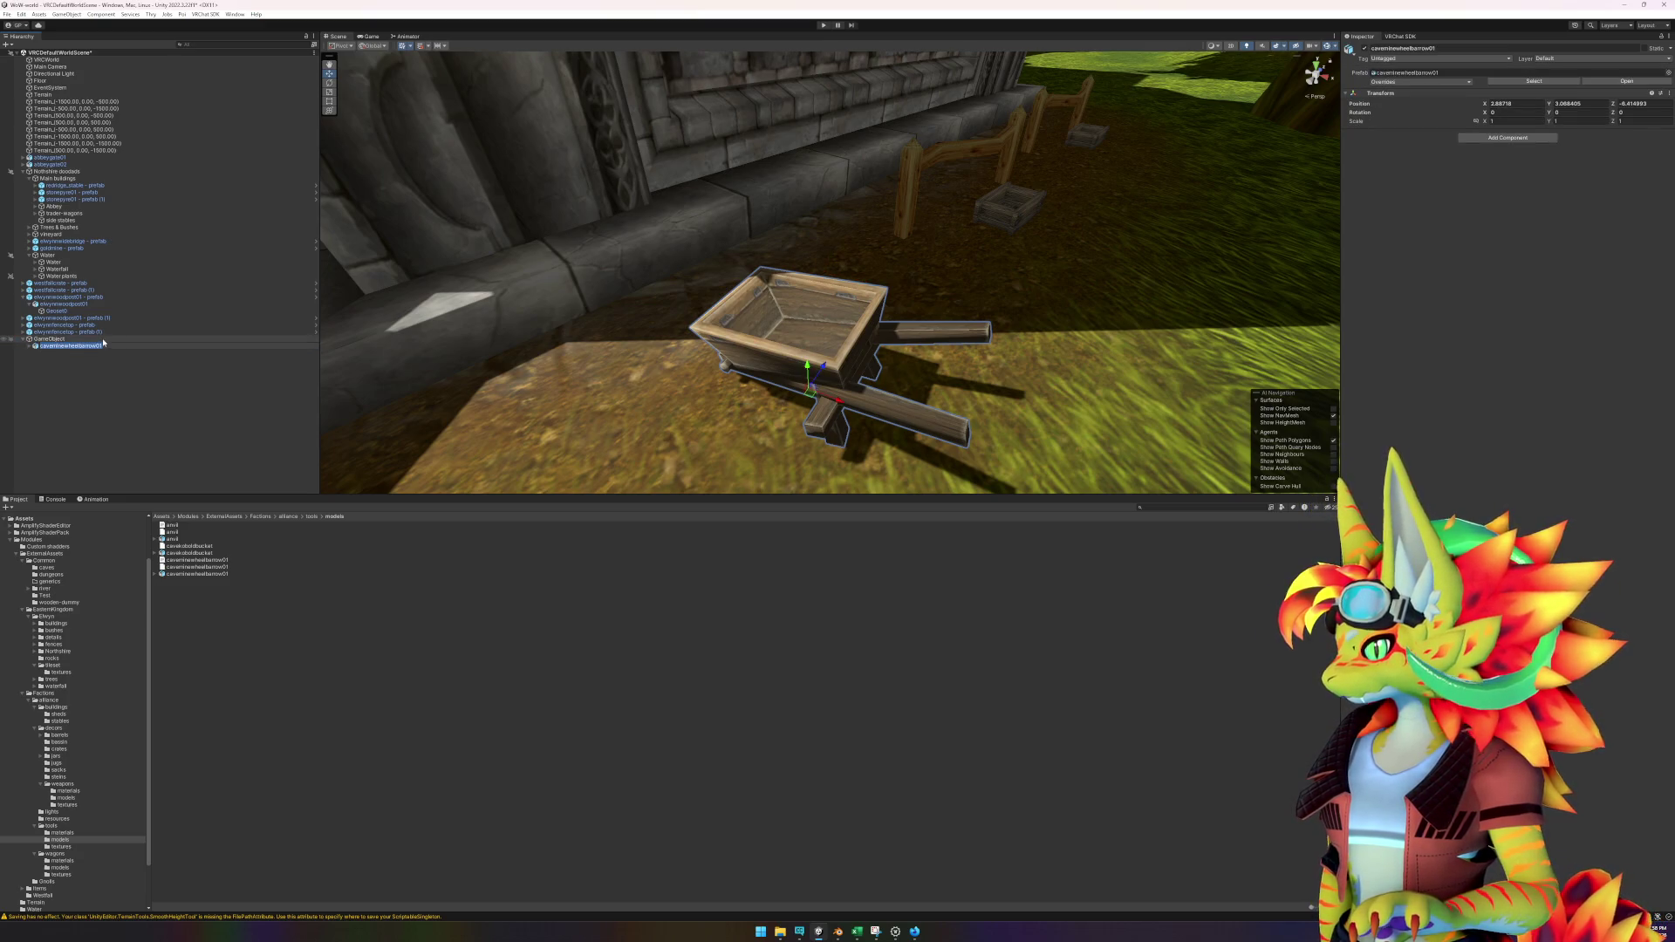
pyautogui.write('prefab')
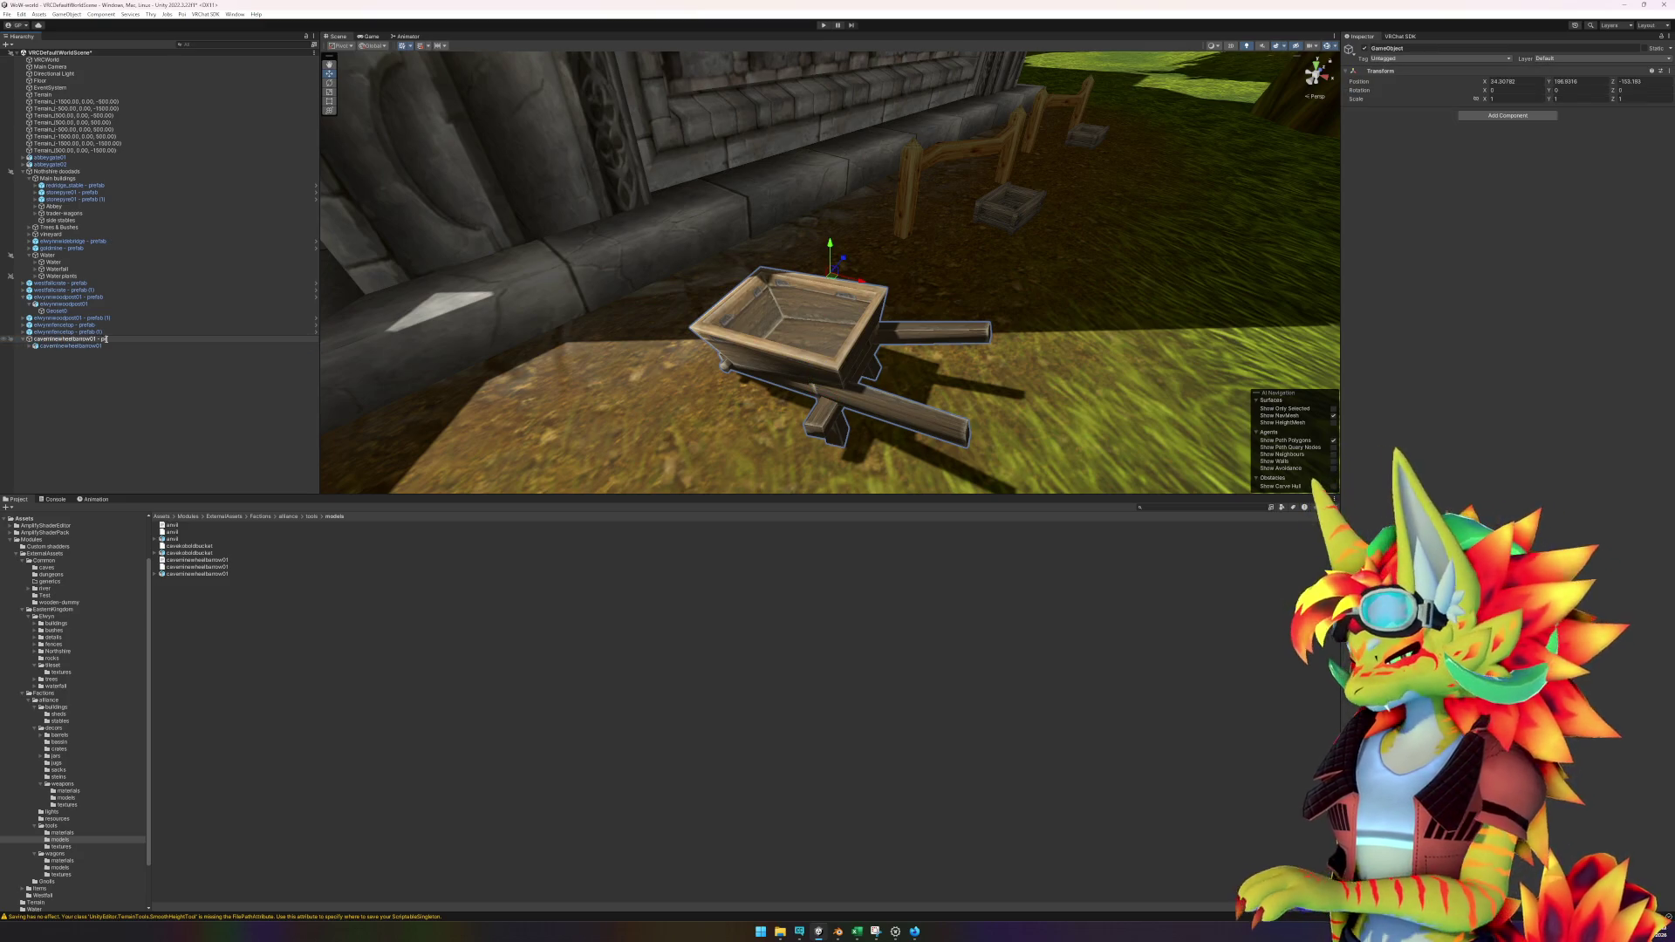
pyautogui.press('Return')
pyautogui.moveTo(107, 342); pyautogui.dragTo(236, 522)
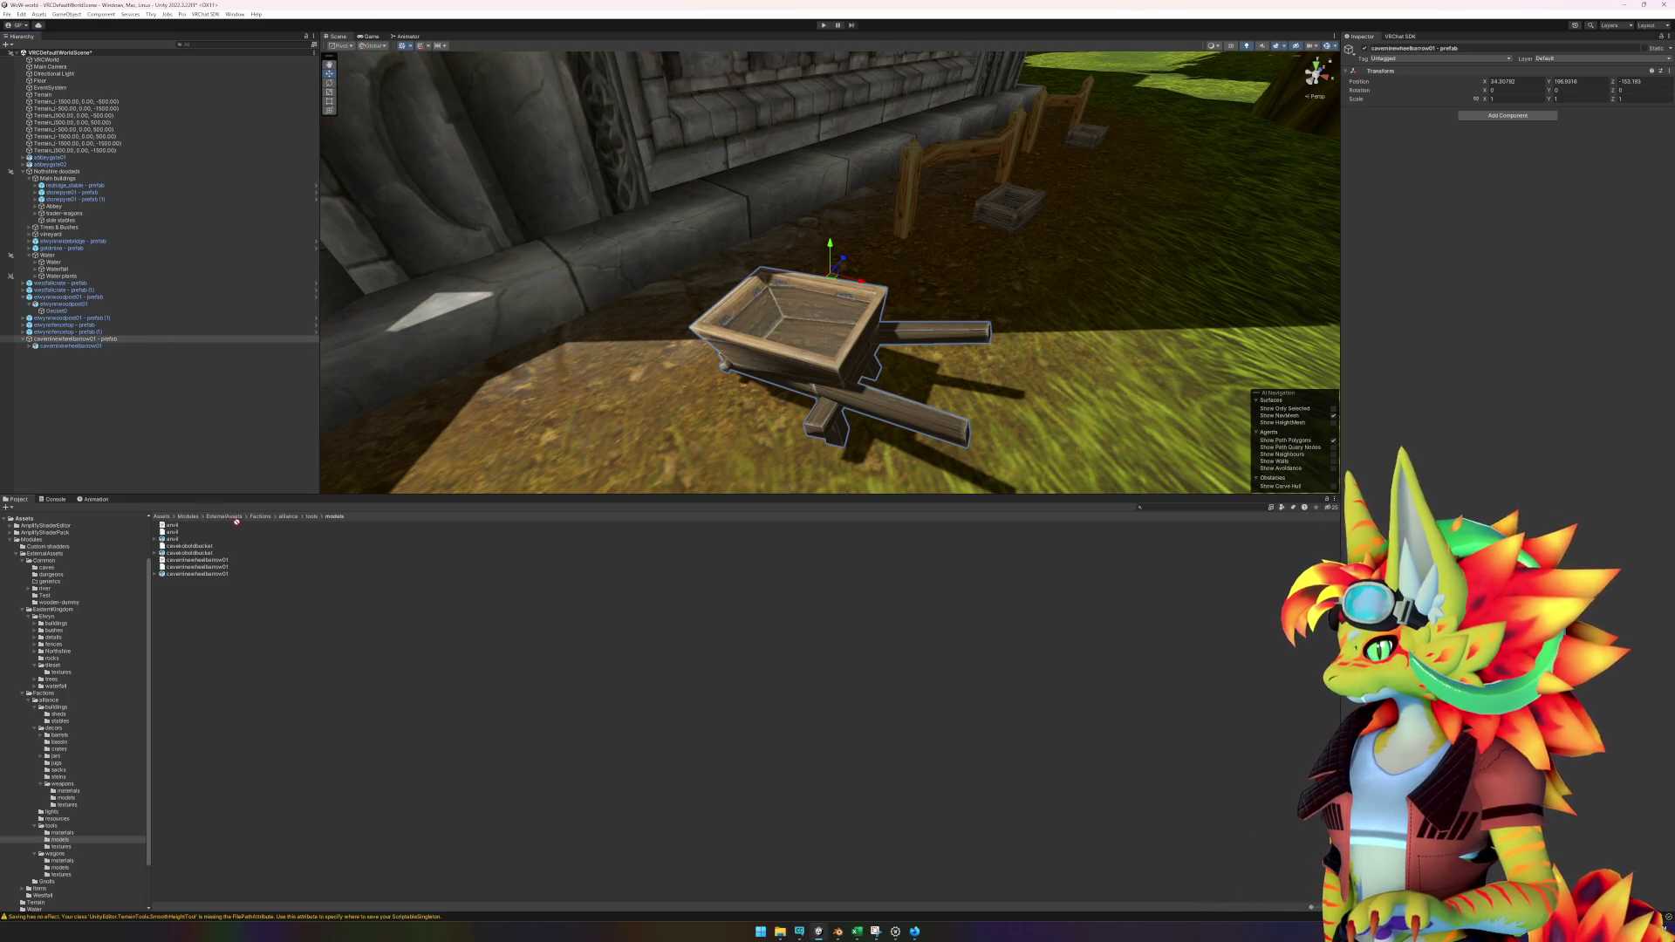
pyautogui.moveTo(70, 829); pyautogui.dragTo(59, 830)
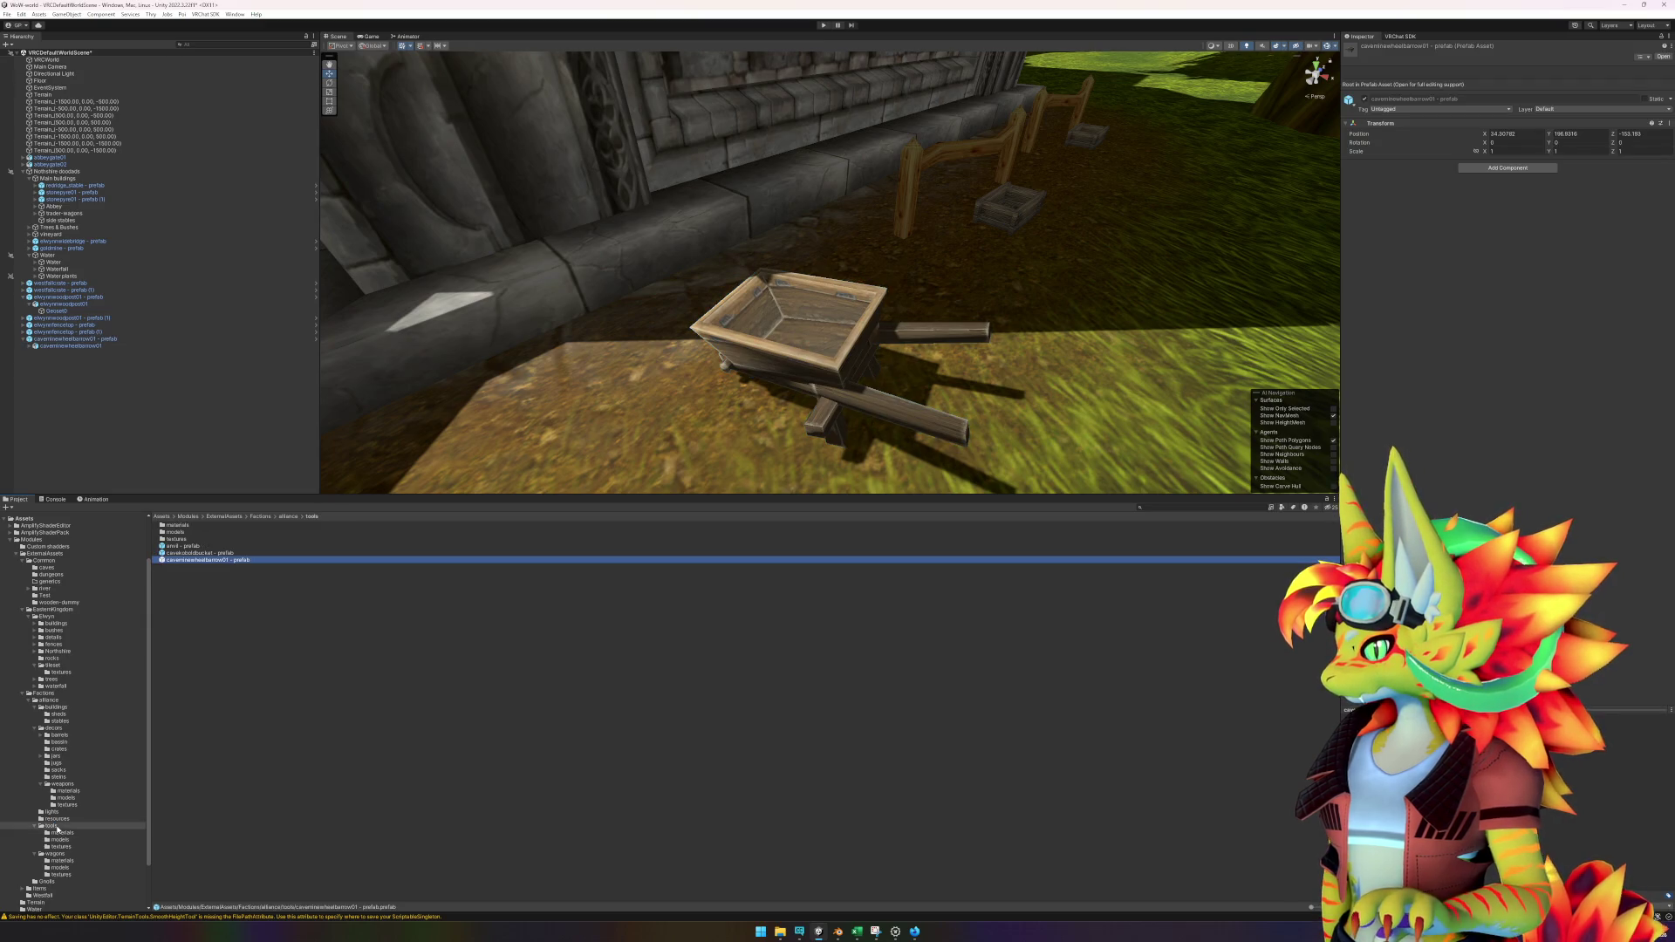
# Zero the positions of the wheelbarrow prefab root and its mesh to 0,0,0.
pyautogui.doubleClick(187, 561)
pyautogui.write('0')
pyautogui.press('Tab')
pyautogui.write('0')
pyautogui.press('Tab')
pyautogui.write('0')
pyautogui.click(103, 71)
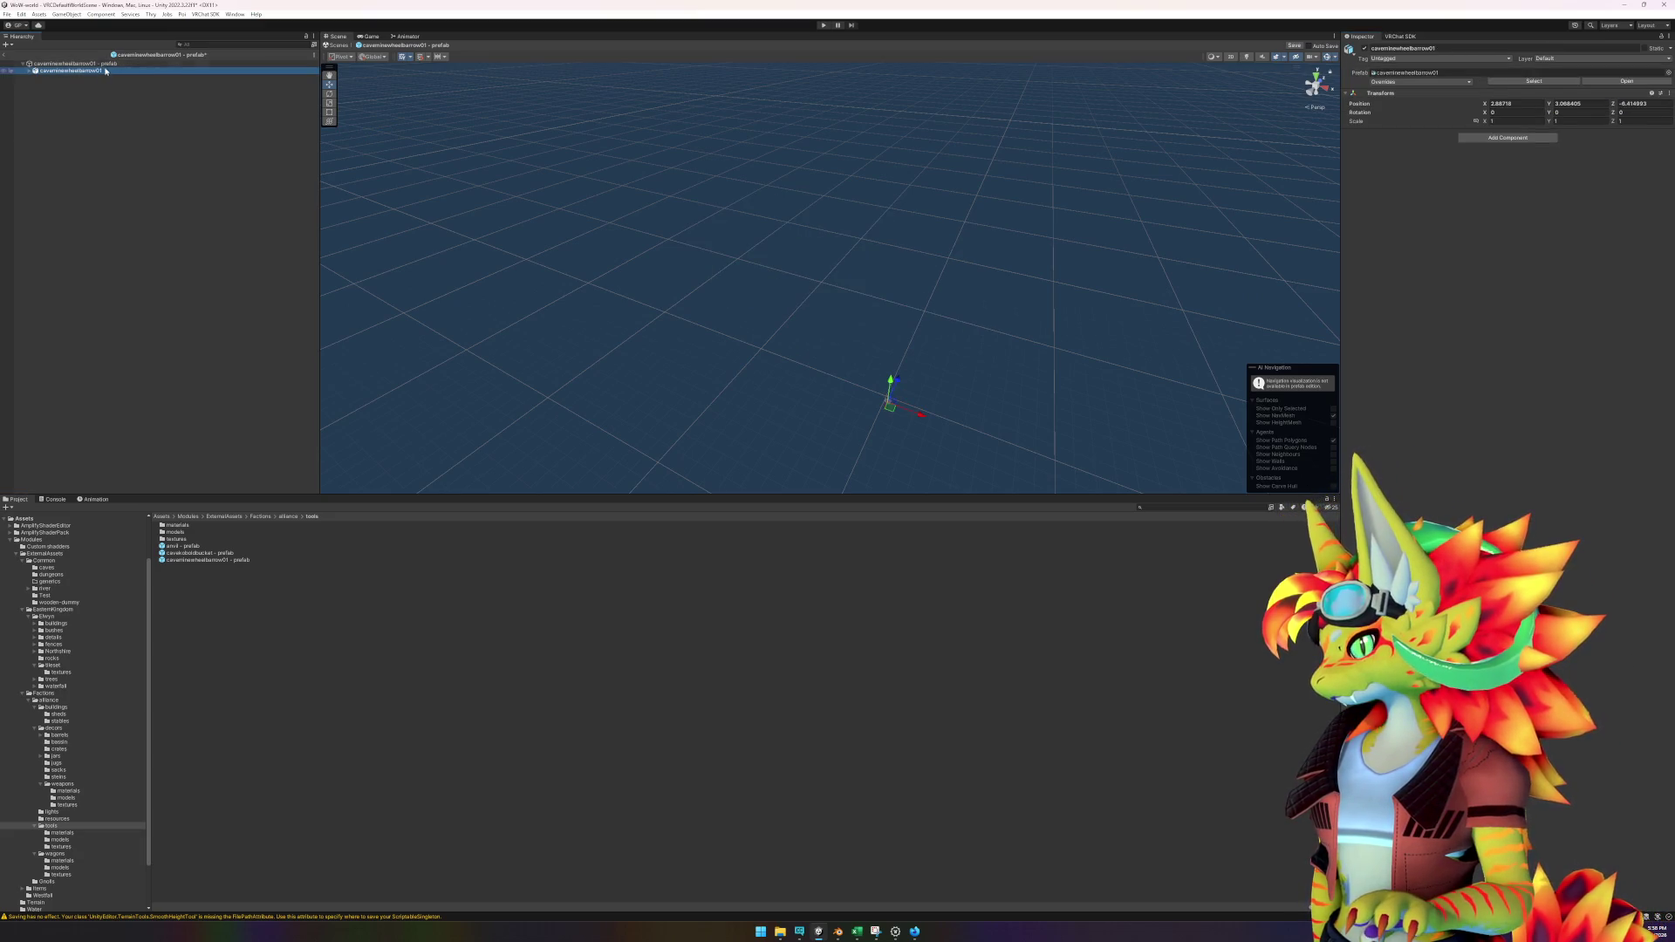
pyautogui.click(1516, 104)
pyautogui.press('Tab')
pyautogui.write('0')
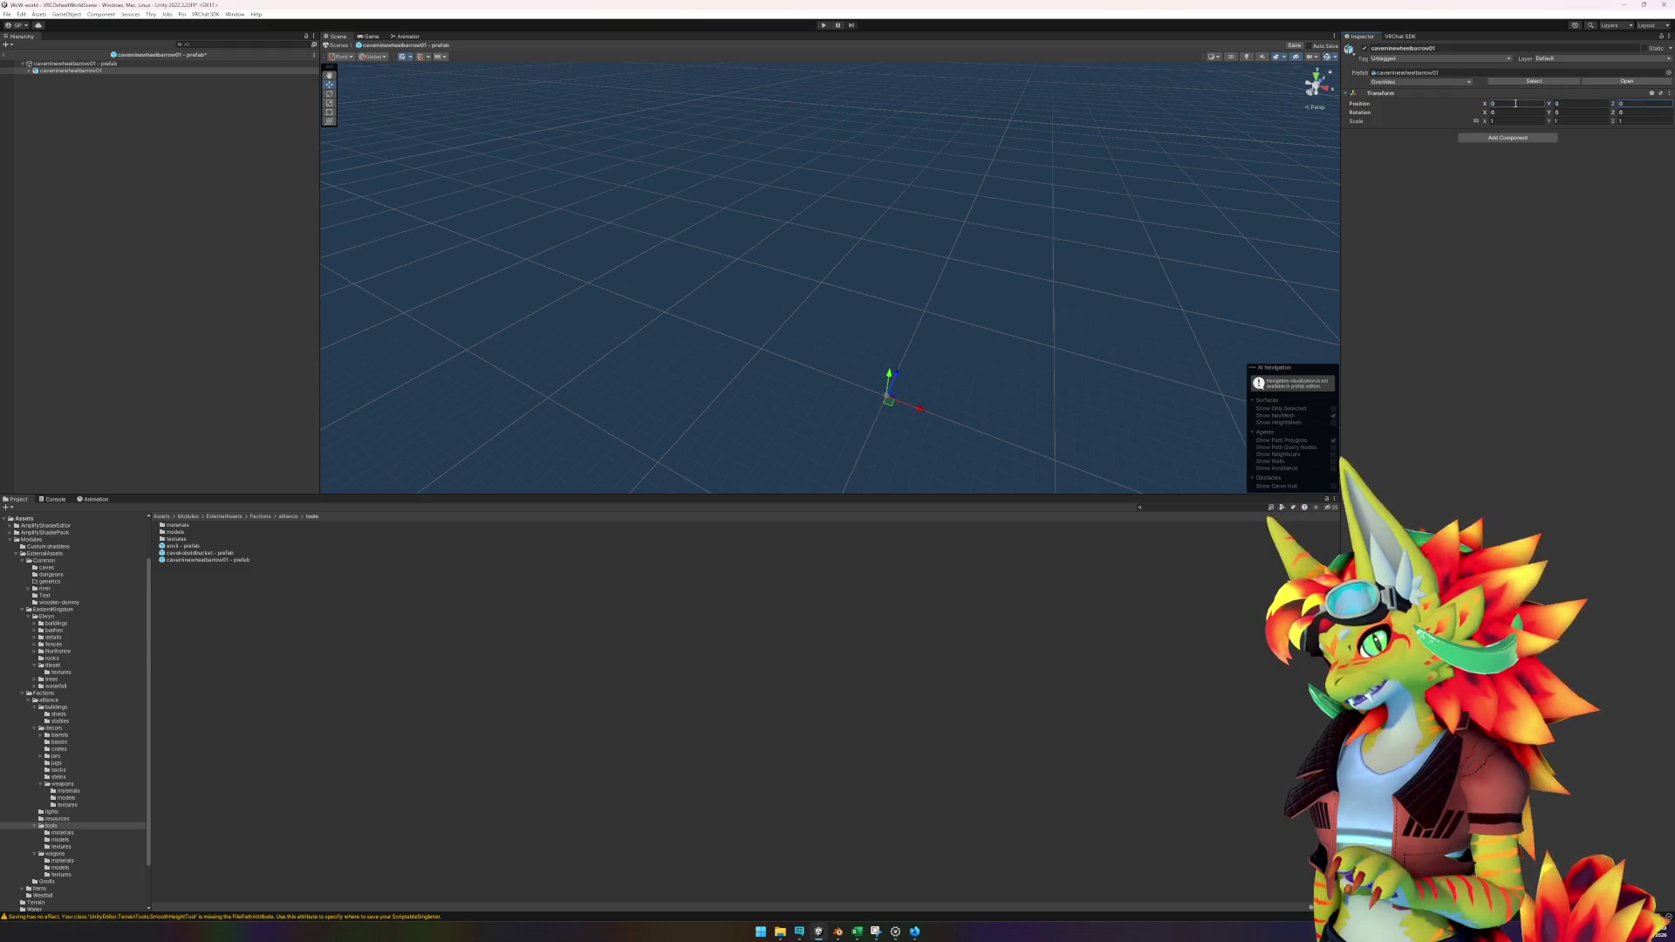
# Add an LOD Group with only LOD 0 using the wheelbarrow mesh, culled below 2%.
pyautogui.click(1502, 138)
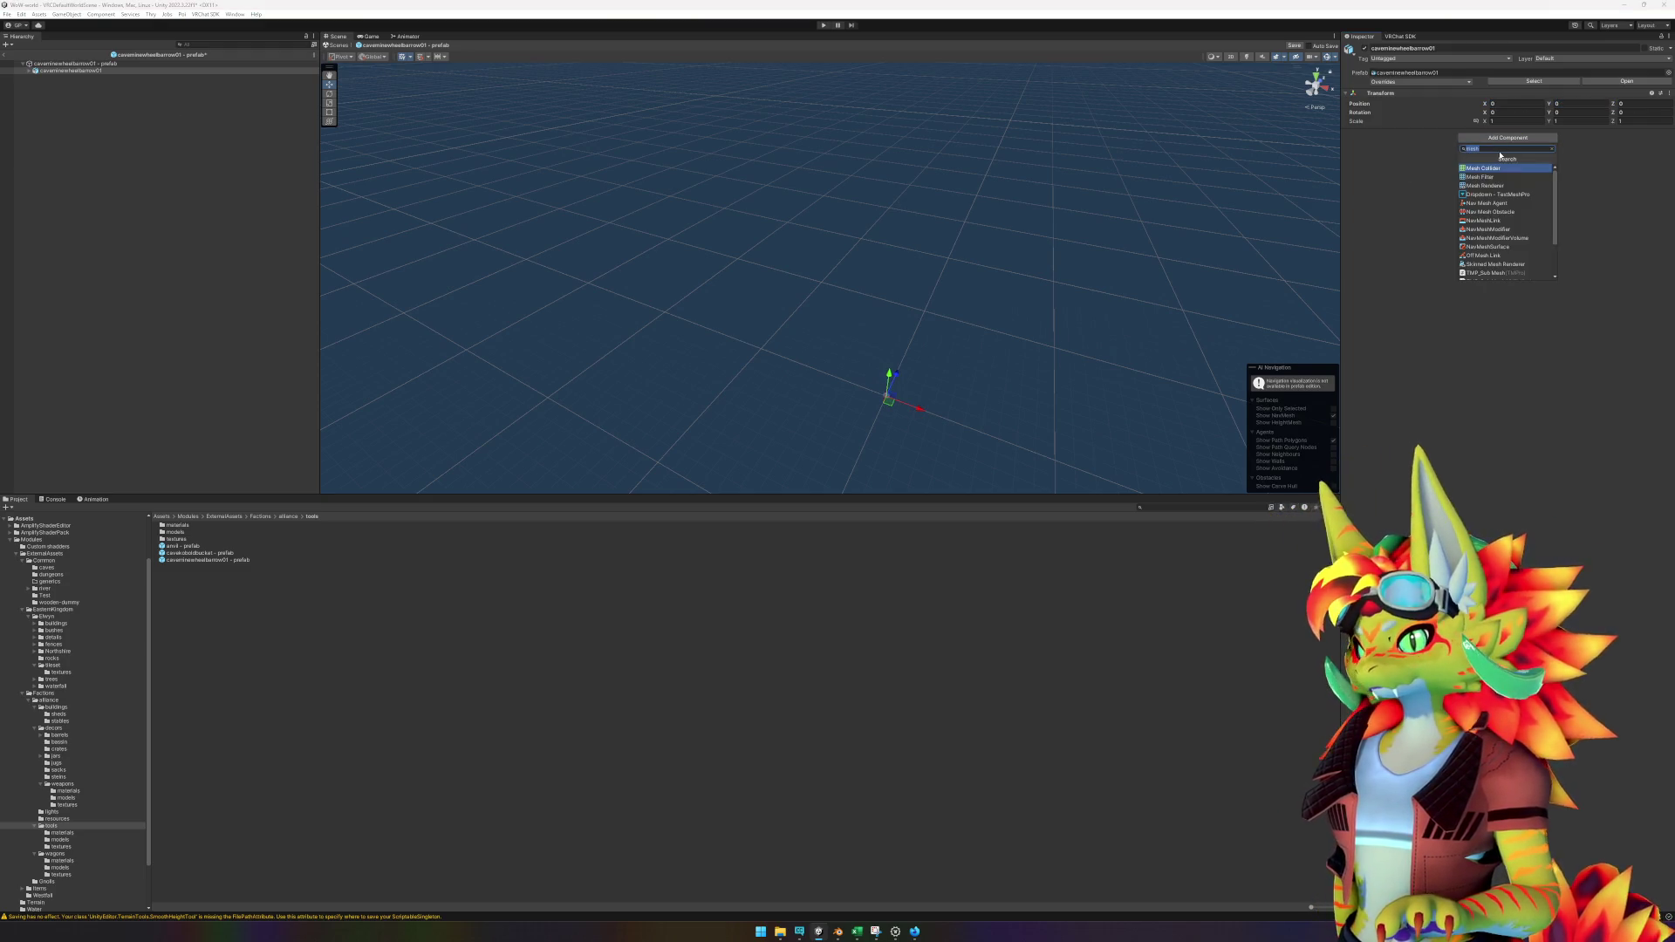
pyautogui.write('lod')
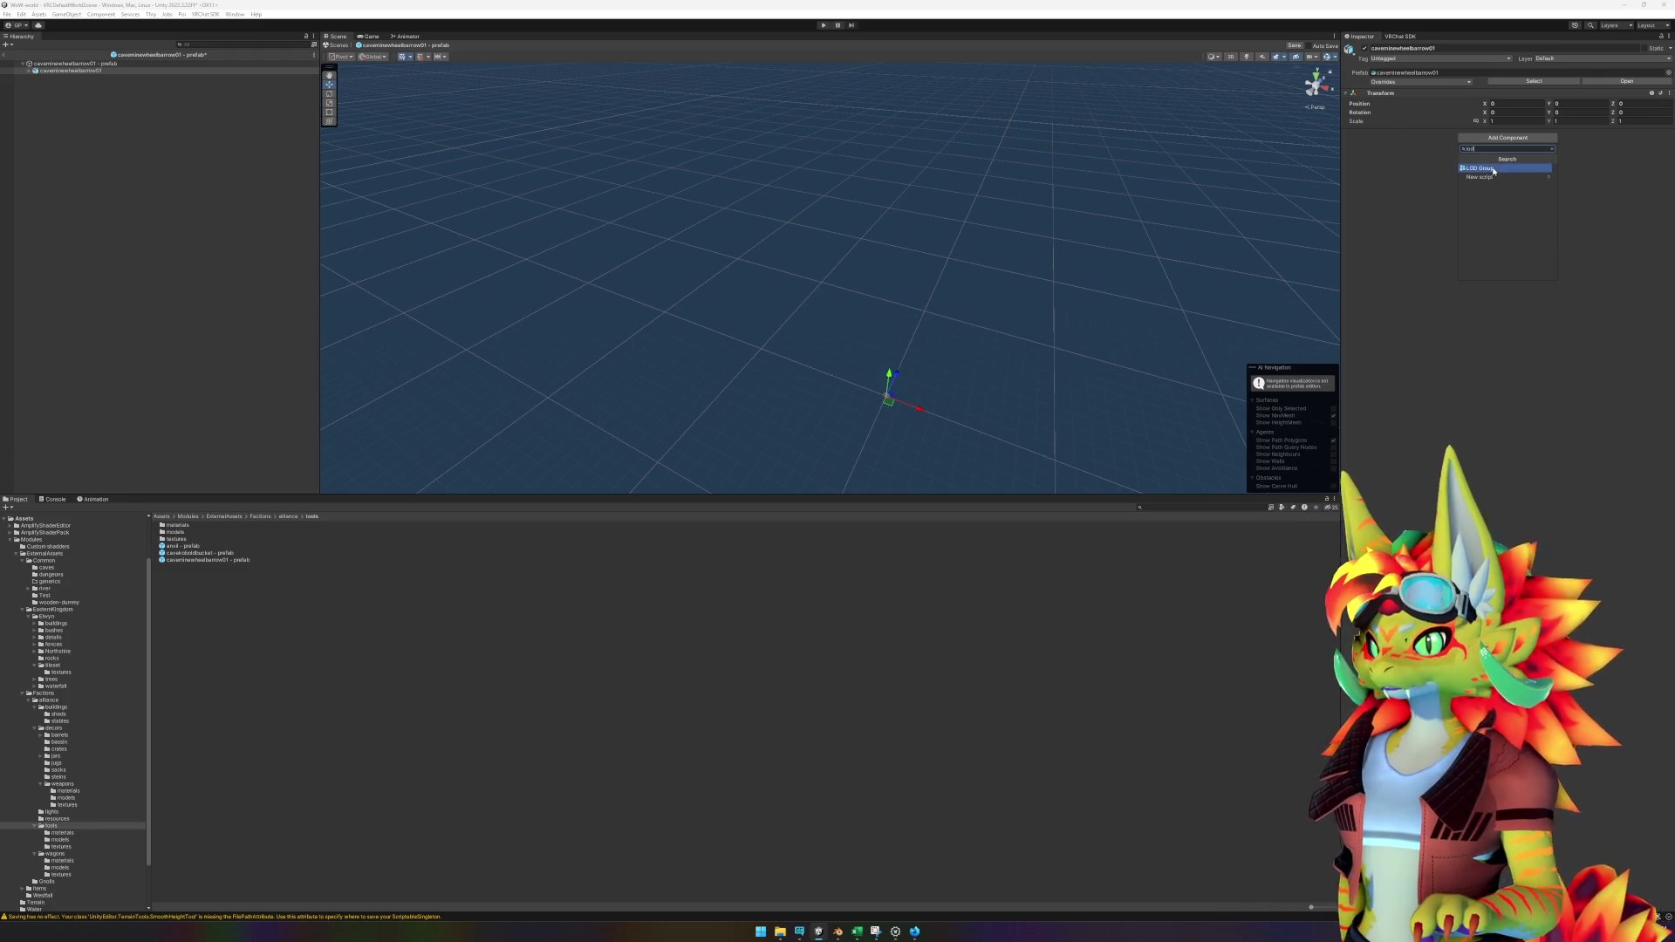
pyautogui.click(1493, 168)
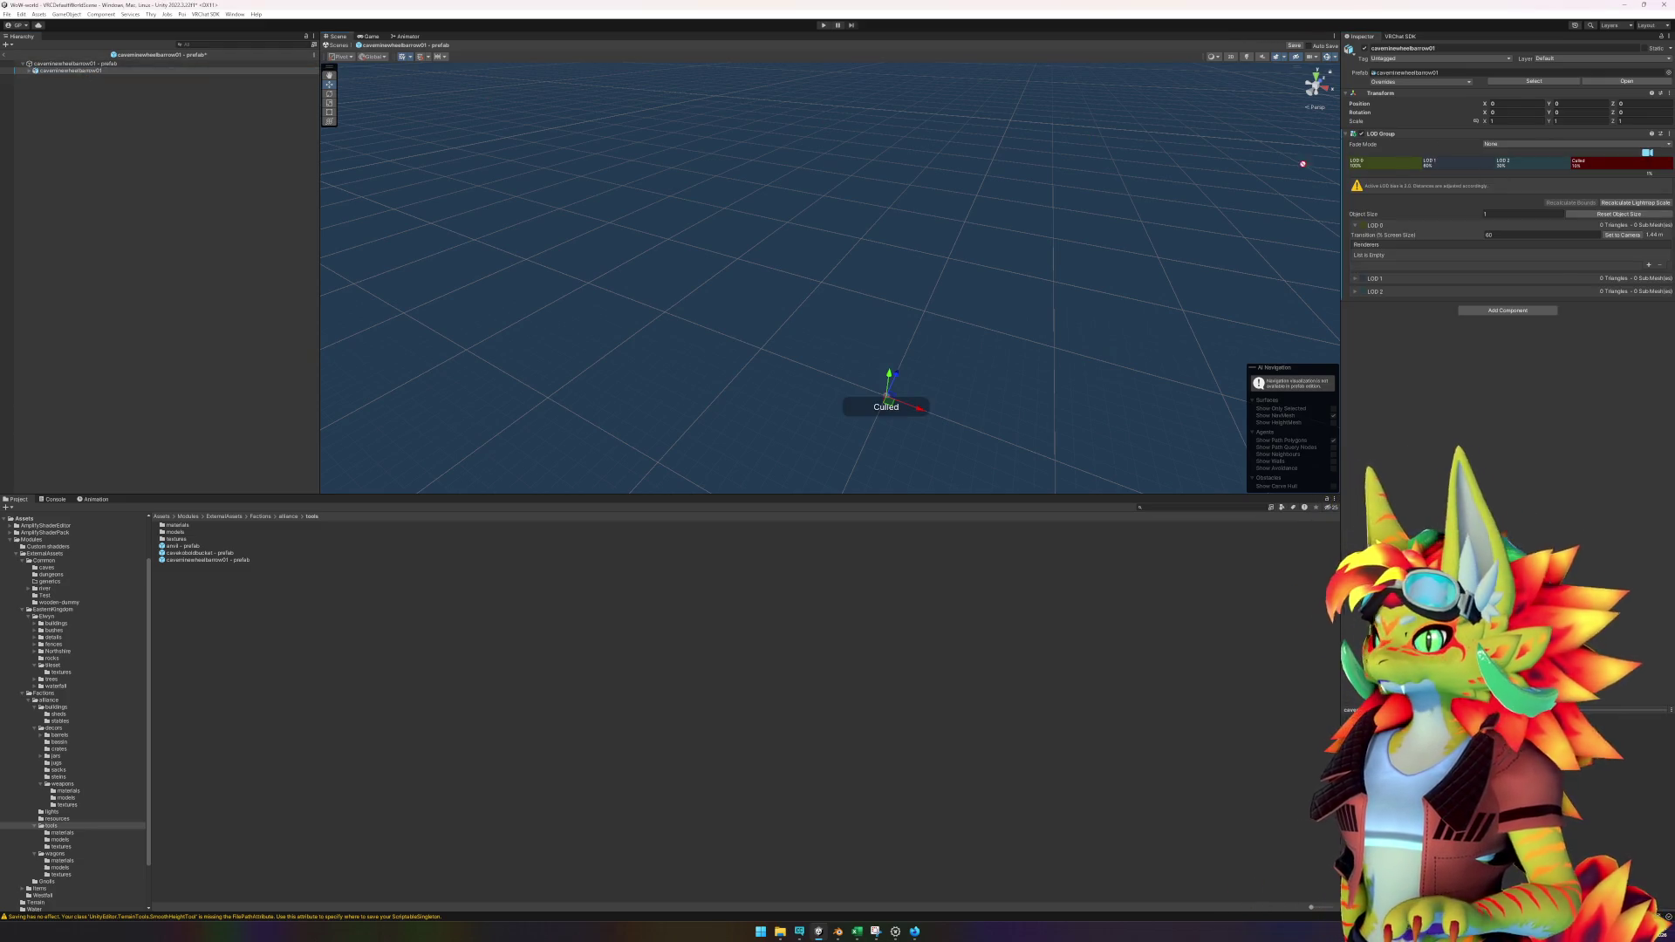
pyautogui.rightClick(1446, 162)
pyautogui.click(1470, 175)
pyautogui.rightClick(1480, 162)
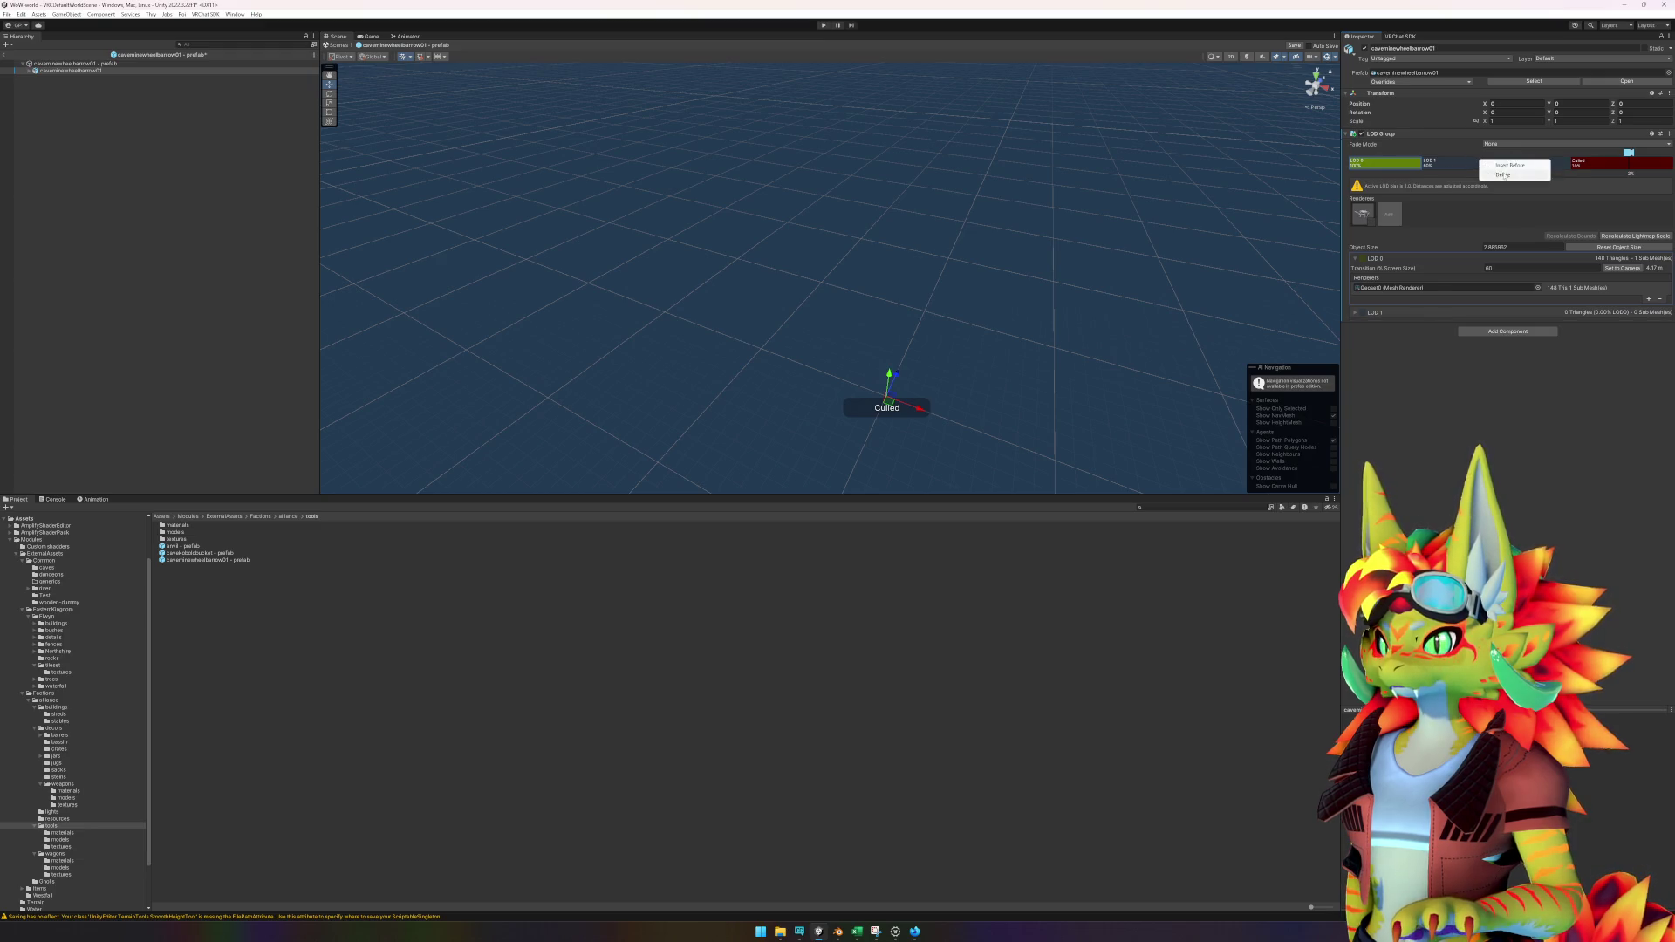
pyautogui.click(1502, 174)
pyautogui.click(1508, 269)
pyautogui.write('12')
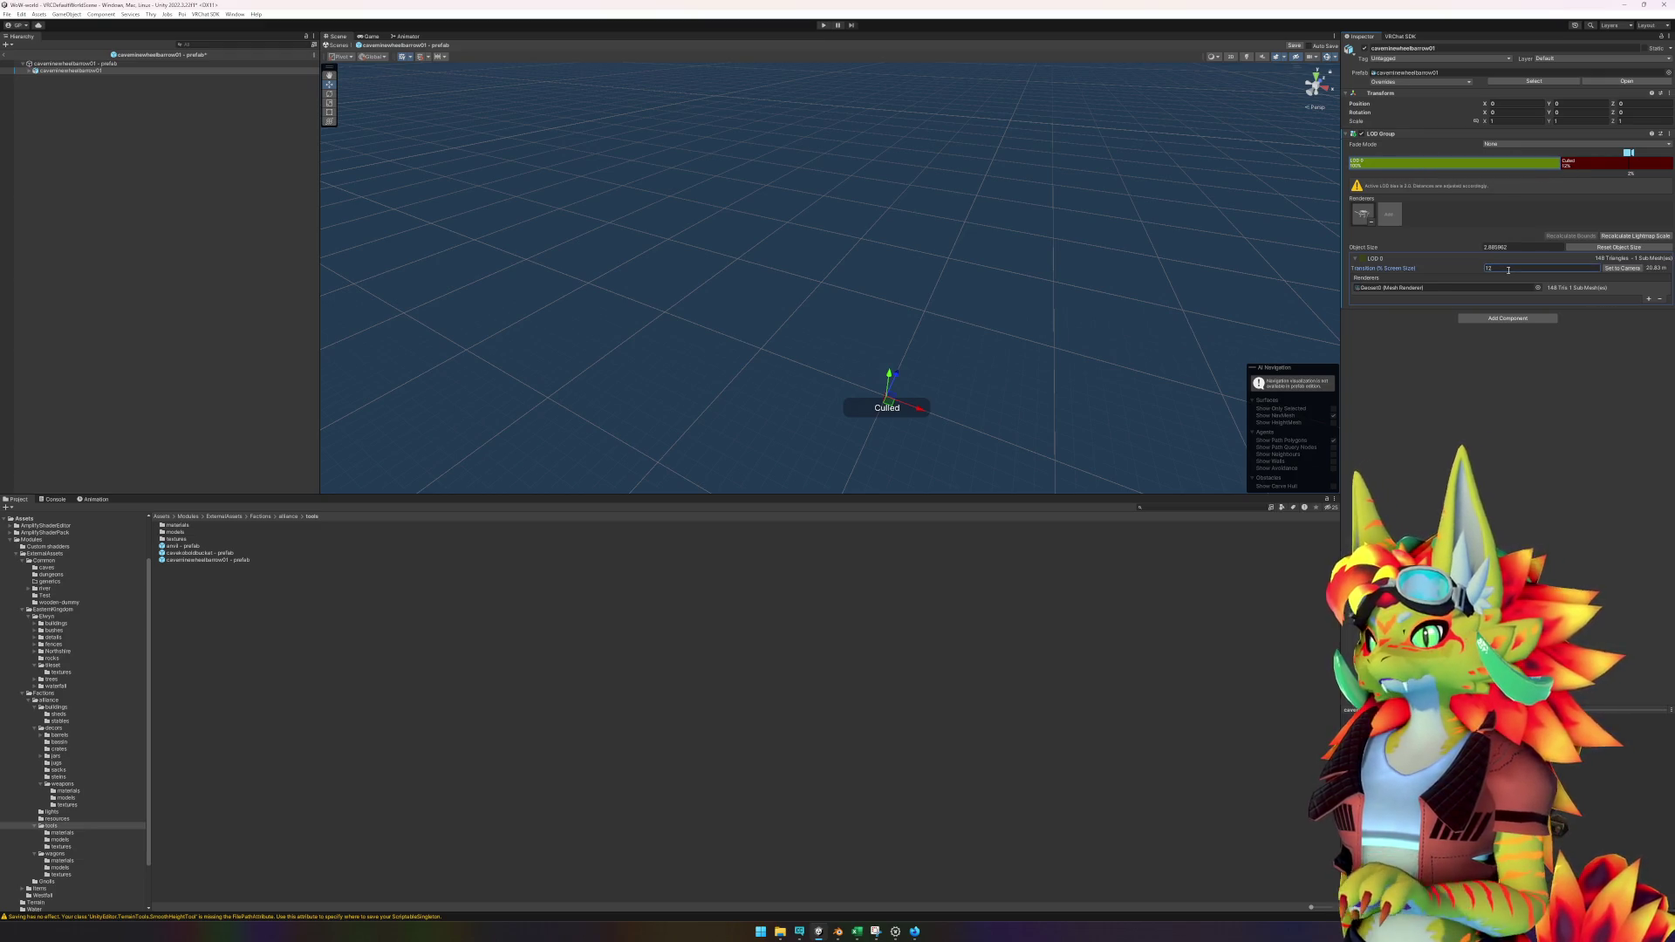
pyautogui.press('BackSpace')
pyautogui.press('BackSpace')
pyautogui.write('2')
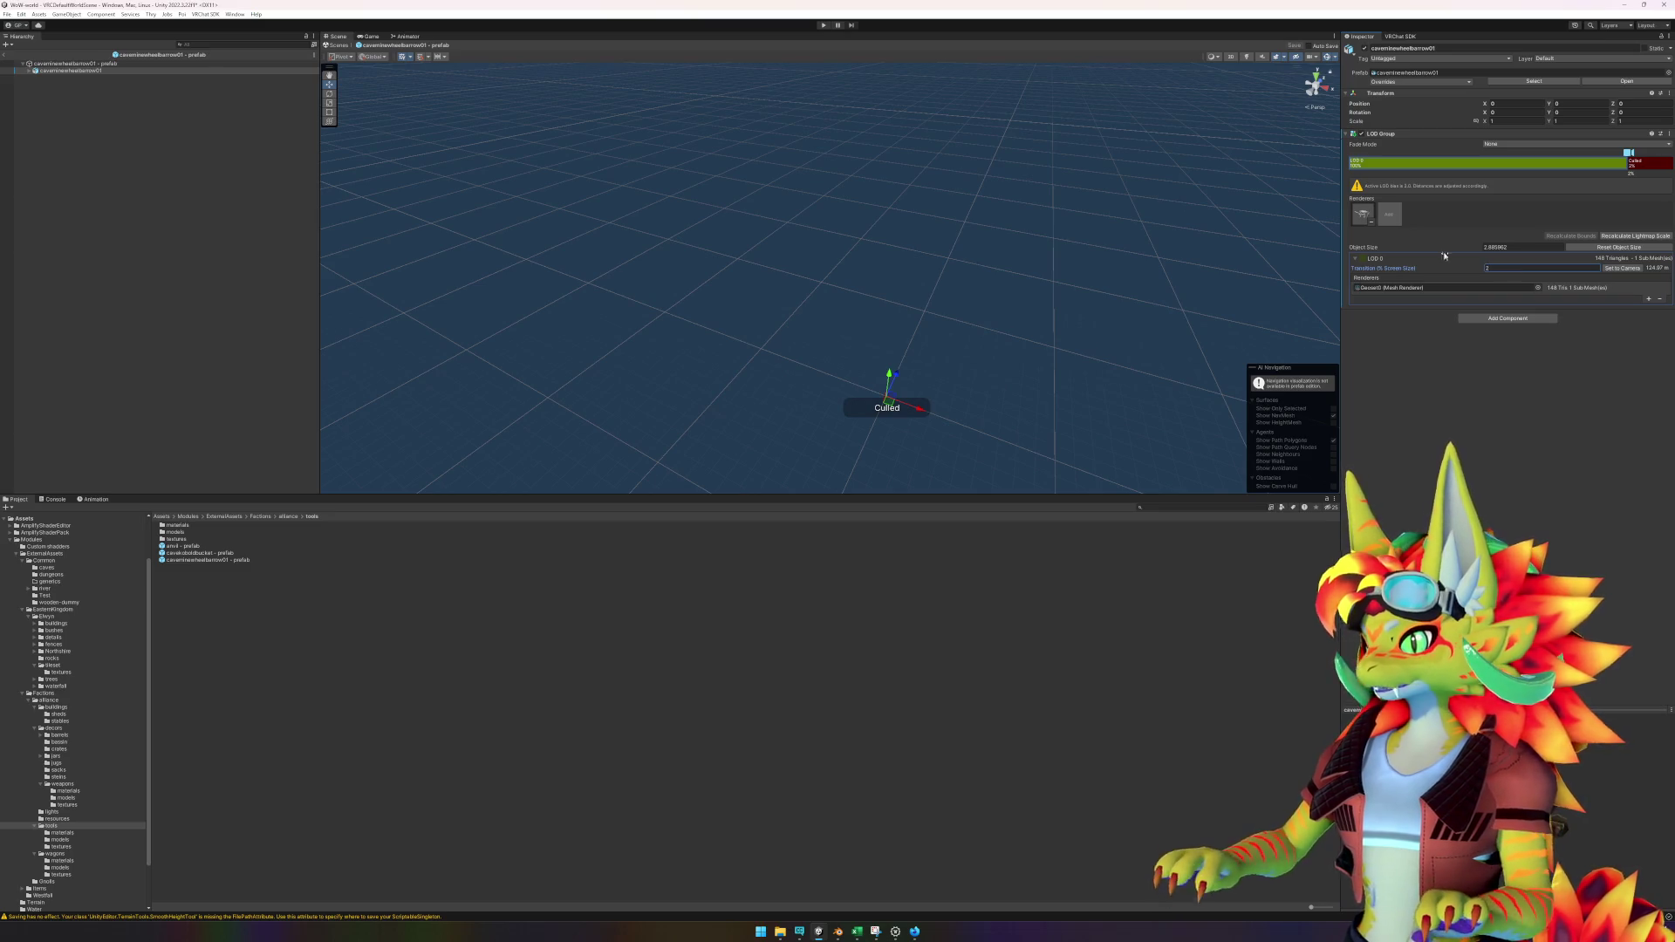
pyautogui.write('f')
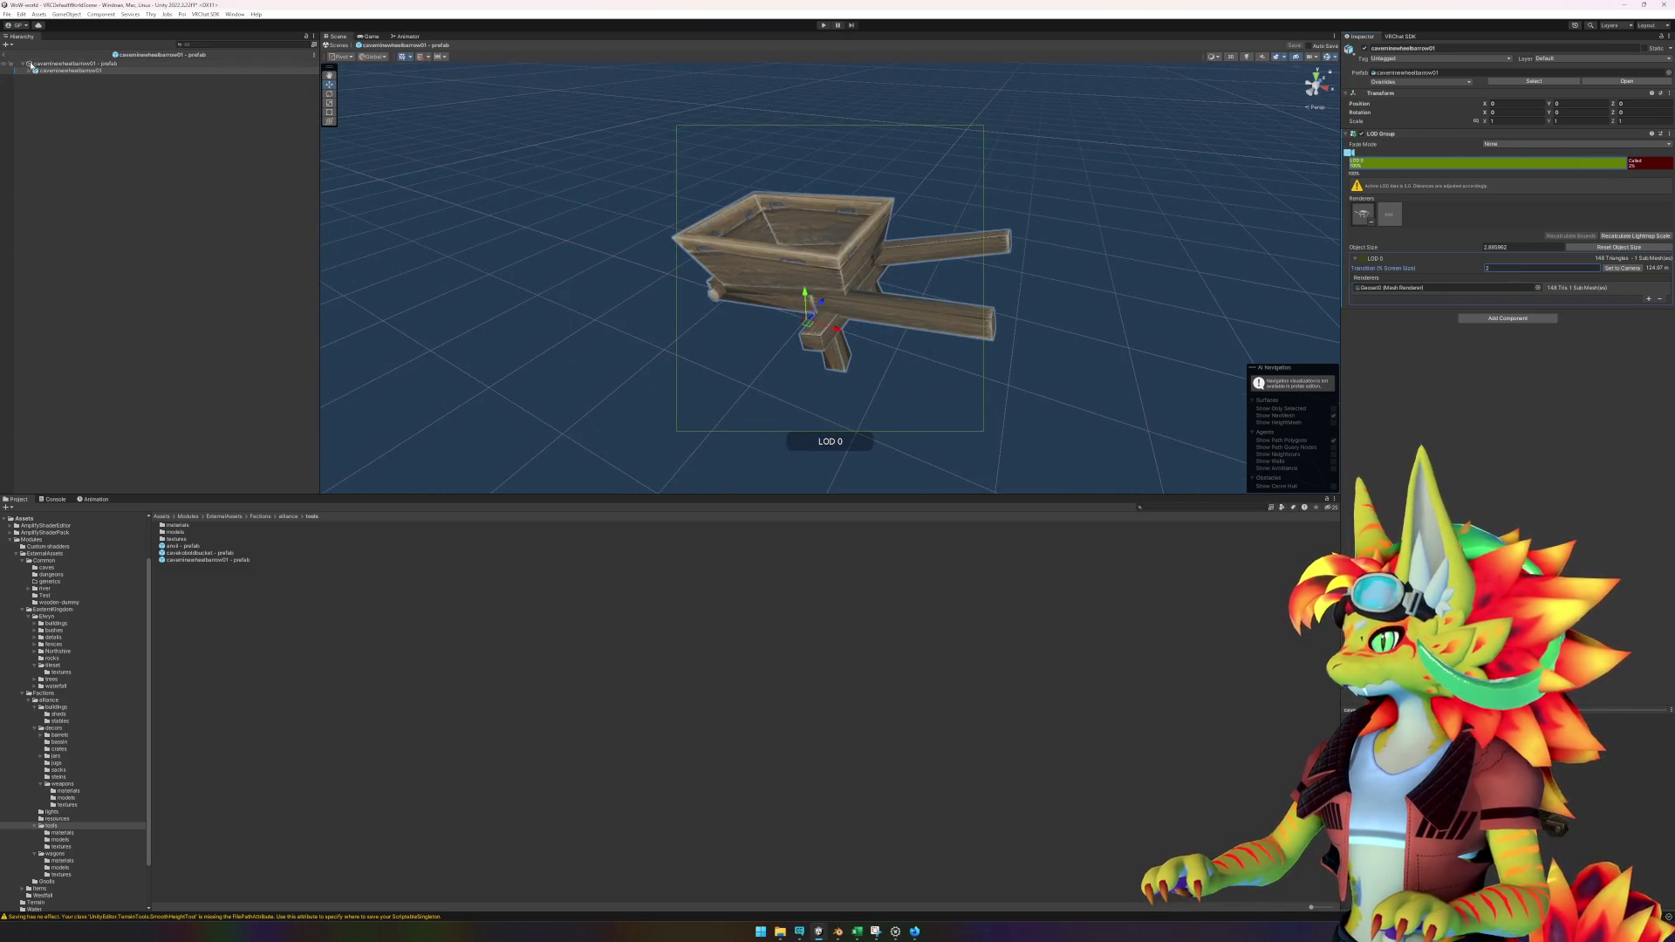
pyautogui.click(7, 55)
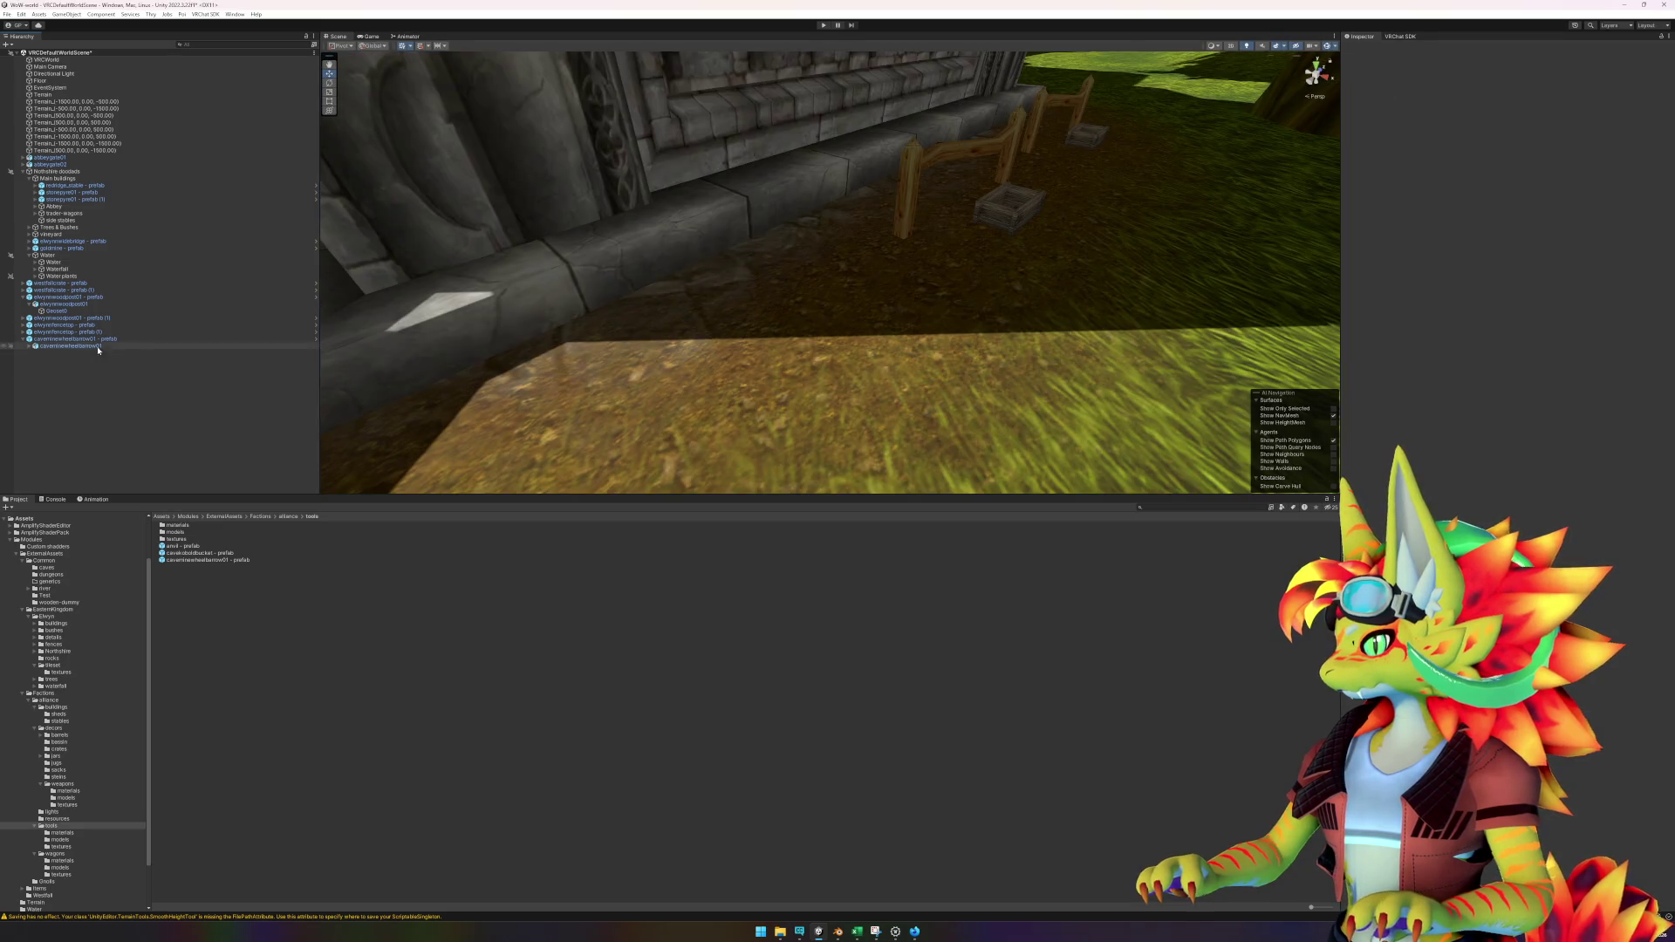
# Replace the scene wheelbarrow with a prefab instance by the church wall, rotated about 45°.
pyautogui.click(105, 340)
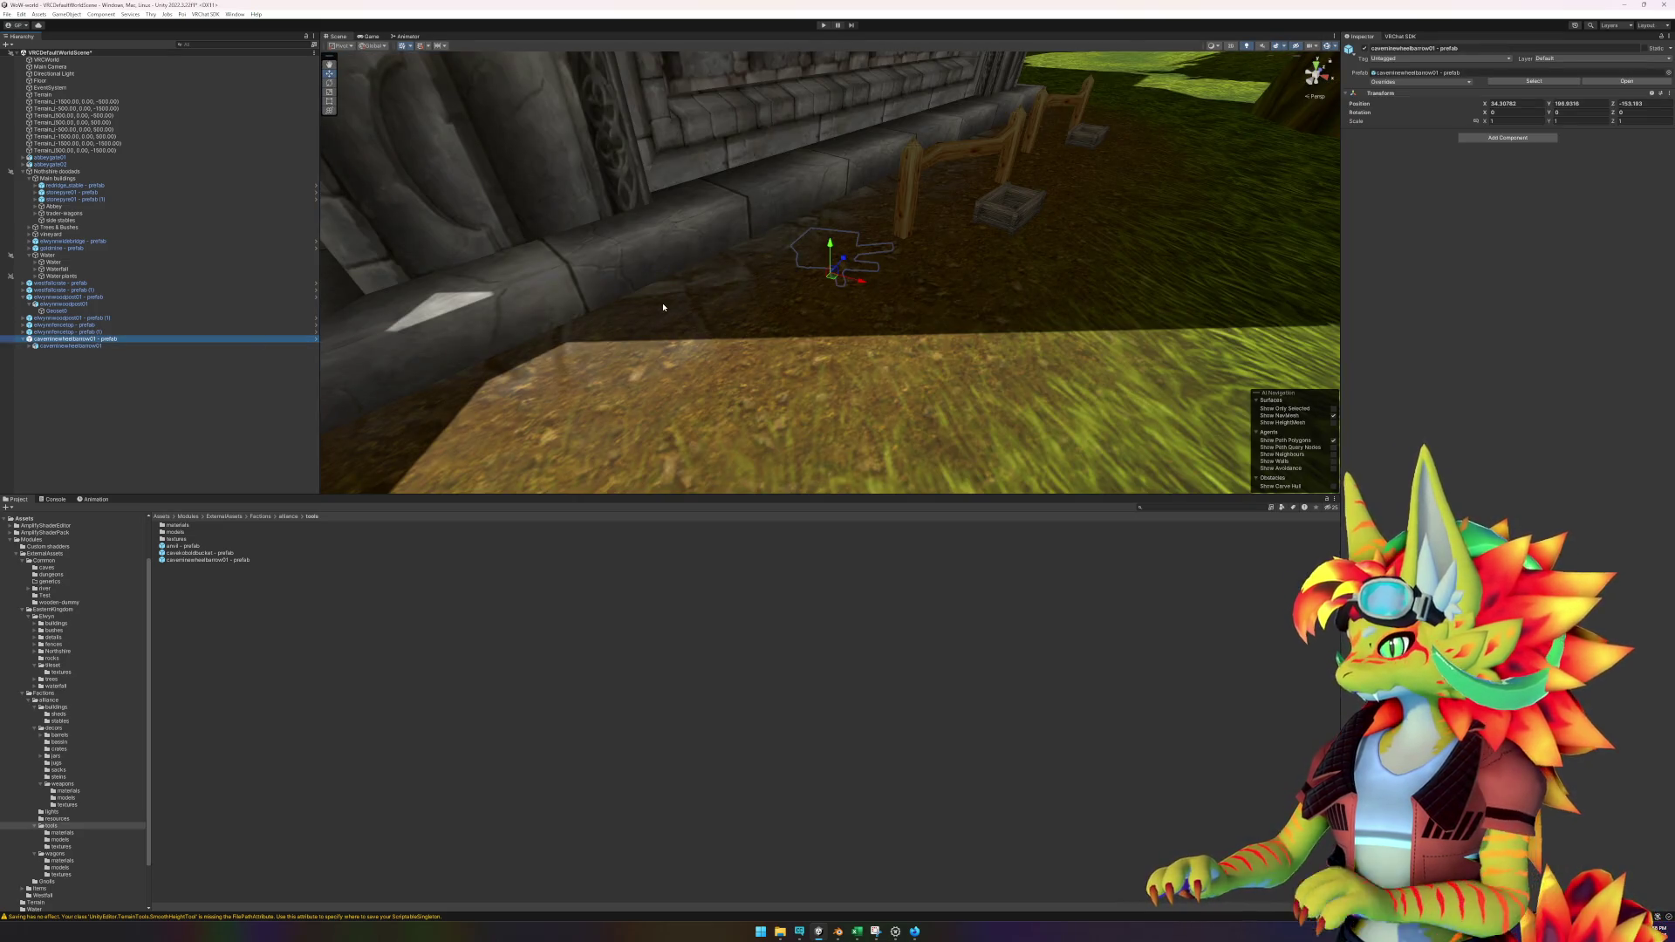
pyautogui.press('Delete')
pyautogui.moveTo(208, 559)
pyautogui.mouseDown()
pyautogui.moveTo(838, 393)
pyautogui.moveTo(715, 451)
pyautogui.mouseUp()
pyautogui.press('e')
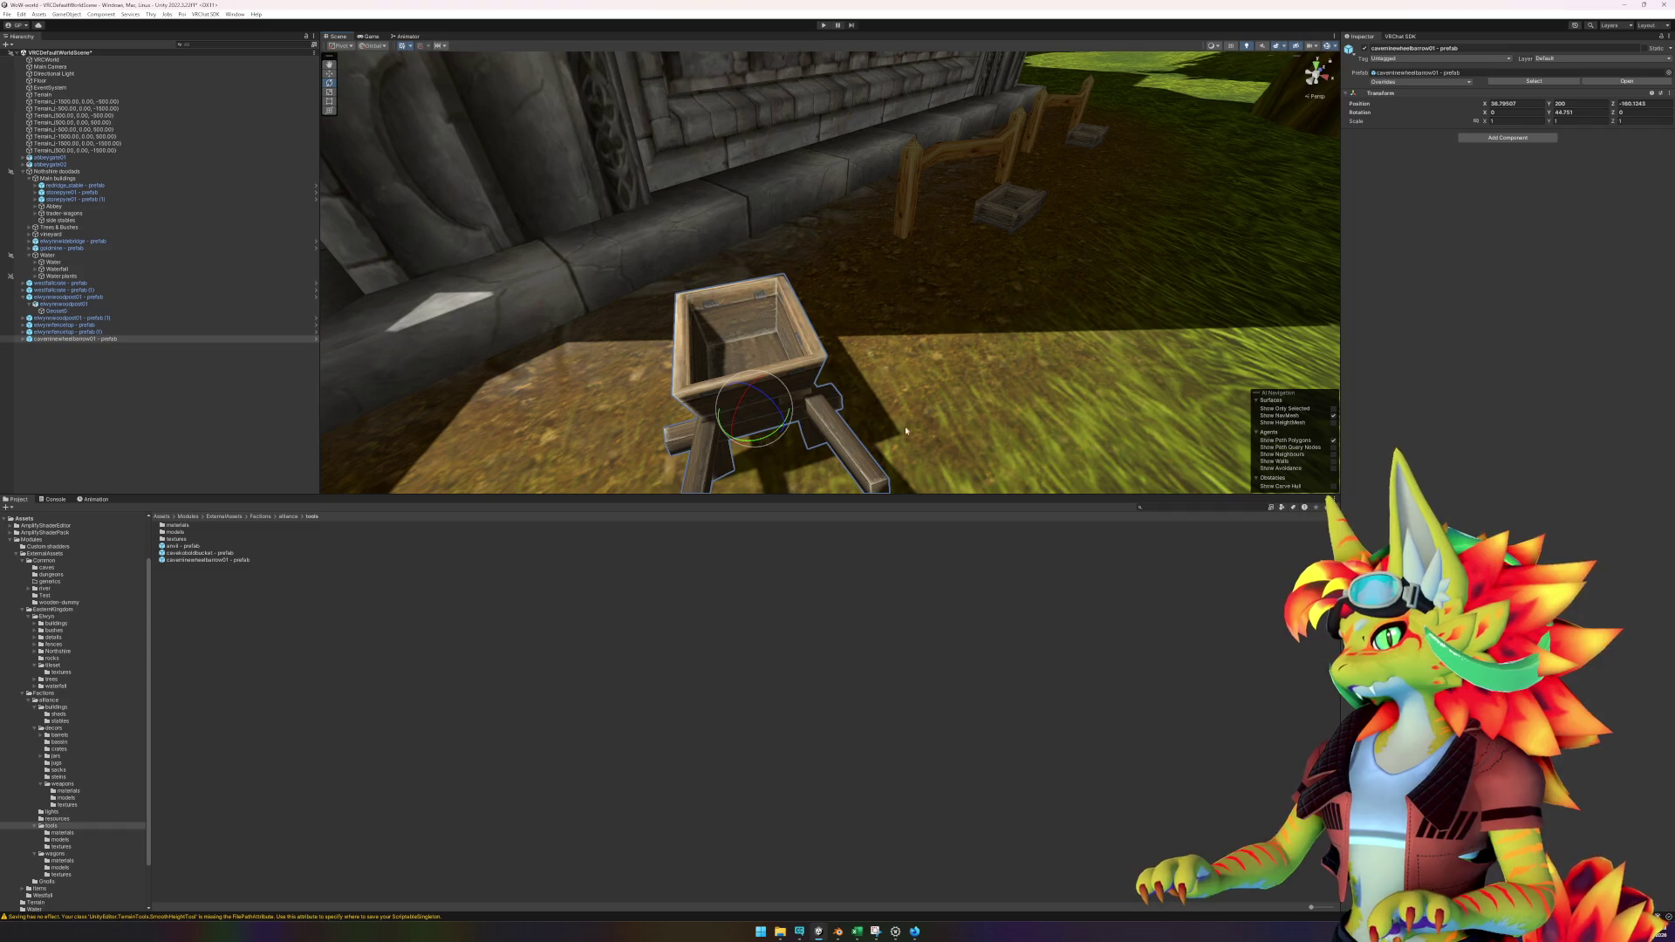
pyautogui.click(895, 933)
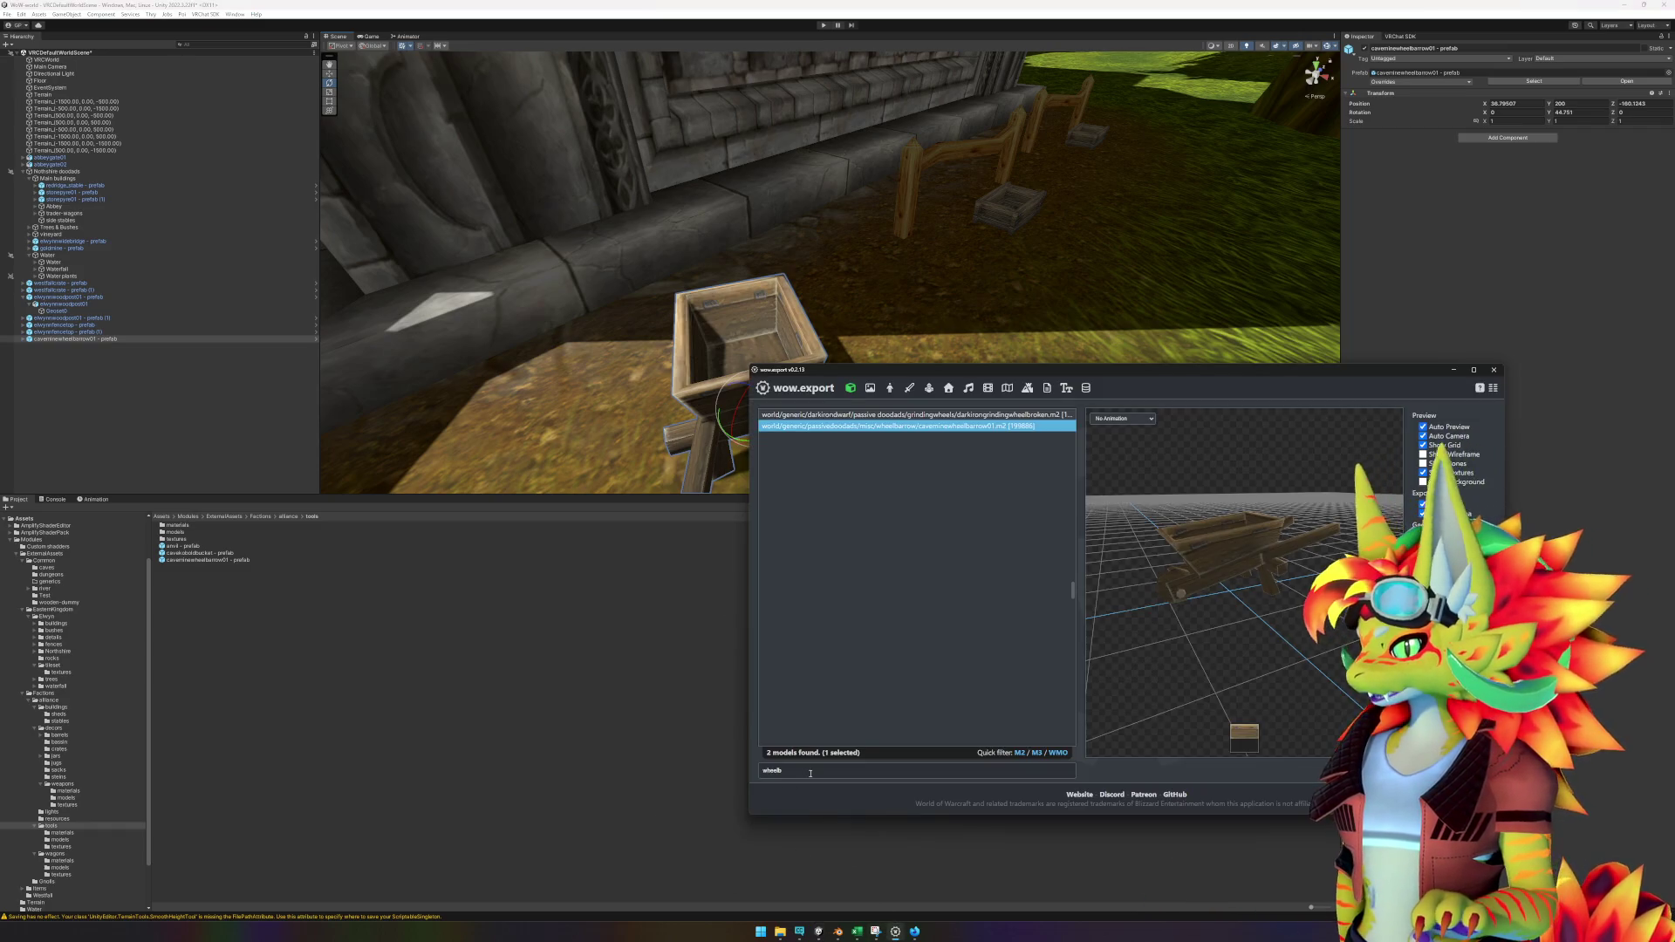
# Search wow.export for 'hayb' and preview the first few haybale models.
pyautogui.write('h')
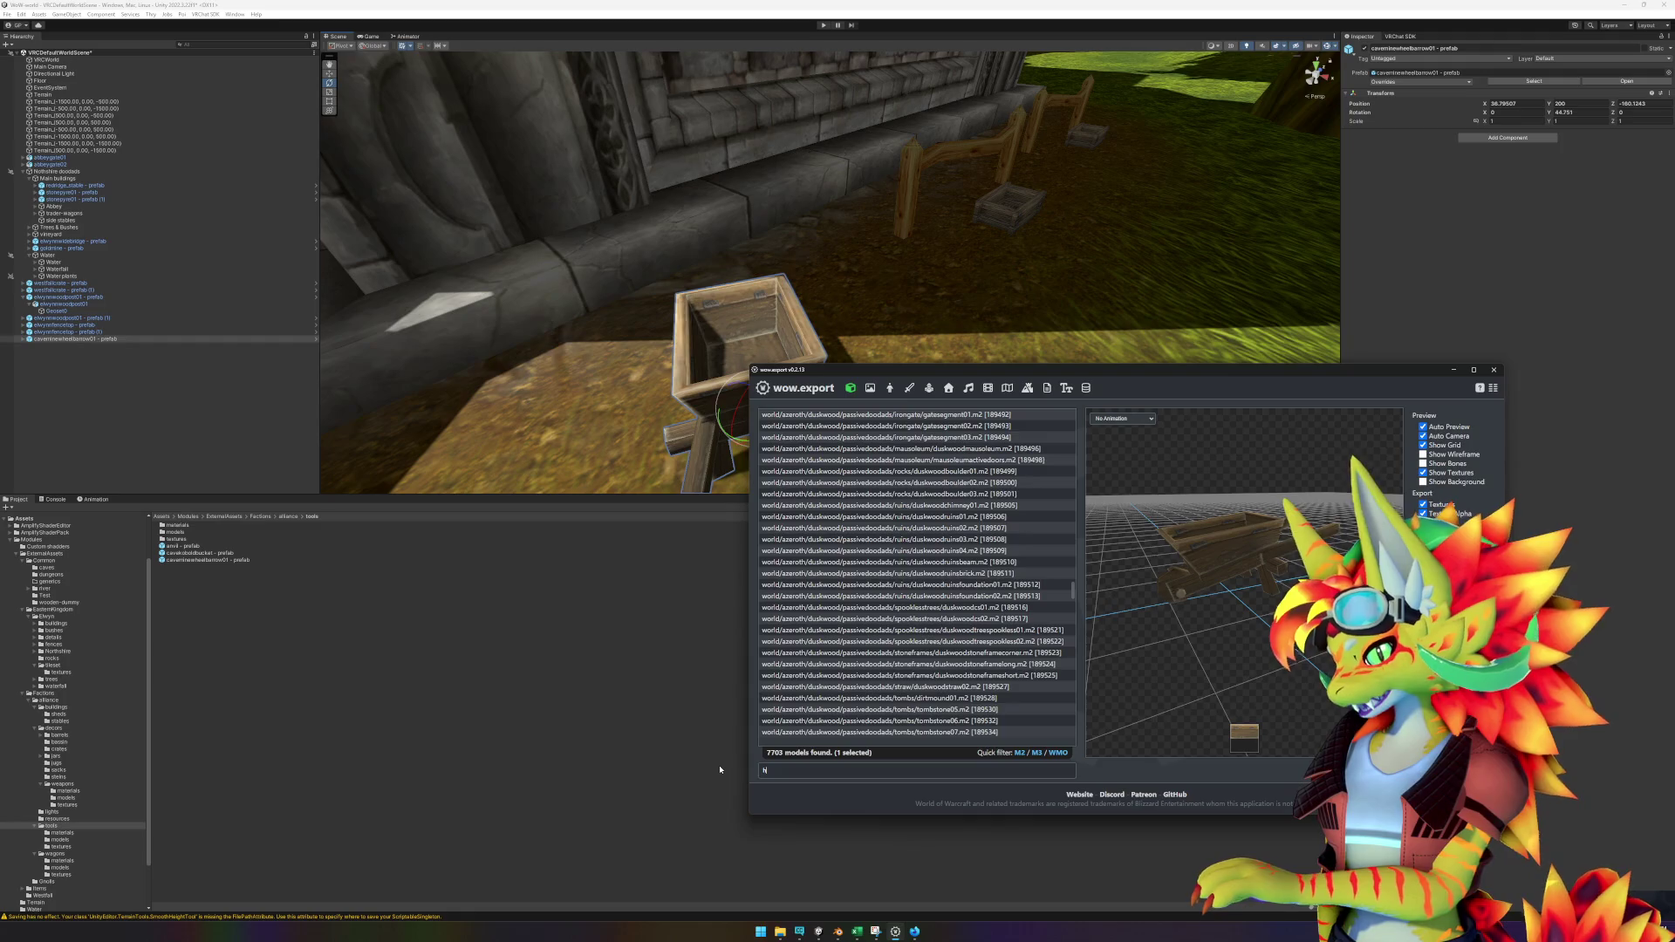
pyautogui.write('ayb')
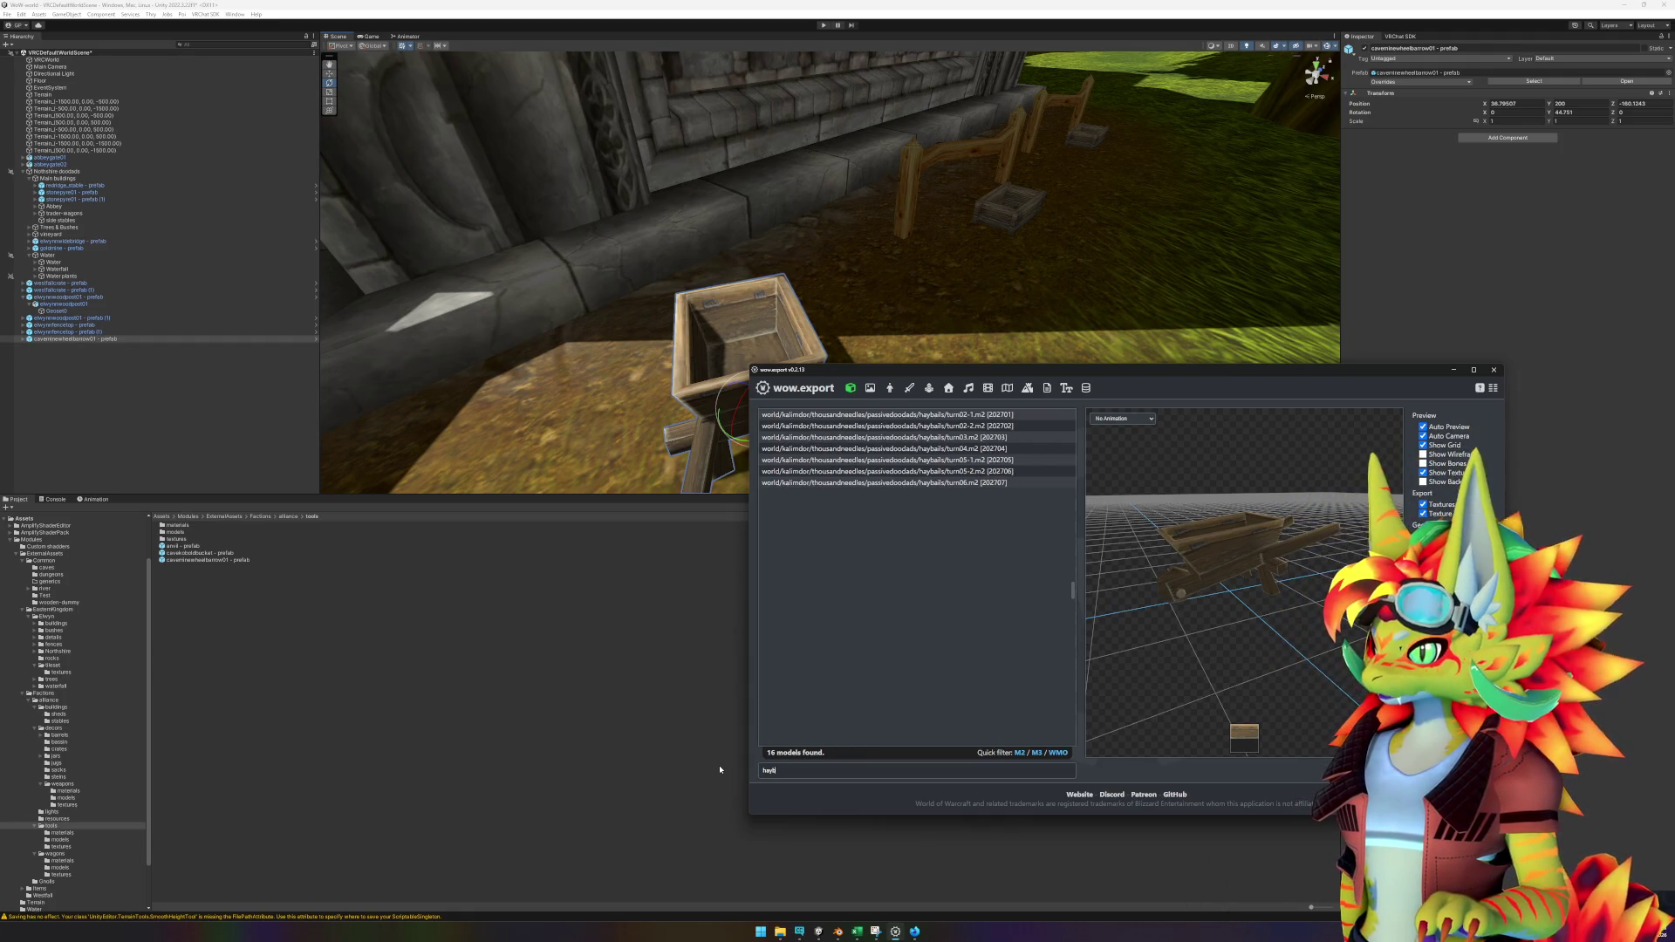
pyautogui.click(951, 416)
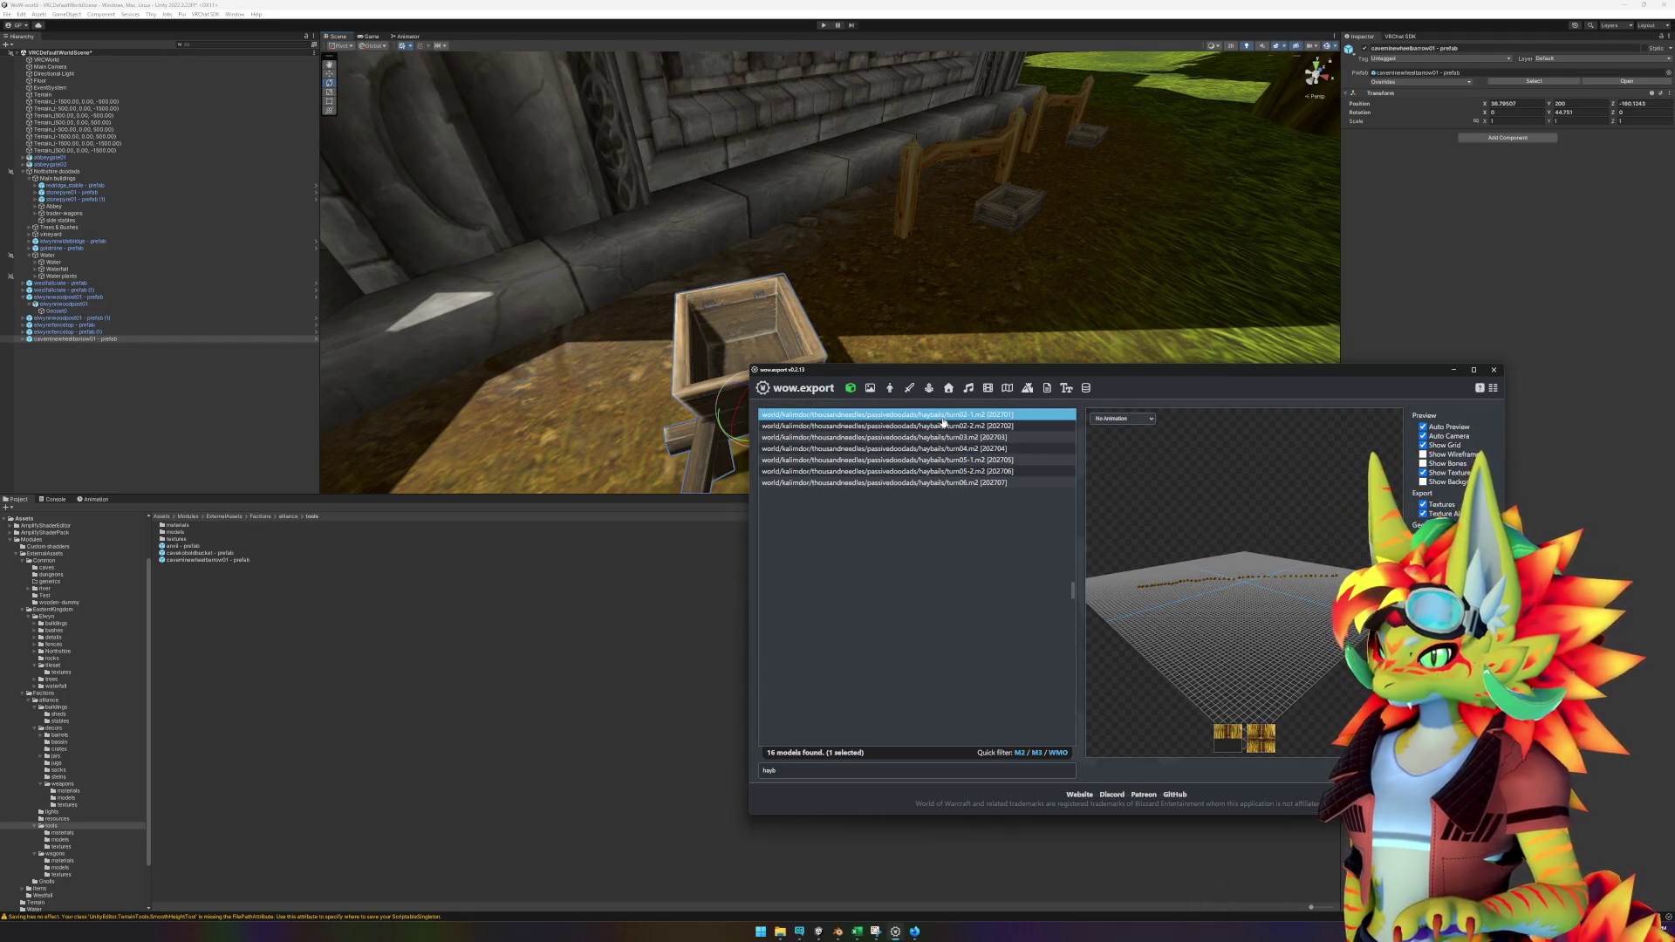
pyautogui.press('Down')
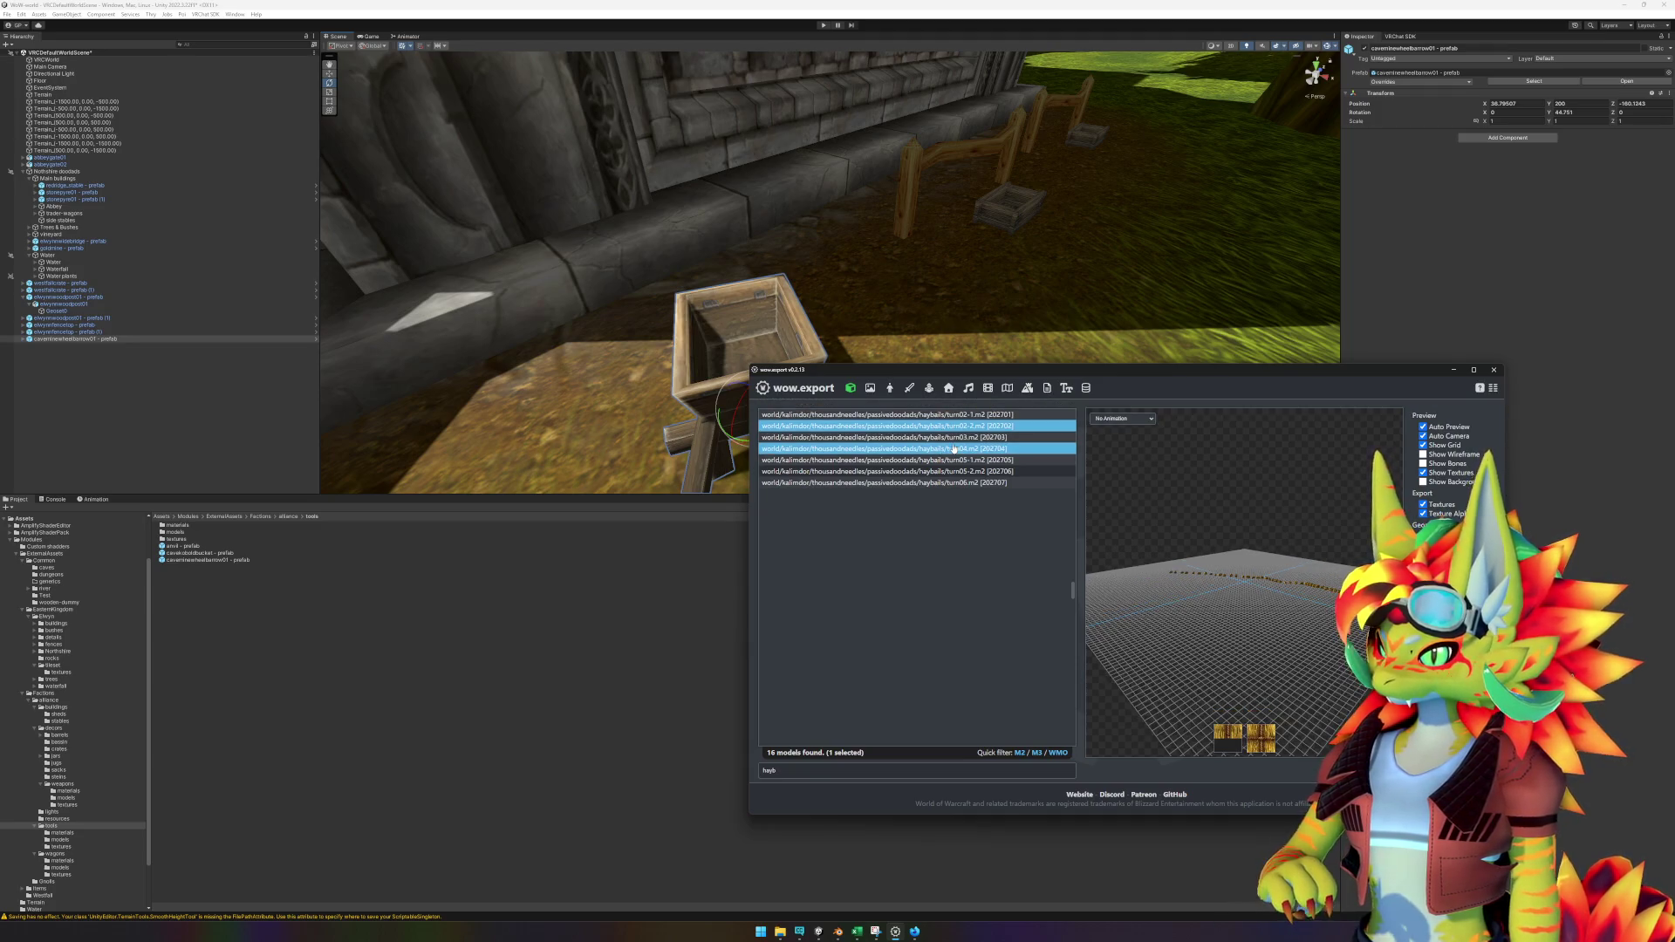
pyautogui.press('Down')
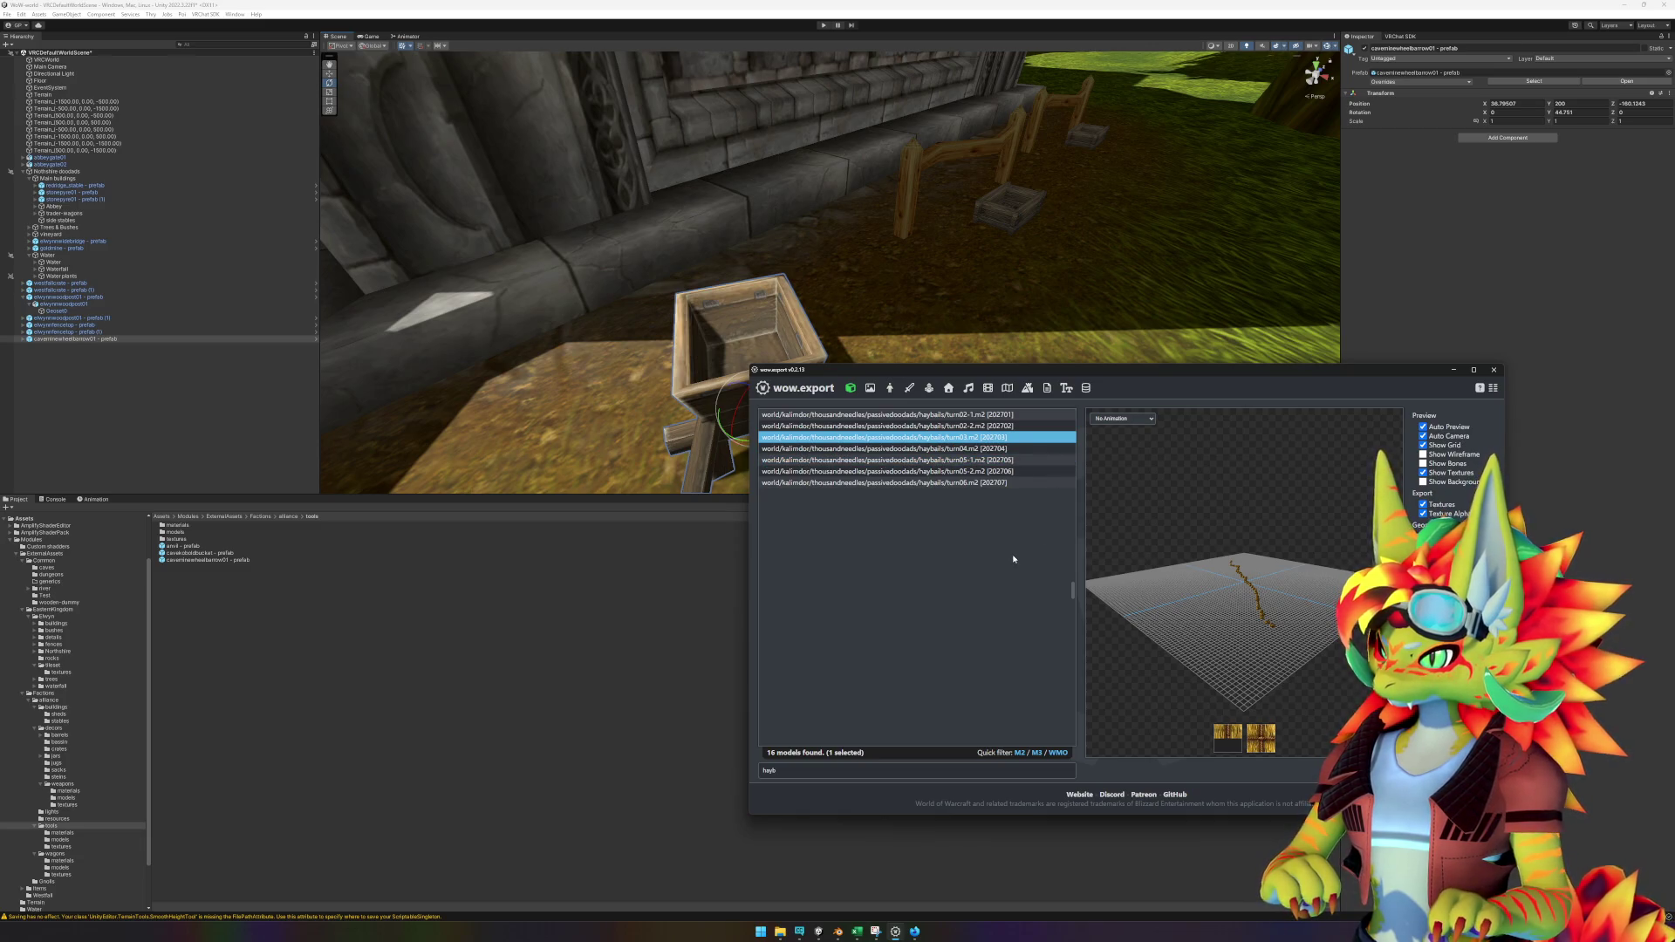
pyautogui.press('Down')
pyautogui.press('Down')
pyautogui.press('Down')
pyautogui.press('Down')
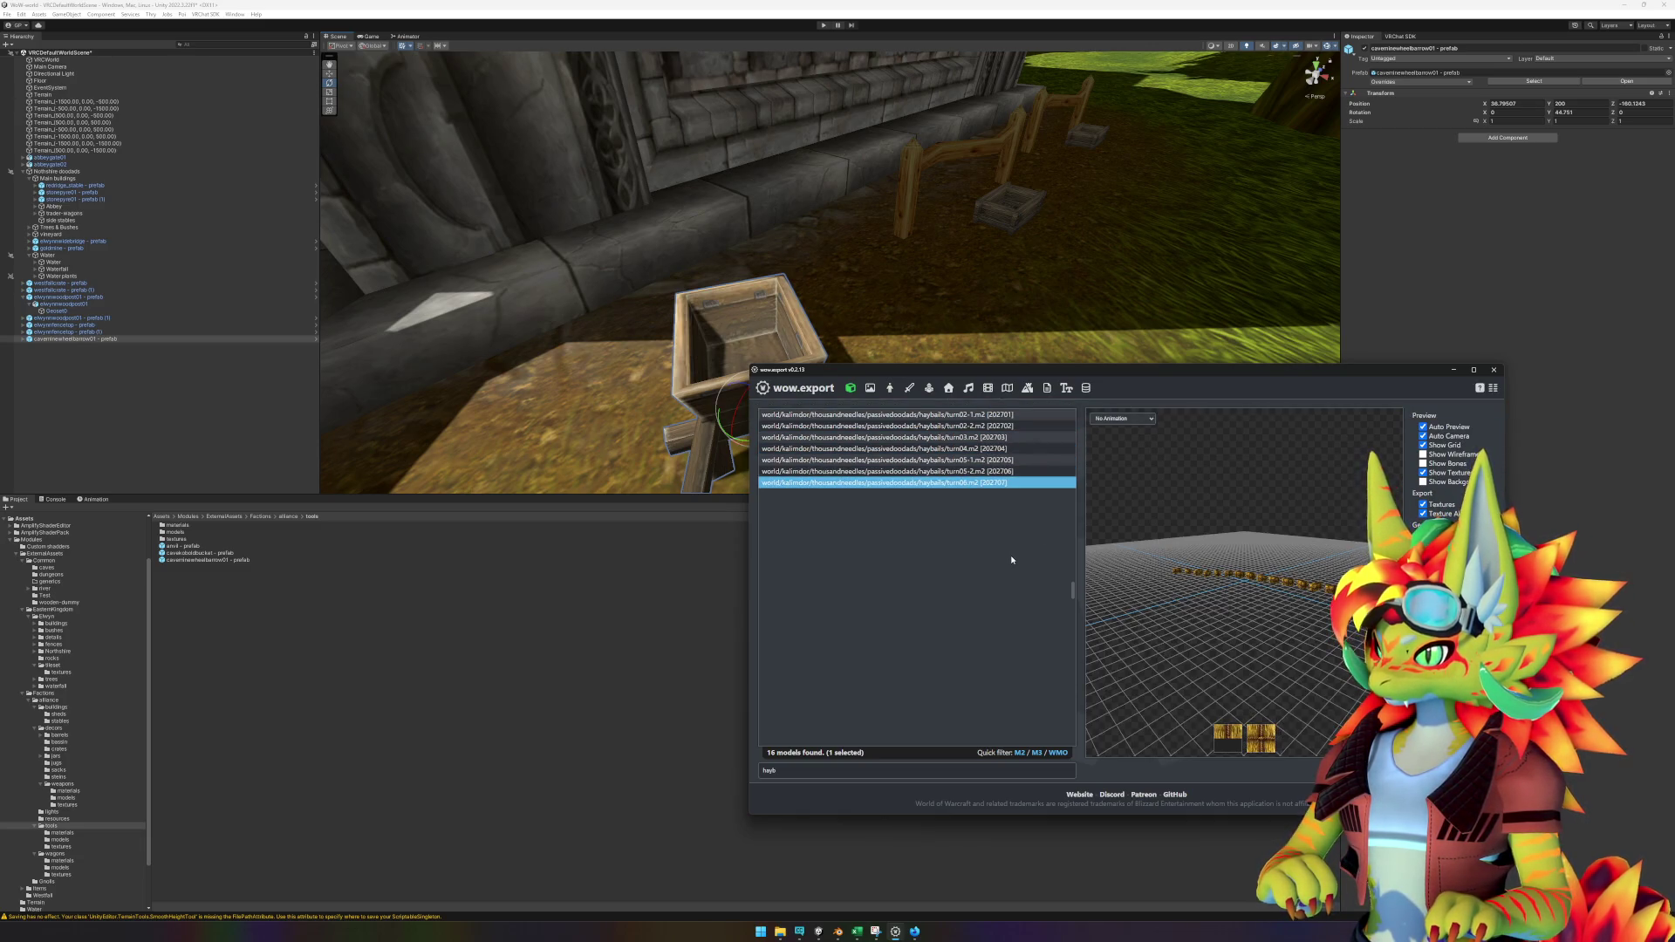
pyautogui.press('BackSpace')
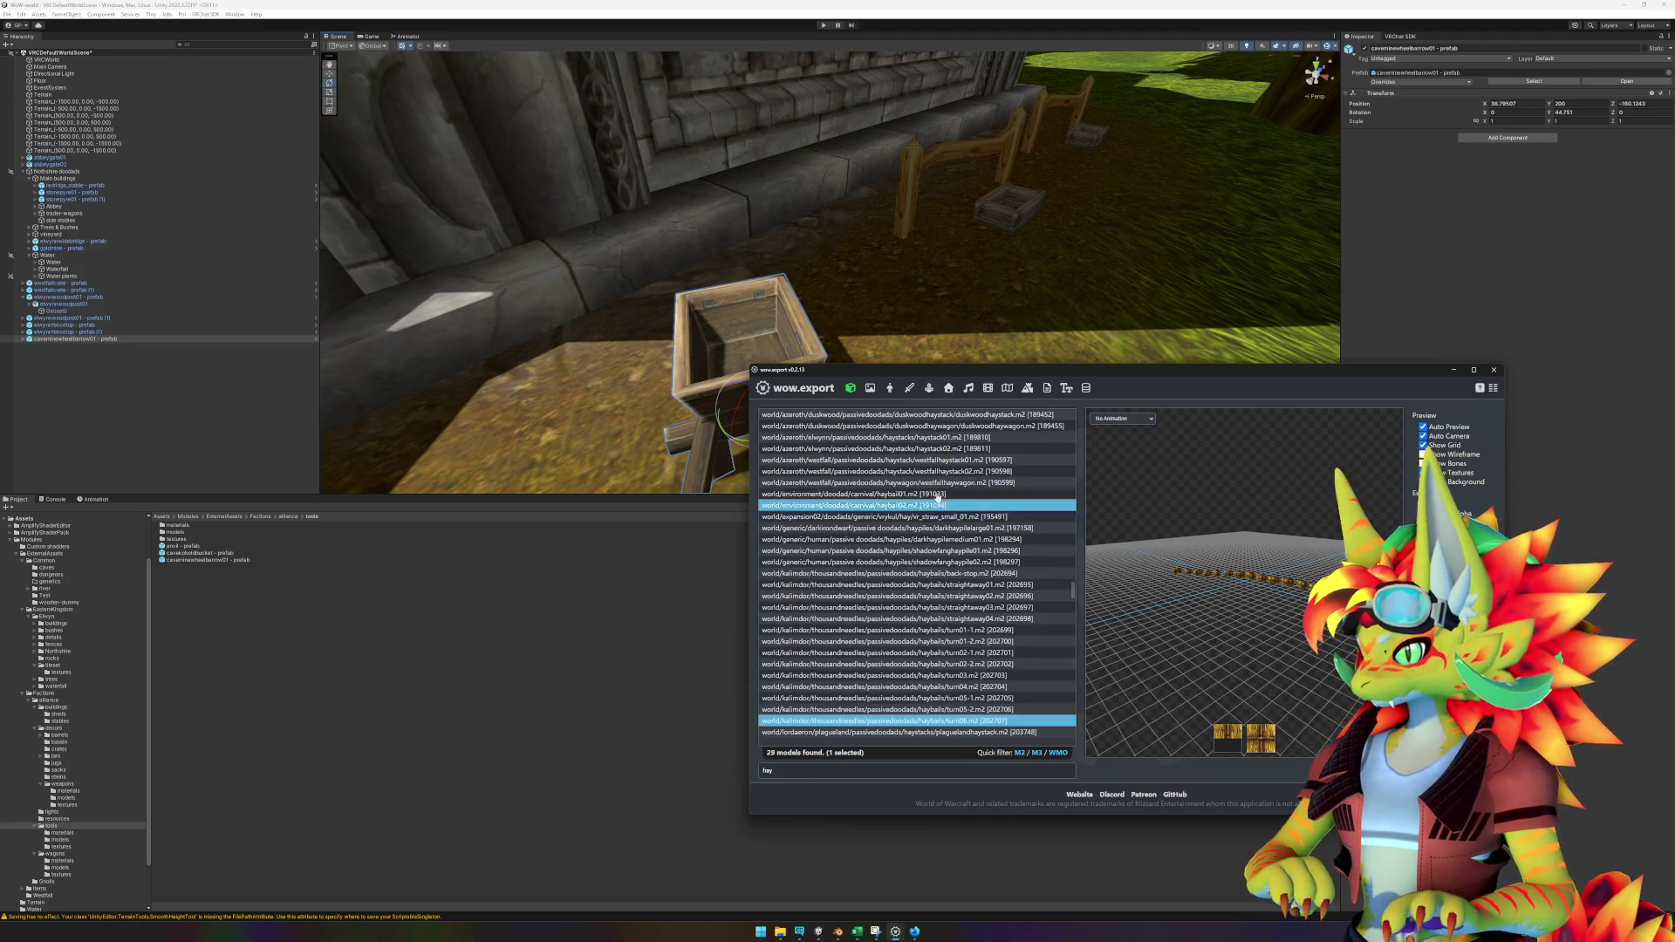
# Browse the wider hay results, previewing the duskwood and elwynn haystack models.
pyautogui.click(998, 415)
pyautogui.press('Down')
pyautogui.press('Up')
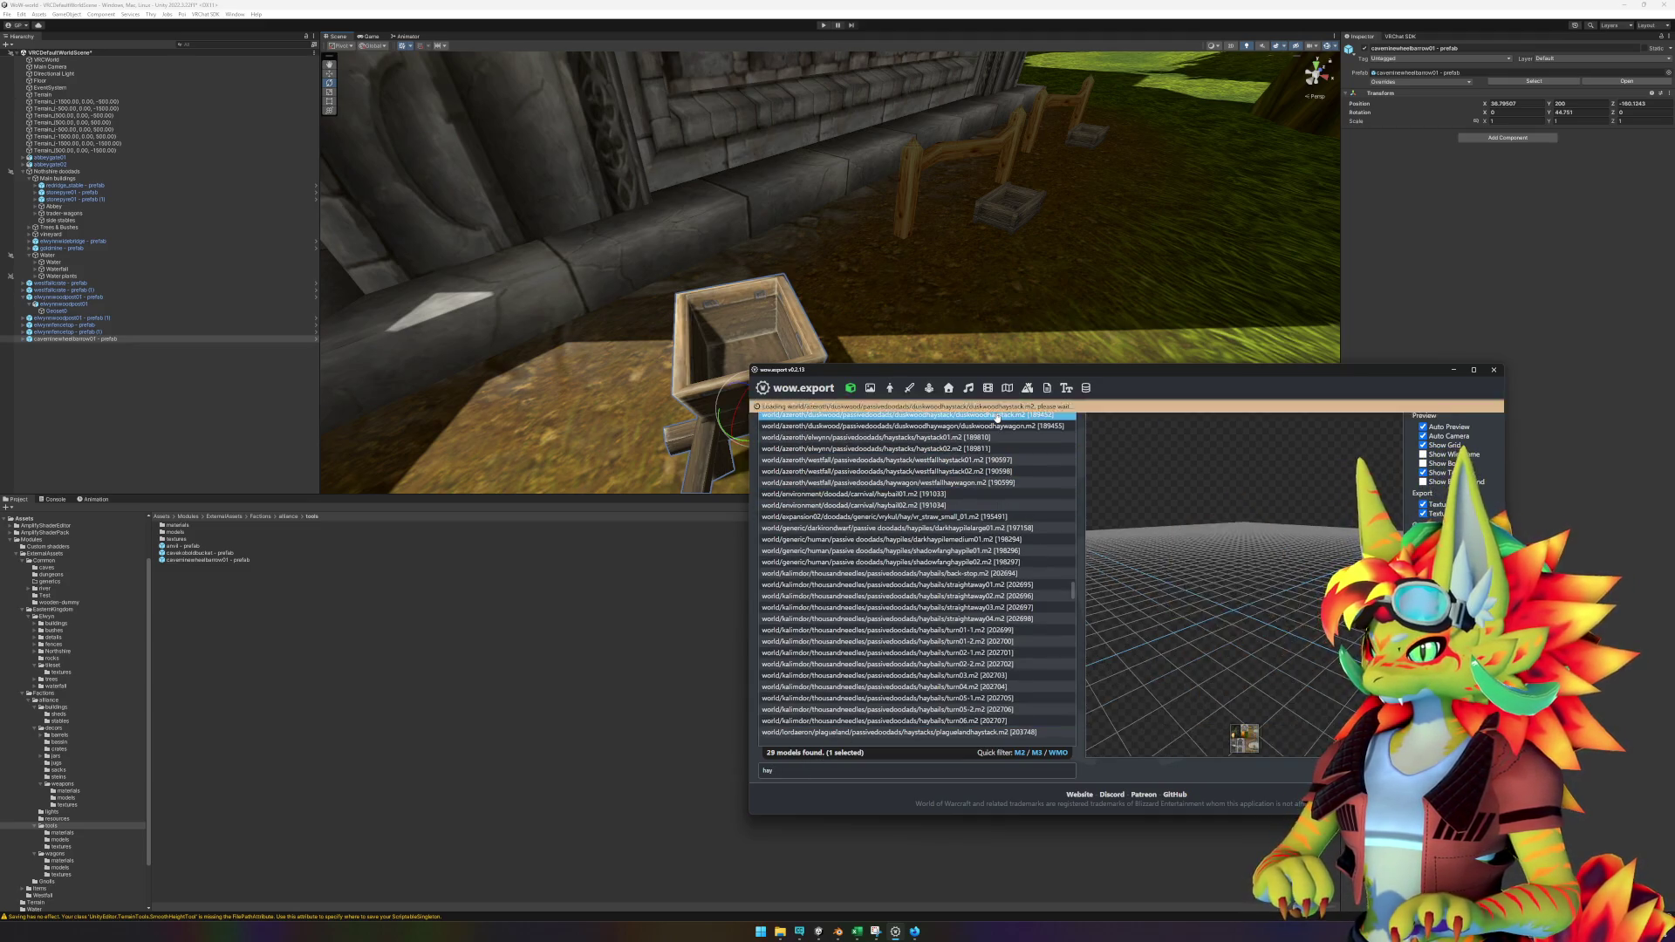
pyautogui.press('Down')
pyautogui.press('Down')
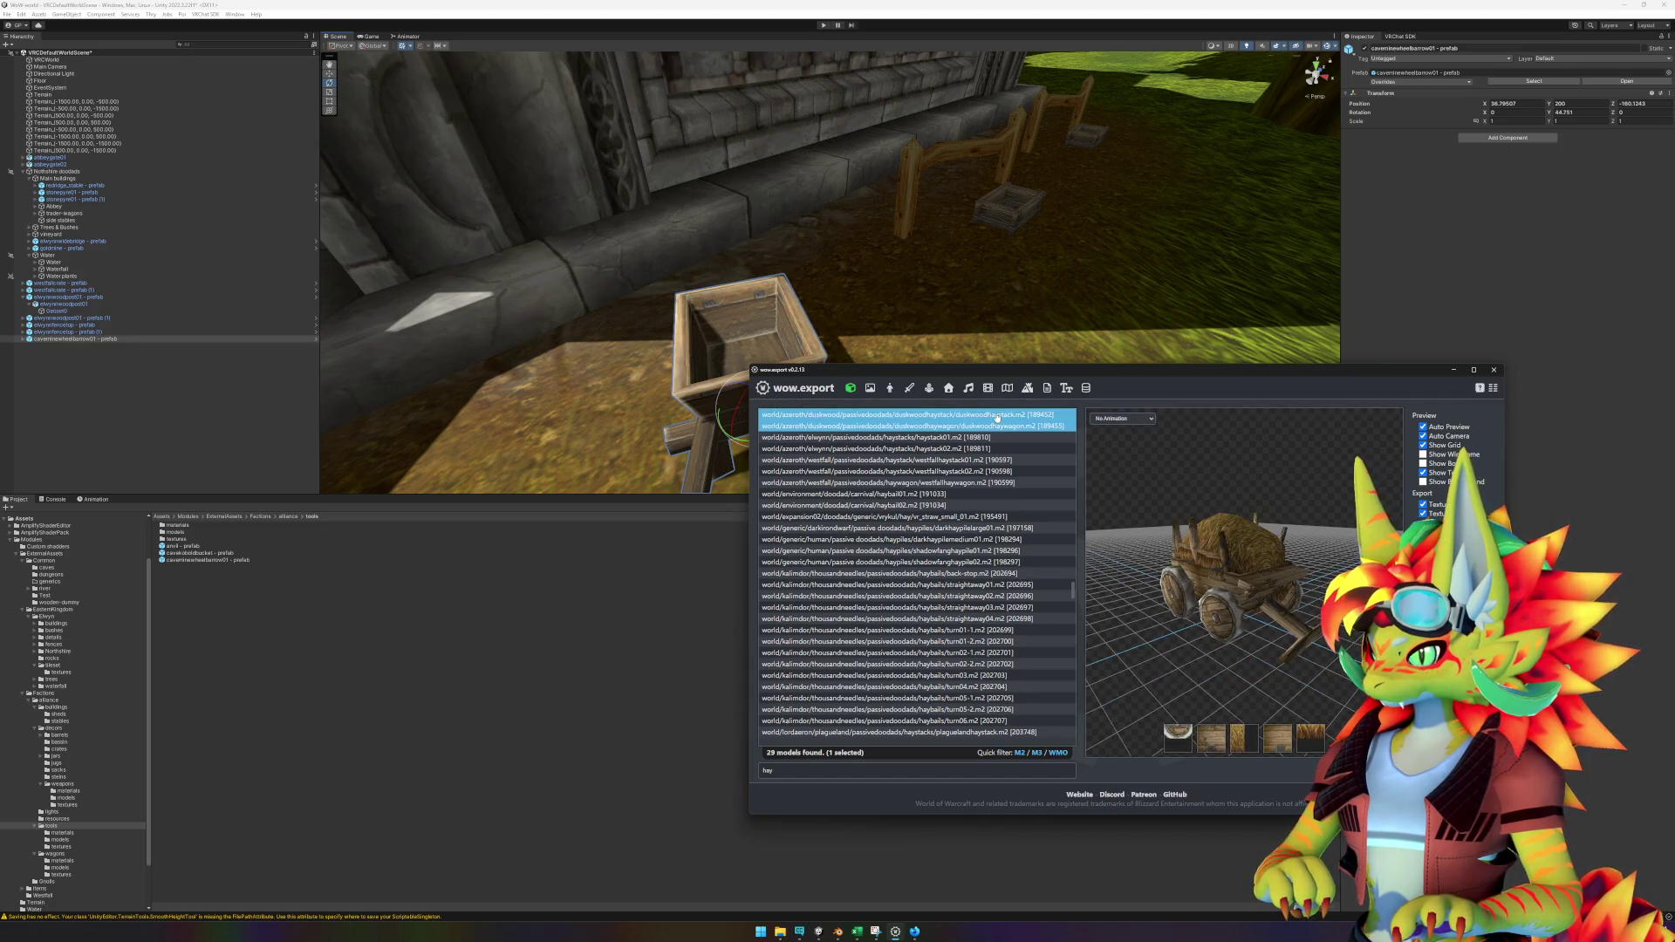
pyautogui.press('Down')
pyautogui.press('Up')
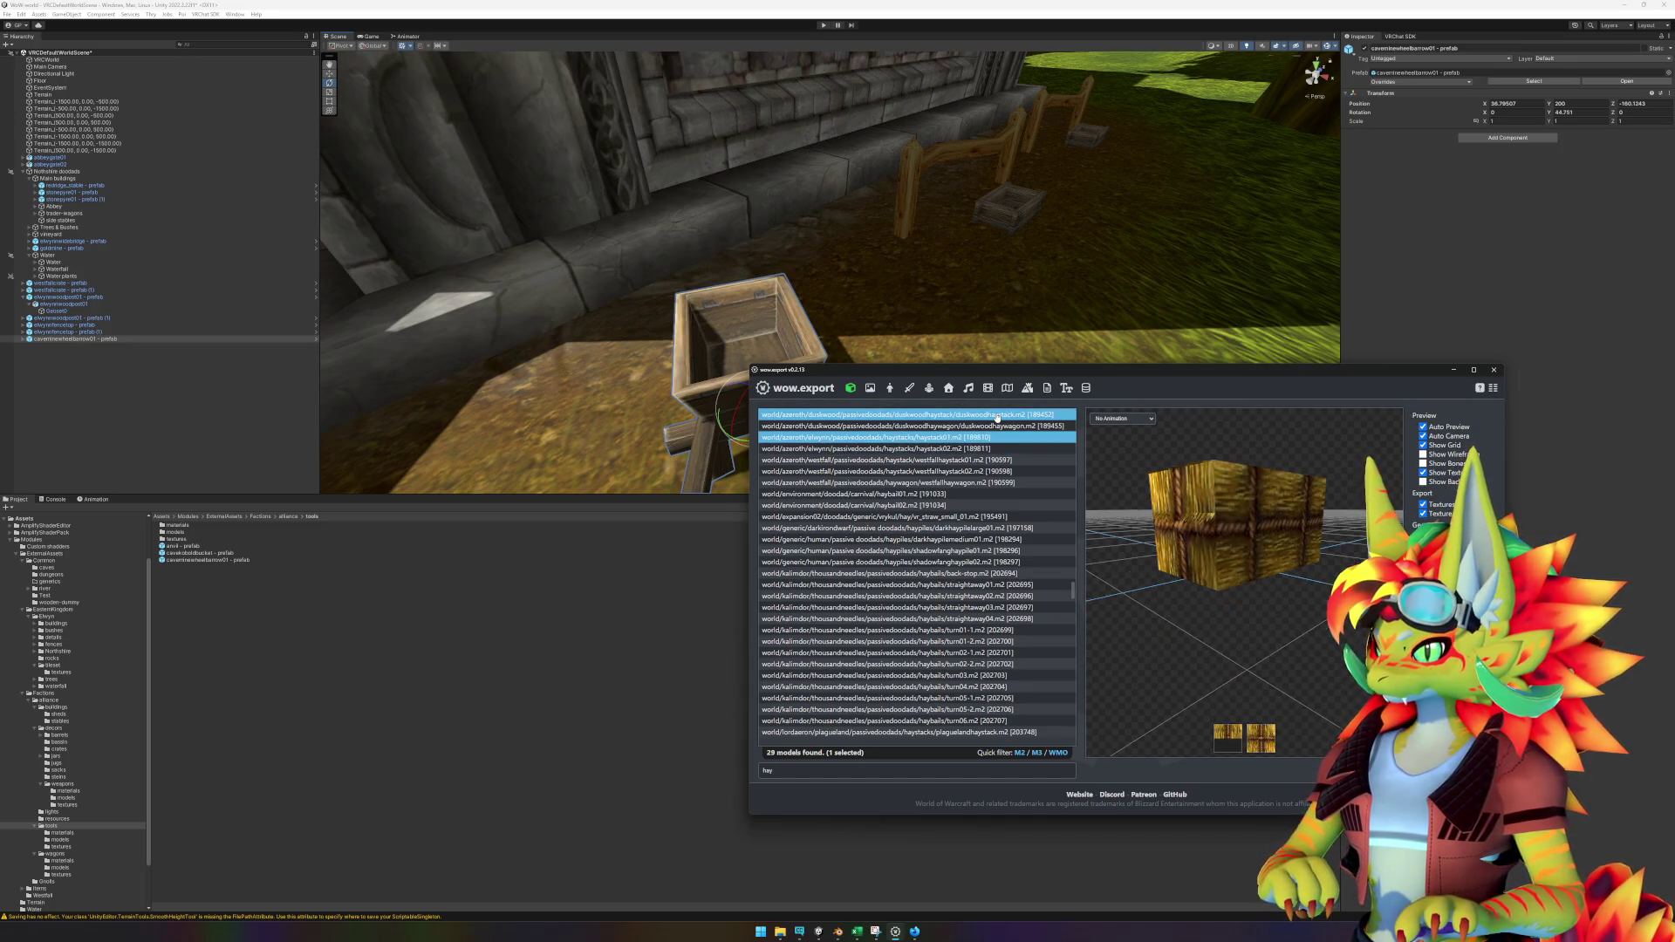
pyautogui.press('Down')
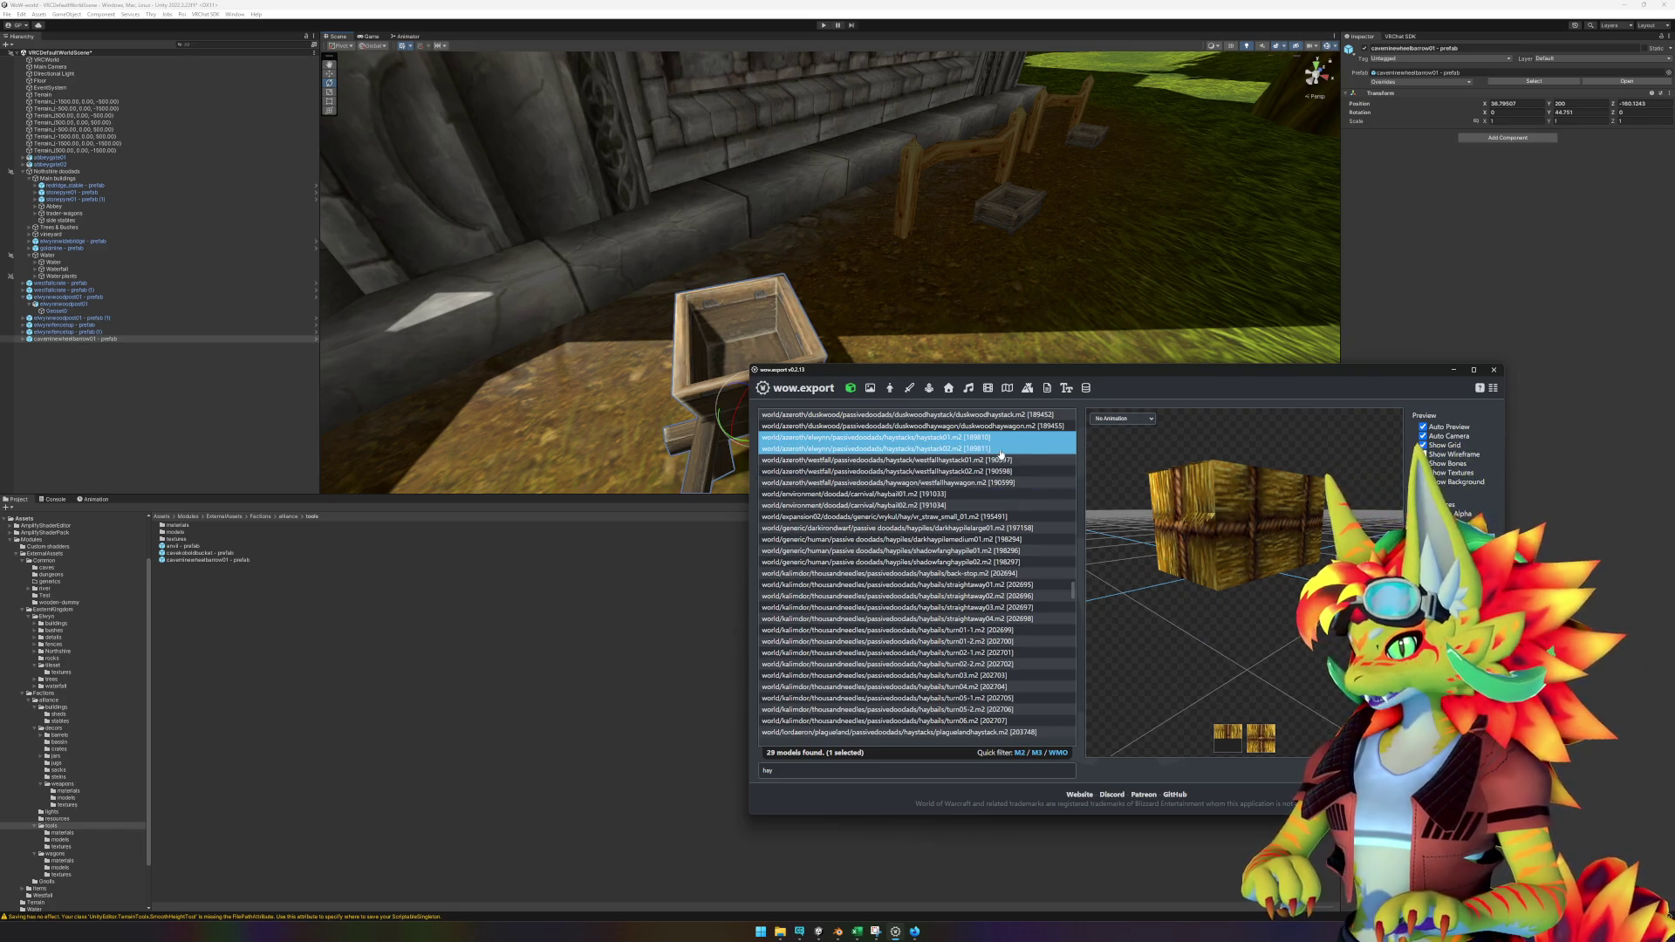
pyautogui.press('Up')
pyautogui.moveTo(1164, 561)
pyautogui.mouseDown()
pyautogui.moveTo(1237, 590)
pyautogui.moveTo(1240, 739)
pyautogui.mouseUp()
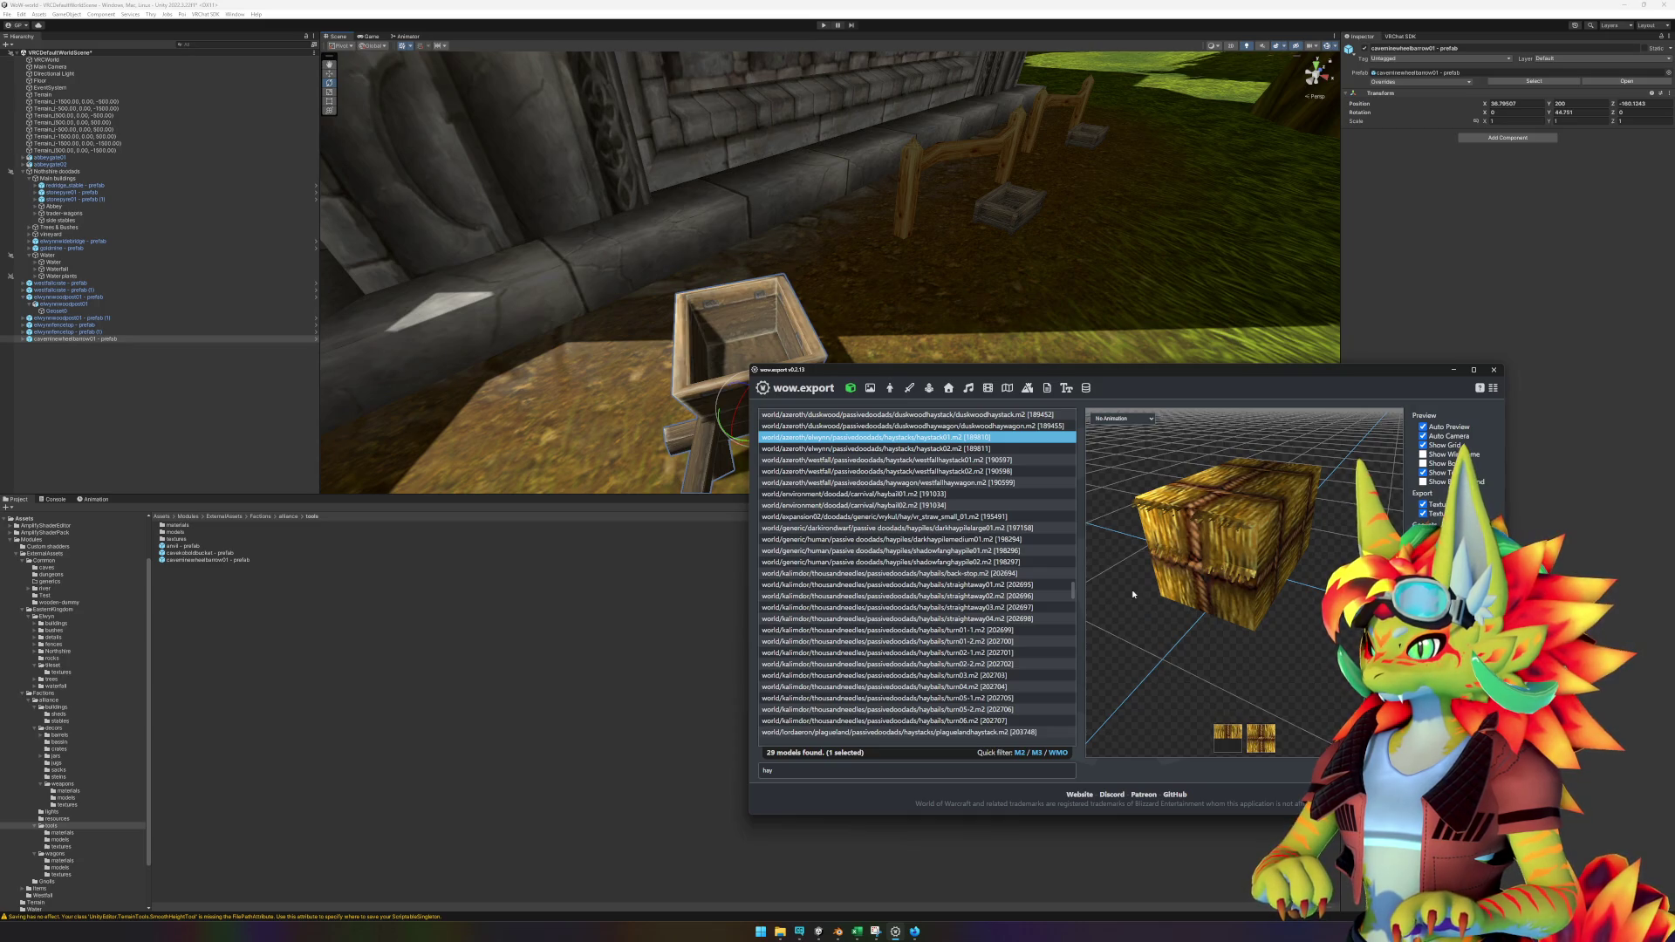
# Preview the westfall haystack and haywagon, then select and orbit shadowfanghaypile01.
pyautogui.click(999, 462)
pyautogui.press('Up')
pyautogui.press('Down')
pyautogui.press('Down')
pyautogui.press('Down')
pyautogui.press('Down')
pyautogui.press('Down')
pyautogui.press('Down')
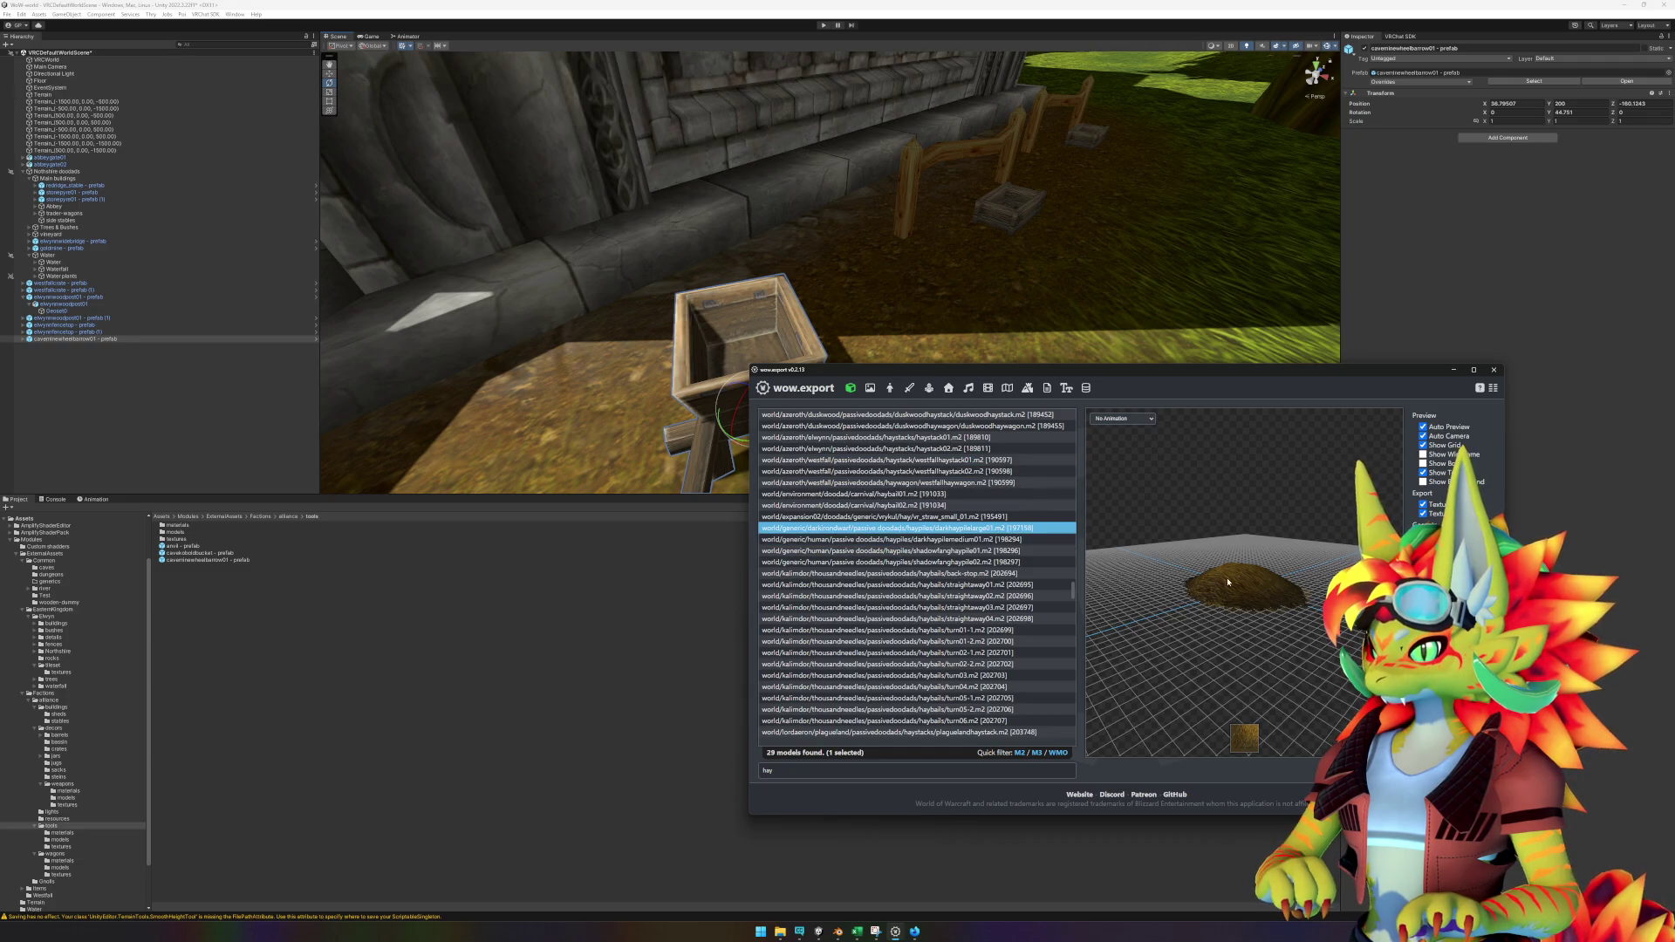
pyautogui.moveTo(1197, 563)
pyautogui.mouseDown()
pyautogui.moveTo(1186, 598)
pyautogui.moveTo(1148, 605)
pyautogui.moveTo(1246, 583)
pyautogui.mouseUp()
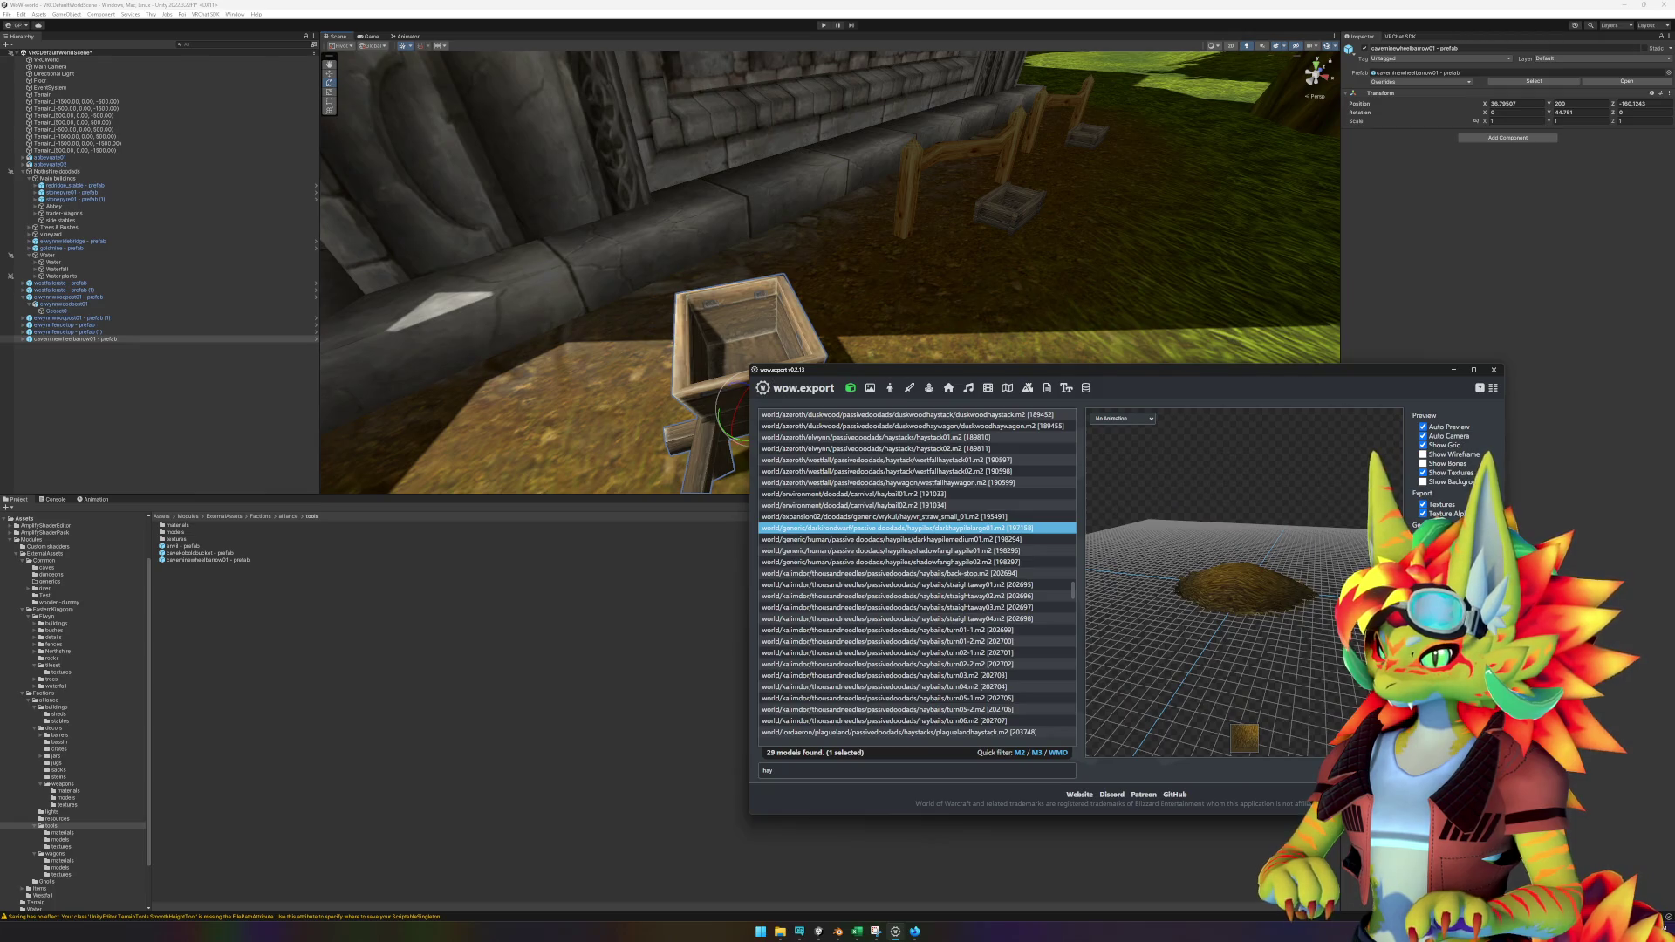
pyautogui.click(1027, 541)
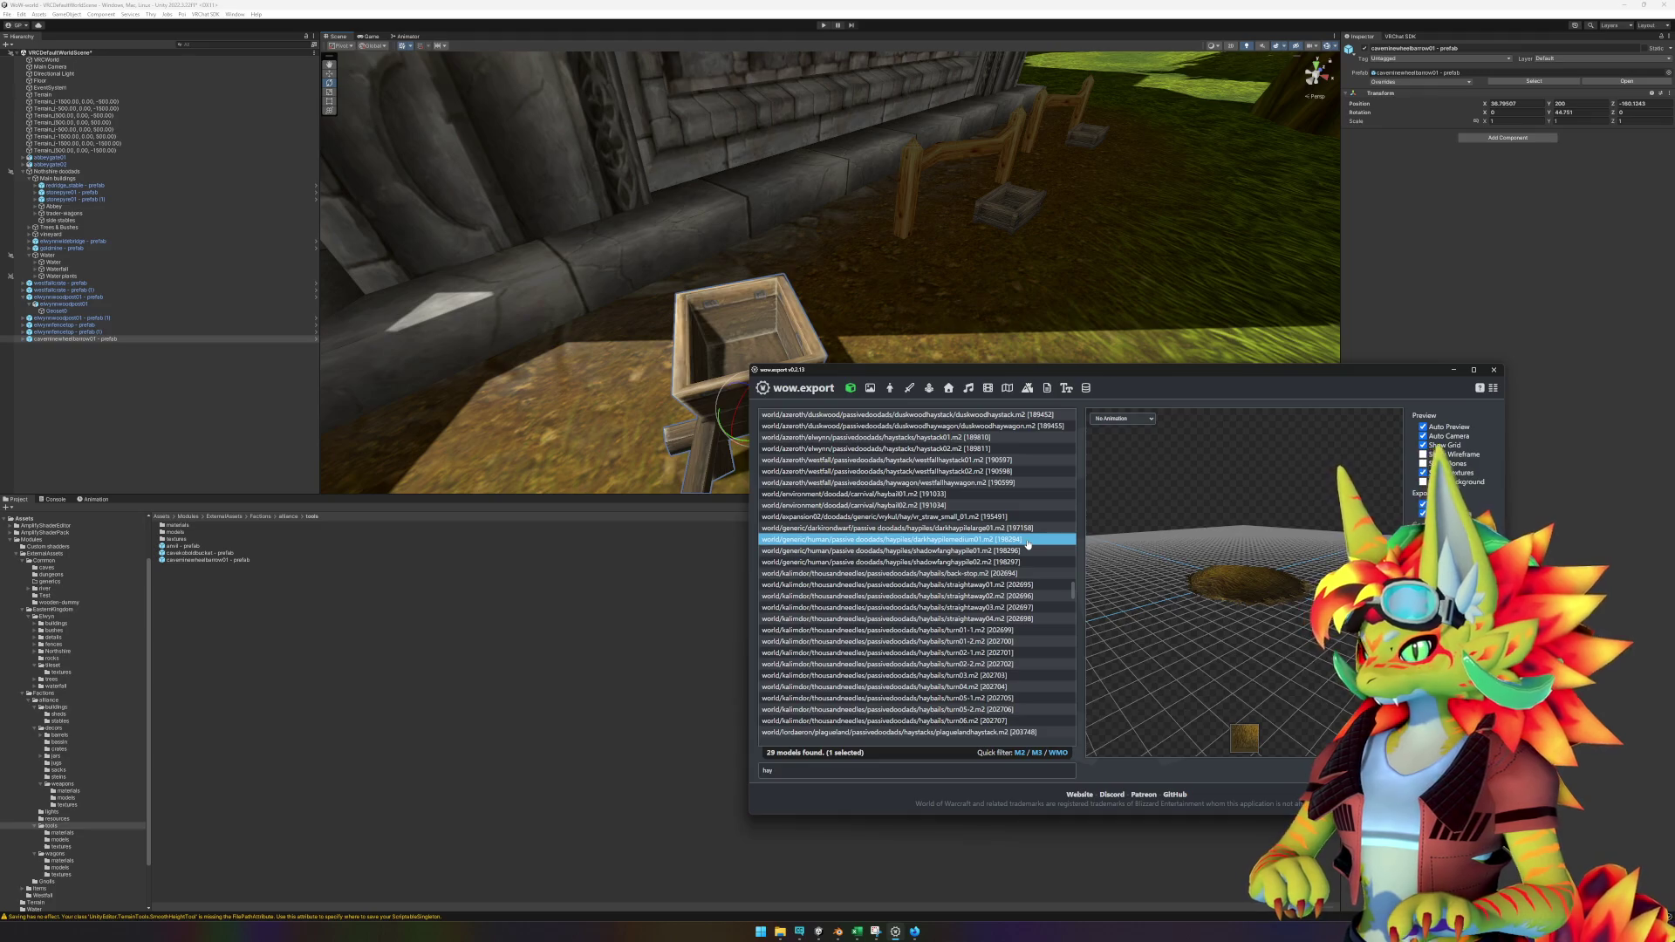
pyautogui.click(1028, 551)
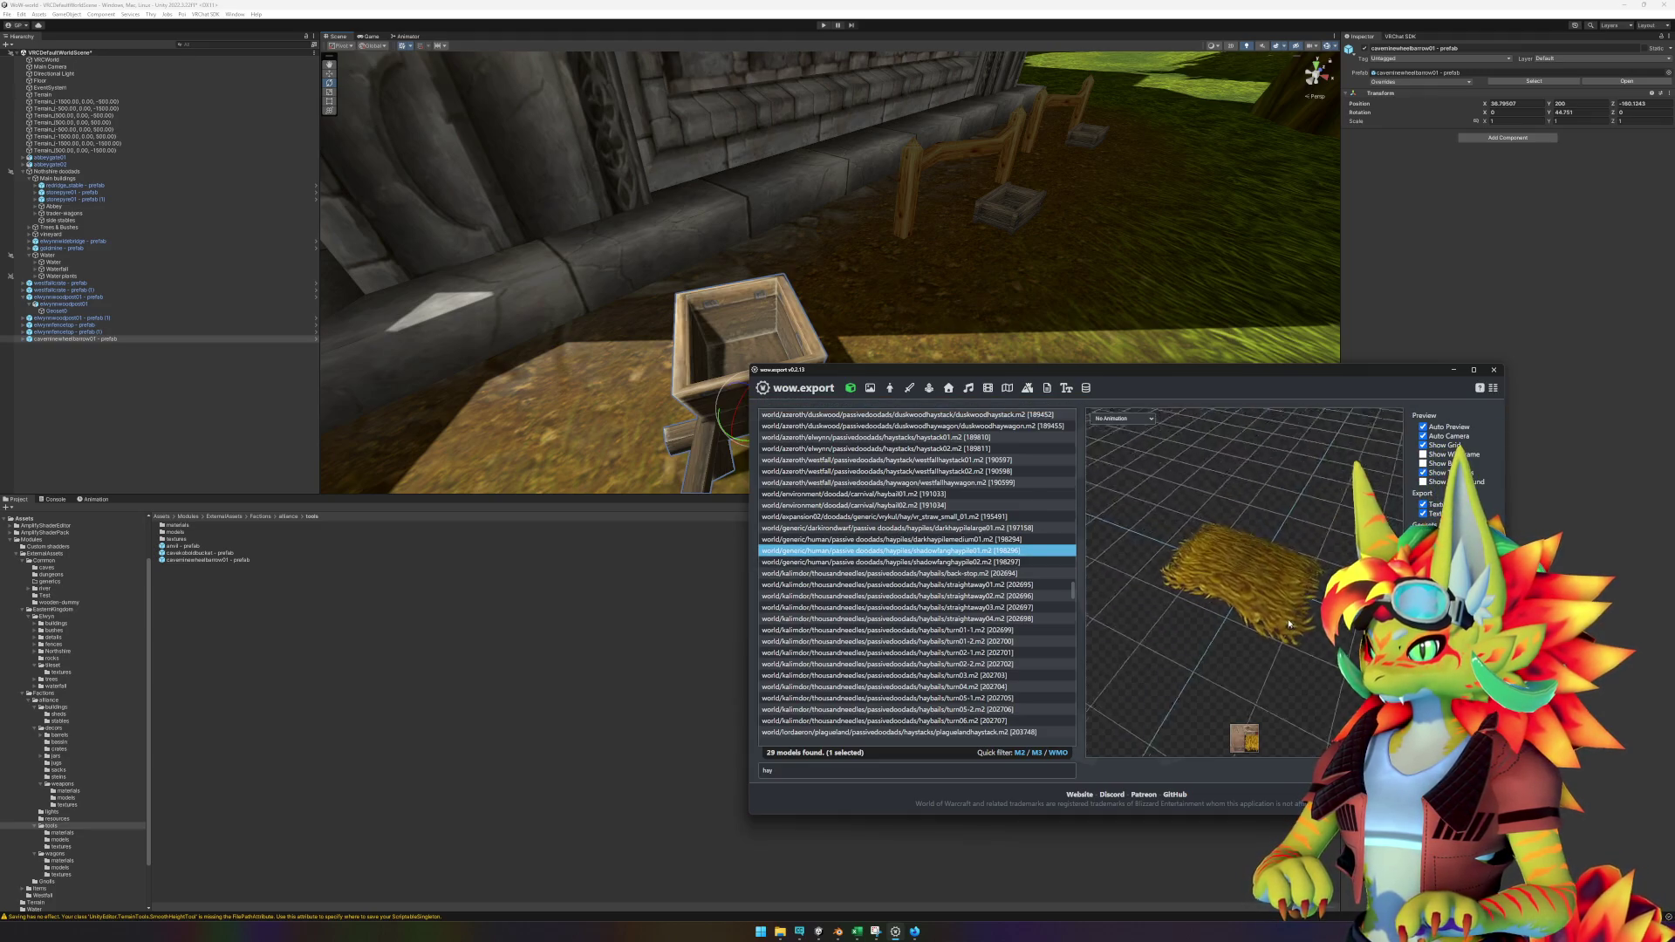
pyautogui.moveTo(1239, 611); pyautogui.dragTo(1321, 607)
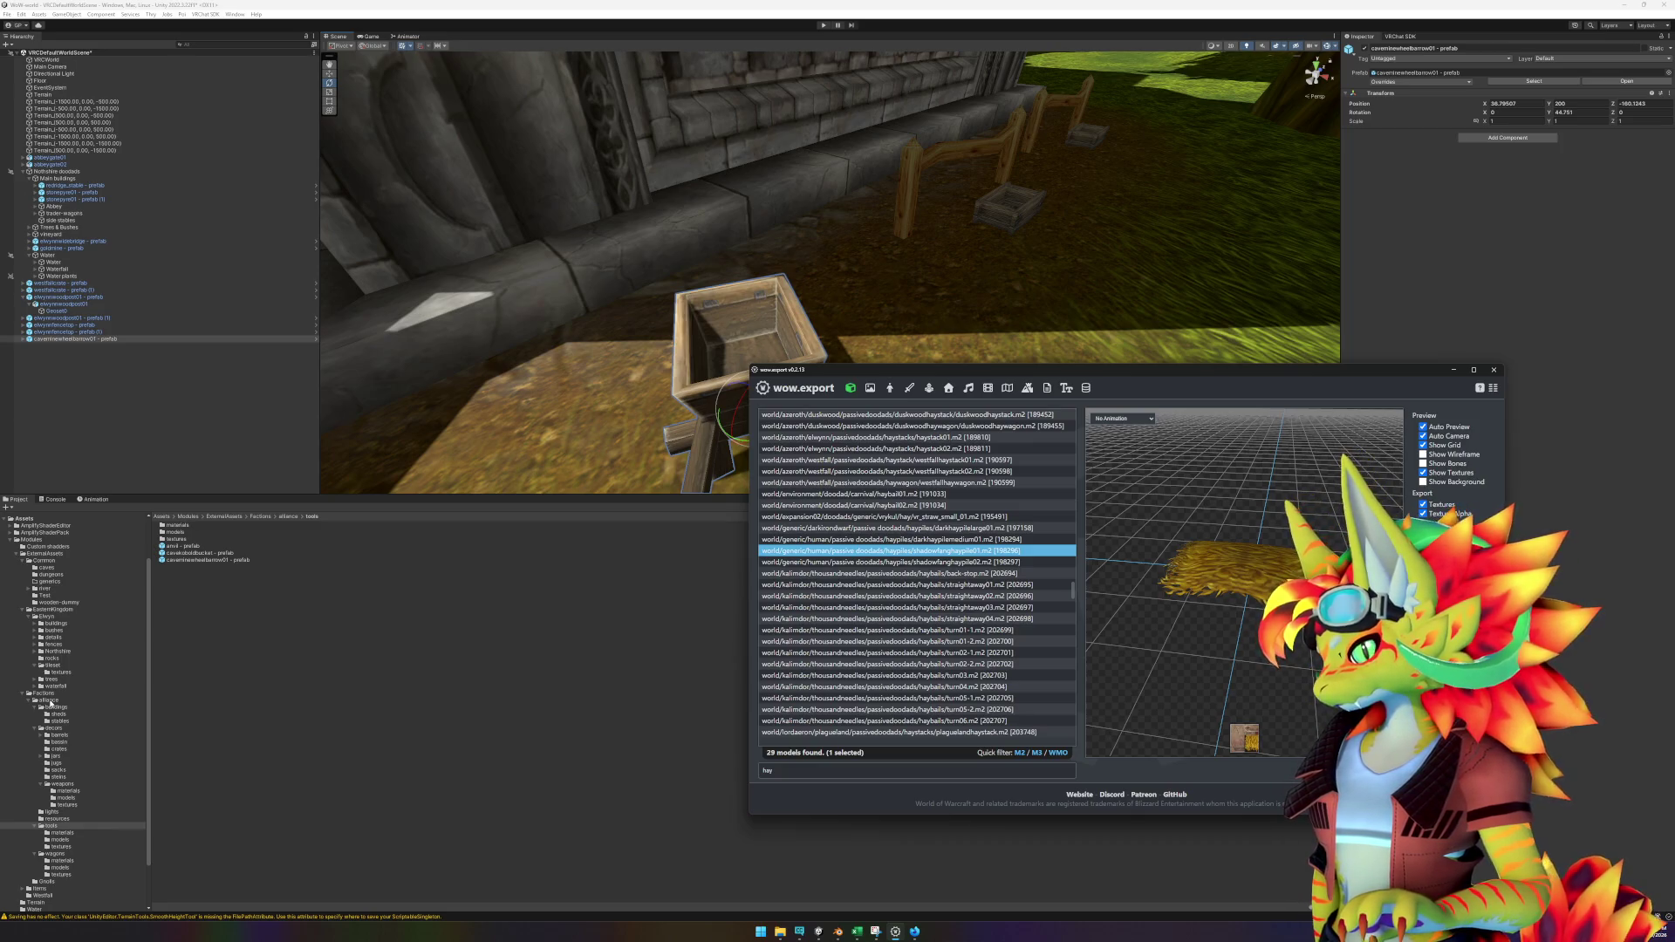
pyautogui.rightClick(50, 702)
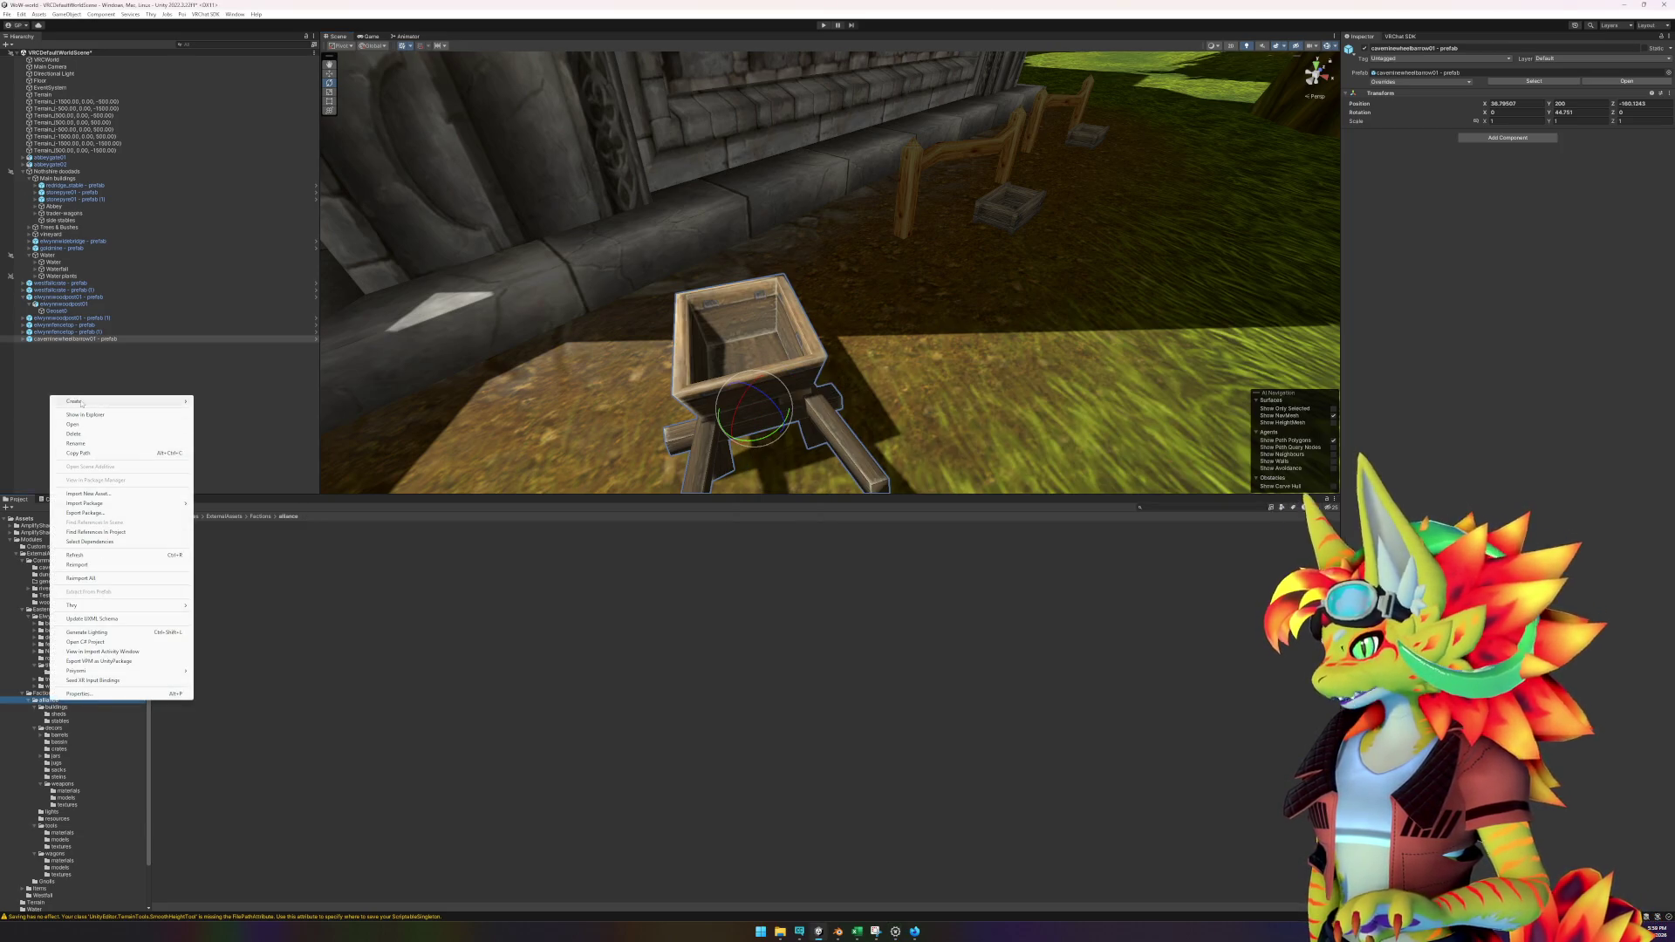
# Create a 'hay' folder under alliance and move it into the decors folder.
pyautogui.moveTo(131, 402)
pyautogui.click(215, 434)
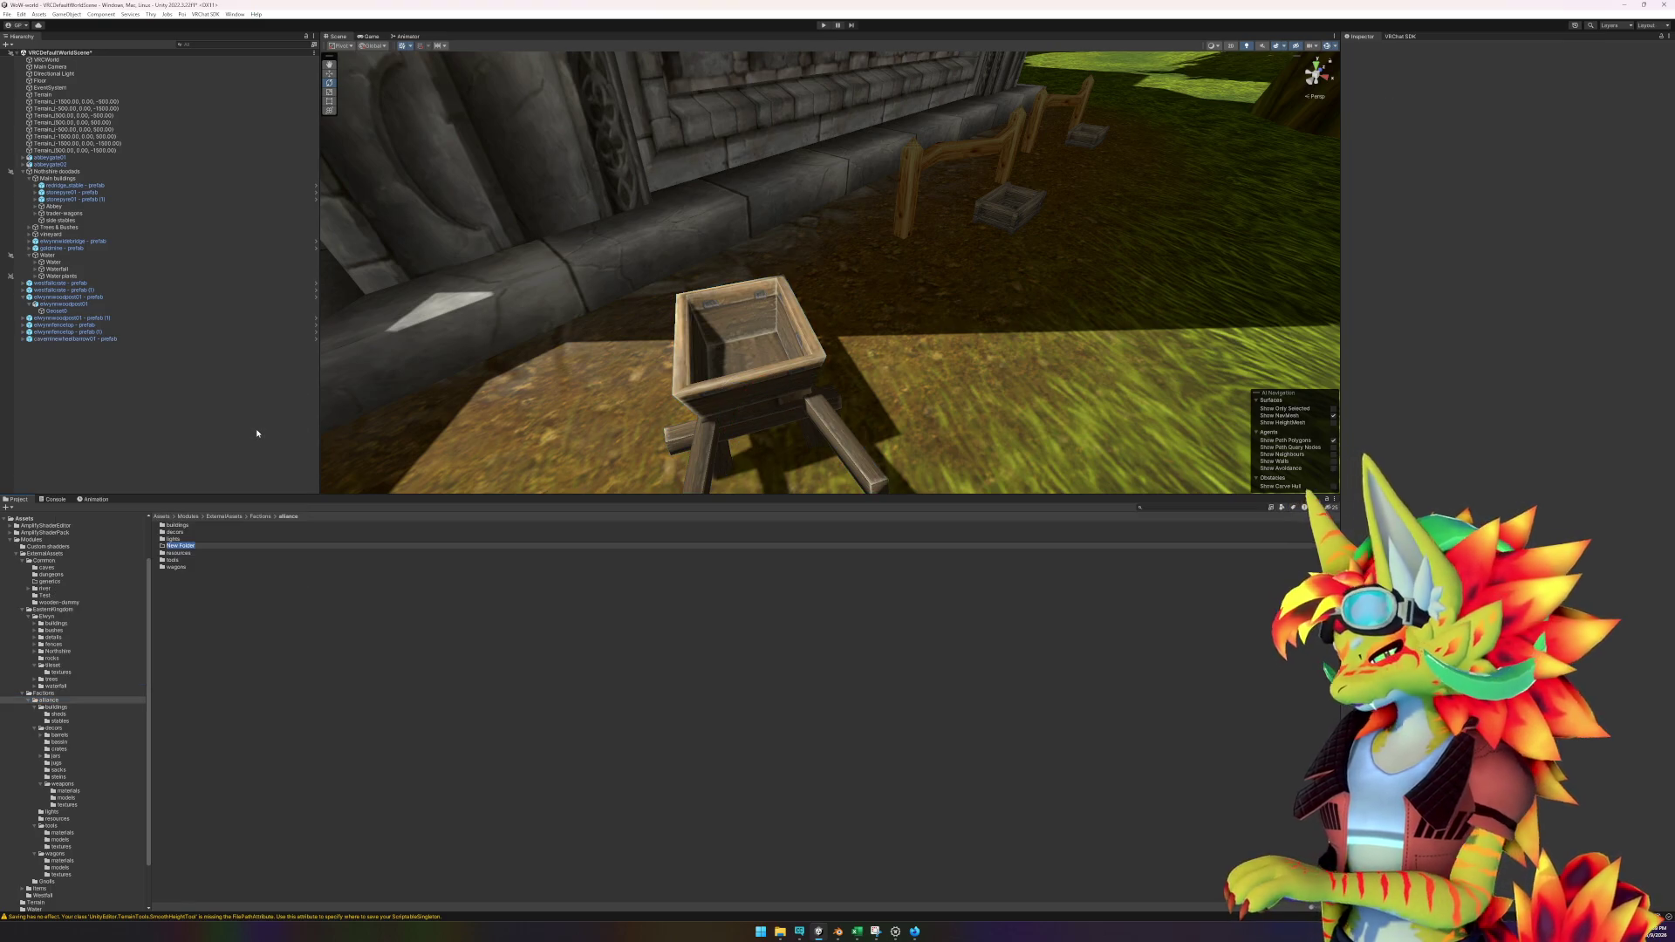
pyautogui.write('hay')
pyautogui.press('Return')
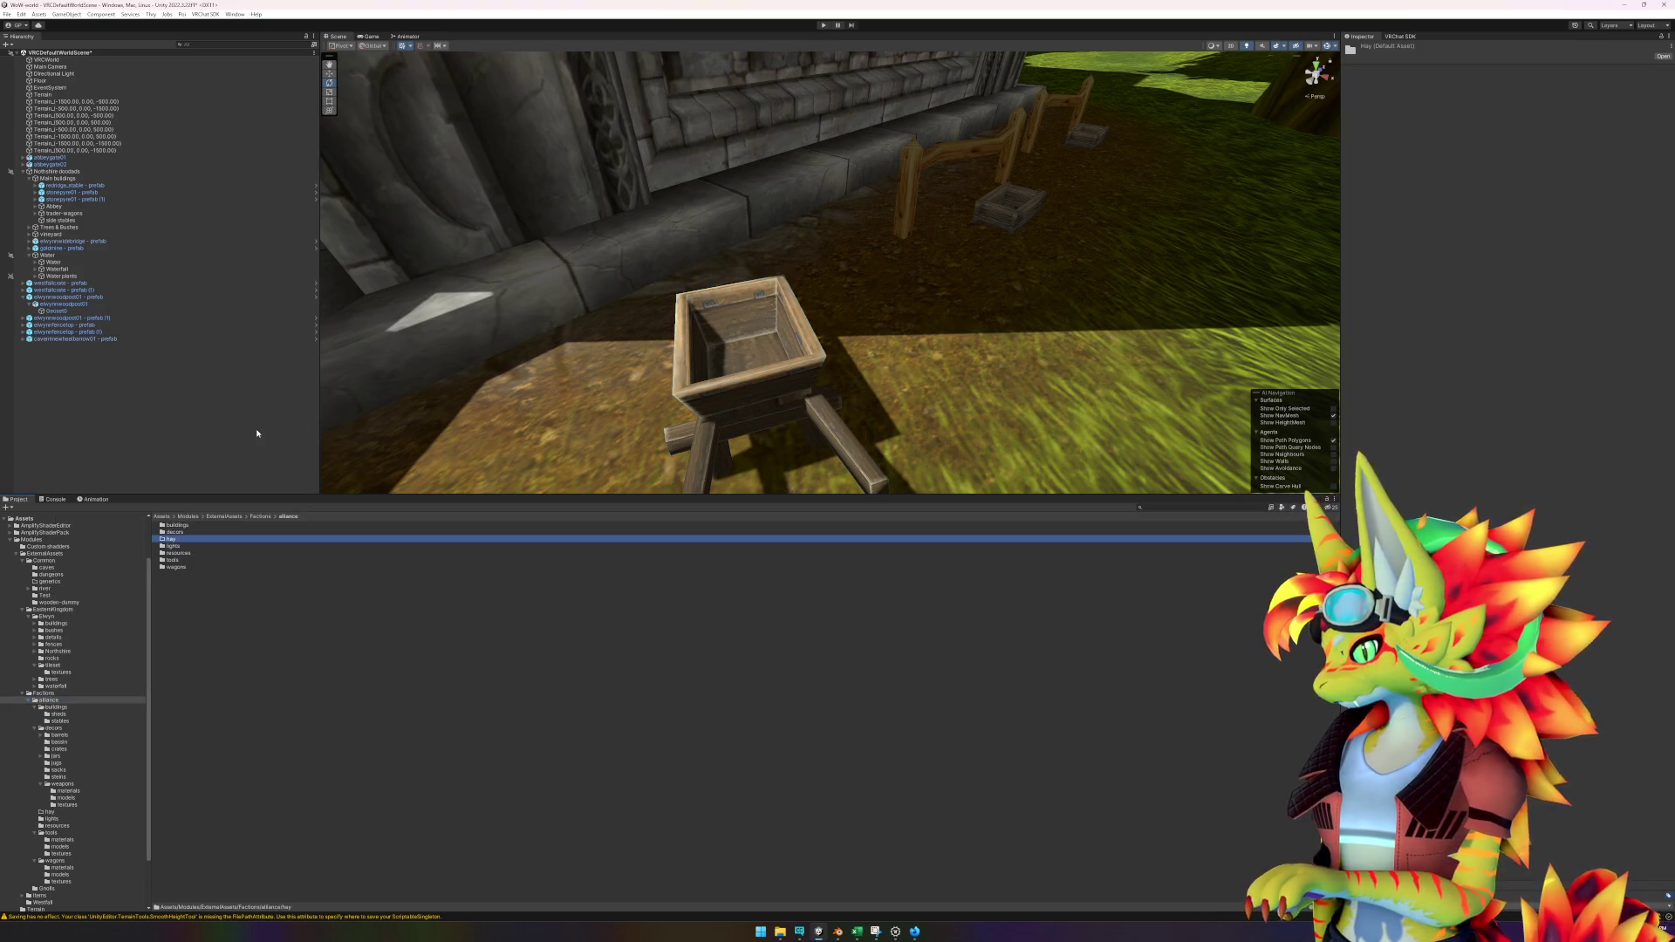
pyautogui.press('Return')
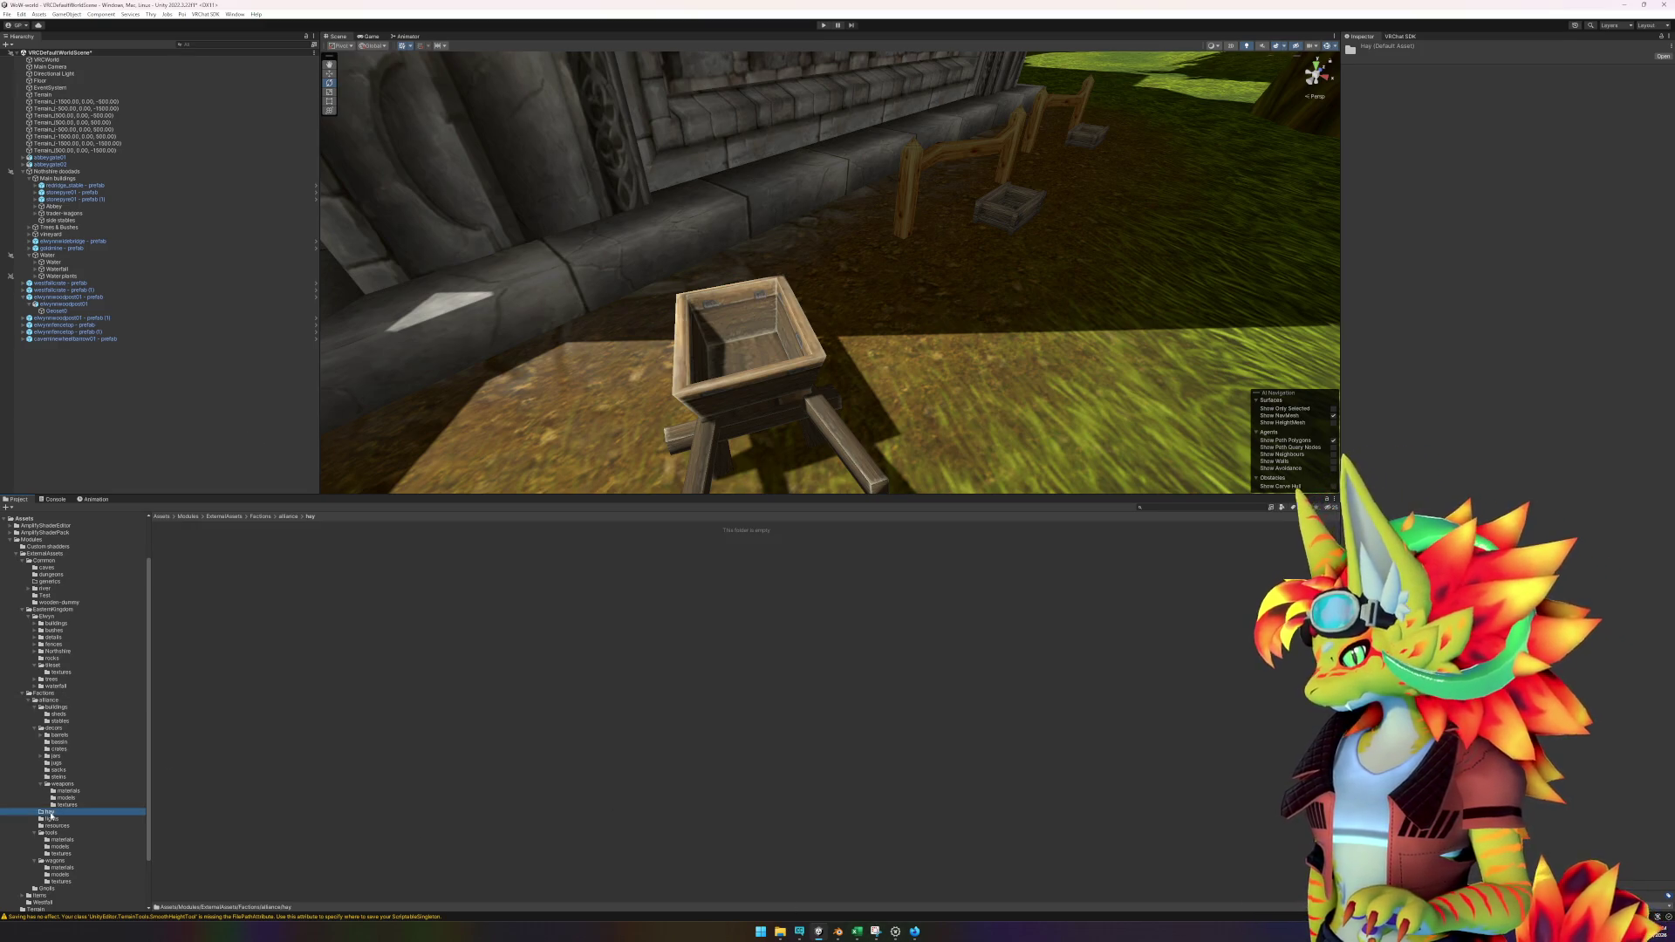
pyautogui.moveTo(54, 812); pyautogui.dragTo(65, 741)
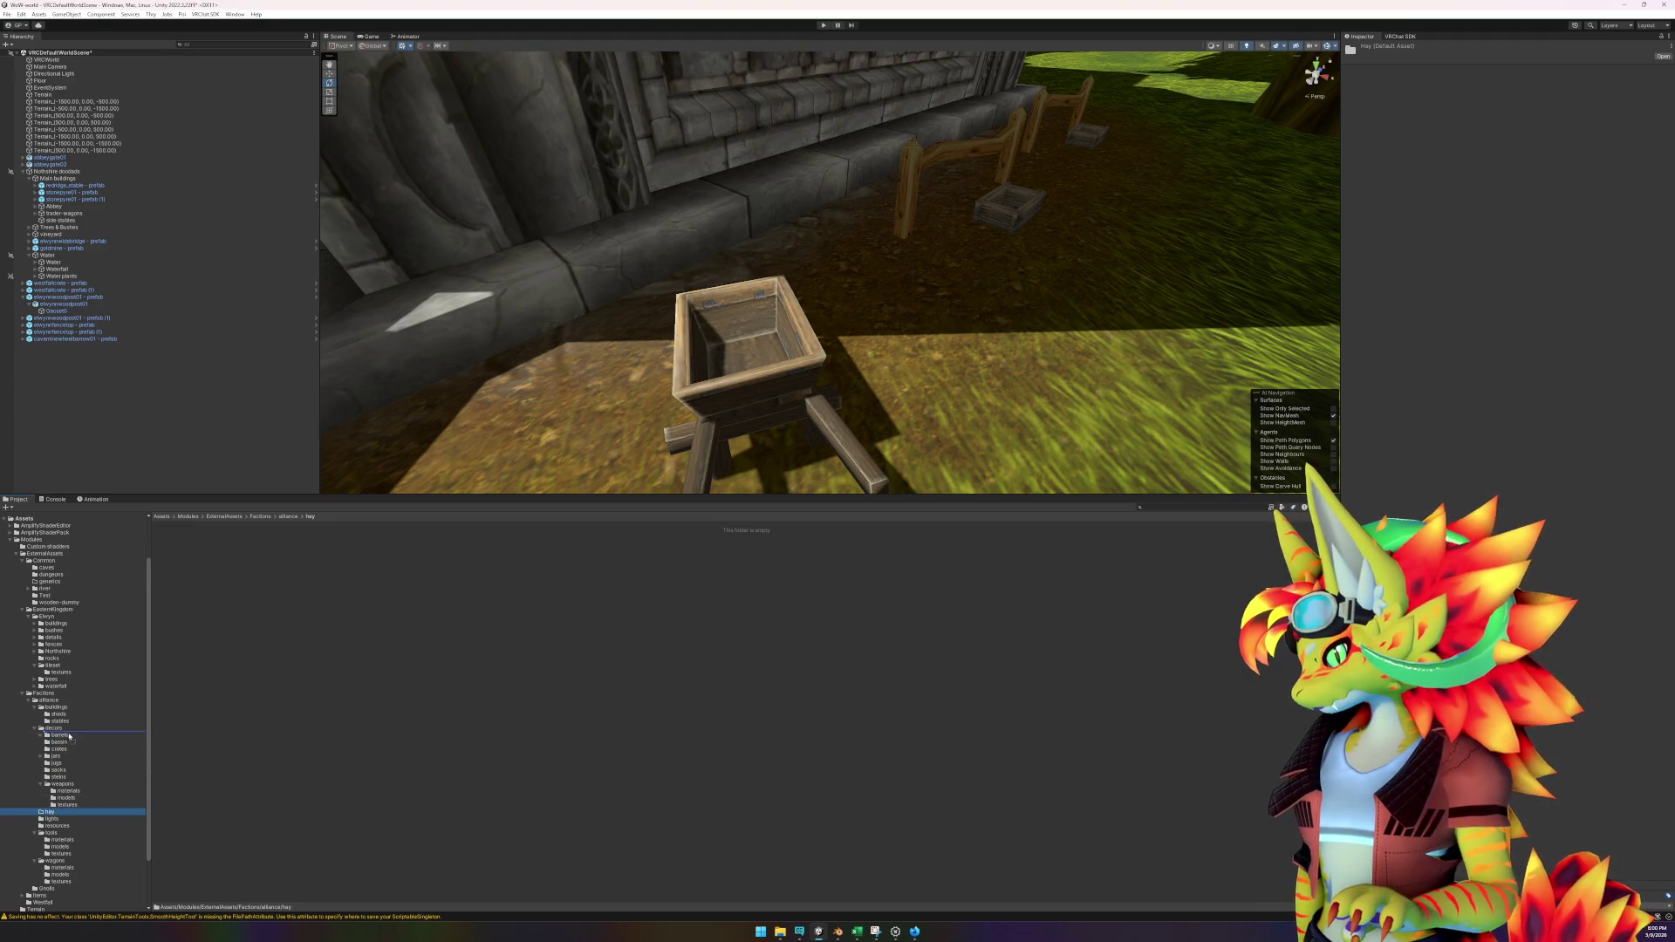
pyautogui.moveTo(66, 734); pyautogui.dragTo(65, 729)
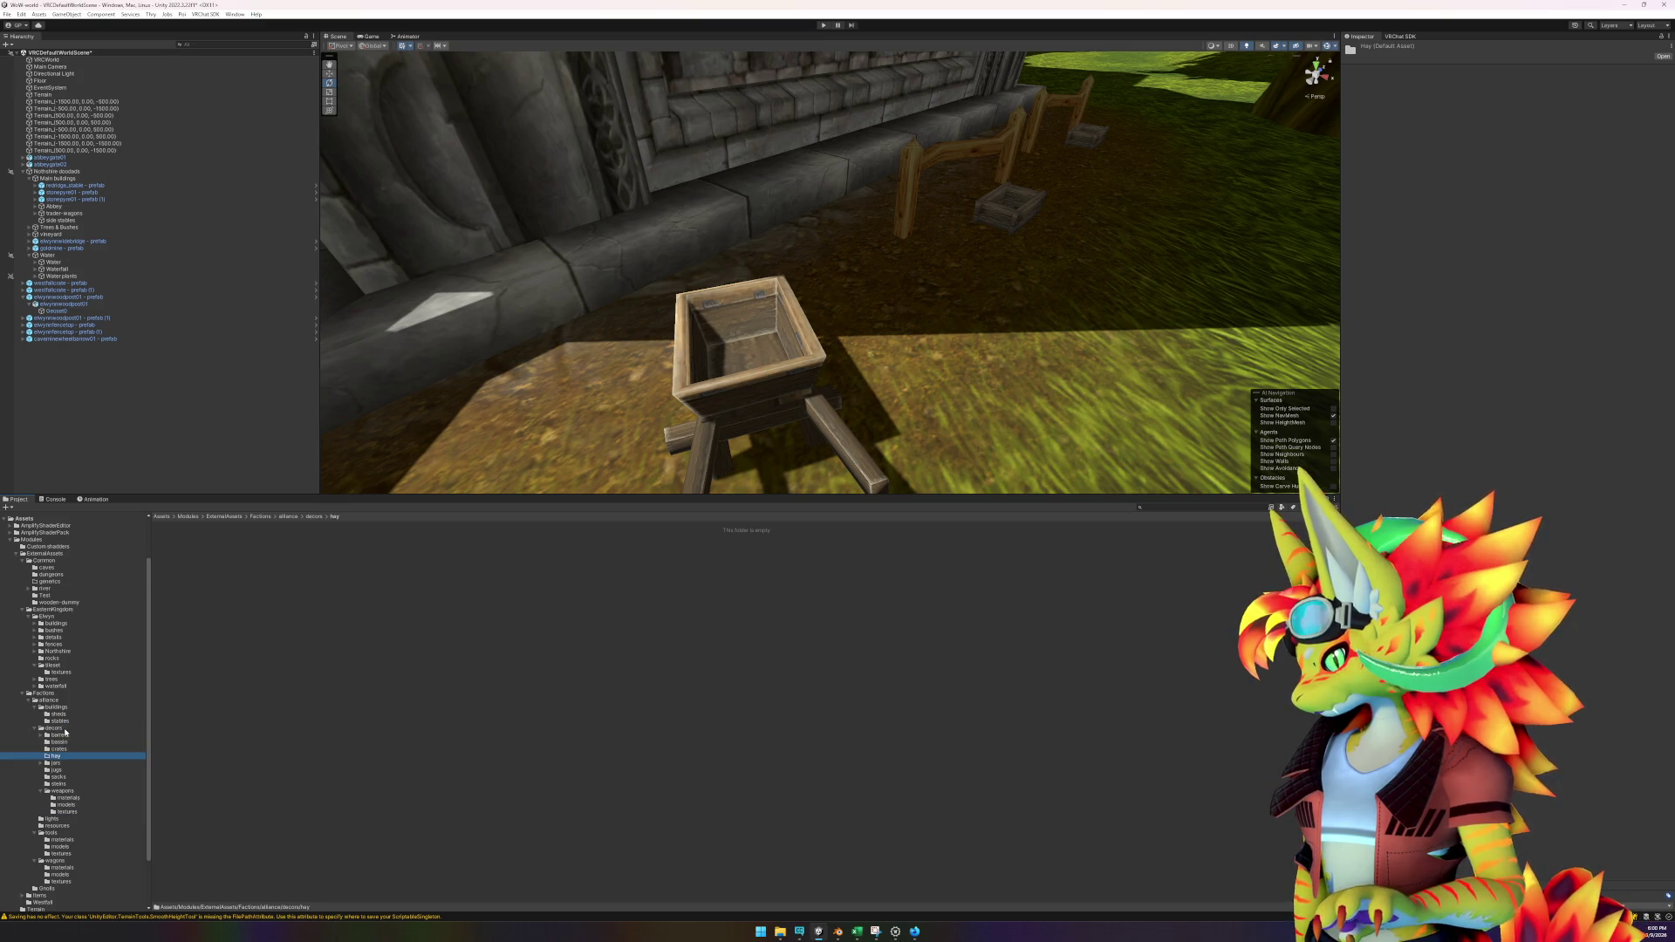
pyautogui.click(915, 931)
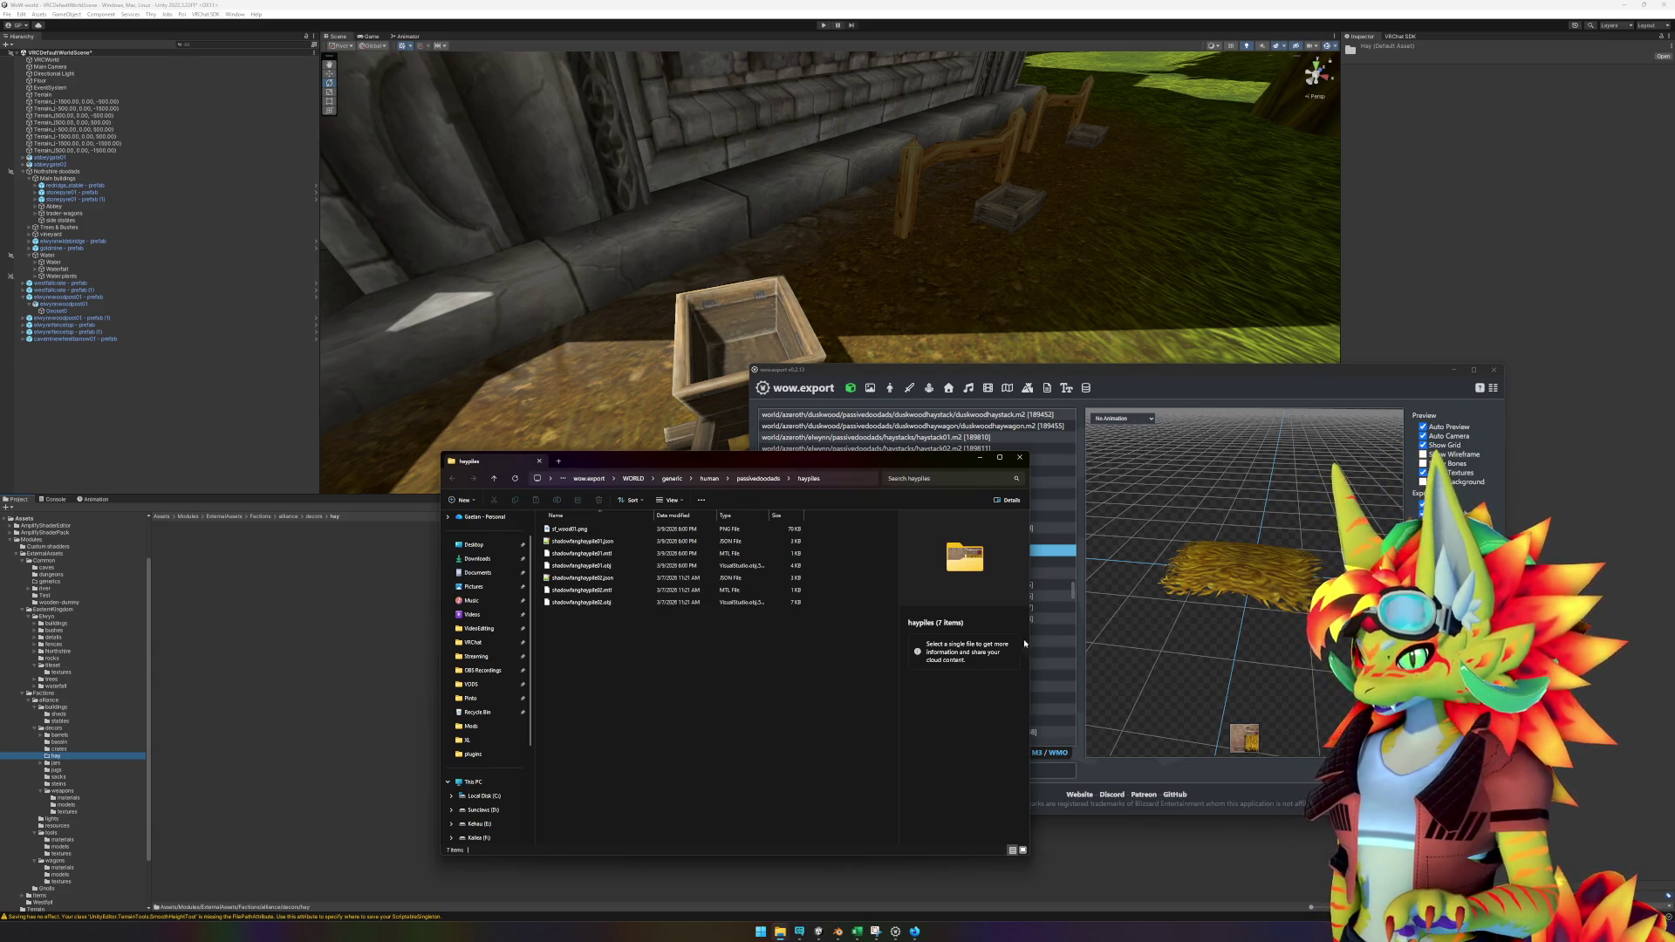
# Copy the shadowfanghaypile01 json, mtl and obj files from Explorer into Unity's hay folder.
pyautogui.moveTo(860, 462)
pyautogui.mouseDown()
pyautogui.moveTo(699, 626)
pyautogui.moveTo(942, 420)
pyautogui.moveTo(983, 414)
pyautogui.moveTo(927, 442)
pyautogui.moveTo(1008, 443)
pyautogui.mouseUp()
pyautogui.click(750, 522)
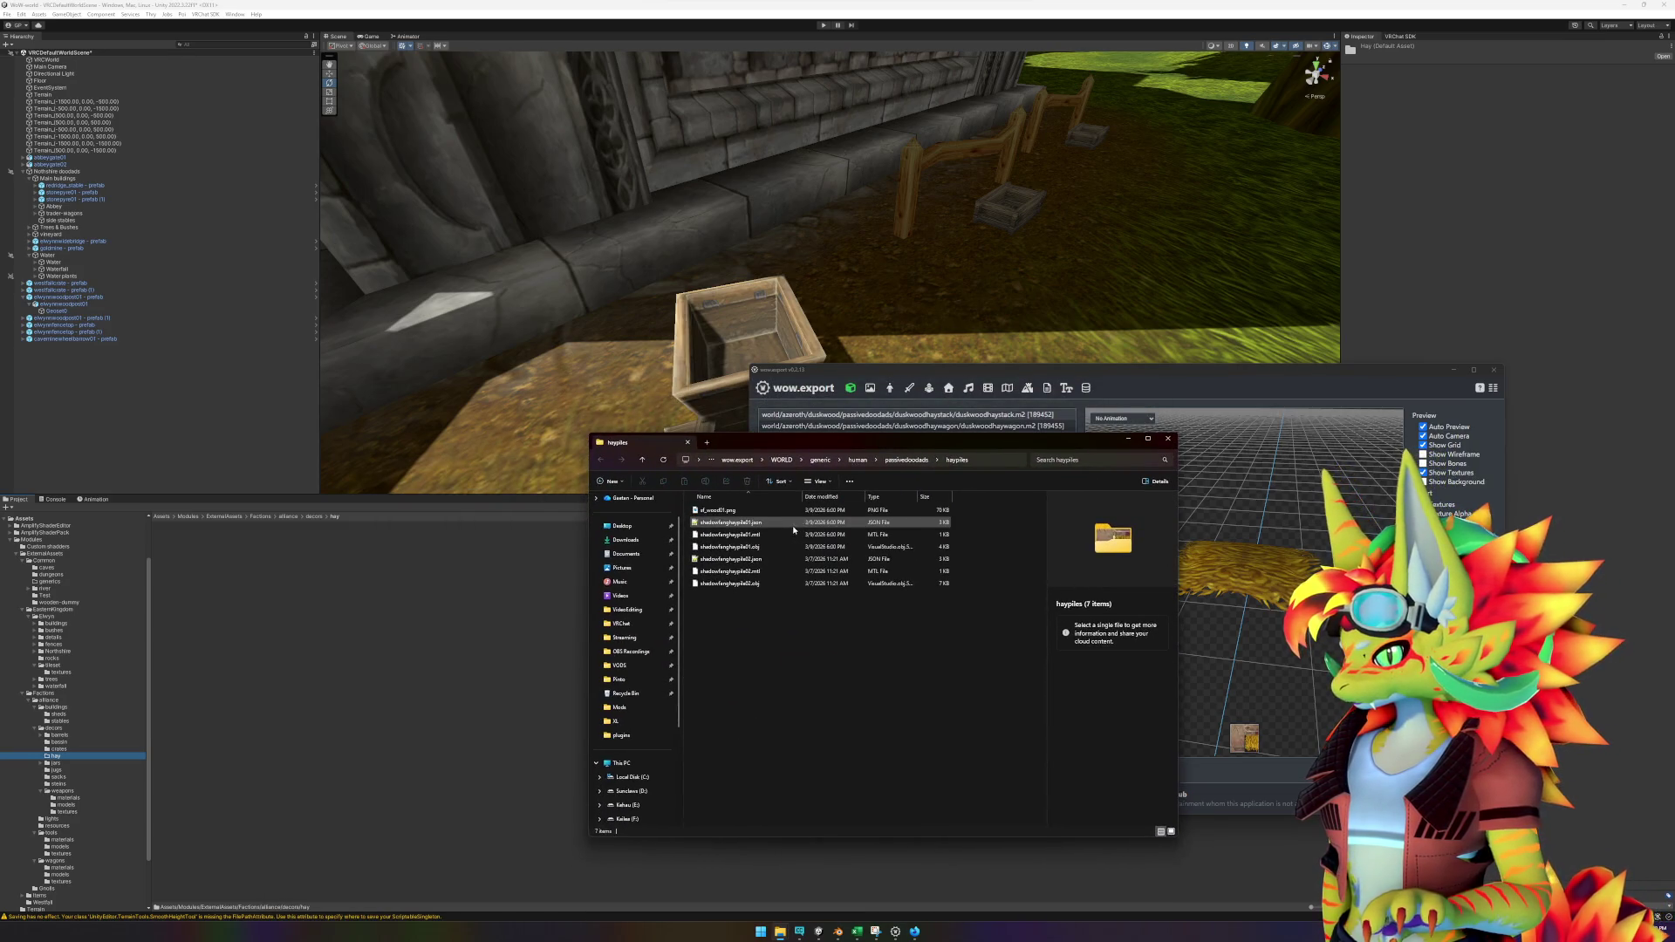
pyautogui.keyDown('shift'); pyautogui.click(761, 547); pyautogui.keyUp('shift')
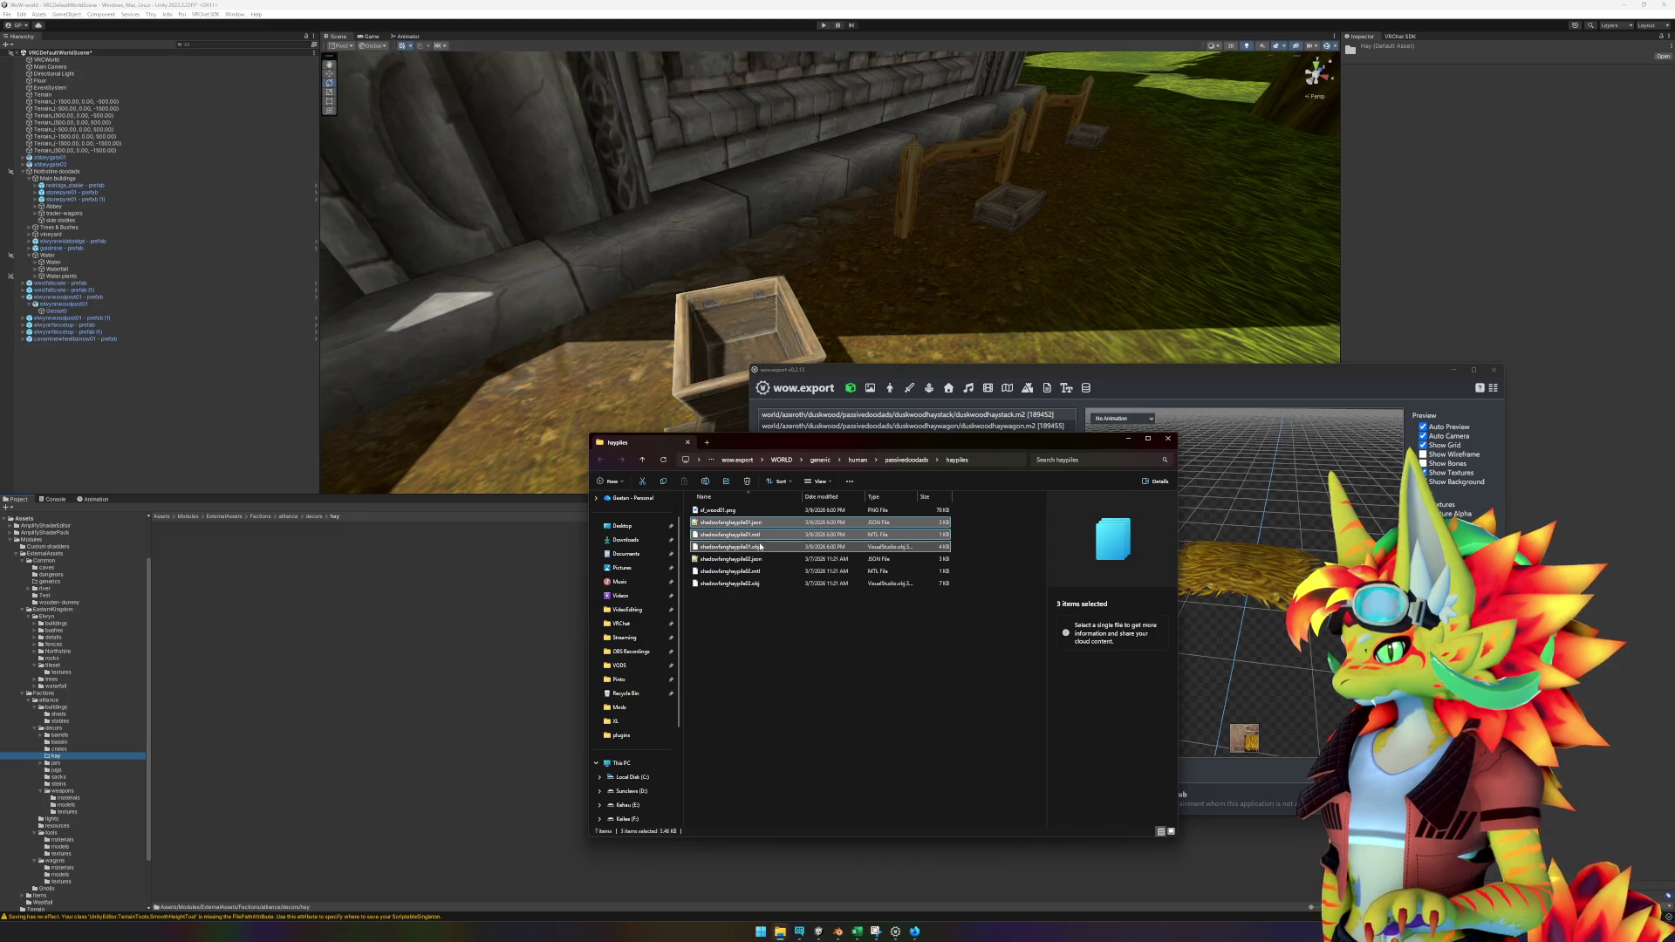
pyautogui.moveTo(760, 547); pyautogui.dragTo(455, 649)
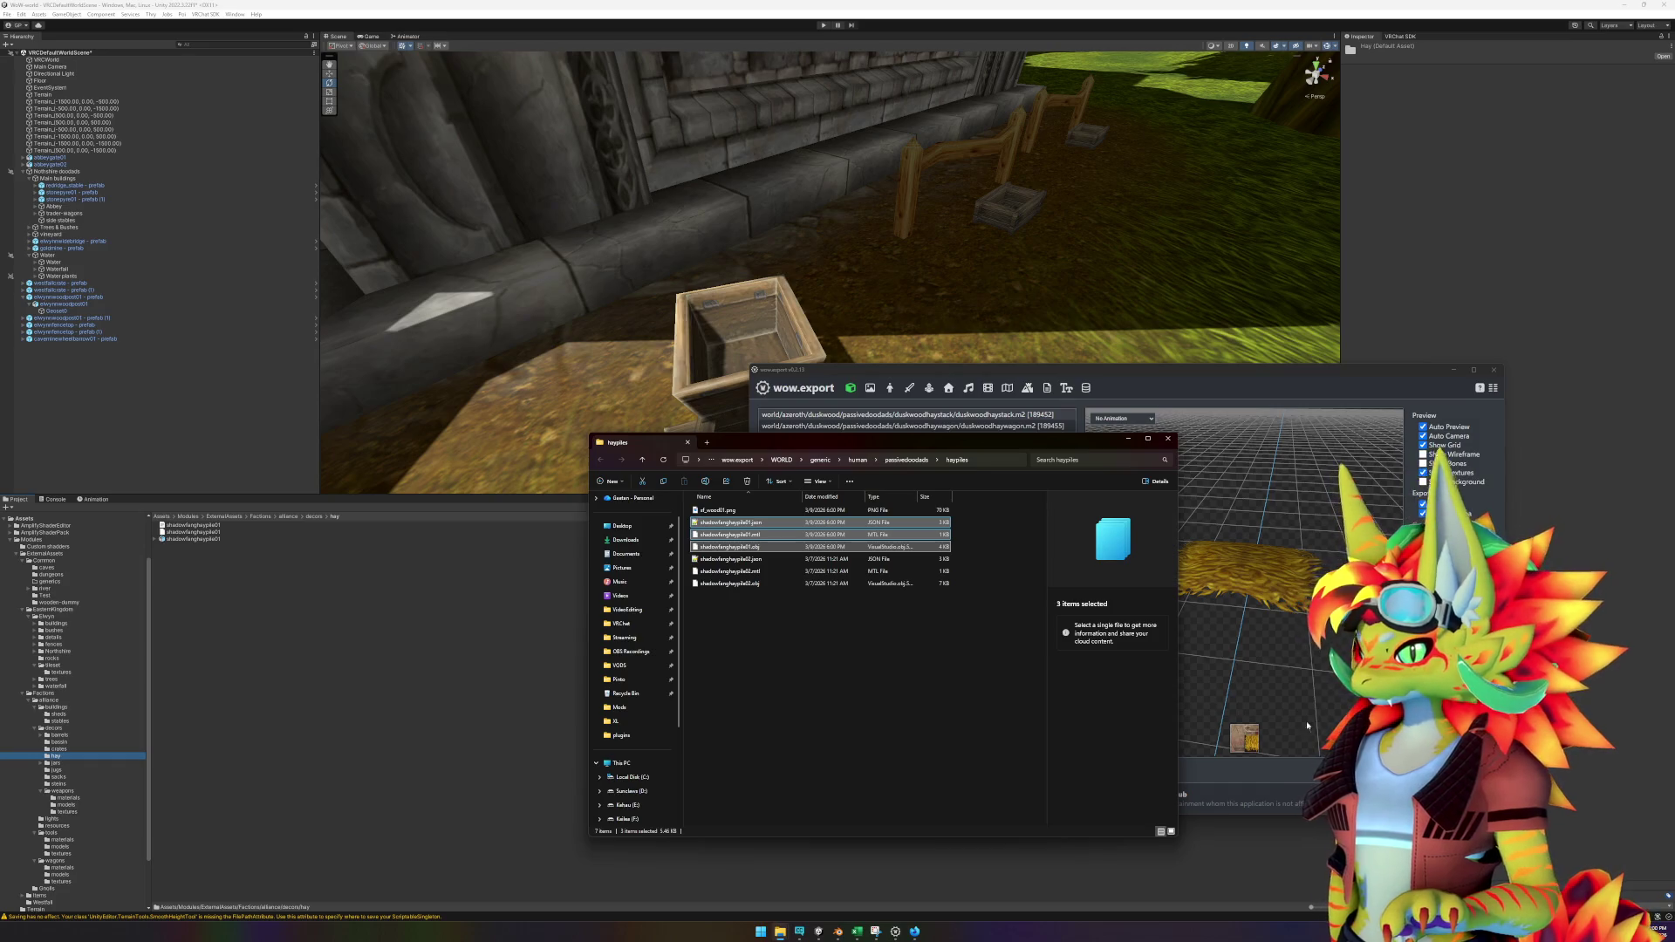
# Export the sf_wood01 texture from wow.export.
pyautogui.click(1307, 725)
pyautogui.rightClick(1244, 738)
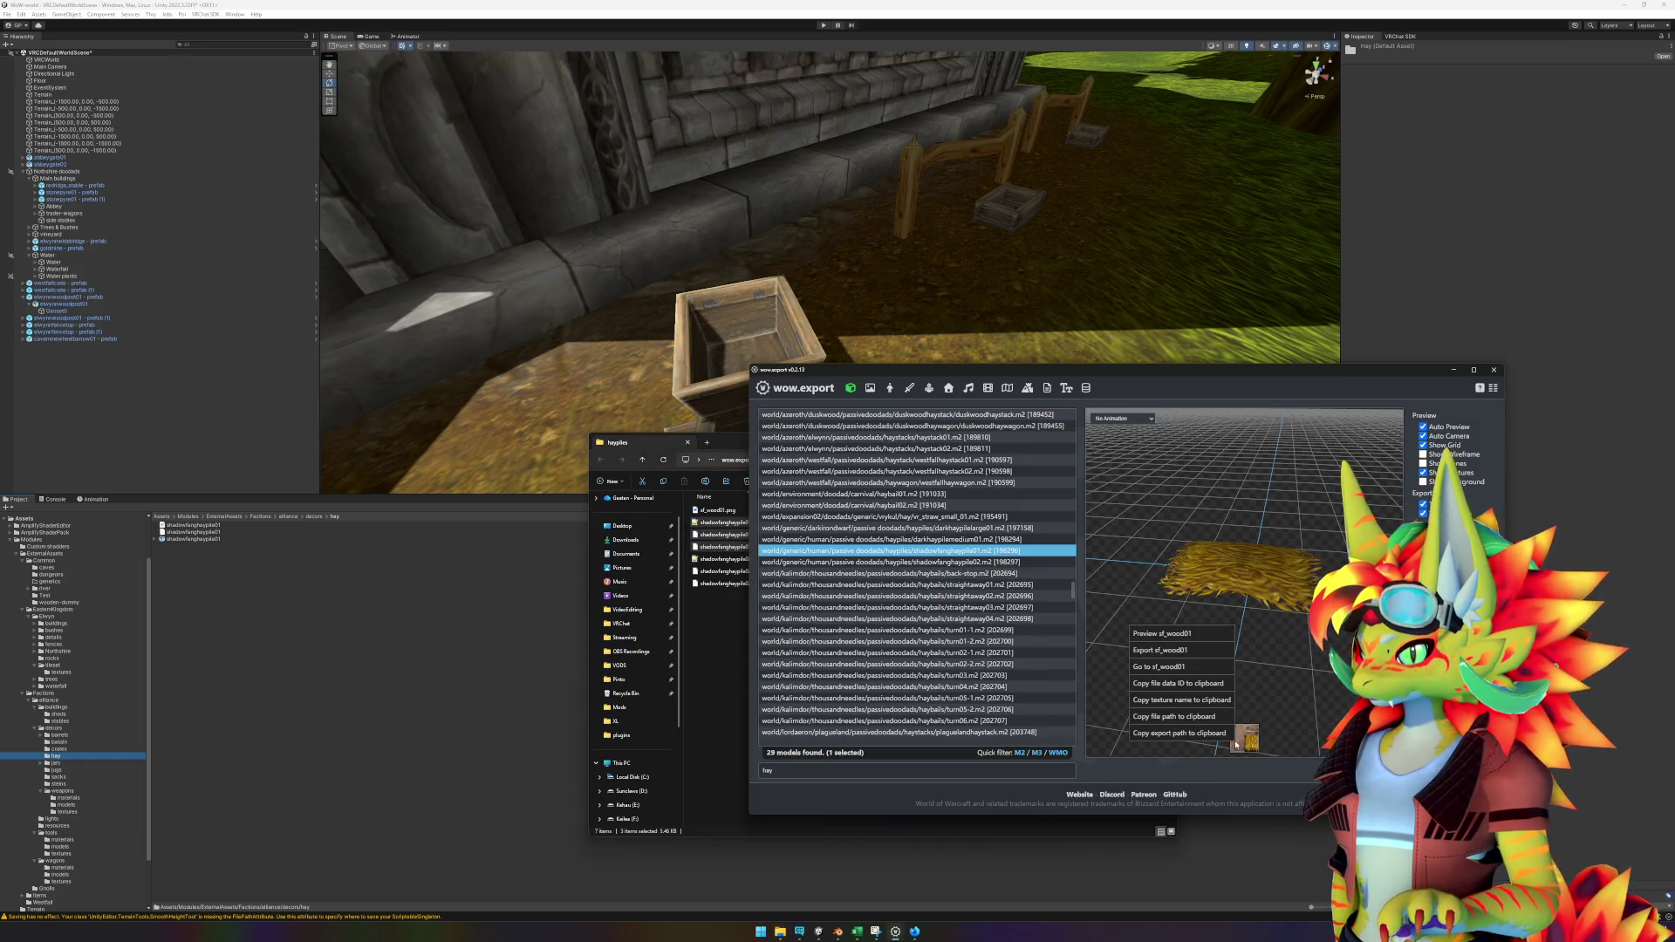
pyautogui.click(1186, 650)
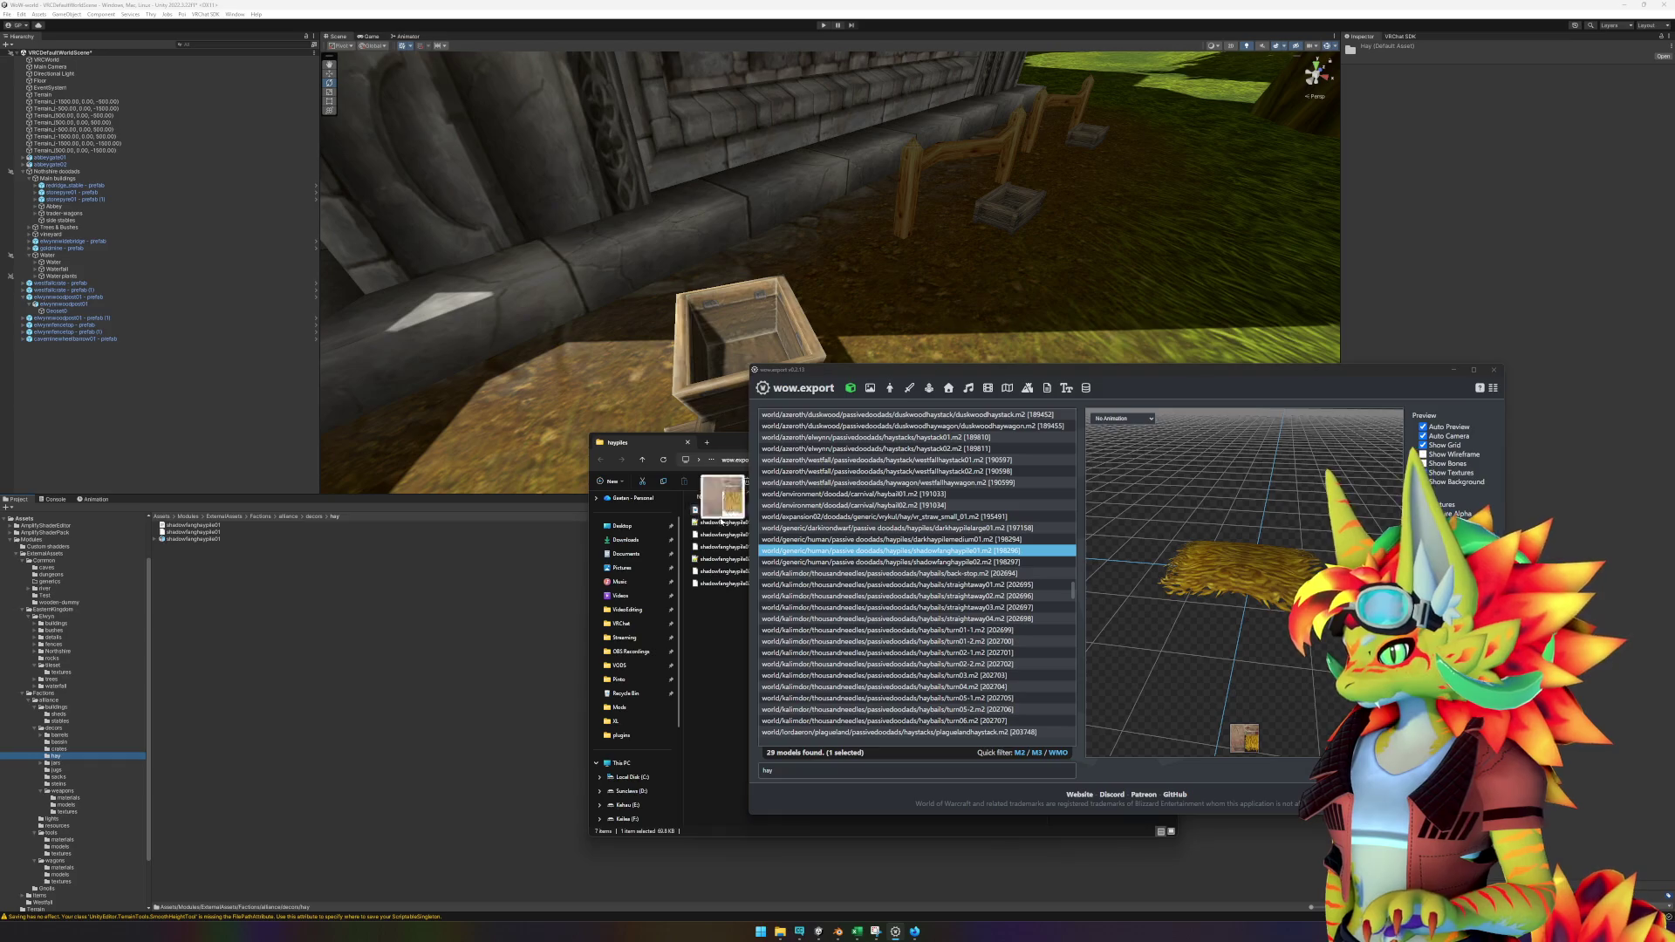
pyautogui.click(201, 547)
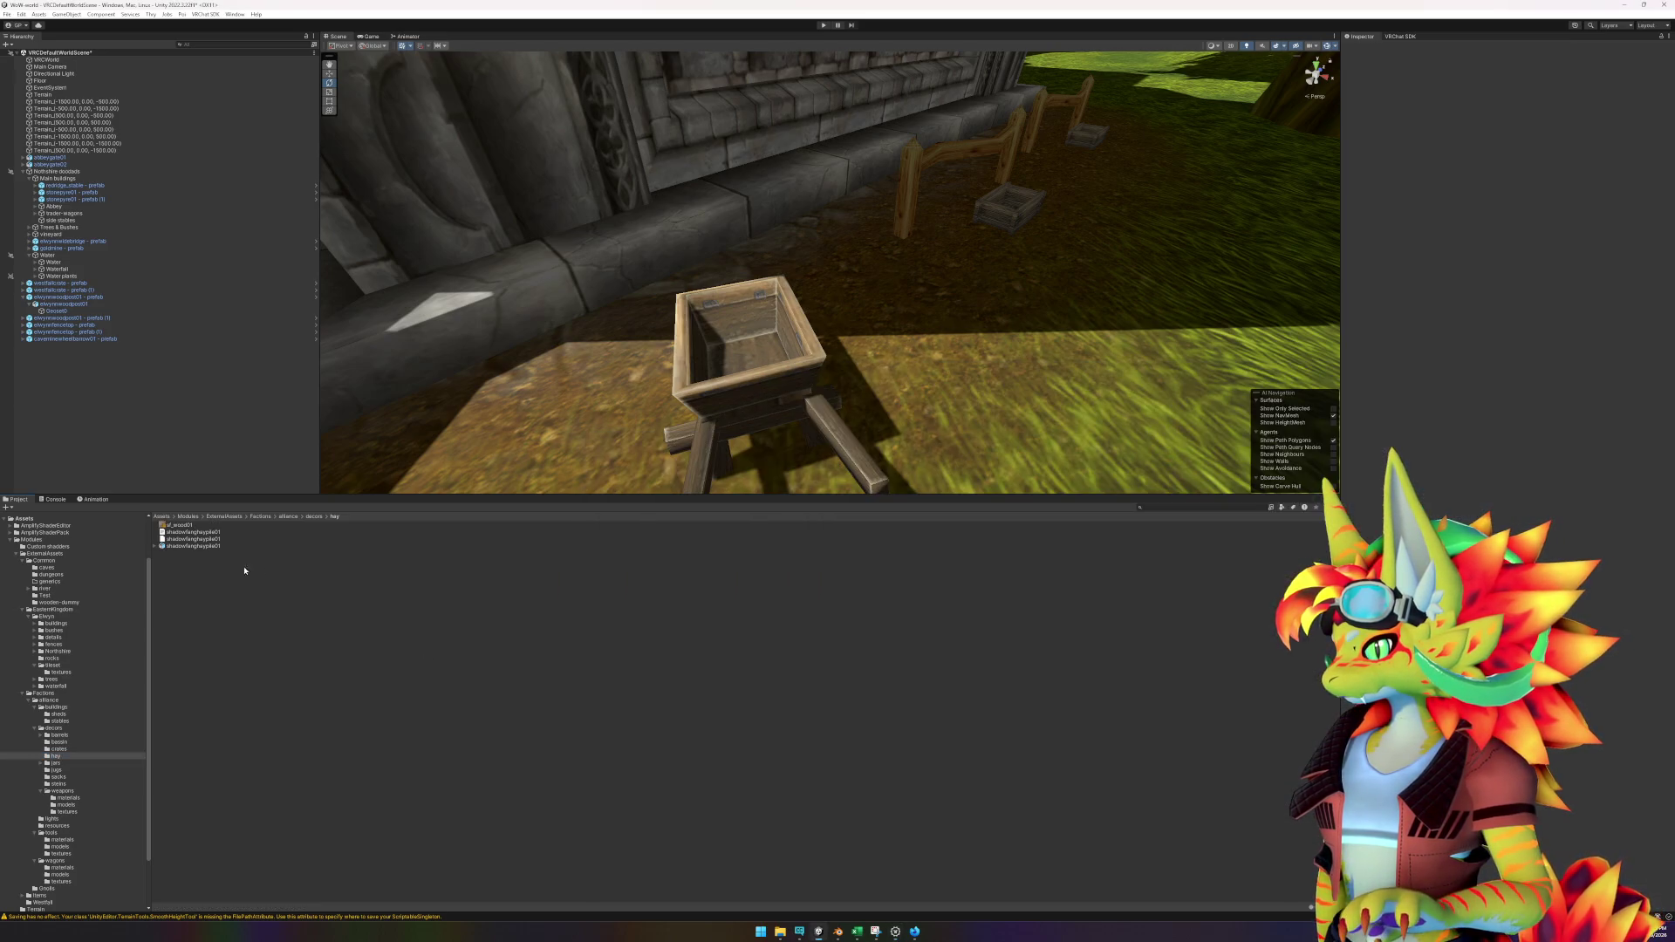
# Drop the shadowfanghaypile01 model into the scene on the grass beside the wheelbarrow.
pyautogui.moveTo(201, 547)
pyautogui.mouseDown()
pyautogui.moveTo(907, 380)
pyautogui.moveTo(956, 349)
pyautogui.moveTo(970, 297)
pyautogui.mouseUp()
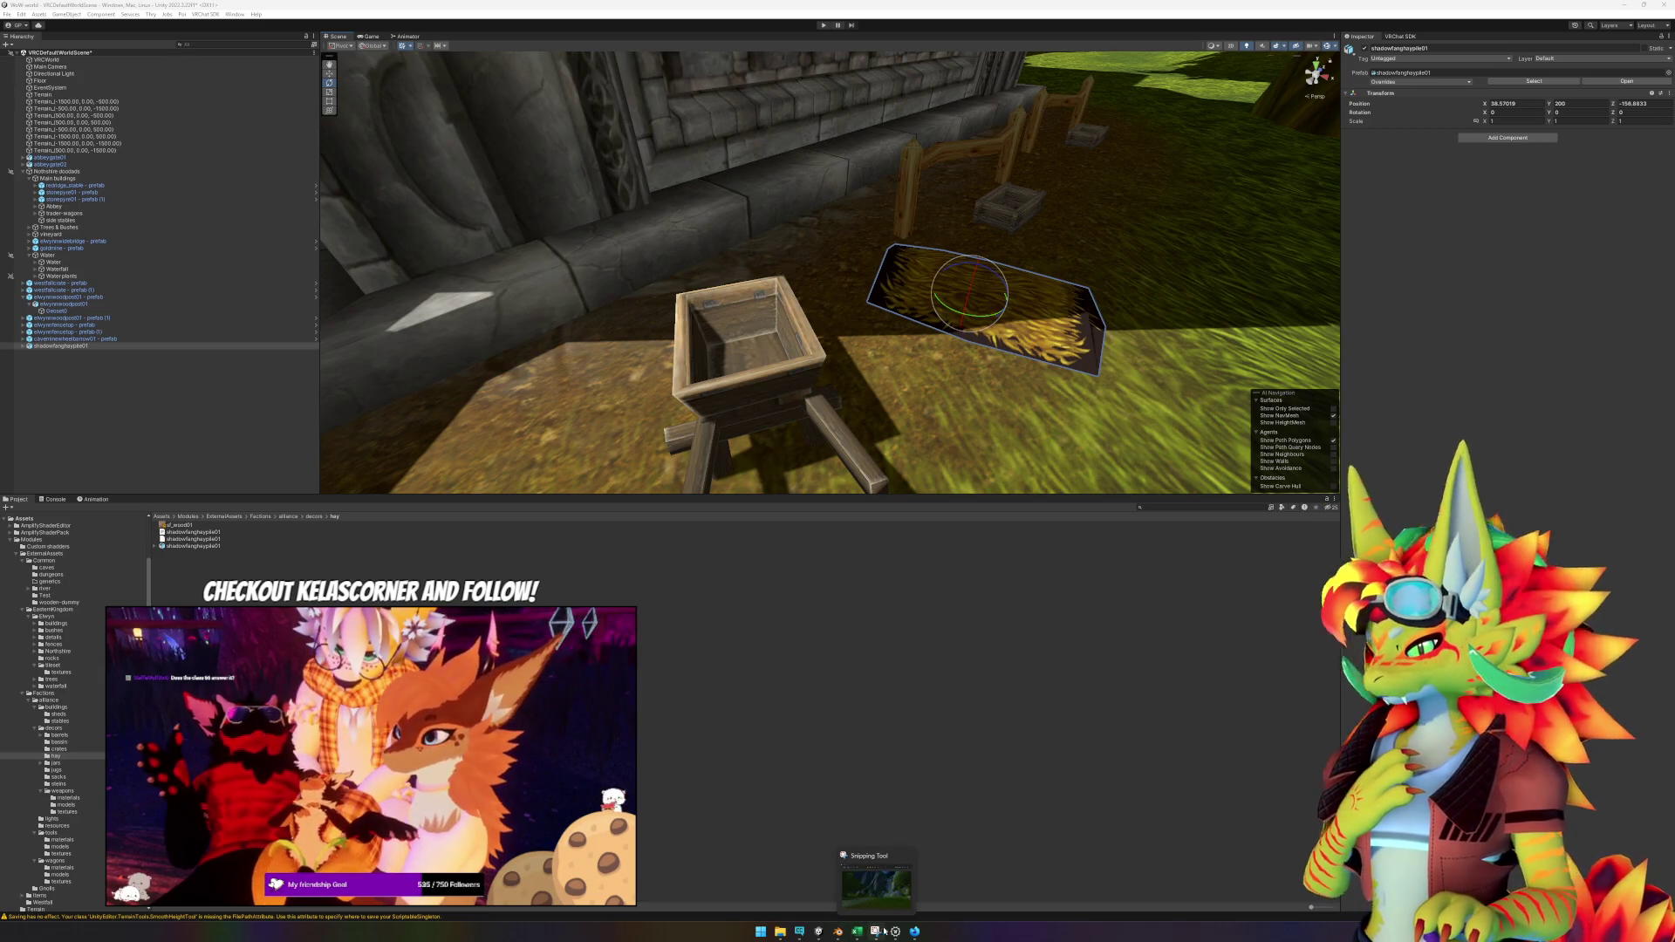
pyautogui.click(915, 931)
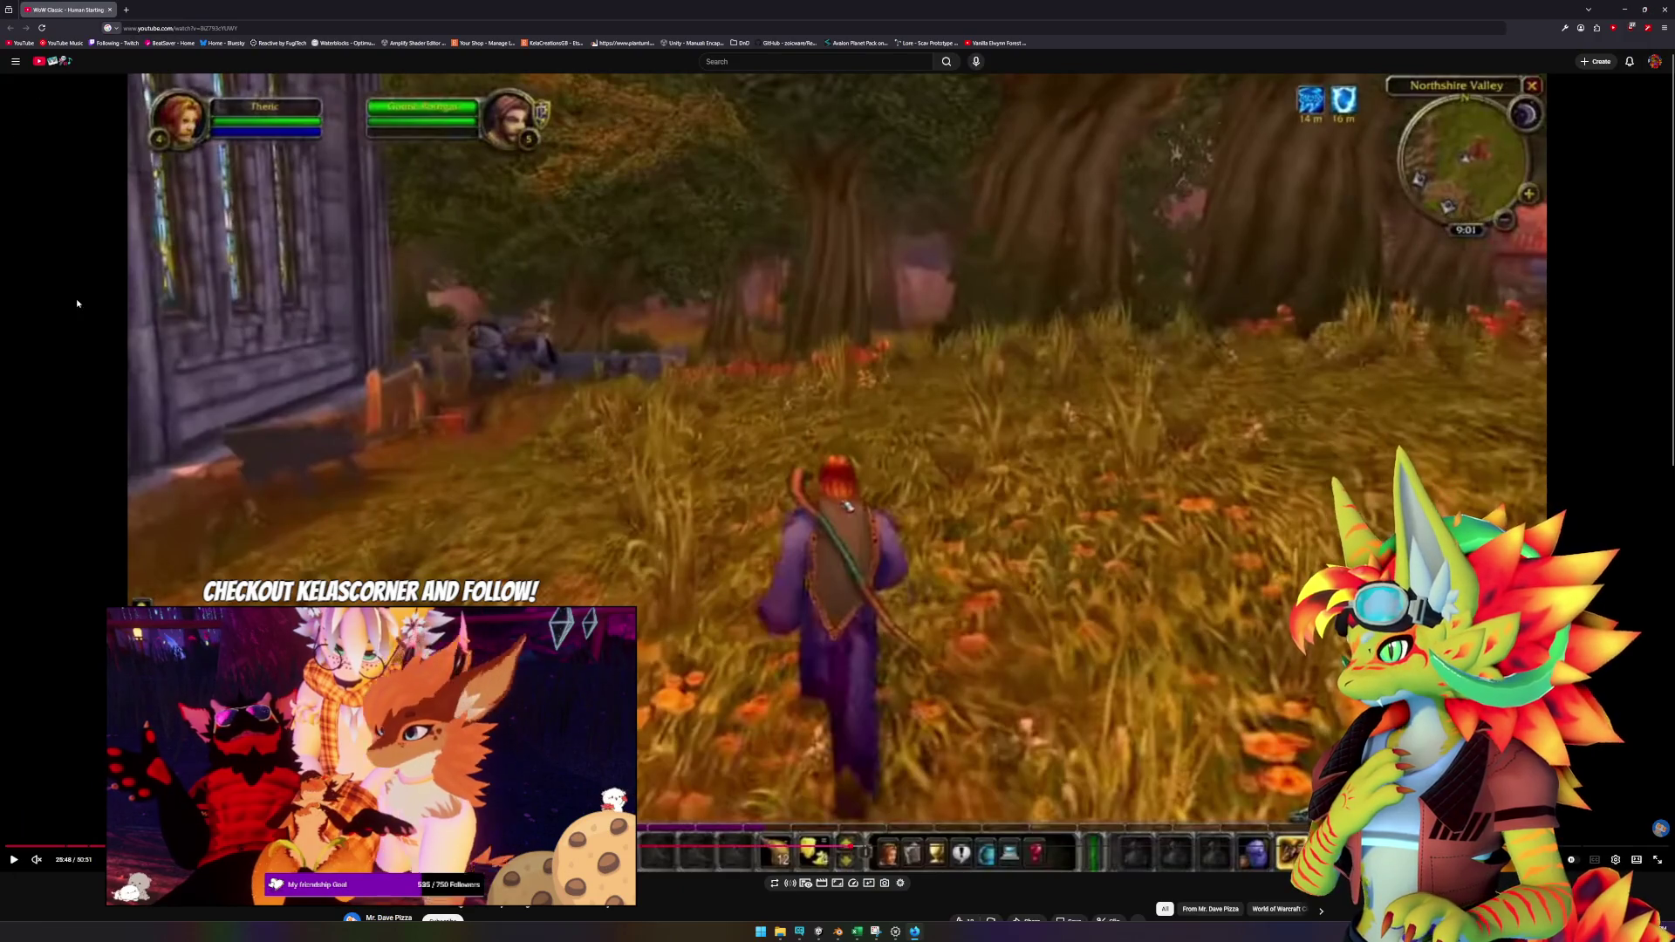
# Leave the Northshire Valley reference video and return to the Unity scene.
pyautogui.hotkey('alt', 'Tab')
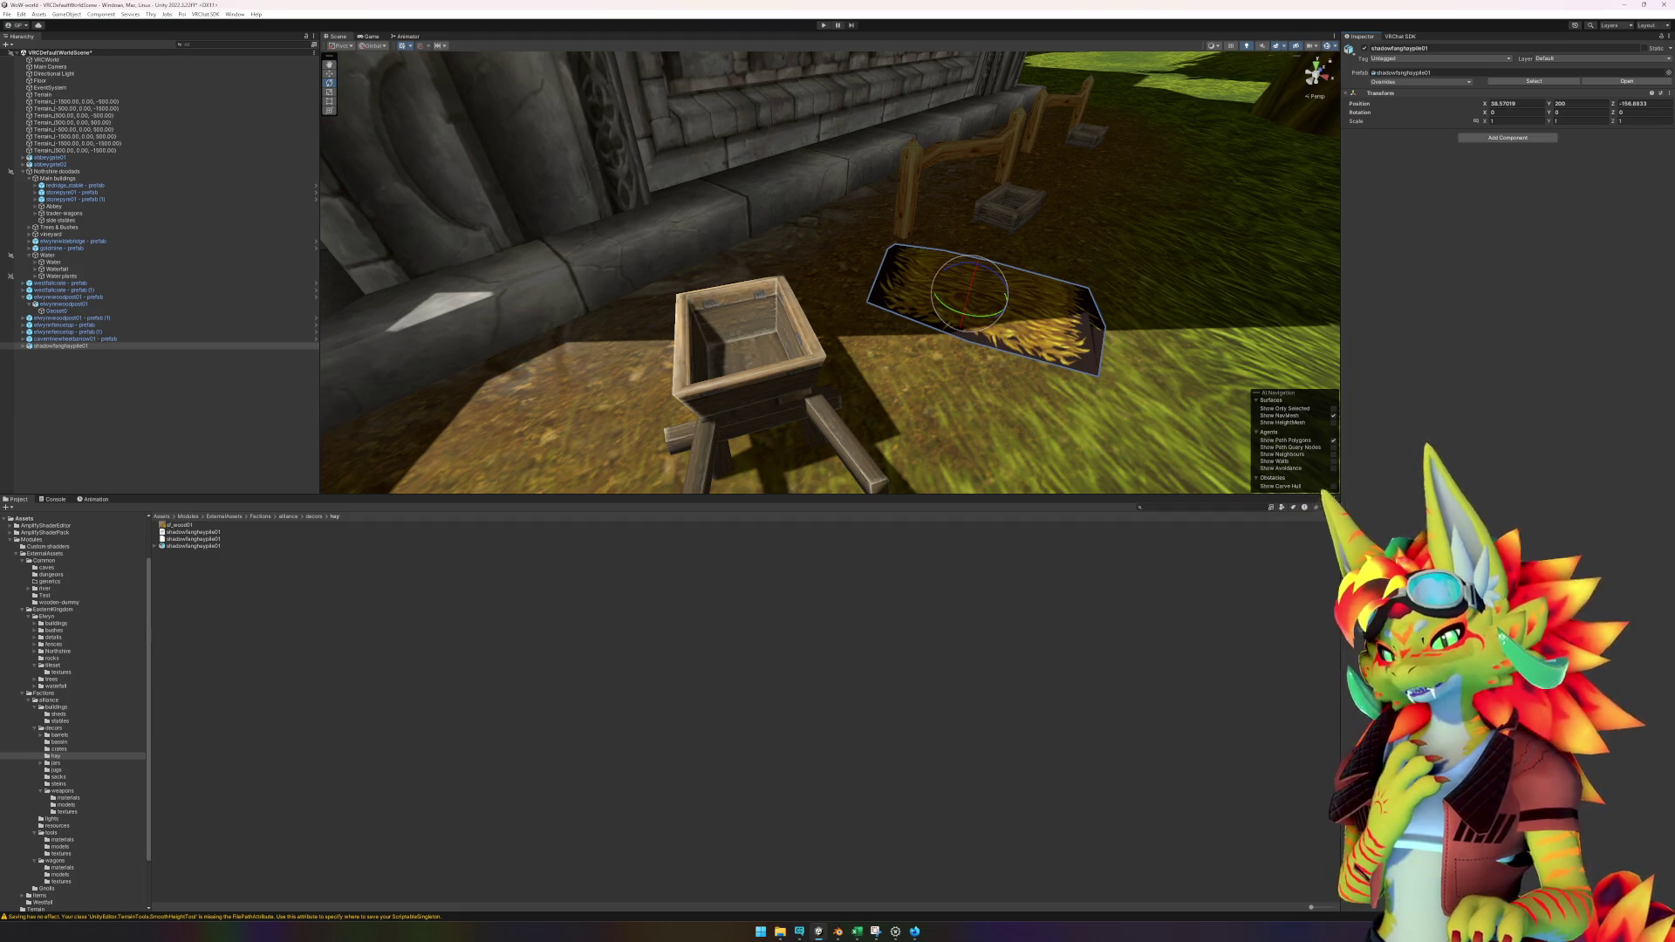
# Create an empty root object and name it shadowfanghaypile01 after the hay pile.
pyautogui.click(203, 548)
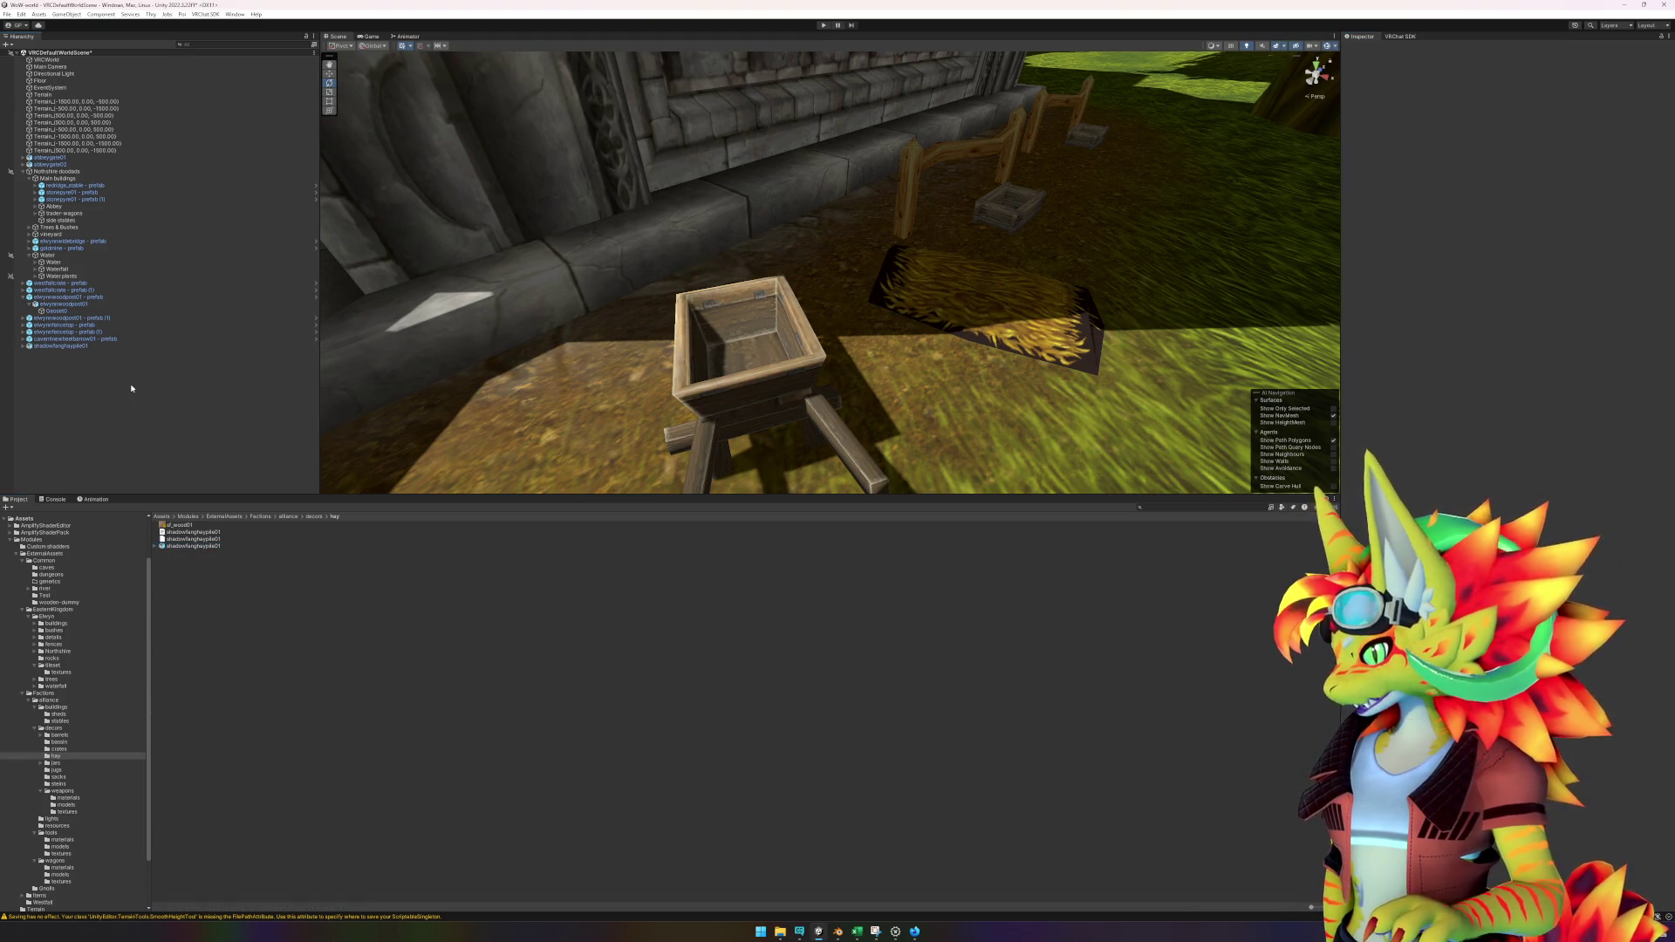
pyautogui.rightClick(133, 387)
pyautogui.click(164, 506)
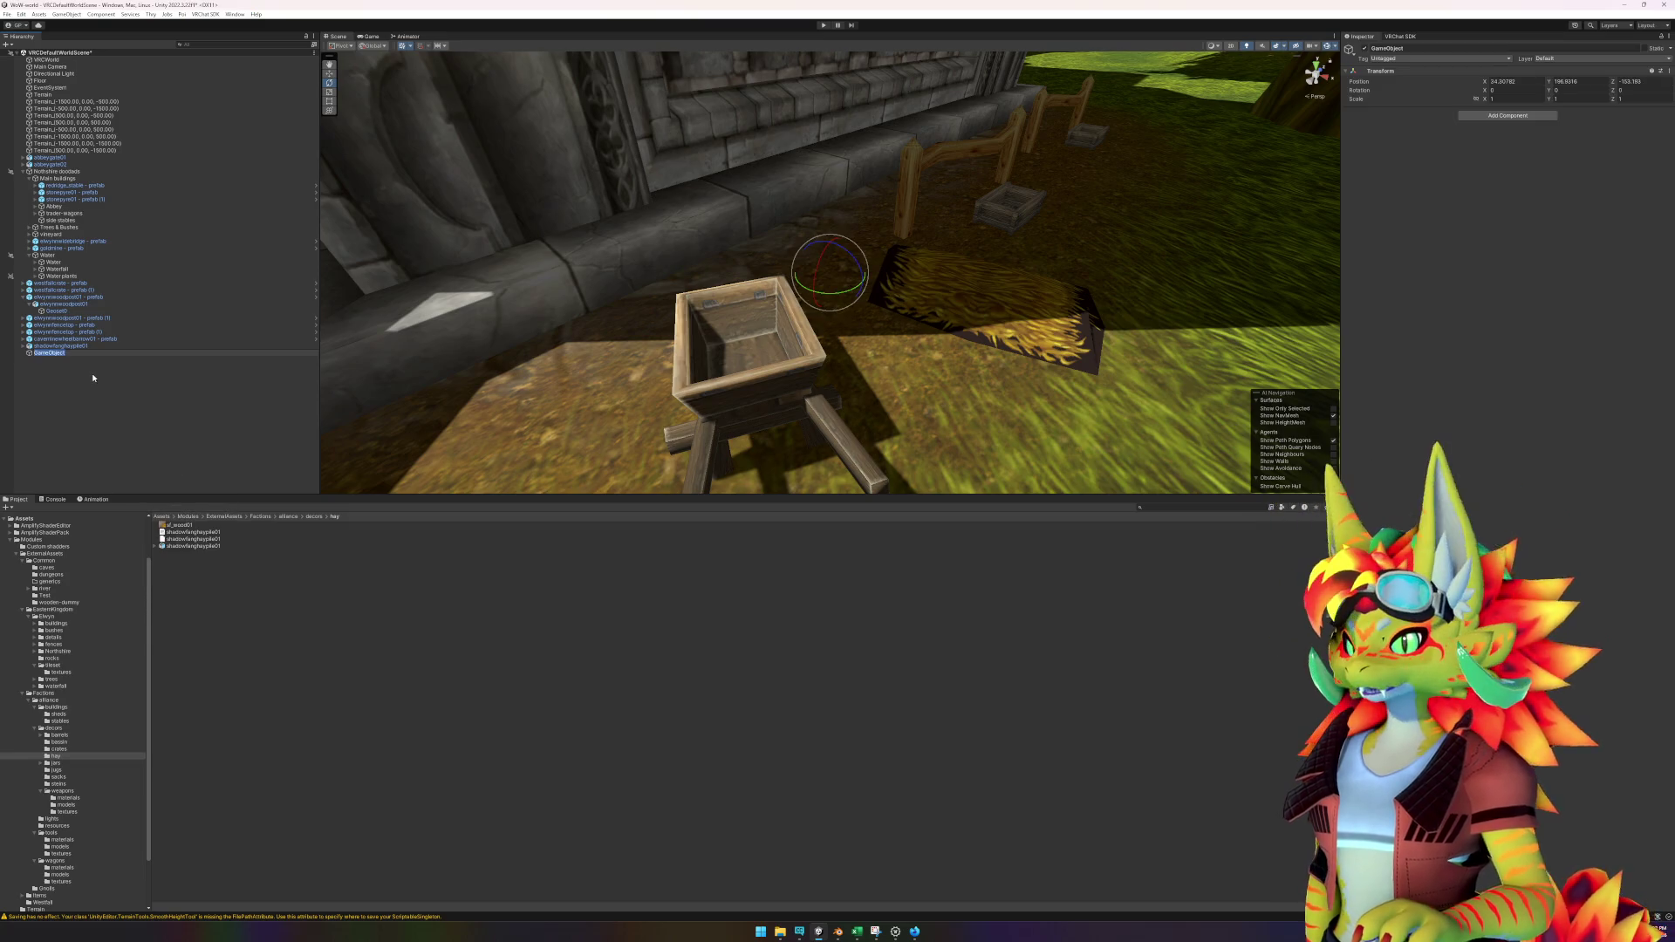
pyautogui.click(70, 346)
pyautogui.click(87, 354)
pyautogui.press('F2')
pyautogui.hotkey('ctrl', 'v')
pyautogui.press('Return')
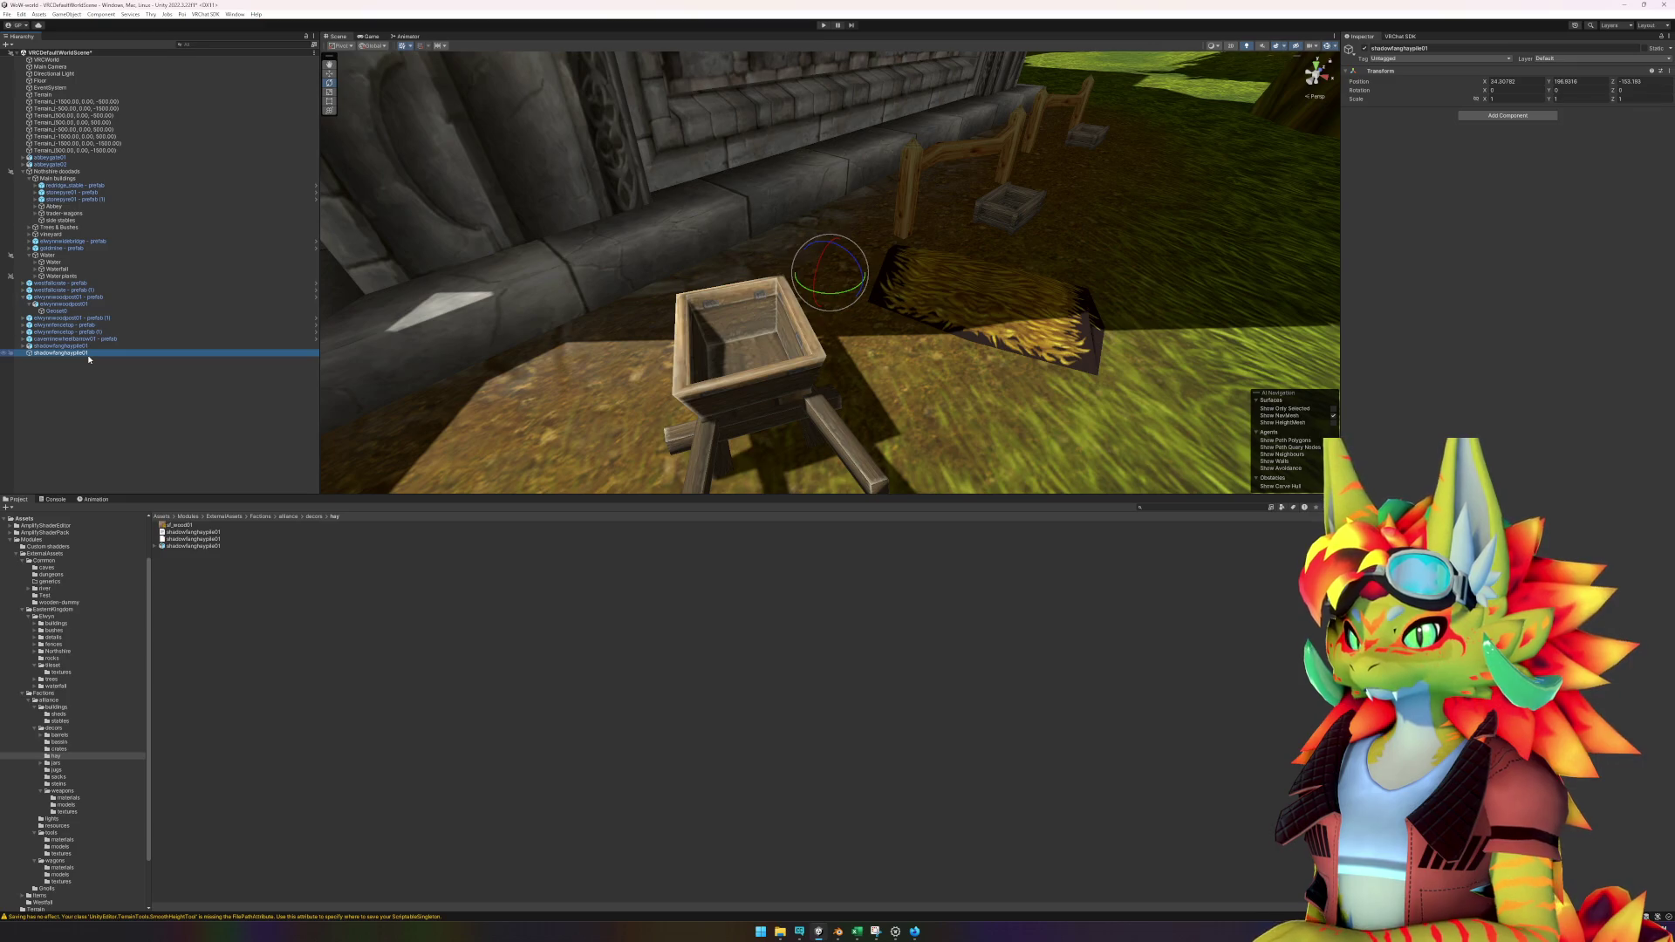
# Nest the hay pile under it and rename the parent 'shadowfanghaypile01 - prefab'.
pyautogui.moveTo(61, 346); pyautogui.dragTo(78, 354)
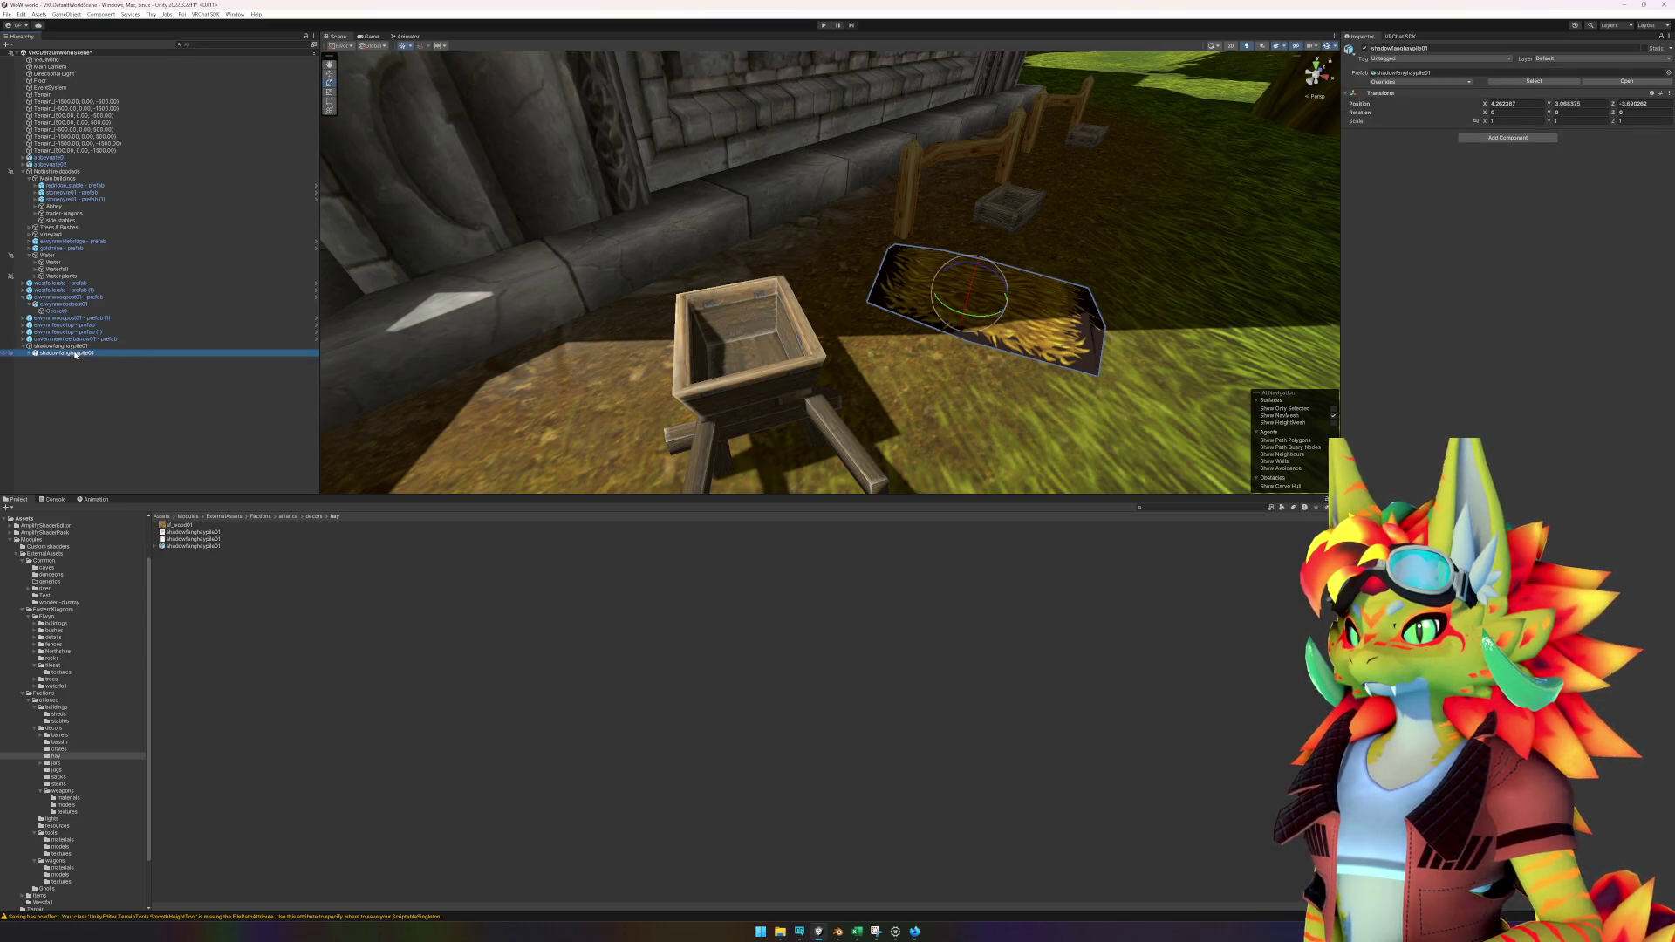
pyautogui.press('End')
pyautogui.write('- prefab')
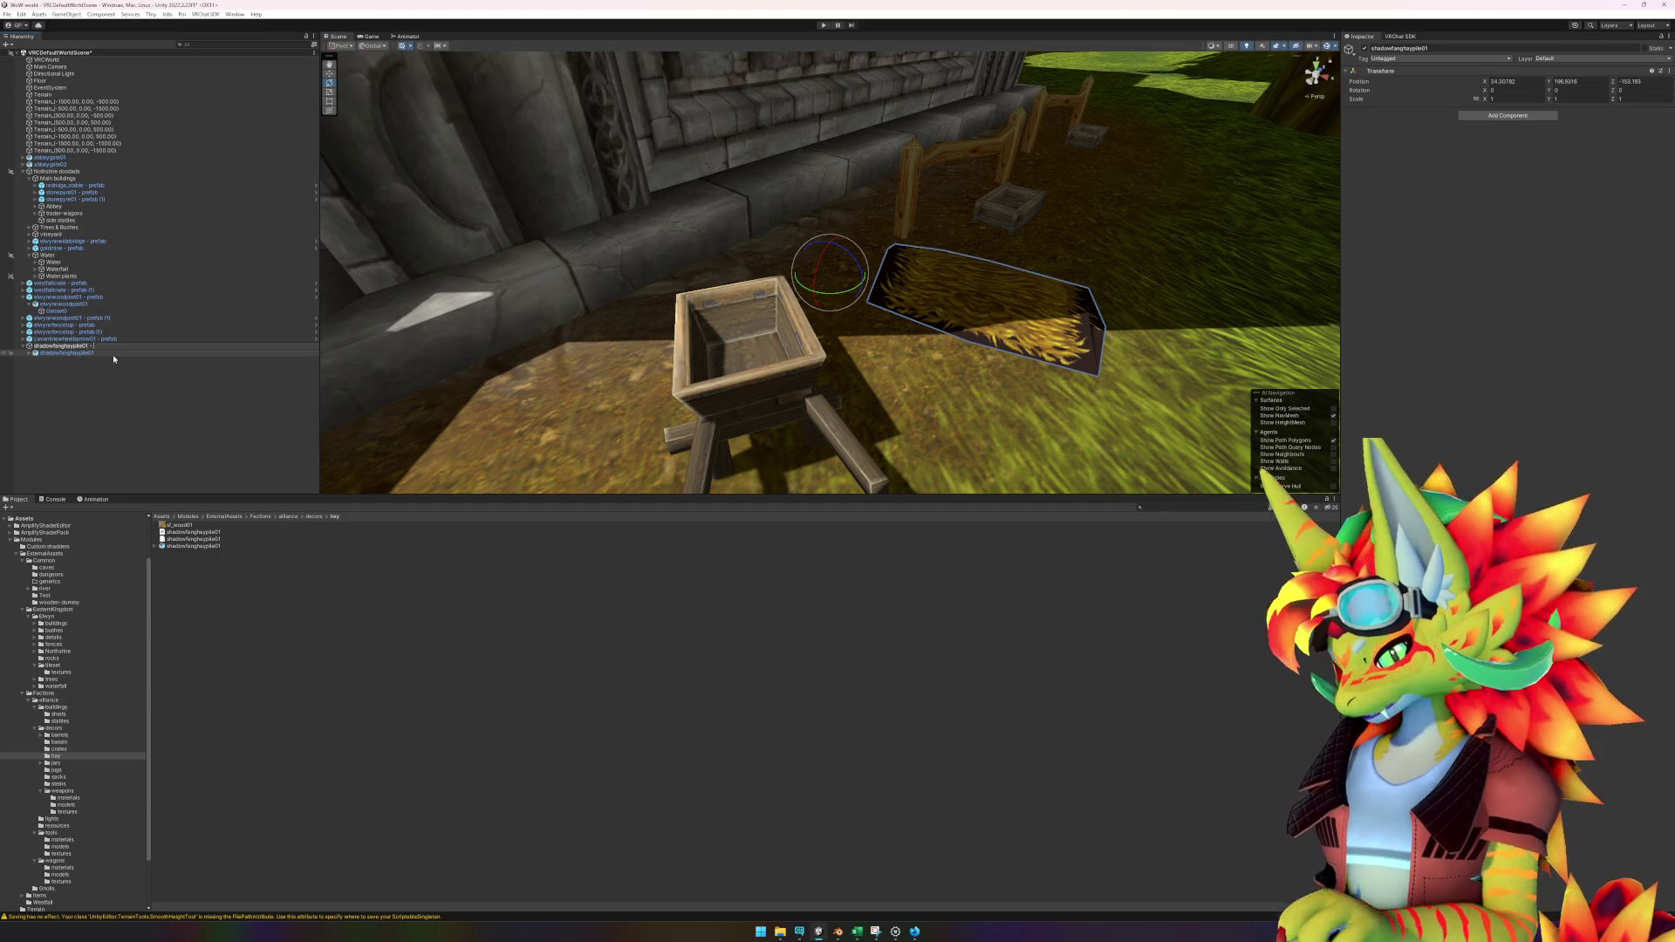
pyautogui.press('Return')
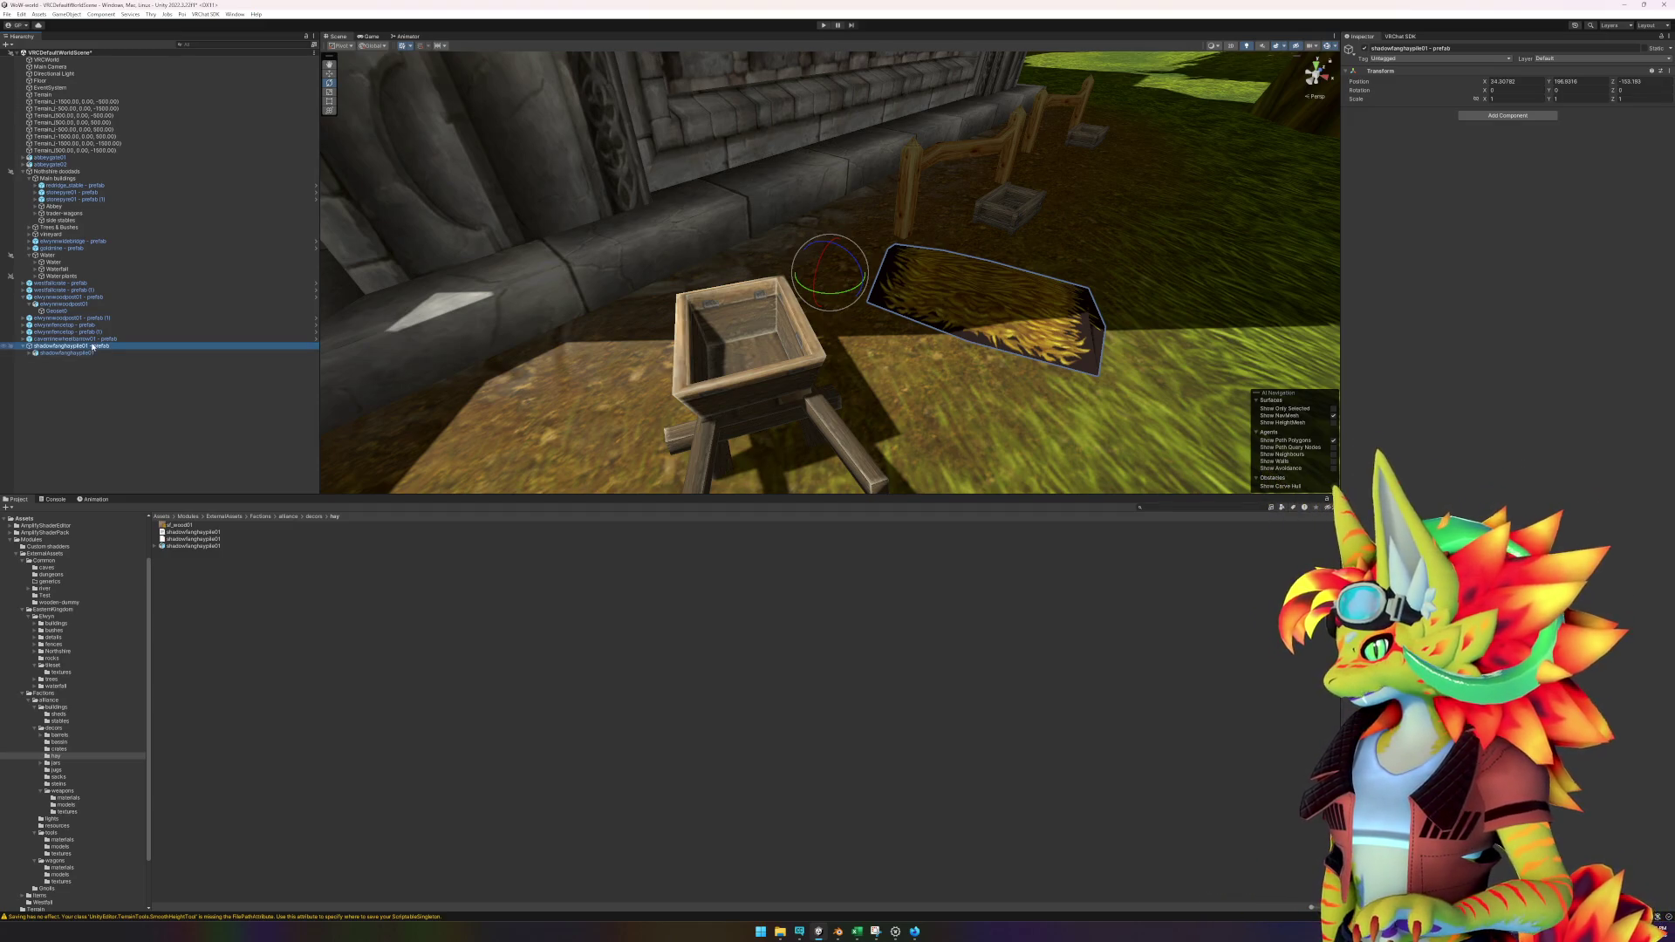